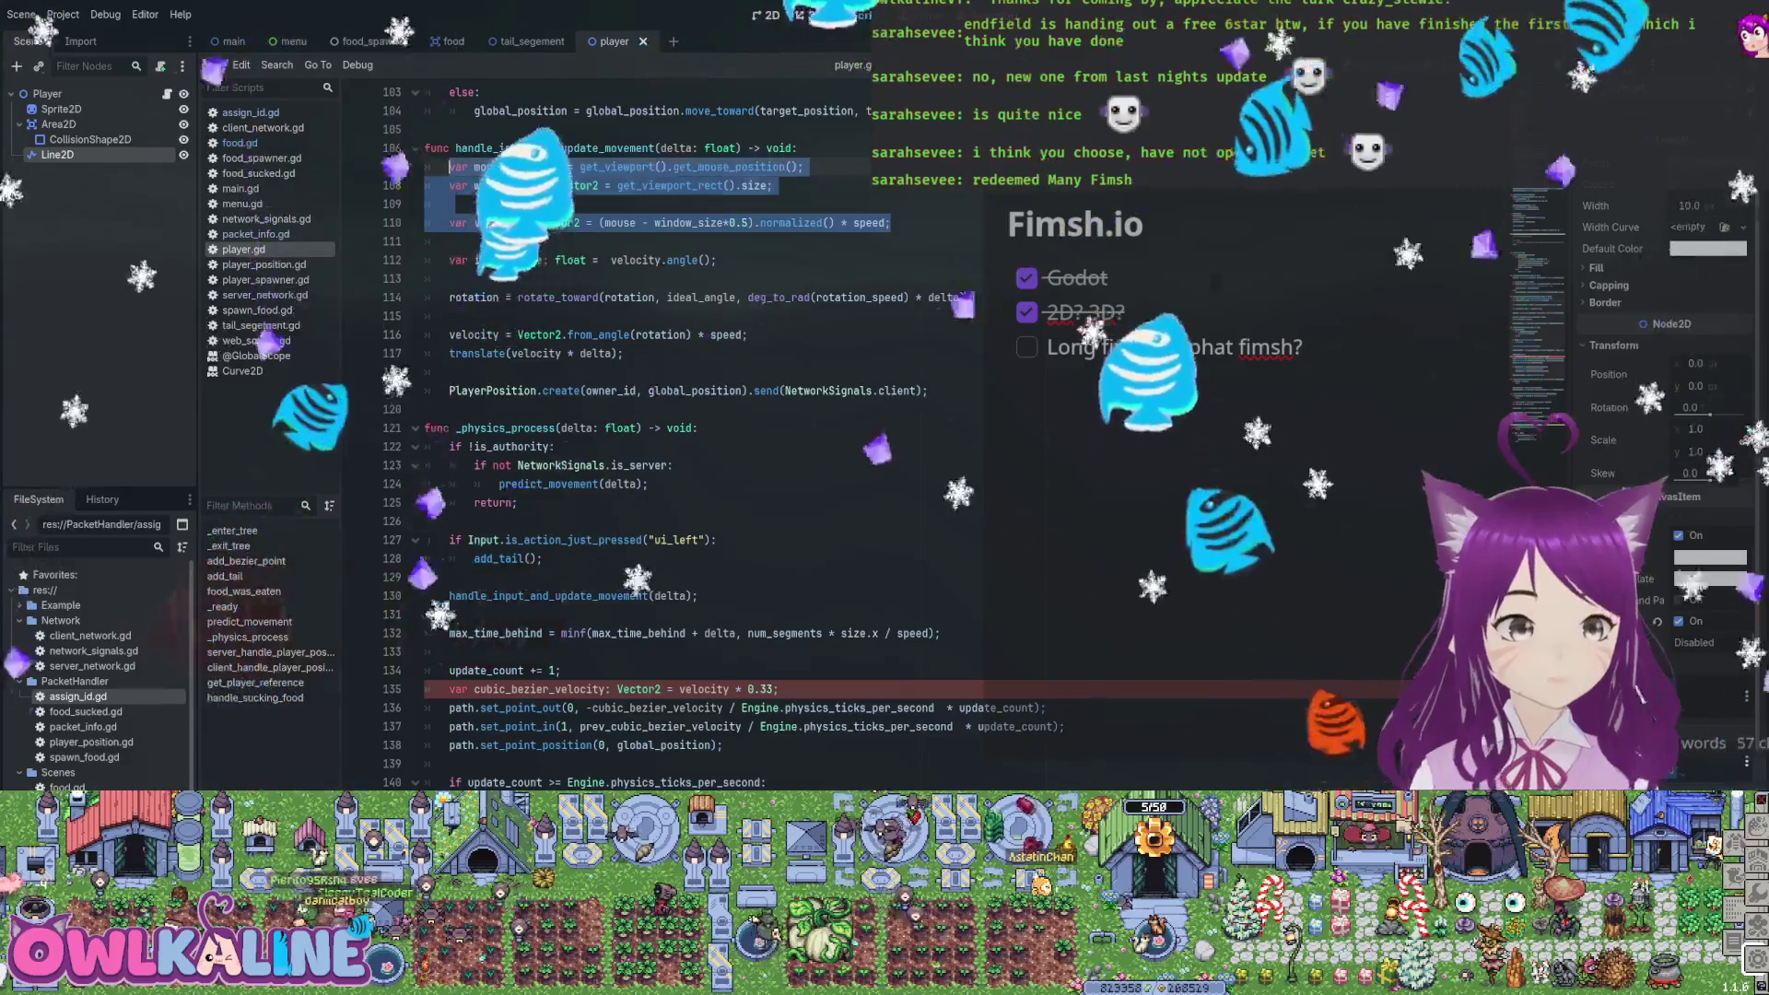
Move the mouse and velocity lines from the movement function into _physics_process above its call
{"action": "key", "text": "ctrl+x"}
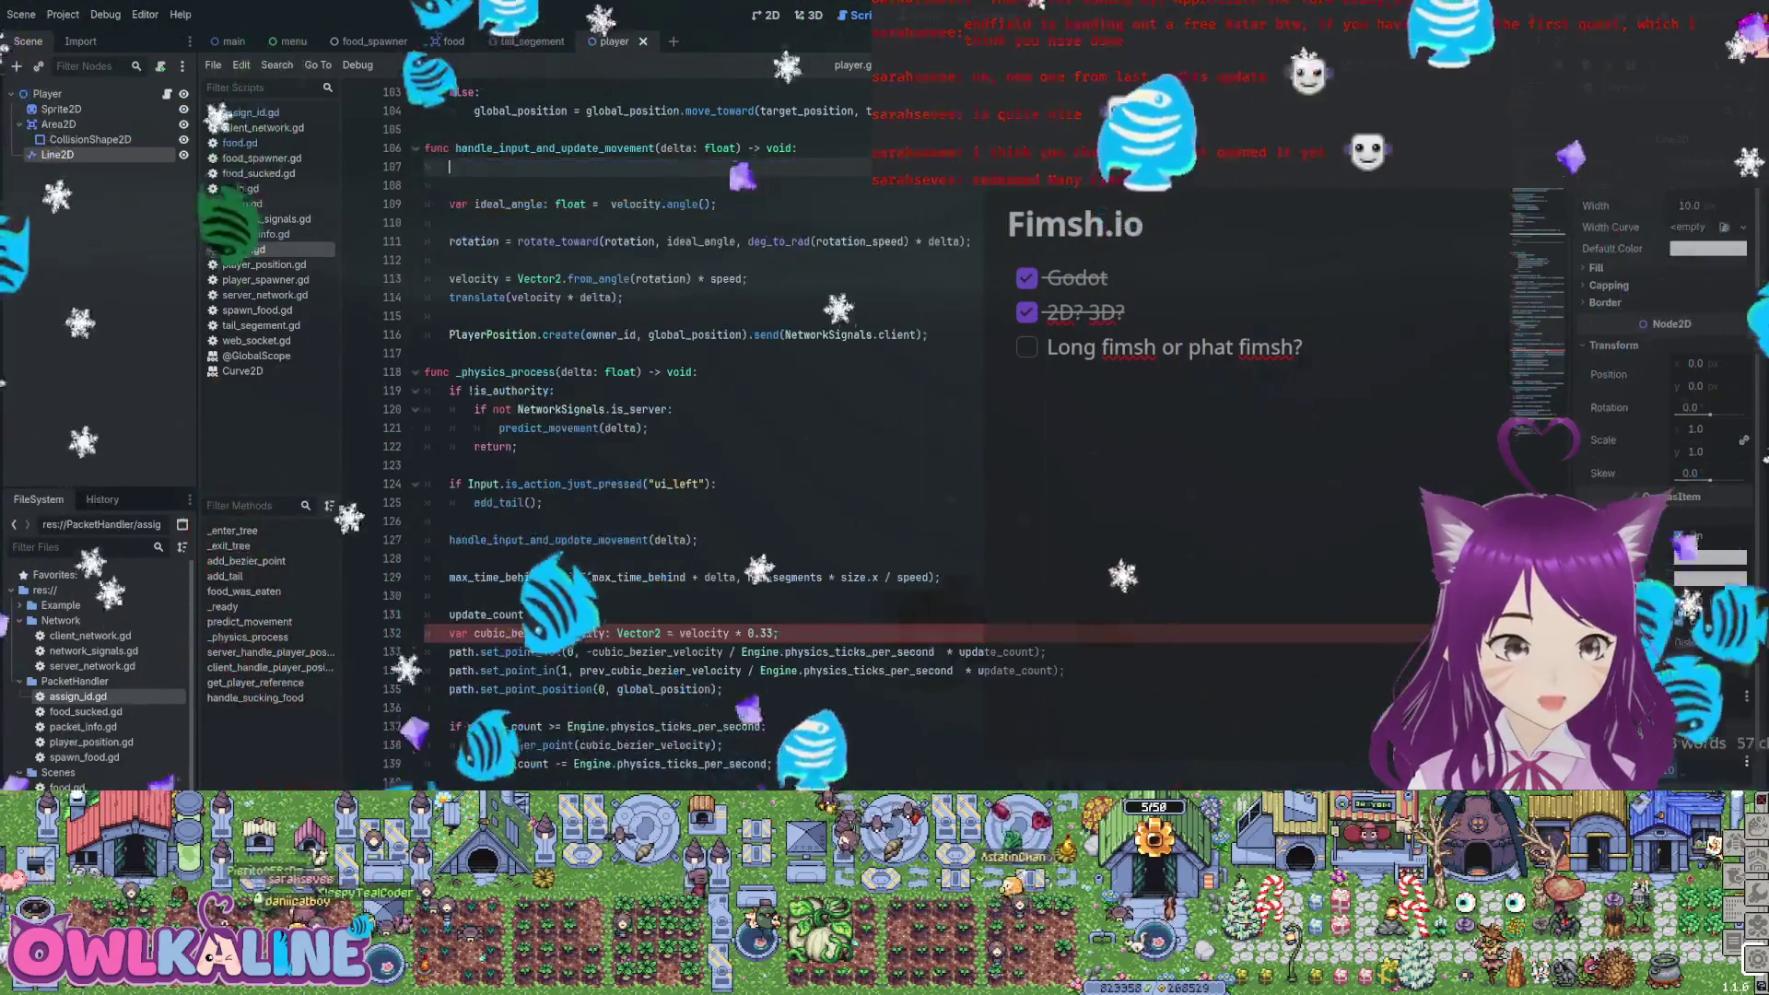
{"action": "left_click", "coordinate": [449, 521]}
{"action": "key", "text": "Return"}
{"action": "key", "text": "Return"}
{"action": "key", "text": "ctrl+v"}
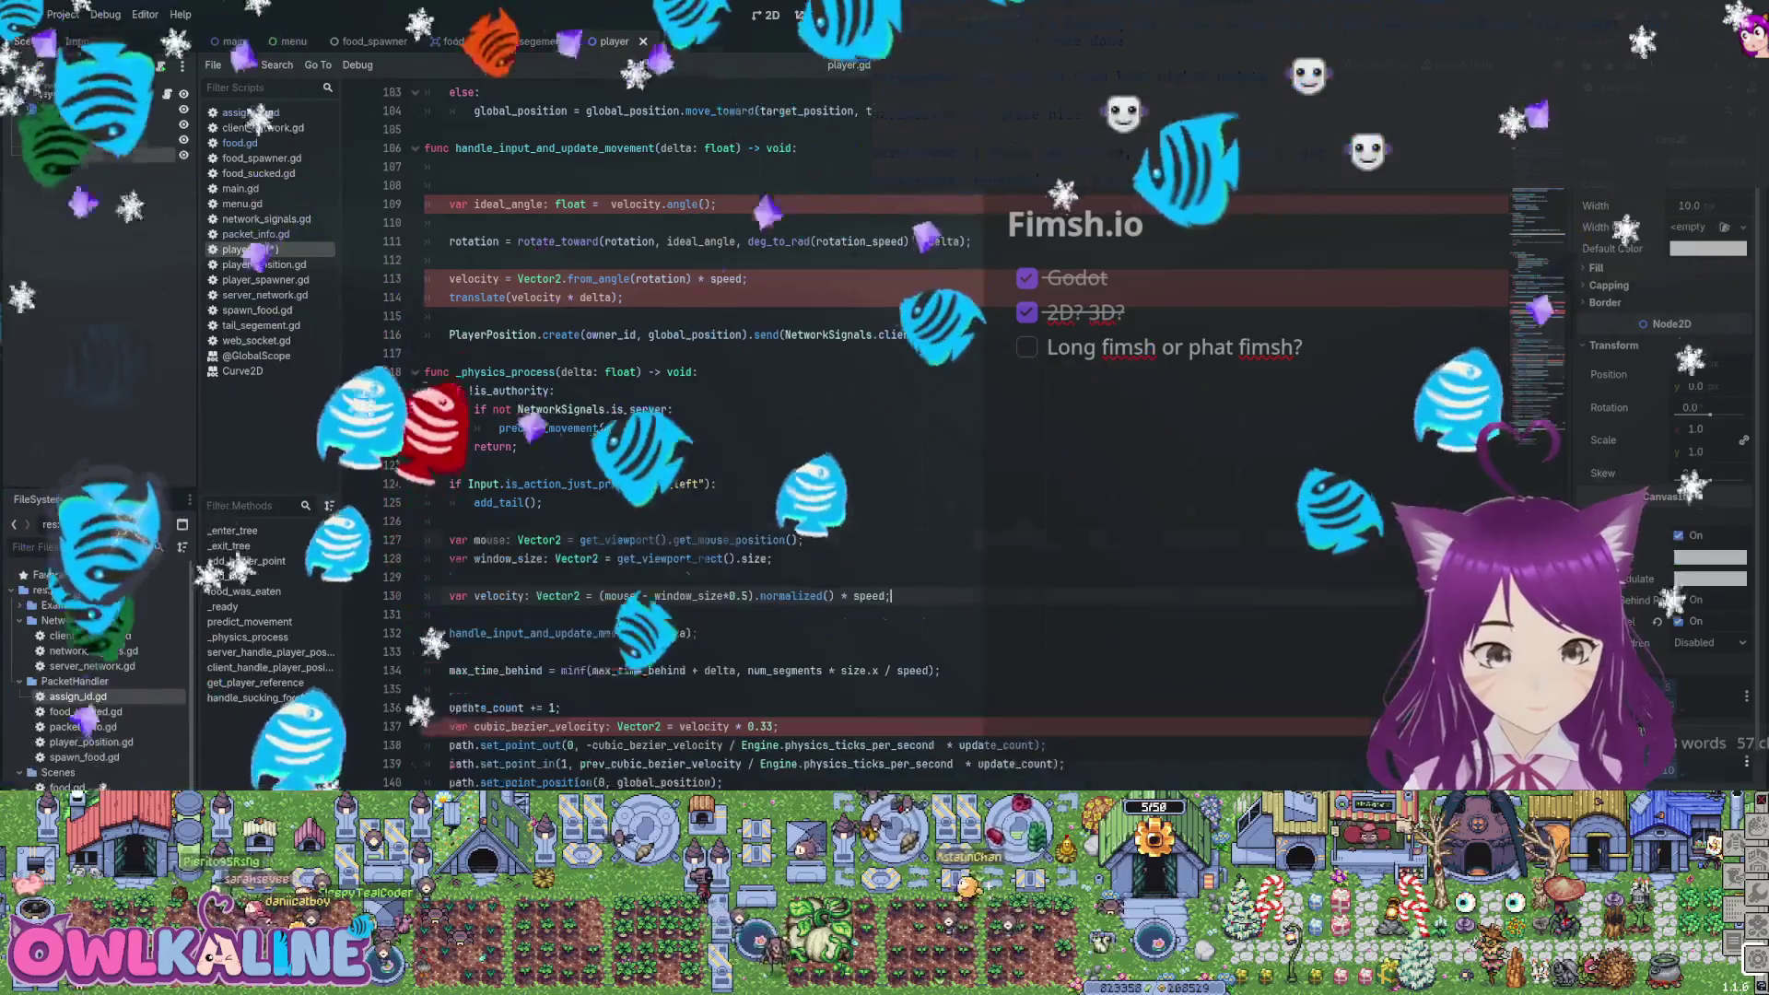
{"action": "left_click", "coordinate": [450, 652]}
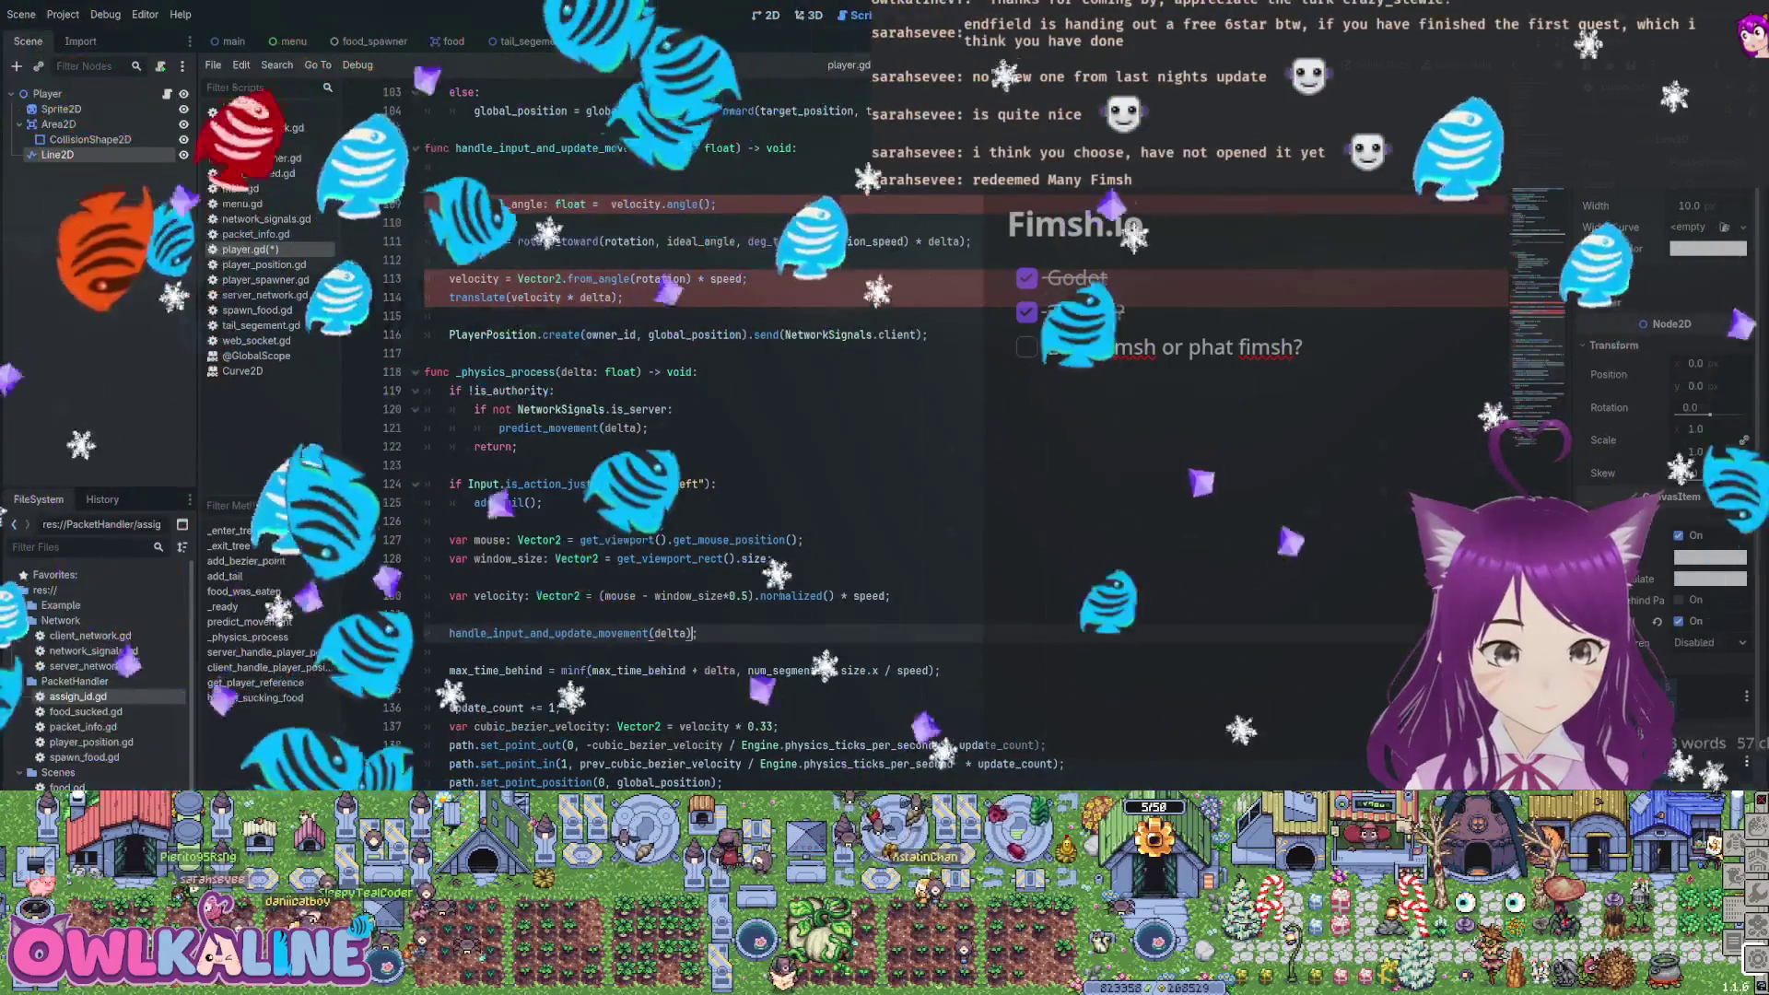
Pass velocity into handle_input_and_update_movement and add a velocity: Vector2 parameter to its signature
{"action": "left_click", "coordinate": [648, 633]}
{"action": "type", "text": "velocity,"}
{"action": "scroll", "coordinate": [645, 415], "scroll_direction": "up", "scroll_amount": 3}
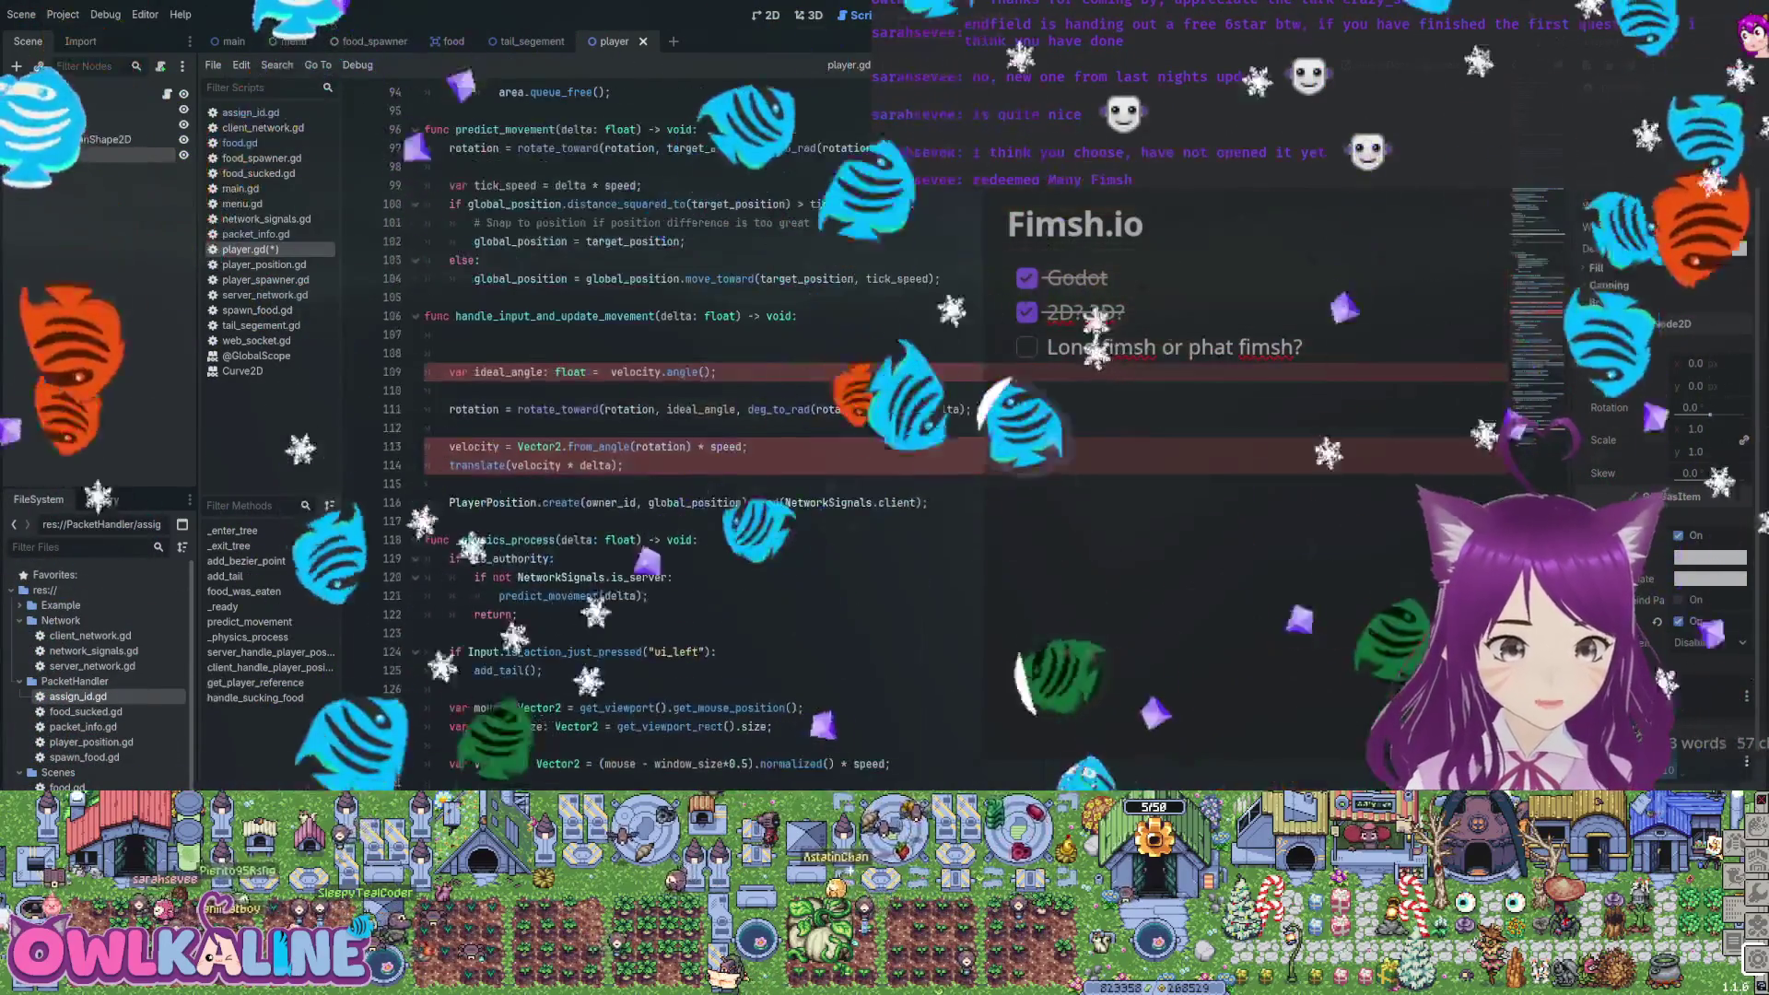
{"action": "type", "text": "velocity: "}
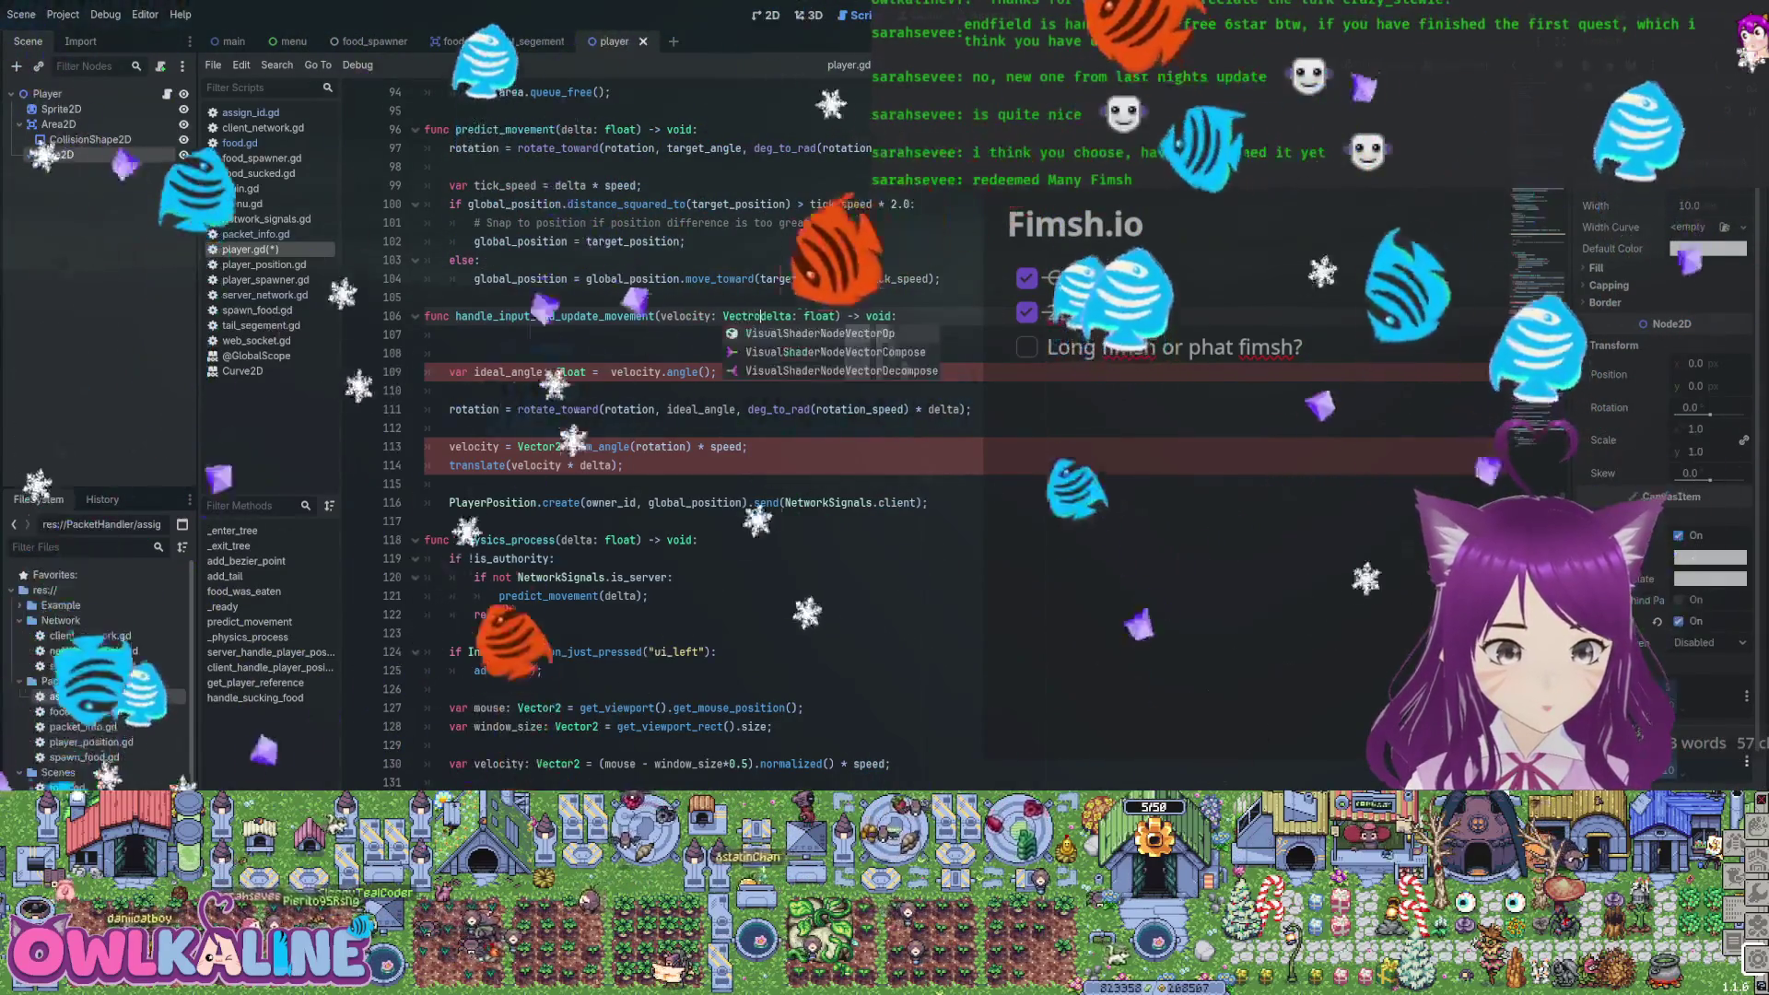
{"action": "type", "text": "Vector2,"}
{"action": "left_click", "coordinate": [424, 353]}
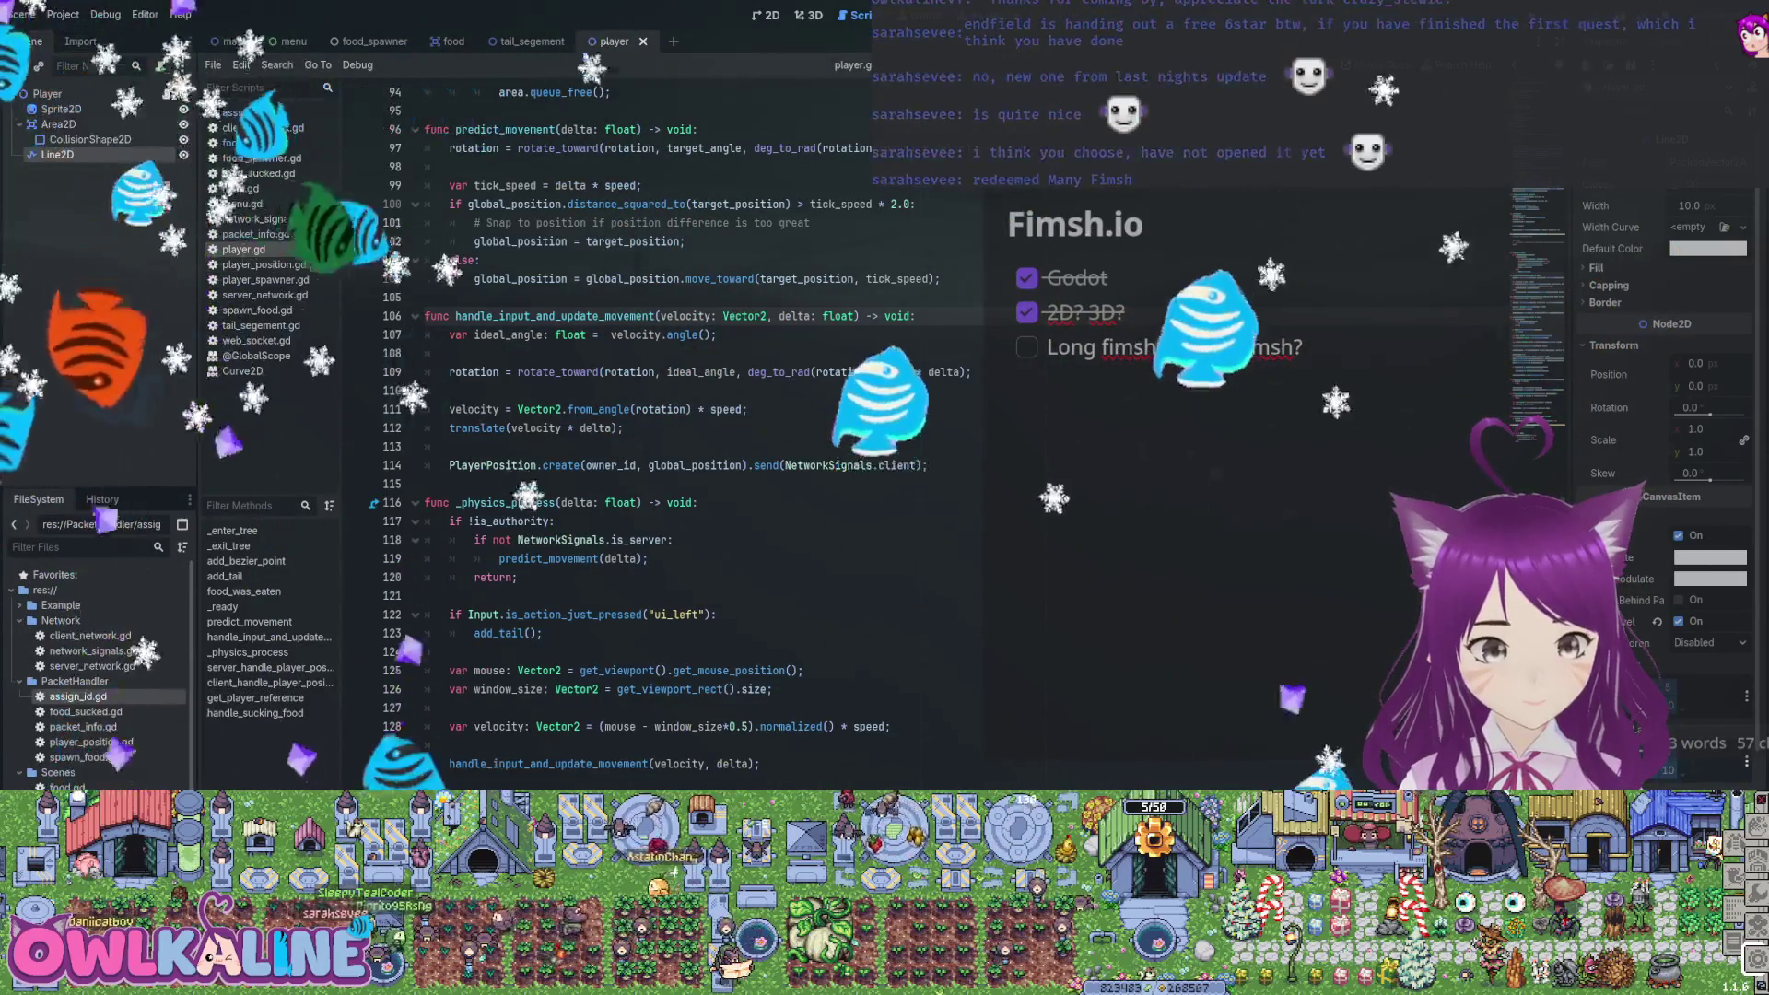
{"action": "key", "text": "BackSpace"}
{"action": "key", "text": "BackSpace"}
Remove the tail-path update block from _physics_process and open blank lines after the movement function
{"action": "scroll", "coordinate": [656, 427], "scroll_direction": "down", "scroll_amount": 6}
{"action": "left_click", "coordinate": [656, 427]}
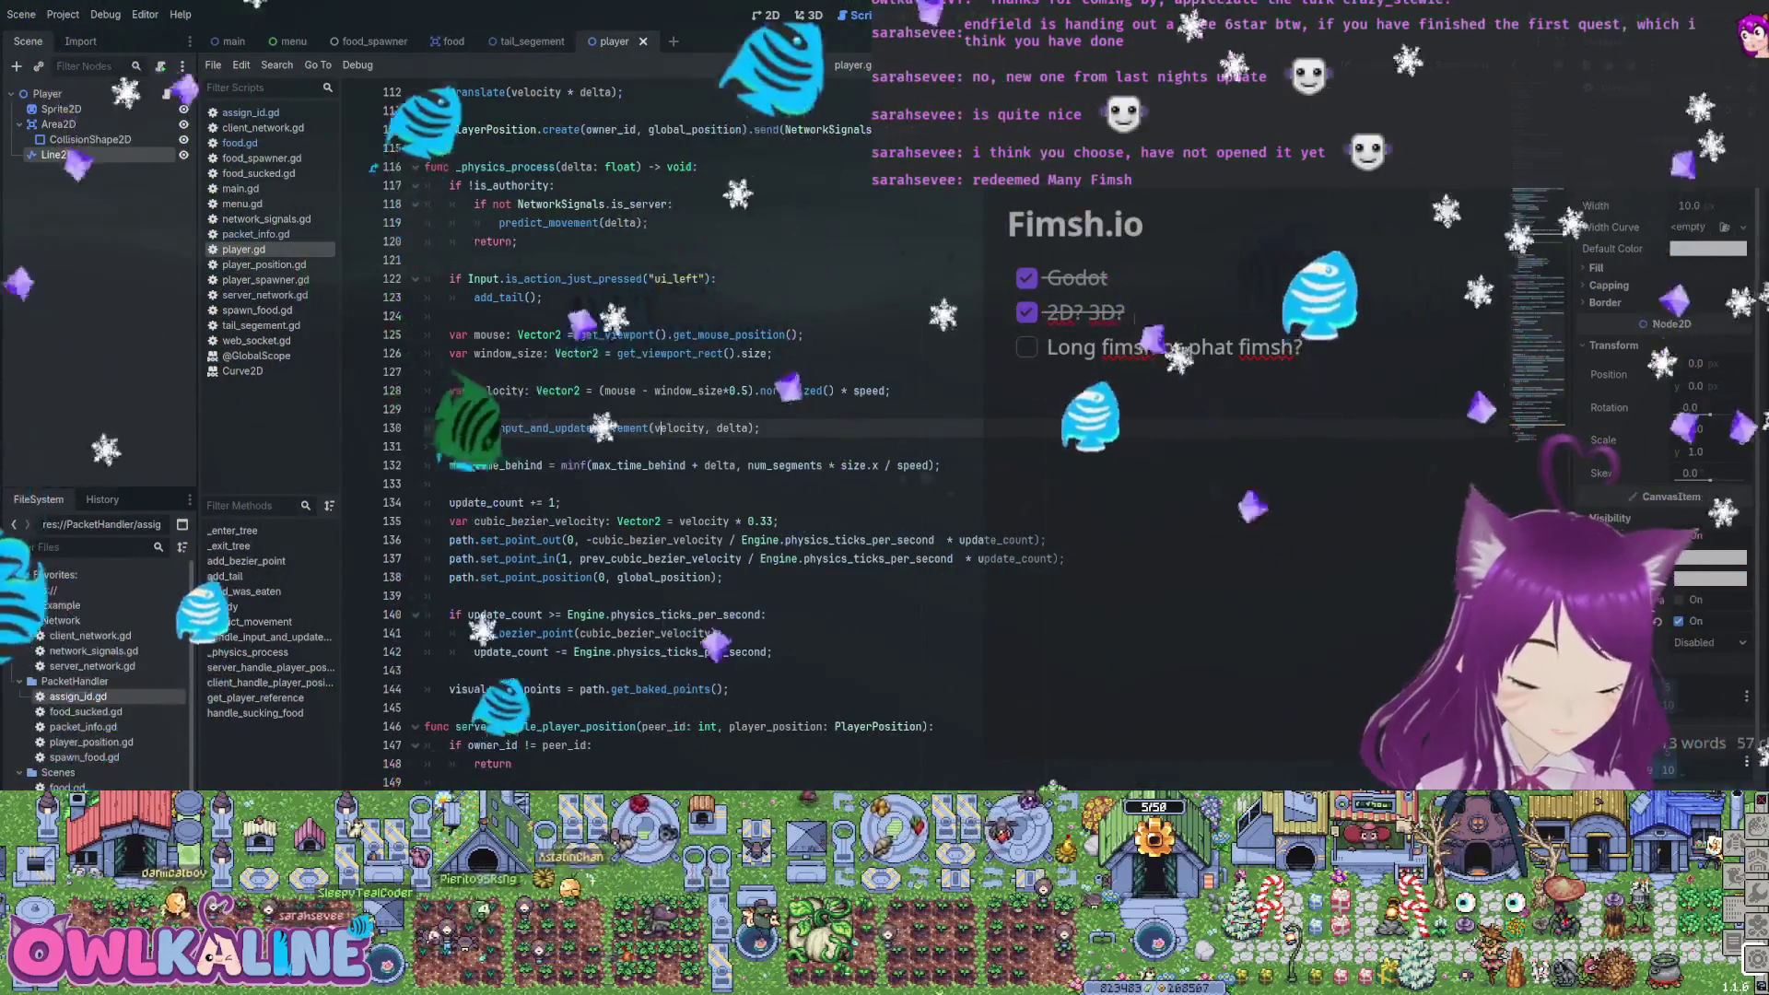
{"action": "scroll", "coordinate": [656, 427], "scroll_direction": "down", "scroll_amount": 1}
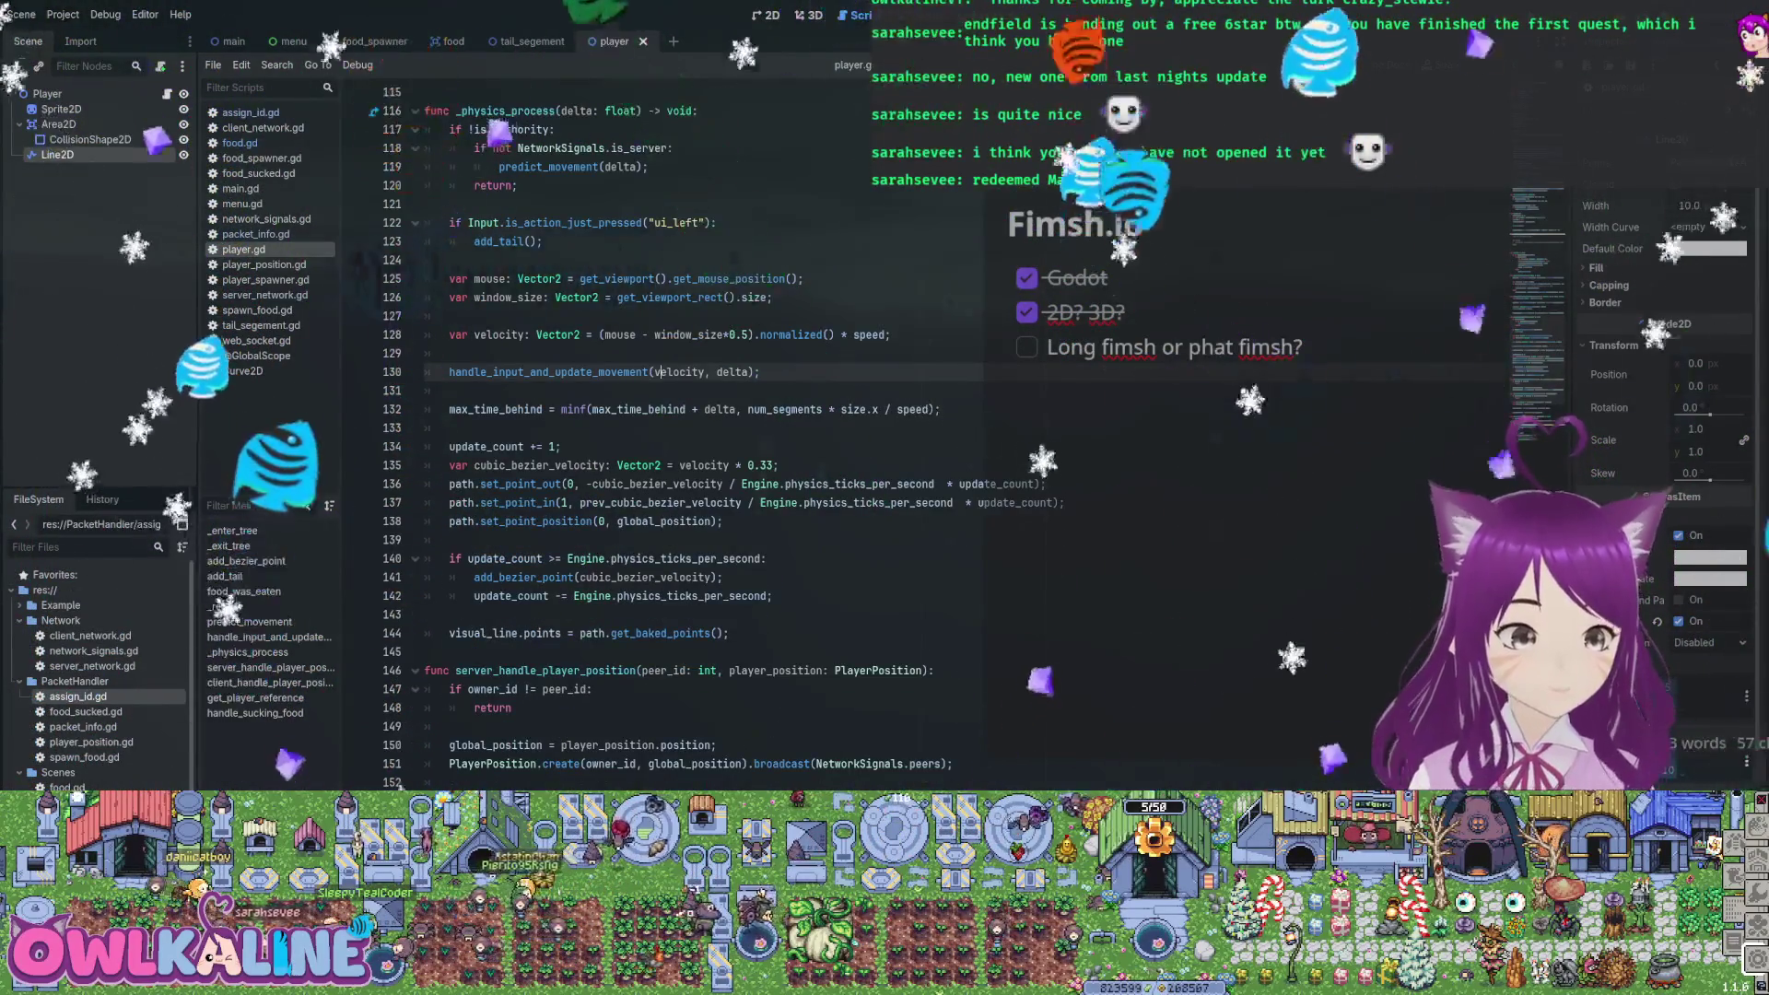
{"action": "left_click_drag", "start_coordinate": [728, 633], "coordinate": [425, 427]}
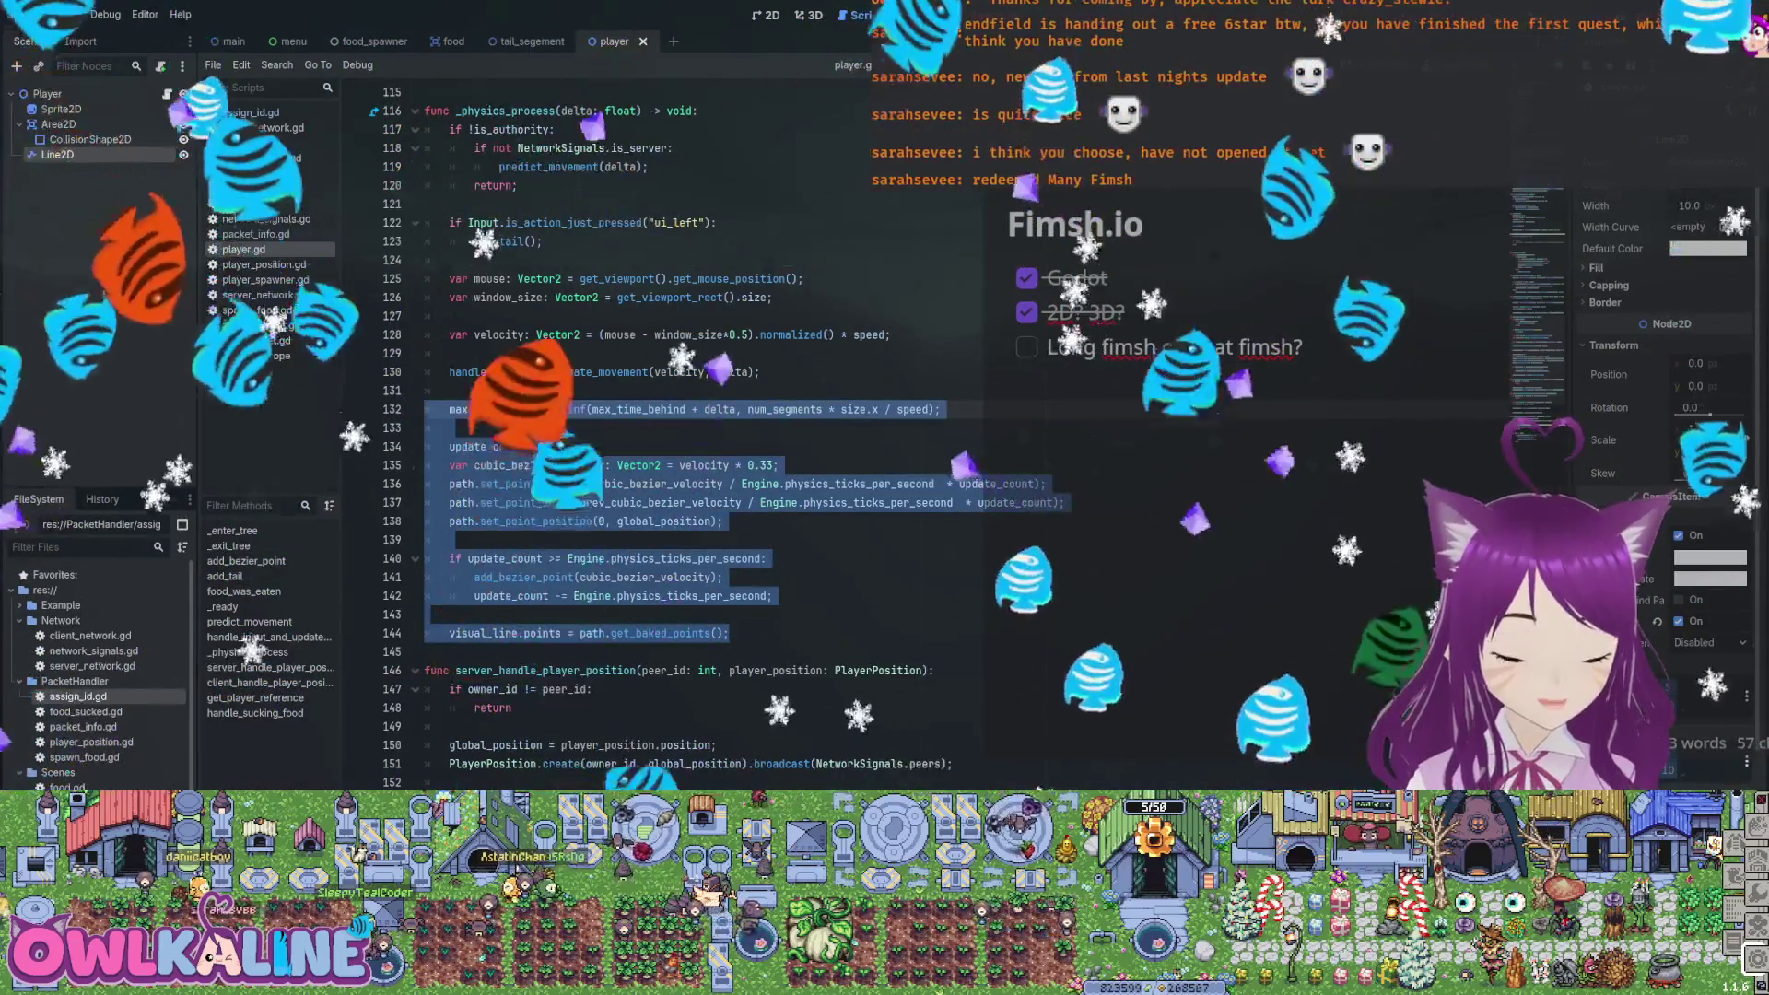
{"action": "key", "text": "Delete"}
{"action": "left_click", "coordinate": [931, 297]}
{"action": "key", "text": "Return"}
{"action": "key", "text": "Return"}
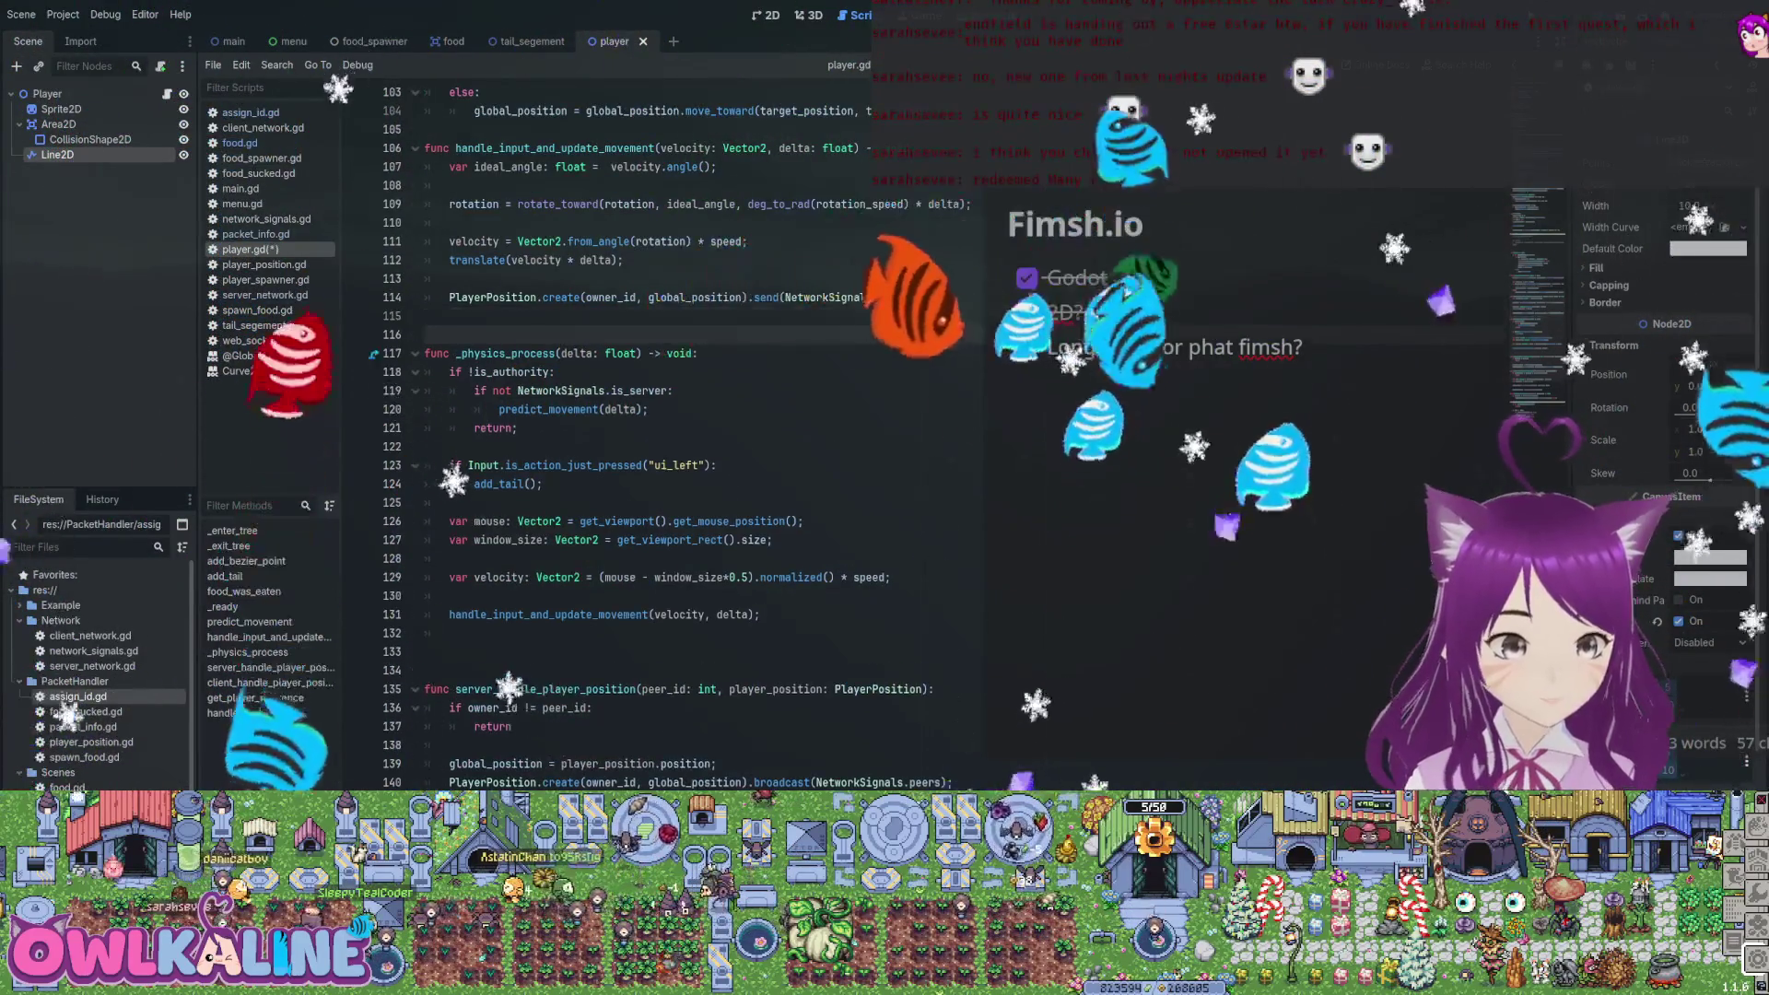
Create update_tail_path(velocity: Vector2) containing the pasted tail-path block, dedented one level
{"action": "type", "text": "funnc up"}
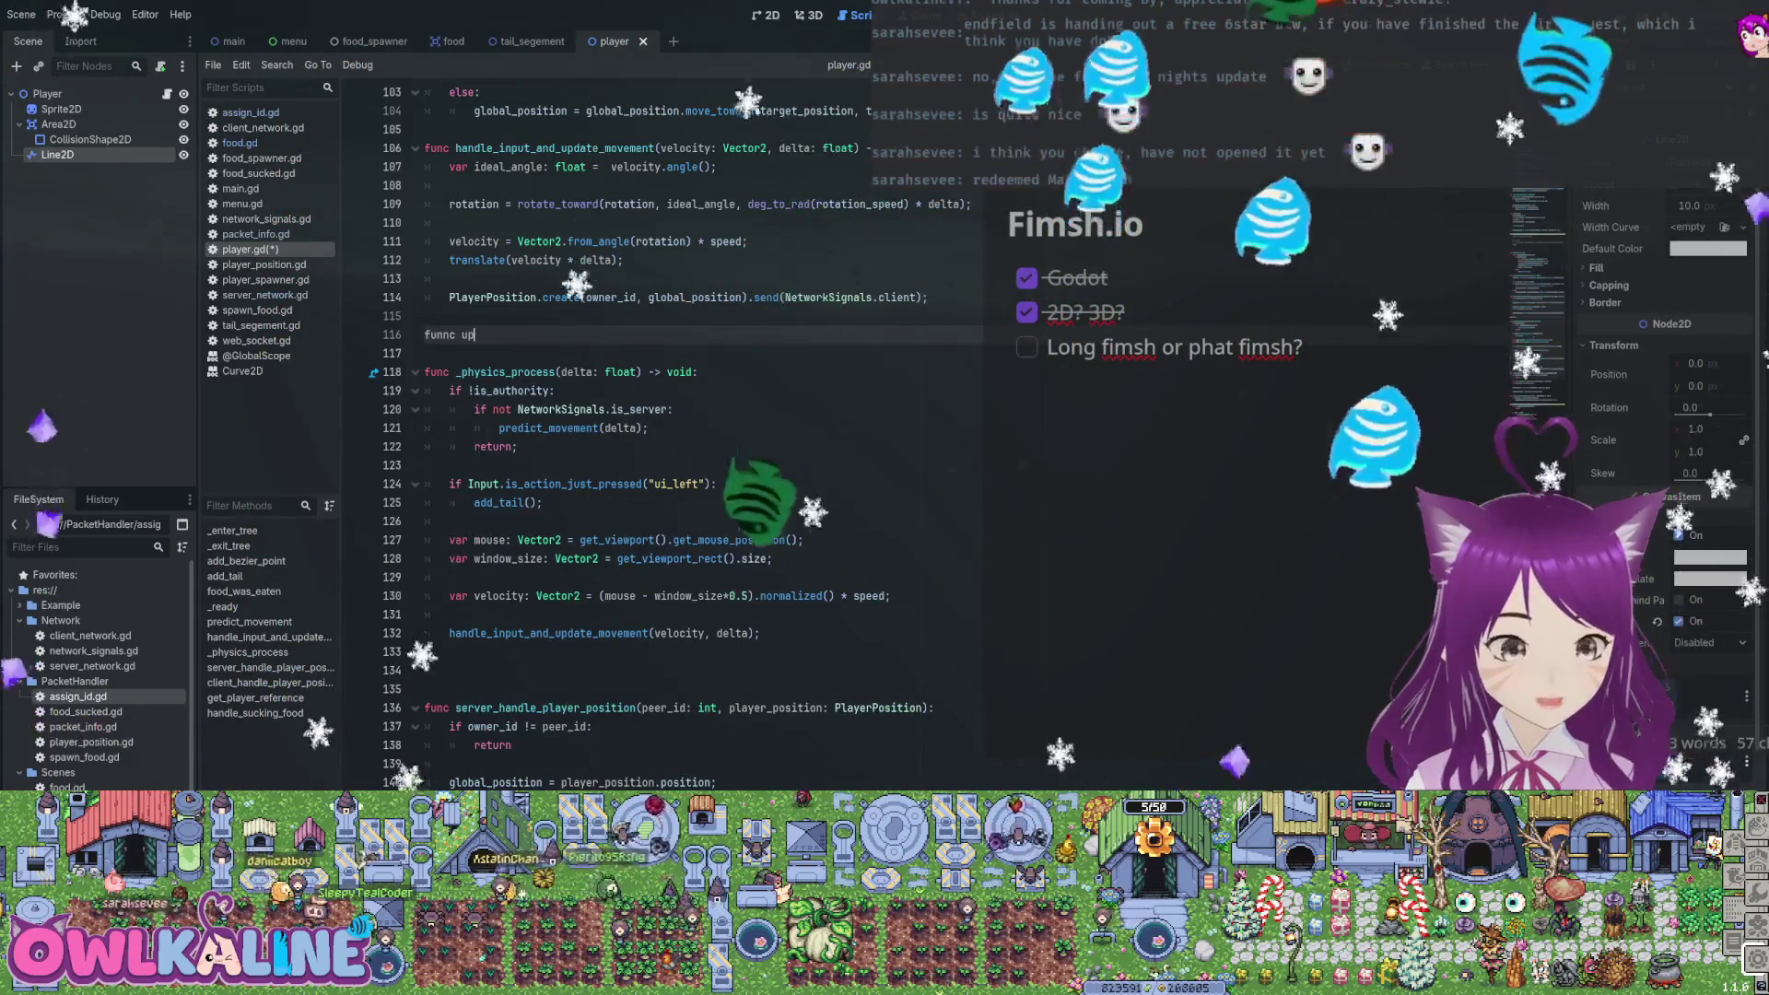
{"action": "type", "text": "date_tail_"}
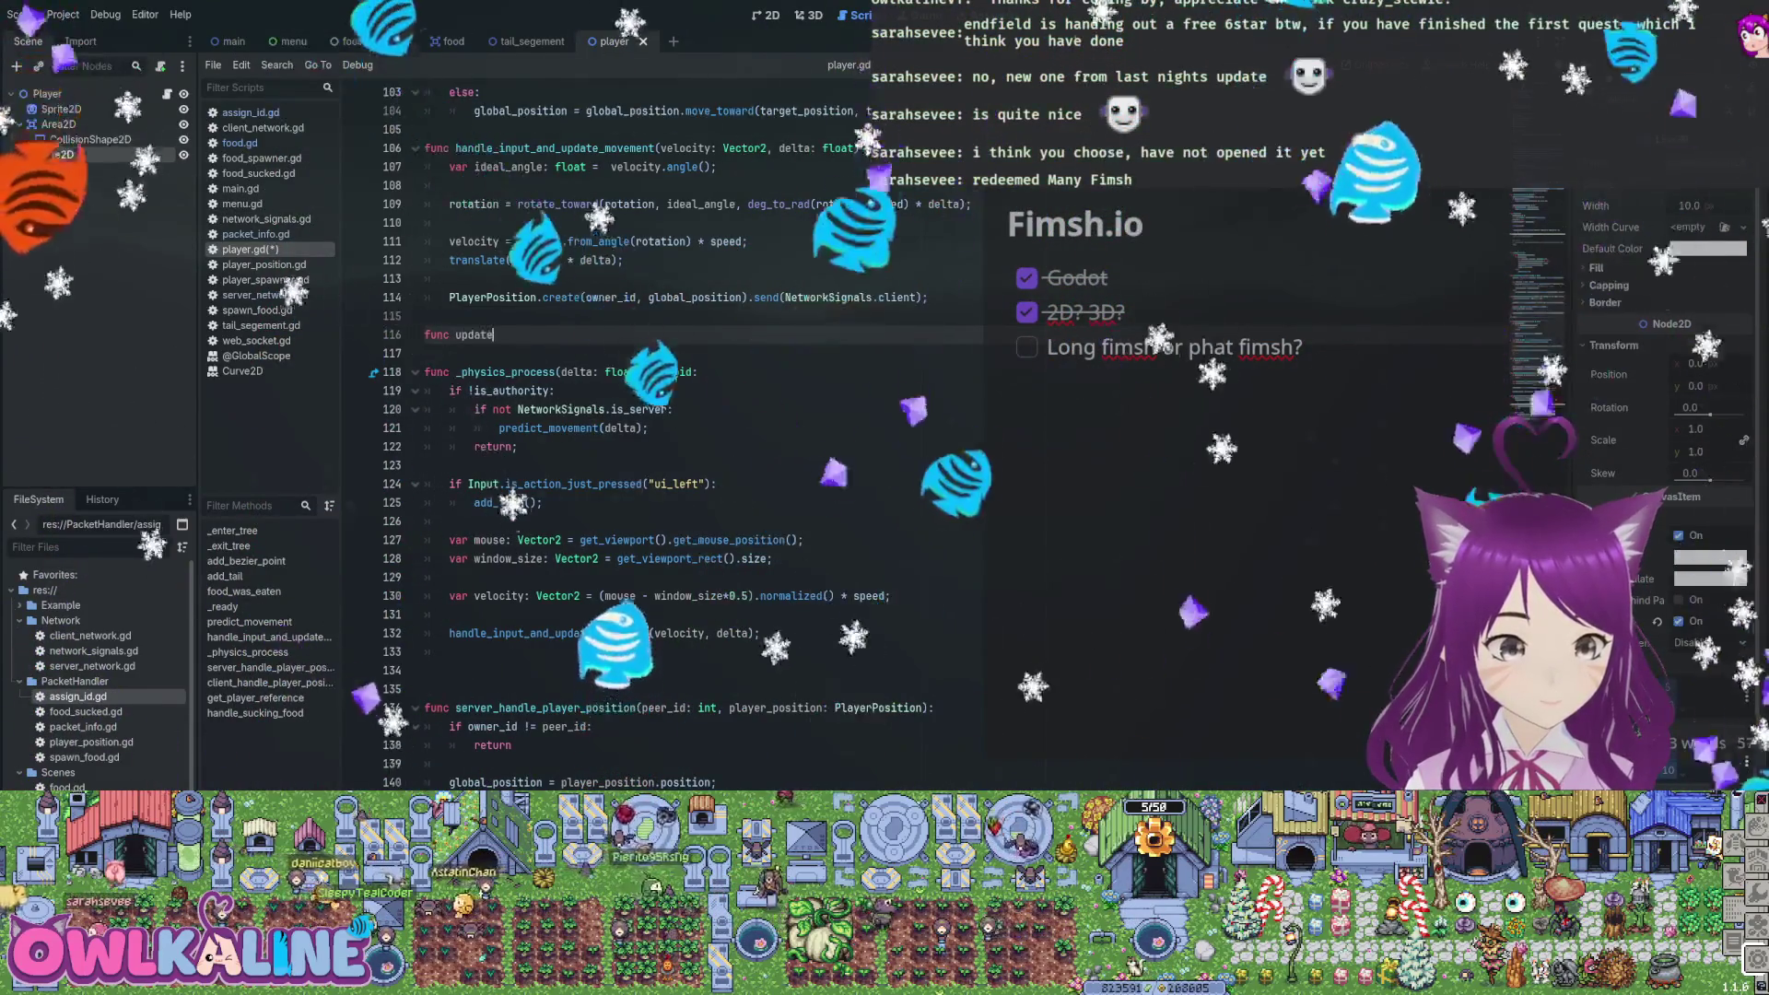
{"action": "type", "text": "path():"}
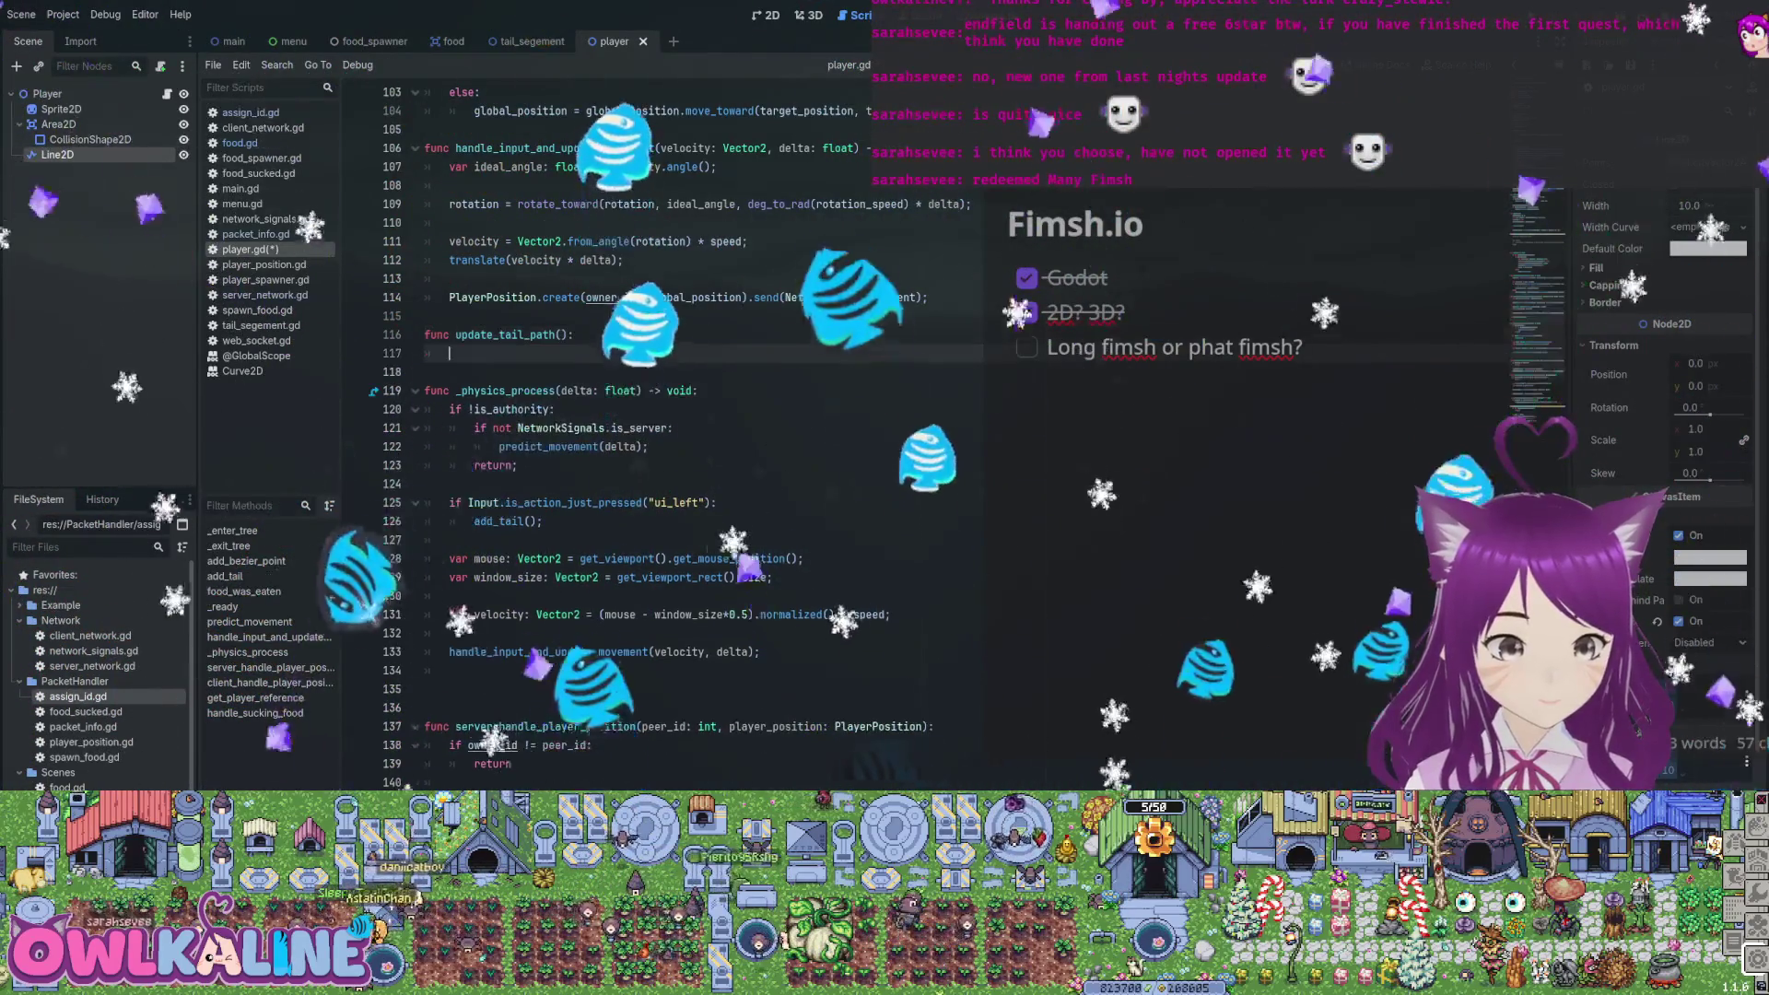
{"action": "type", "text": "max_time_behind = minf(max_time_behind + delta, num_segments * size.x / speed);  \tupdate_count += 1; \tvar cubic_bezier_velocity: Vector2 = velocity * 0.33; \tpath.set_point_out(0, -cubic_bezier_velocity / Engine.physics_ticks_per_second  * update_count); \tpath.set_point_in(1, prev_cubic_bezier_velocity / Engine.physics_ticks_per_second  * update_count); \tpath.set_point_position(0, global_position);  \tif update_count >= Engine.physics_ticks_per_second: \t\tadd_bezier_point(cubic_bezier_velocity); \t\tupdate_count -= Engine.physics_ticks_per_second;  \tvisual_line.points = path.get_baked_points();"}
{"action": "key", "text": "shift+Up"}
{"action": "key", "text": "shift+Up"}
{"action": "key", "text": "shift+Up"}
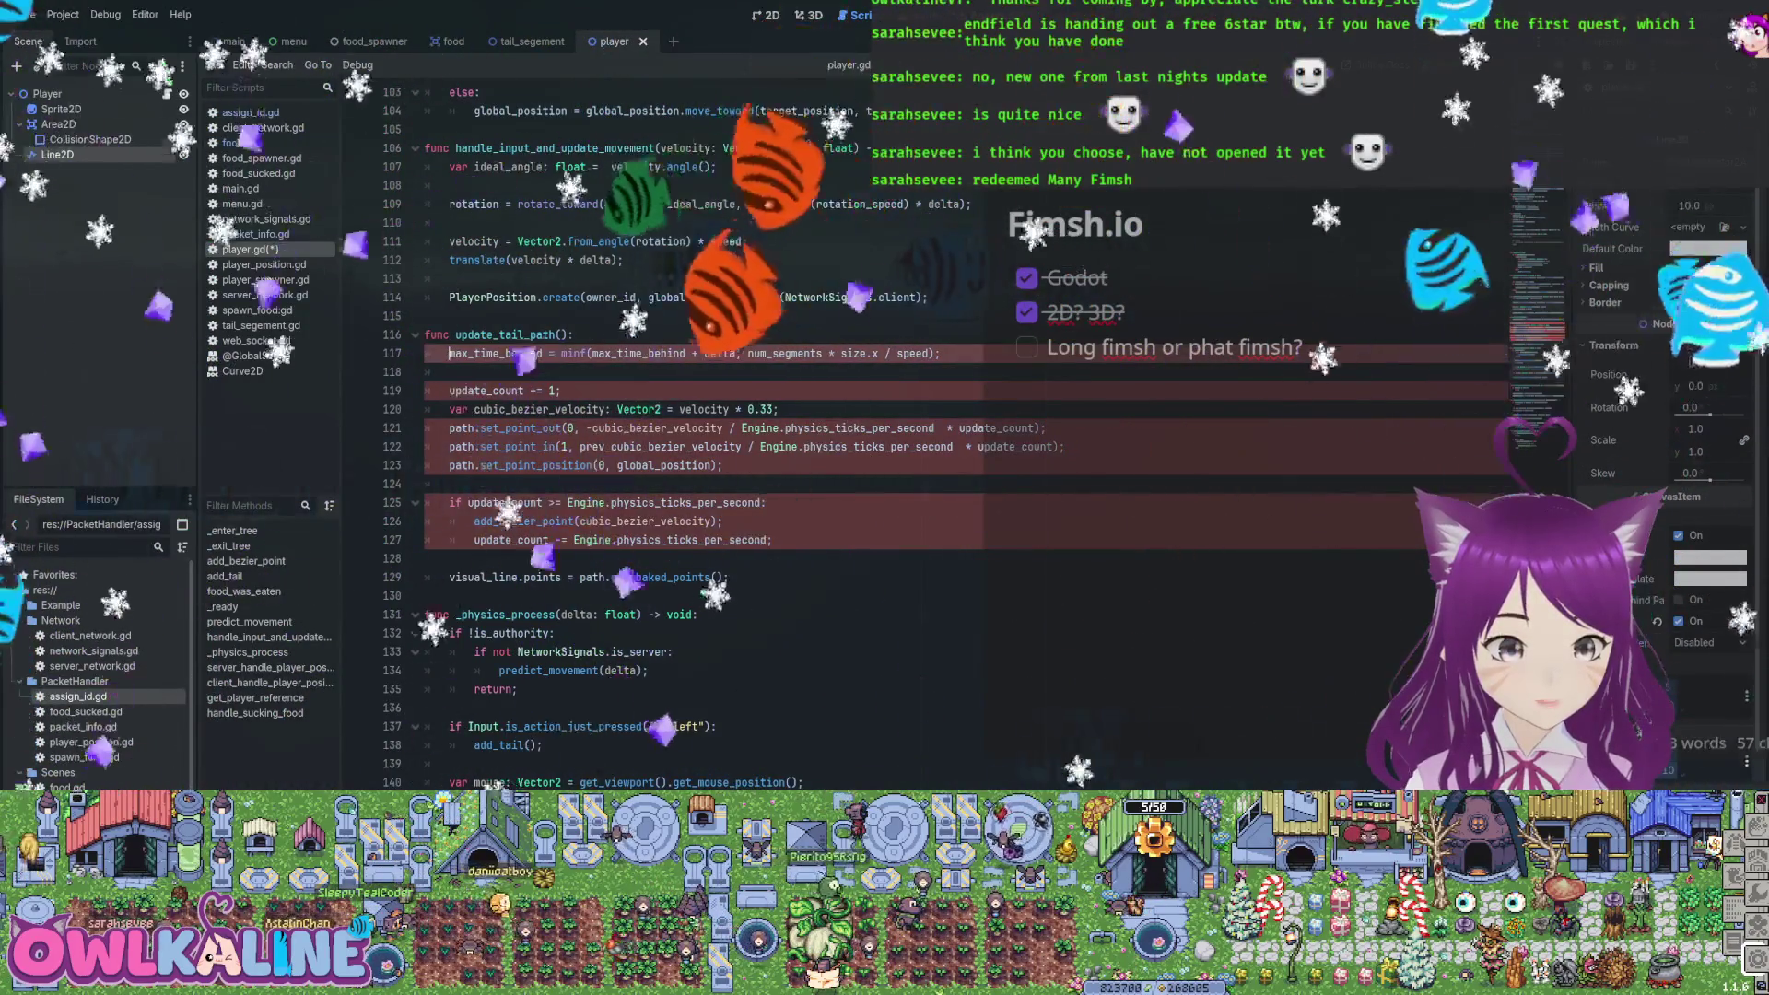
{"action": "key", "text": "shift+Tab"}
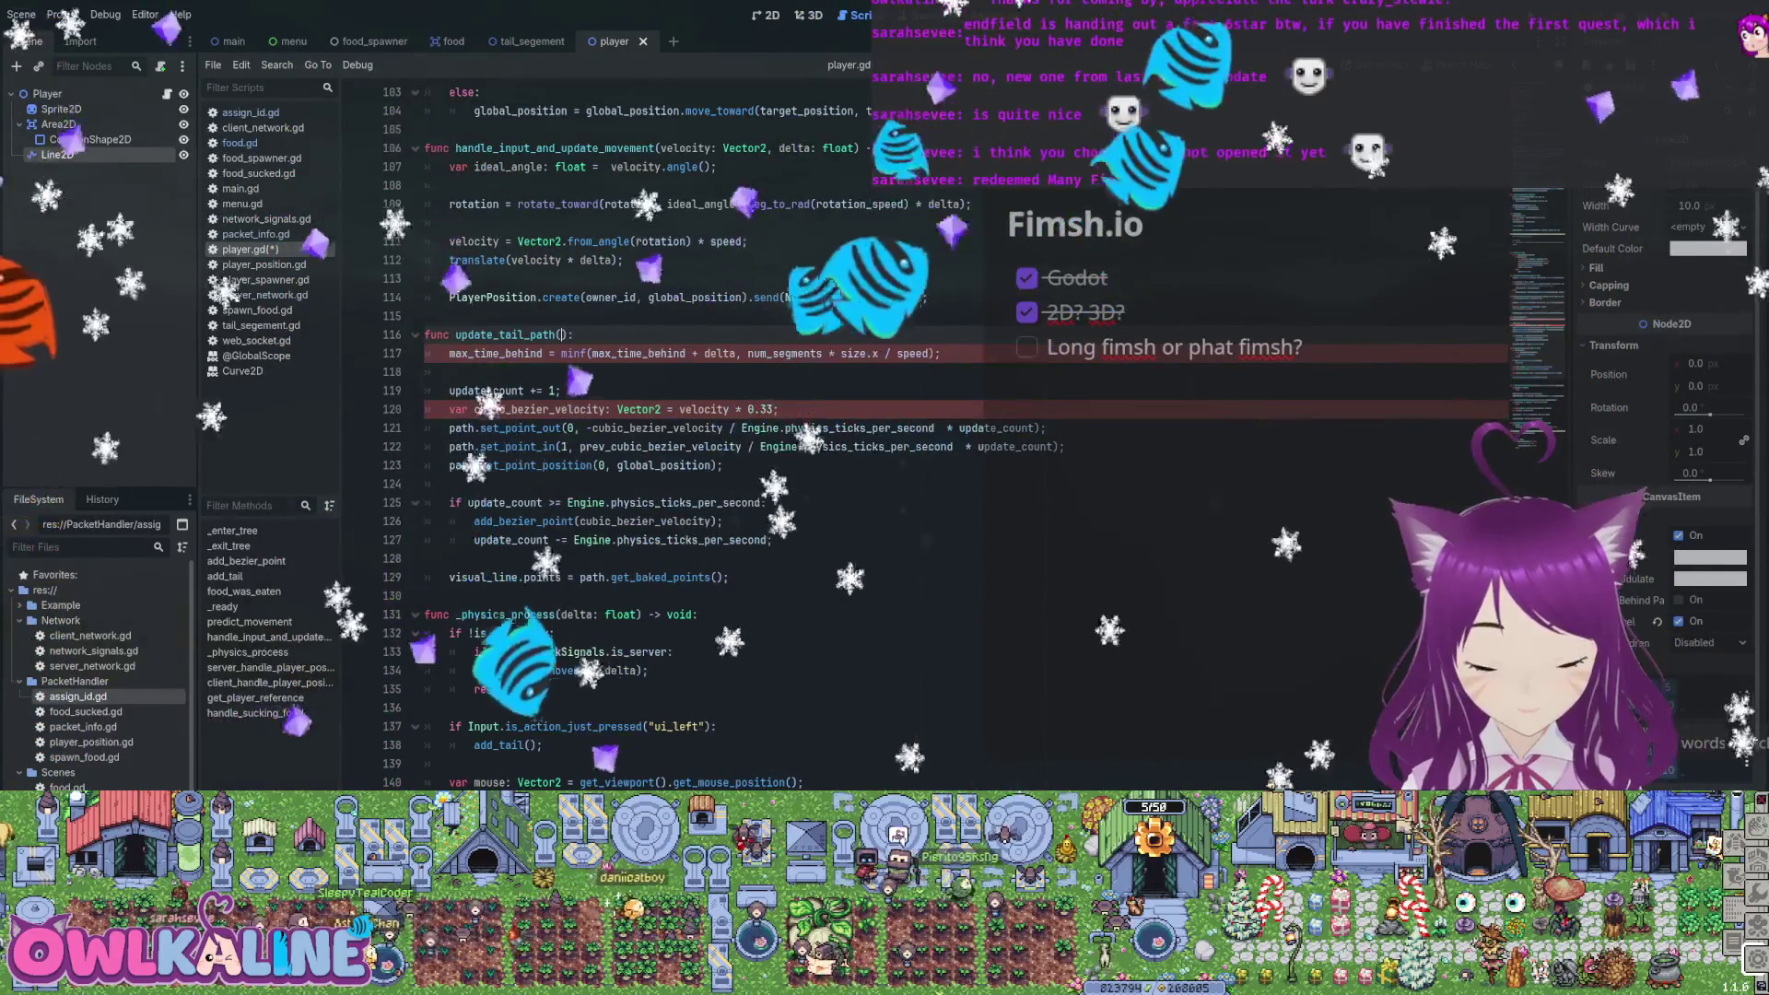
{"action": "type", "text": "velocity: Vecto"}
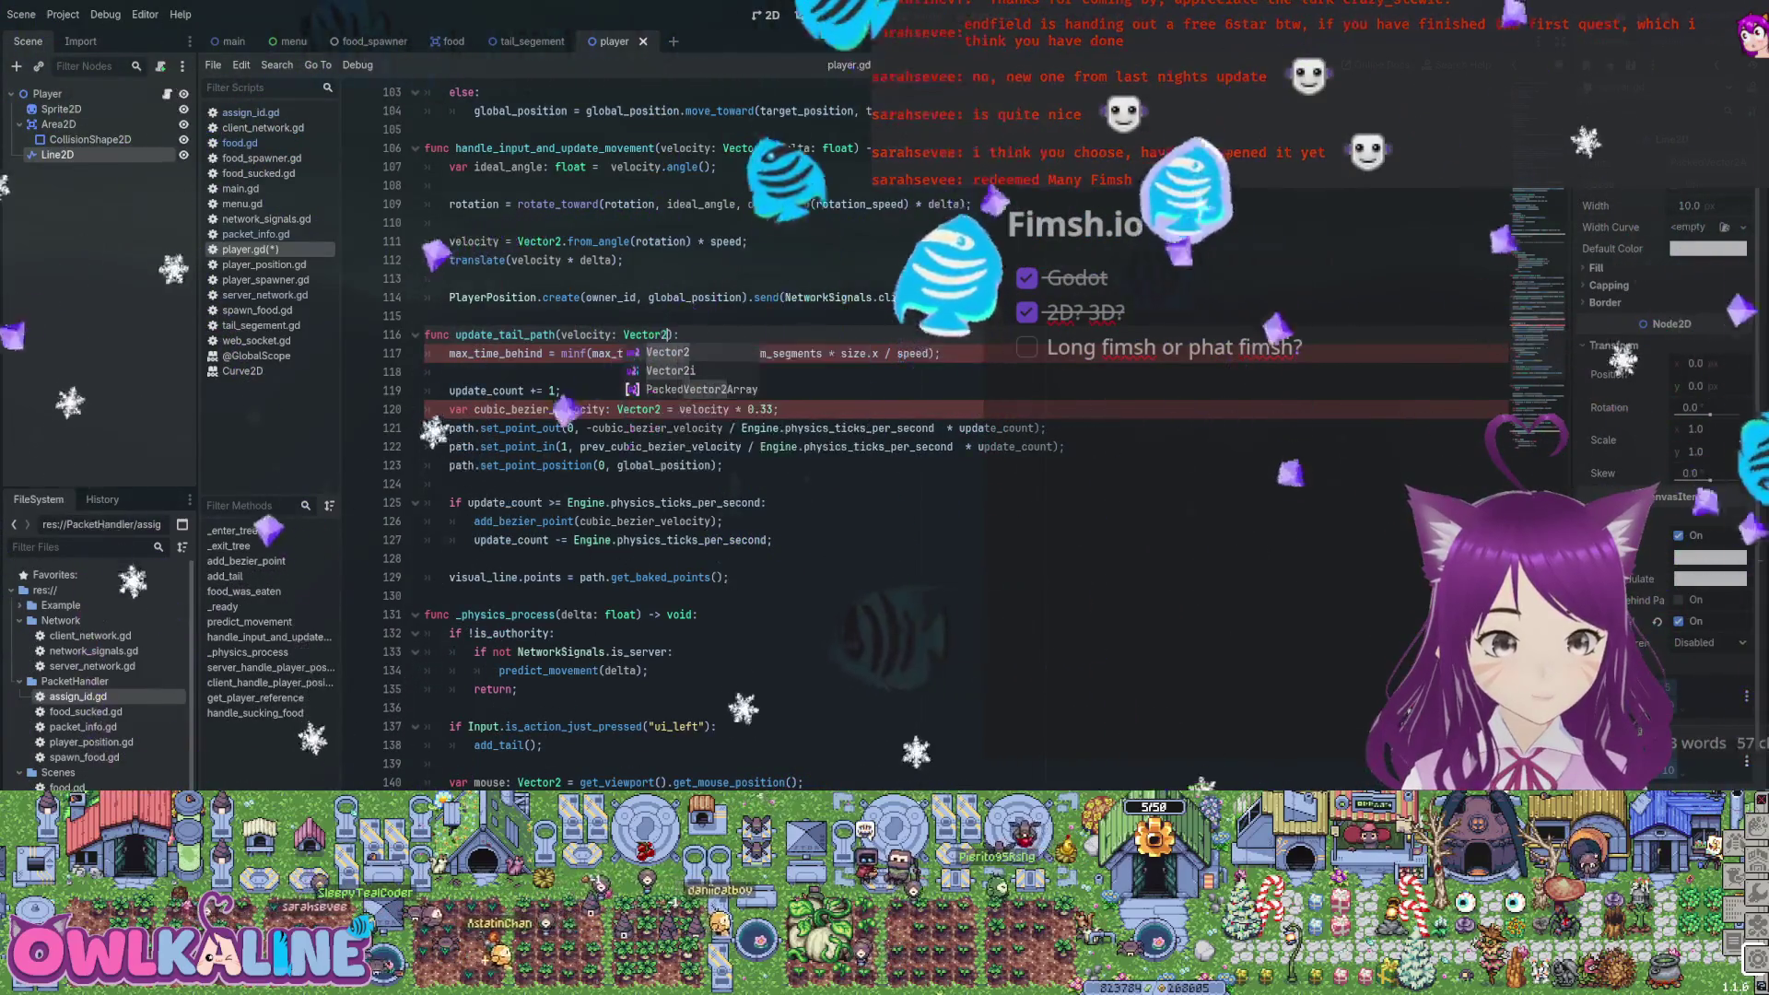
{"action": "type", "text": "r2"}
Call update_tail_path(velocity); after the movement call and save player.gd
{"action": "scroll", "coordinate": [645, 415], "scroll_direction": "down", "scroll_amount": 3}
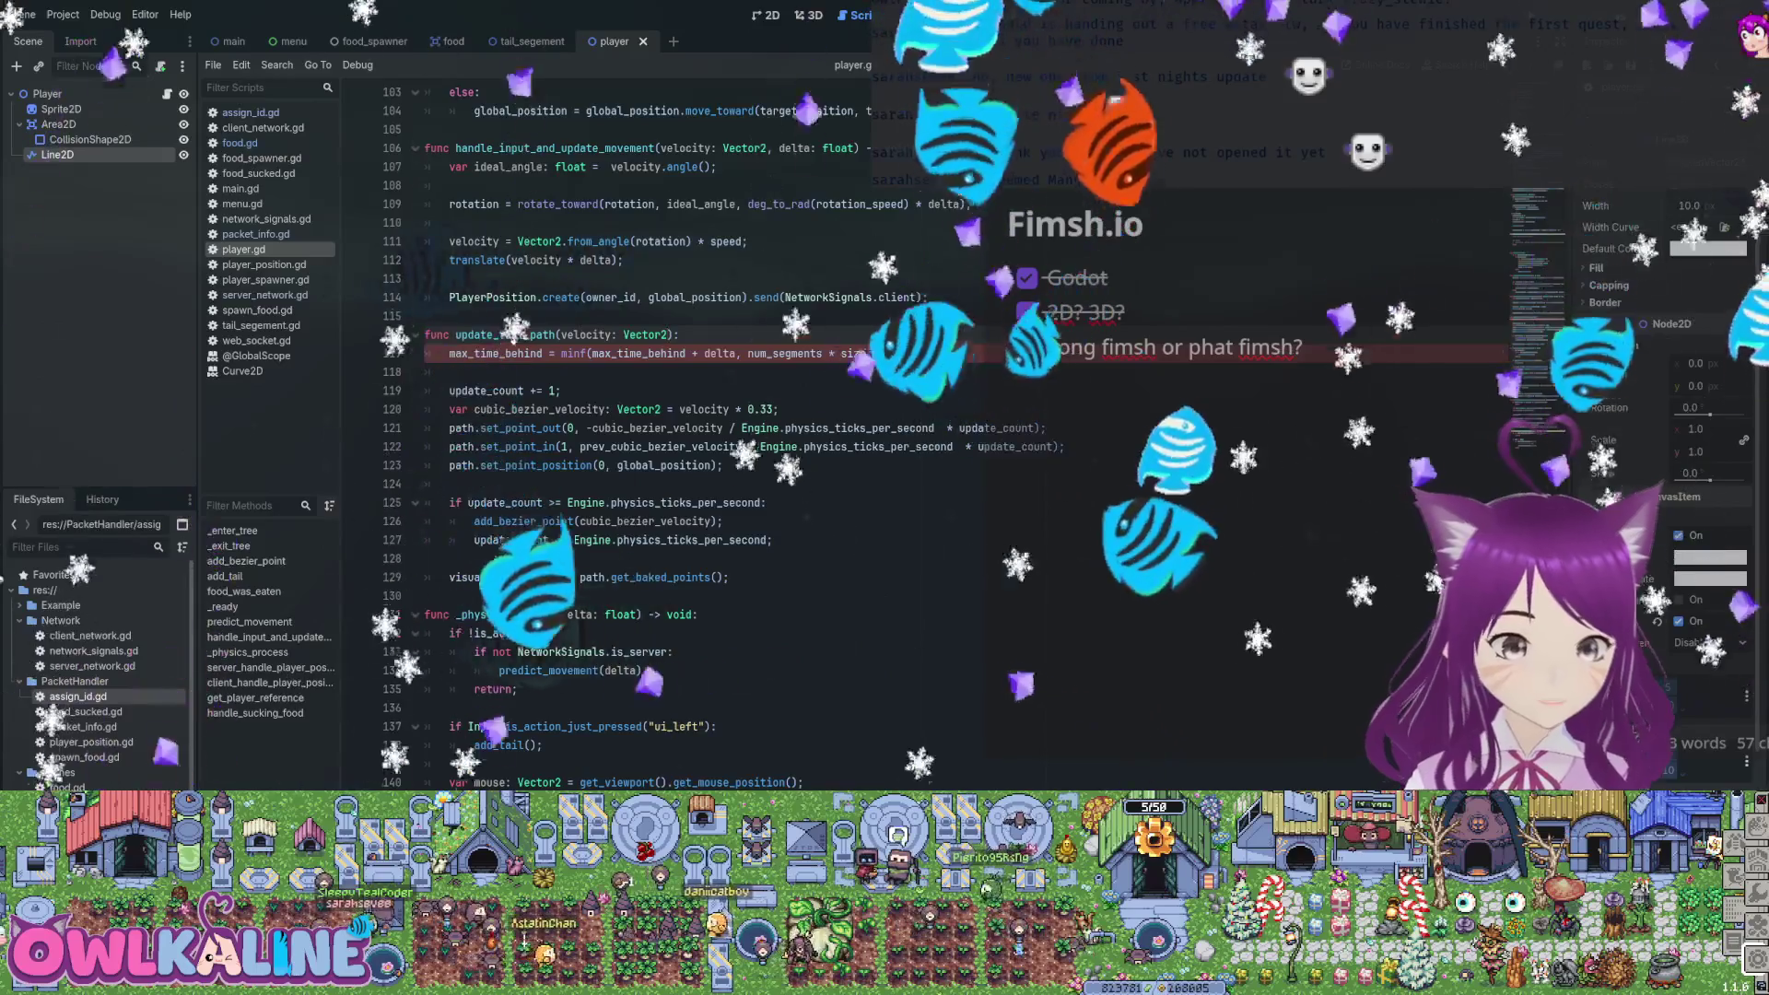
{"action": "left_click", "coordinate": [449, 726]}
{"action": "type", "text": "update_tail_path(vel"}
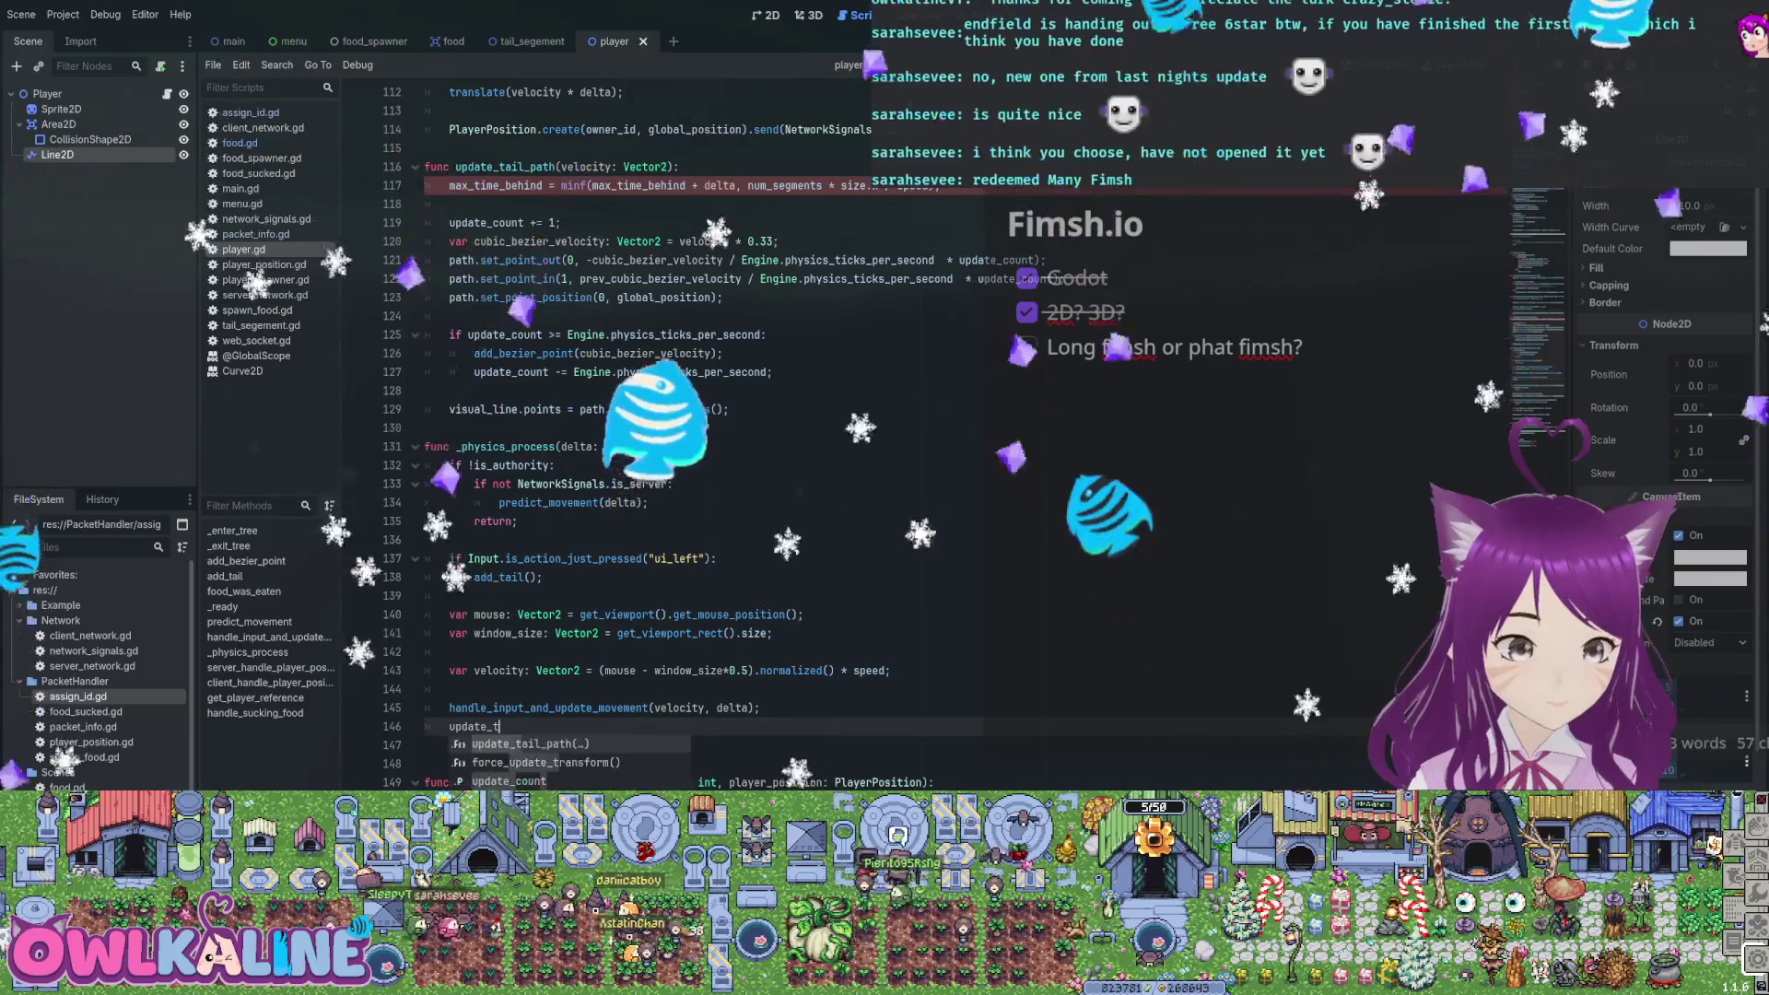
{"action": "type", "text": "ocity);"}
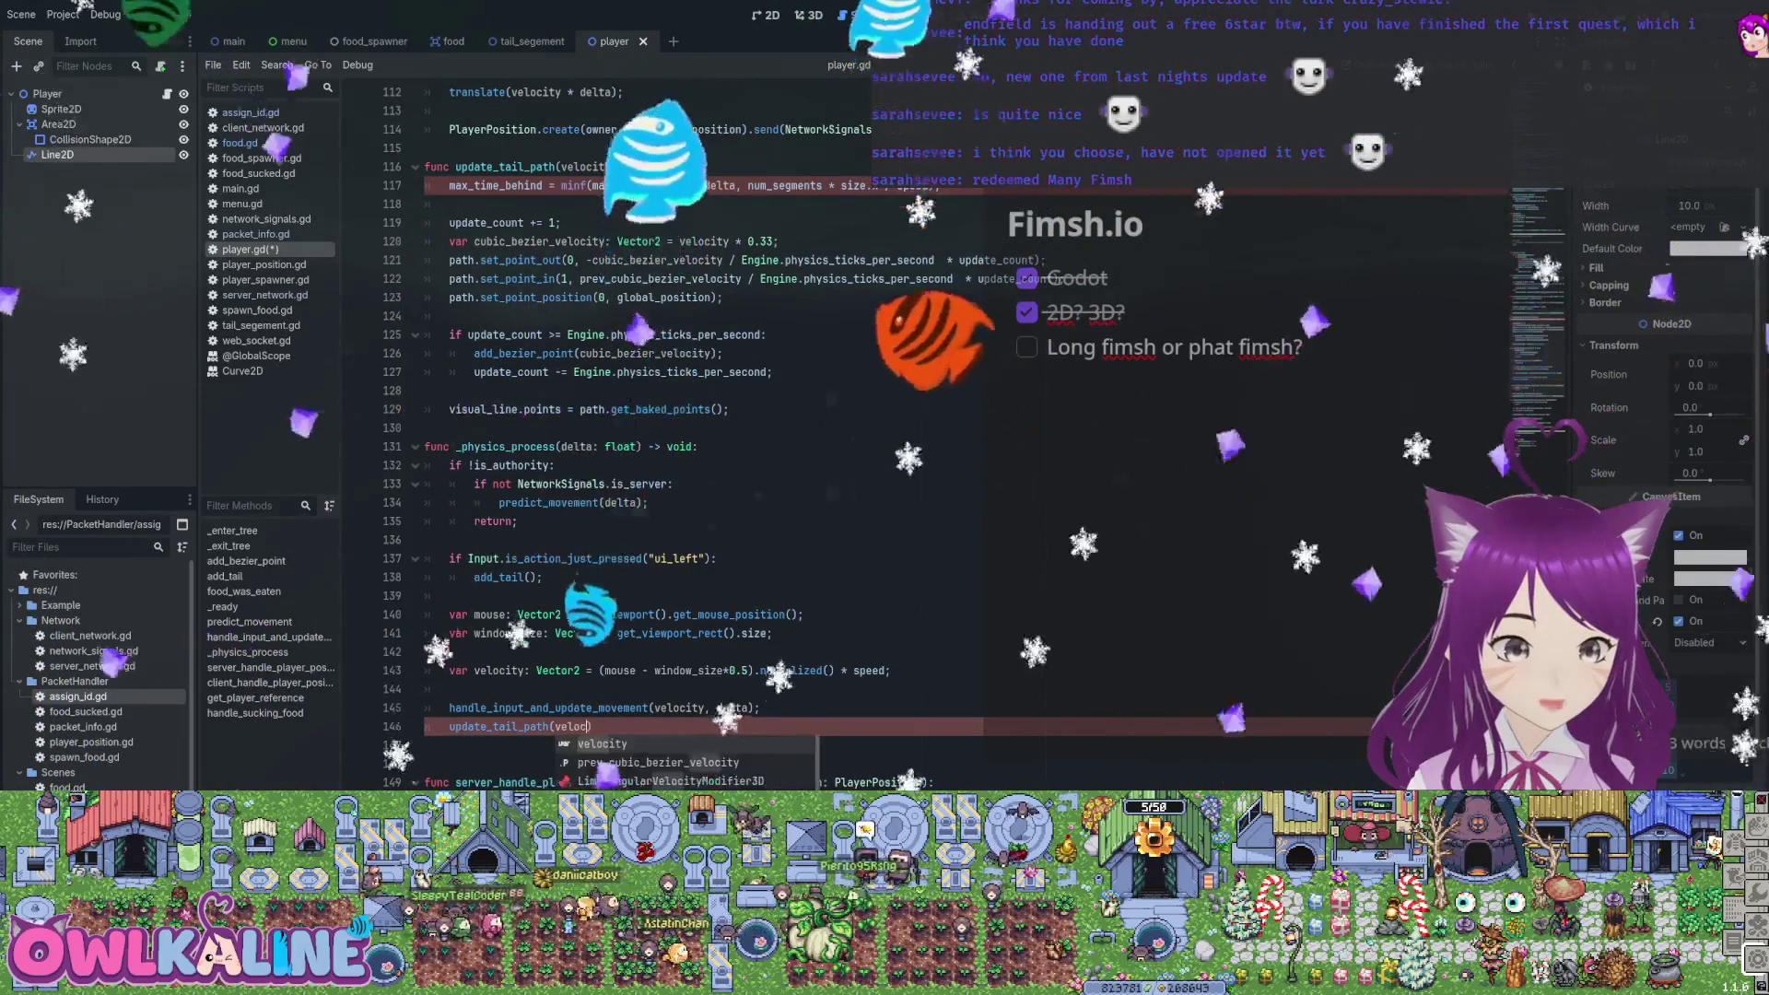
{"action": "key", "text": "ctrl+s"}
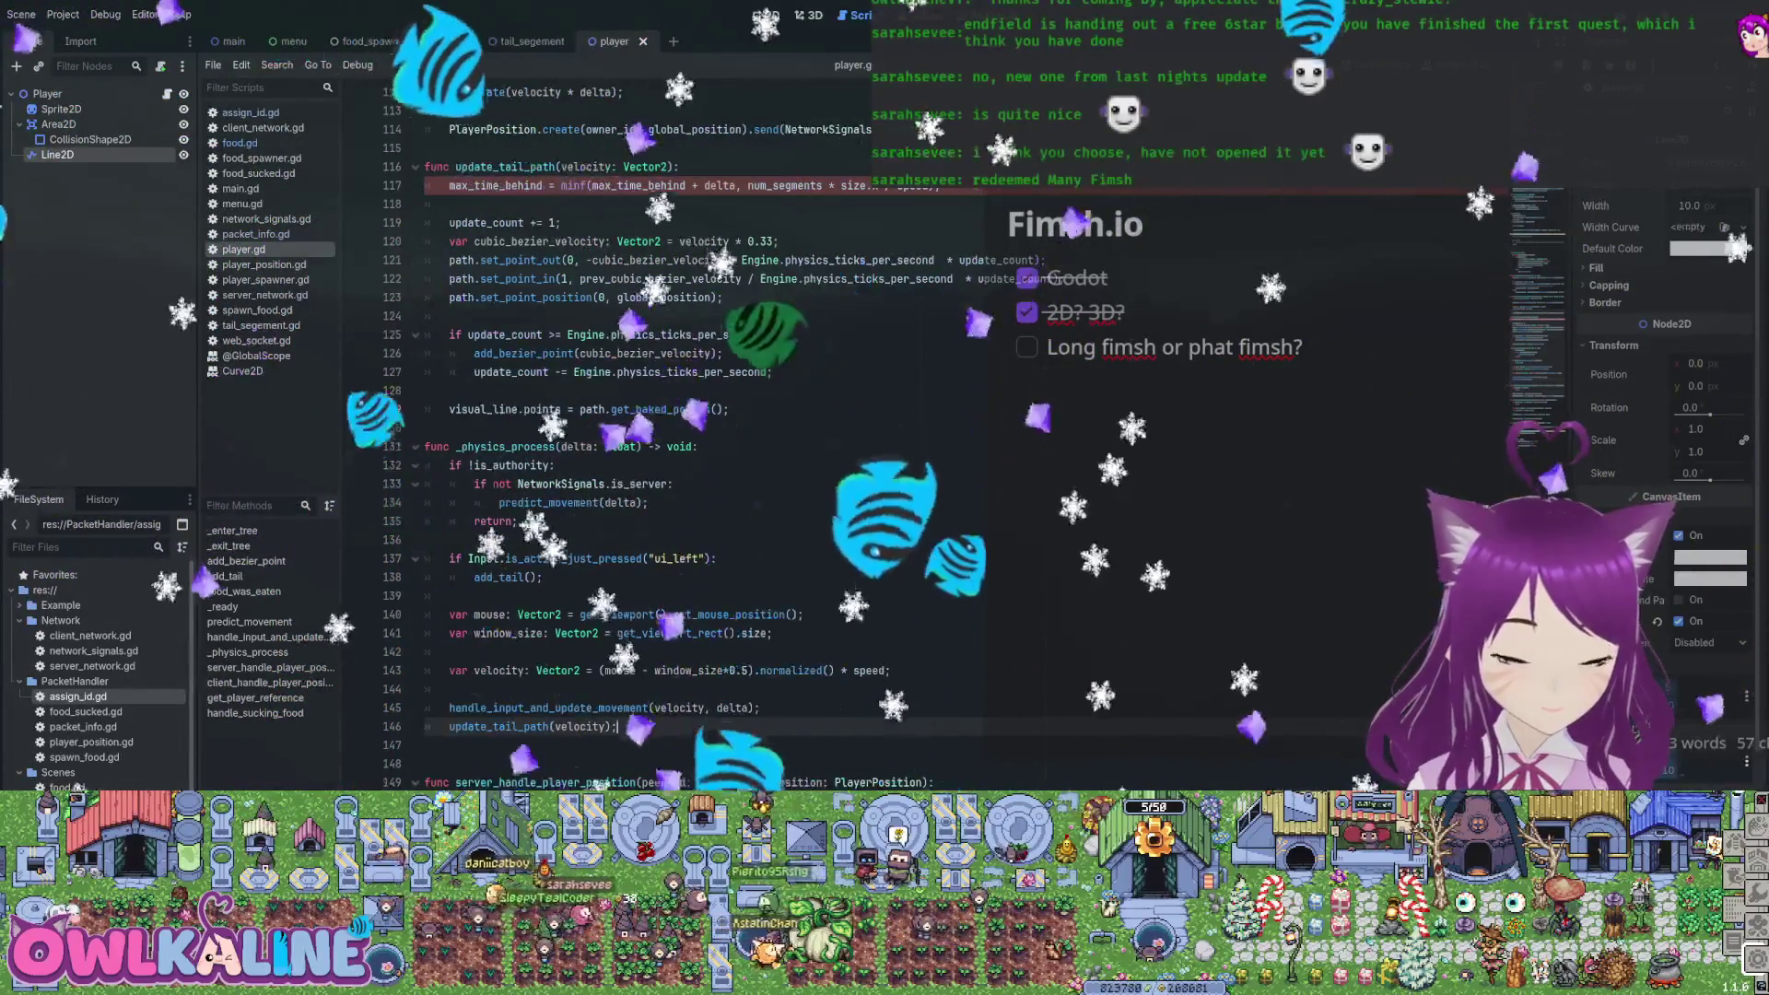
{"action": "scroll", "coordinate": [645, 414], "scroll_direction": "up", "scroll_amount": 2}
{"action": "left_click", "coordinate": [677, 278]}
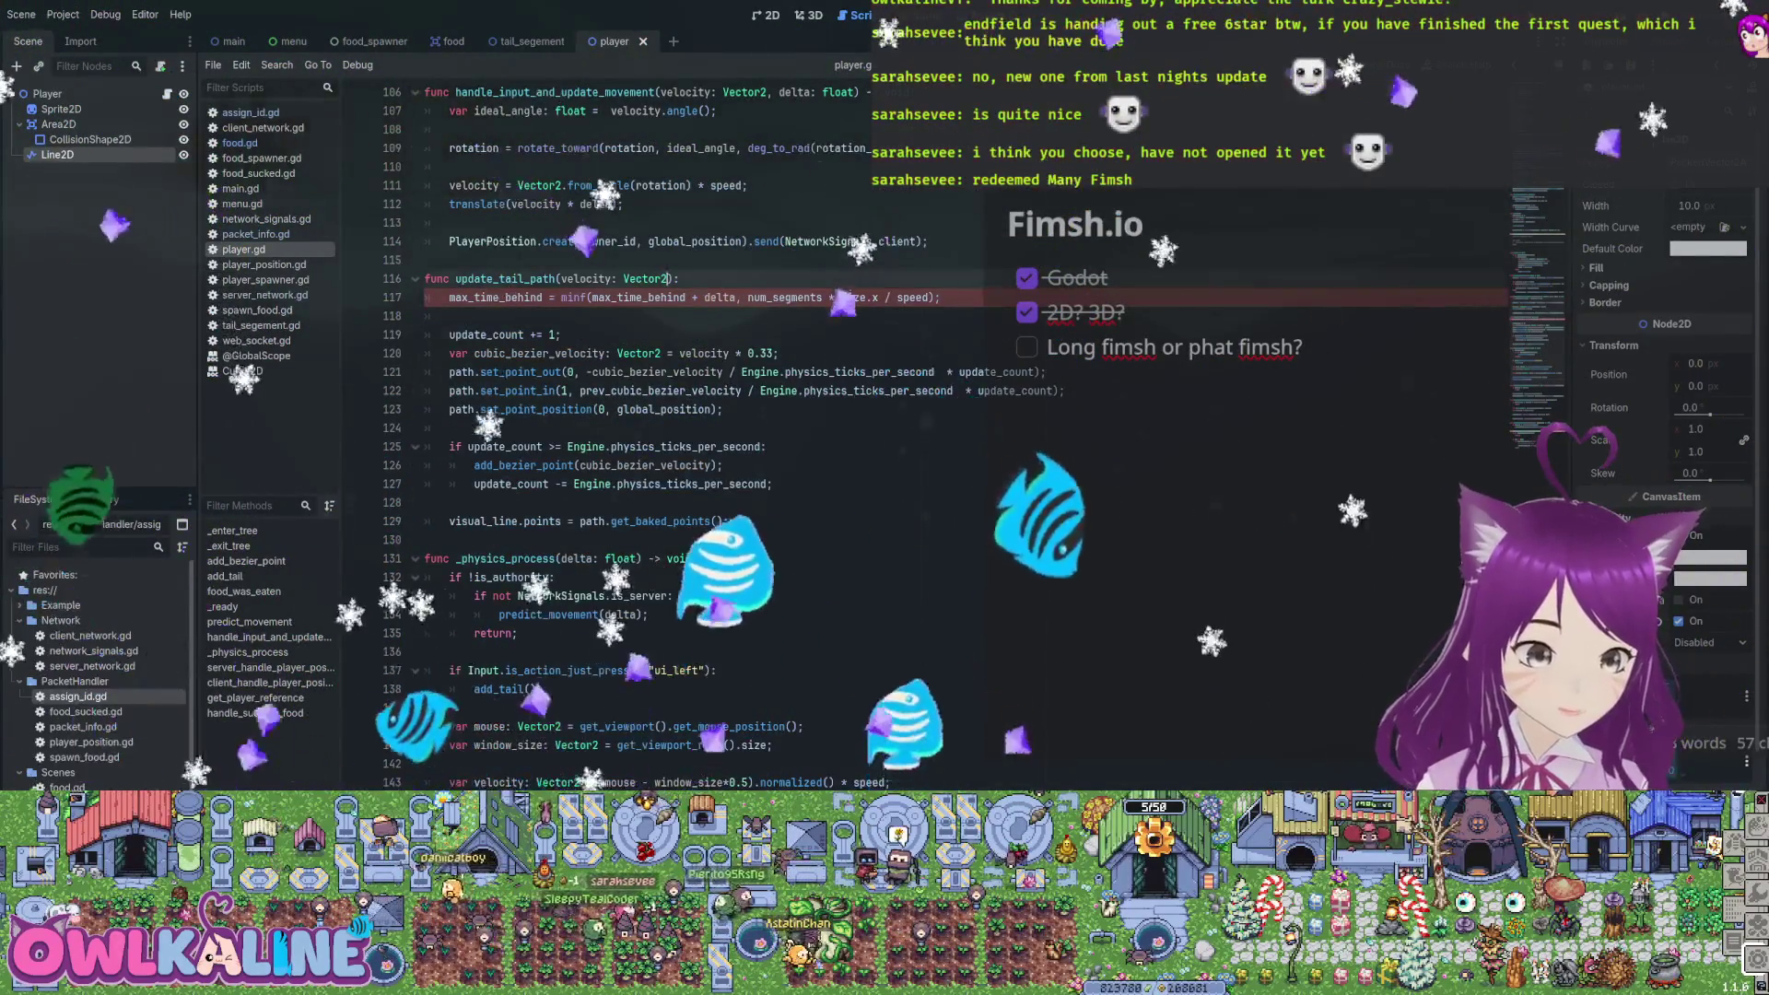
Add a delta parameter to update_tail_path and pass delta in its call
{"action": "type", "text": ", delta: float"}
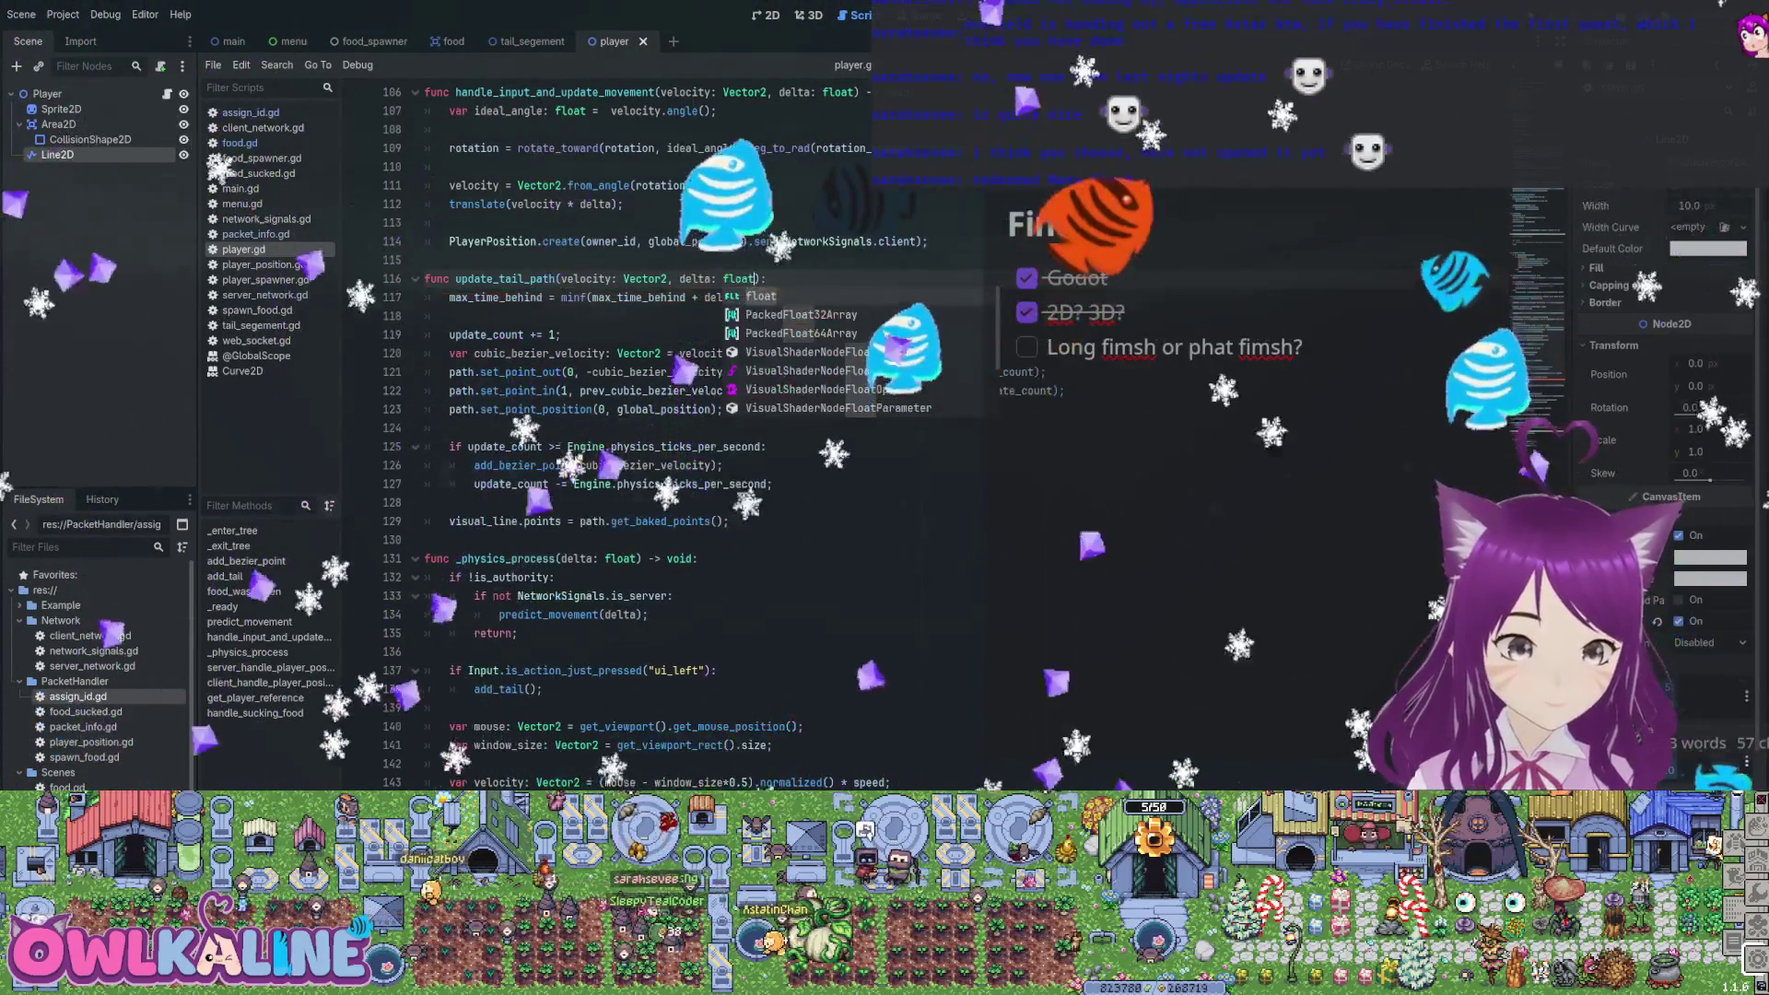
{"action": "scroll", "coordinate": [645, 415], "scroll_direction": "down", "scroll_amount": 3}
{"action": "left_click", "coordinate": [613, 670]}
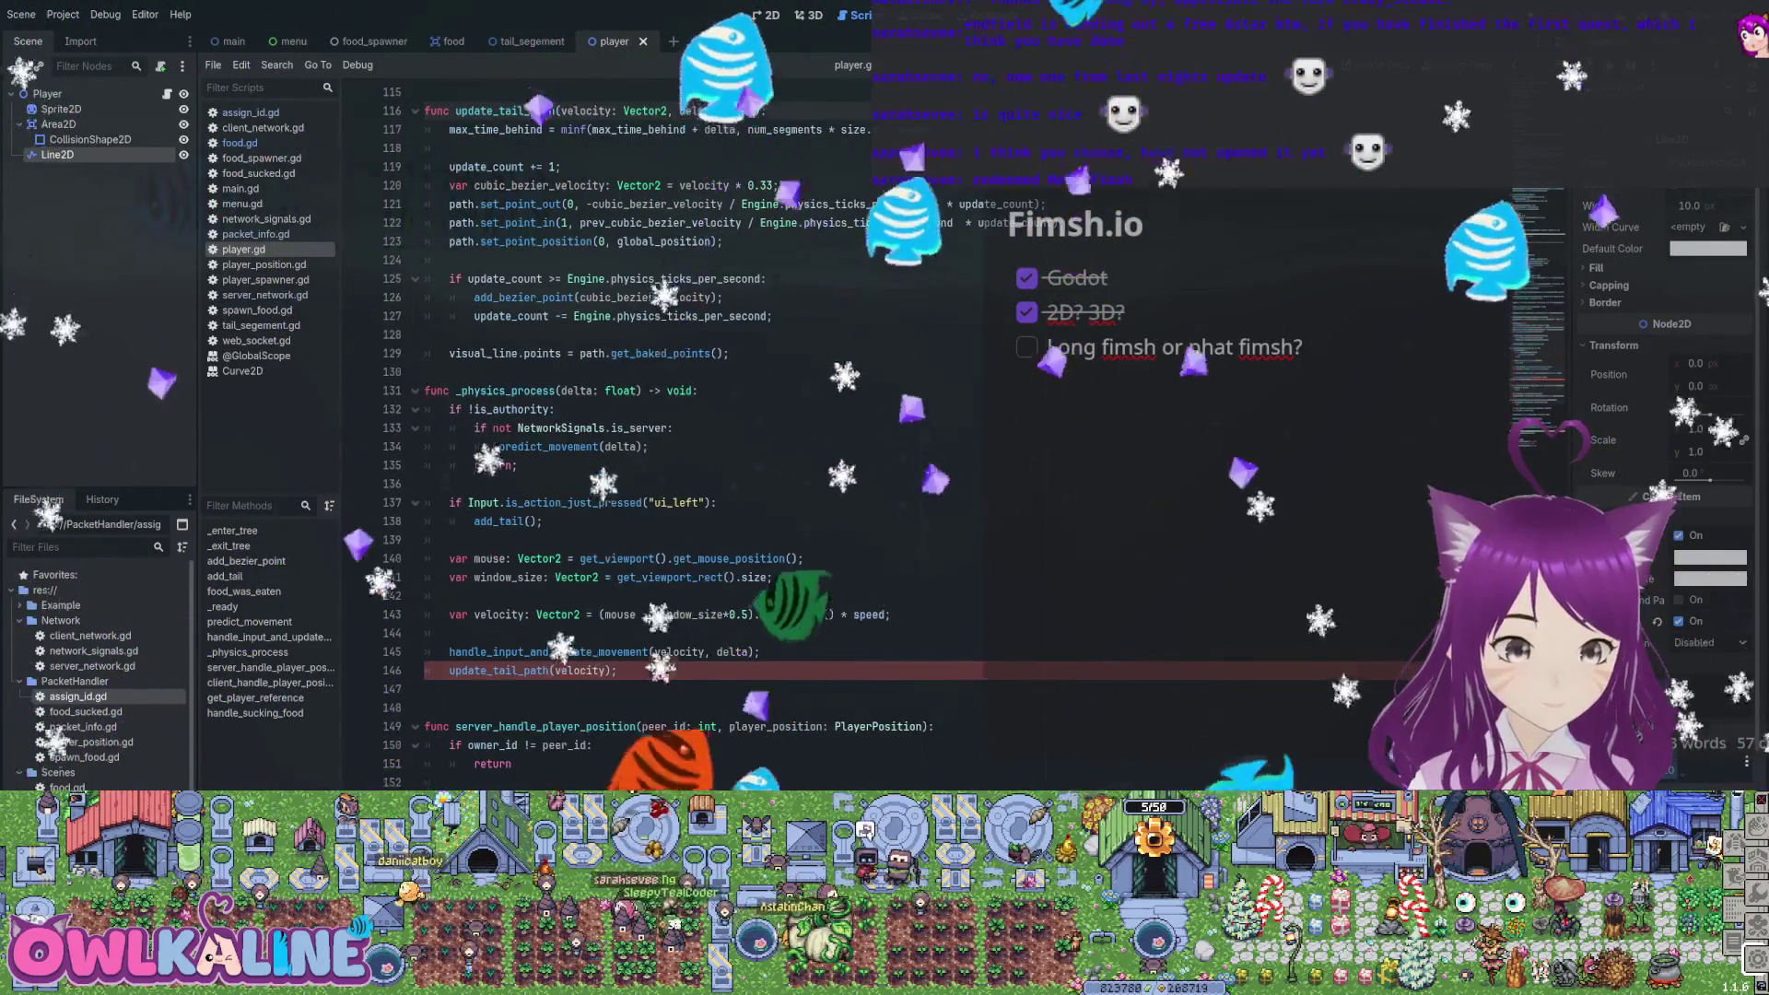
{"action": "type", "text": ",delt"}
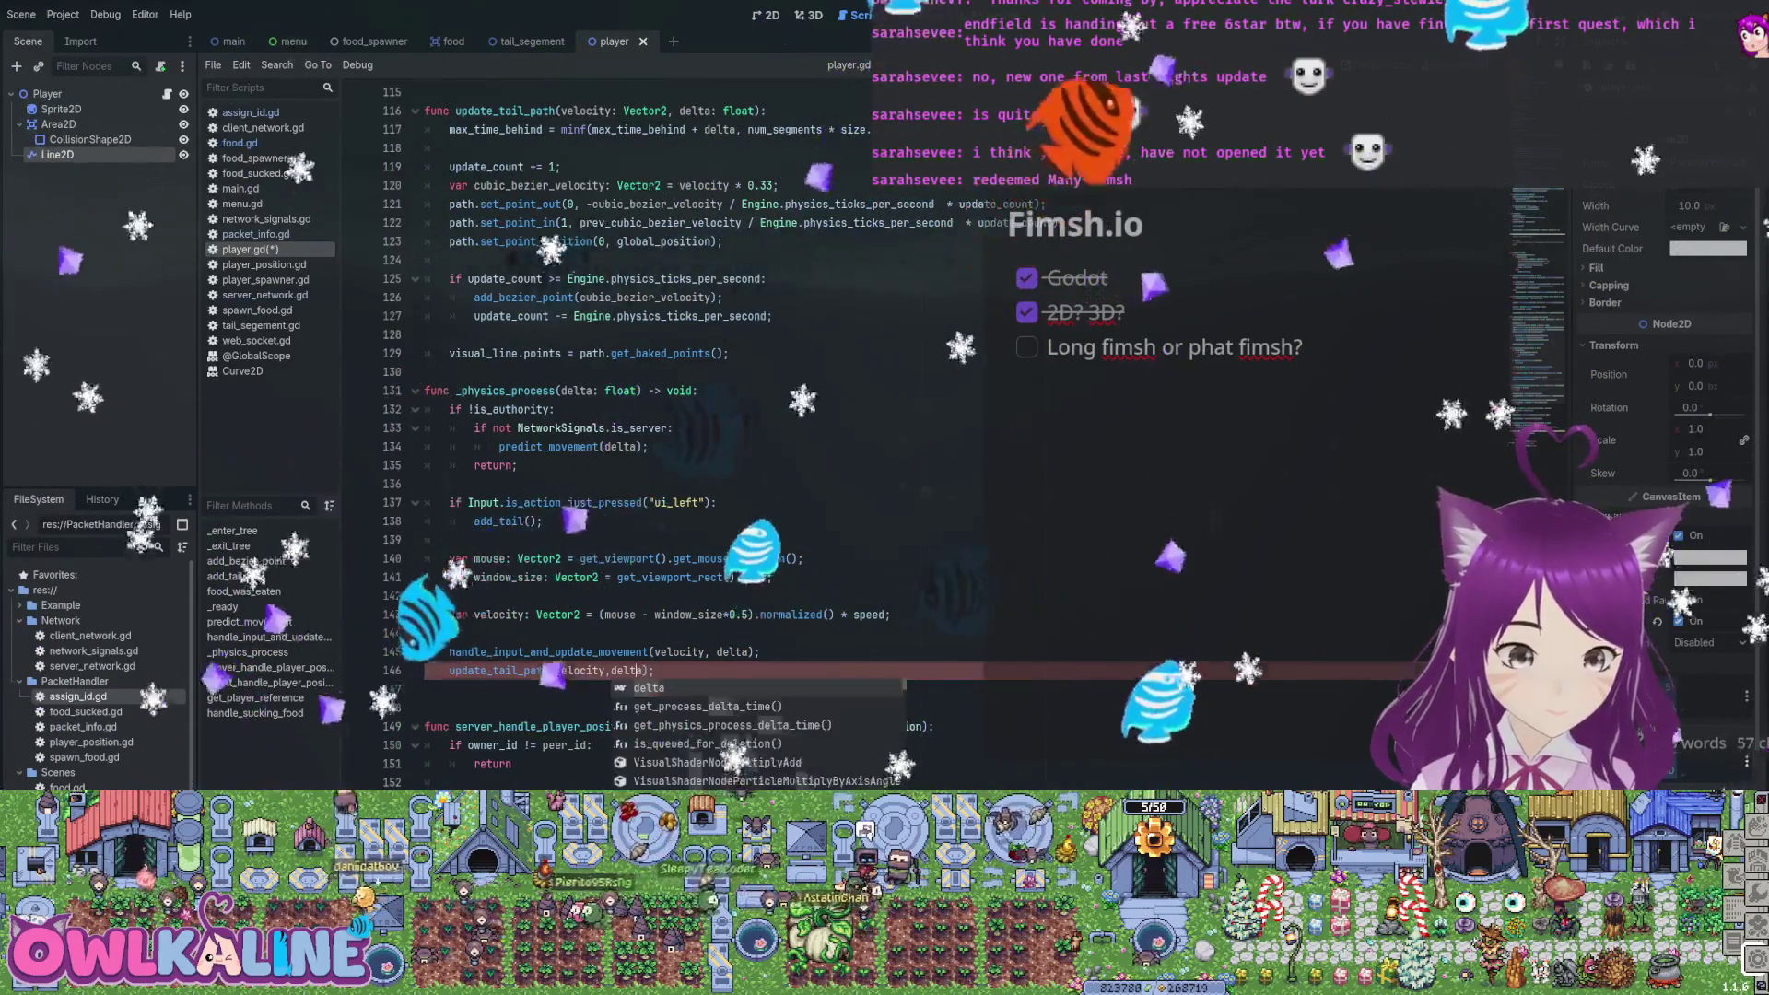
{"action": "type", "text": "a"}
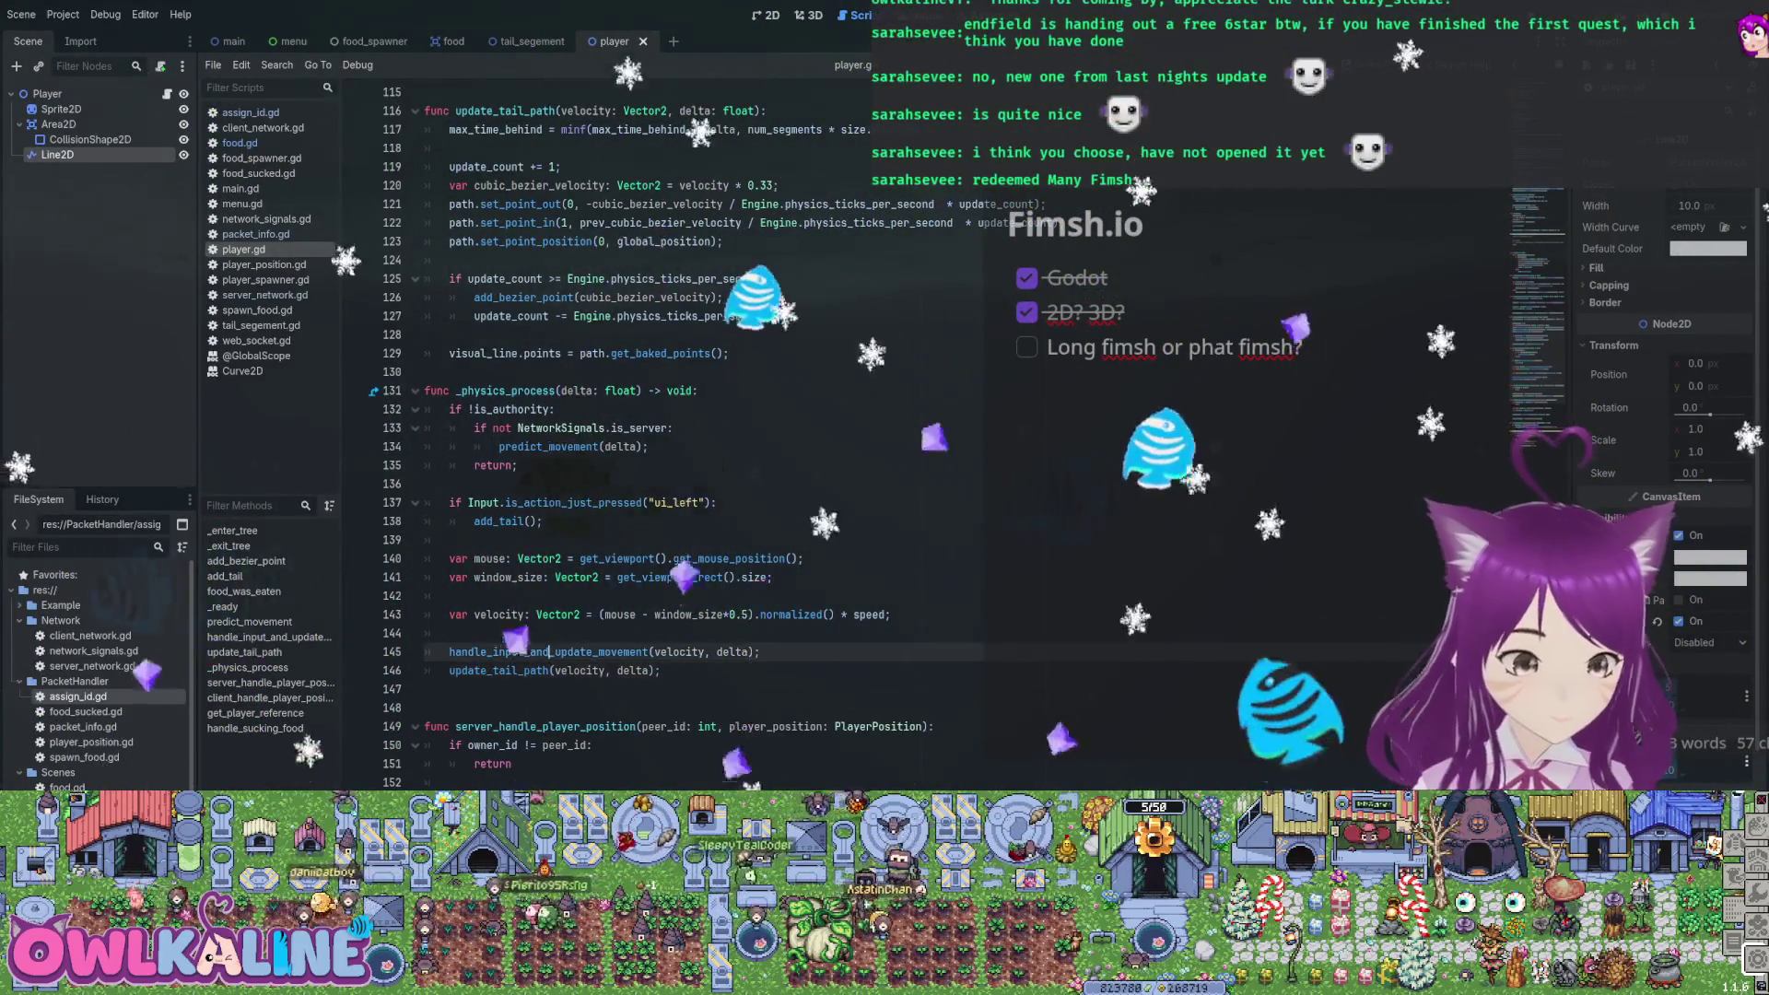
Review _physics_process, selecting the handle_input_and_update_movement call, then scroll up to its definition
{"action": "scroll", "coordinate": [645, 415], "scroll_direction": "down", "scroll_amount": 1}
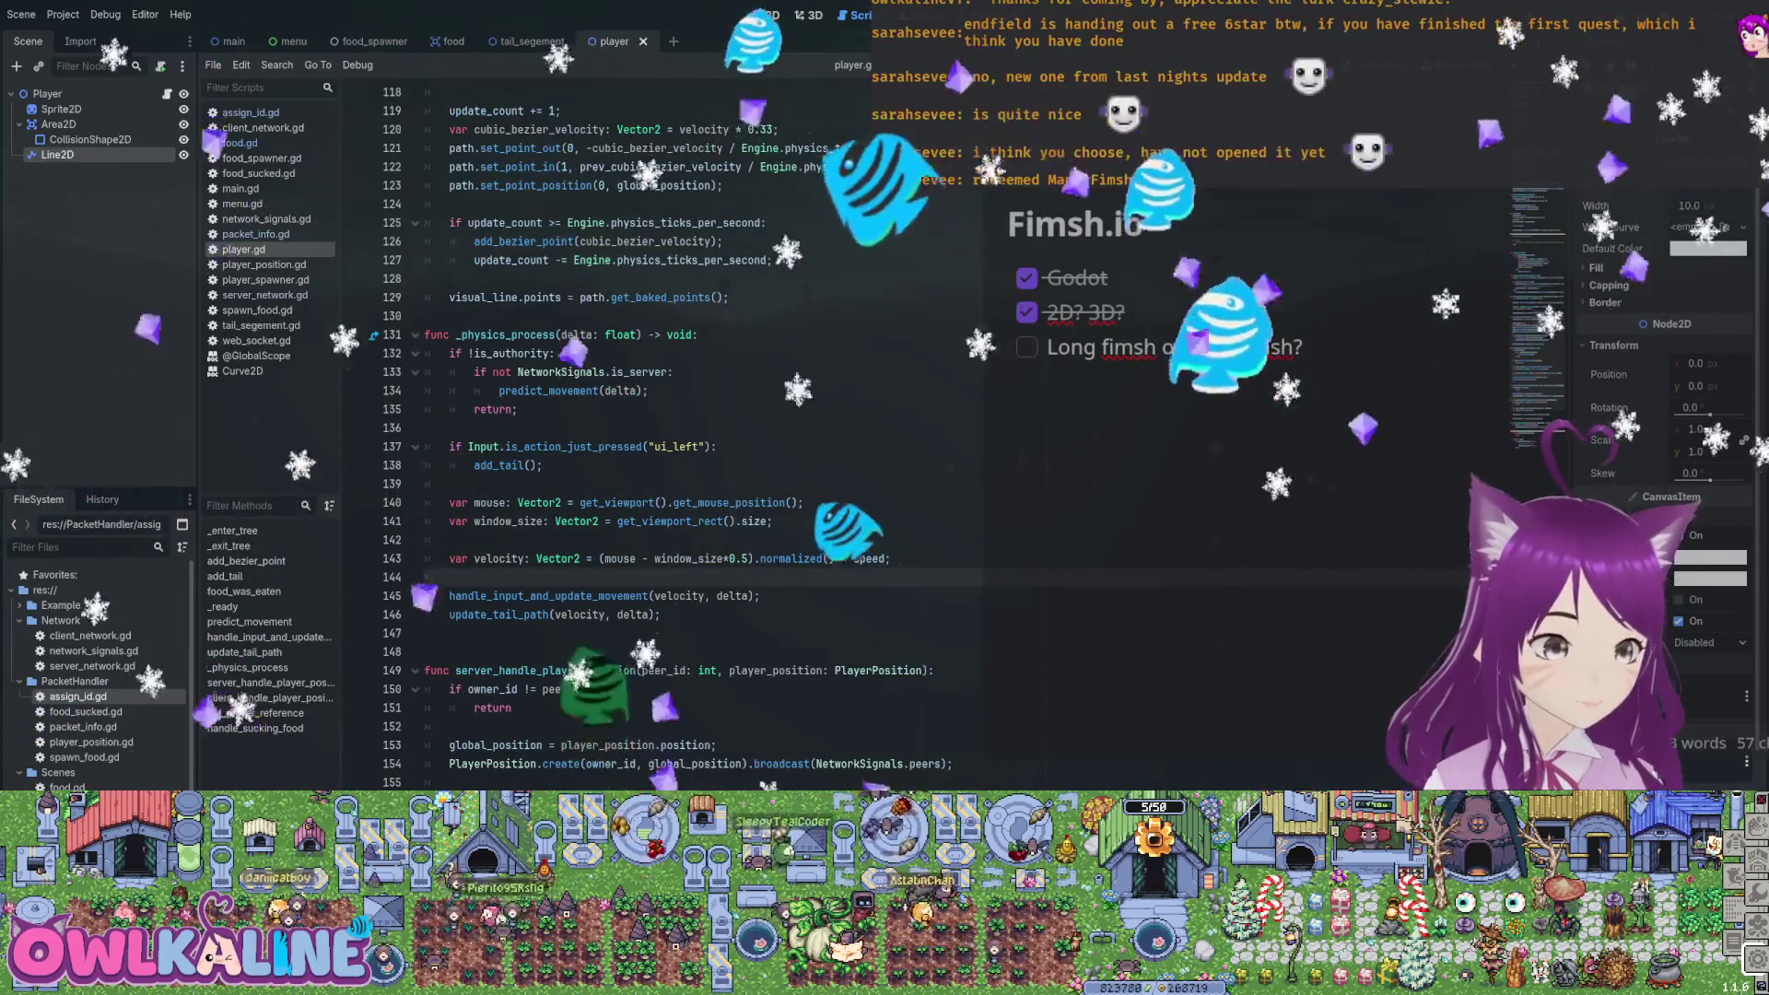
{"action": "left_click_drag", "start_coordinate": [561, 371], "coordinate": [634, 371]}
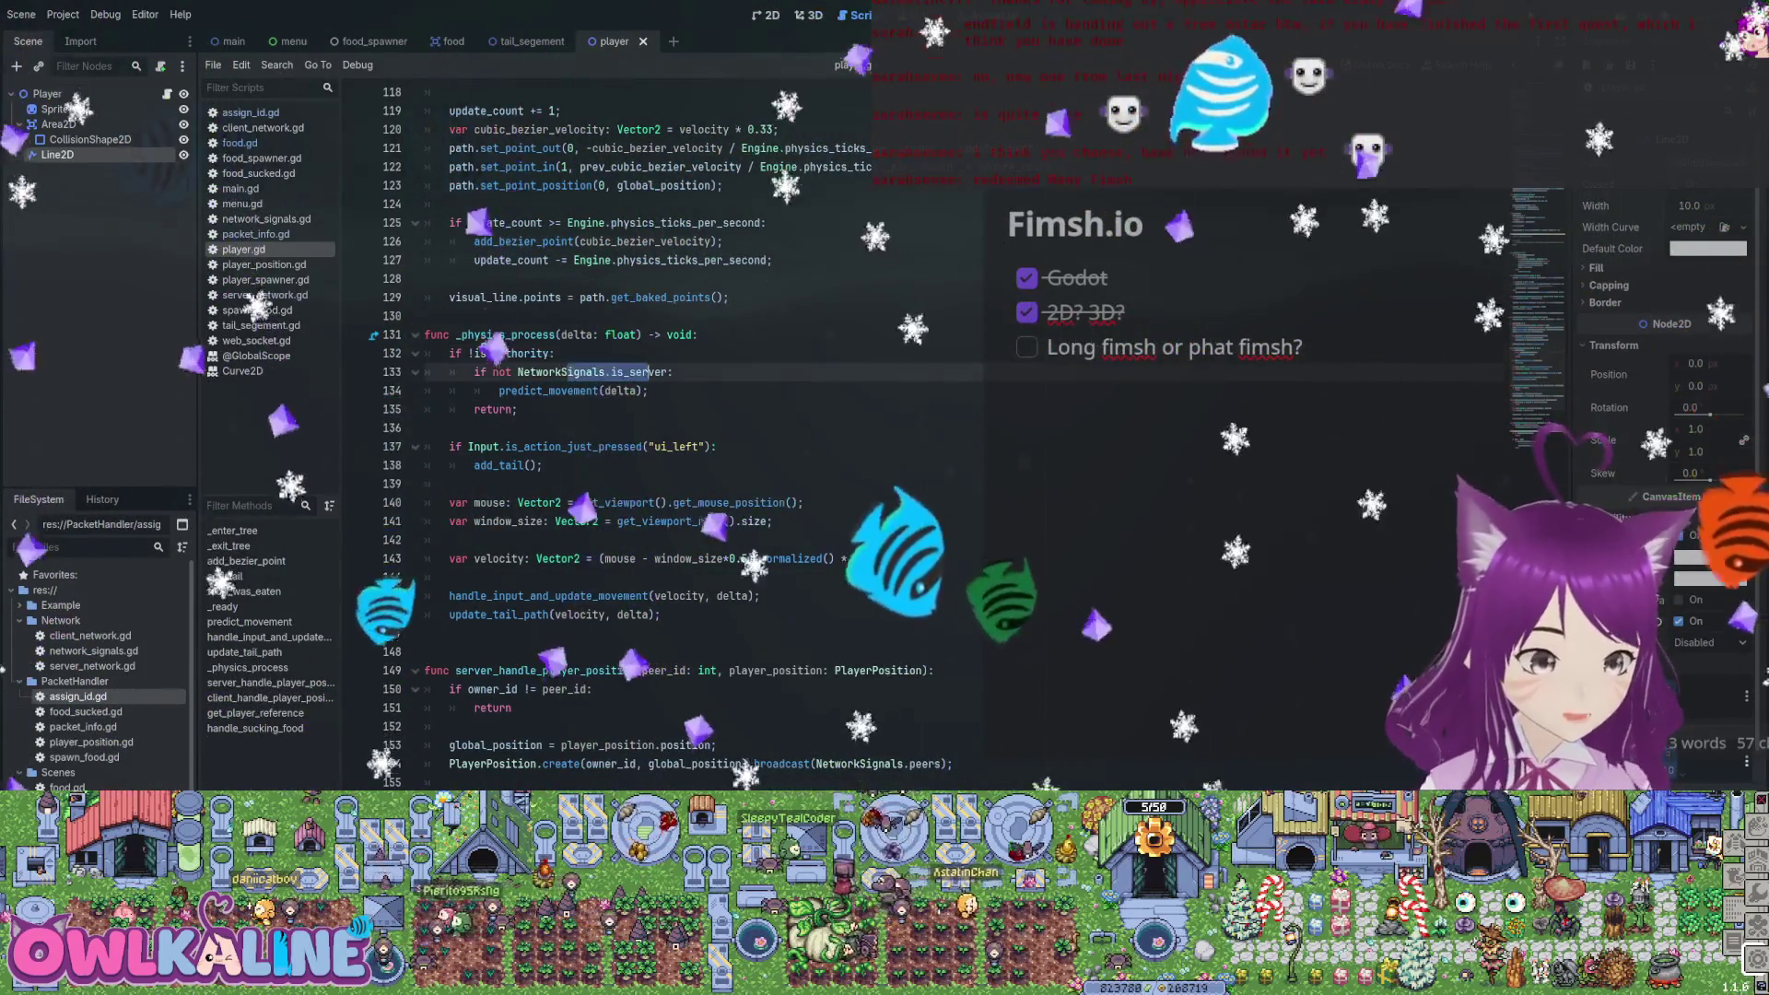
{"action": "left_click", "coordinate": [572, 391]}
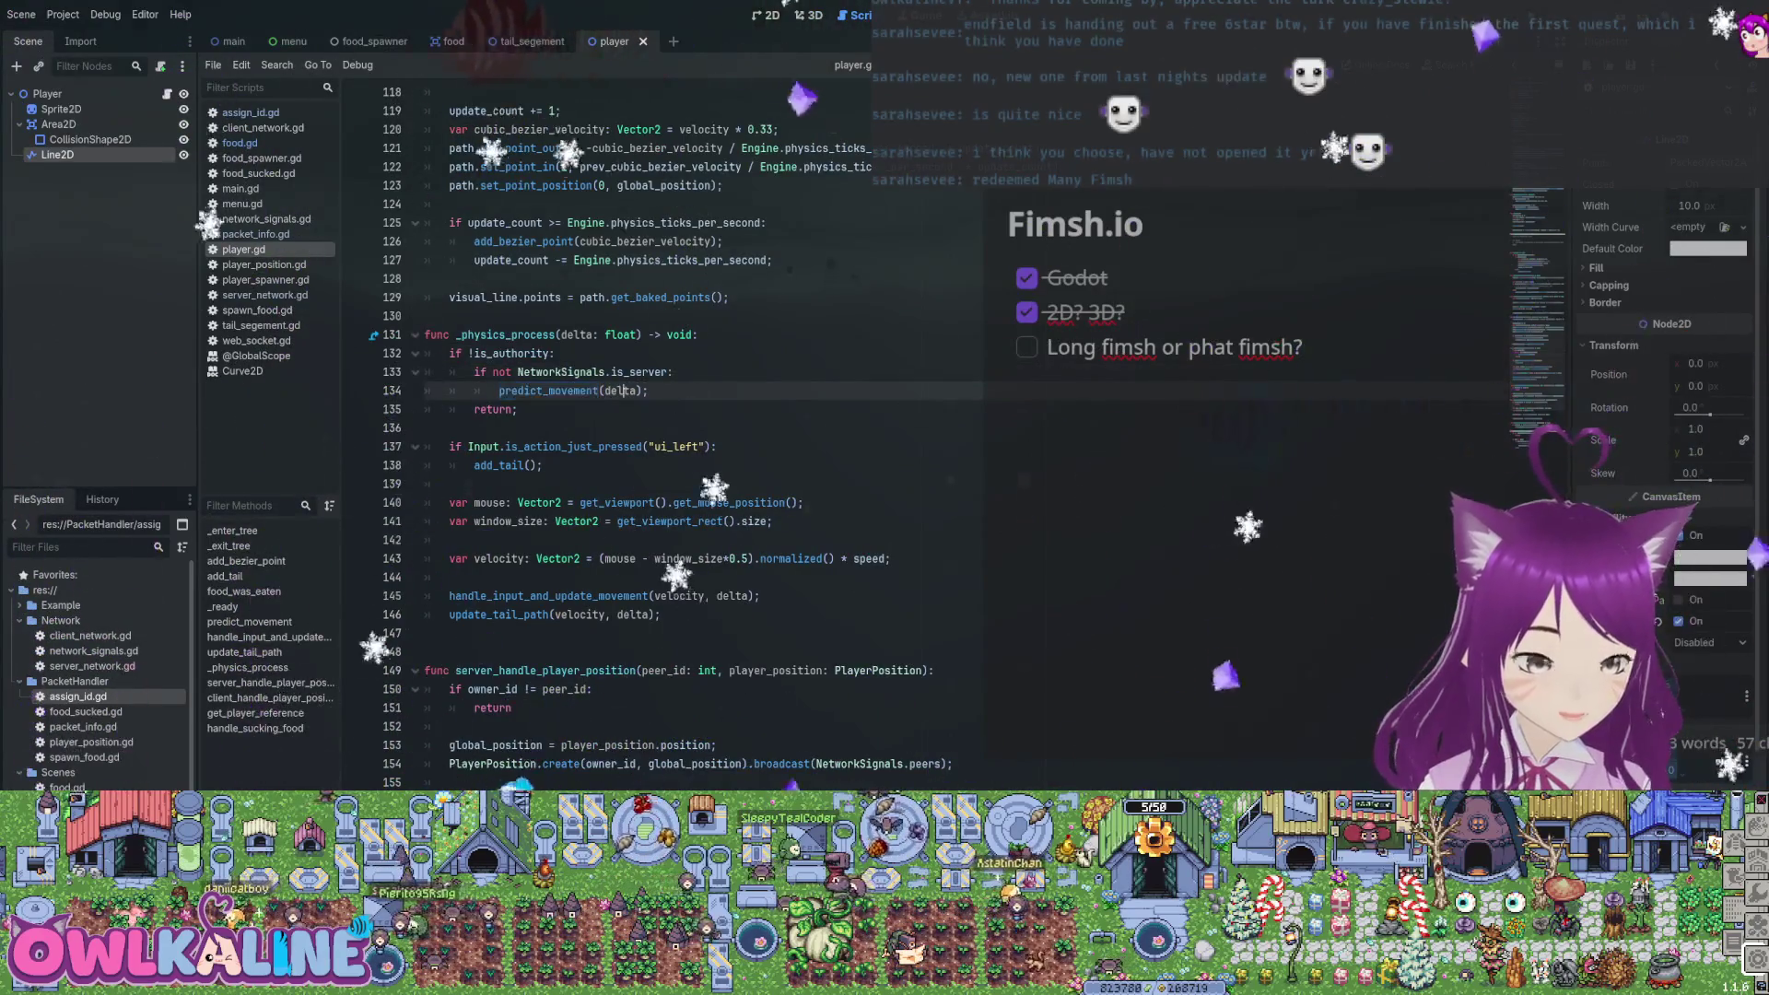
{"action": "scroll", "coordinate": [645, 415], "scroll_direction": "down", "scroll_amount": 1}
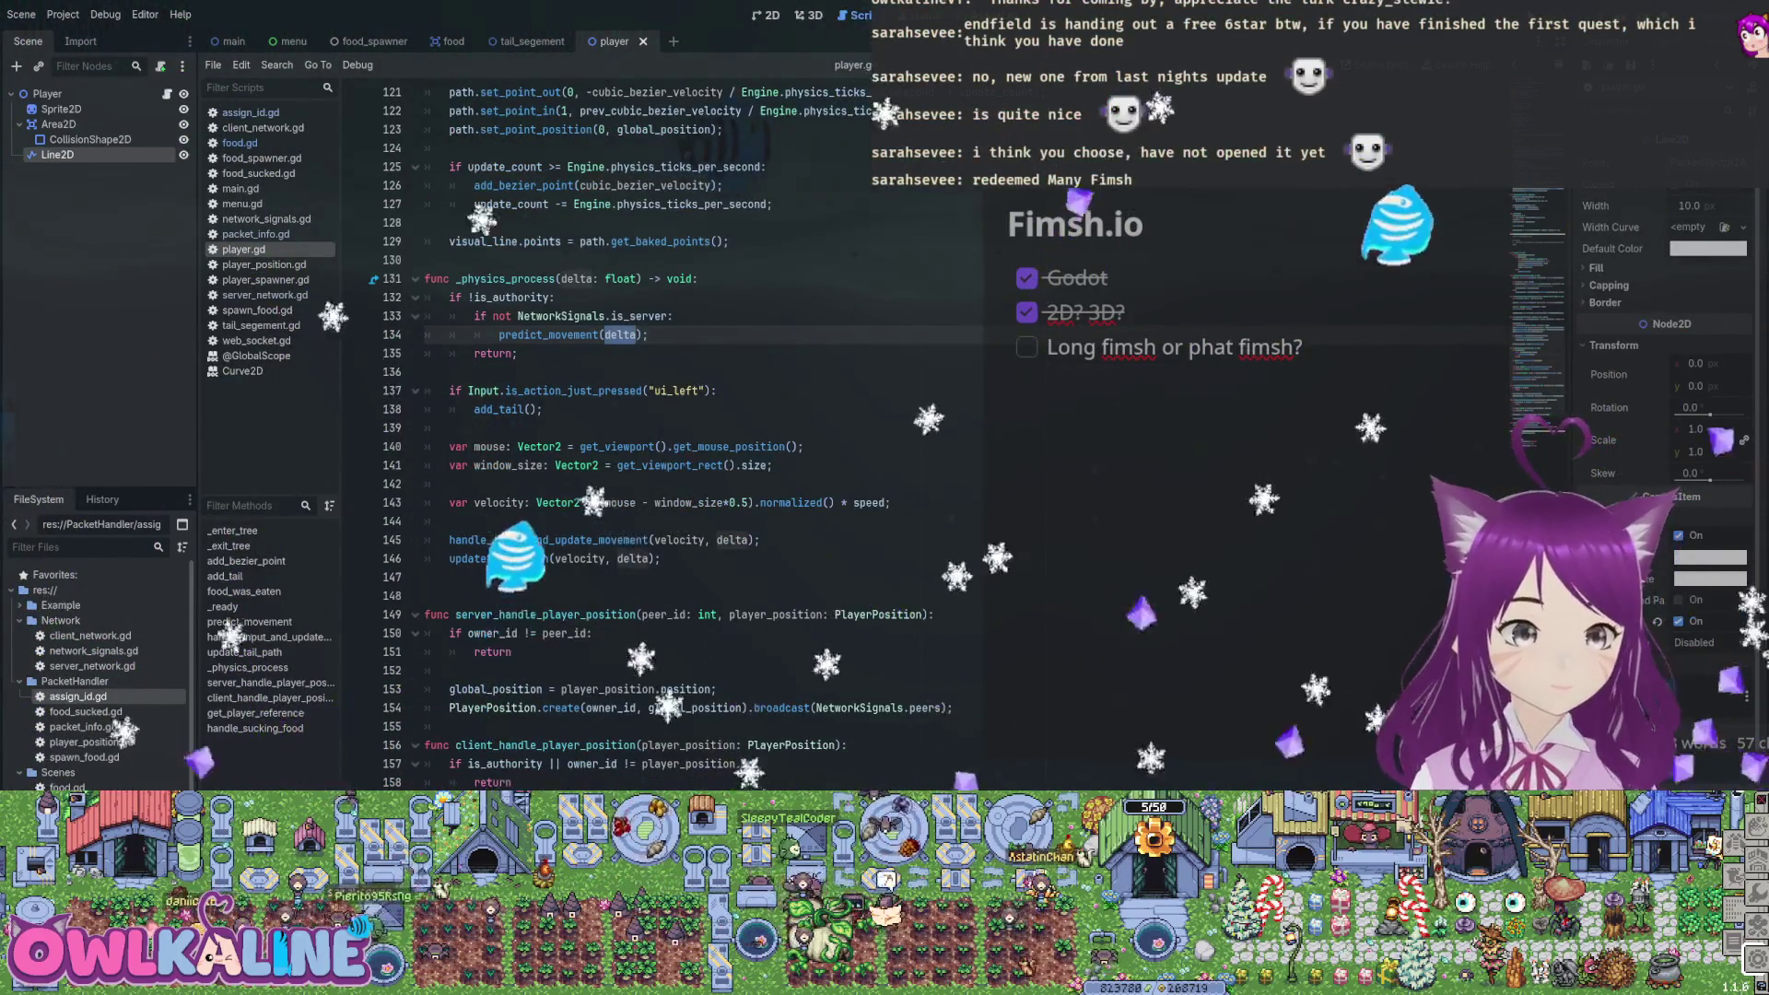
{"action": "left_click_drag", "start_coordinate": [425, 391], "coordinate": [544, 409]}
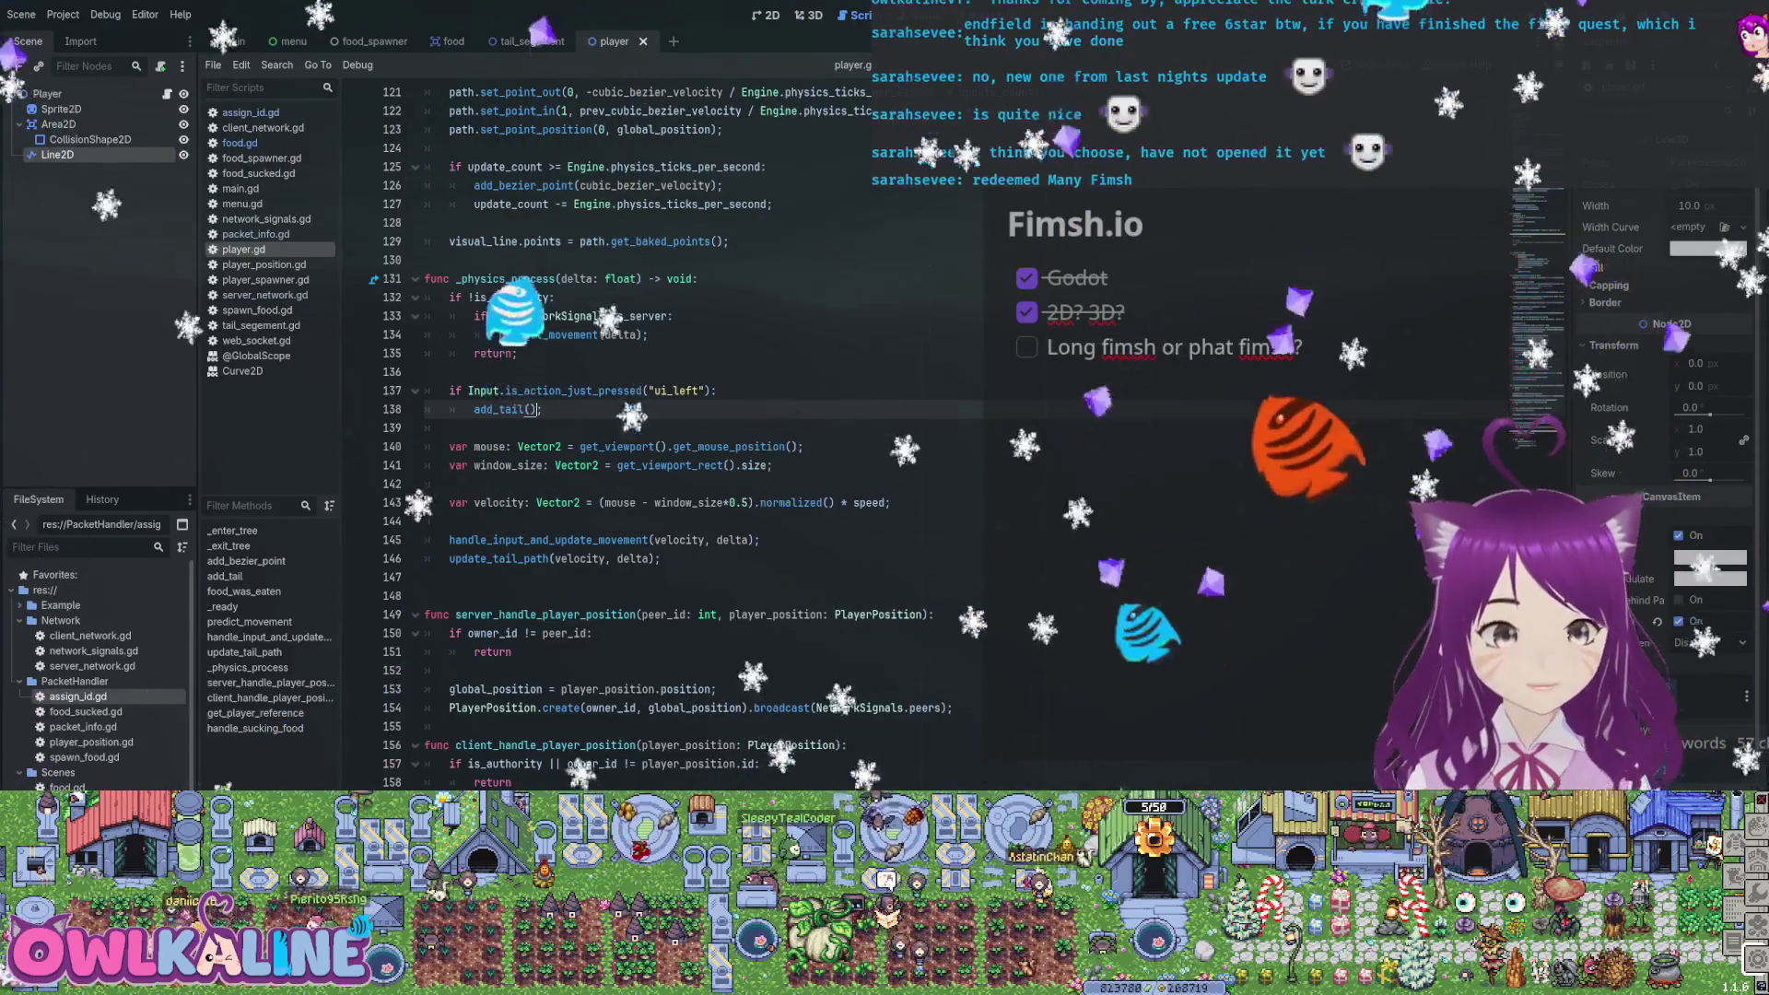
{"action": "left_click_drag", "start_coordinate": [449, 446], "coordinate": [521, 466]}
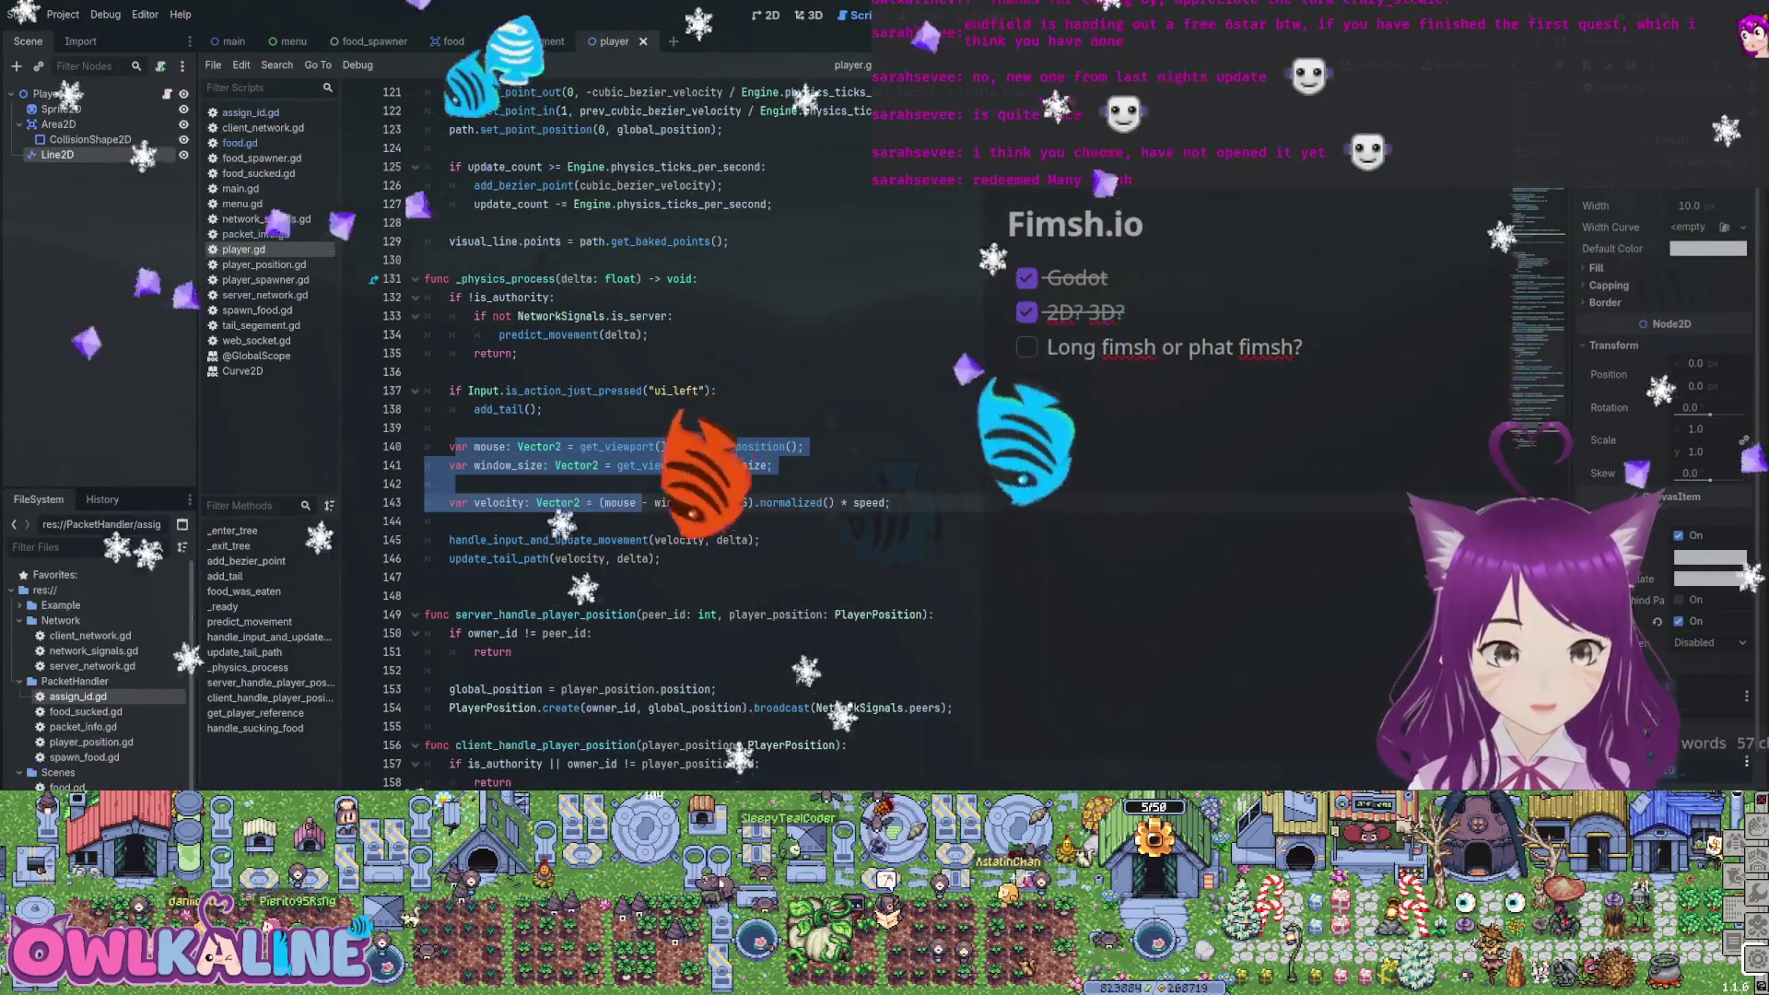
{"action": "scroll", "coordinate": [522, 466], "scroll_direction": "down", "scroll_amount": 1}
{"action": "left_click", "coordinate": [522, 465]}
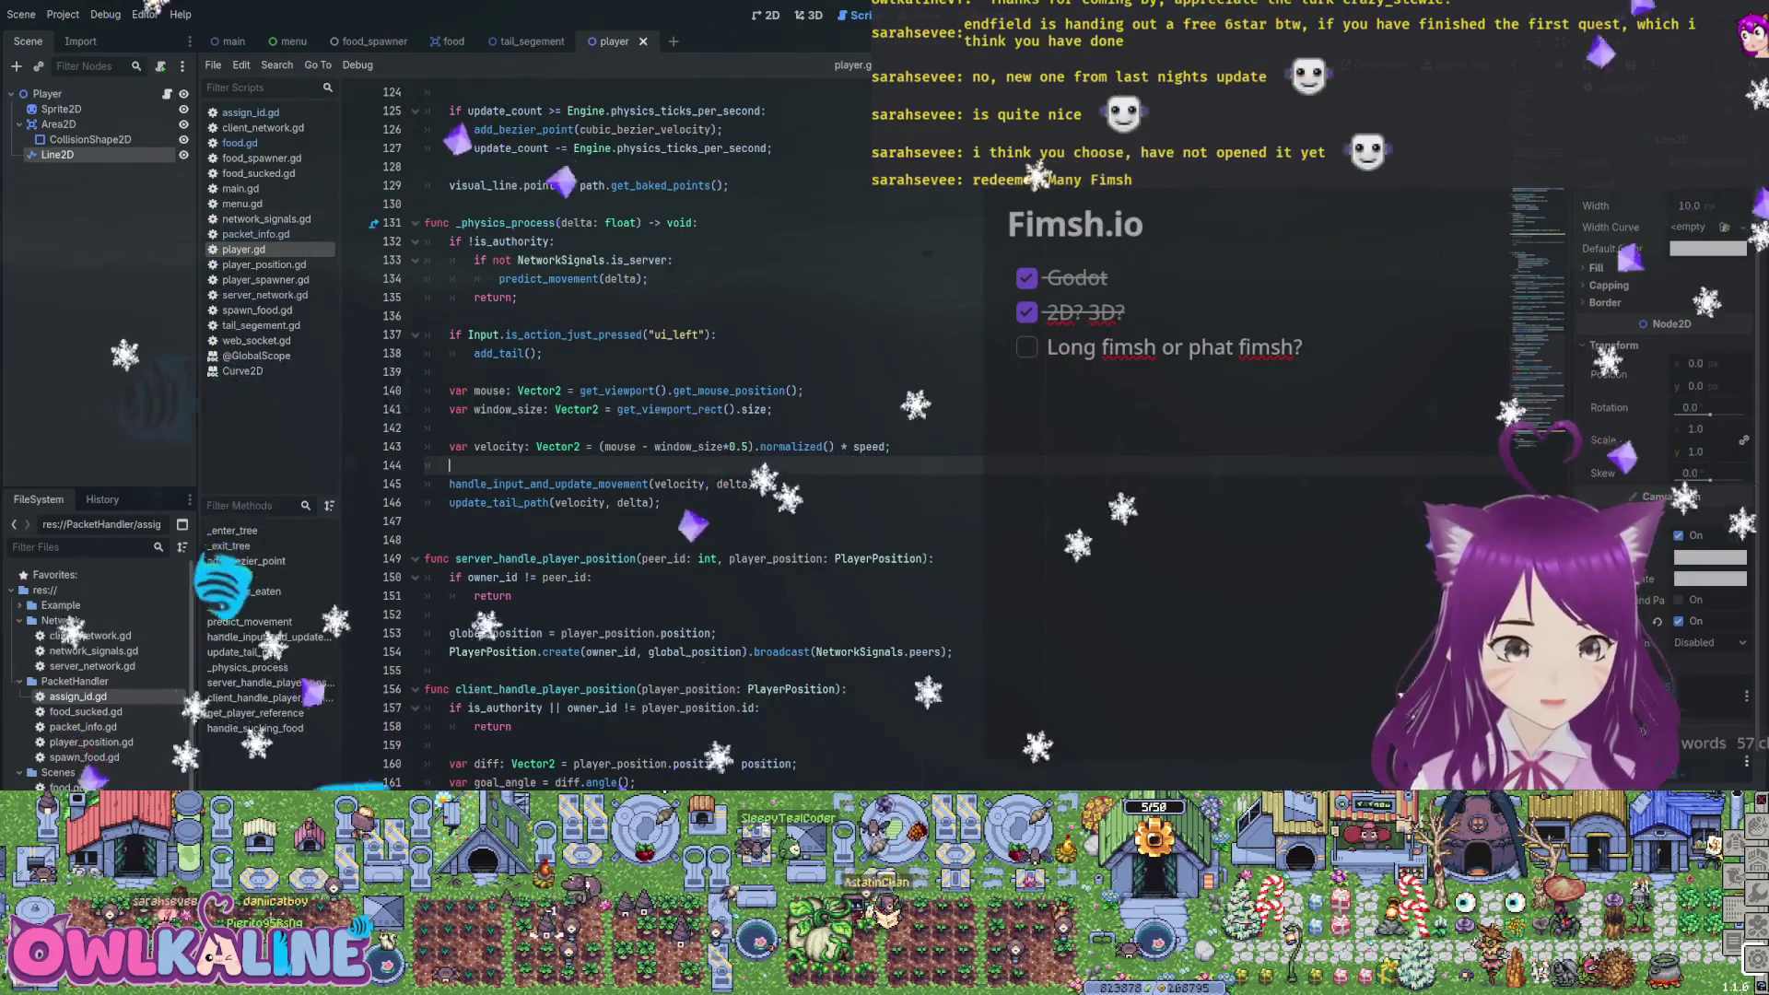
{"action": "left_click_drag", "start_coordinate": [449, 484], "coordinate": [702, 484]}
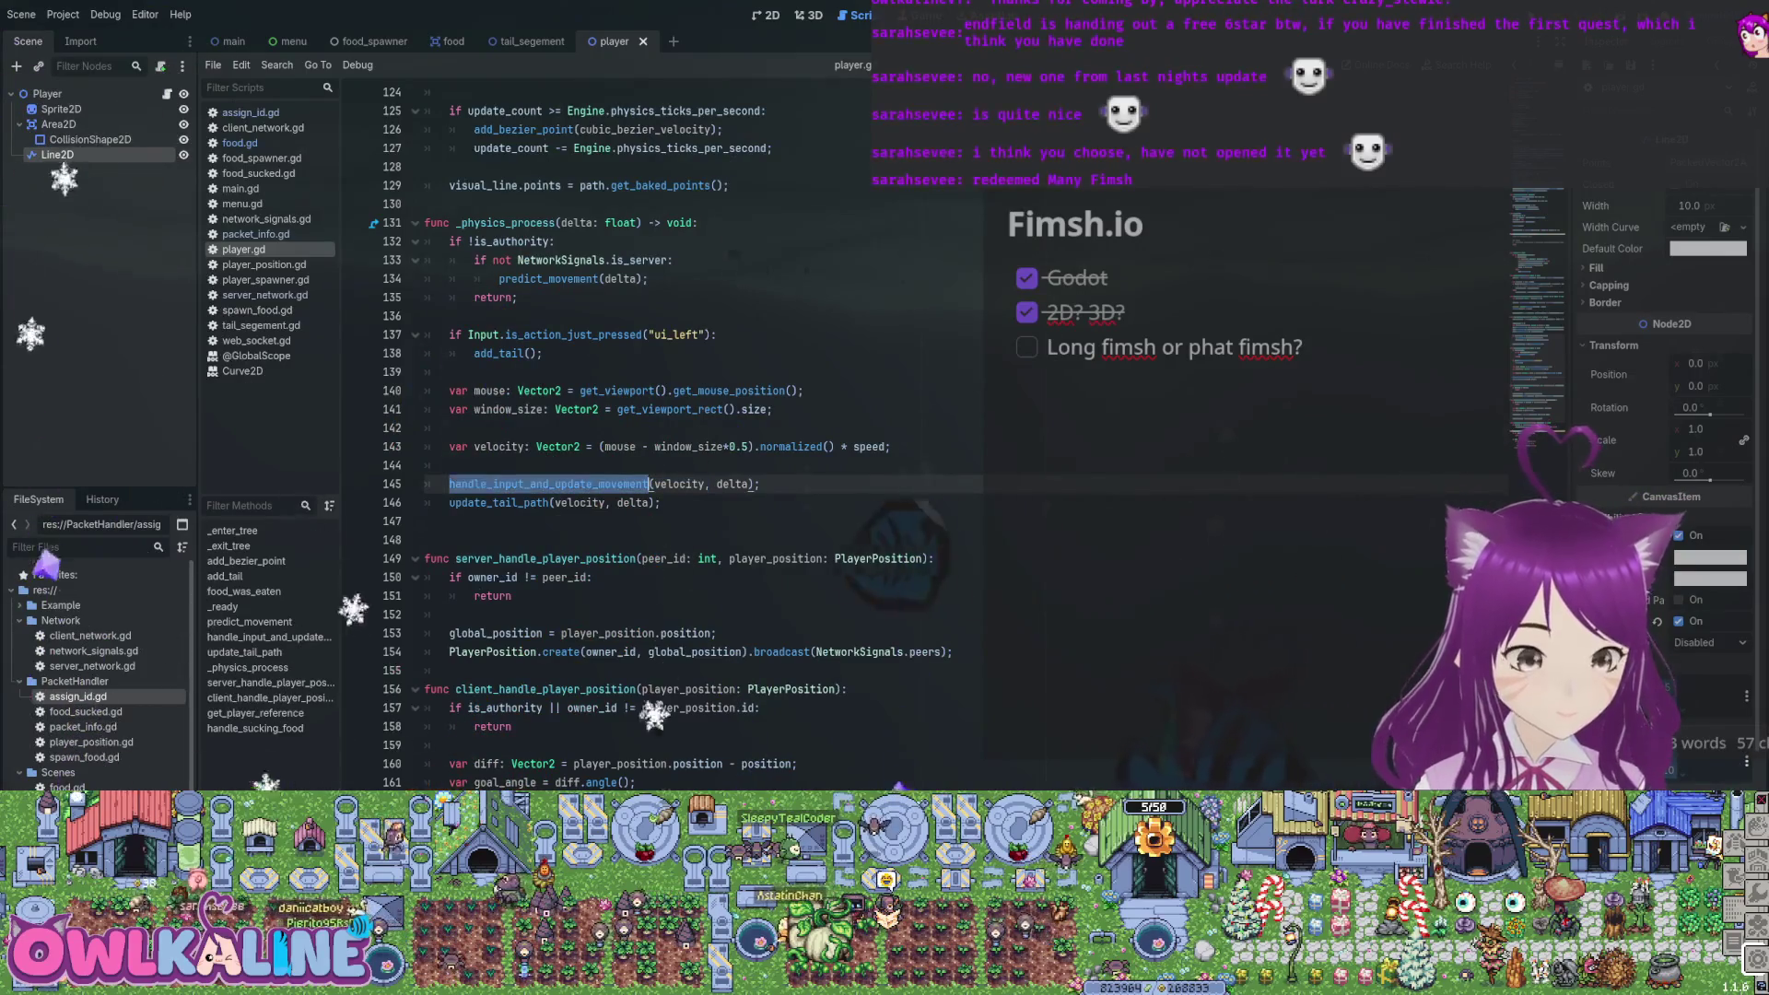
{"action": "scroll", "coordinate": [691, 438], "scroll_direction": "up", "scroll_amount": 11}
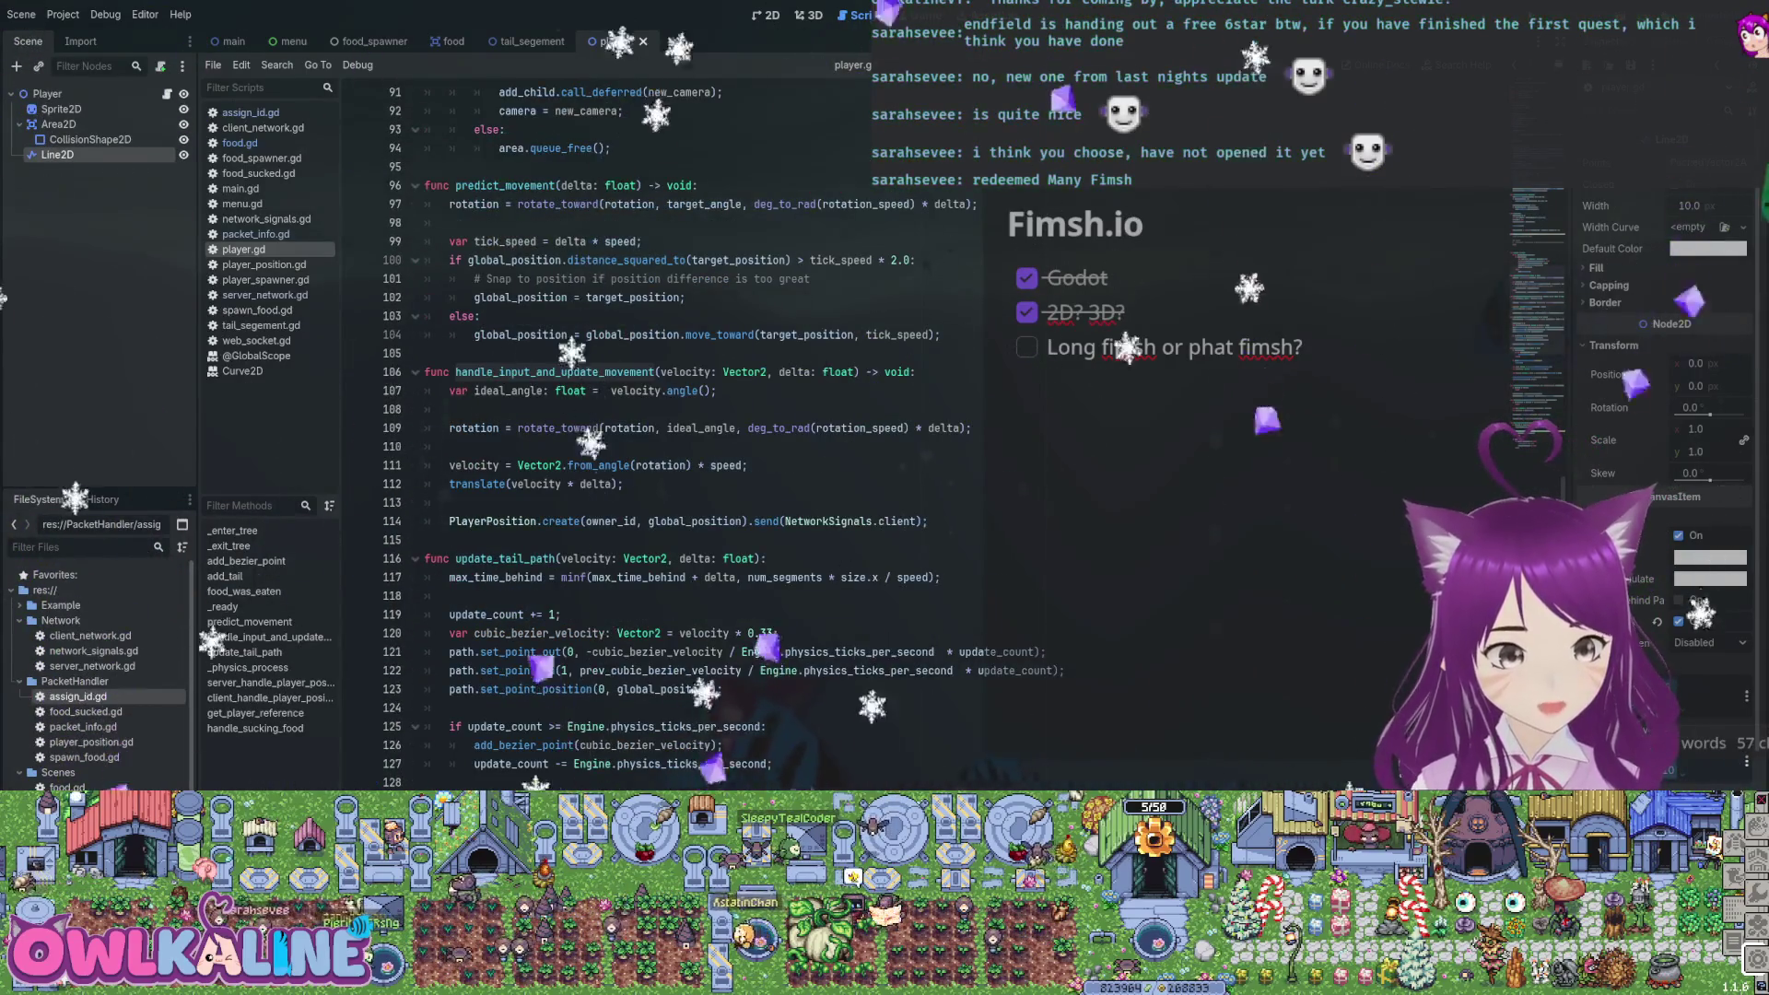
Edit the movement function's name in its definition, replacing the handle_input_and_ prefix
{"action": "left_click_drag", "start_coordinate": [534, 373], "coordinate": [455, 372]}
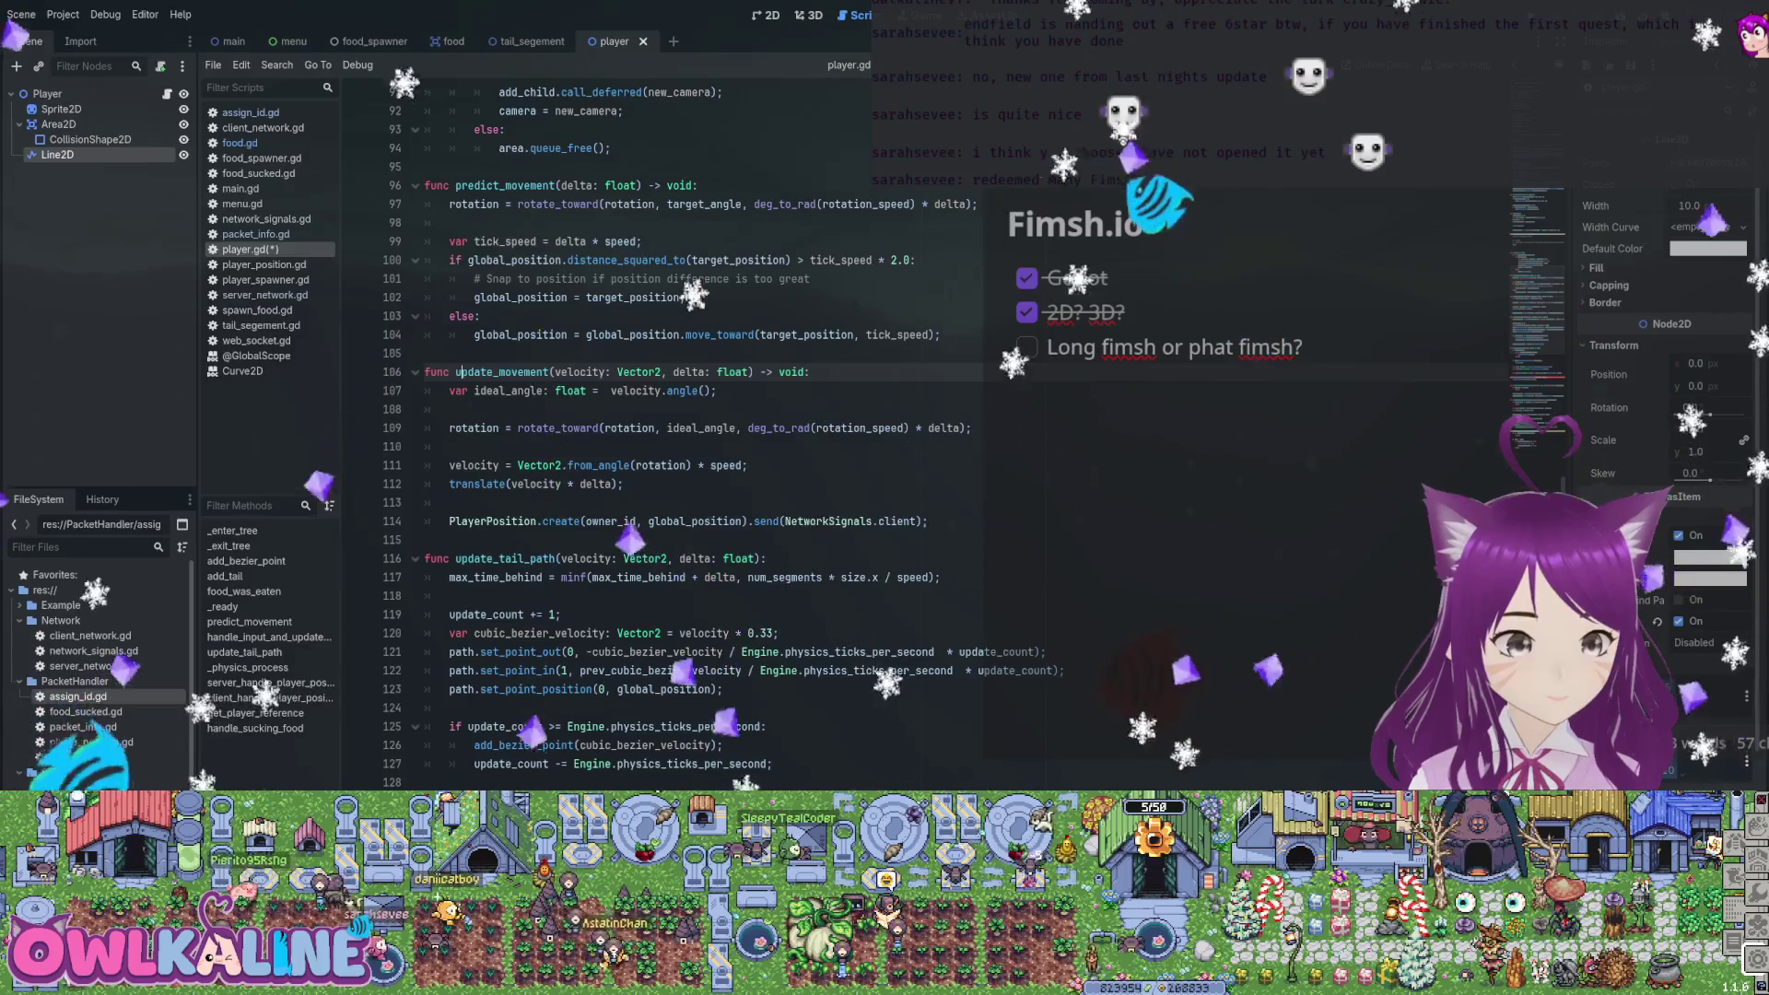
{"action": "type", "text": "_and_send_"}
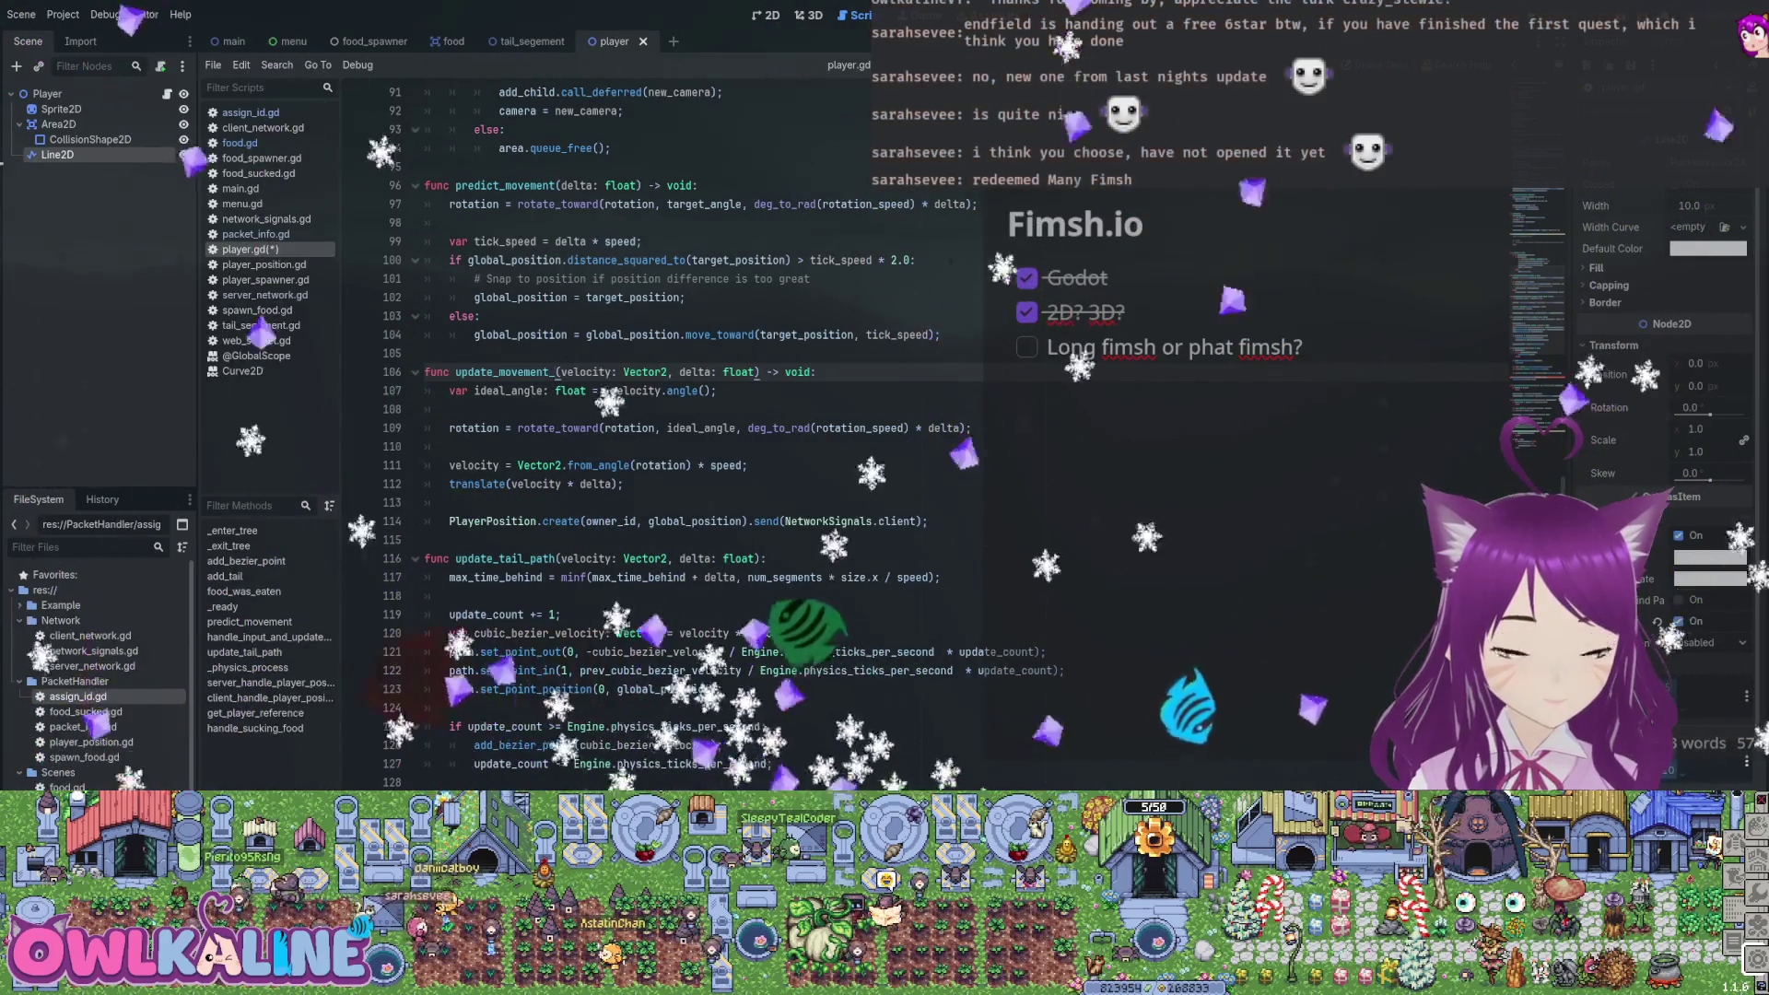
{"action": "type", "text": "po"}
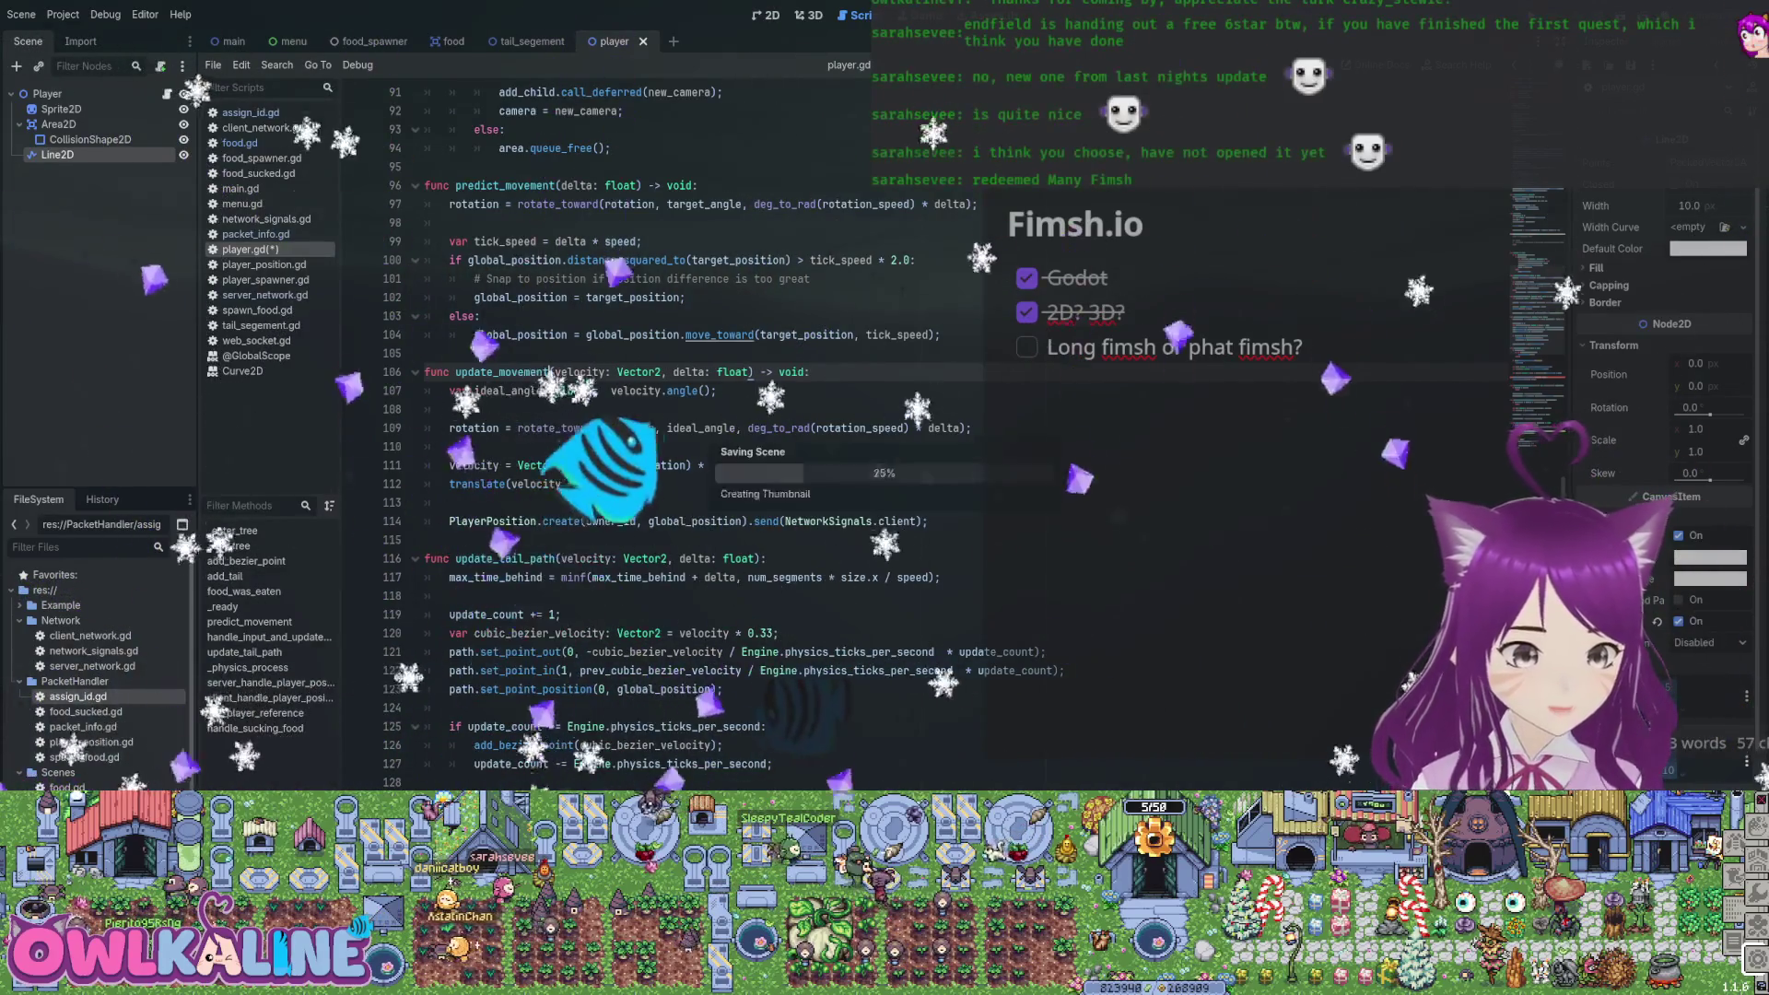
{"action": "scroll", "coordinate": [700, 433], "scroll_direction": "down", "scroll_amount": 7}
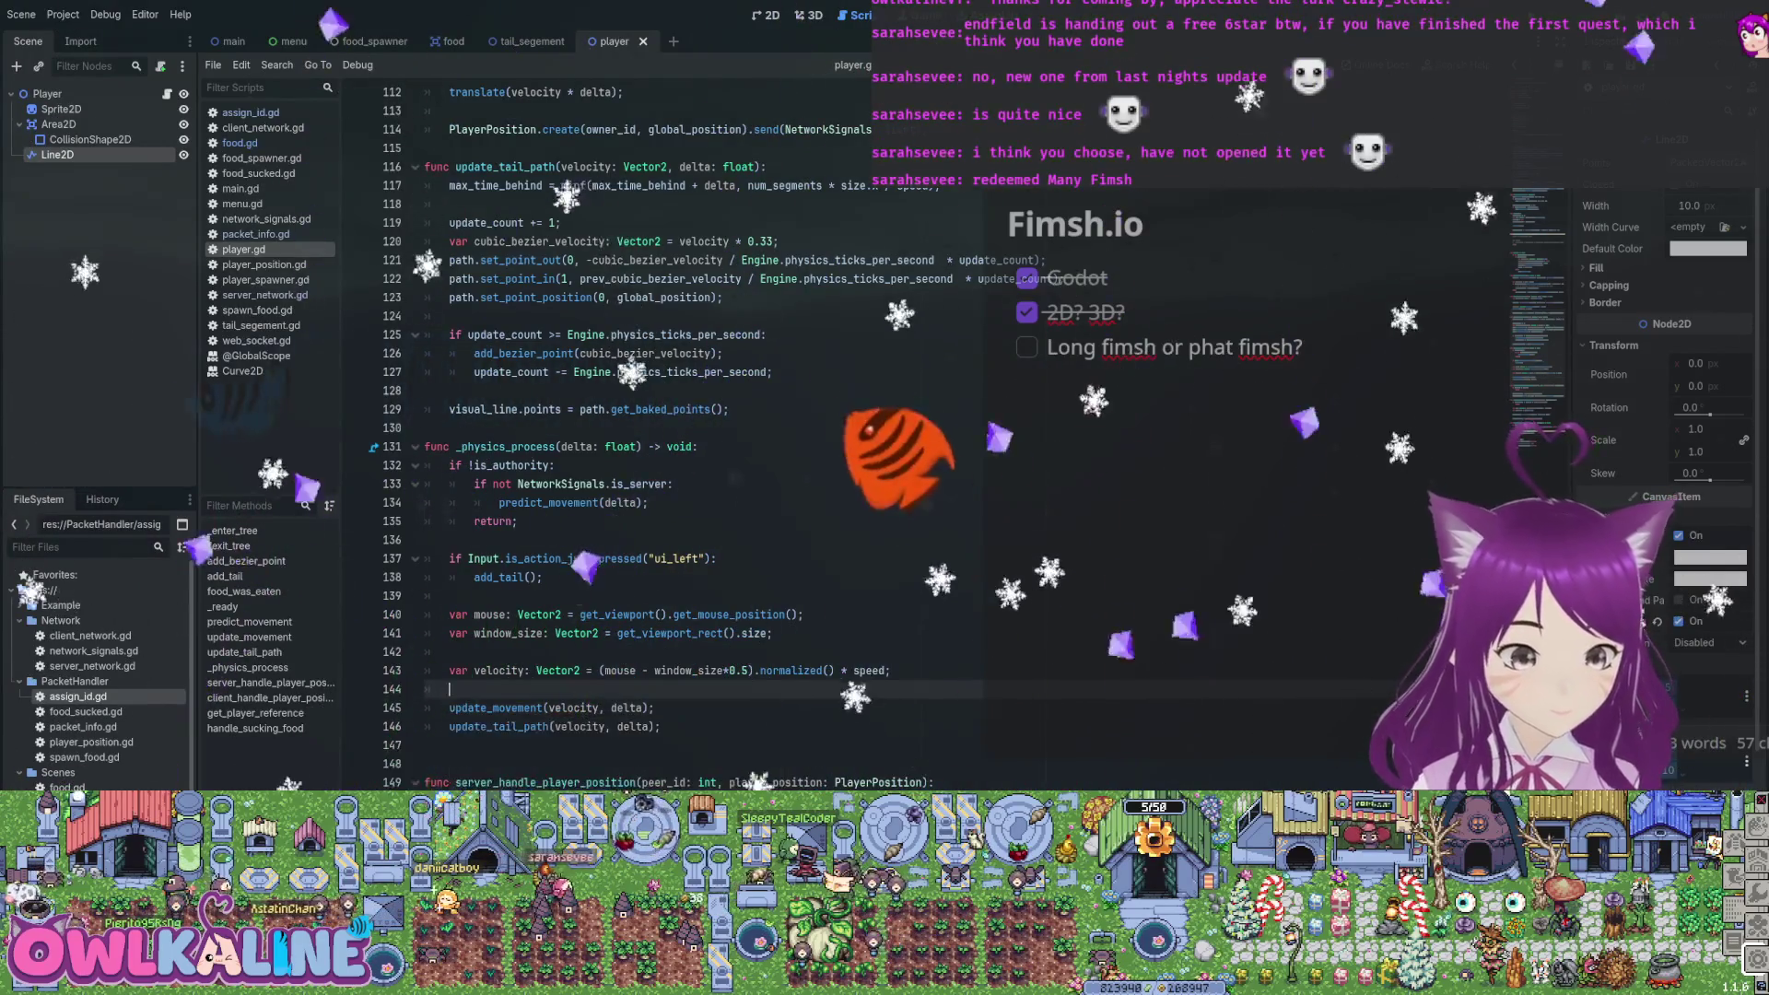
{"action": "scroll", "coordinate": [701, 433], "scroll_direction": "down", "scroll_amount": 2}
{"action": "scroll", "coordinate": [701, 433], "scroll_direction": "down", "scroll_amount": 2}
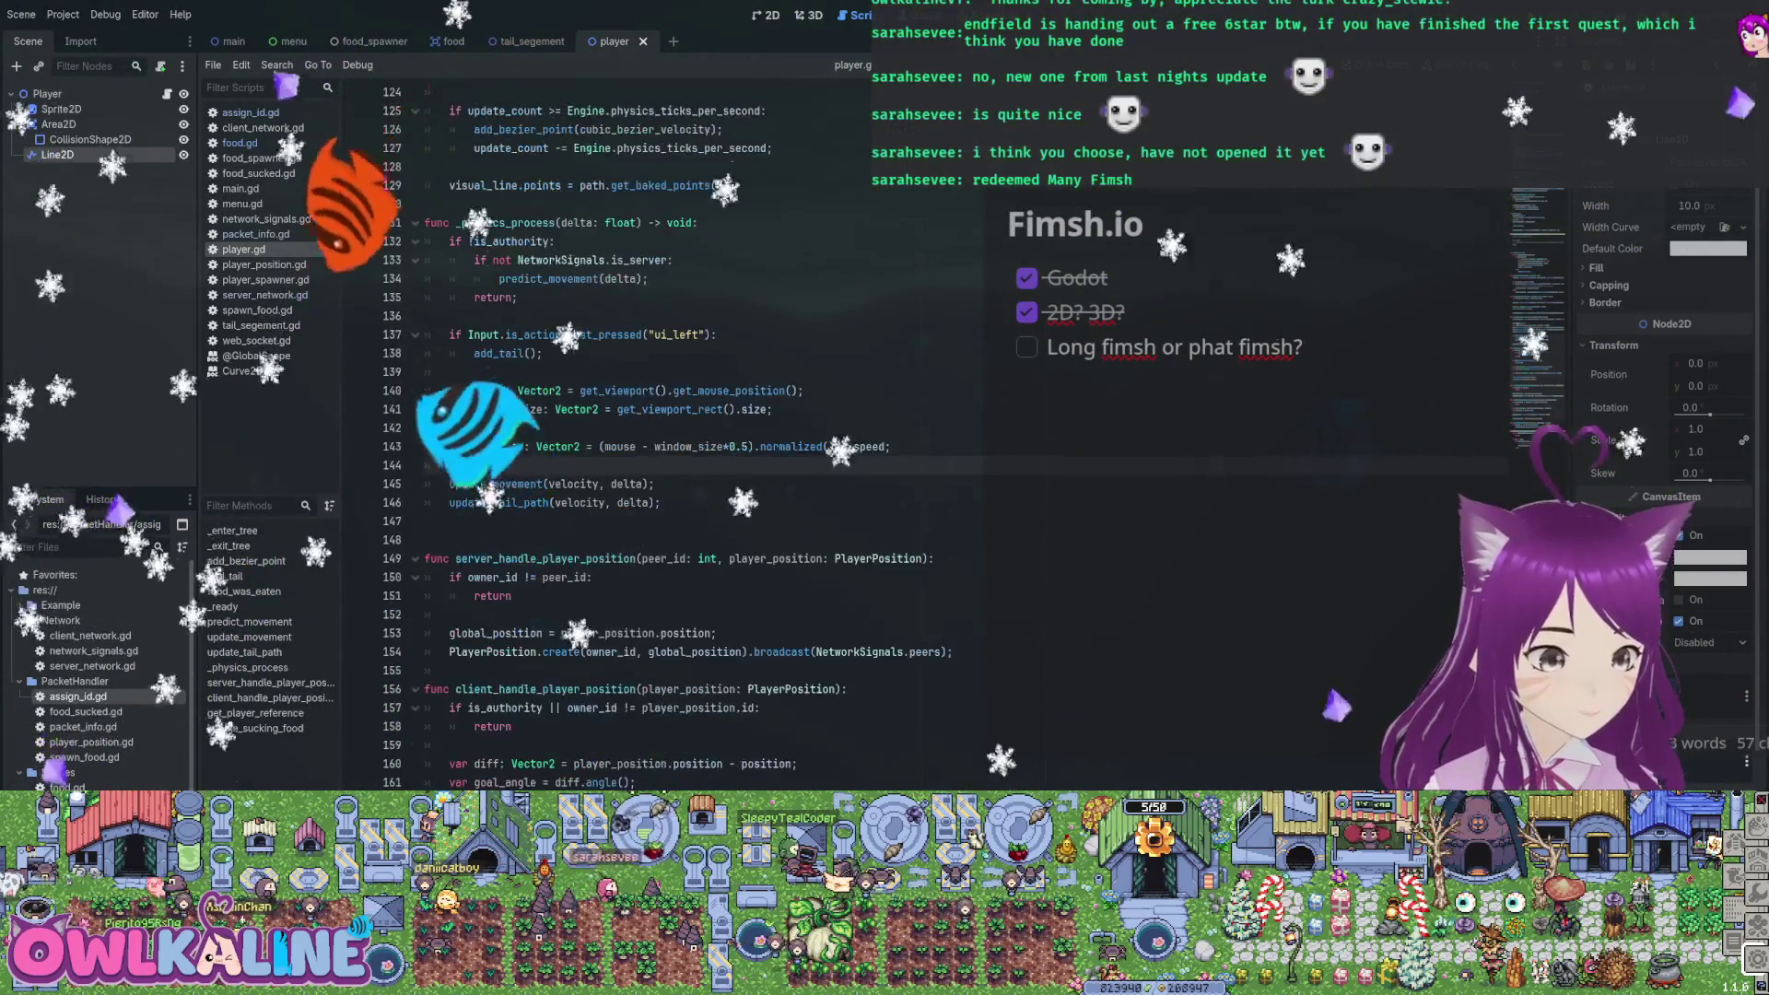
{"action": "left_click_drag", "start_coordinate": [423, 391], "coordinate": [890, 447]}
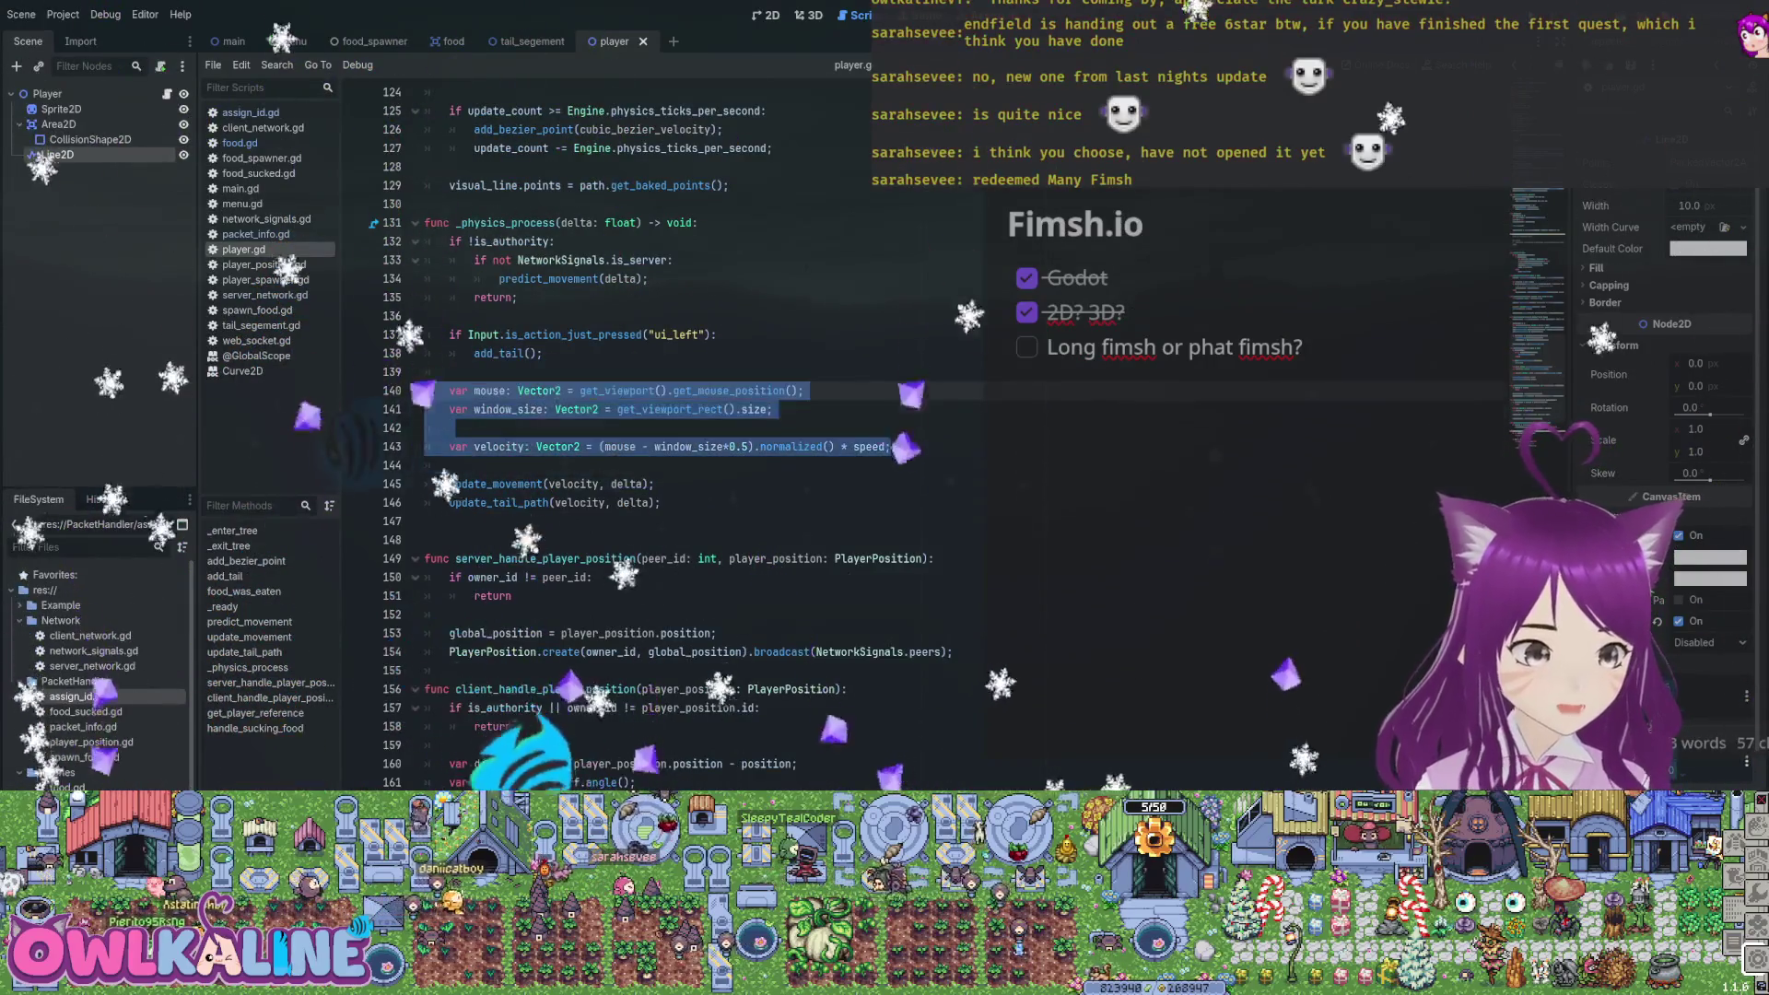
{"action": "scroll", "coordinate": [700, 433], "scroll_direction": "up", "scroll_amount": 12}
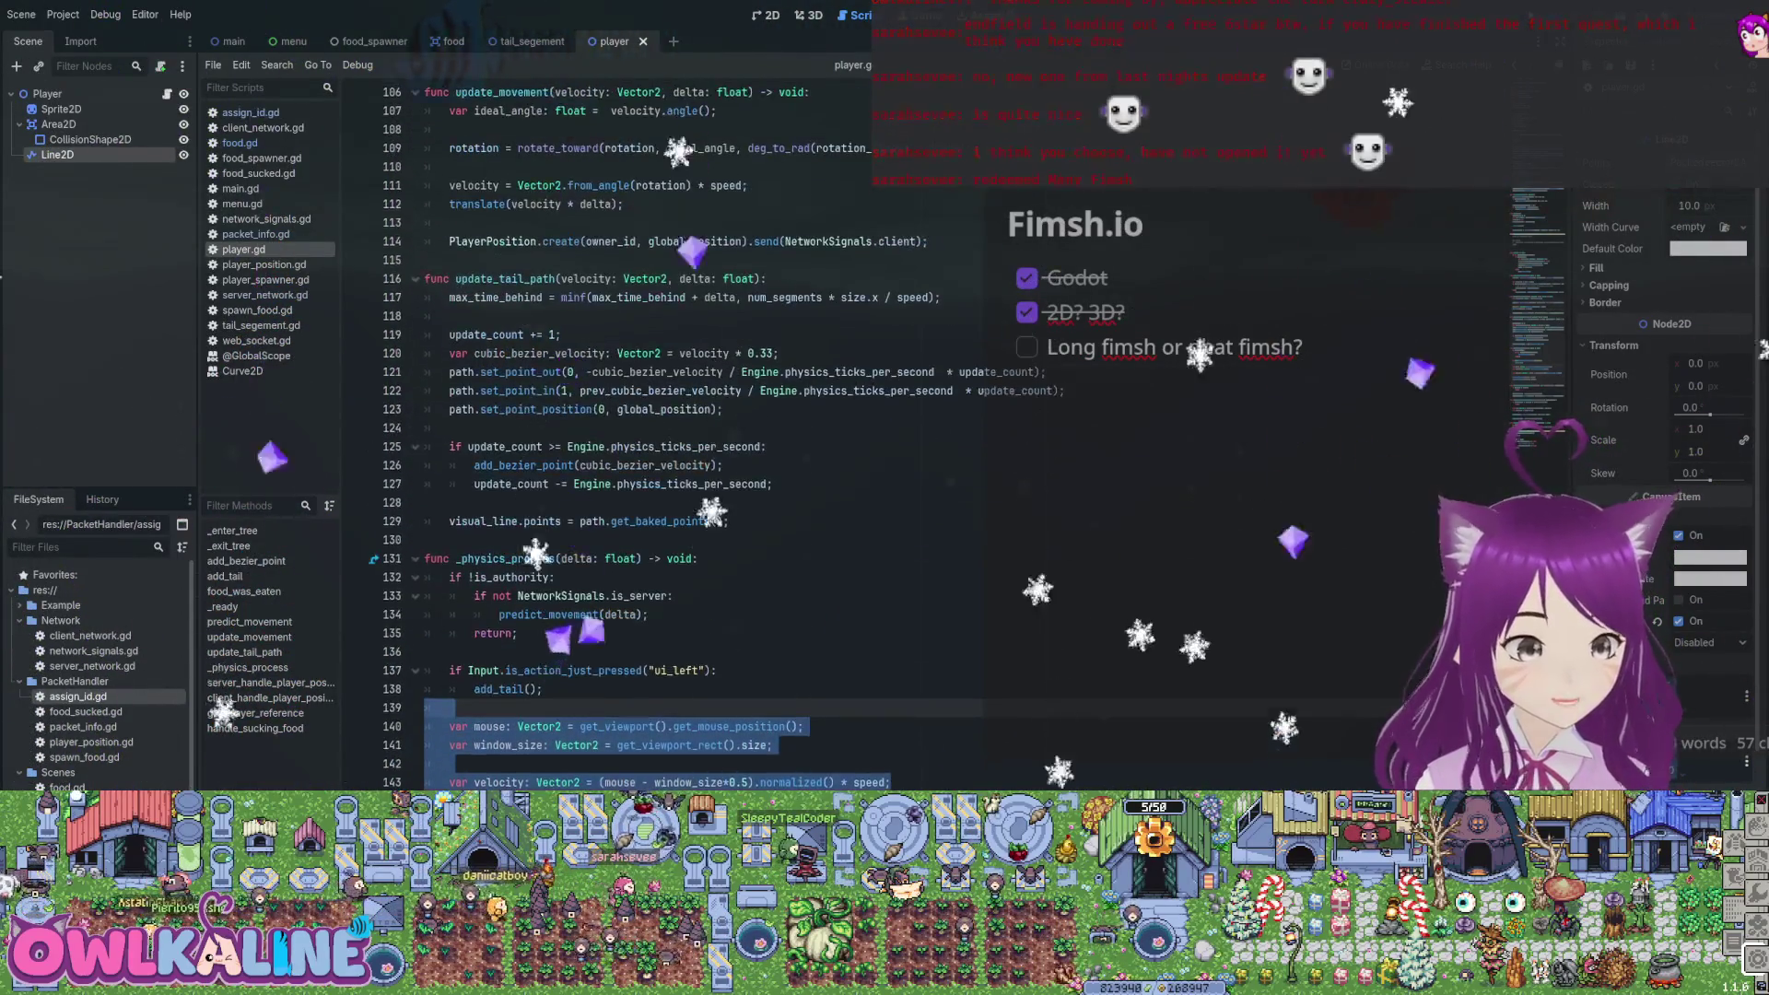
{"action": "scroll", "coordinate": [701, 433], "scroll_direction": "up", "scroll_amount": 6}
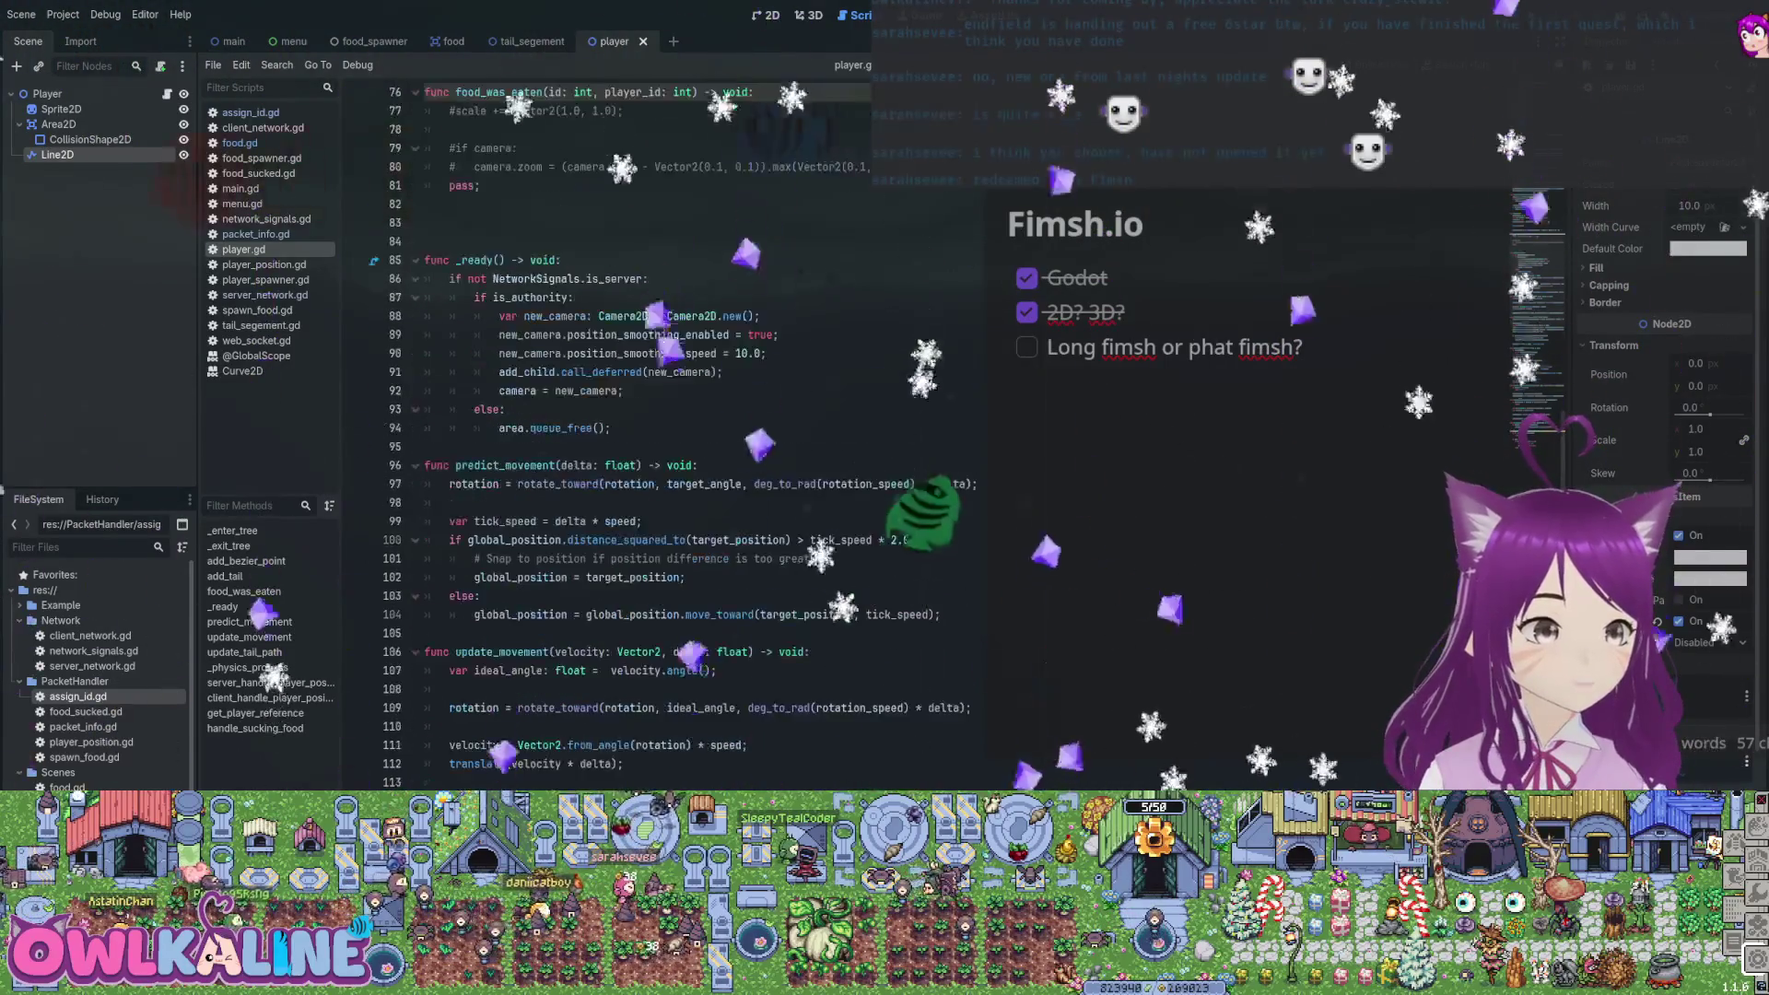
{"action": "scroll", "coordinate": [700, 433], "scroll_direction": "down", "scroll_amount": 8}
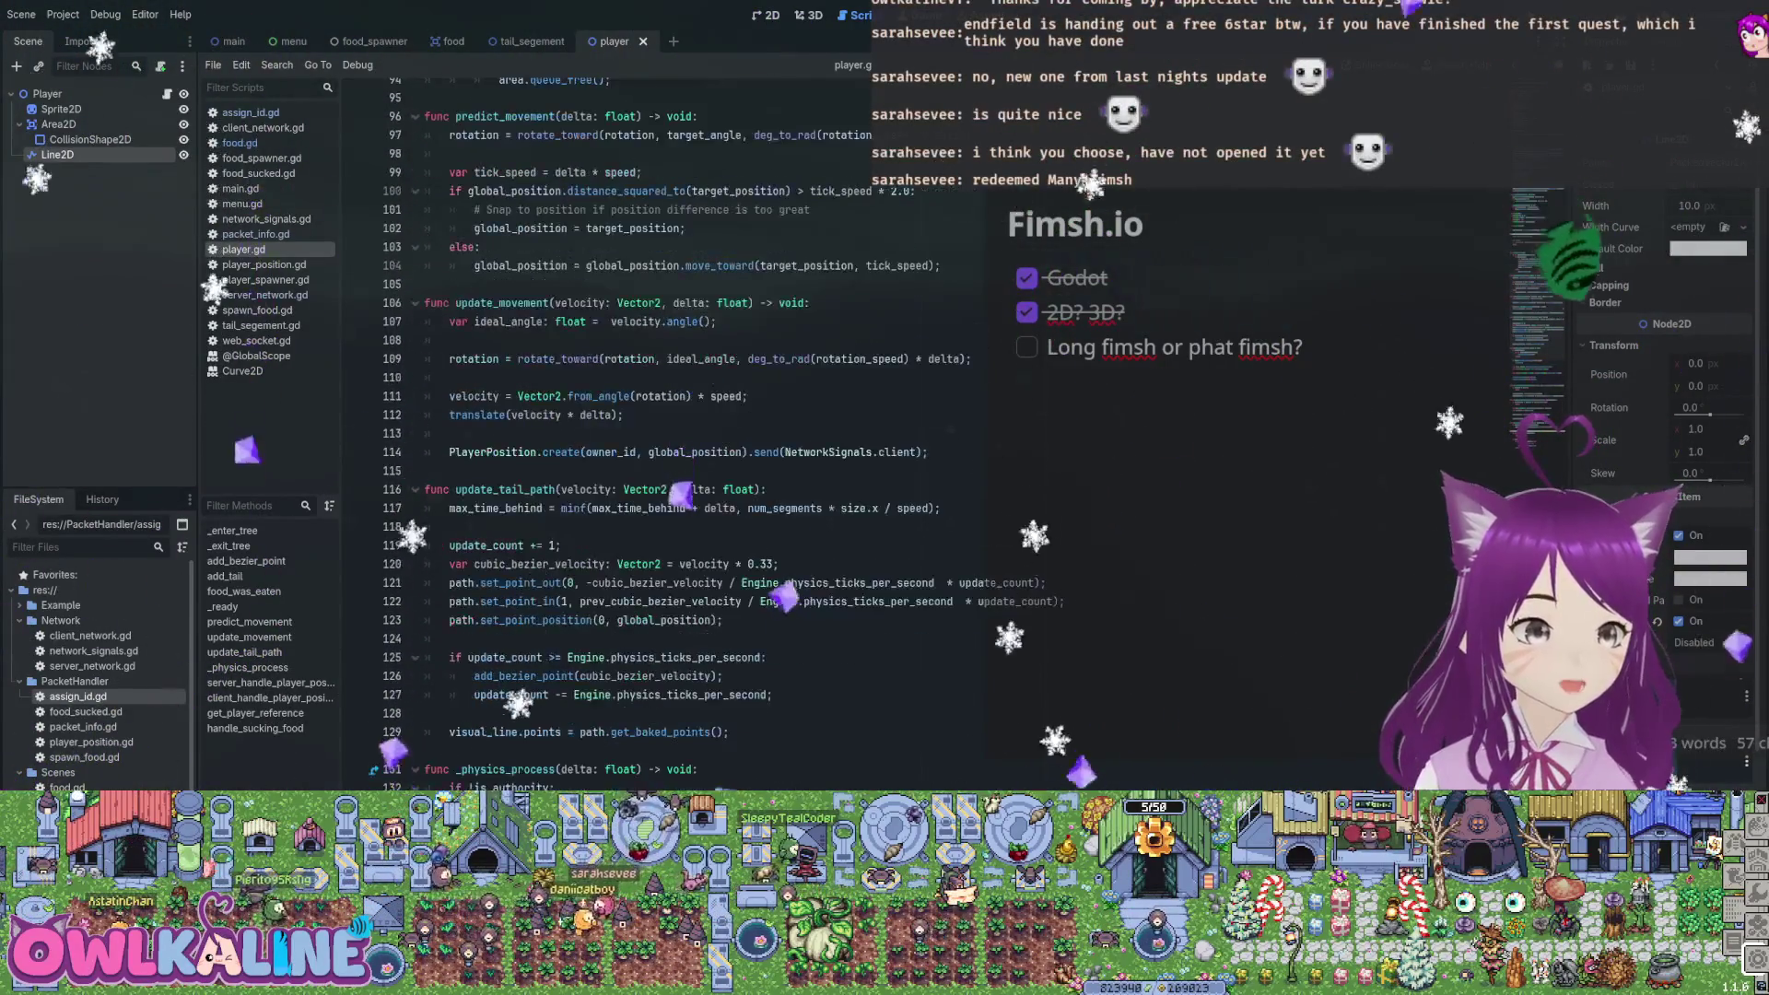
{"action": "mouse_move", "coordinate": [682, 675]}
{"action": "left_mouse_down"}
{"action": "mouse_move", "coordinate": [443, 553]}
{"action": "mouse_move", "coordinate": [426, 266]}
{"action": "left_mouse_up"}
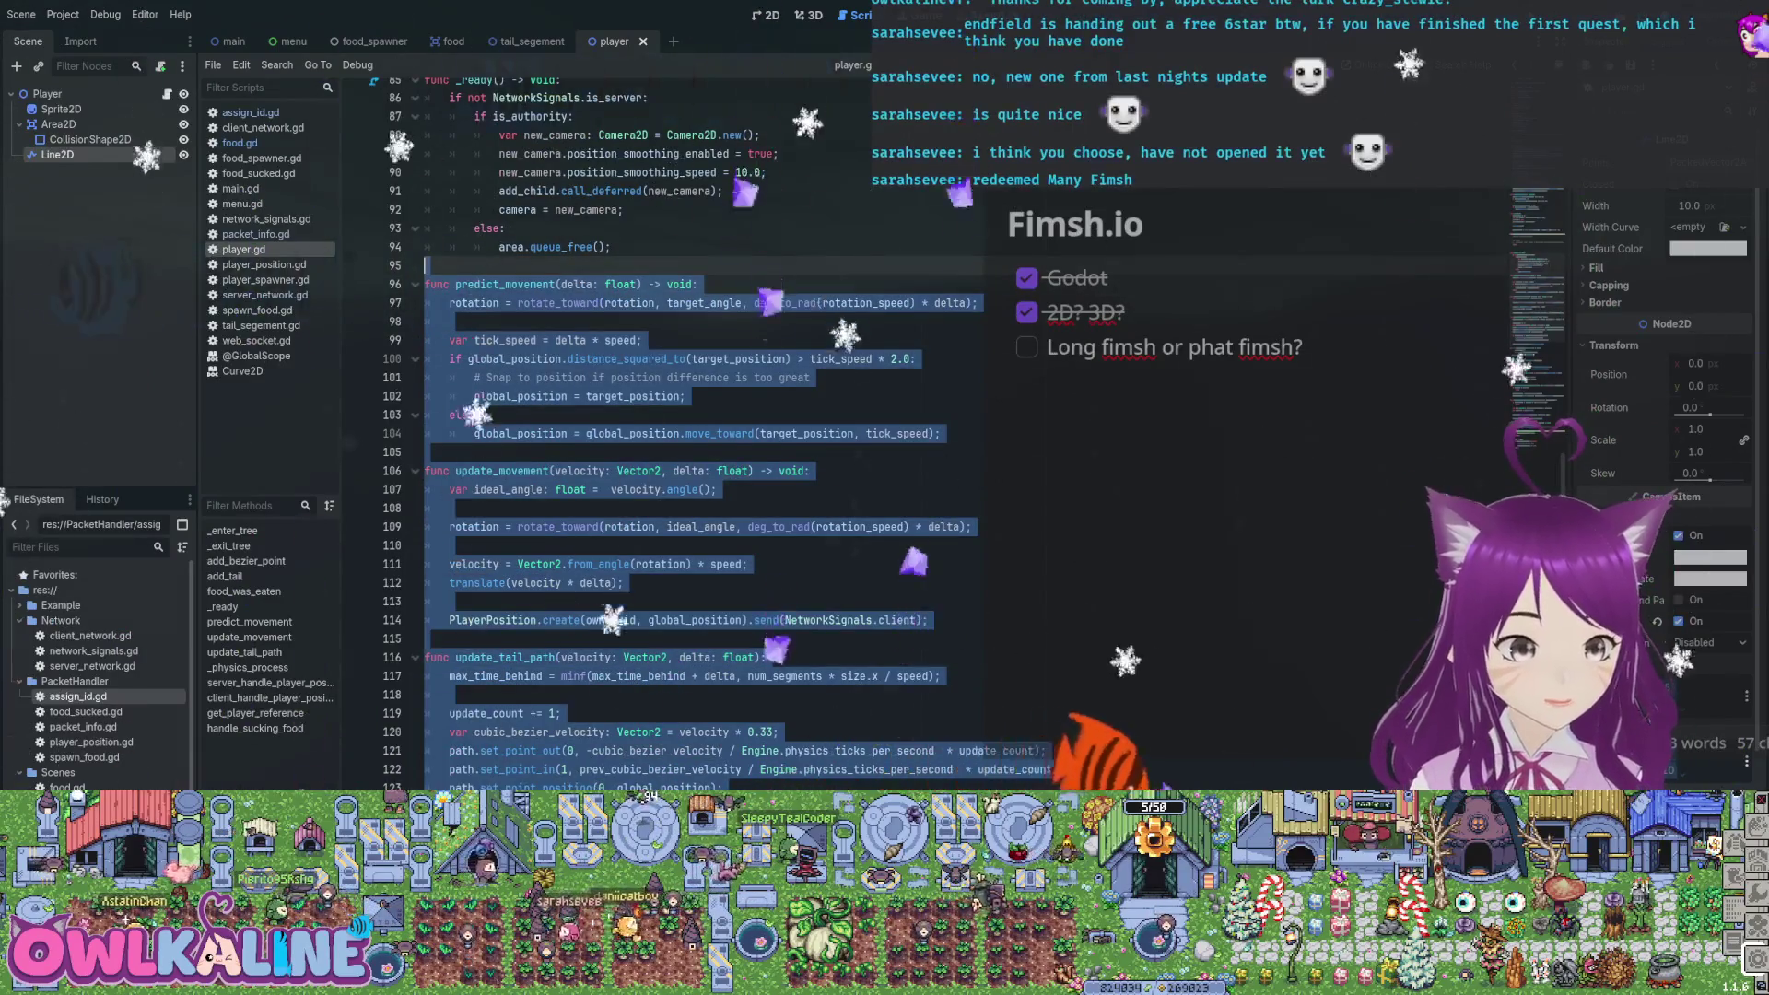
{"action": "key", "text": "ctrl+v"}
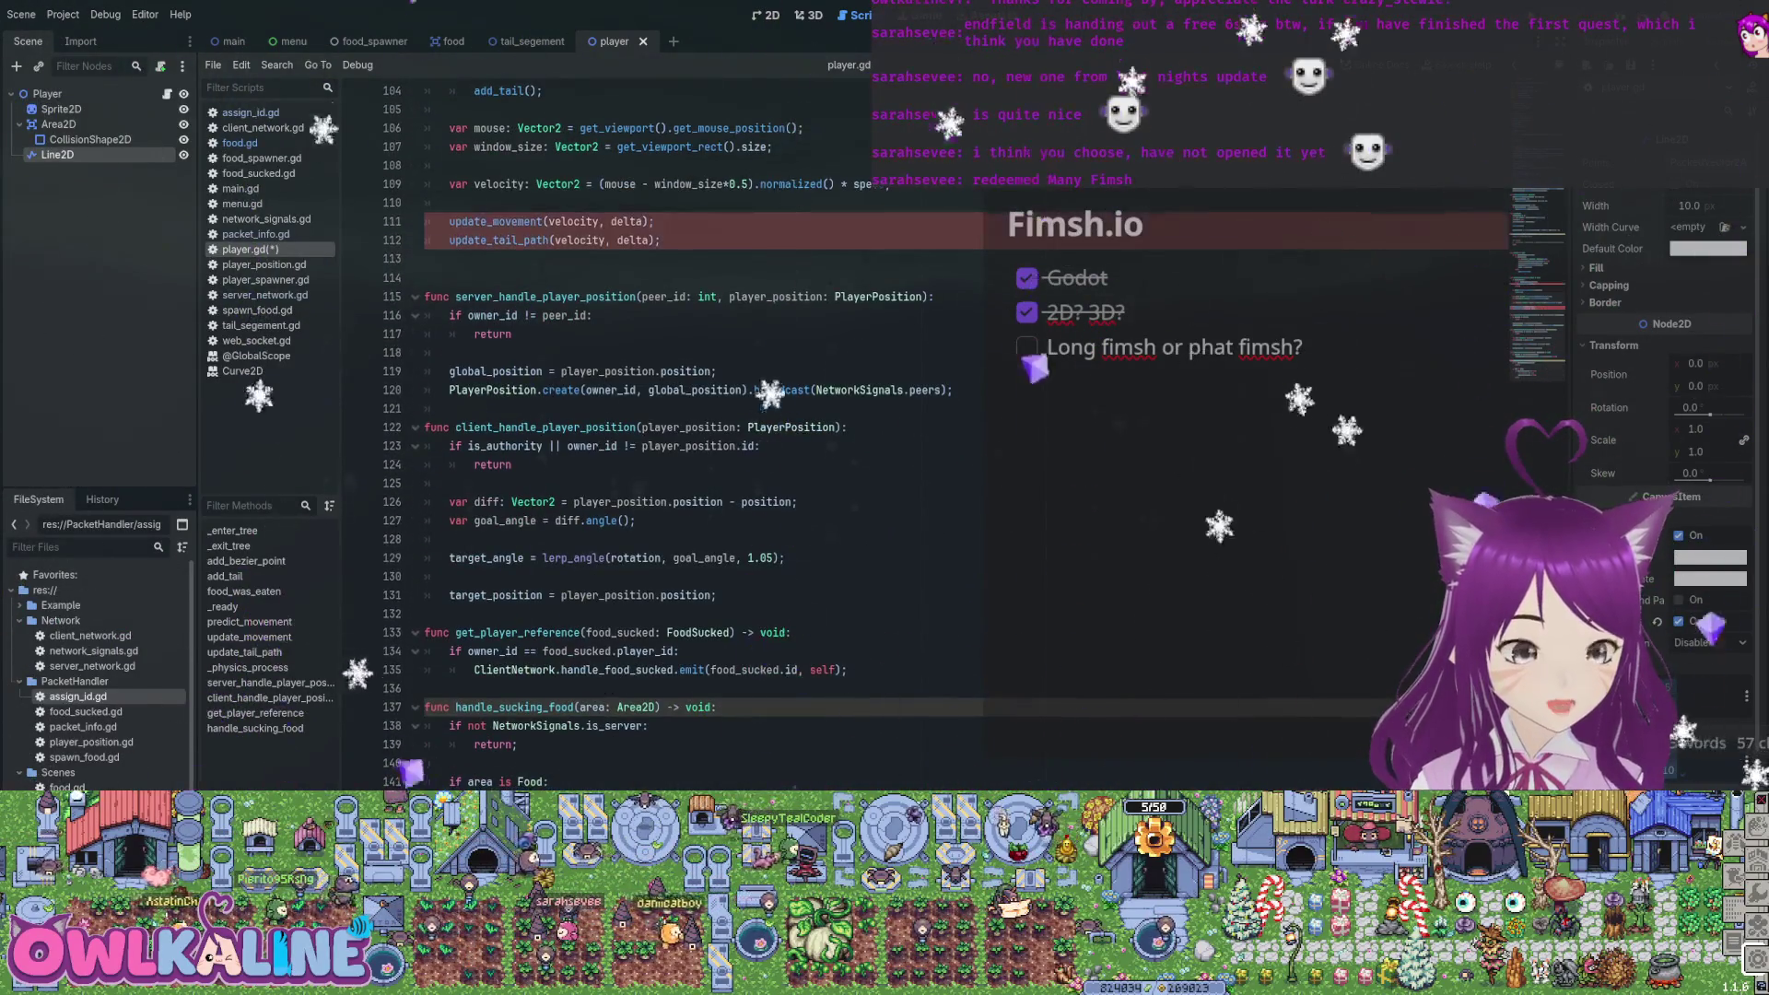
{"action": "scroll", "coordinate": [646, 433], "scroll_direction": "down", "scroll_amount": 10}
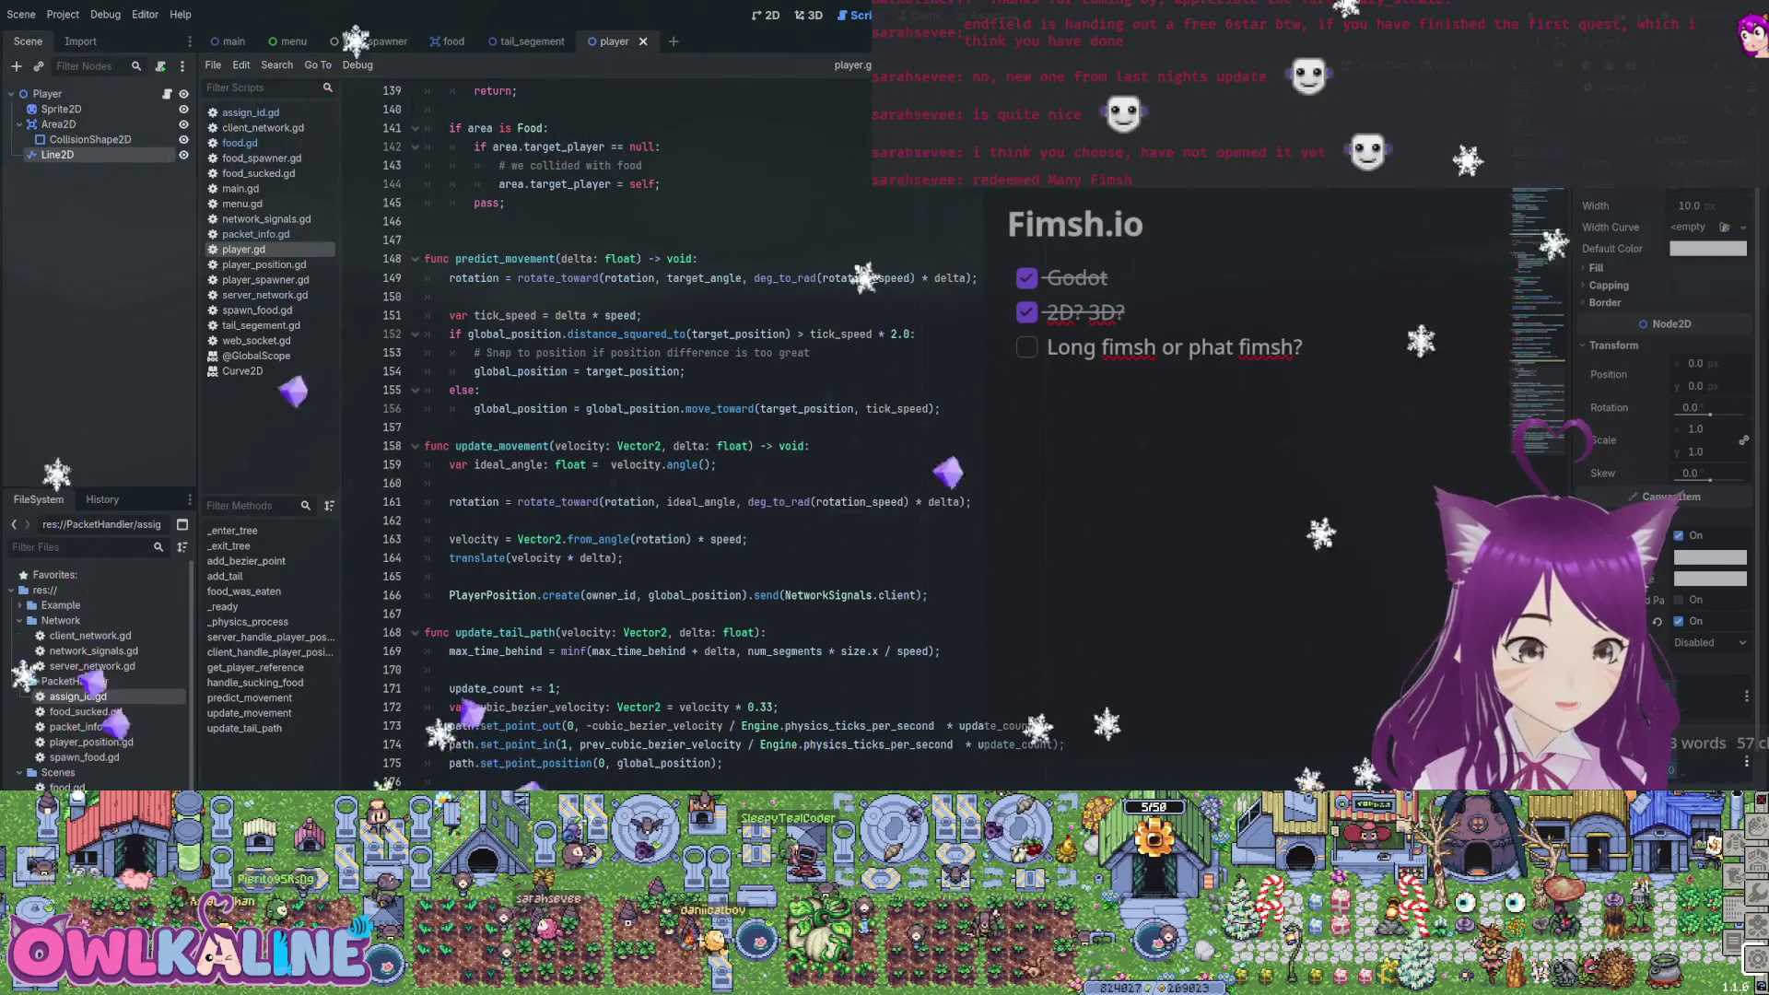
{"action": "scroll", "coordinate": [645, 433], "scroll_direction": "up", "scroll_amount": 1}
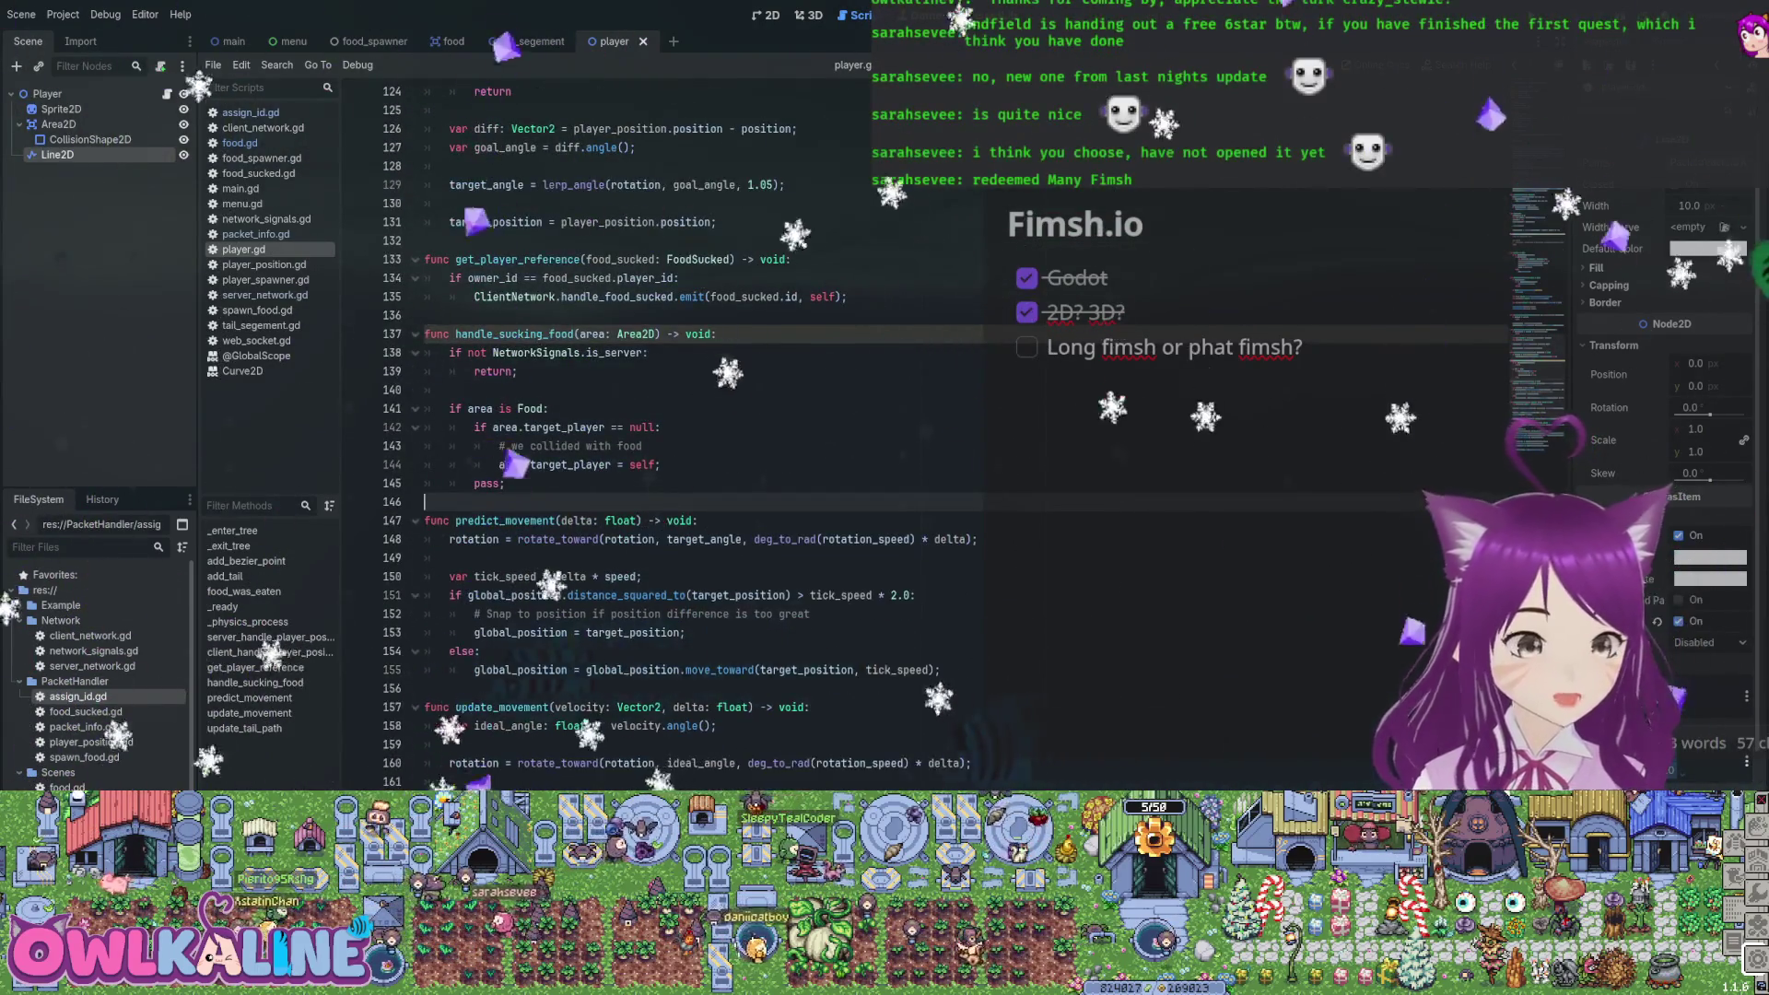
{"action": "scroll", "coordinate": [645, 433], "scroll_direction": "up", "scroll_amount": 6}
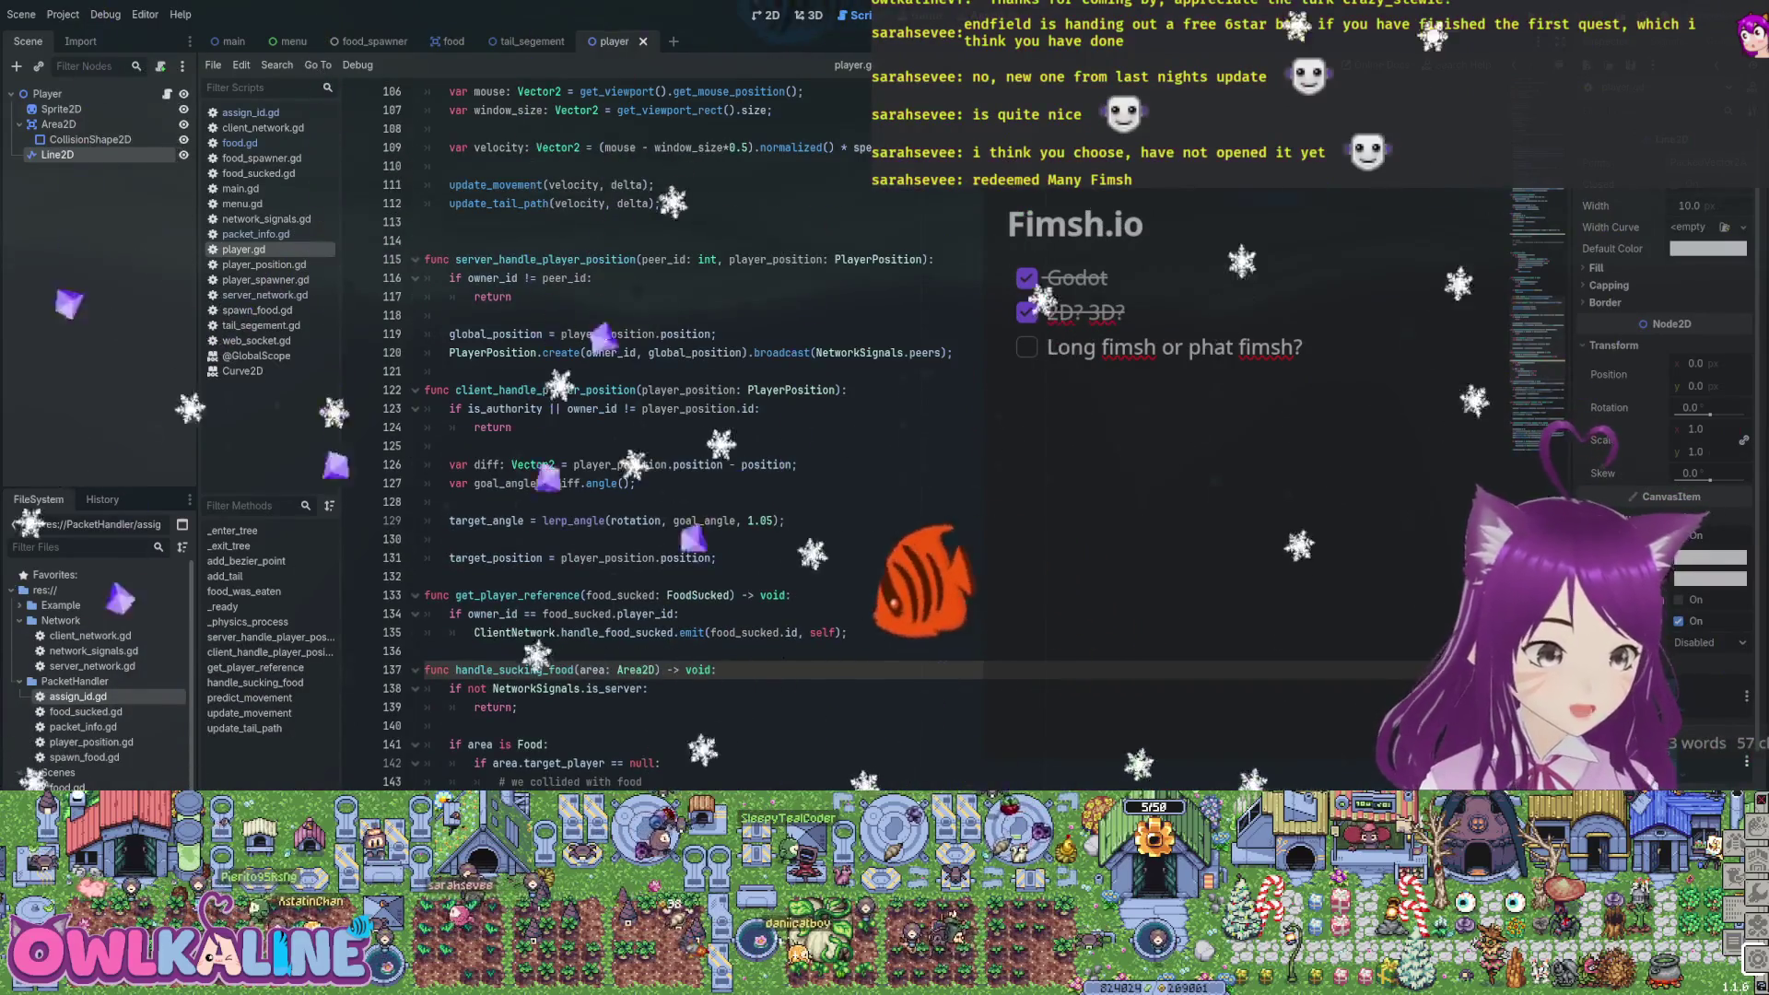
{"action": "scroll", "coordinate": [645, 433], "scroll_direction": "up", "scroll_amount": 5}
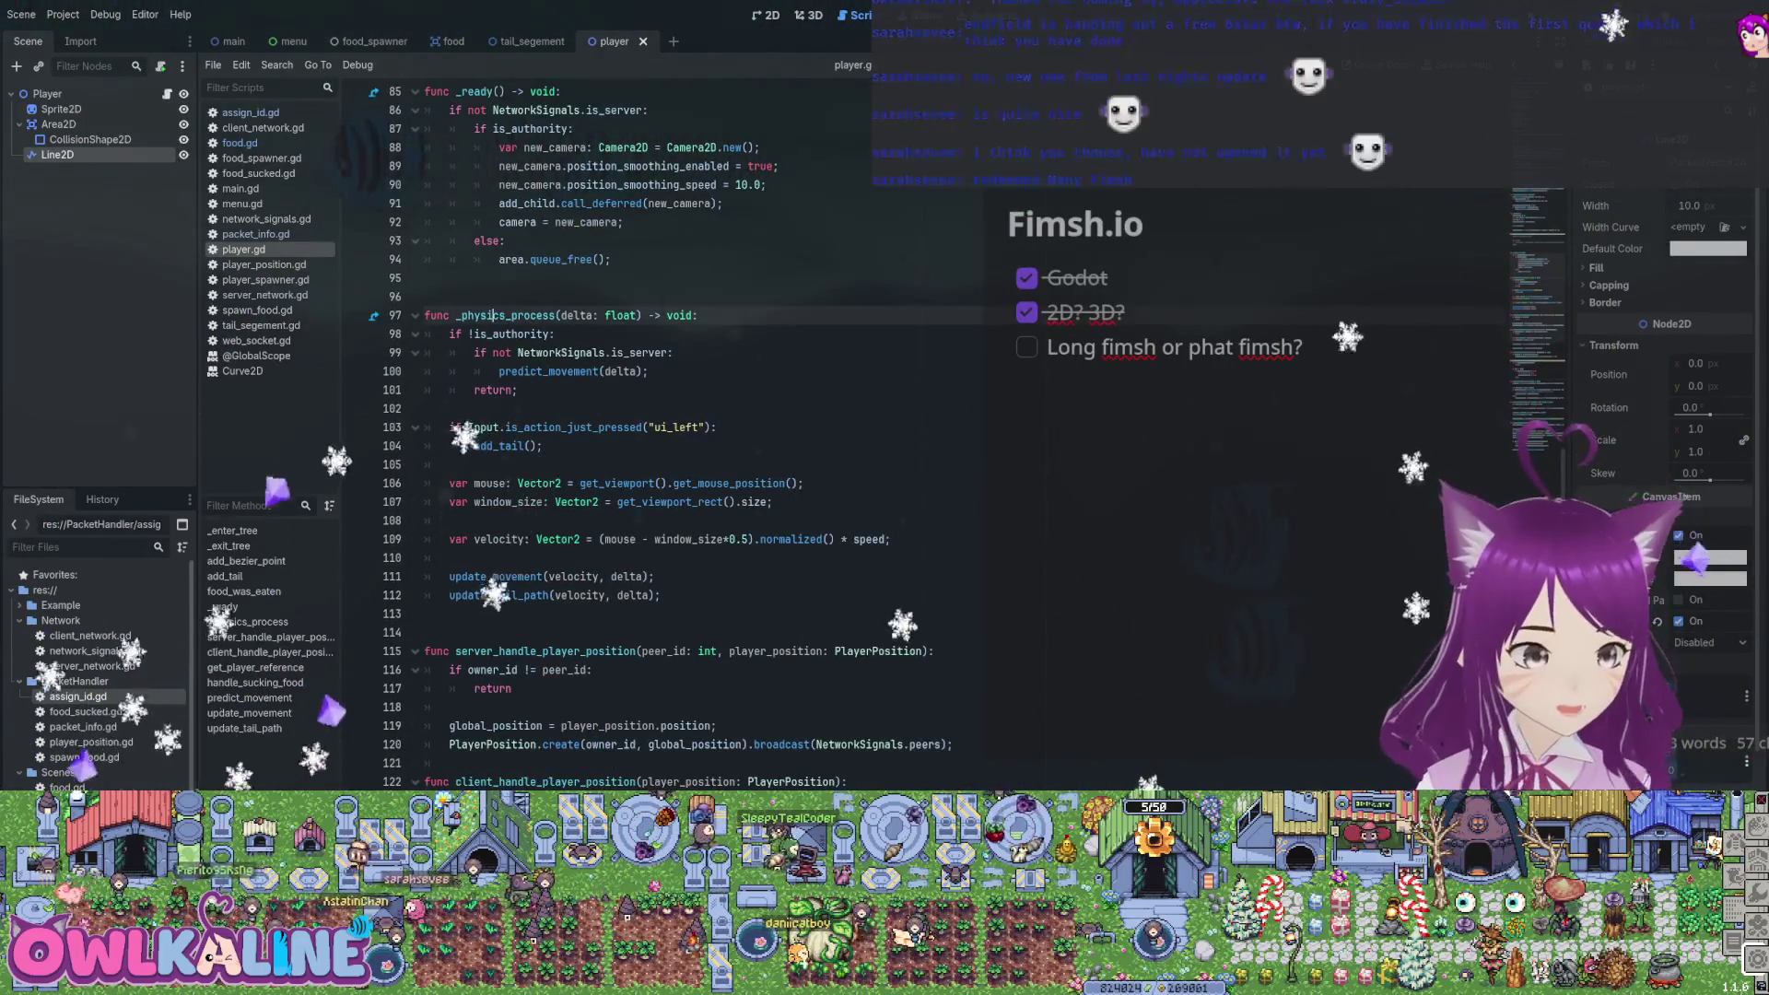
{"action": "scroll", "coordinate": [645, 433], "scroll_direction": "down", "scroll_amount": 4}
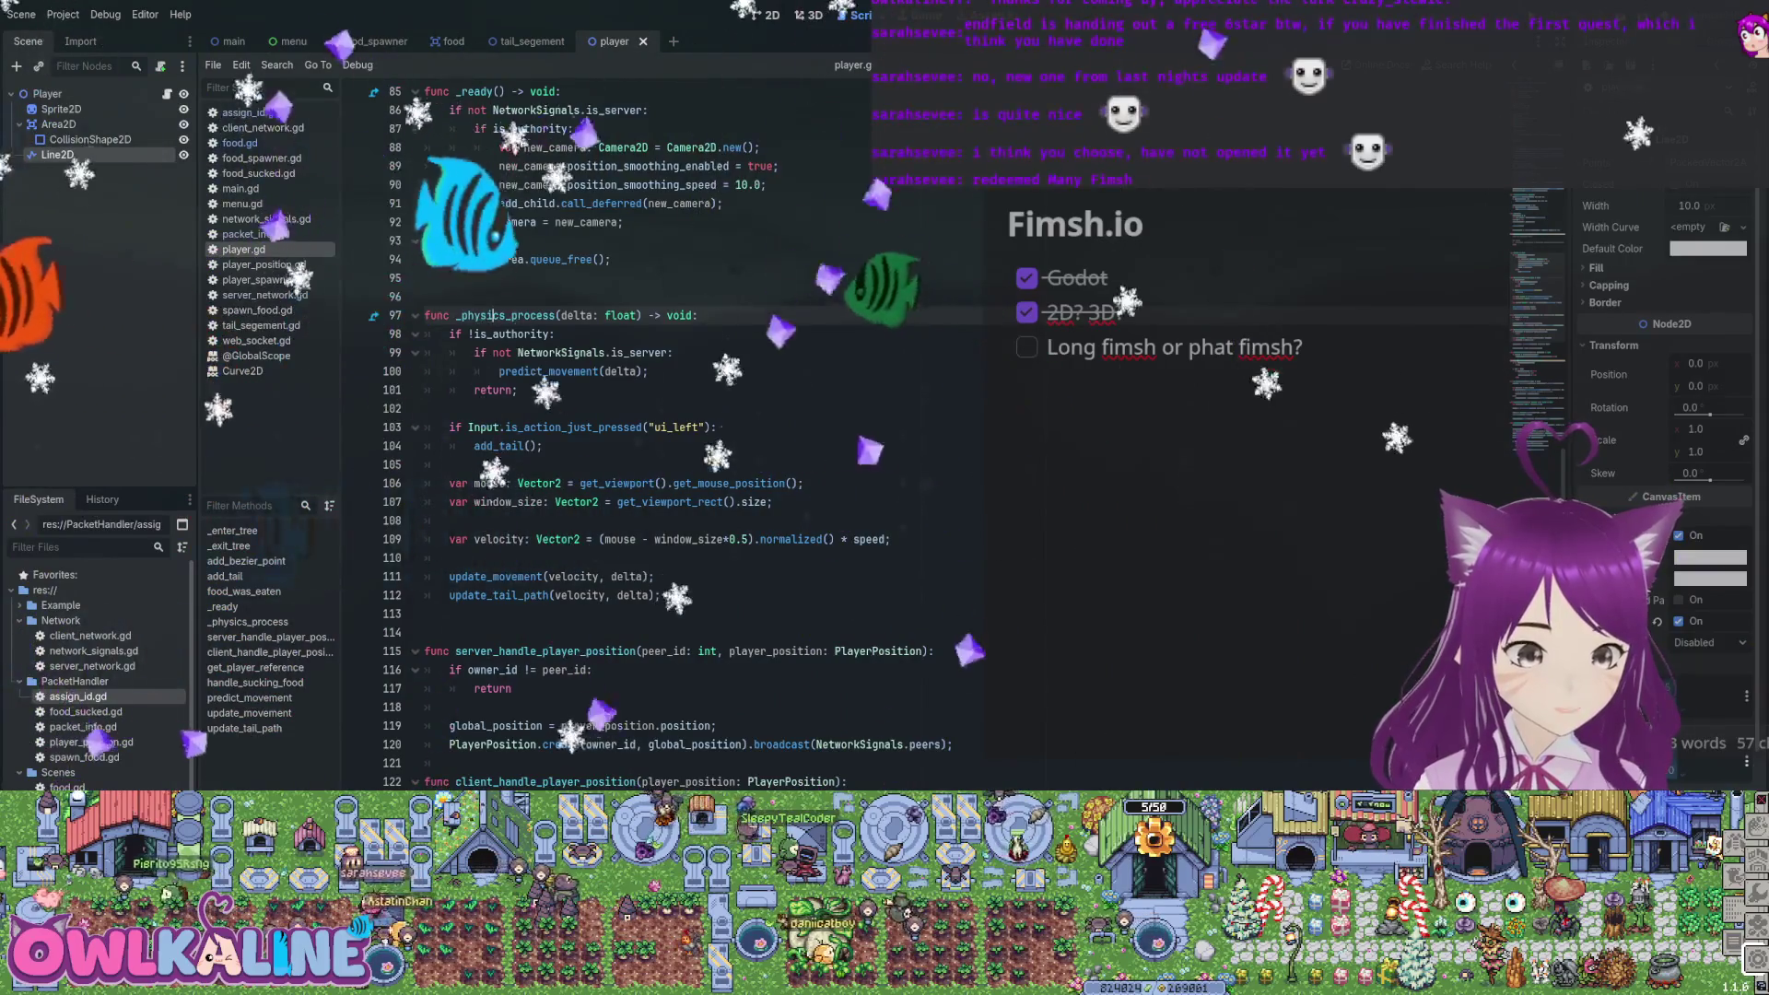
{"action": "double_click", "coordinate": [495, 353]}
{"action": "scroll", "coordinate": [645, 433], "scroll_direction": "up", "scroll_amount": 1}
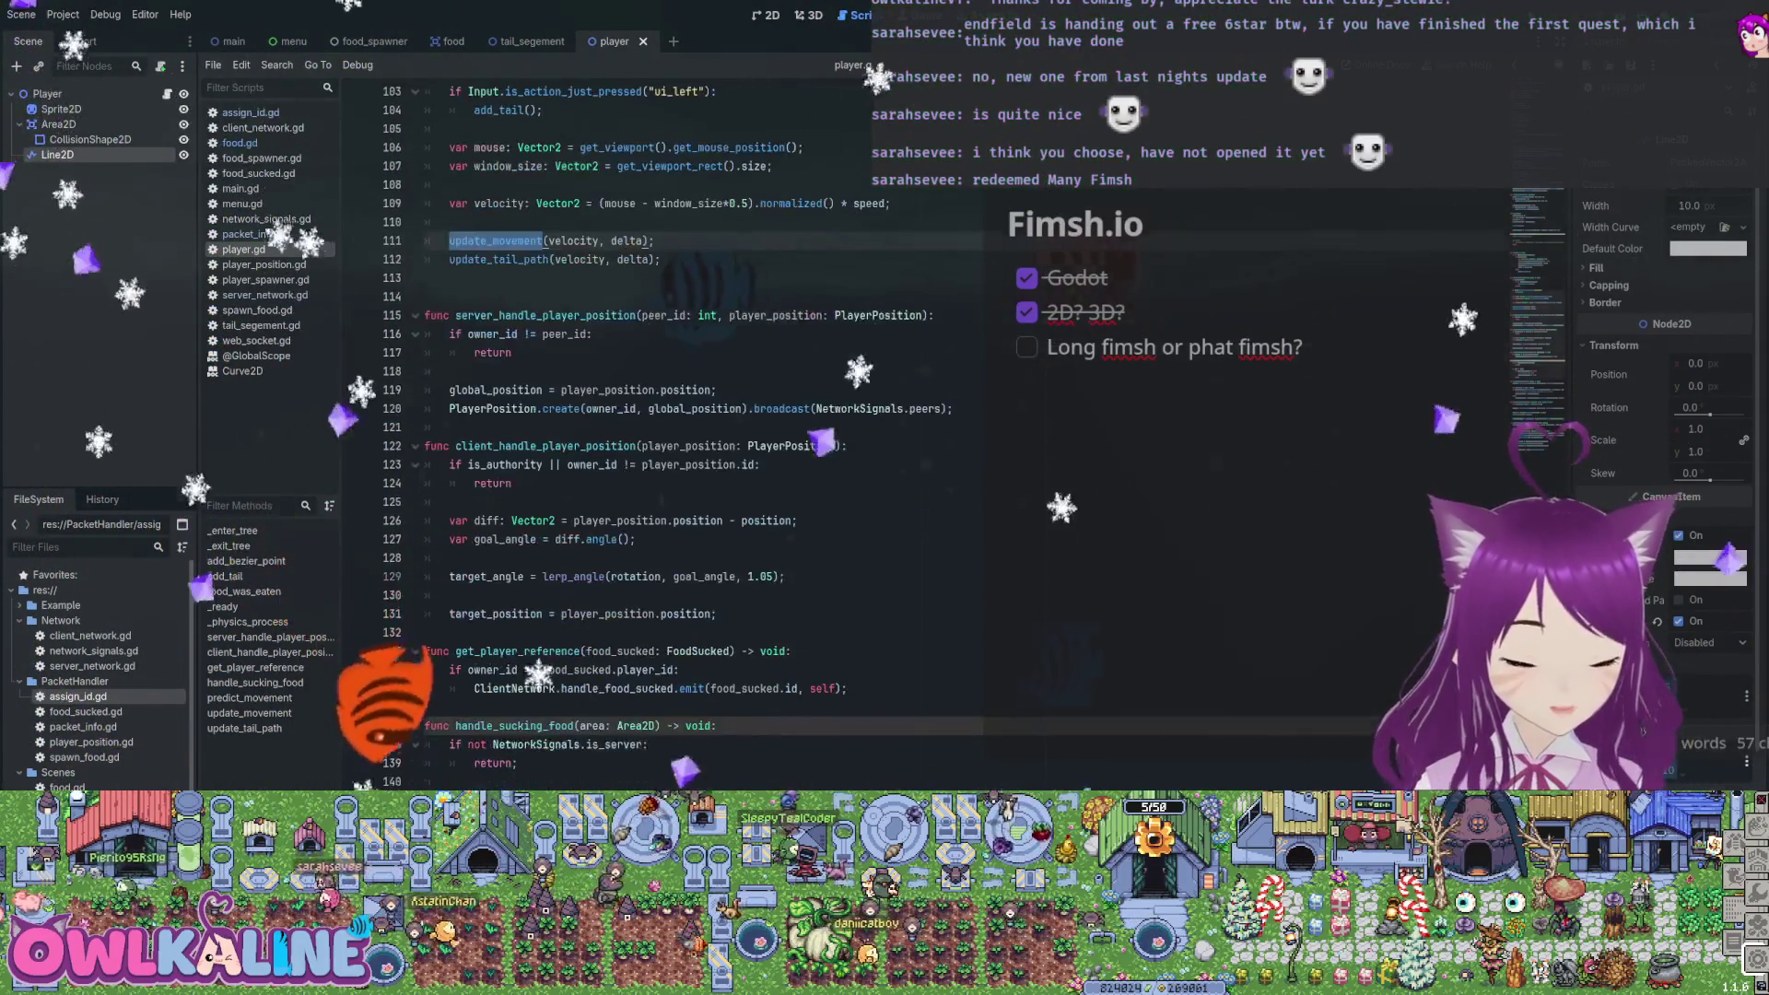
{"action": "scroll", "coordinate": [645, 433], "scroll_direction": "up", "scroll_amount": 9}
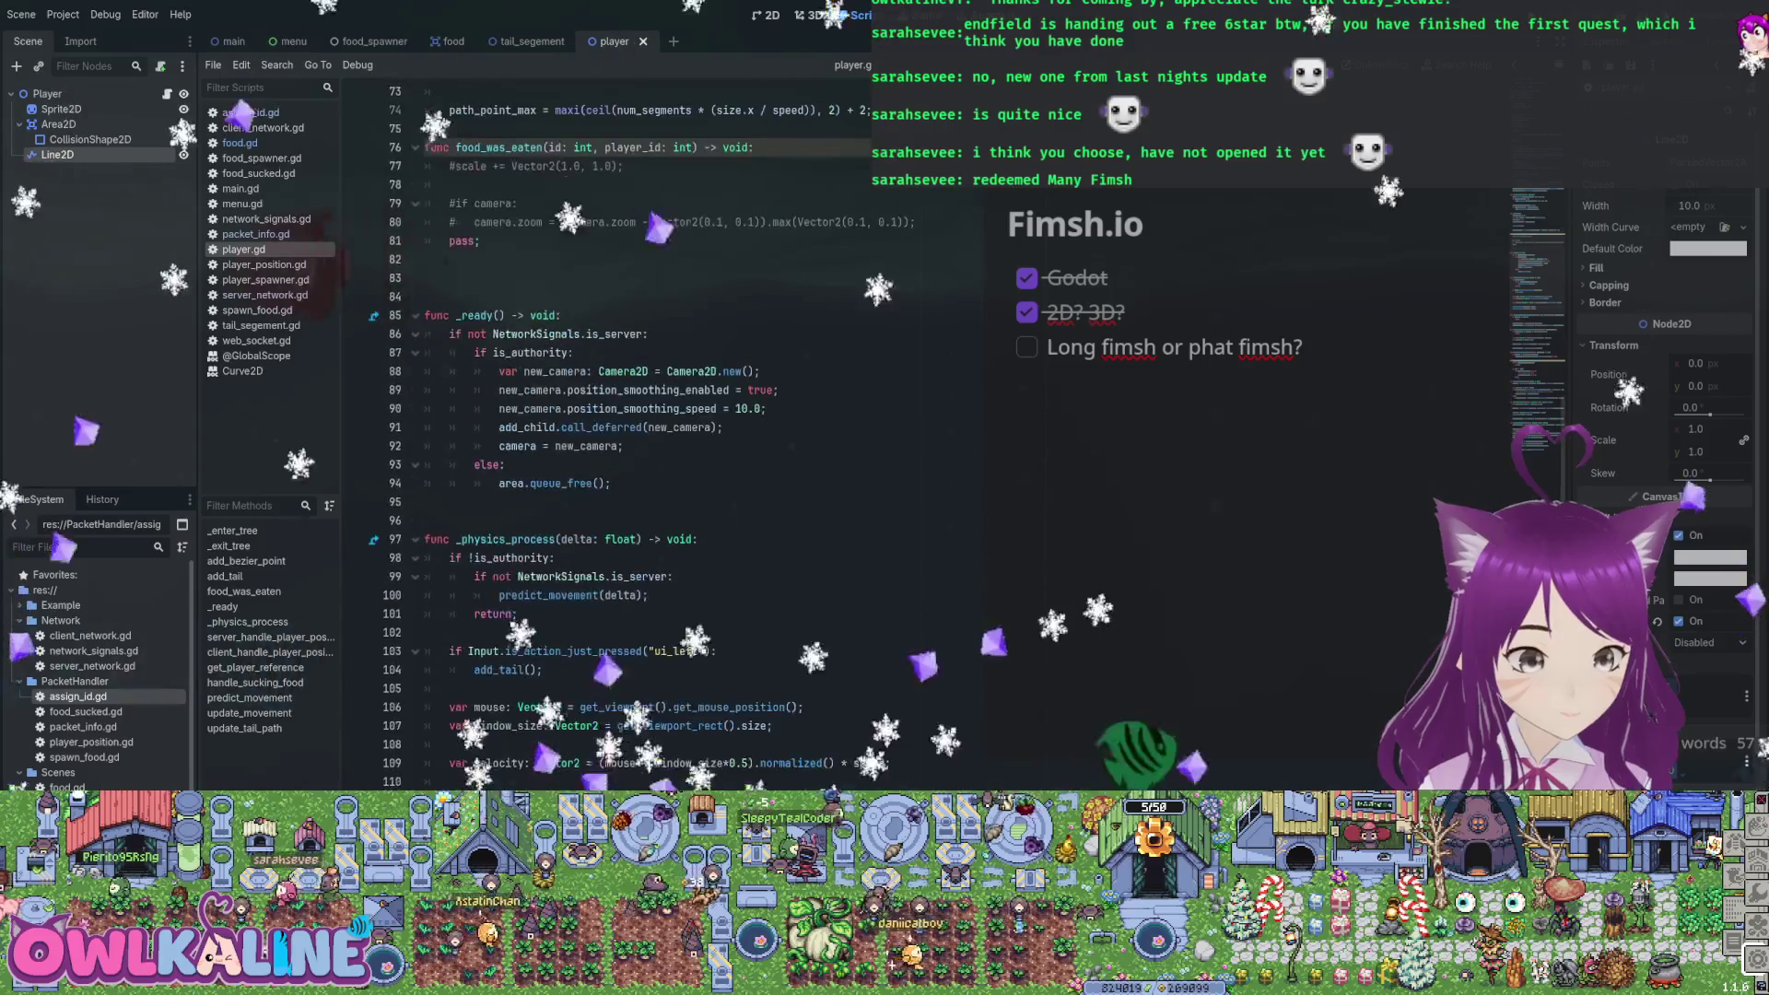
{"action": "left_click", "coordinate": [645, 259]}
{"action": "key", "text": "BackSpace"}
{"action": "key", "text": "BackSpace"}
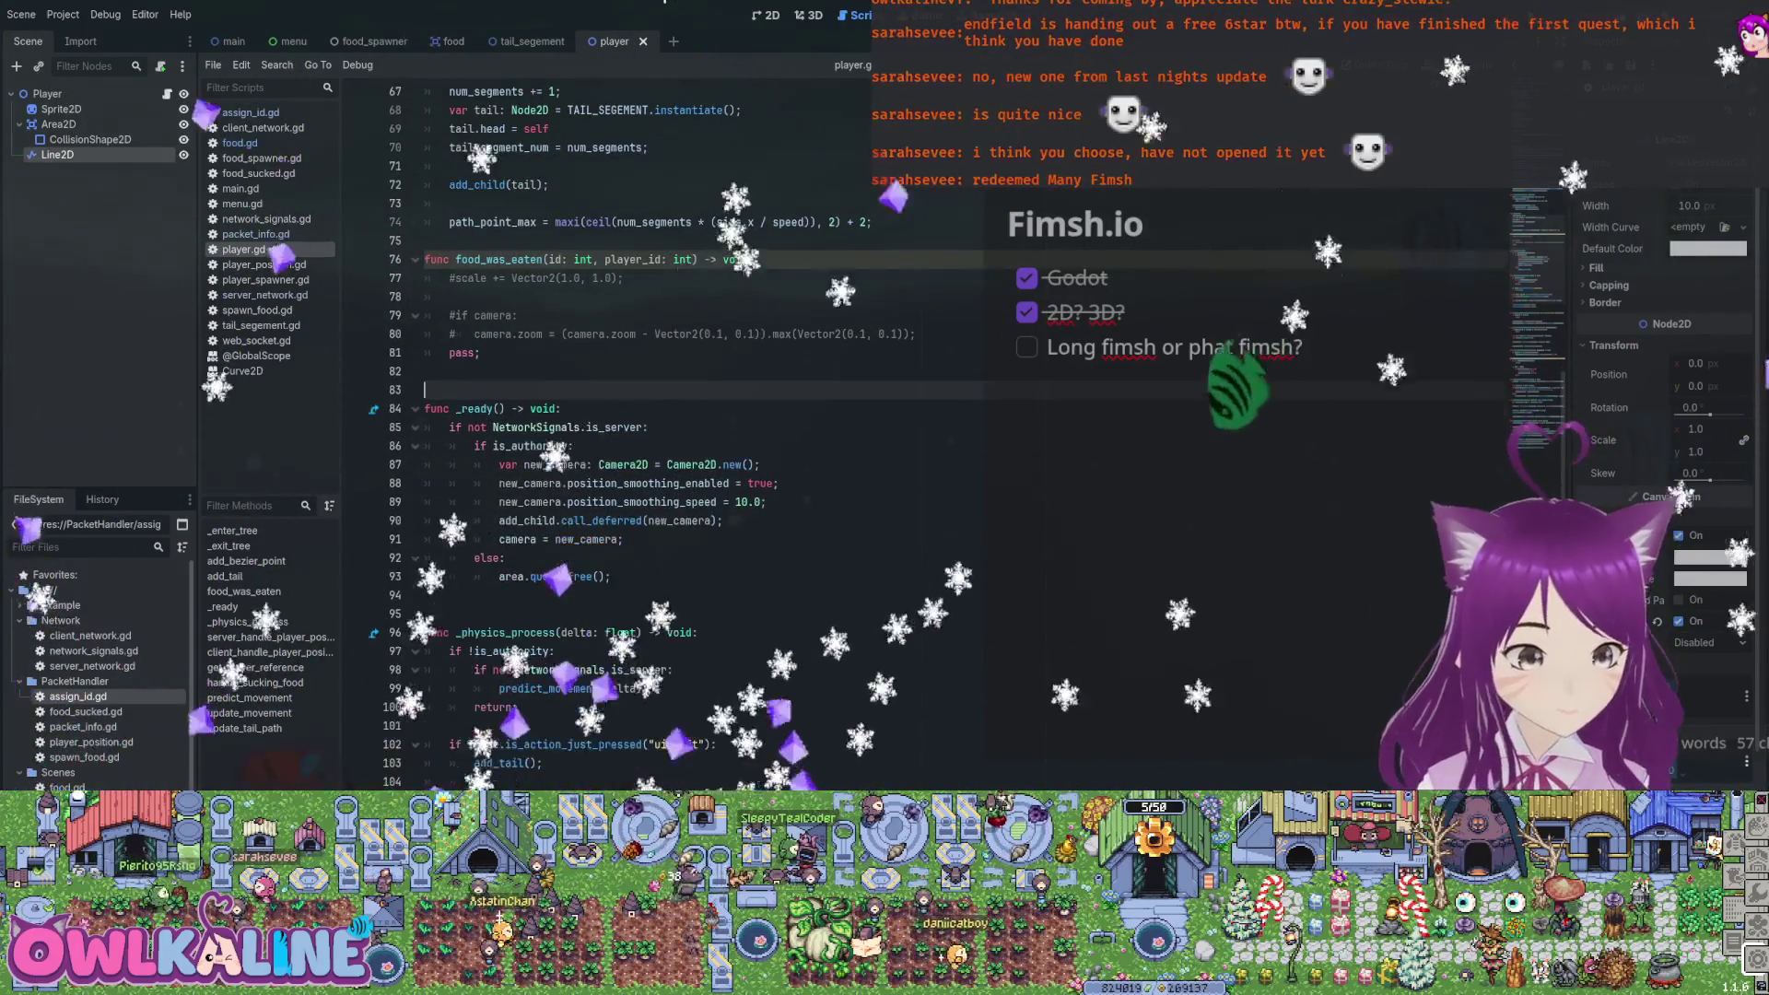
{"action": "scroll", "coordinate": [645, 433], "scroll_direction": "up", "scroll_amount": 6}
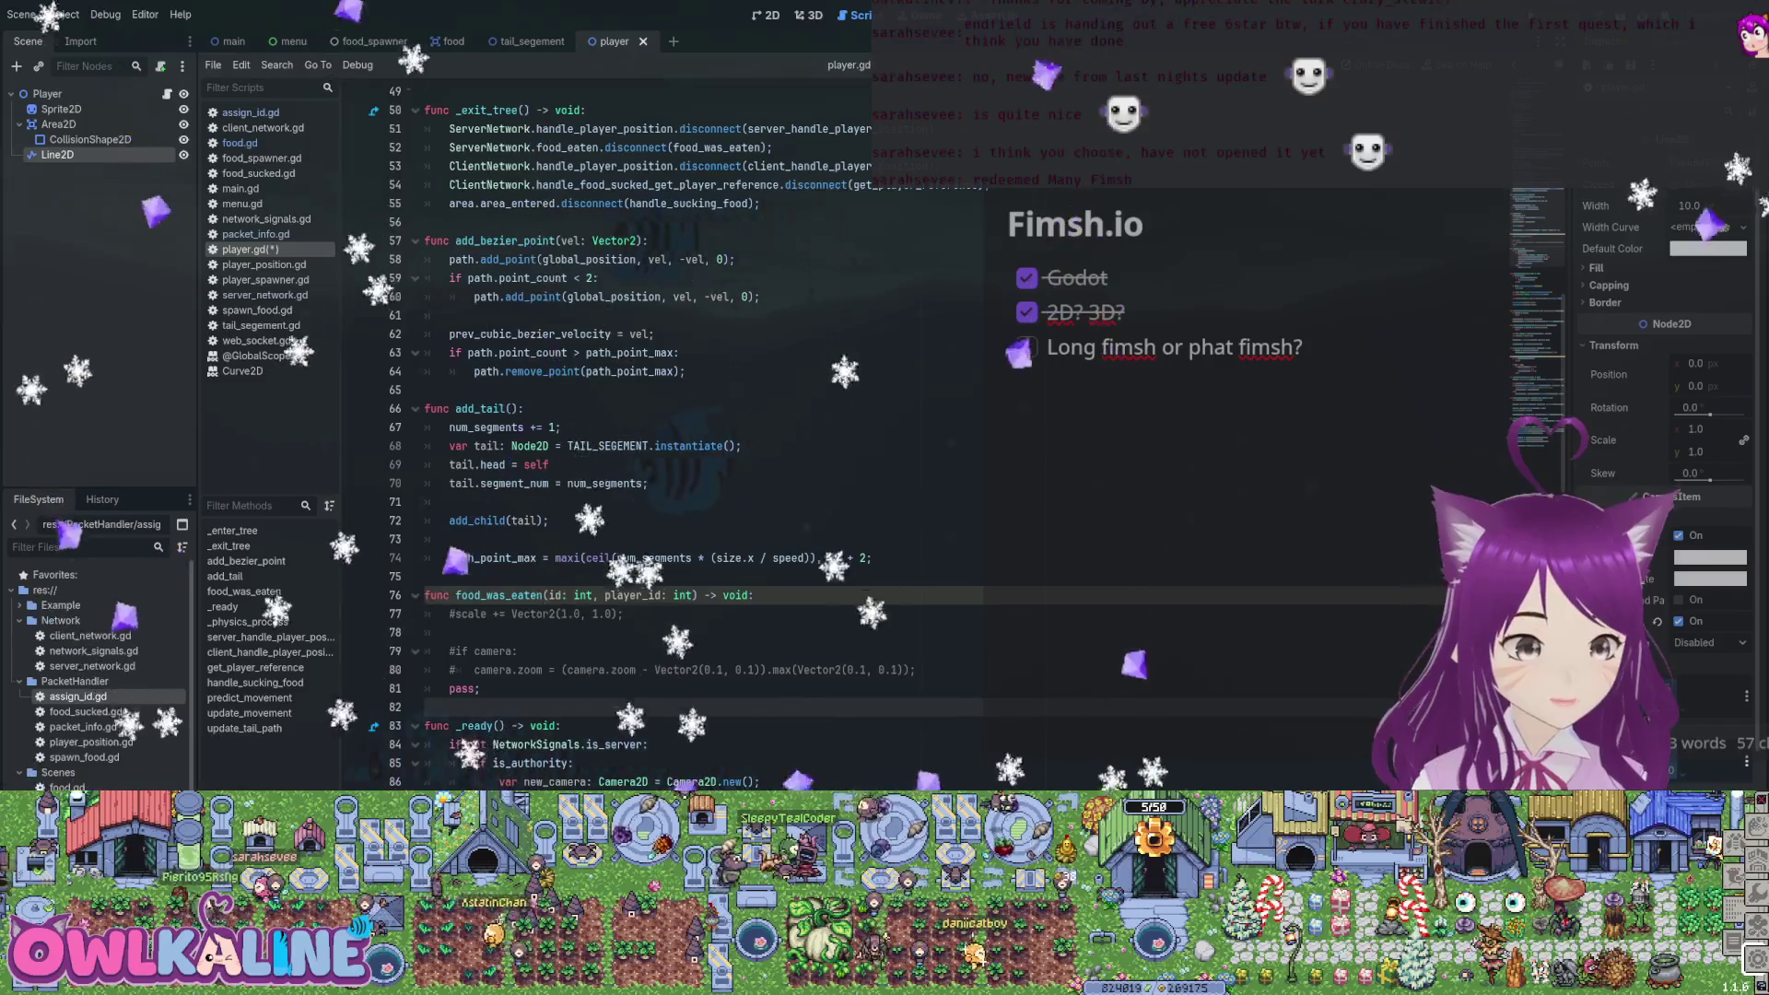
{"action": "scroll", "coordinate": [645, 433], "scroll_direction": "down", "scroll_amount": 1}
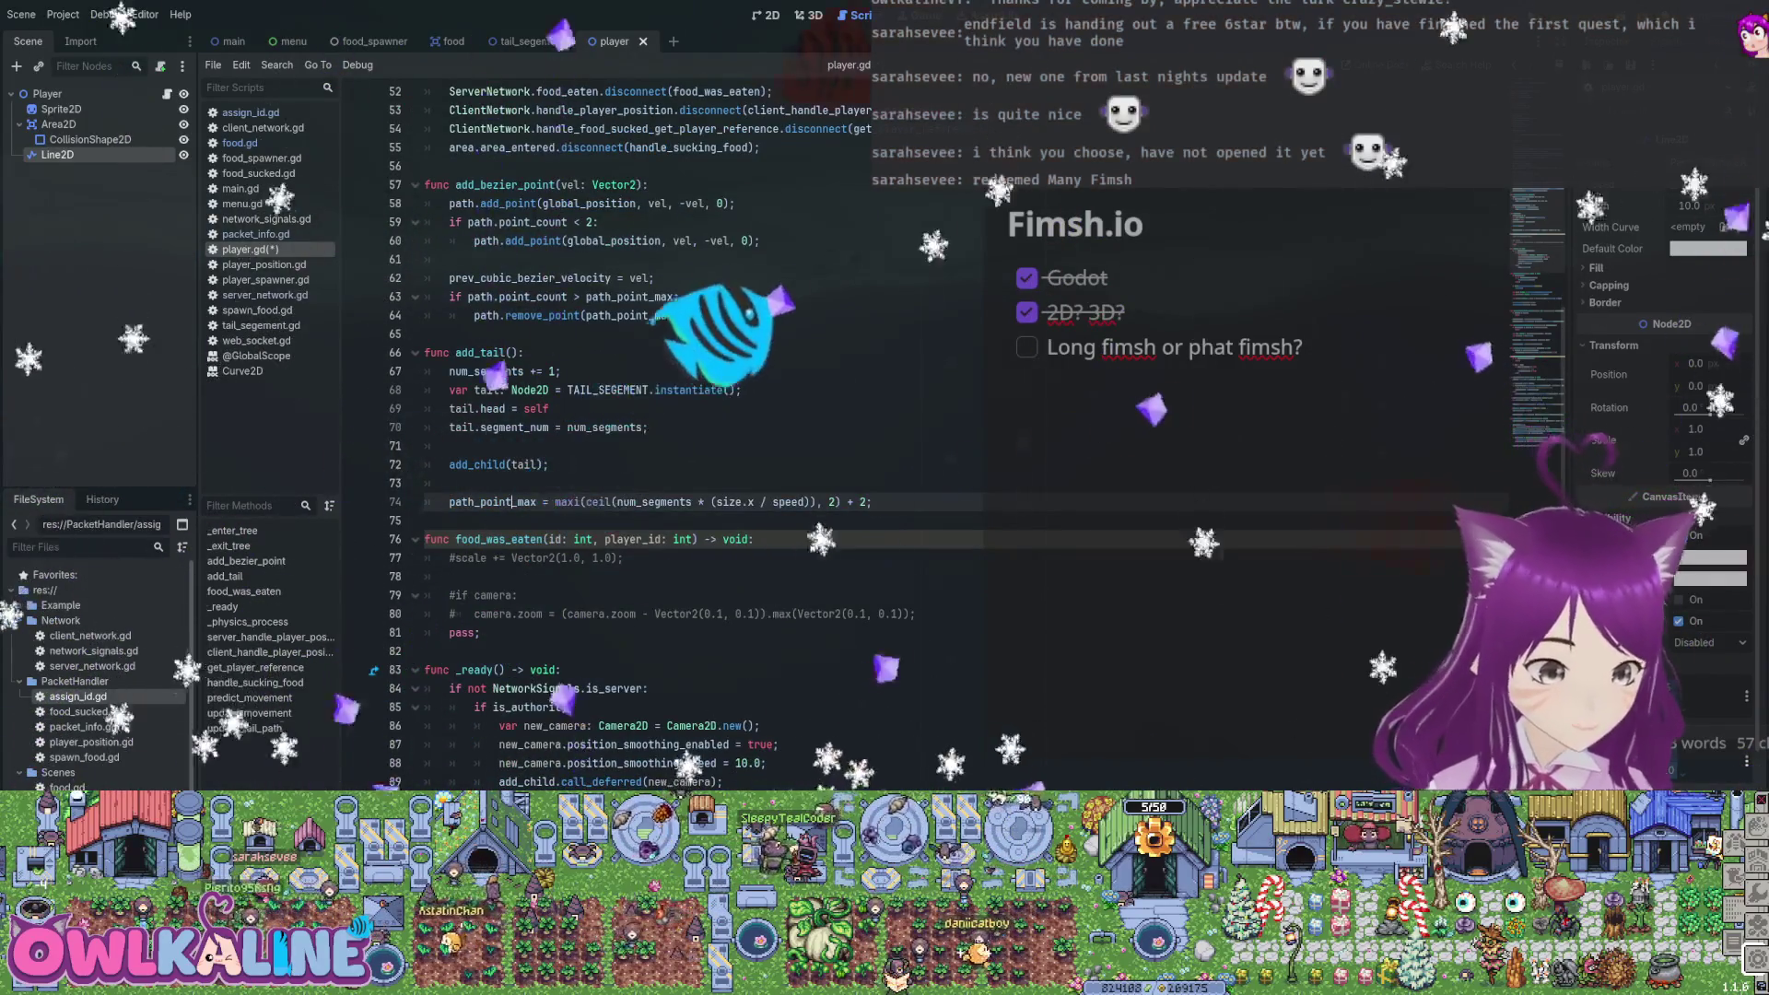
{"action": "scroll", "coordinate": [645, 433], "scroll_direction": "up", "scroll_amount": 3}
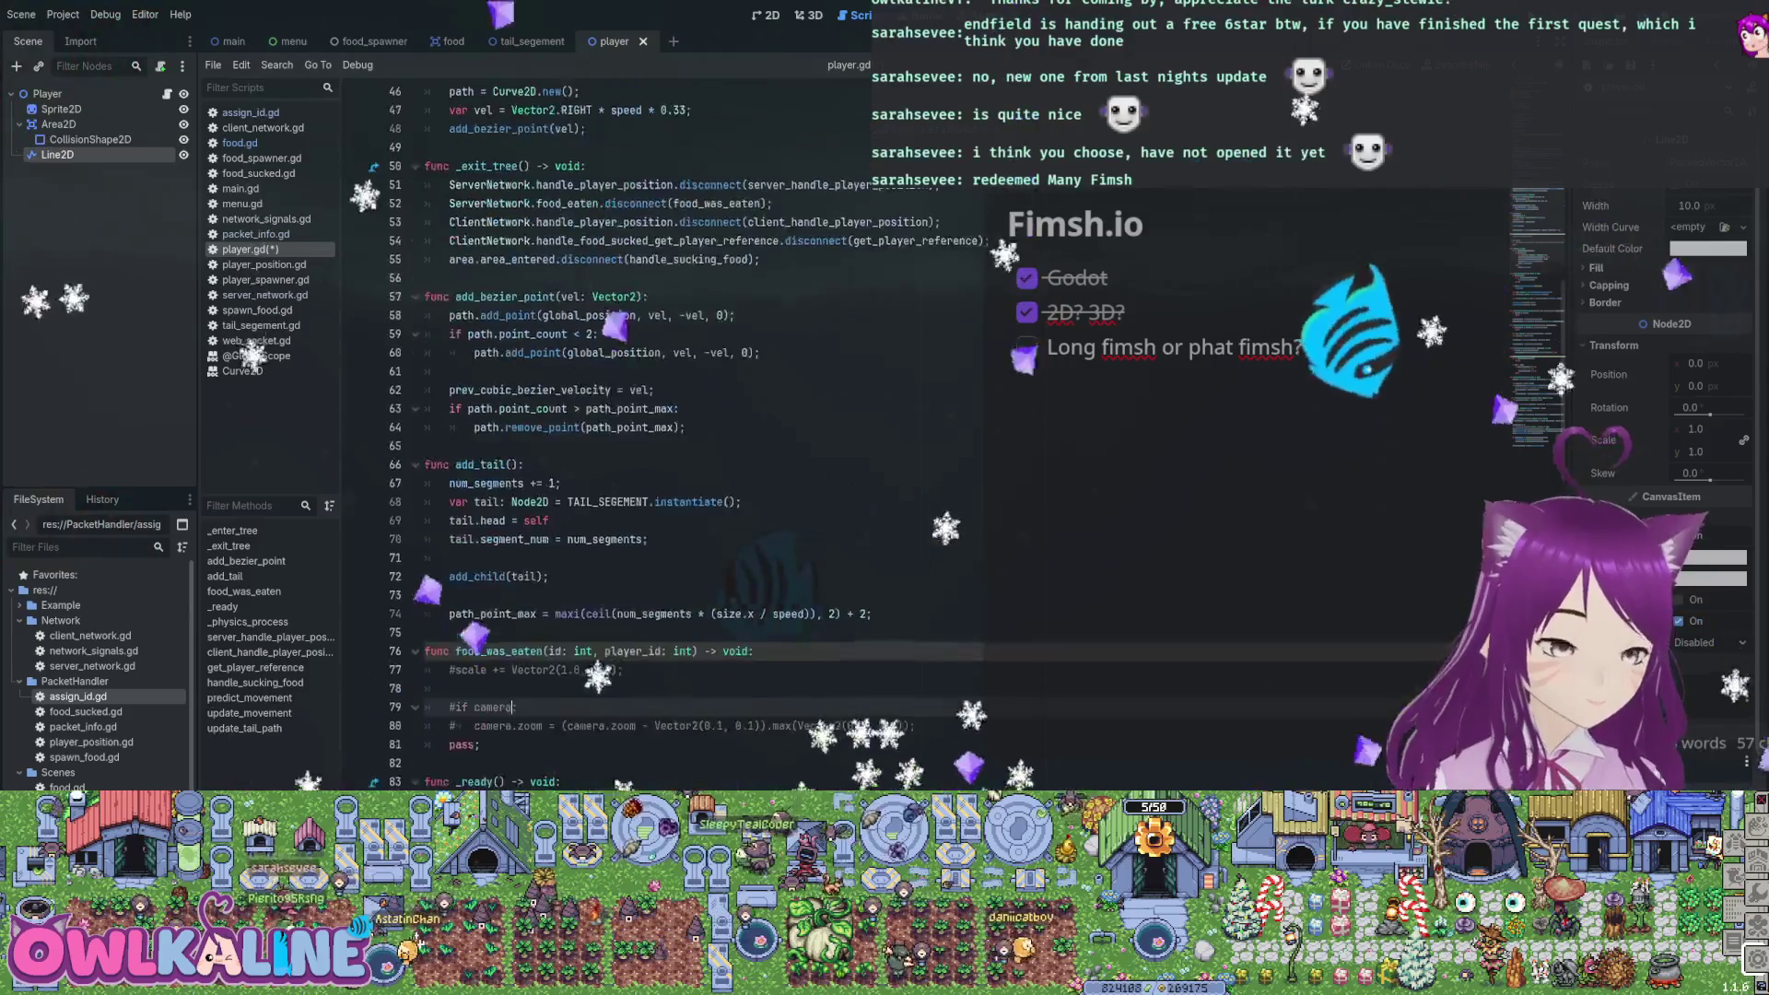
{"action": "left_click_drag", "start_coordinate": [424, 390], "coordinate": [686, 483]}
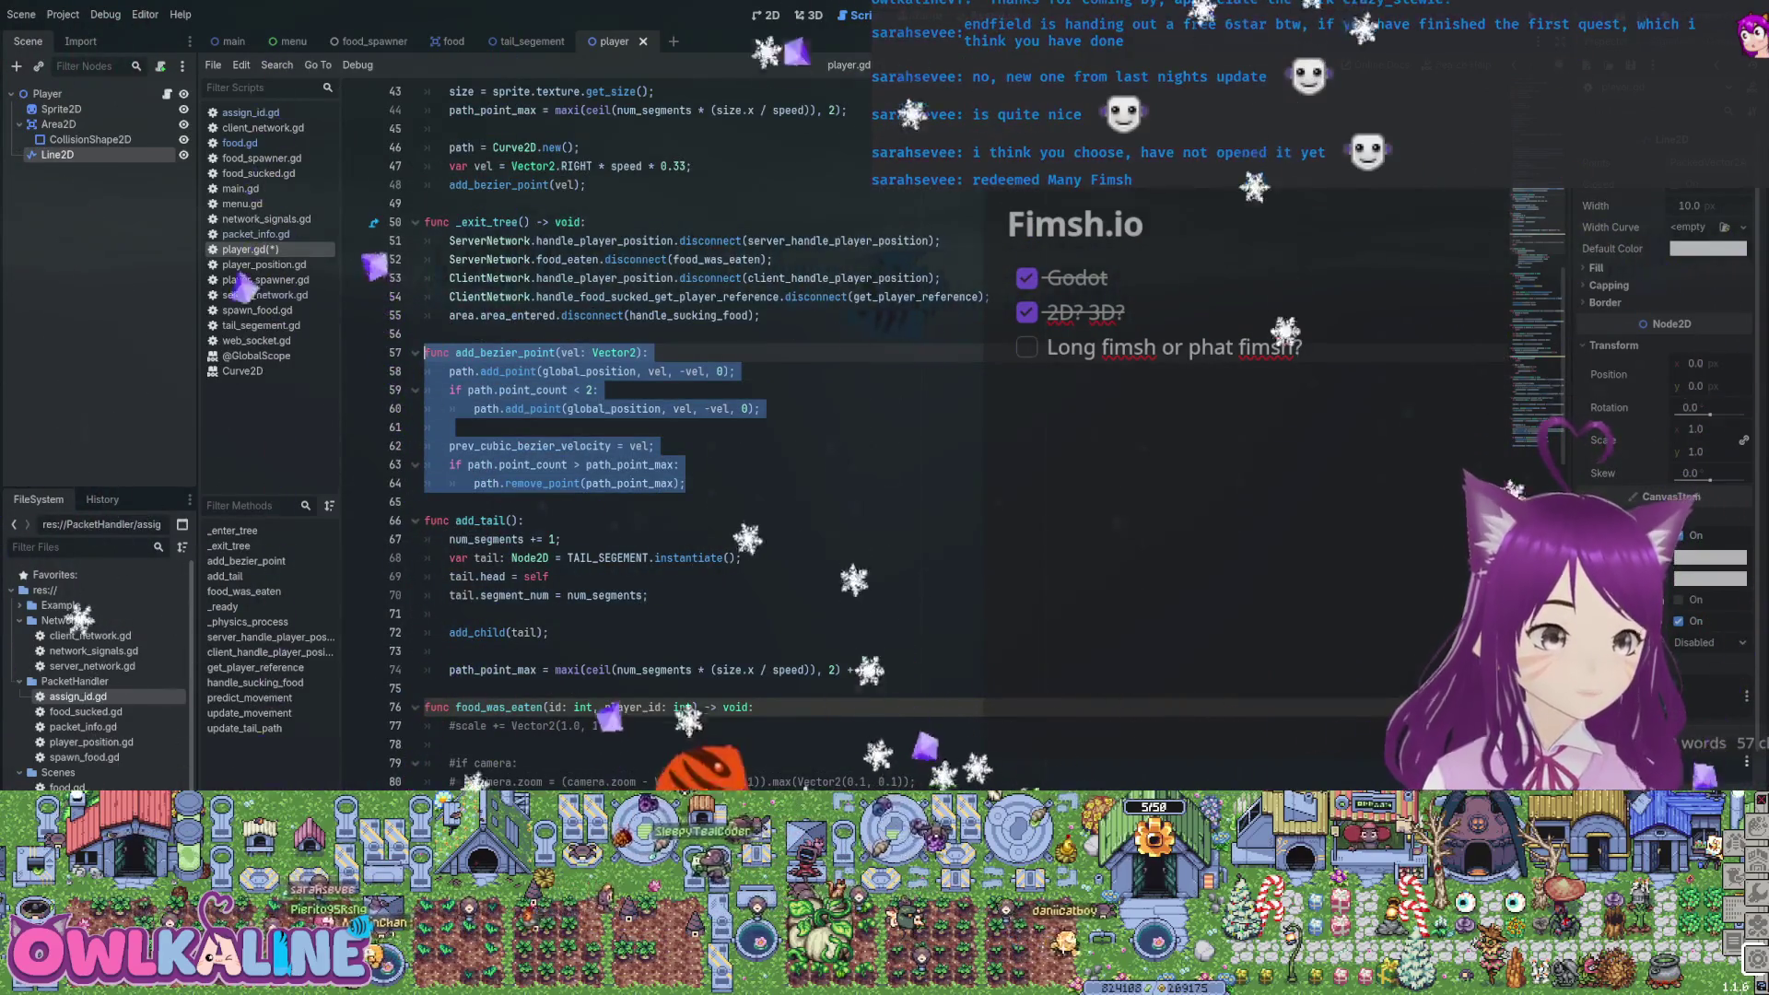
{"action": "scroll", "coordinate": [646, 433], "scroll_direction": "down", "scroll_amount": 20}
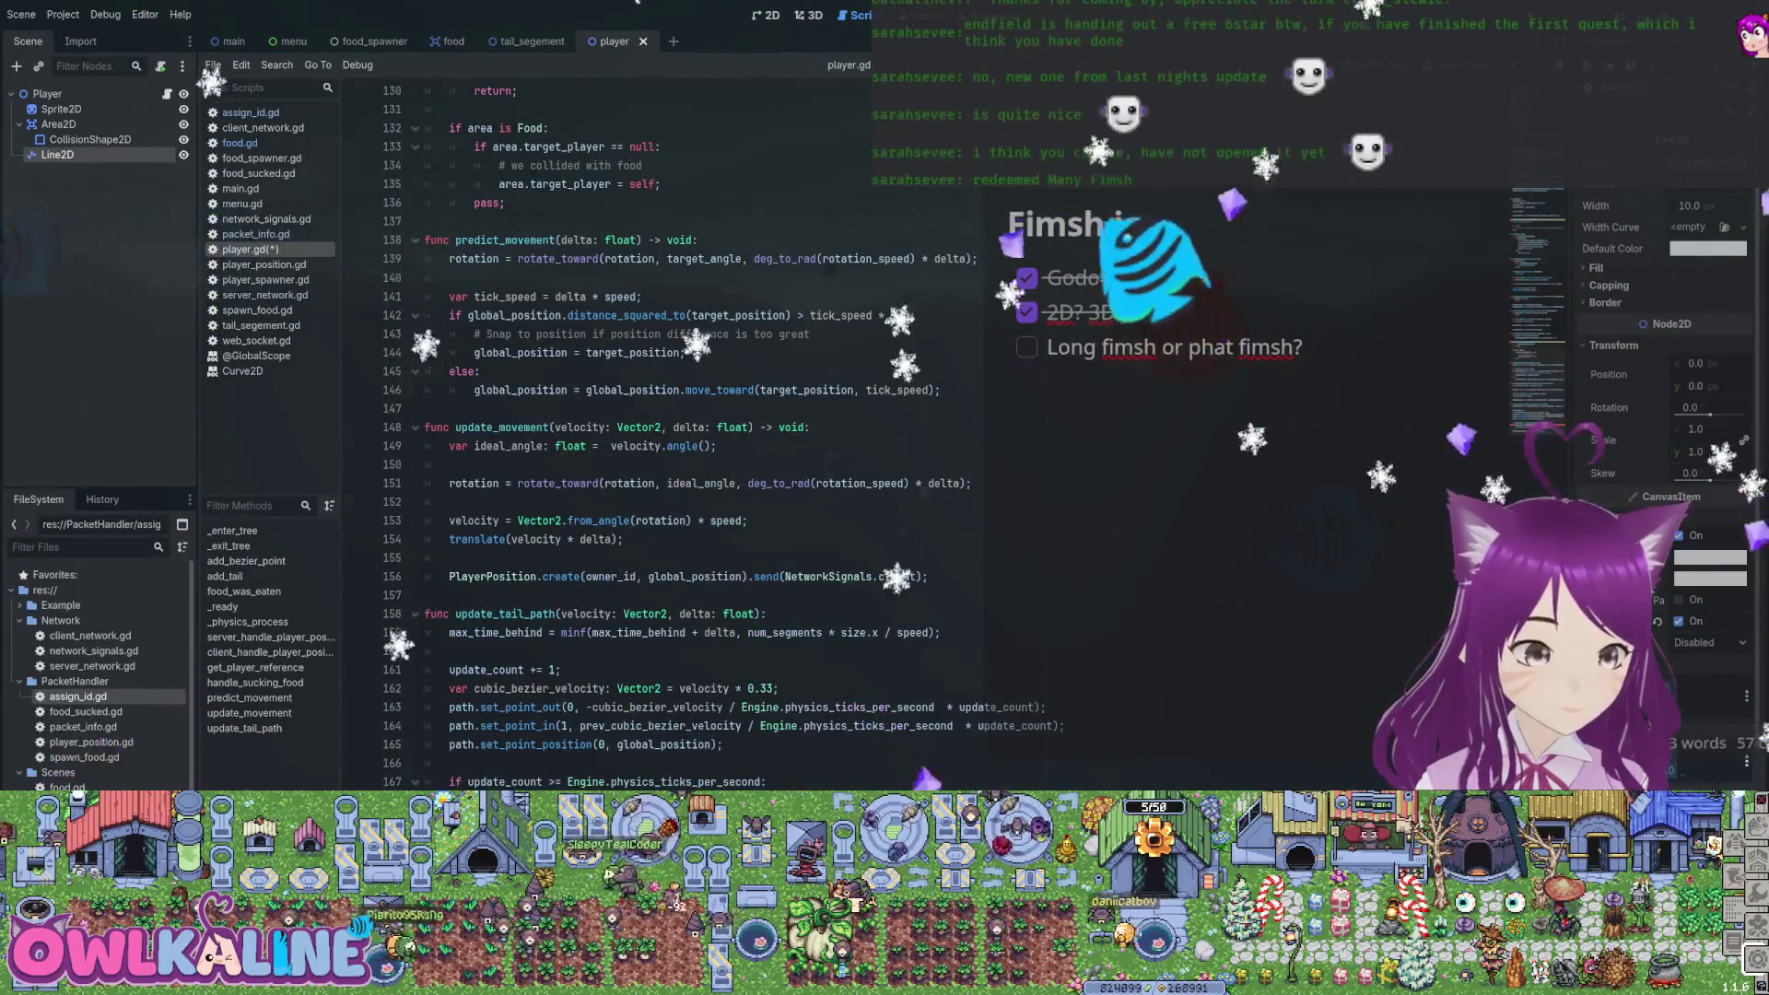
{"action": "scroll", "coordinate": [645, 433], "scroll_direction": "down", "scroll_amount": 3}
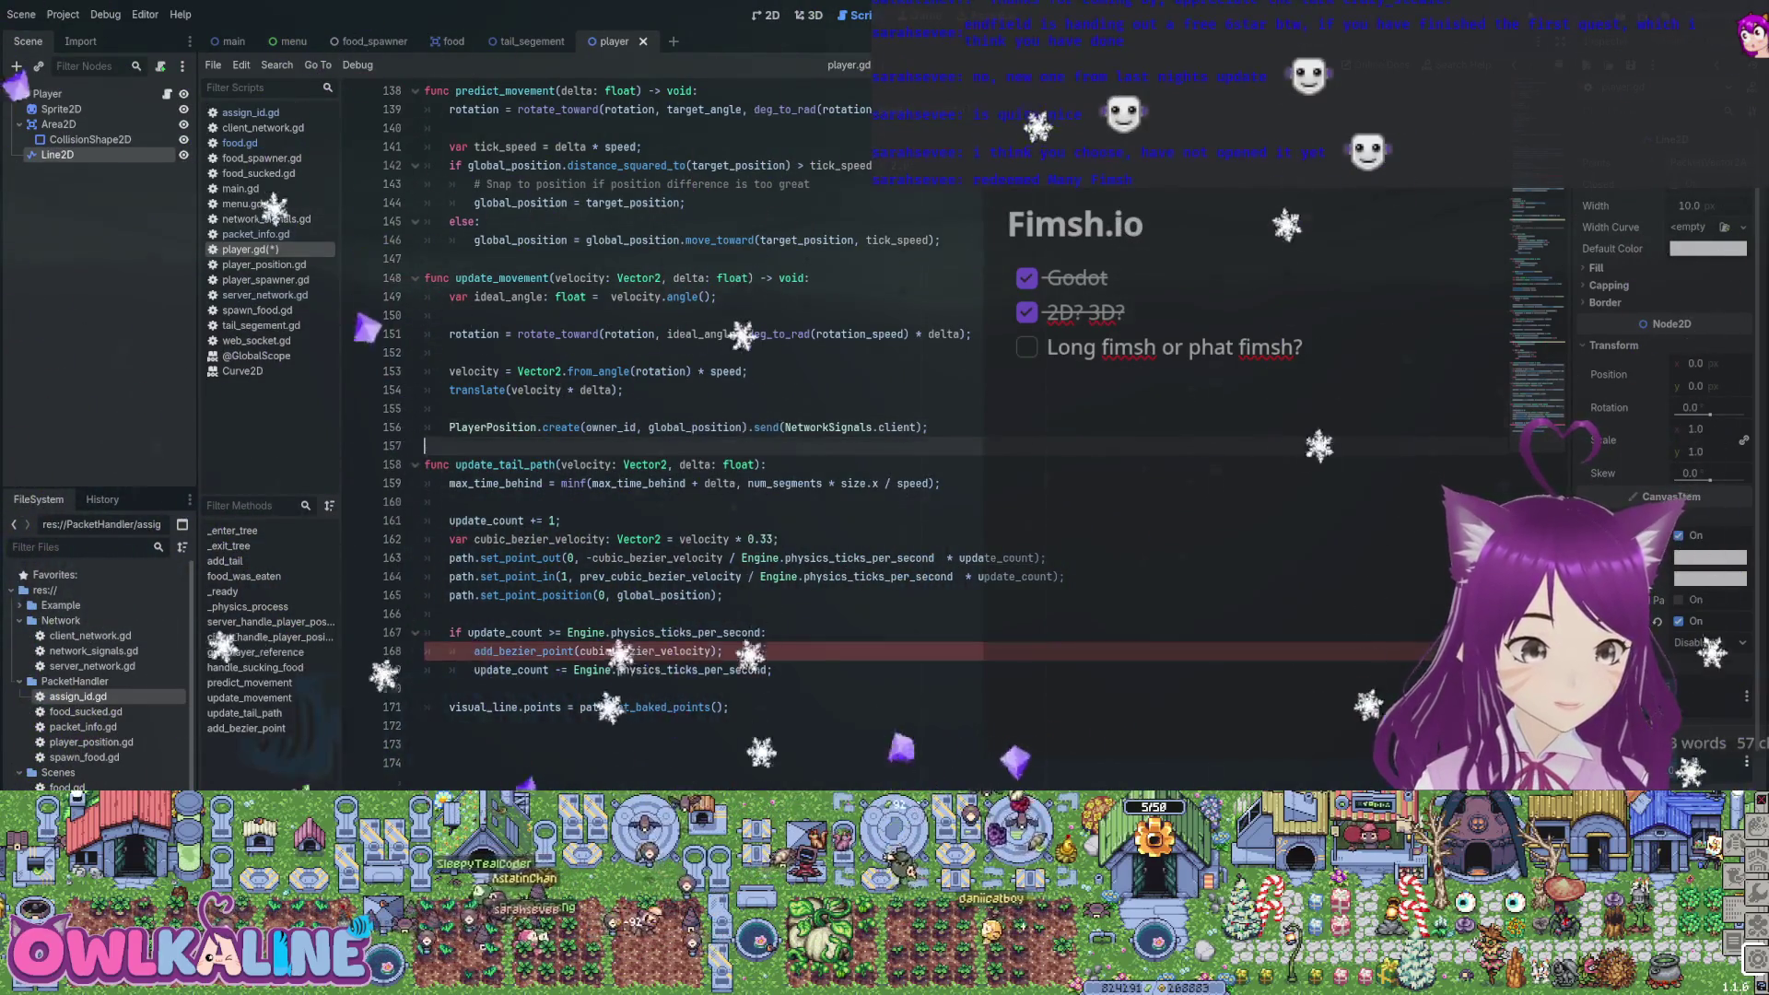
{"action": "type", "text": "func add_bezier_point(vel: Vector2): \tpath.add_point(global_position, vel, -vel, 0); \tif path.point_count < 2: \t\tpath.add_point(global_position, vel, -vel, 0);  \tprev_cubic_bezier_velocity = vel; \tif path.point_count > path_point_max: \t\tpath.remove_point(path_point_max);"}
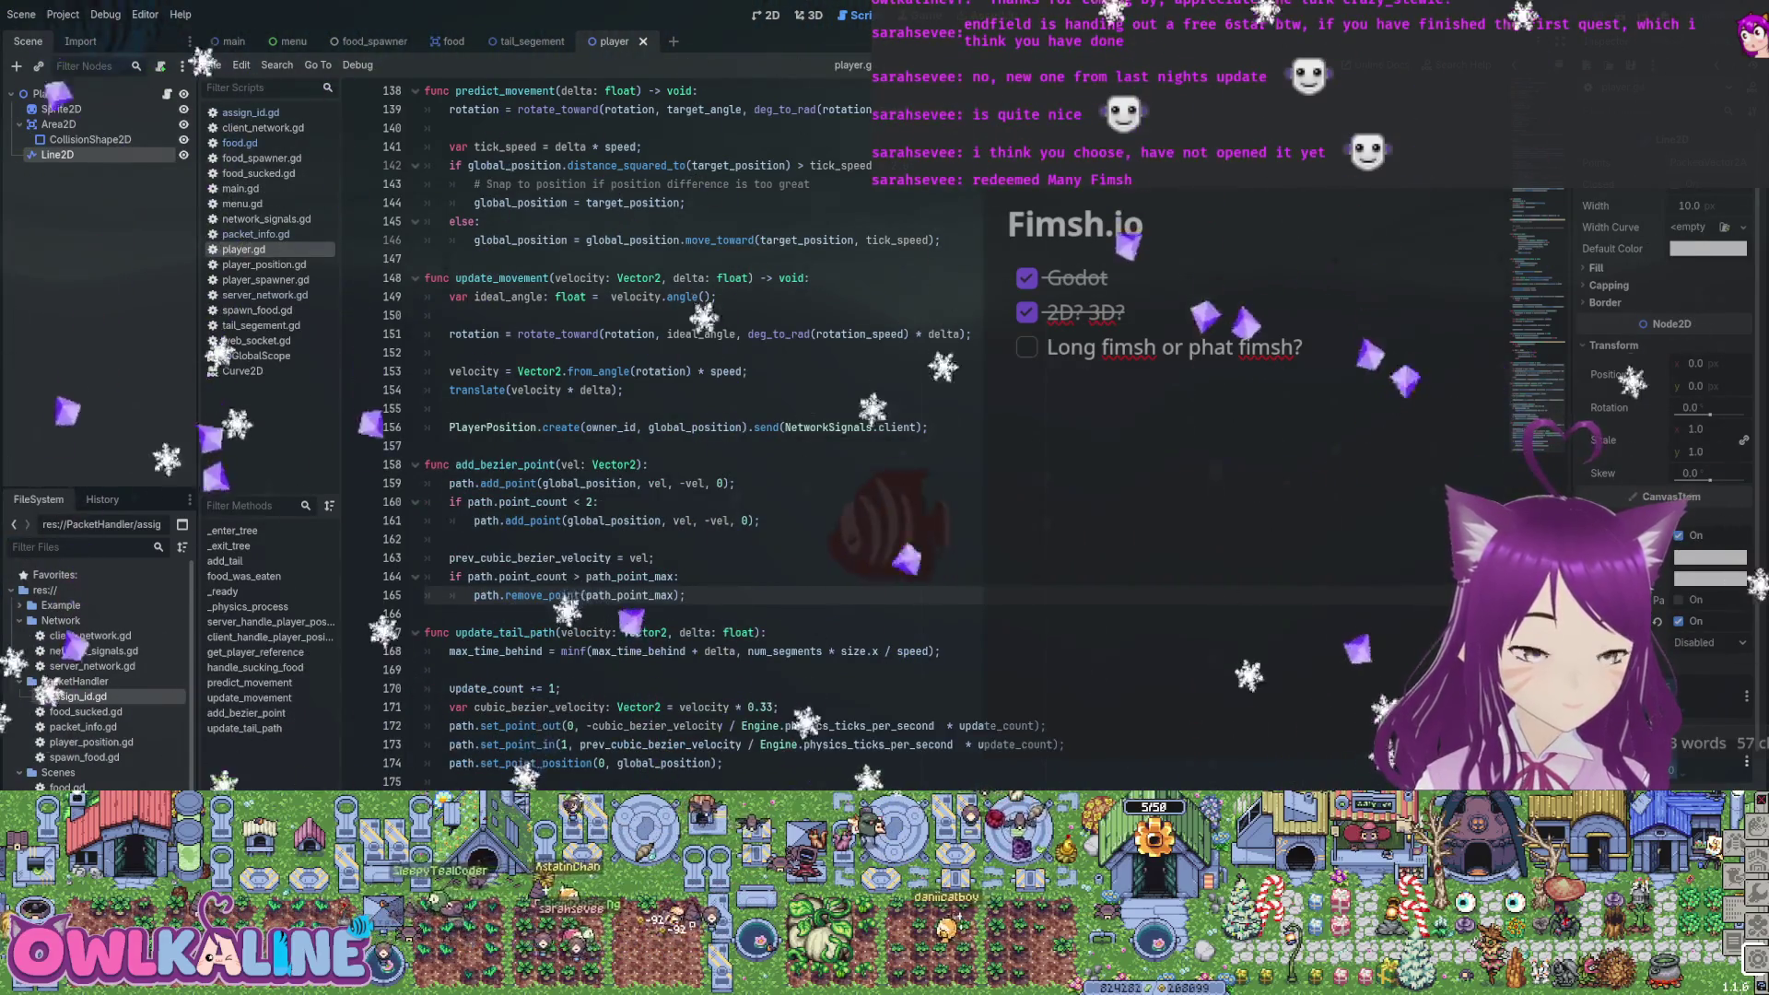
{"action": "scroll", "coordinate": [645, 433], "scroll_direction": "up", "scroll_amount": 20}
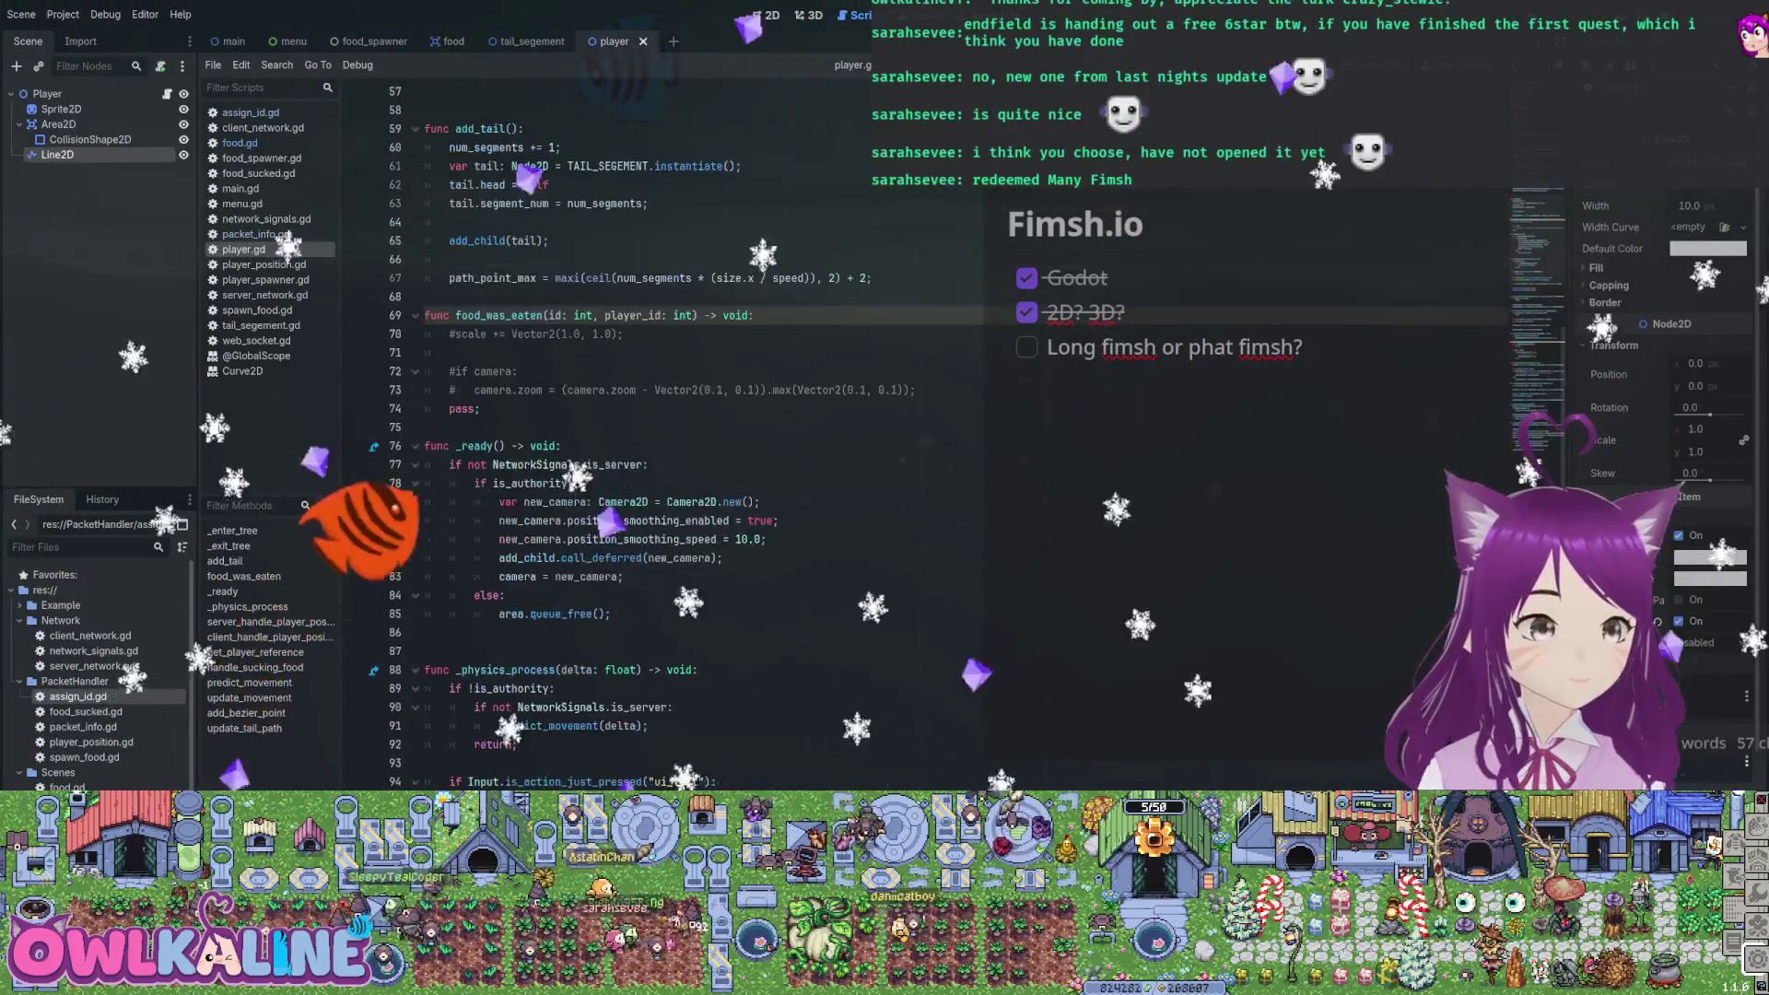
{"action": "scroll", "coordinate": [645, 433], "scroll_direction": "up", "scroll_amount": 7}
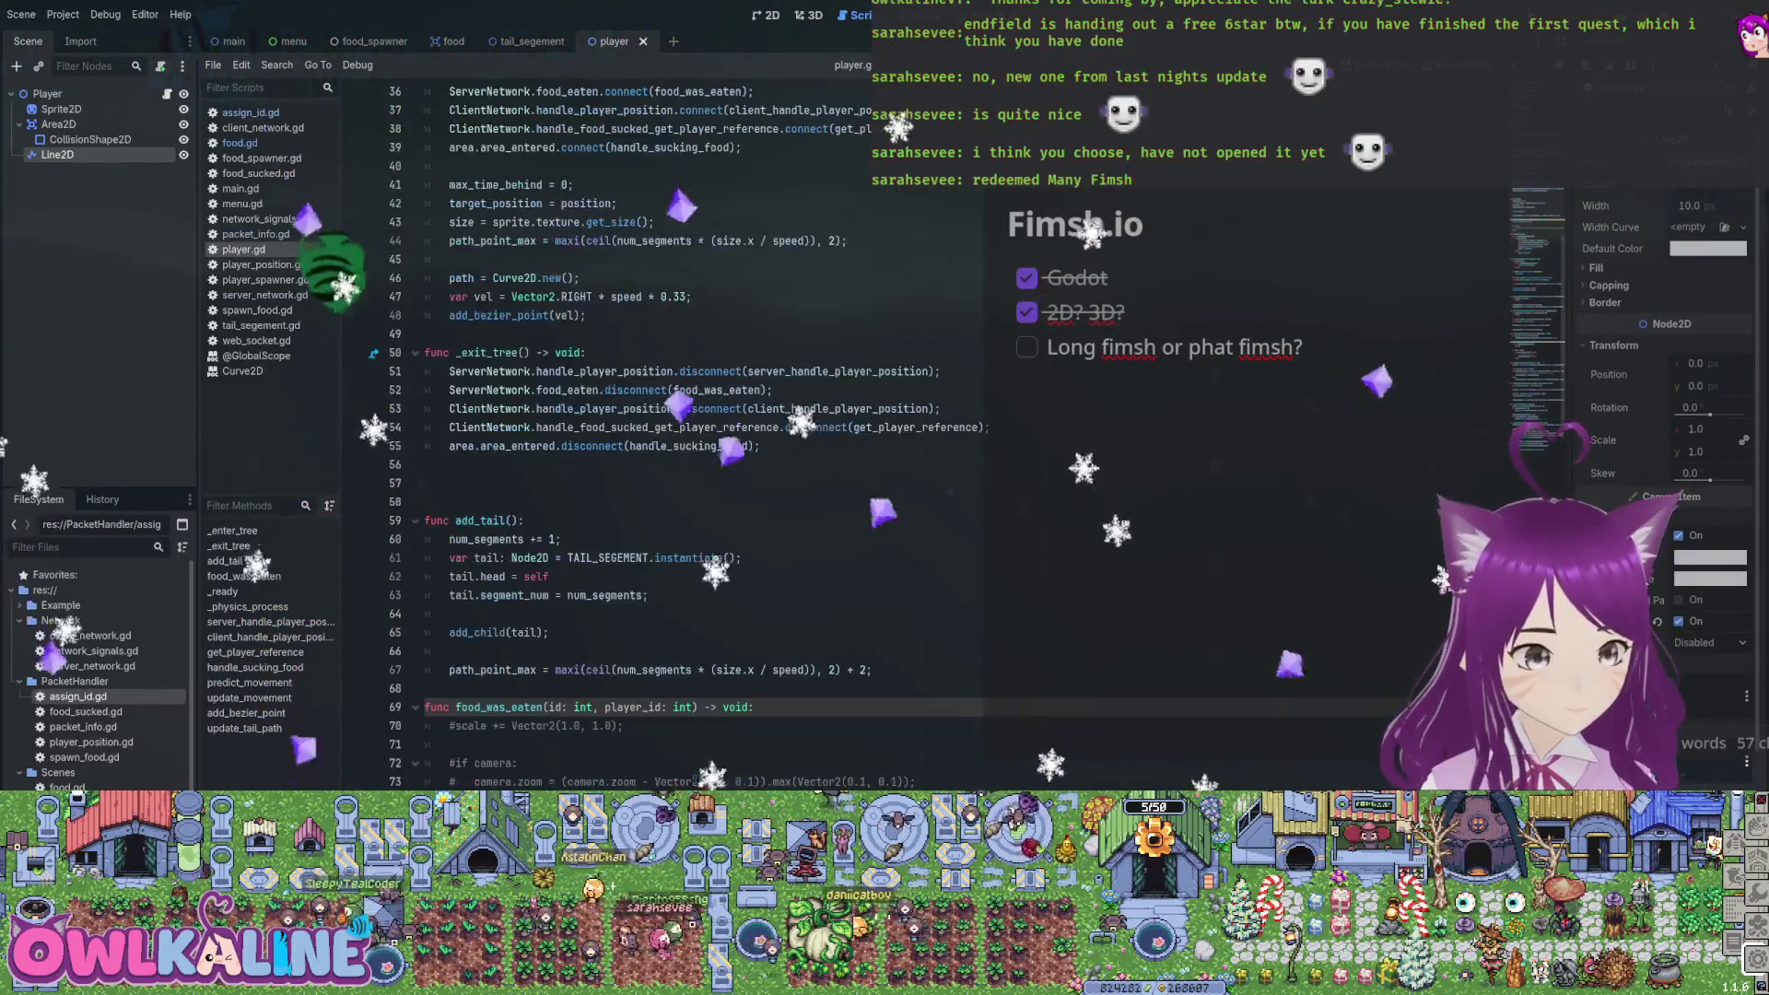
{"action": "scroll", "coordinate": [645, 433], "scroll_direction": "up", "scroll_amount": 2}
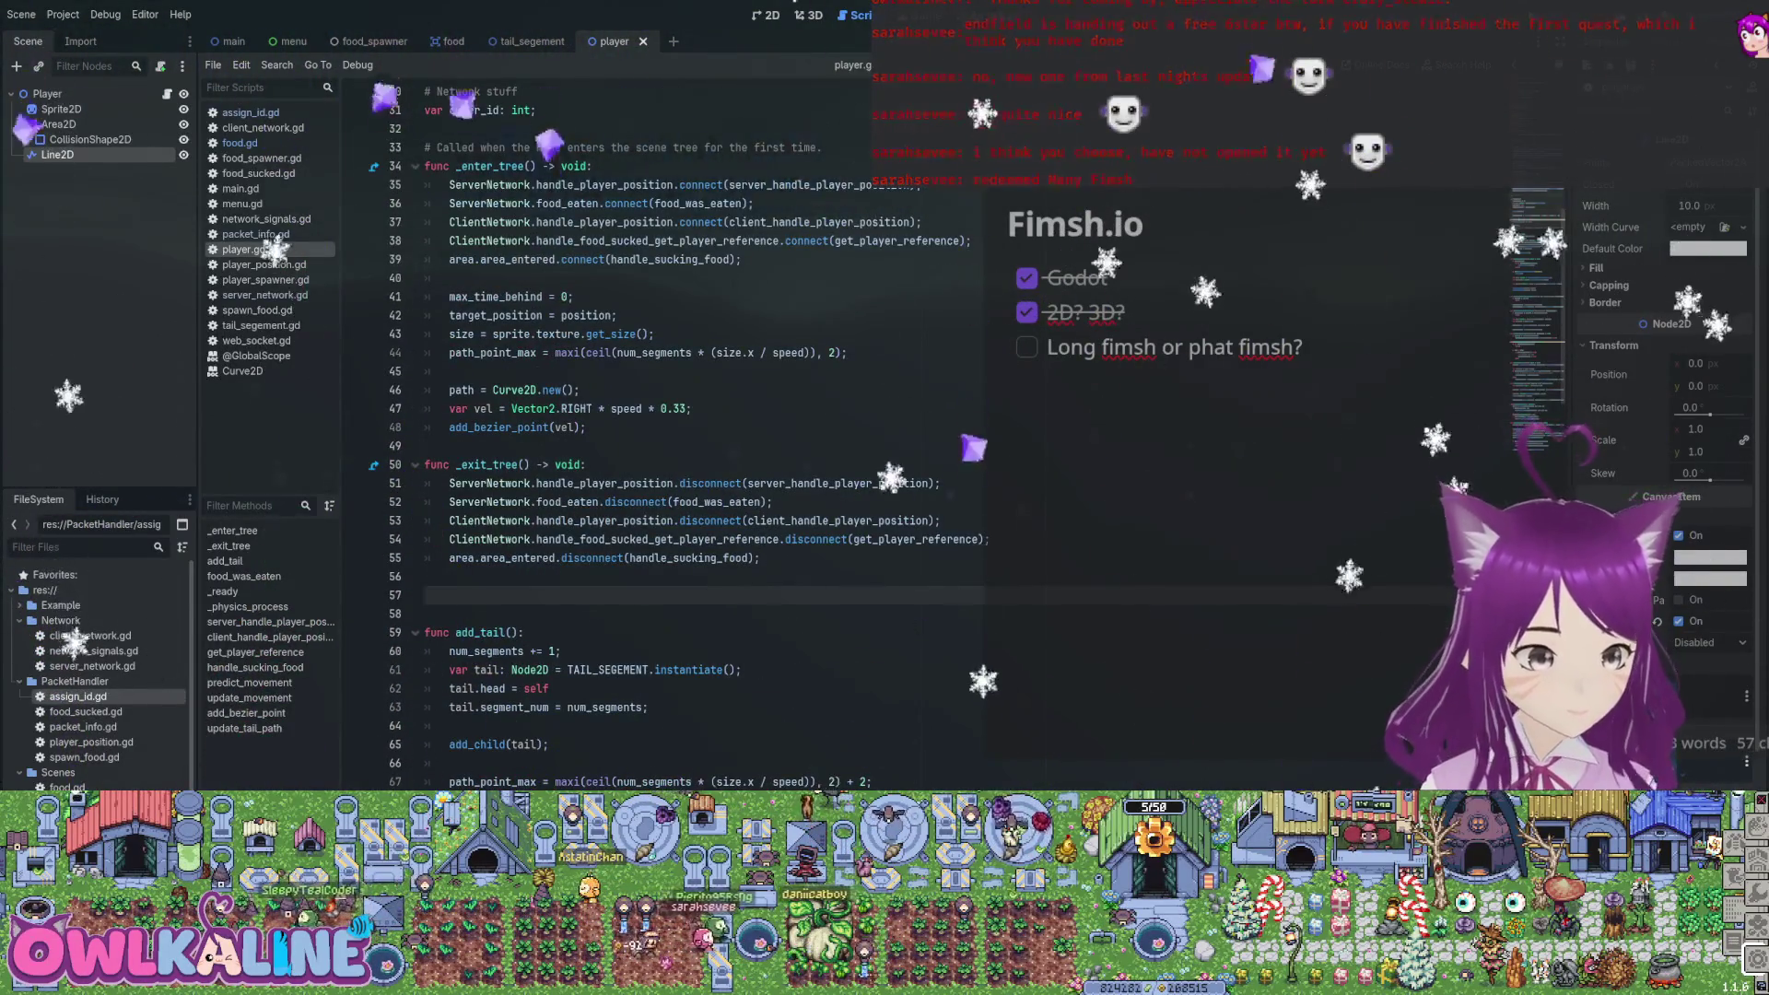
{"action": "scroll", "coordinate": [645, 433], "scroll_direction": "up", "scroll_amount": 9}
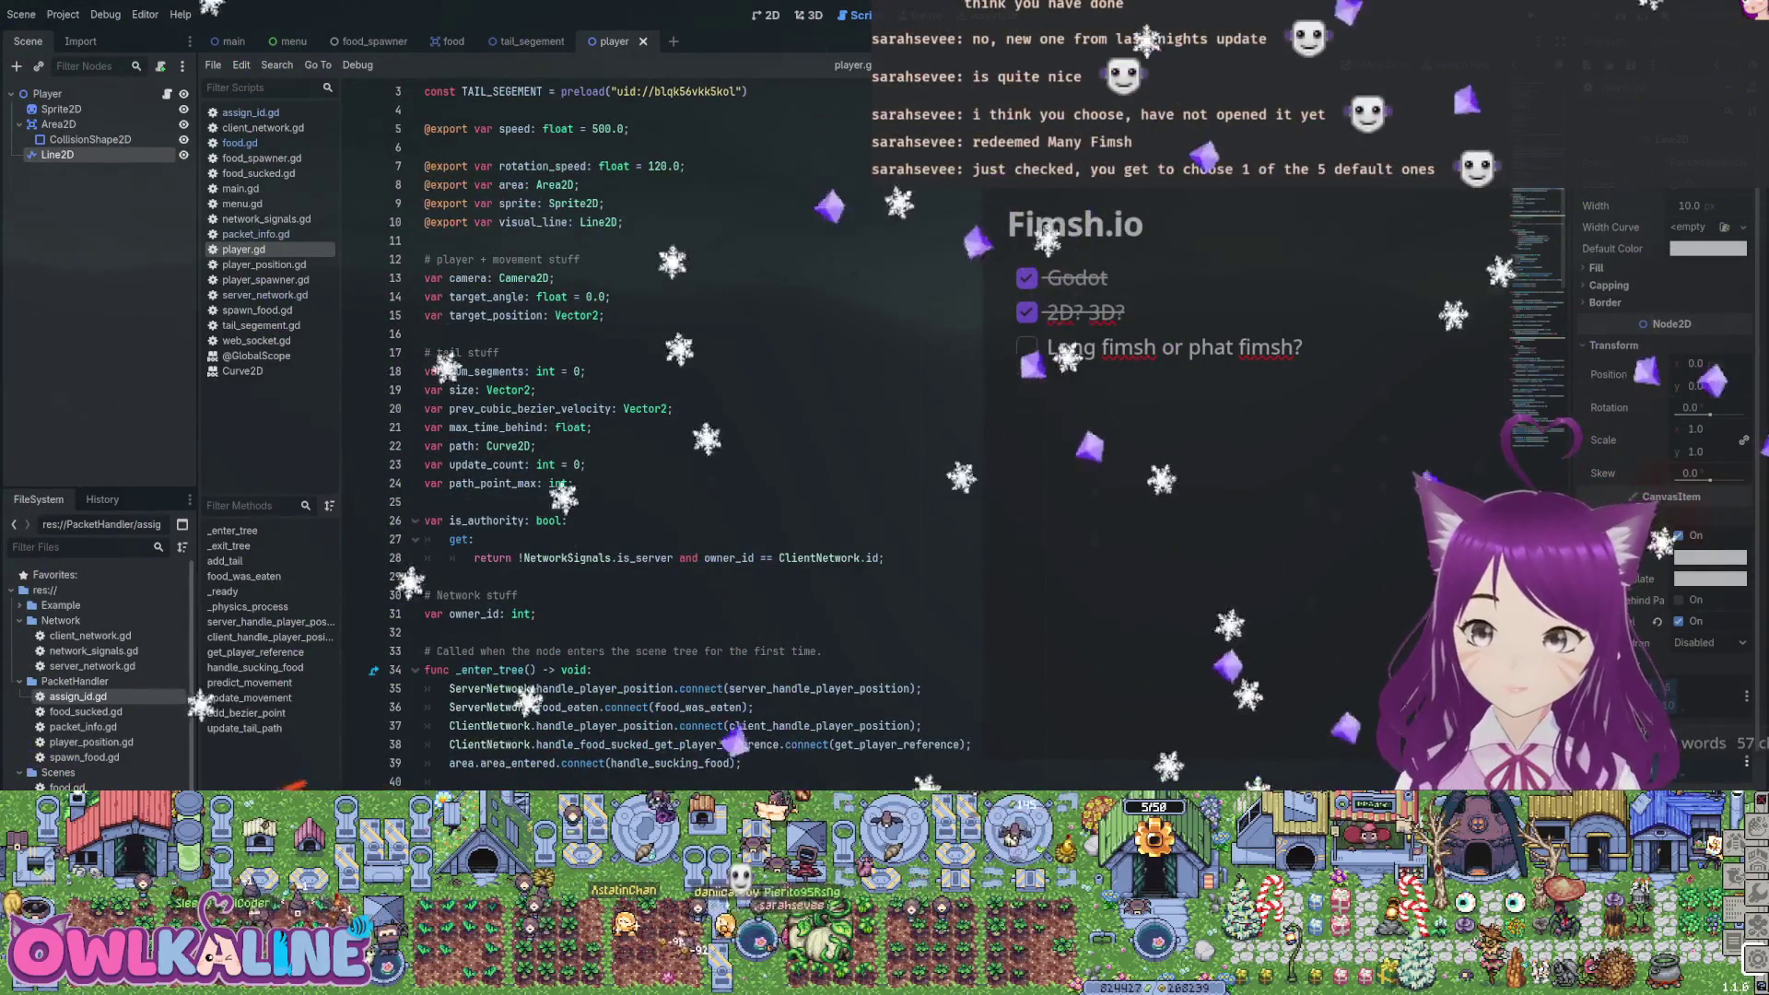
{"action": "scroll", "coordinate": [645, 433], "scroll_direction": "up", "scroll_amount": 1}
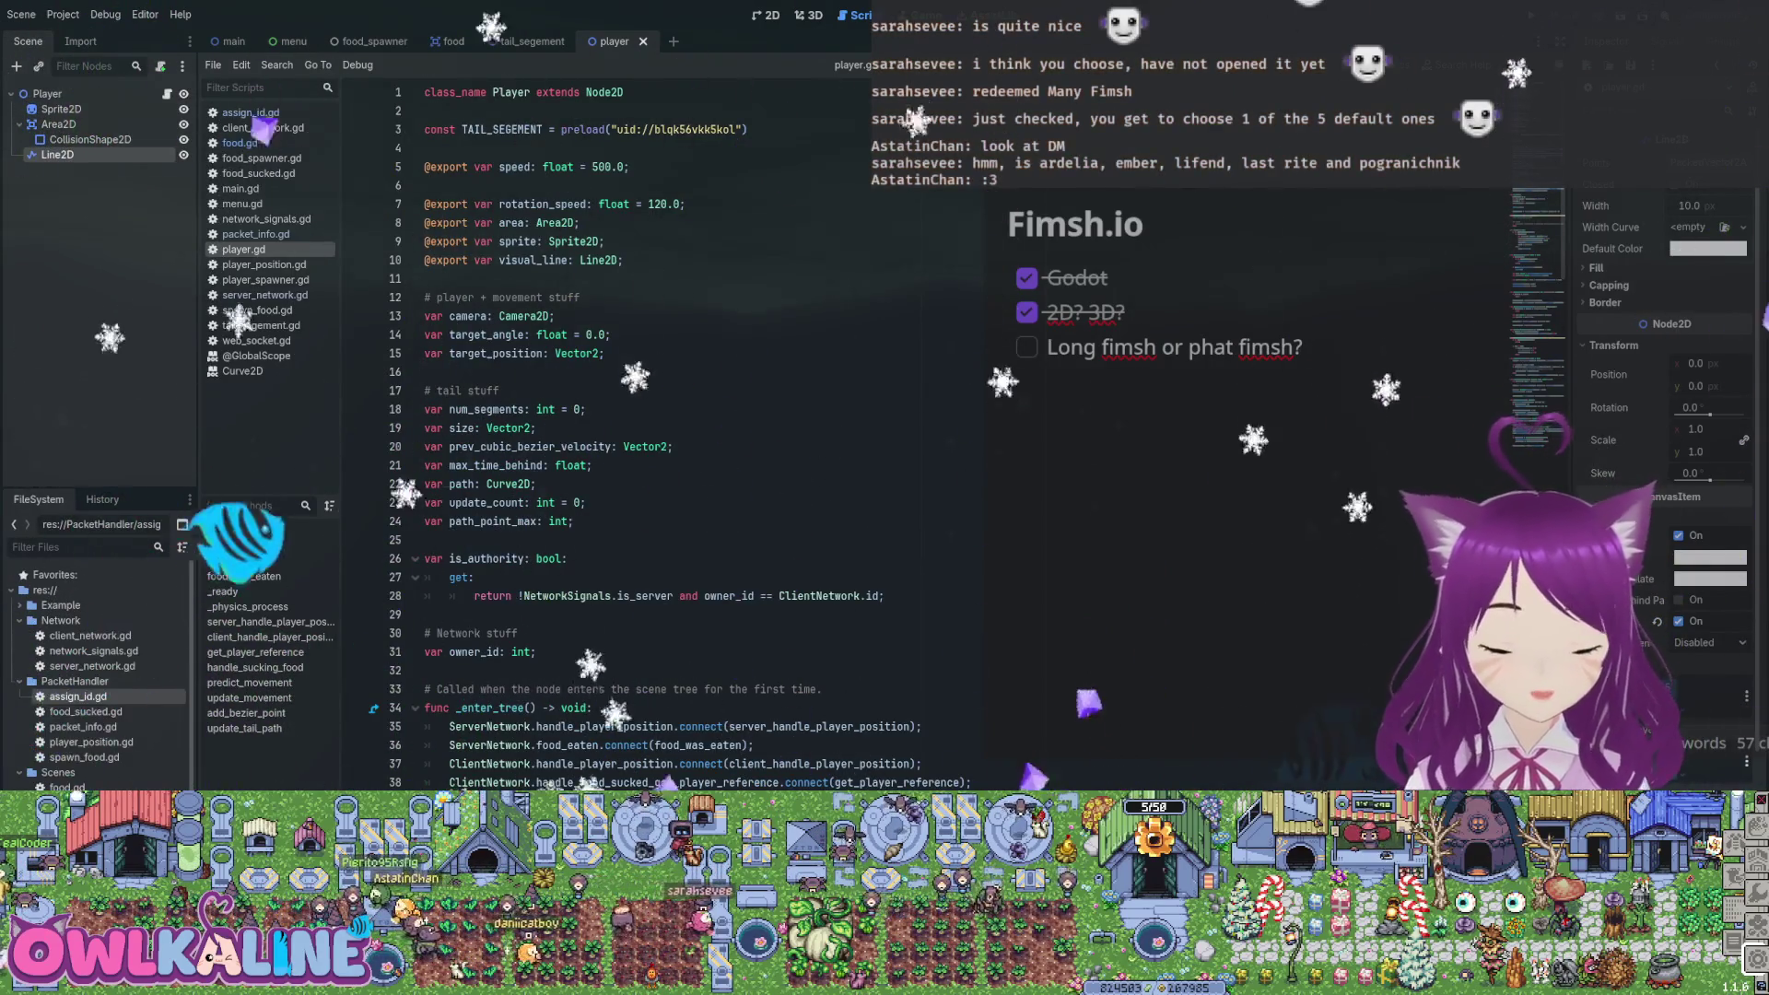
{"action": "key", "text": "shift+Down"}
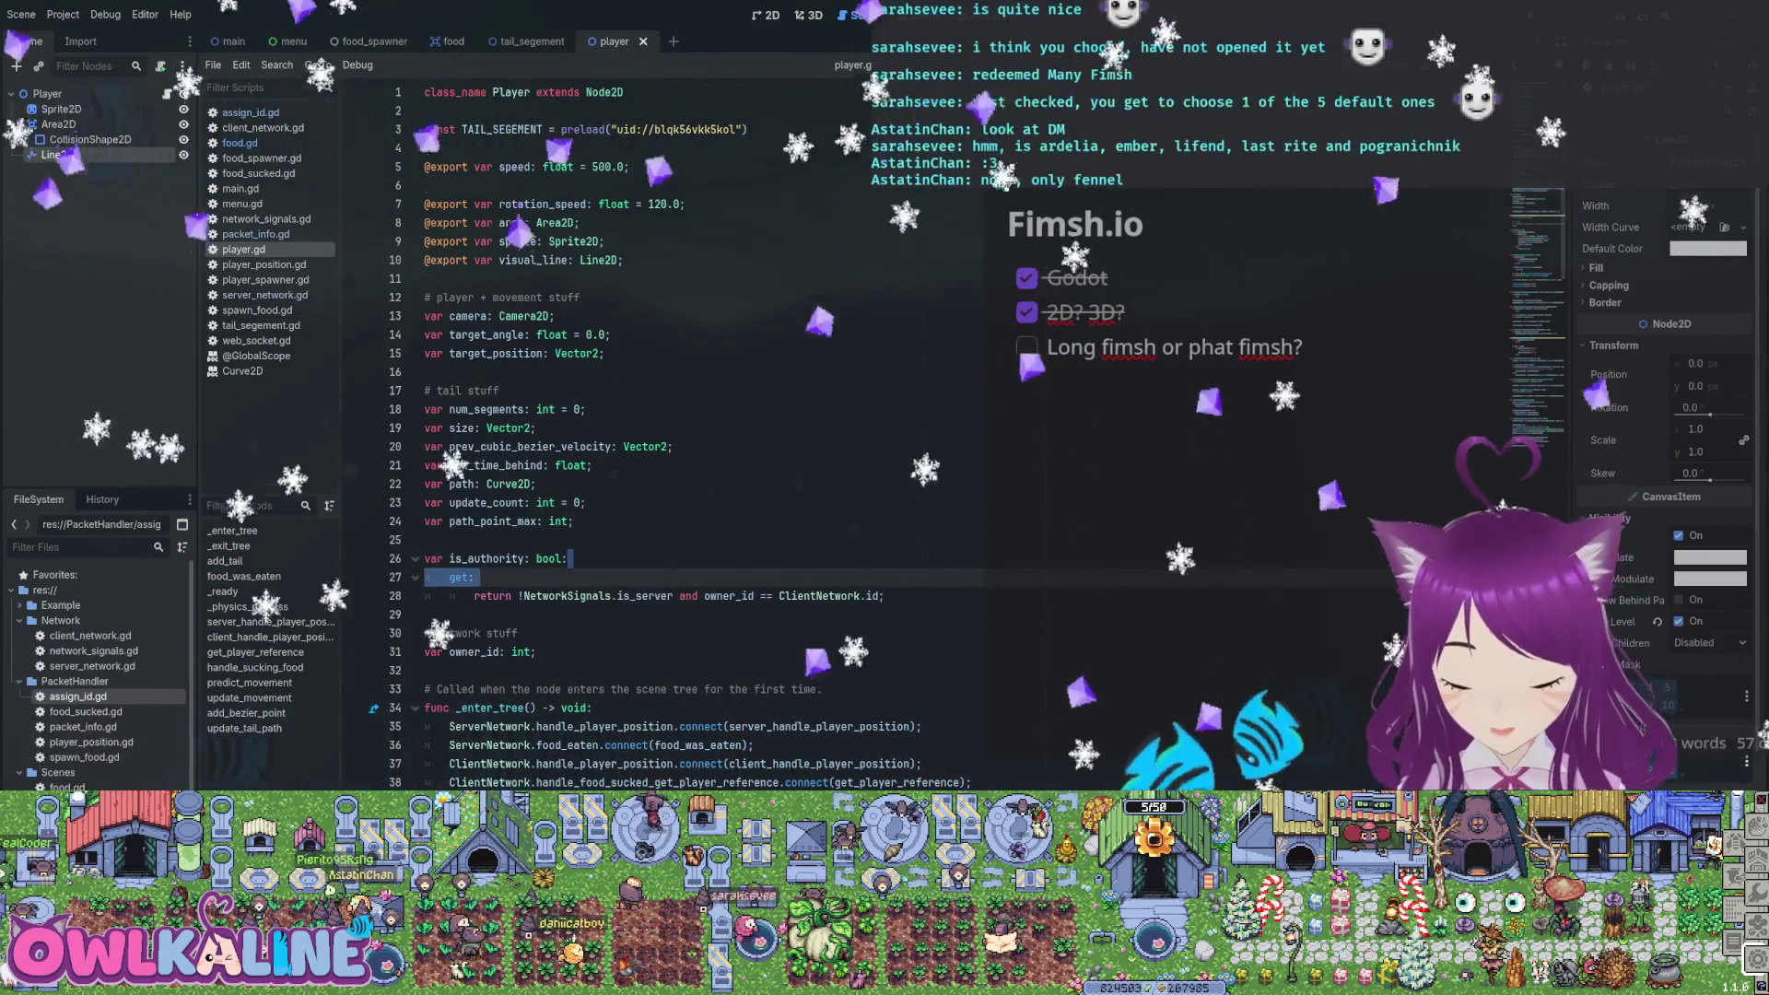
{"action": "left_click", "coordinate": [537, 484]}
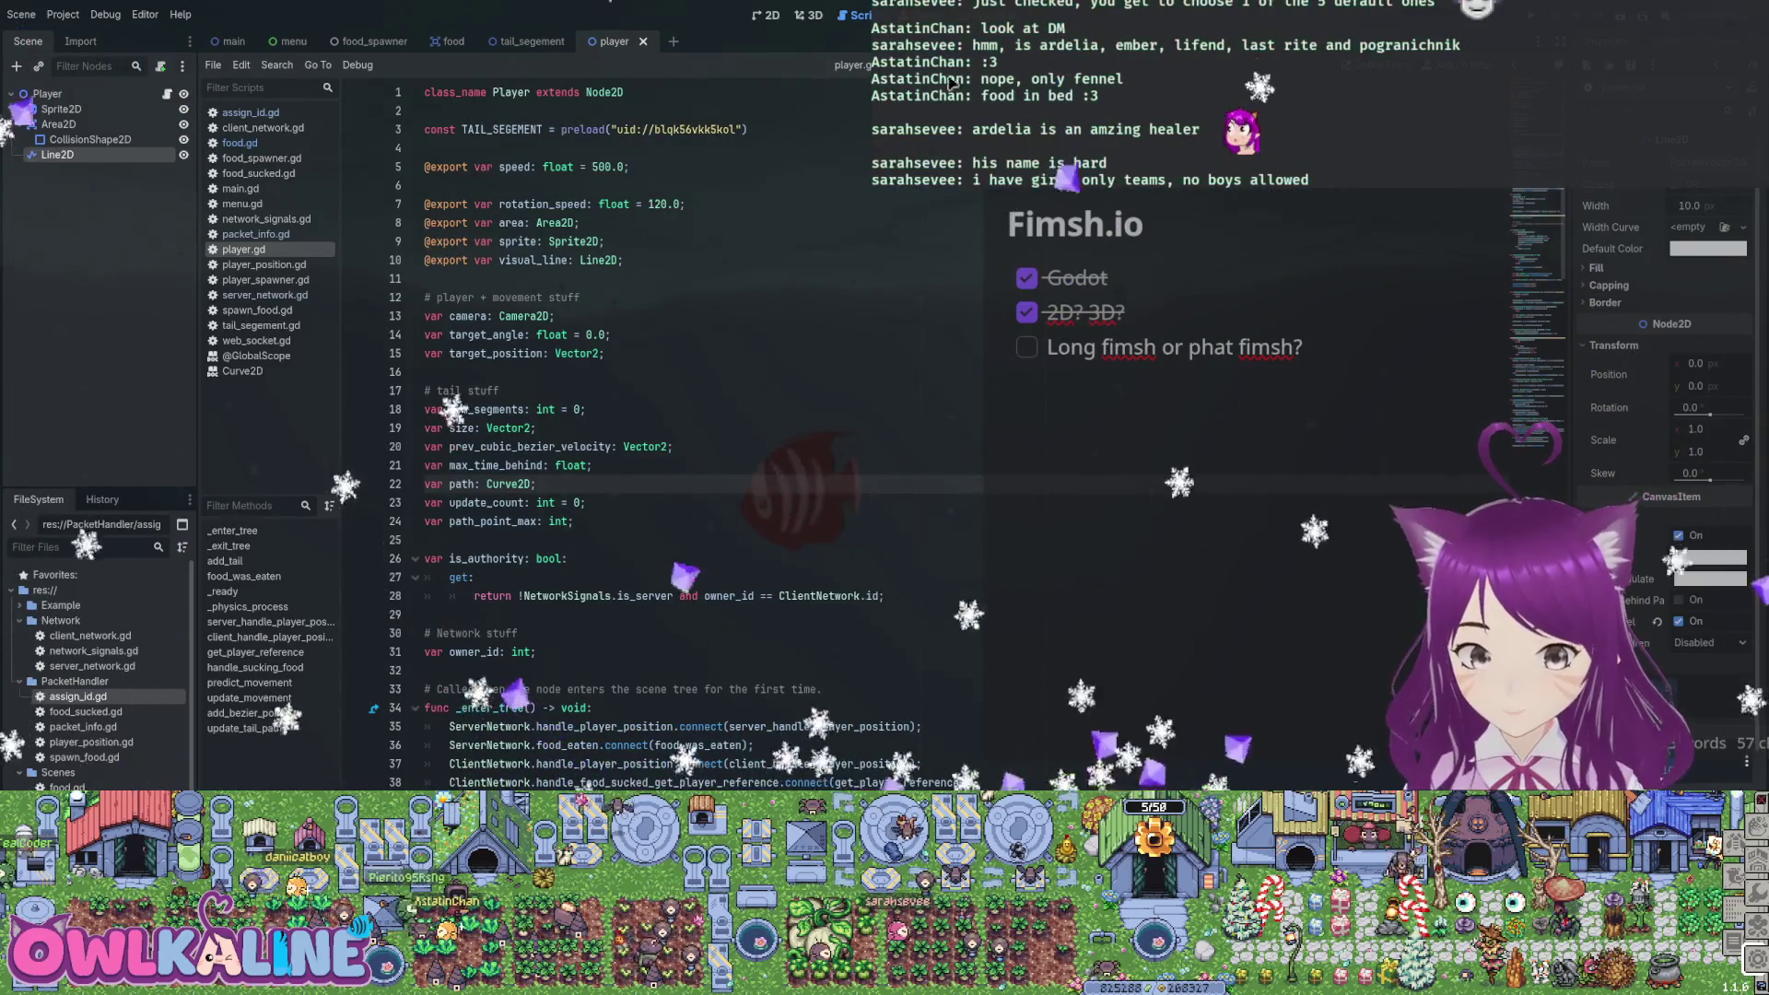
{"action": "left_click", "coordinate": [536, 428]}
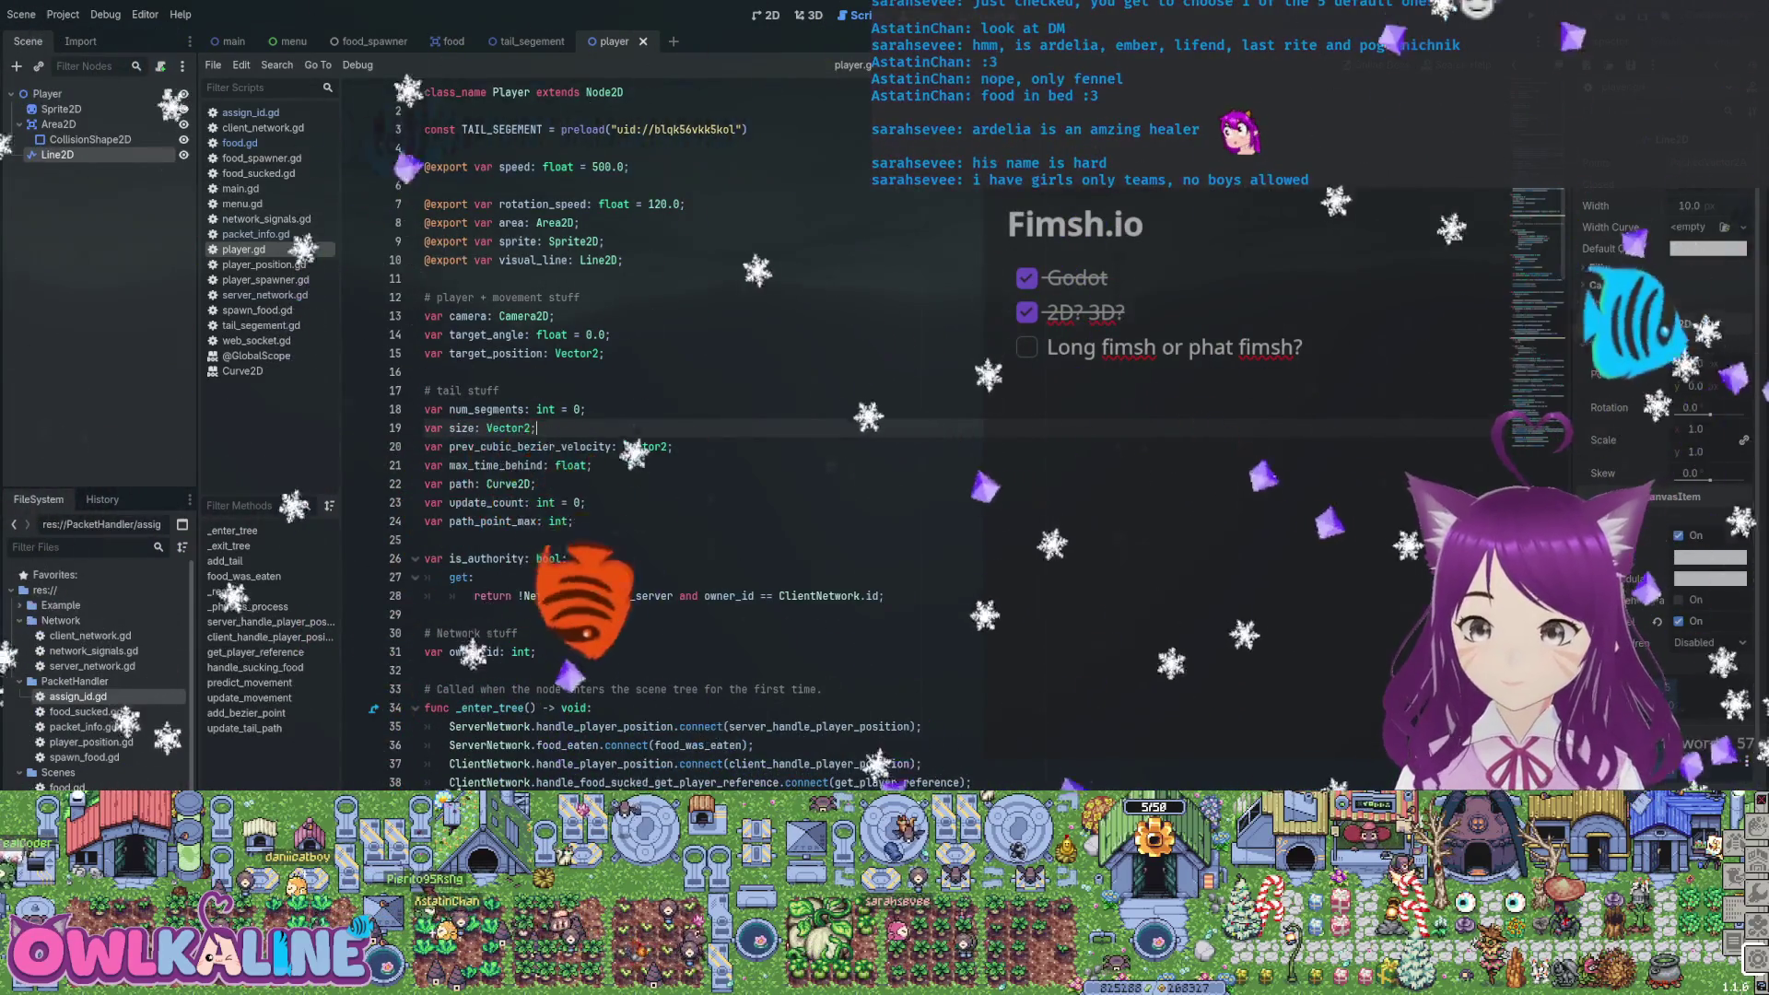
{"action": "scroll", "coordinate": [645, 434], "scroll_direction": "down", "scroll_amount": 8}
{"action": "left_click", "coordinate": [573, 390]}
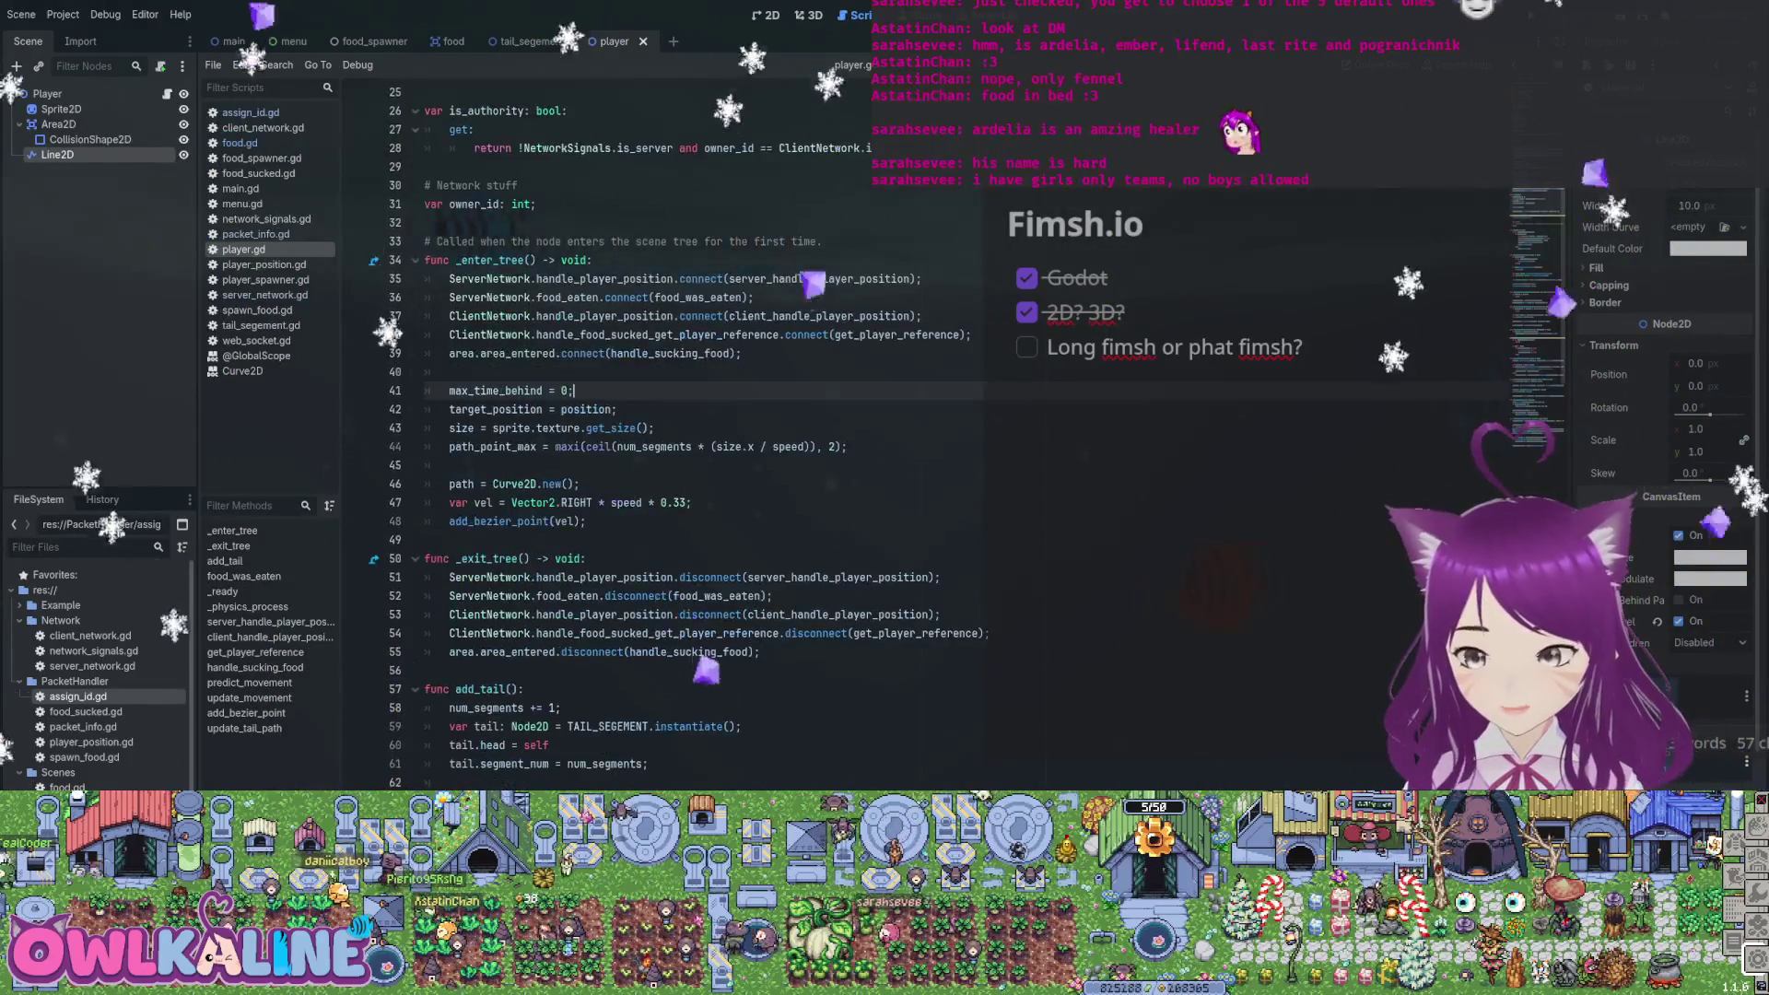
{"action": "left_click", "coordinate": [450, 465]}
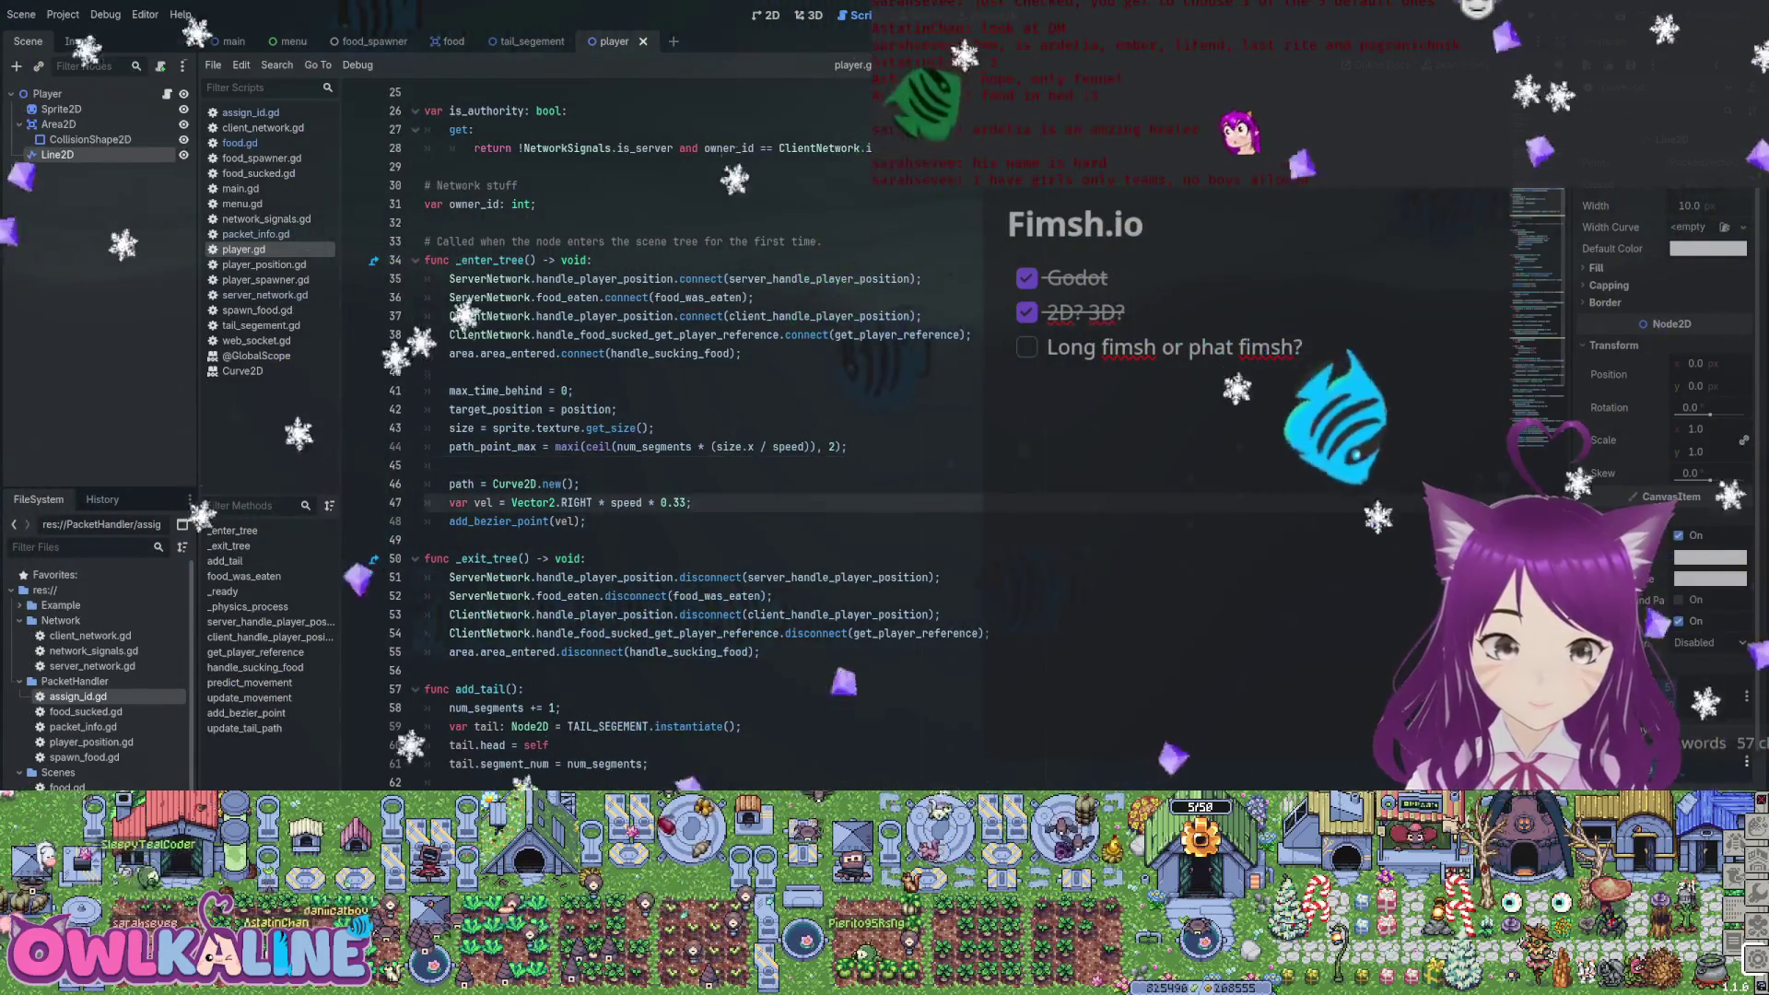
{"action": "left_click", "coordinate": [449, 371]}
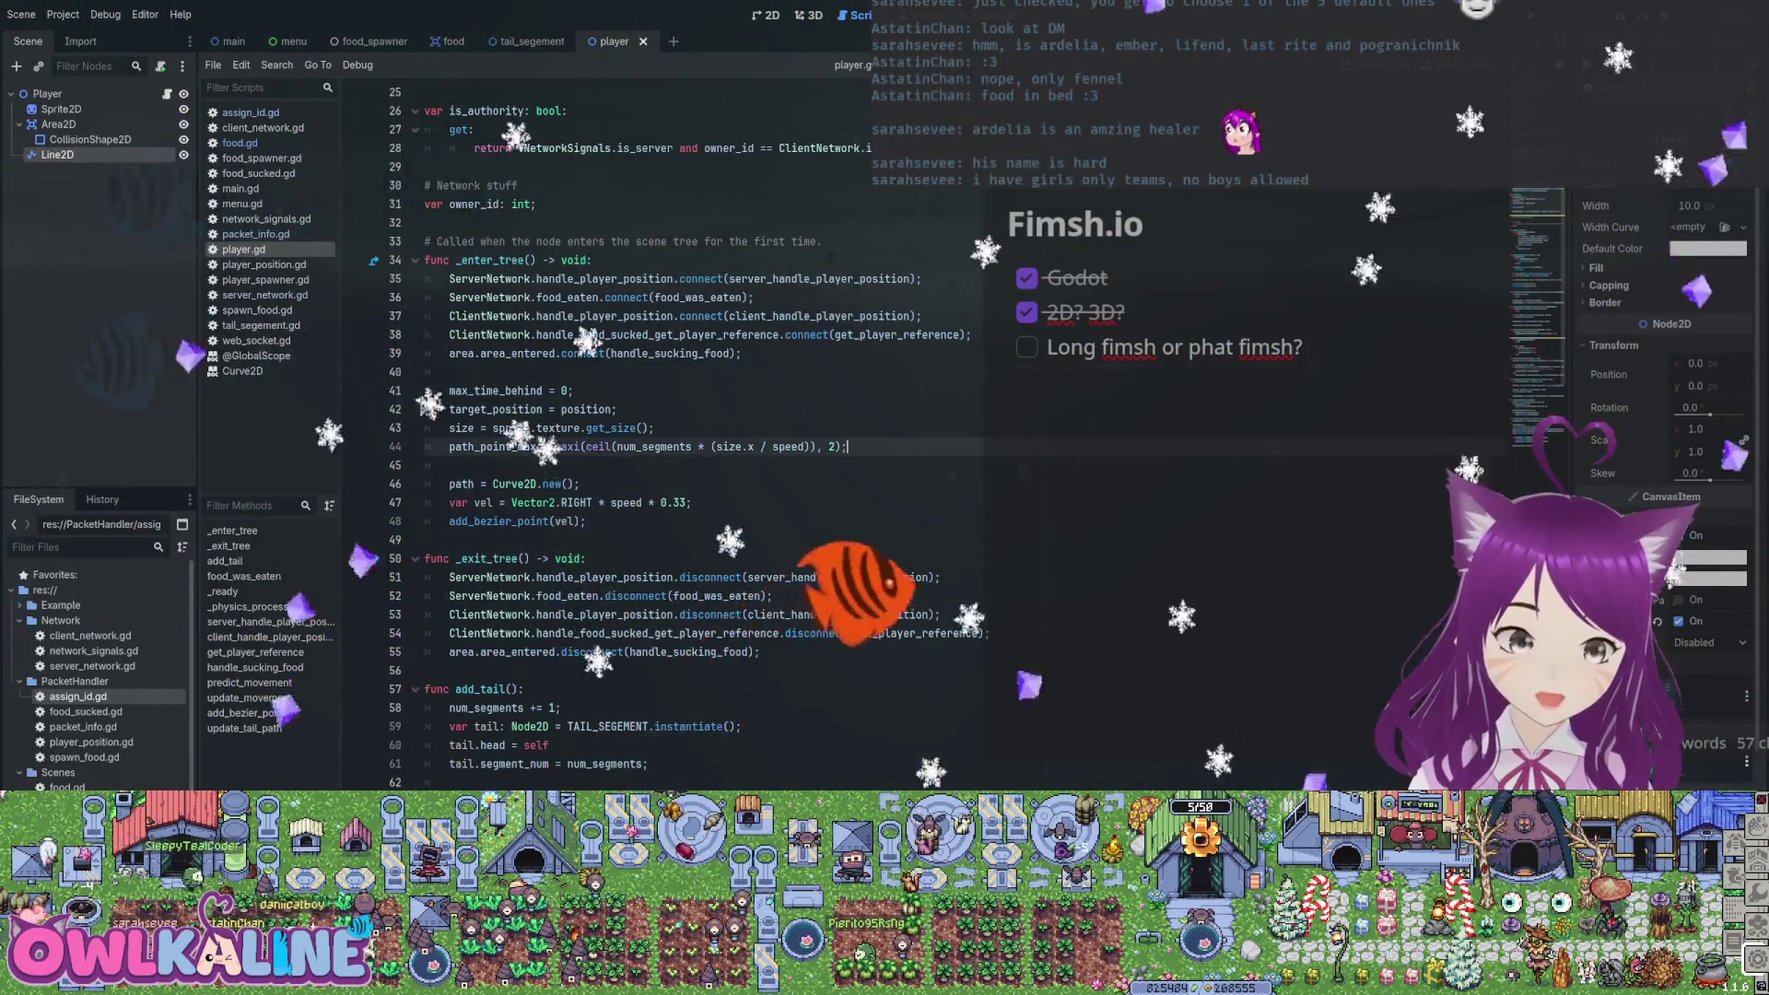
{"action": "left_click", "coordinate": [449, 465]}
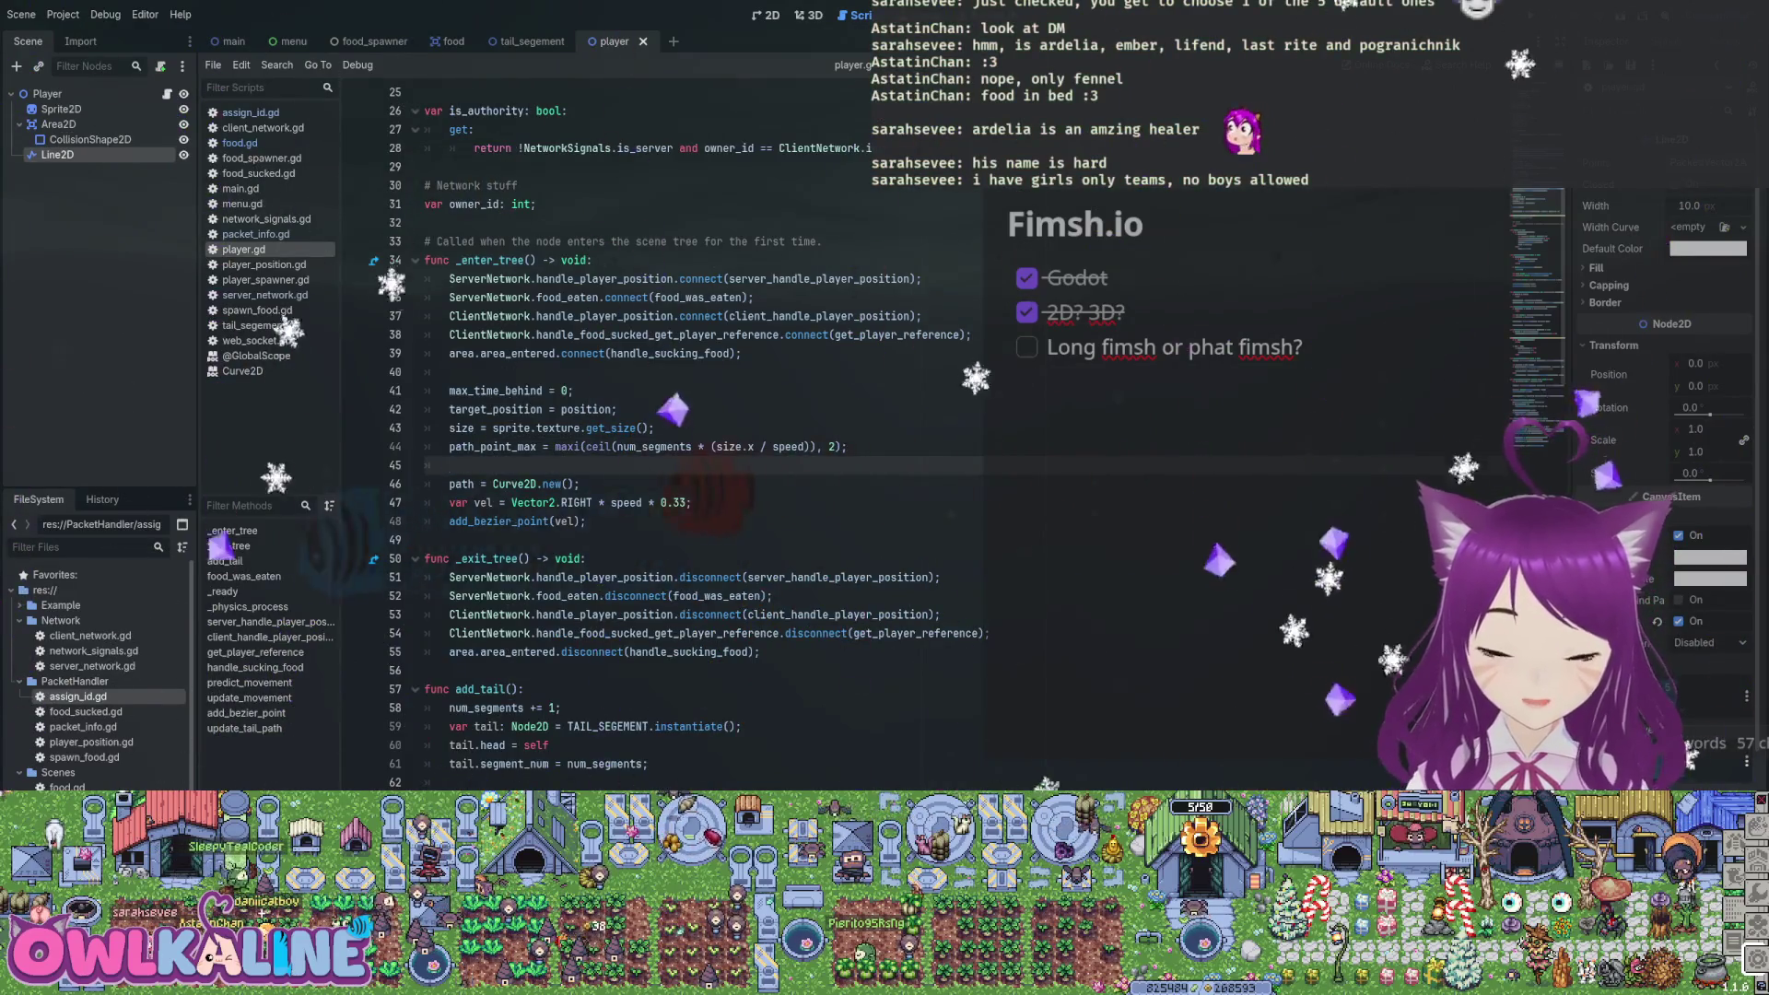
{"action": "left_click", "coordinate": [449, 372]}
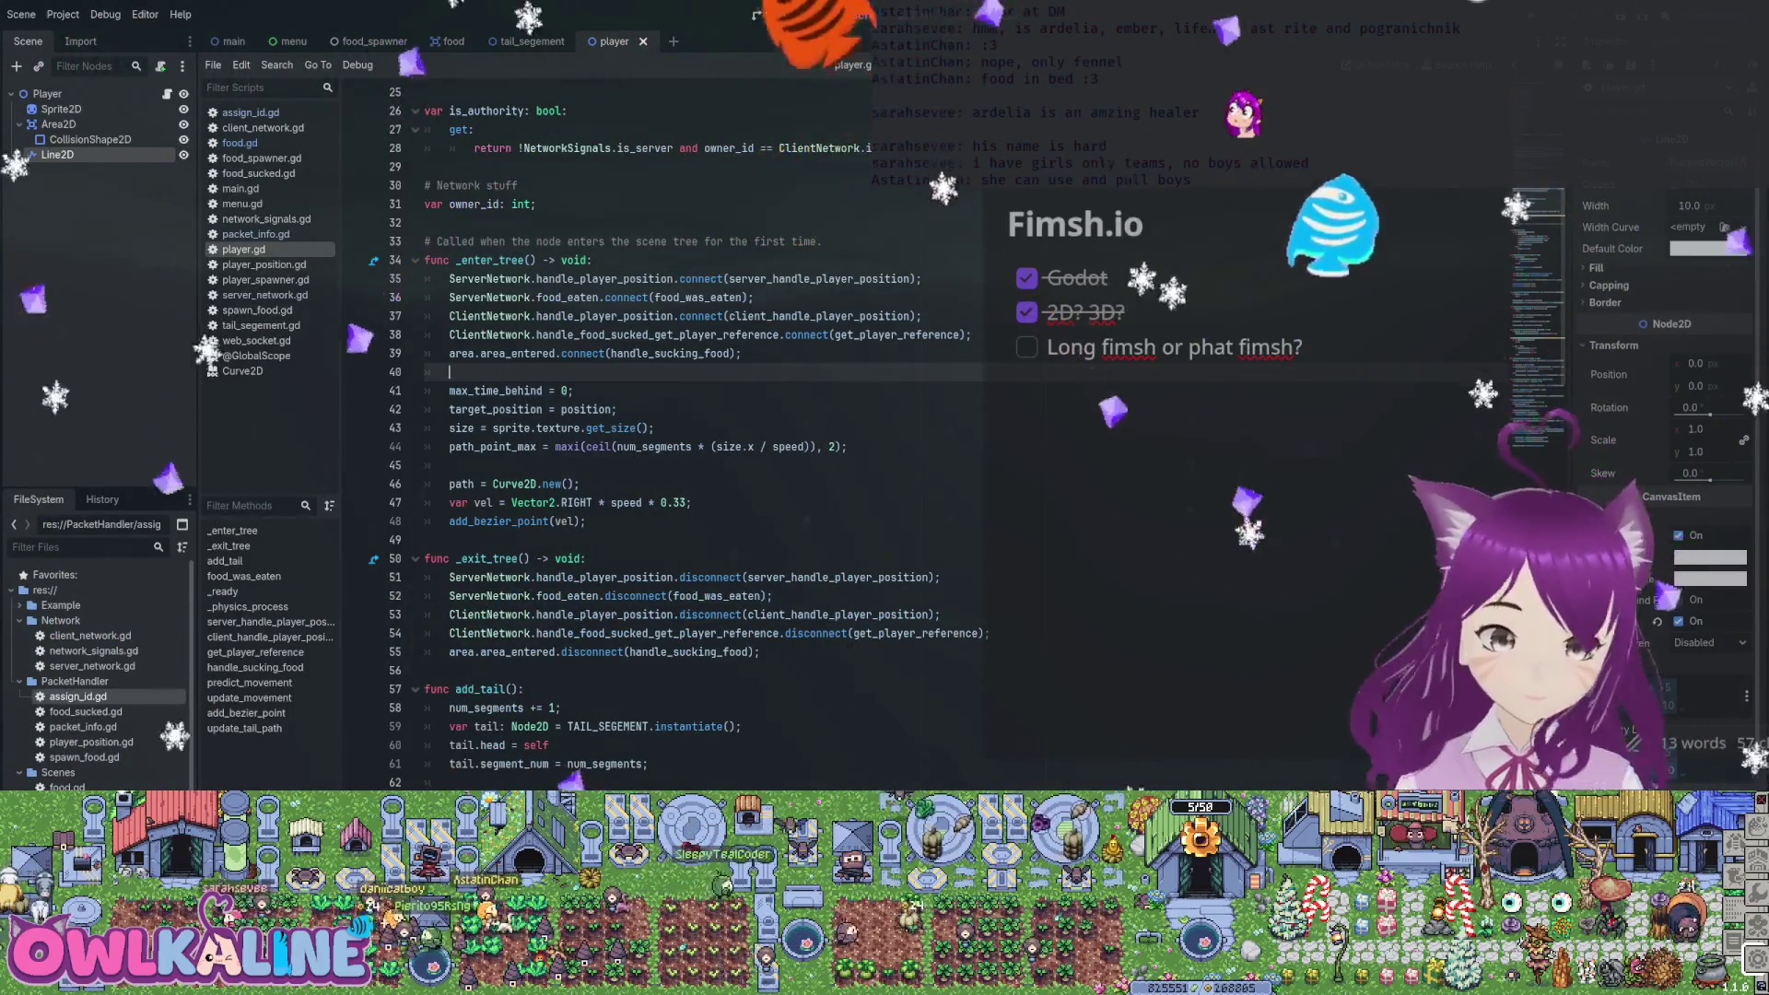
{"action": "scroll", "coordinate": [691, 433], "scroll_direction": "down", "scroll_amount": 5}
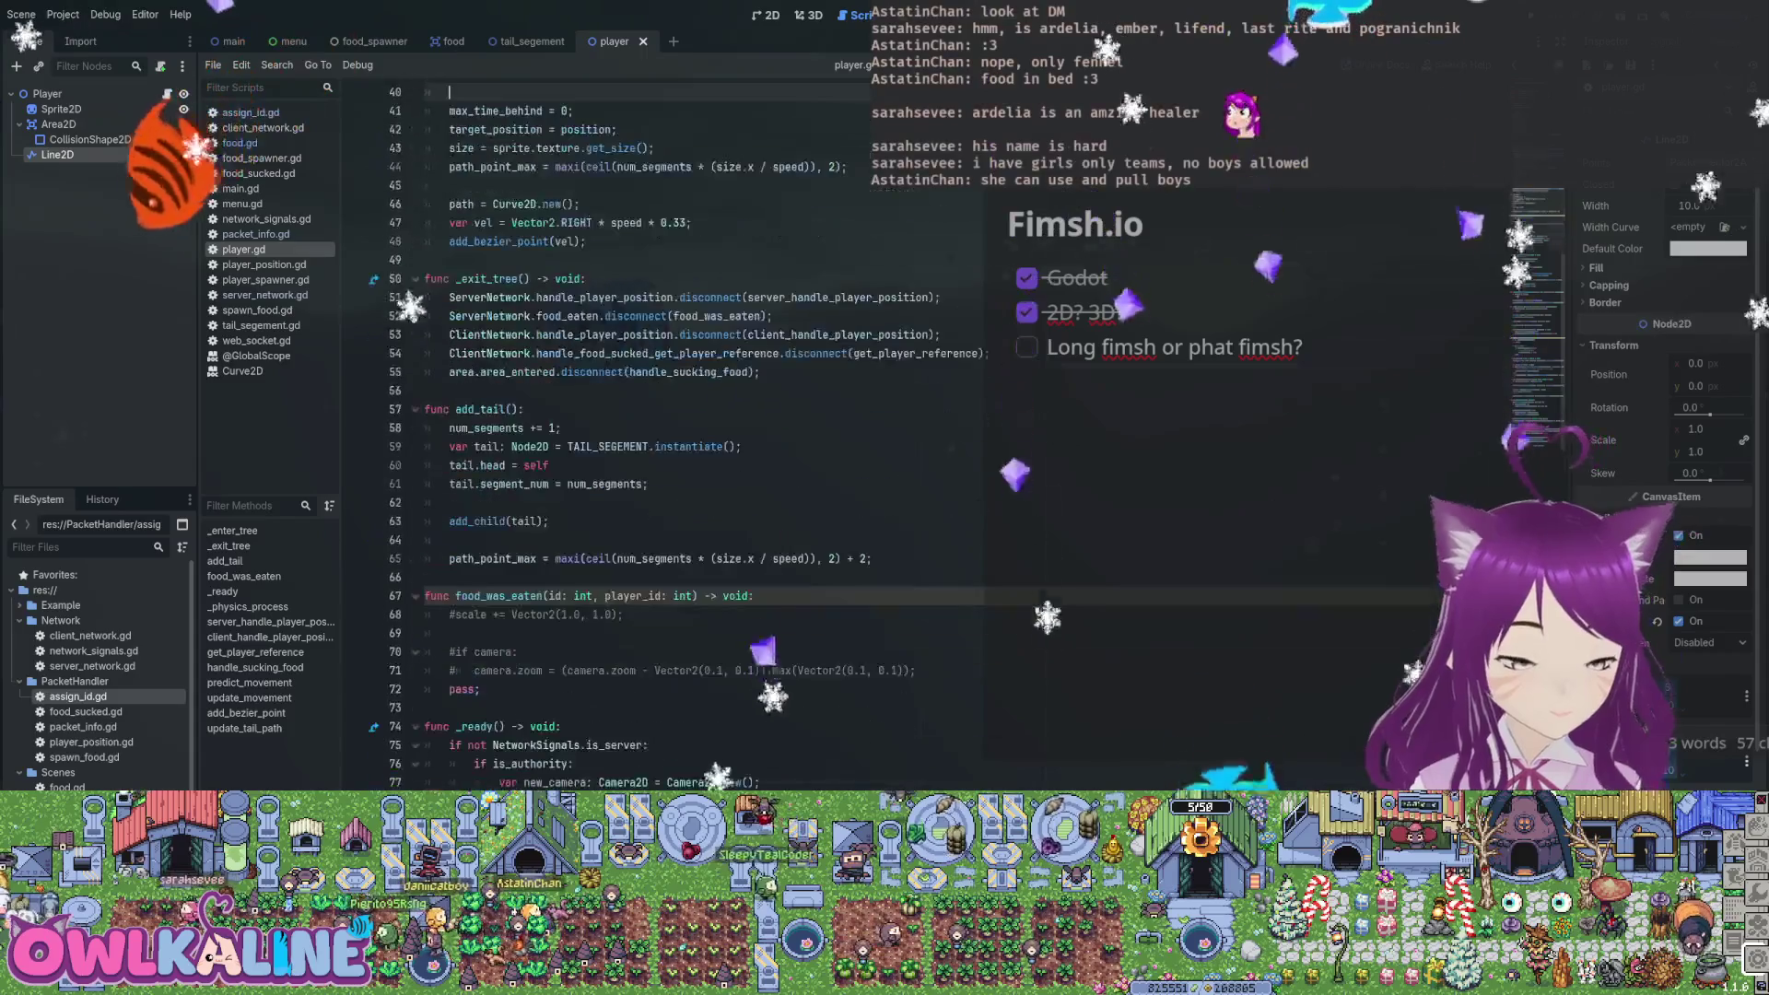
Locate food_was_eaten and open a new line under its header
{"action": "scroll", "coordinate": [692, 433], "scroll_direction": "down", "scroll_amount": 5}
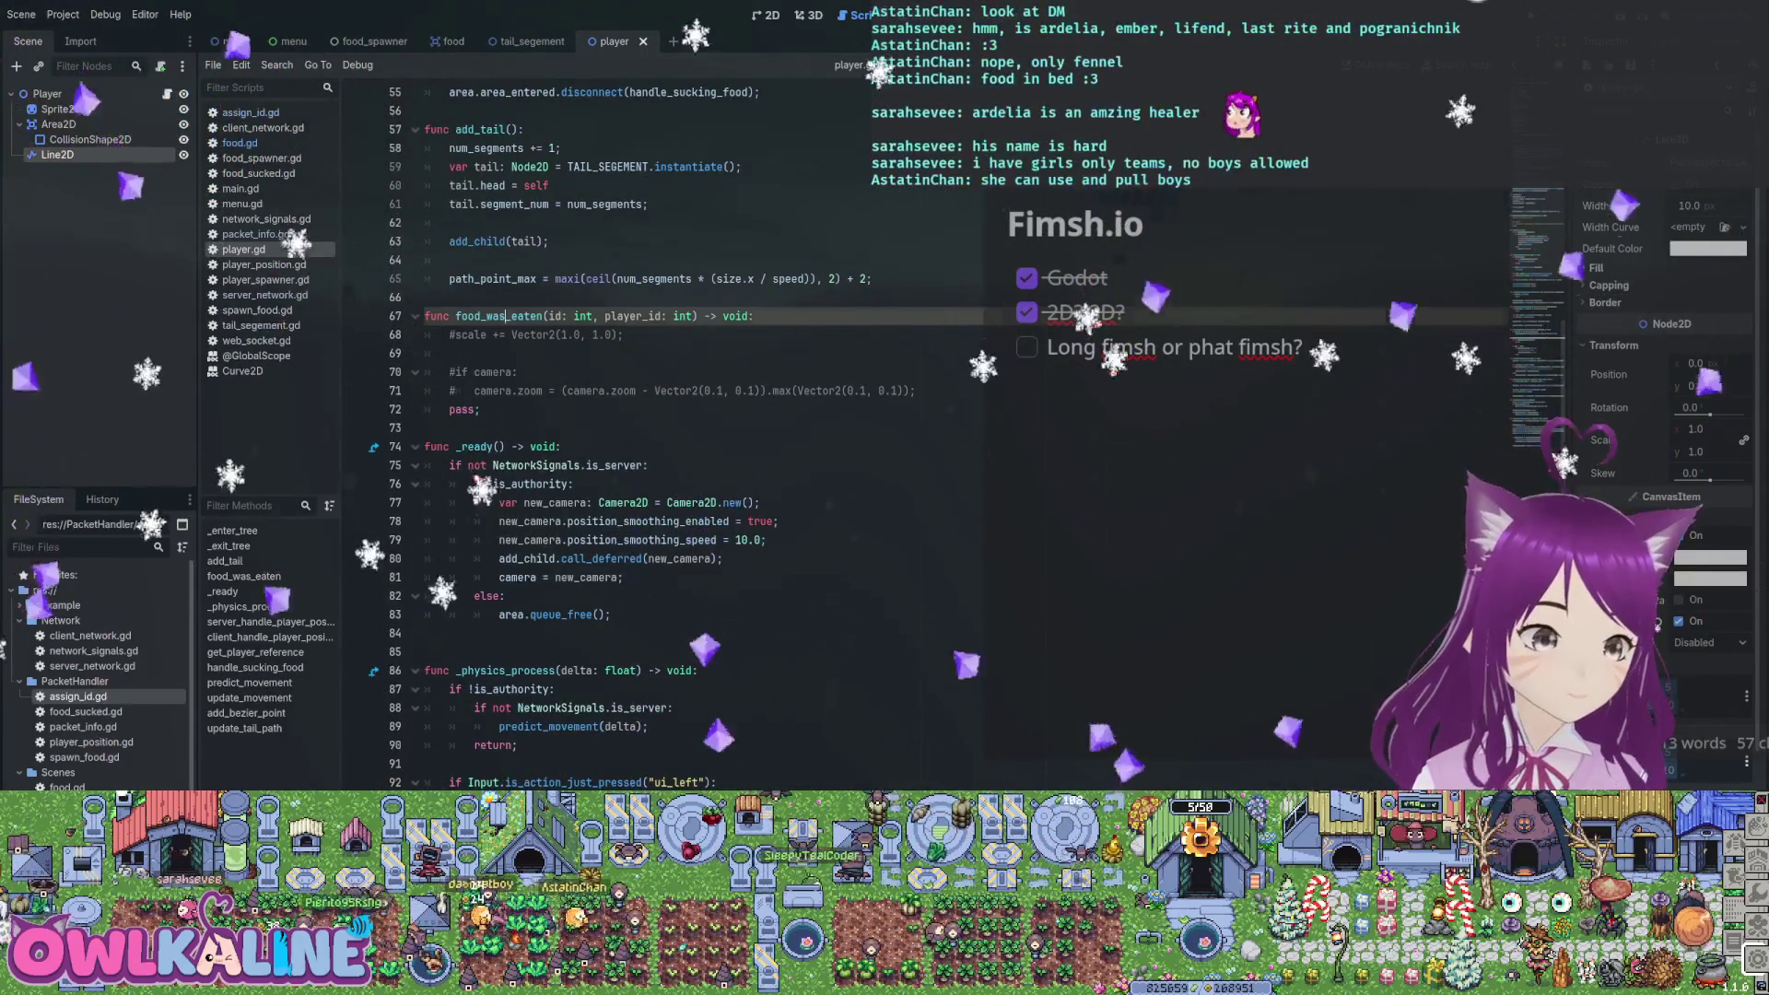
{"action": "scroll", "coordinate": [691, 433], "scroll_direction": "up", "scroll_amount": 10}
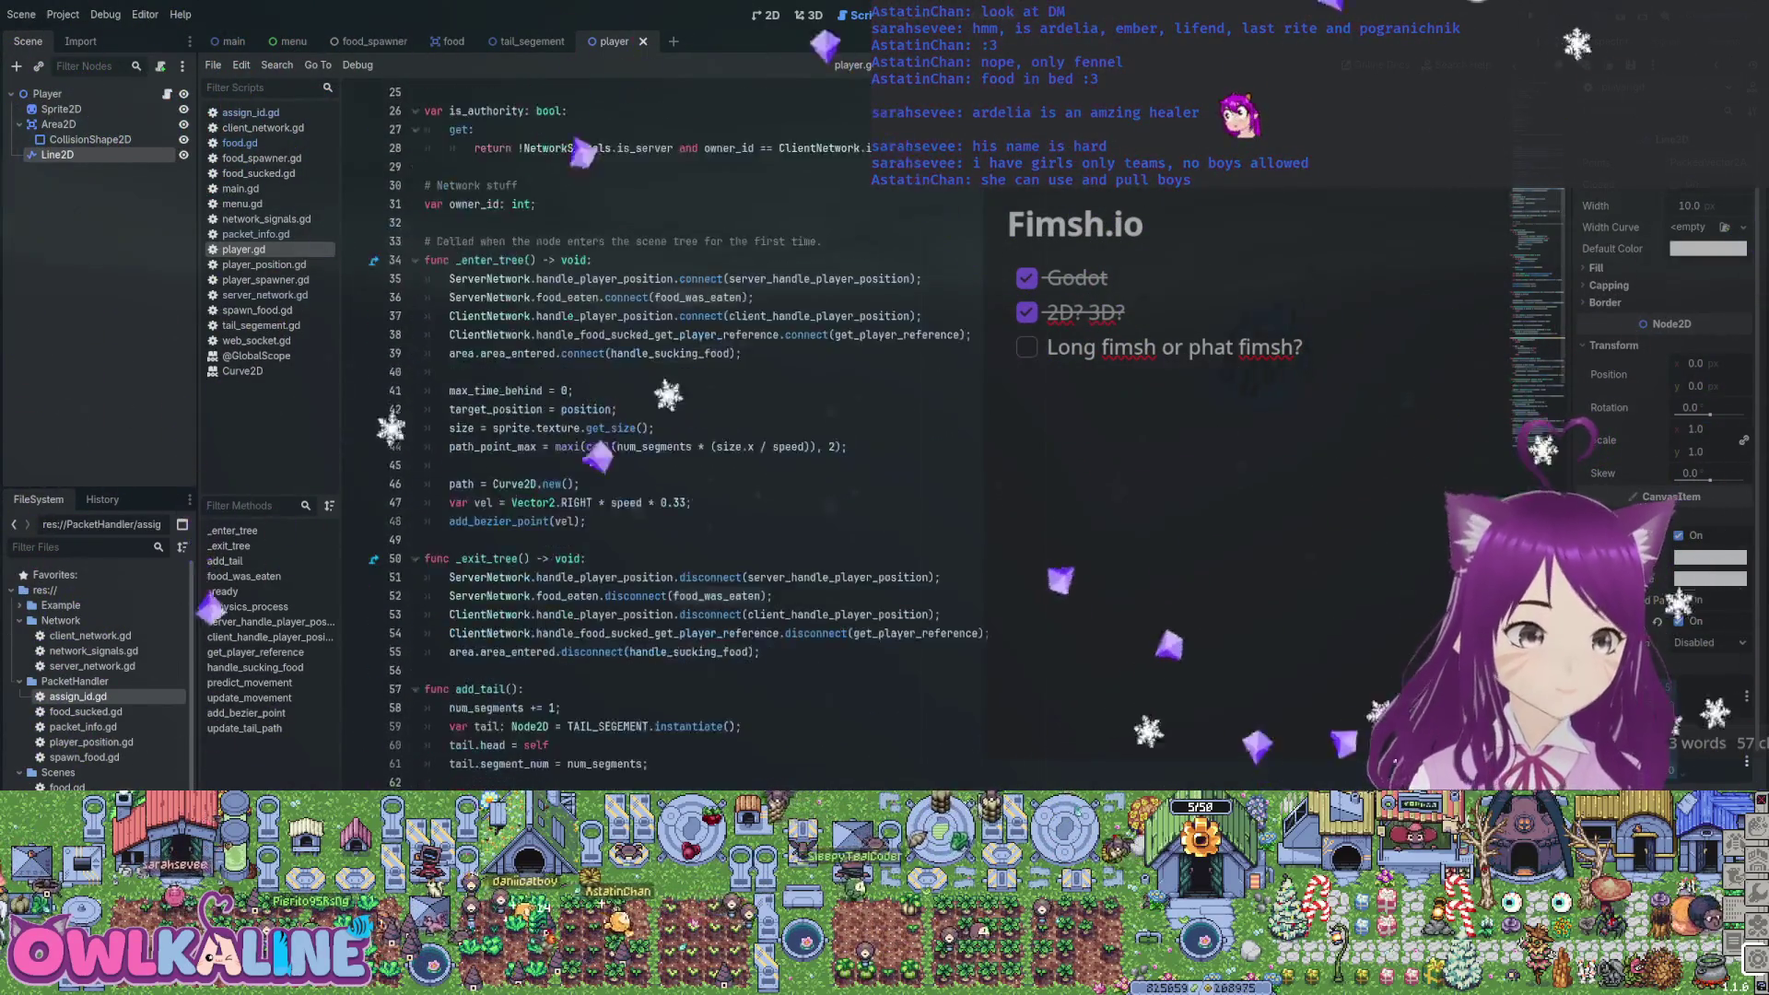
{"action": "left_click", "coordinate": [728, 597], "text": "ctrl"}
{"action": "scroll", "coordinate": [691, 433], "scroll_direction": "down", "scroll_amount": 2}
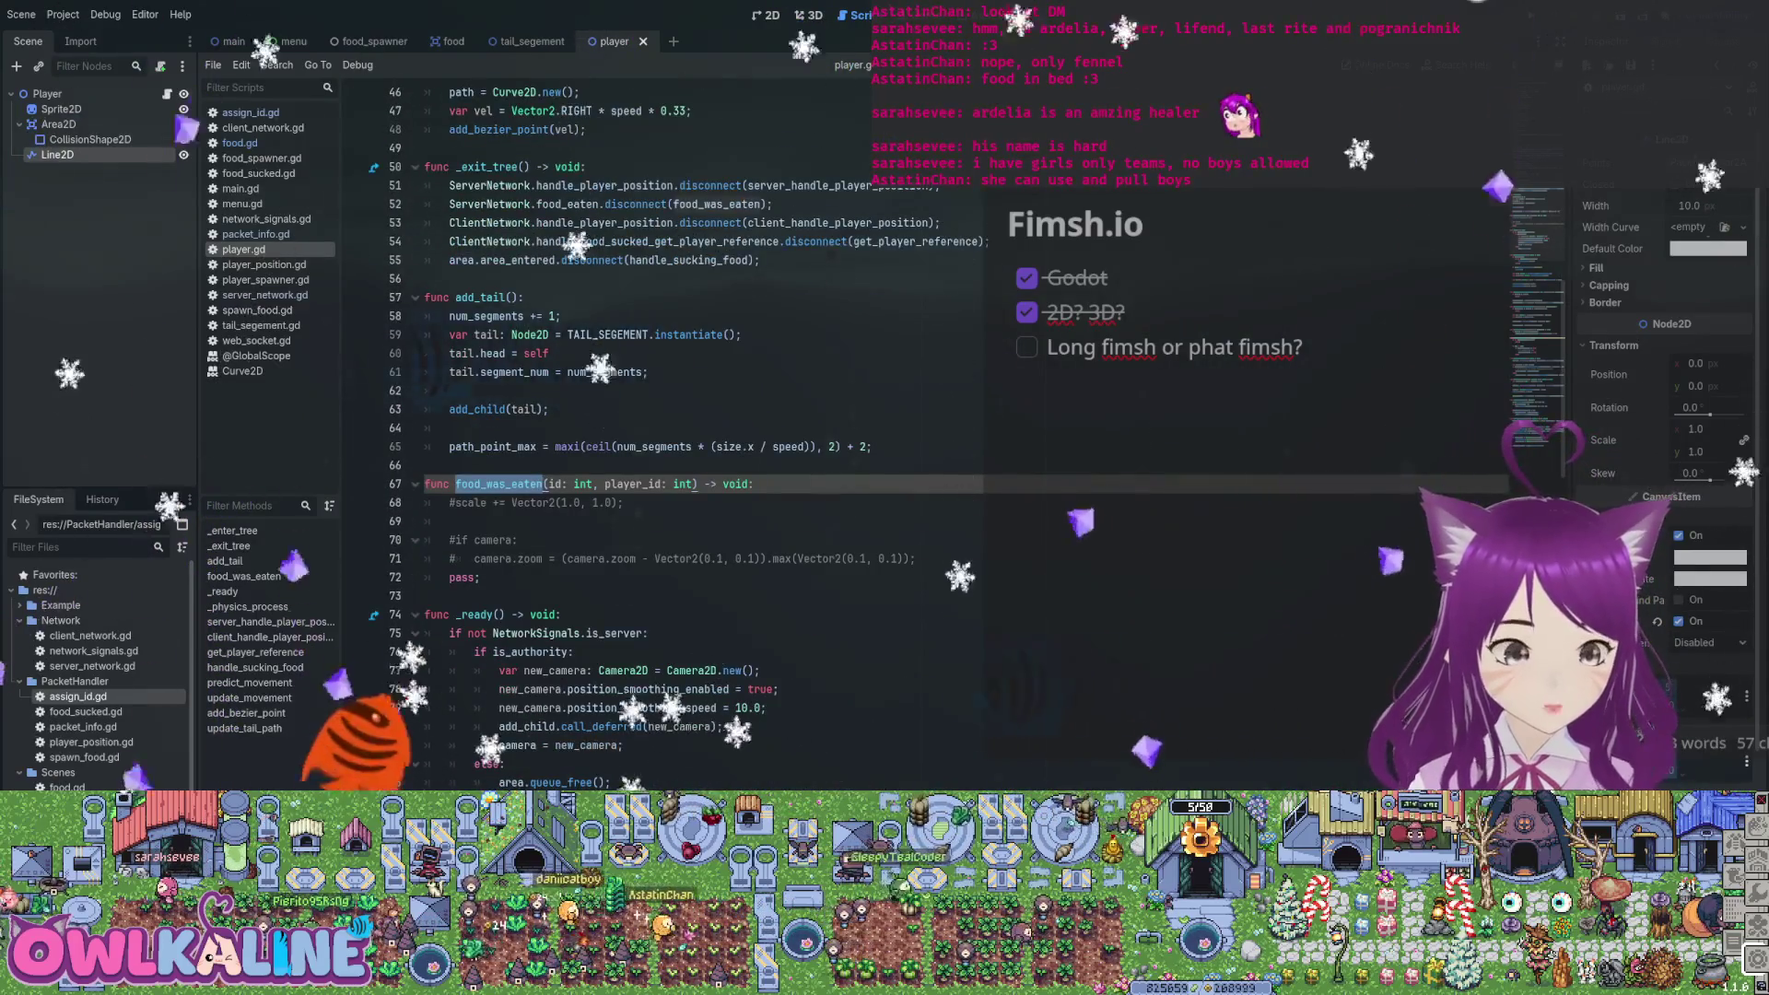
{"action": "scroll", "coordinate": [691, 433], "scroll_direction": "up", "scroll_amount": 8}
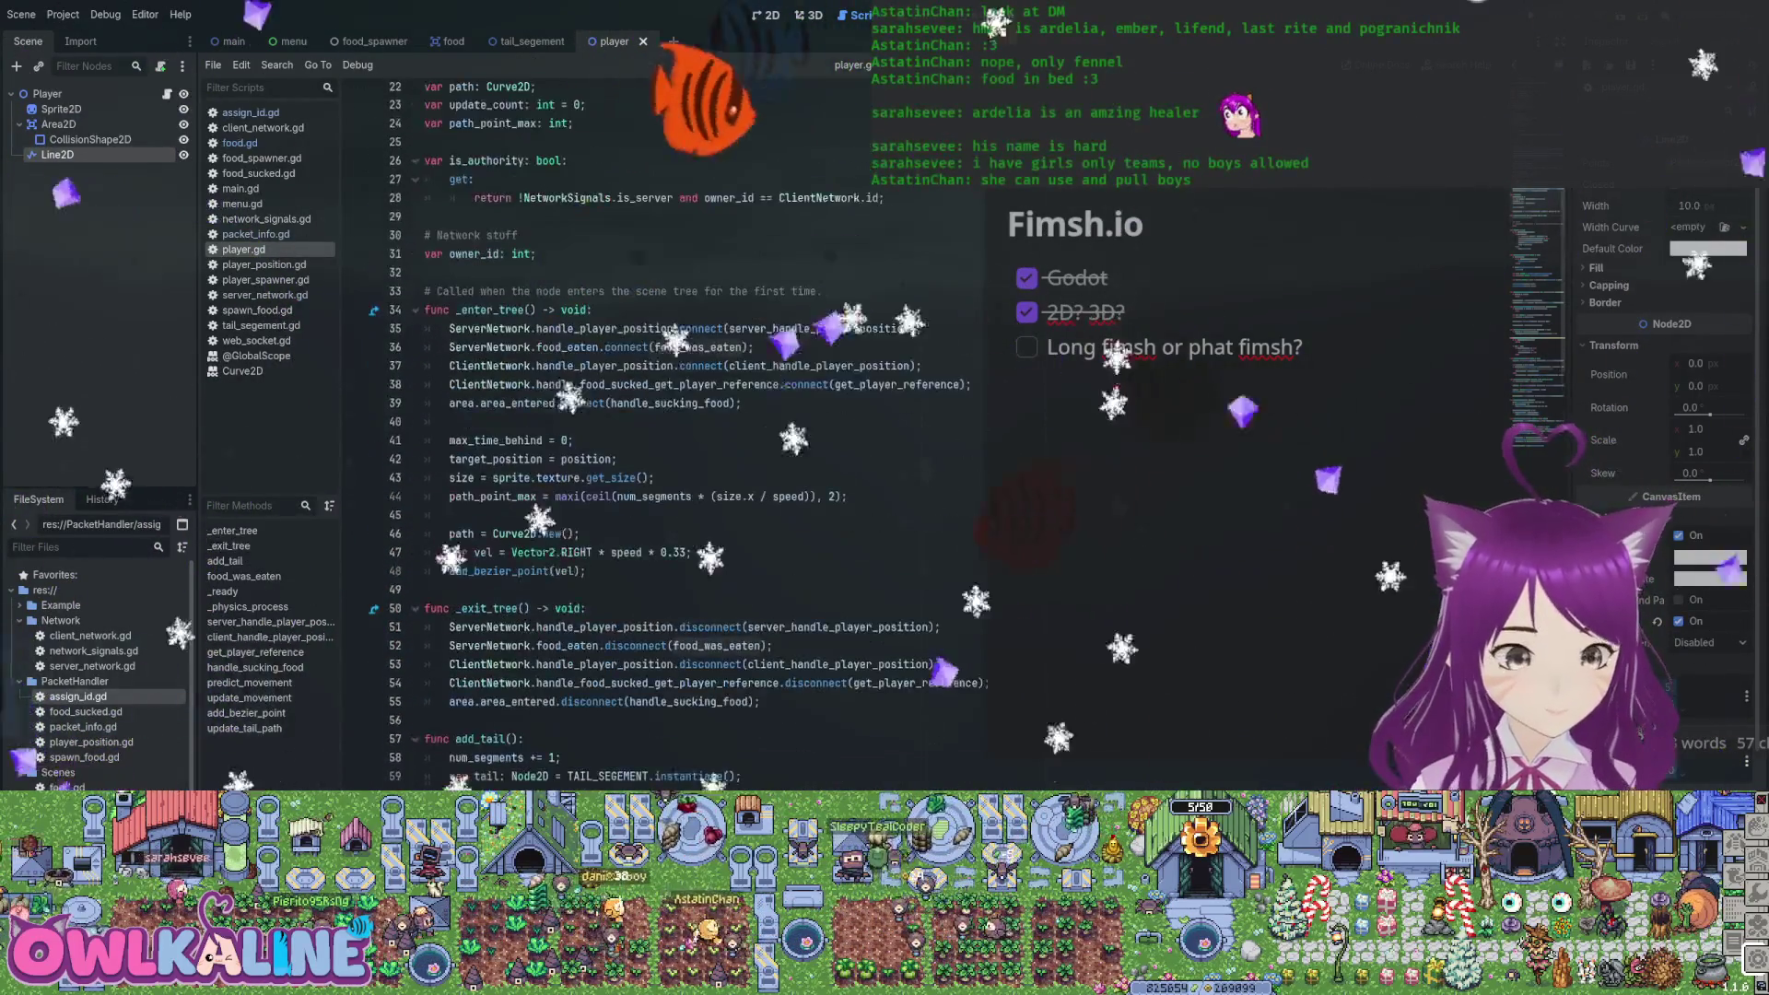
{"action": "scroll", "coordinate": [691, 433], "scroll_direction": "down", "scroll_amount": 6}
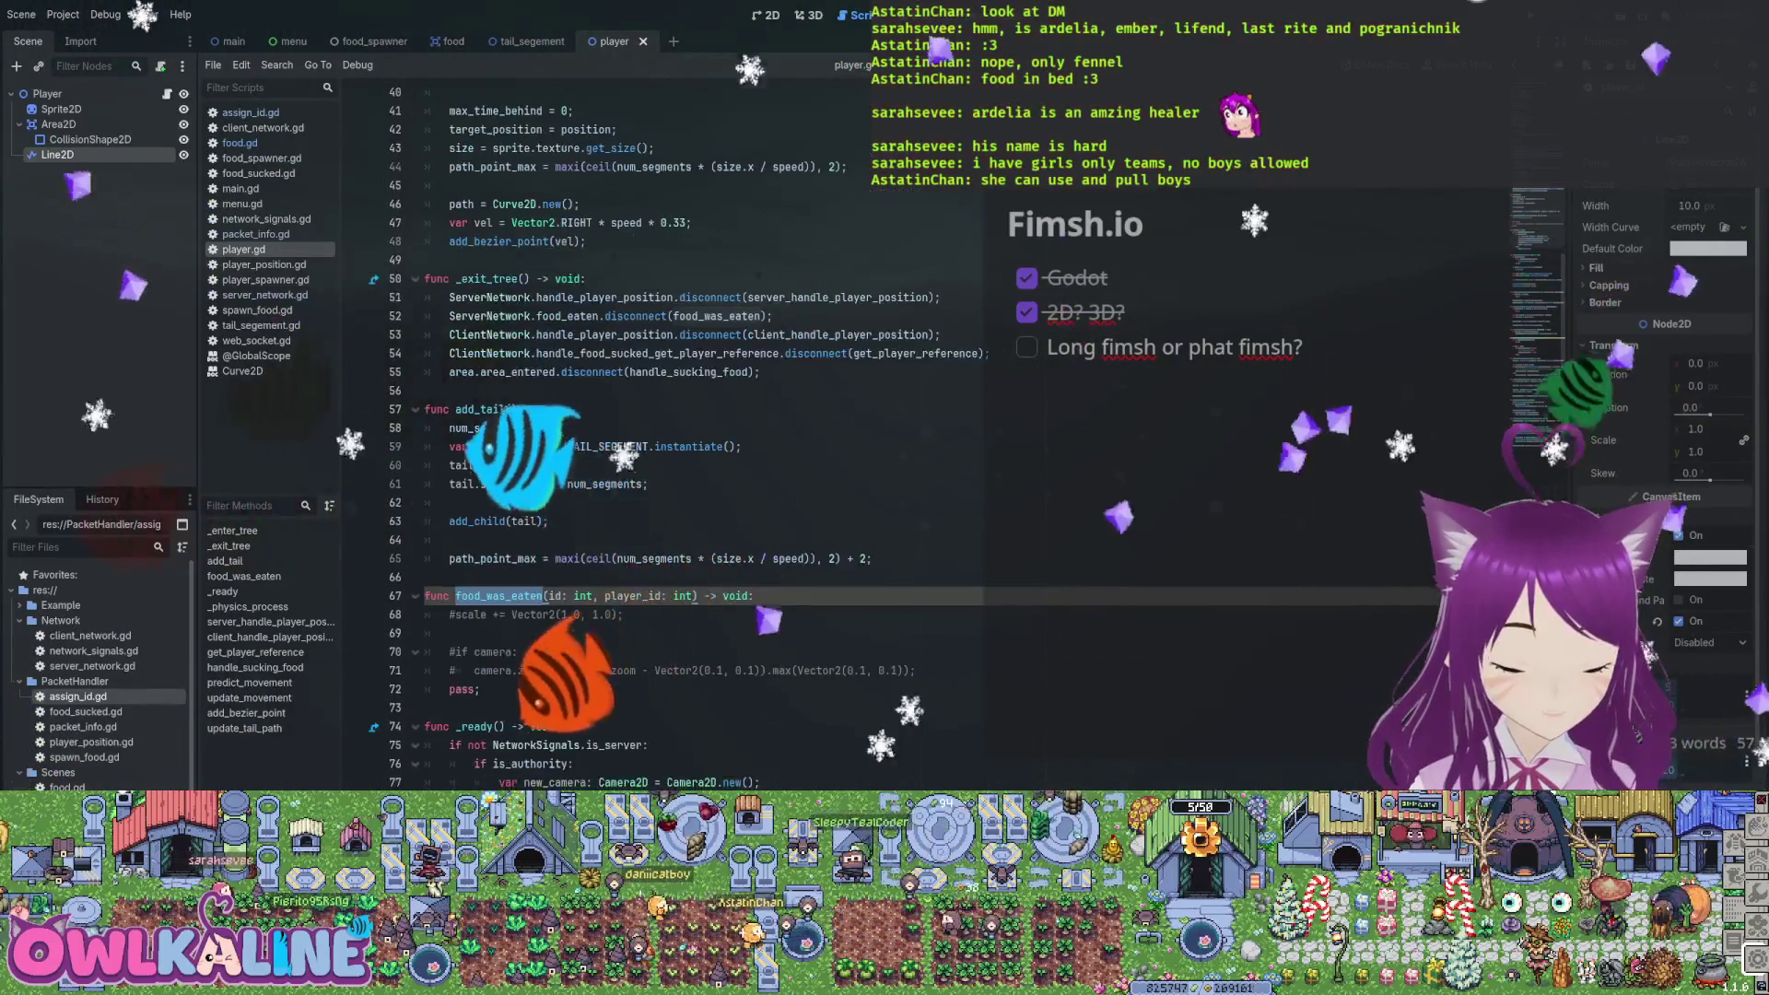
{"action": "left_click", "coordinate": [553, 634]}
{"action": "scroll", "coordinate": [691, 433], "scroll_direction": "down", "scroll_amount": 1}
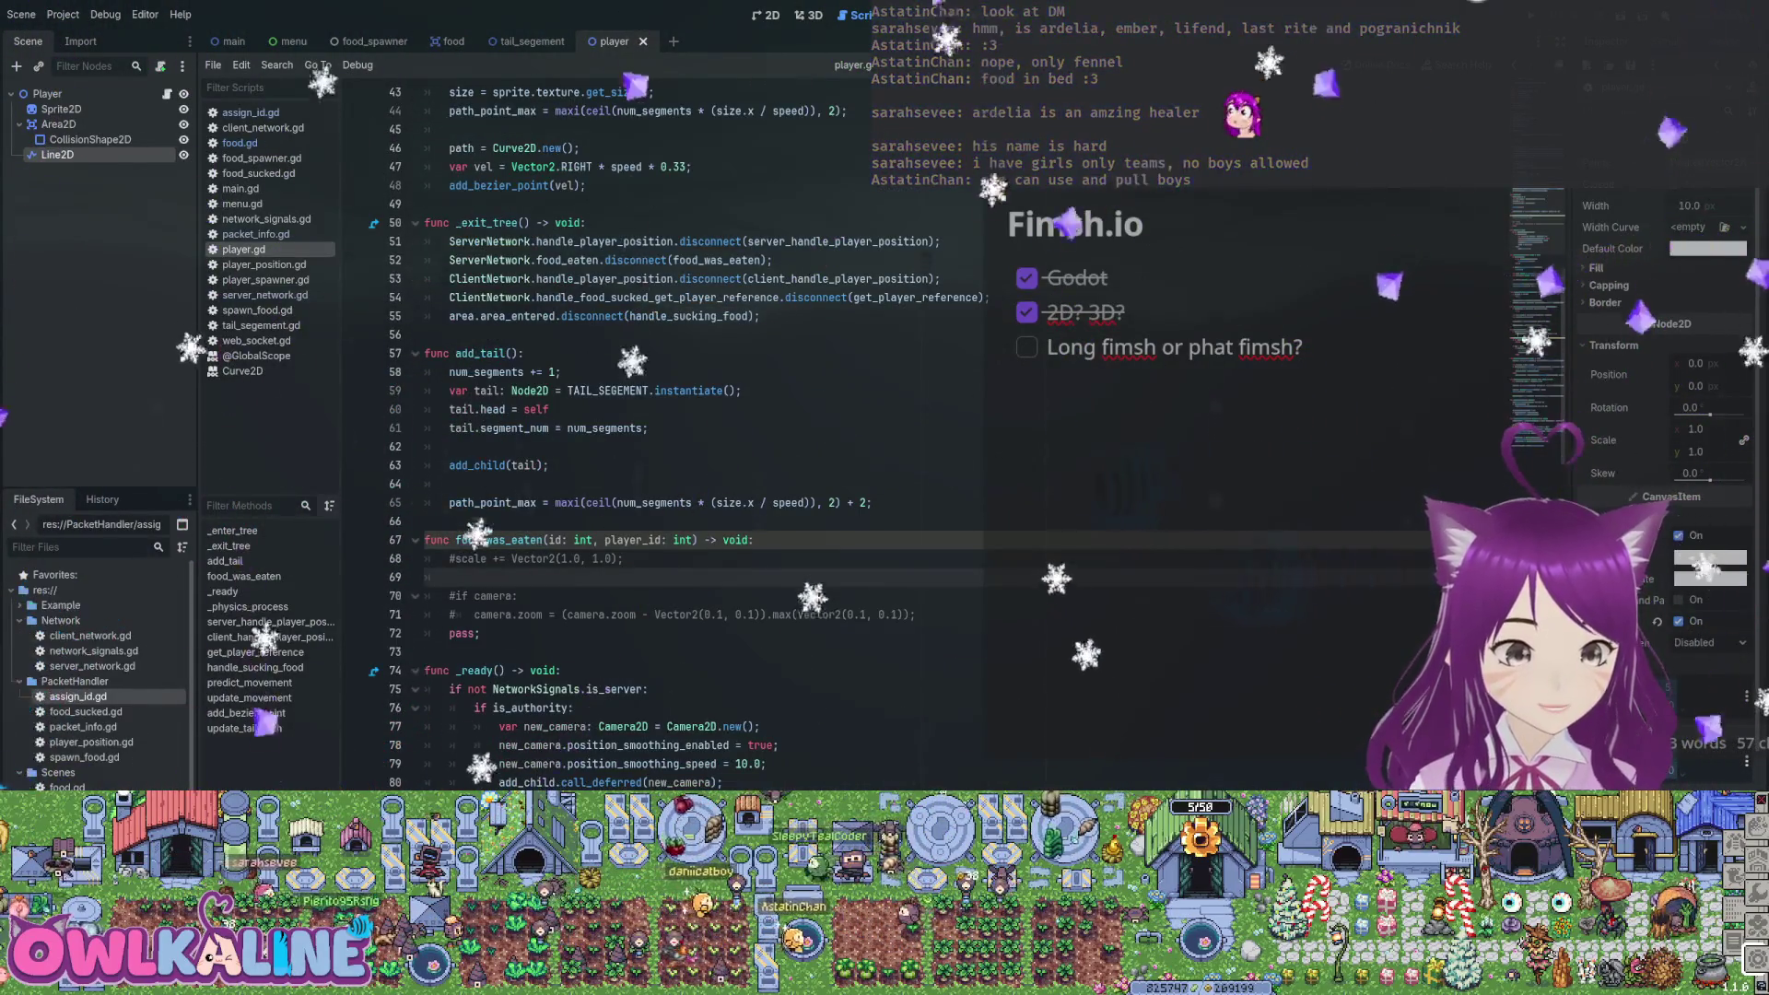
{"action": "left_click", "coordinate": [756, 540]}
{"action": "key", "text": "Return"}
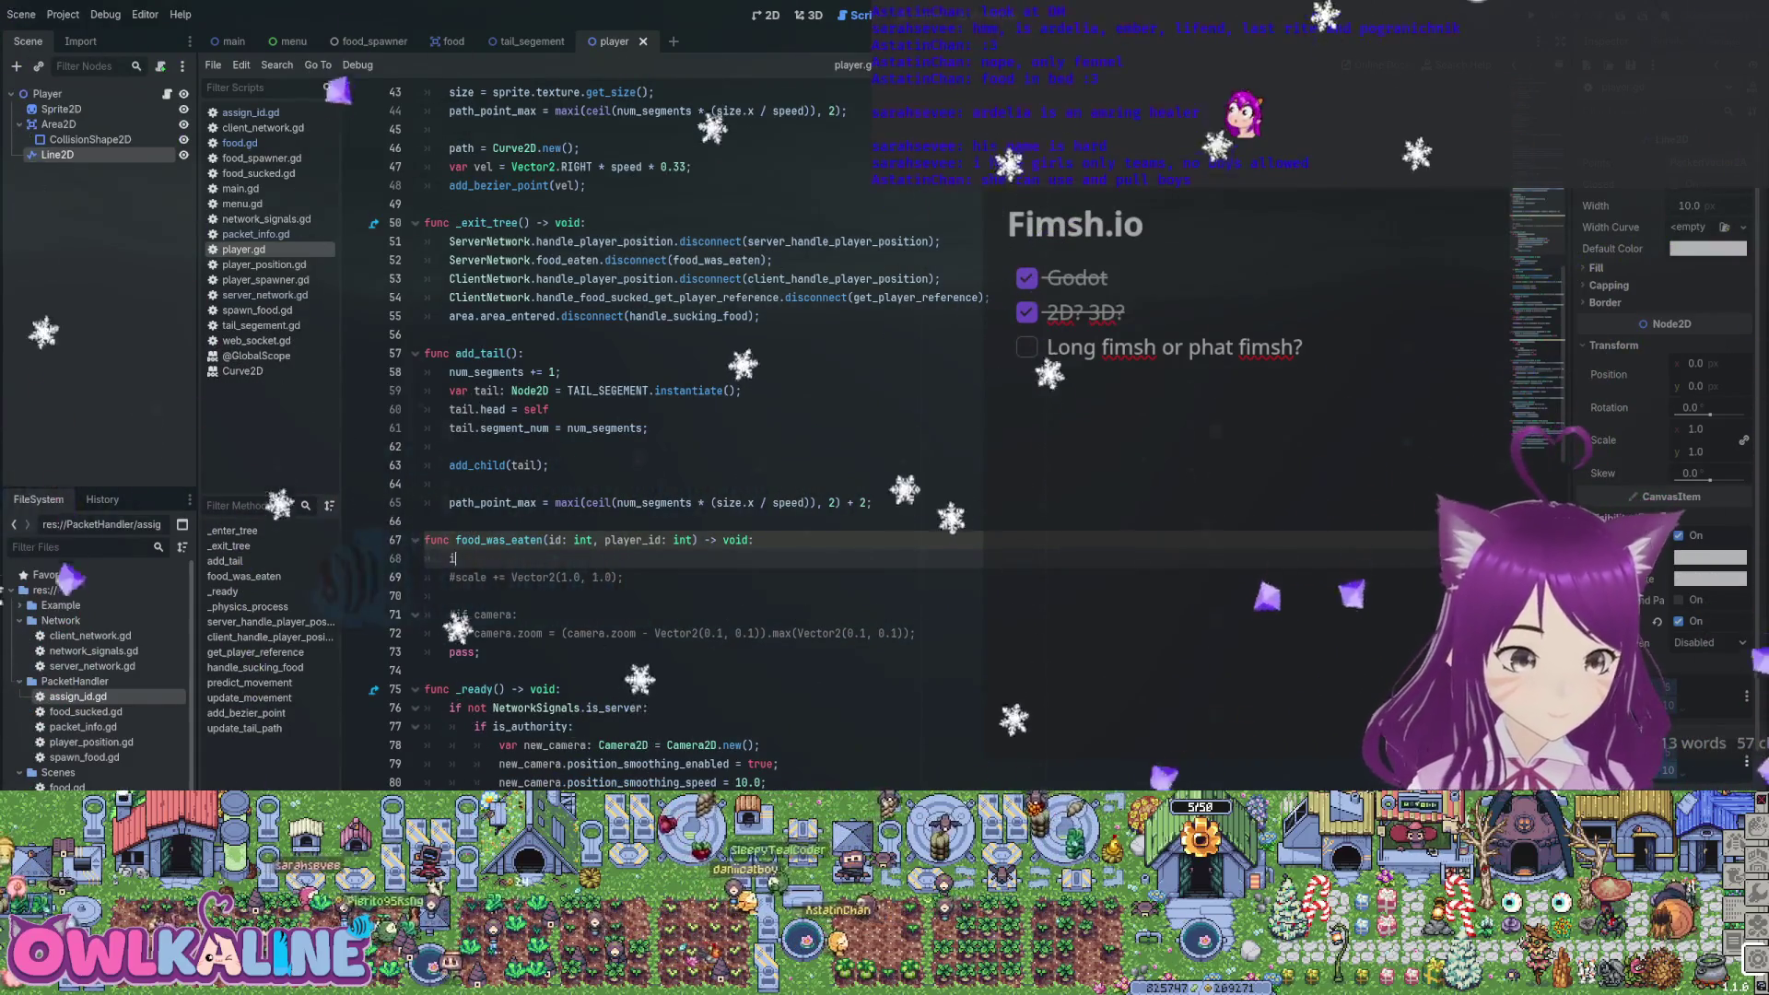
Write an if NetworkSignals.is_server: check at the top of food_was_eaten
{"action": "type", "text": "ifS"}
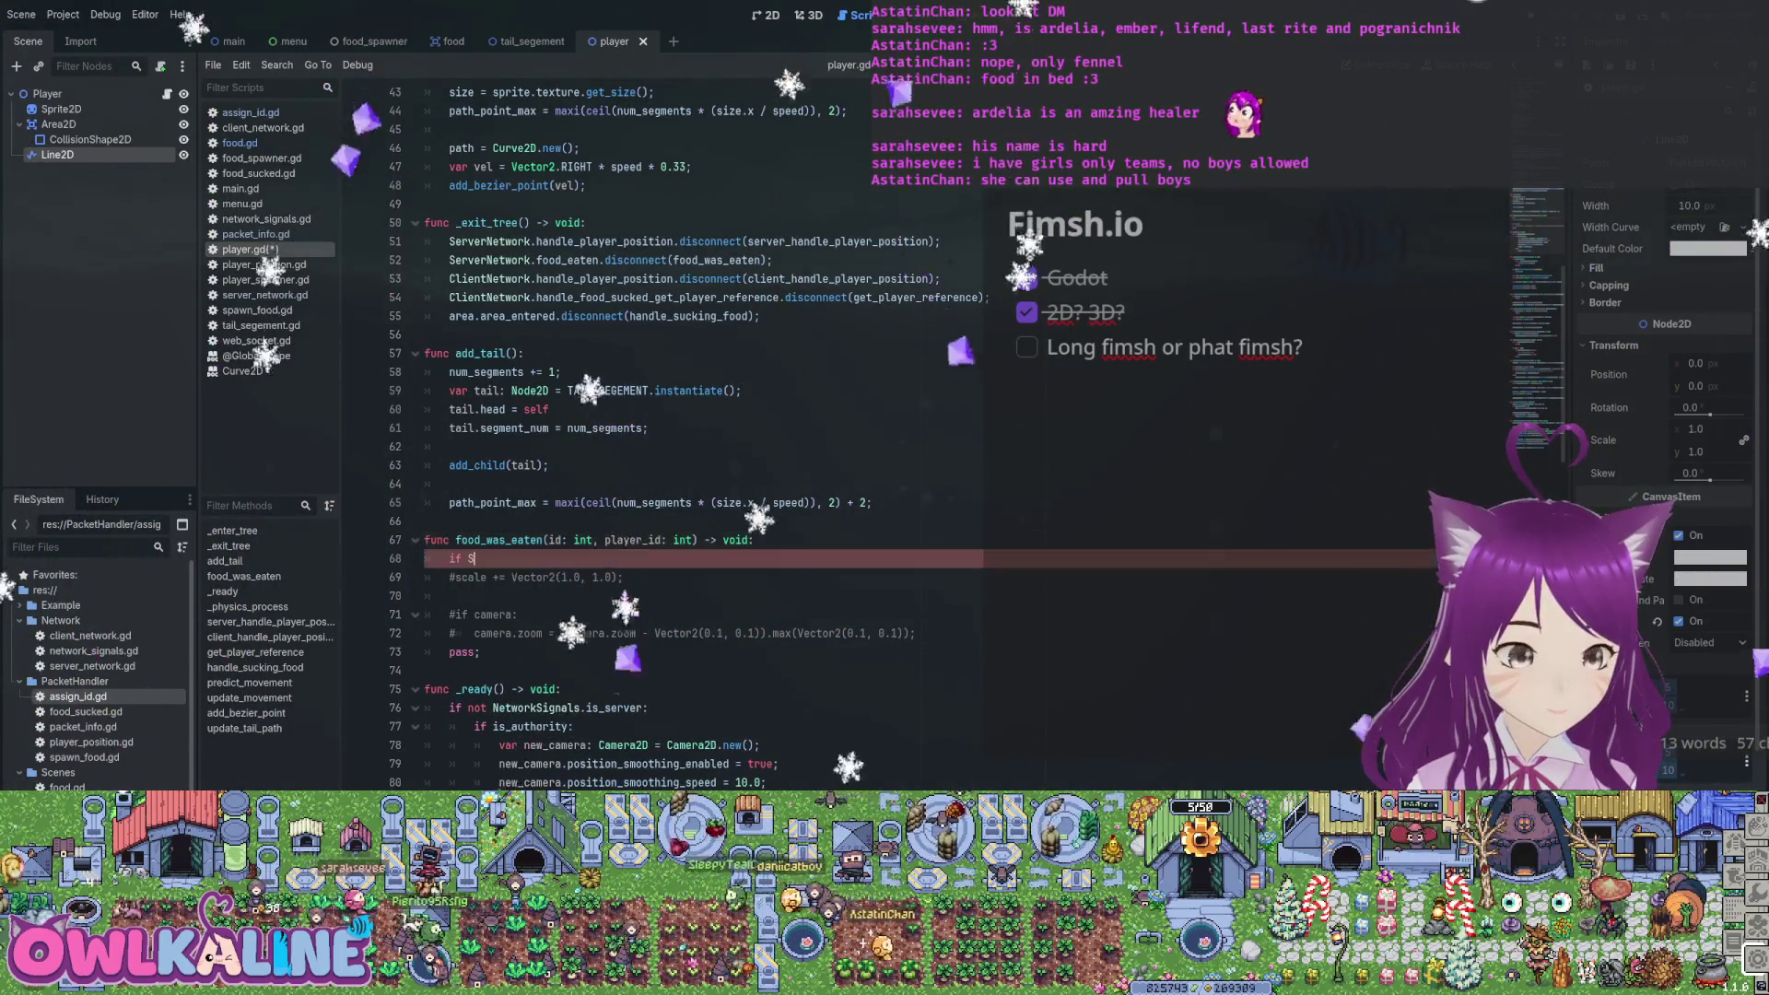
{"action": "type", "text": "erverNetwork"}
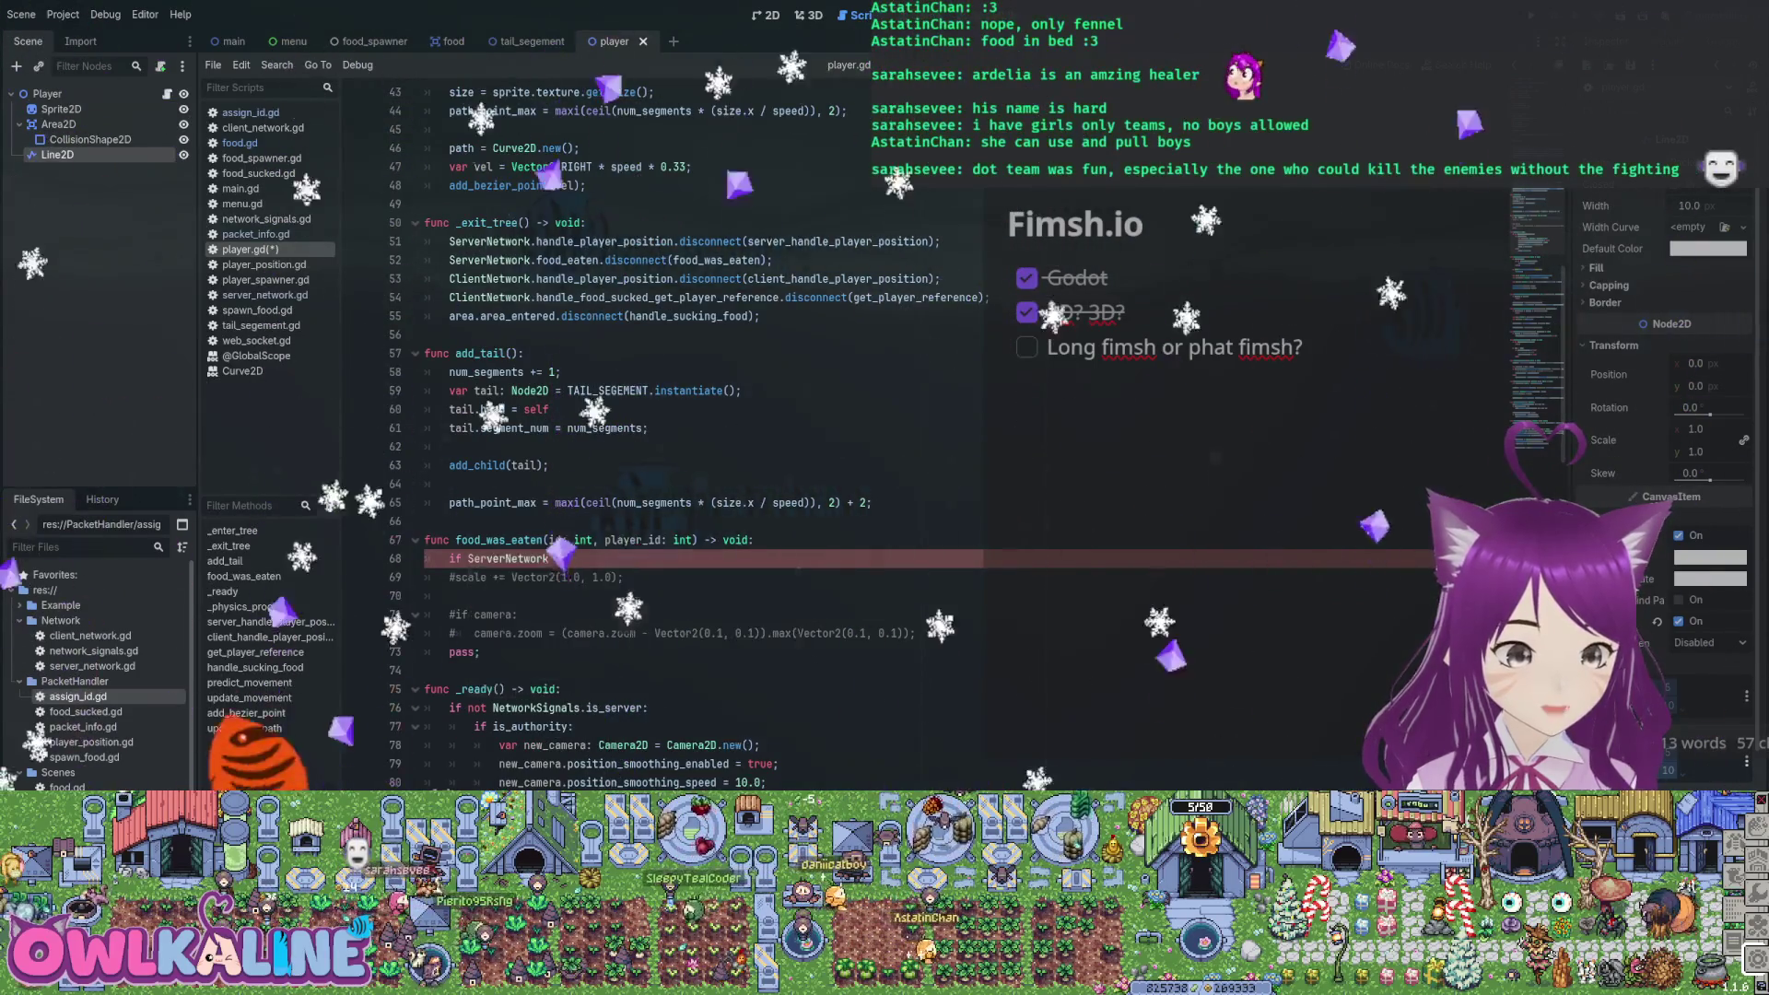
{"action": "type", "text": ".is_ser"}
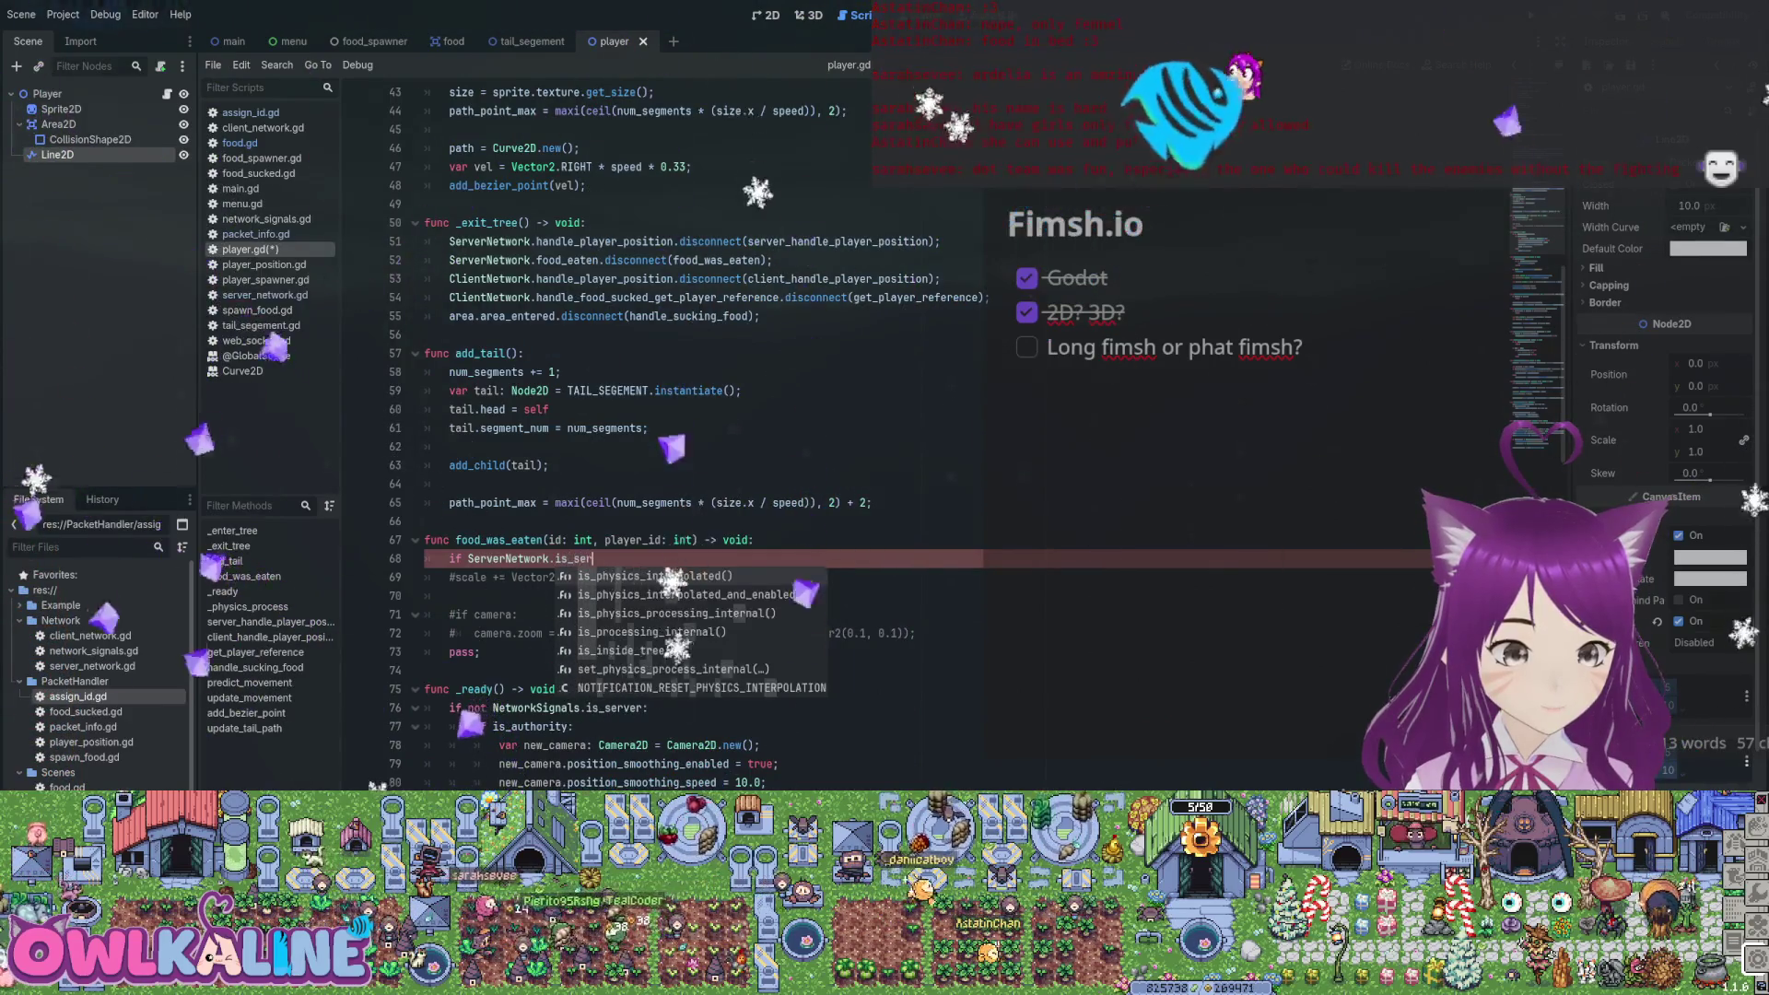
{"action": "type", "text": "v"}
{"action": "key", "text": "BackSpace"}
{"action": "key", "text": "BackSpace"}
{"action": "key", "text": "BackSpace"}
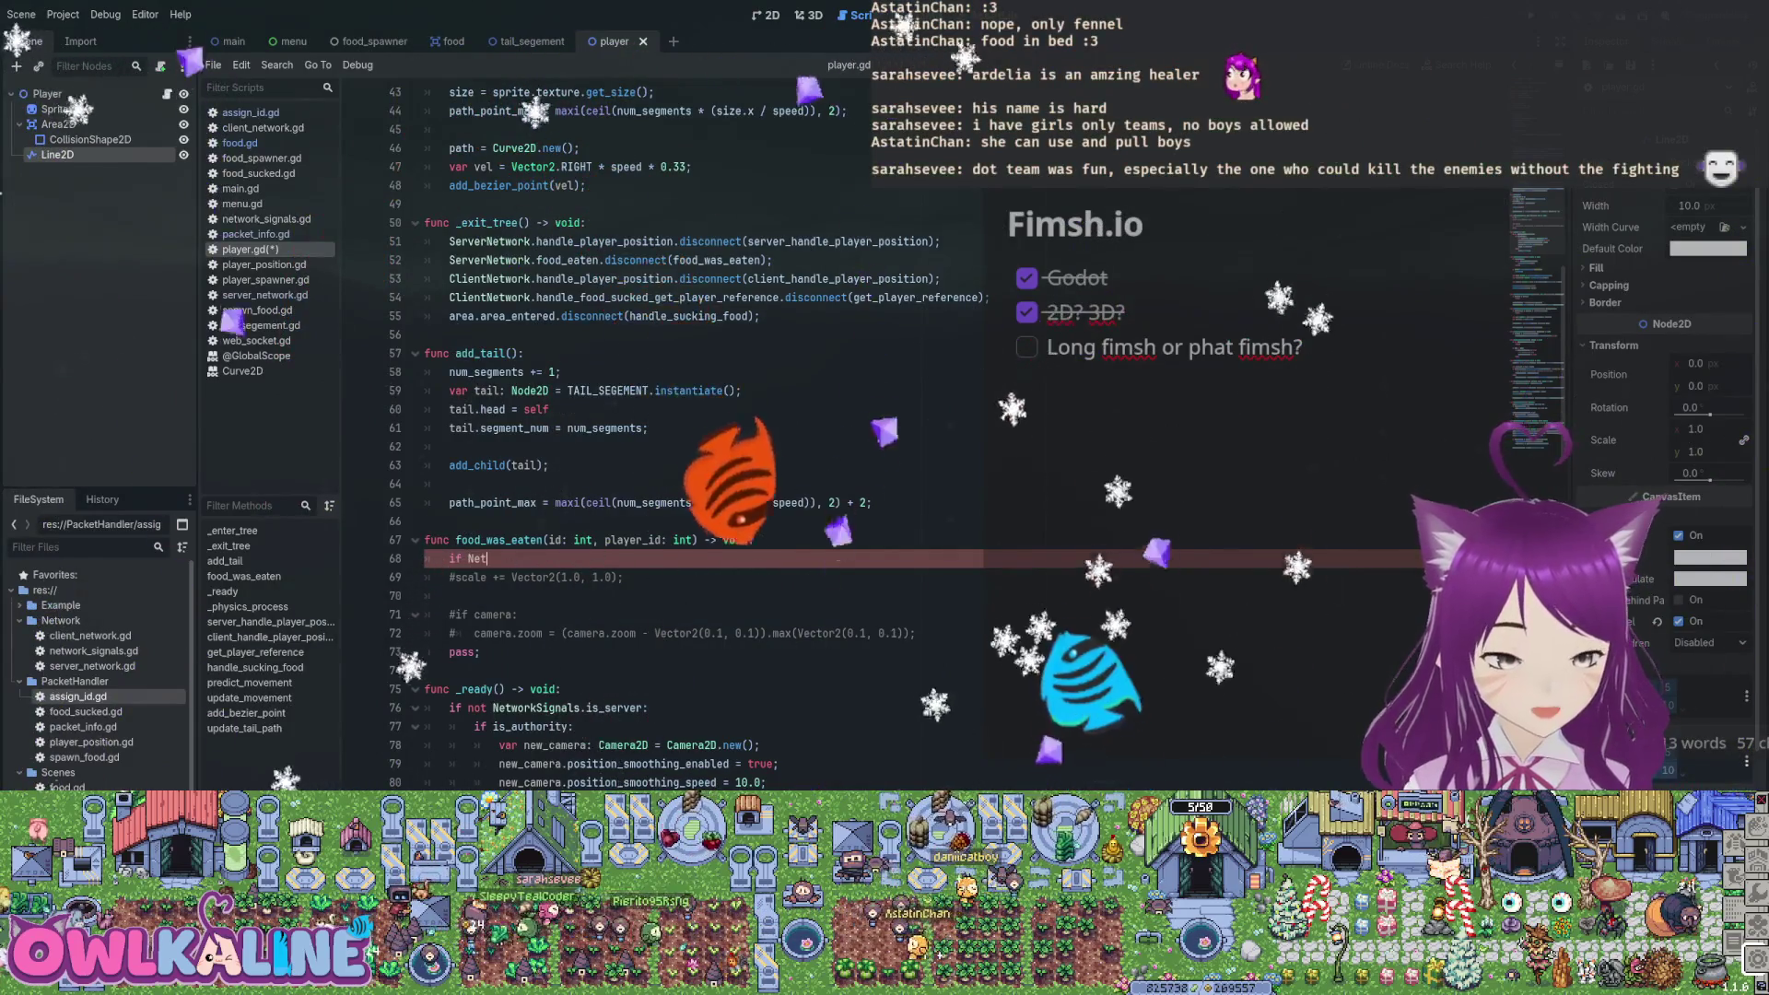
{"action": "key", "text": "BackSpace"}
{"action": "type", "text": "Networ"}
{"action": "key", "text": "Return"}
{"action": "type", "text": "."}
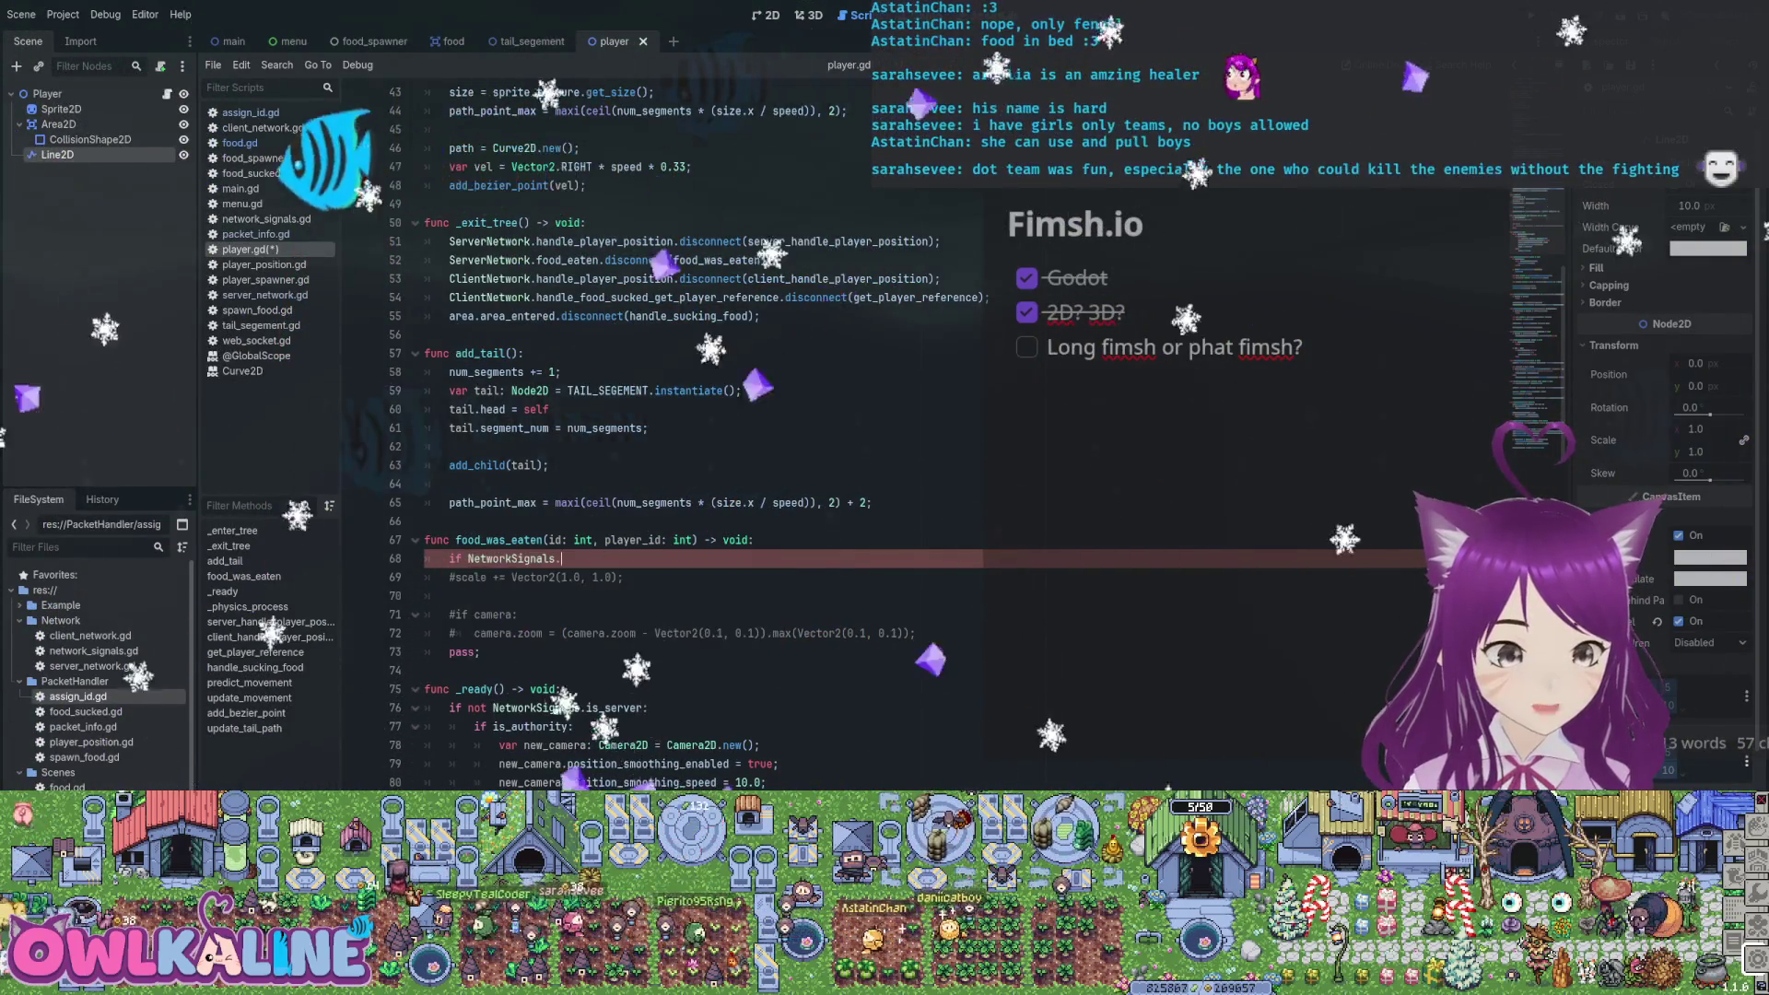
{"action": "type", "text": "is_server:"}
{"action": "key", "text": "Return"}
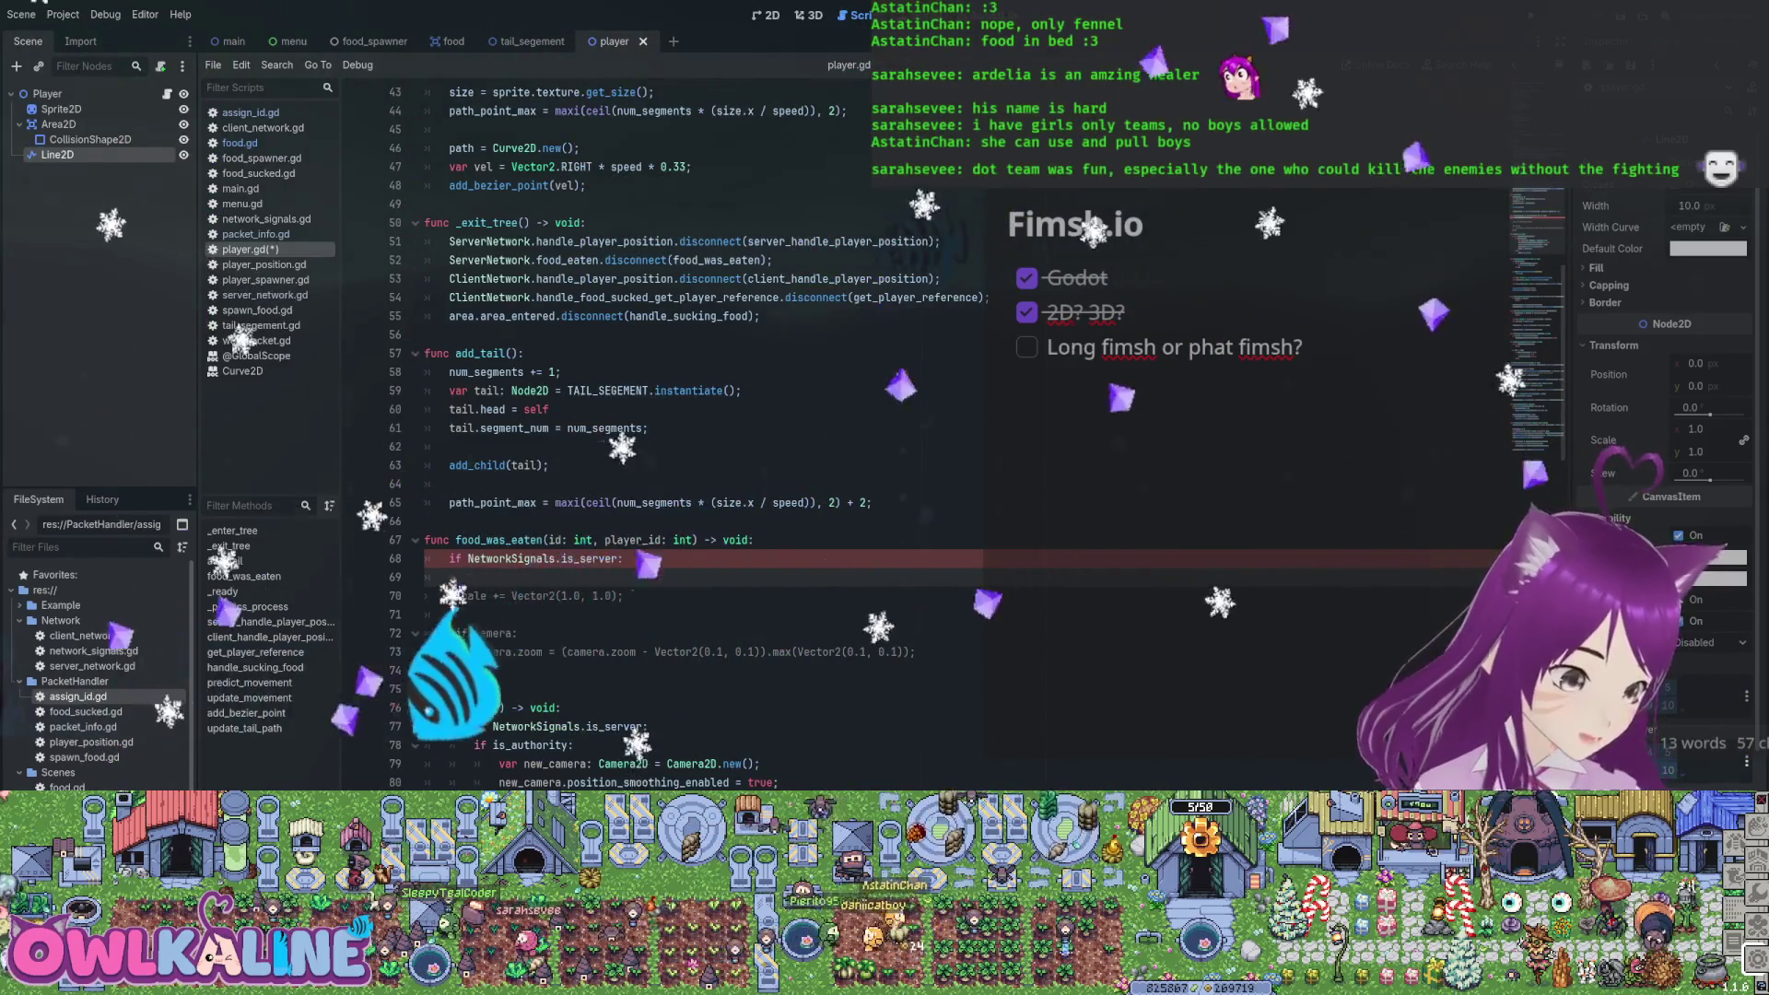
Add '# points ++' and '# changes size and length' comments inside the server check and save
{"action": "type", "text": "# point"}
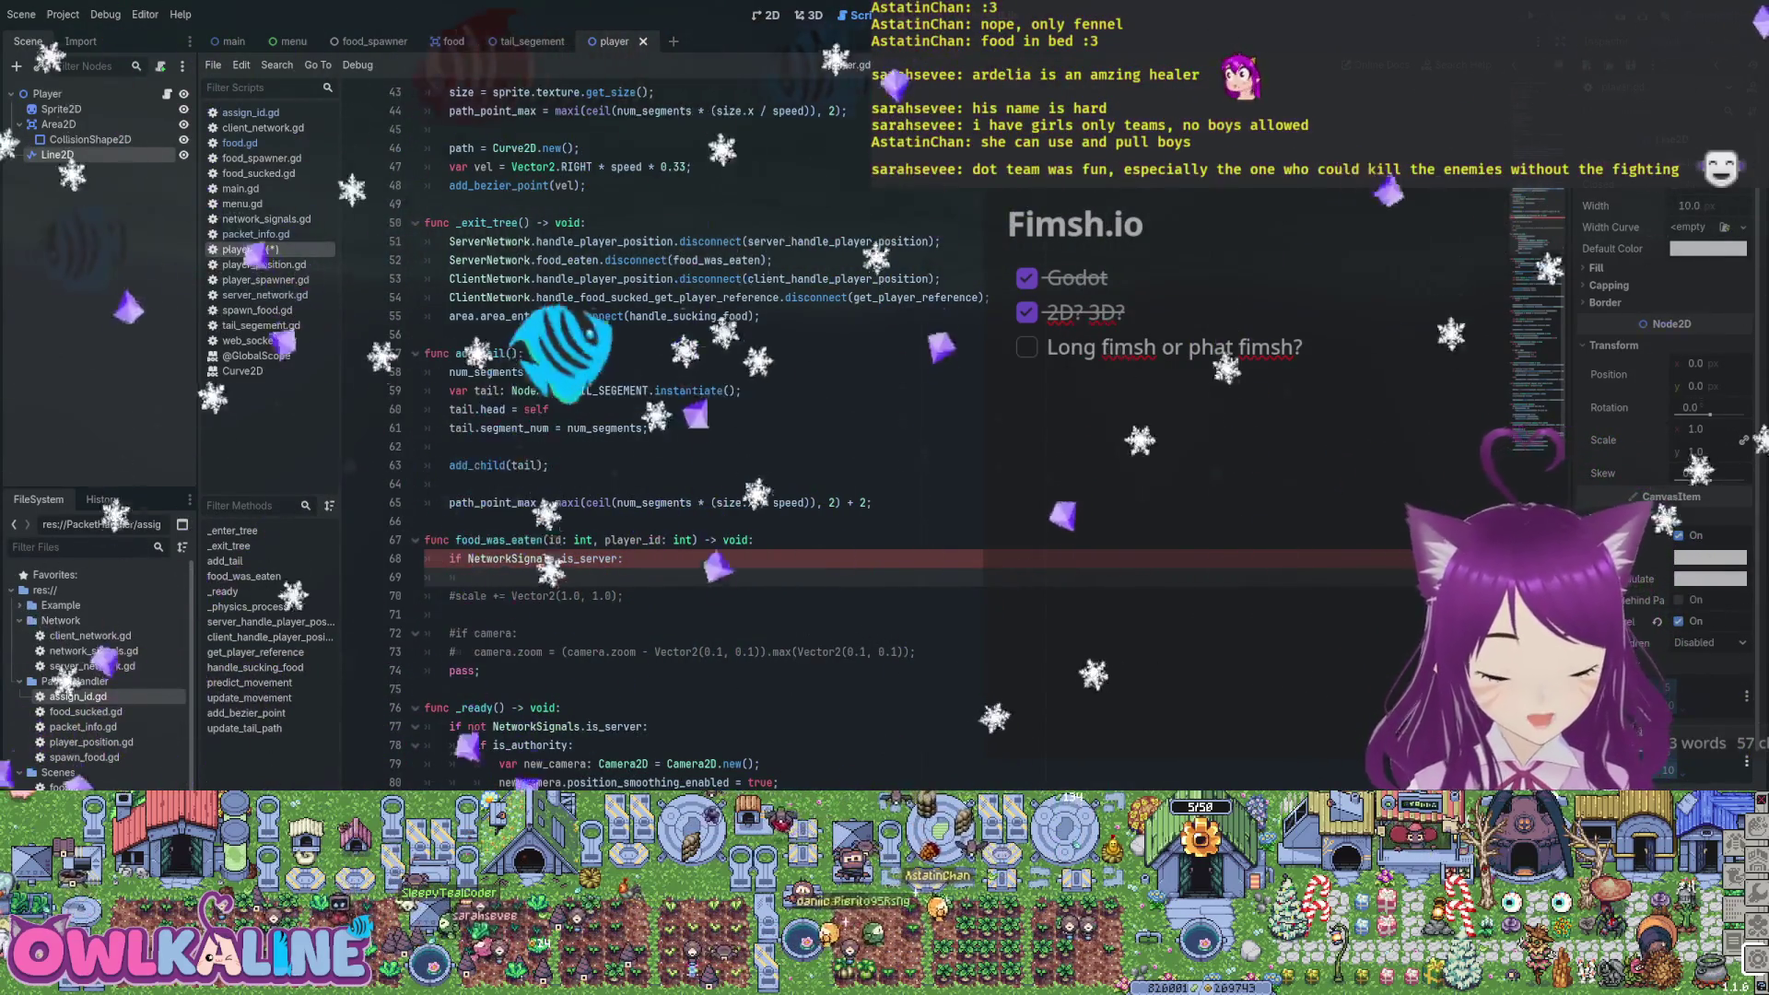
{"action": "type", "text": "s ++"}
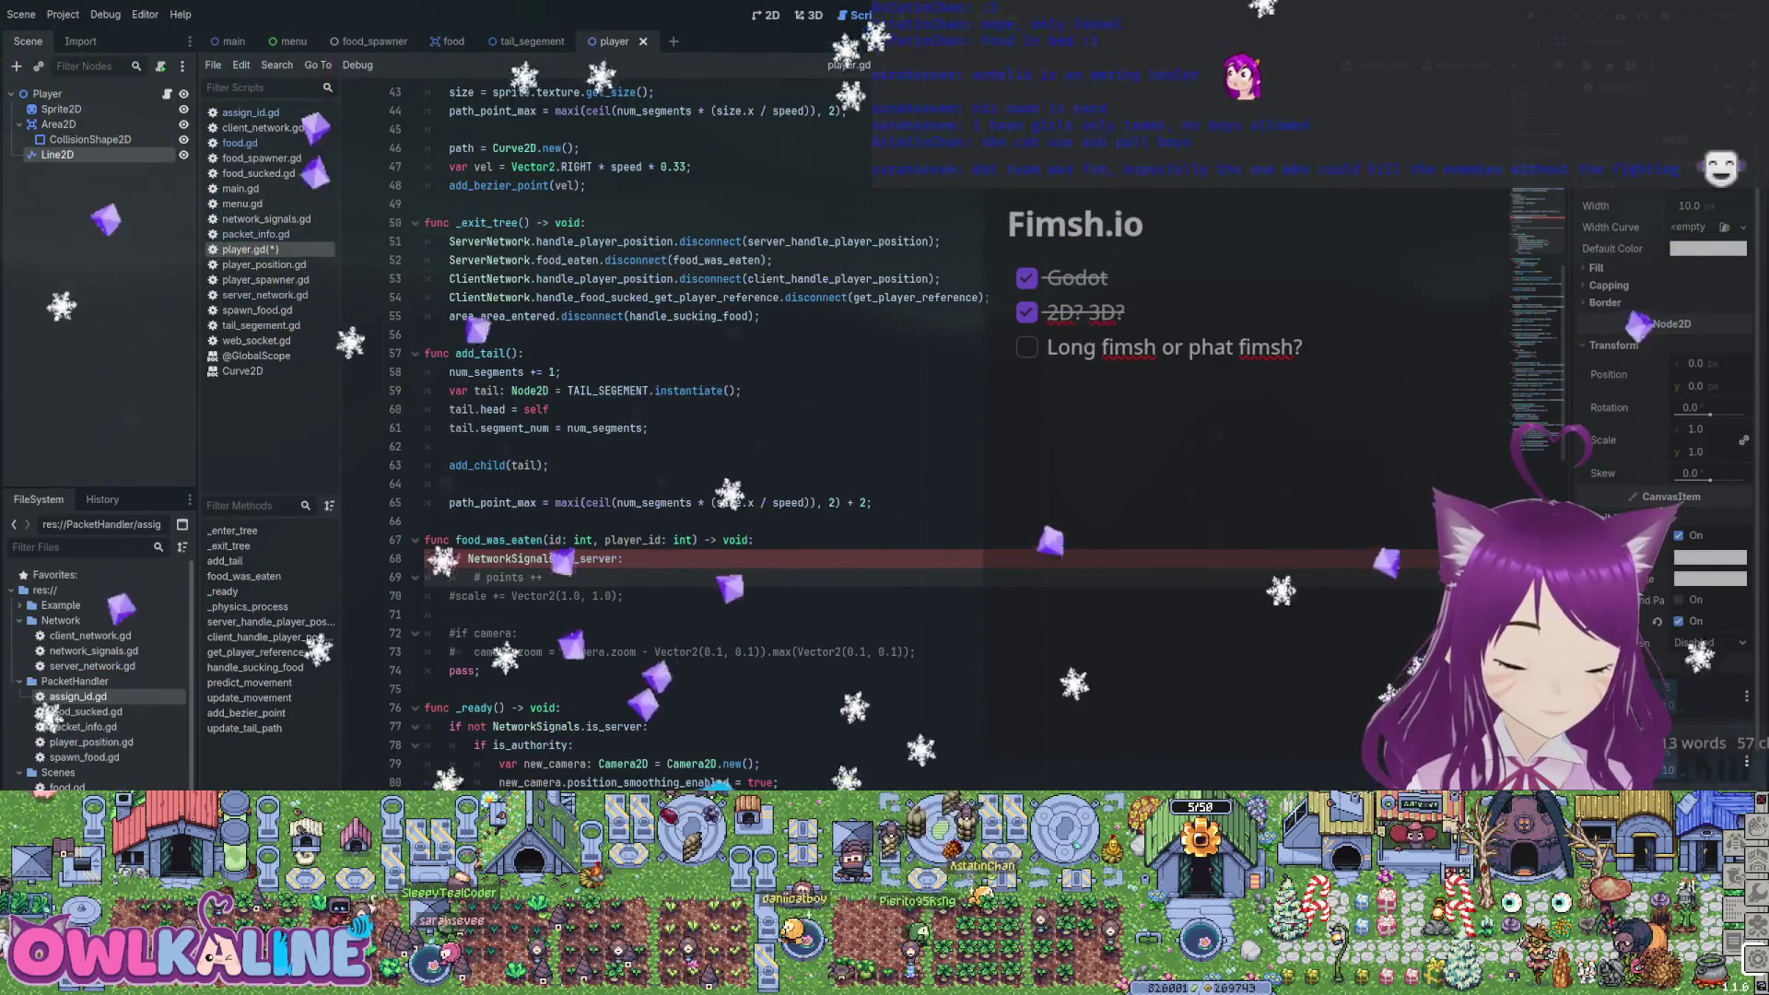
{"action": "key", "text": "Return"}
{"action": "type", "text": "# changes "}
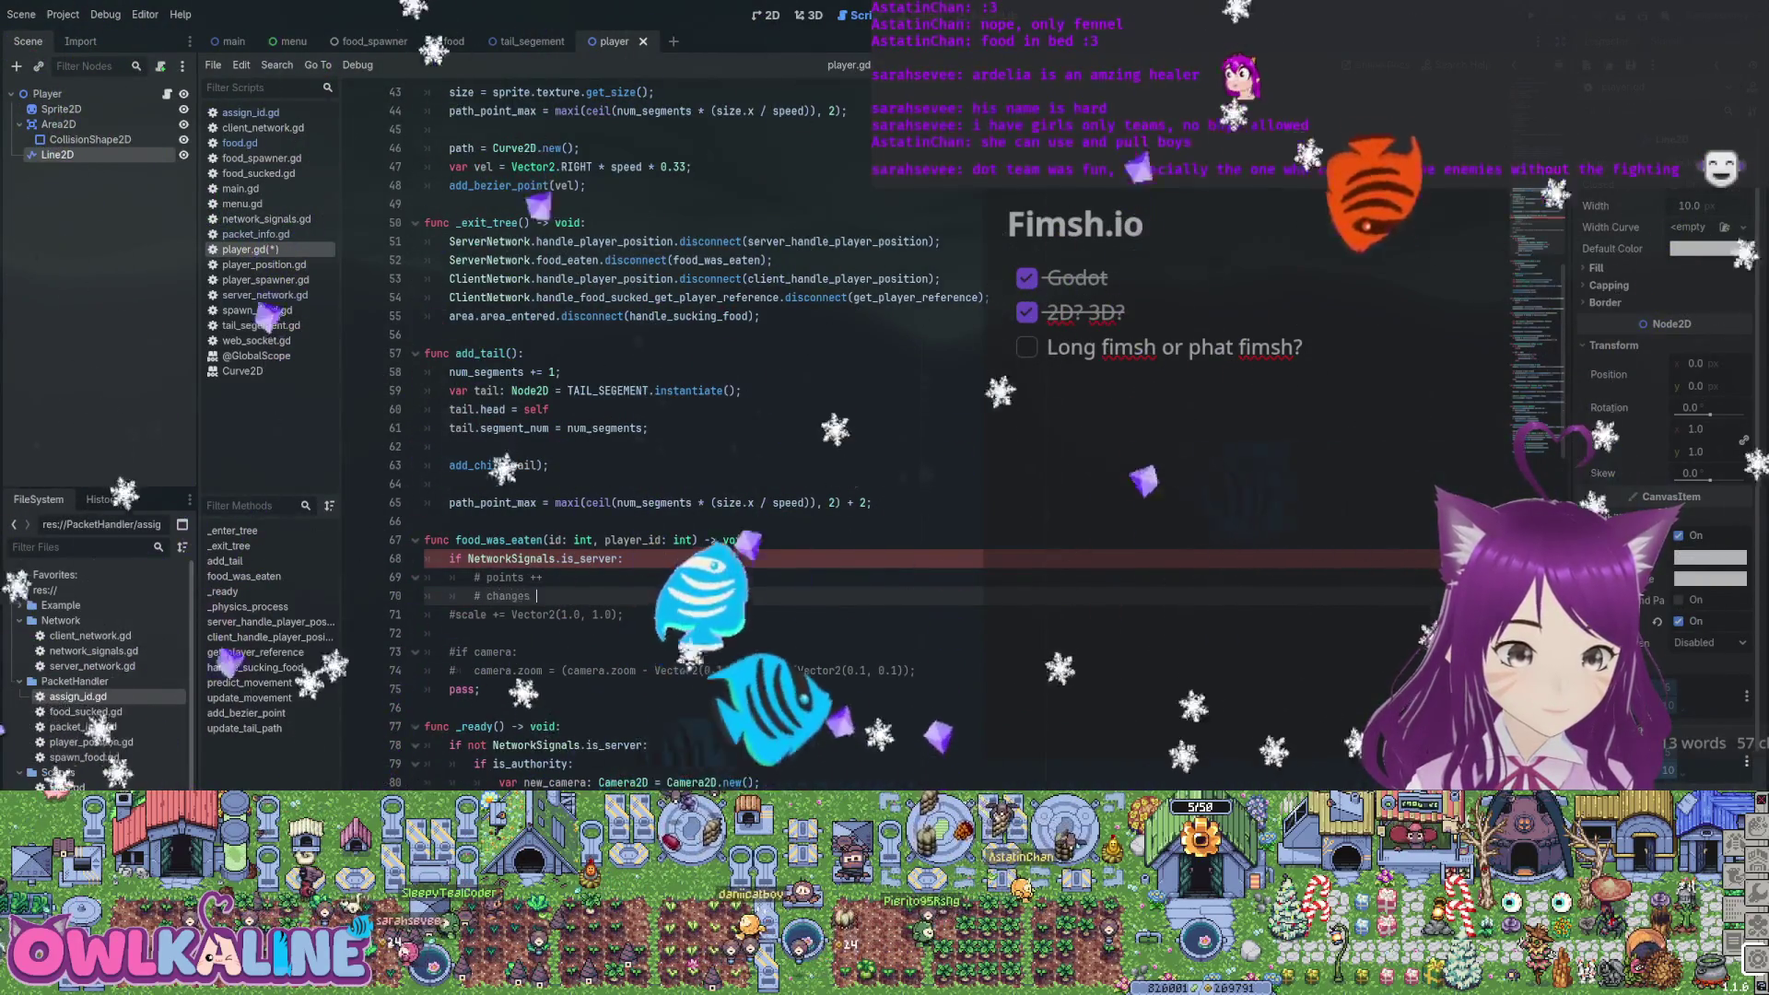
{"action": "type", "text": "size and length"}
{"action": "key", "text": "ctrl+s"}
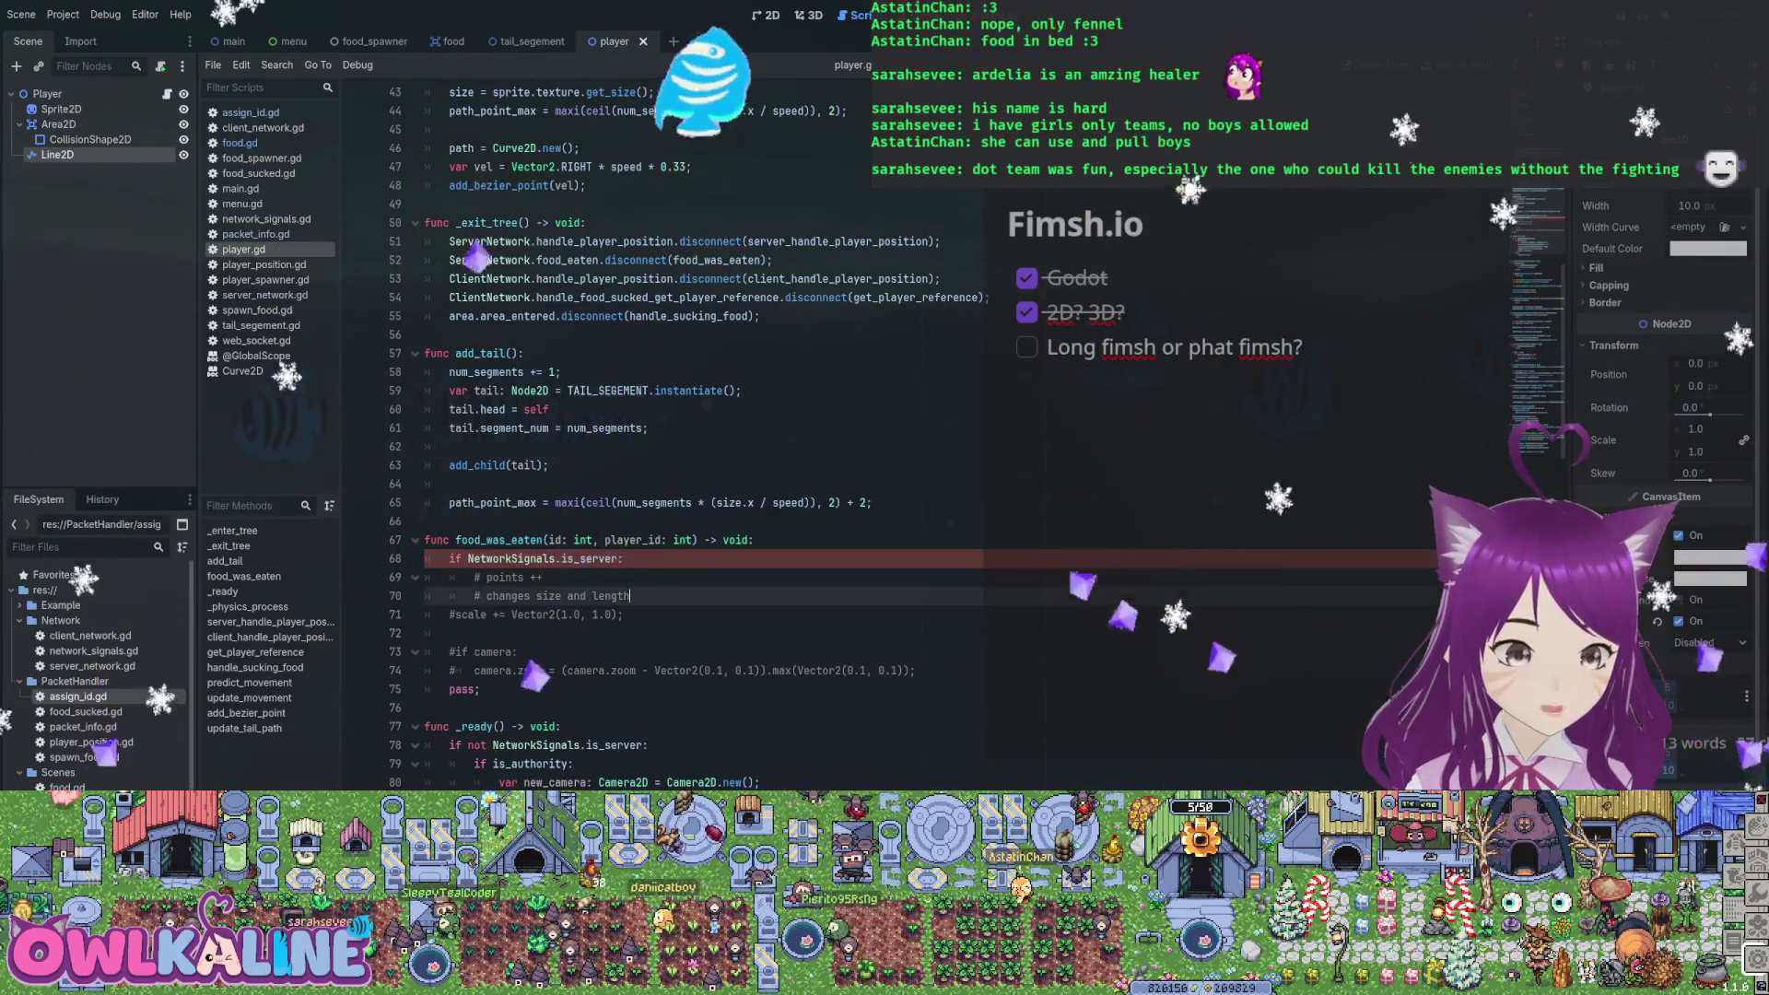
{"action": "key", "text": "Return"}
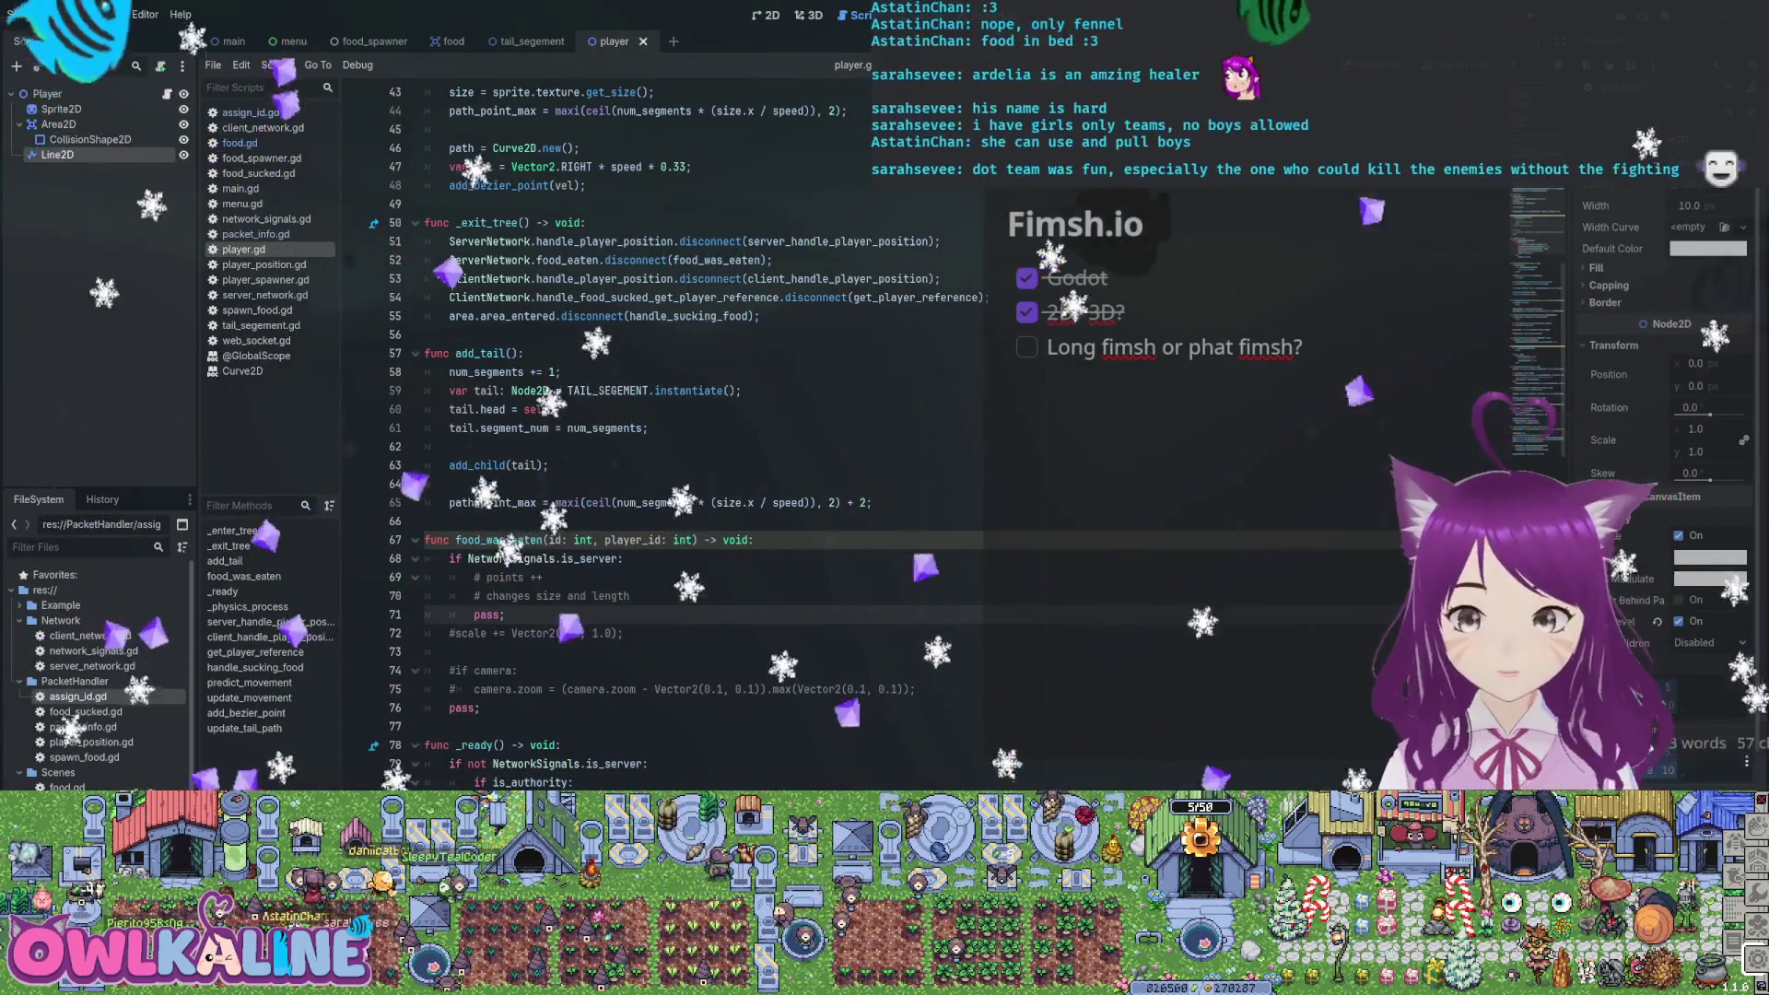
{"action": "type", "text": "pass;"}
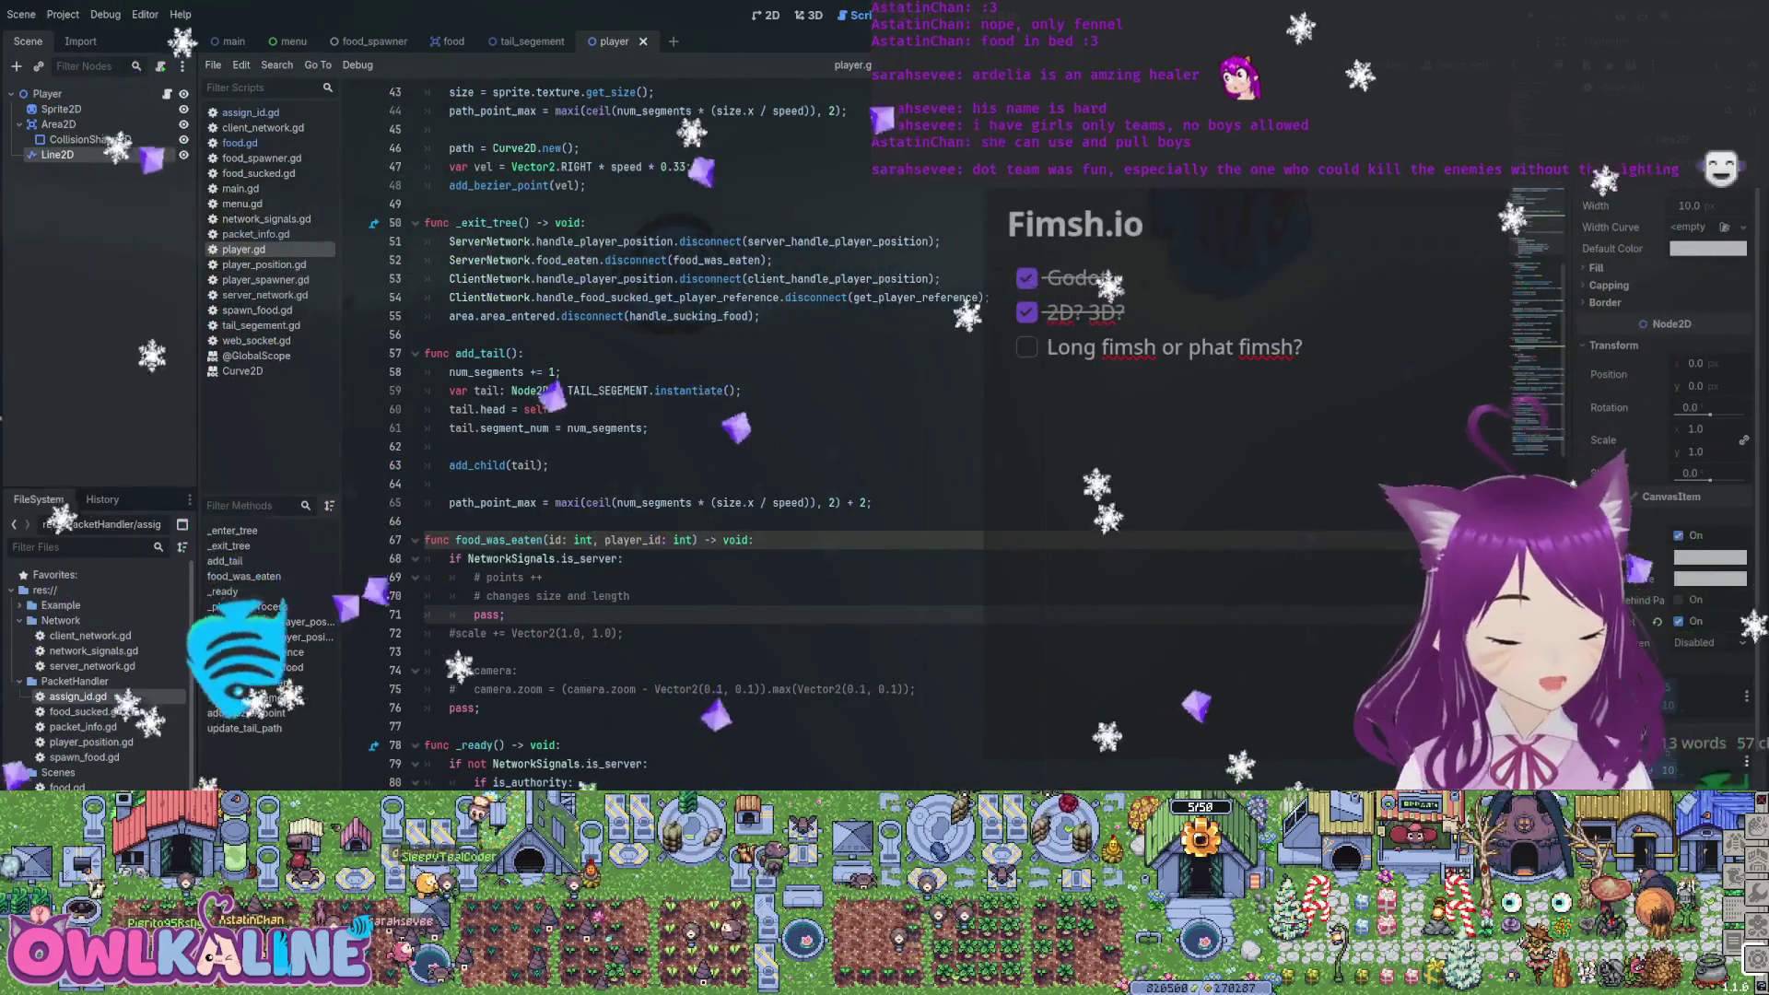
Review the food_was_eaten lines: the points comment, commented scale line and is_server check
{"action": "left_click", "coordinate": [425, 521]}
{"action": "left_click", "coordinate": [543, 577]}
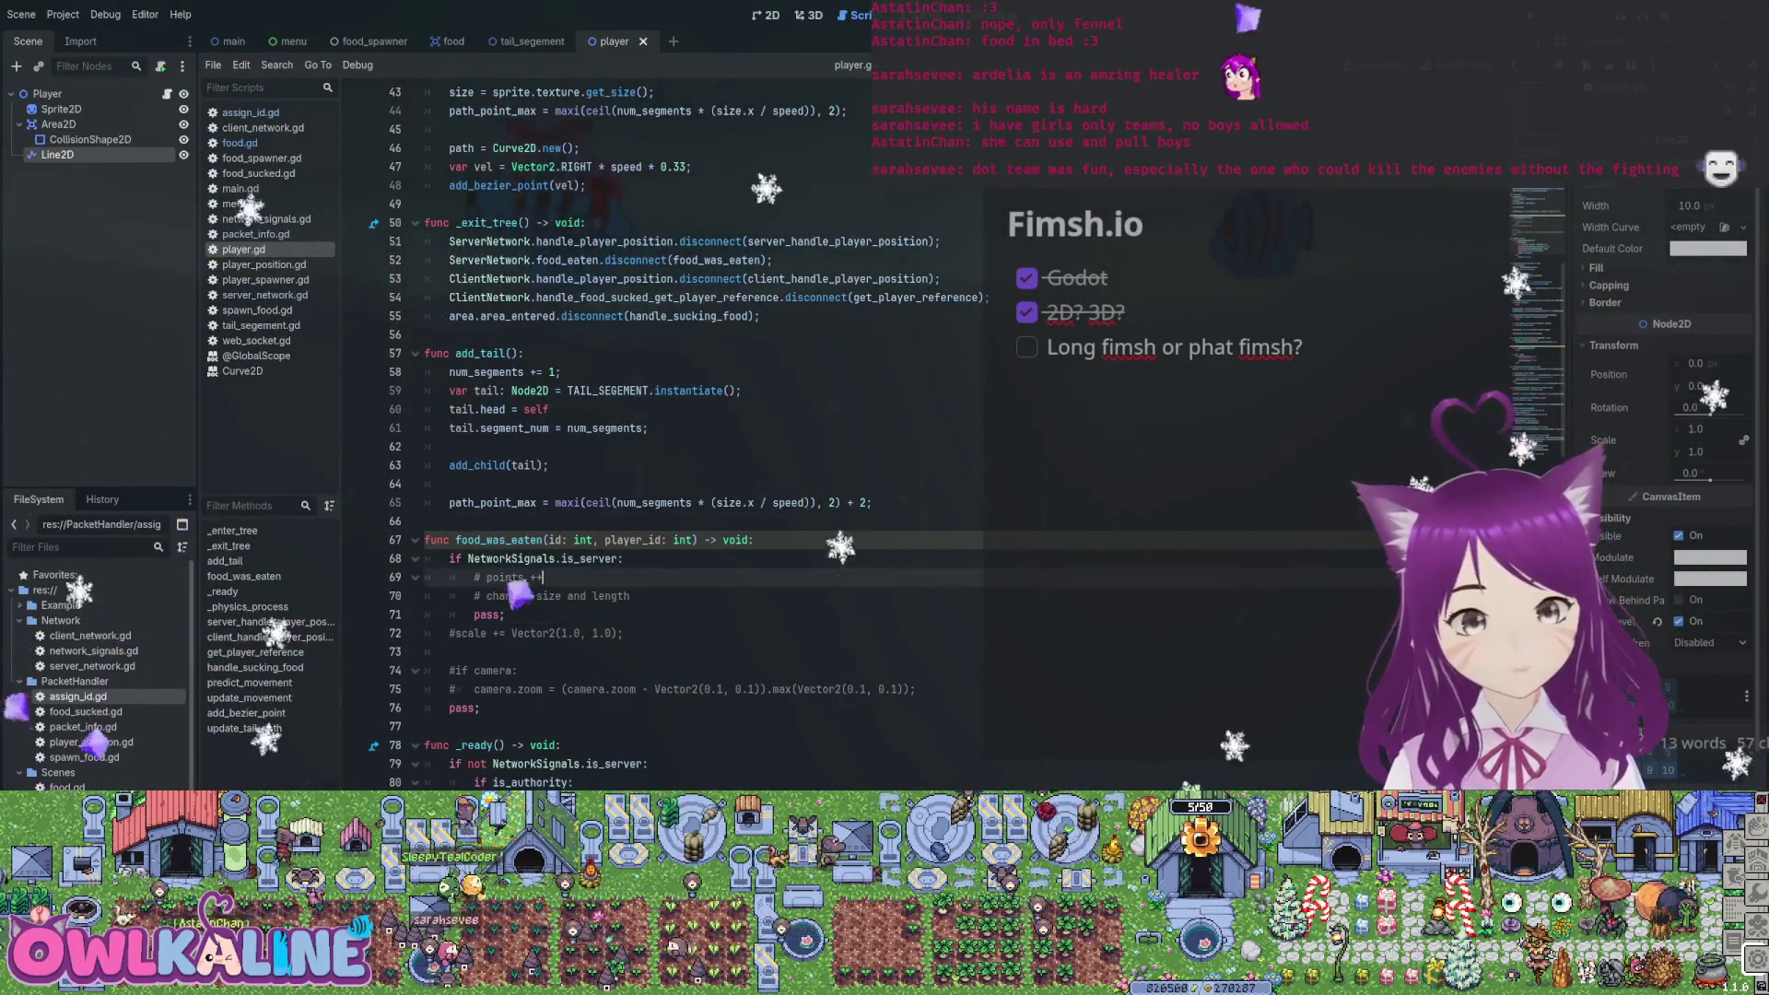
{"action": "left_click", "coordinate": [624, 633]}
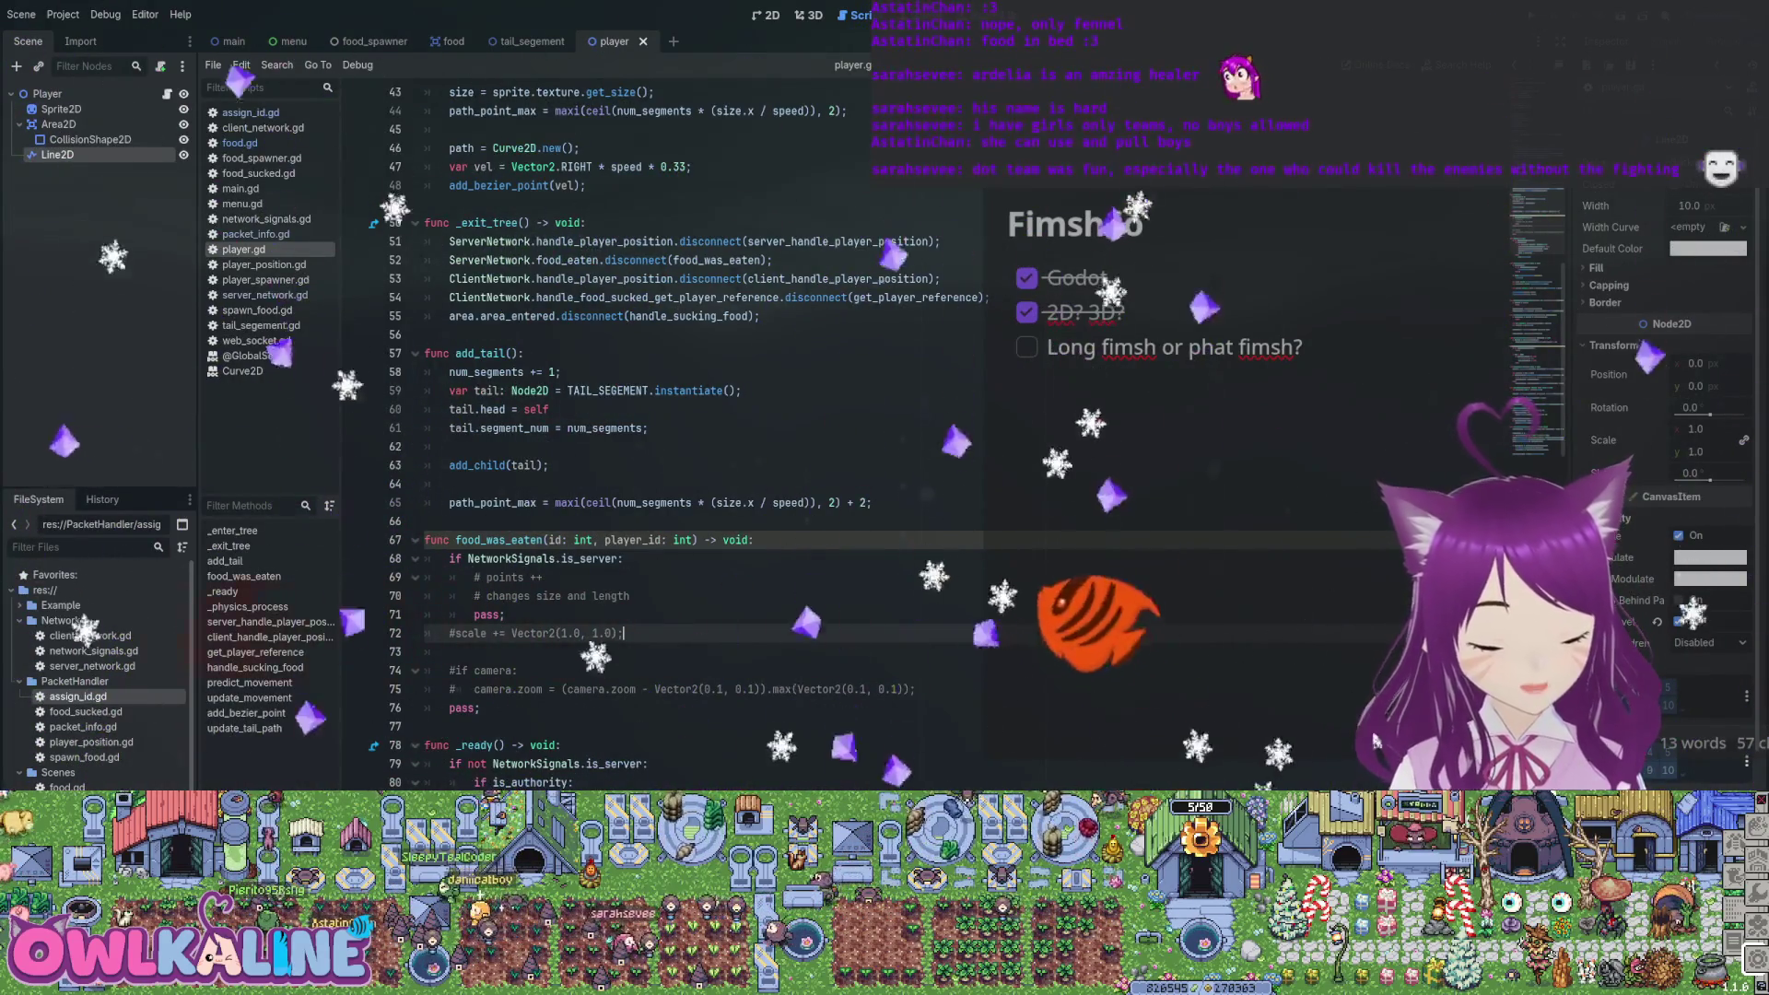
{"action": "key", "text": "Up"}
{"action": "key", "text": "Up"}
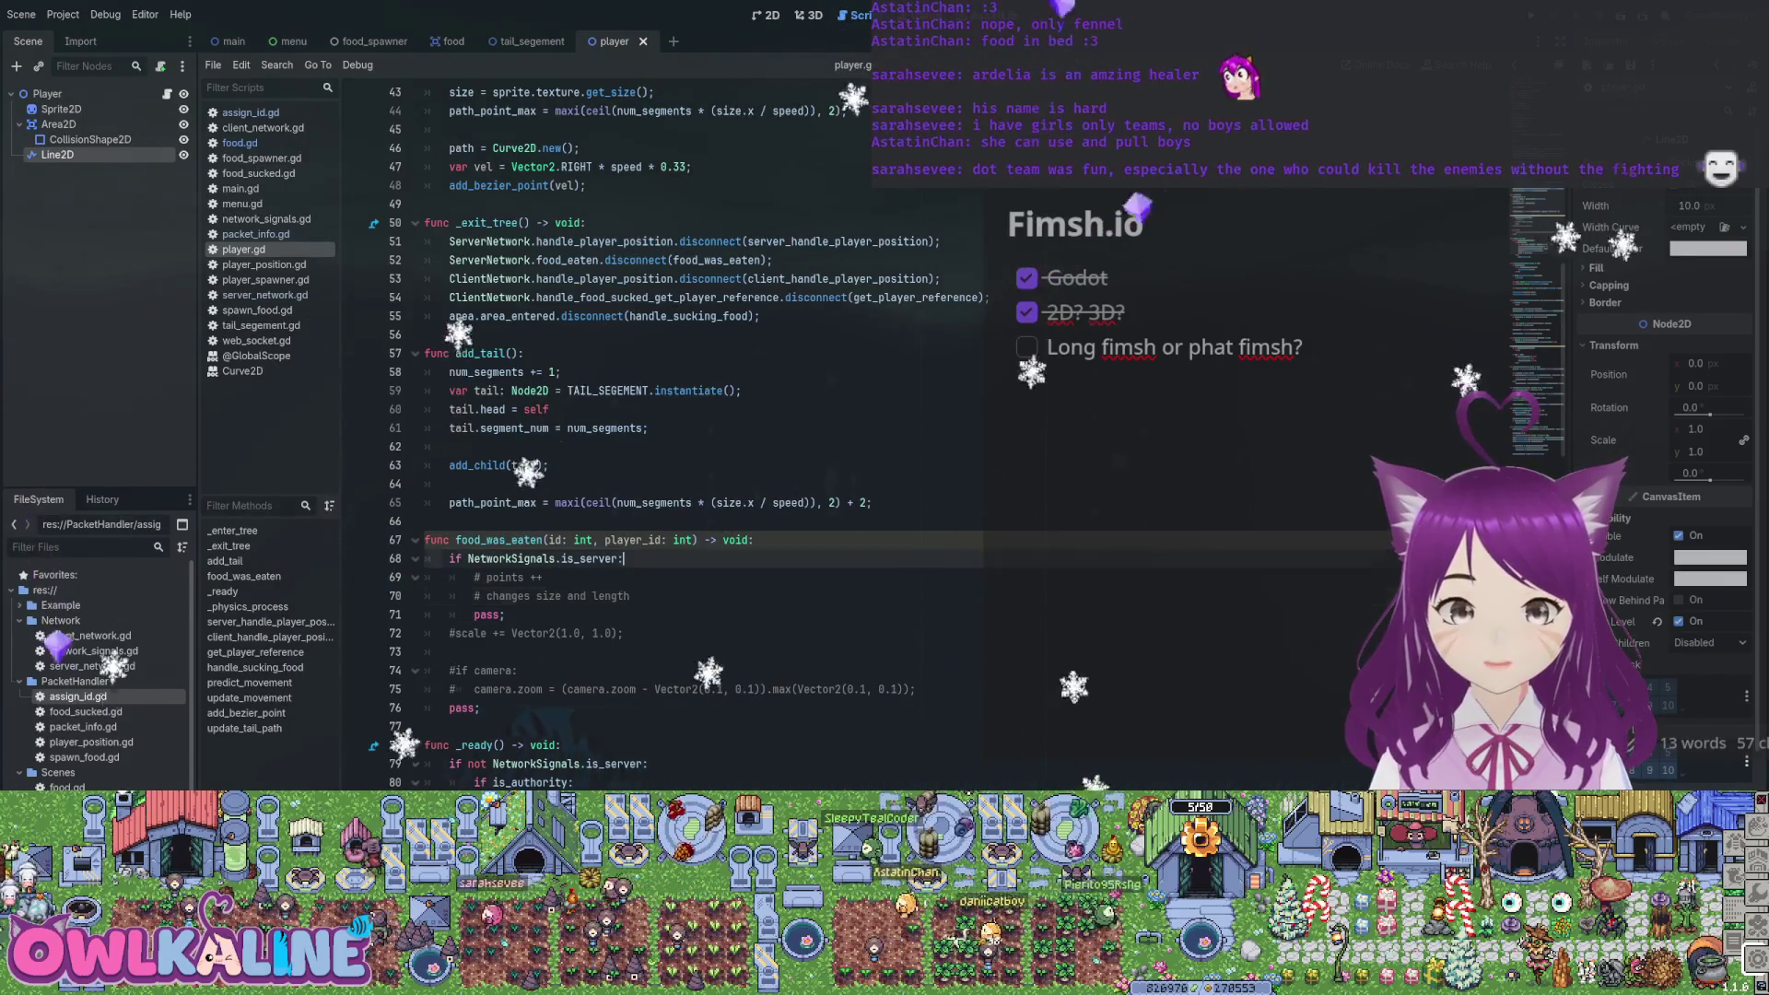
{"action": "left_click", "coordinate": [624, 558]}
{"action": "scroll", "coordinate": [645, 433], "scroll_direction": "down", "scroll_amount": 2}
{"action": "scroll", "coordinate": [645, 433], "scroll_direction": "up", "scroll_amount": 15}
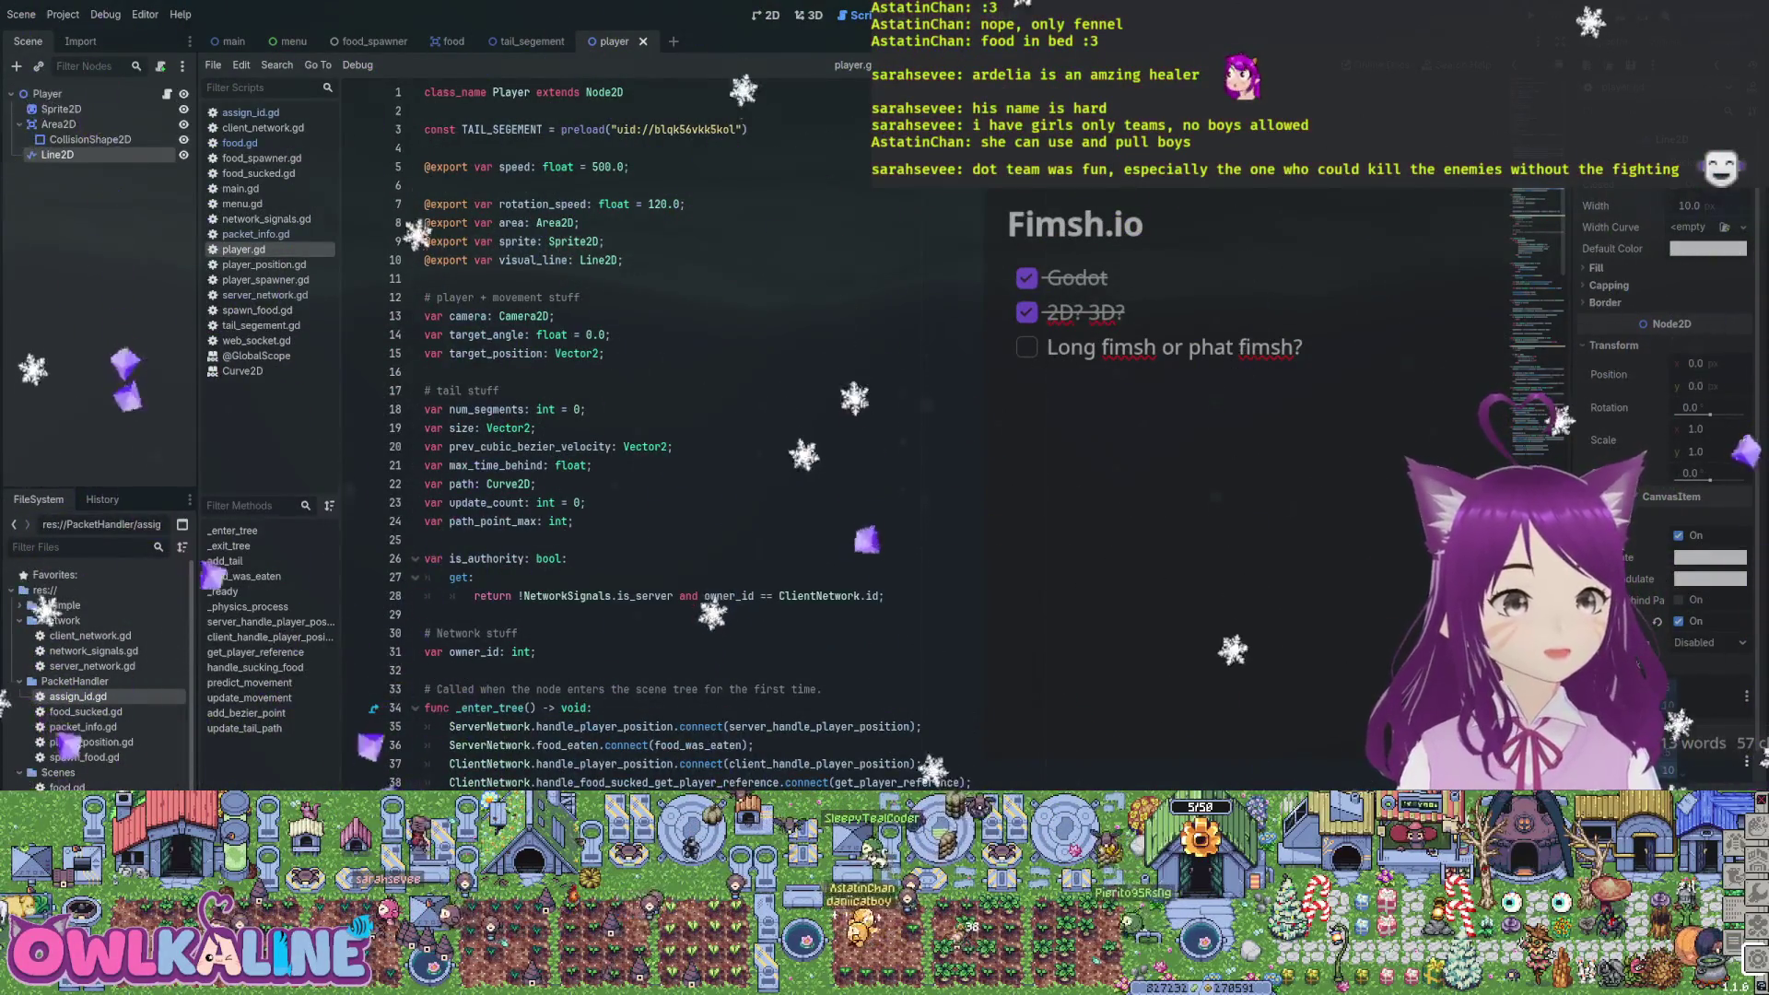
Declare var points: int; on the line after owner_id in the Network stuff section
{"action": "scroll", "coordinate": [645, 433], "scroll_direction": "down", "scroll_amount": 2}
{"action": "key", "text": "Return"}
{"action": "type", "text": "v"}
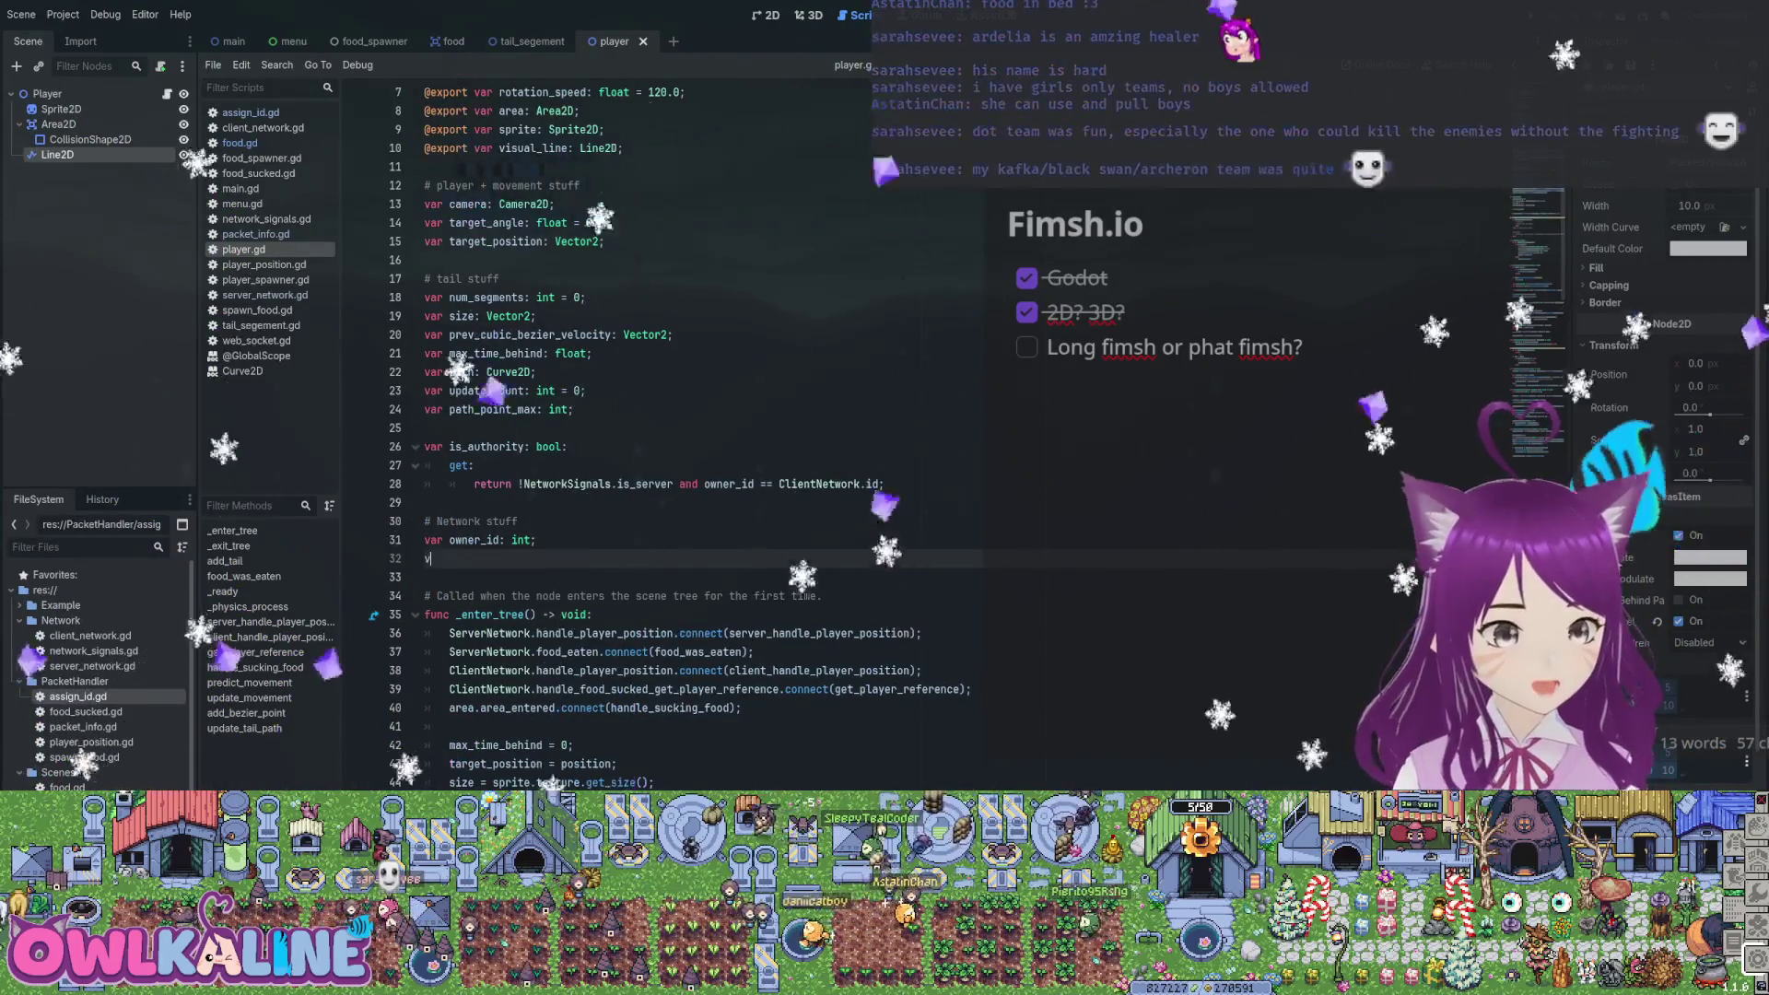
{"action": "type", "text": "ar points: u"}
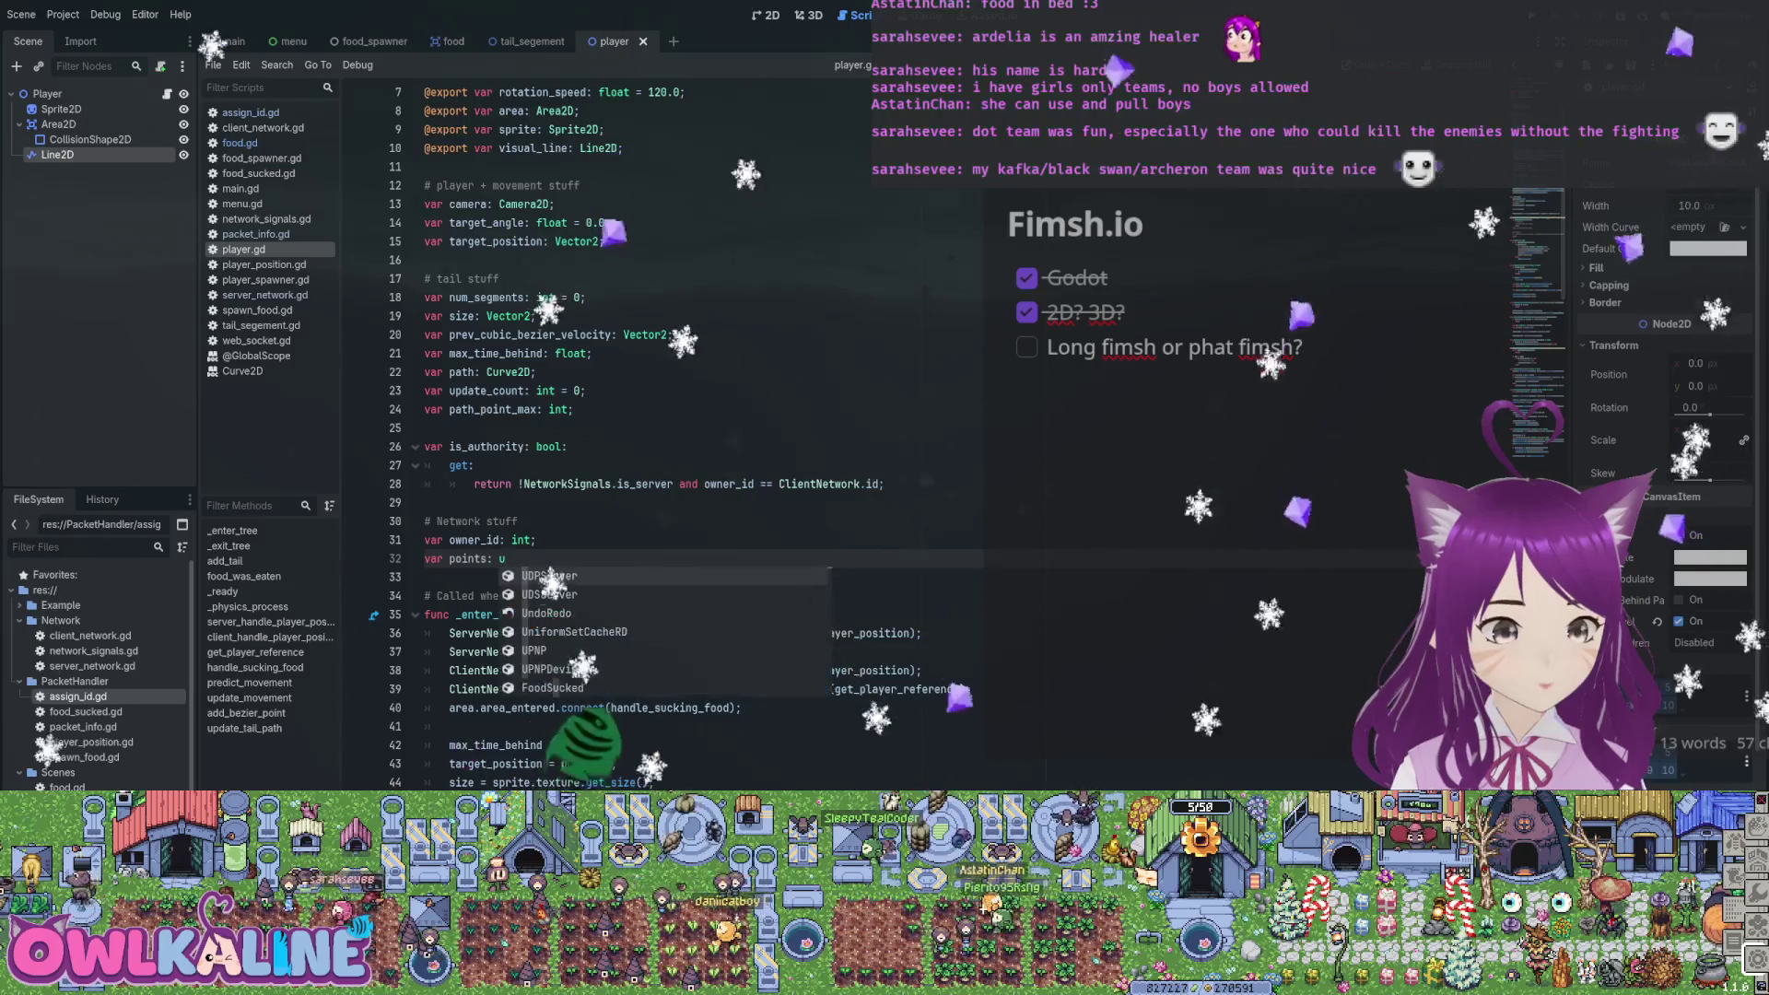
{"action": "type", "text": "nsig"}
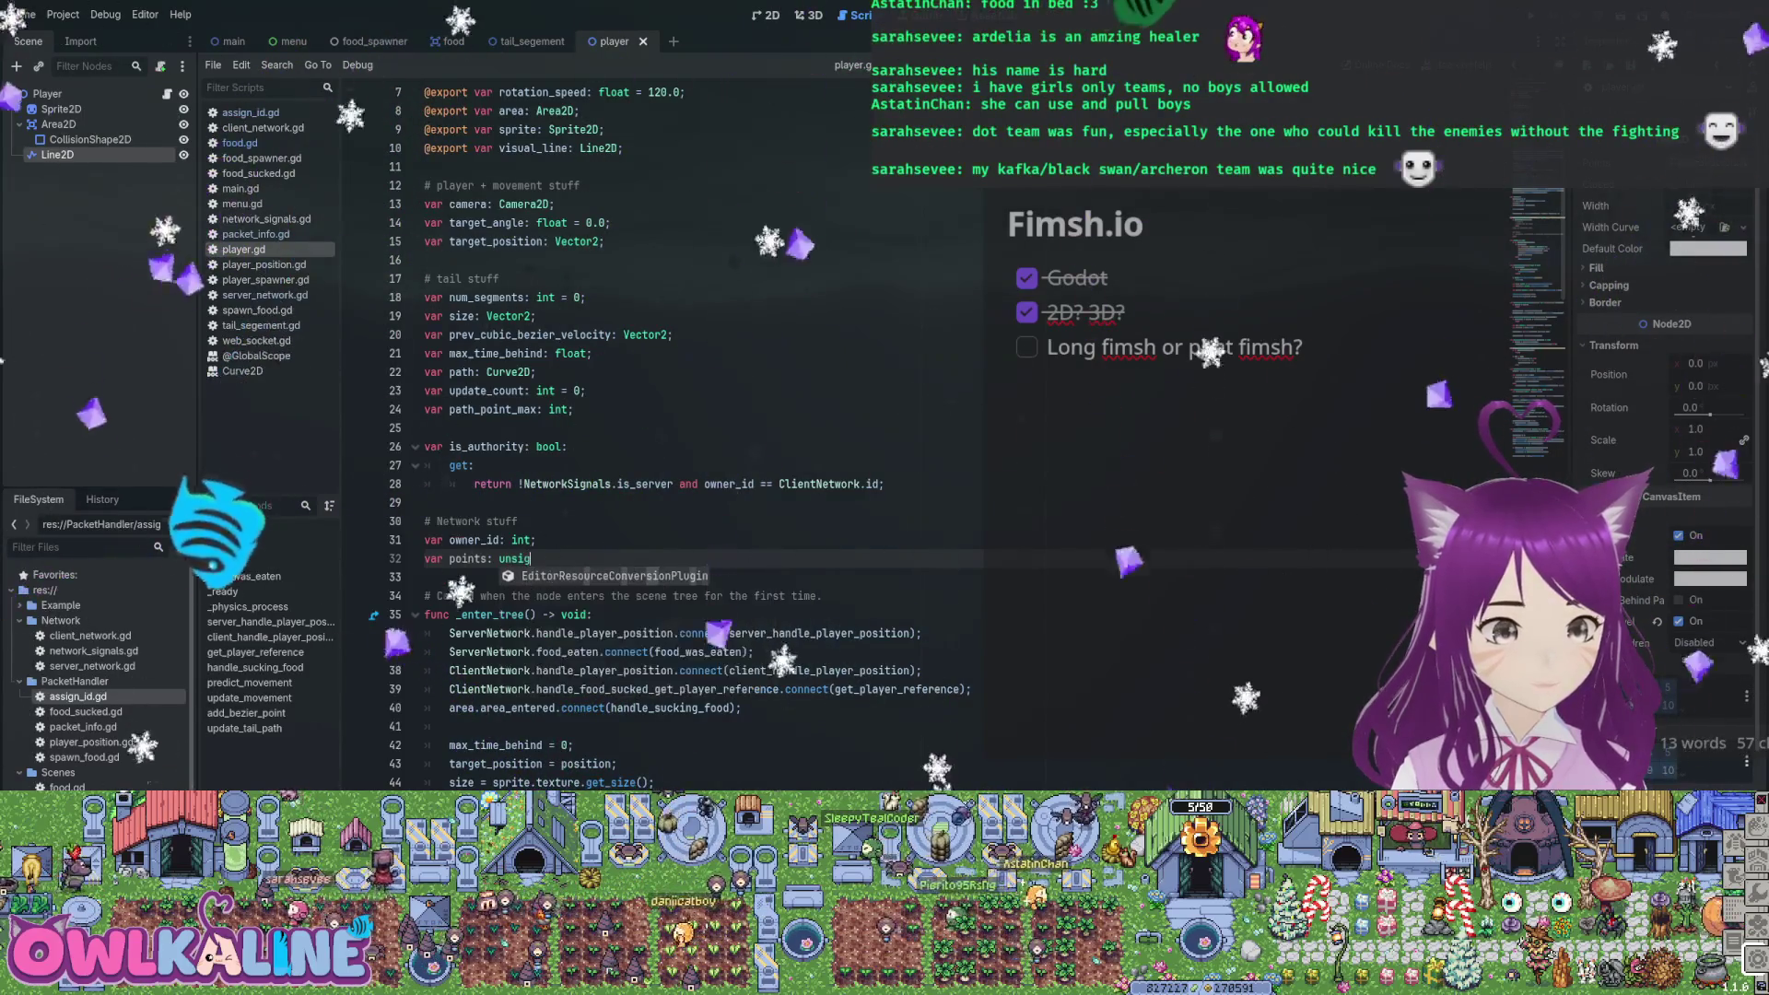
{"action": "key", "text": "BackSpace"}
{"action": "key", "text": "BackSpace"}
{"action": "key", "text": "BackSpace"}
{"action": "key", "text": "BackSpace"}
{"action": "key", "text": "BackSpace"}
{"action": "type", "text": "int;"}
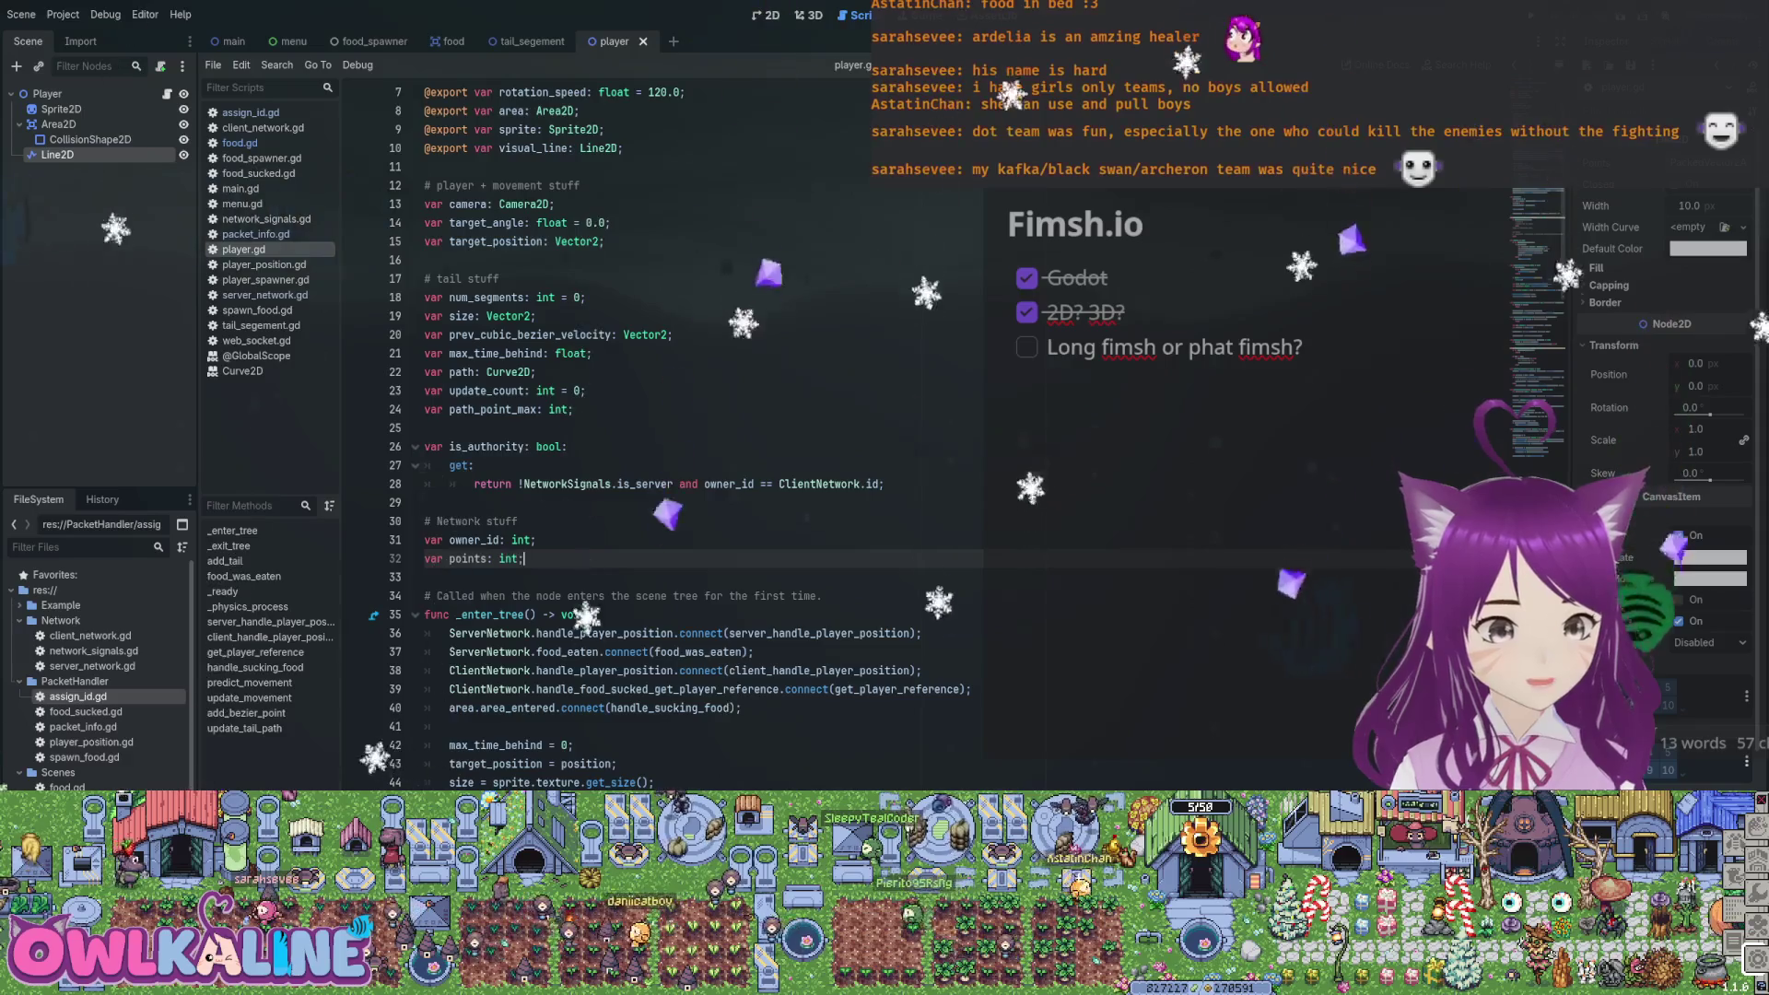
{"action": "scroll", "coordinate": [645, 433], "scroll_direction": "down", "scroll_amount": 2}
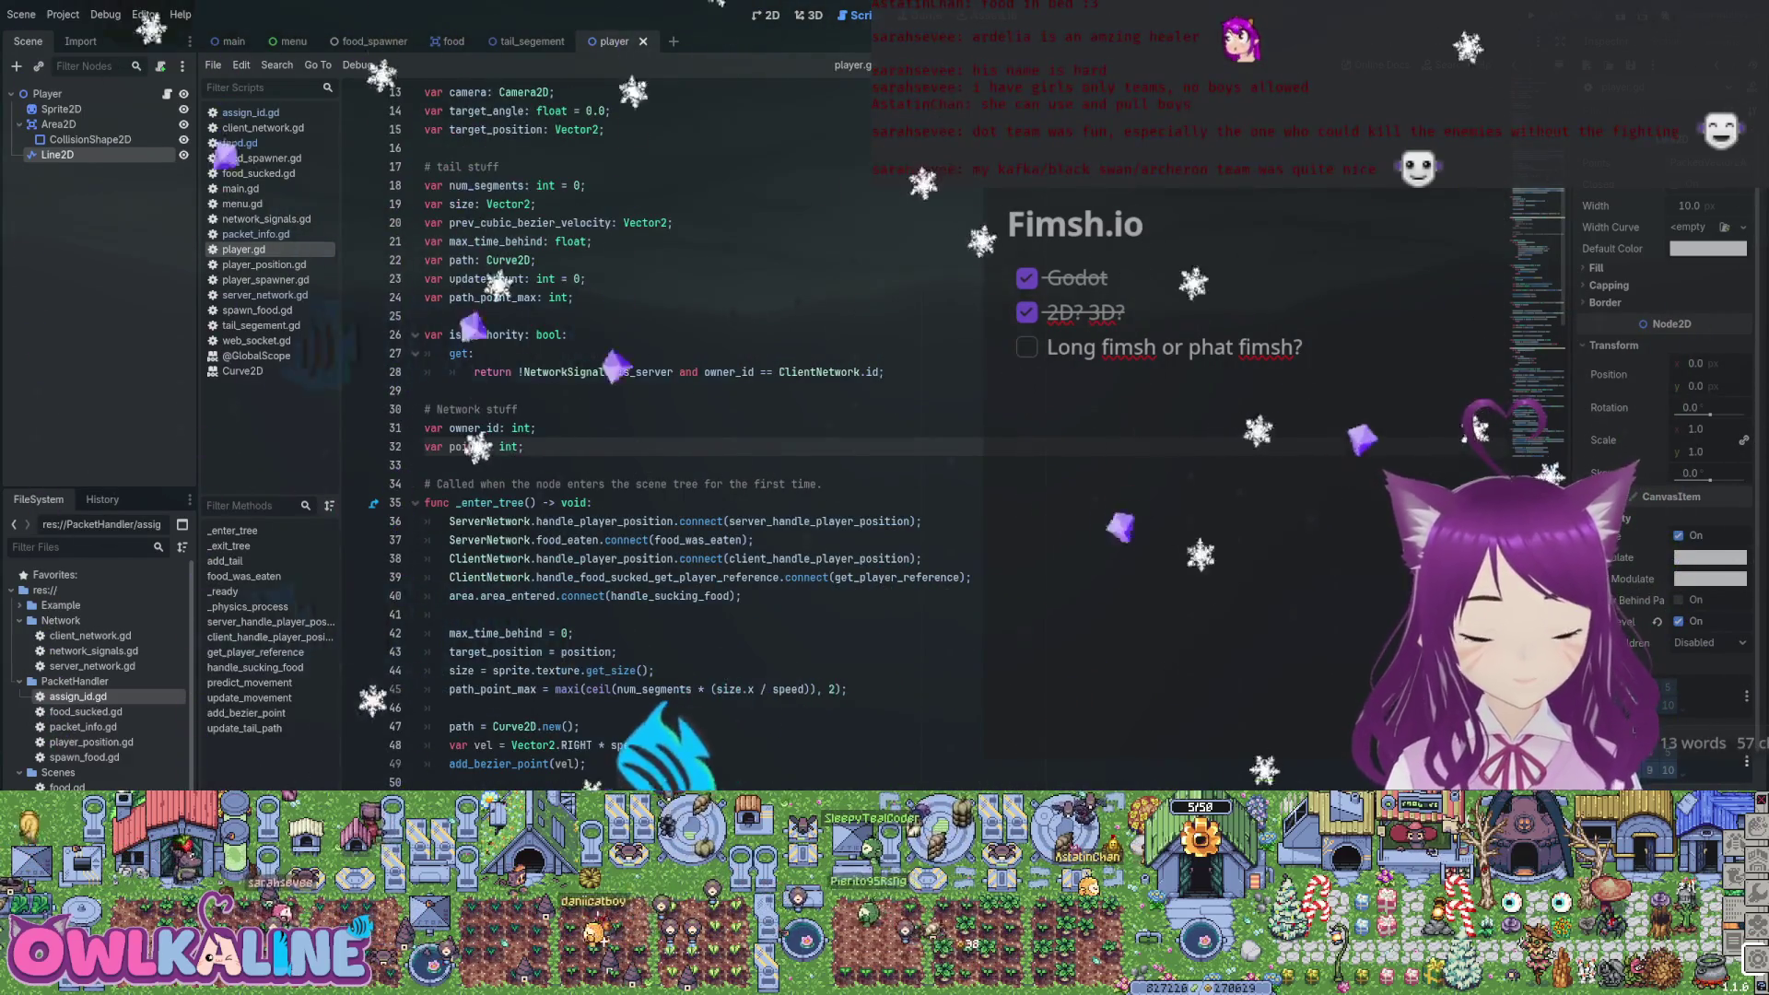
{"action": "scroll", "coordinate": [645, 433], "scroll_direction": "down", "scroll_amount": 2}
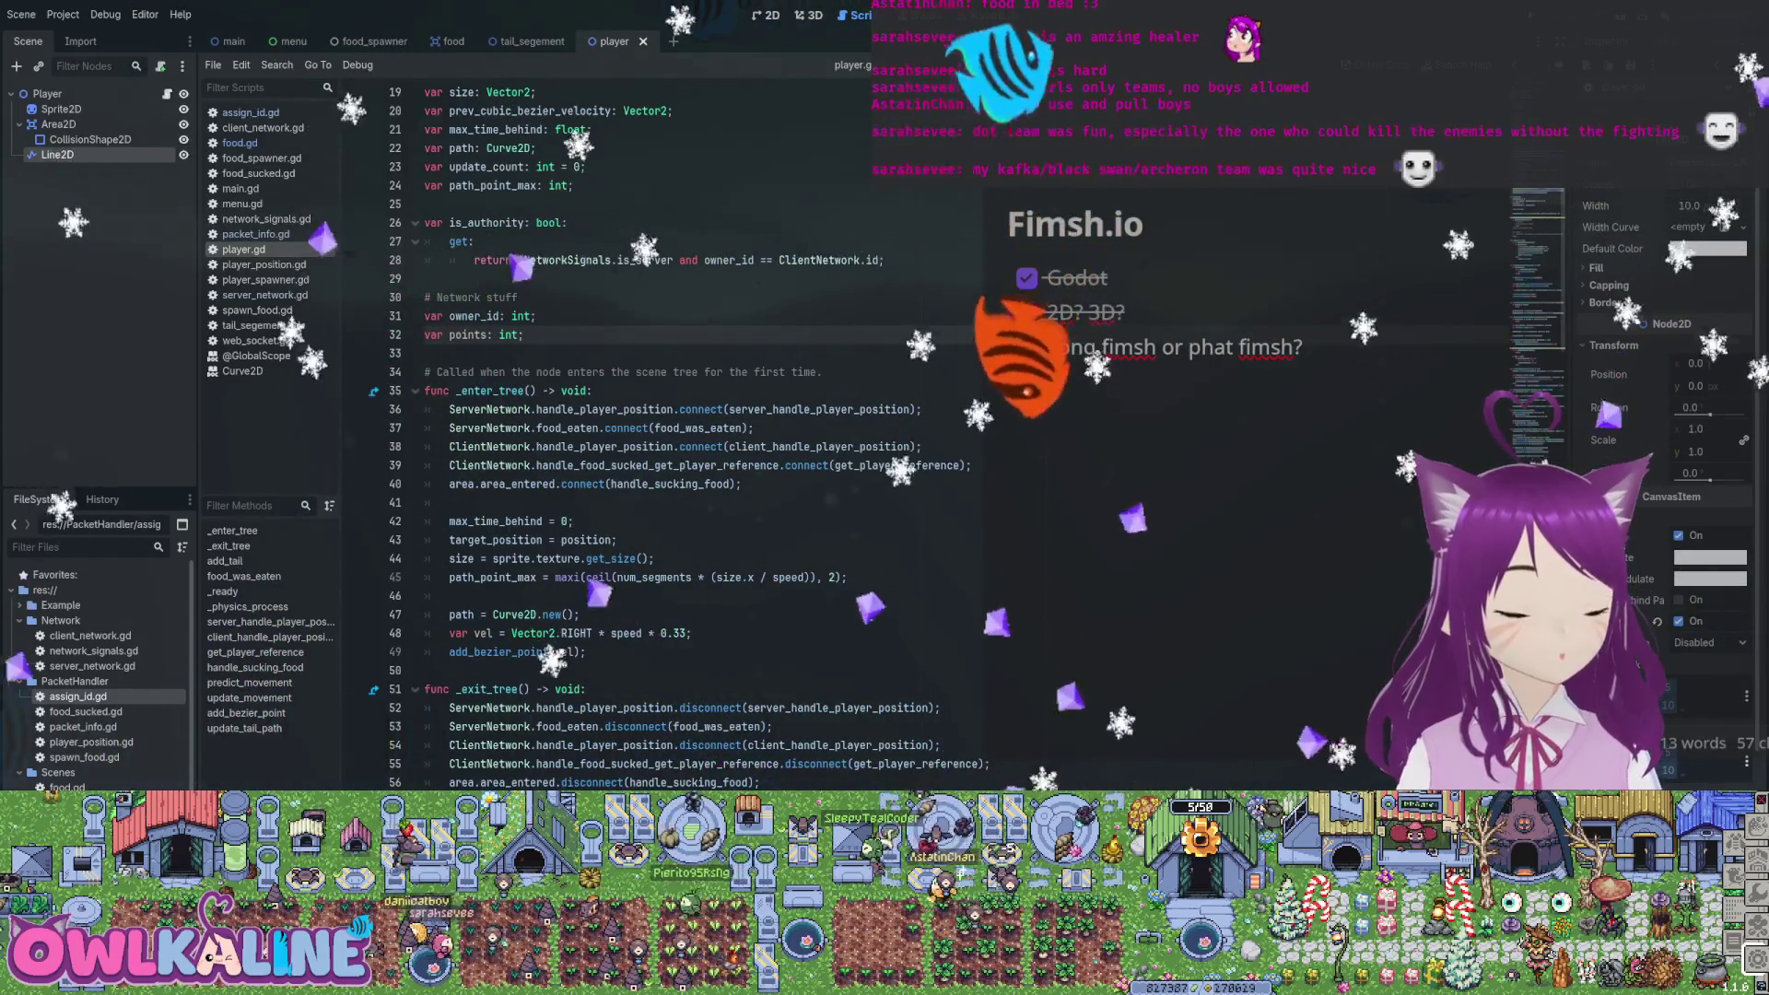
{"action": "scroll", "coordinate": [645, 433], "scroll_direction": "up", "scroll_amount": 3}
{"action": "scroll", "coordinate": [645, 433], "scroll_direction": "down", "scroll_amount": 3}
{"action": "left_click_drag", "start_coordinate": [493, 559], "coordinate": [652, 558]}
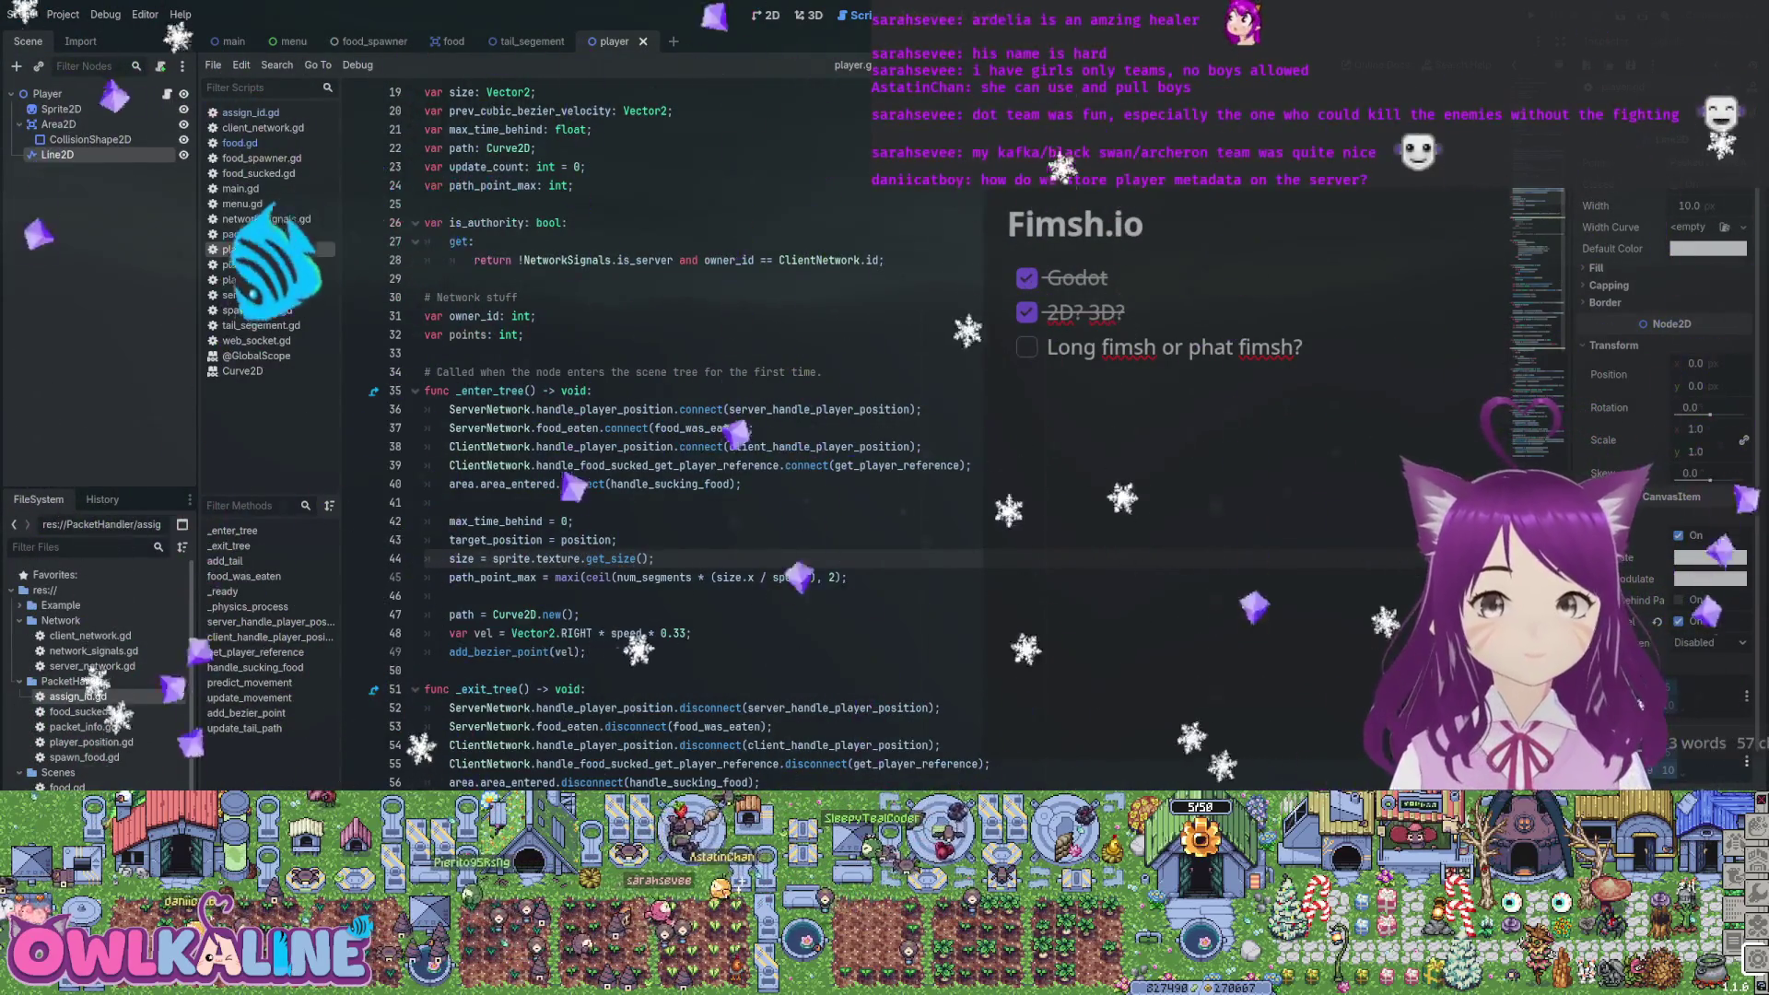
{"action": "scroll", "coordinate": [682, 433], "scroll_direction": "down", "scroll_amount": 3}
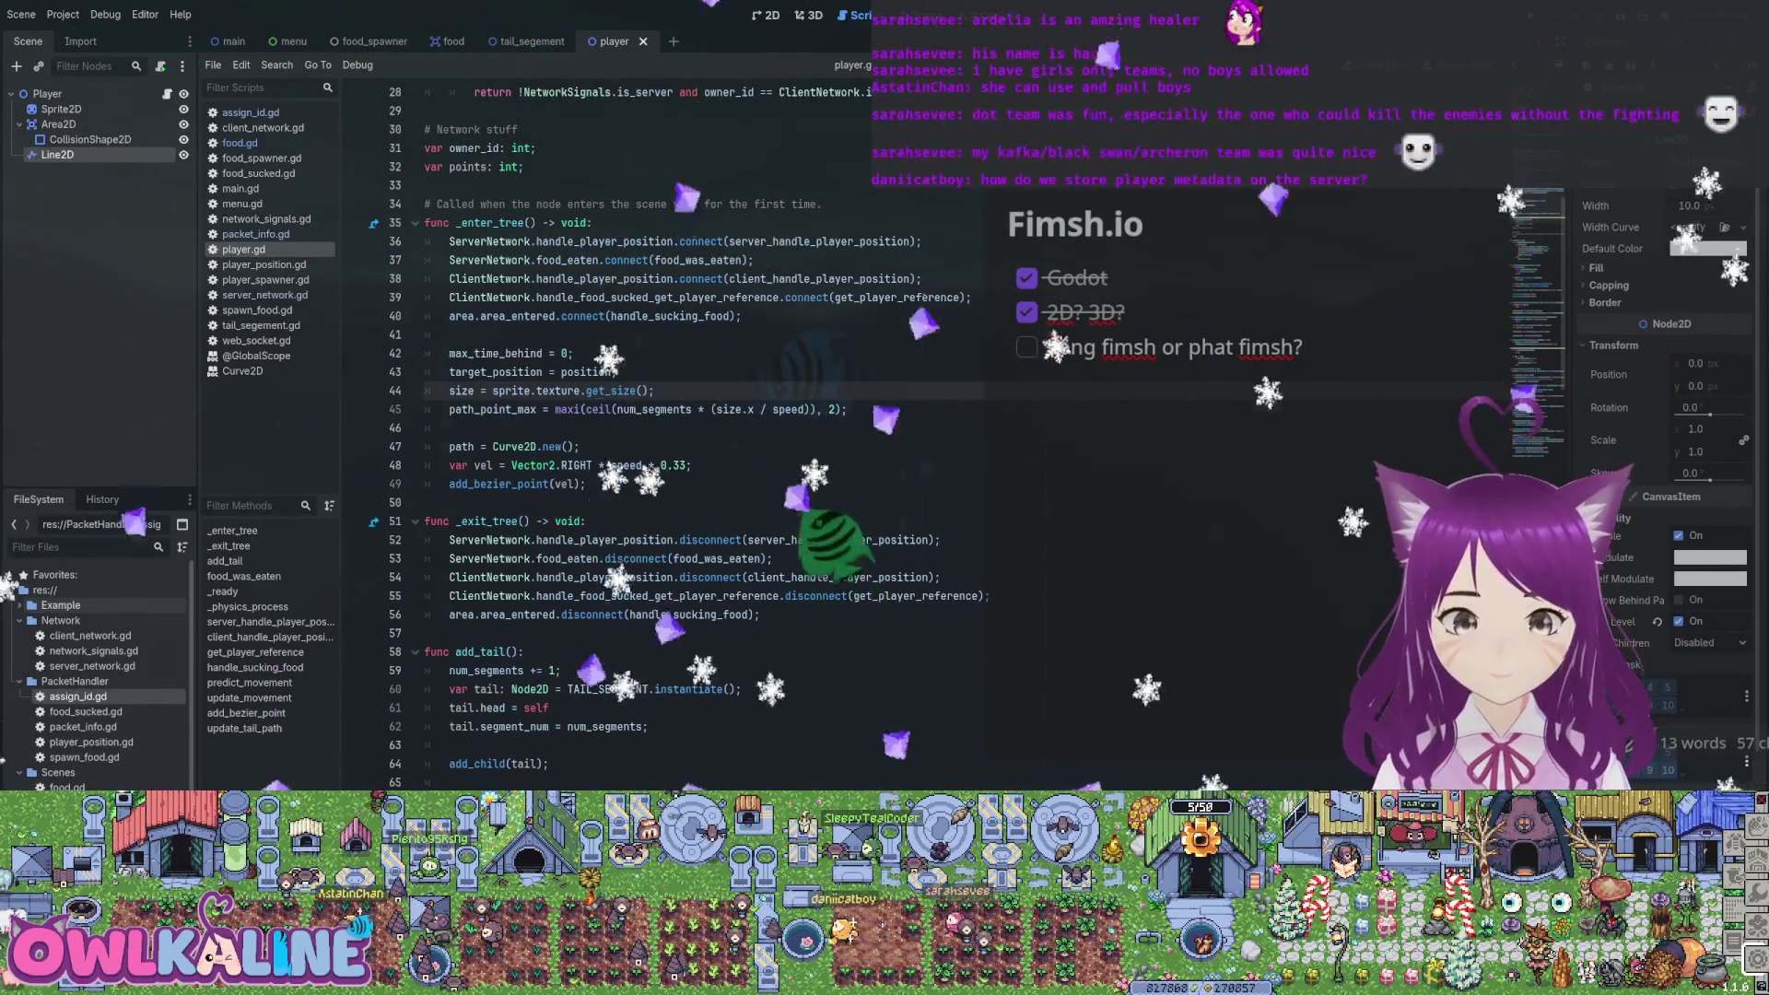
{"action": "scroll", "coordinate": [701, 424], "scroll_direction": "down", "scroll_amount": 3}
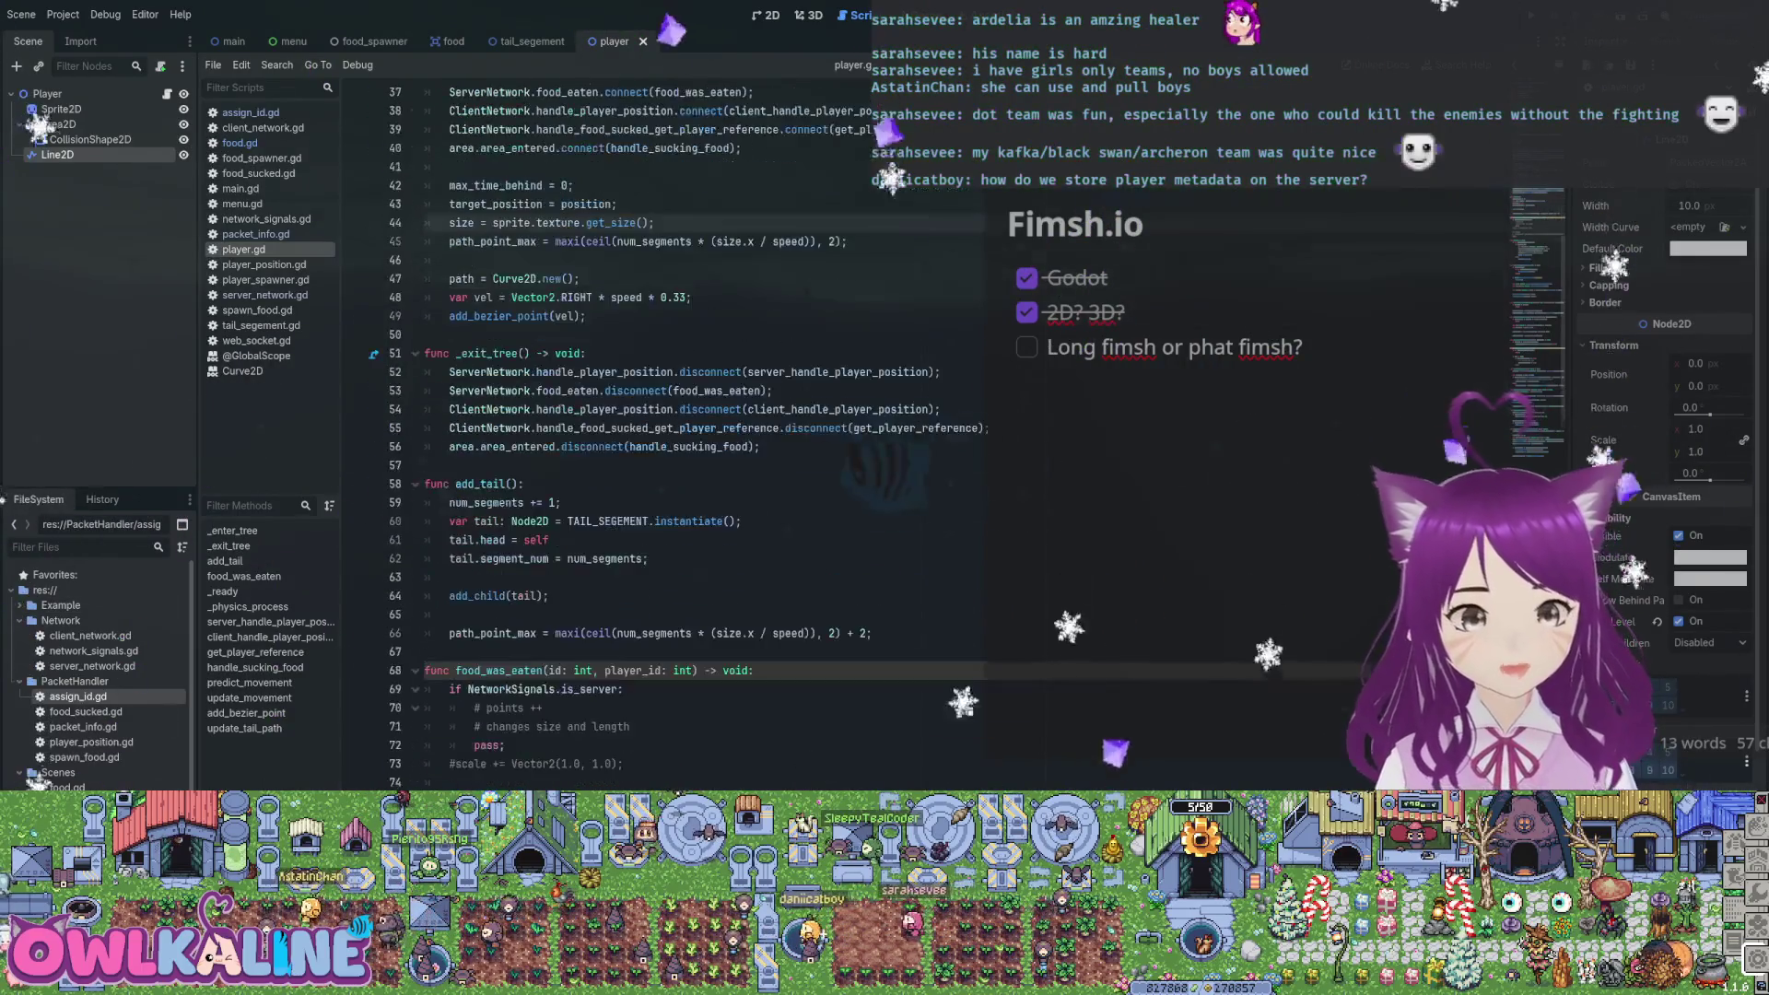
Review the _enter_tree path setup and add_tail's point calculation, jumping to add_bezier_point and back
{"action": "left_click_drag", "start_coordinate": [425, 223], "coordinate": [586, 316]}
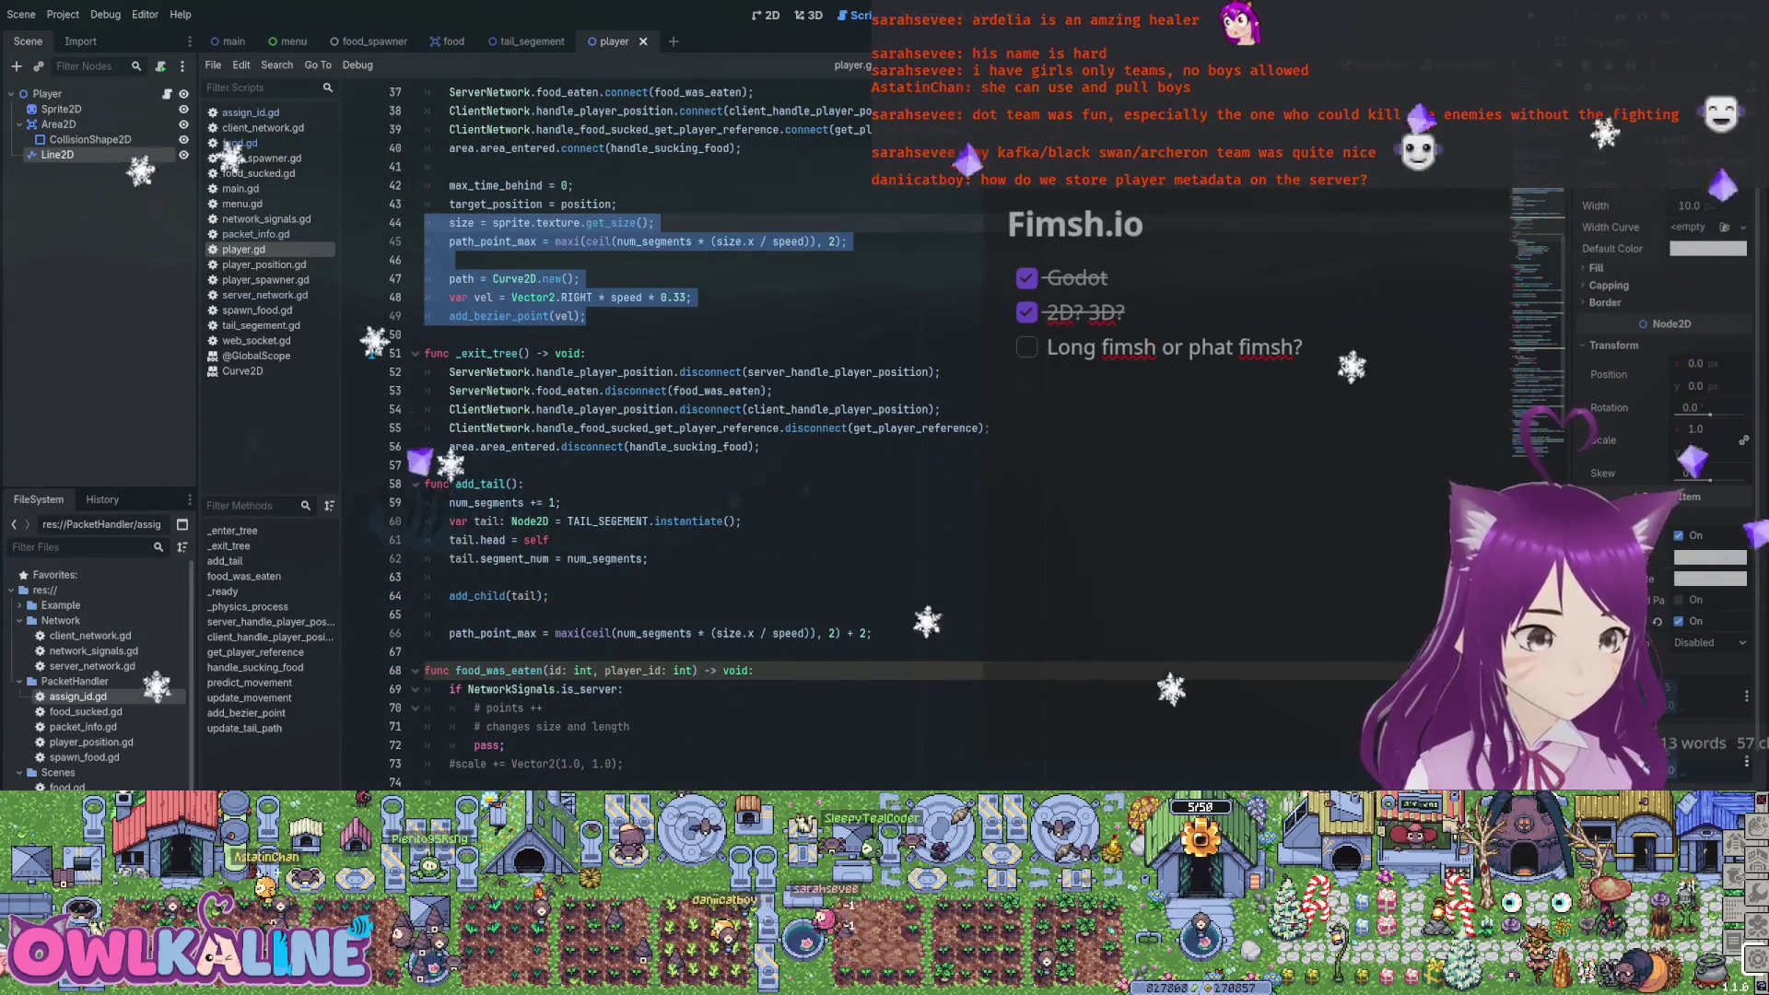
{"action": "scroll", "coordinate": [701, 424], "scroll_direction": "down", "scroll_amount": 2}
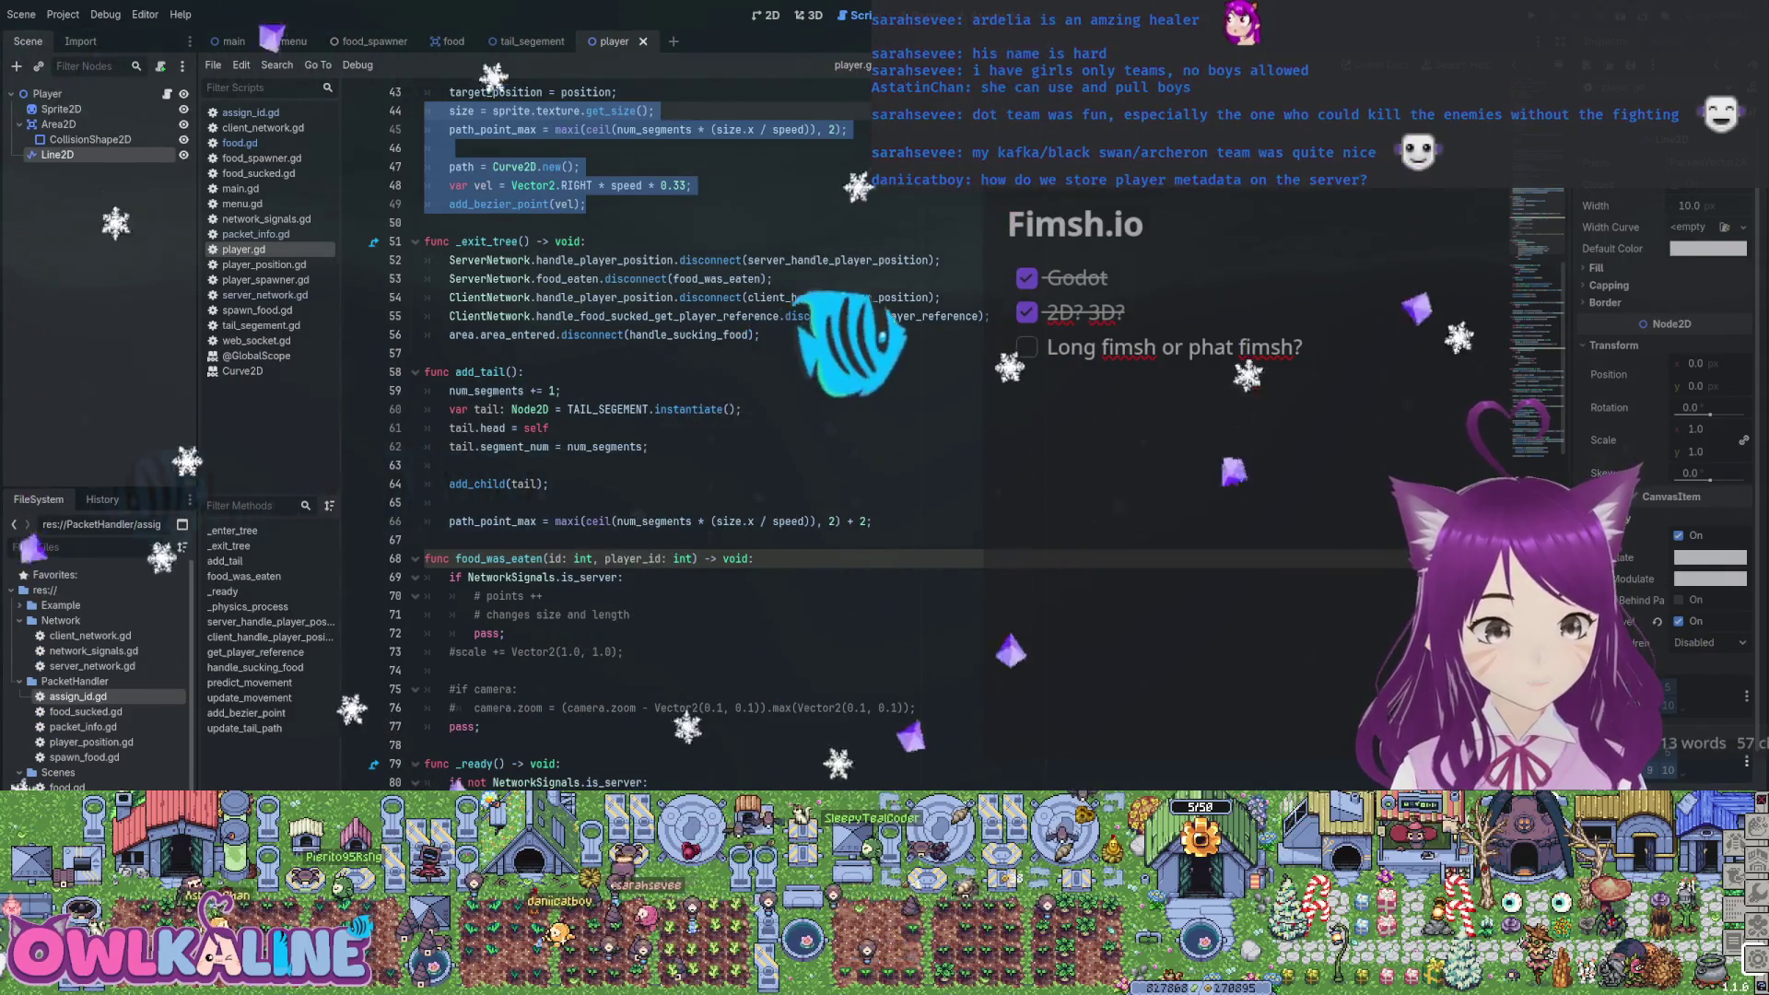
{"action": "left_click_drag", "start_coordinate": [706, 522], "coordinate": [841, 521]}
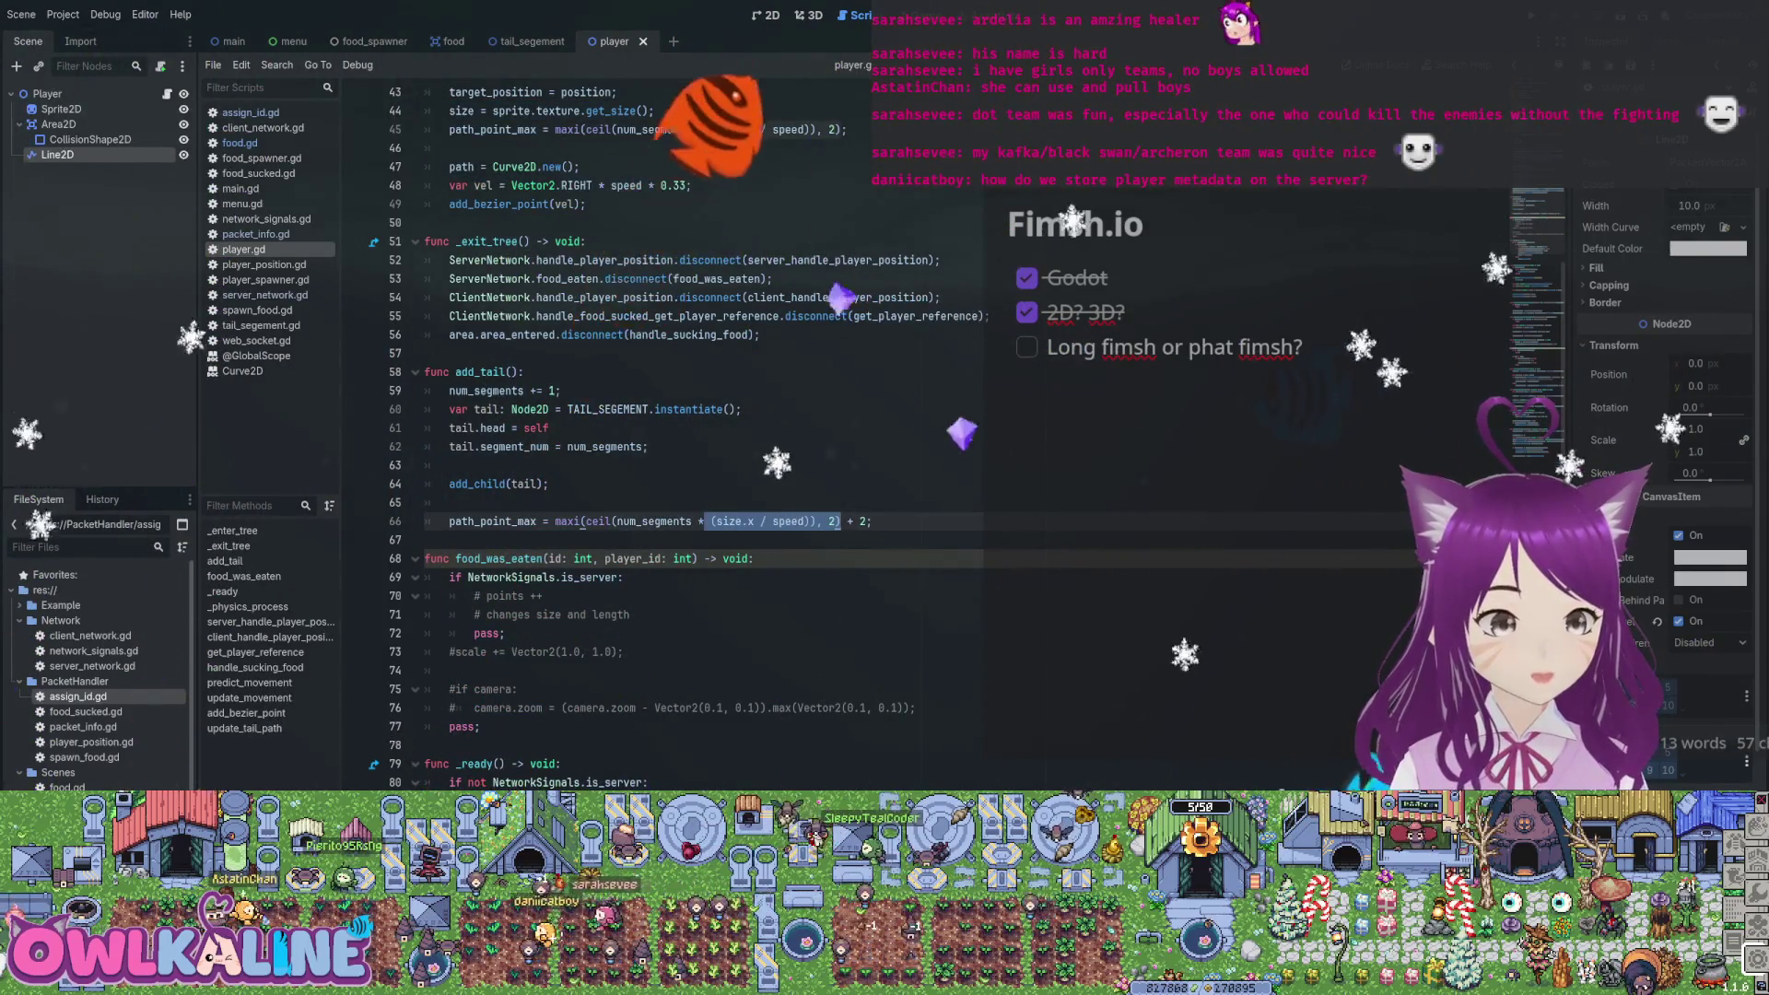
{"action": "scroll", "coordinate": [700, 433], "scroll_direction": "up", "scroll_amount": 2}
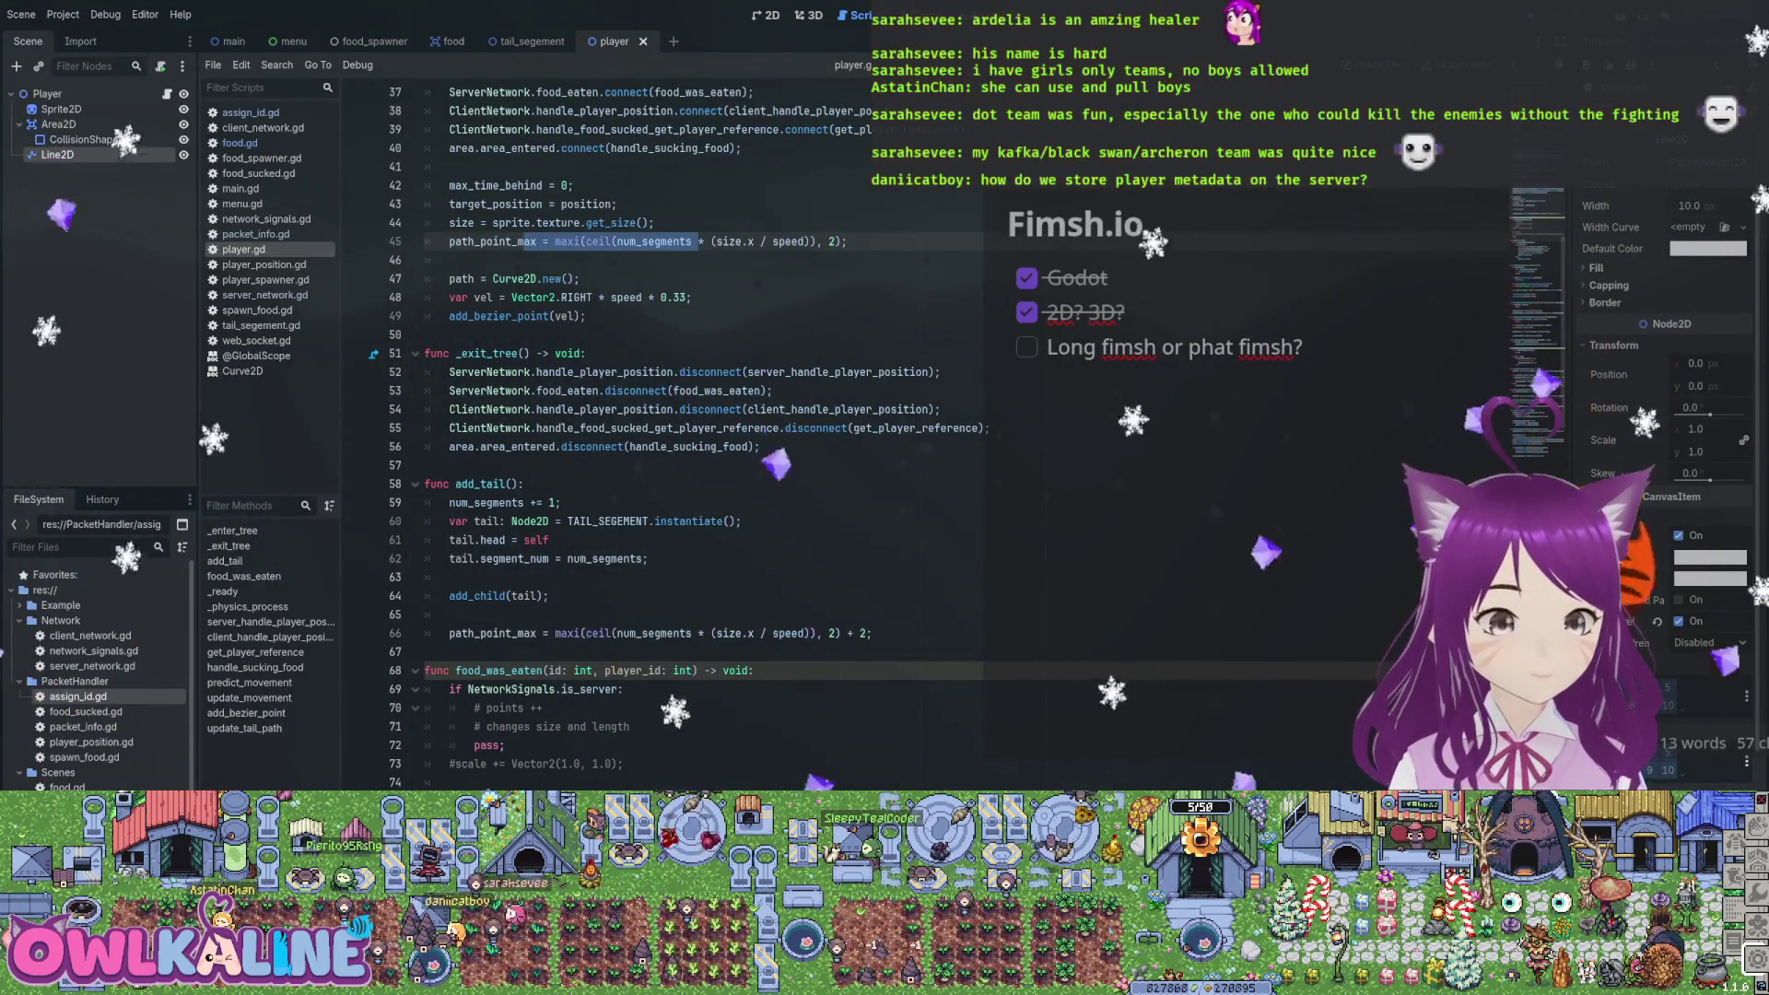
{"action": "scroll", "coordinate": [700, 433], "scroll_direction": "up", "scroll_amount": 2}
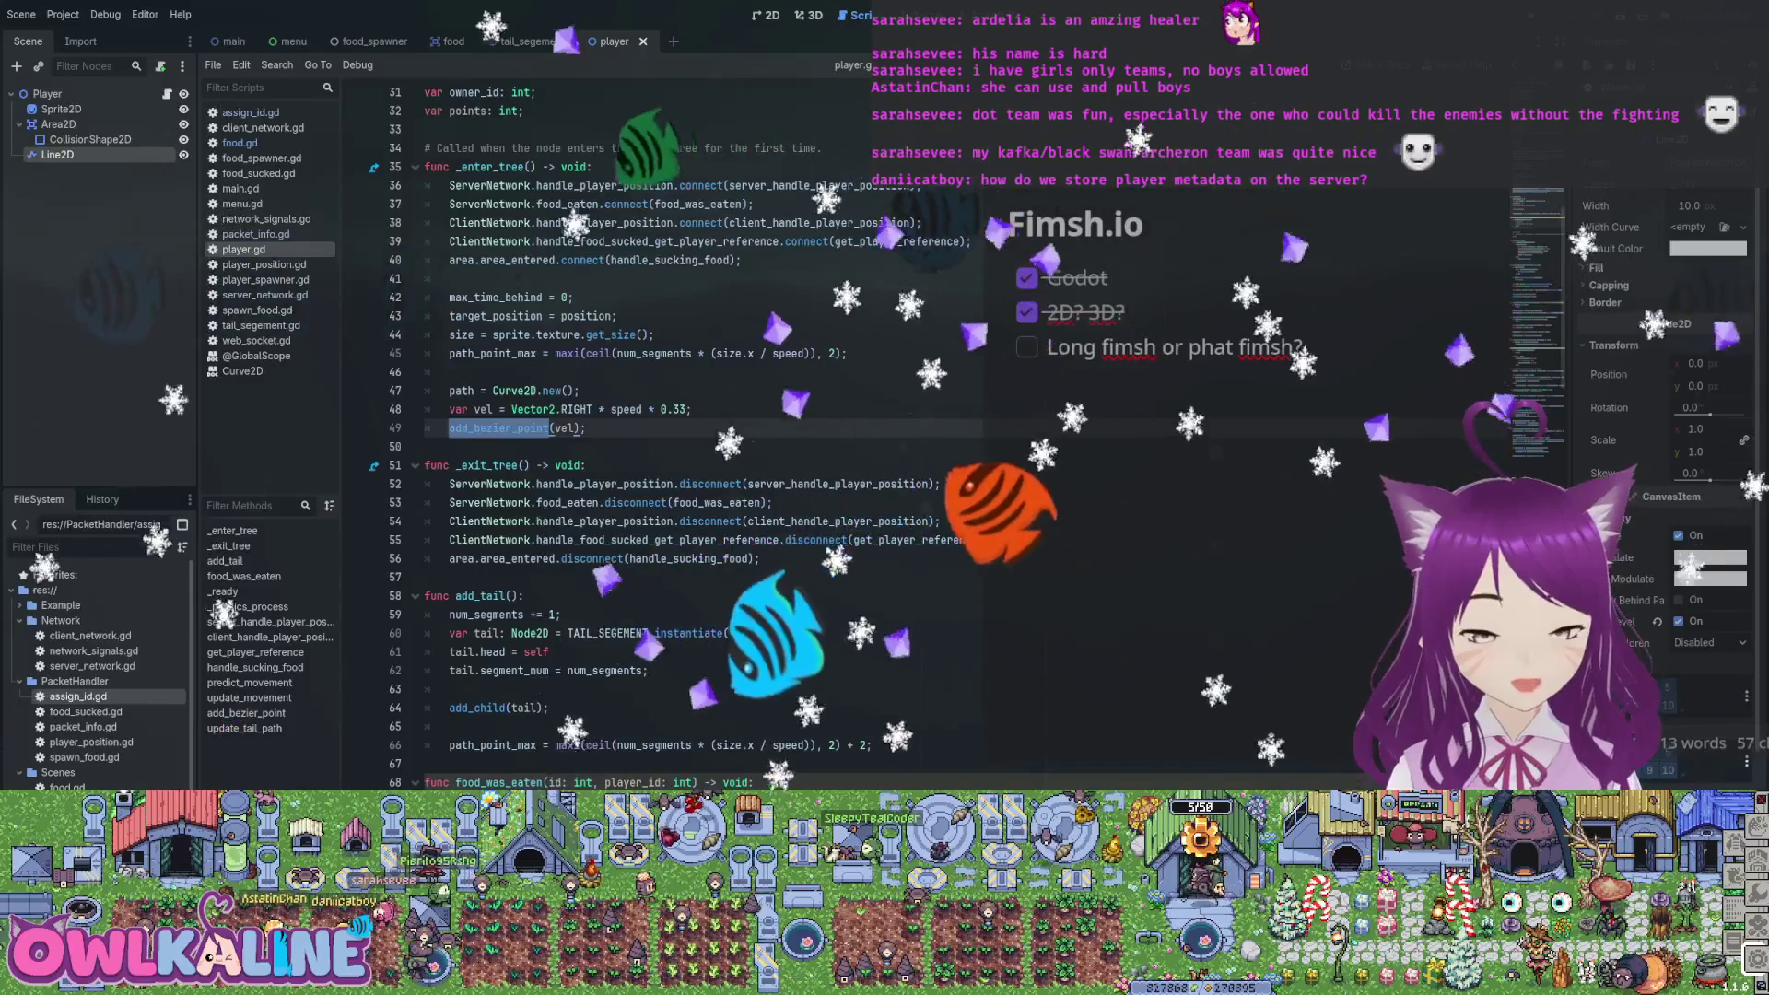
{"action": "key", "text": "F3"}
{"action": "key", "text": "F3"}
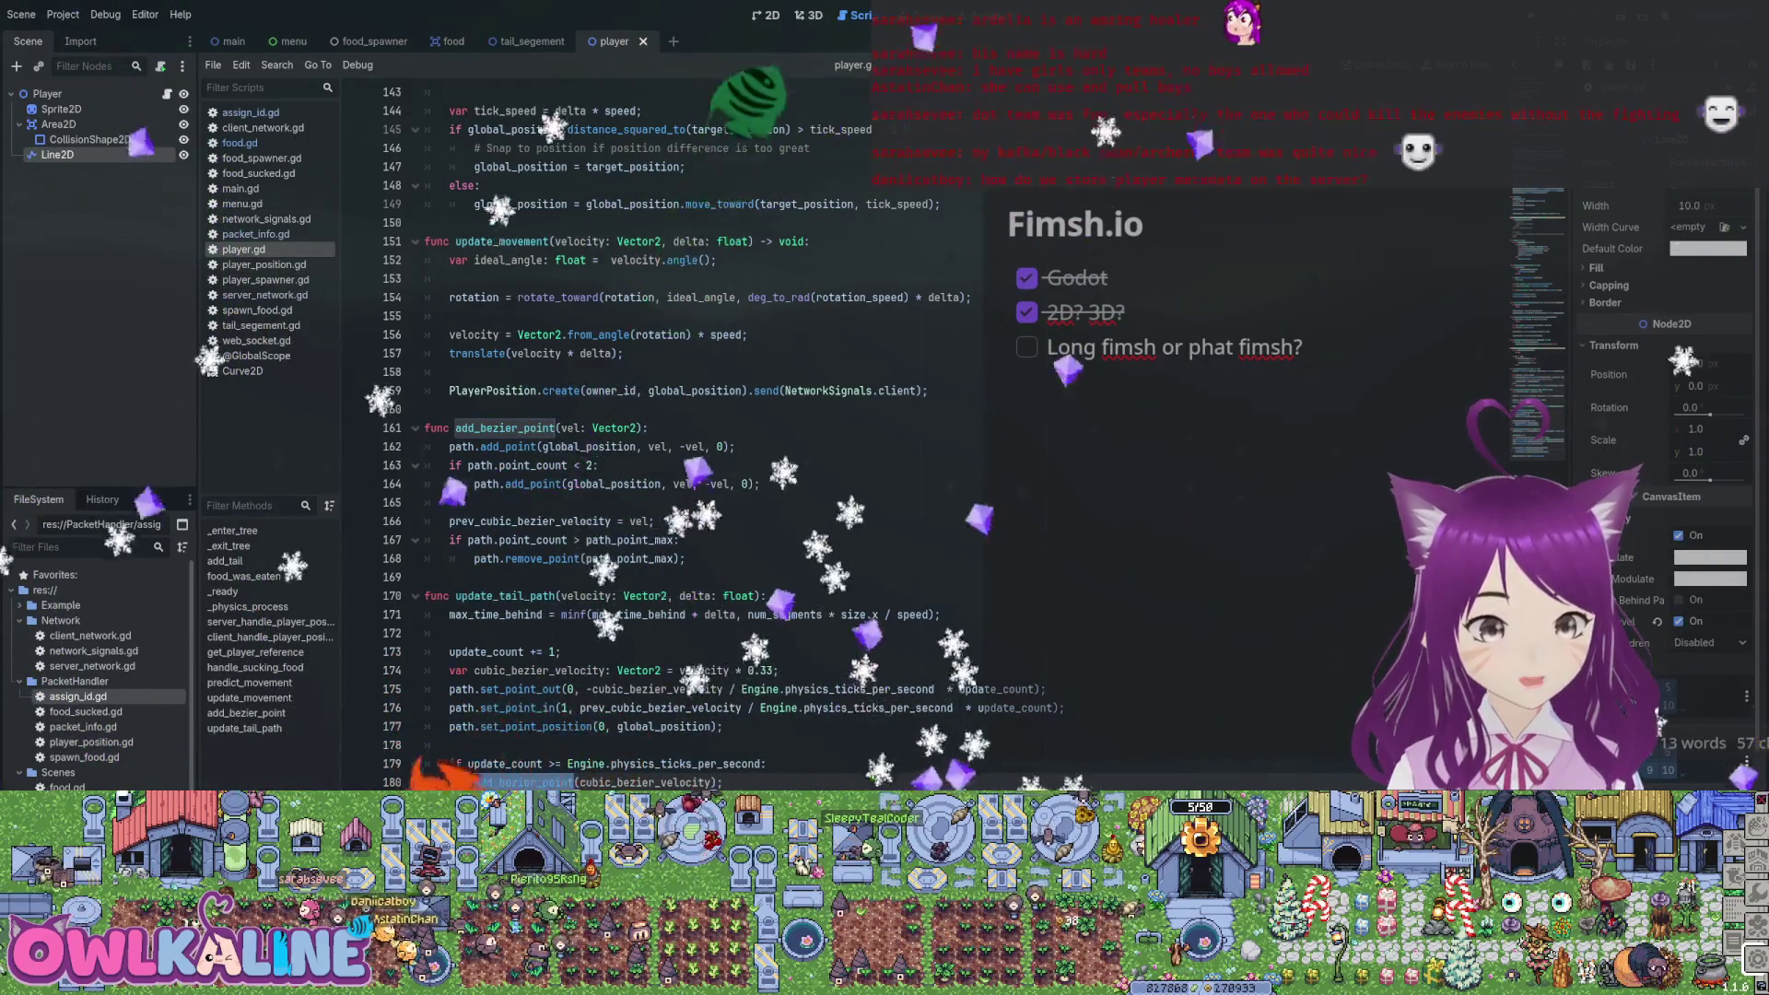
{"action": "key", "text": "F3"}
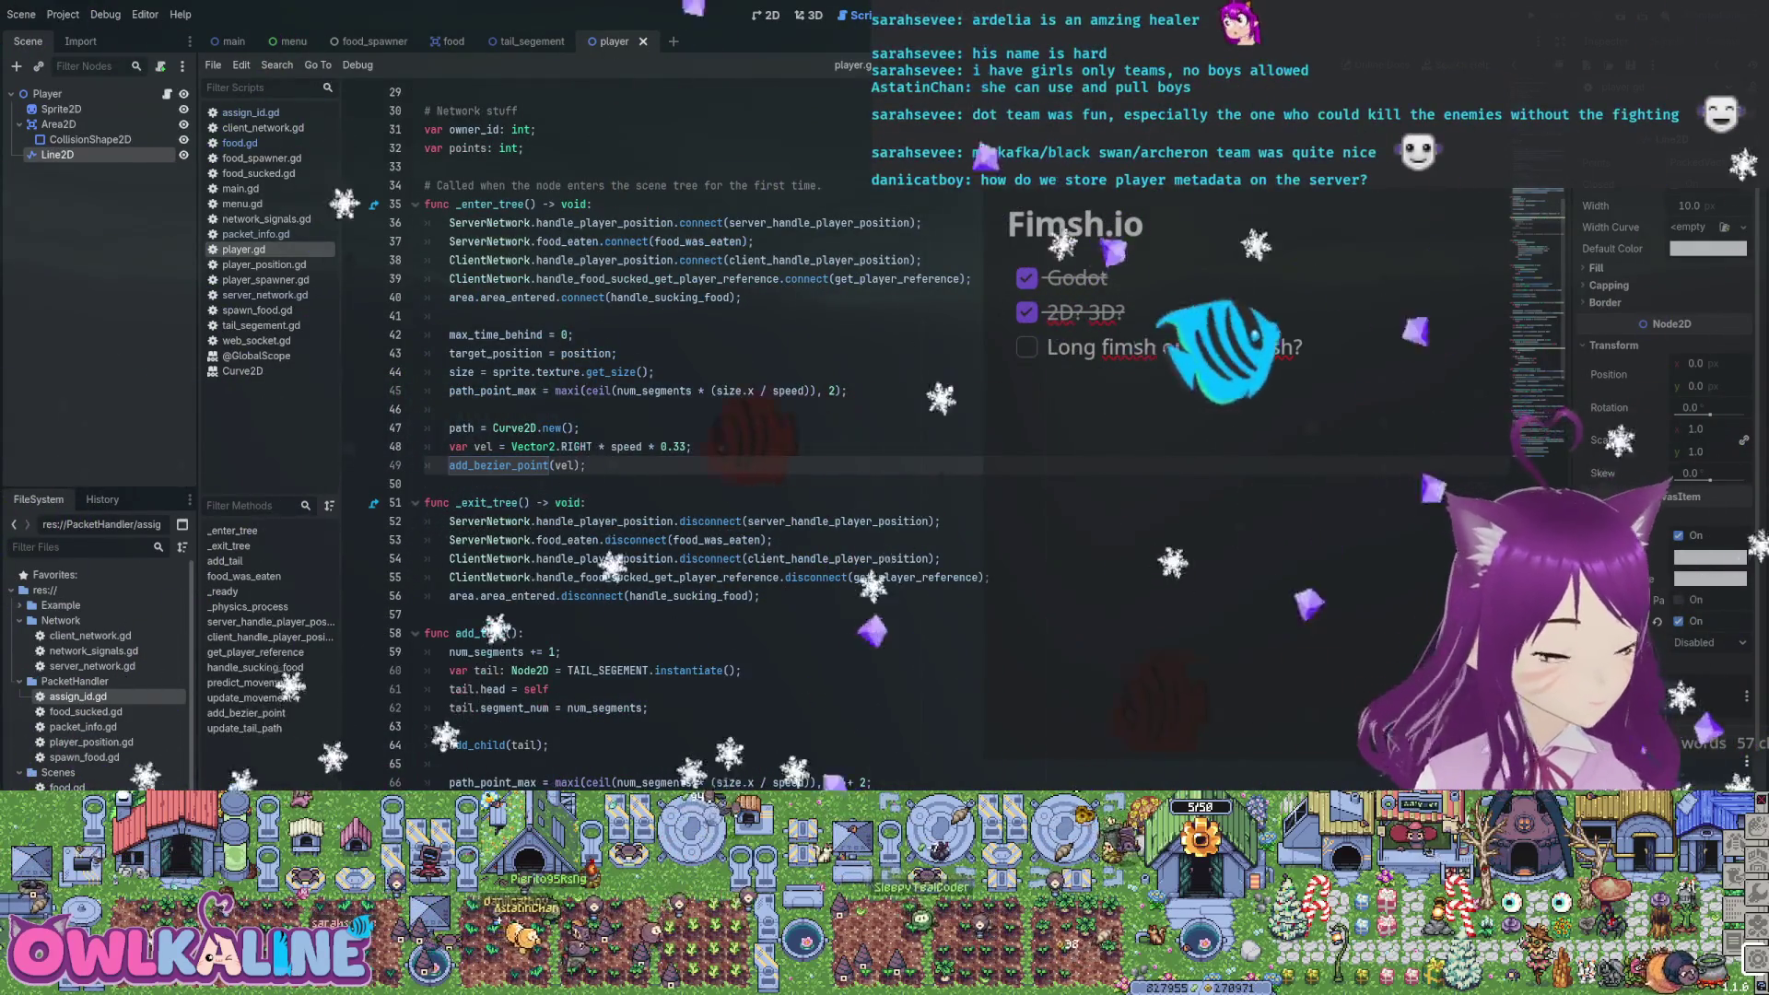
Comment out the path_point_max line in _enter_tree with a leading #
{"action": "left_click_drag", "start_coordinate": [586, 466], "coordinate": [426, 409]}
{"action": "scroll", "coordinate": [426, 410], "scroll_direction": "down", "scroll_amount": 3}
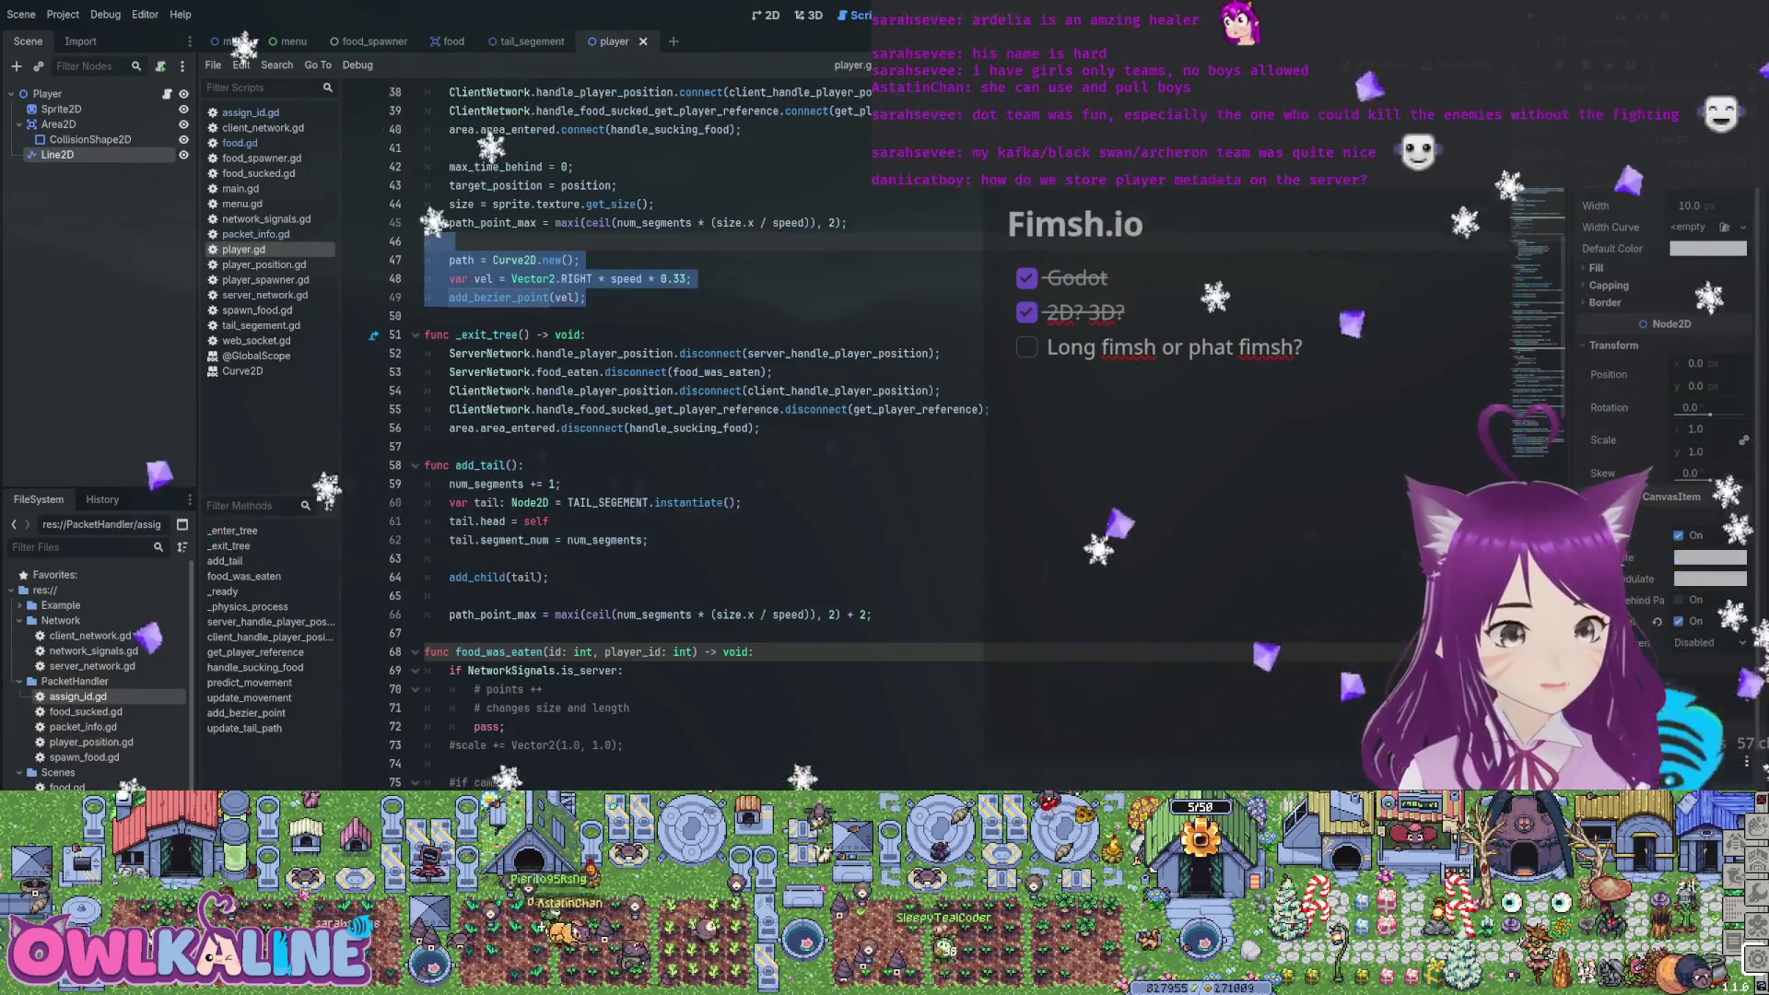
{"action": "scroll", "coordinate": [426, 409], "scroll_direction": "down", "scroll_amount": 4}
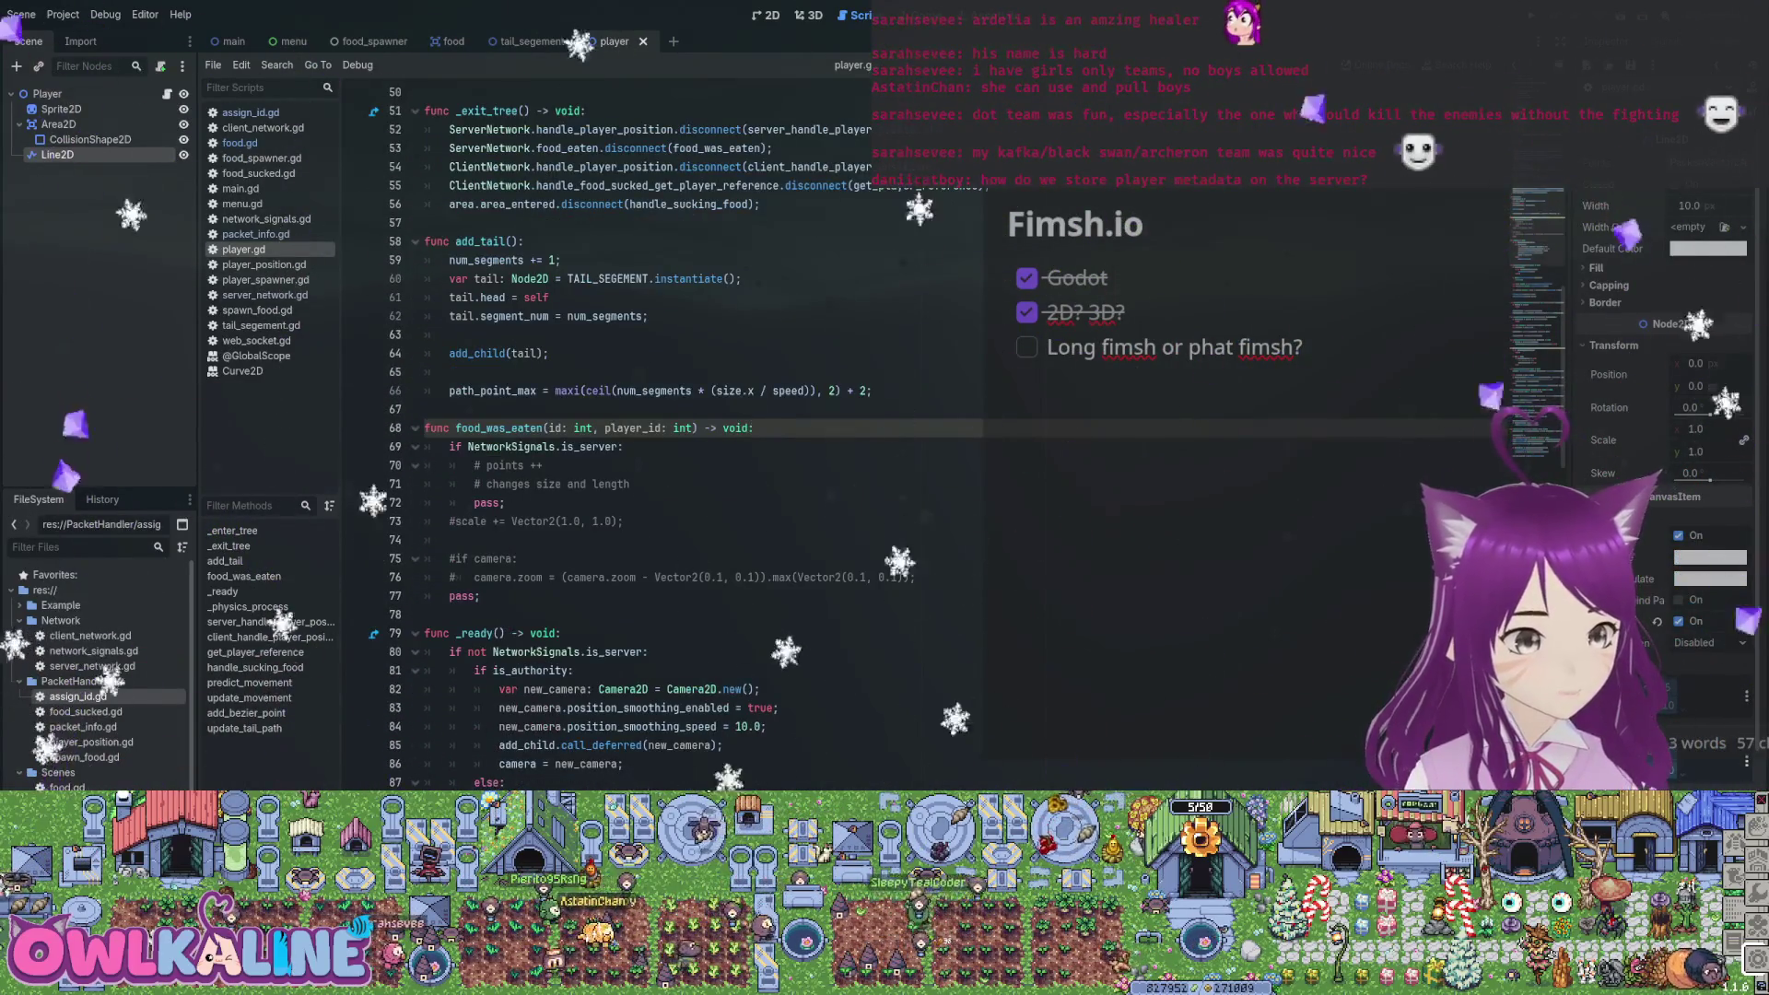
{"action": "scroll", "coordinate": [608, 433], "scroll_direction": "up", "scroll_amount": 2}
{"action": "scroll", "coordinate": [608, 433], "scroll_direction": "up", "scroll_amount": 3}
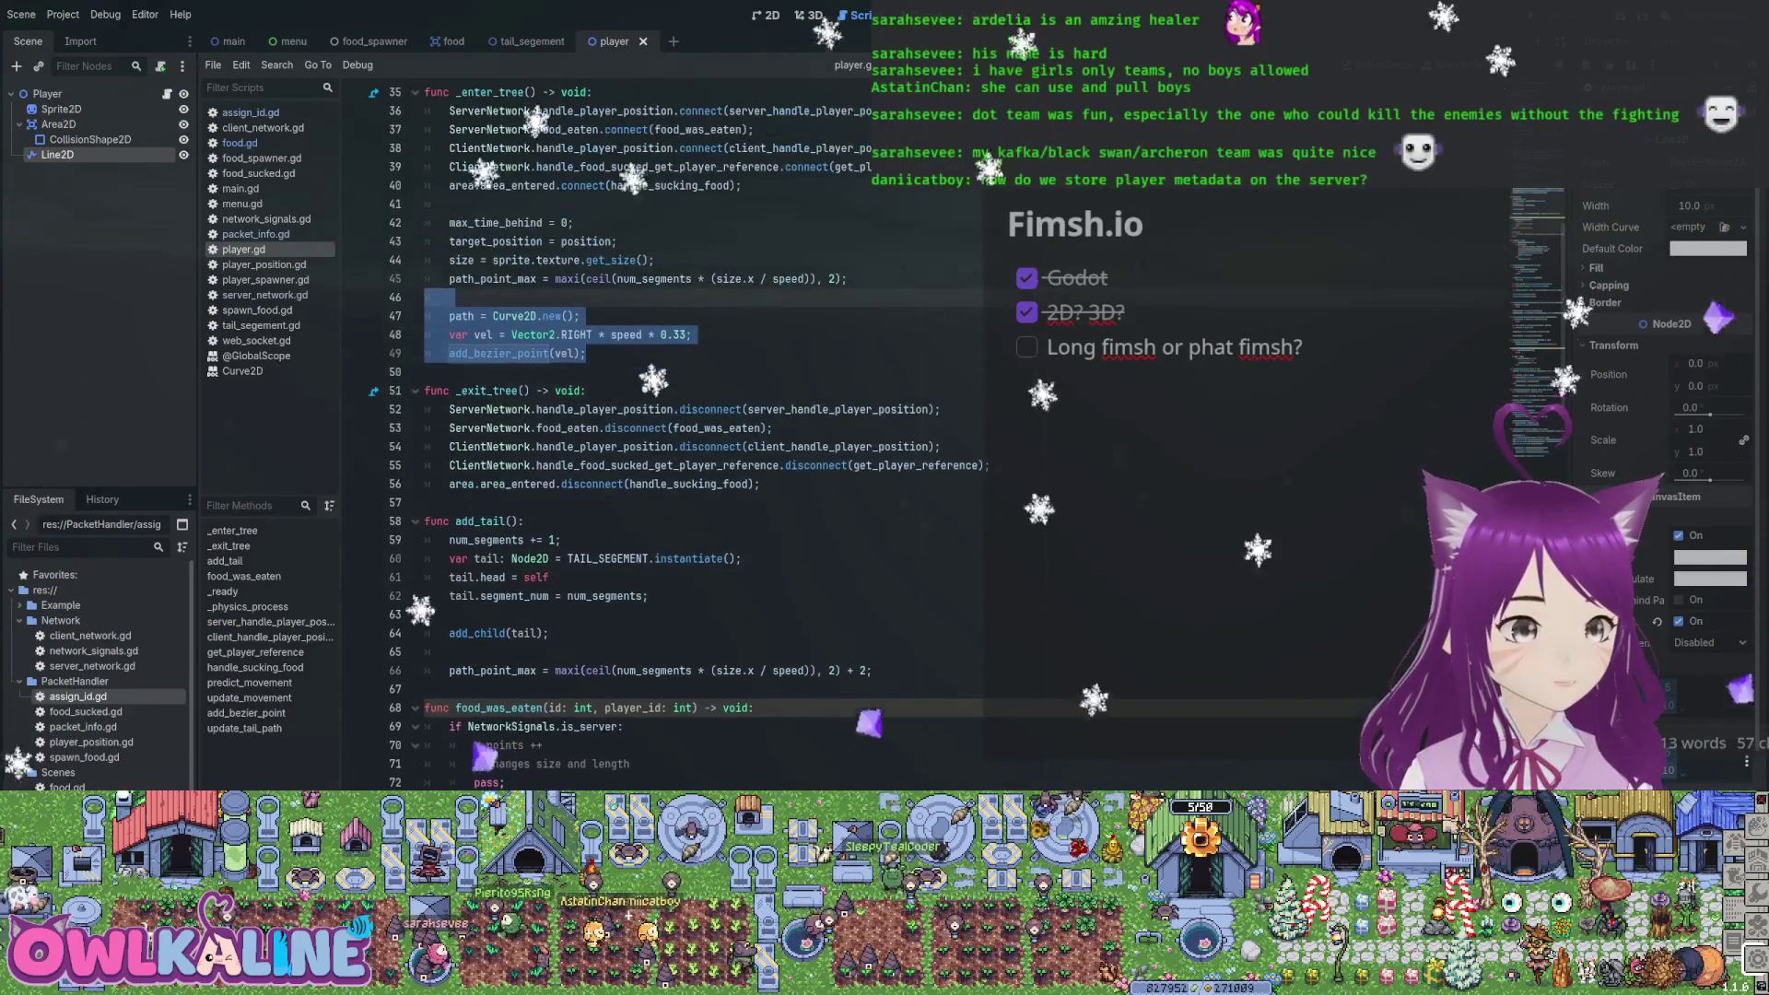
{"action": "scroll", "coordinate": [553, 414], "scroll_direction": "up", "scroll_amount": 2}
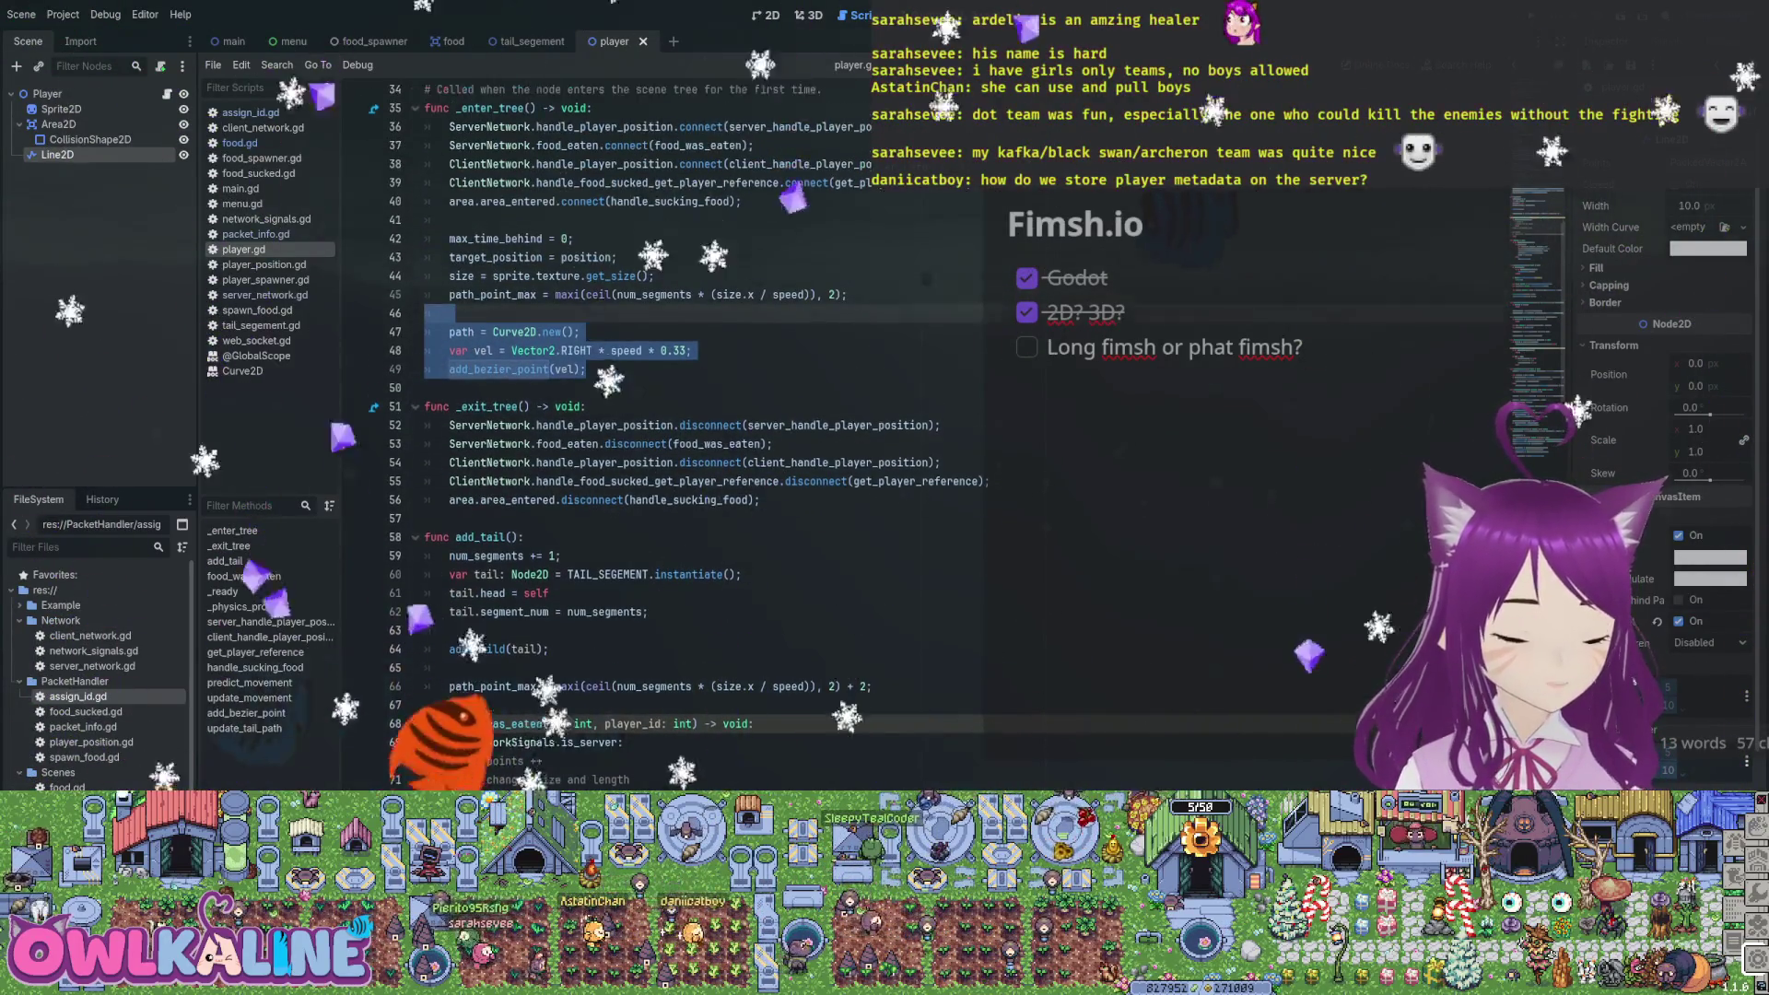
{"action": "left_click", "coordinate": [531, 446]}
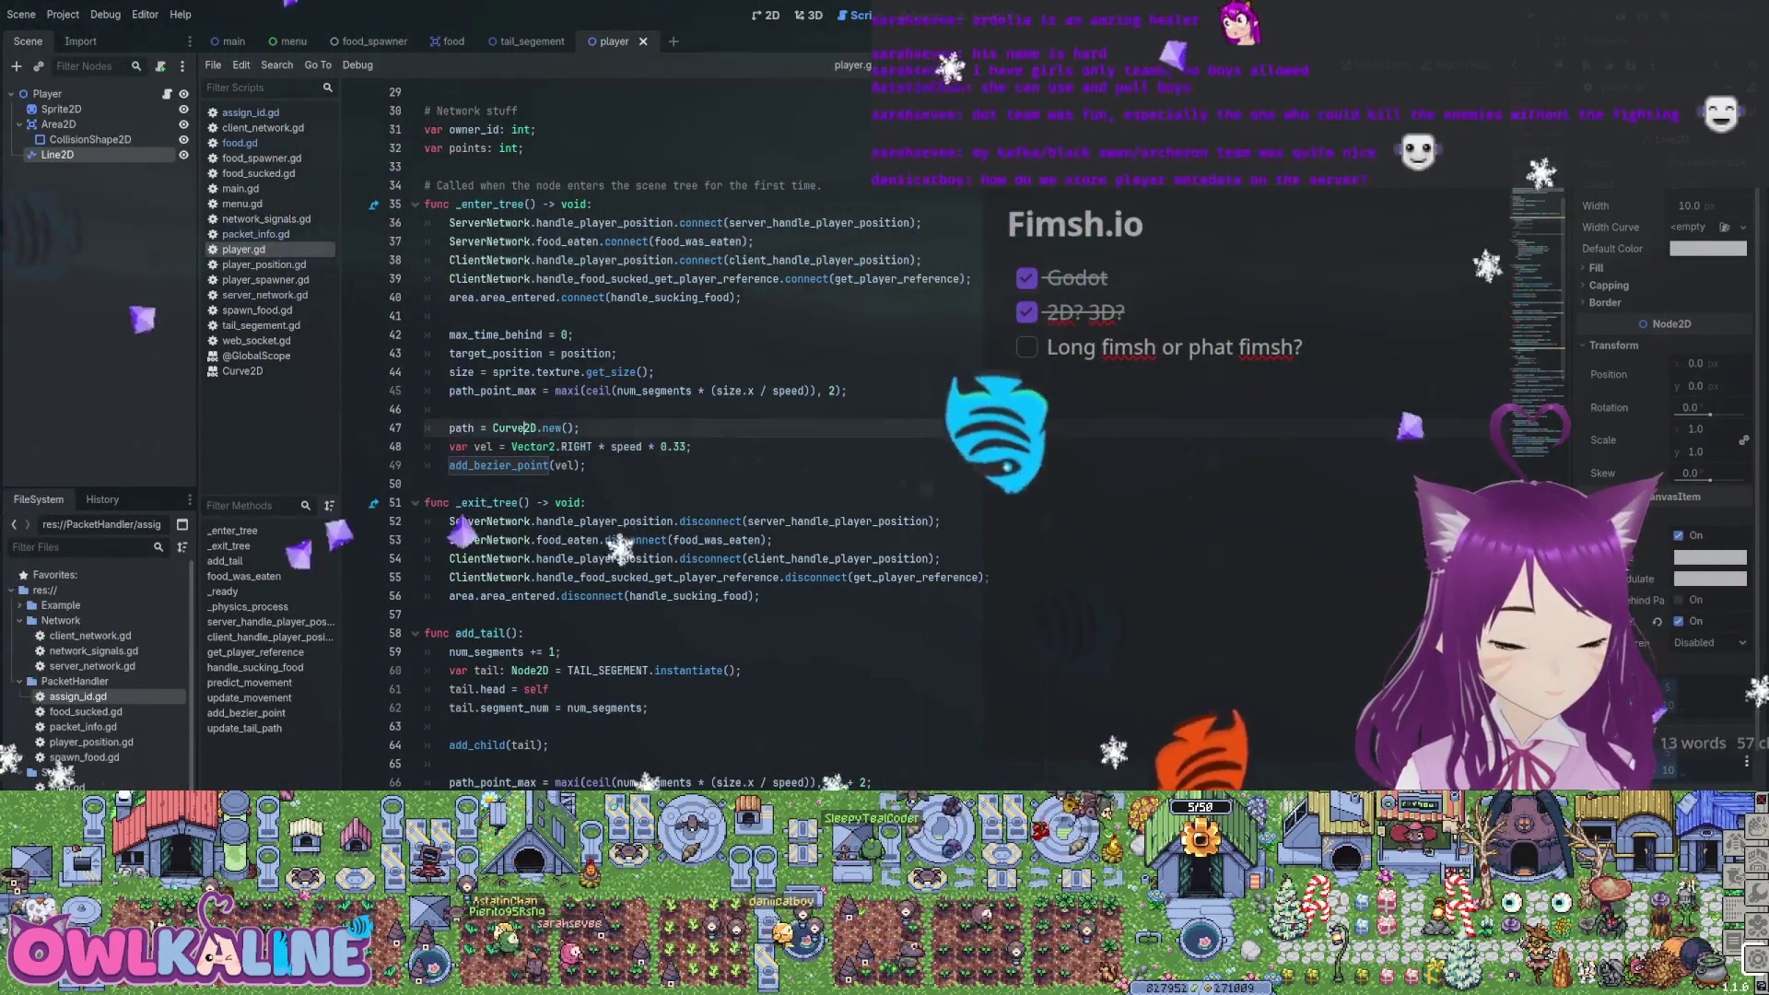
{"action": "left_click_drag", "start_coordinate": [586, 465], "coordinate": [425, 428]}
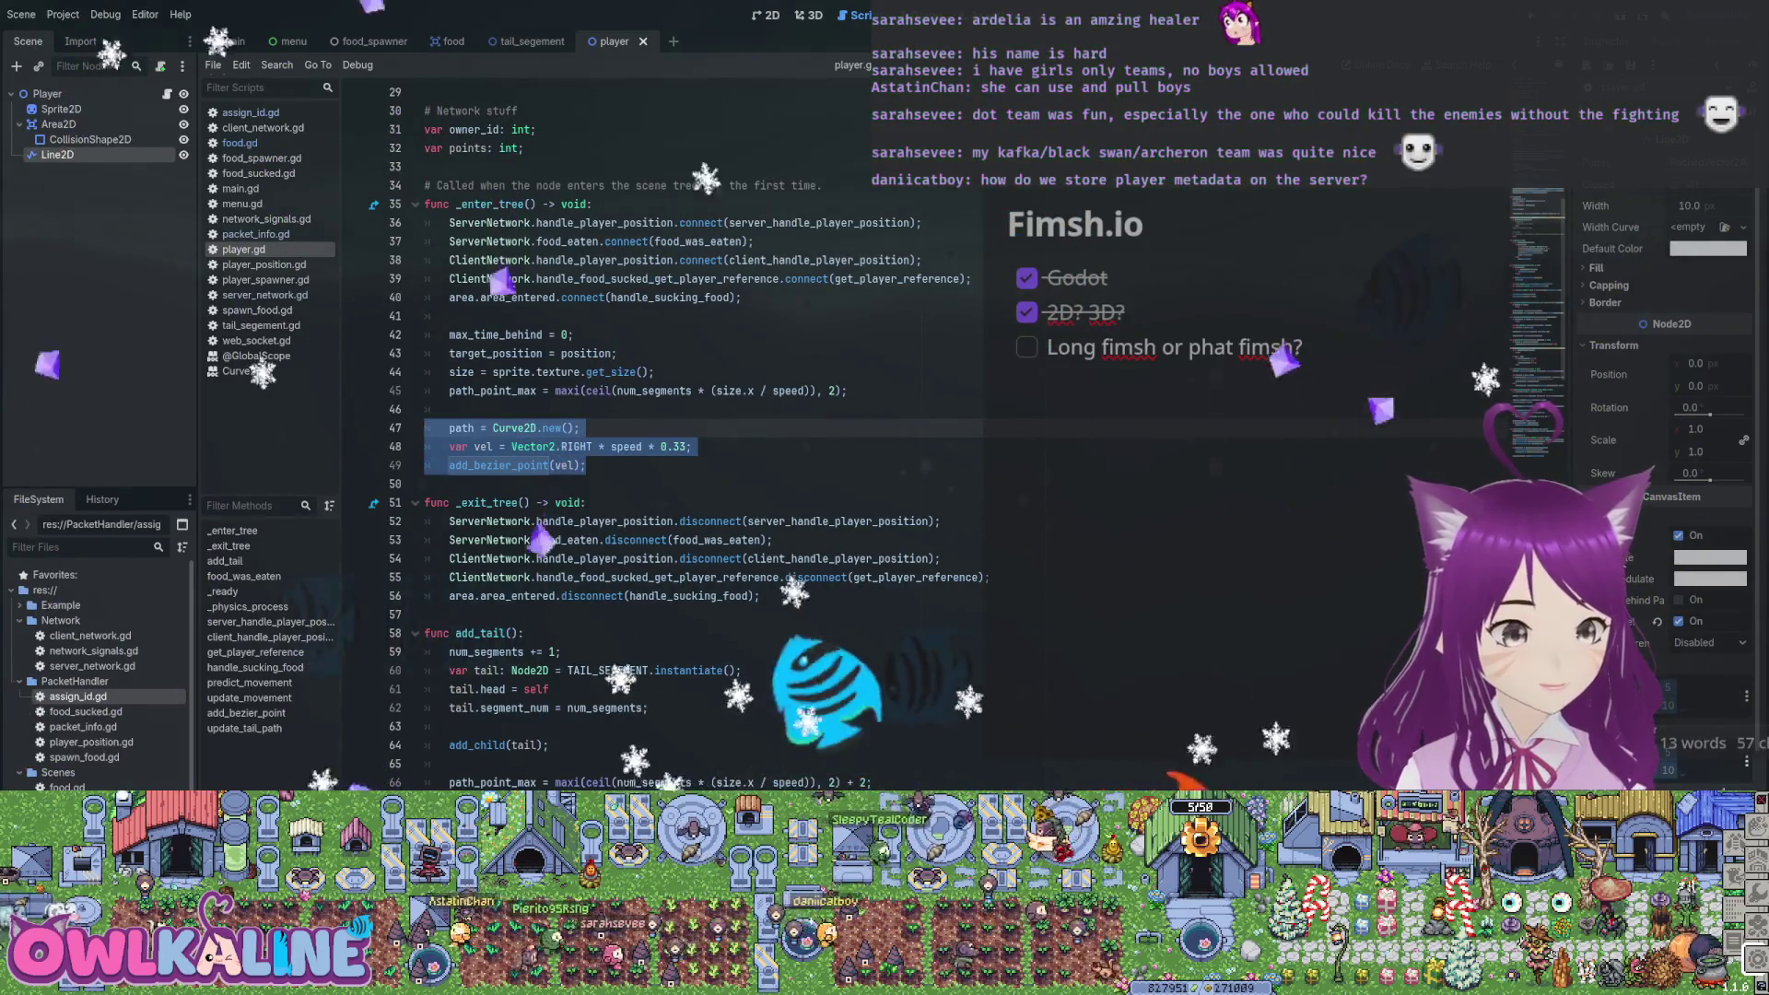
{"action": "left_click", "coordinate": [448, 391]}
{"action": "type", "text": "#"}
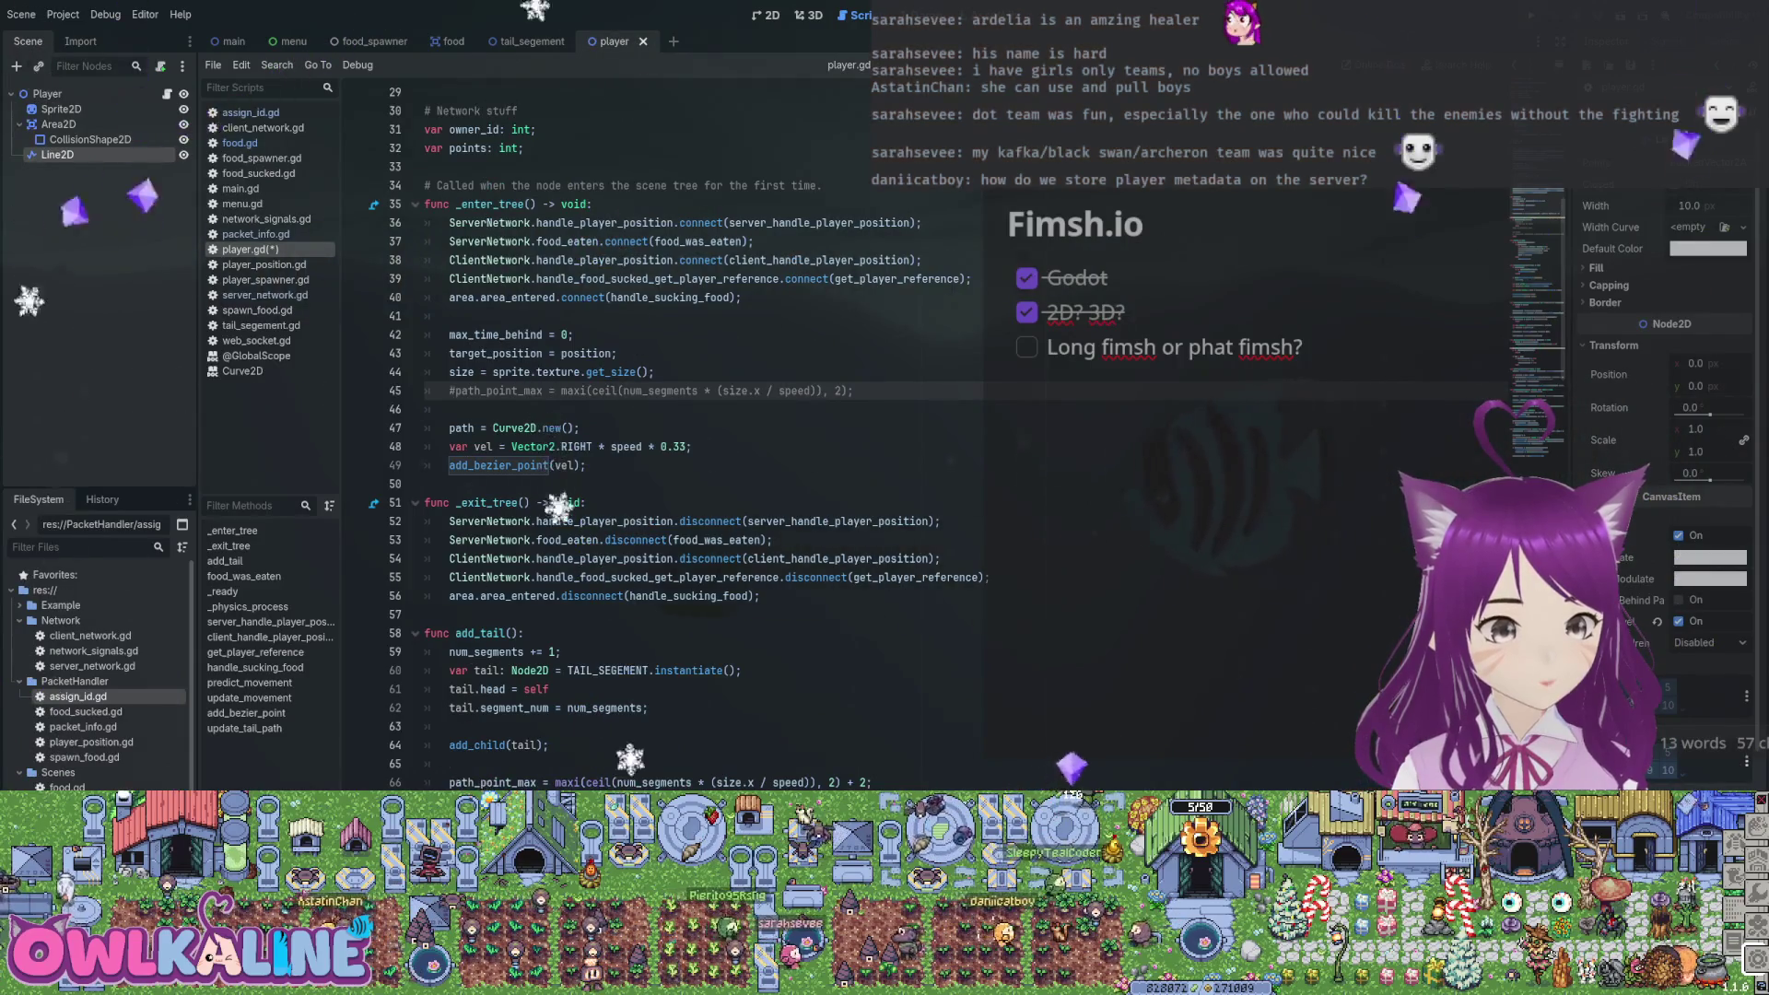
Try replacing line 44's texture size call with 12, then undo it and save
{"action": "left_click_drag", "start_coordinate": [655, 372], "coordinate": [493, 372]}
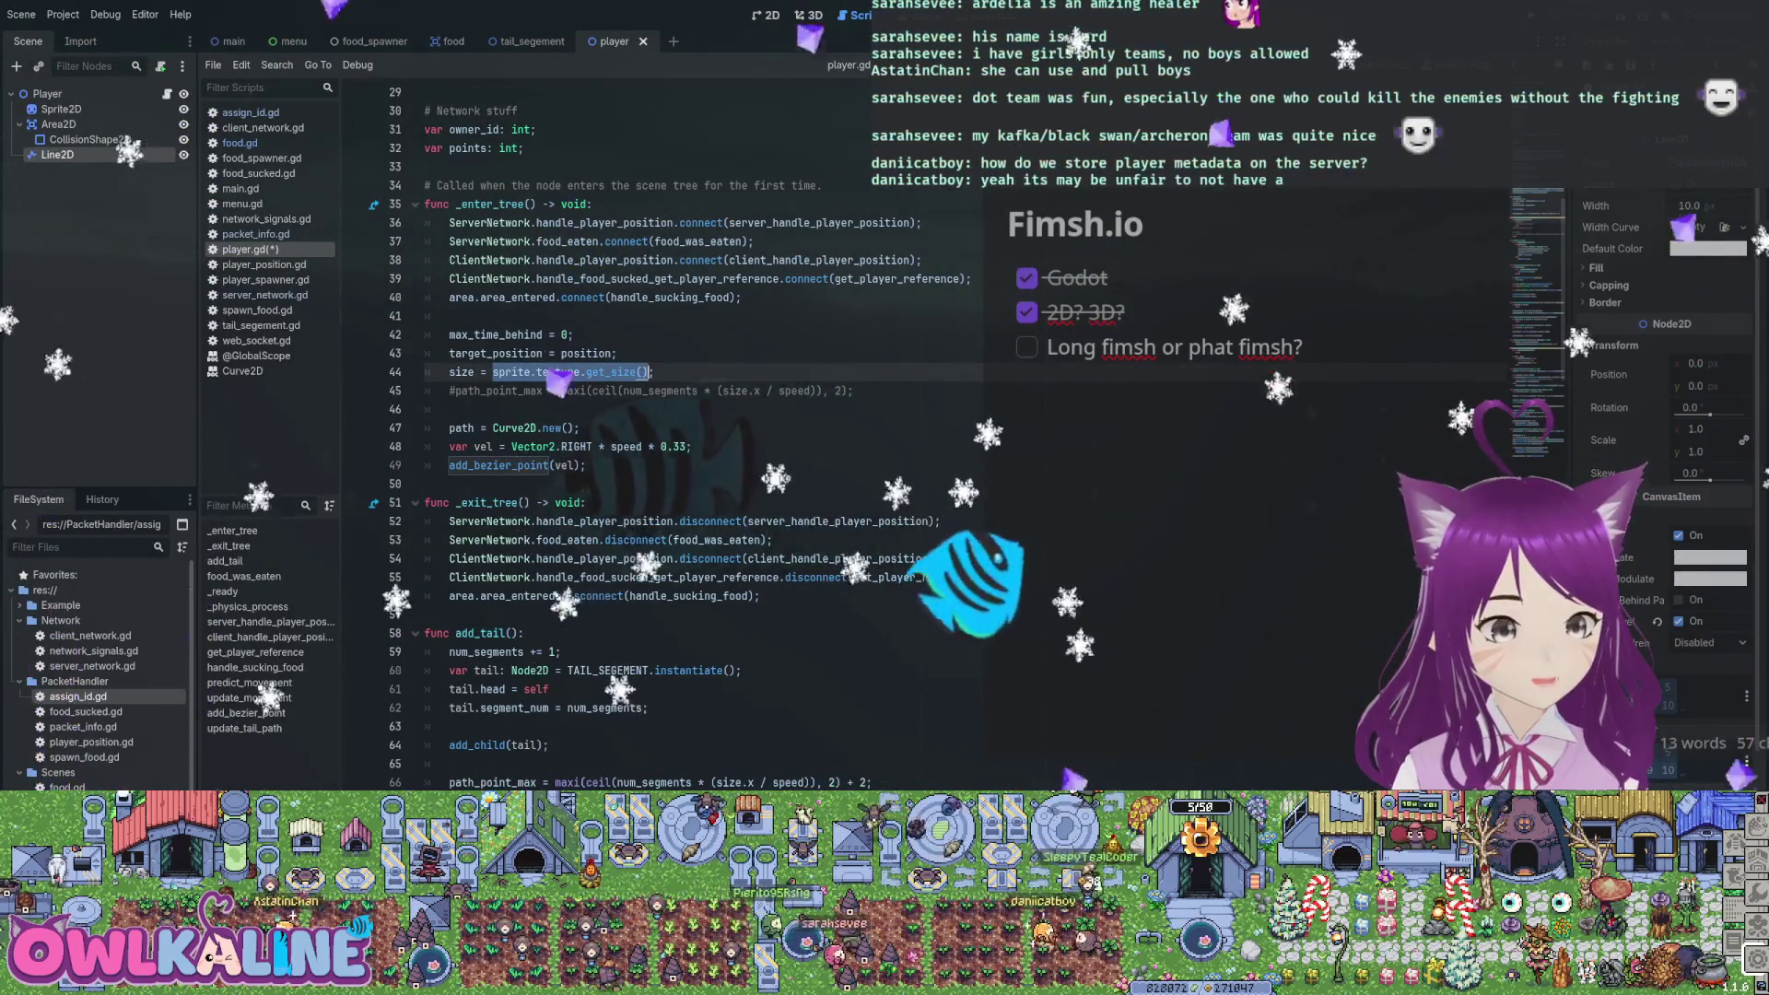
{"action": "key", "text": "BackSpace"}
{"action": "type", "text": "12;"}
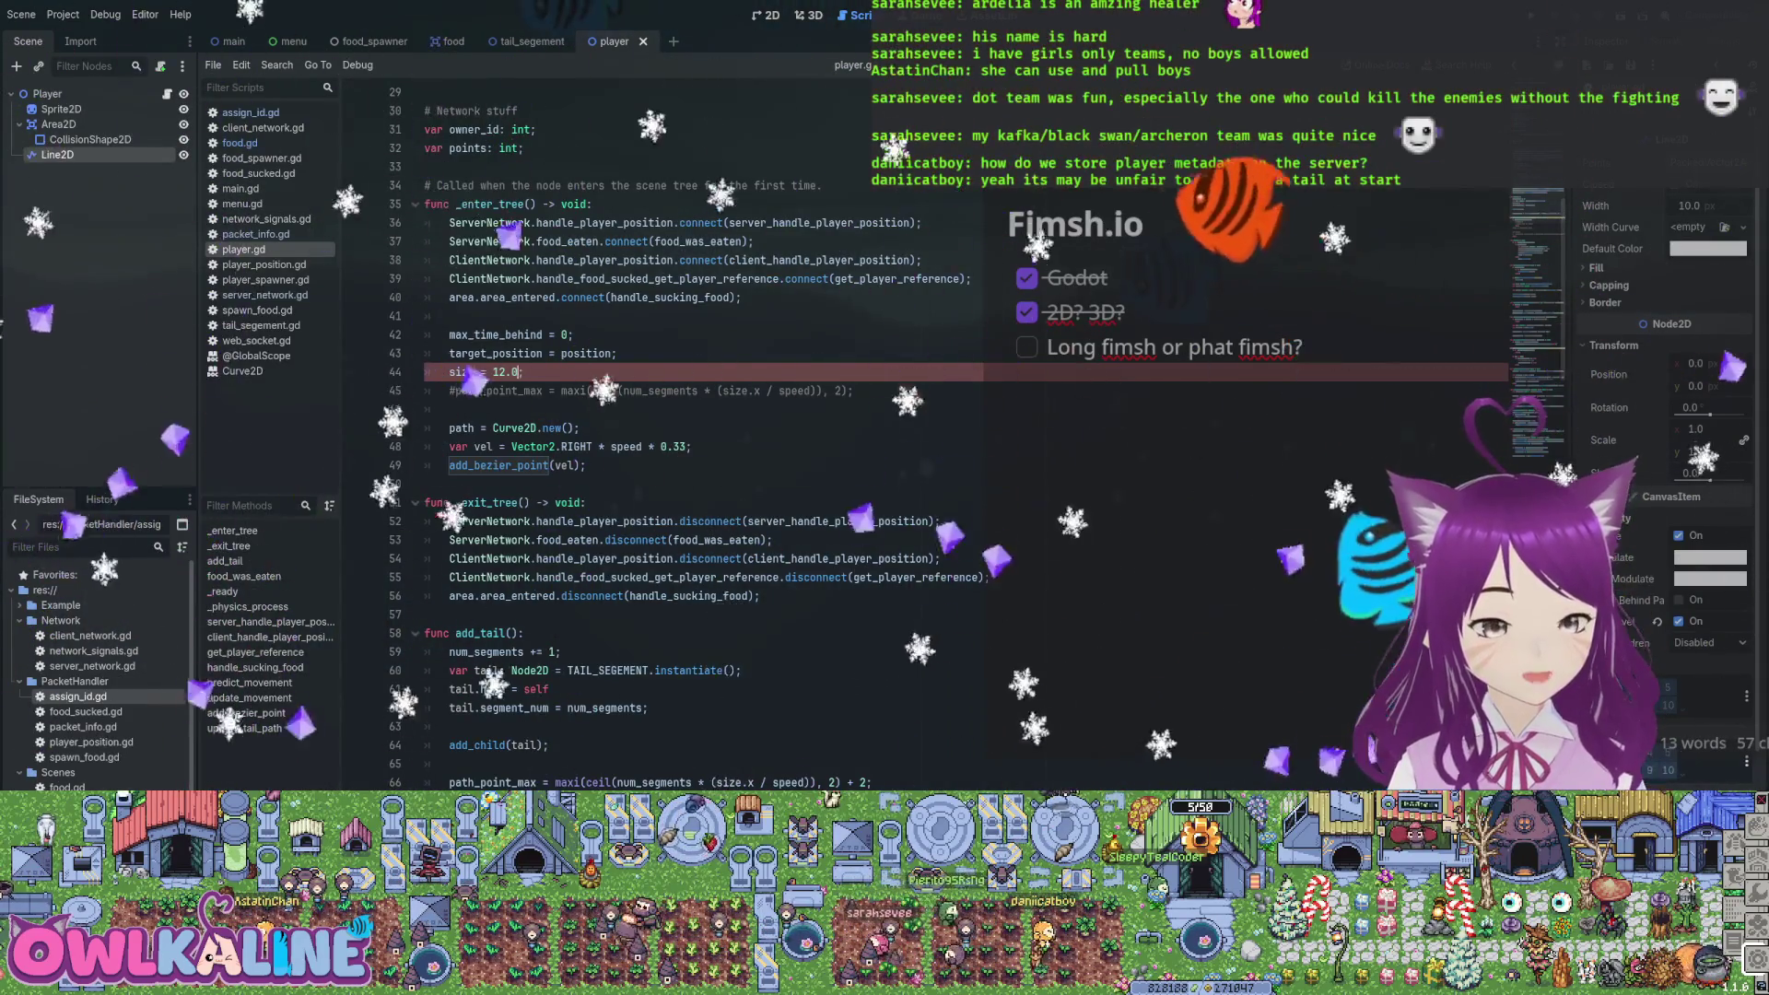
{"action": "key", "text": "ctrl+z"}
{"action": "key", "text": "ctrl+z"}
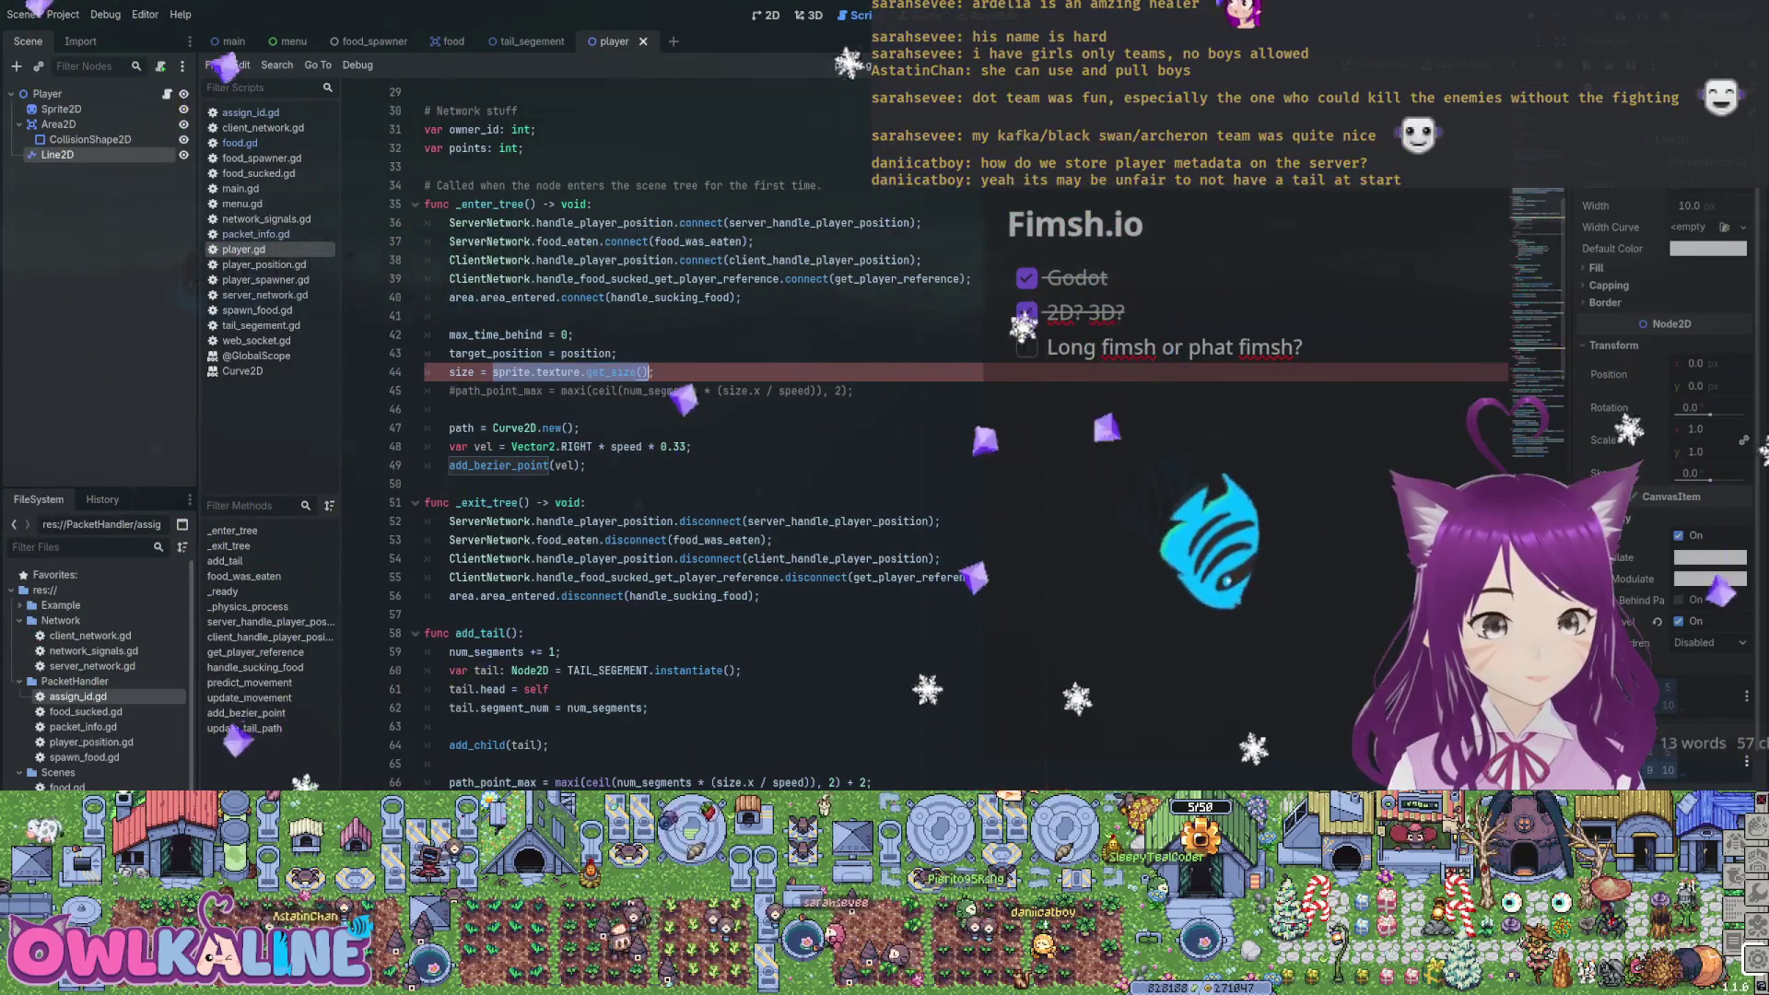
{"action": "key", "text": "ctrl+s"}
Change the size variable's type to float and use plain size instead of size.x on line 66
{"action": "scroll", "coordinate": [645, 433], "scroll_direction": "up", "scroll_amount": 9}
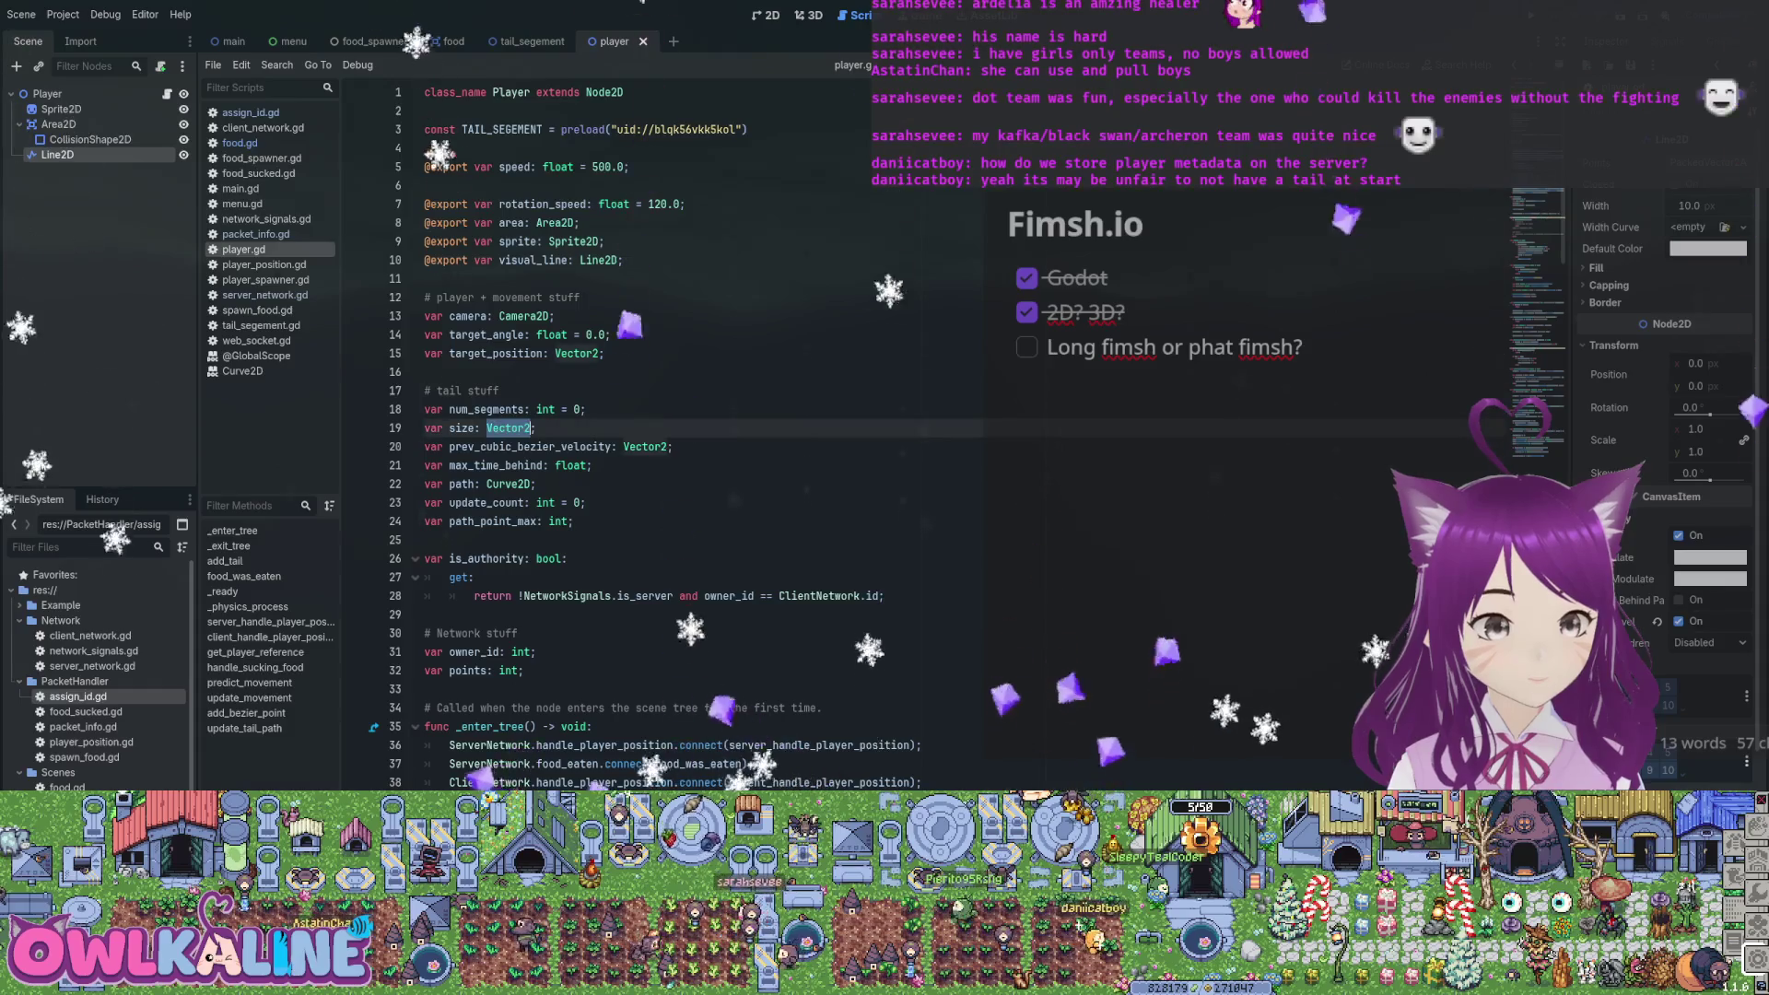
{"action": "type", "text": "float"}
{"action": "key", "text": "Escape"}
{"action": "scroll", "coordinate": [562, 316], "scroll_direction": "down", "scroll_amount": 7}
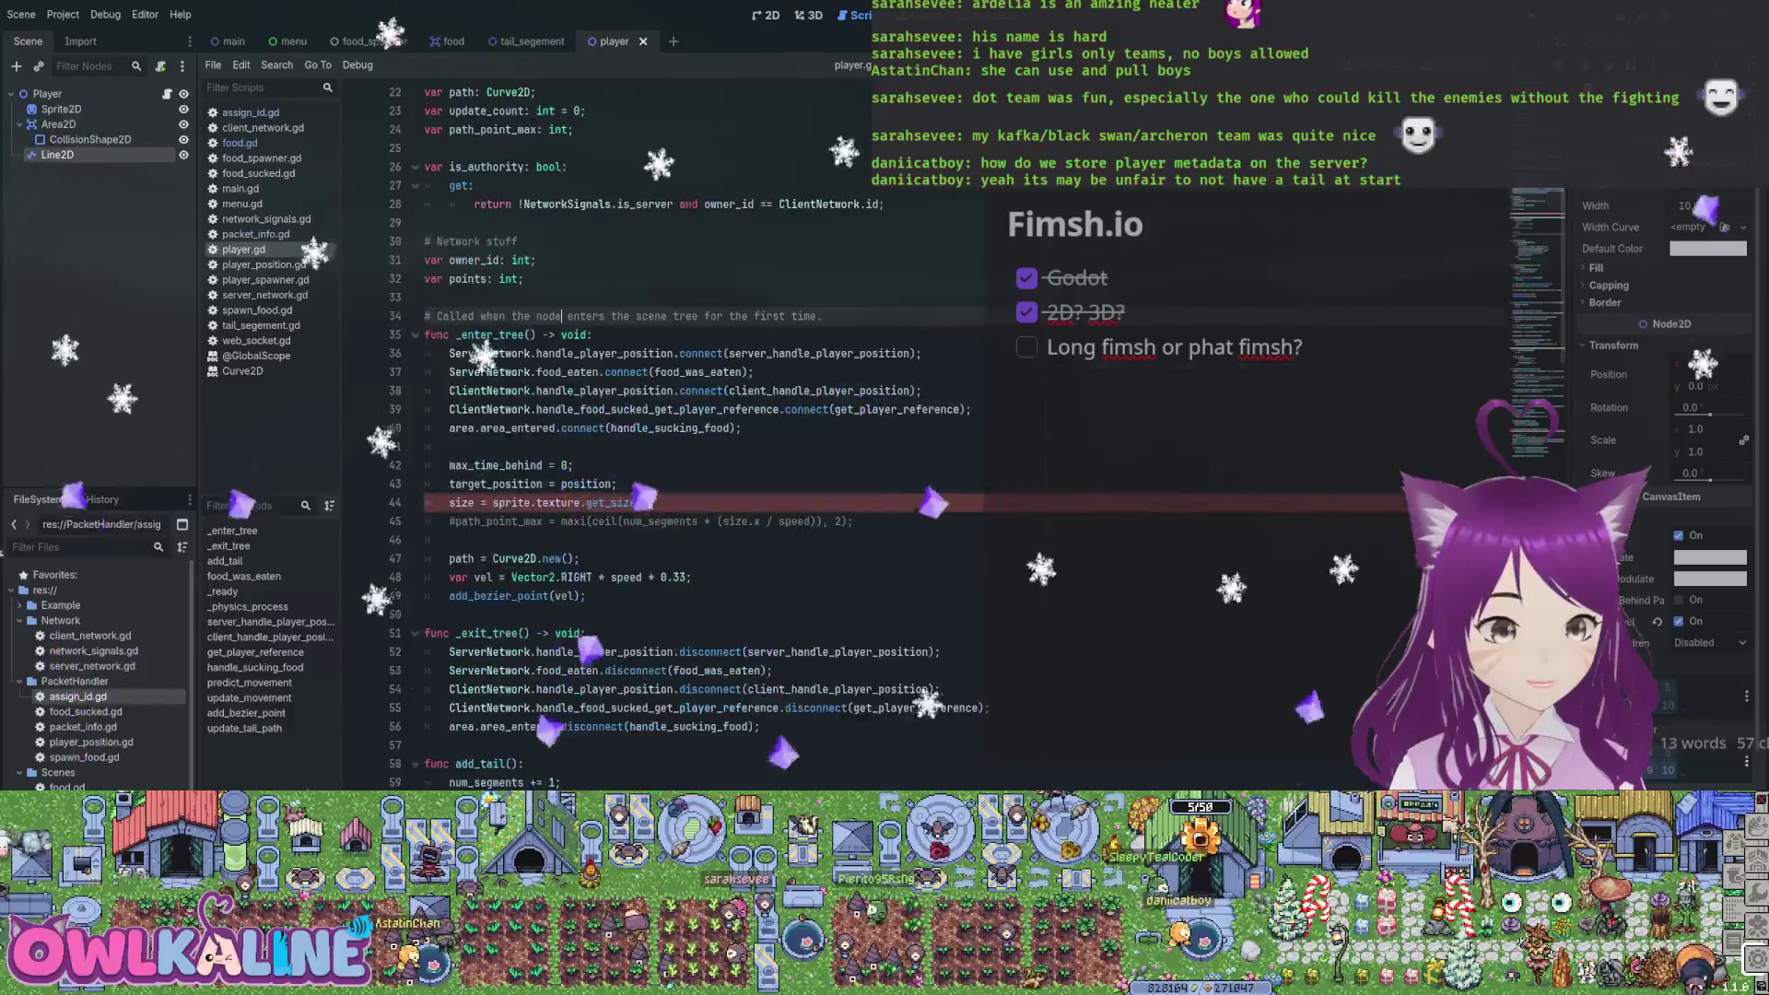
{"action": "left_click_drag", "start_coordinate": [493, 502], "coordinate": [636, 502]}
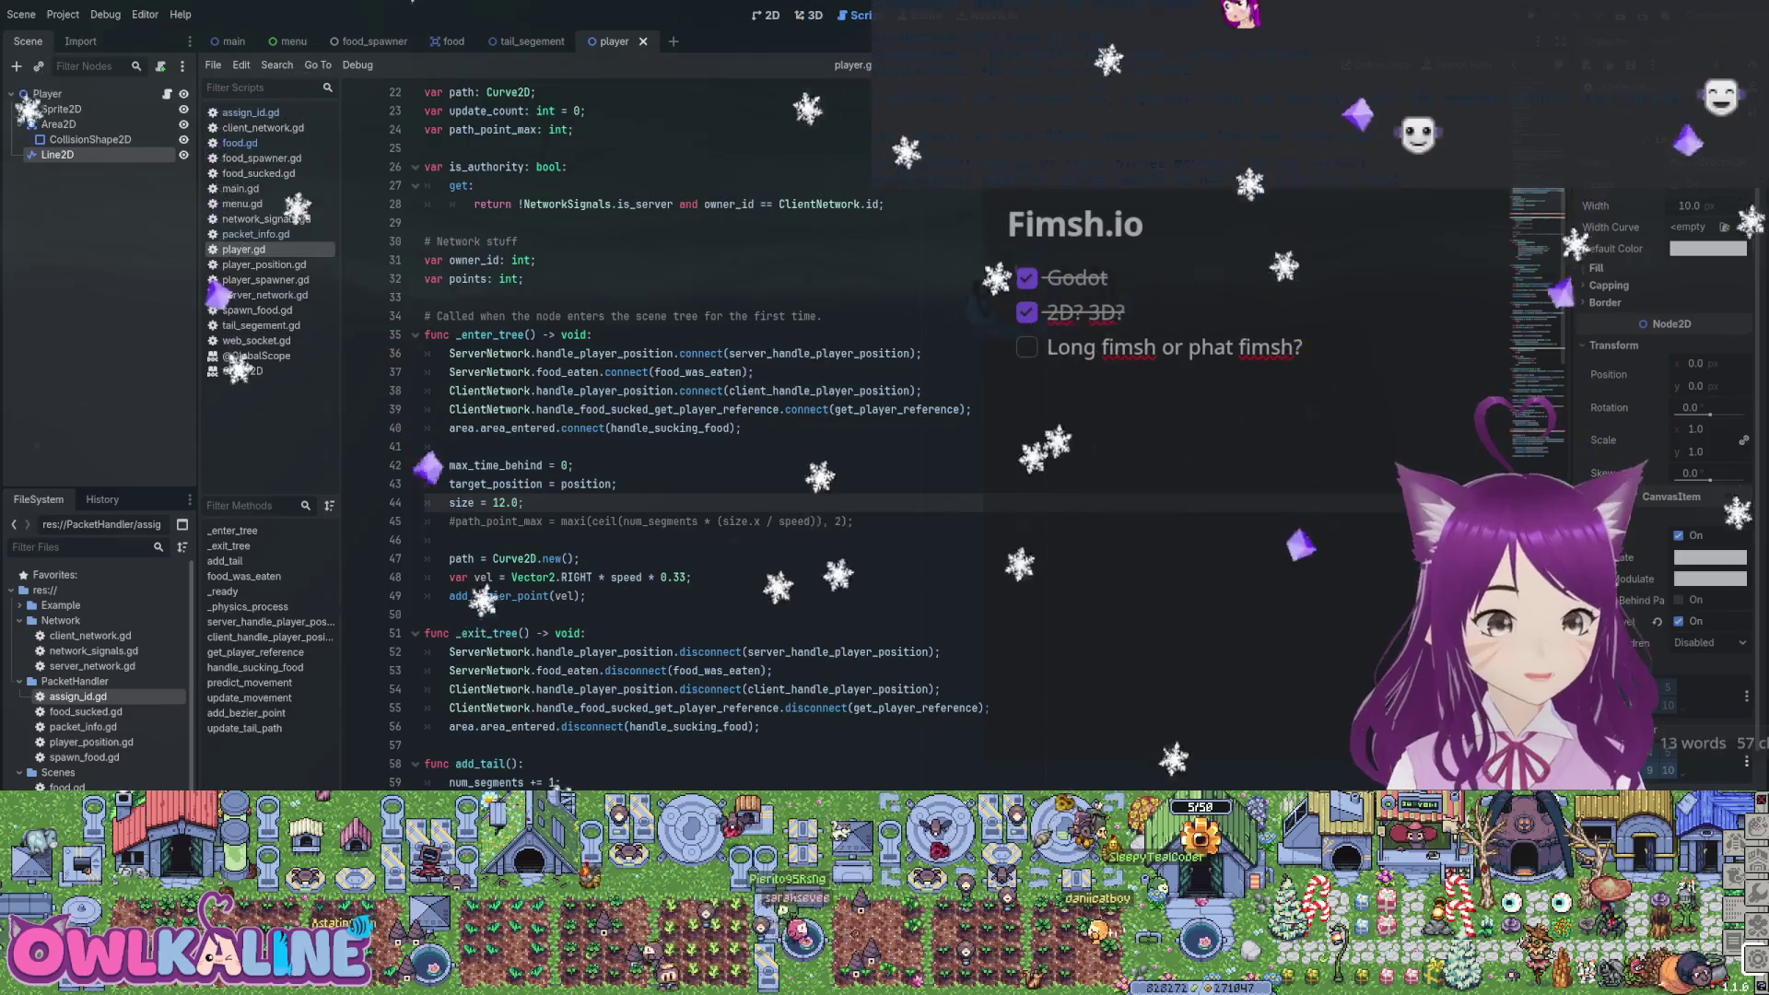
{"action": "scroll", "coordinate": [645, 414], "scroll_direction": "down", "scroll_amount": 8}
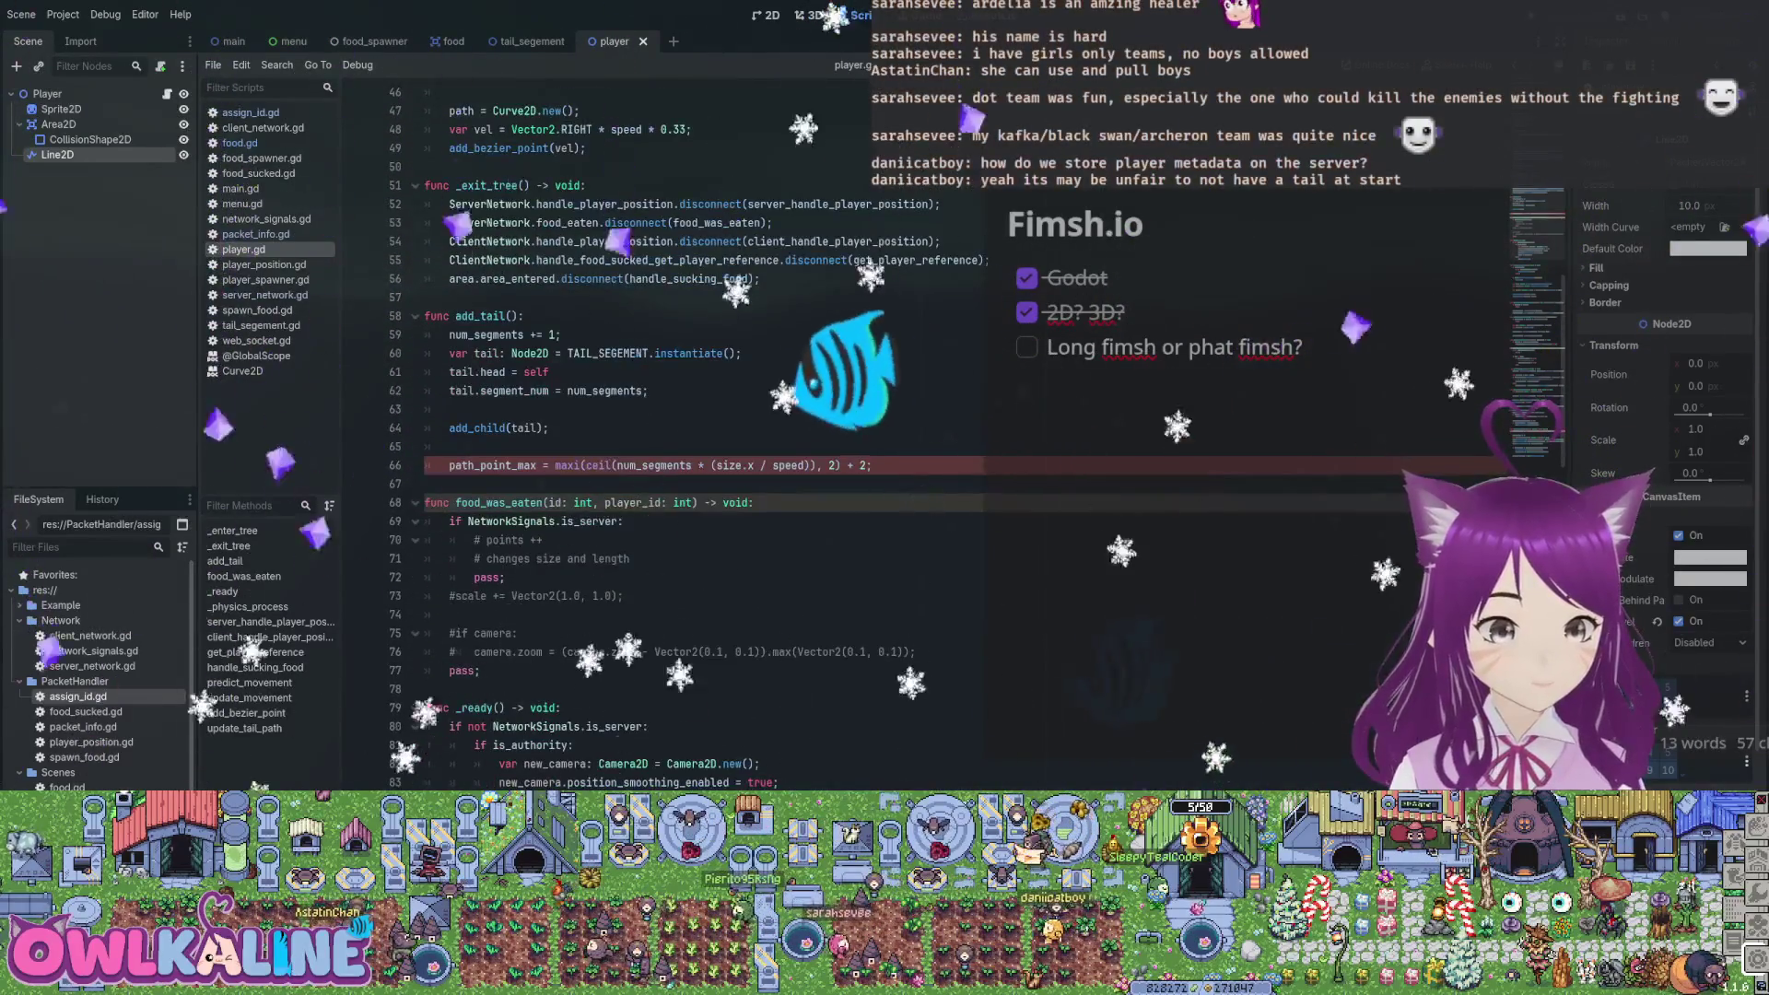
{"action": "key", "text": "BackSpace"}
{"action": "key", "text": "BackSpace"}
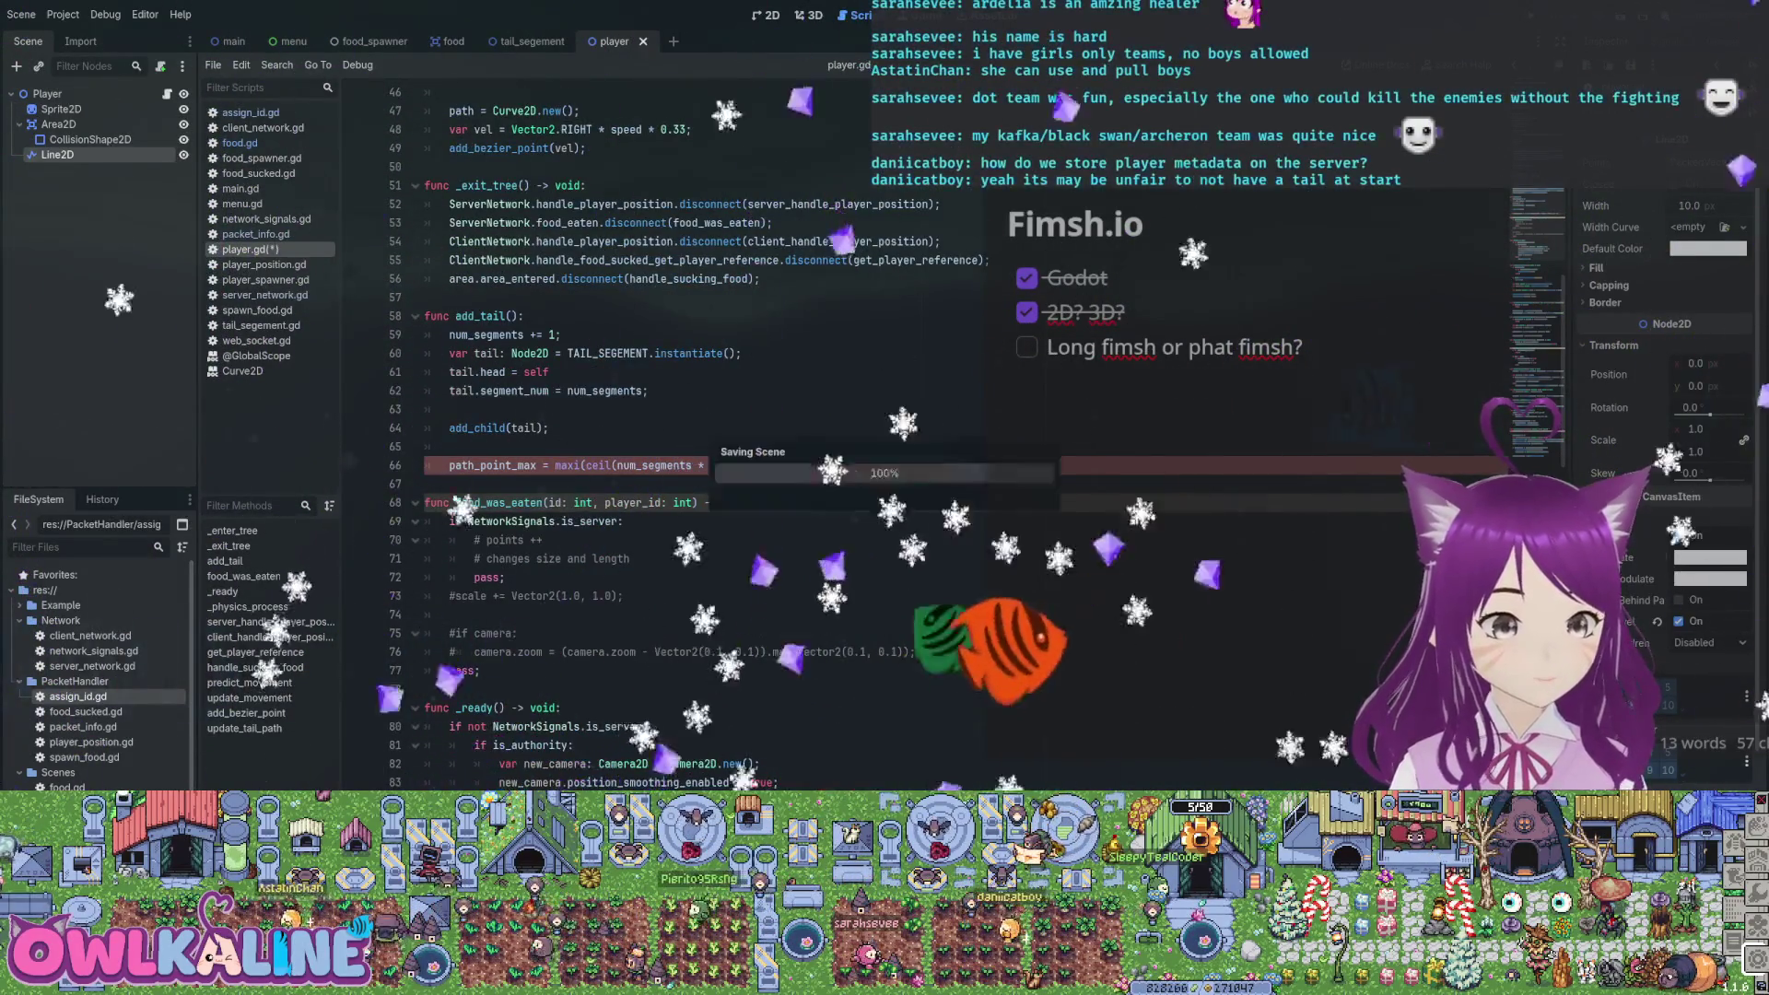
{"action": "scroll", "coordinate": [645, 415], "scroll_direction": "down", "scroll_amount": 20}
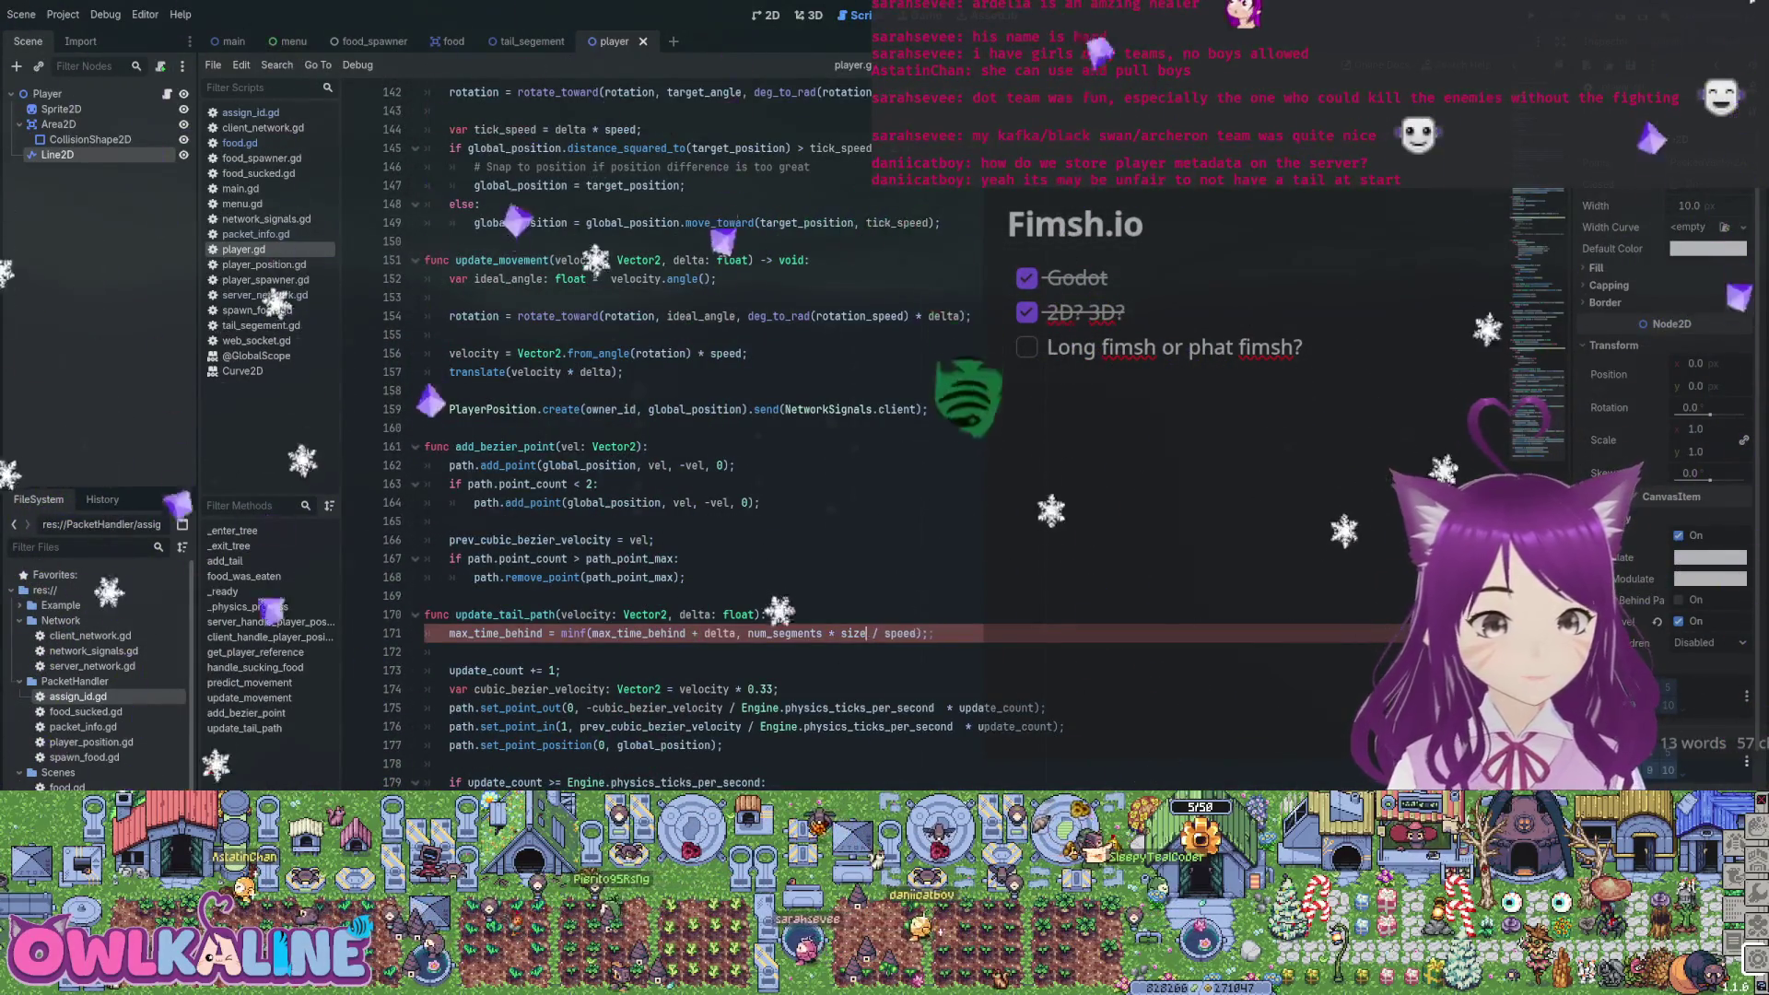
{"action": "scroll", "coordinate": [646, 415], "scroll_direction": "up", "scroll_amount": 20}
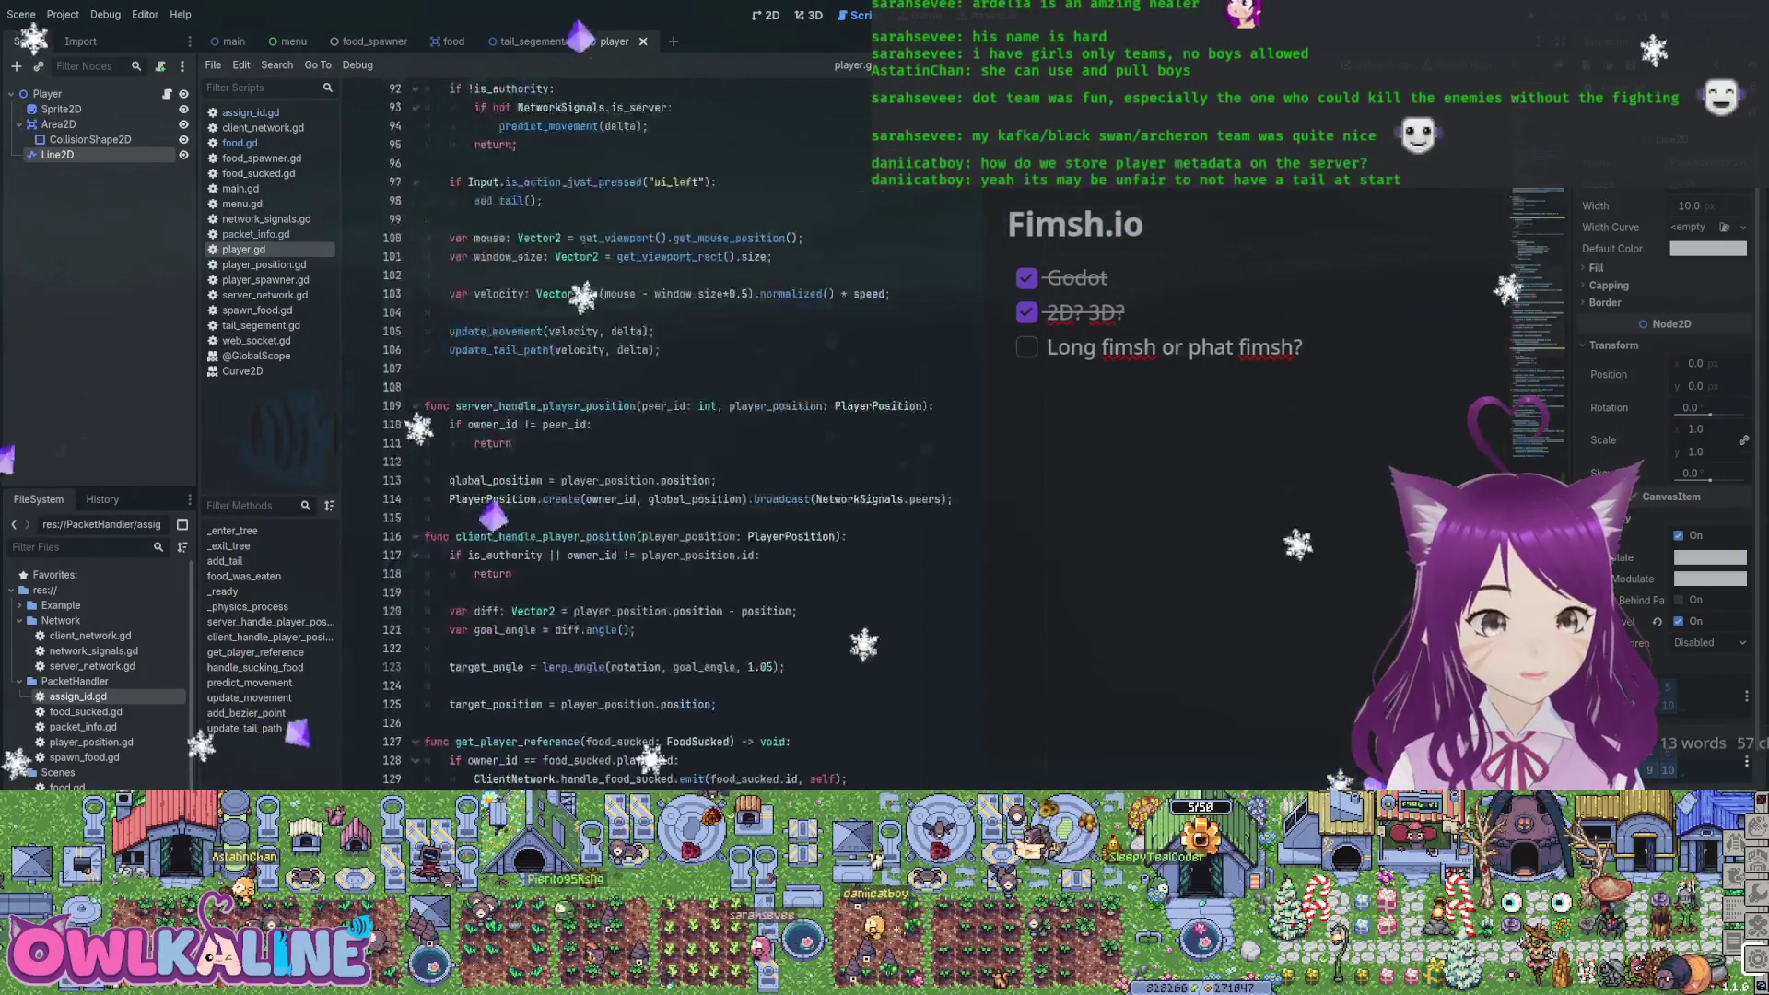
{"action": "scroll", "coordinate": [646, 415], "scroll_direction": "up", "scroll_amount": 15}
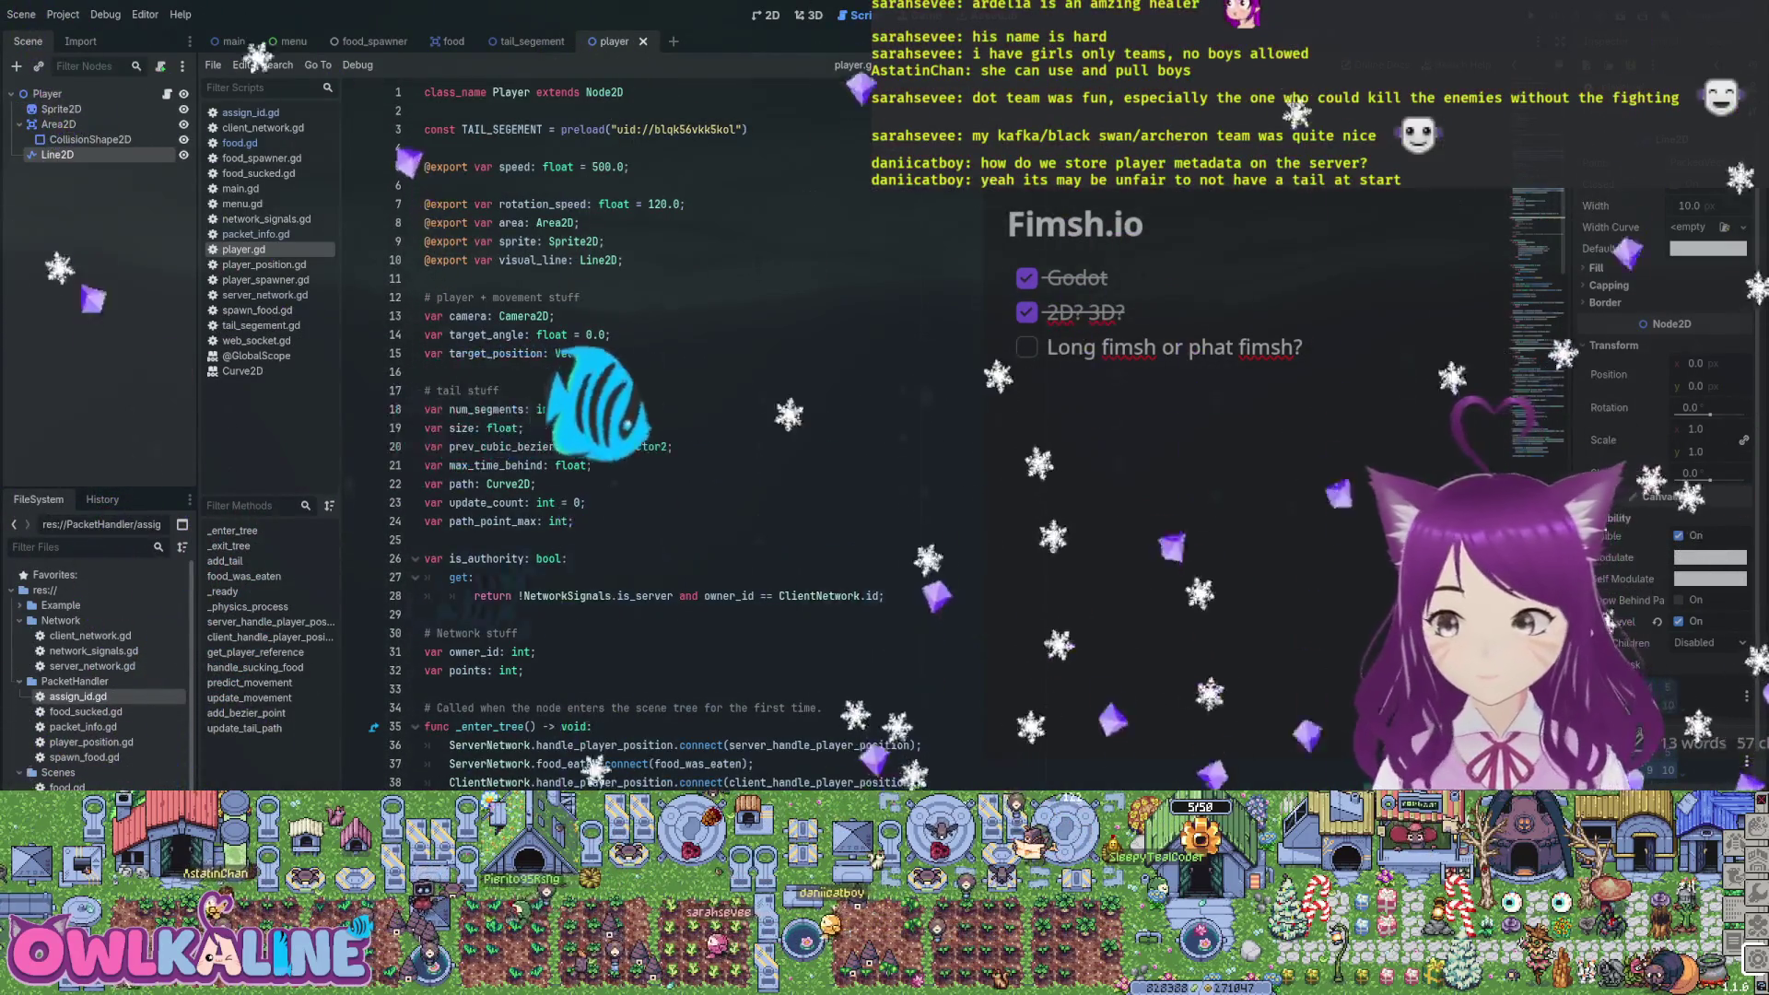
{"action": "scroll", "coordinate": [645, 415], "scroll_direction": "down", "scroll_amount": 10}
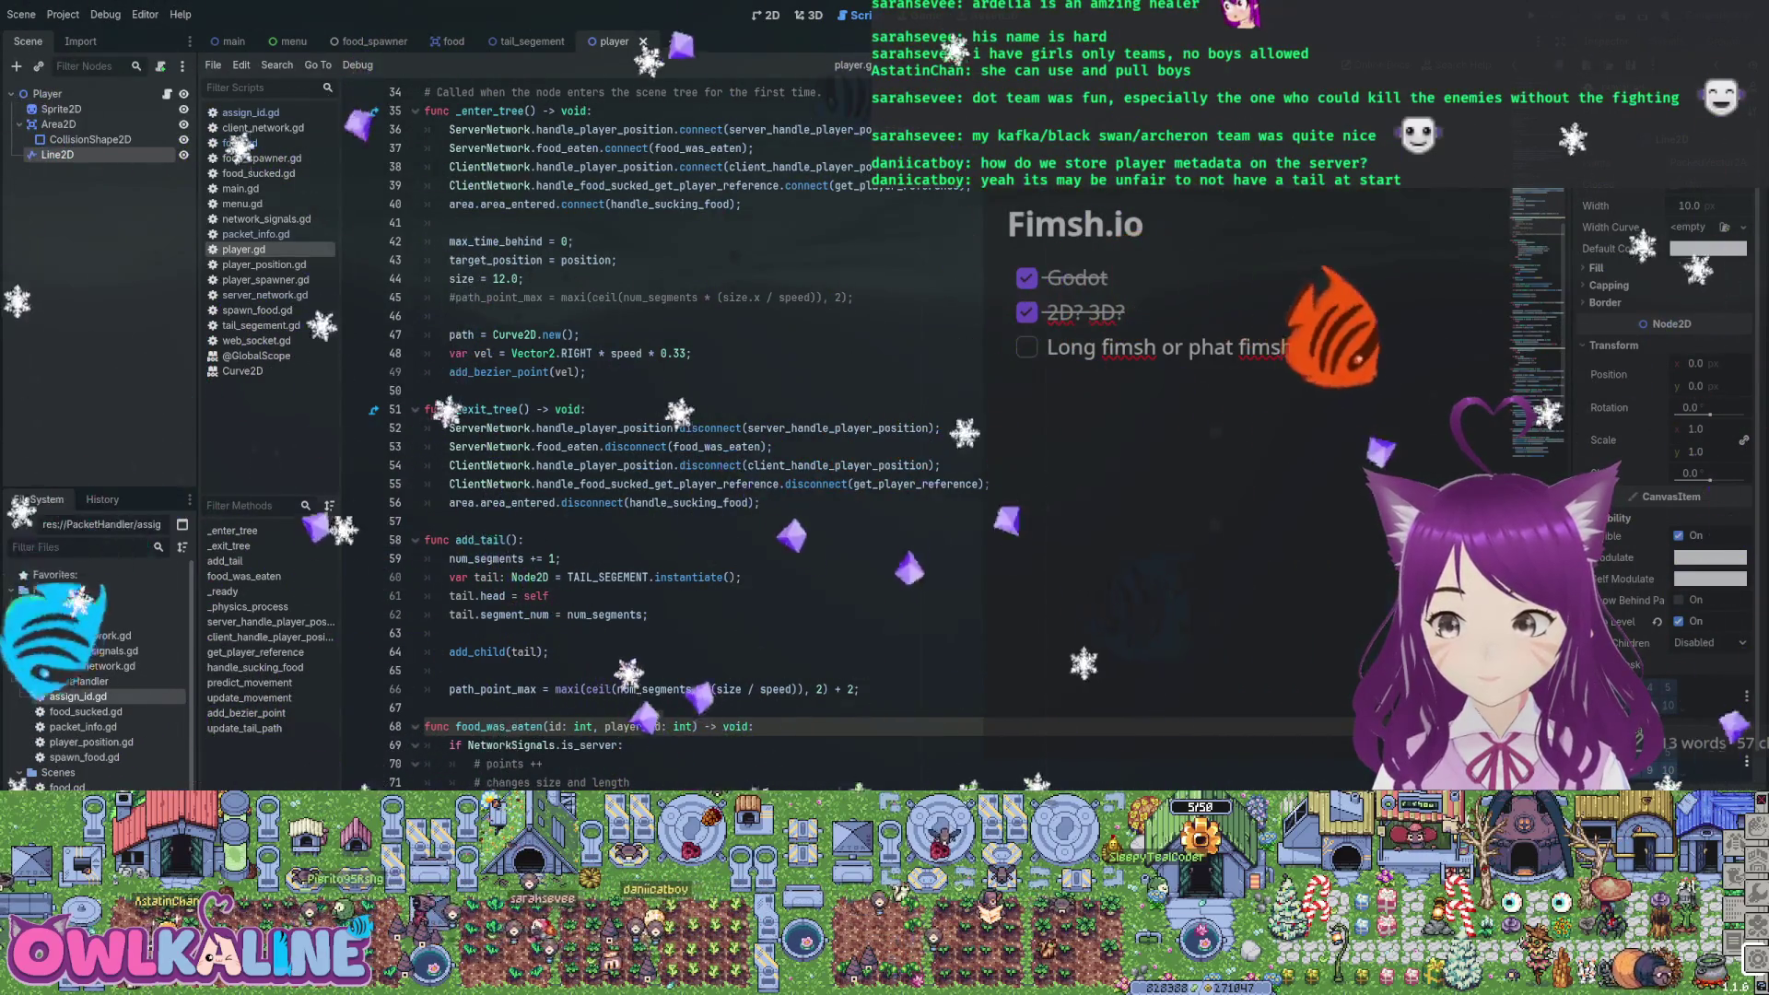
{"action": "scroll", "coordinate": [646, 415], "scroll_direction": "down", "scroll_amount": 2}
{"action": "scroll", "coordinate": [645, 415], "scroll_direction": "down", "scroll_amount": 3}
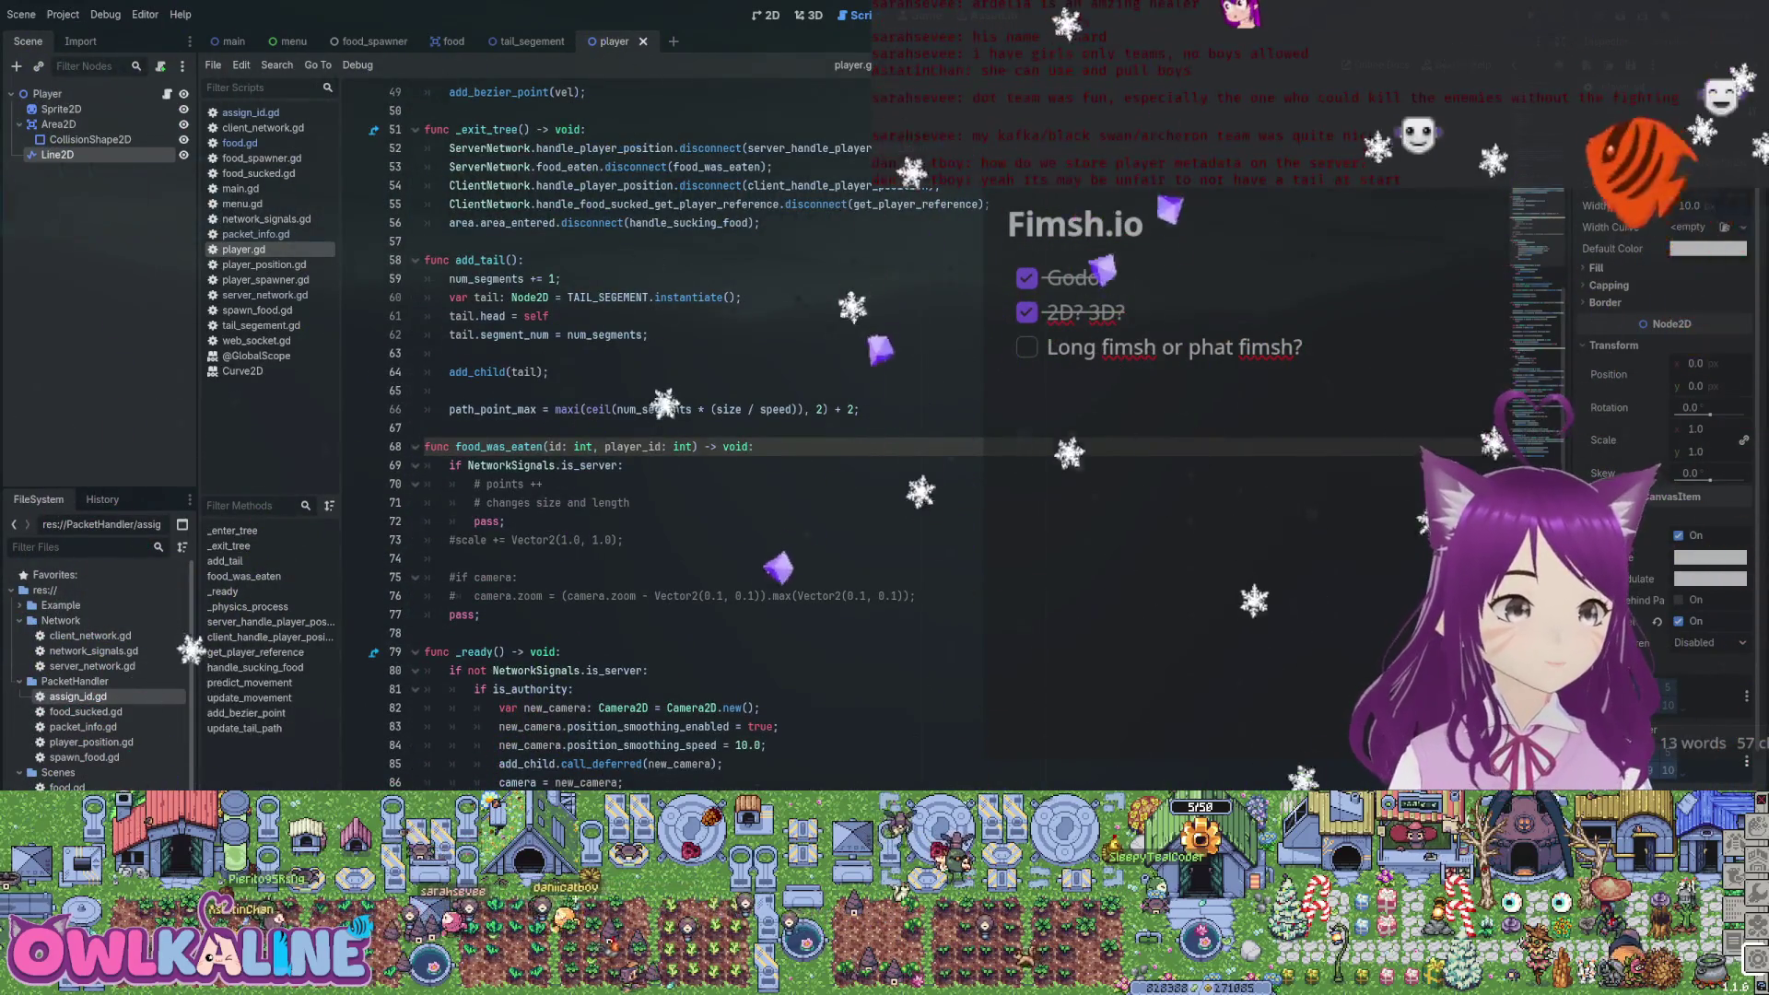
{"action": "scroll", "coordinate": [645, 415], "scroll_direction": "up", "scroll_amount": 3}
{"action": "scroll", "coordinate": [645, 415], "scroll_direction": "down", "scroll_amount": 2}
{"action": "scroll", "coordinate": [645, 415], "scroll_direction": "up", "scroll_amount": 5}
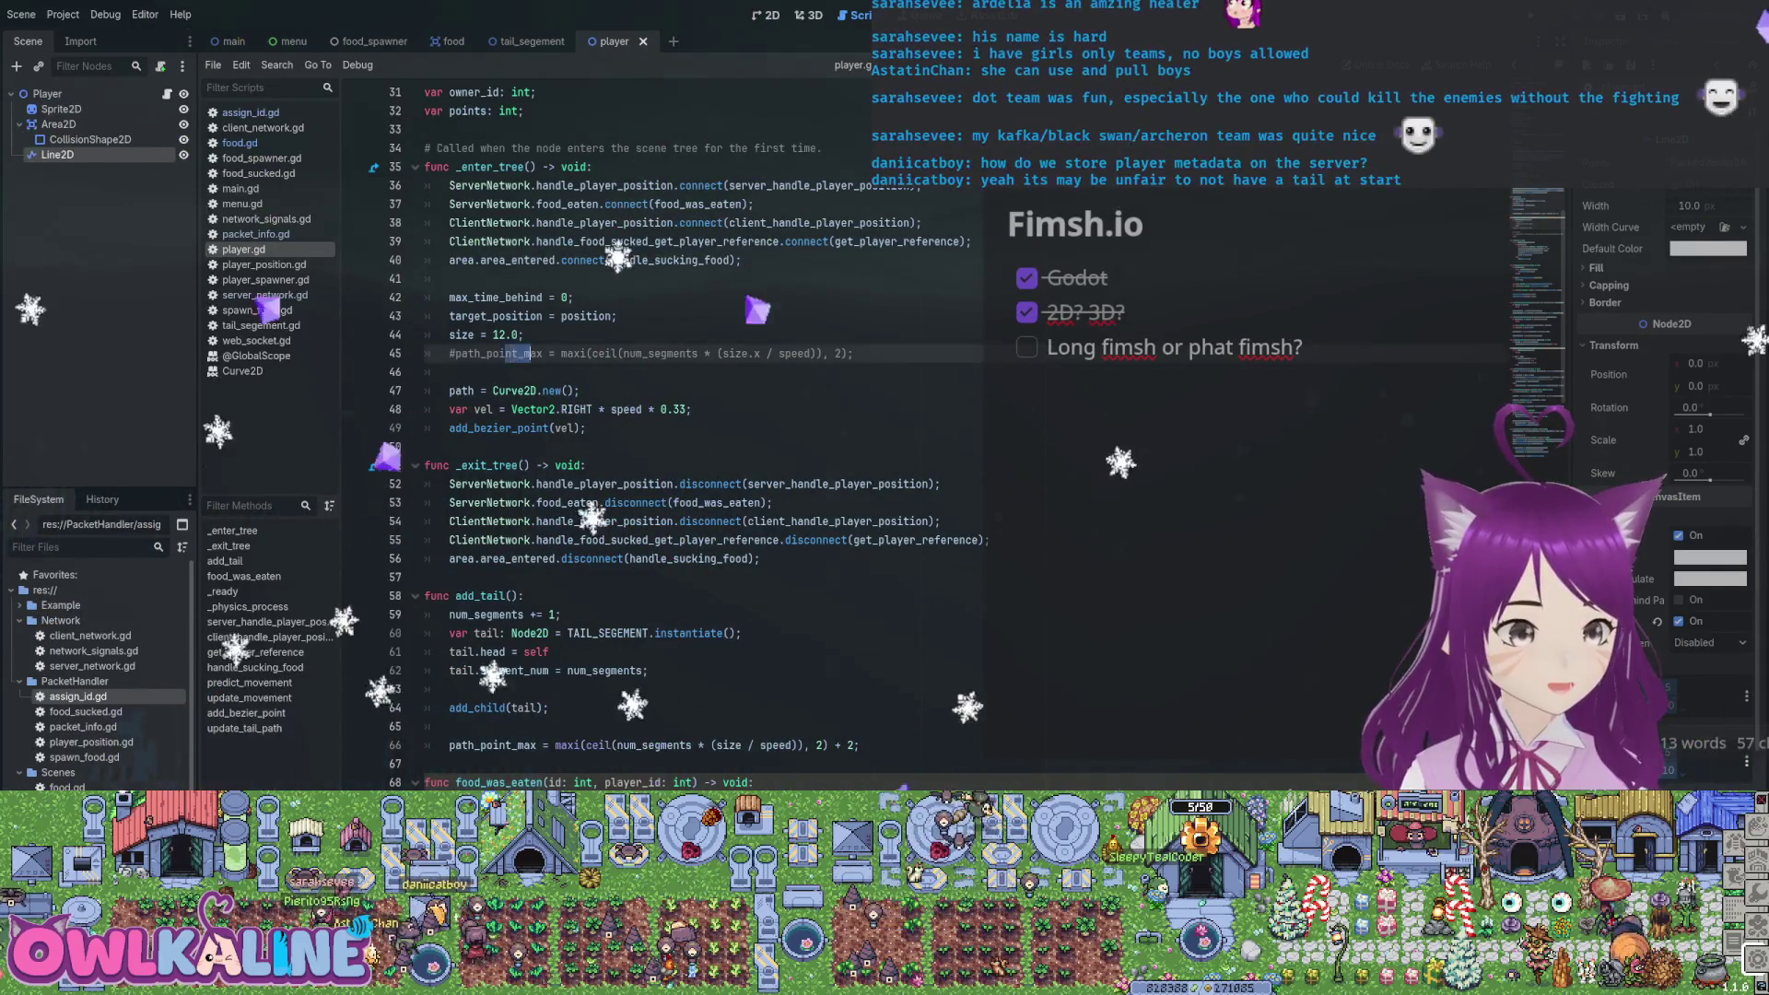
{"action": "mouse_move", "coordinate": [524, 335]}
{"action": "left_mouse_down"}
{"action": "mouse_move", "coordinate": [451, 335]}
{"action": "mouse_move", "coordinate": [426, 297]}
{"action": "left_mouse_up"}
{"action": "left_click", "coordinate": [566, 297]}
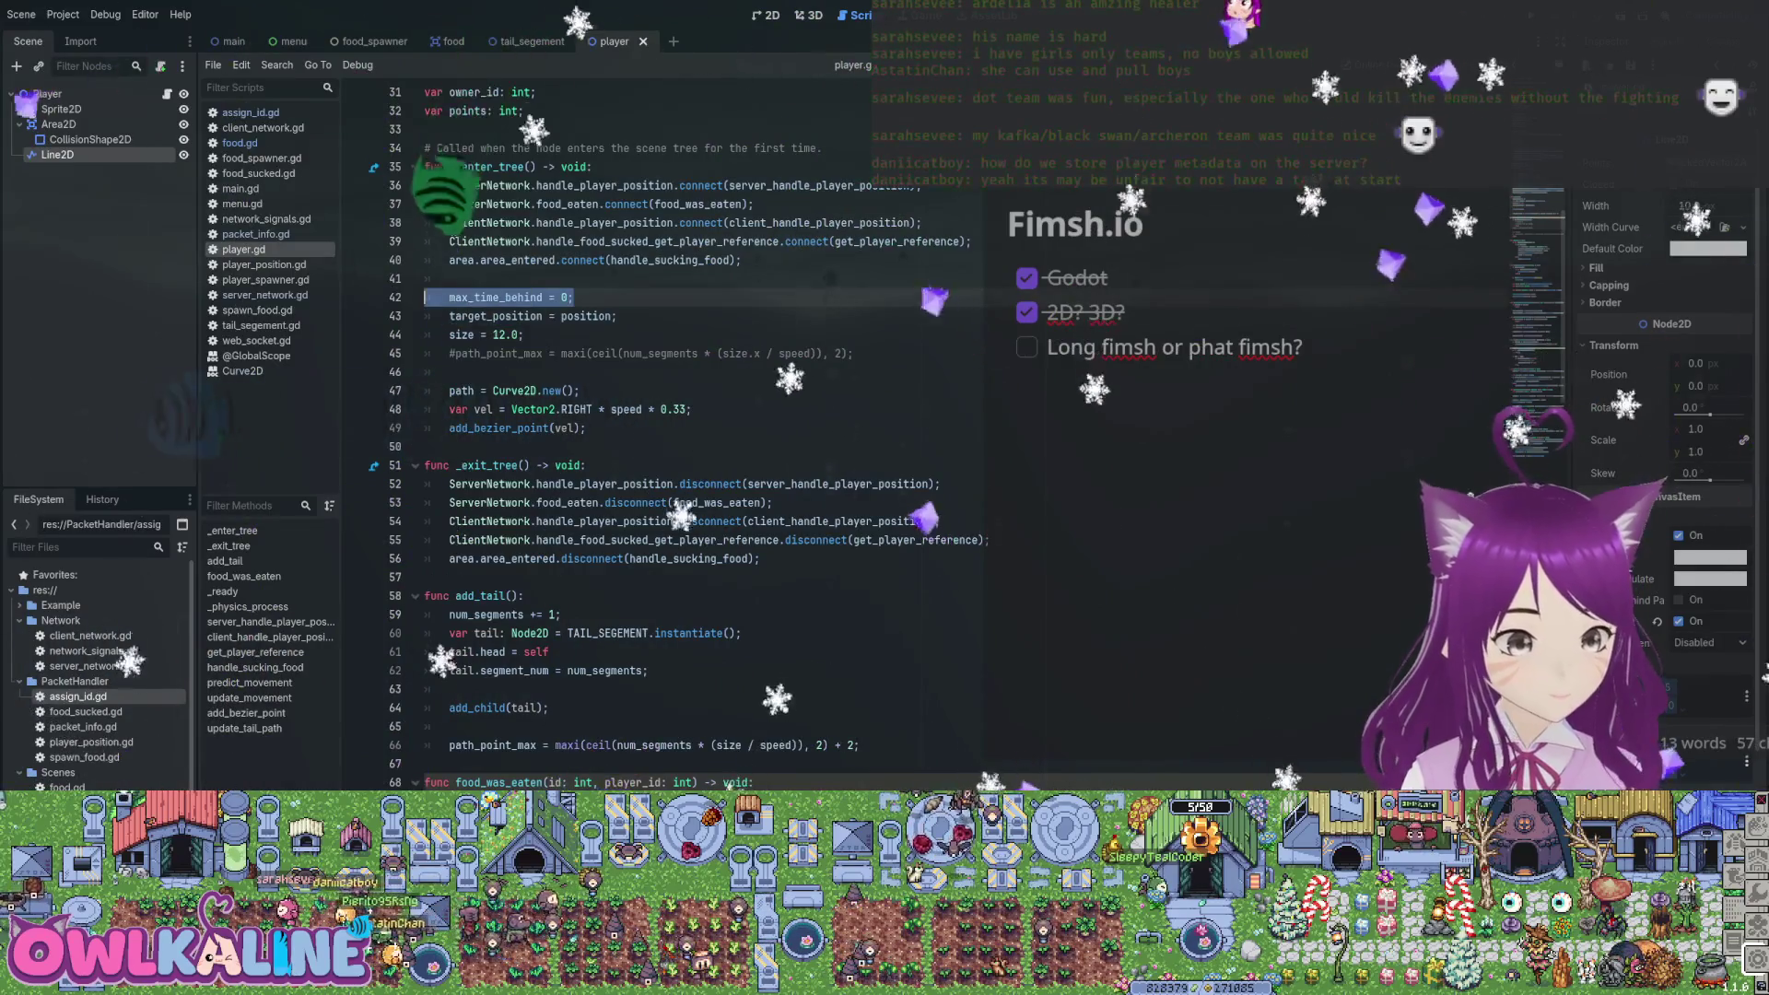
Move max_time_behind = 0 below the commented path_point_max line and save
{"action": "key", "text": "BackSpace"}
{"action": "left_click", "coordinate": [427, 372]}
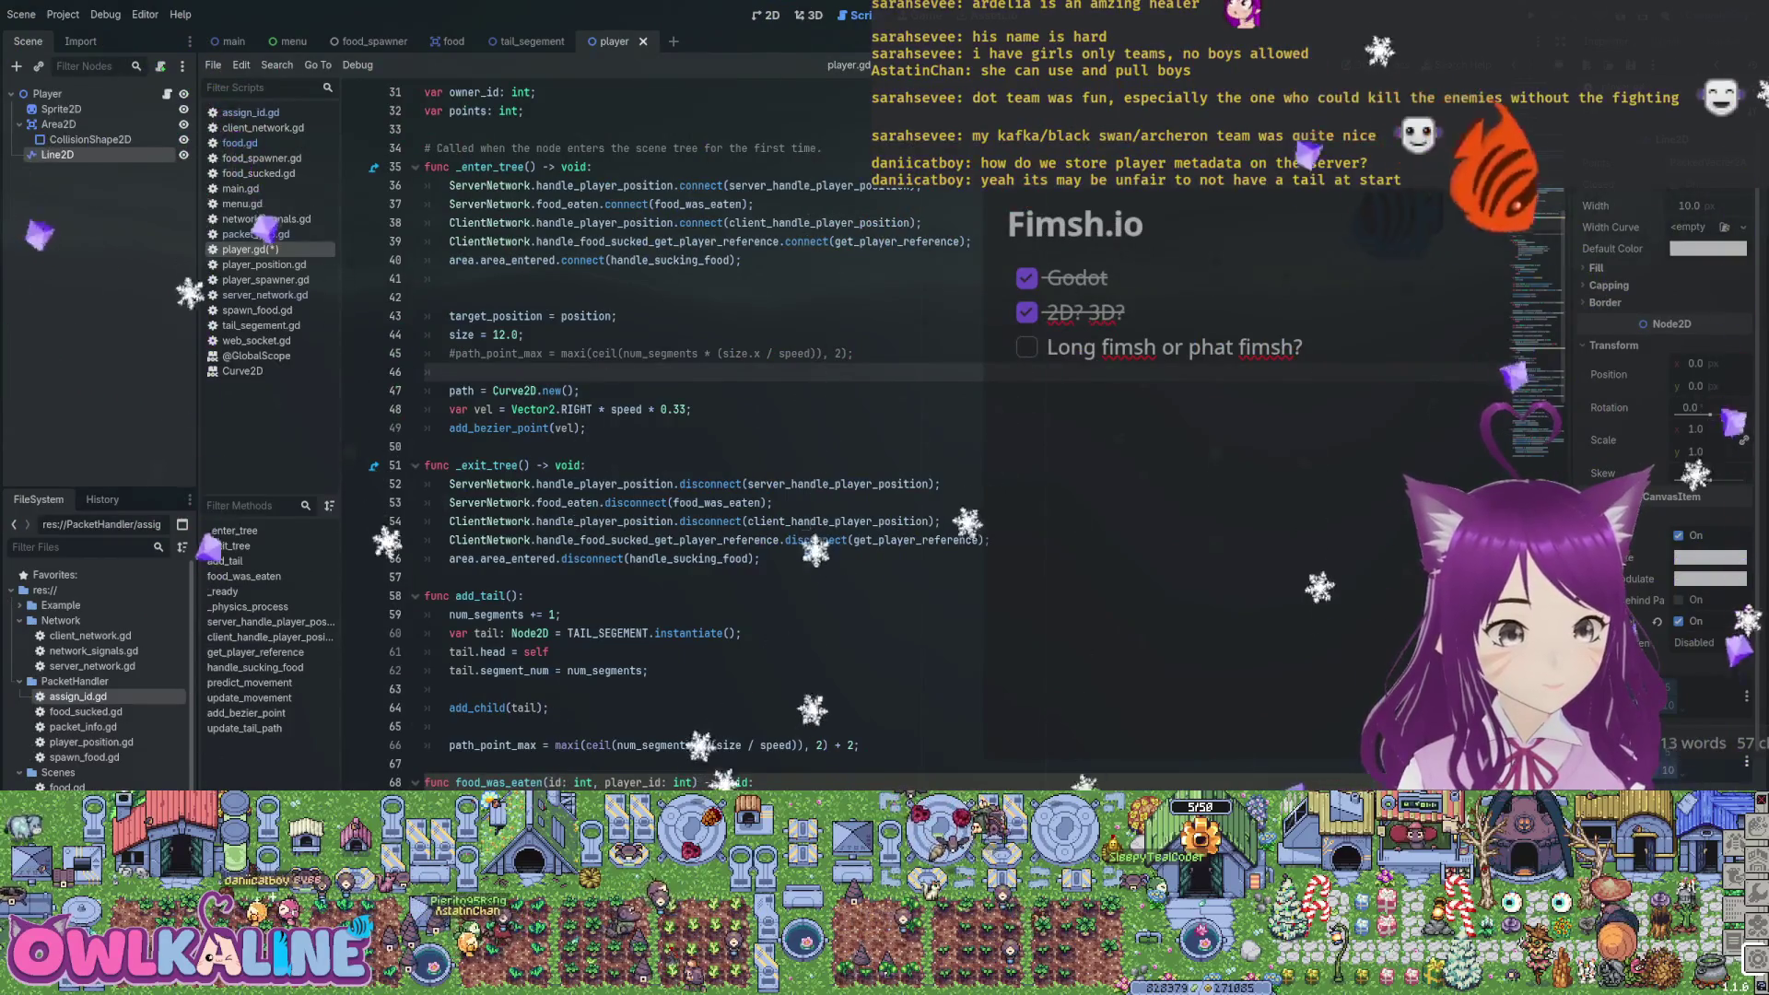
{"action": "type", "text": "max_time_behind = 0;"}
{"action": "left_click", "coordinate": [853, 353]}
{"action": "key", "text": "Return"}
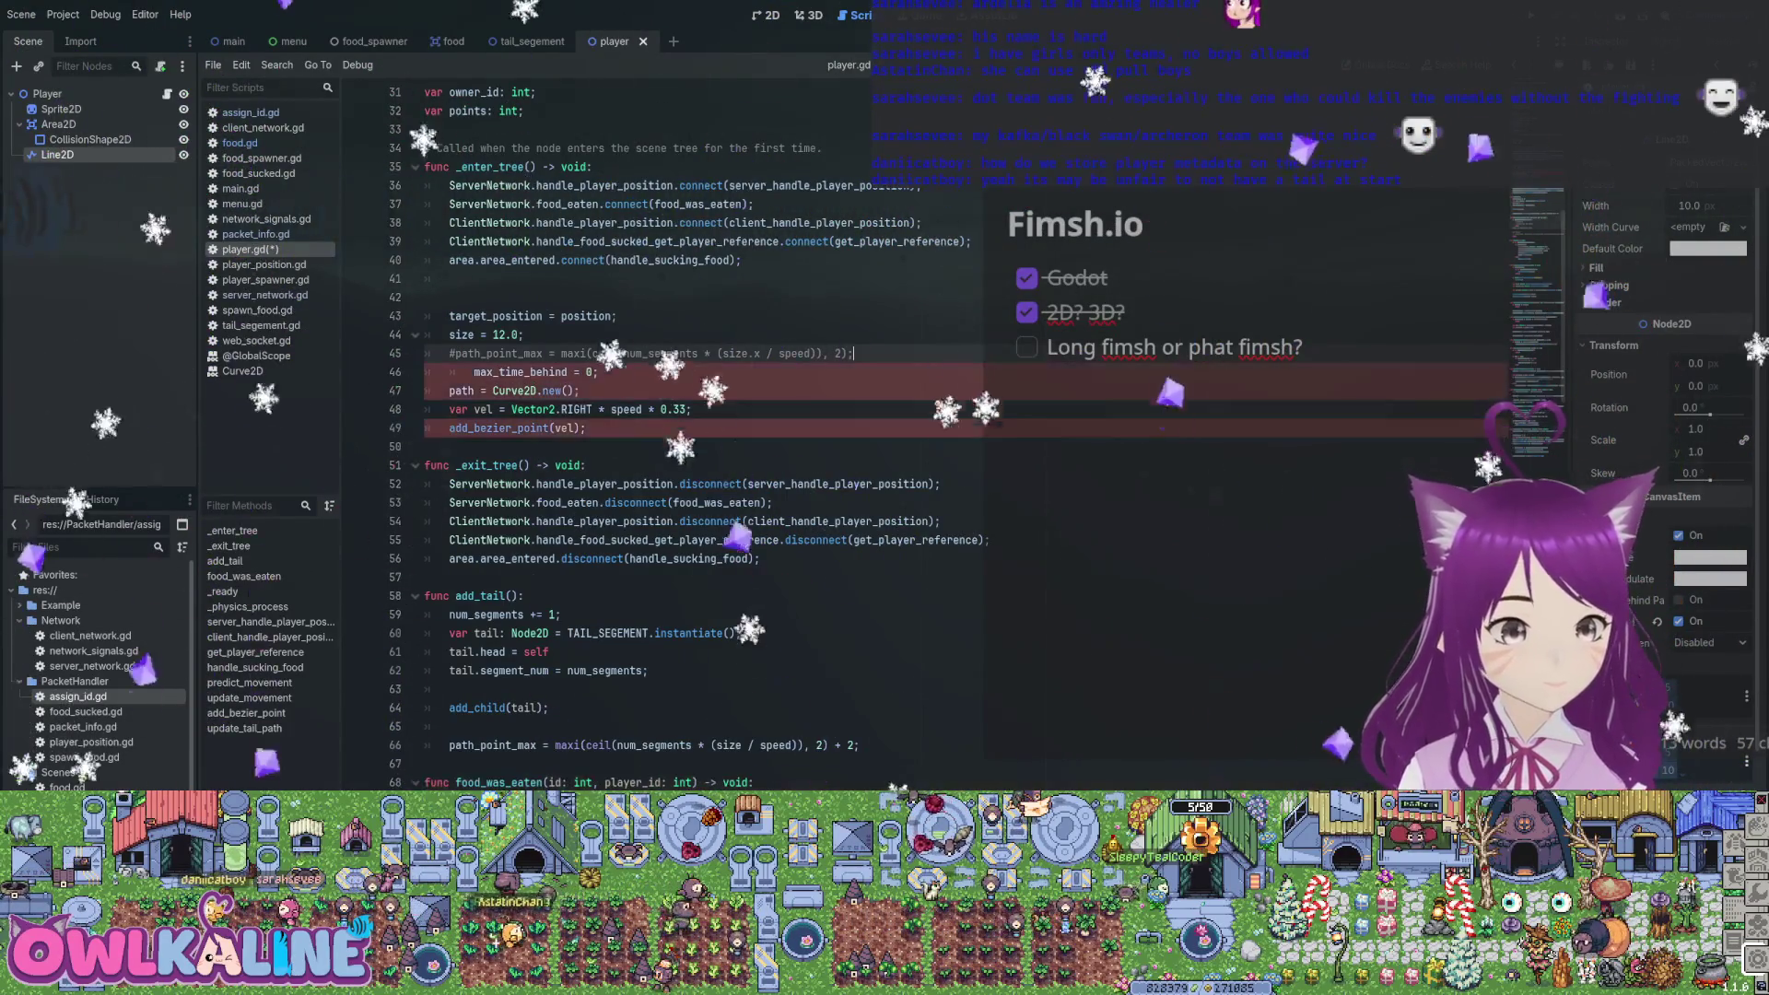
{"action": "key", "text": "ctrl+s"}
Add a loop after add_bezier_point calling add_tail() four times via range(4)
{"action": "left_click", "coordinate": [449, 446]}
{"action": "key", "text": "End"}
{"action": "key", "text": "Return"}
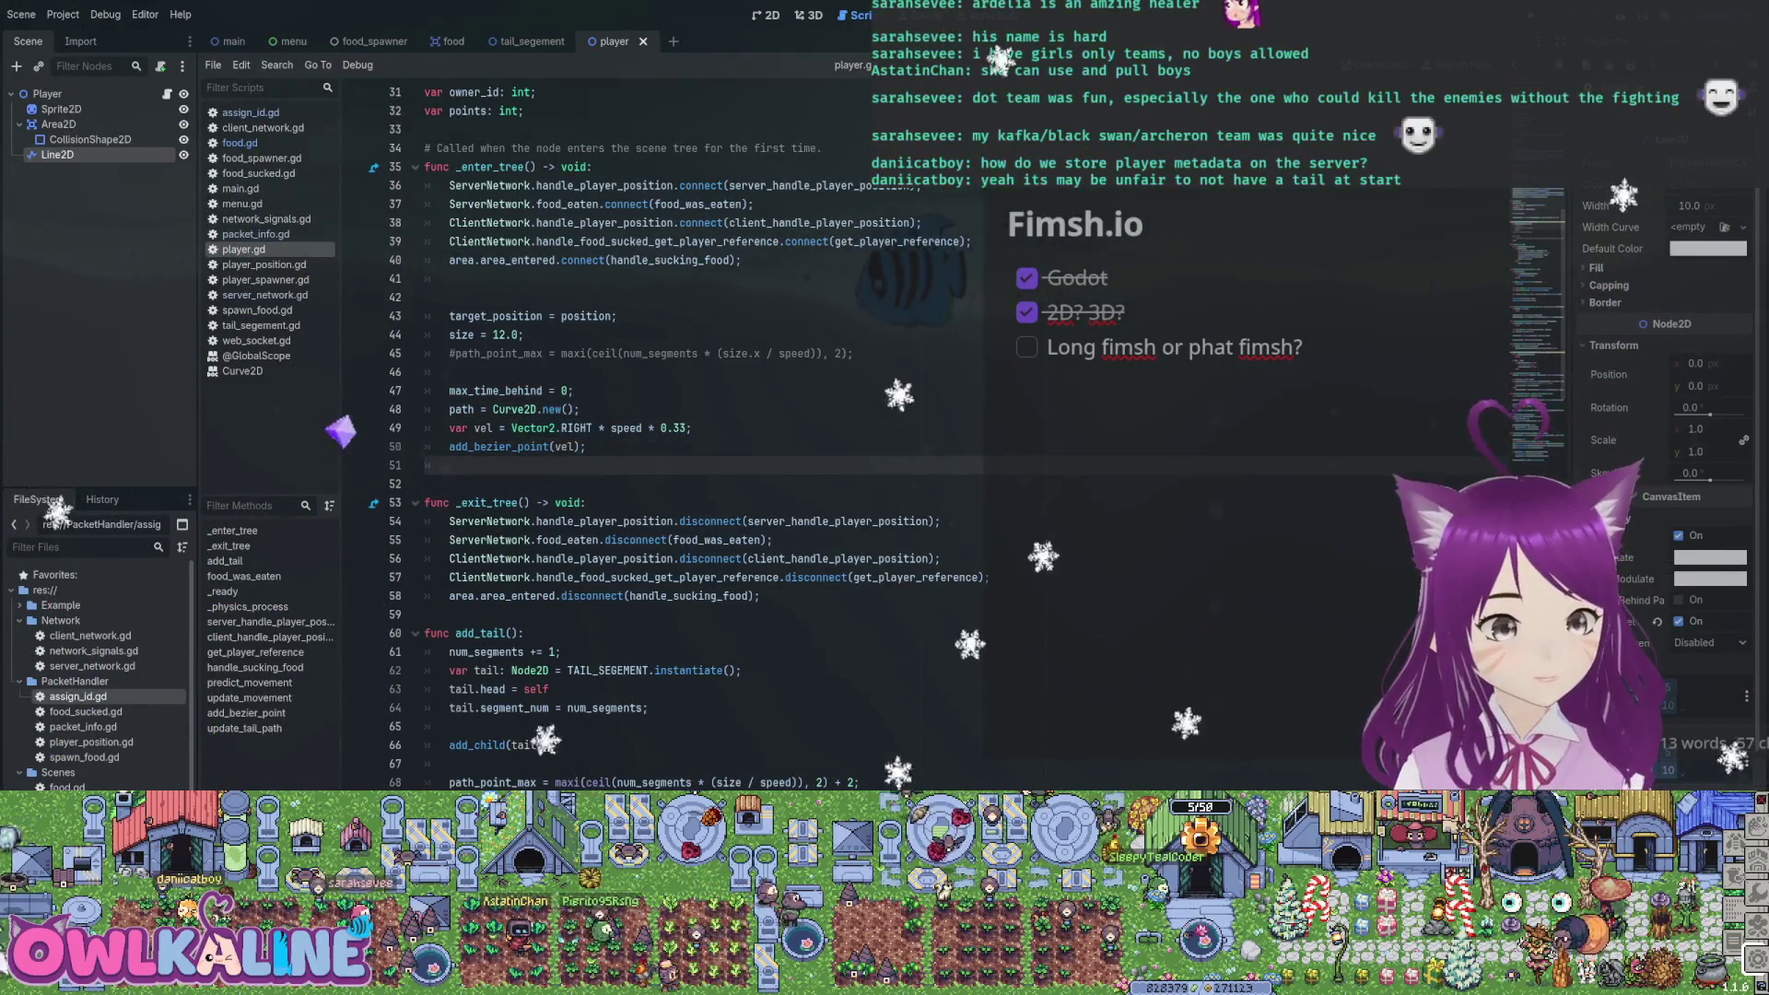
{"action": "type", "text": "for i"}
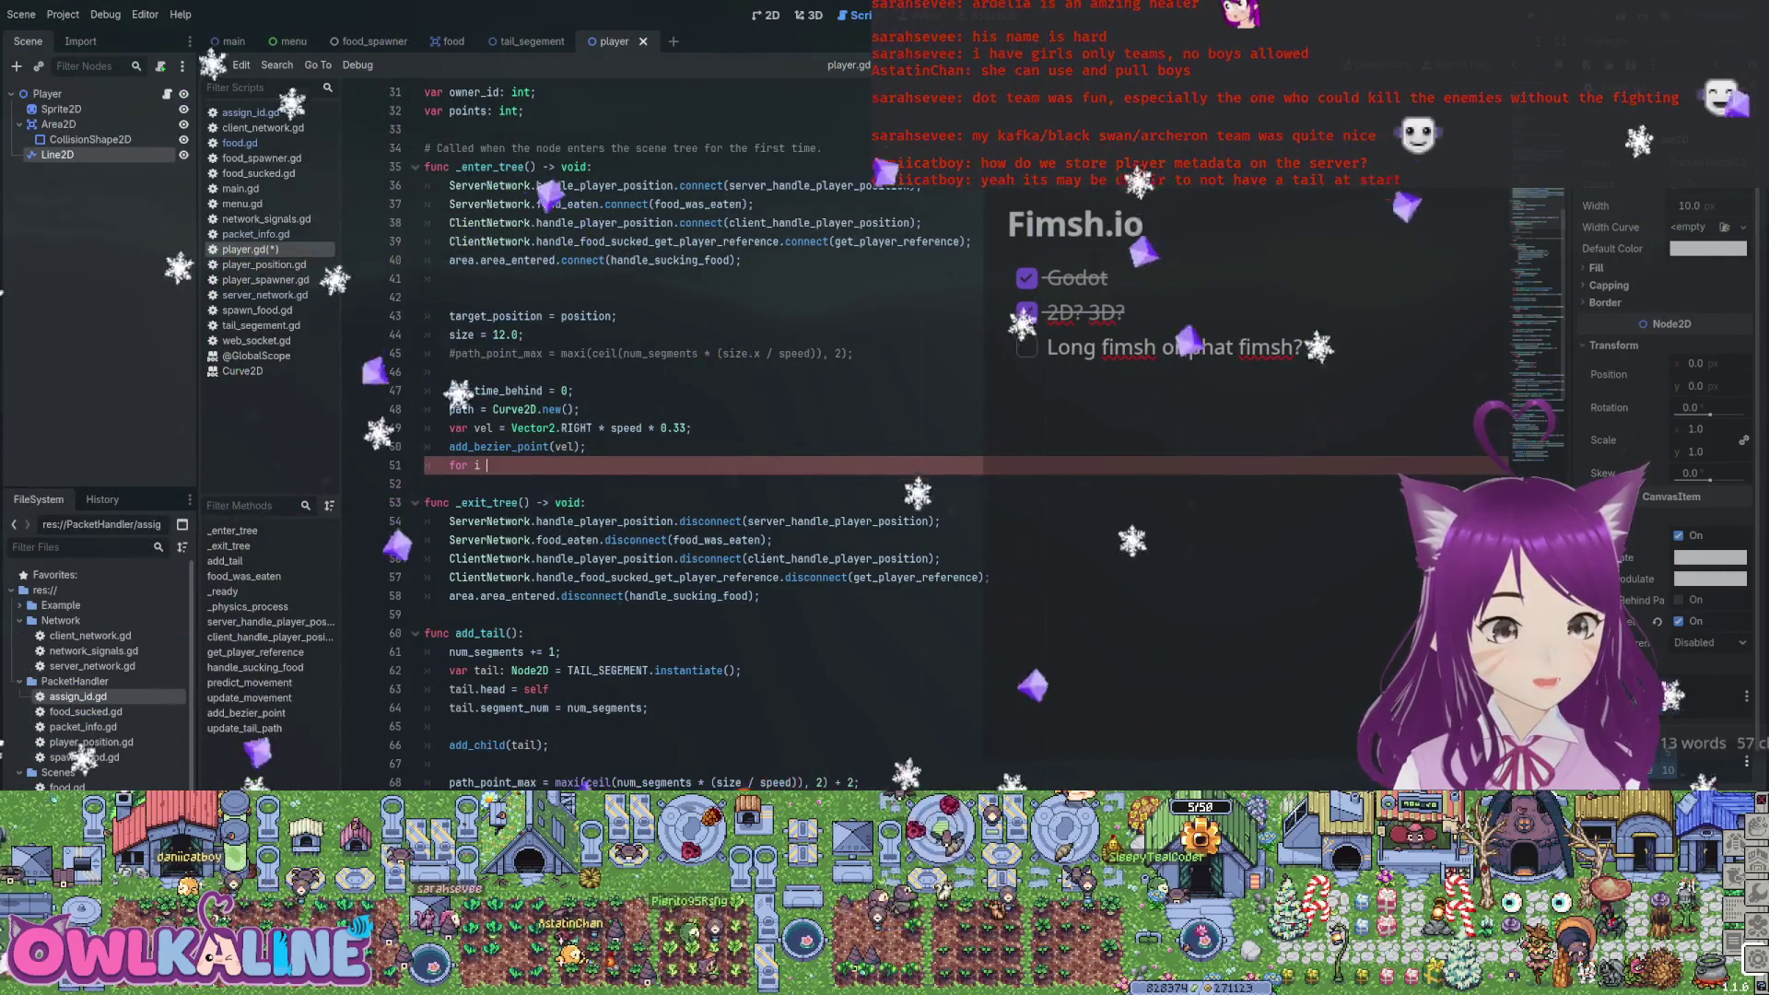
{"action": "type", "text": " in r"}
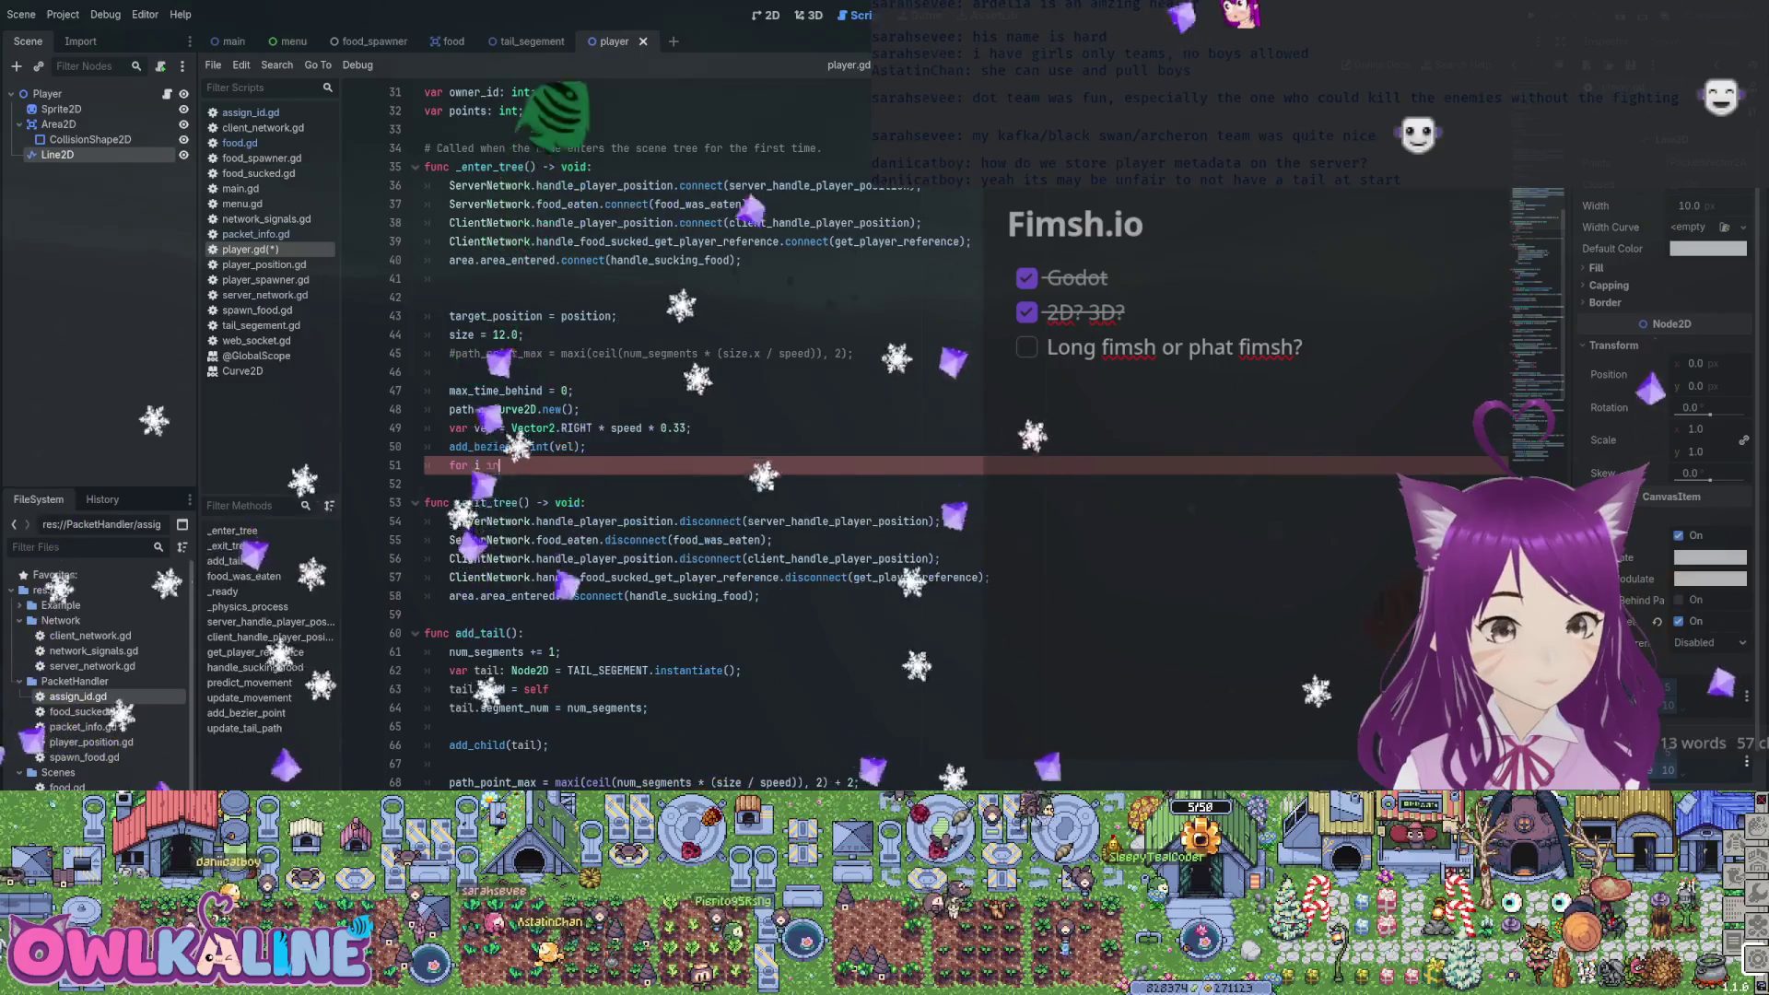
{"action": "key", "text": "BackSpace"}
{"action": "key", "text": "BackSpace"}
{"action": "key", "text": "BackSpace"}
{"action": "type", "text": "an"}
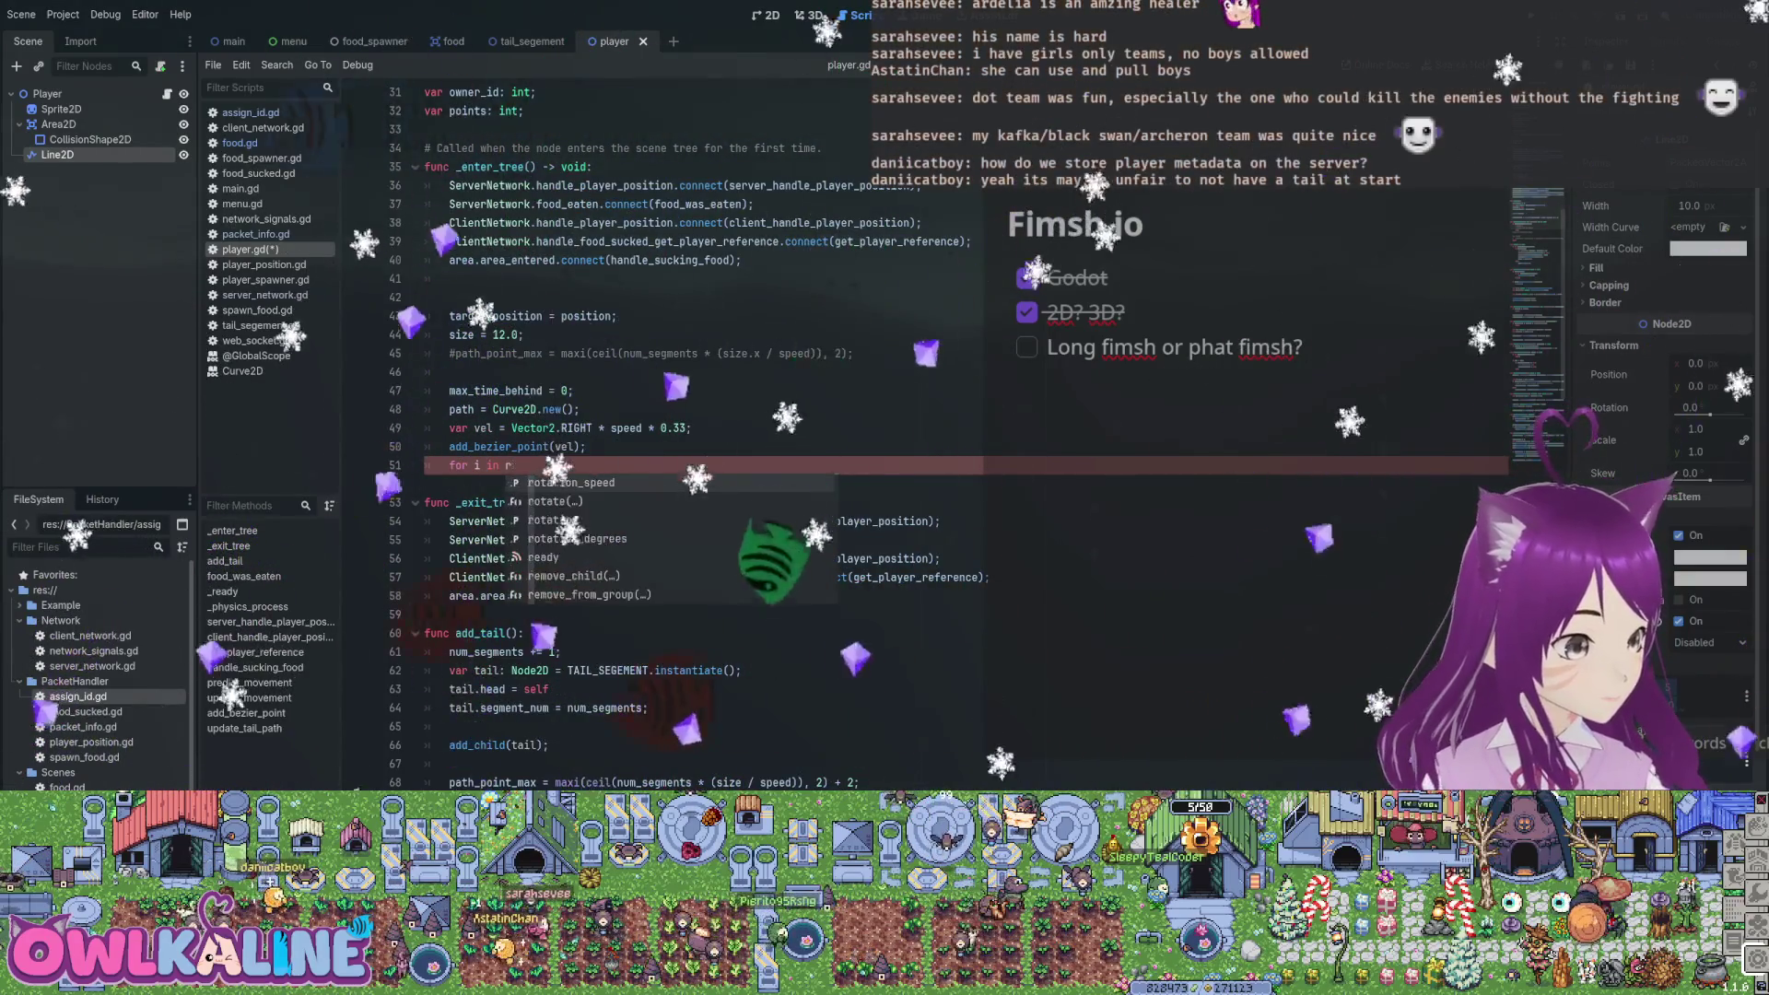
{"action": "type", "text": "ge()4"}
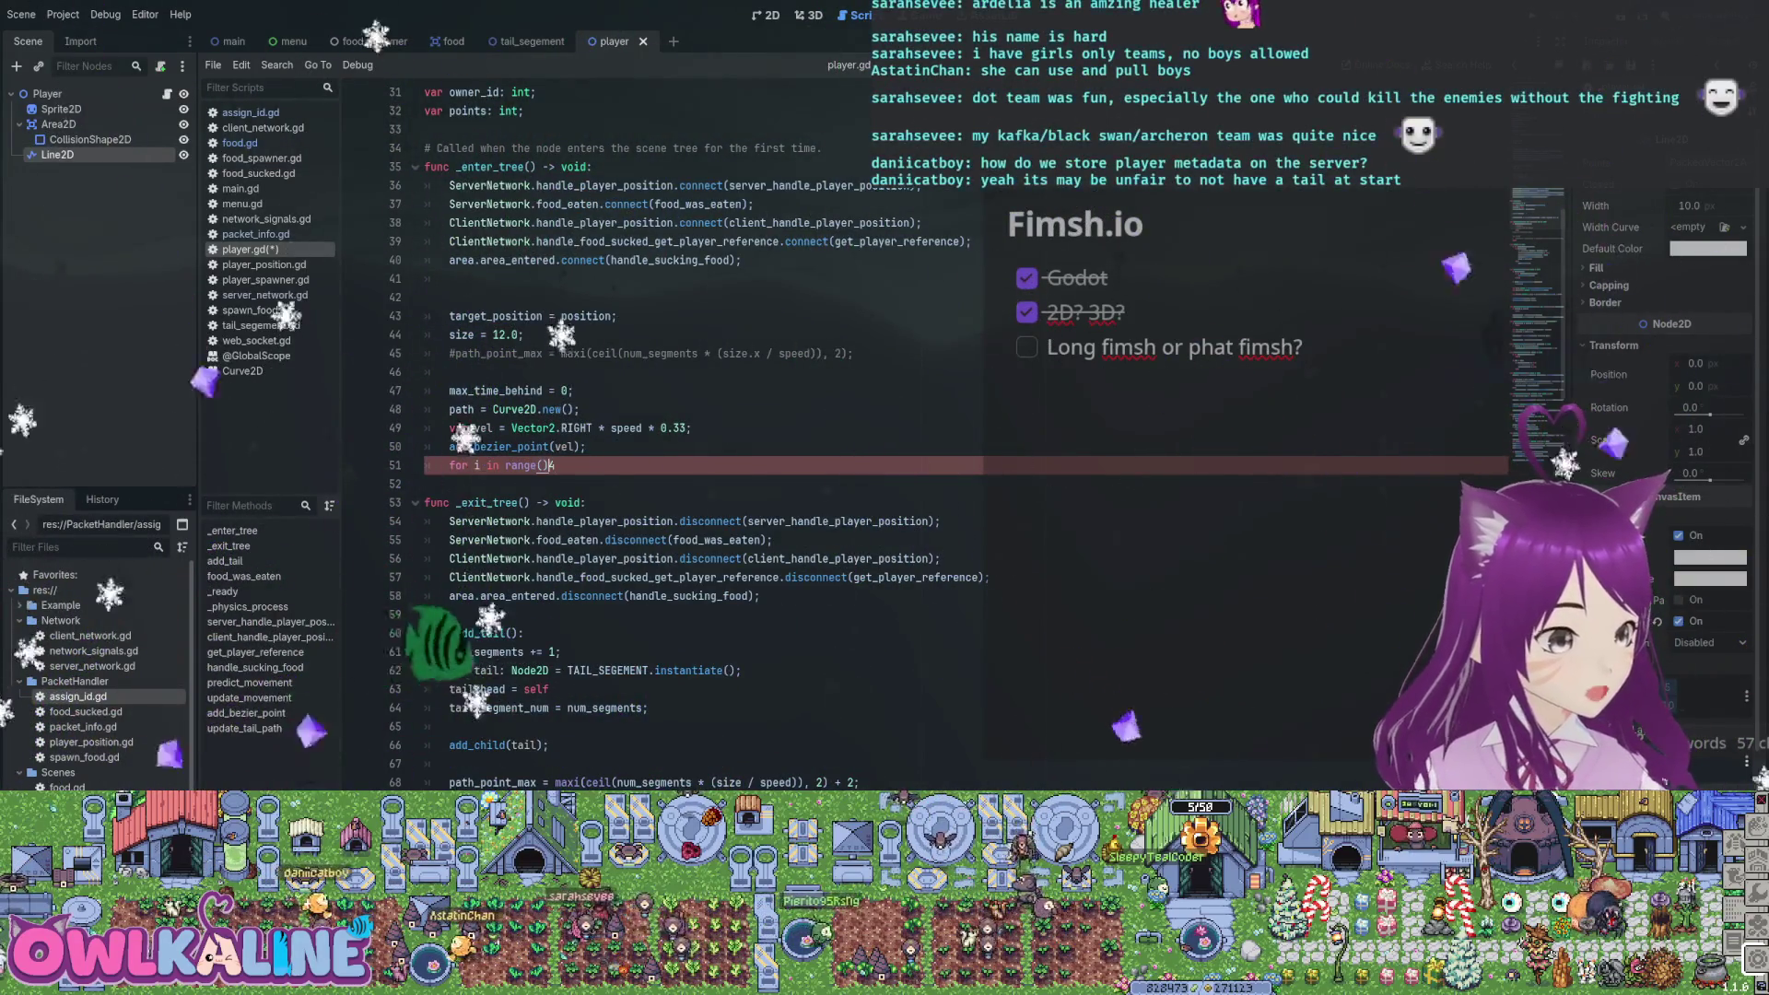
{"action": "type", "text": ":"}
{"action": "key", "text": "Return"}
{"action": "type", "text": "add_"}
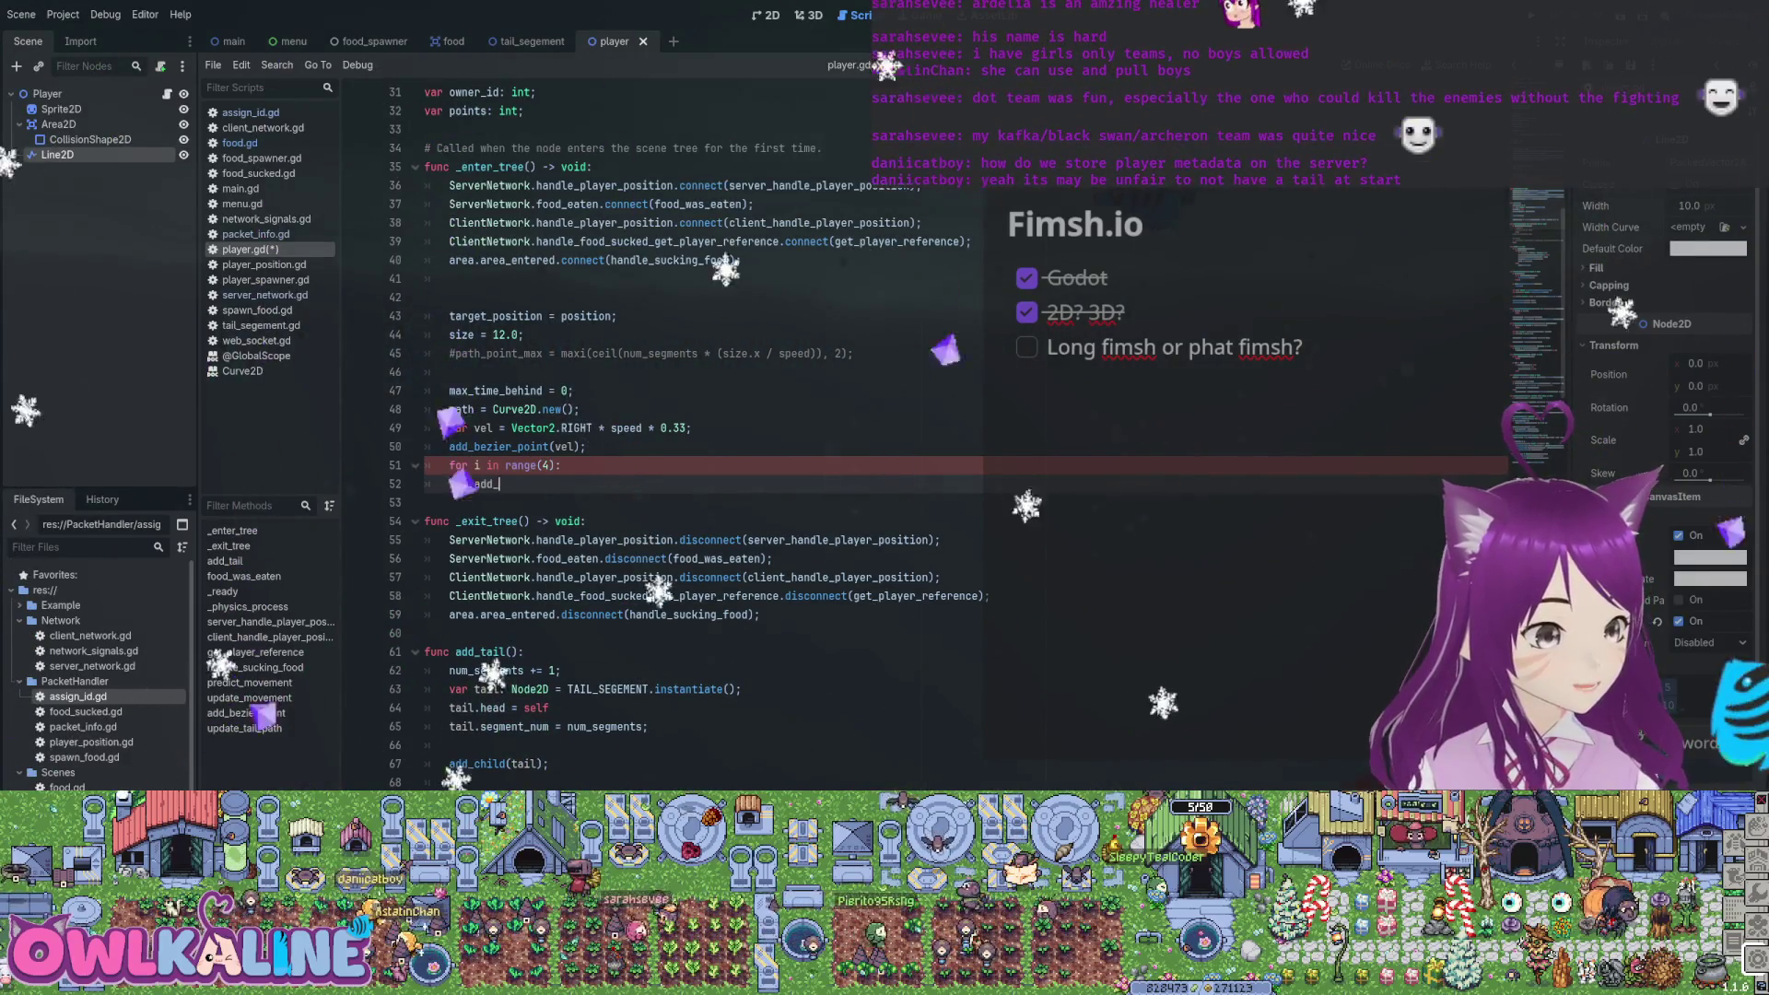
{"action": "type", "text": "t"}
{"action": "key", "text": "Return"}
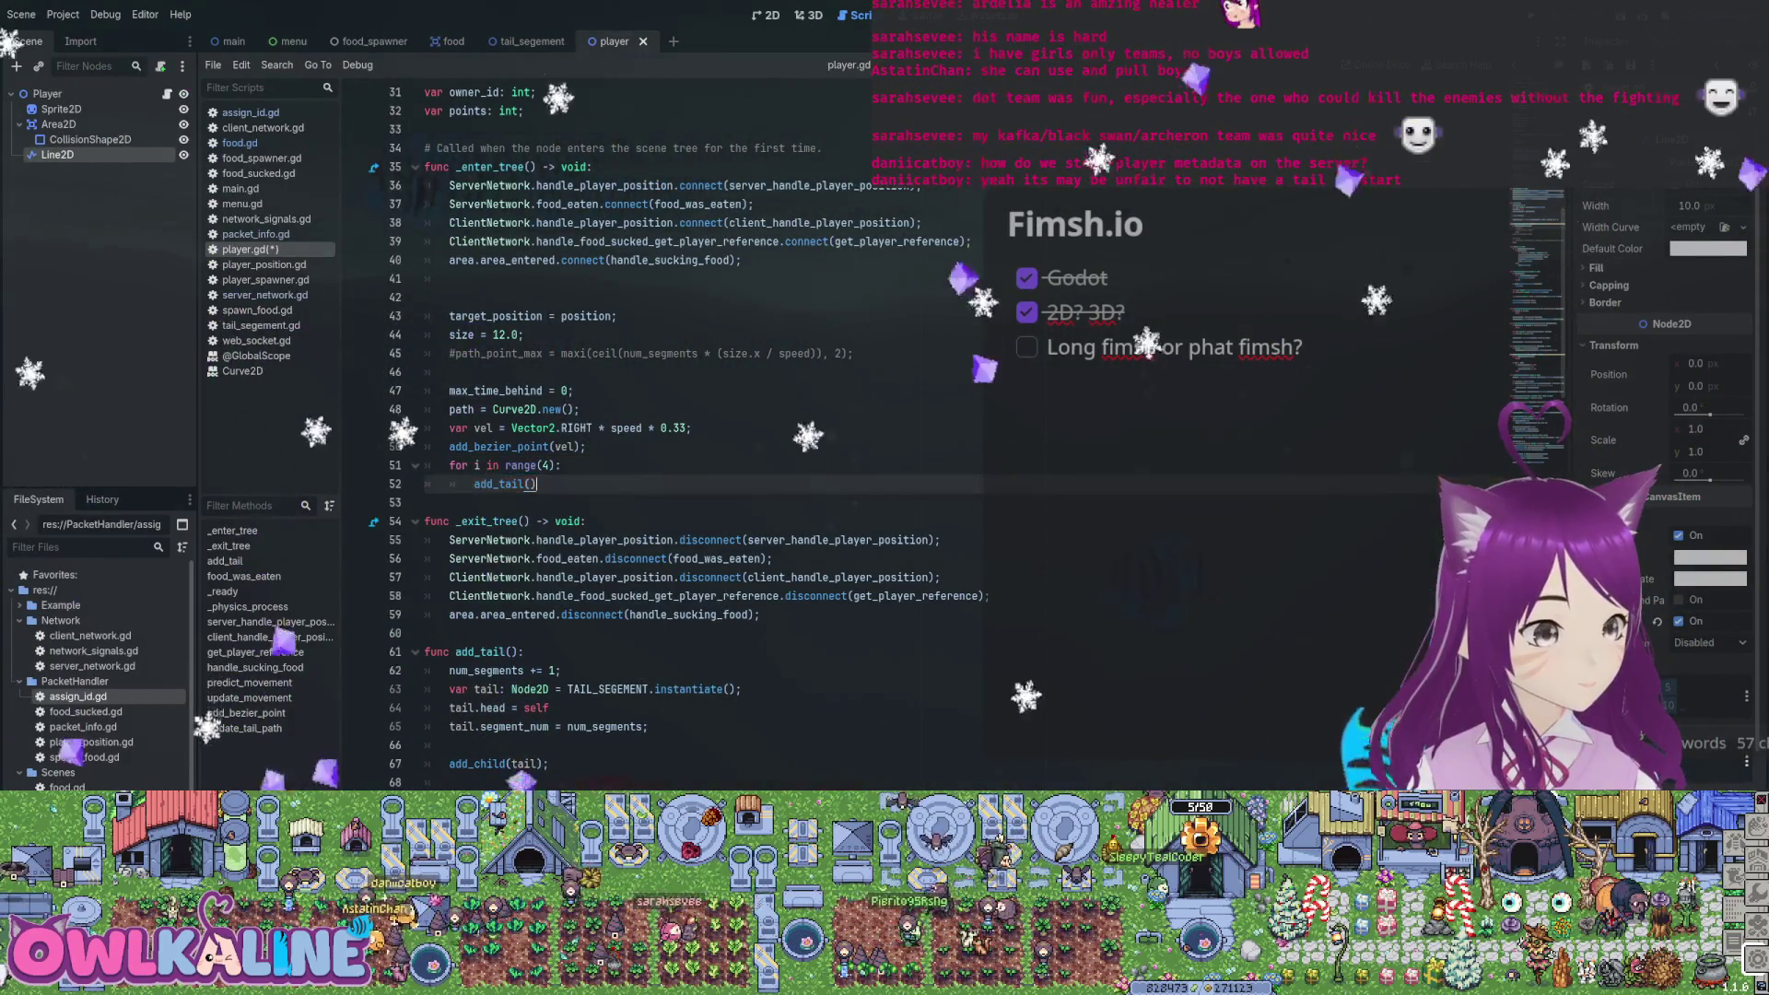
{"action": "type", "text": ";"}
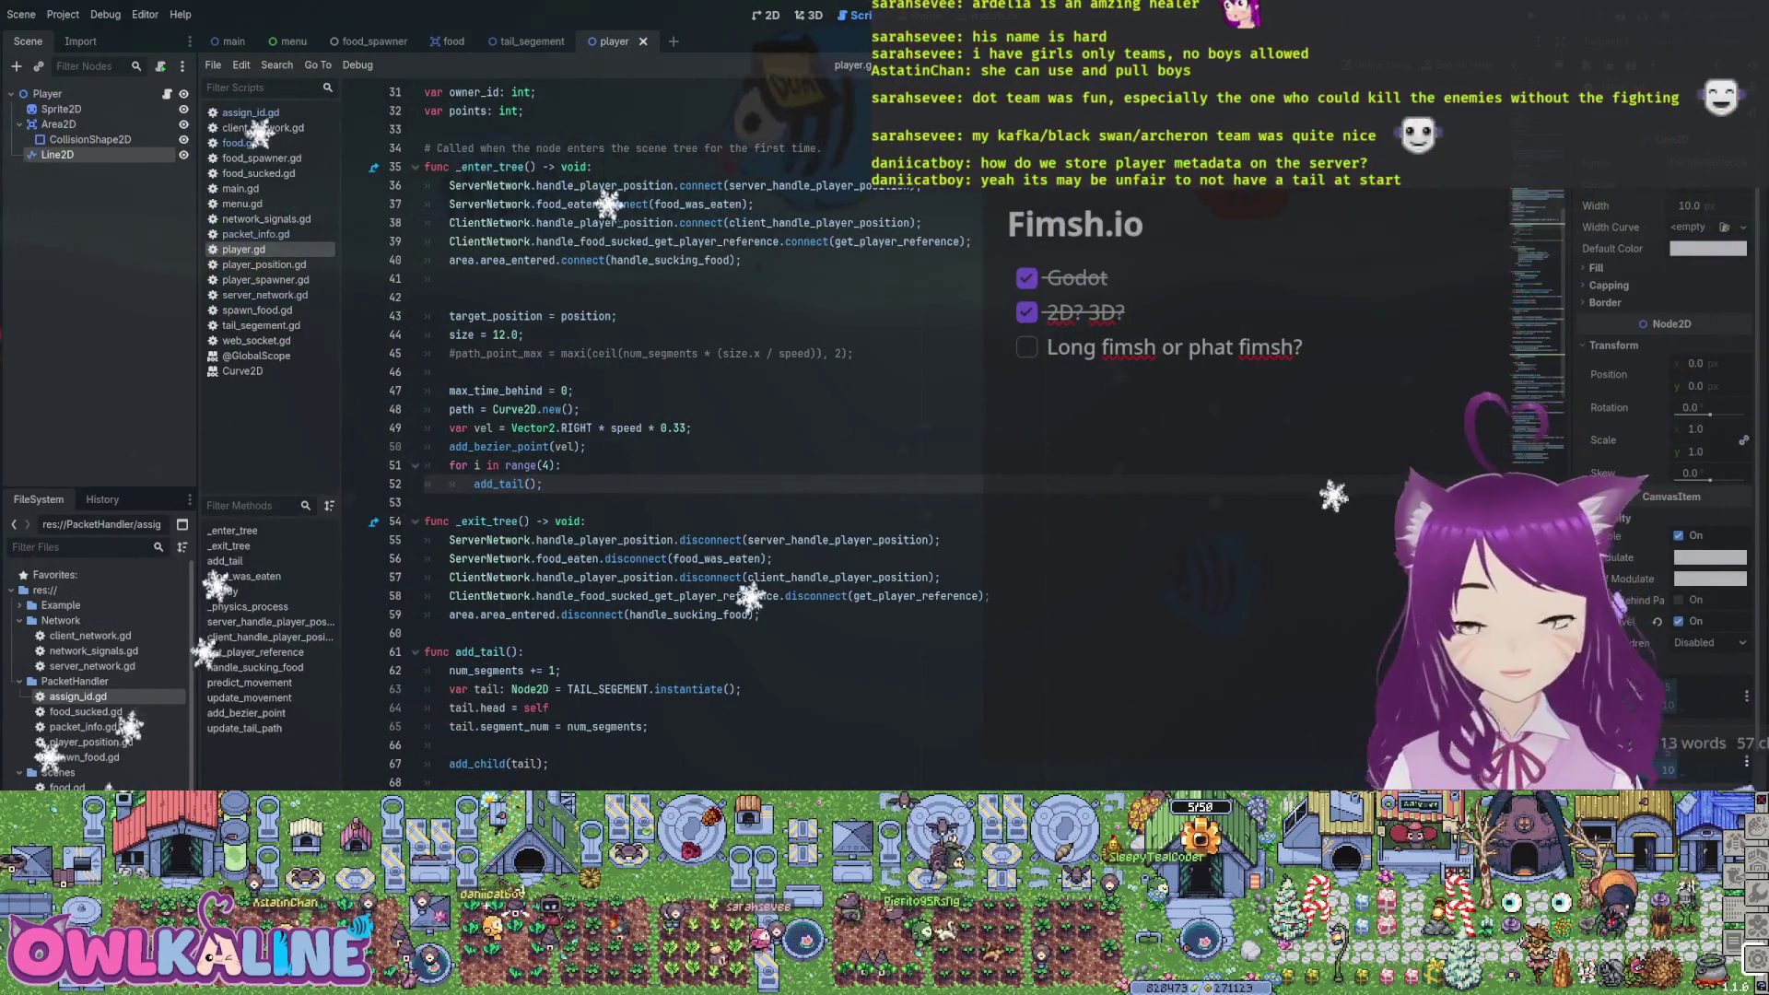
{"action": "scroll", "coordinate": [646, 424], "scroll_direction": "down", "scroll_amount": 7}
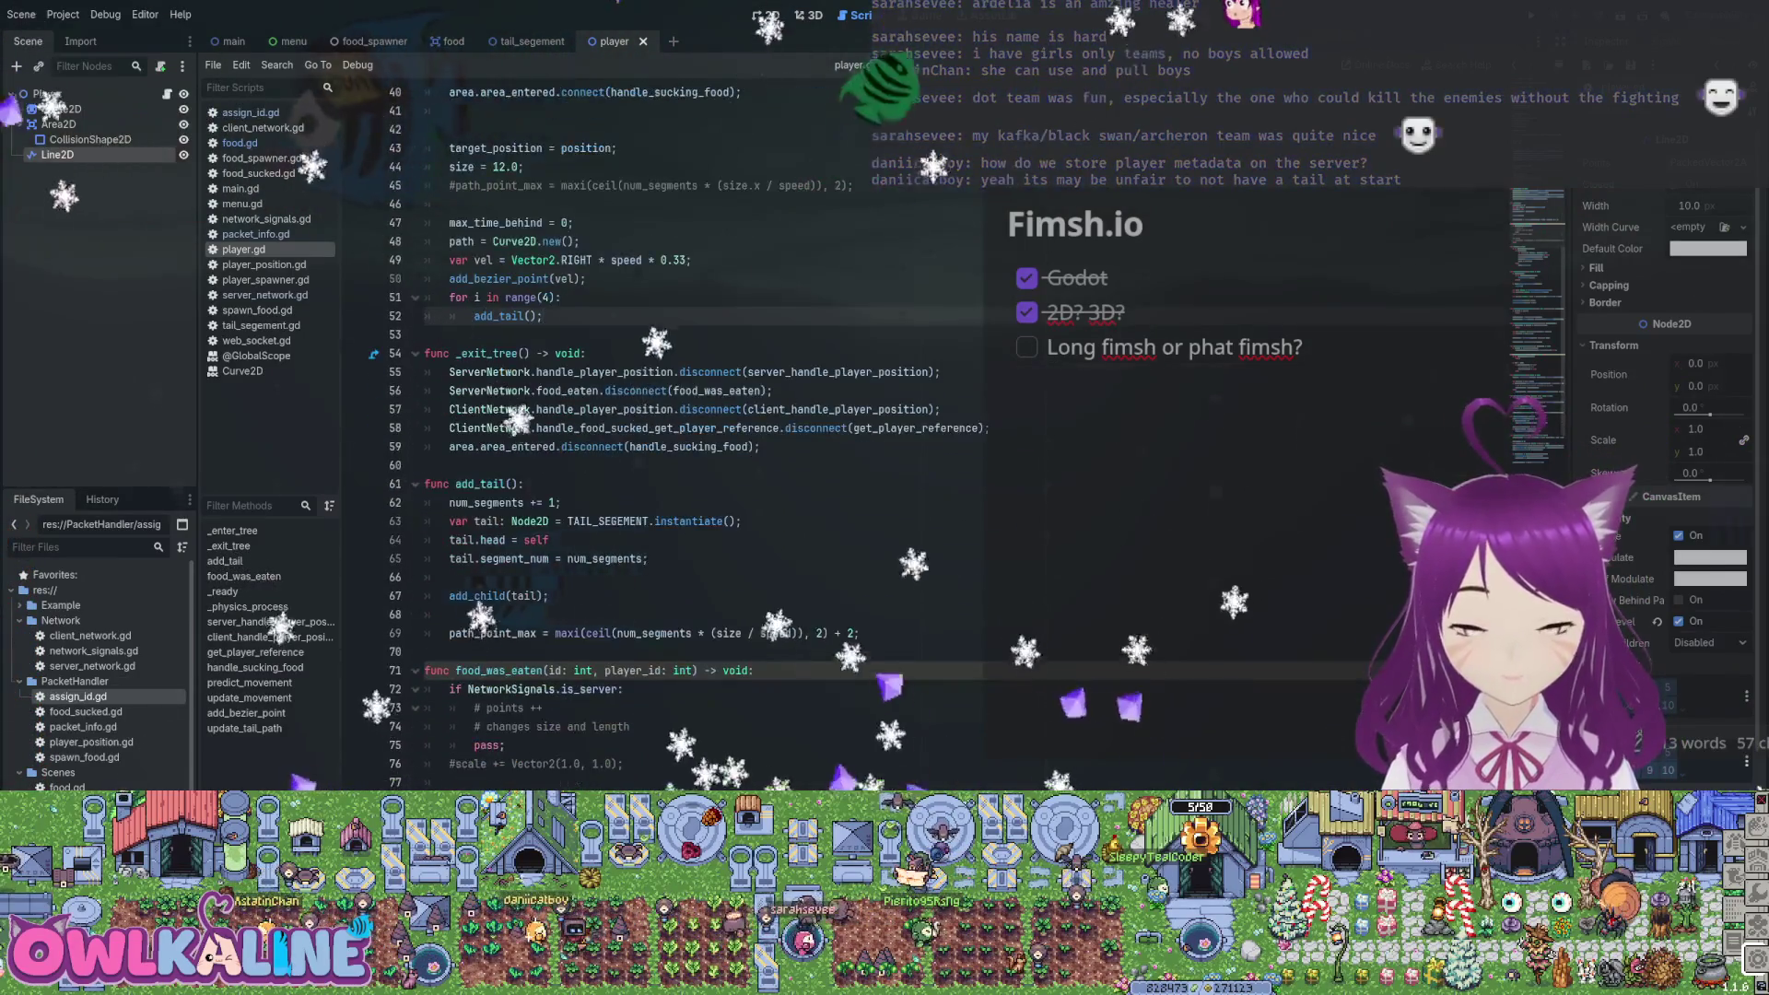
{"action": "scroll", "coordinate": [645, 424], "scroll_direction": "up", "scroll_amount": 5}
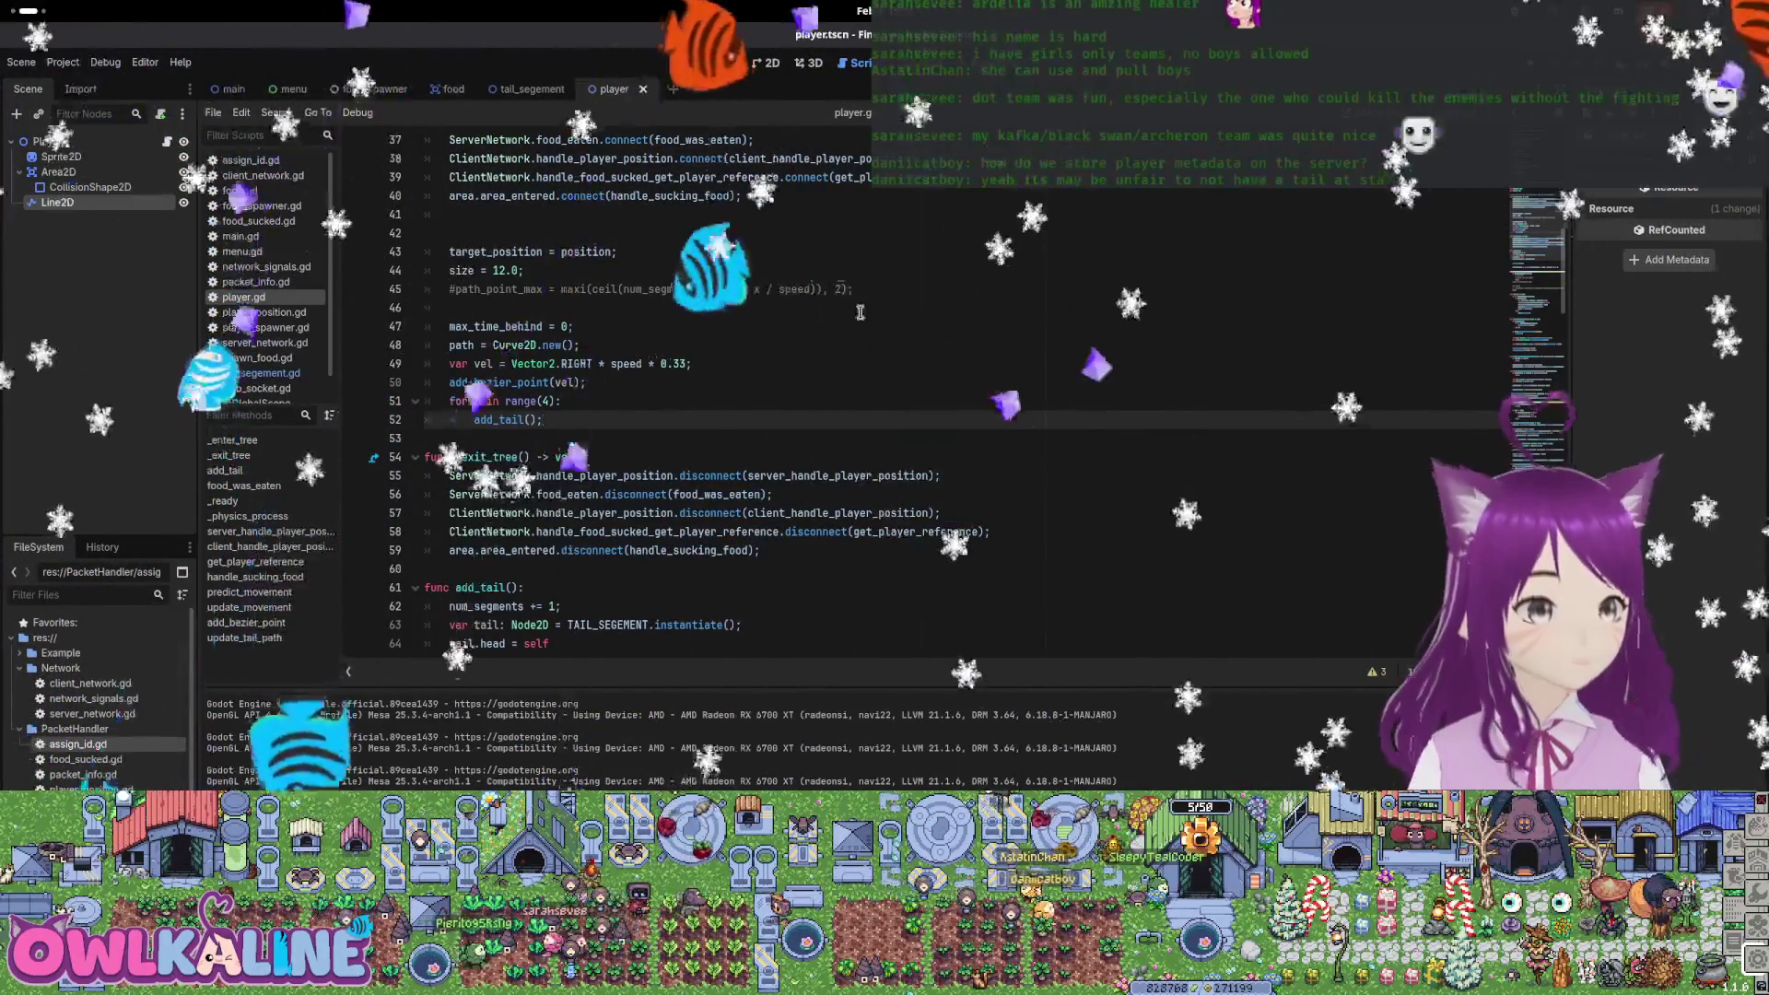
{"action": "left_click", "coordinate": [766, 62]}
Drag the Player node's scale down to about 0.45, then reset it to 1.0
{"action": "left_click", "coordinate": [783, 323]}
{"action": "scroll", "coordinate": [802, 313], "scroll_direction": "down", "scroll_amount": 2}
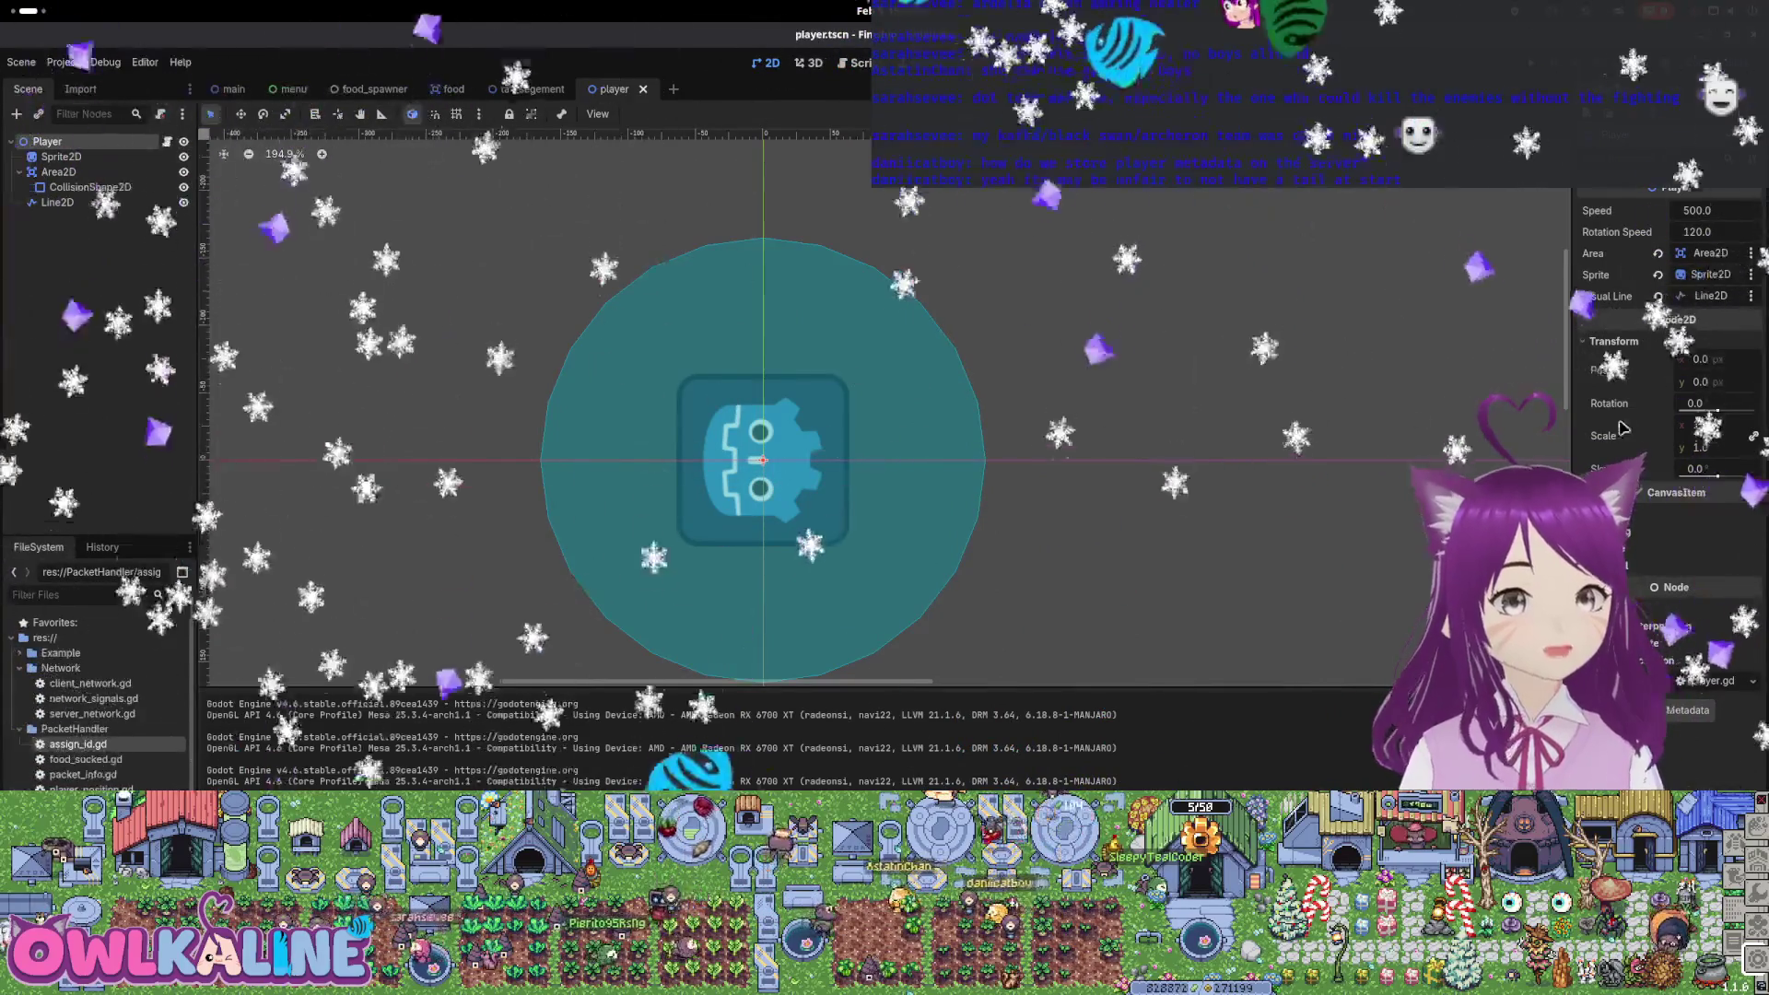
{"action": "mouse_move", "coordinate": [1714, 452]}
{"action": "left_mouse_down"}
{"action": "mouse_move", "coordinate": [1636, 452]}
{"action": "mouse_move", "coordinate": [1733, 447]}
{"action": "left_mouse_up"}
{"action": "left_click", "coordinate": [1663, 436]}
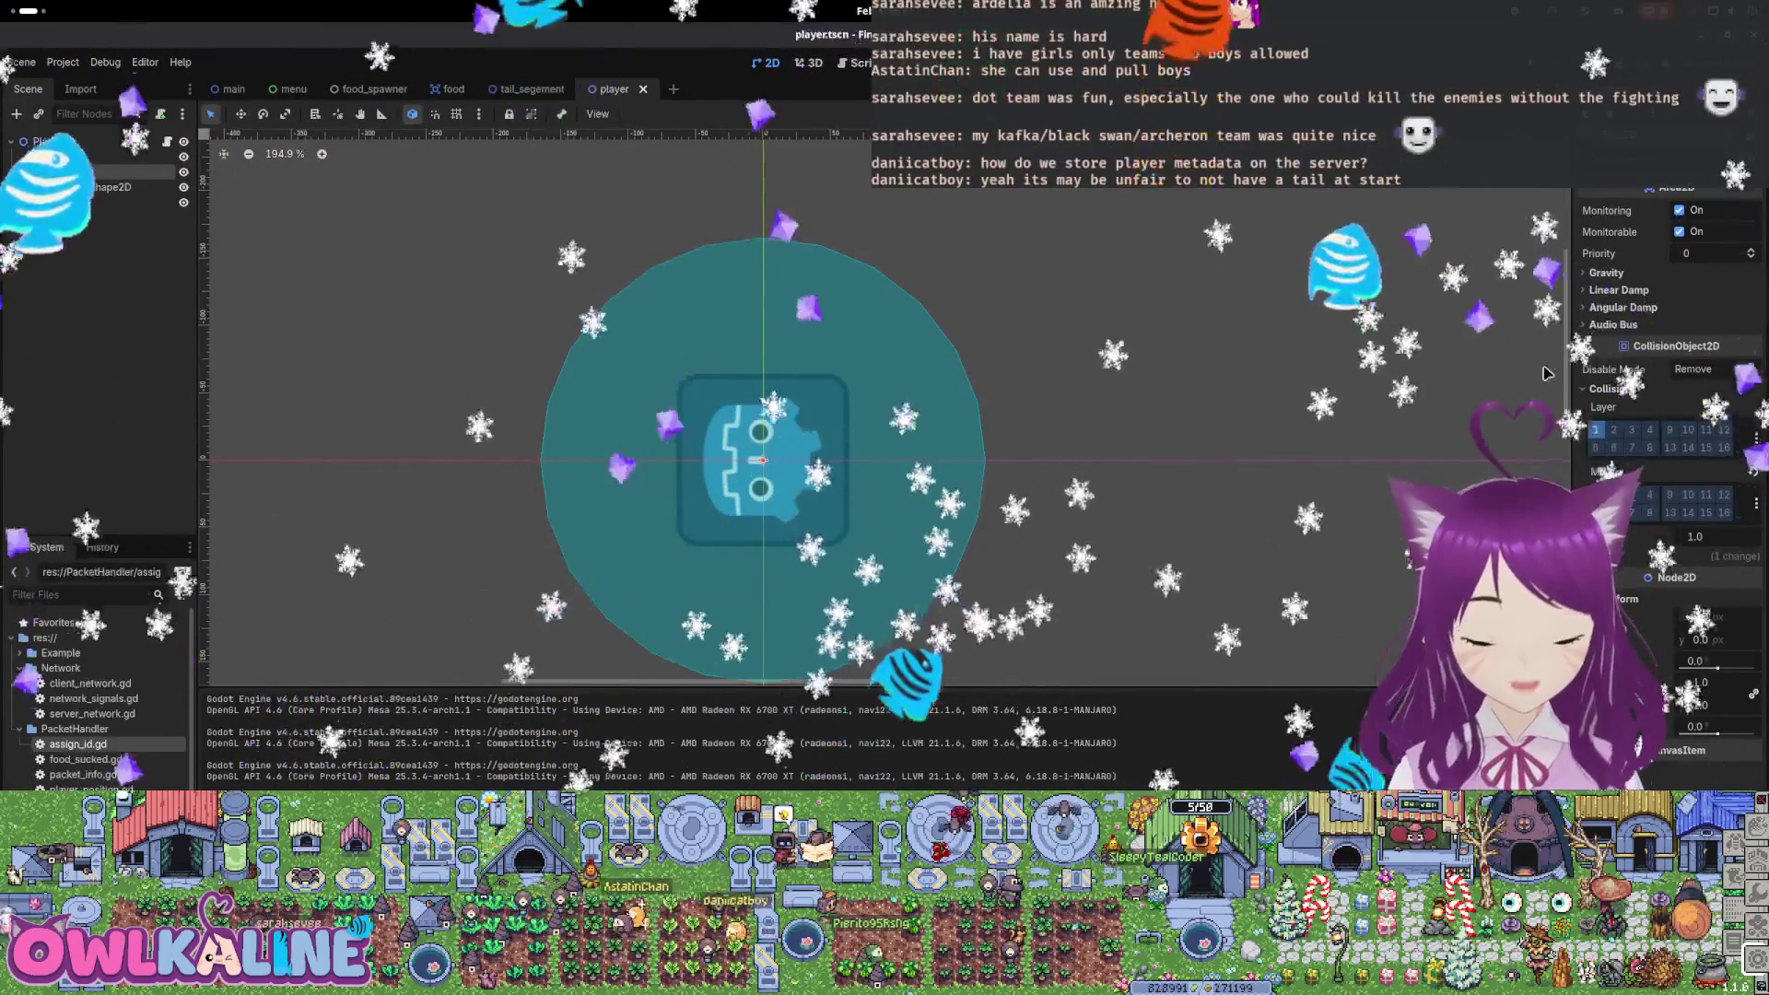
Reselect Player in the Scene dock and open its attached player.gd script
{"action": "mouse_move", "coordinate": [1622, 350]}
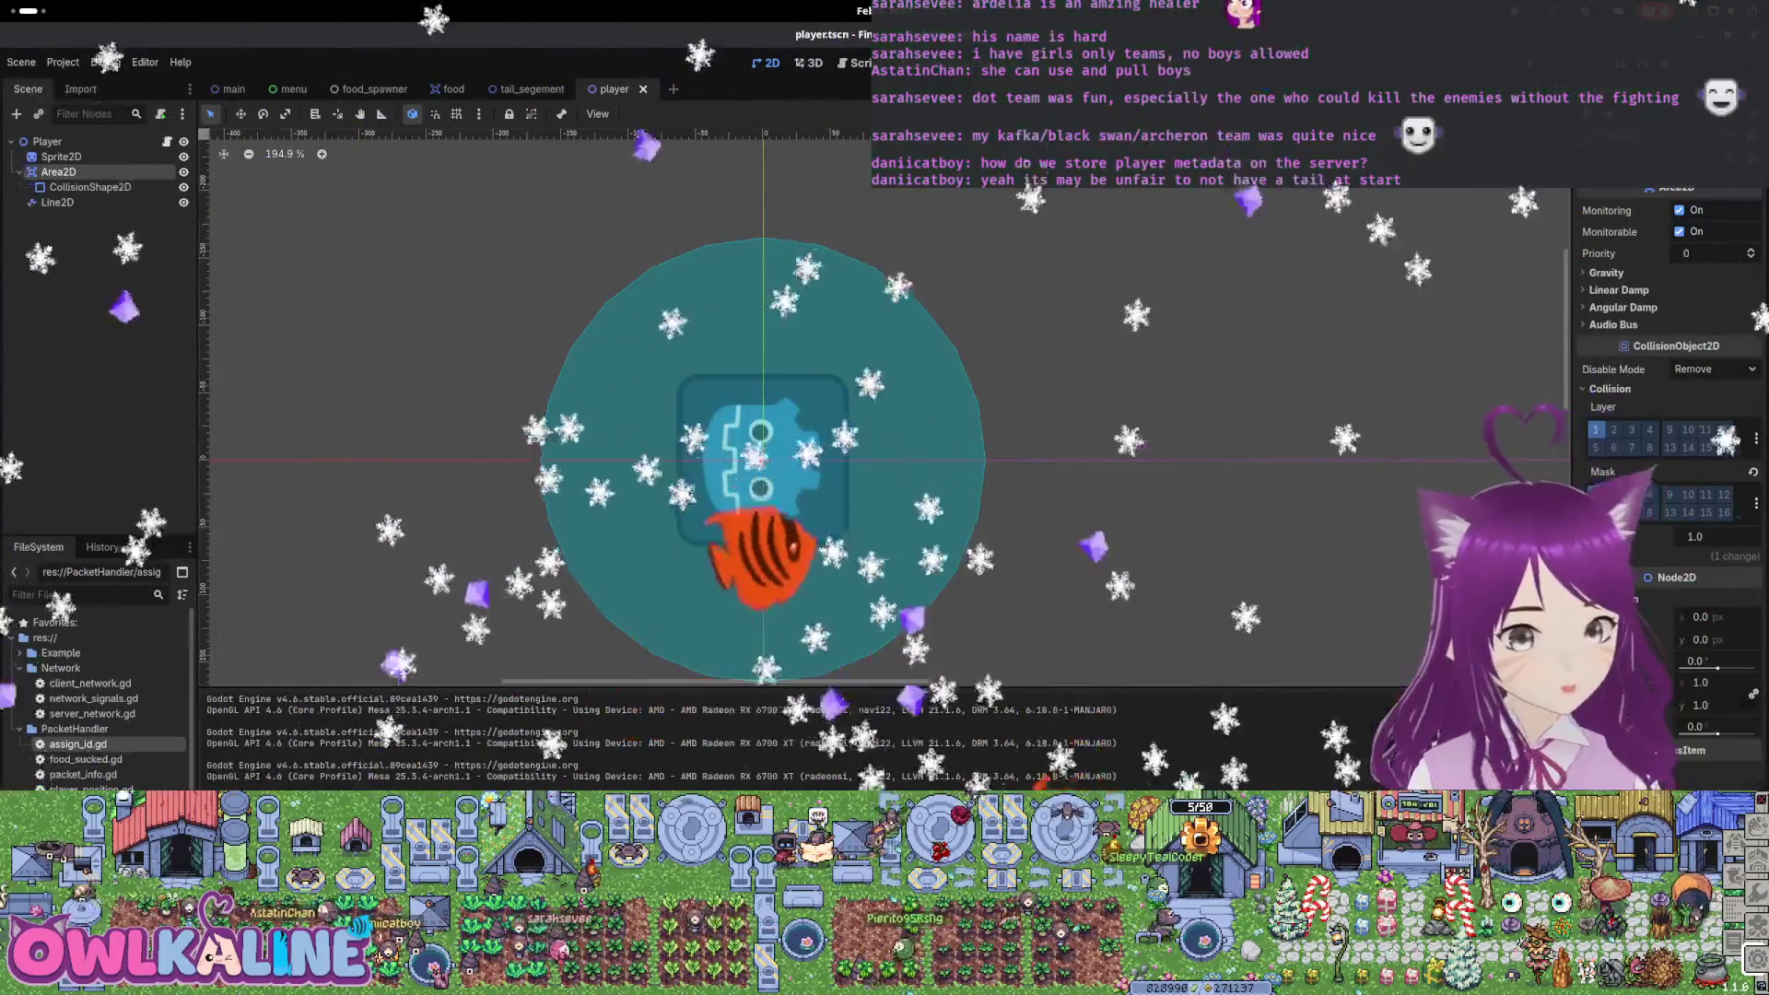
{"action": "left_click", "coordinate": [47, 141]}
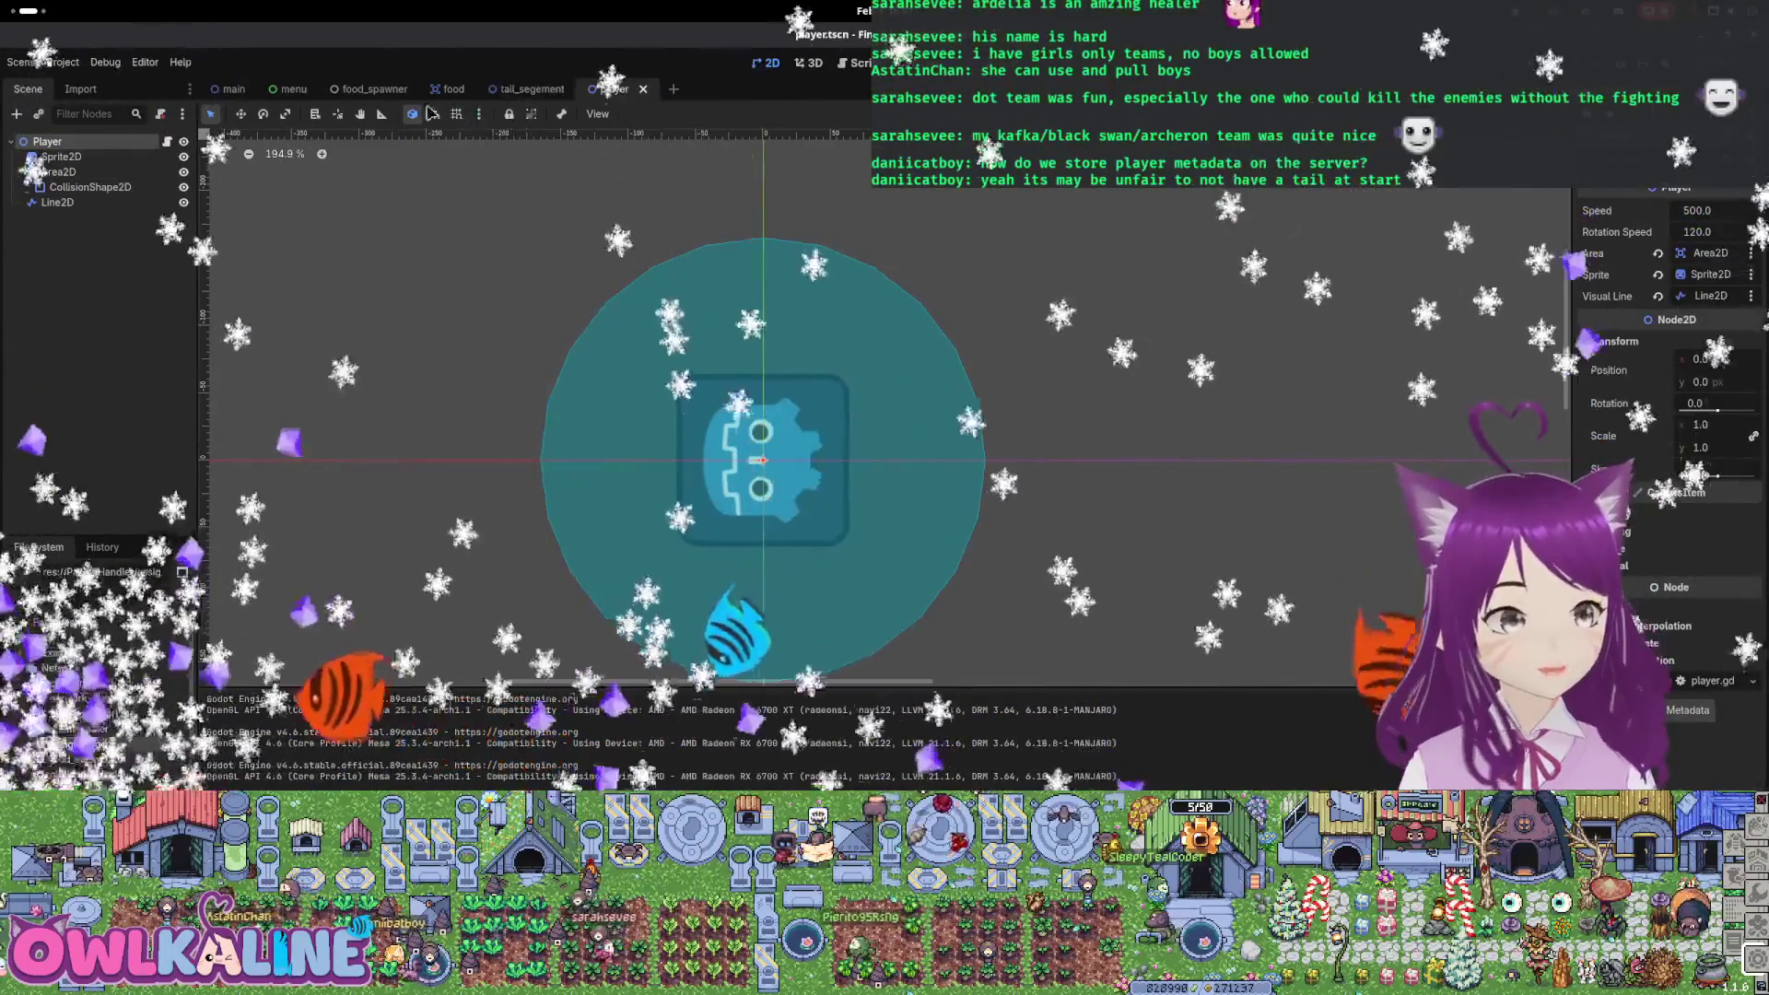
{"action": "left_click", "coordinate": [167, 141]}
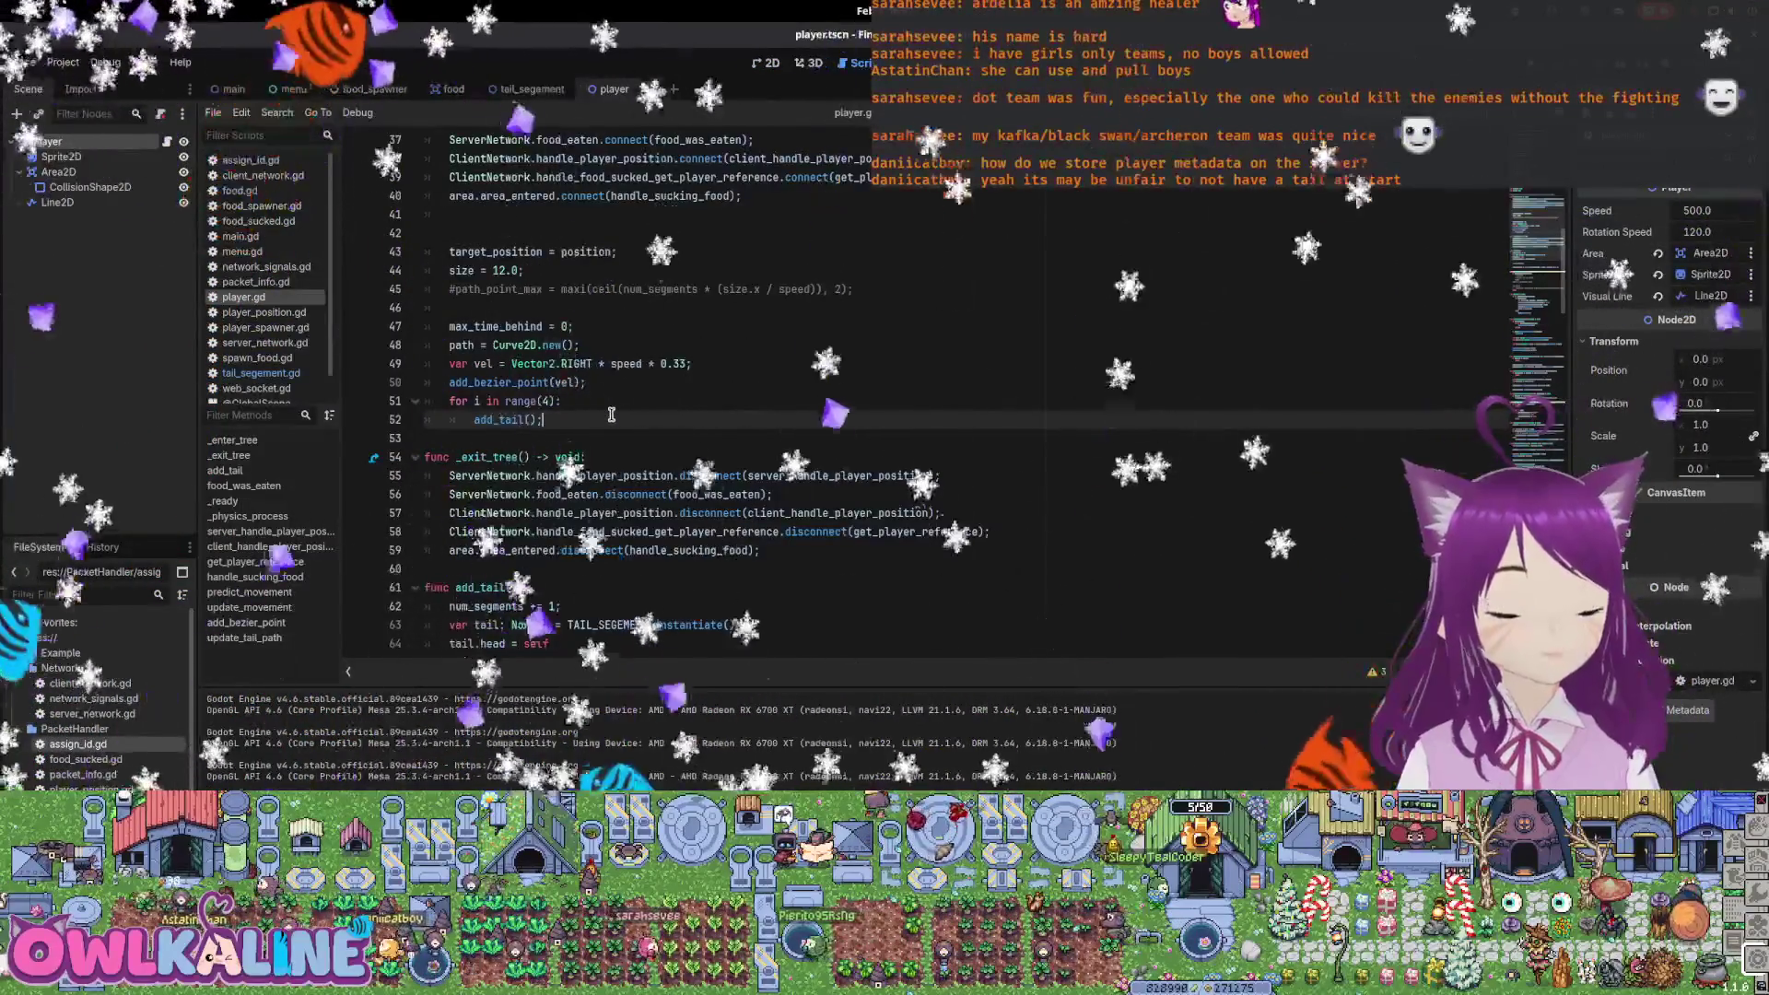
Insert blank lines below 'var points: int;' in player.gd for a new function
{"action": "scroll", "coordinate": [645, 424], "scroll_direction": "up", "scroll_amount": 3}
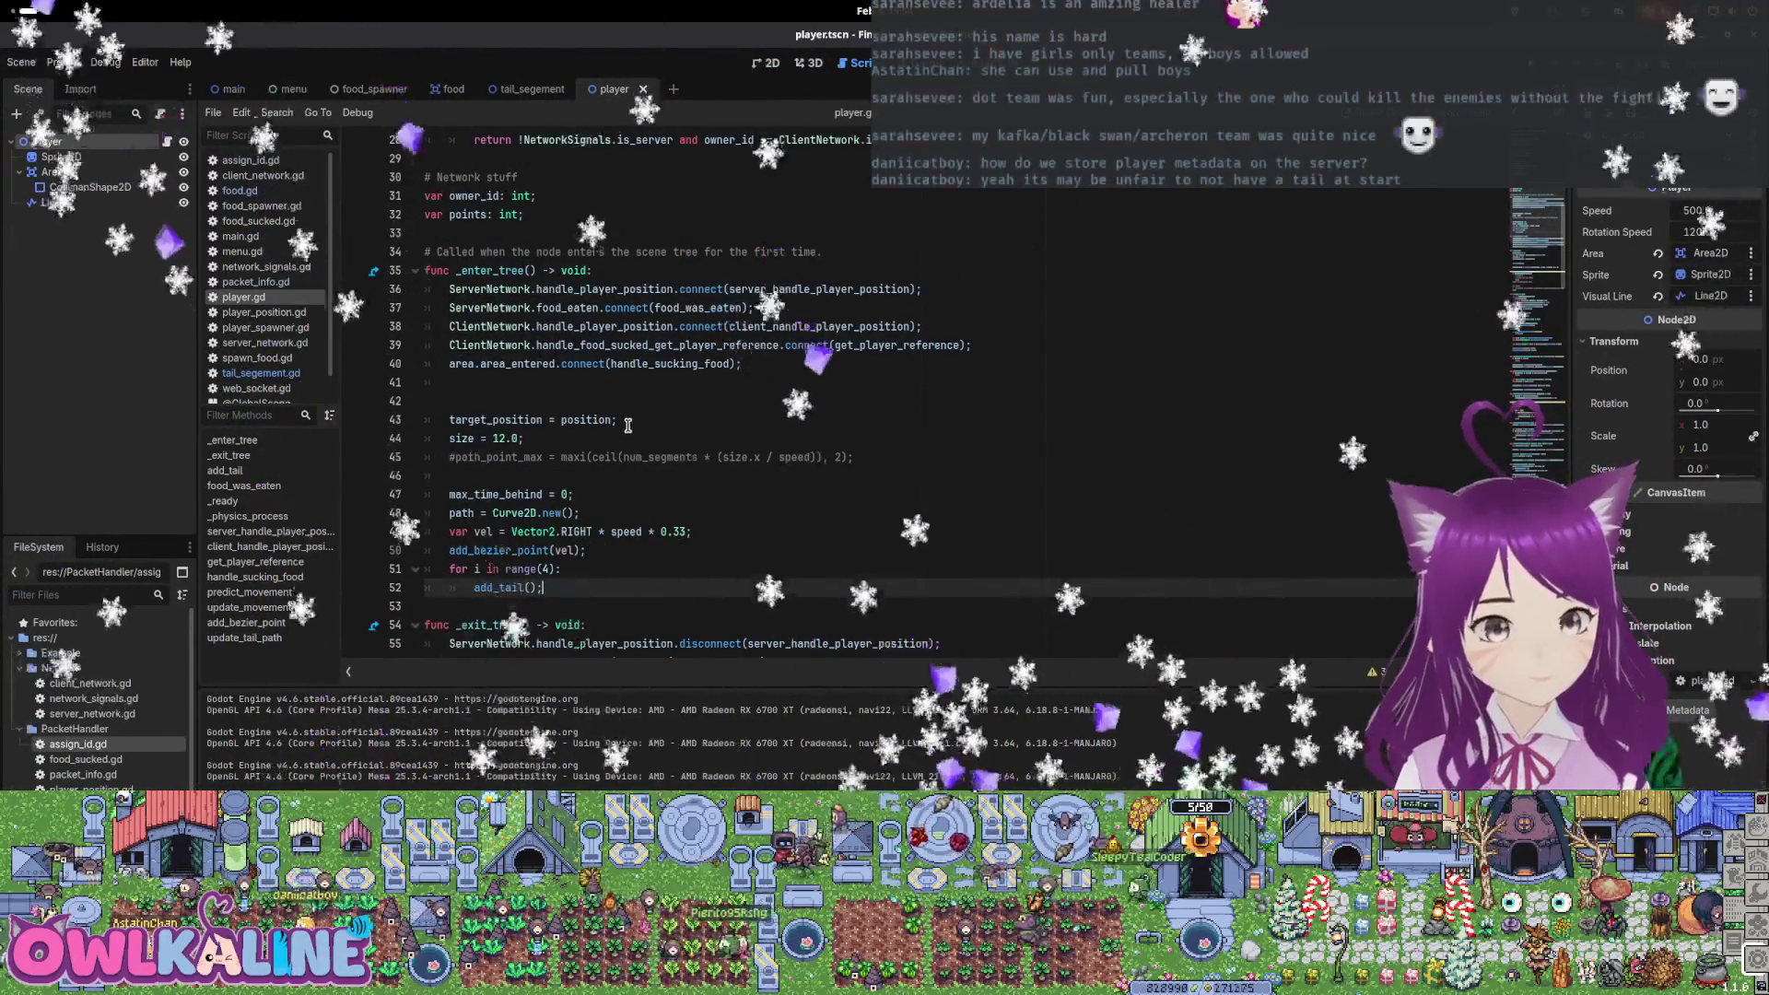
{"action": "scroll", "coordinate": [632, 456], "scroll_direction": "up", "scroll_amount": 9}
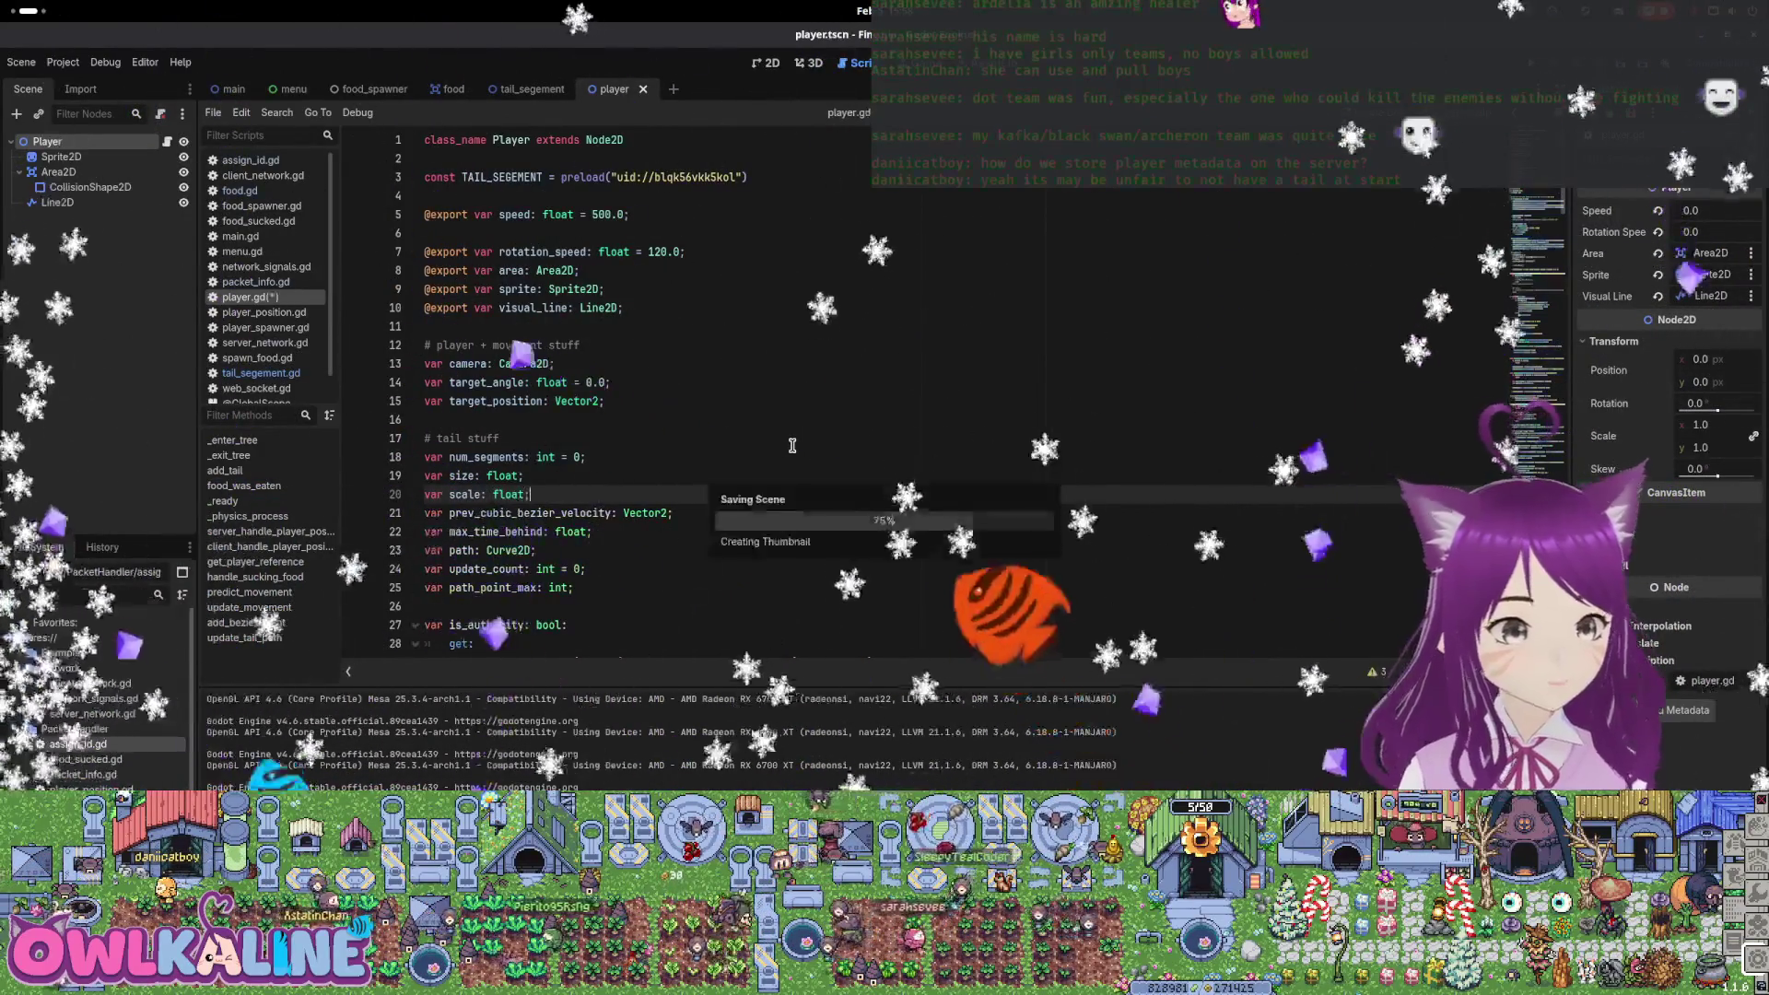
{"action": "scroll", "coordinate": [455, 510], "scroll_direction": "down", "scroll_amount": 5}
{"action": "scroll", "coordinate": [454, 510], "scroll_direction": "down", "scroll_amount": 4}
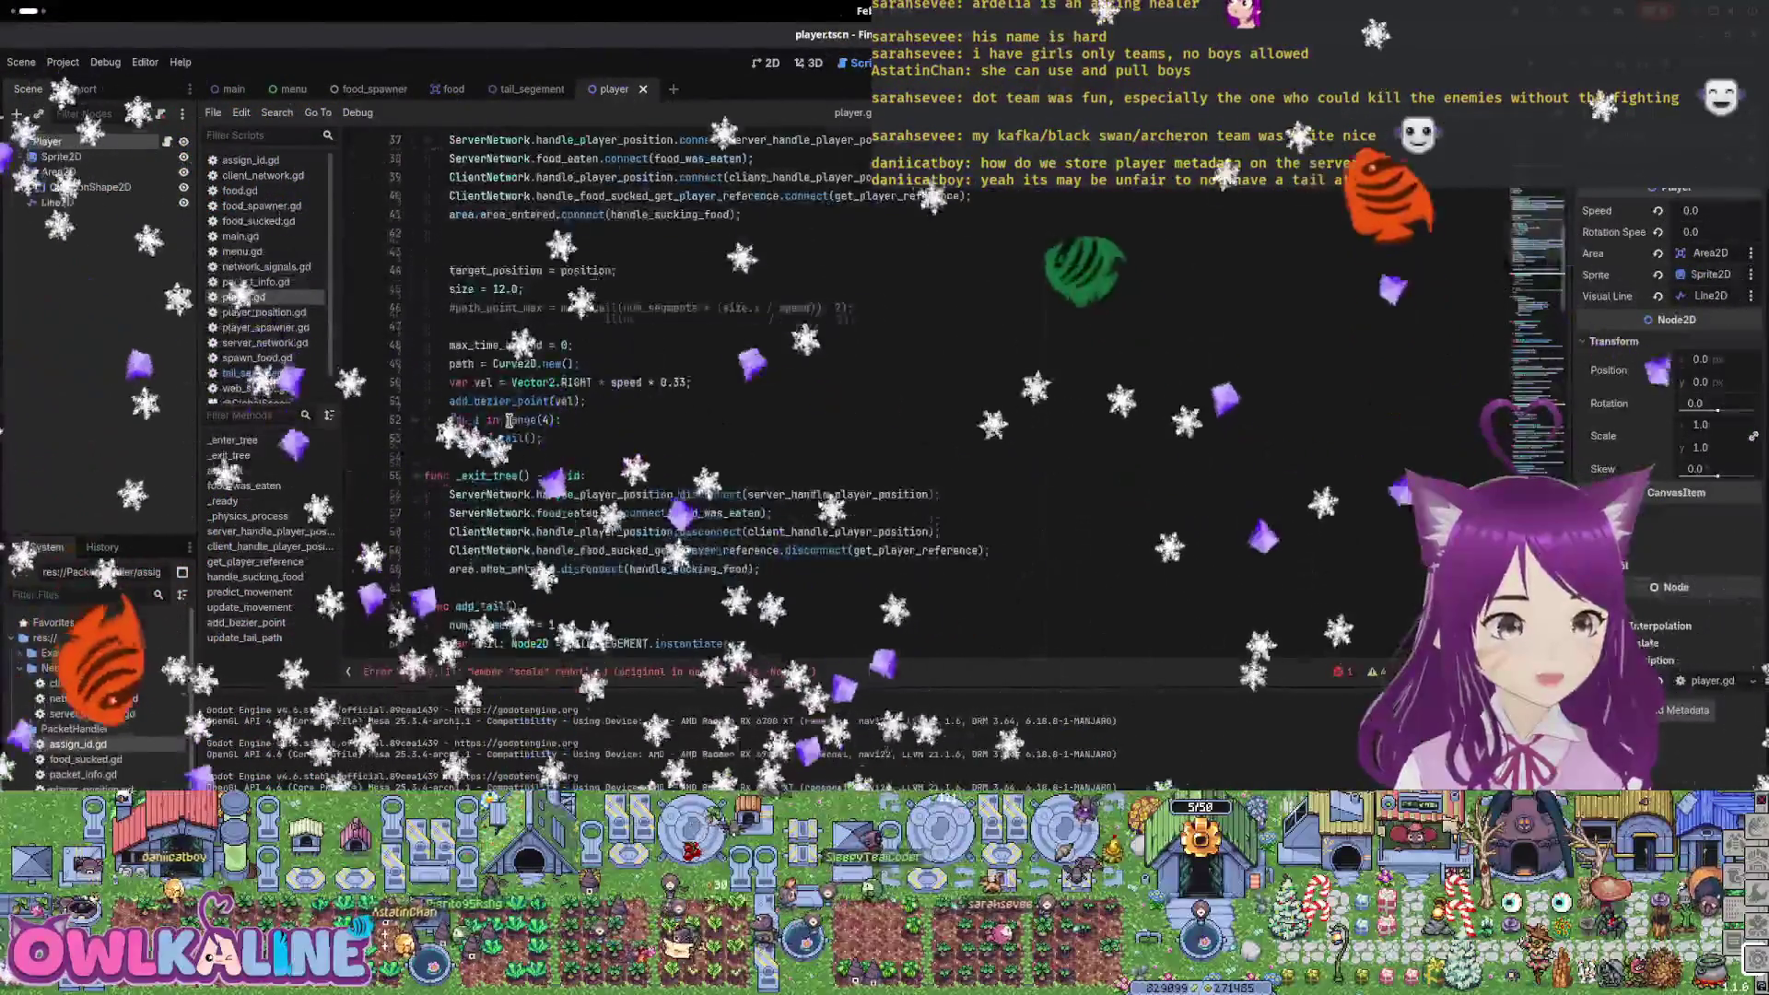
{"action": "left_click", "coordinate": [616, 249]}
{"action": "key", "text": "Return"}
{"action": "key", "text": "Return"}
{"action": "key", "text": "Up"}
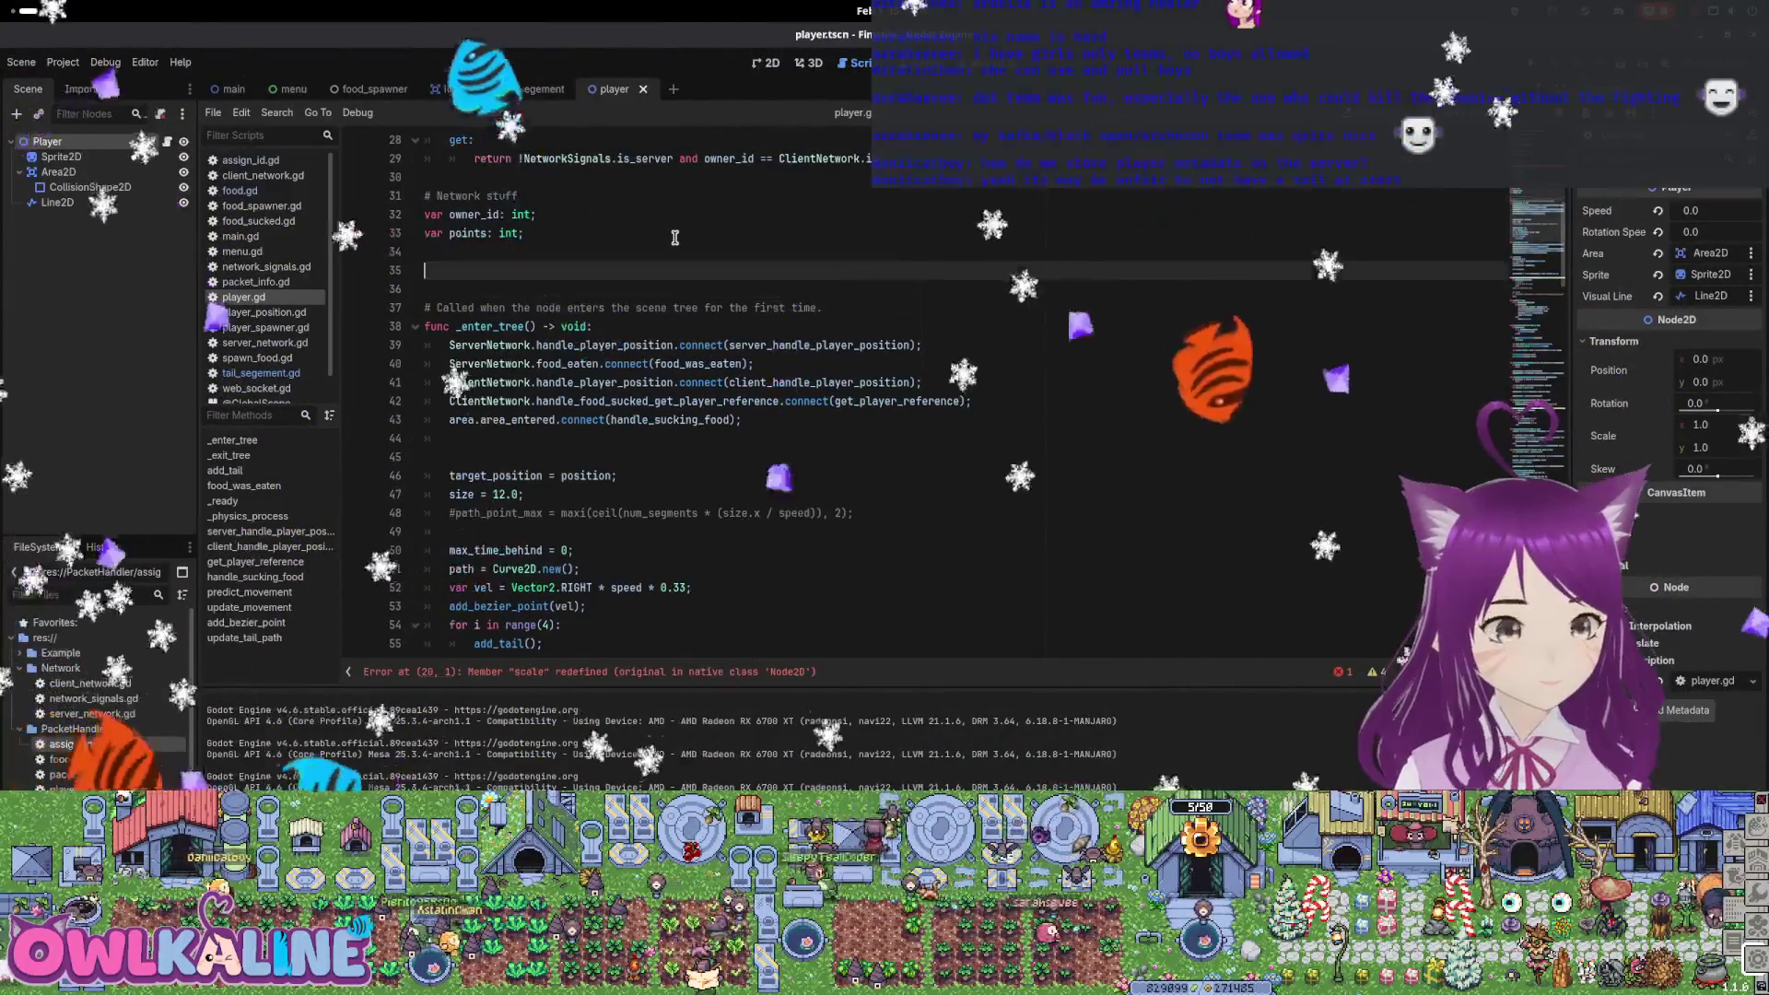
Add func get_size() -> float returning size * scale, and save the script
{"action": "type", "text": "func get_size():"}
{"action": "key", "text": "Return"}
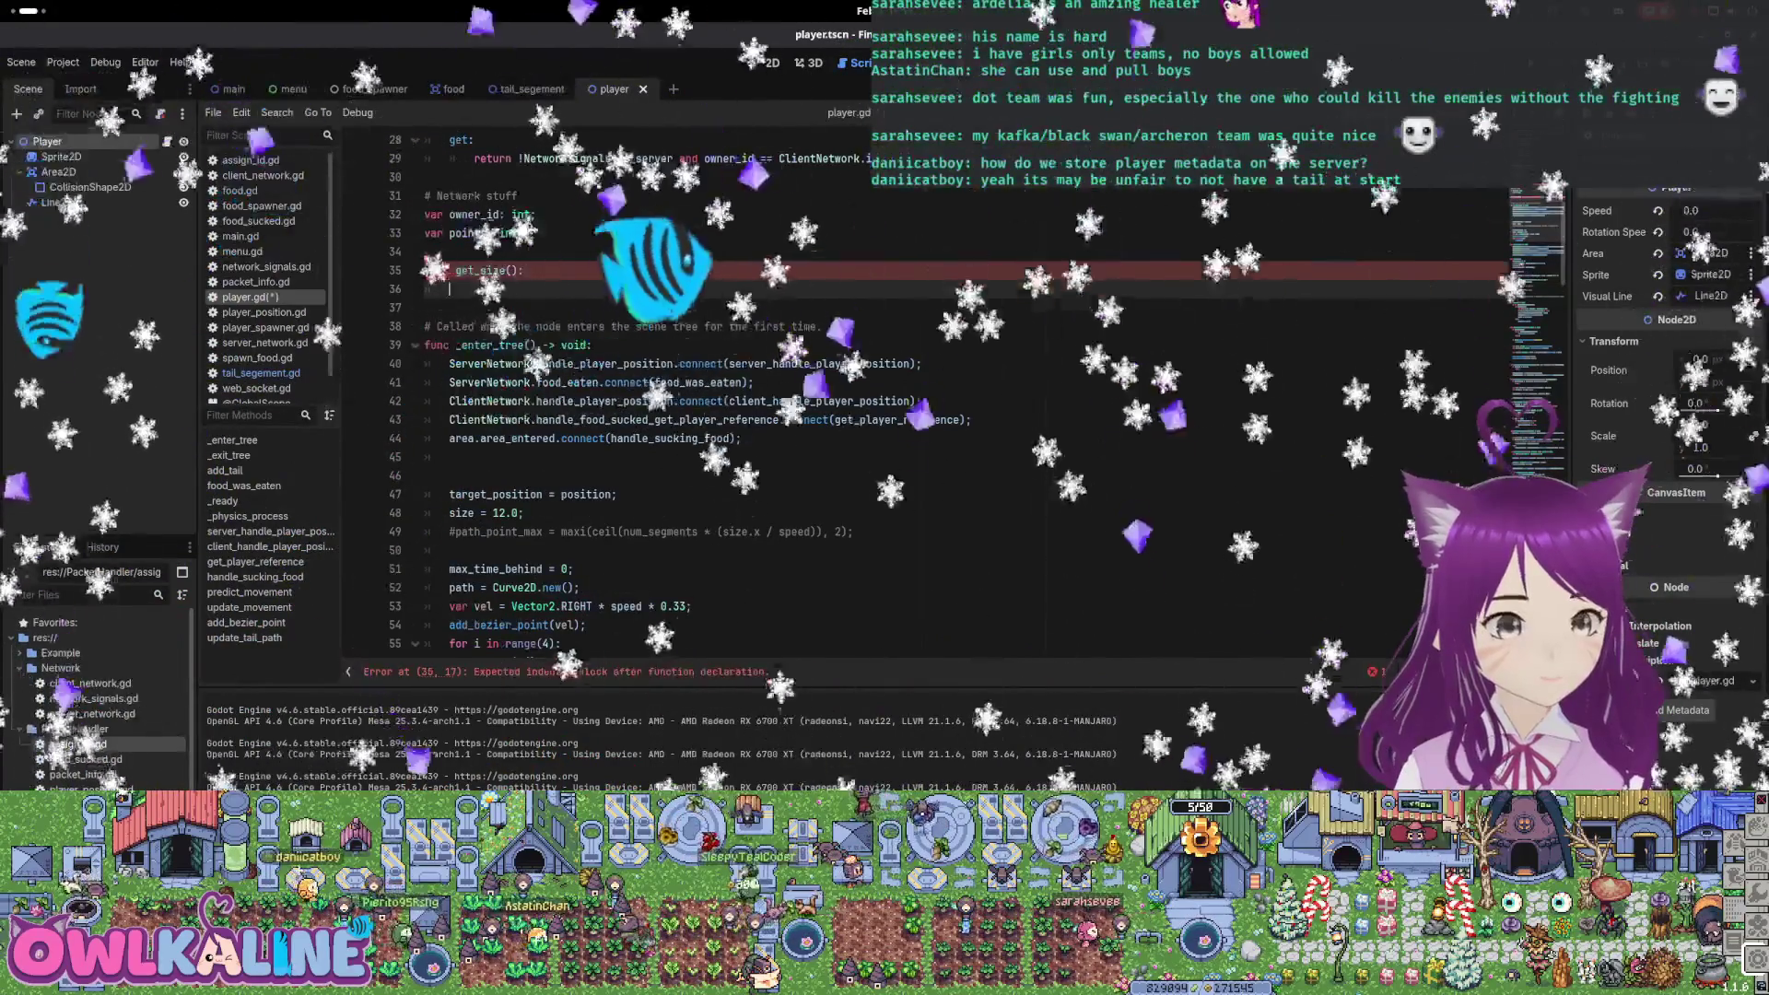
{"action": "key", "text": "Up"}
{"action": "key", "text": "End"}
{"action": "key", "text": "BackSpace"}
{"action": "type", "text": "-> f"}
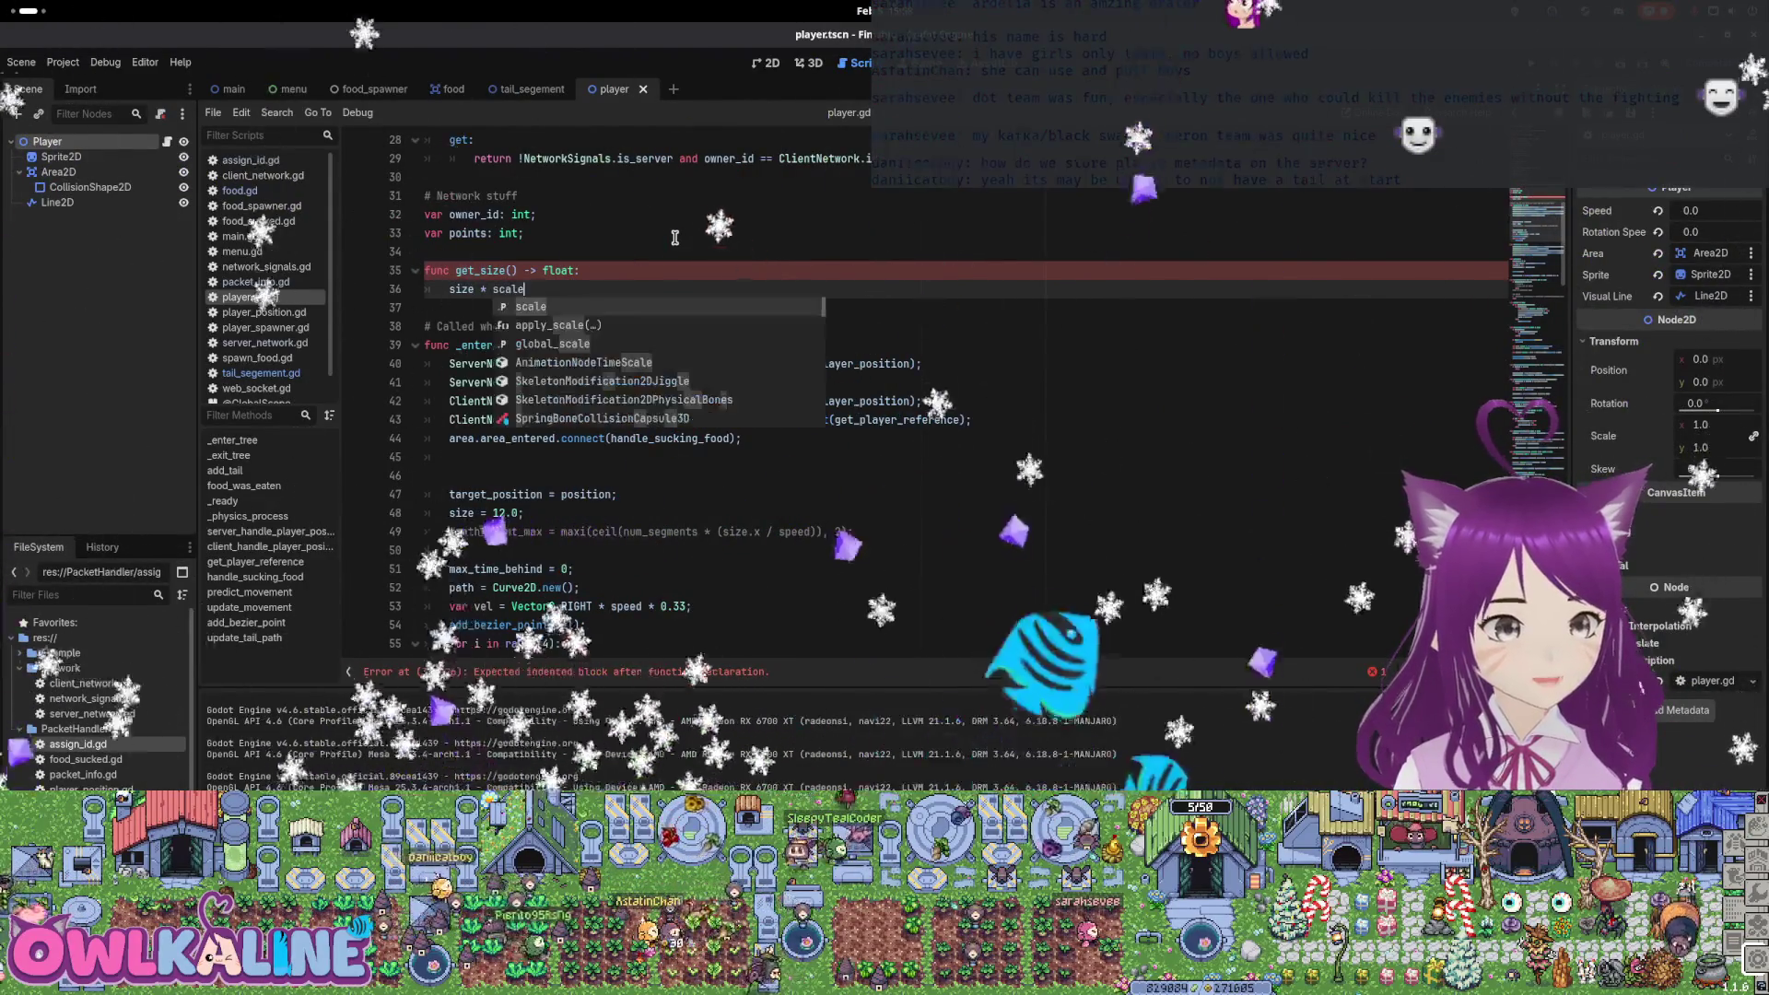
{"action": "type", "text": "rn"}
{"action": "key", "text": "End"}
{"action": "type", "text": ";"}
{"action": "key", "text": "ctrl+s"}
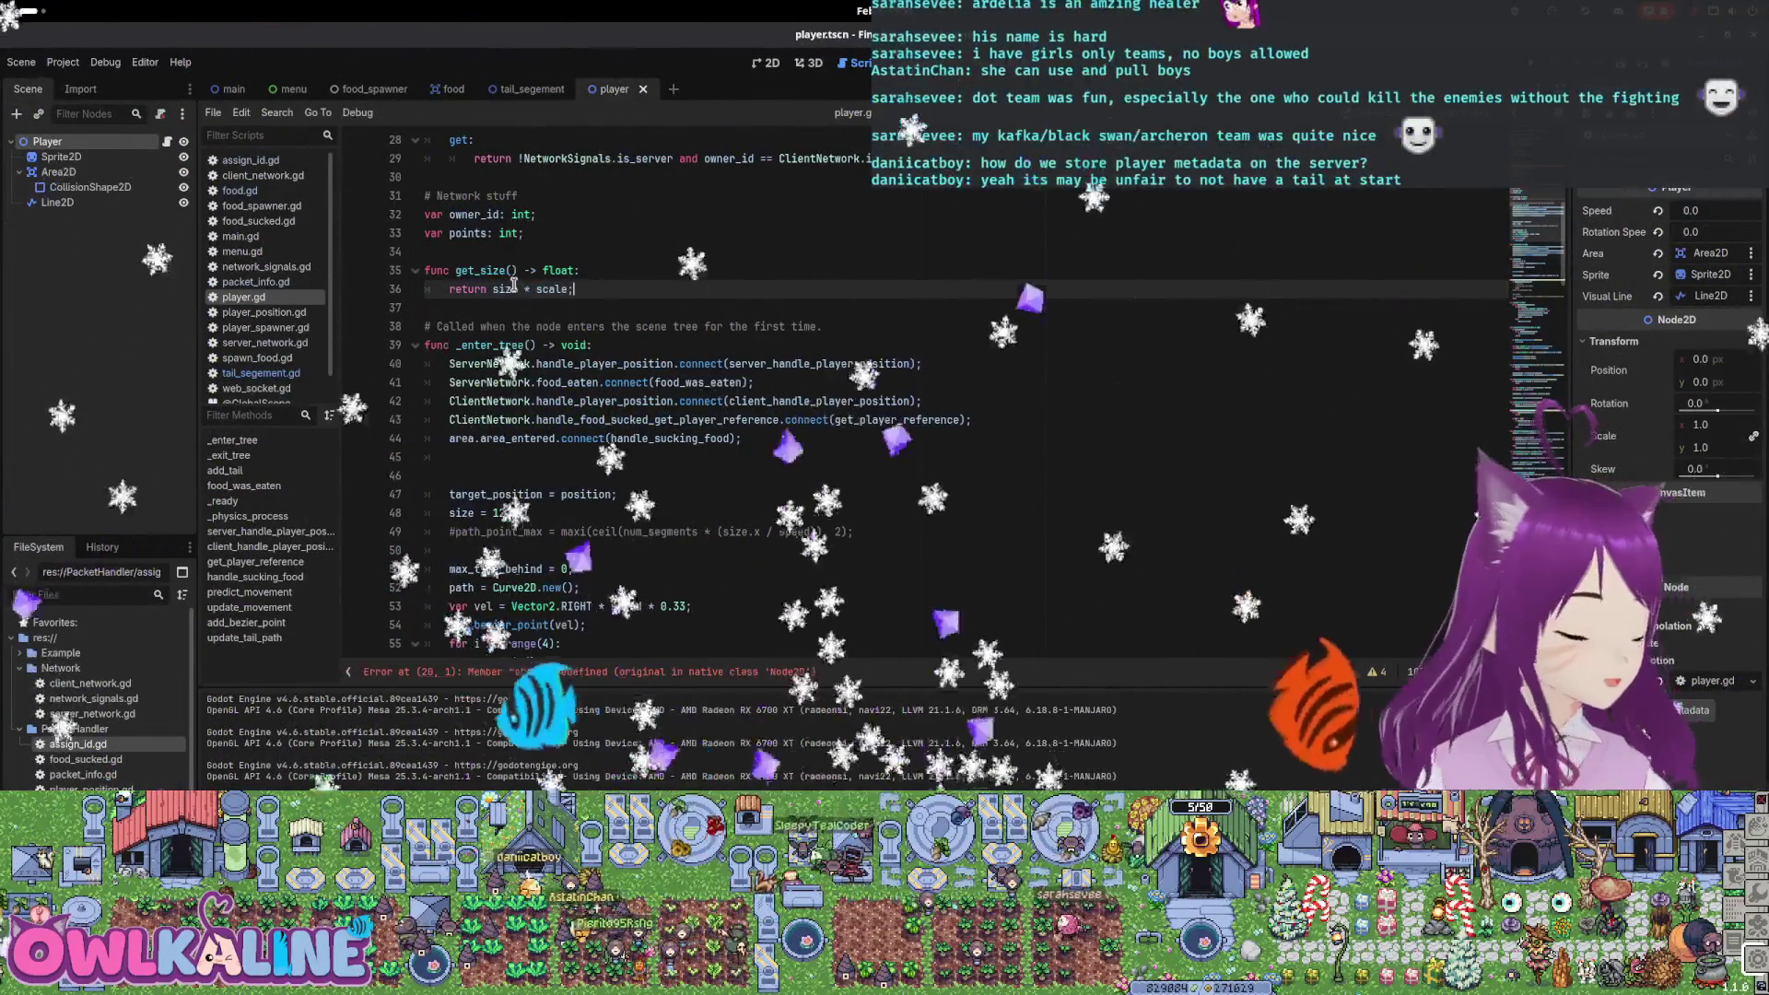
Replace the fixed size 12.0 with sprite.texture.get_width() and add a scale = 0.33 line
{"action": "scroll", "coordinate": [540, 291], "scroll_direction": "down", "scroll_amount": 1}
{"action": "double_click", "coordinate": [492, 439]}
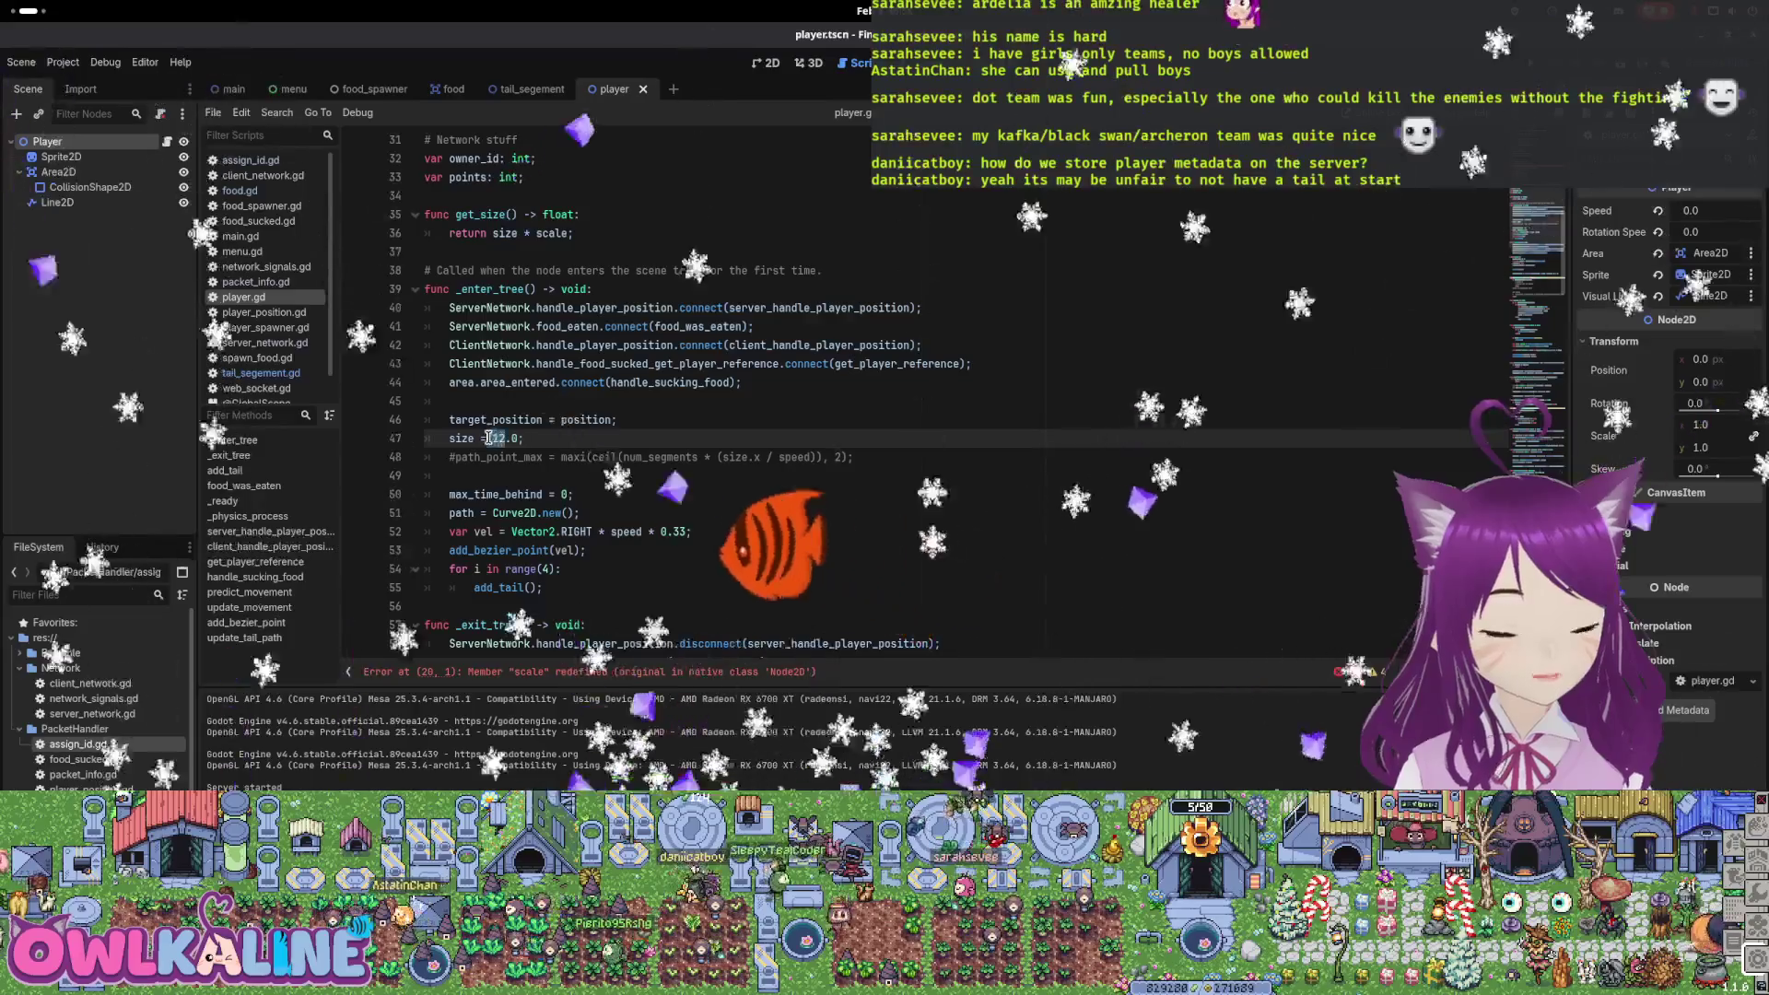
{"action": "key", "text": "Delete"}
{"action": "key", "text": "Delete"}
{"action": "key", "text": "Delete"}
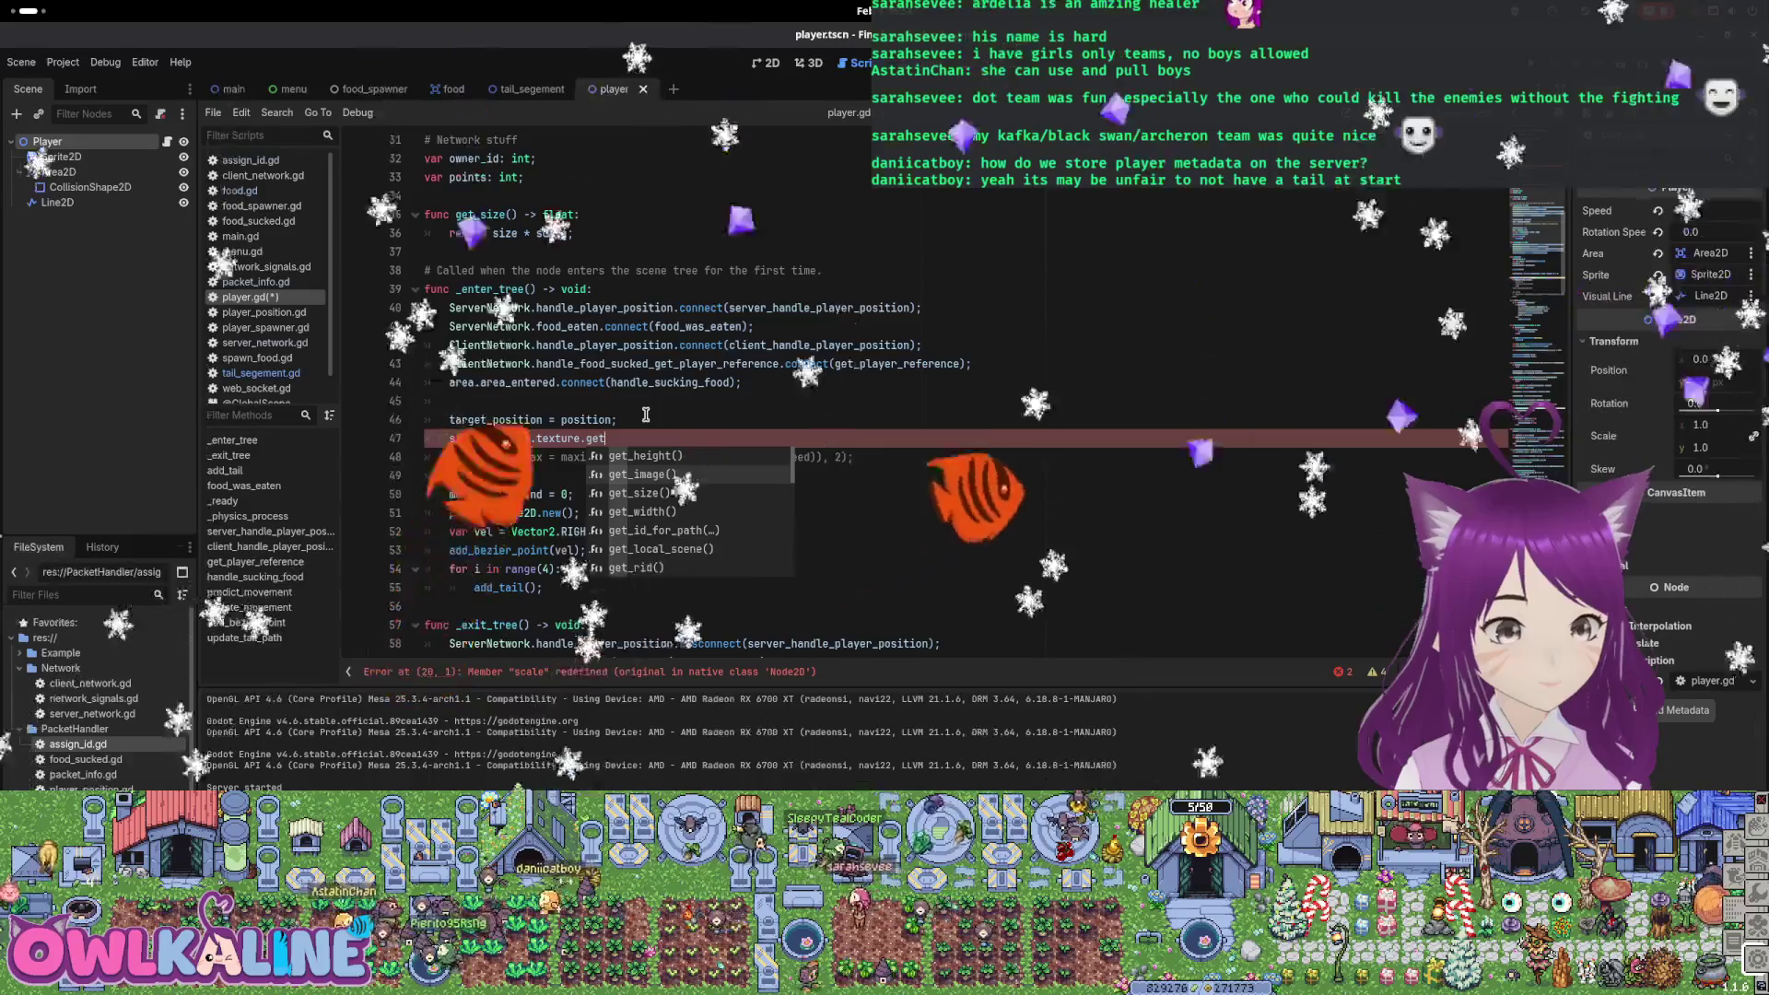
{"action": "type", "text": "_width();"}
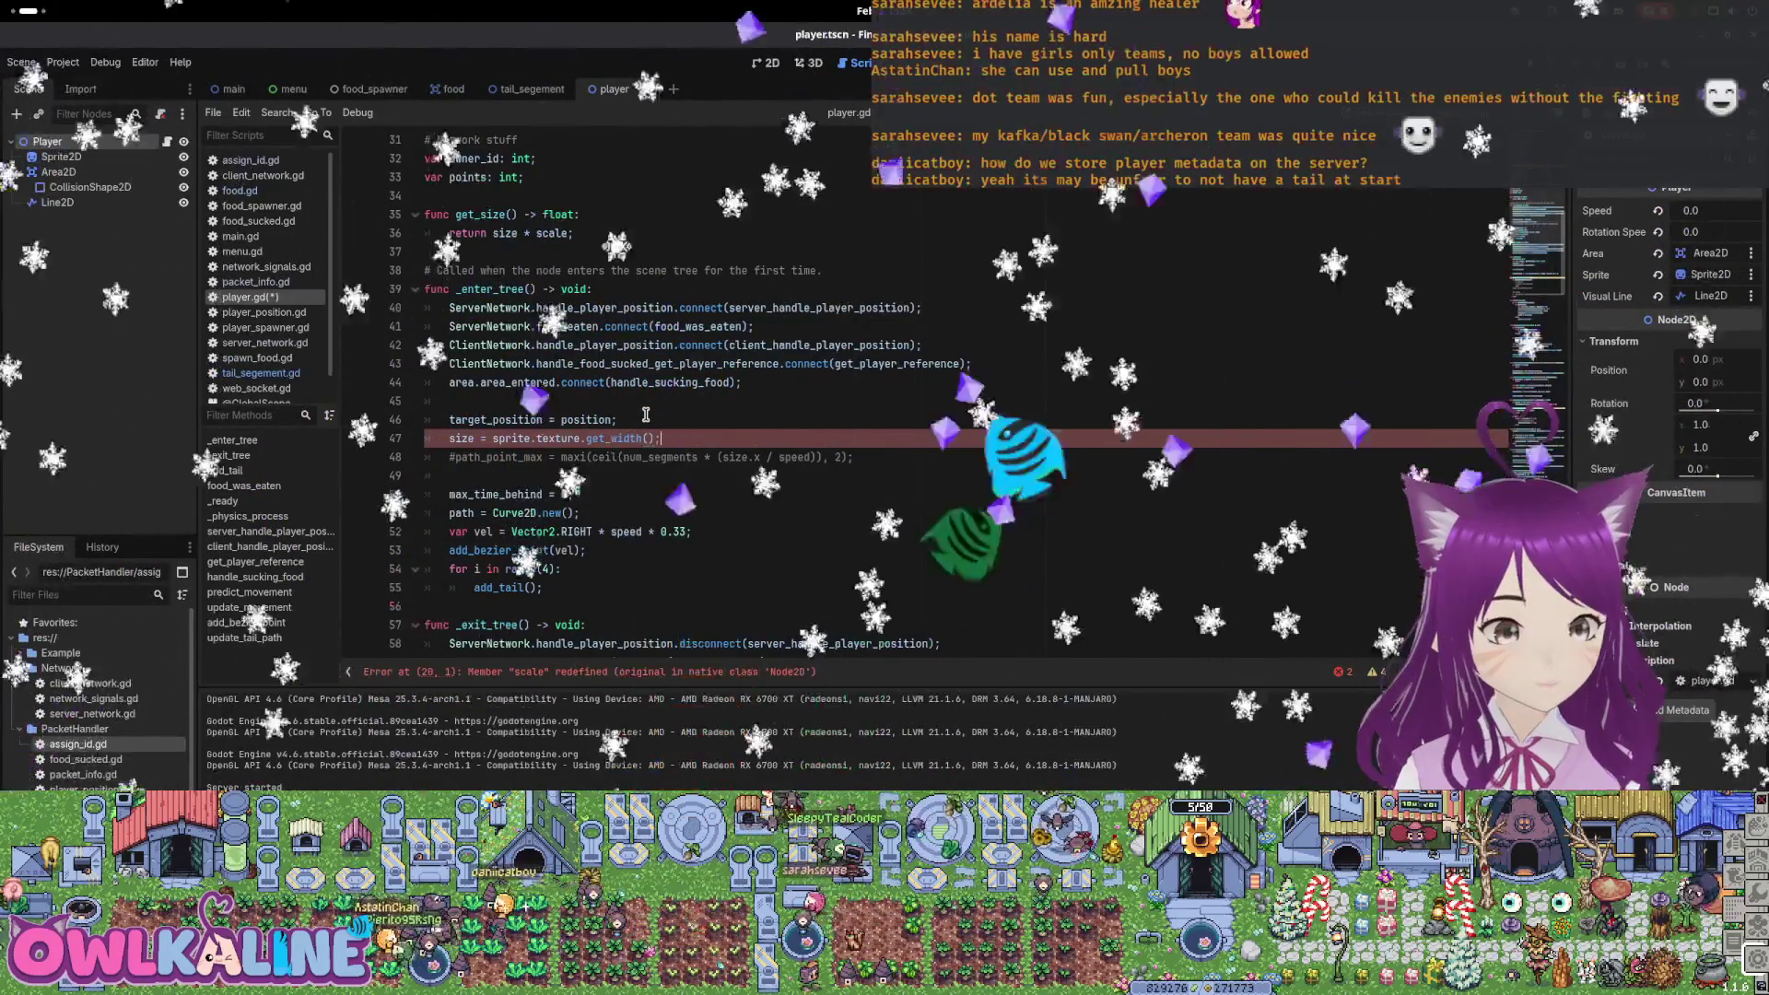
{"action": "key", "text": "ctrl+s"}
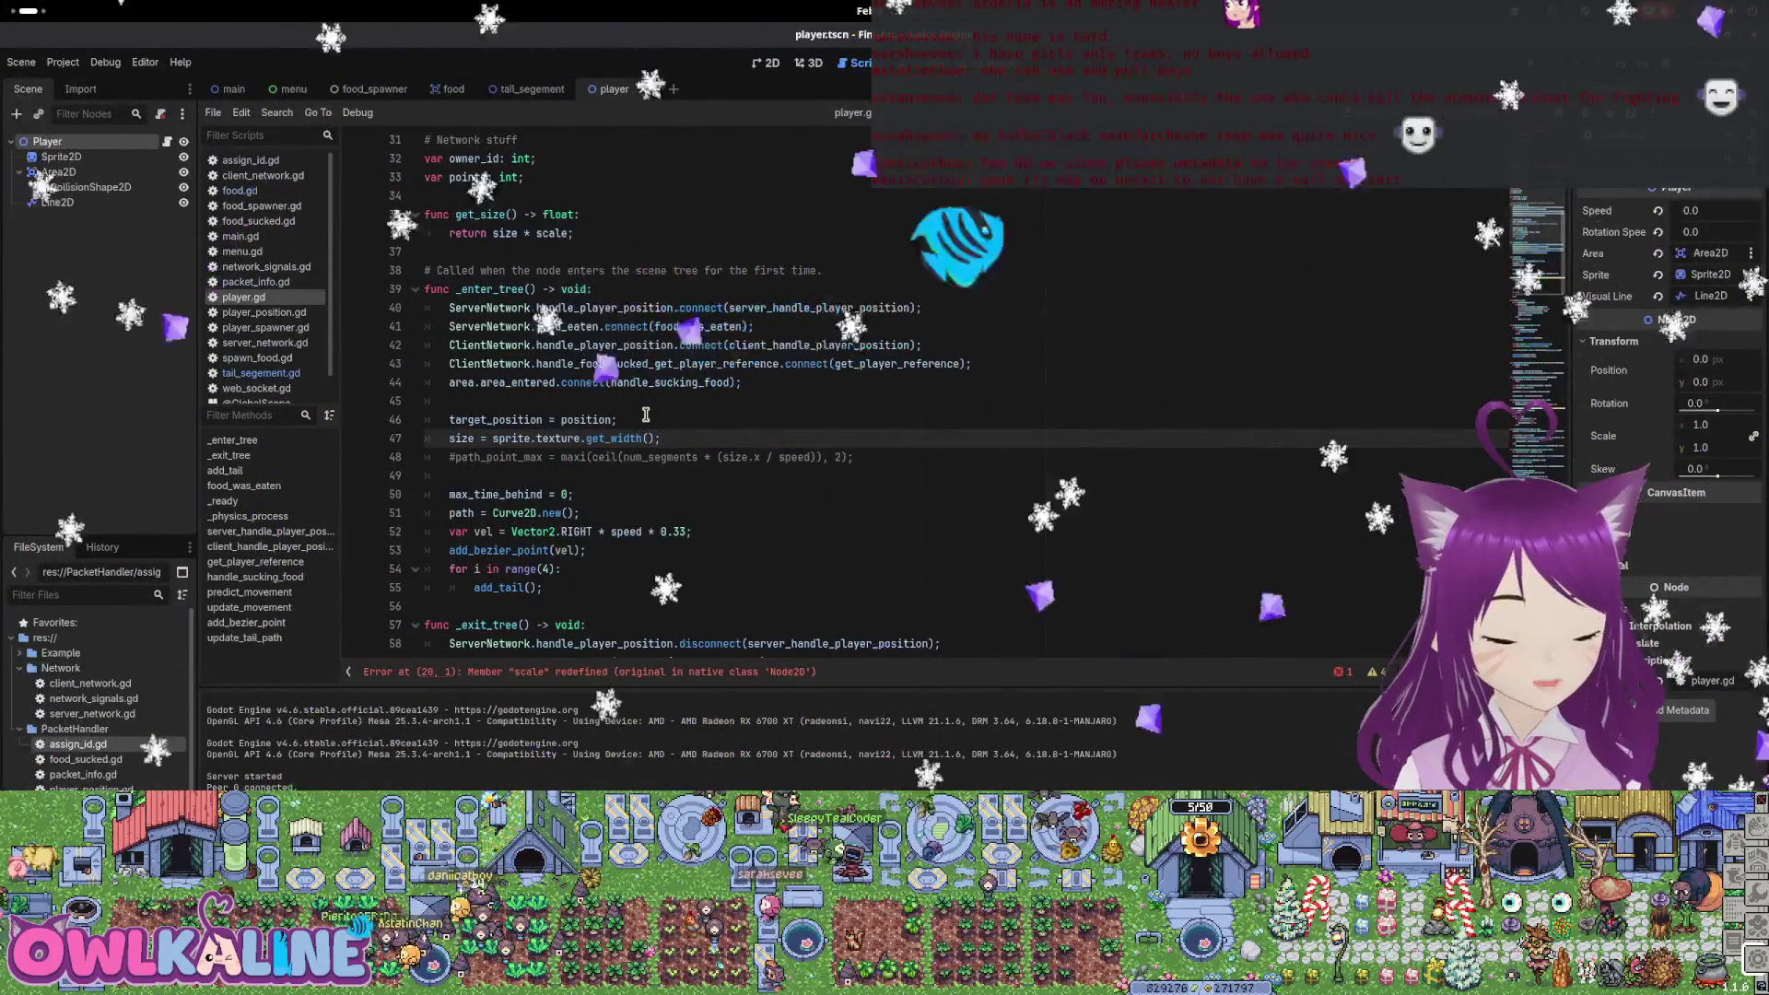
{"action": "key", "text": "Return"}
{"action": "type", "text": "scale = 0.33;"}
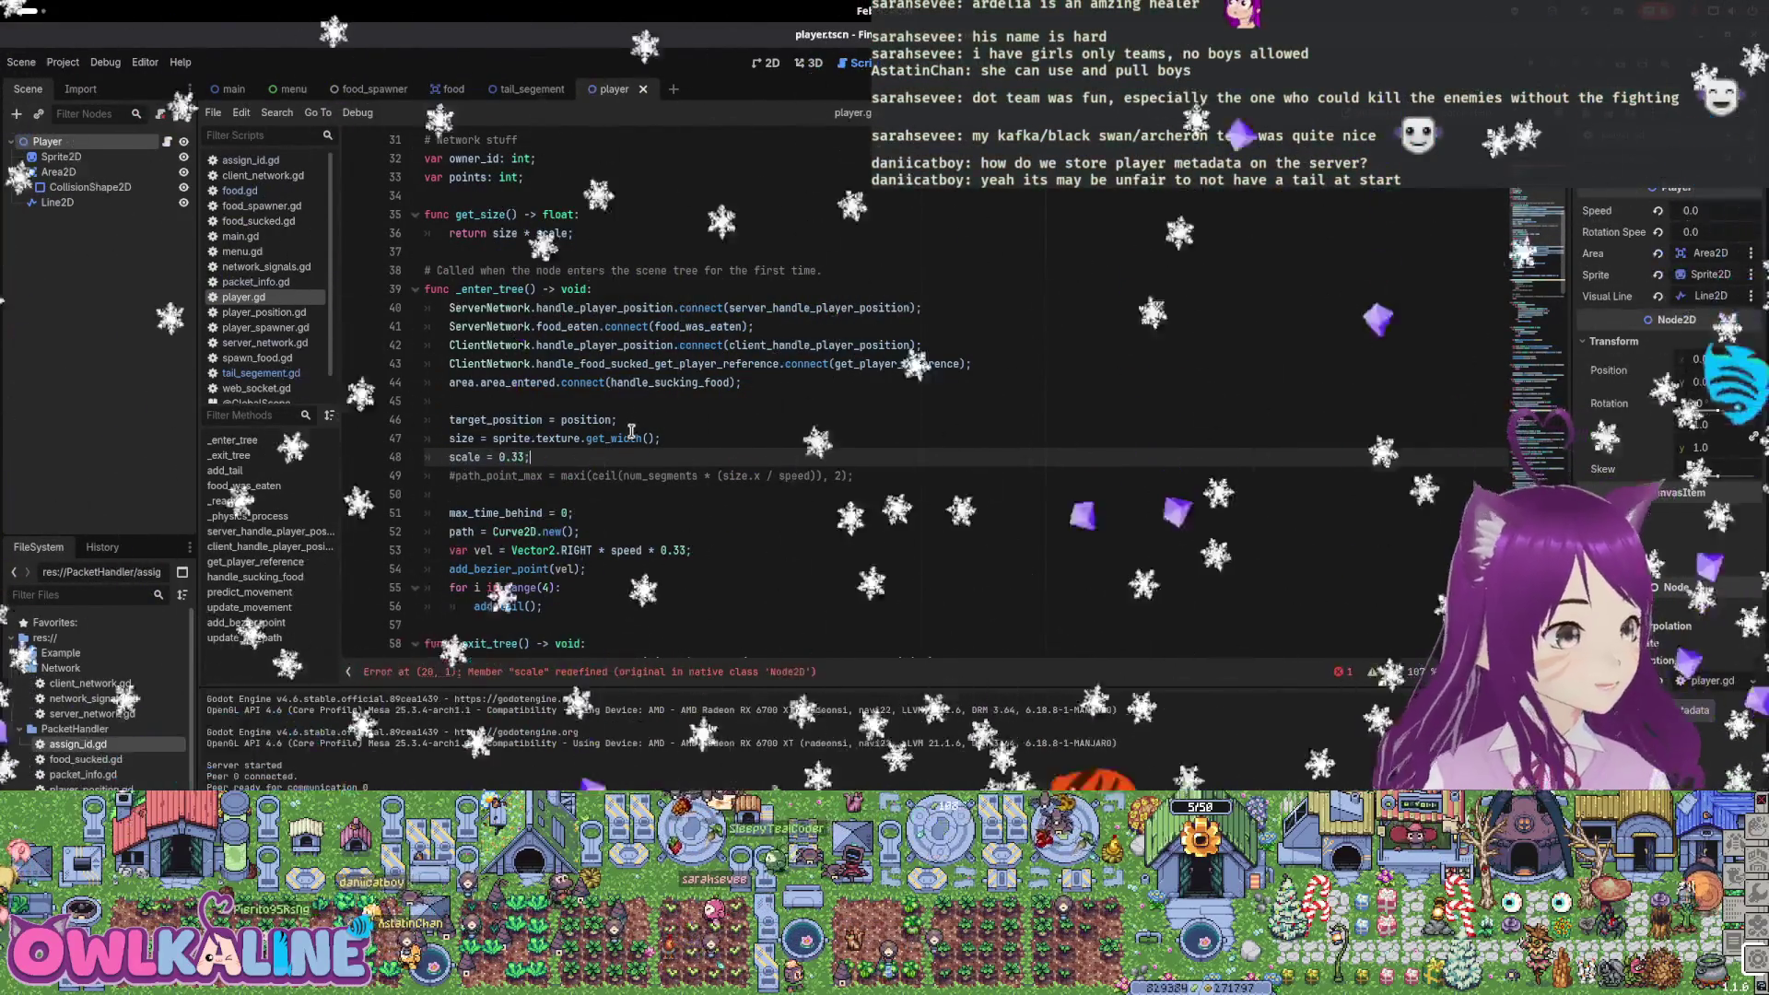
{"action": "scroll", "coordinate": [608, 490], "scroll_direction": "down", "scroll_amount": 2}
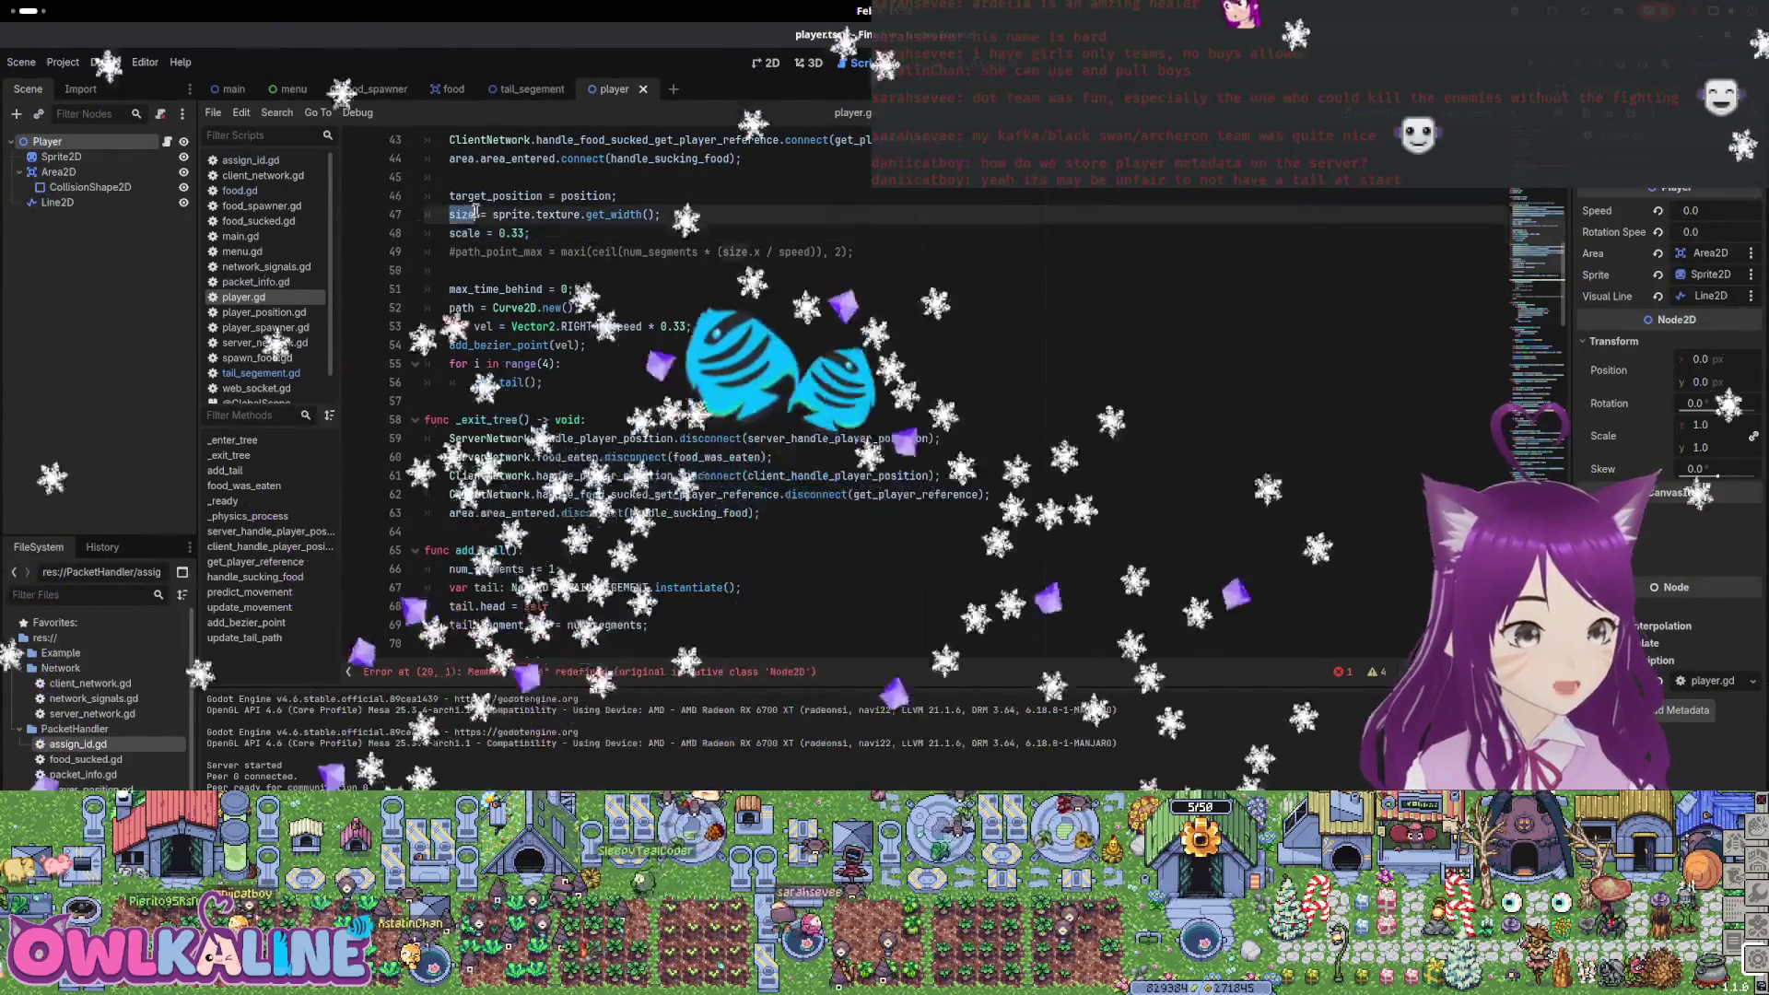
Change the path_point_max line in add_tail to use get_size() instead of size
{"action": "scroll", "coordinate": [652, 382], "scroll_direction": "down", "scroll_amount": 6}
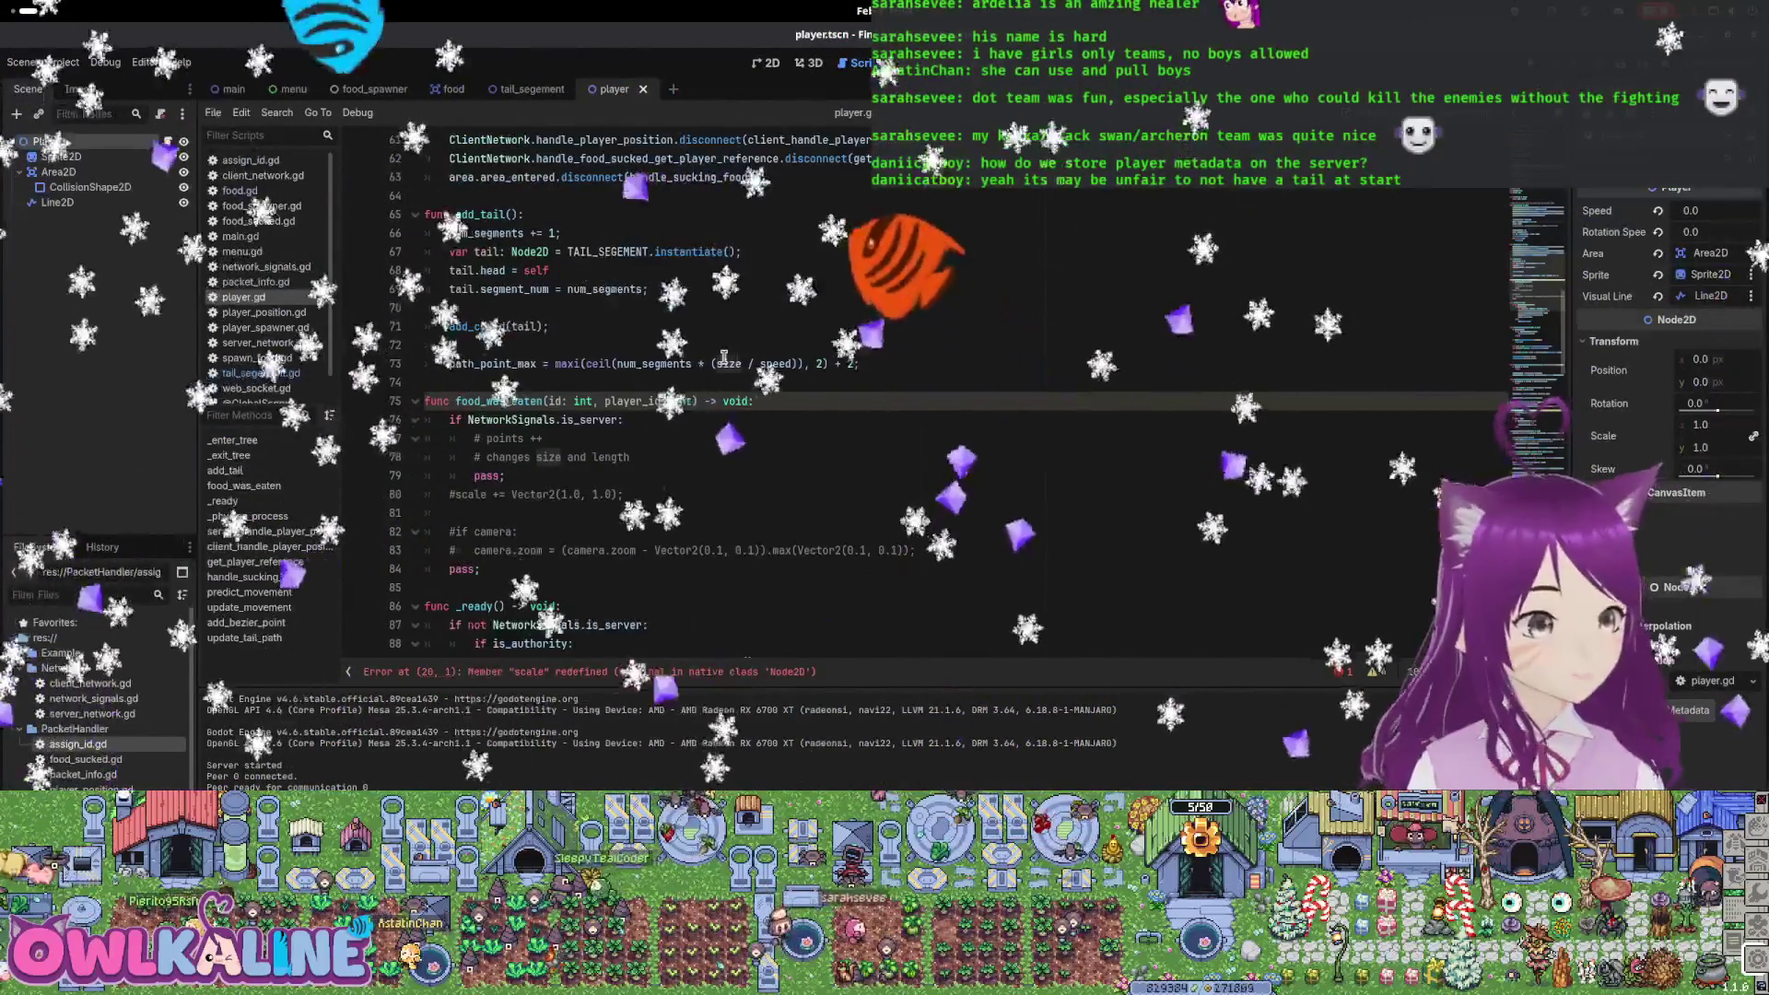
{"action": "type", "text": "get_siz"}
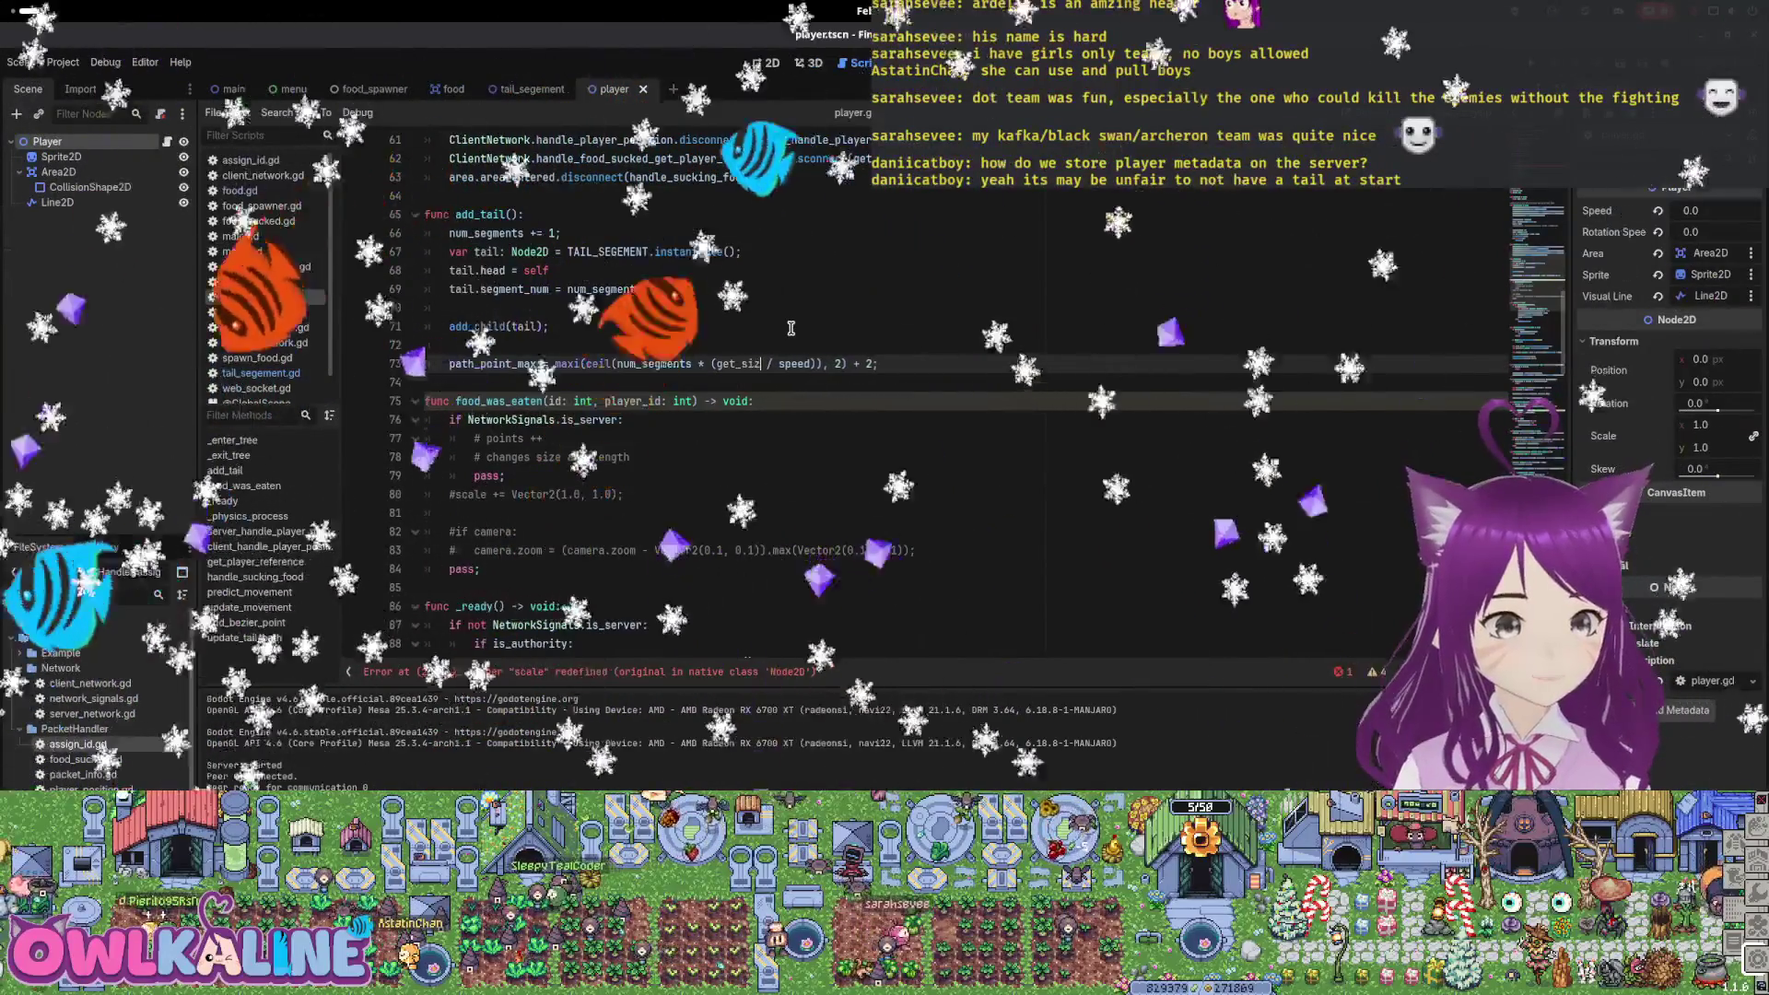
{"action": "double_click", "coordinate": [736, 363]}
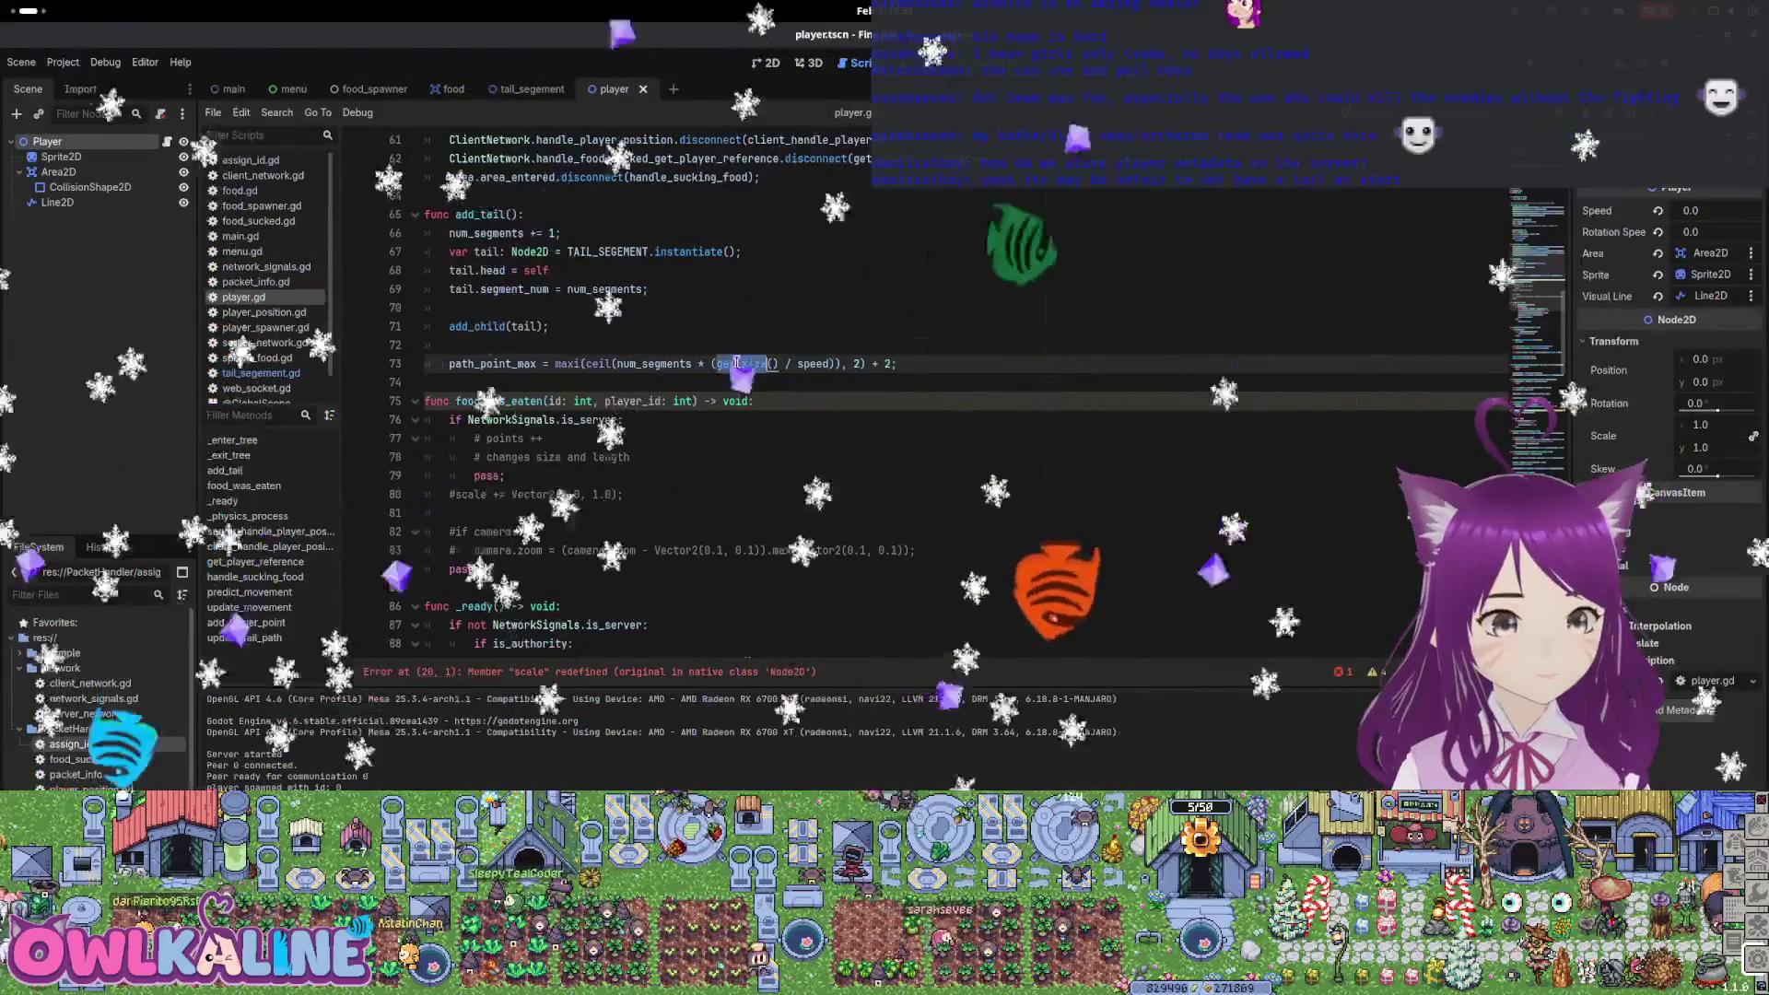
{"action": "scroll", "coordinate": [744, 403], "scroll_direction": "down", "scroll_amount": 2}
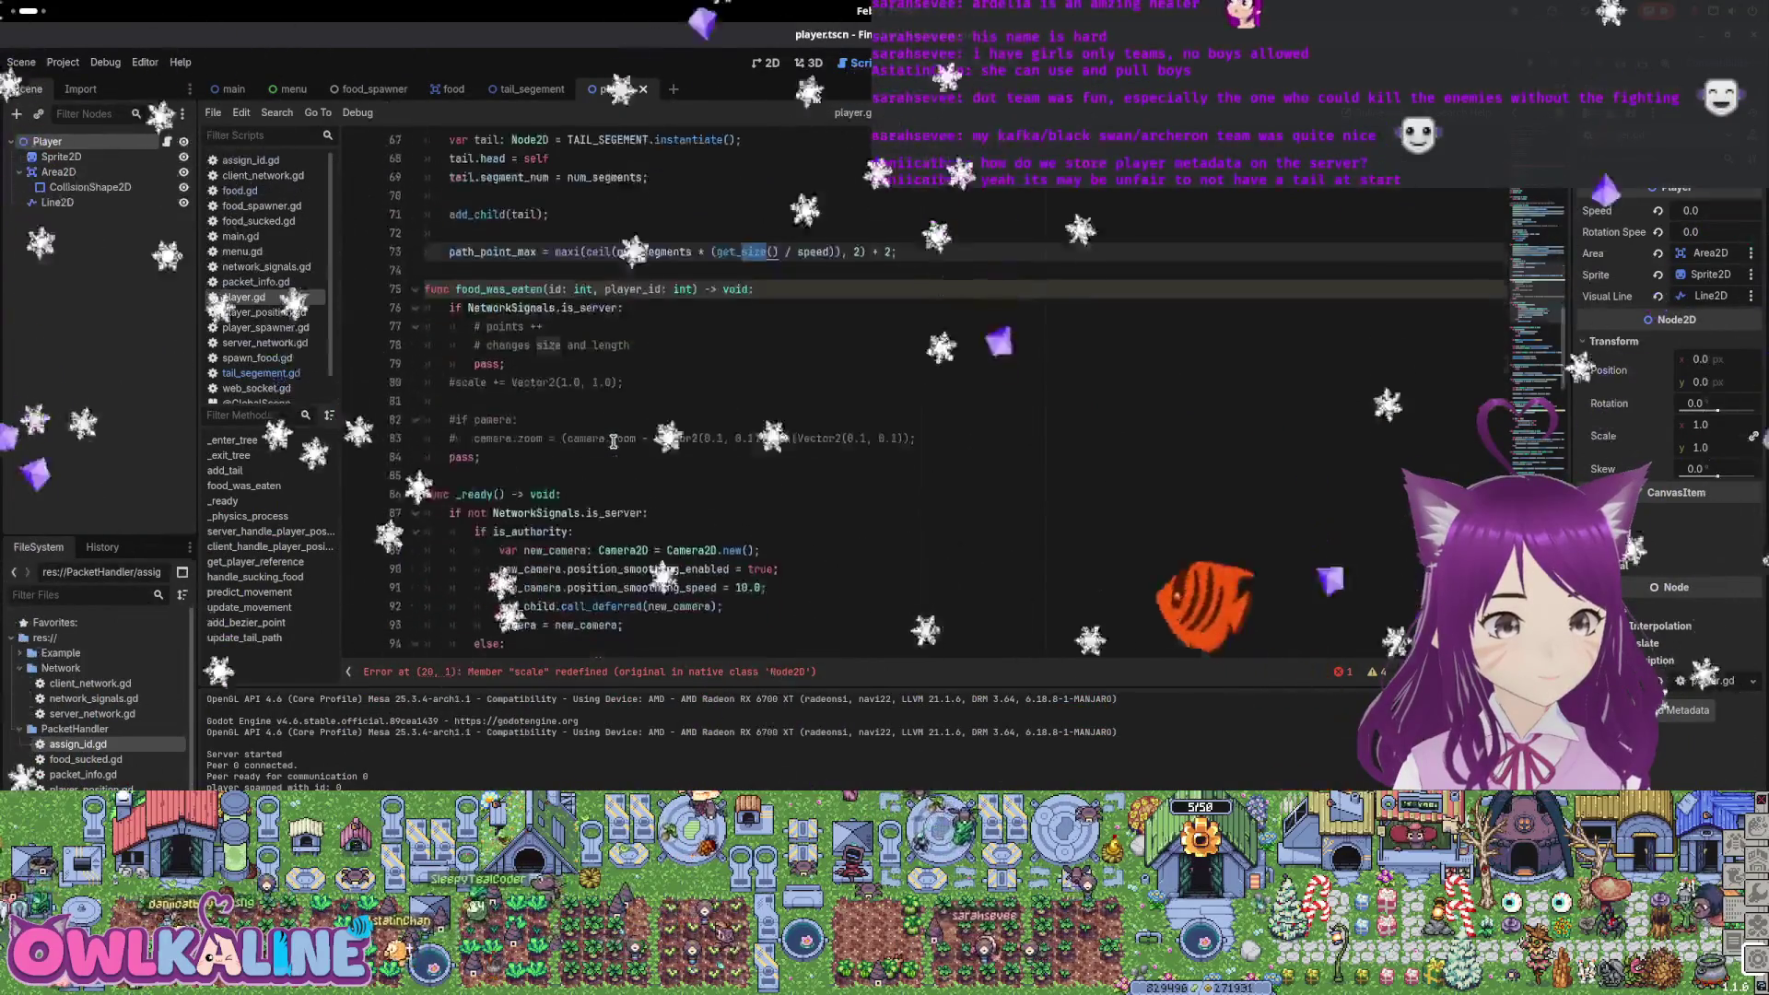
{"action": "scroll", "coordinate": [716, 388], "scroll_direction": "down", "scroll_amount": 4}
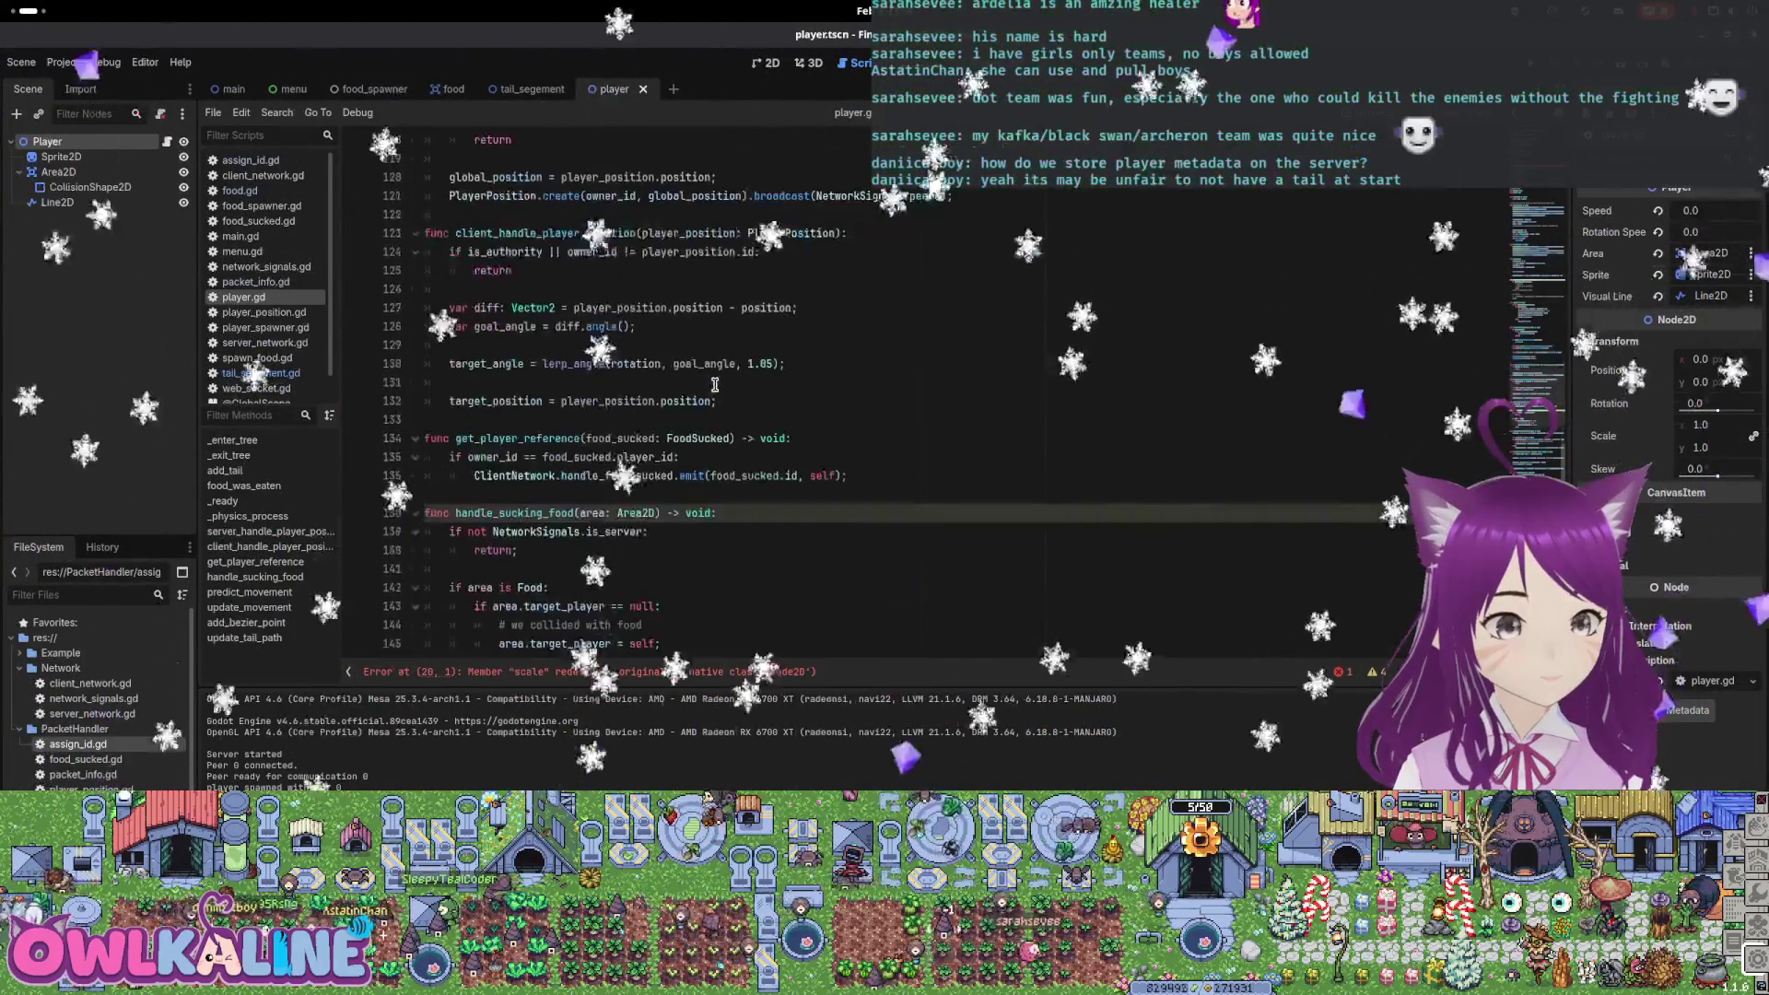
{"action": "scroll", "coordinate": [715, 387], "scroll_direction": "down", "scroll_amount": 6}
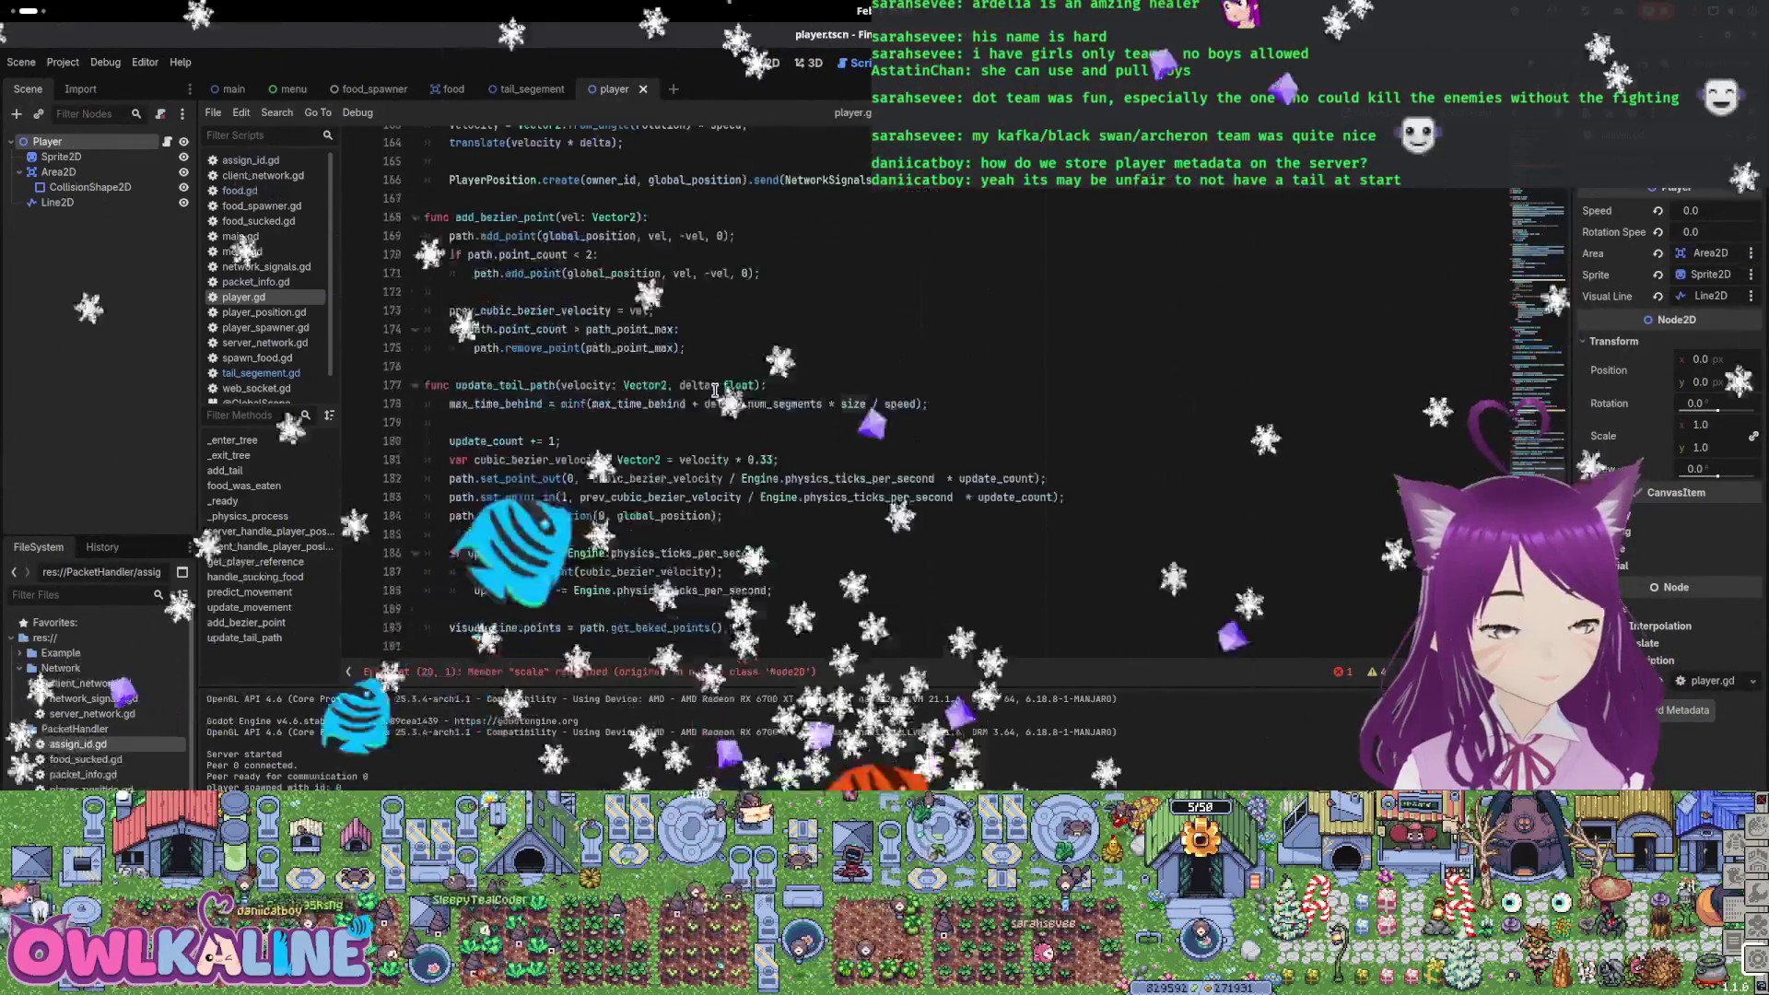
{"action": "scroll", "coordinate": [715, 388], "scroll_direction": "up", "scroll_amount": 20}
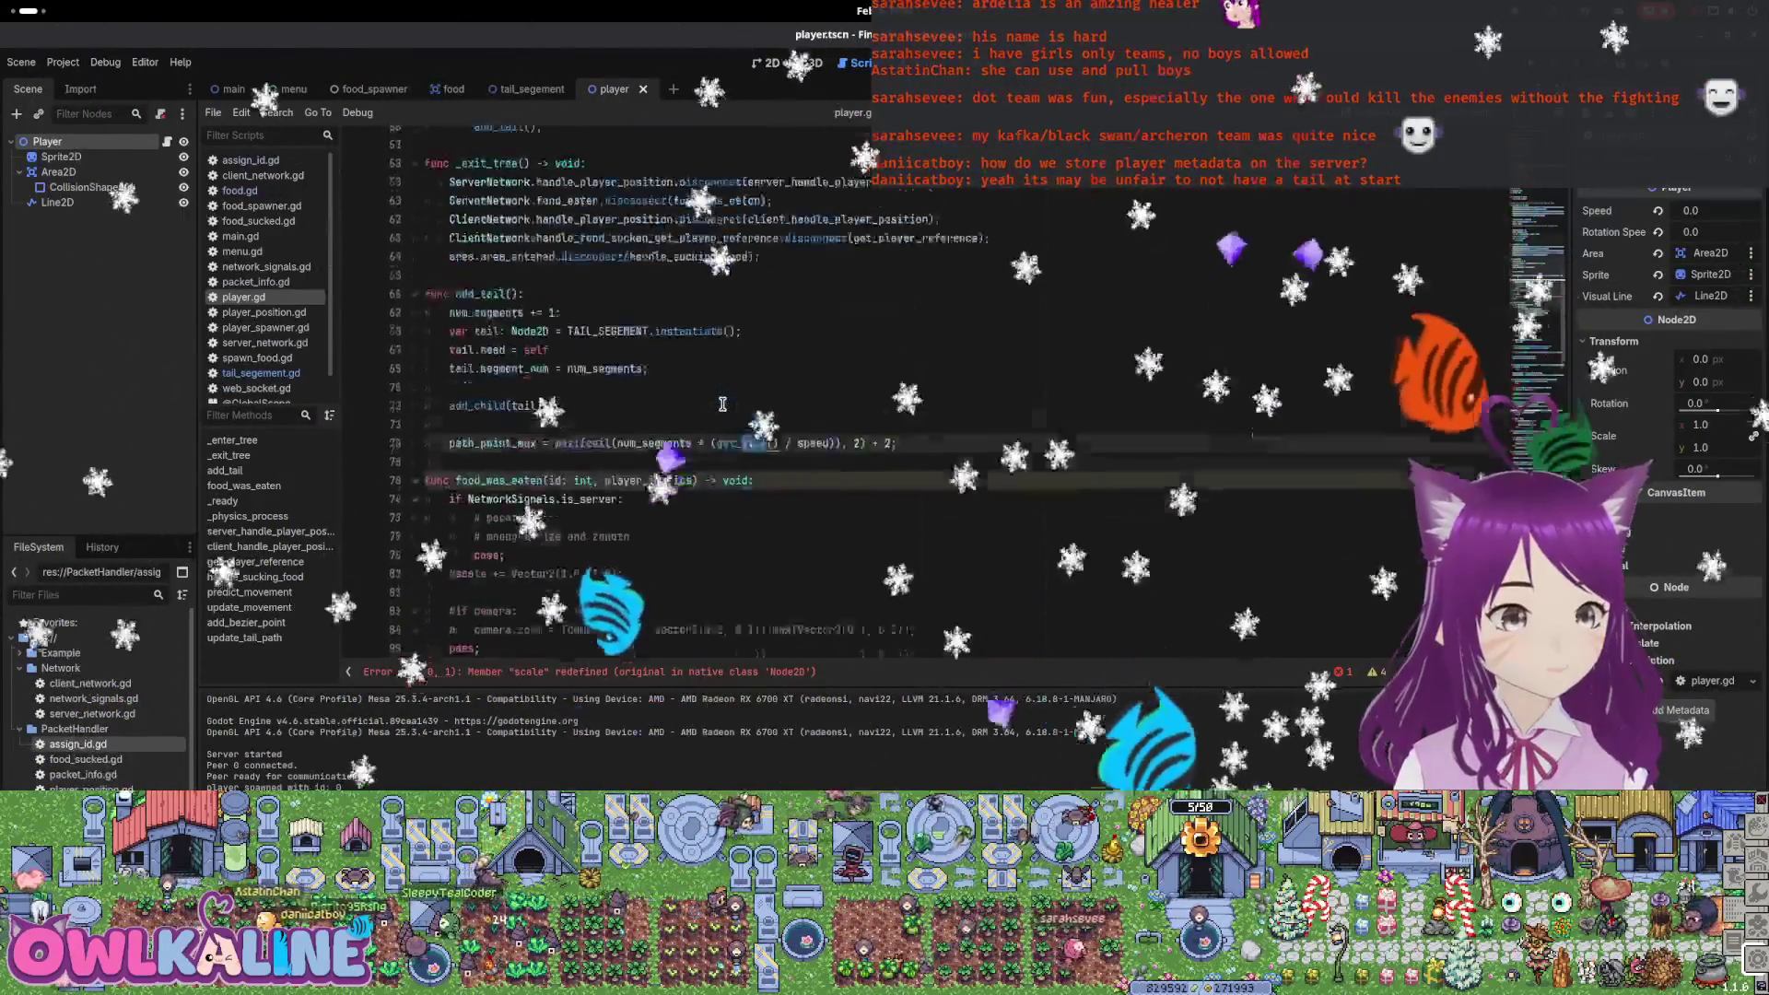
{"action": "scroll", "coordinate": [726, 403], "scroll_direction": "down", "scroll_amount": 3}
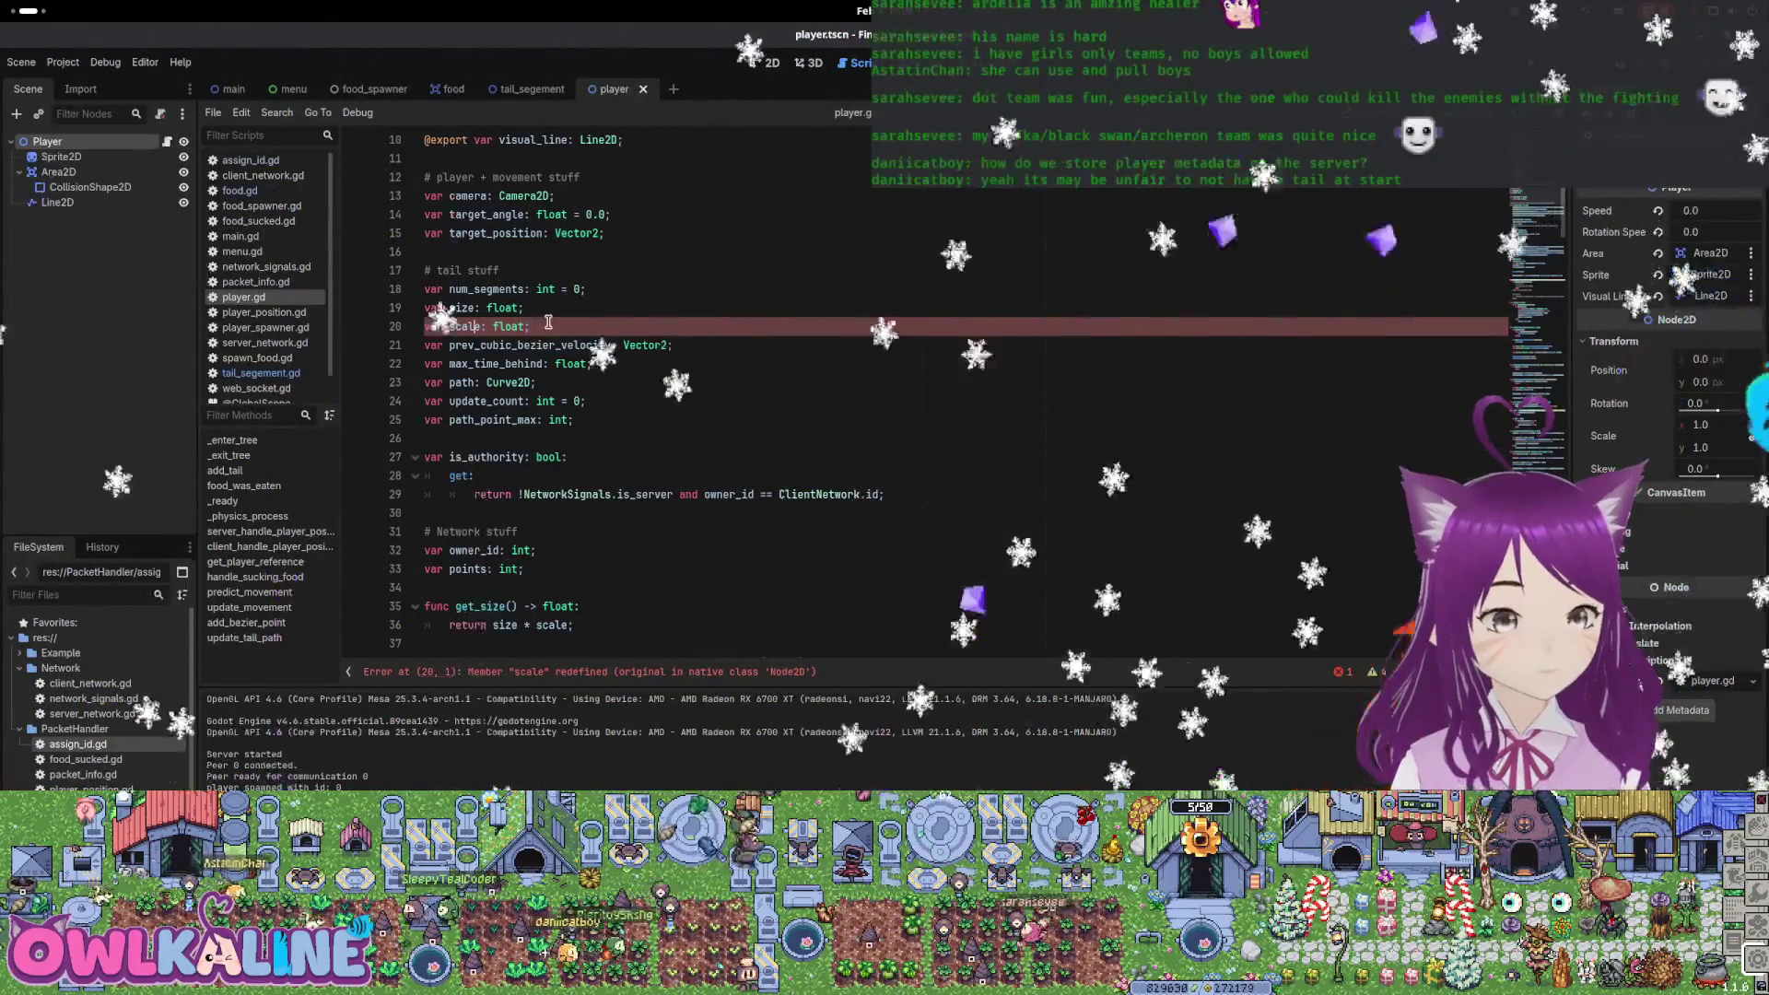
Remove the redefined scale variable and make get_size() return size * scale.x
{"action": "key", "text": "BackSpace"}
{"action": "key", "text": "ctrl+s"}
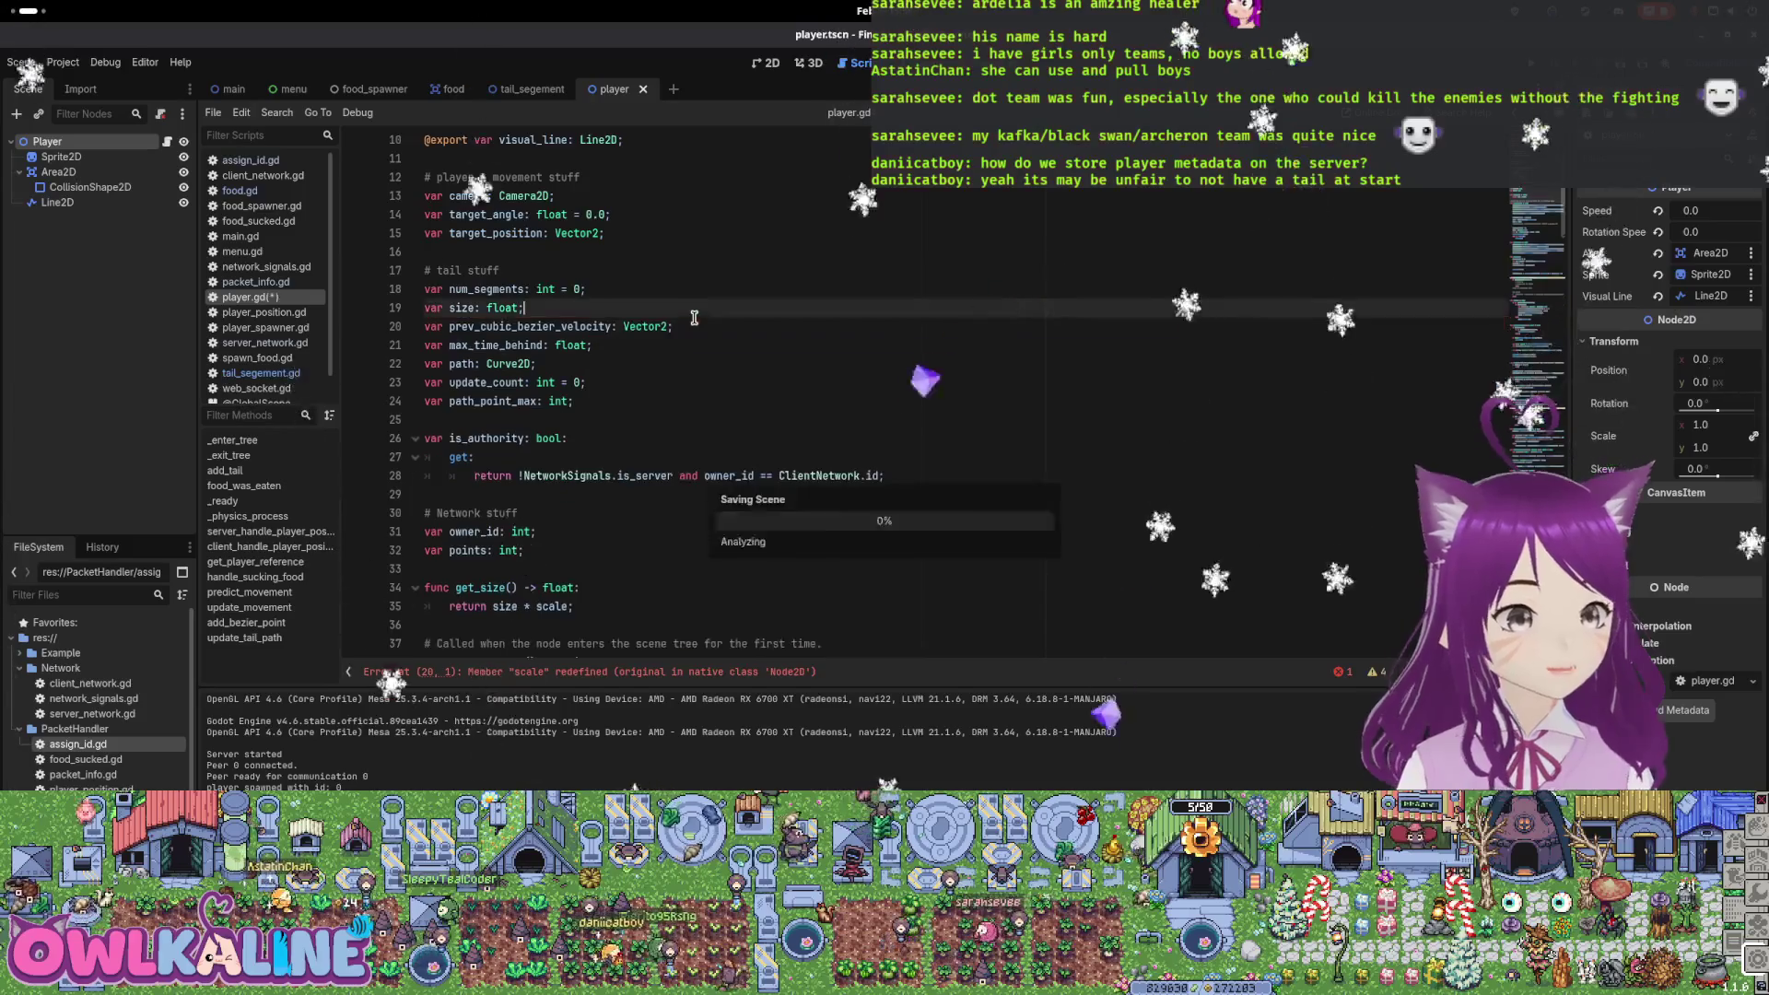
{"action": "scroll", "coordinate": [586, 374], "scroll_direction": "down", "scroll_amount": 3}
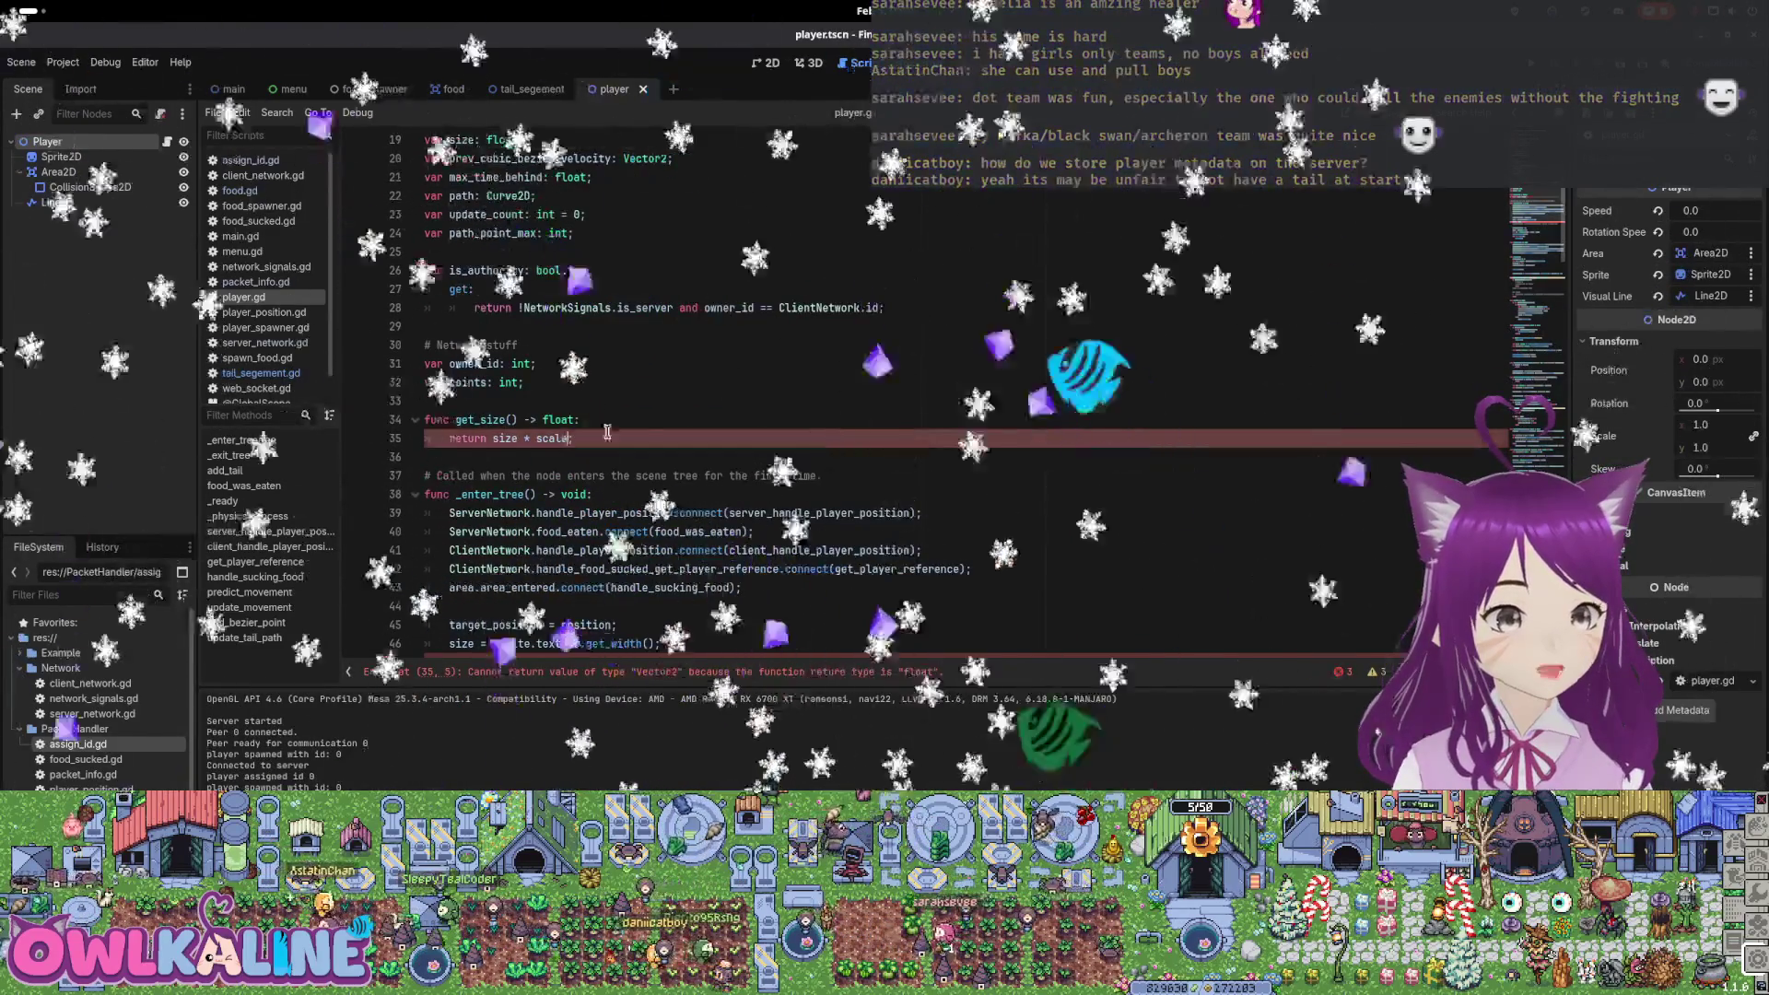
{"action": "type", "text": "."}
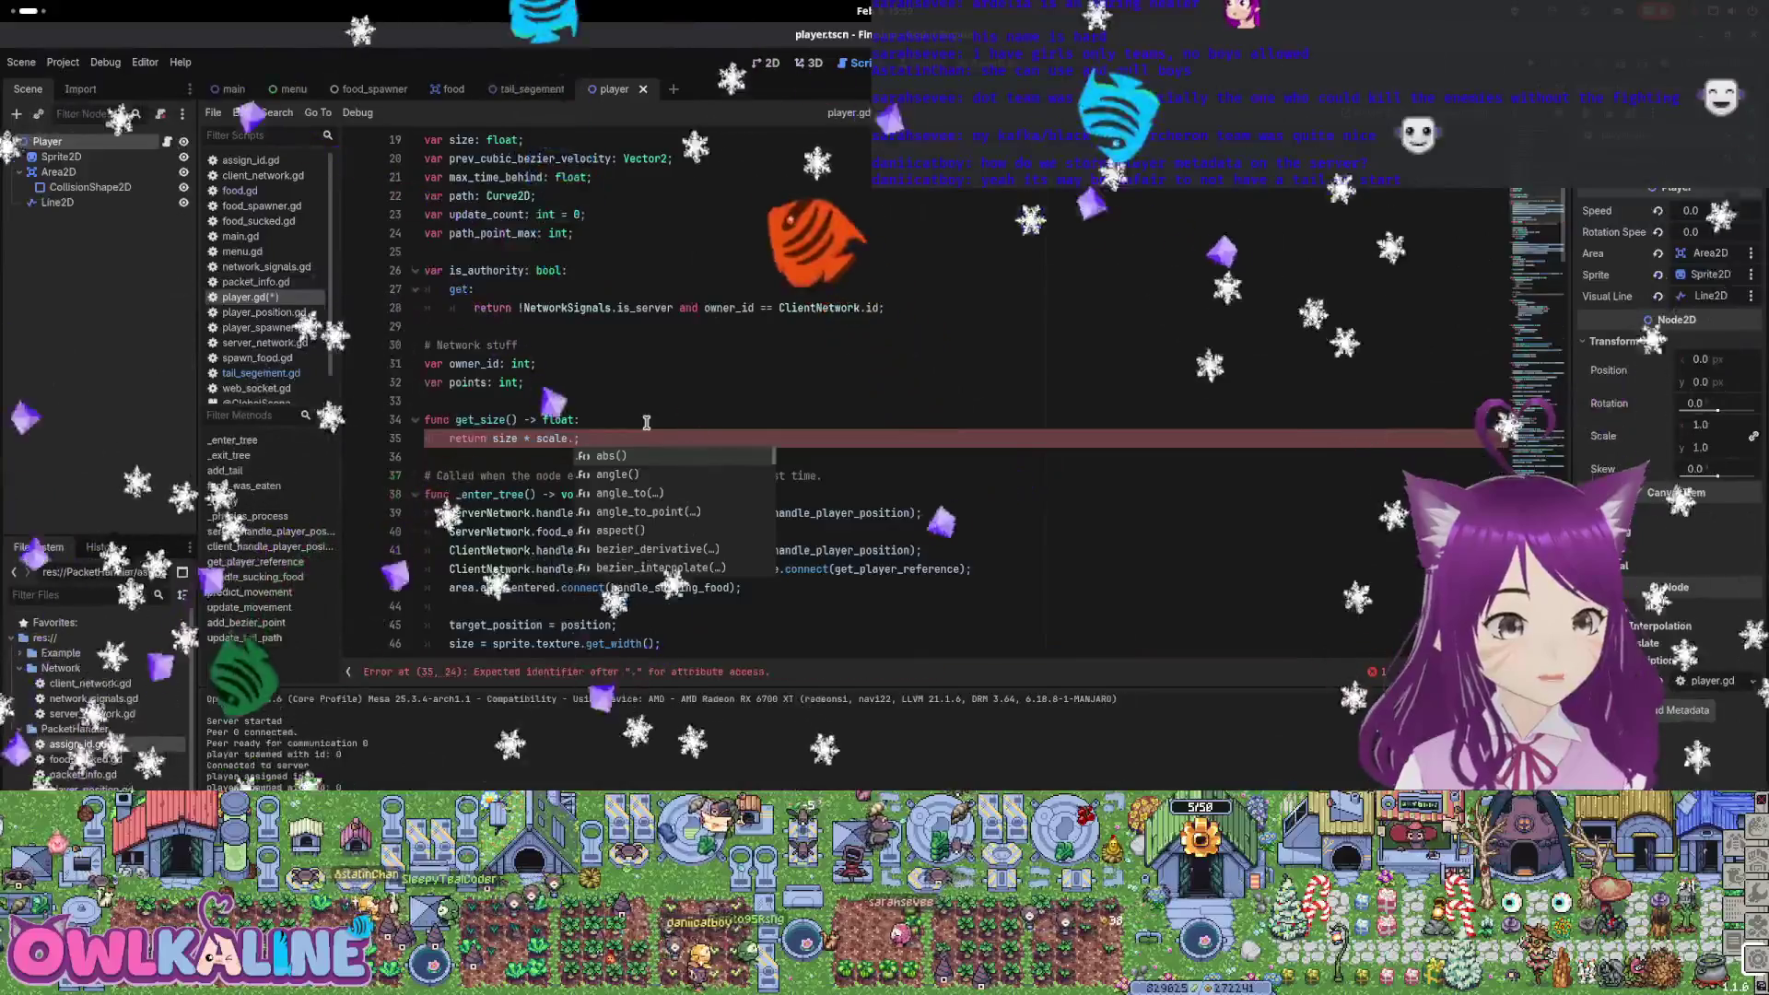
{"action": "type", "text": "x"}
{"action": "key", "text": "ctrl+s"}
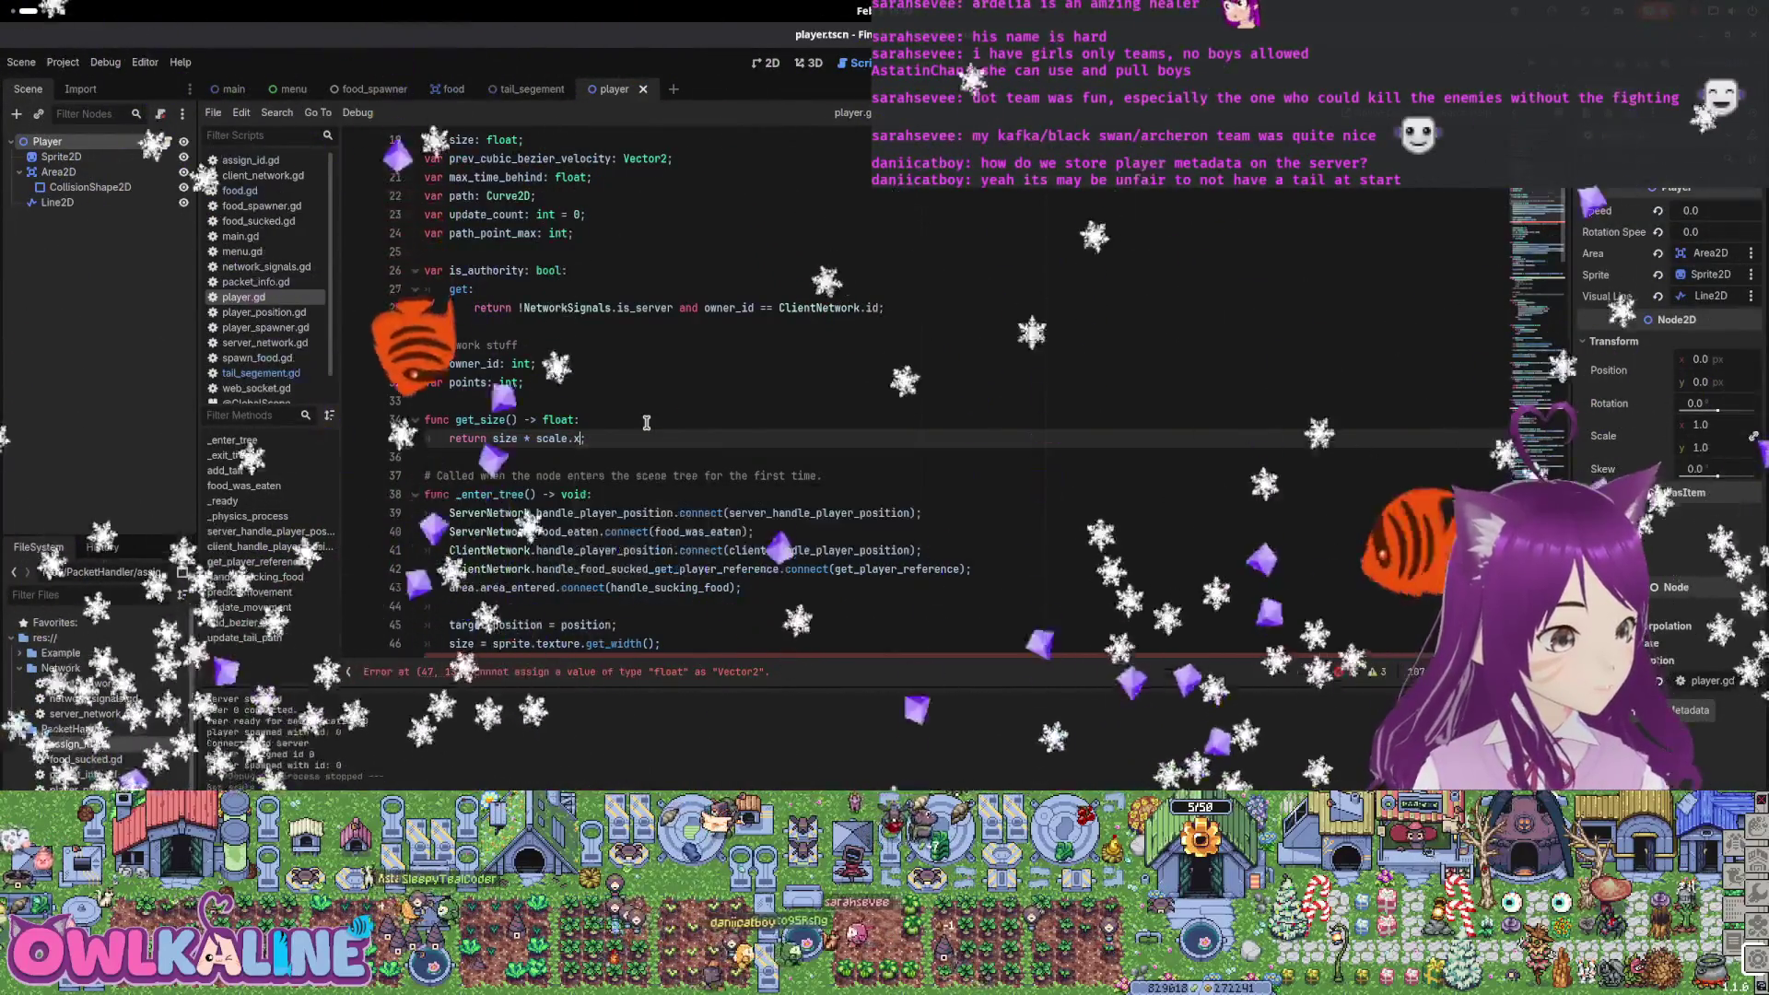
Rewrite line 47 as a Vector2 scale of (0.33, 0.33) and save
{"action": "scroll", "coordinate": [670, 449], "scroll_direction": "down", "scroll_amount": 4}
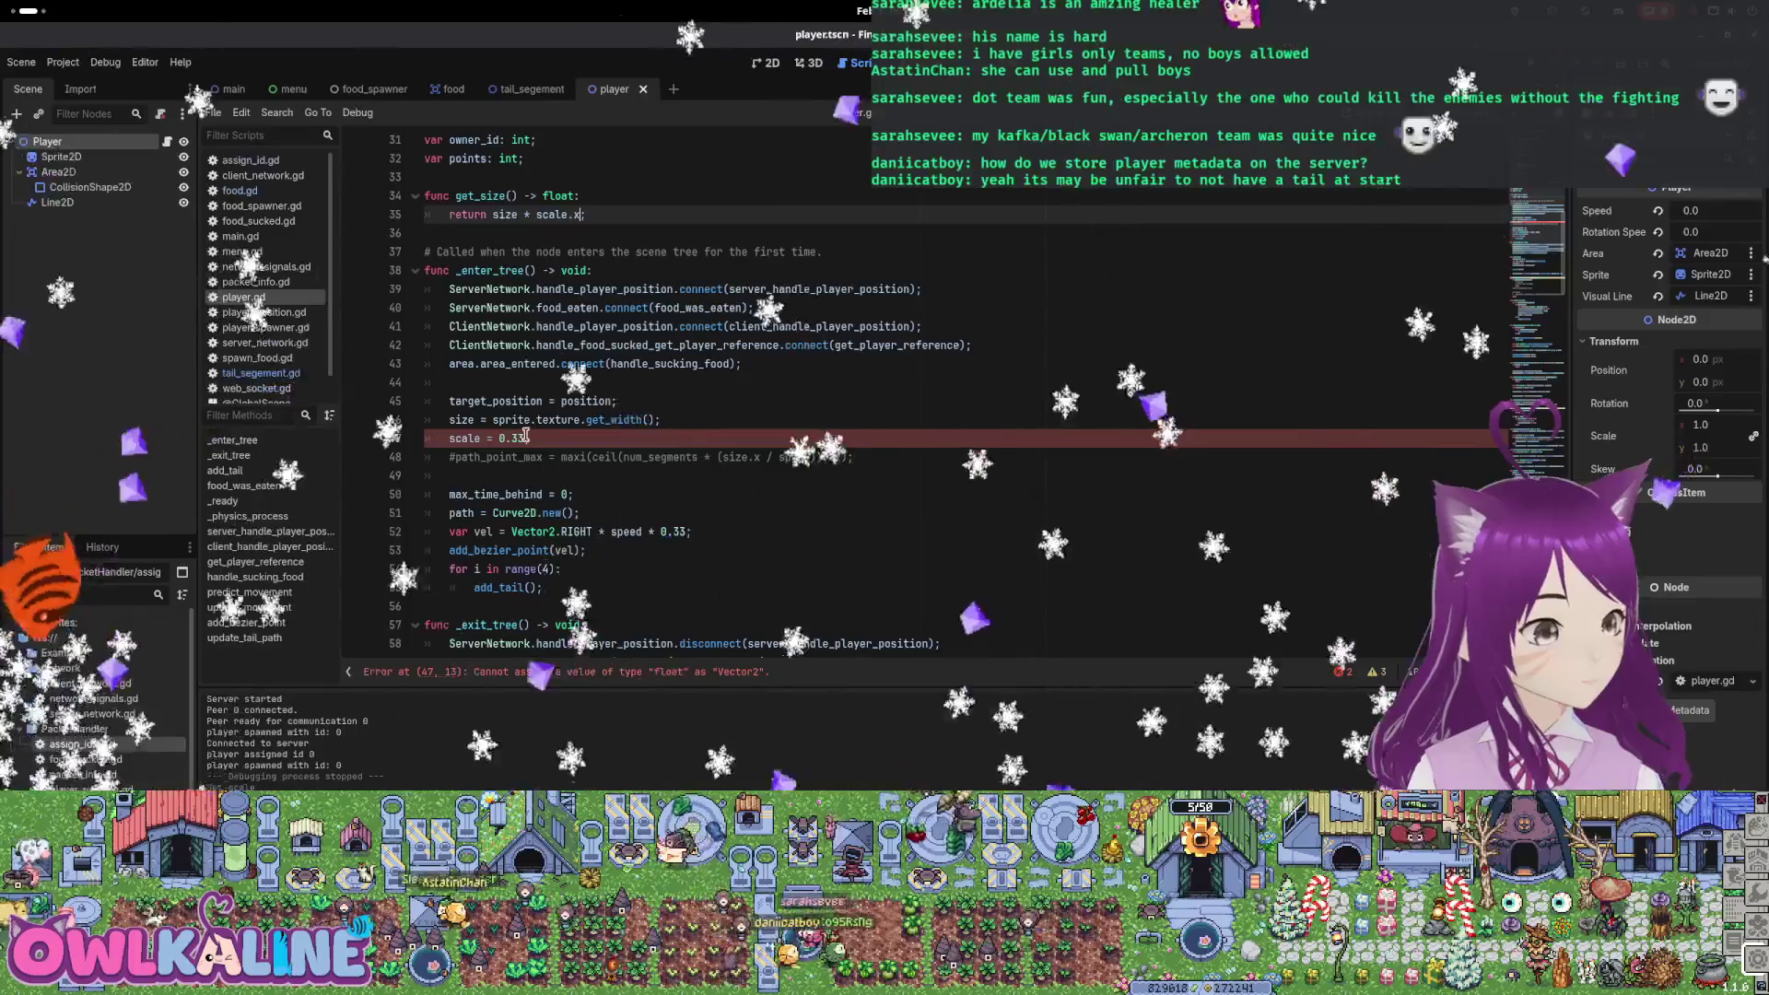
{"action": "double_click", "coordinate": [509, 439]}
{"action": "left_click", "coordinate": [480, 439]}
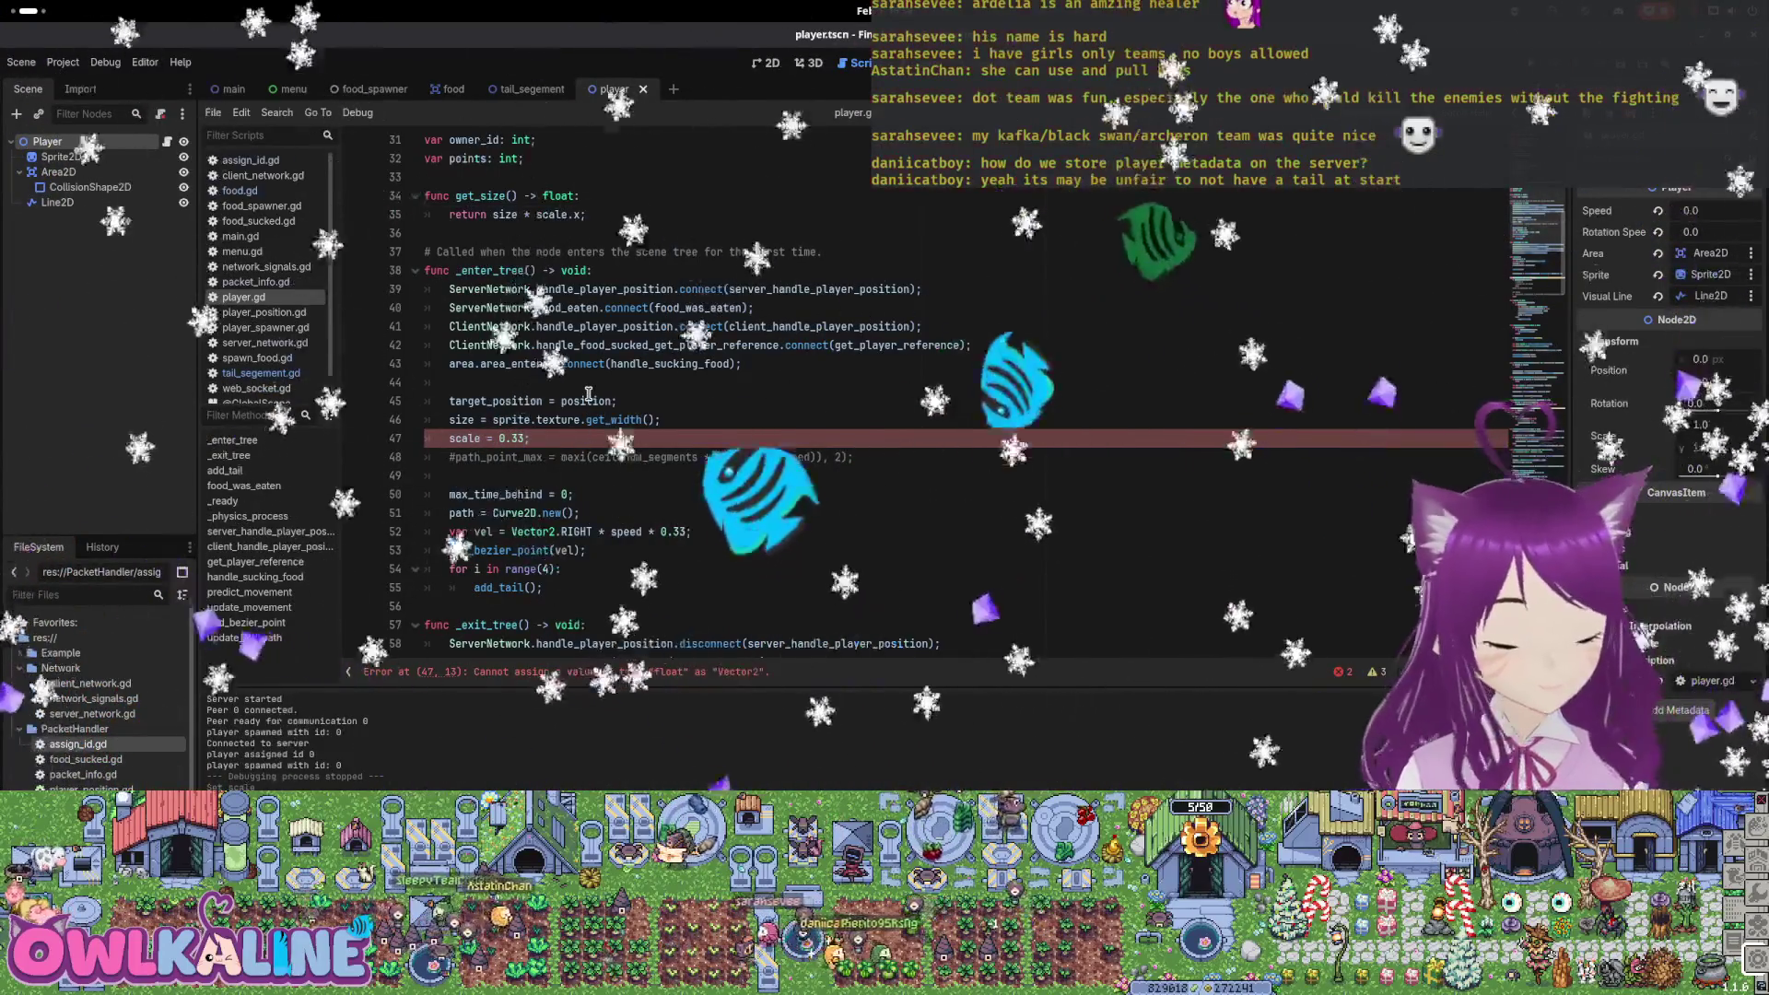
{"action": "key", "text": "Right"}
{"action": "key", "text": "Right"}
{"action": "key", "text": "Right"}
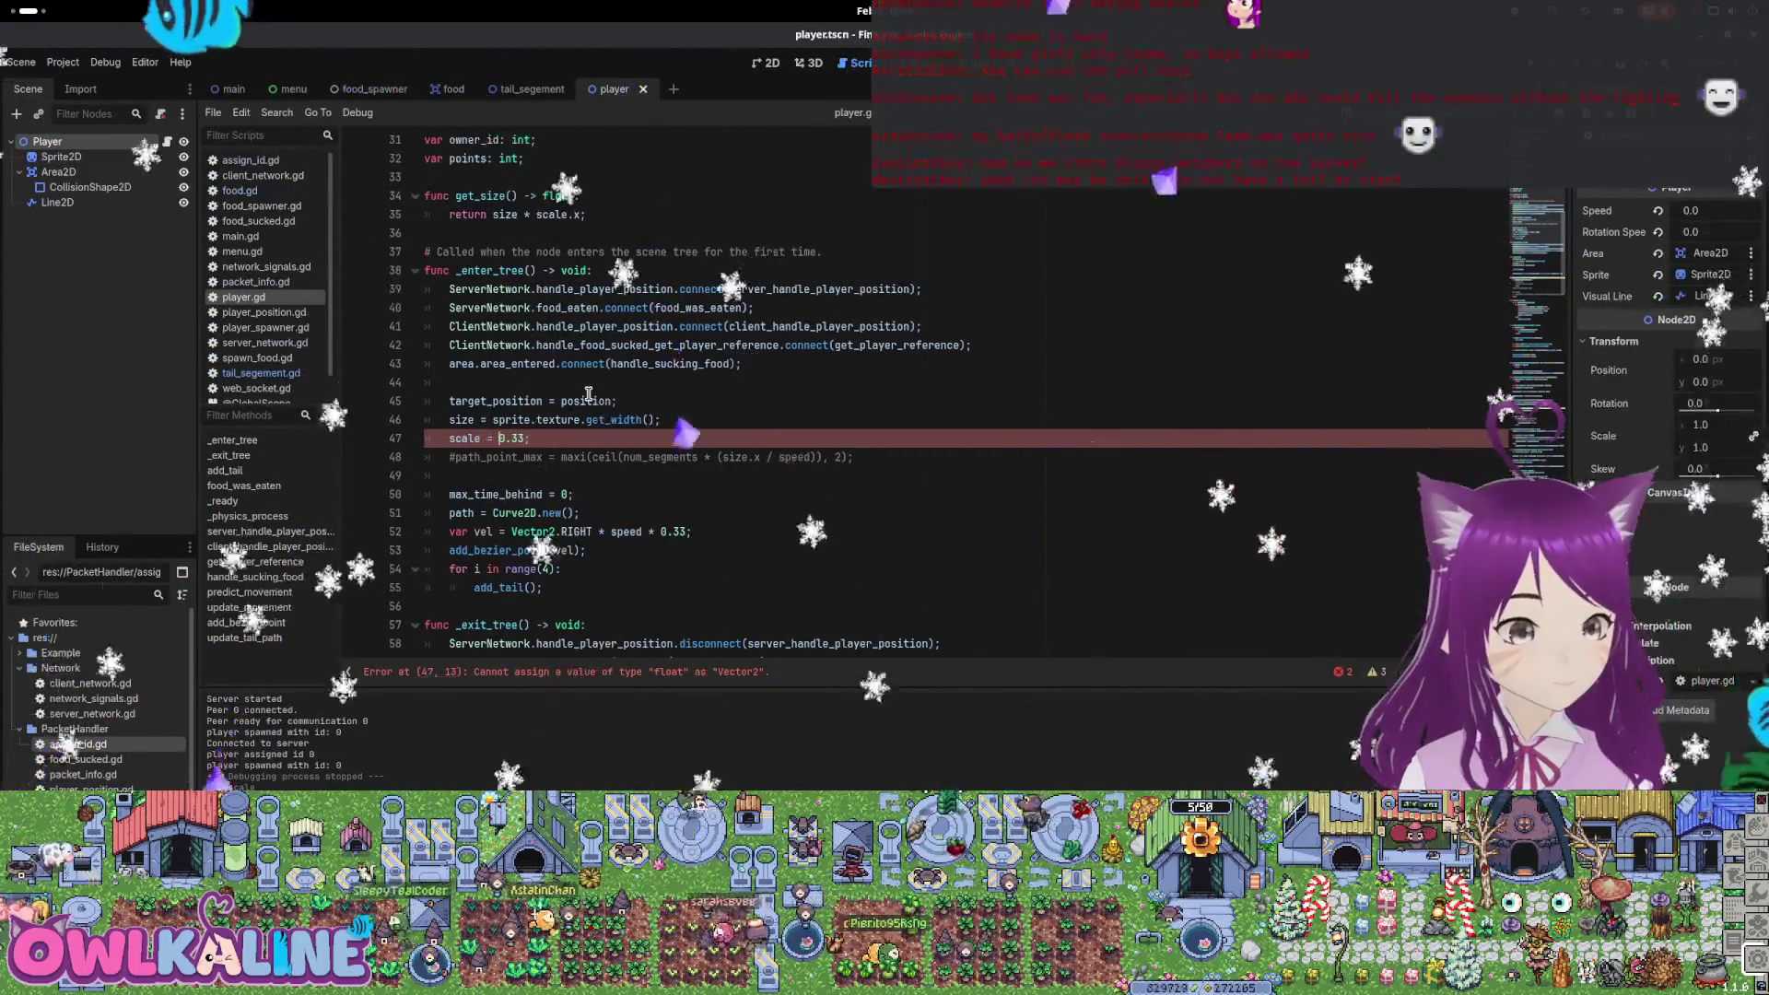
{"action": "type", "text": "Vector2"}
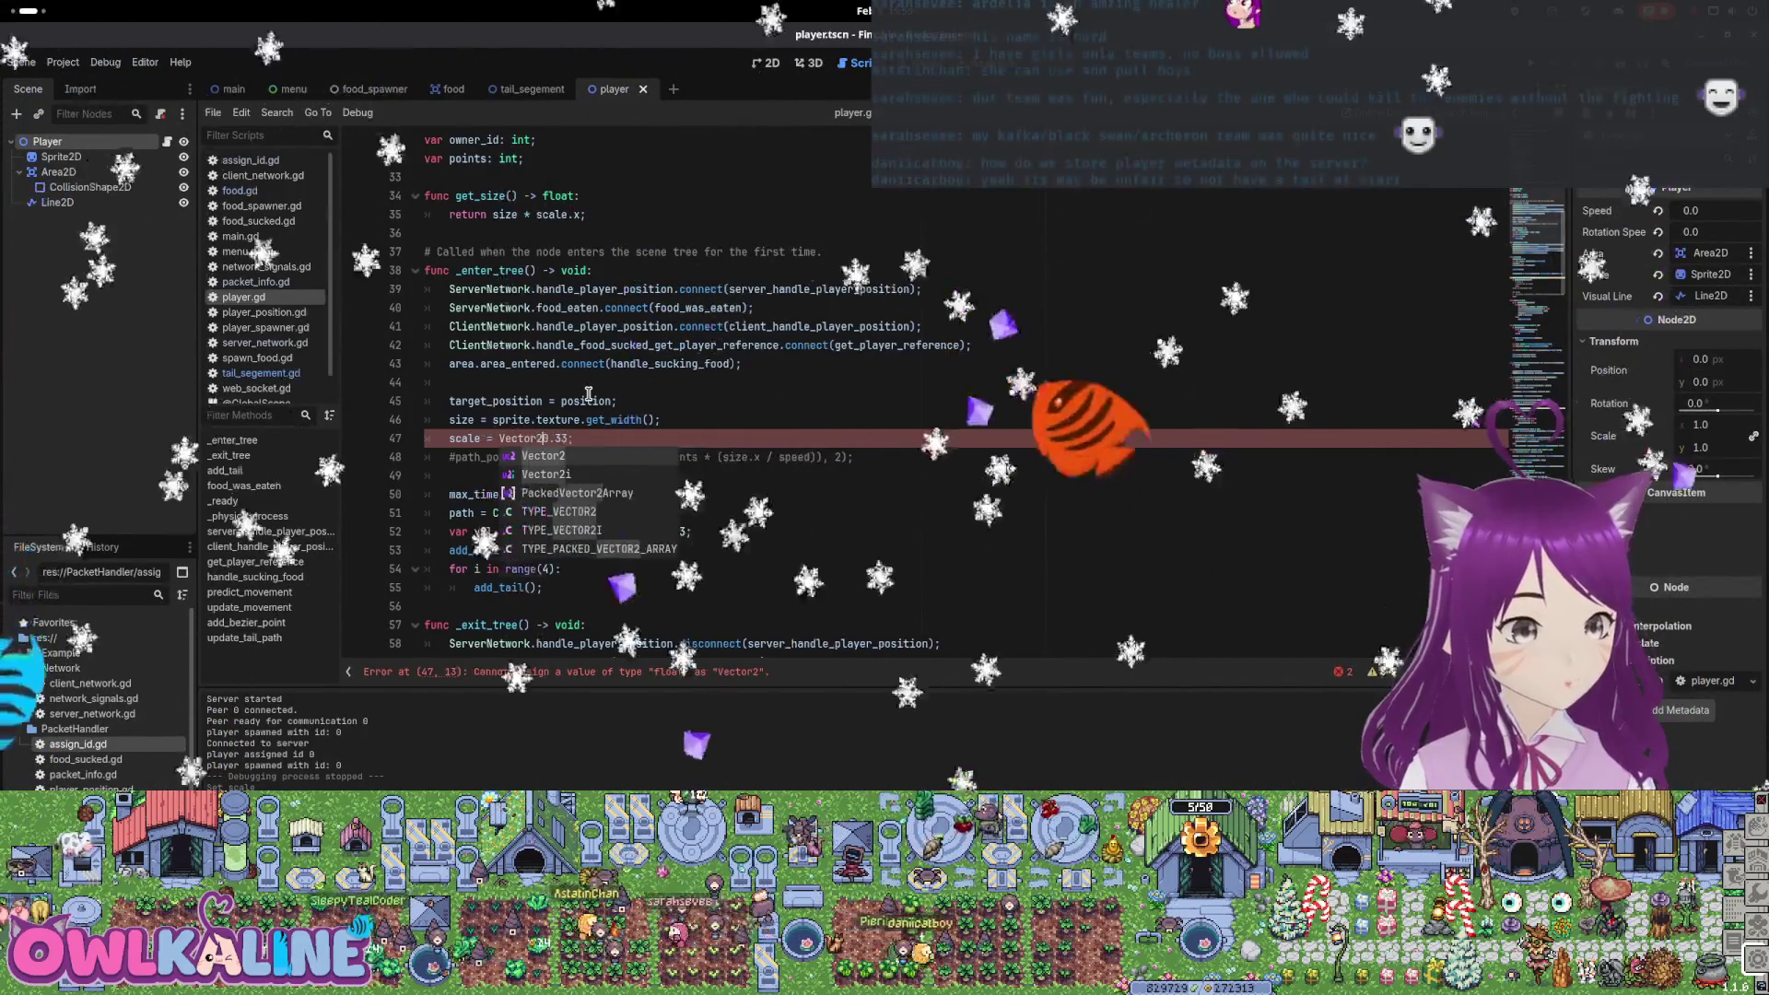
{"action": "type", "text": ".new("}
{"action": "key", "text": "End"}
{"action": "key", "text": "BackSpace"}
{"action": "type", "text": ", 0.33);"}
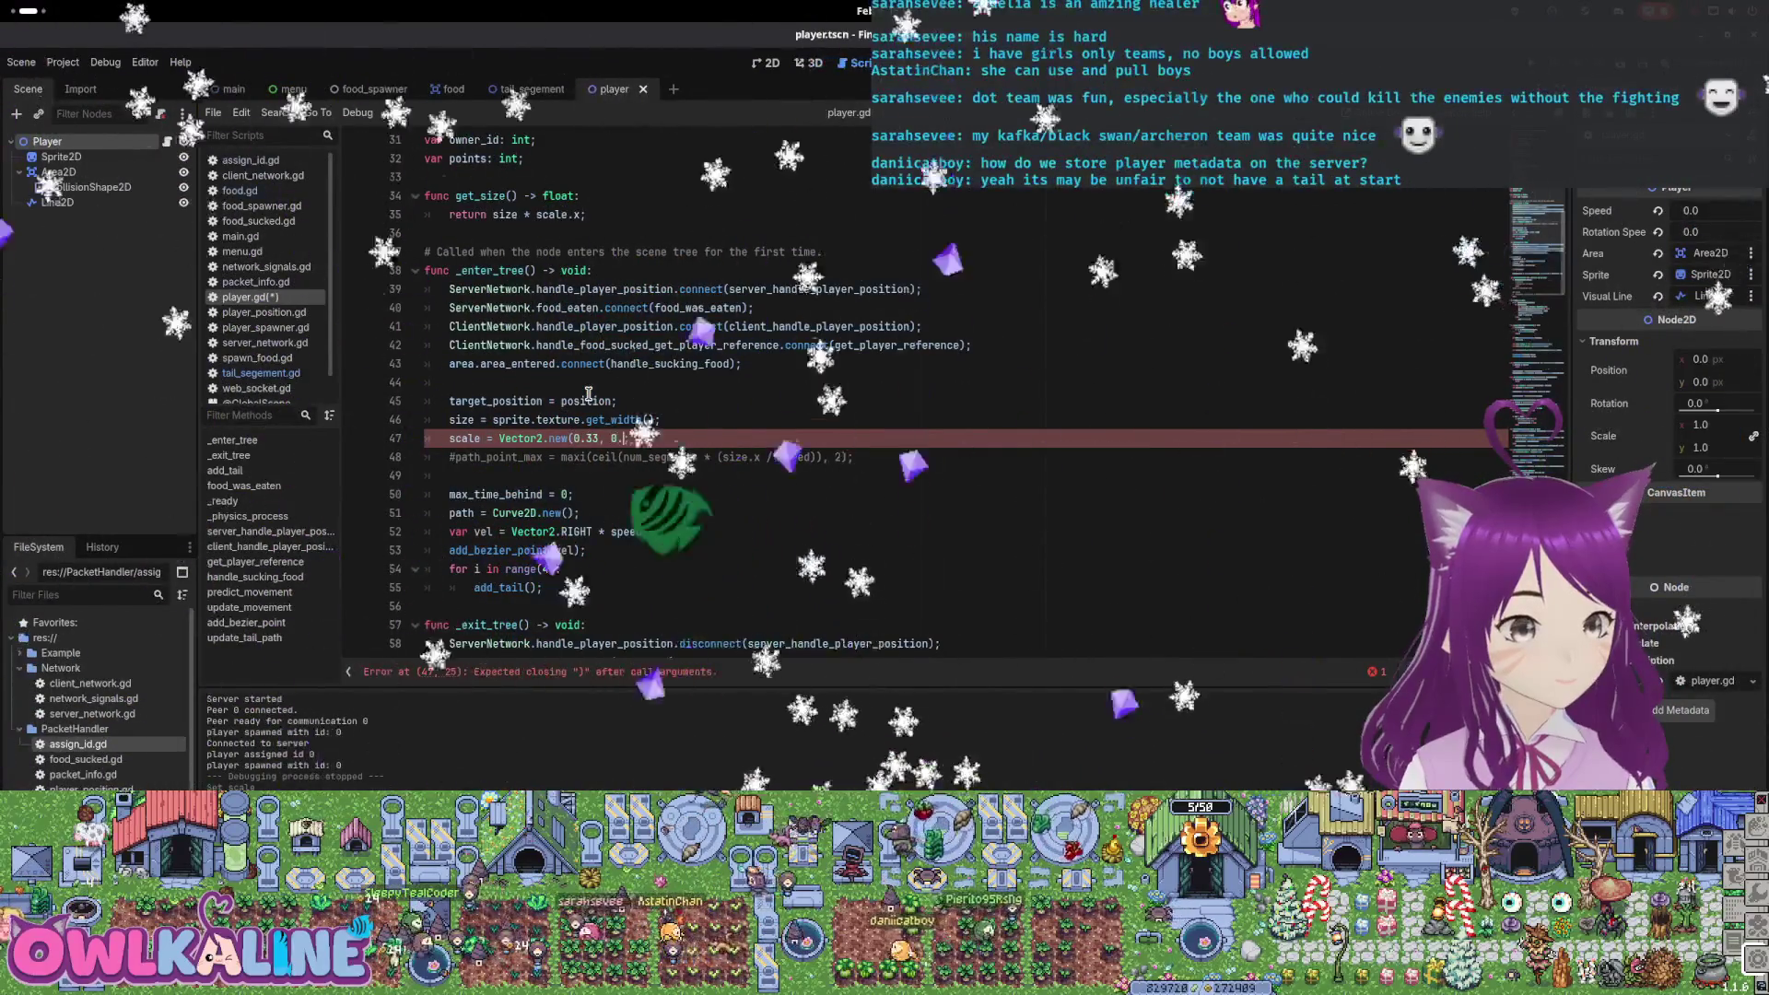
{"action": "key", "text": "ctrl+s"}
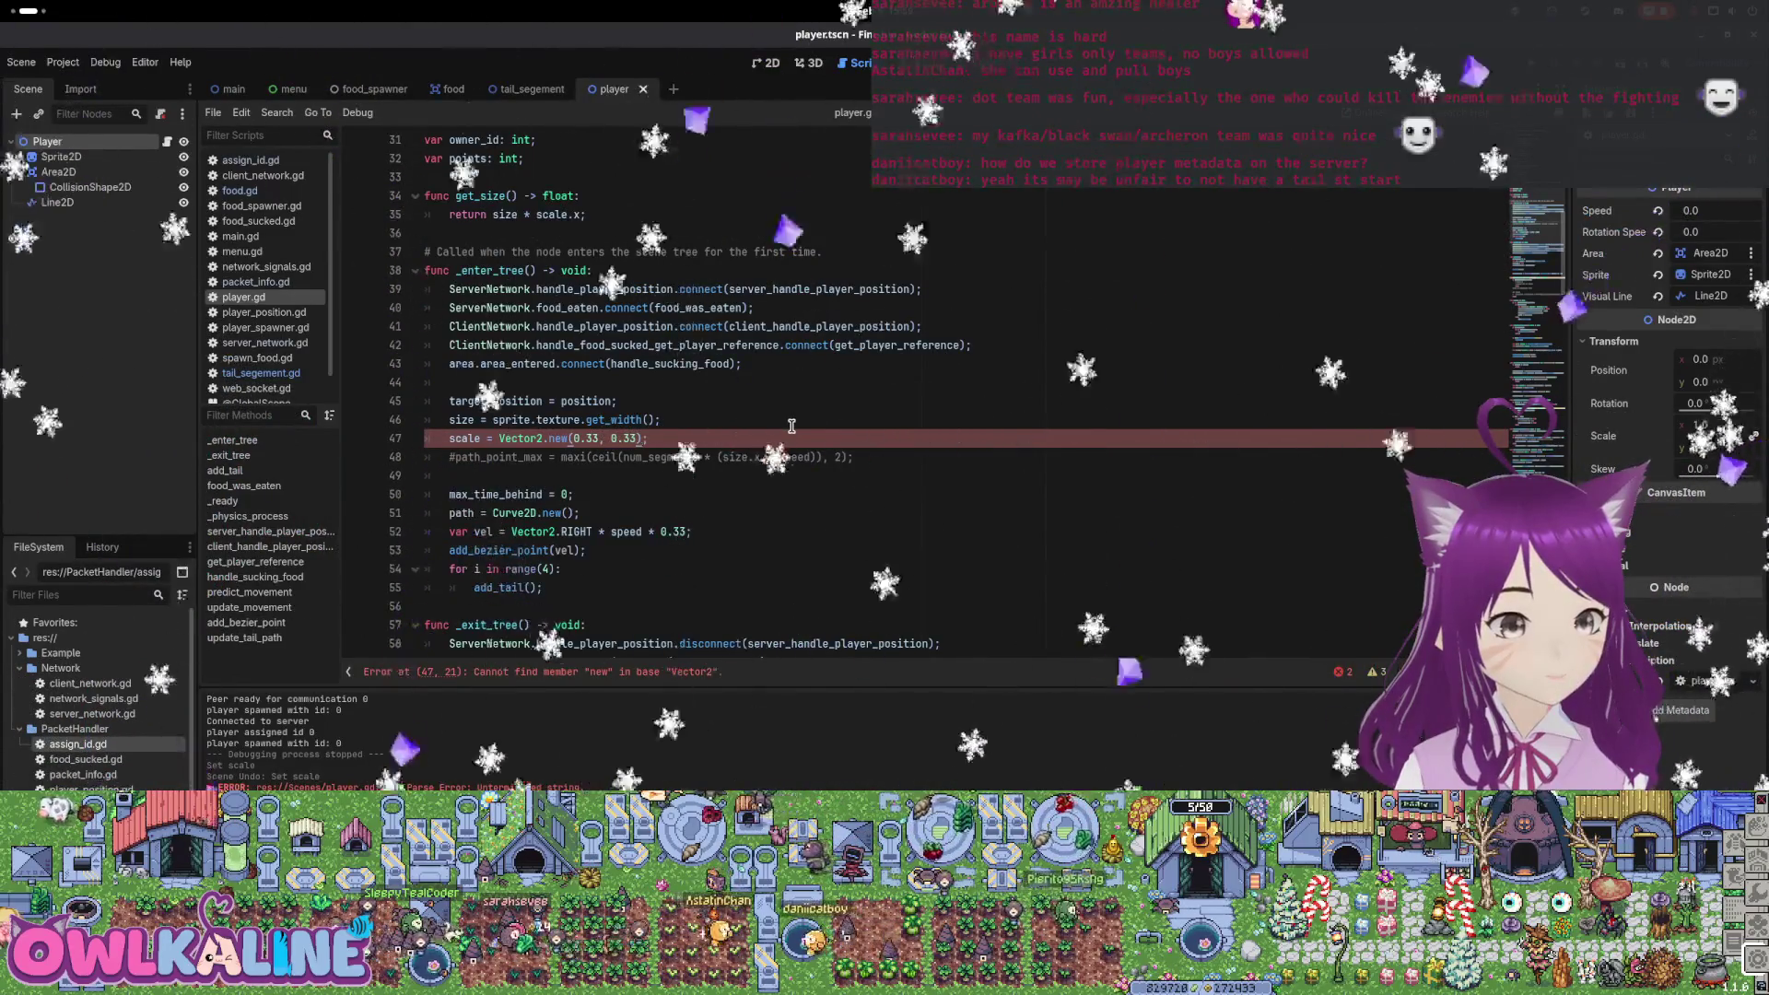
Remove the invalid .new call from line 47, leaving scale = Vector2(0.33, 0.33)
{"action": "left_click", "coordinate": [560, 437]}
{"action": "double_click", "coordinate": [560, 436]}
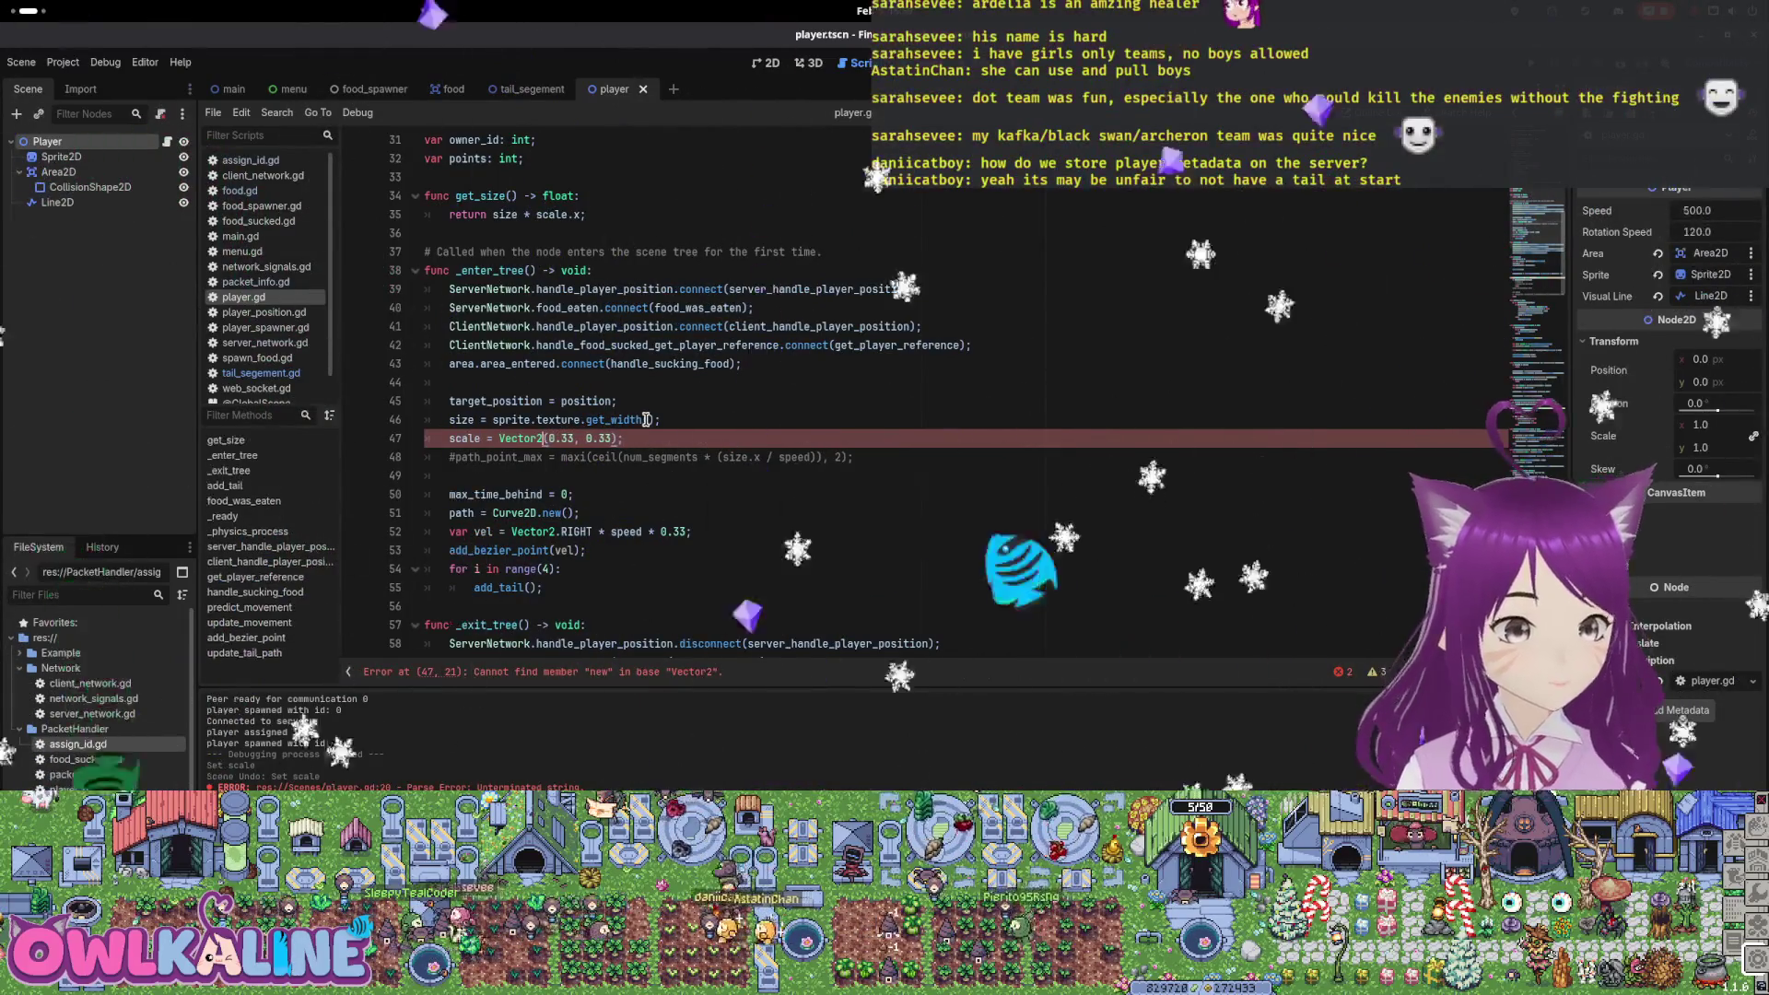
{"action": "scroll", "coordinate": [553, 378], "scroll_direction": "down", "scroll_amount": 2}
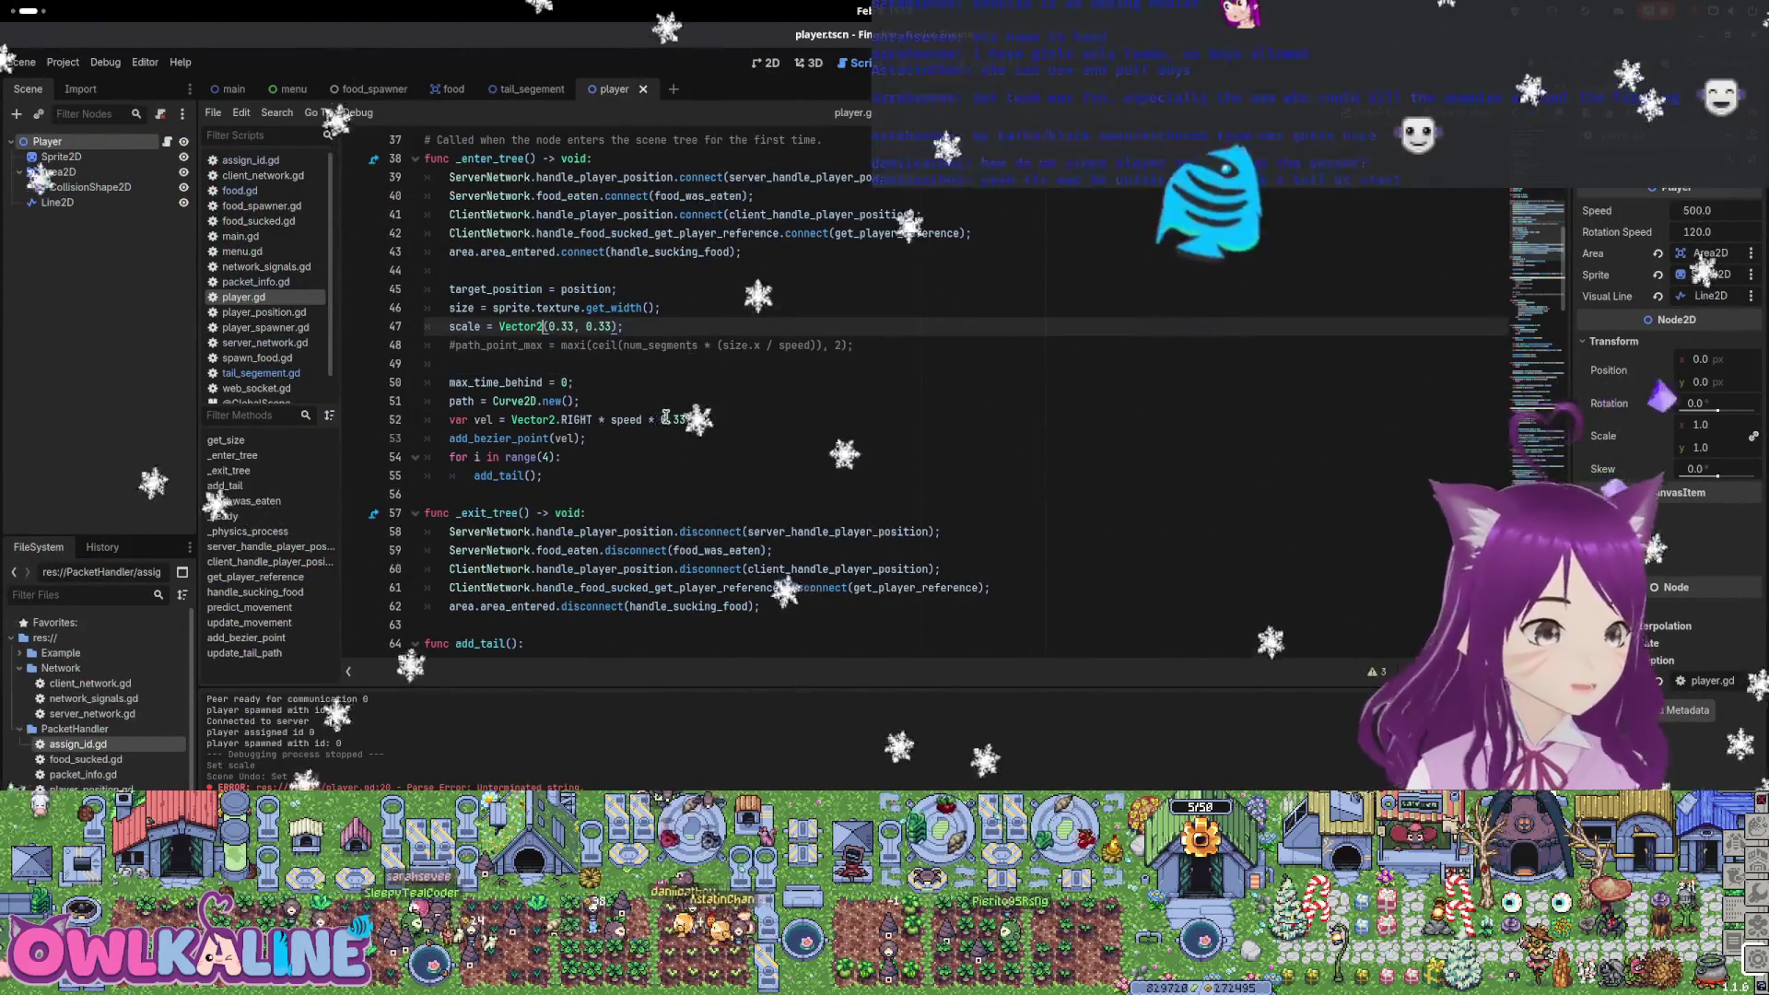
{"action": "scroll", "coordinate": [740, 425], "scroll_direction": "down", "scroll_amount": 6}
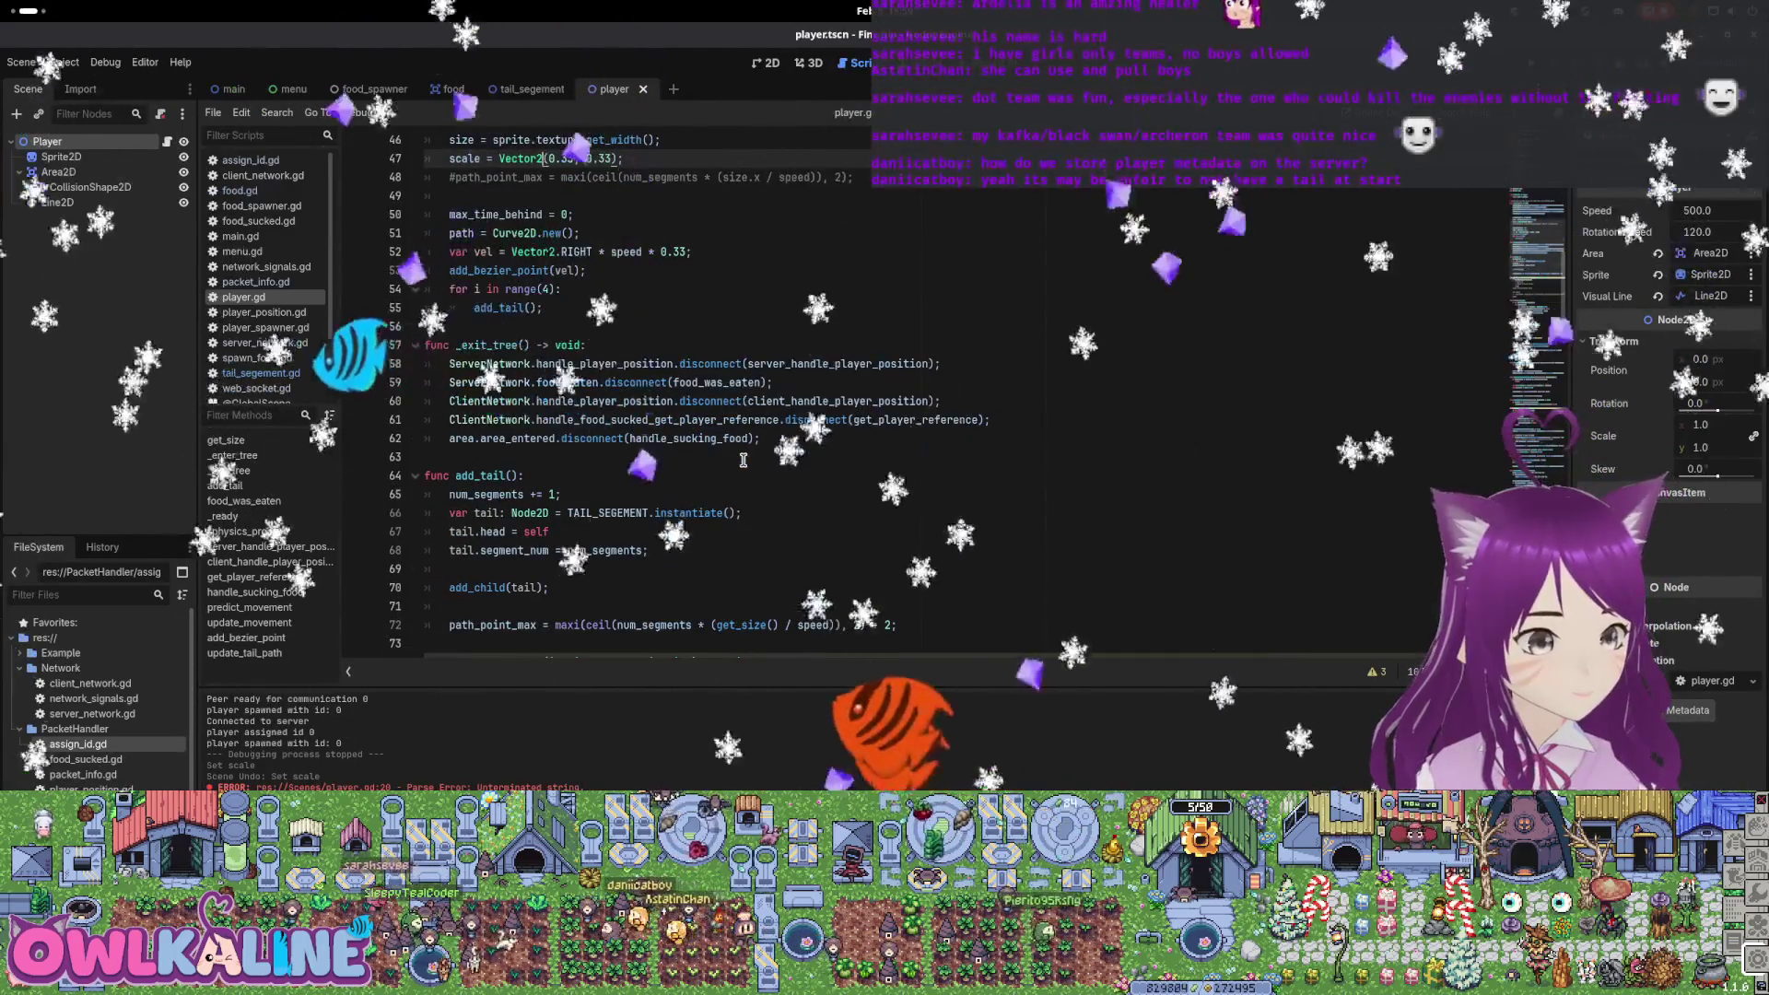
{"action": "scroll", "coordinate": [737, 465], "scroll_direction": "down", "scroll_amount": 9}
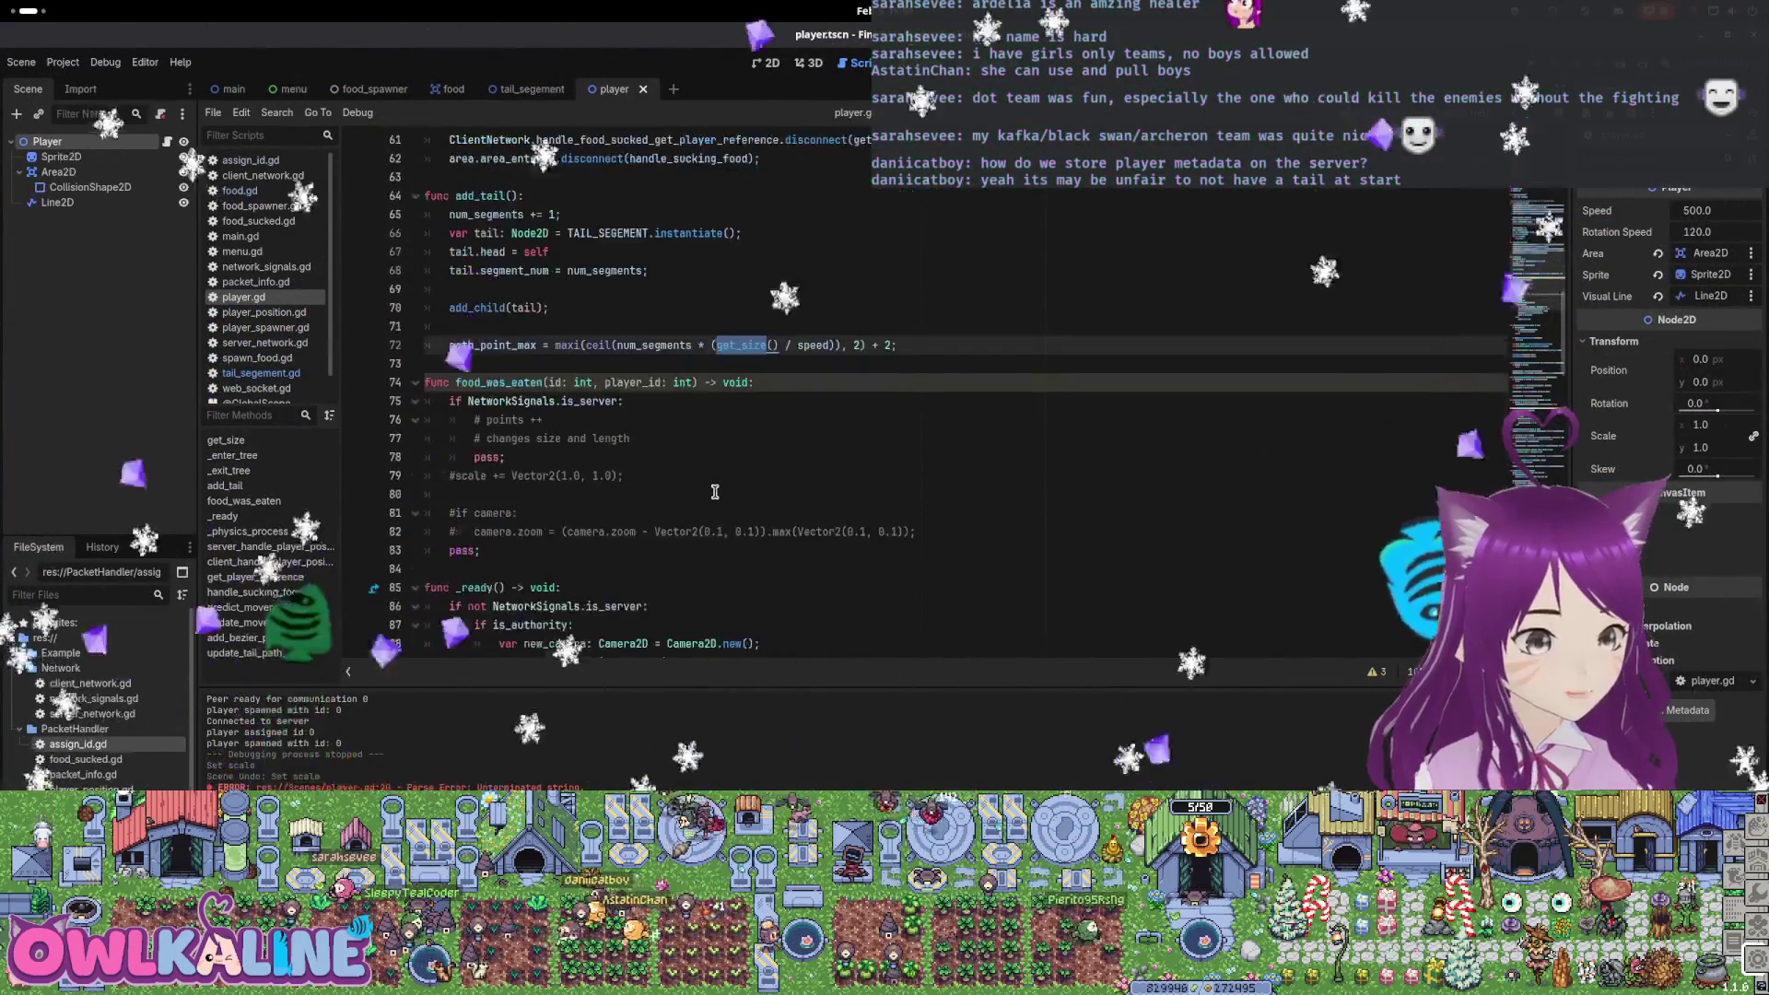
{"action": "scroll", "coordinate": [705, 415], "scroll_direction": "down", "scroll_amount": 2}
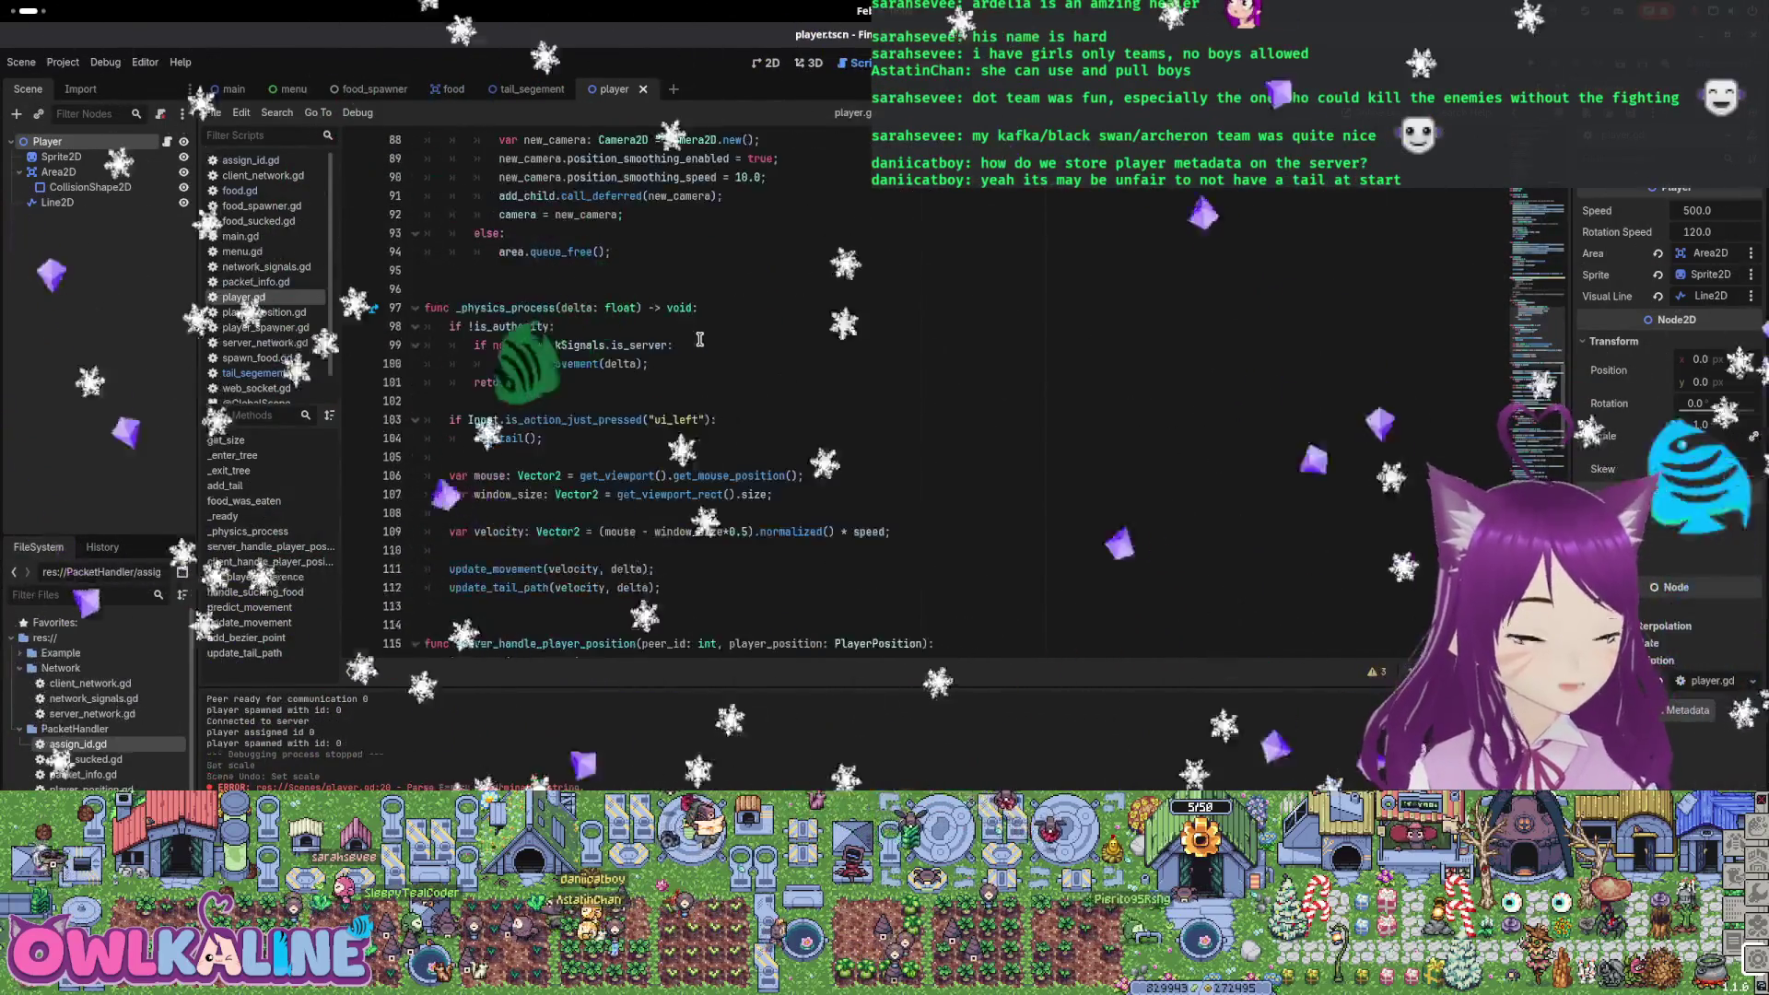
Search for size and change max_time_behind on line 177 to use get_size()
{"action": "key", "text": "ctrl+f"}
{"action": "type", "text": "size"}
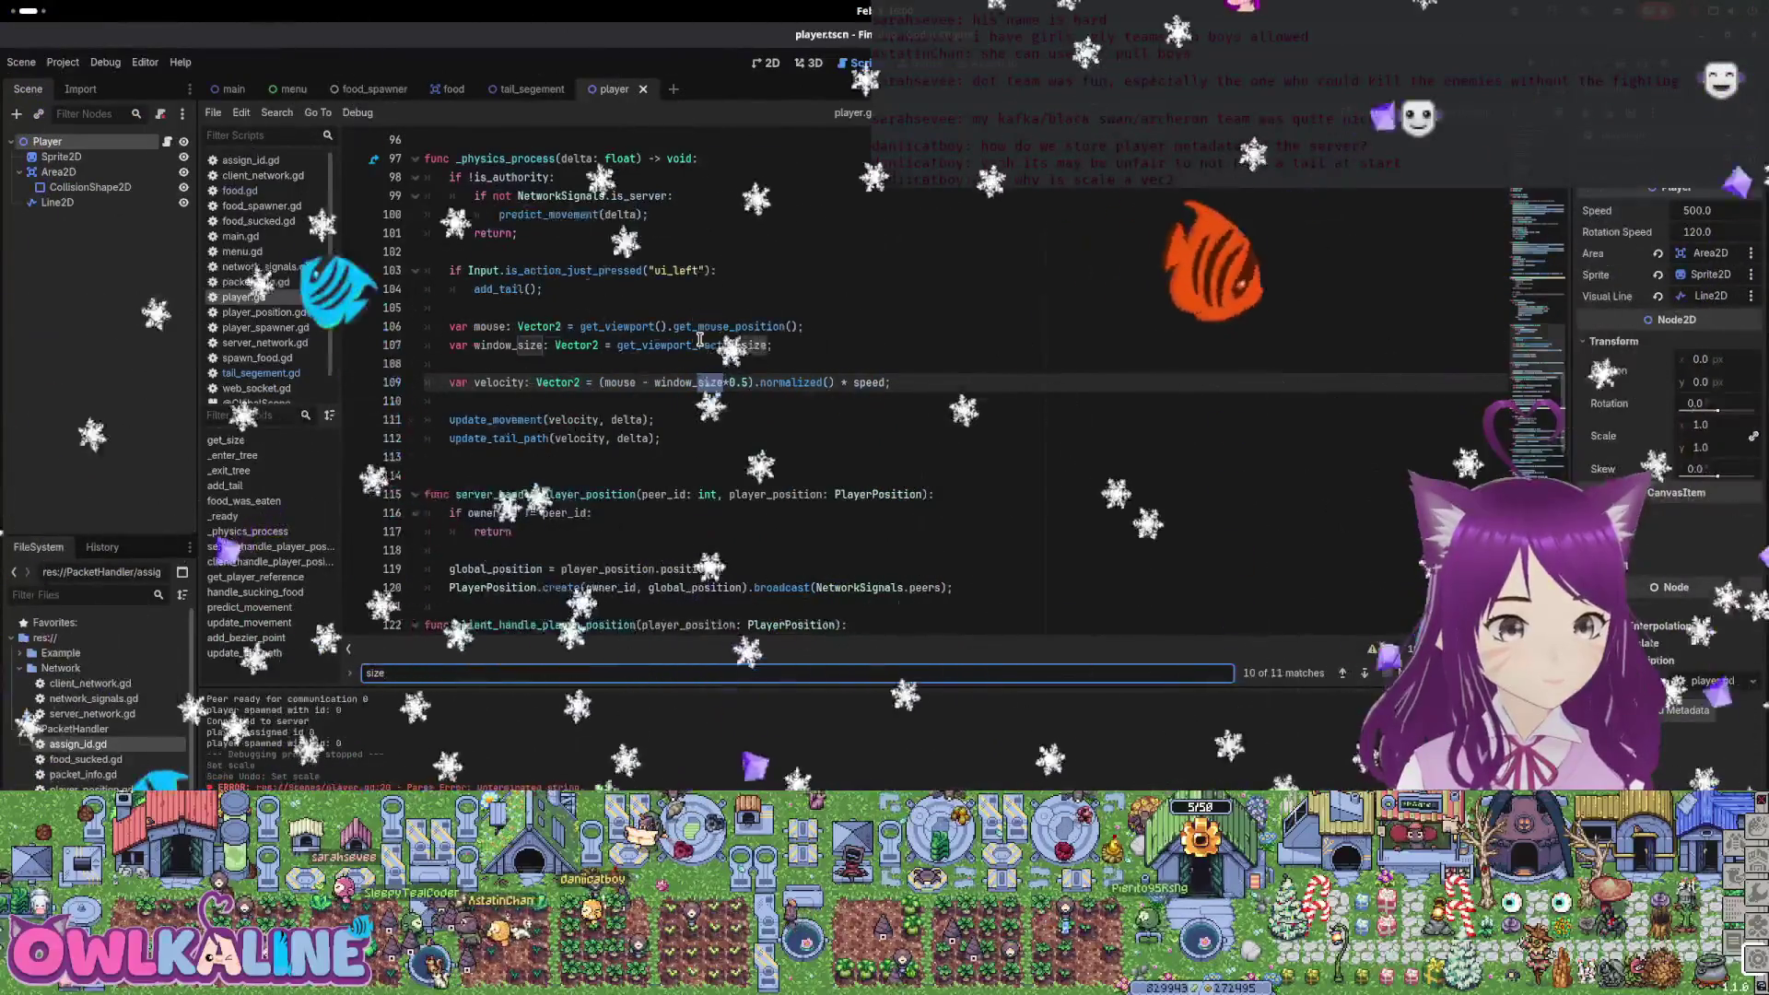
{"action": "key", "text": "Return"}
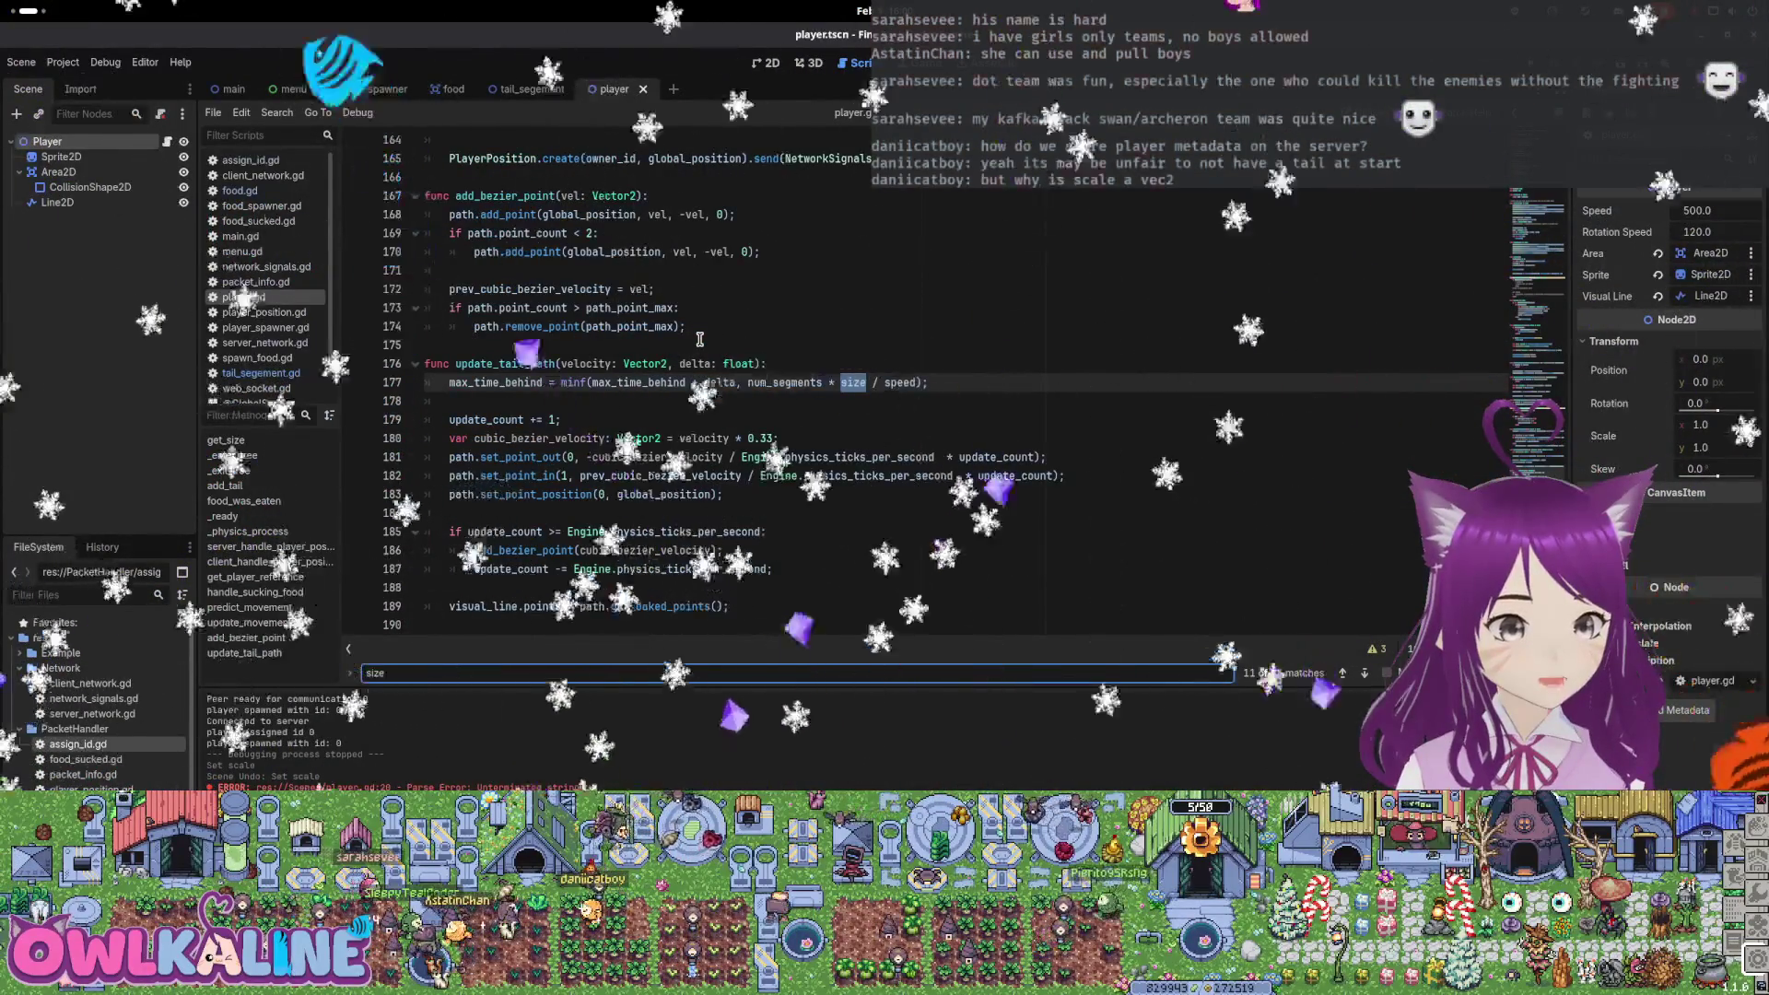
{"action": "double_click", "coordinate": [854, 383]}
{"action": "type", "text": "get_"}
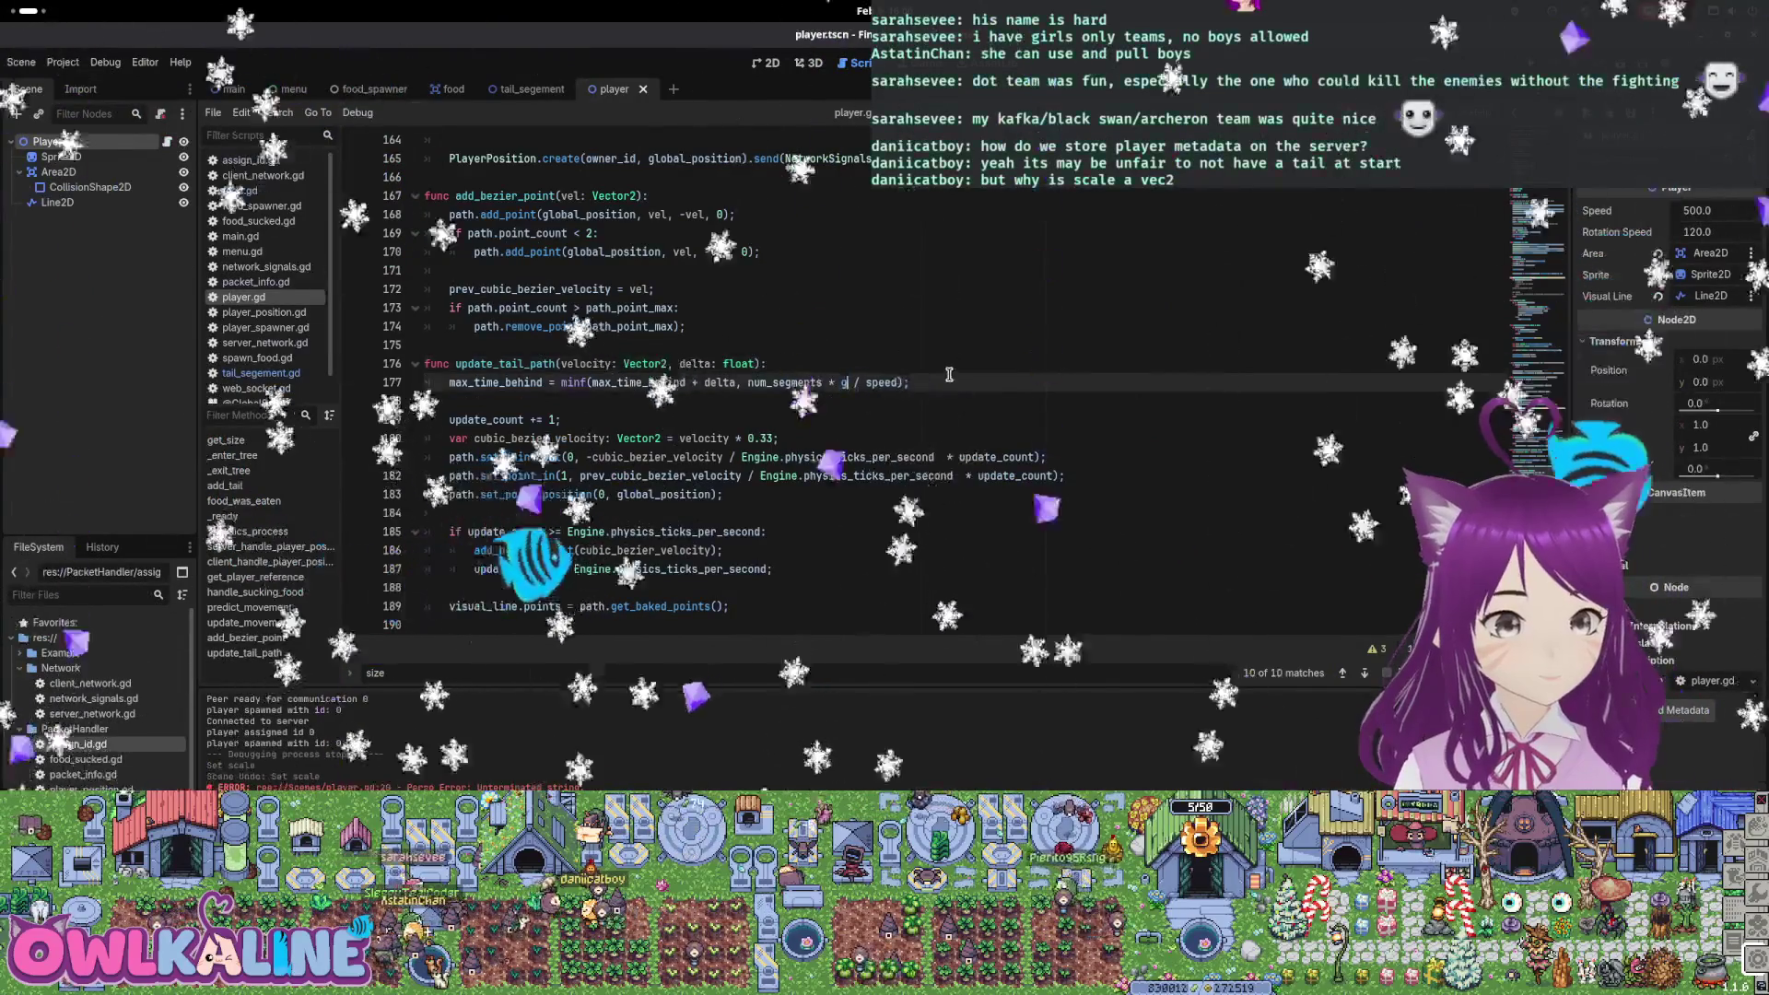
{"action": "type", "text": "size"}
{"action": "key", "text": "Return"}
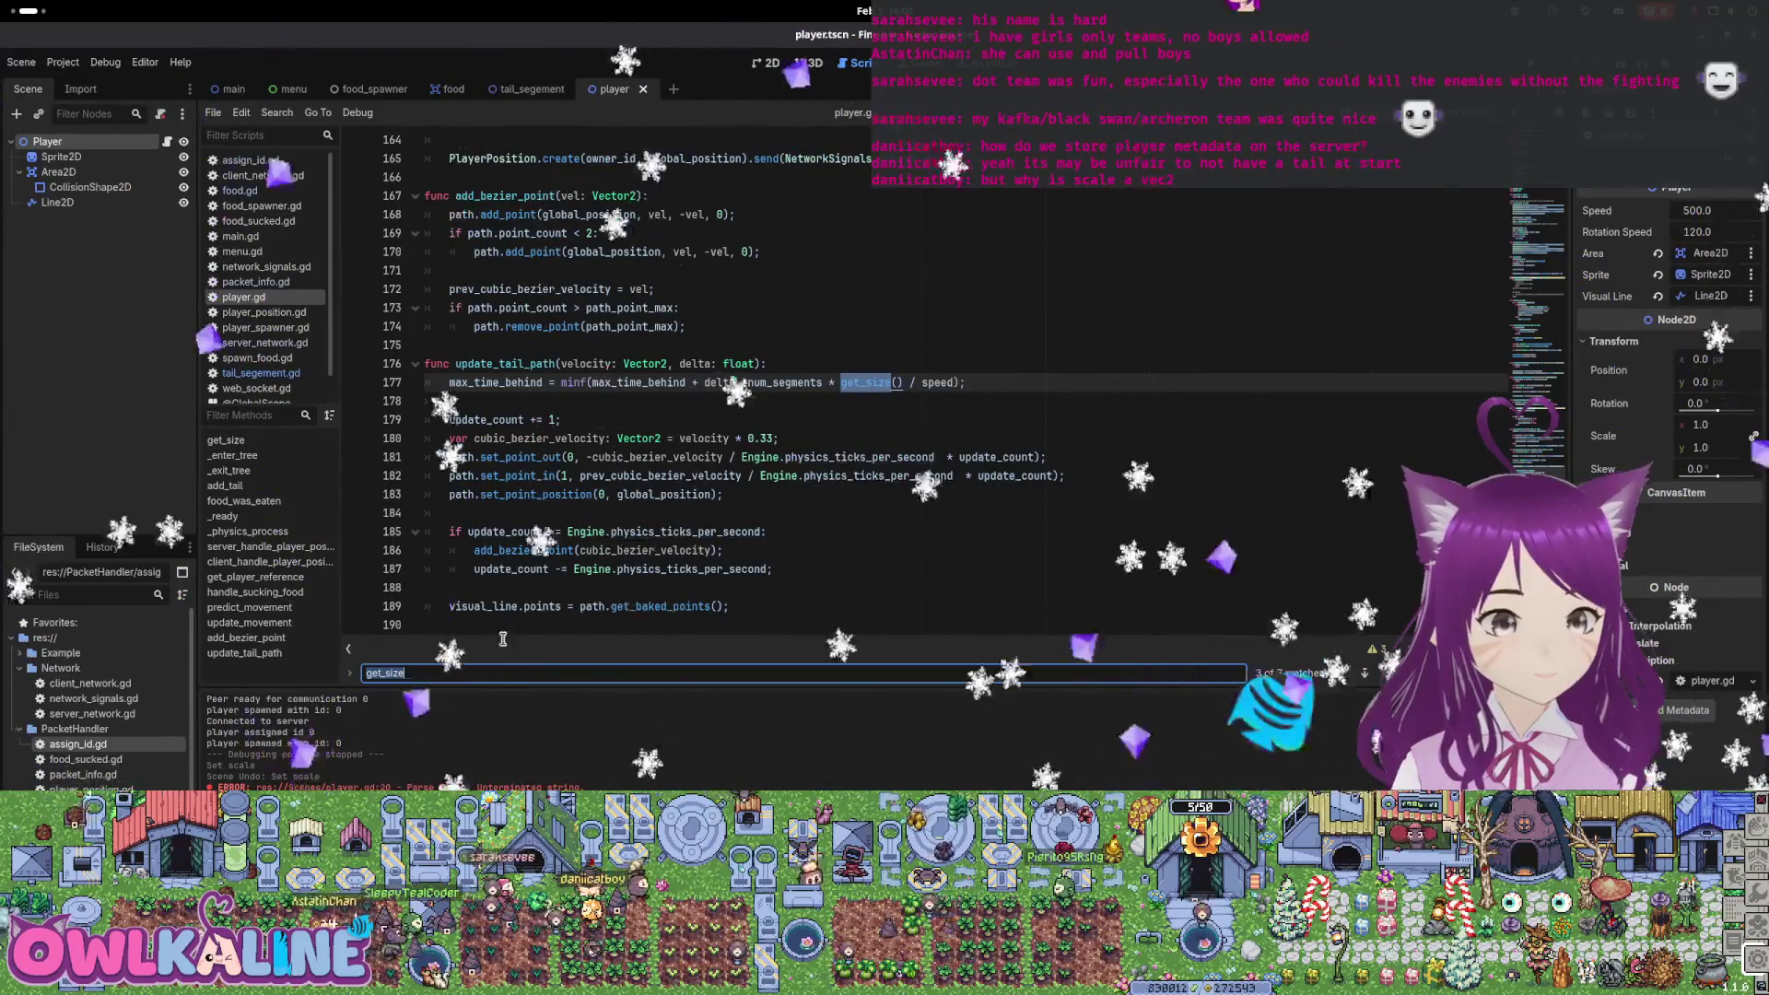
{"action": "left_click", "coordinate": [1362, 675]}
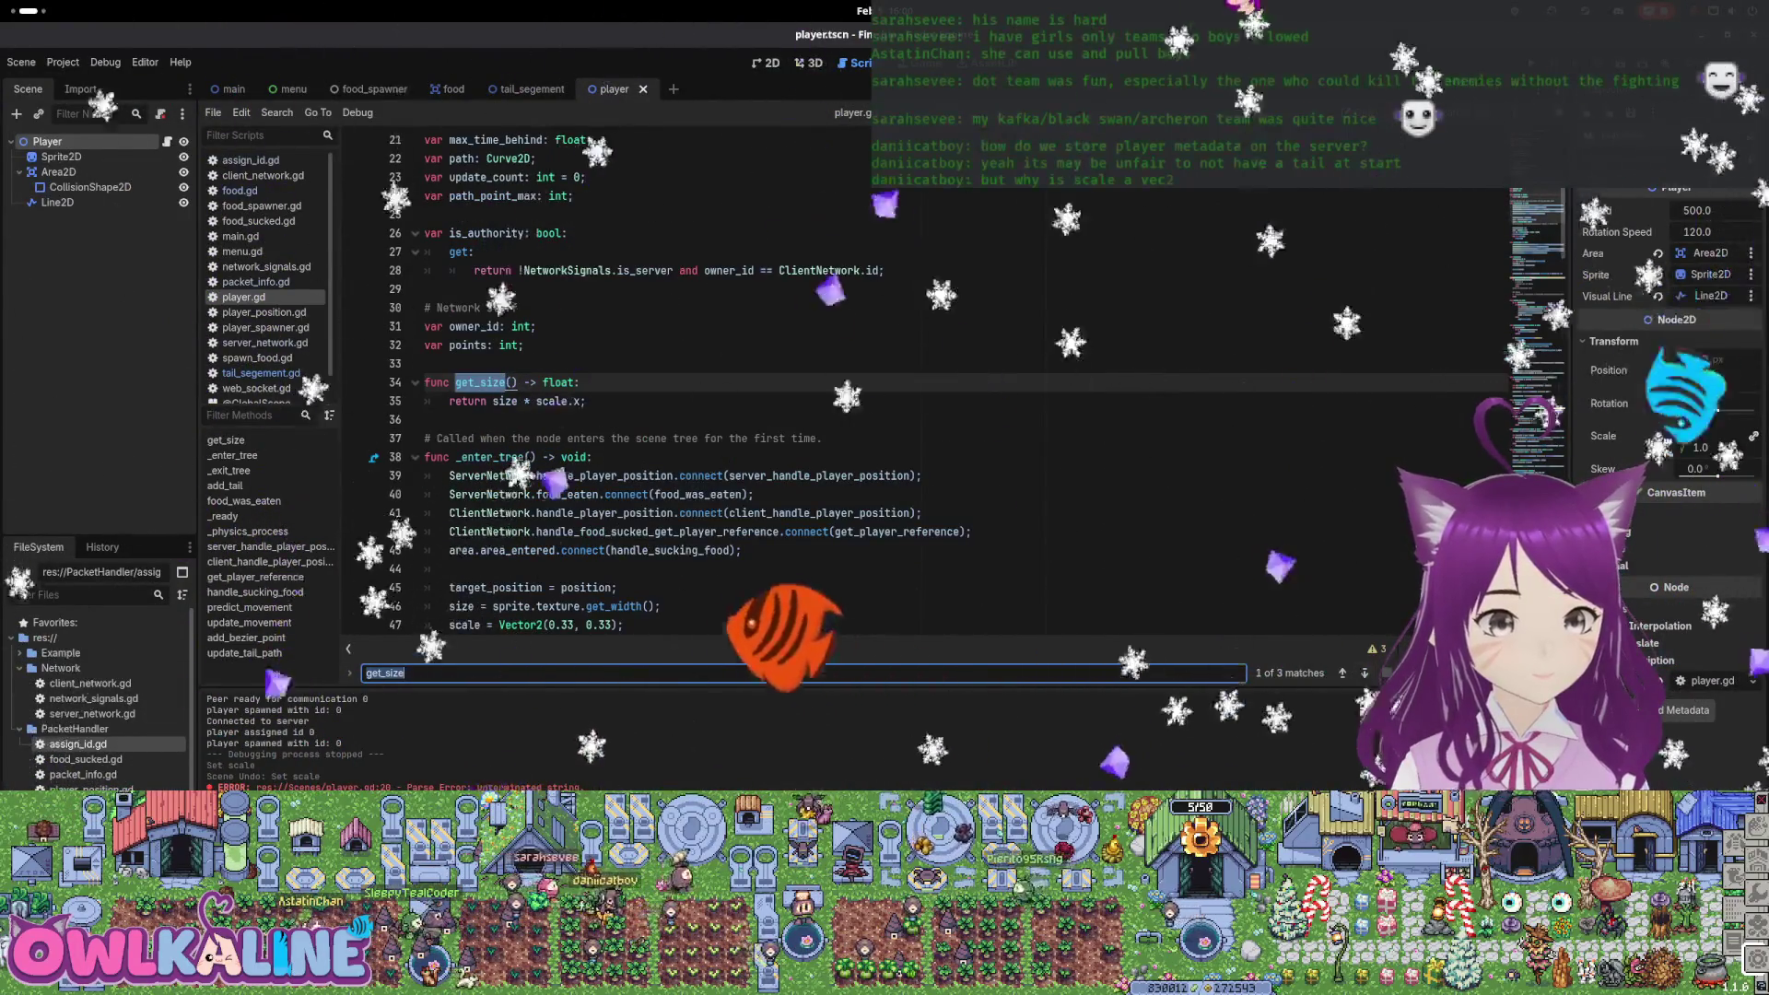
Switch to the tail_segement scene, open tail_segement.gd and expand the Transform properties
{"action": "left_click", "coordinate": [879, 404]}
{"action": "left_click", "coordinate": [519, 90]}
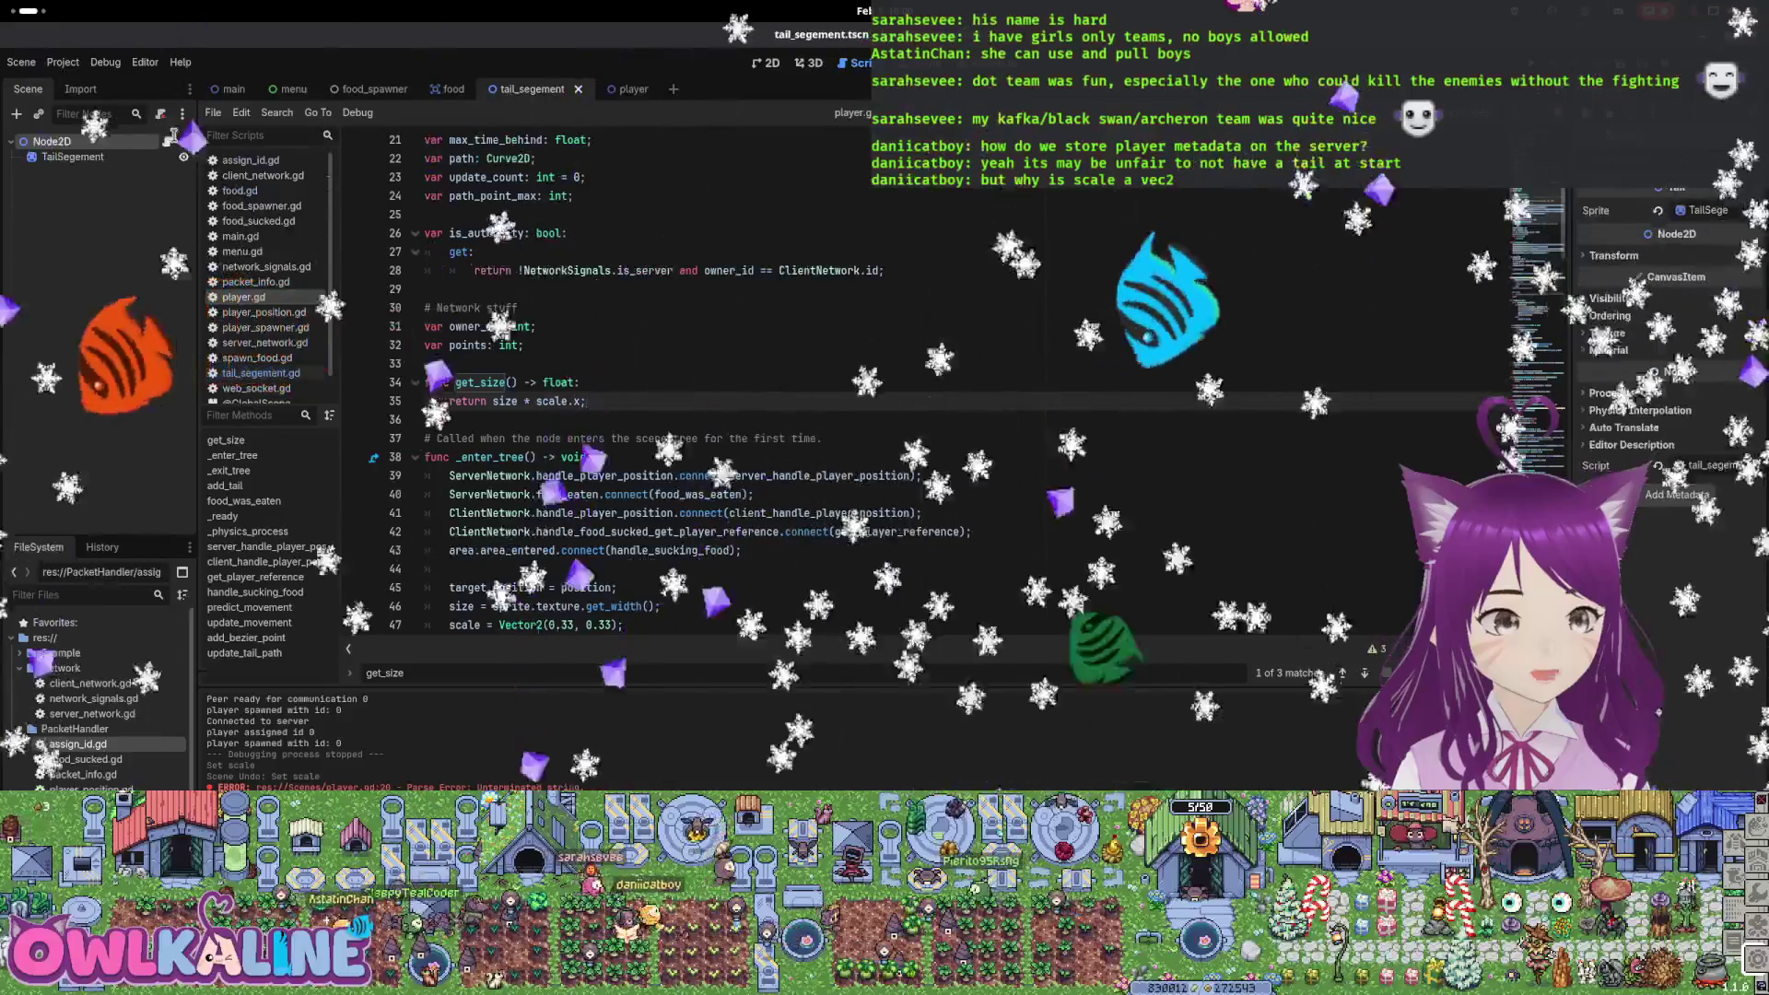
{"action": "left_click", "coordinate": [166, 143]}
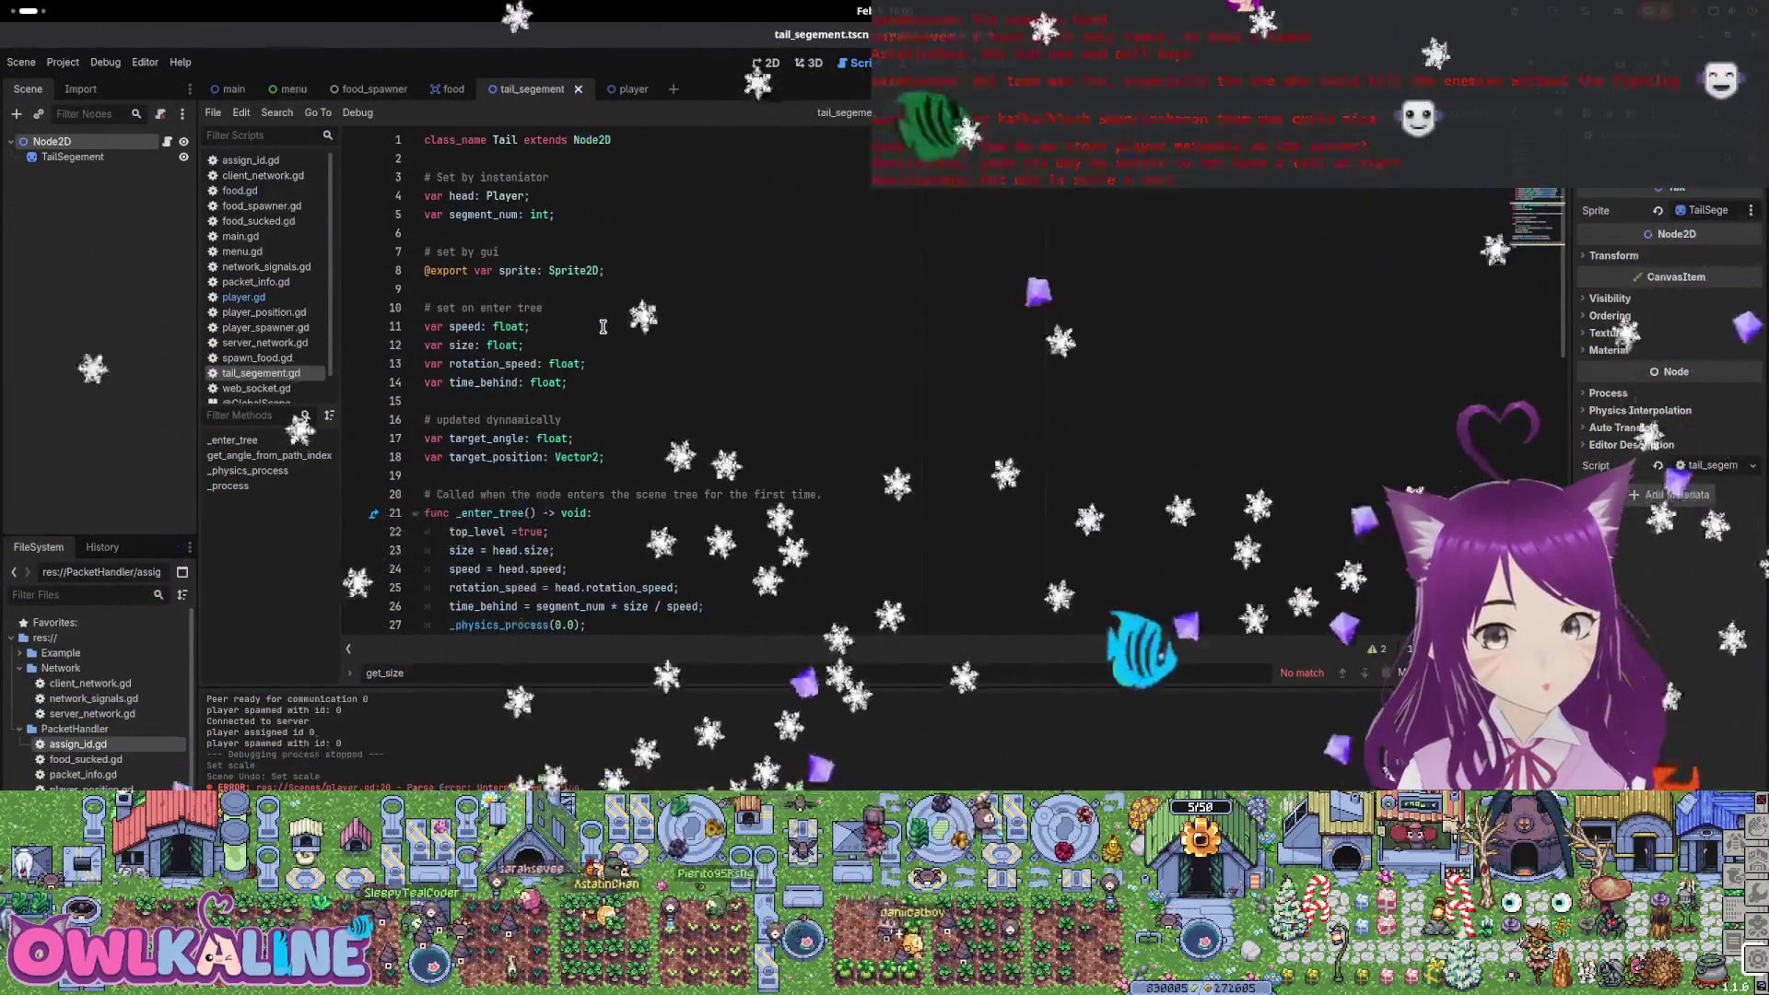
{"action": "left_click", "coordinate": [1608, 255]}
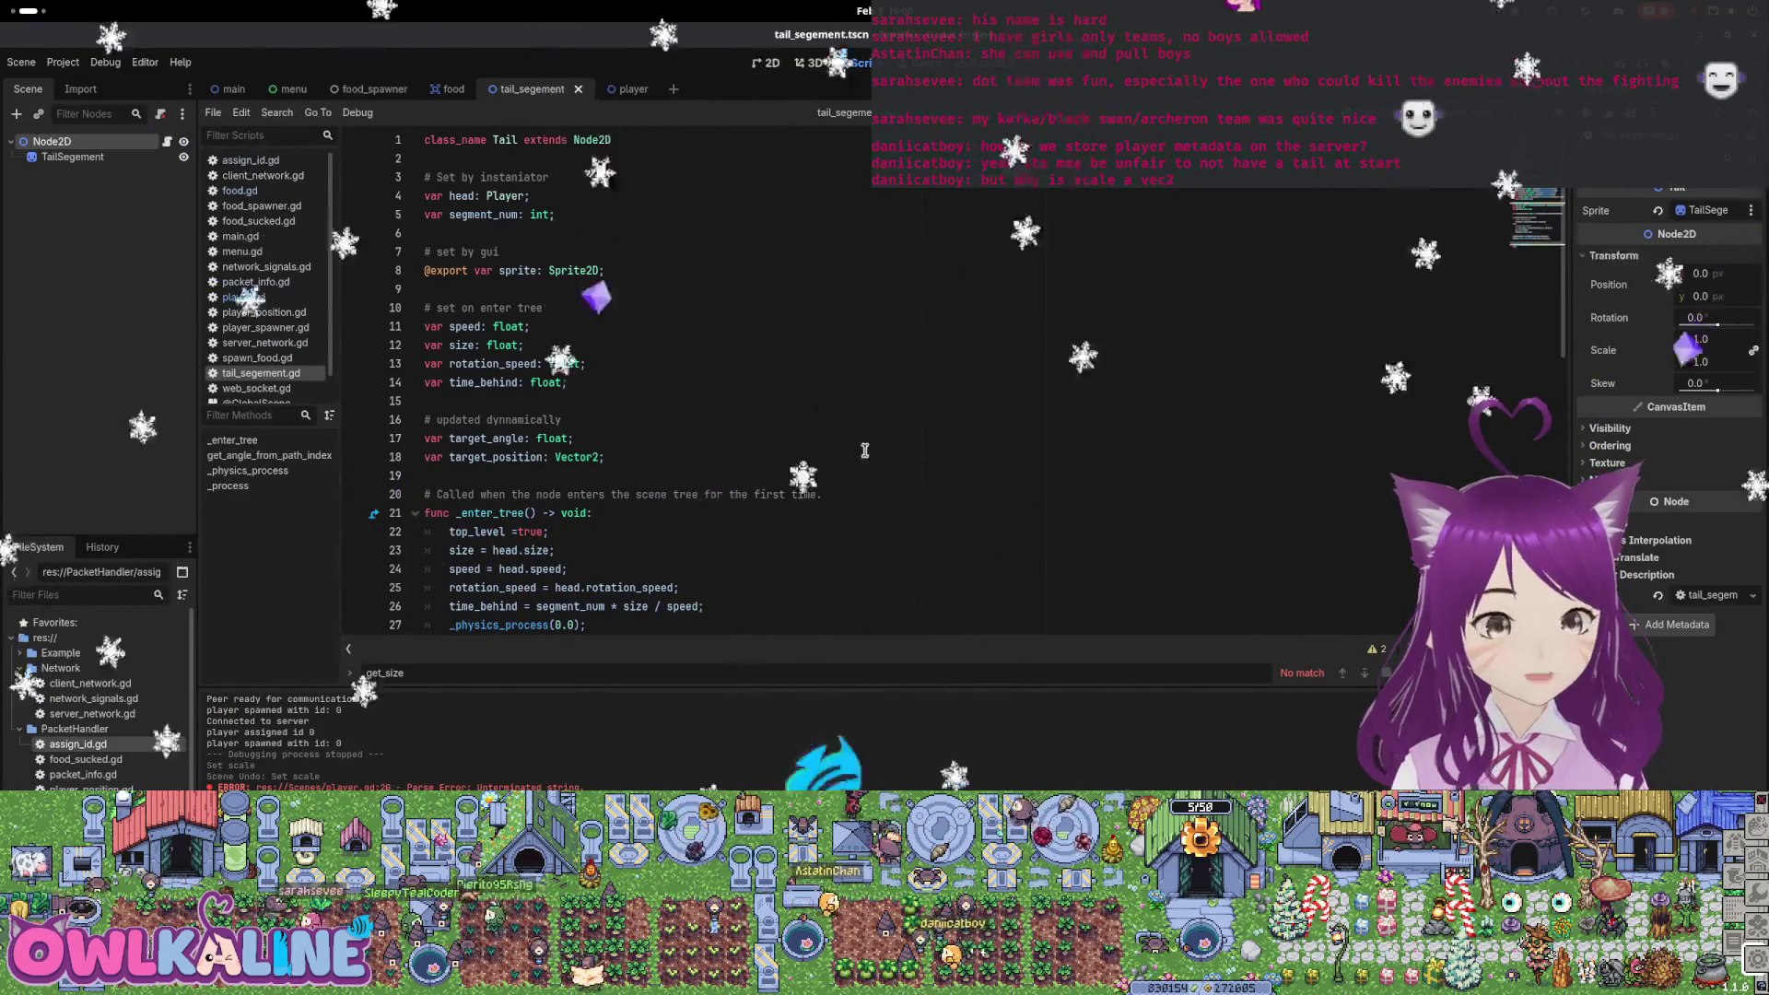
Examine size in the time_behind calculation and head.size on line 23
{"action": "scroll", "coordinate": [663, 383], "scroll_direction": "down", "scroll_amount": 4}
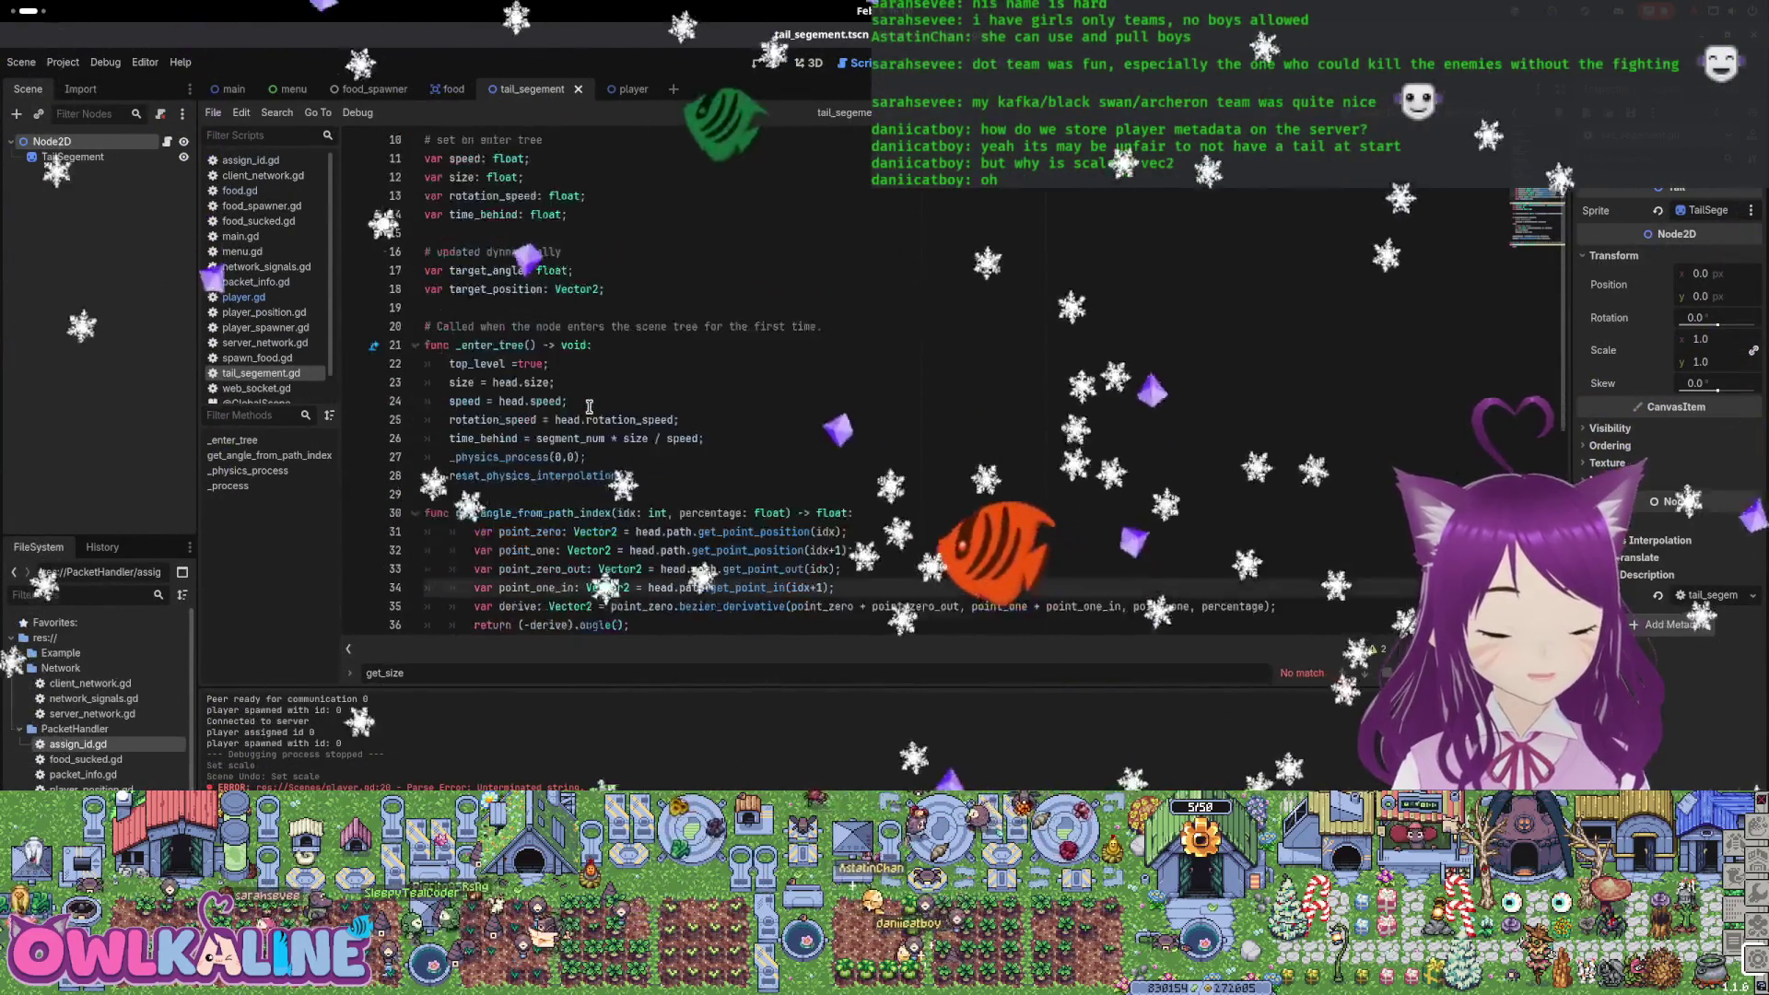
{"action": "double_click", "coordinate": [634, 382]}
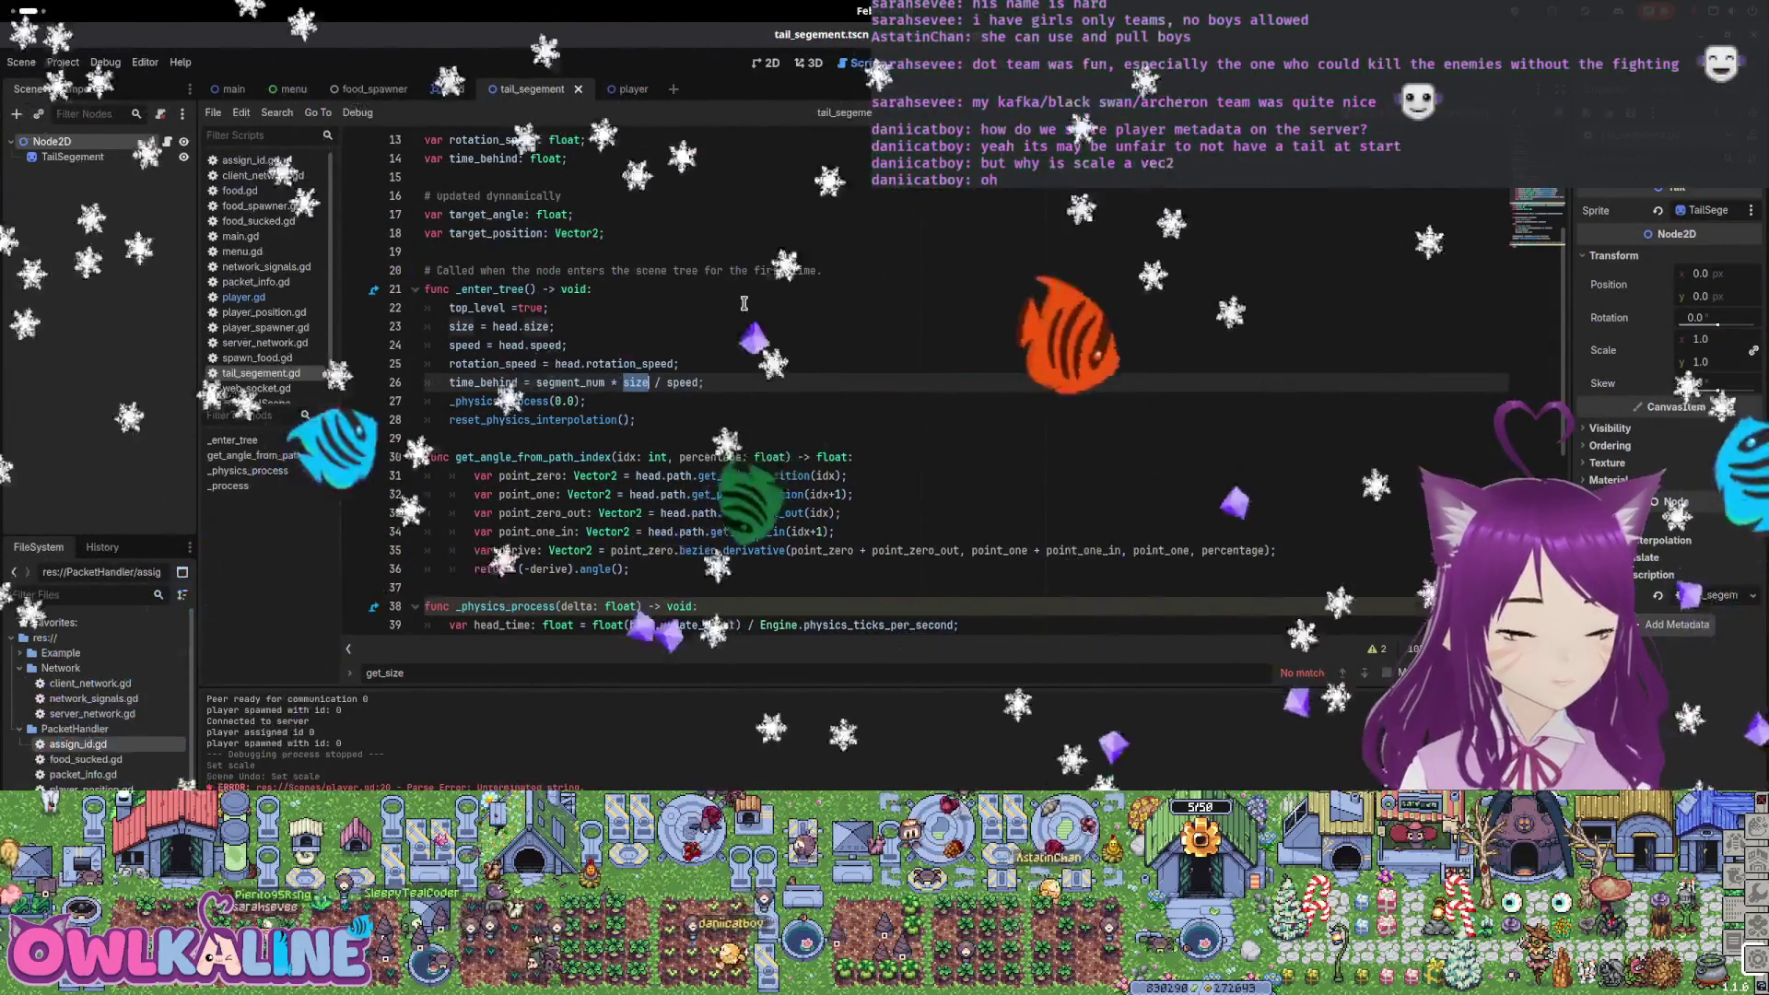
{"action": "scroll", "coordinate": [744, 303], "scroll_direction": "up", "scroll_amount": 2}
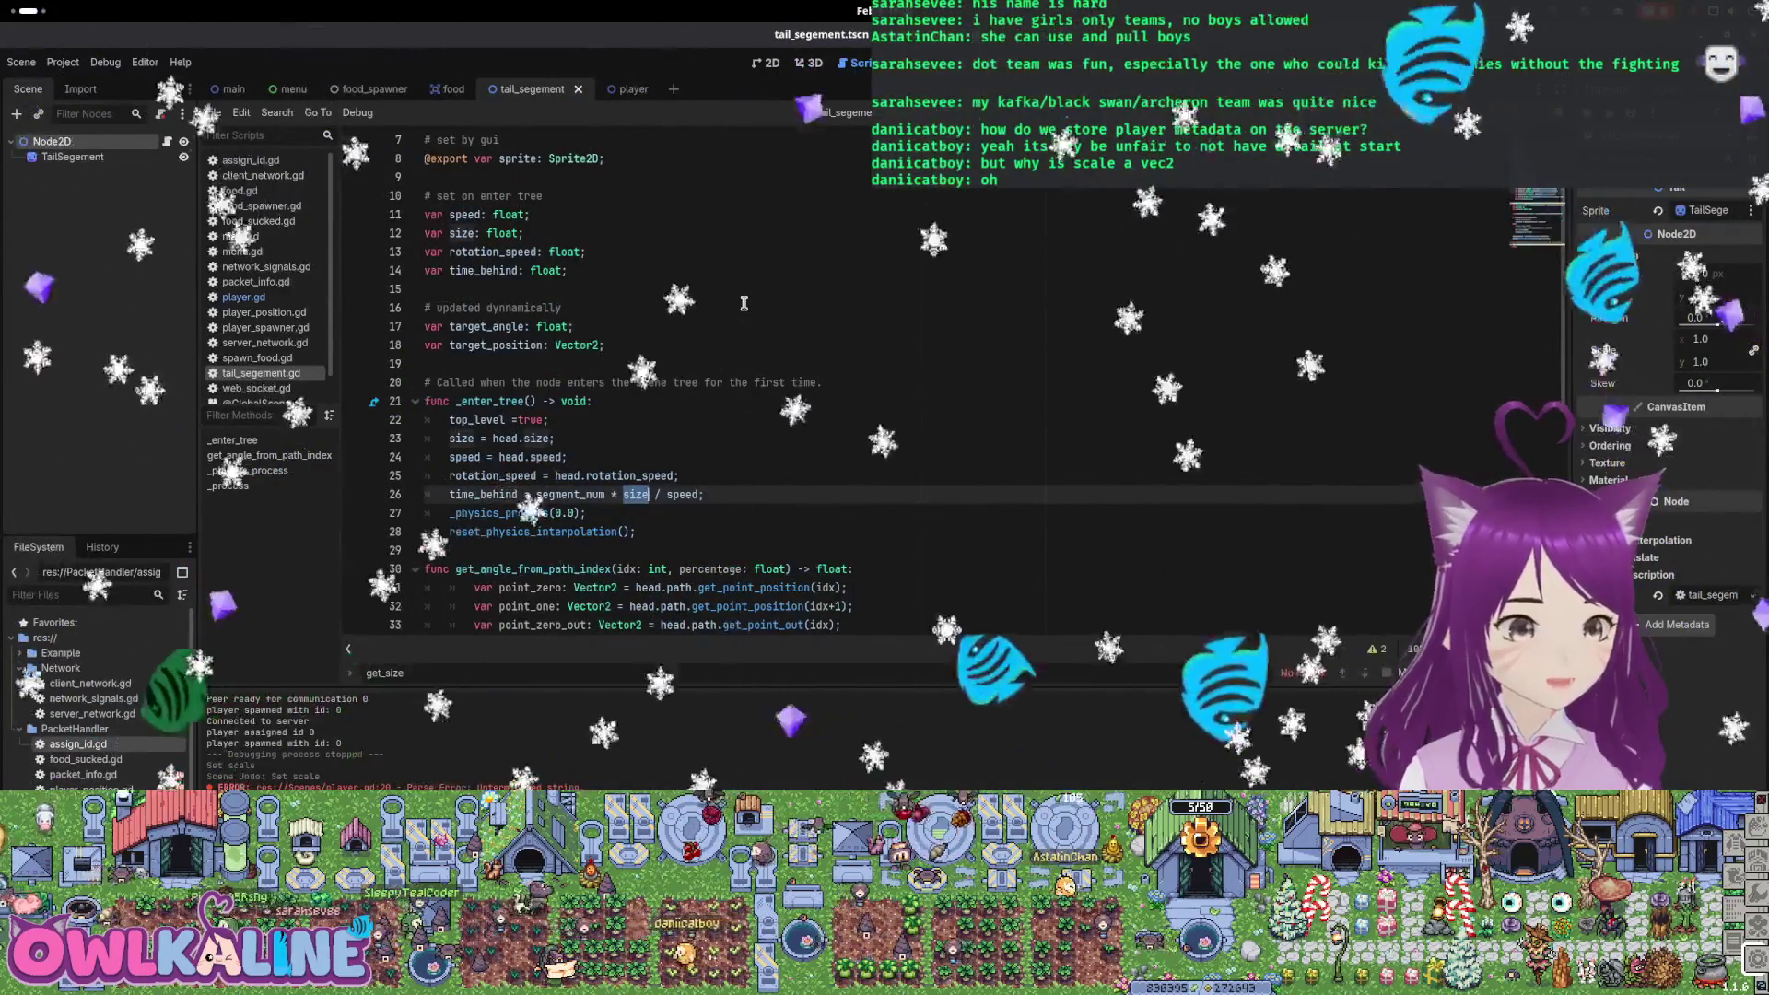
{"action": "triple_click", "coordinate": [498, 438]}
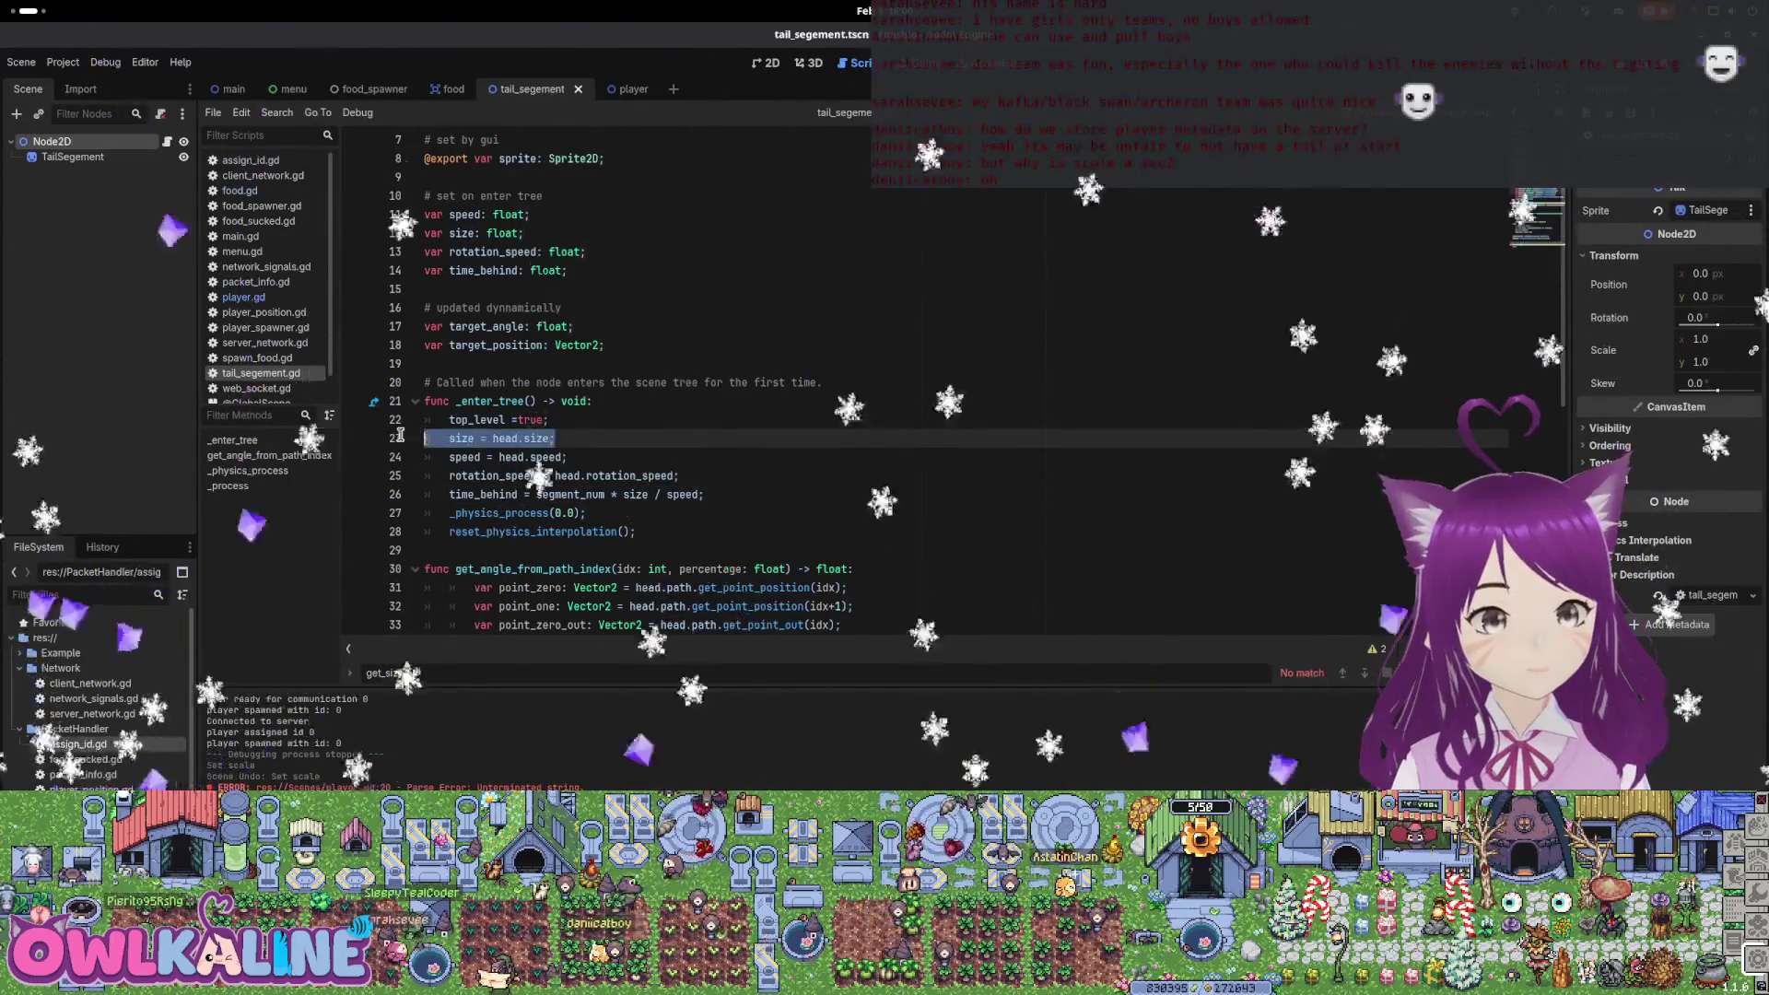
{"action": "key", "text": "Home"}
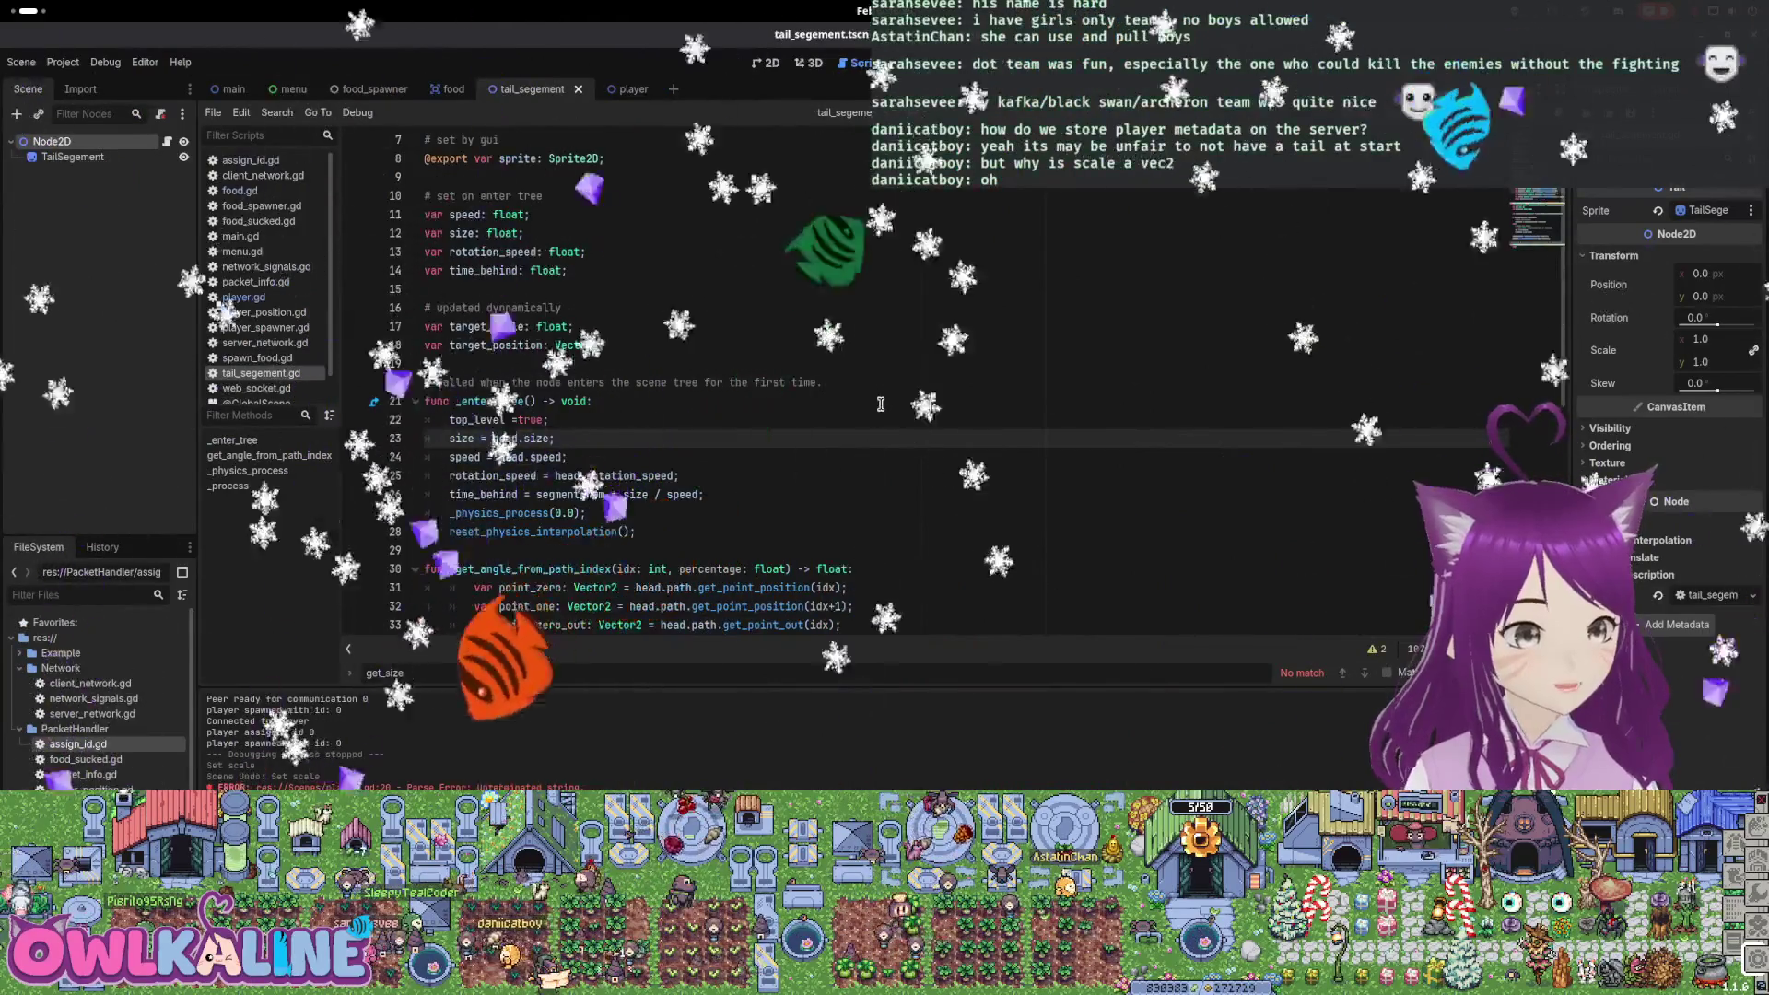
{"action": "key", "text": "ctrl+Right"}
{"action": "key", "text": "ctrl+Right"}
{"action": "key", "text": "shift+End"}
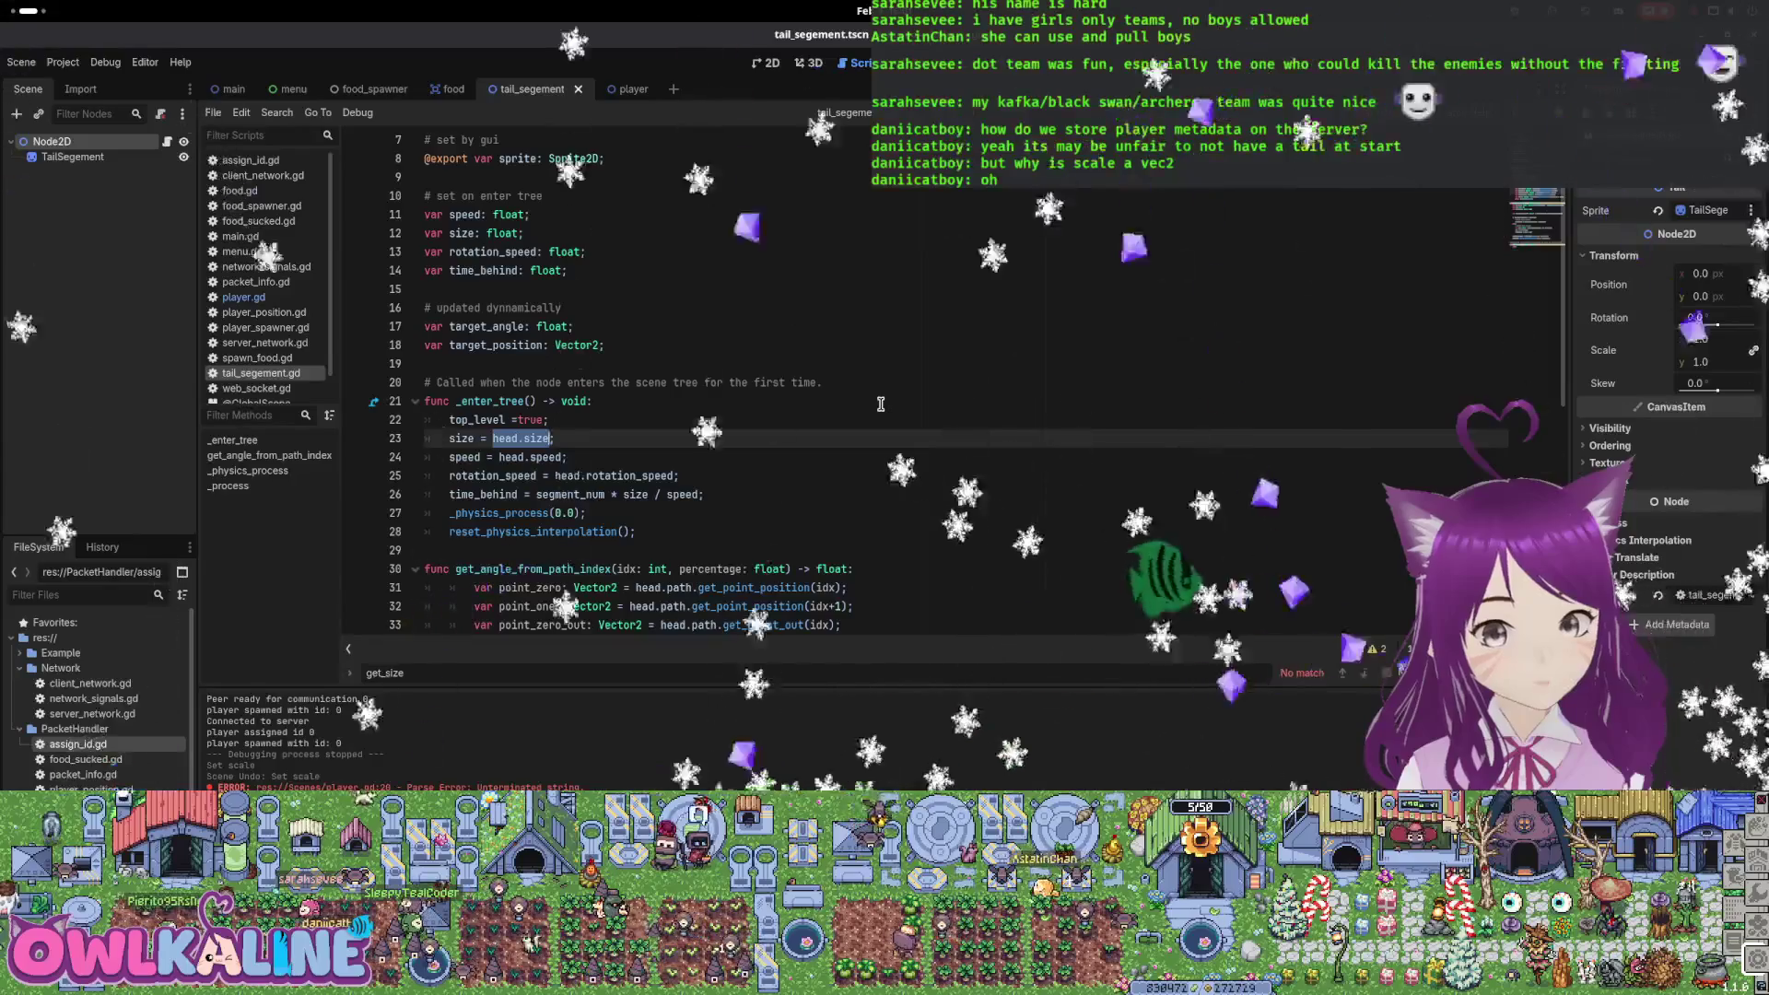
{"action": "left_click", "coordinate": [881, 404]}
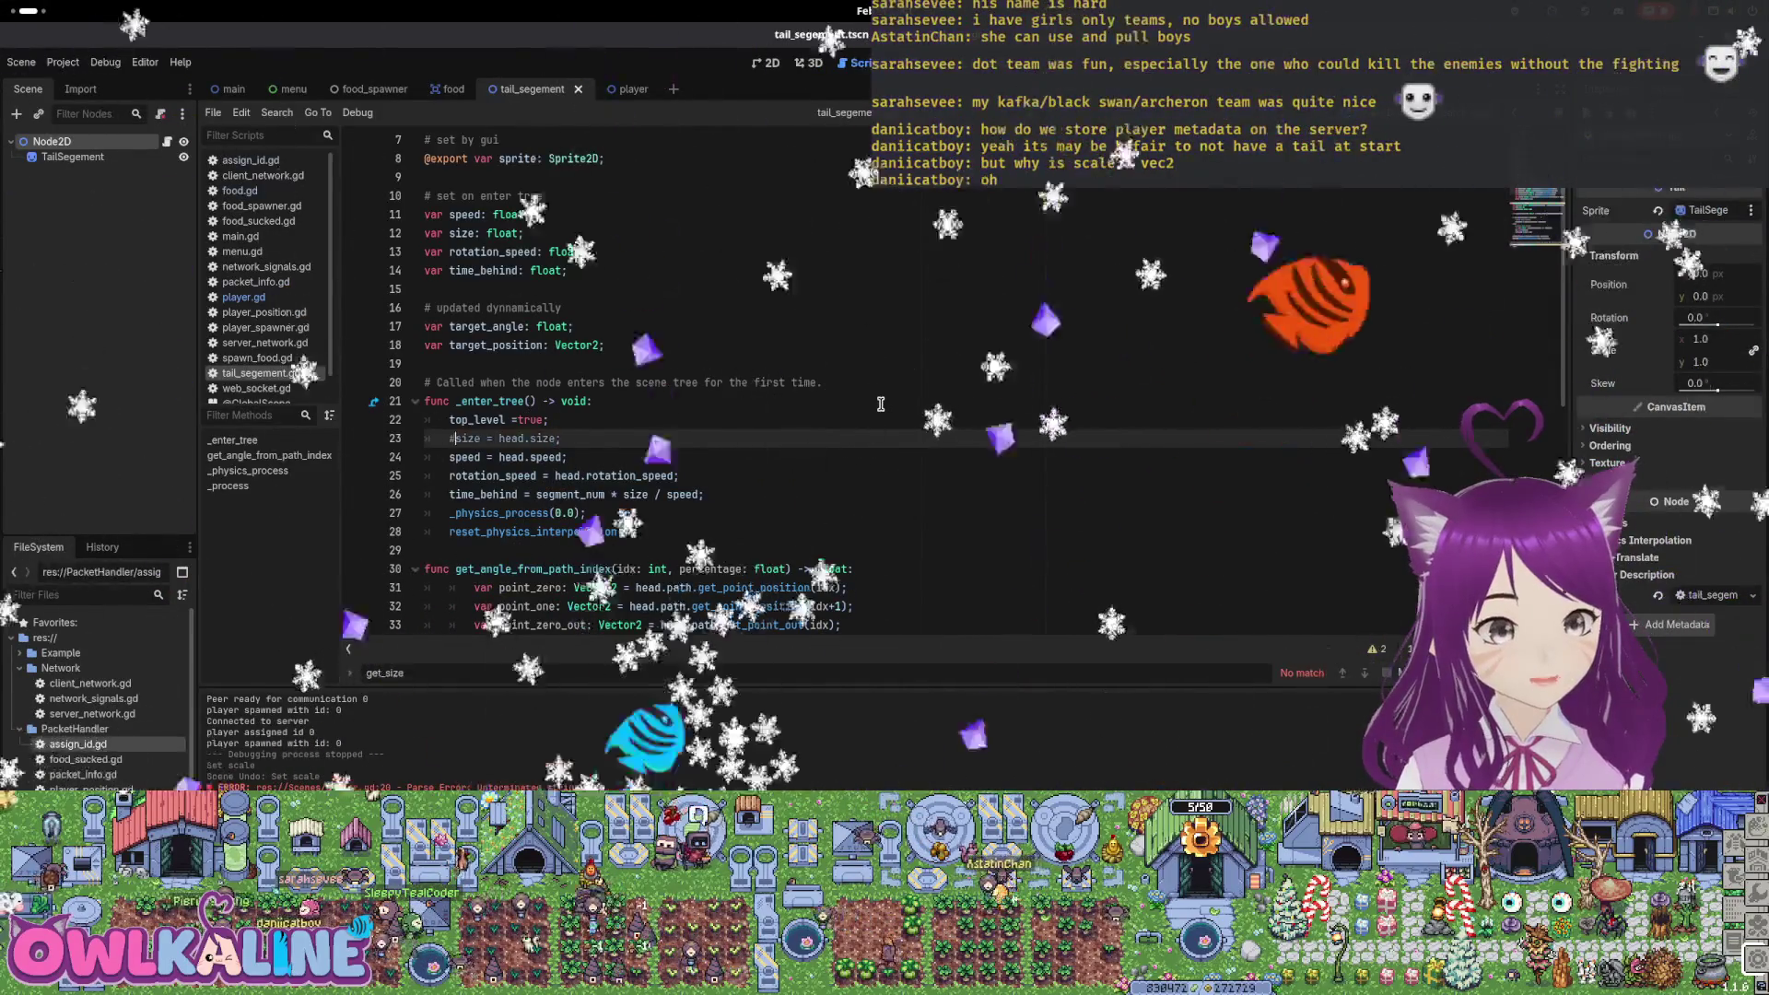
{"action": "type", "text": "#"}
Change size in the time_behind line to head.get_size() and review other time_behind uses
{"action": "left_click", "coordinate": [634, 491]}
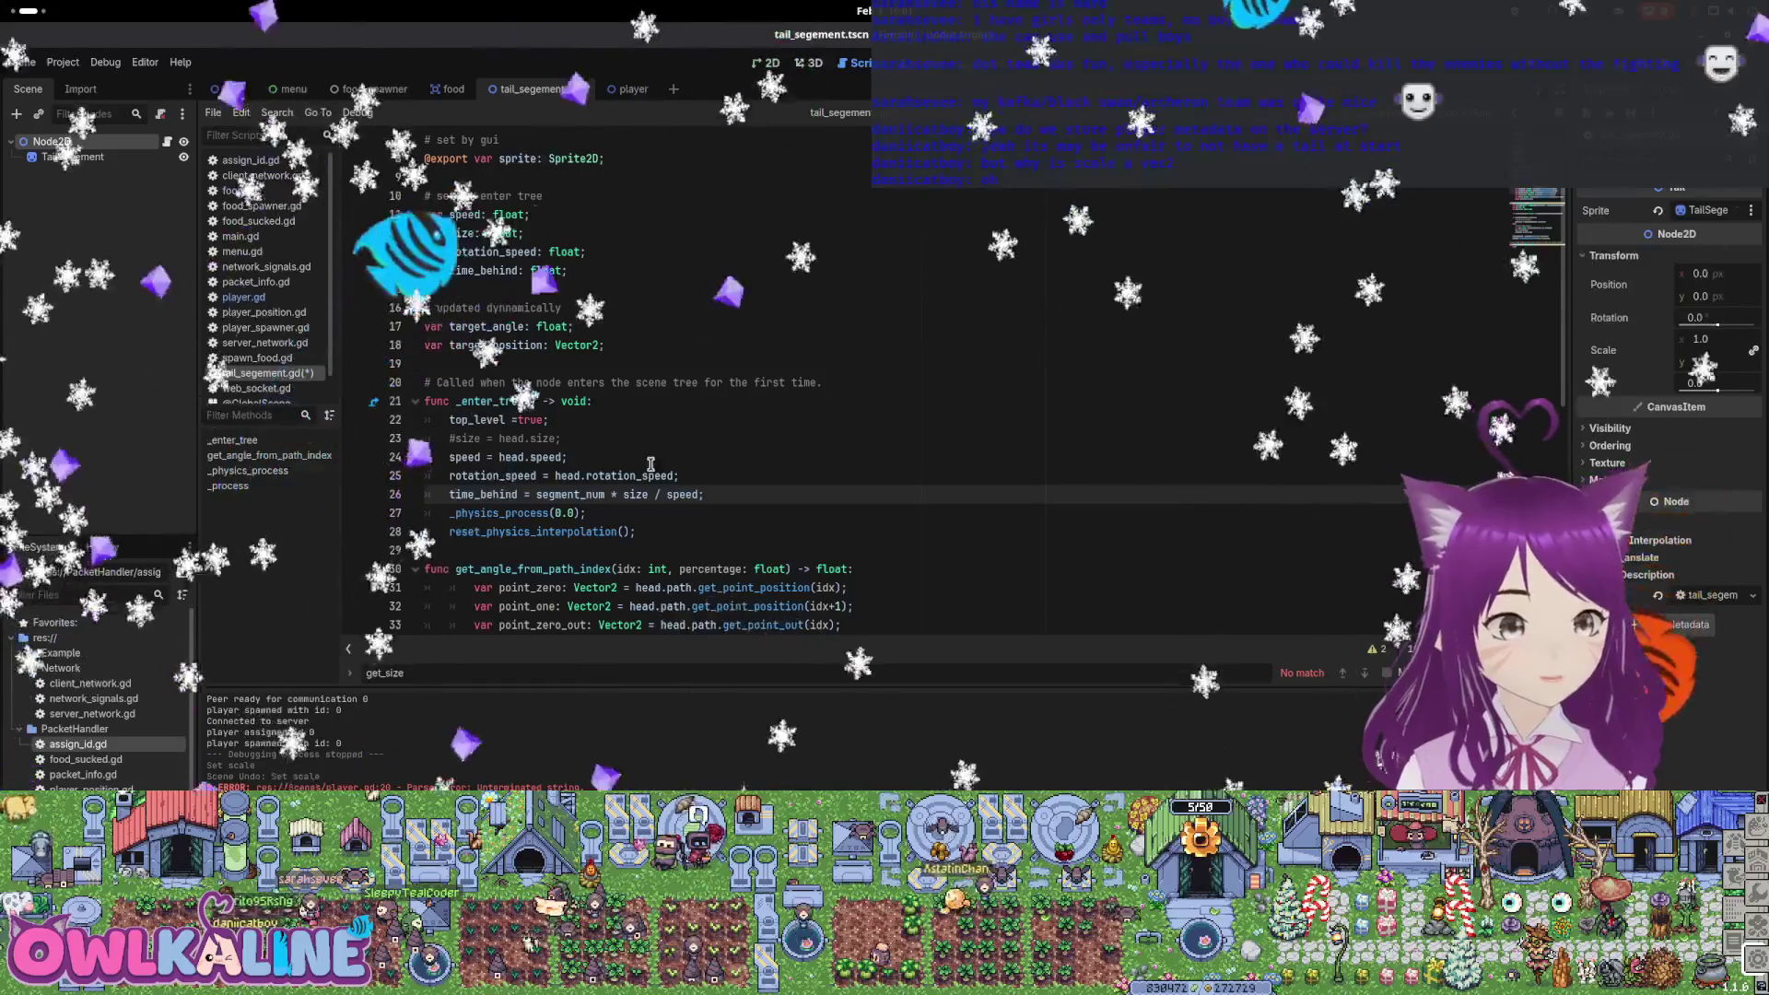
{"action": "double_click", "coordinate": [634, 494]}
{"action": "type", "text": "head.get_"}
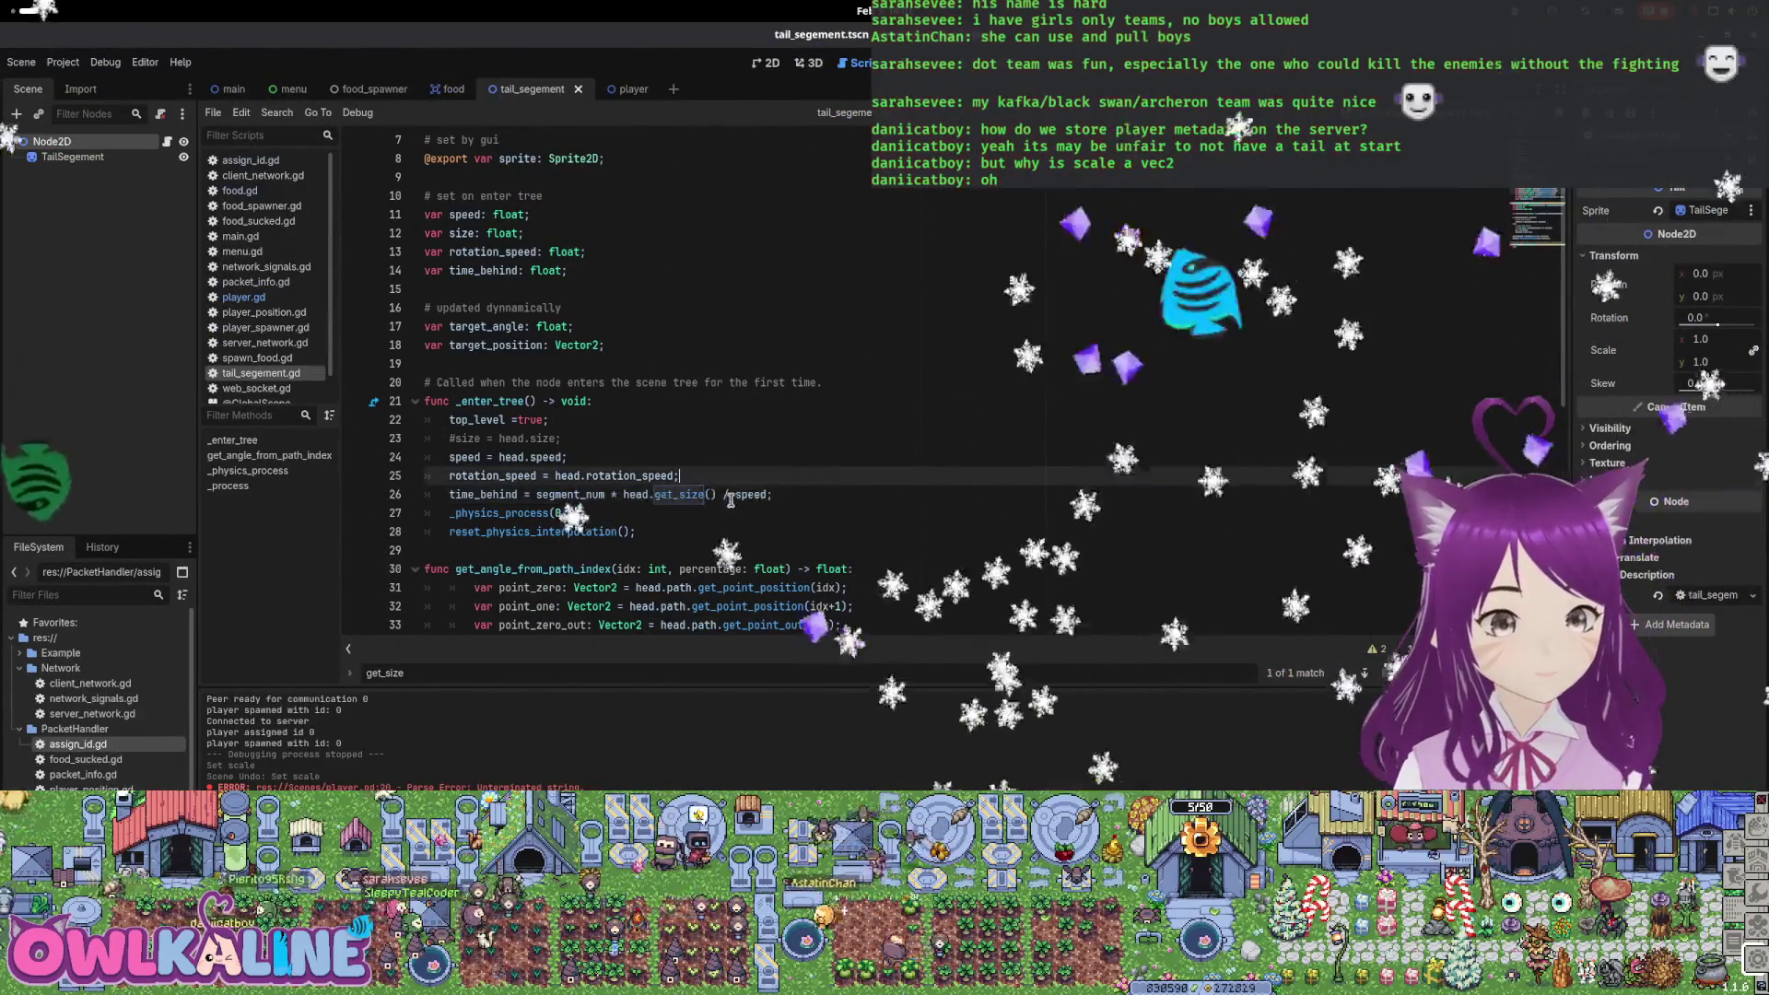
{"action": "scroll", "coordinate": [668, 362], "scroll_direction": "up", "scroll_amount": 3}
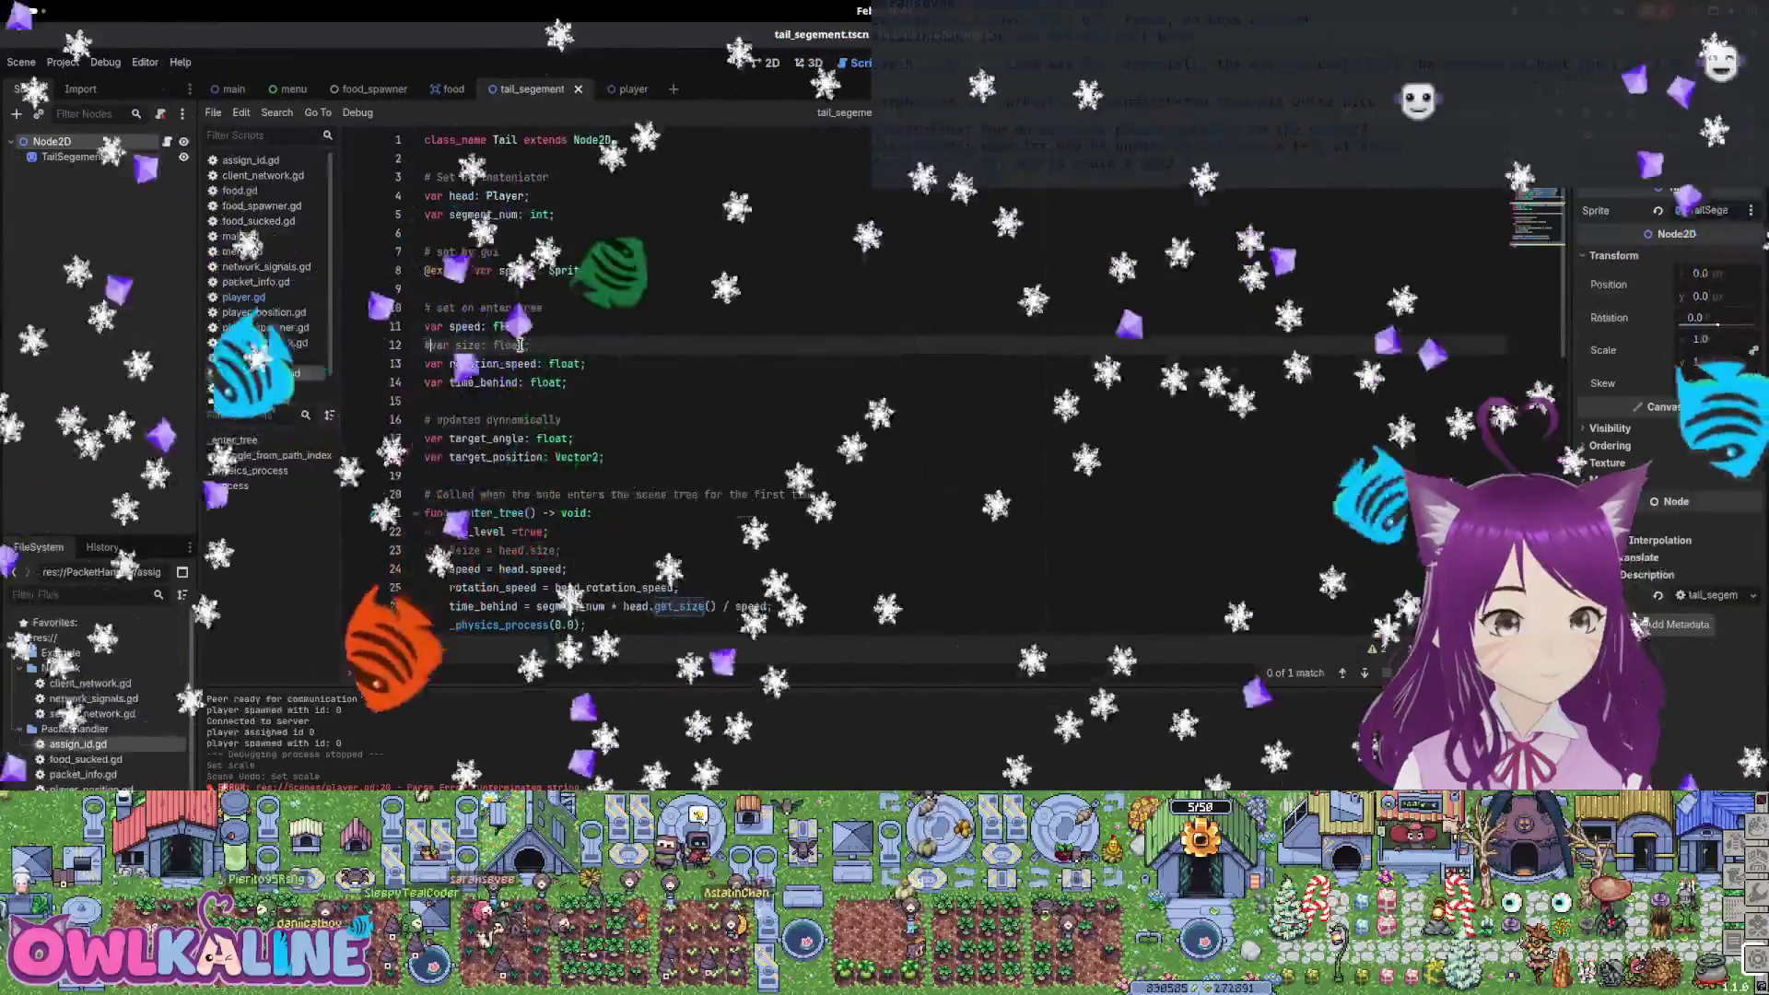
{"action": "scroll", "coordinate": [803, 380], "scroll_direction": "down", "scroll_amount": 5}
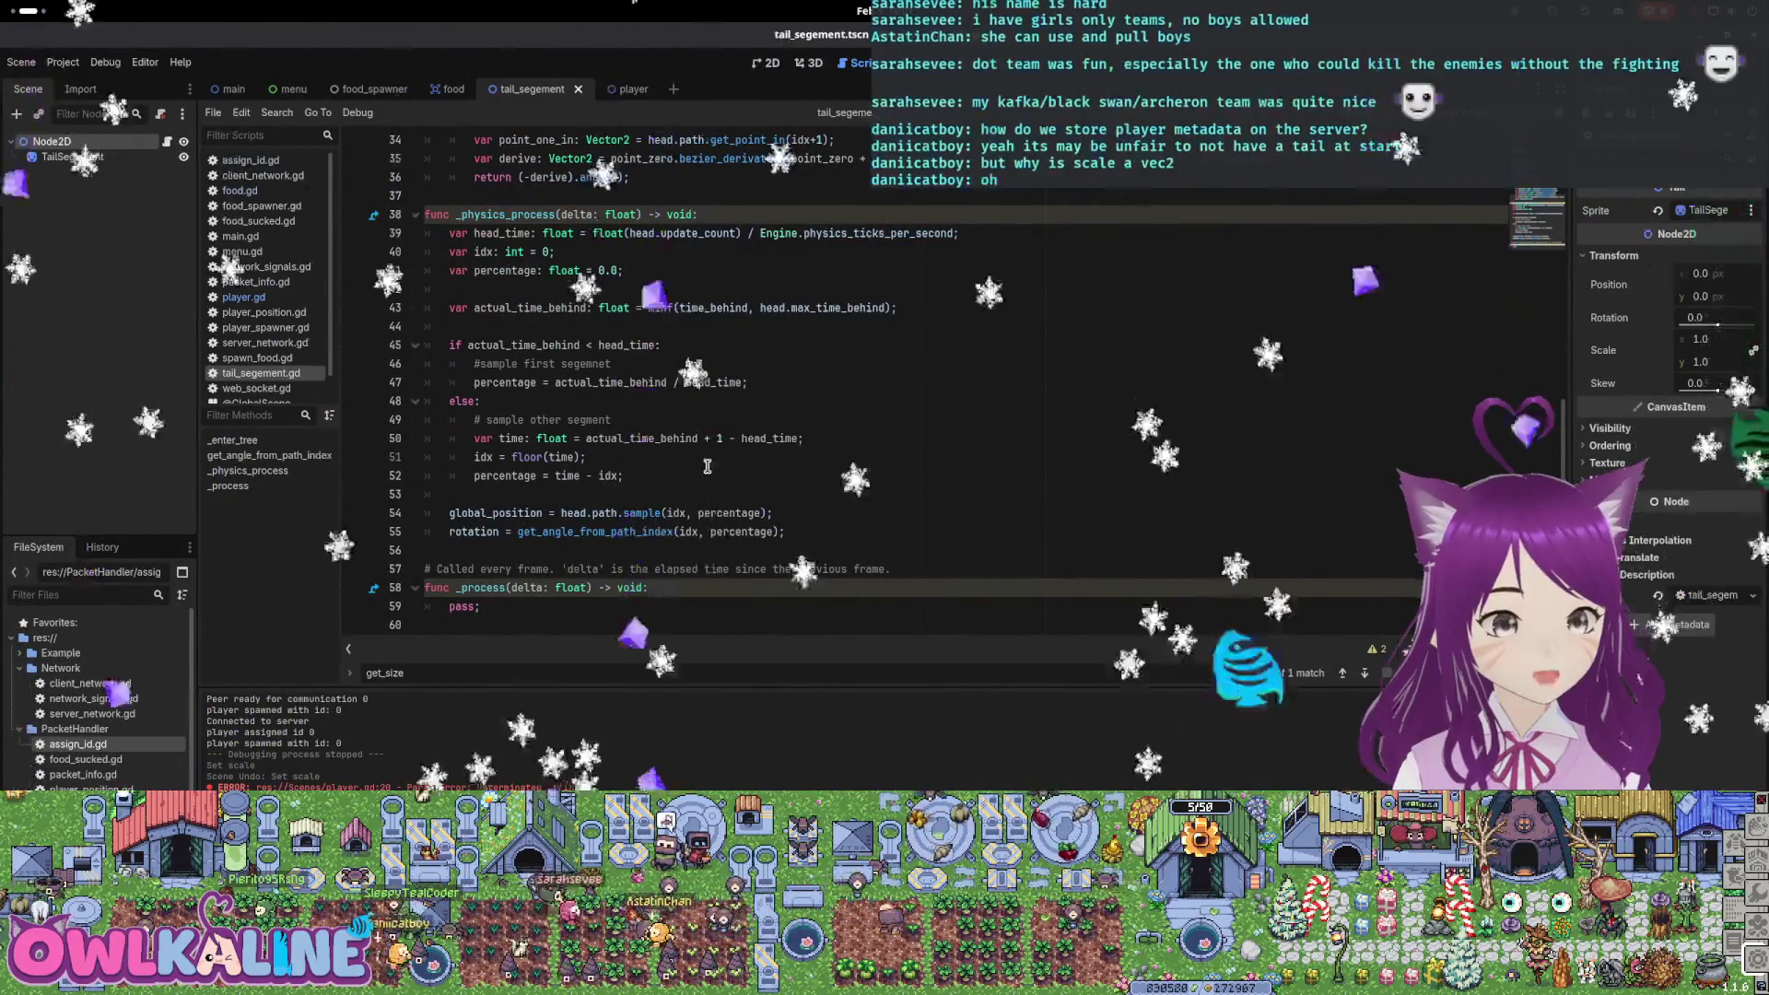
{"action": "scroll", "coordinate": [659, 468], "scroll_direction": "up", "scroll_amount": 2}
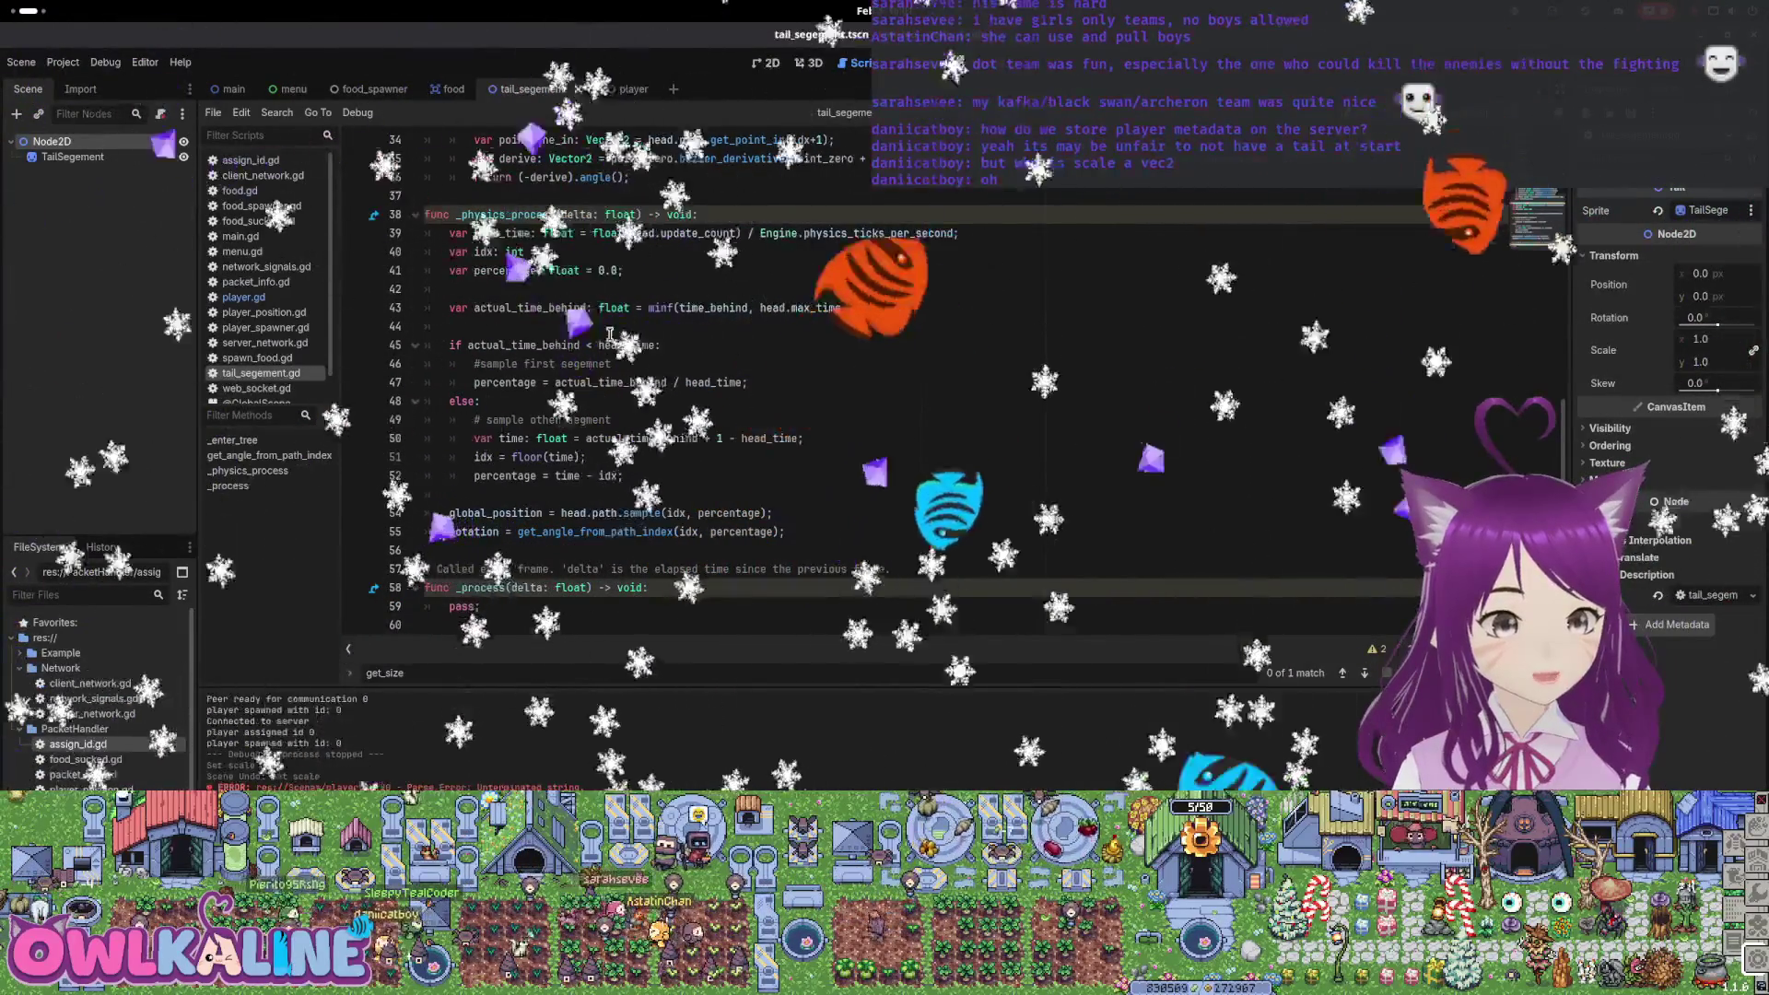
{"action": "scroll", "coordinate": [682, 472], "scroll_direction": "up", "scroll_amount": 1}
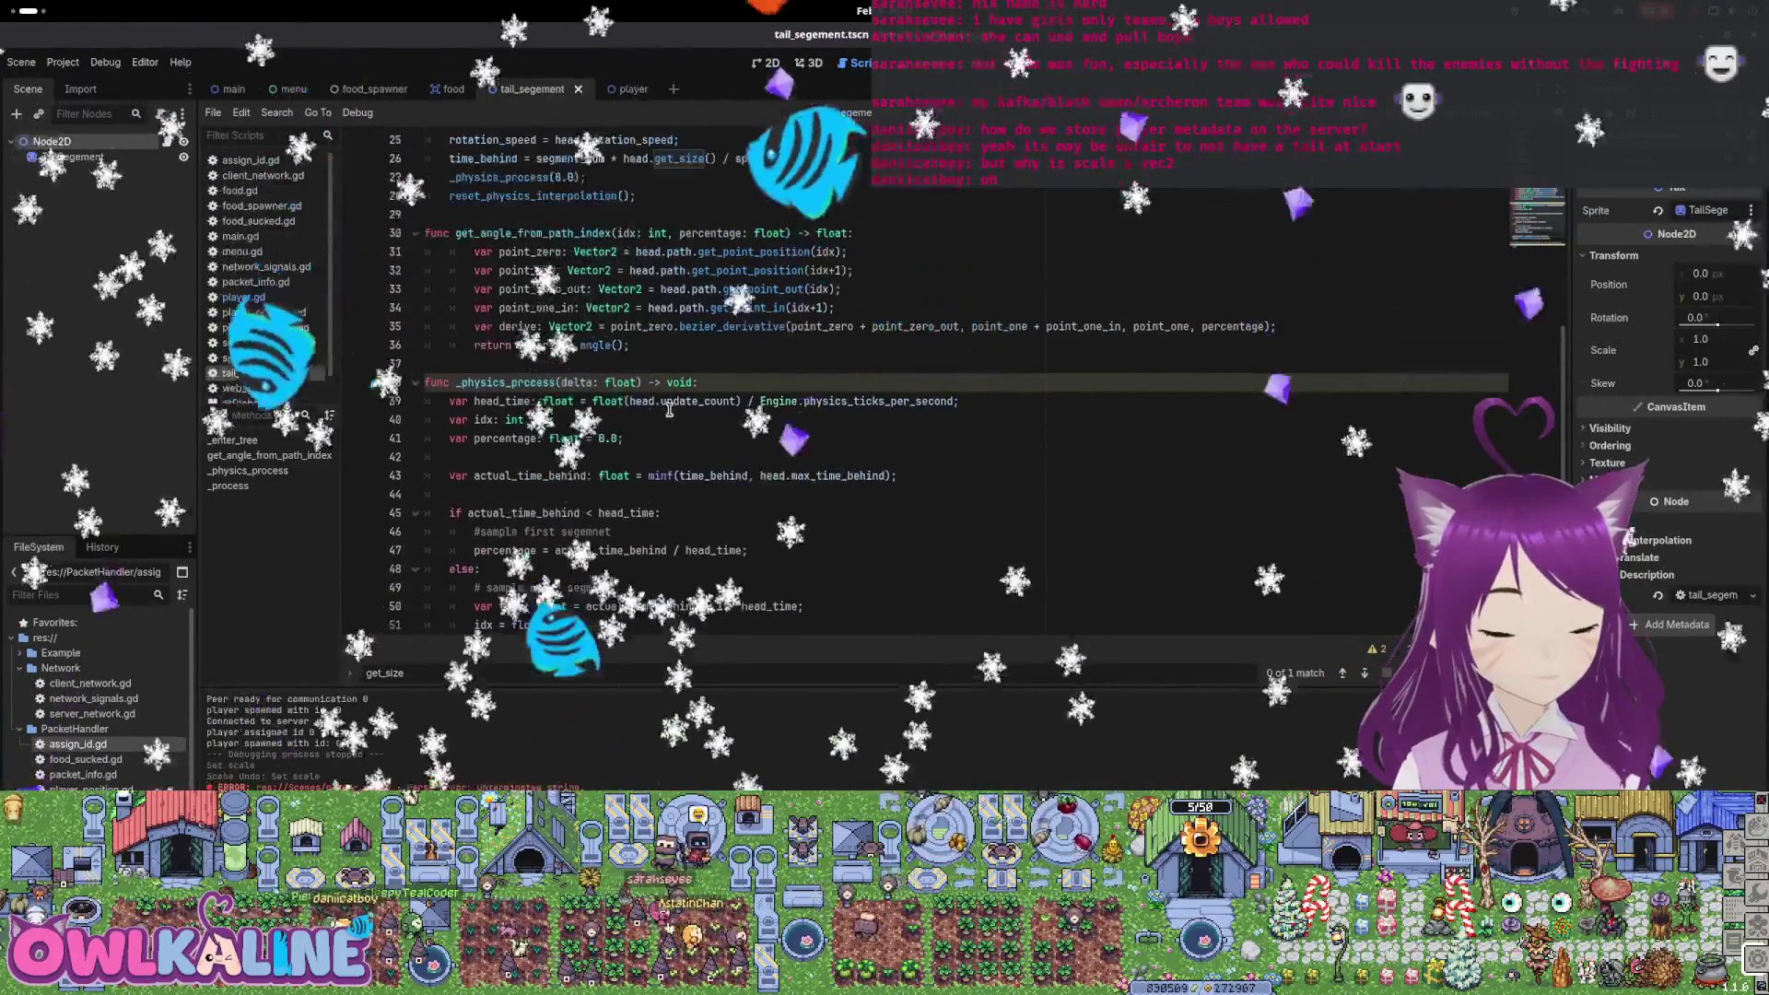
{"action": "double_click", "coordinate": [710, 476]}
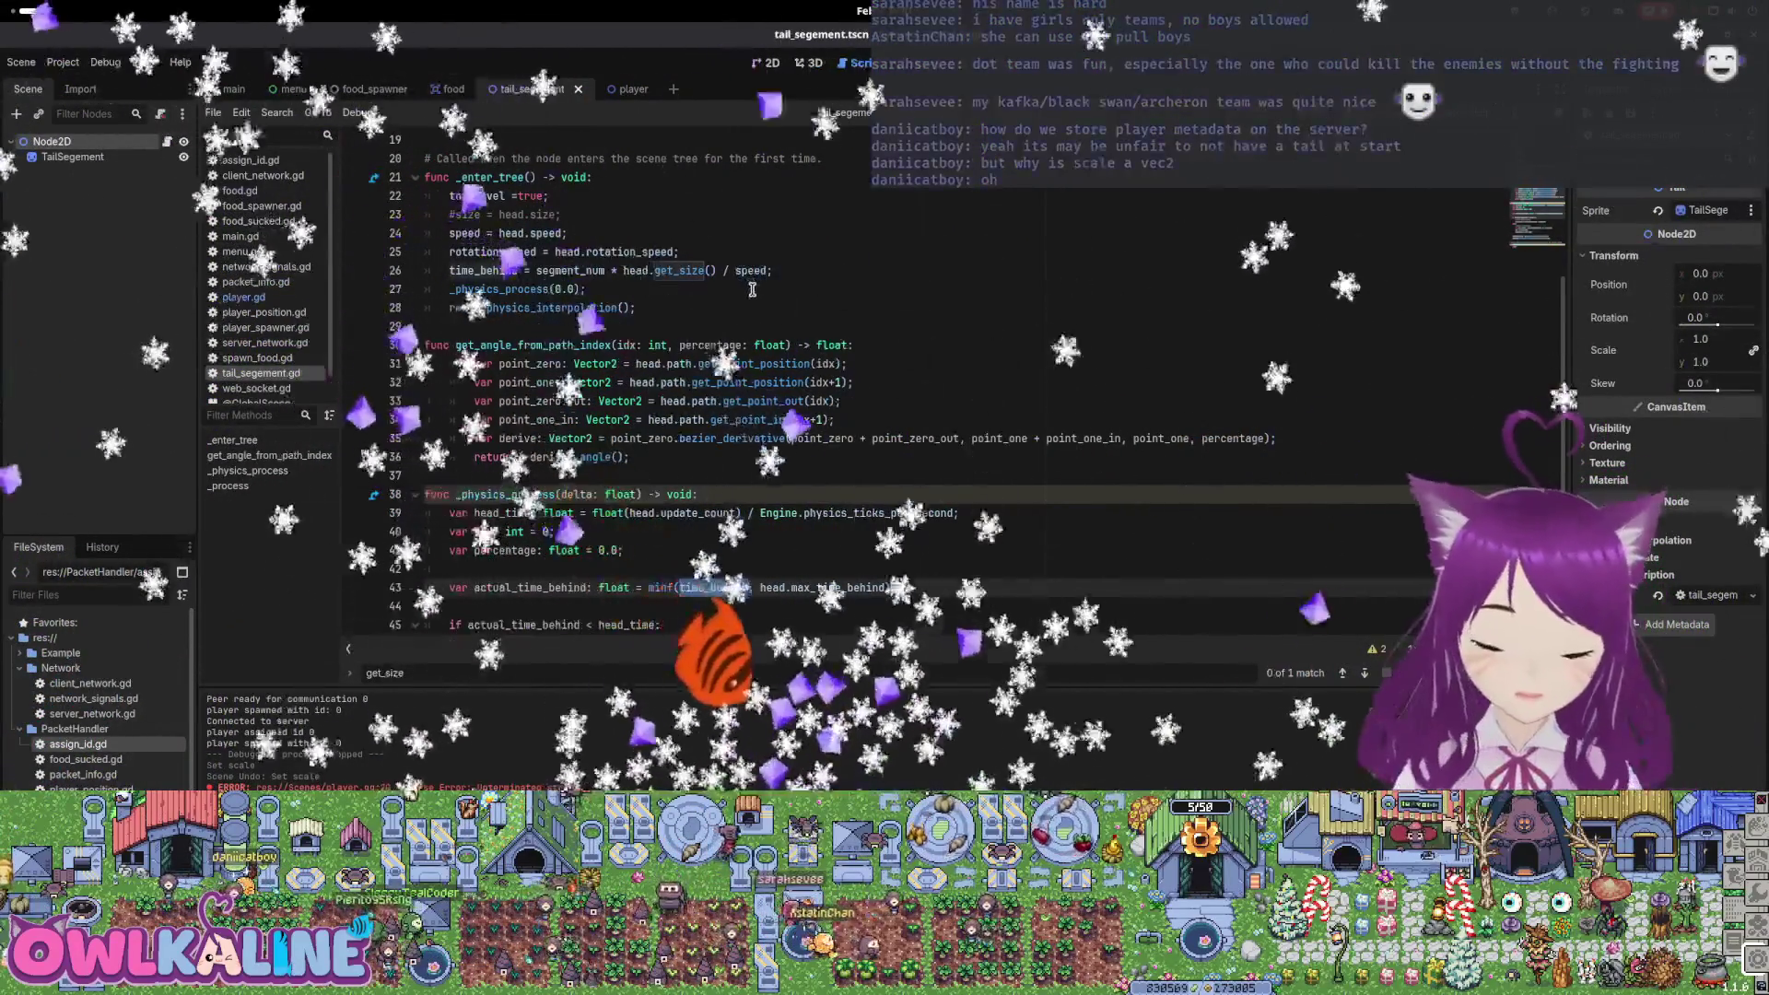
{"action": "scroll", "coordinate": [761, 372], "scroll_direction": "down", "scroll_amount": 5}
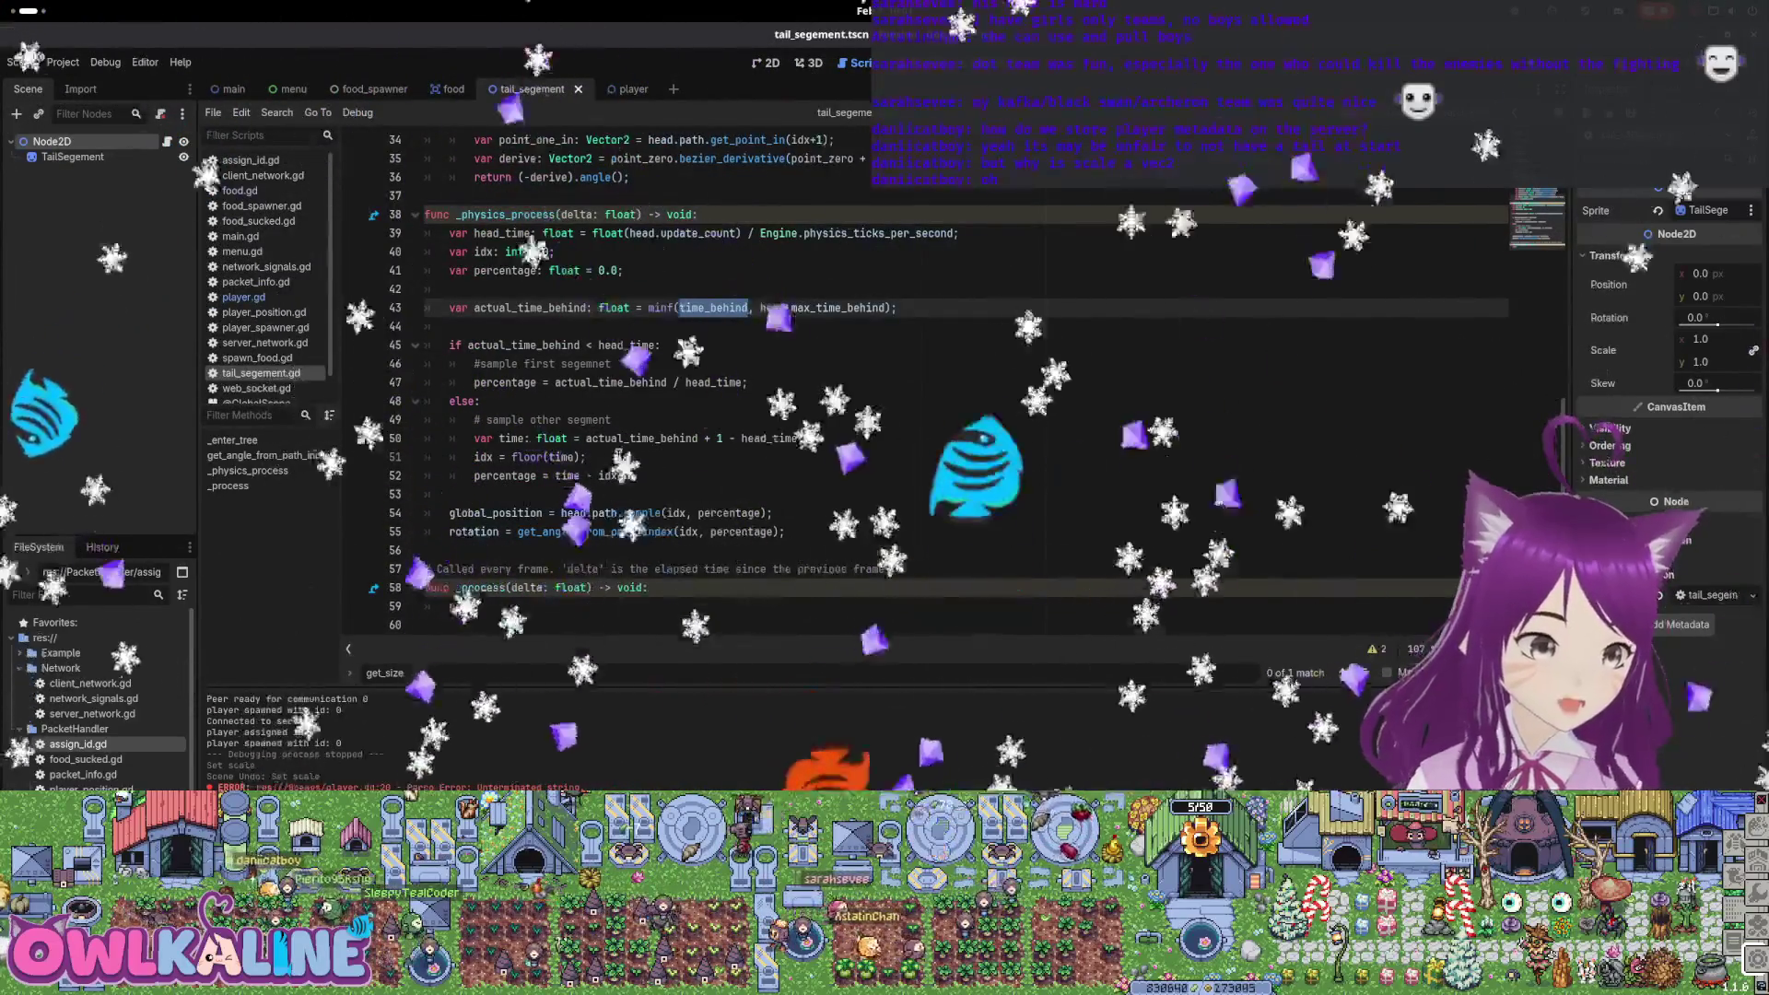
{"action": "scroll", "coordinate": [636, 474], "scroll_direction": "up", "scroll_amount": 2}
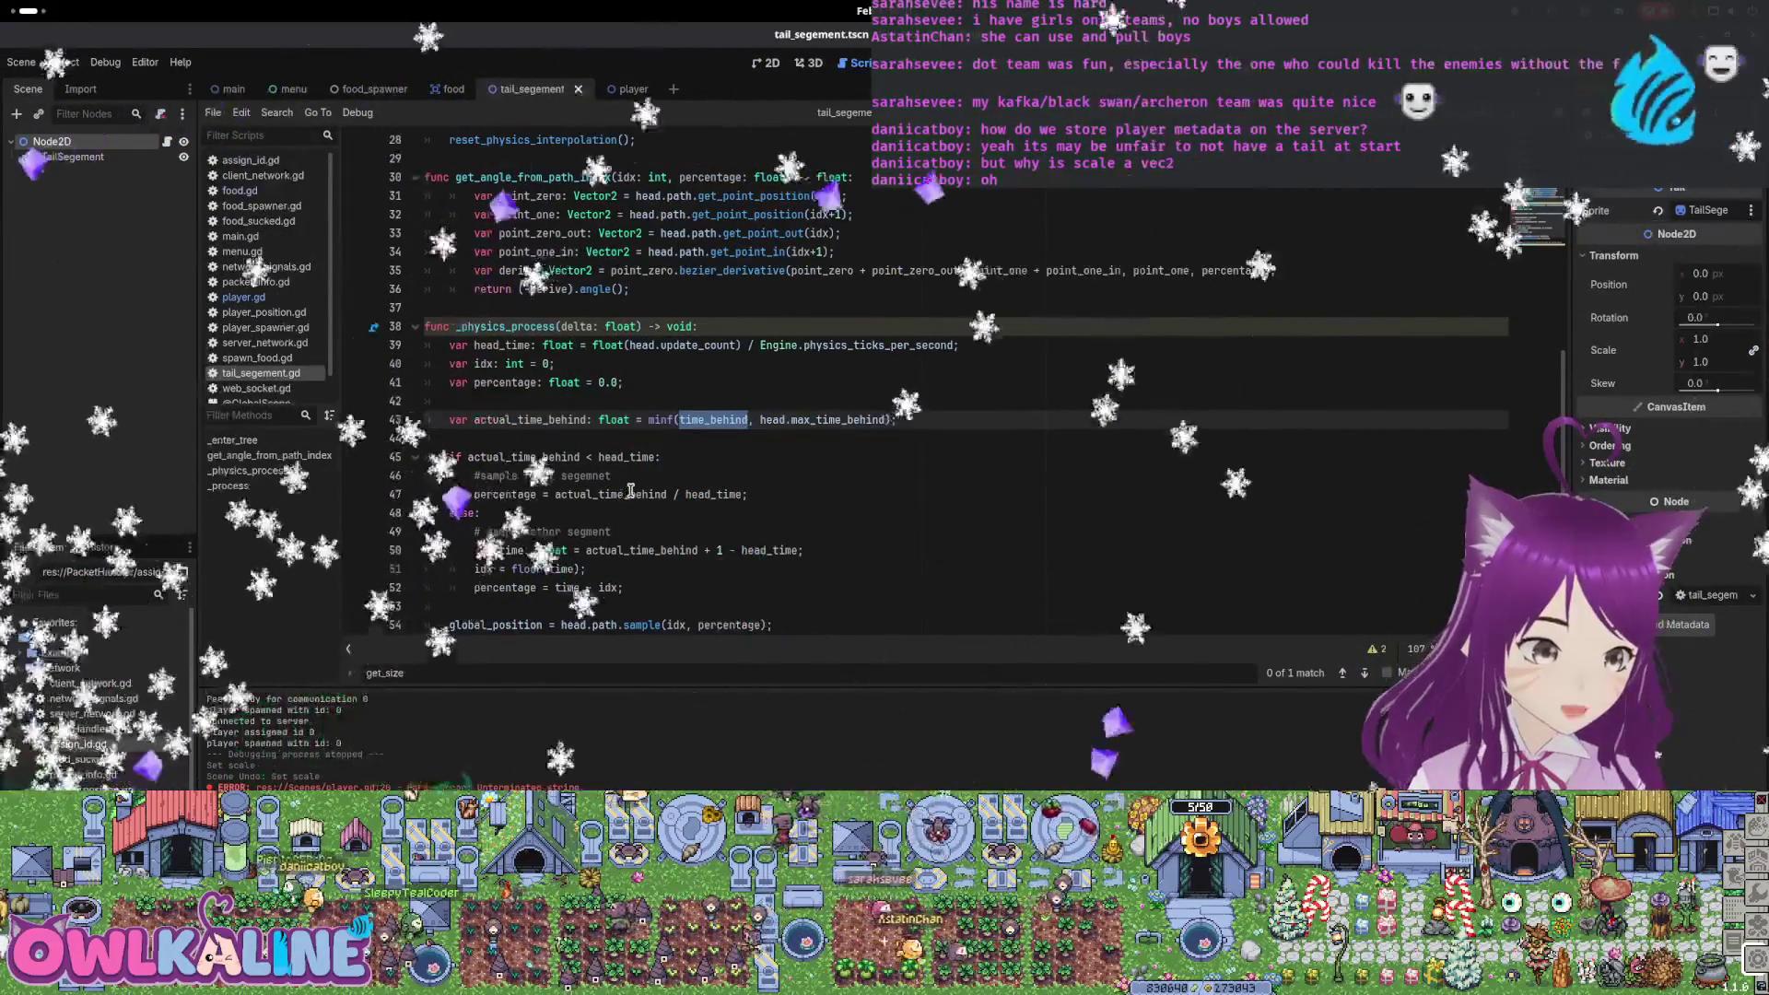
{"action": "scroll", "coordinate": [645, 489], "scroll_direction": "up", "scroll_amount": 2}
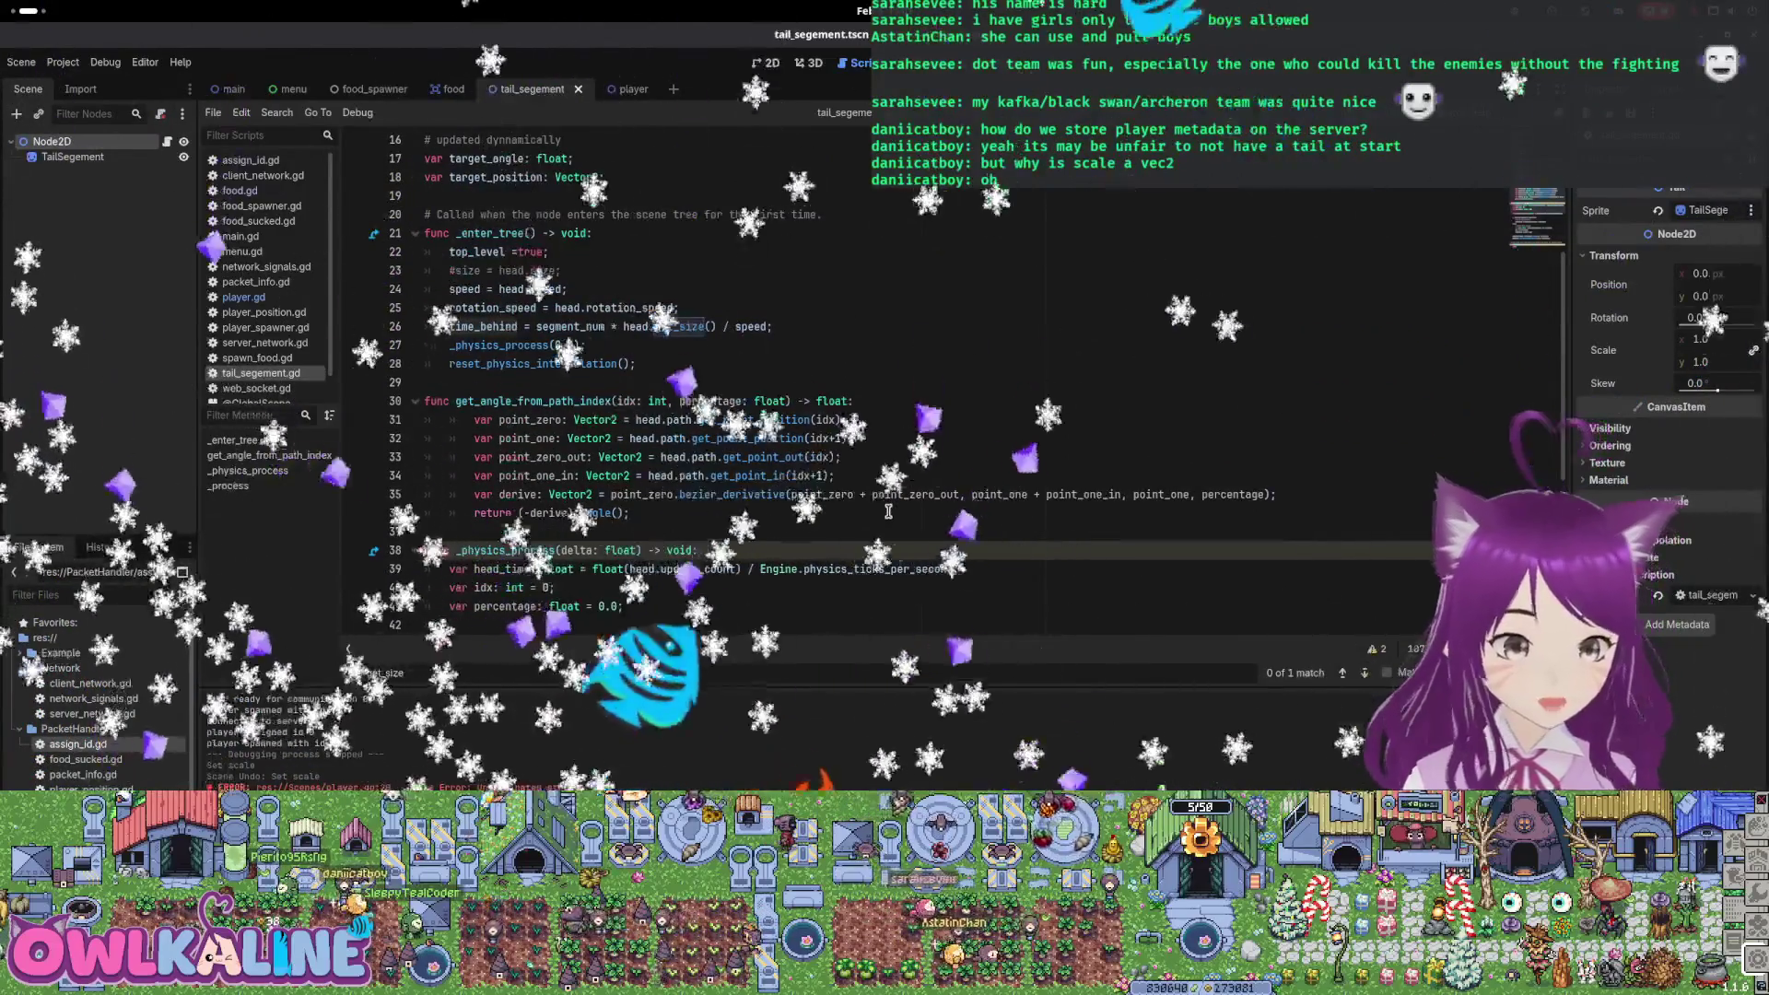
Restore var size, set size = head.get_size(), and use size in time_behind
{"action": "key", "text": "ctrl+z"}
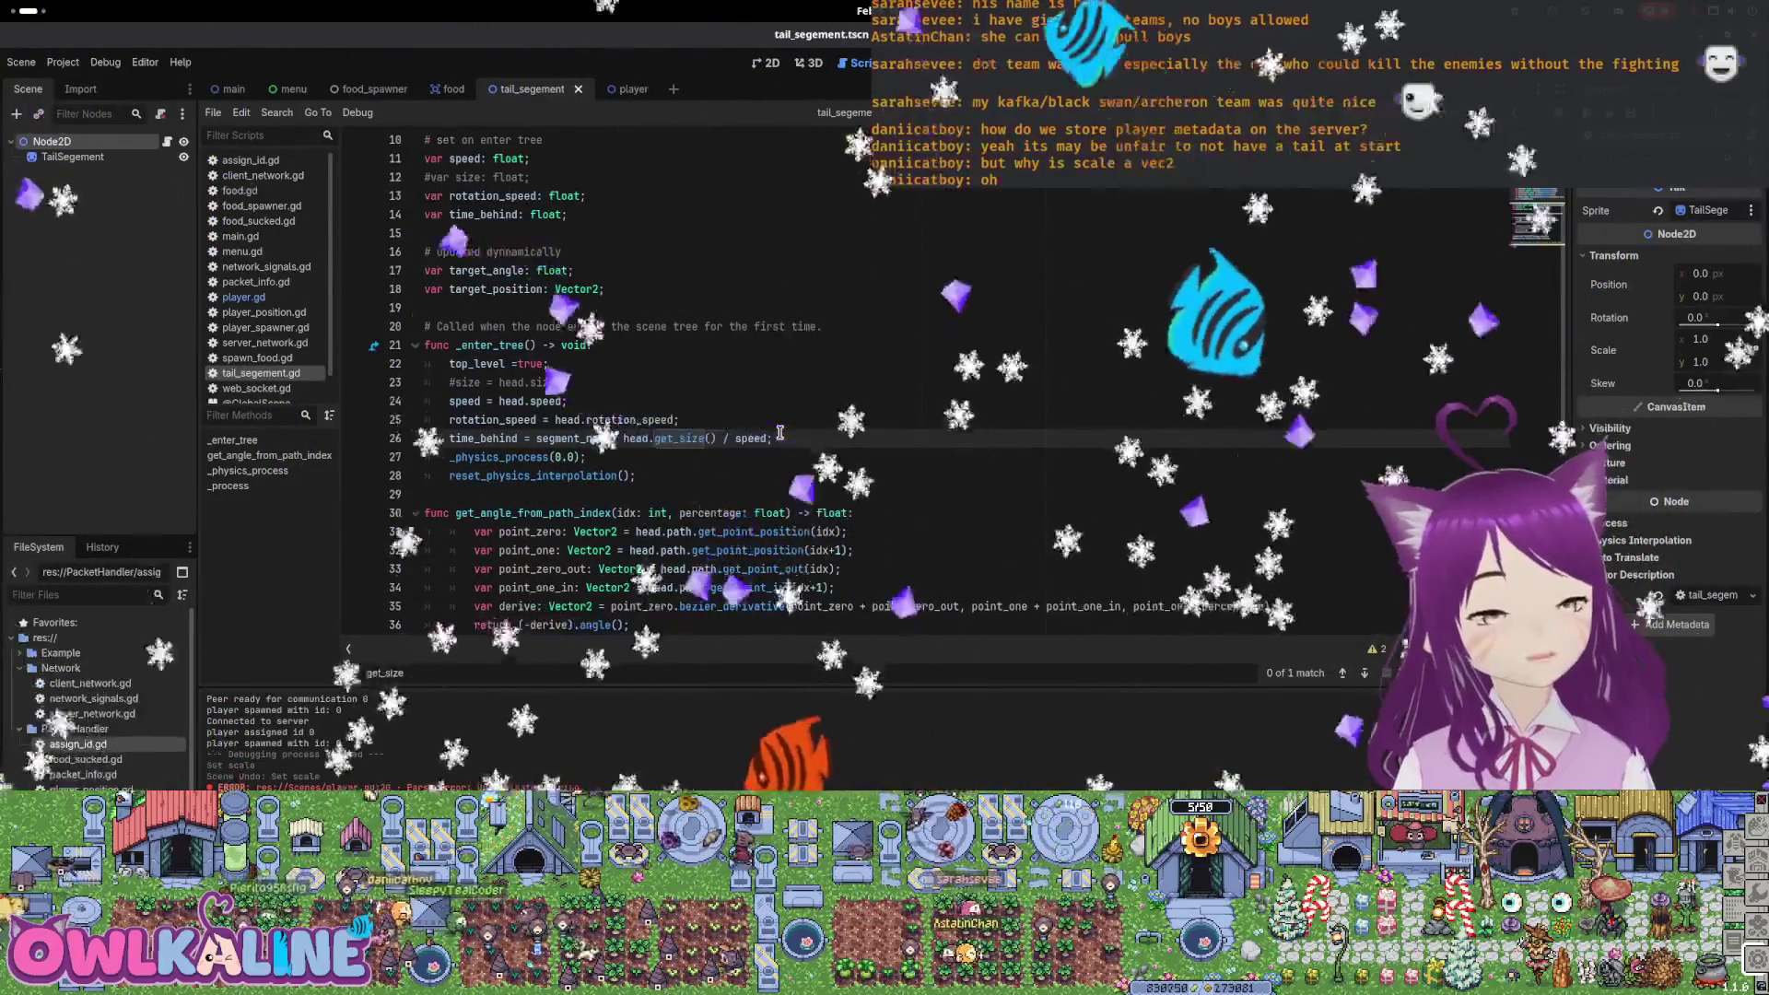
{"action": "left_click", "coordinate": [780, 433]}
{"action": "type", "text": "size"}
{"action": "left_click", "coordinate": [549, 385]}
{"action": "key", "text": "ctrl+k"}
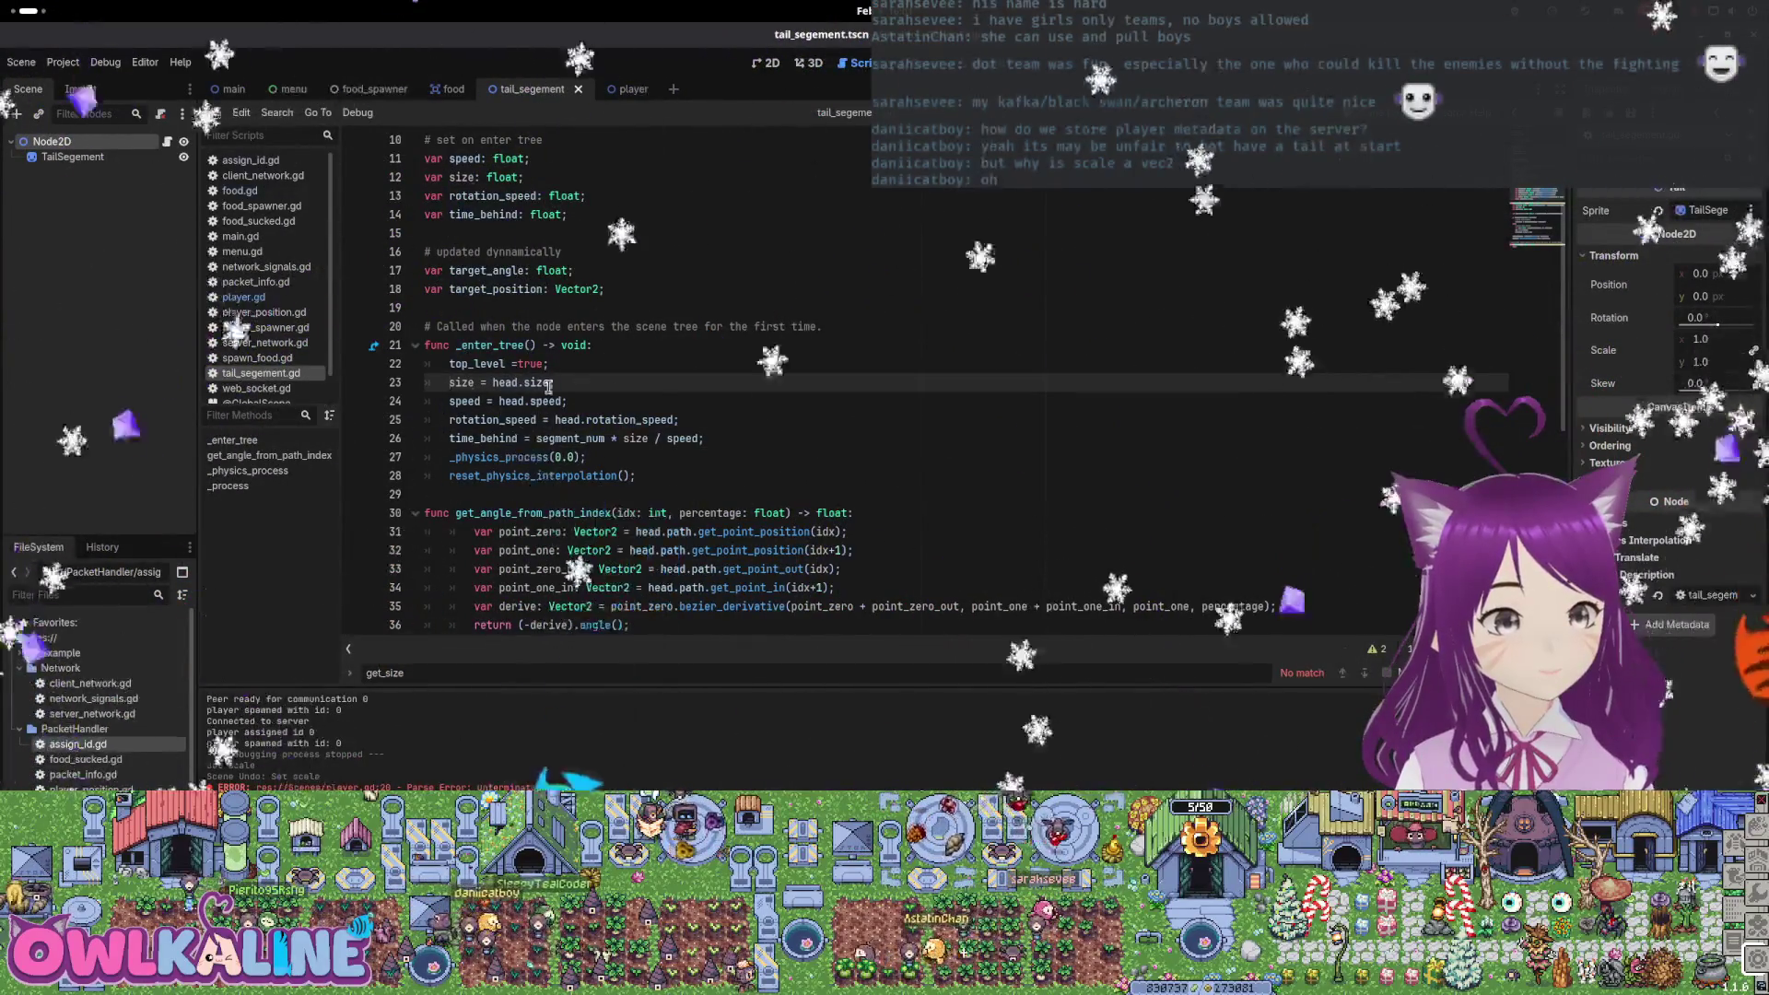
{"action": "type", "text": "get_s"}
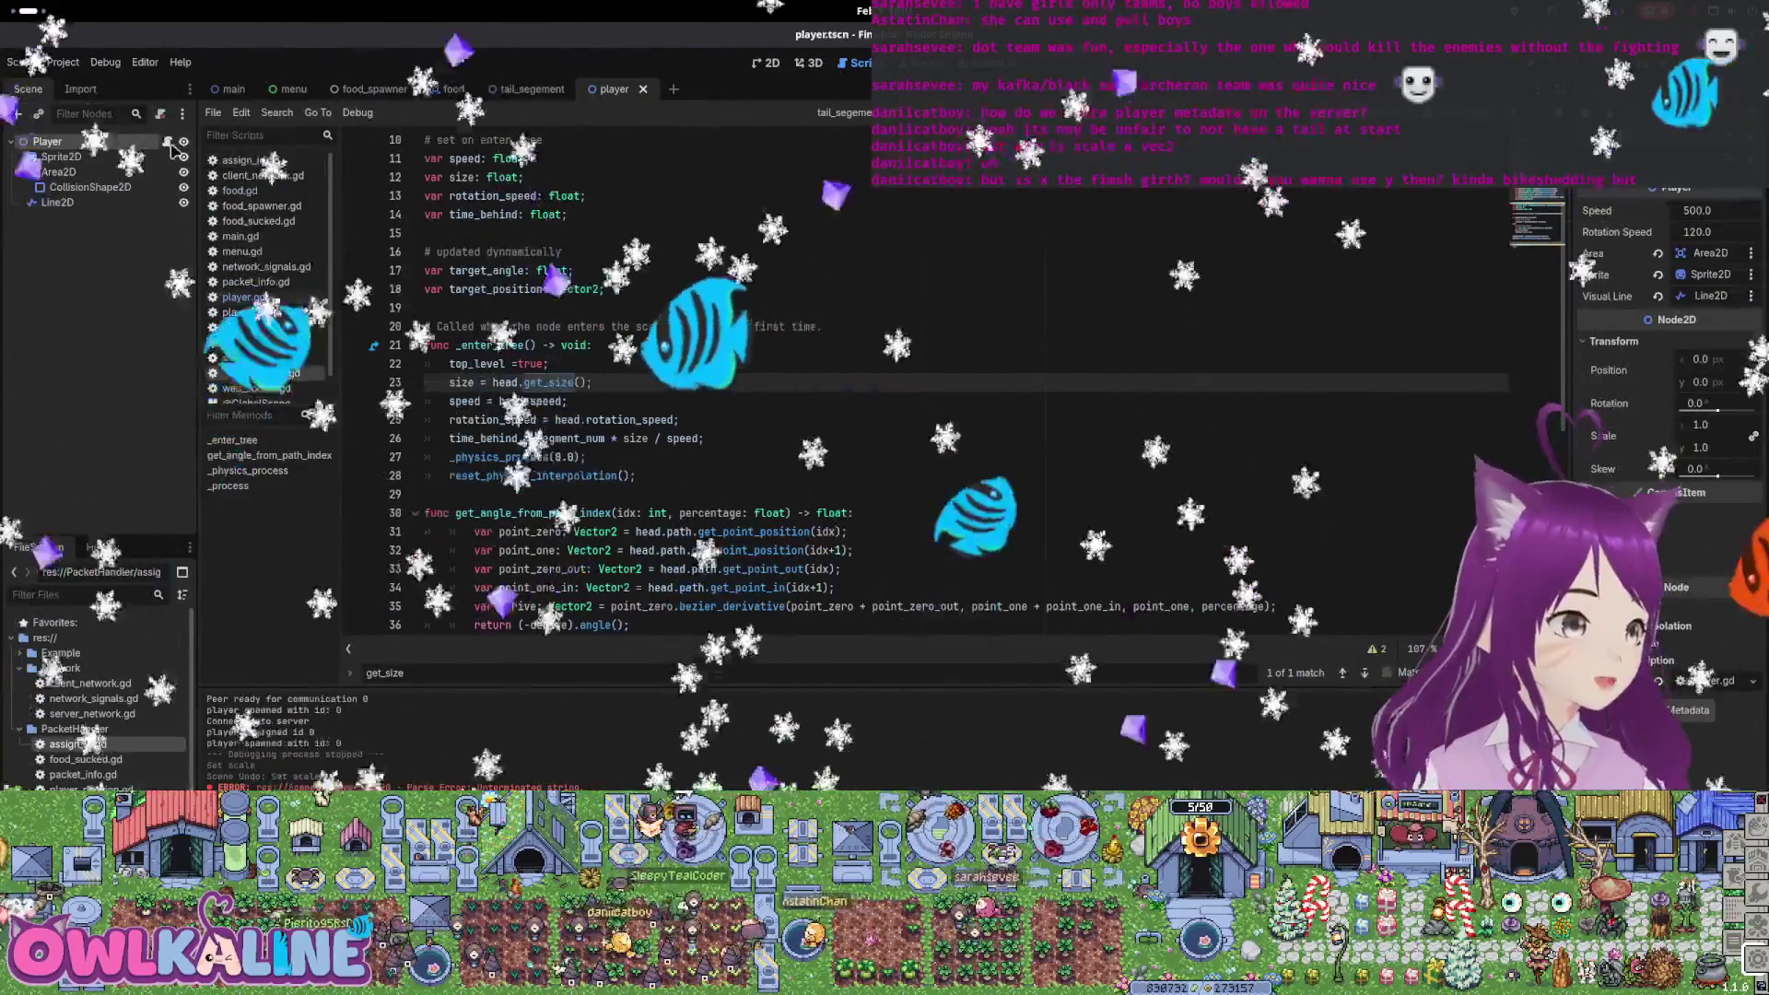
Add '# when points gained increase tail size too' in food_was_eaten, then run the project
{"action": "left_click", "coordinate": [550, 382], "text": "ctrl"}
{"action": "scroll", "coordinate": [517, 358], "scroll_direction": "down", "scroll_amount": 7}
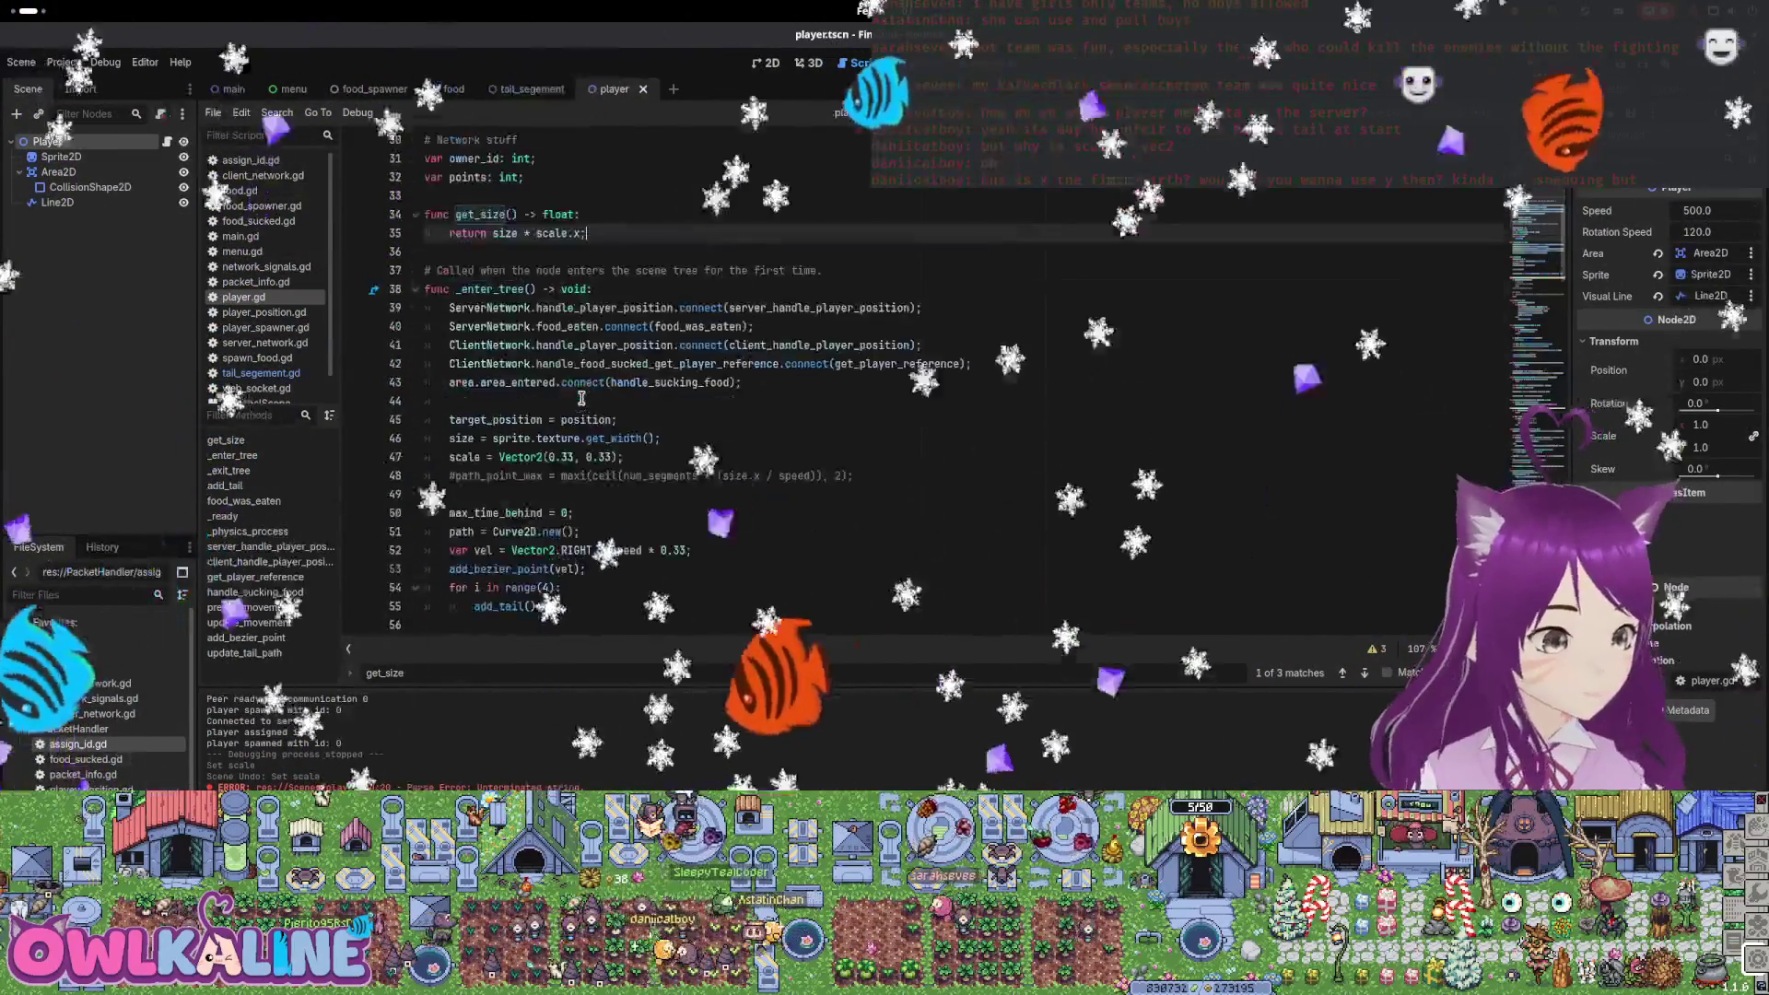
{"action": "scroll", "coordinate": [579, 480], "scroll_direction": "down", "scroll_amount": 4}
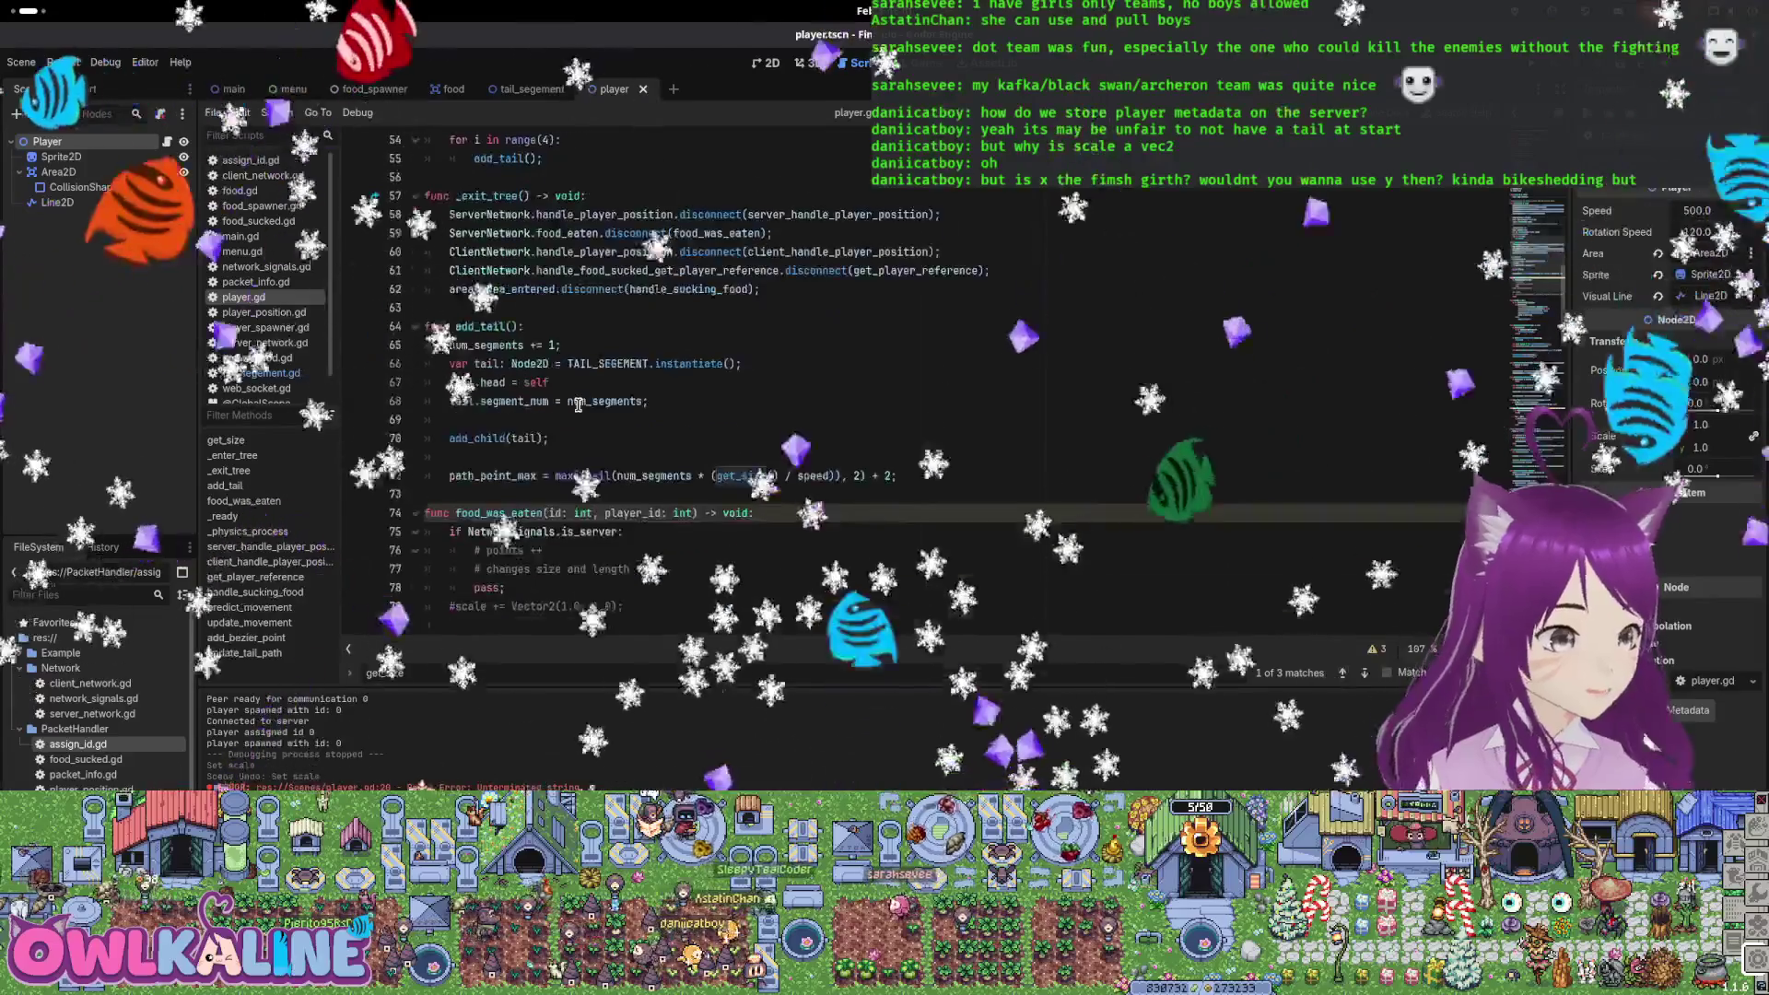
{"action": "scroll", "coordinate": [576, 424], "scroll_direction": "down", "scroll_amount": 3}
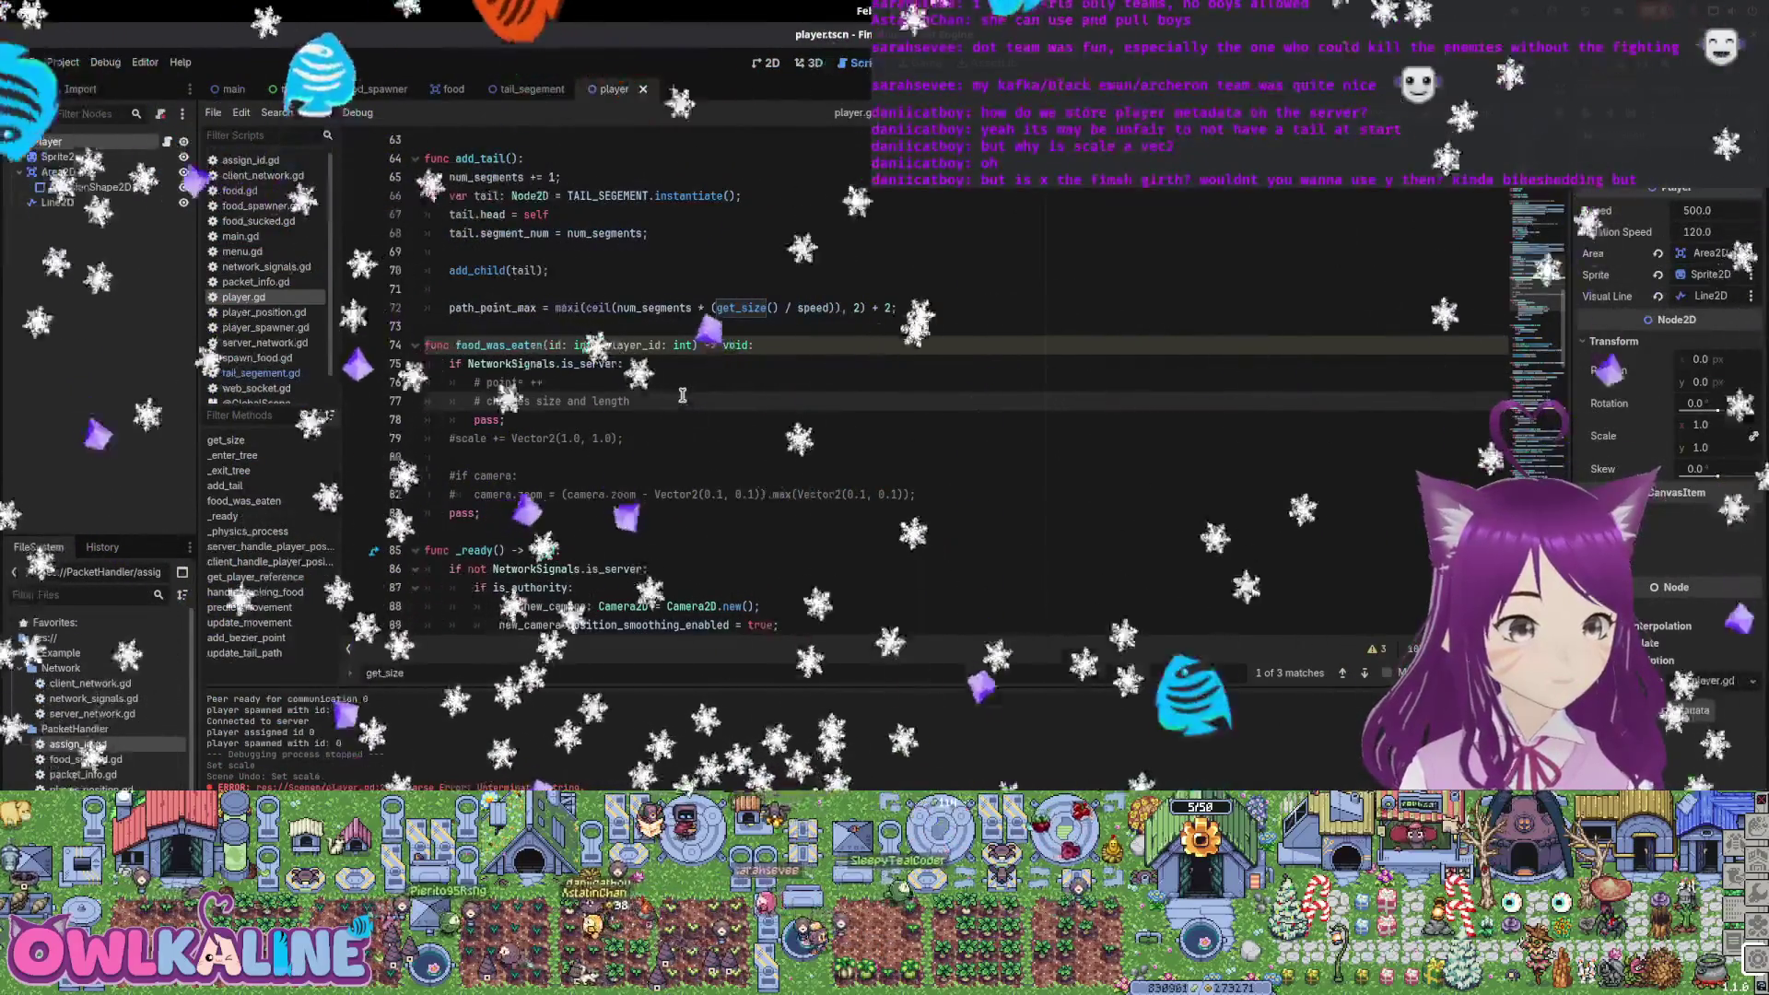
{"action": "key", "text": "Return"}
{"action": "type", "text": "# when points gained"}
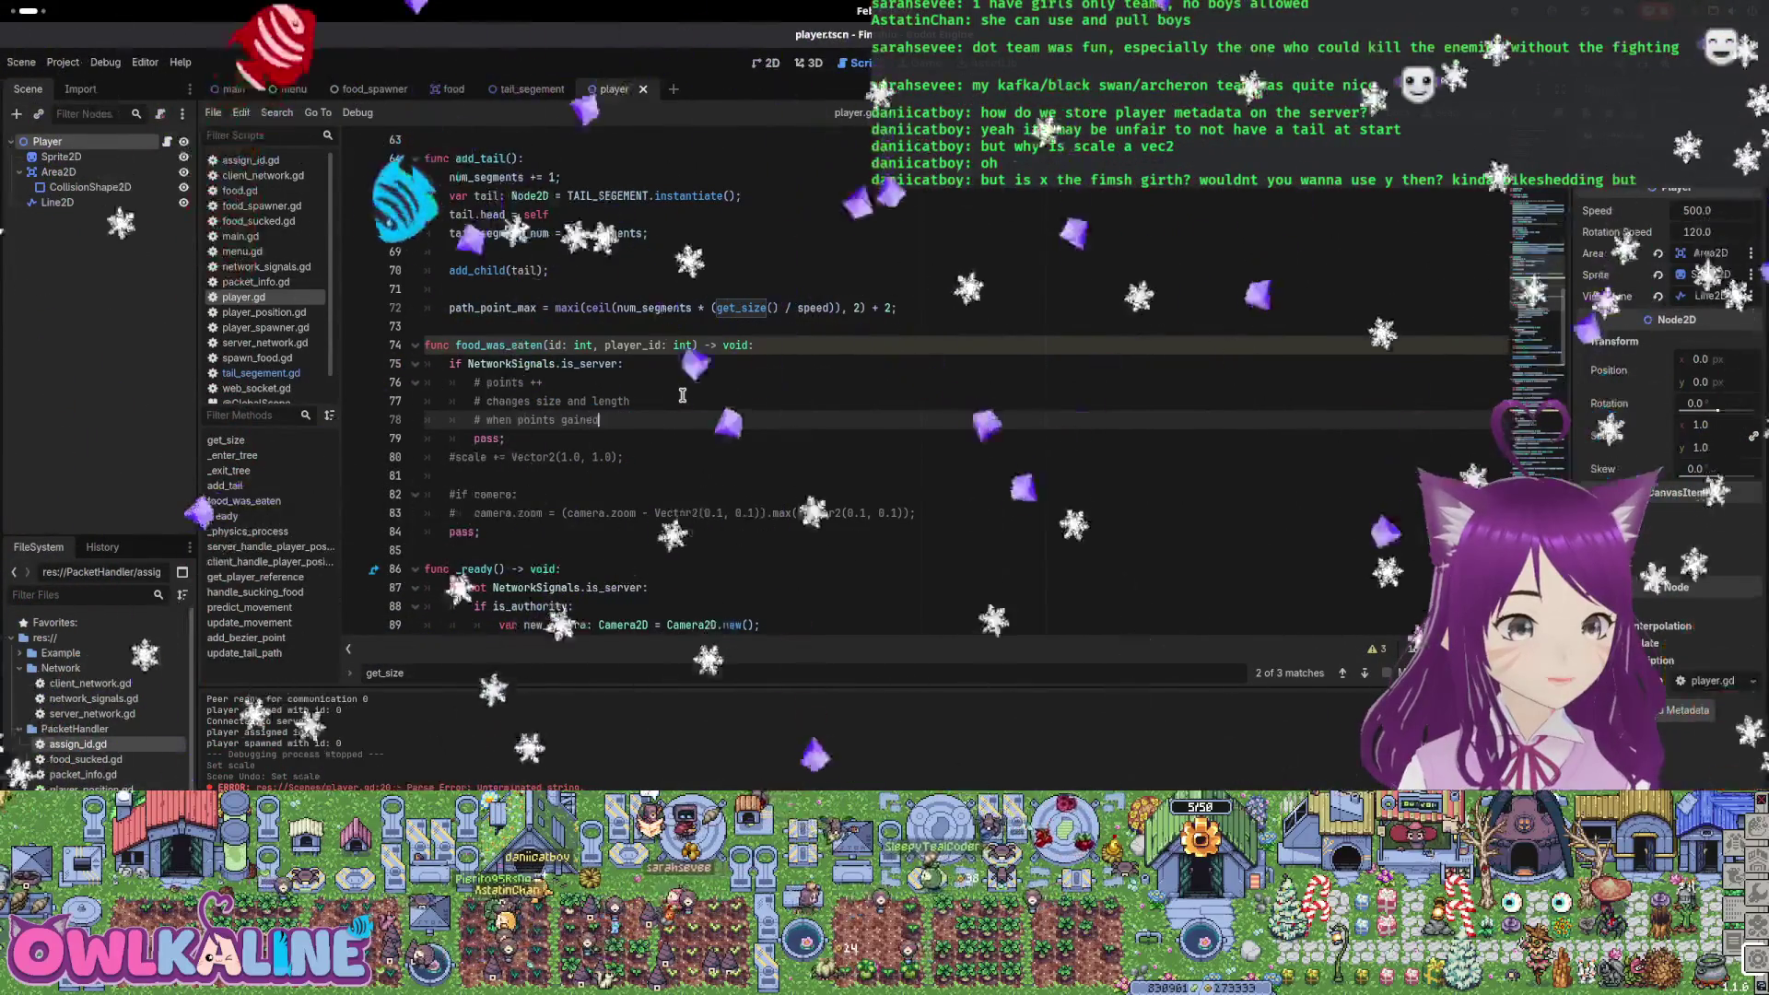
{"action": "type", "text": "il size too"}
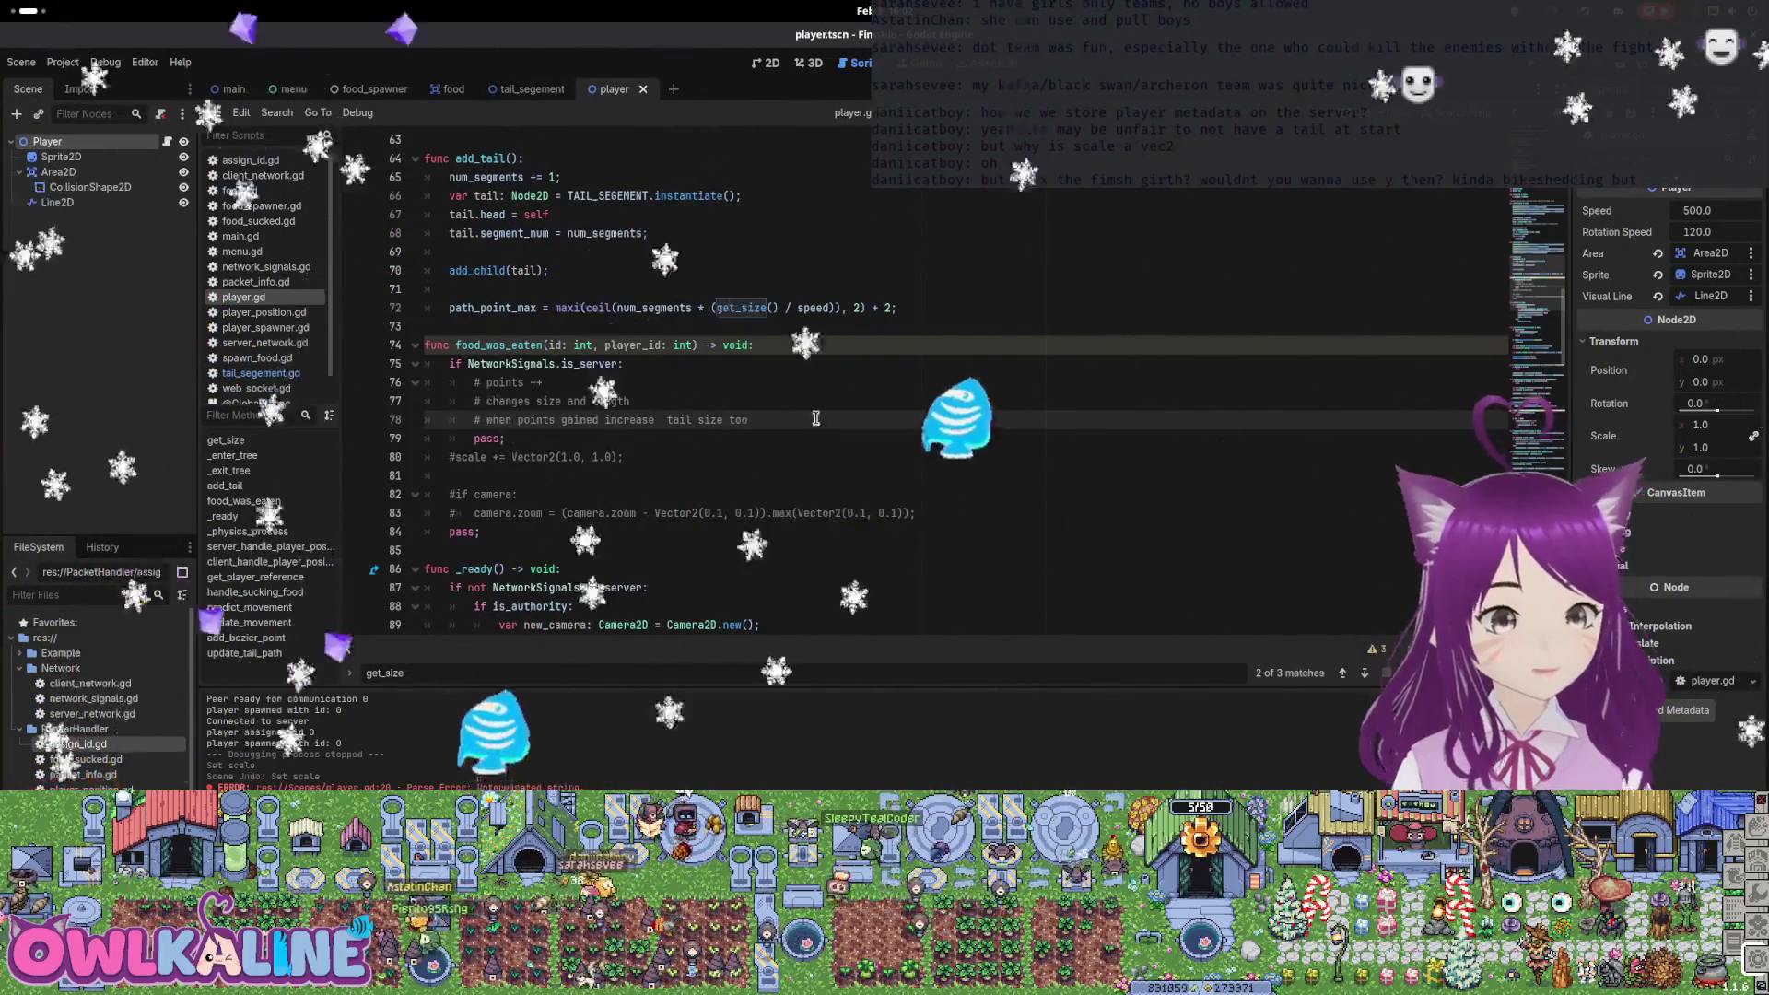
{"action": "key", "text": "Delete"}
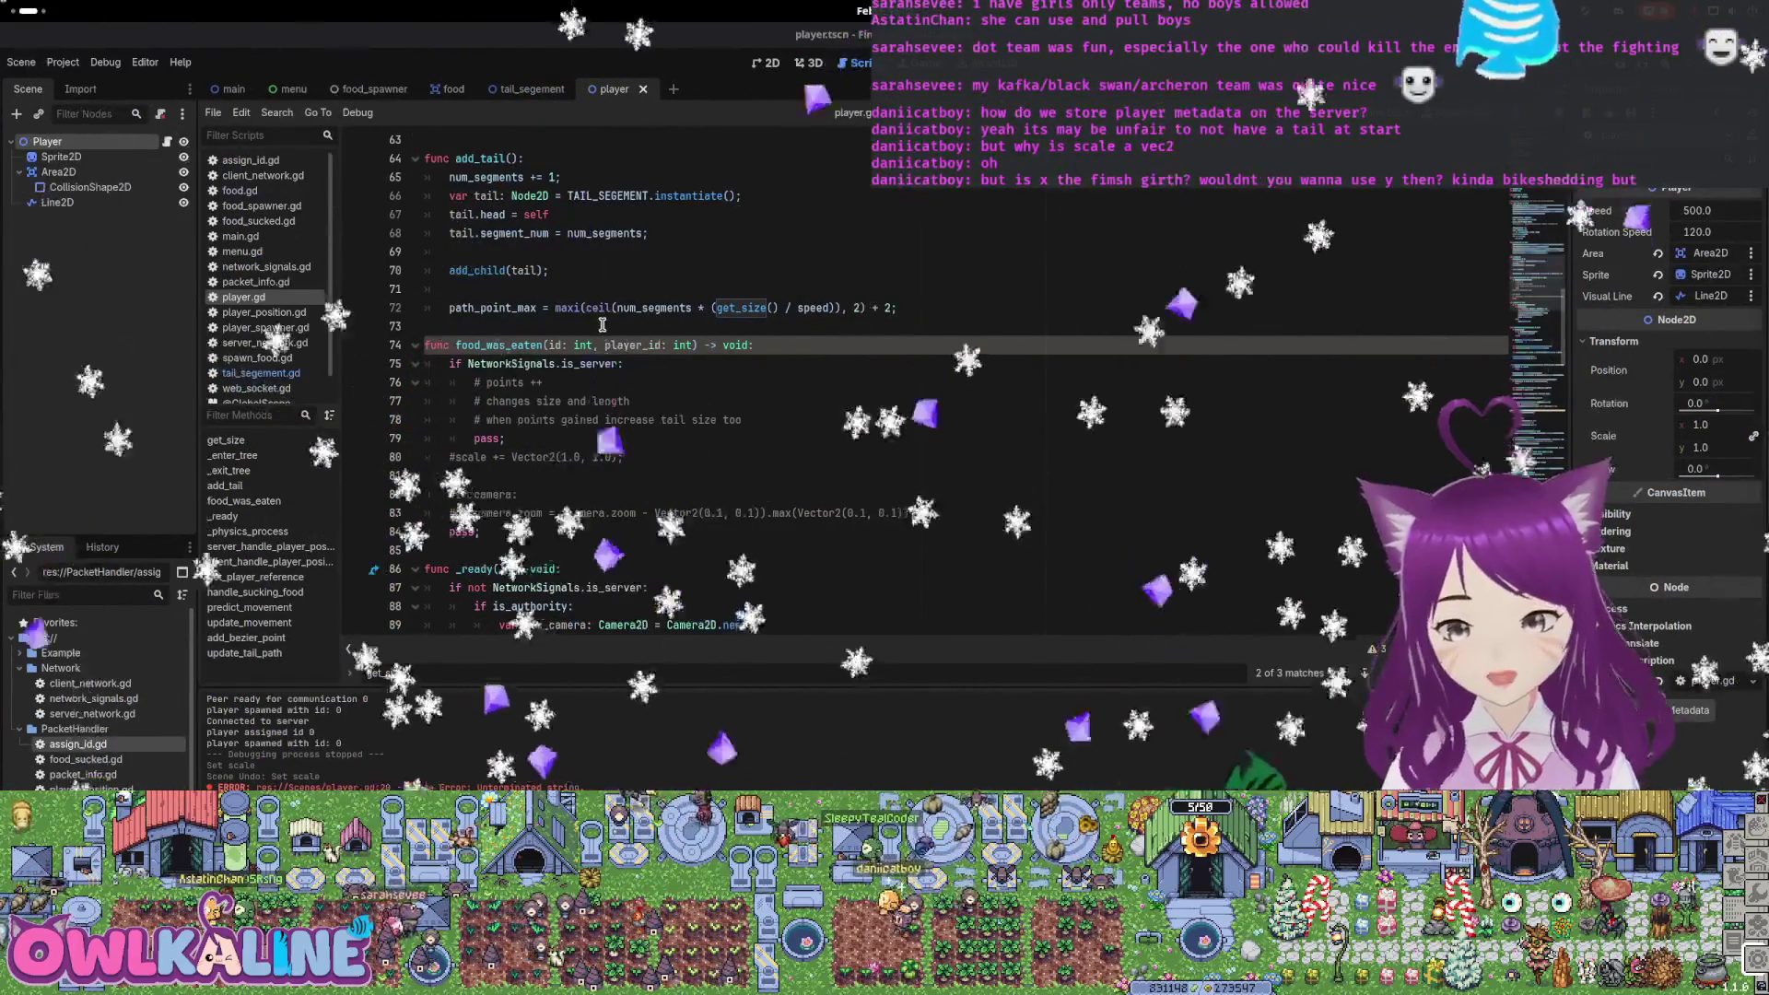
{"action": "scroll", "coordinate": [596, 435], "scroll_direction": "down", "scroll_amount": 3}
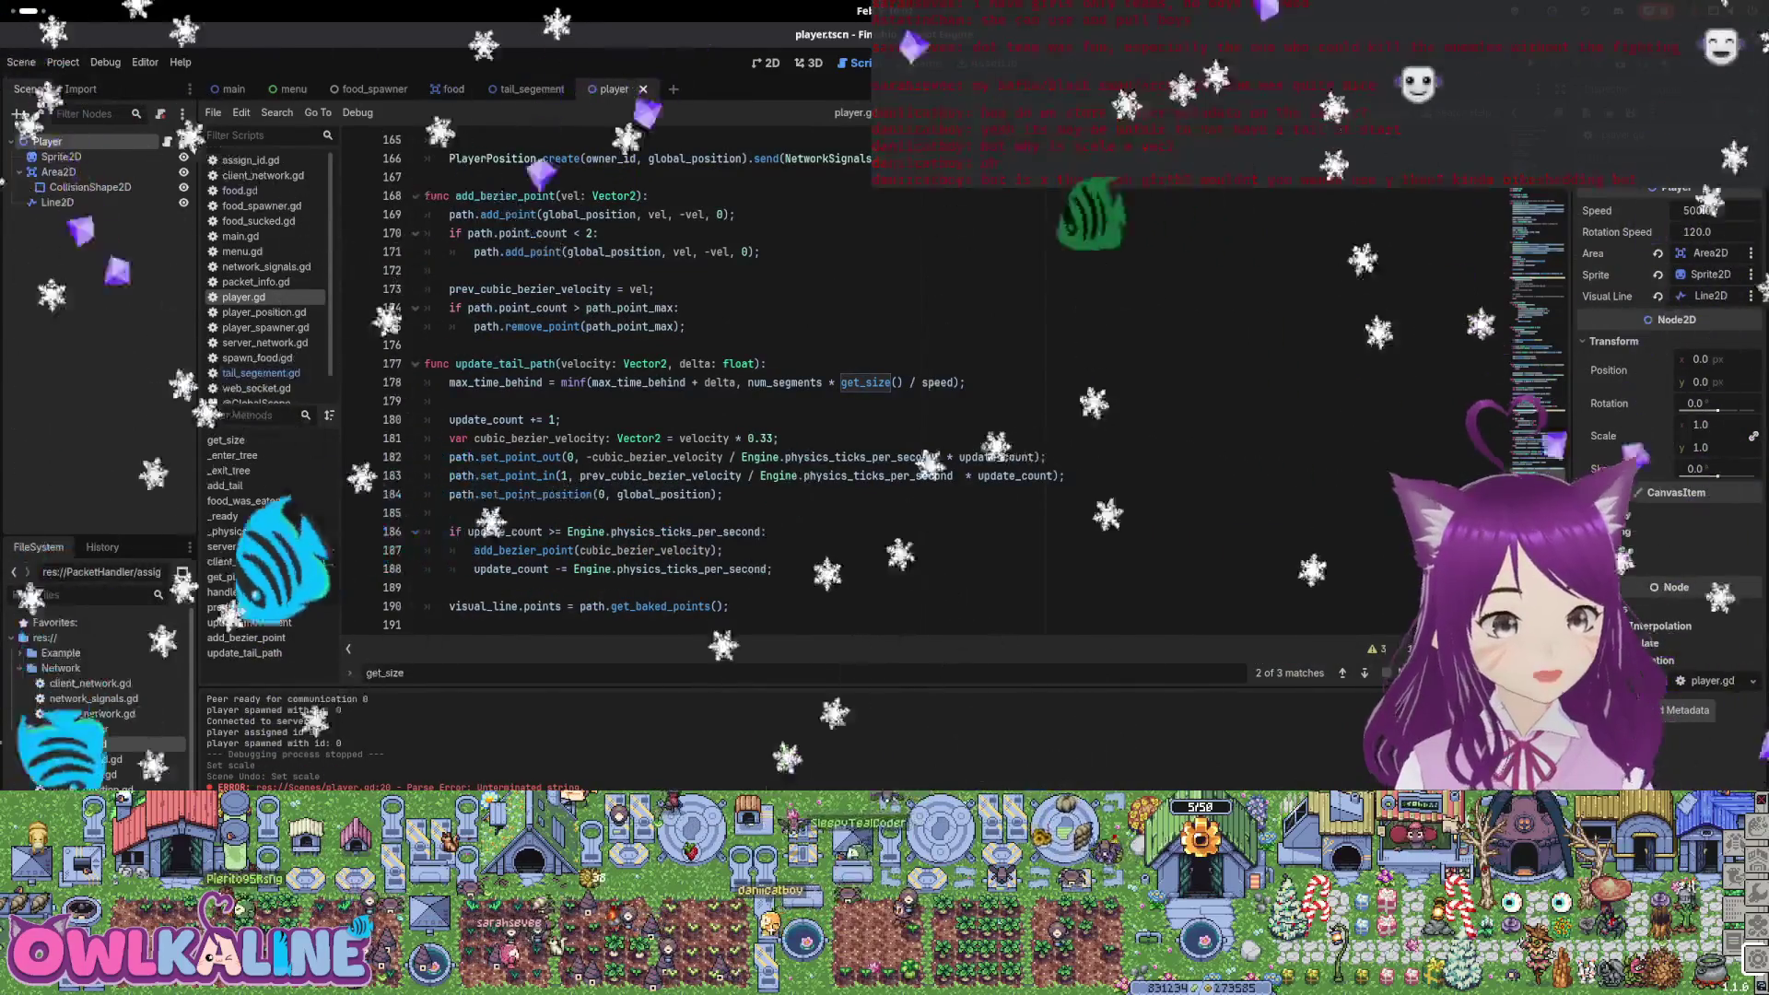
{"action": "scroll", "coordinate": [1506, 459], "scroll_direction": "up", "scroll_amount": 2}
{"action": "scroll", "coordinate": [1485, 304], "scroll_direction": "up", "scroll_amount": 20}
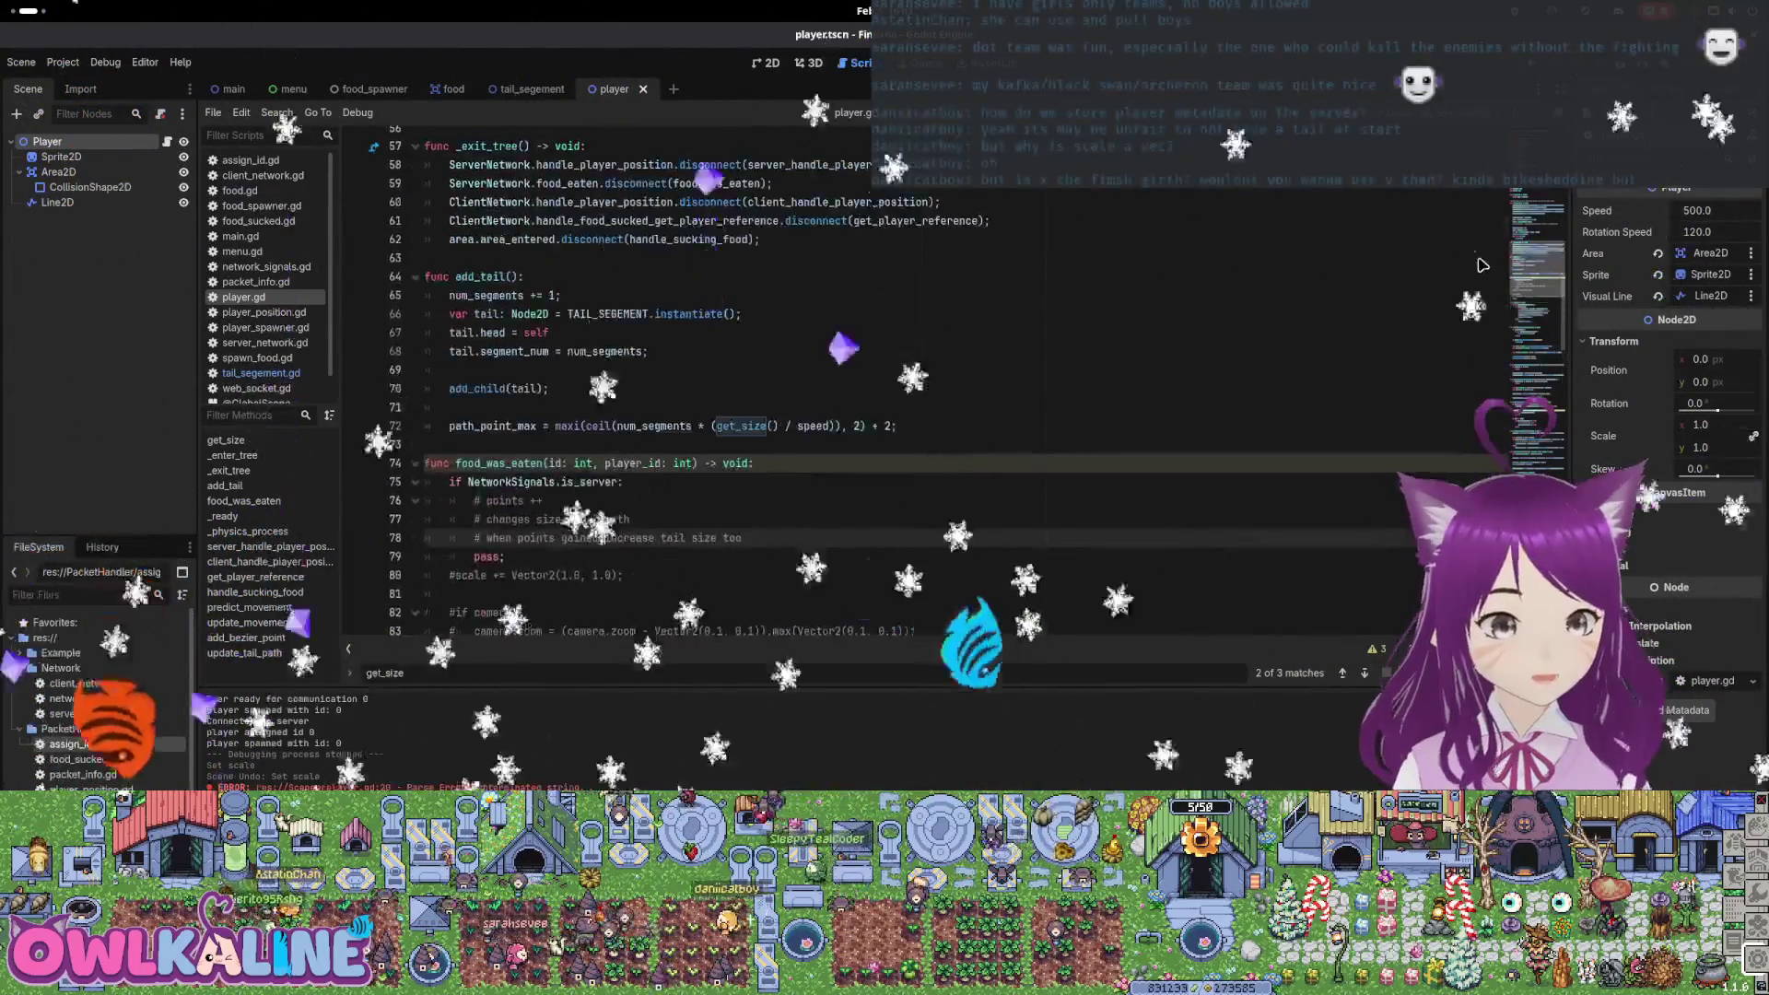
{"action": "scroll", "coordinate": [594, 407], "scroll_direction": "up", "scroll_amount": 5}
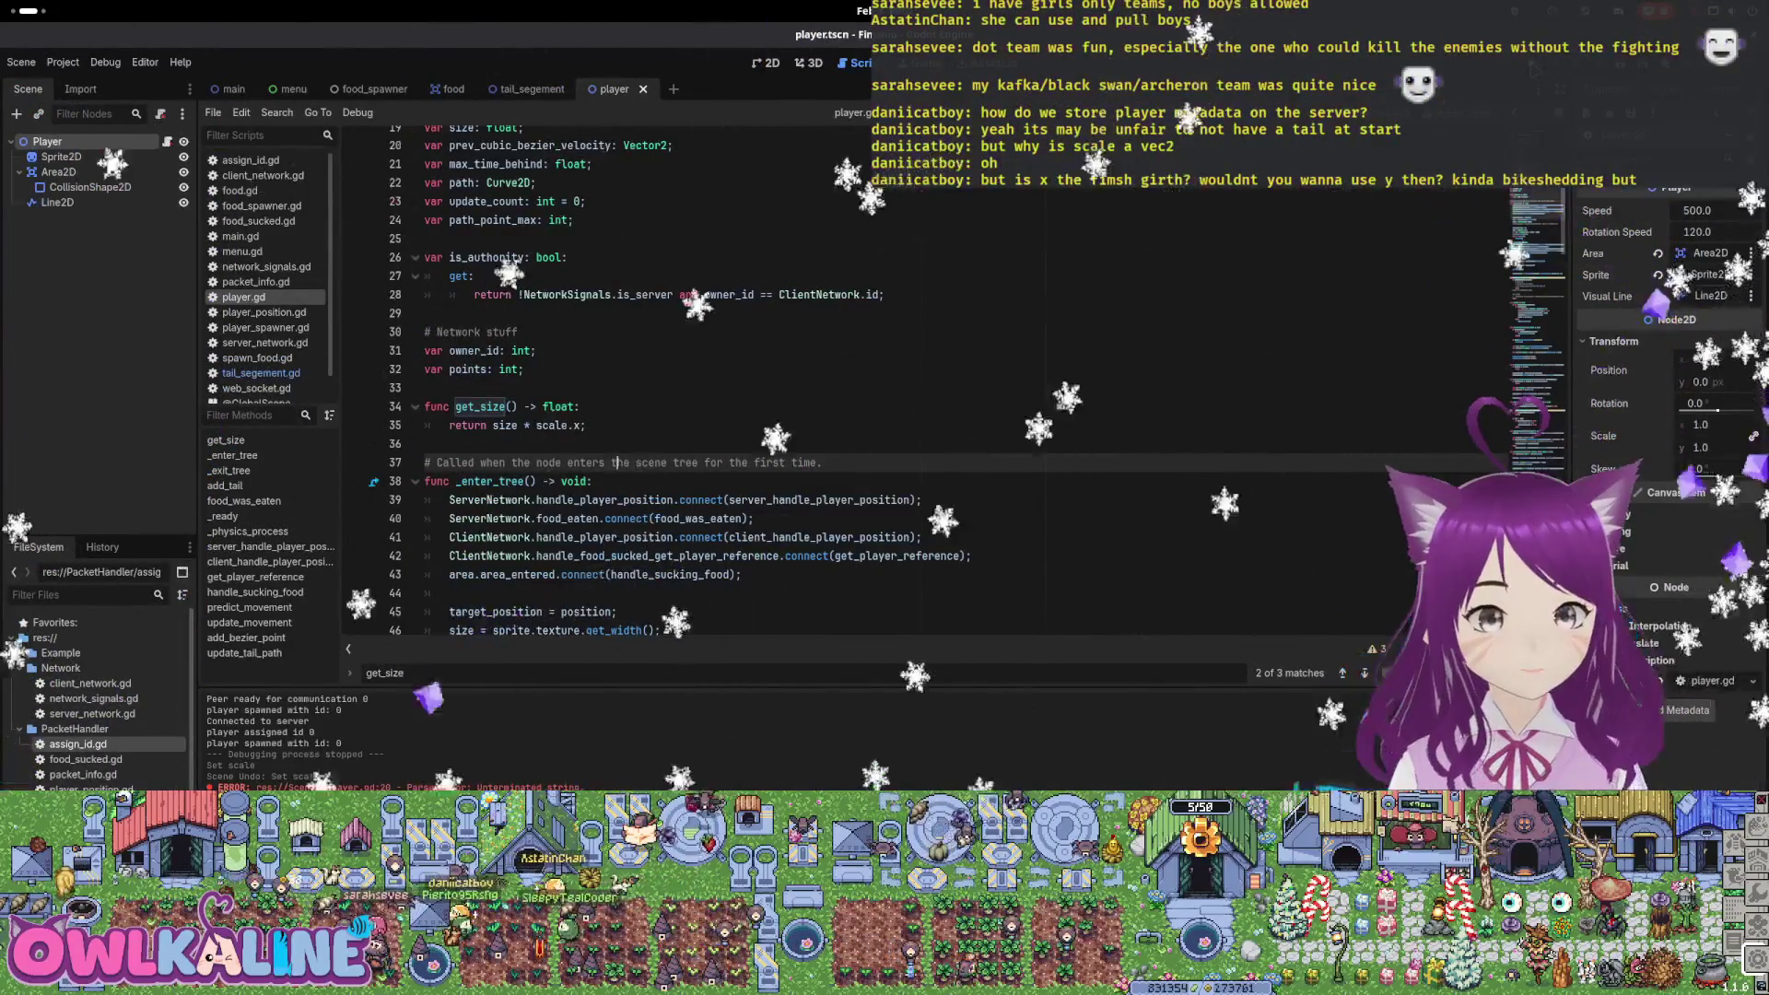
{"action": "key", "text": "F5"}
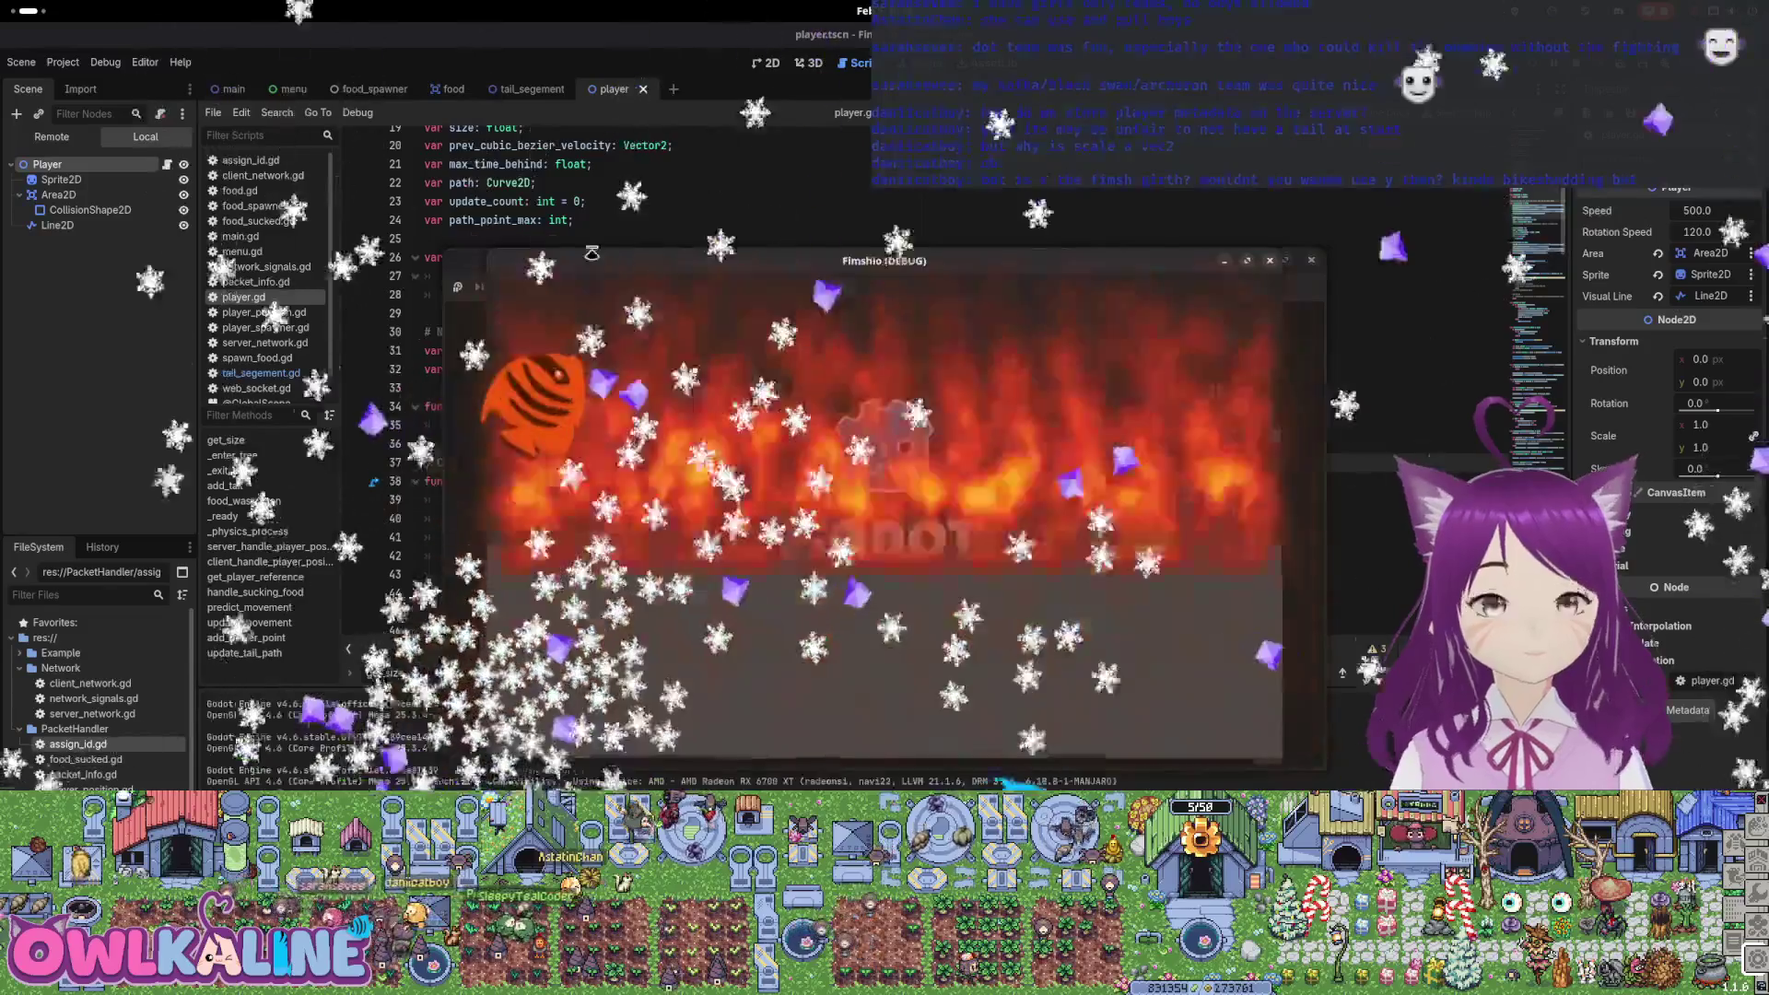
{"action": "left_click", "coordinate": [891, 350]}
{"action": "left_click", "coordinate": [505, 285]}
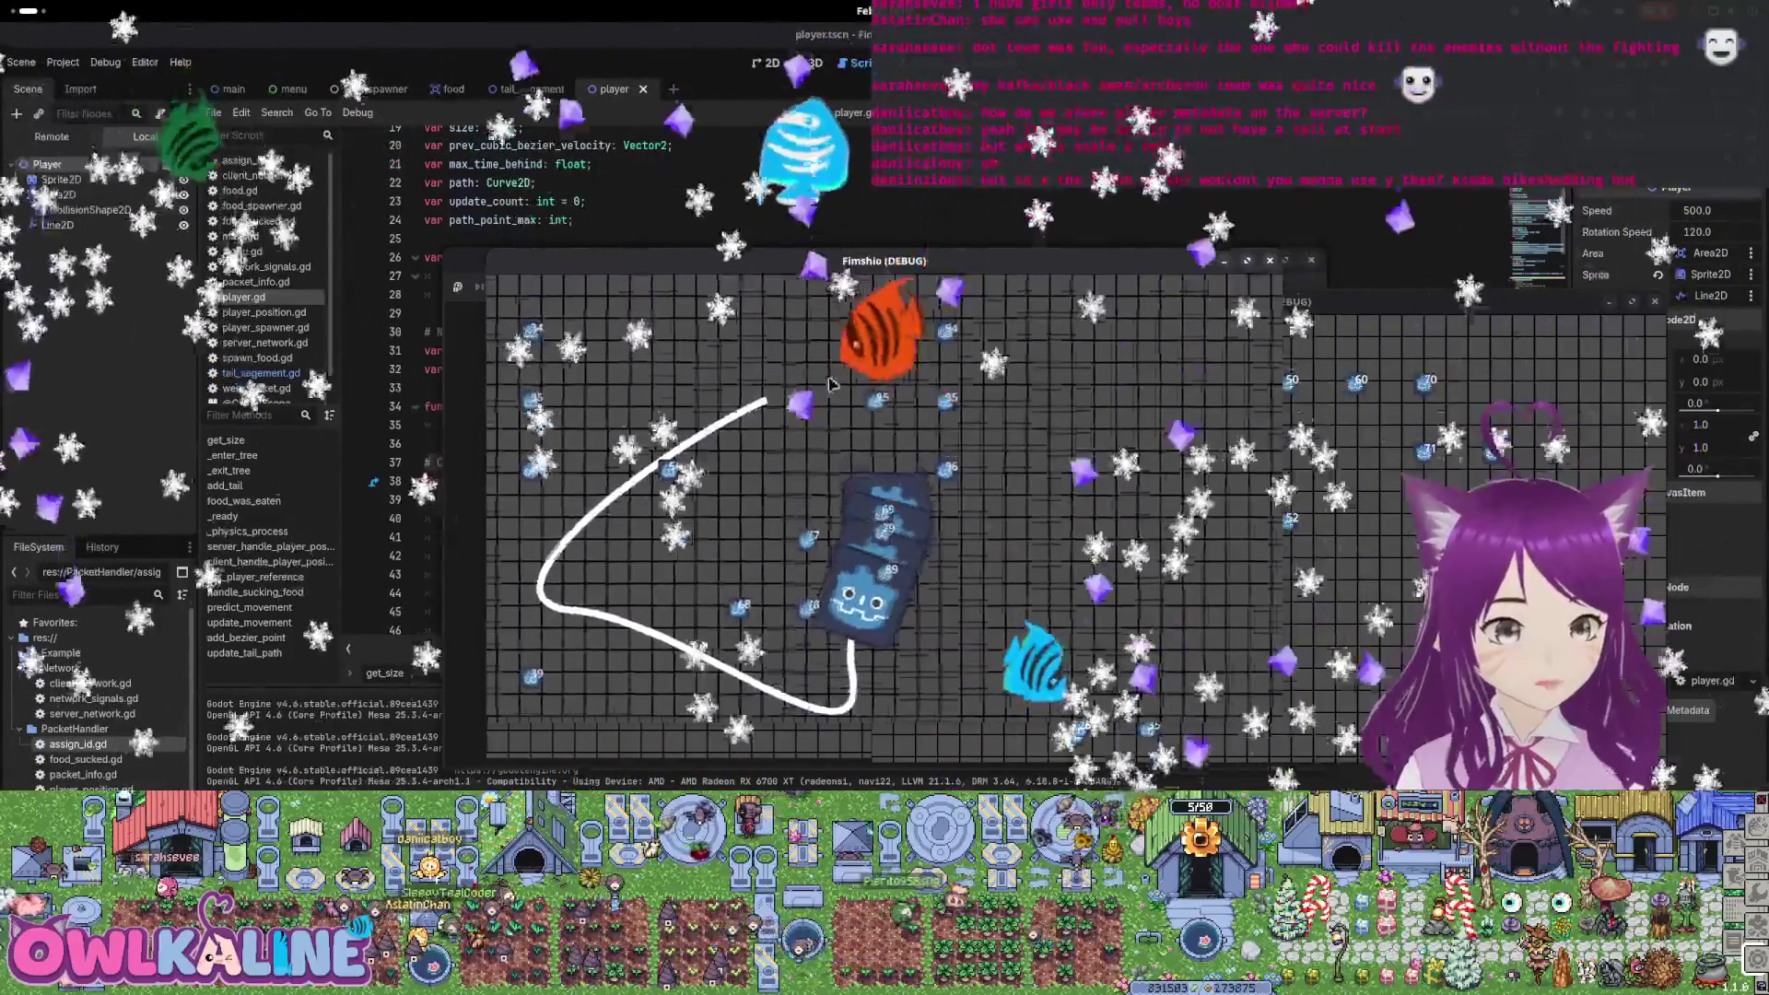
{"action": "key", "text": "F8"}
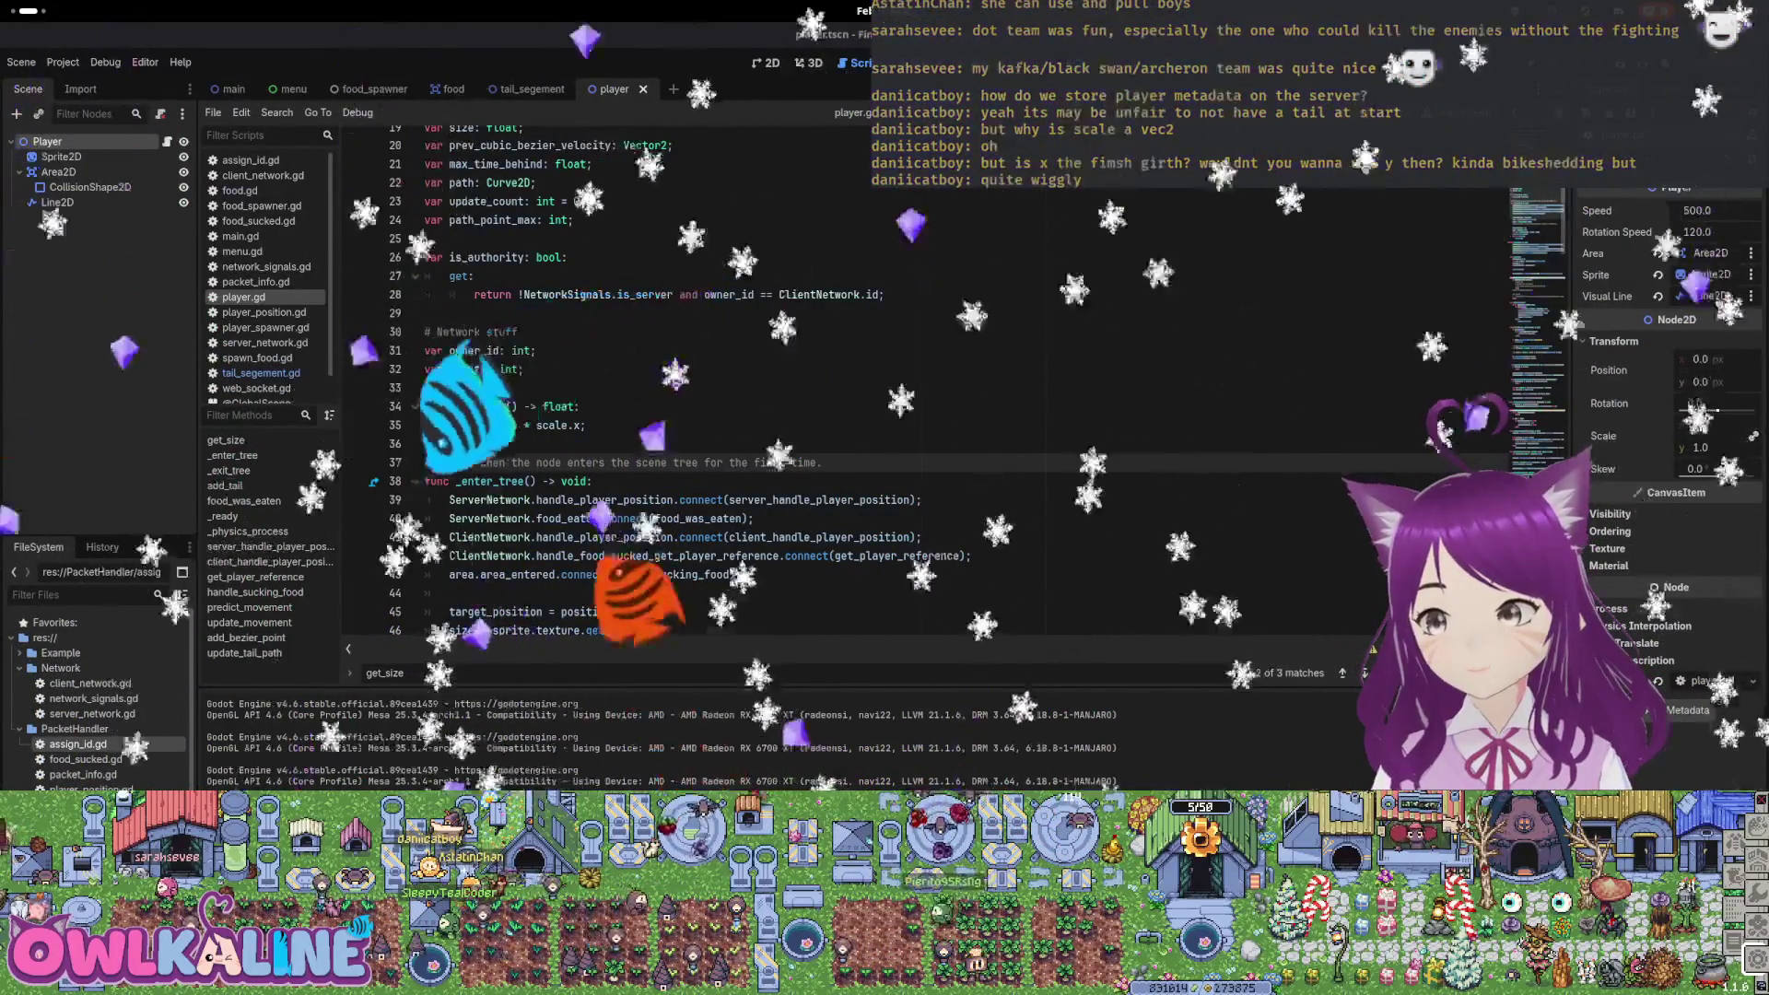
Comment out the for i in range(4) add_tail() loop in _enter_tree and rerun the game
{"action": "left_click", "coordinate": [535, 302]}
{"action": "scroll", "coordinate": [645, 331], "scroll_direction": "down", "scroll_amount": 4}
{"action": "scroll", "coordinate": [645, 332], "scroll_direction": "down", "scroll_amount": 2}
{"action": "type", "text": "#for i in range(4):"}
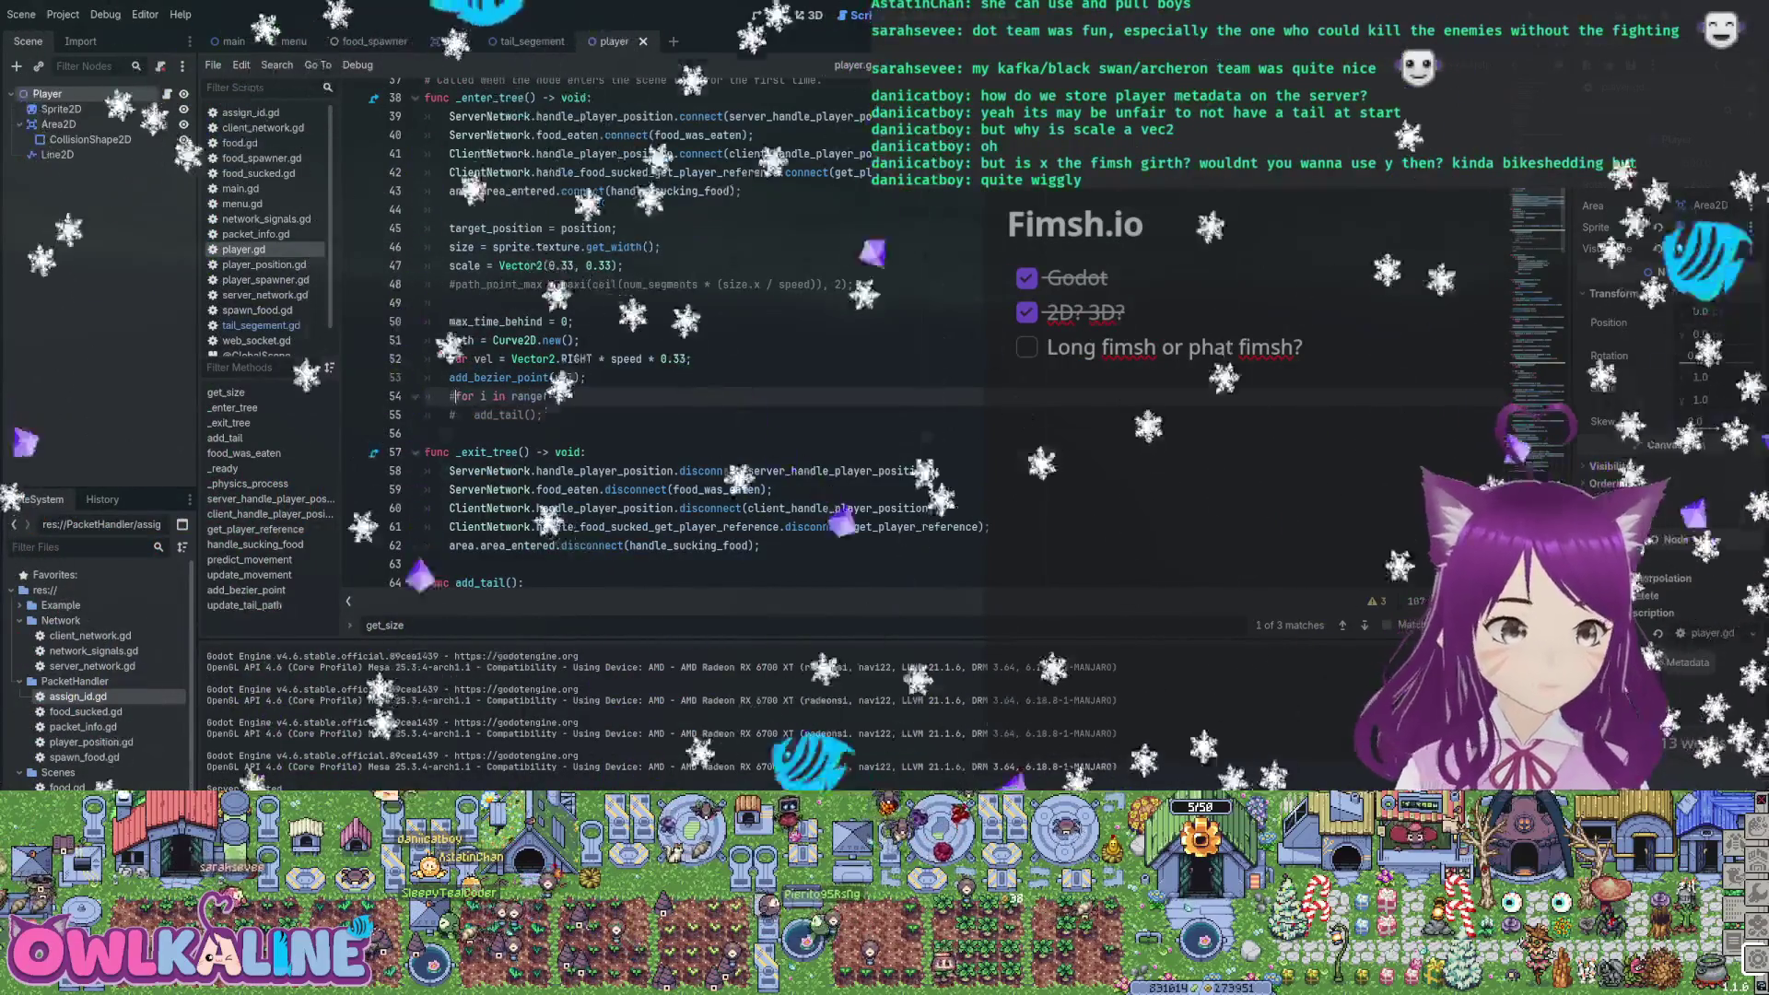
{"action": "key", "text": "F5"}
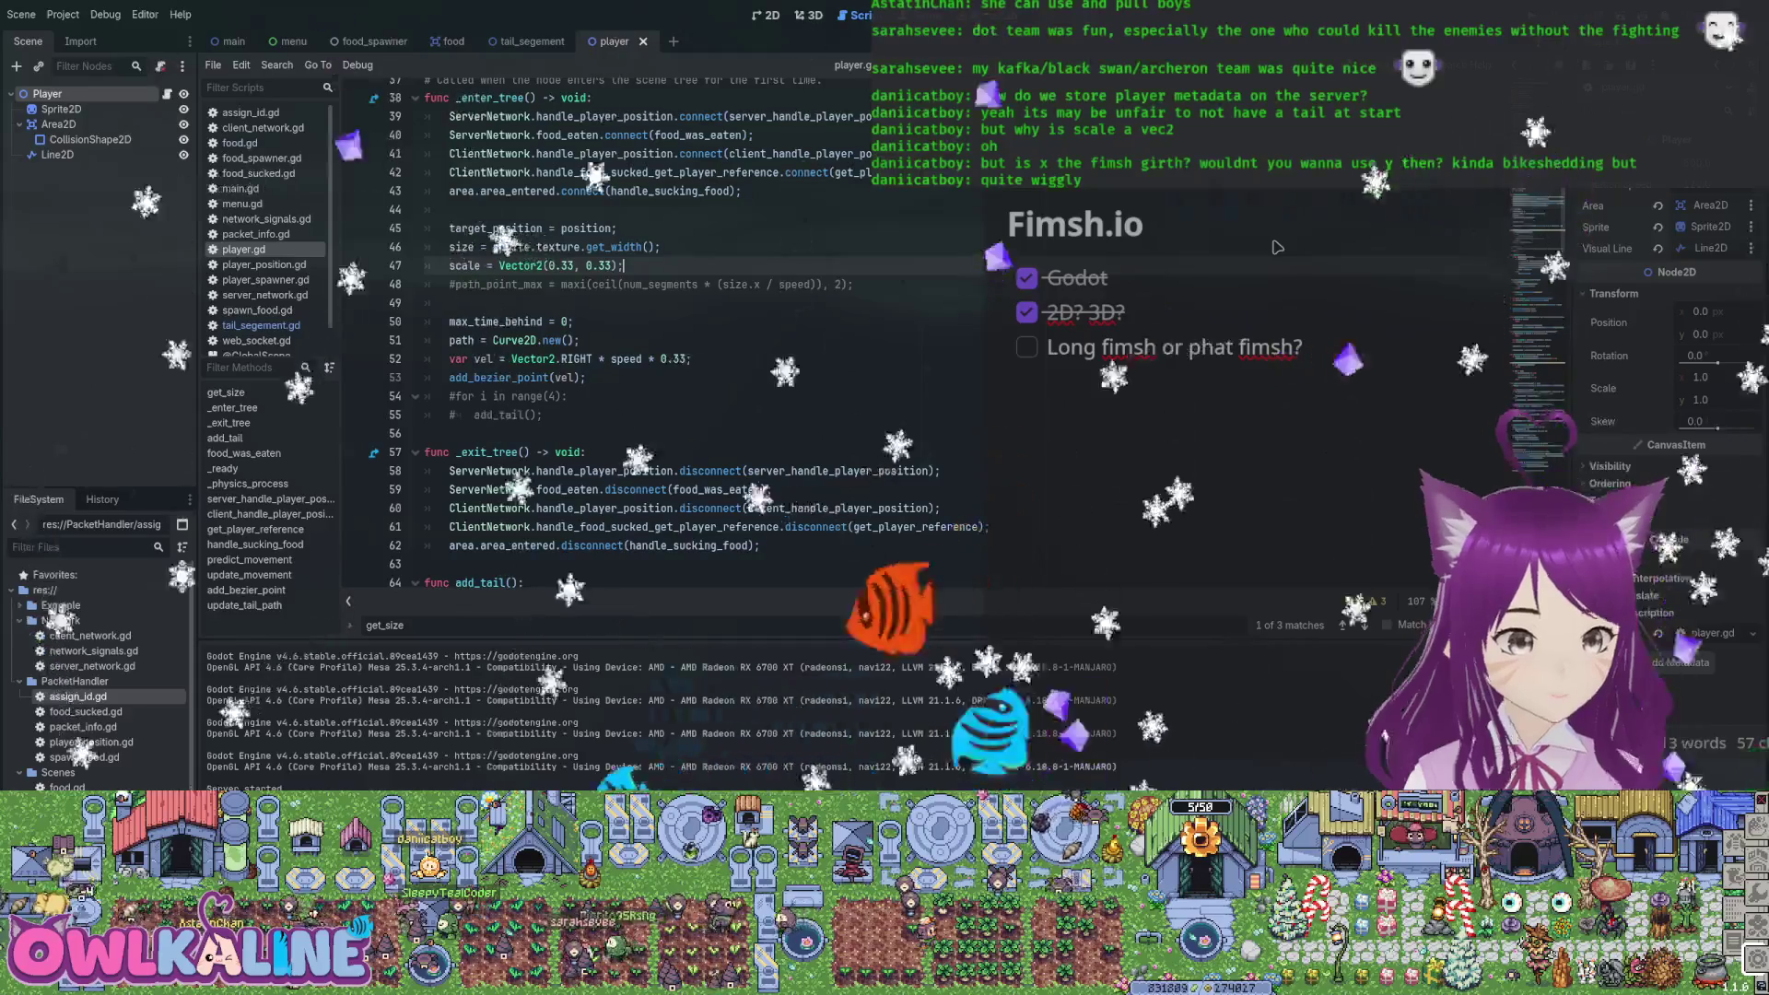
{"action": "key", "text": "ctrl+shift+Tab"}
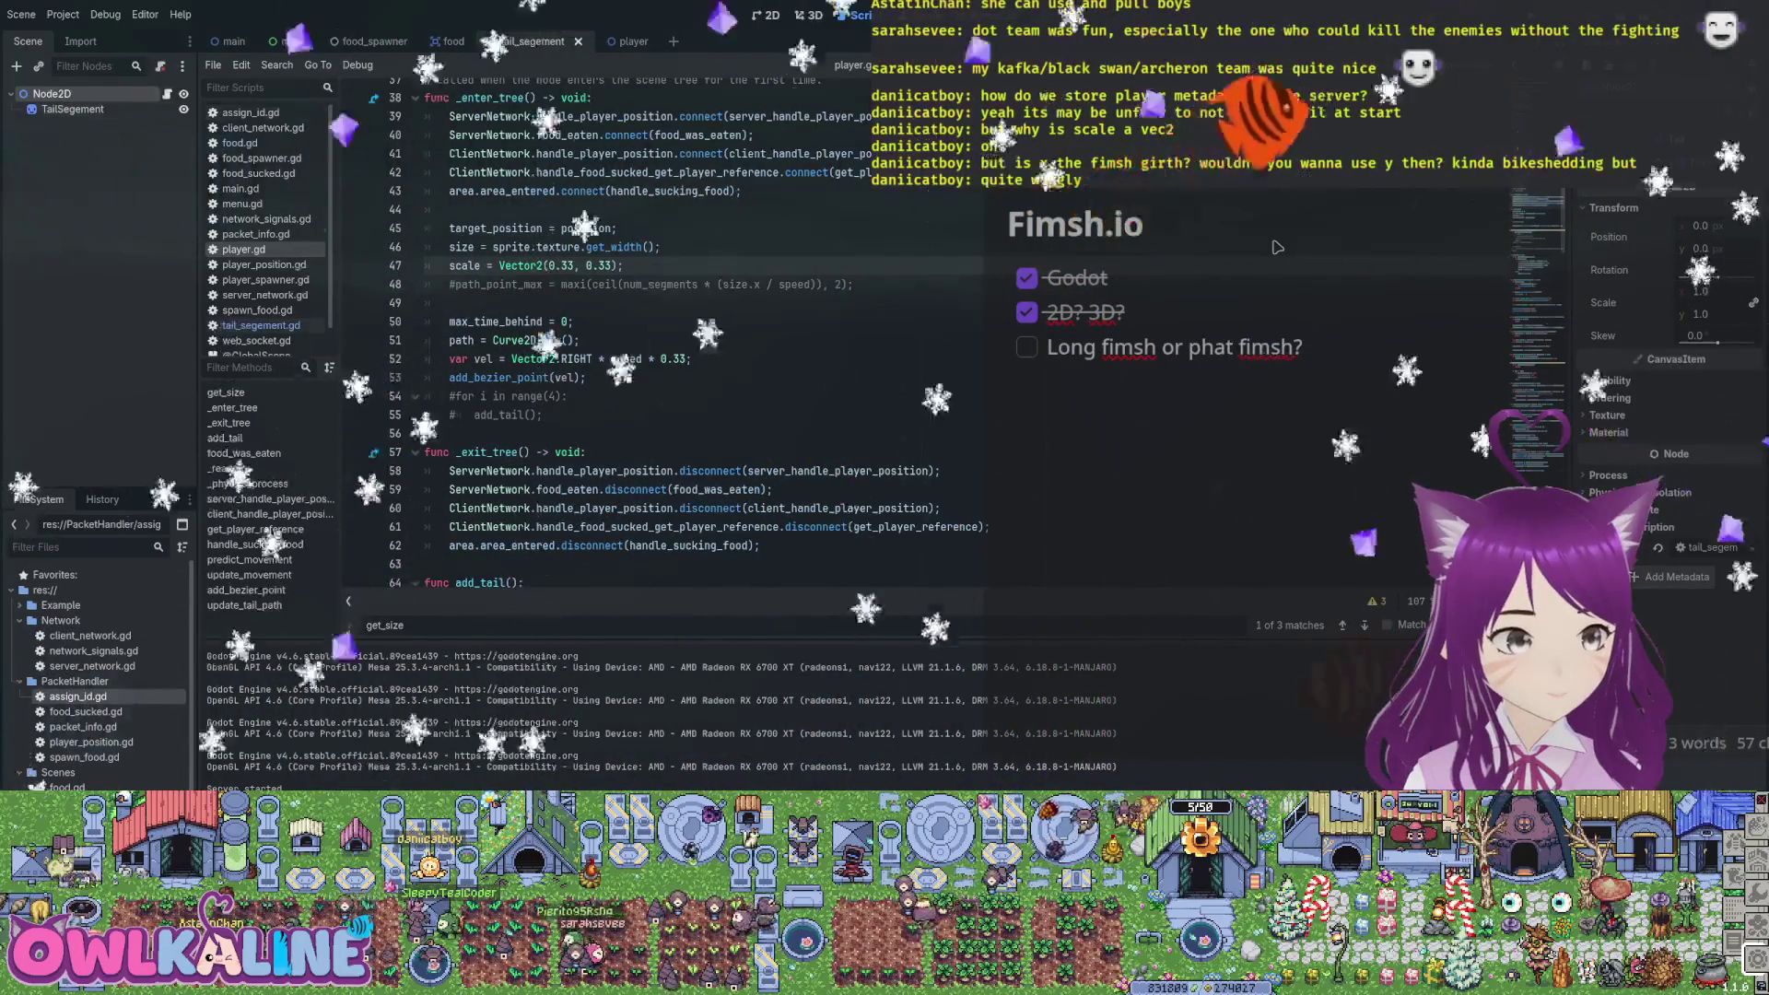
Add 'scale = head.scale;' after the size line in tail_segement.gd and run the game
{"action": "key", "text": "Return"}
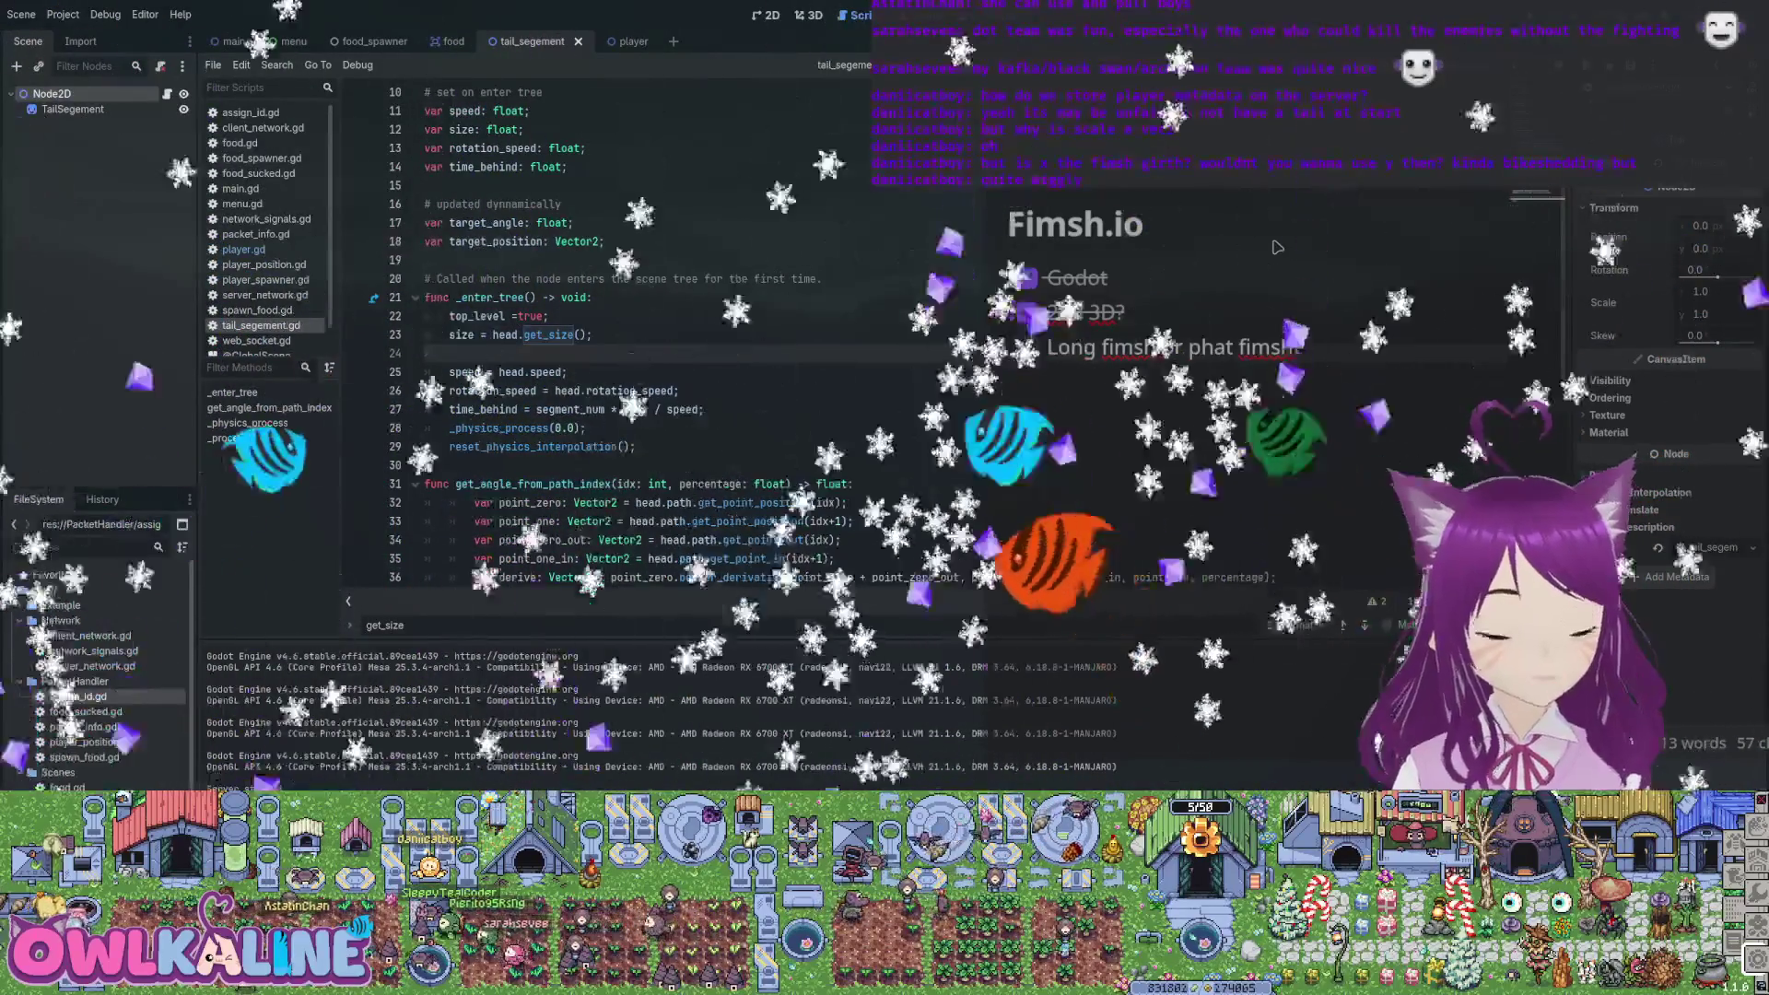
{"action": "type", "text": "scale = hea"}
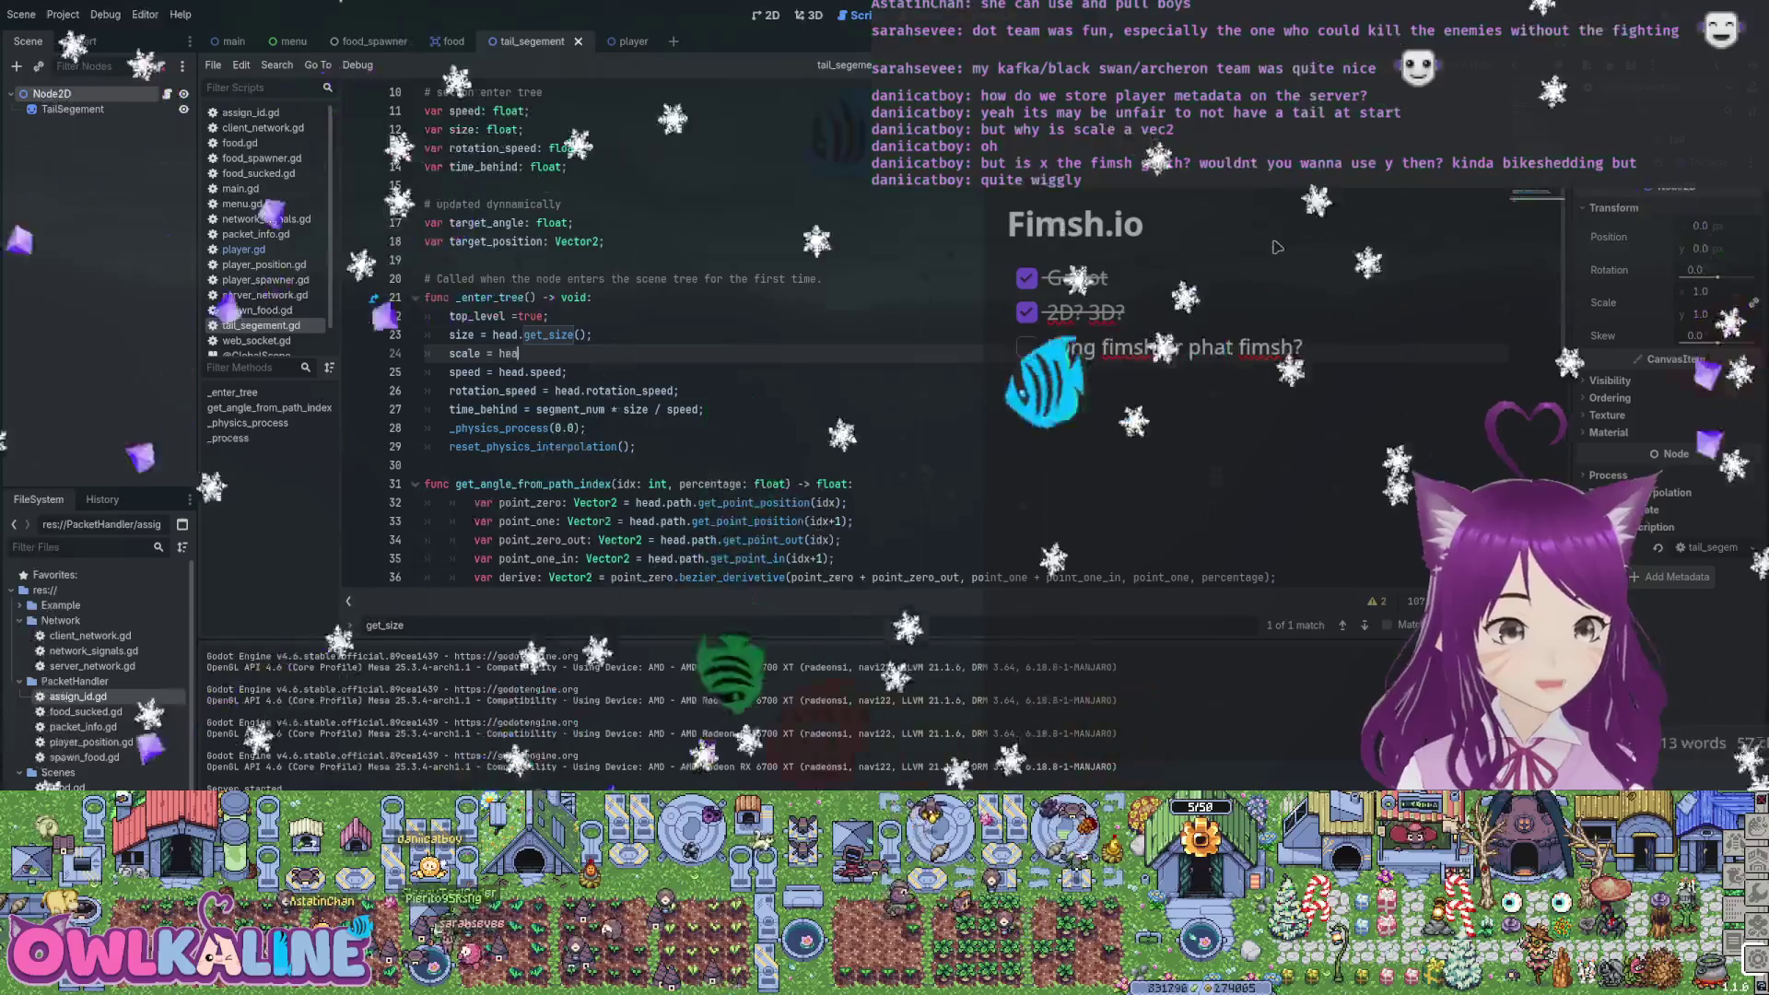
{"action": "type", "text": "d.scale;"}
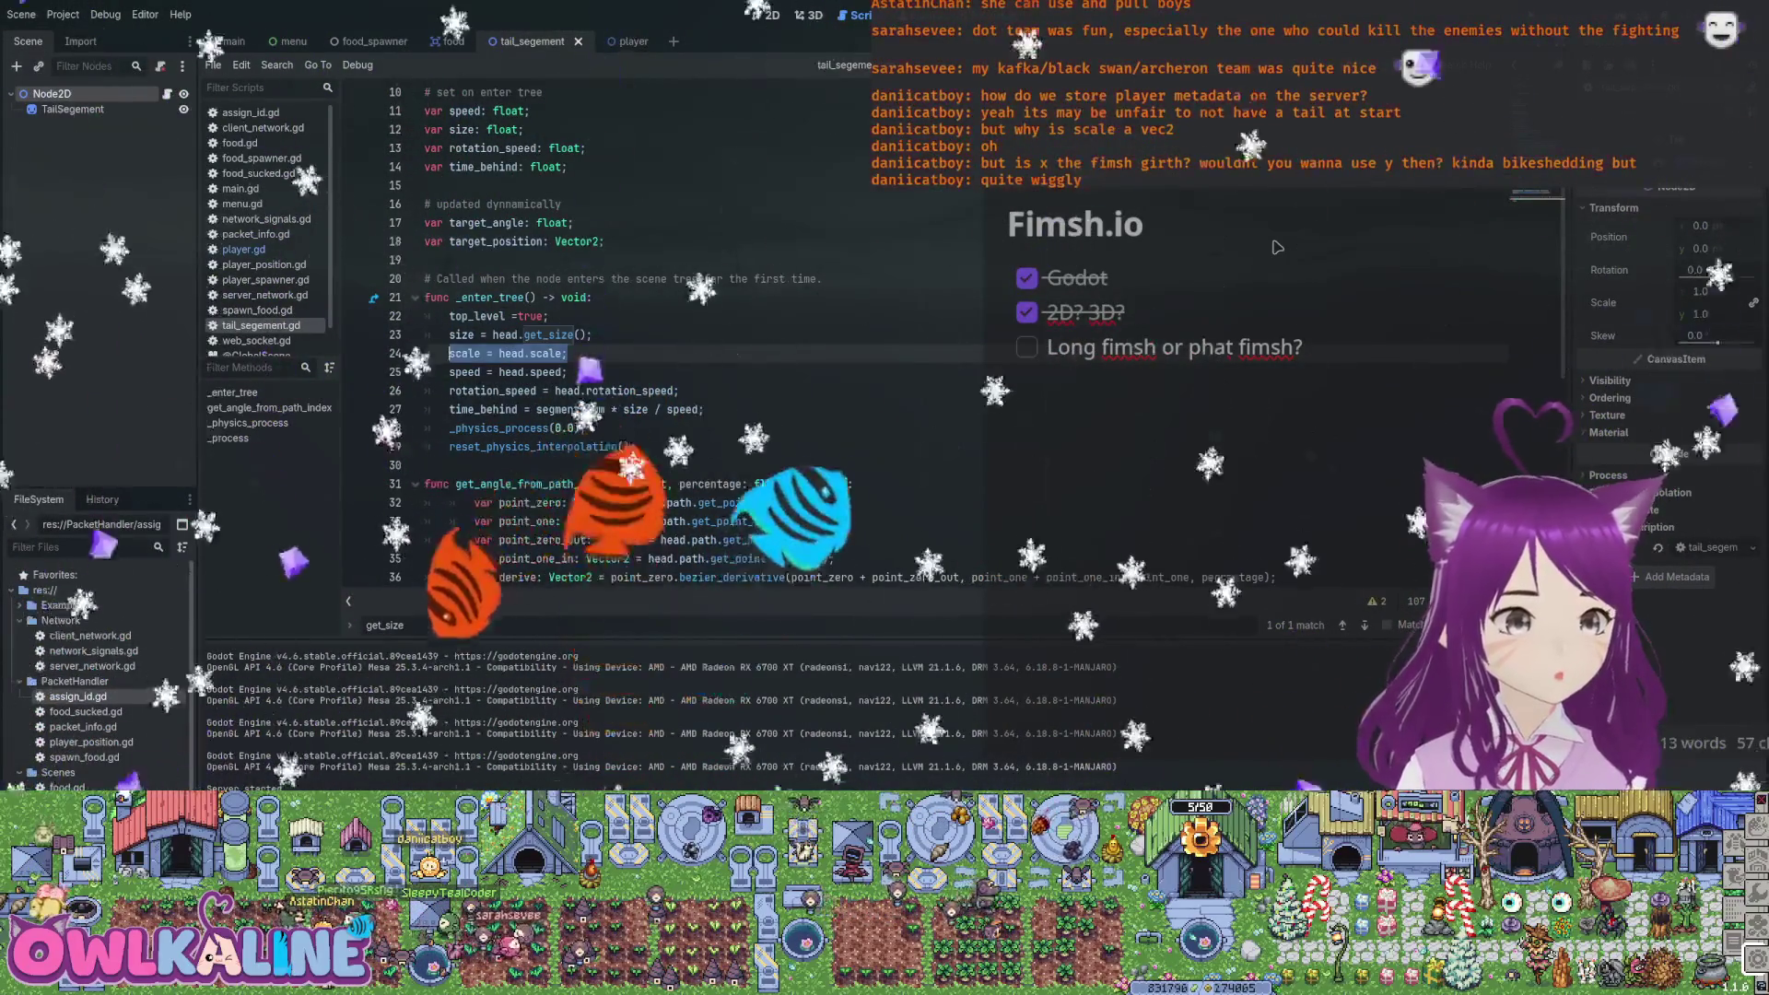
{"action": "key", "text": "Up"}
{"action": "key", "text": "End"}
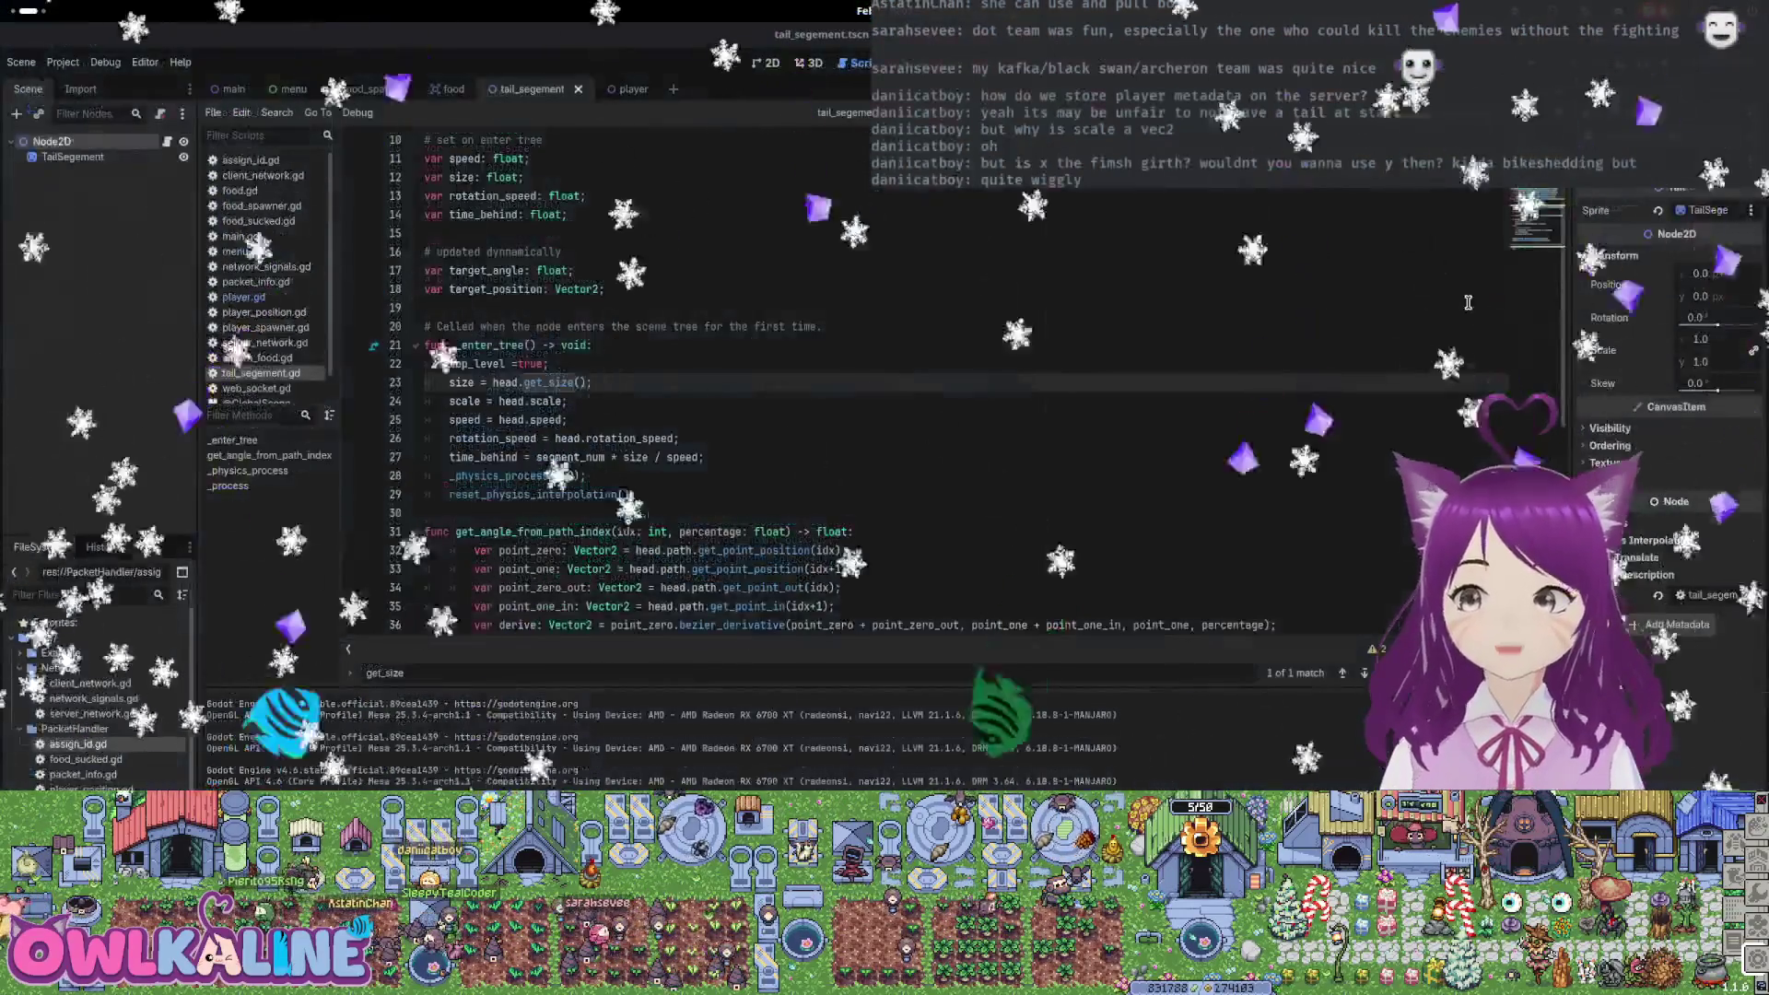
{"action": "key", "text": "F5"}
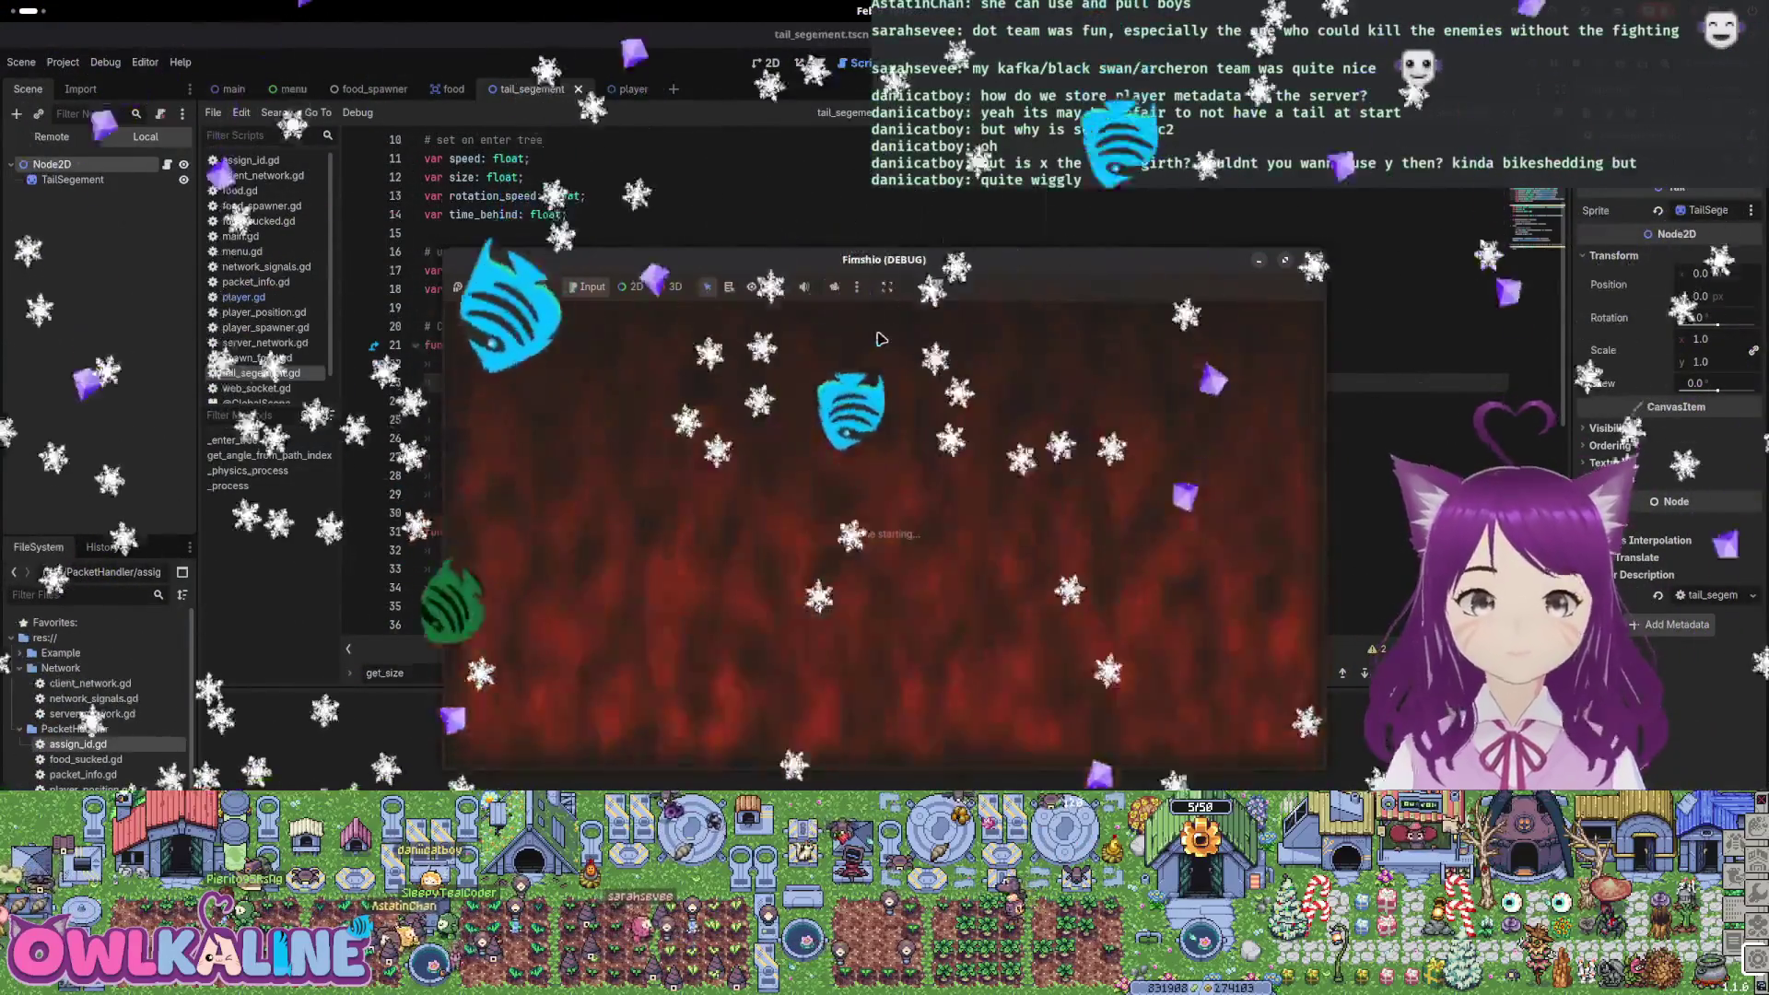
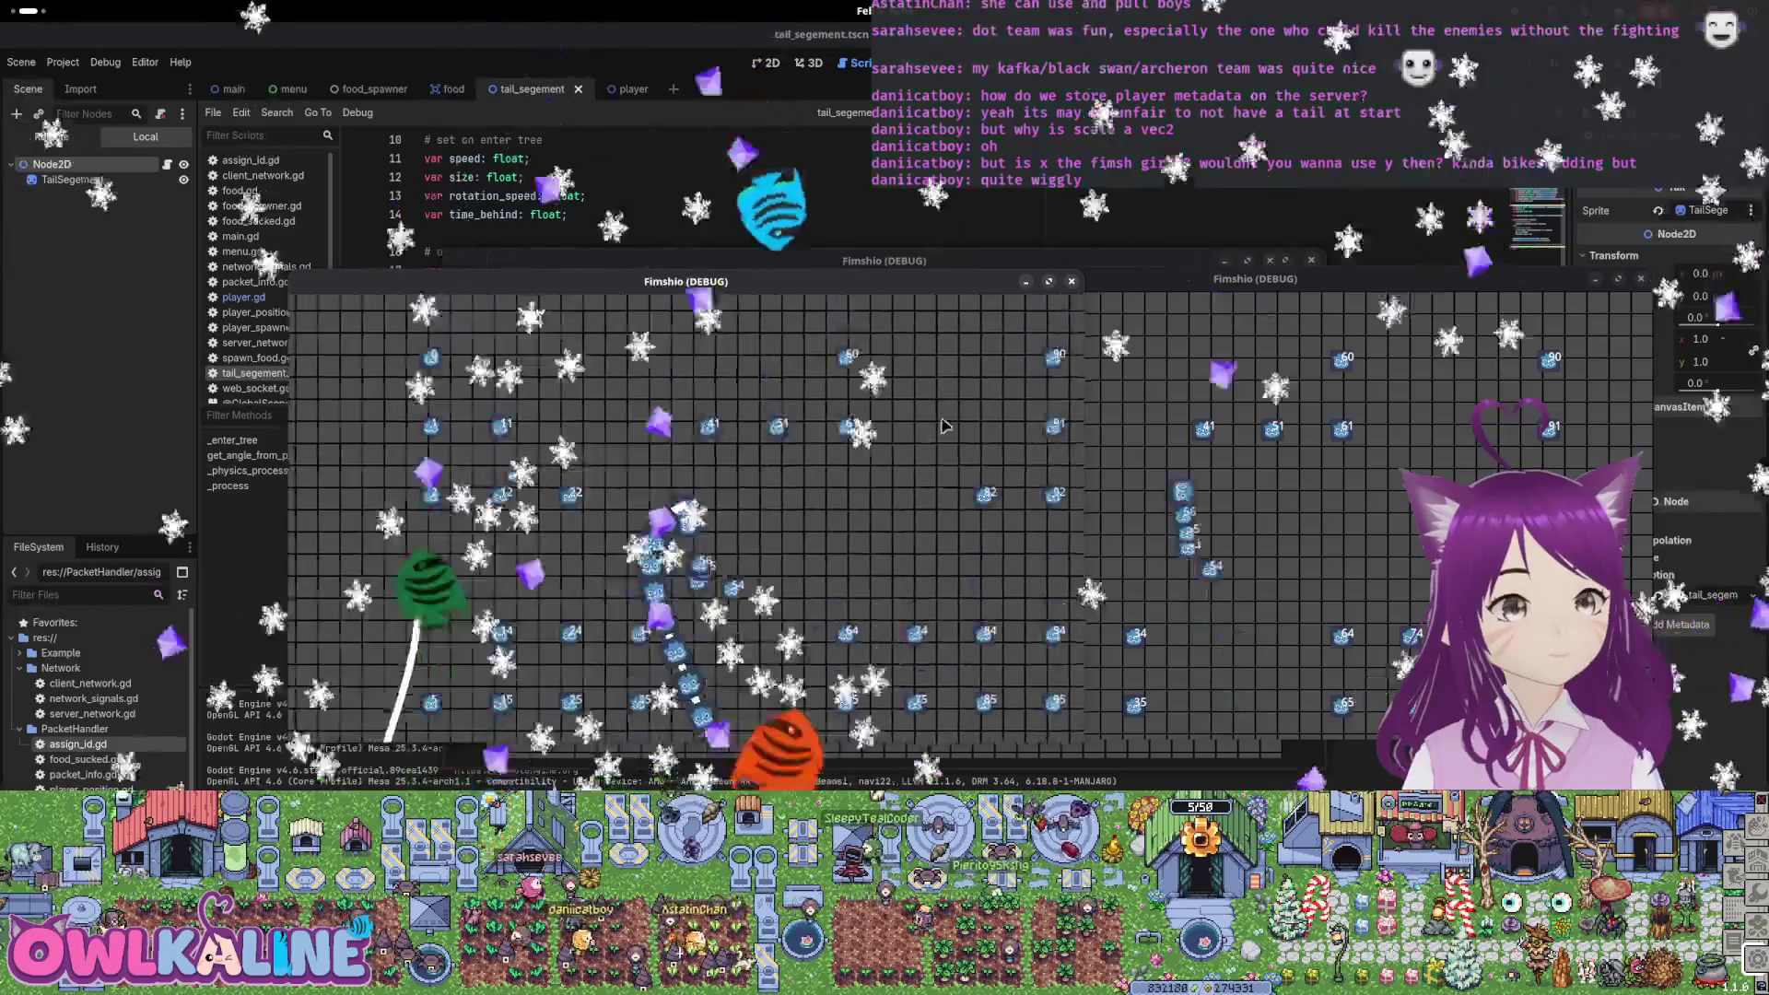
Restart the game from the player scene to test the fish's trailing tail segments
{"action": "key", "text": "F8"}
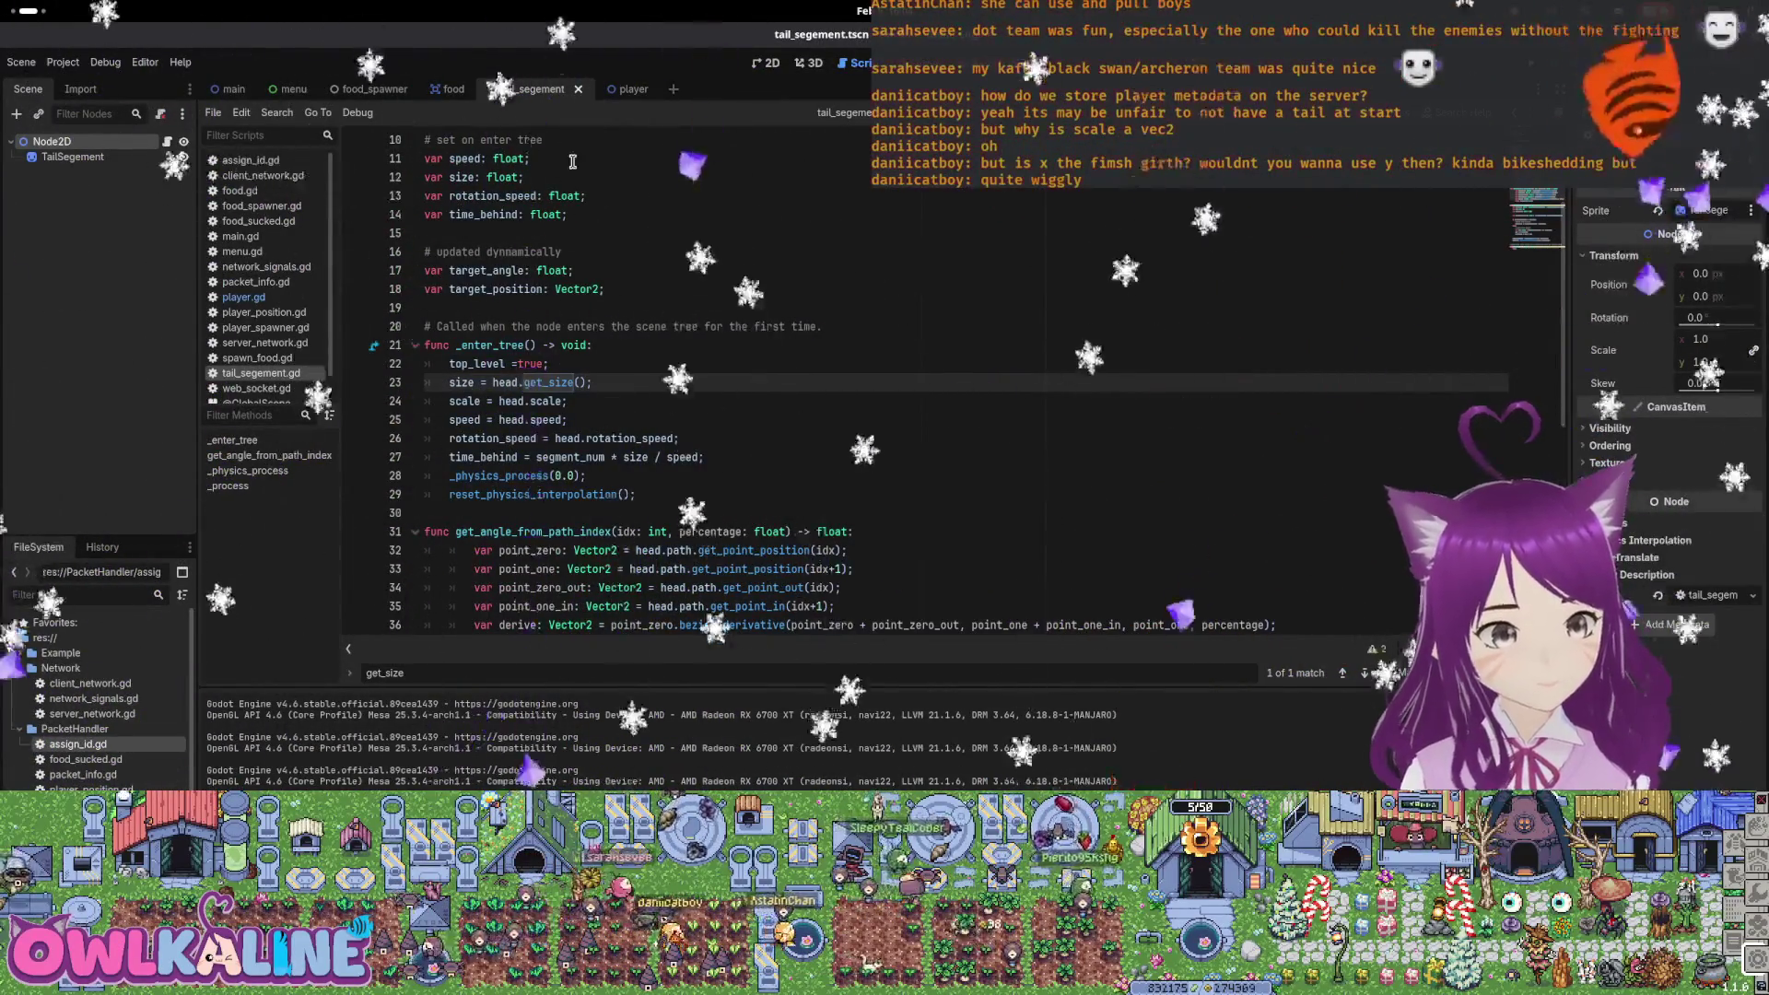
{"action": "left_click", "coordinate": [615, 88]}
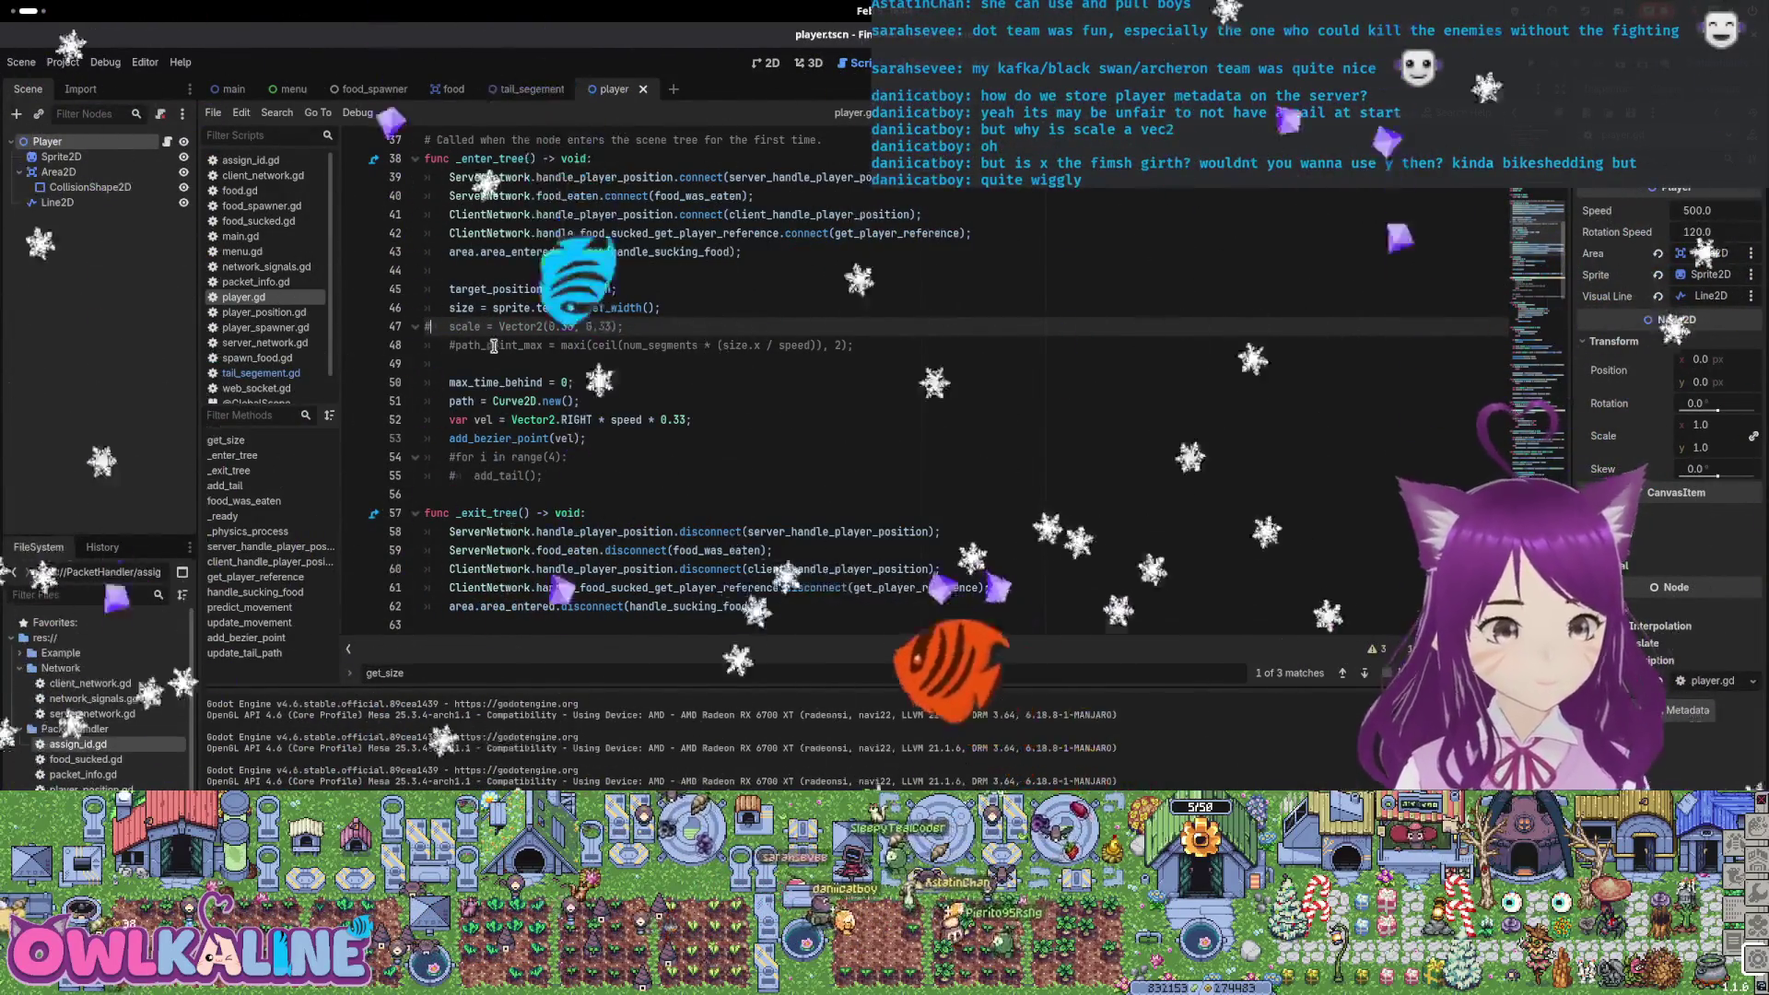
{"action": "key", "text": "F5"}
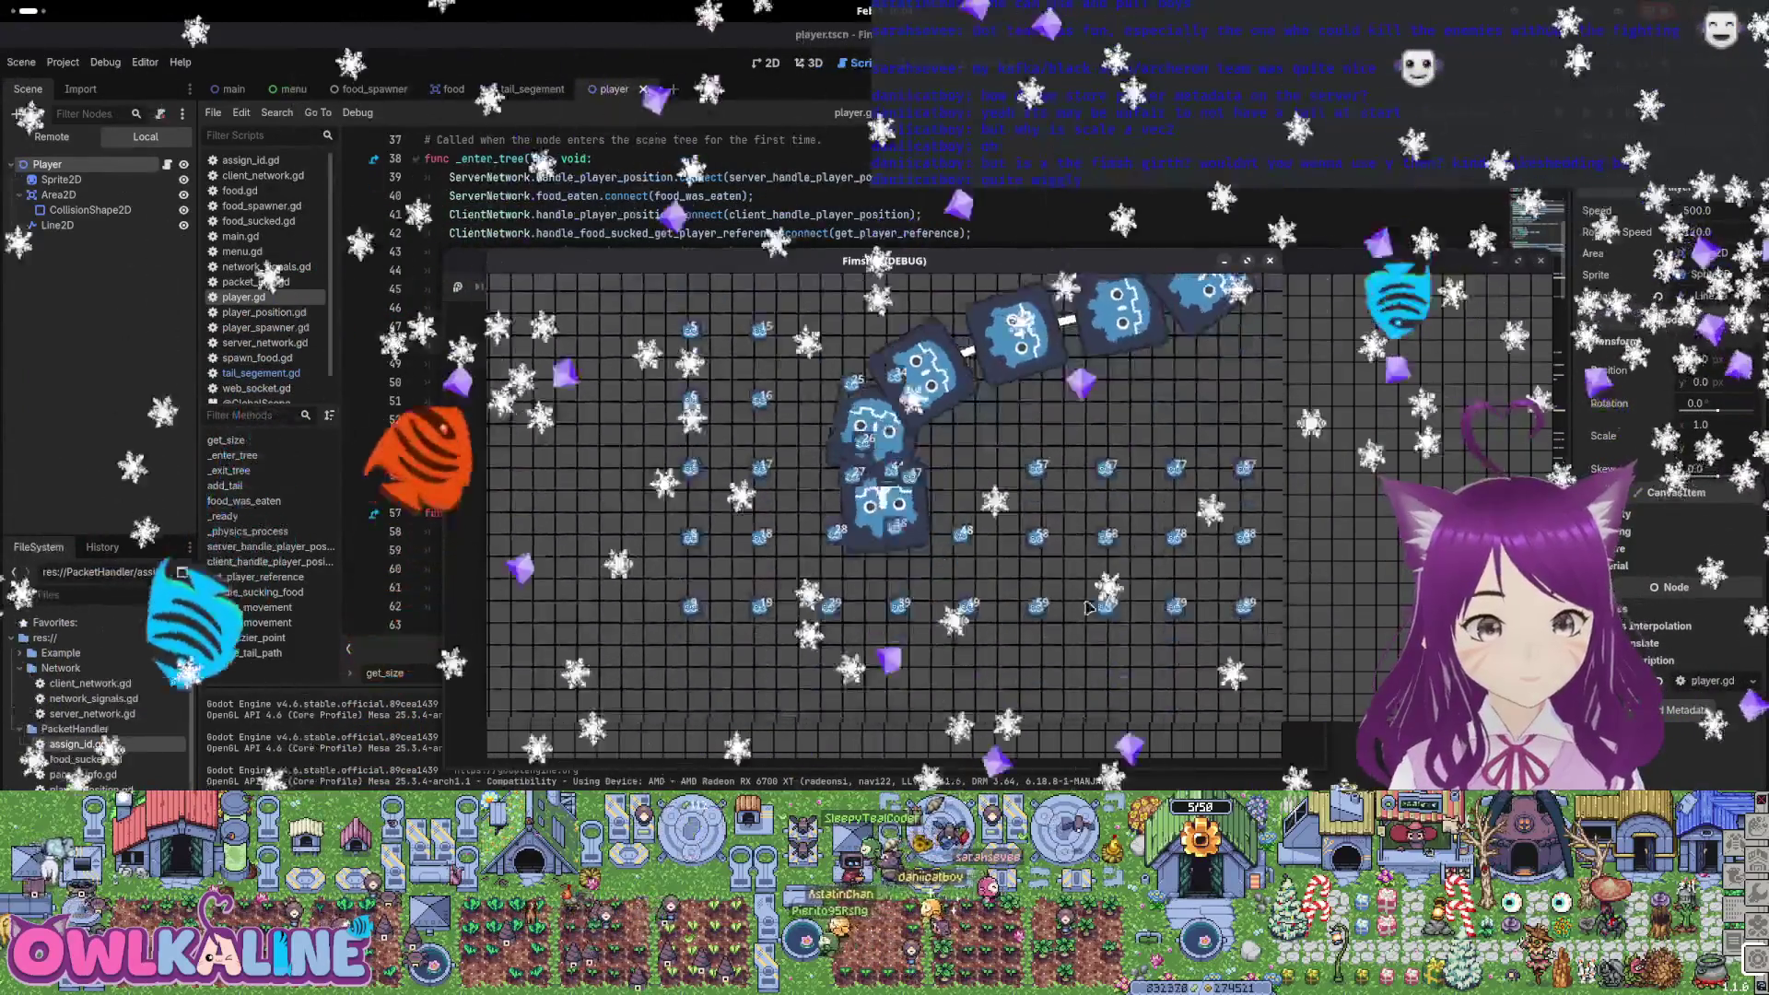
Replace size.x with get_size() in line 48's path_point_max formula and rerun the game
{"action": "key", "text": "F8"}
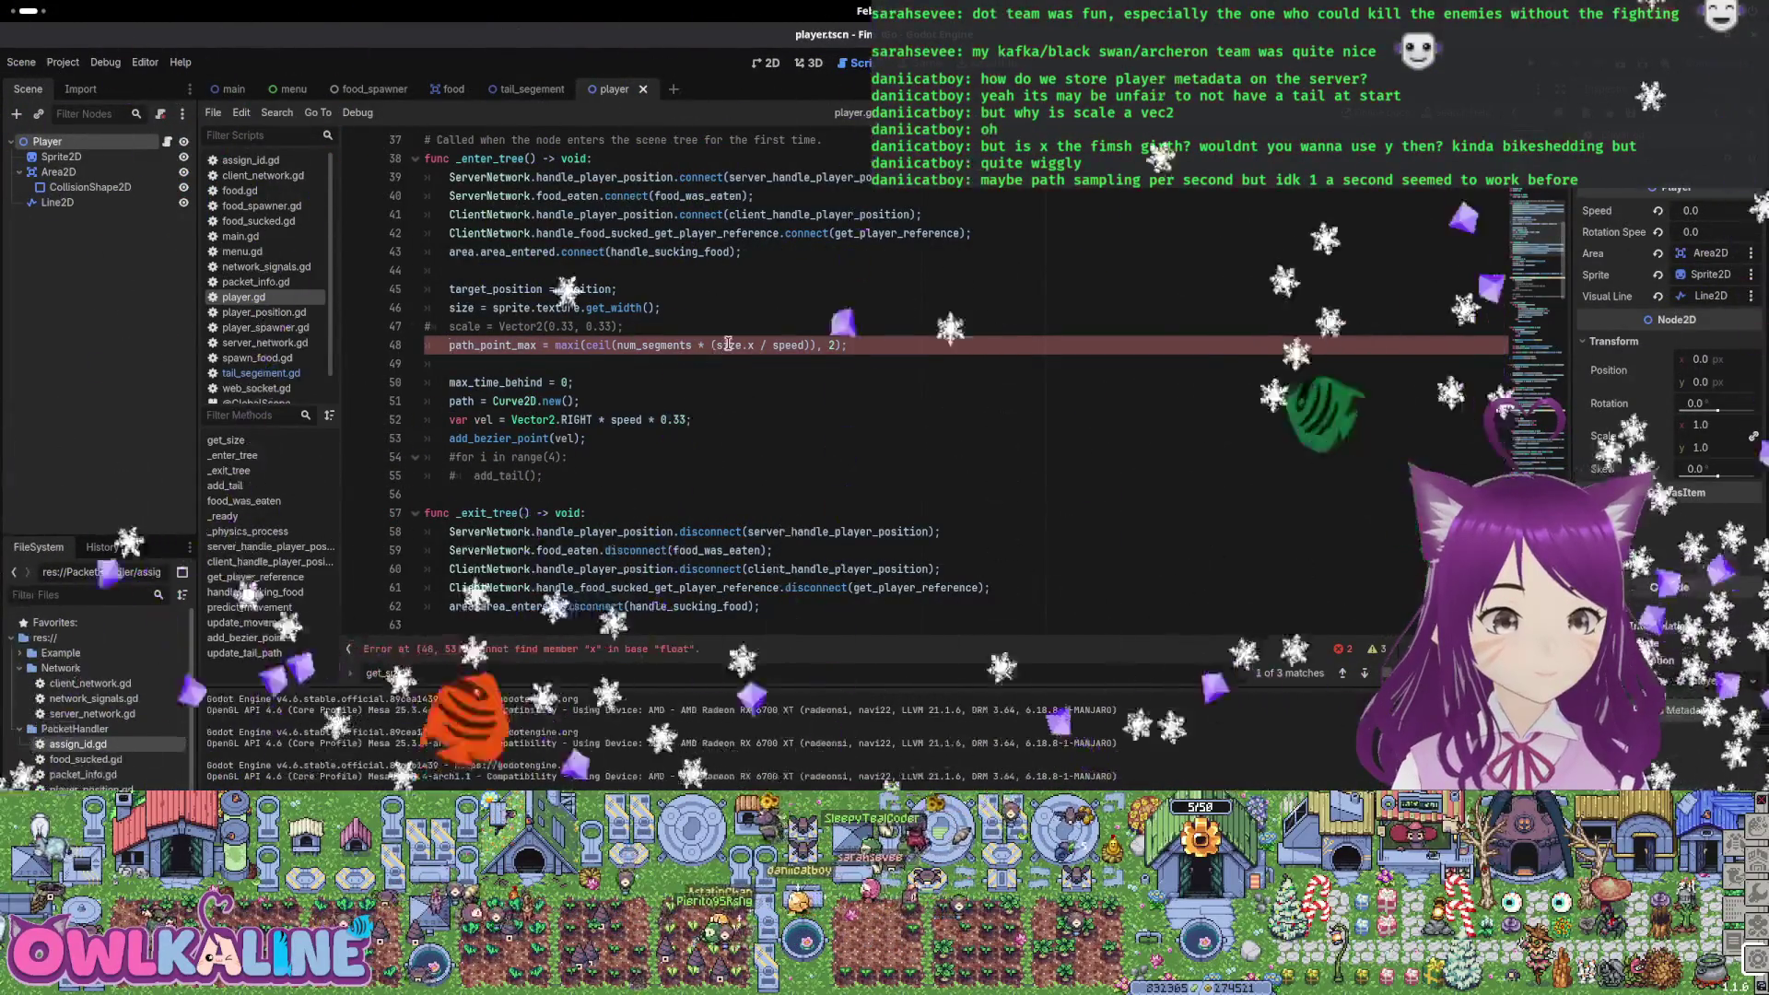
{"action": "left_click_drag", "start_coordinate": [718, 344], "coordinate": [755, 344]}
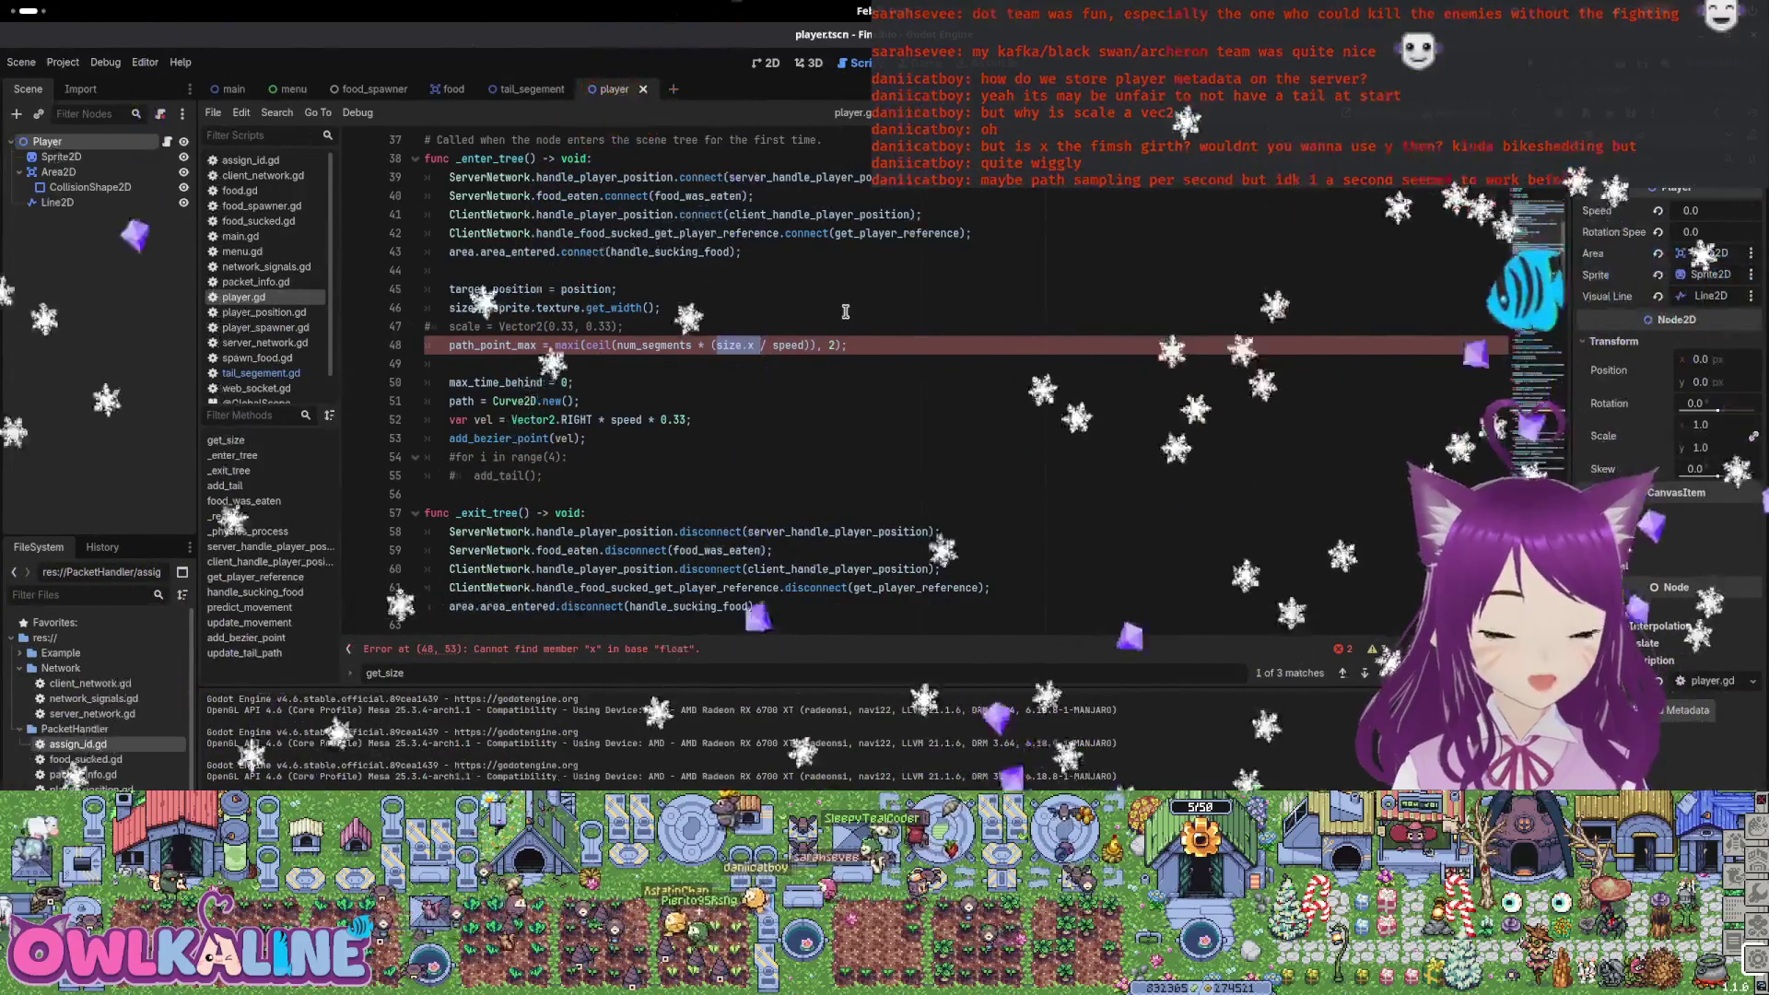
{"action": "type", "text": "get_ize()"}
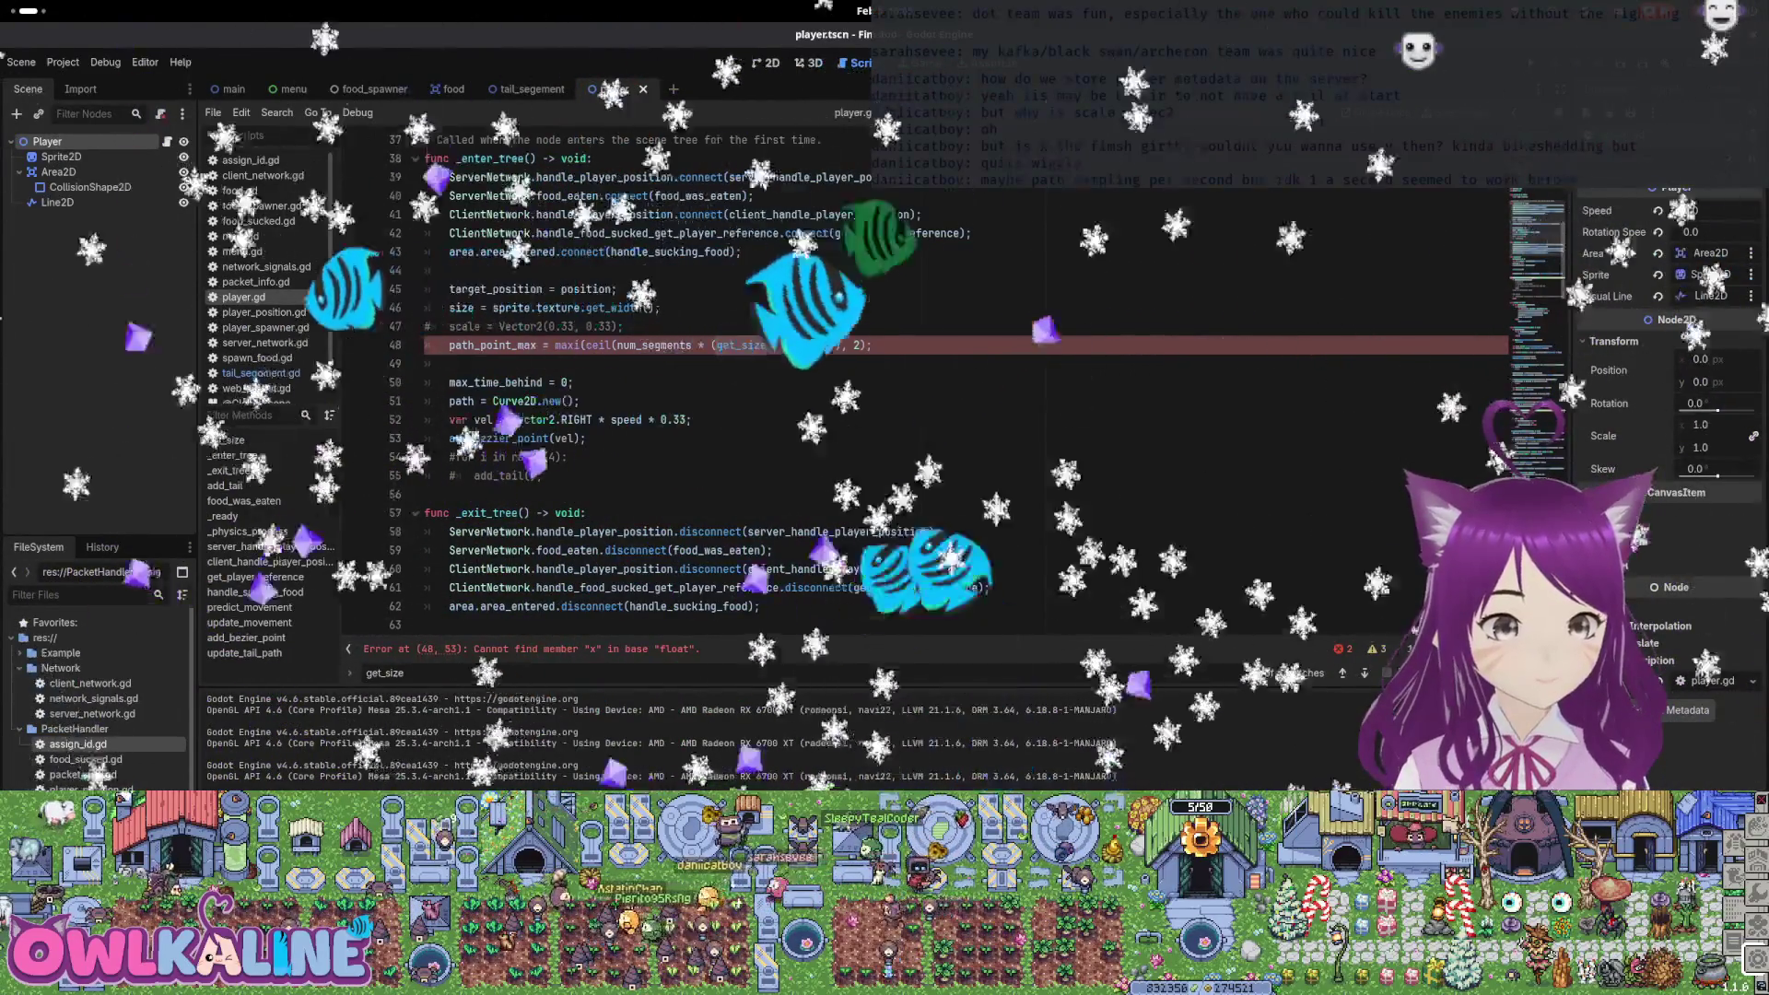
{"action": "left_click", "coordinate": [908, 314]}
{"action": "key", "text": "F5"}
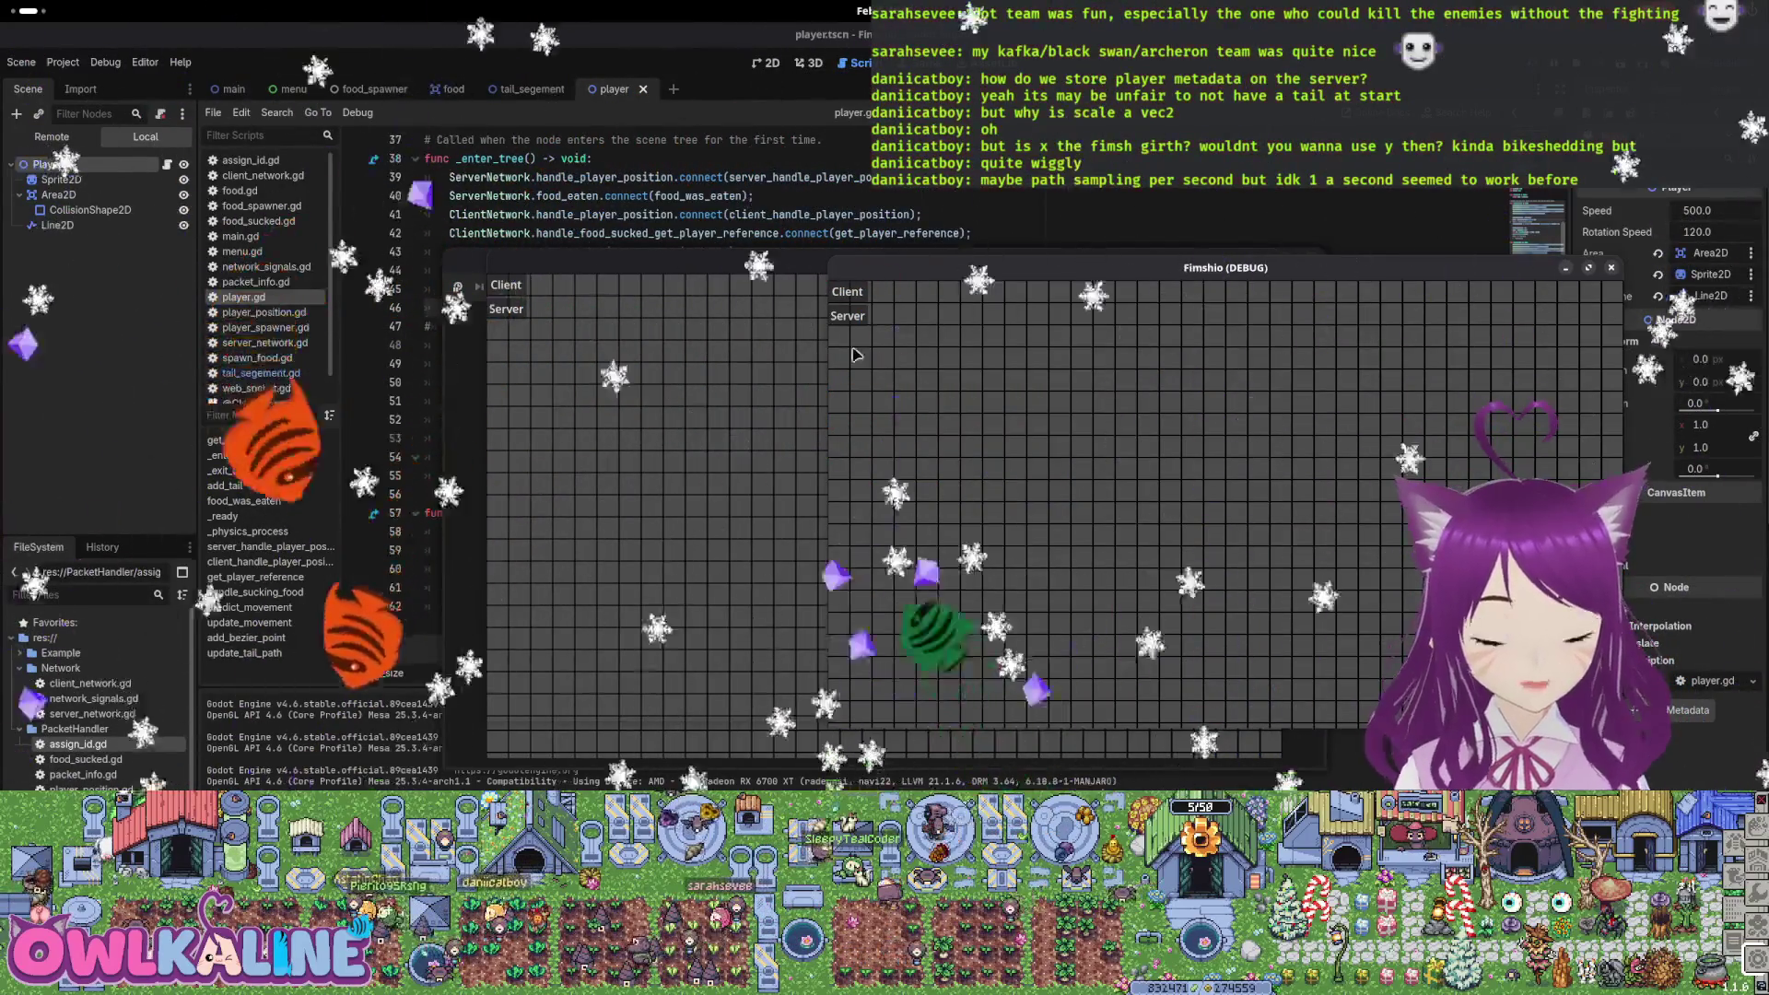
Play-test the other game instance, then stop both running instances
{"action": "left_click", "coordinate": [493, 297]}
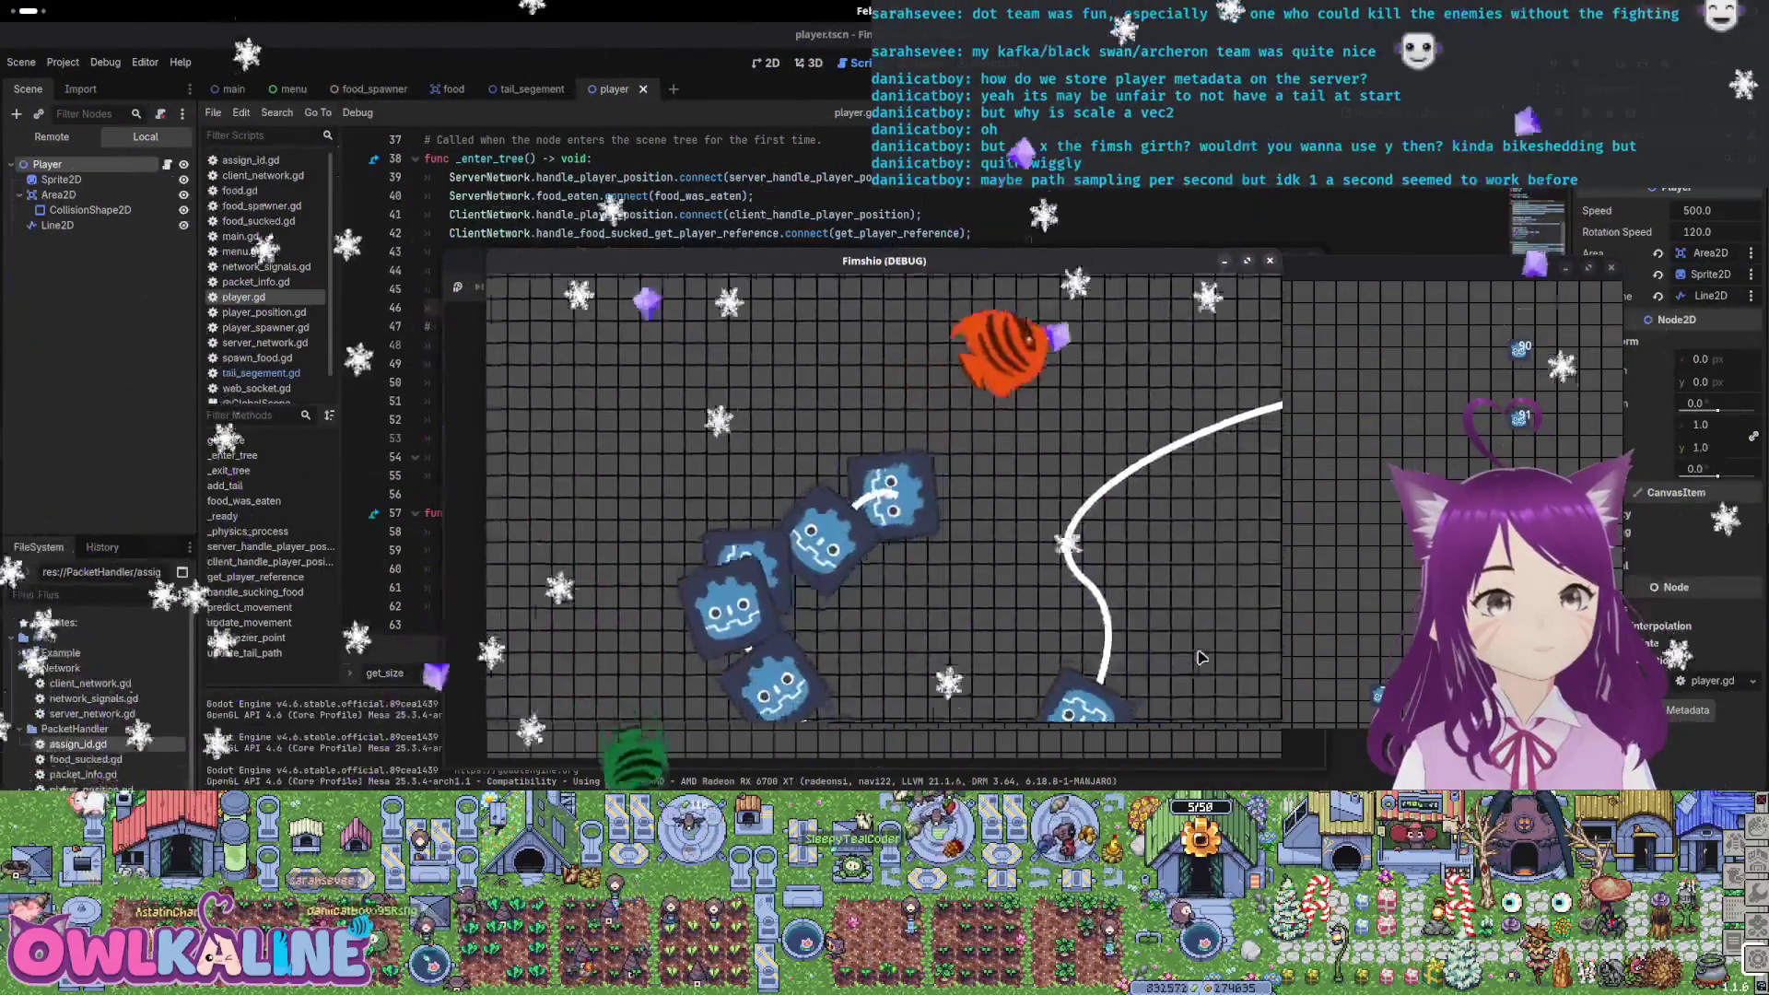
{"action": "key", "text": "F8"}
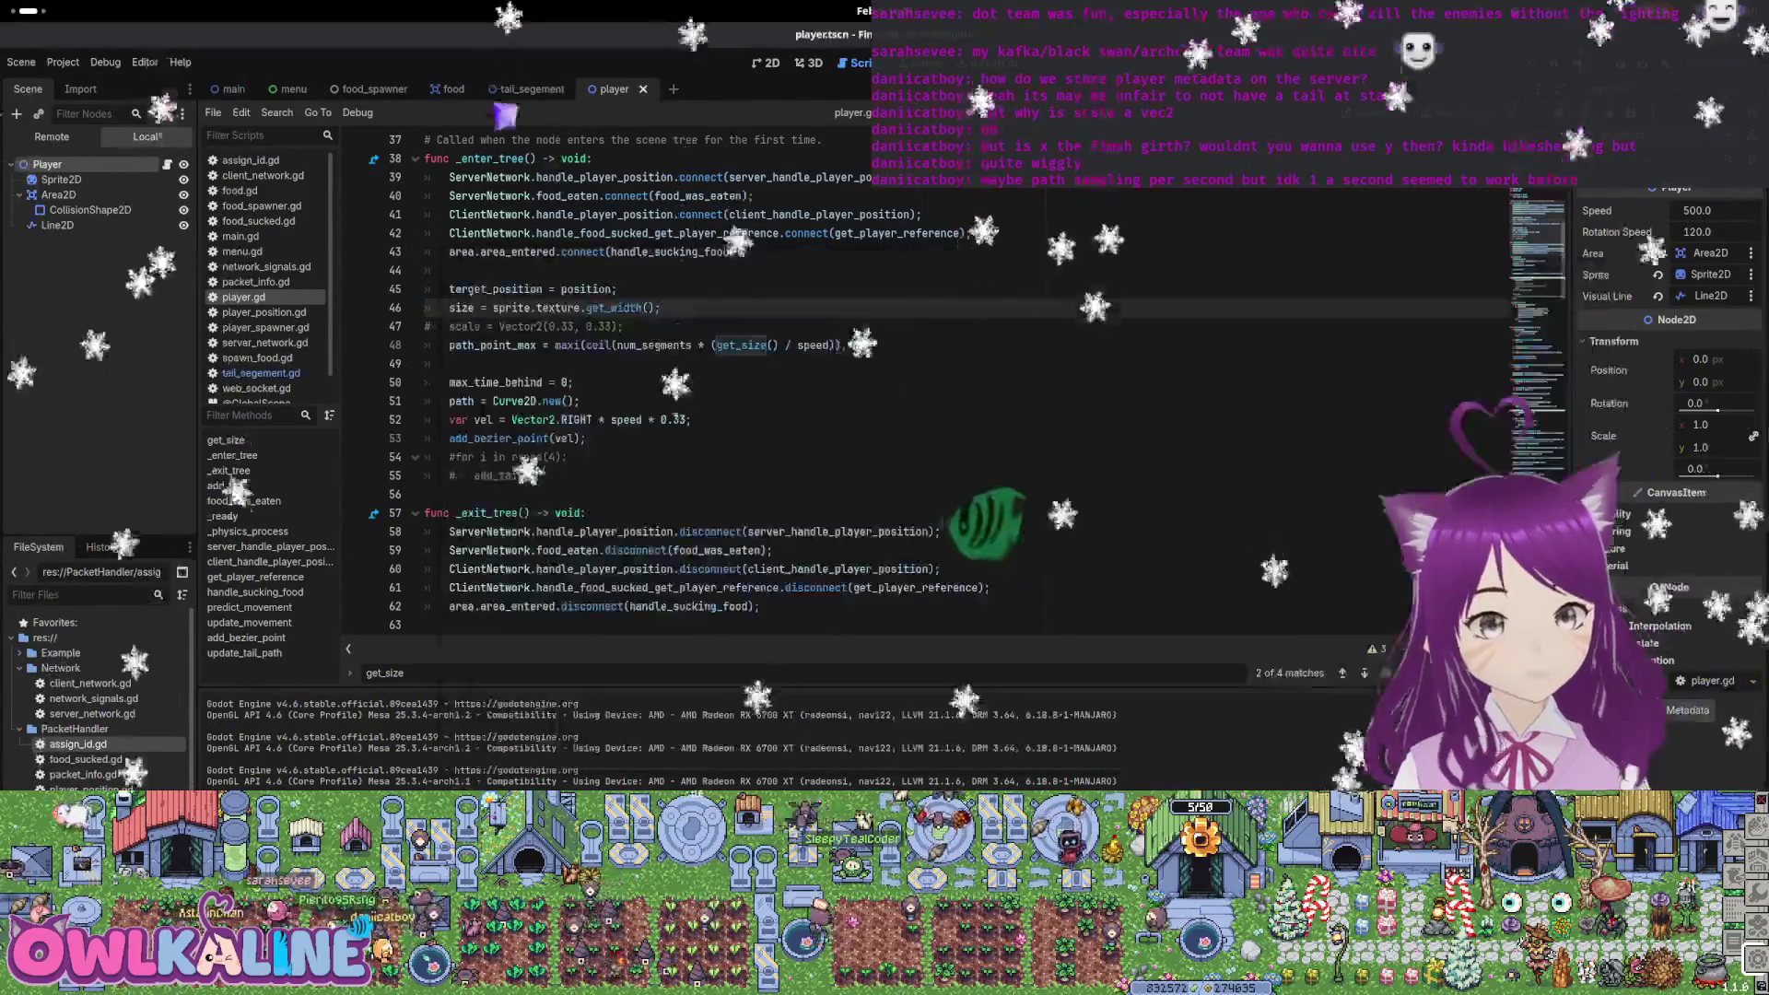
Make get_size() on line 35 return just size, save player.gd, and find the next get_size use
{"action": "scroll", "coordinate": [660, 341], "scroll_direction": "up", "scroll_amount": 2}
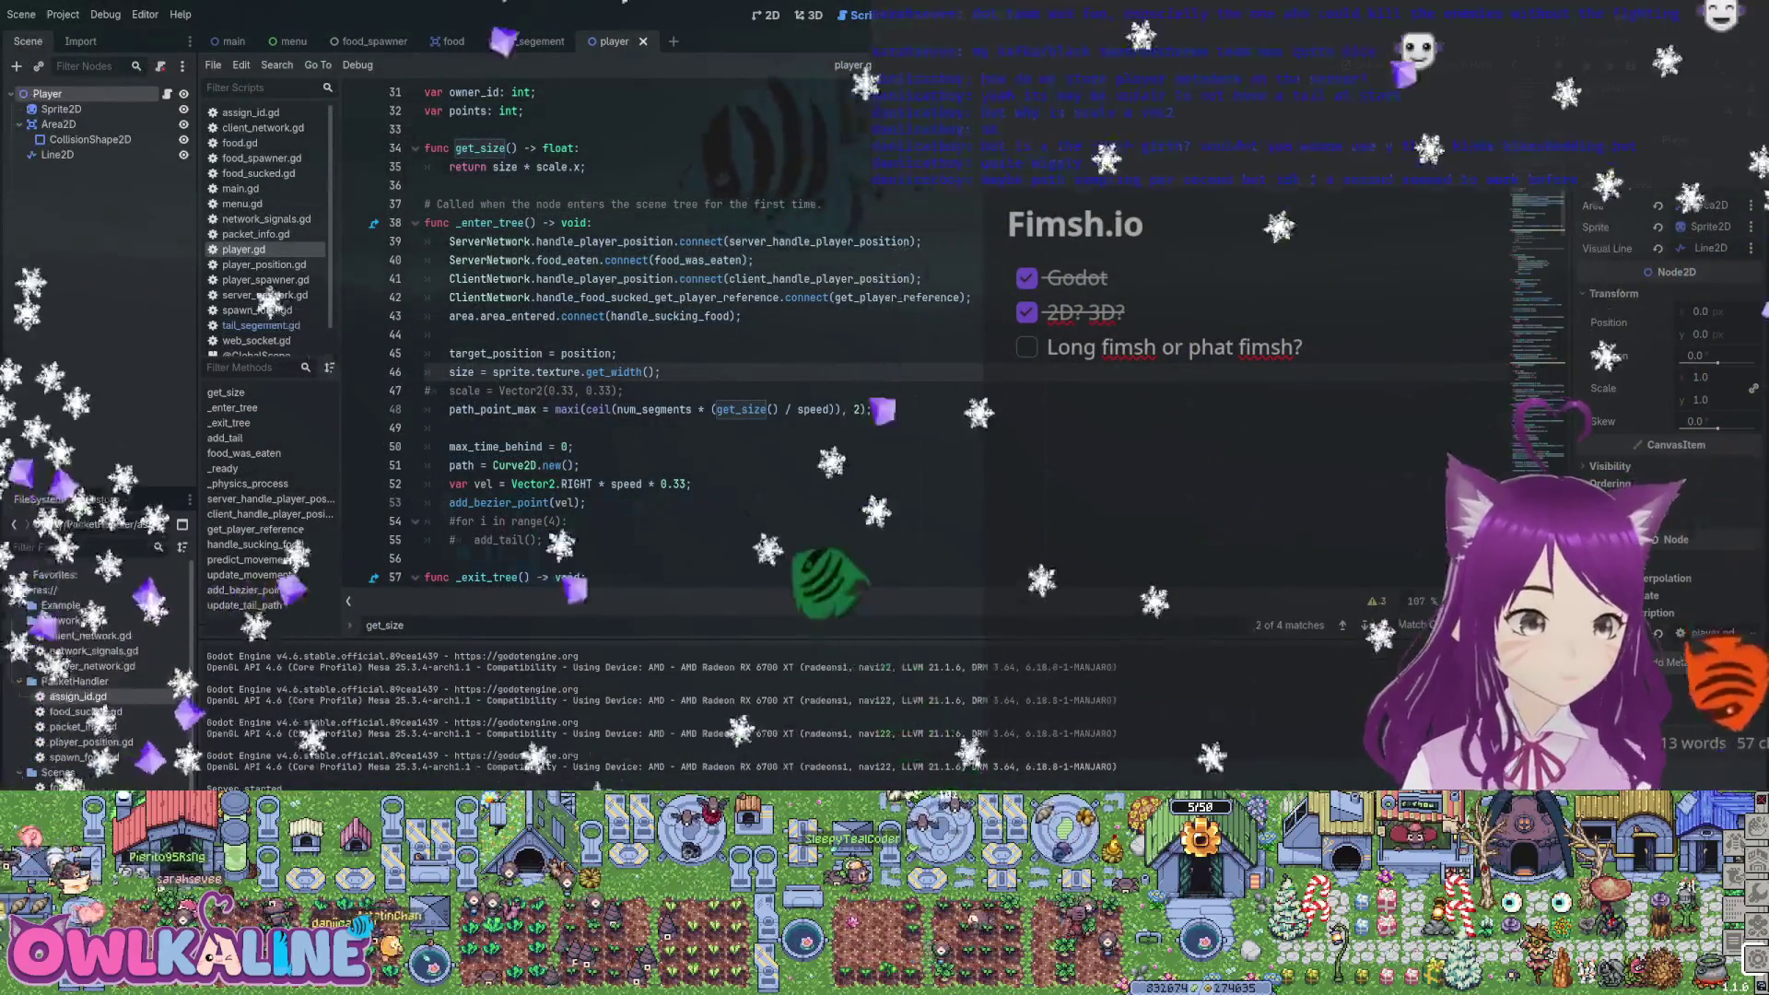
{"action": "scroll", "coordinate": [660, 341], "scroll_direction": "up", "scroll_amount": 2}
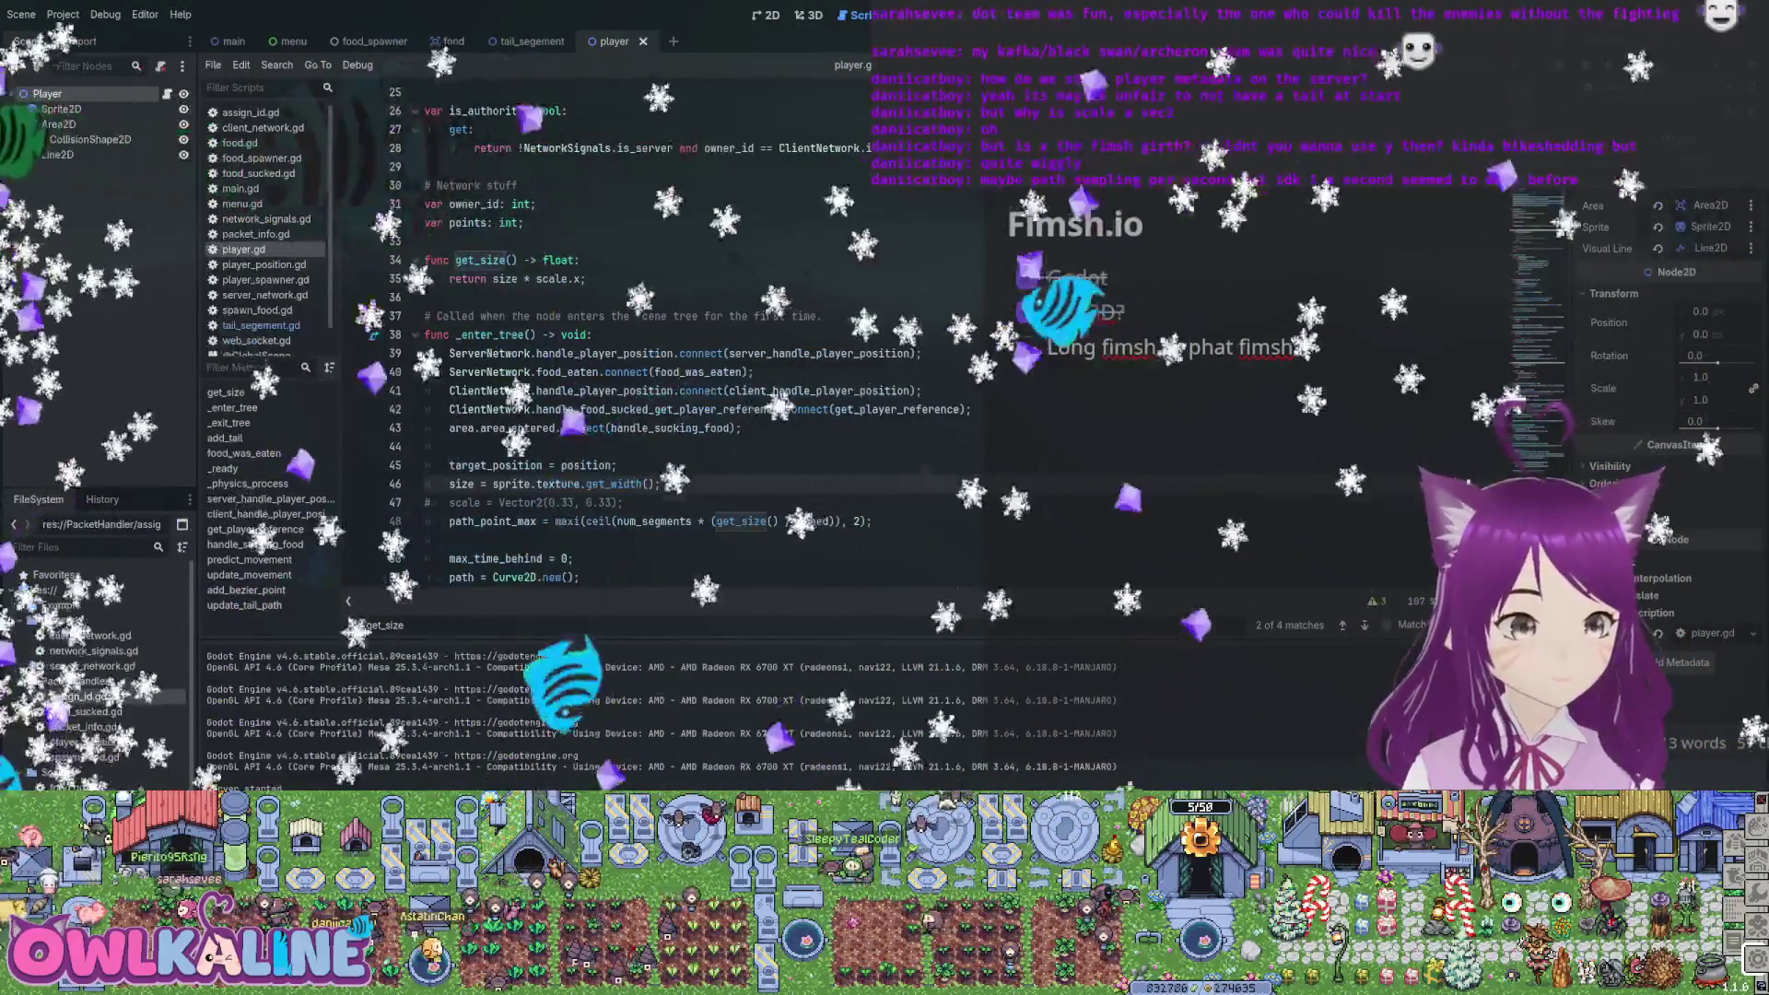
{"action": "key", "text": "BackSpace"}
{"action": "key", "text": "BackSpace"}
{"action": "key", "text": "BackSpace"}
{"action": "key", "text": "ctrl+s"}
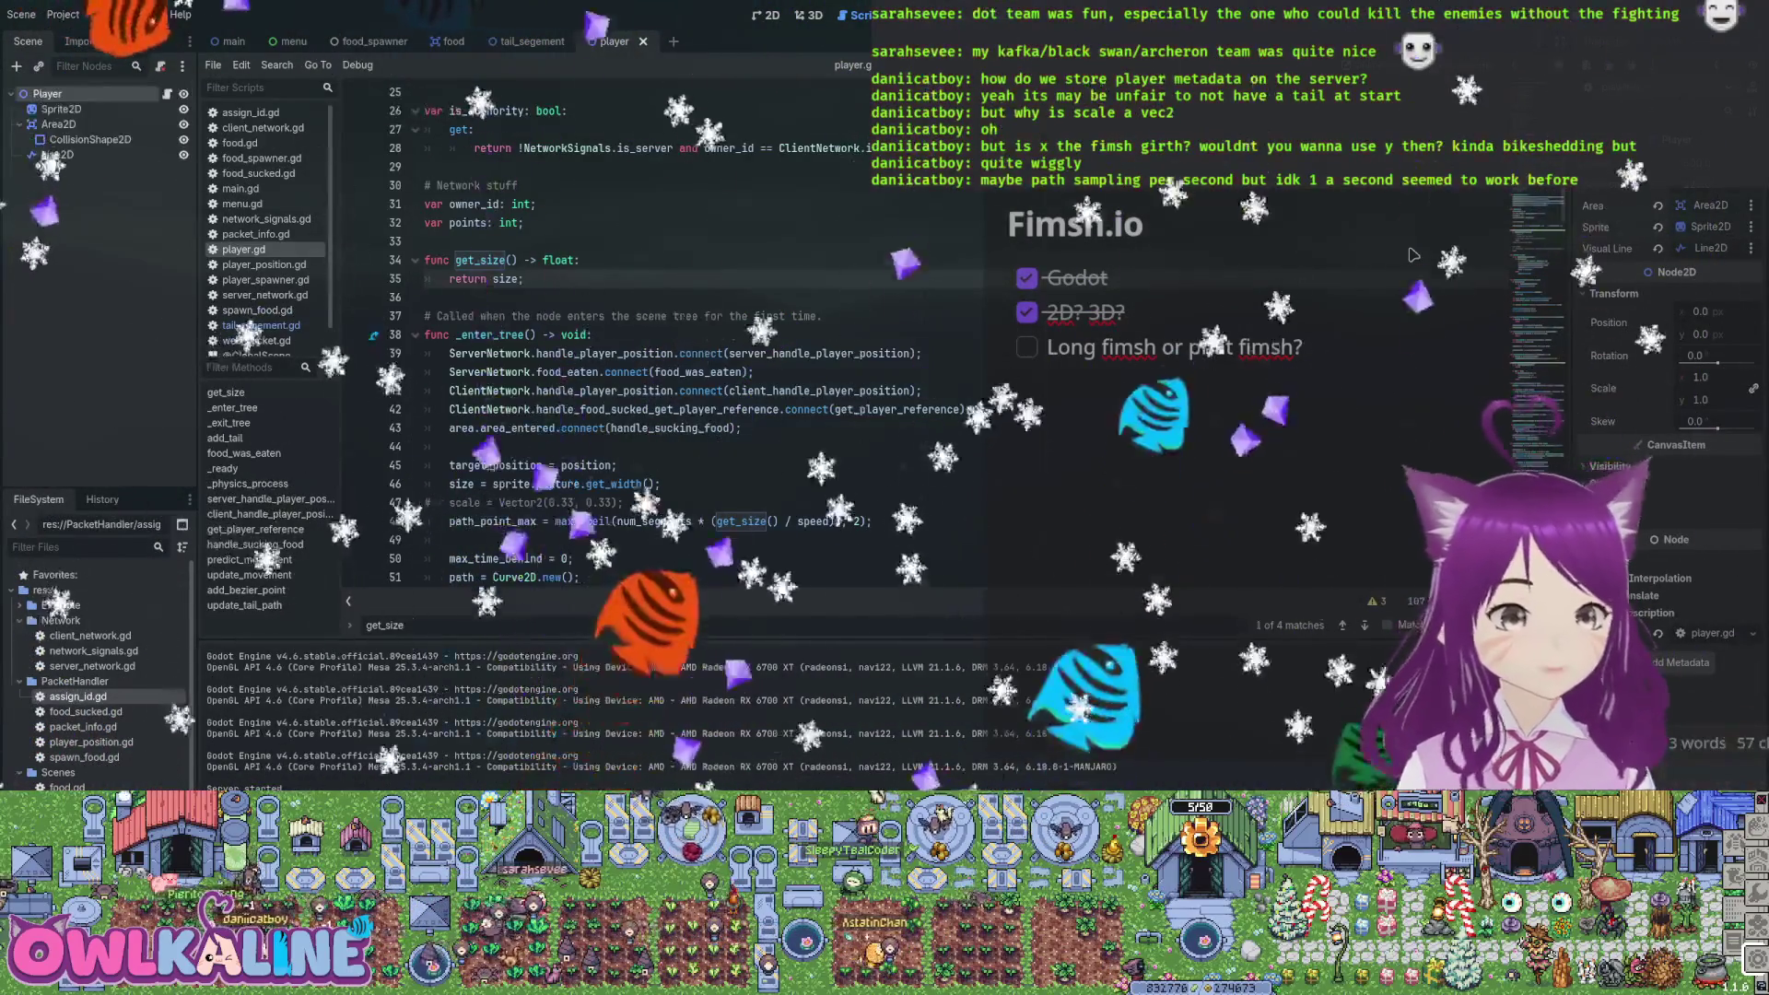
{"action": "key", "text": "Down"}
{"action": "scroll", "coordinate": [1413, 255], "scroll_direction": "down", "scroll_amount": 2}
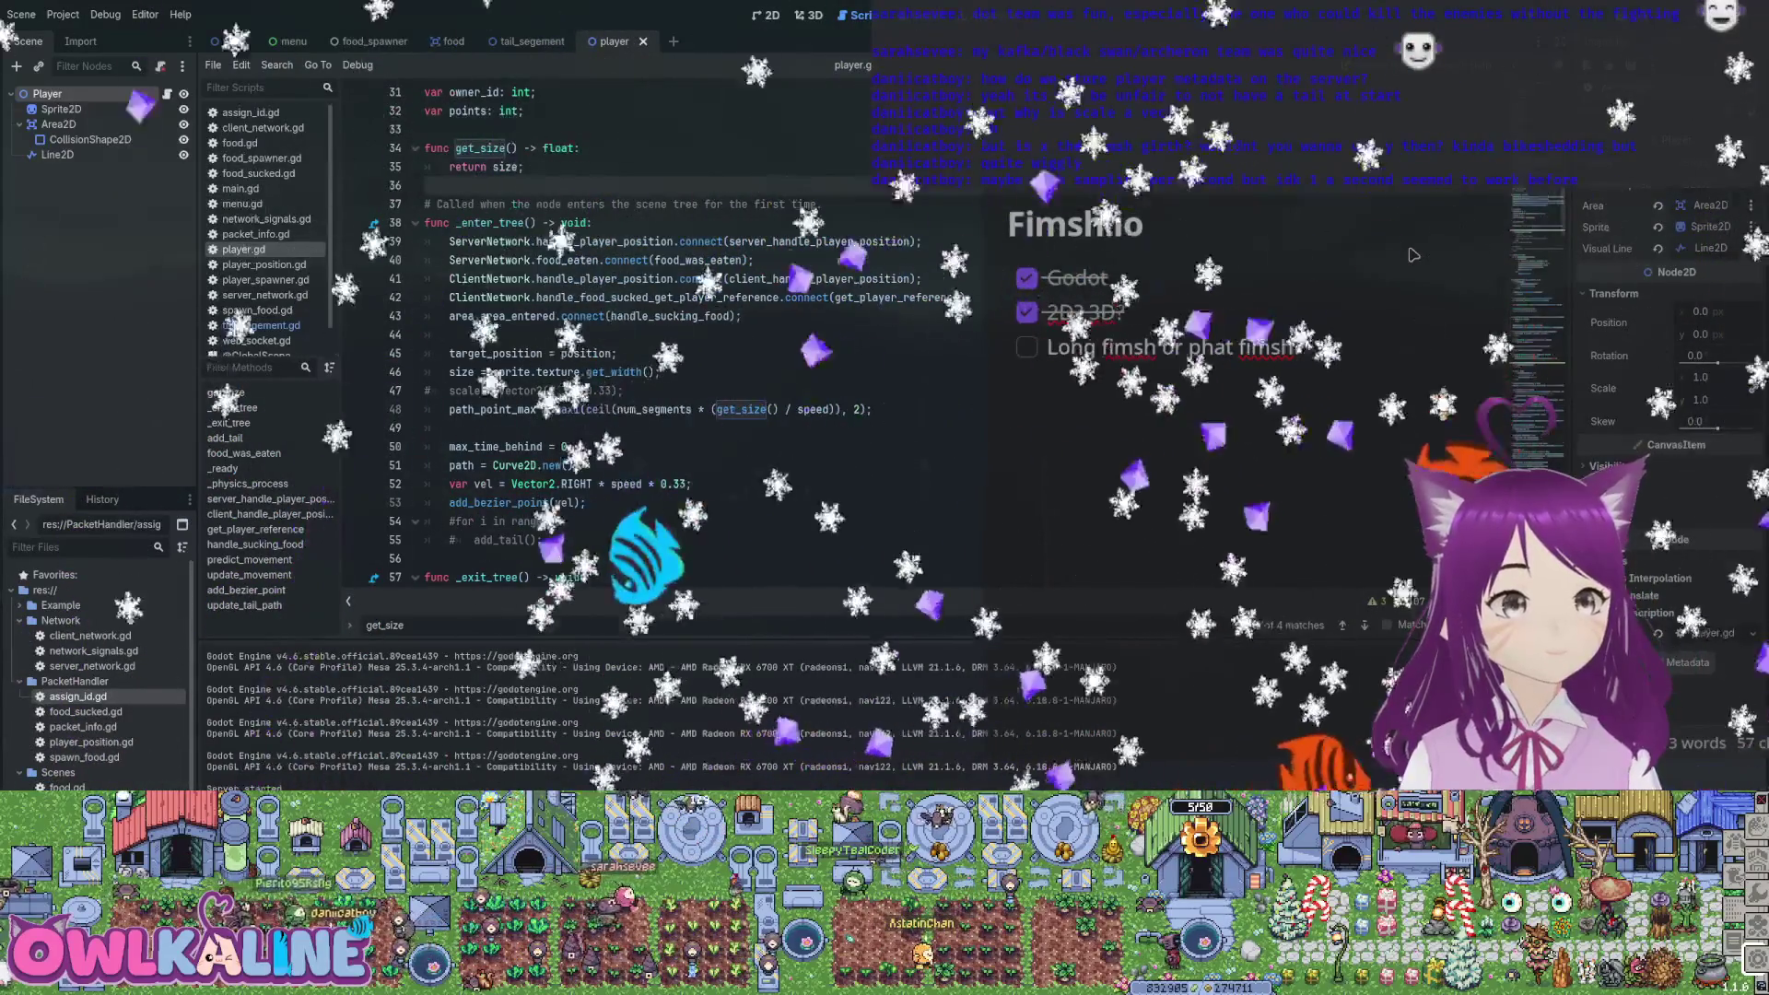
Review the tail_segement.gd script
{"action": "key", "text": "ctrl+shift+Tab"}
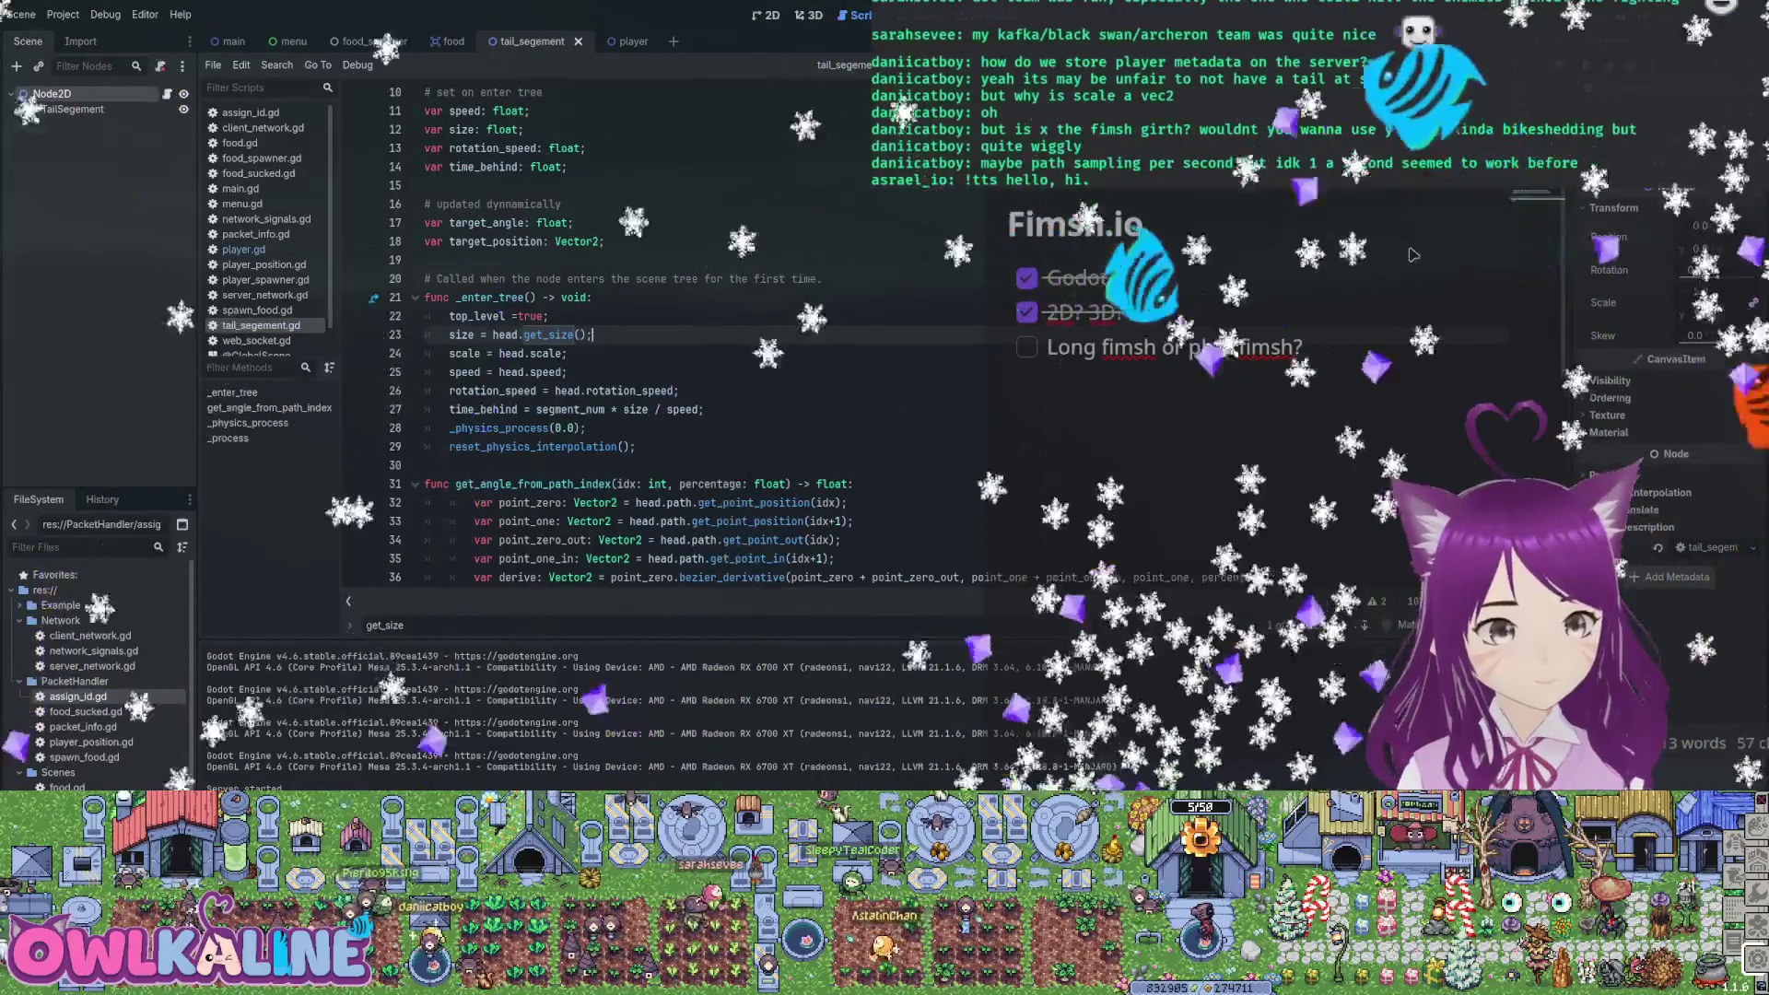
{"action": "scroll", "coordinate": [1413, 254], "scroll_direction": "down", "scroll_amount": 2}
{"action": "scroll", "coordinate": [1412, 254], "scroll_direction": "down", "scroll_amount": 6}
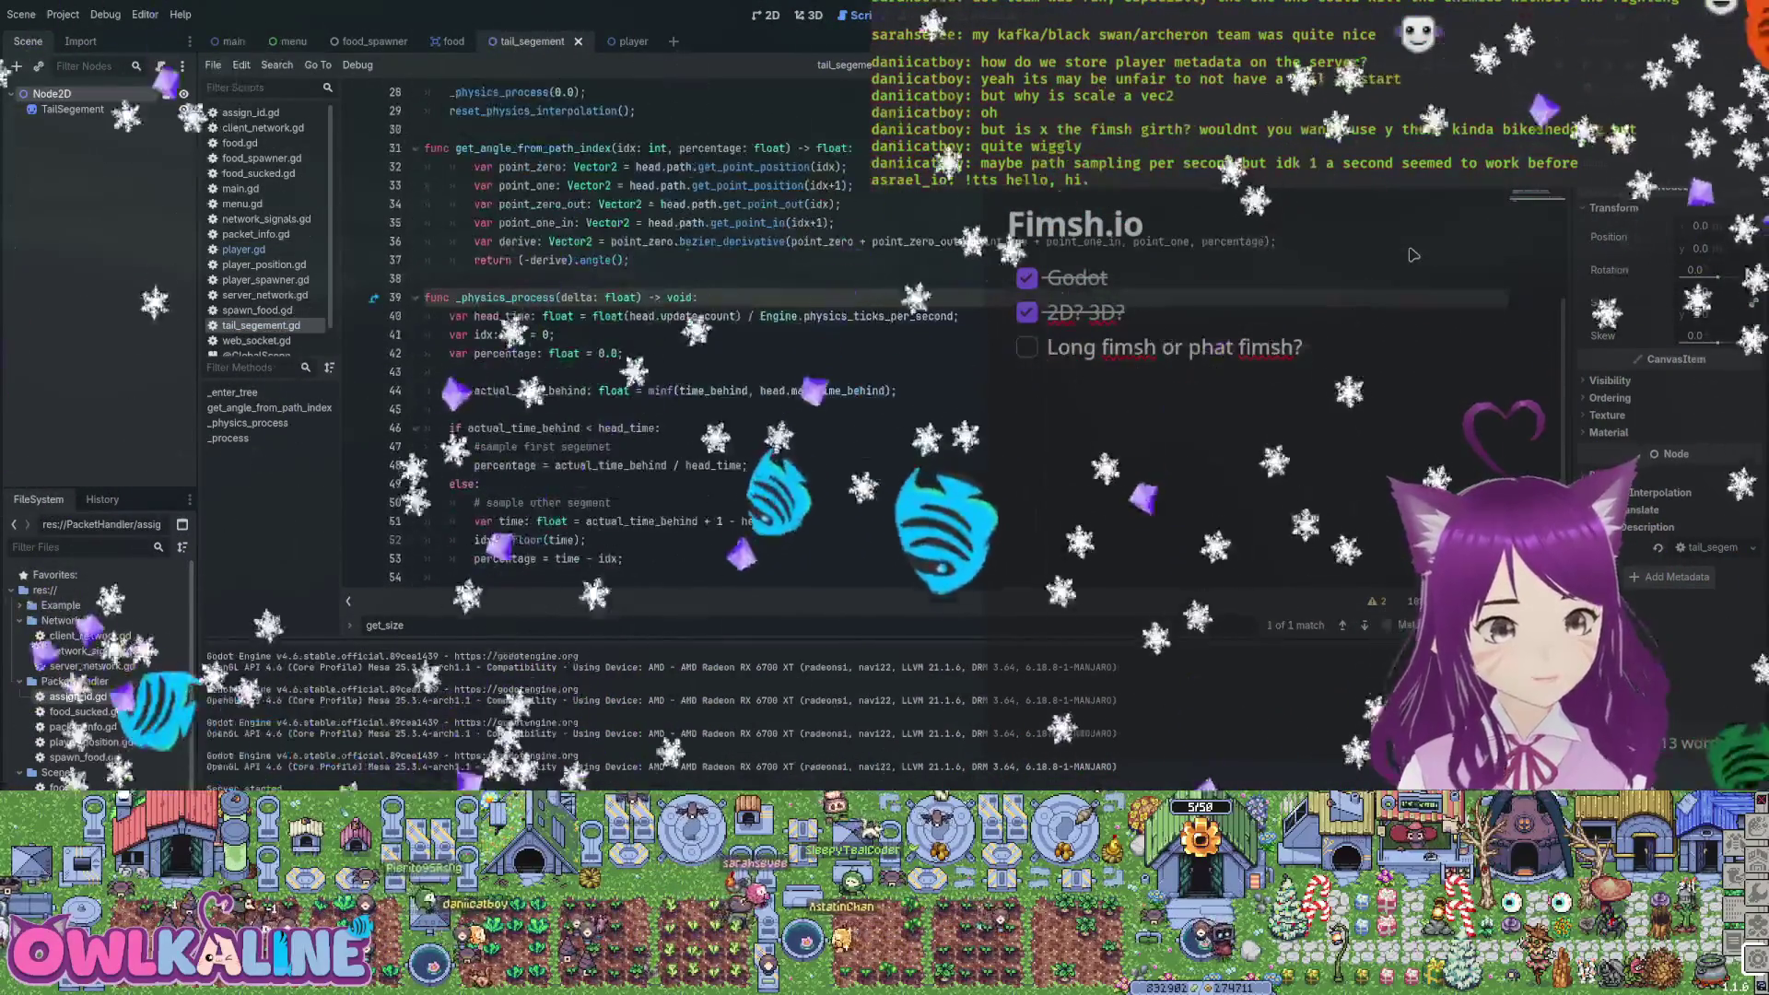
{"action": "scroll", "coordinate": [1413, 254], "scroll_direction": "up", "scroll_amount": 8}
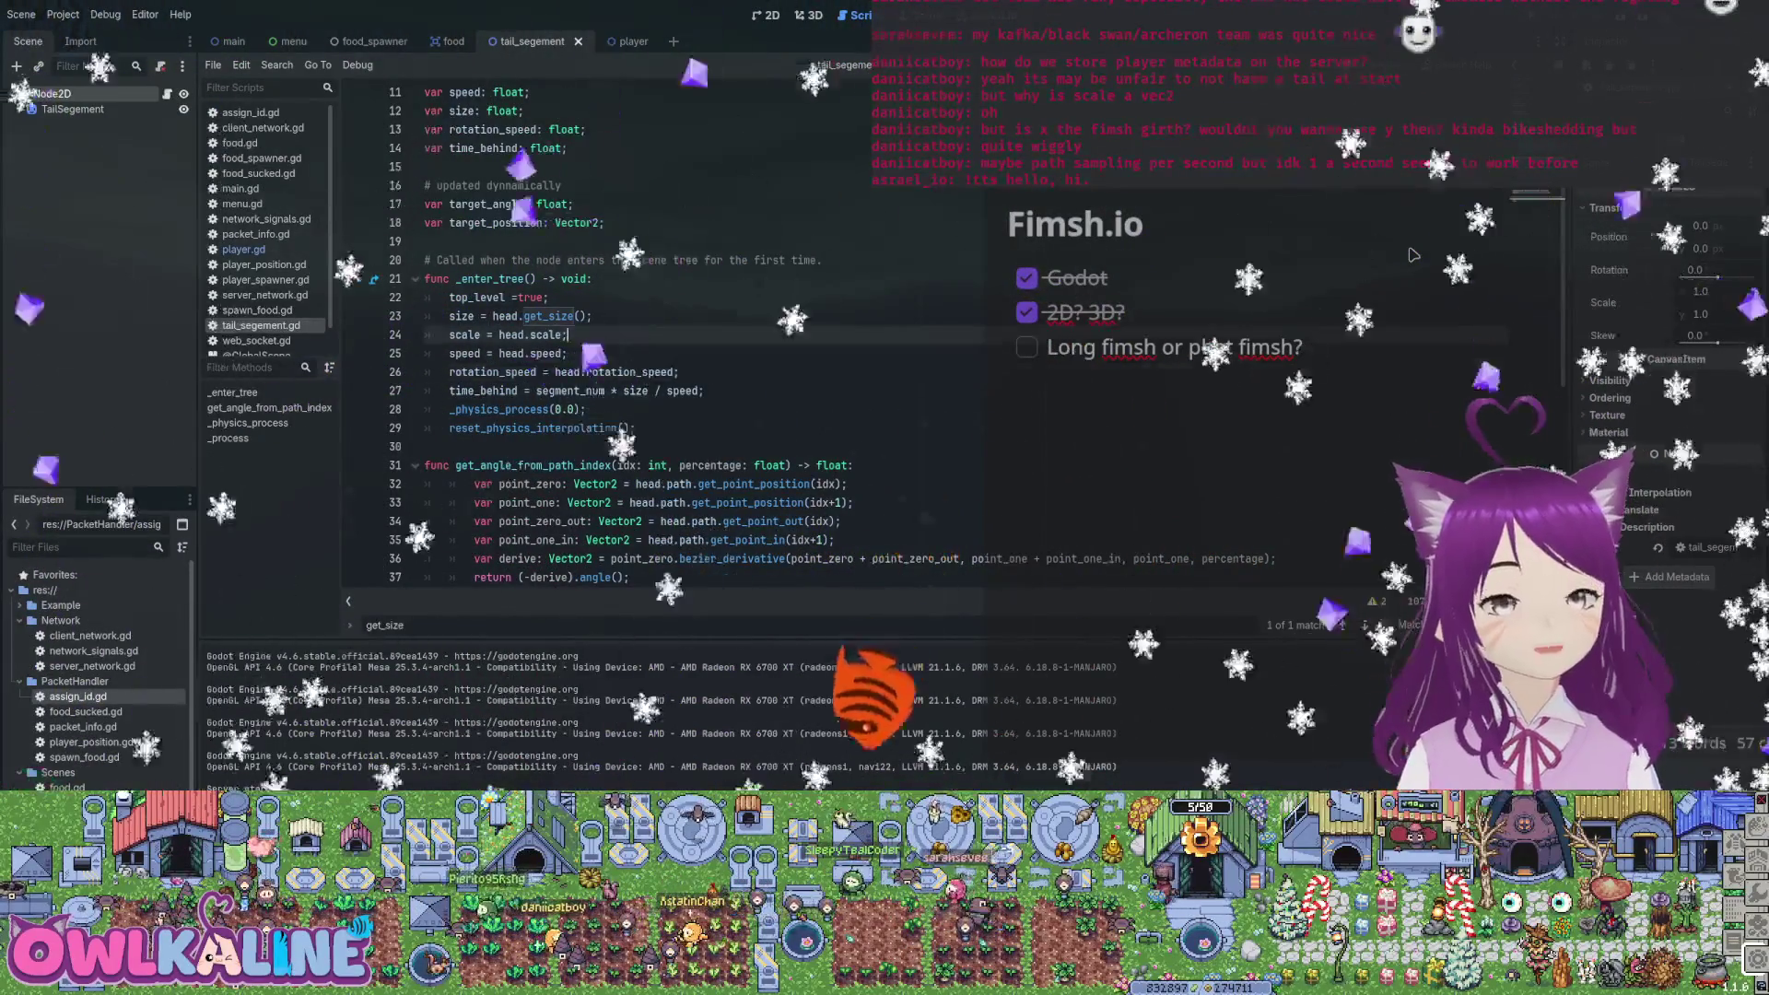
{"action": "scroll", "coordinate": [1413, 254], "scroll_direction": "down", "scroll_amount": 3}
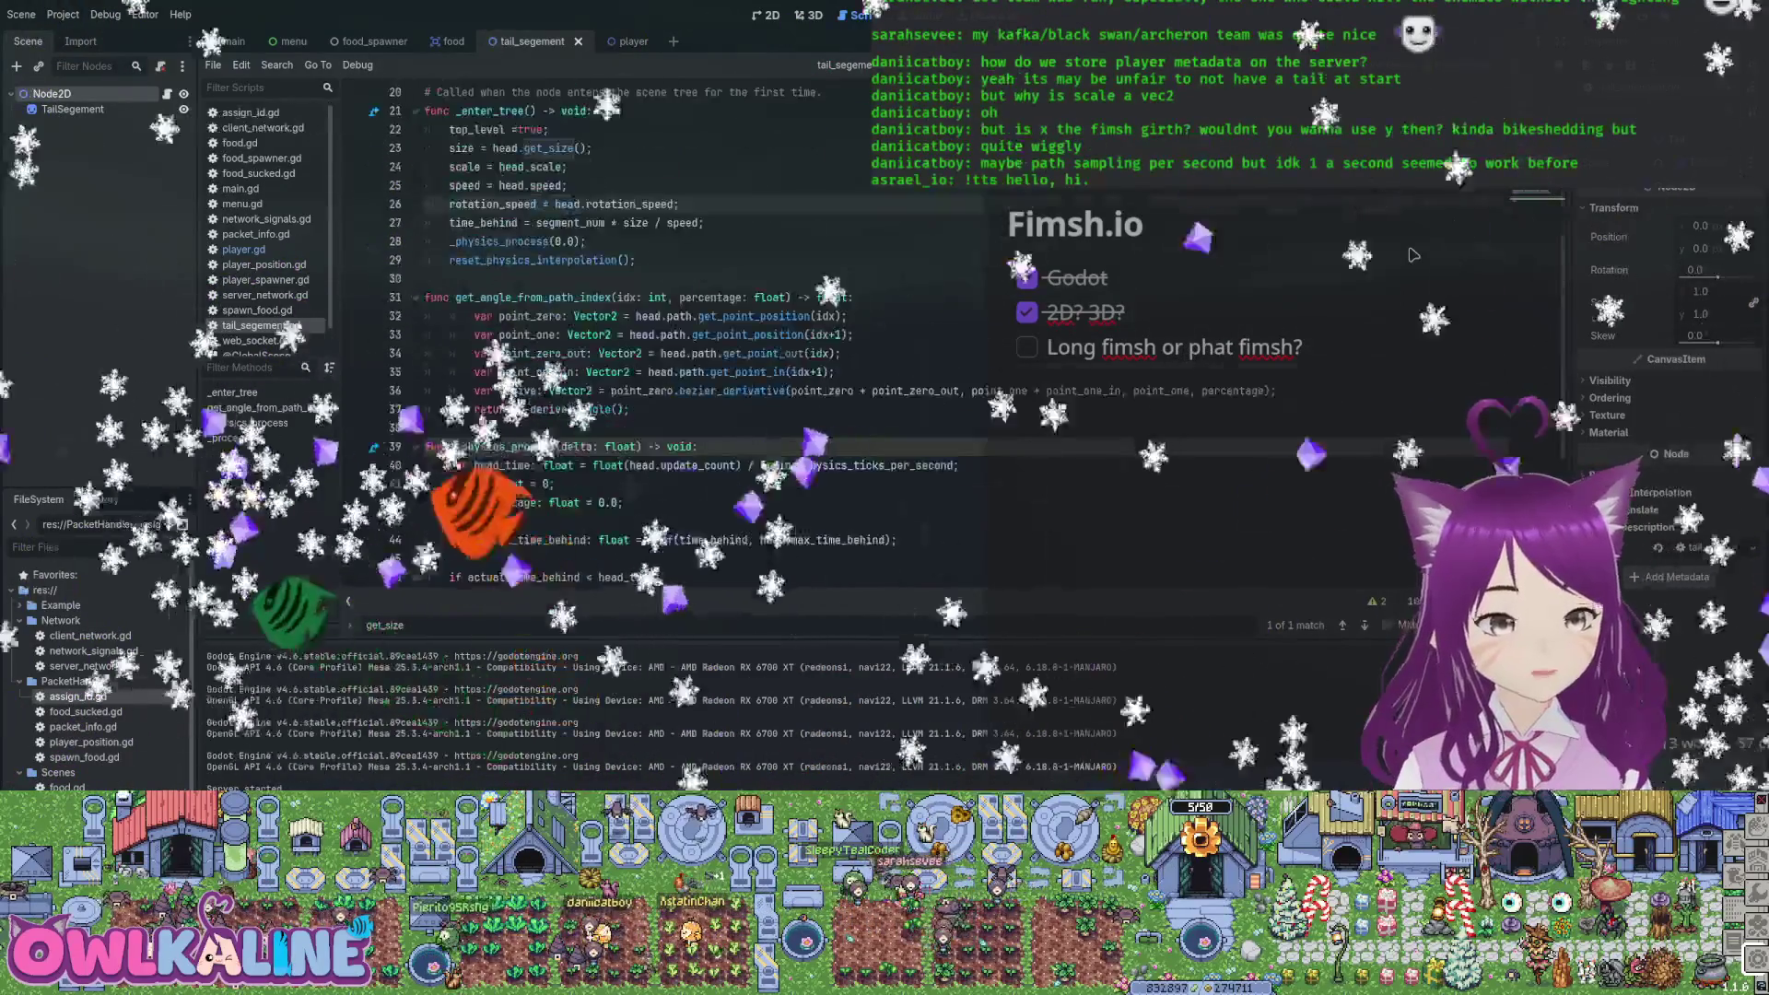
{"action": "scroll", "coordinate": [1413, 255], "scroll_direction": "down", "scroll_amount": 2}
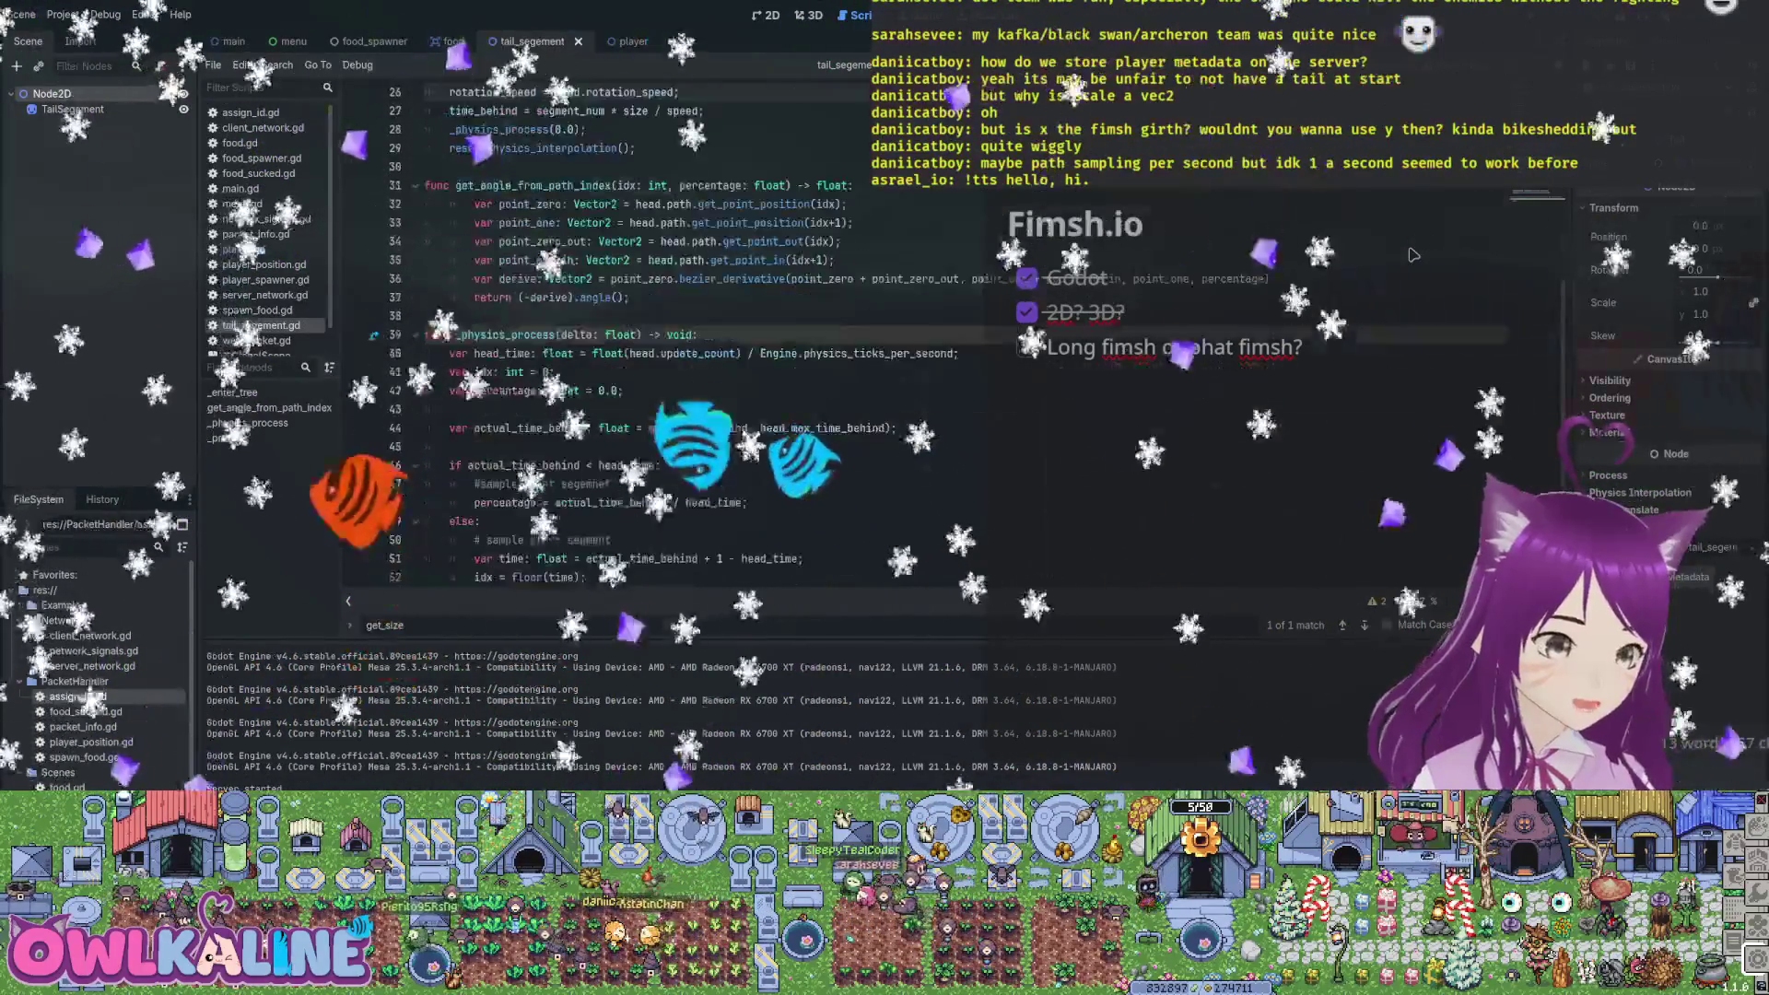
Return to player.gd and bring the food handling code into view
{"action": "key", "text": "ctrl+Tab"}
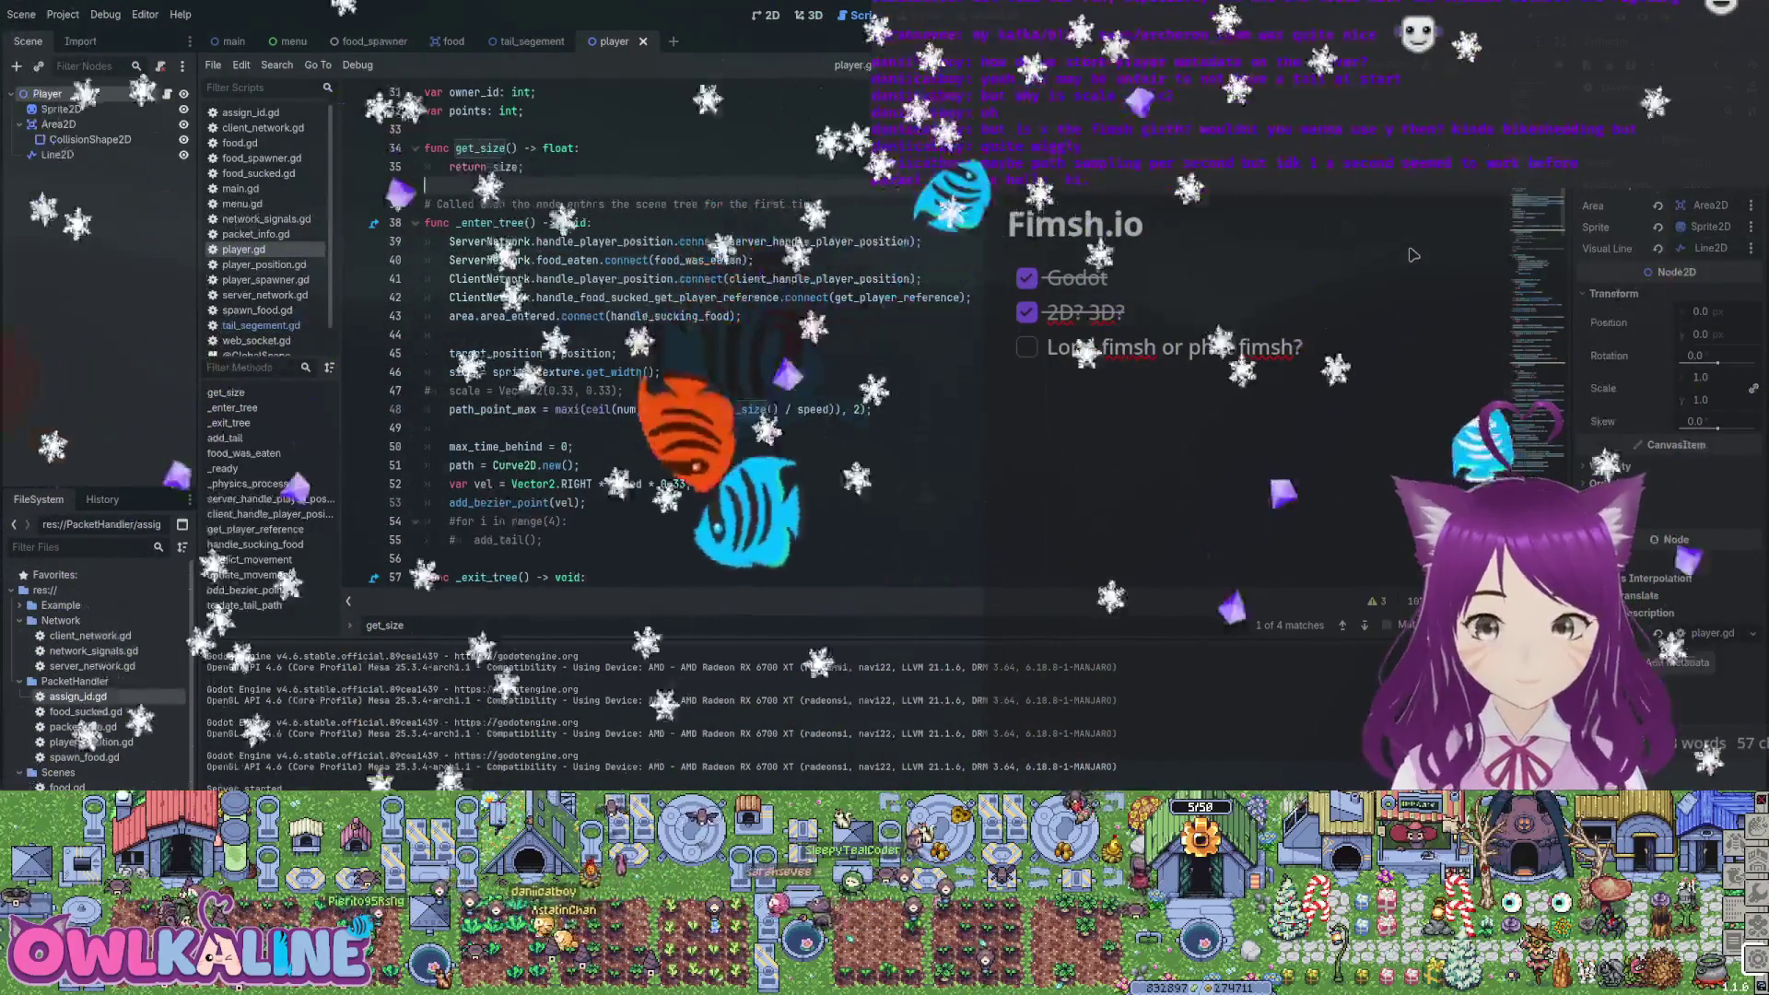
{"action": "key", "text": "Down"}
{"action": "key", "text": "Down"}
{"action": "key", "text": "Down"}
{"action": "key", "text": "ctrl+Down"}
{"action": "key", "text": "ctrl+Down"}
{"action": "key", "text": "ctrl+Down"}
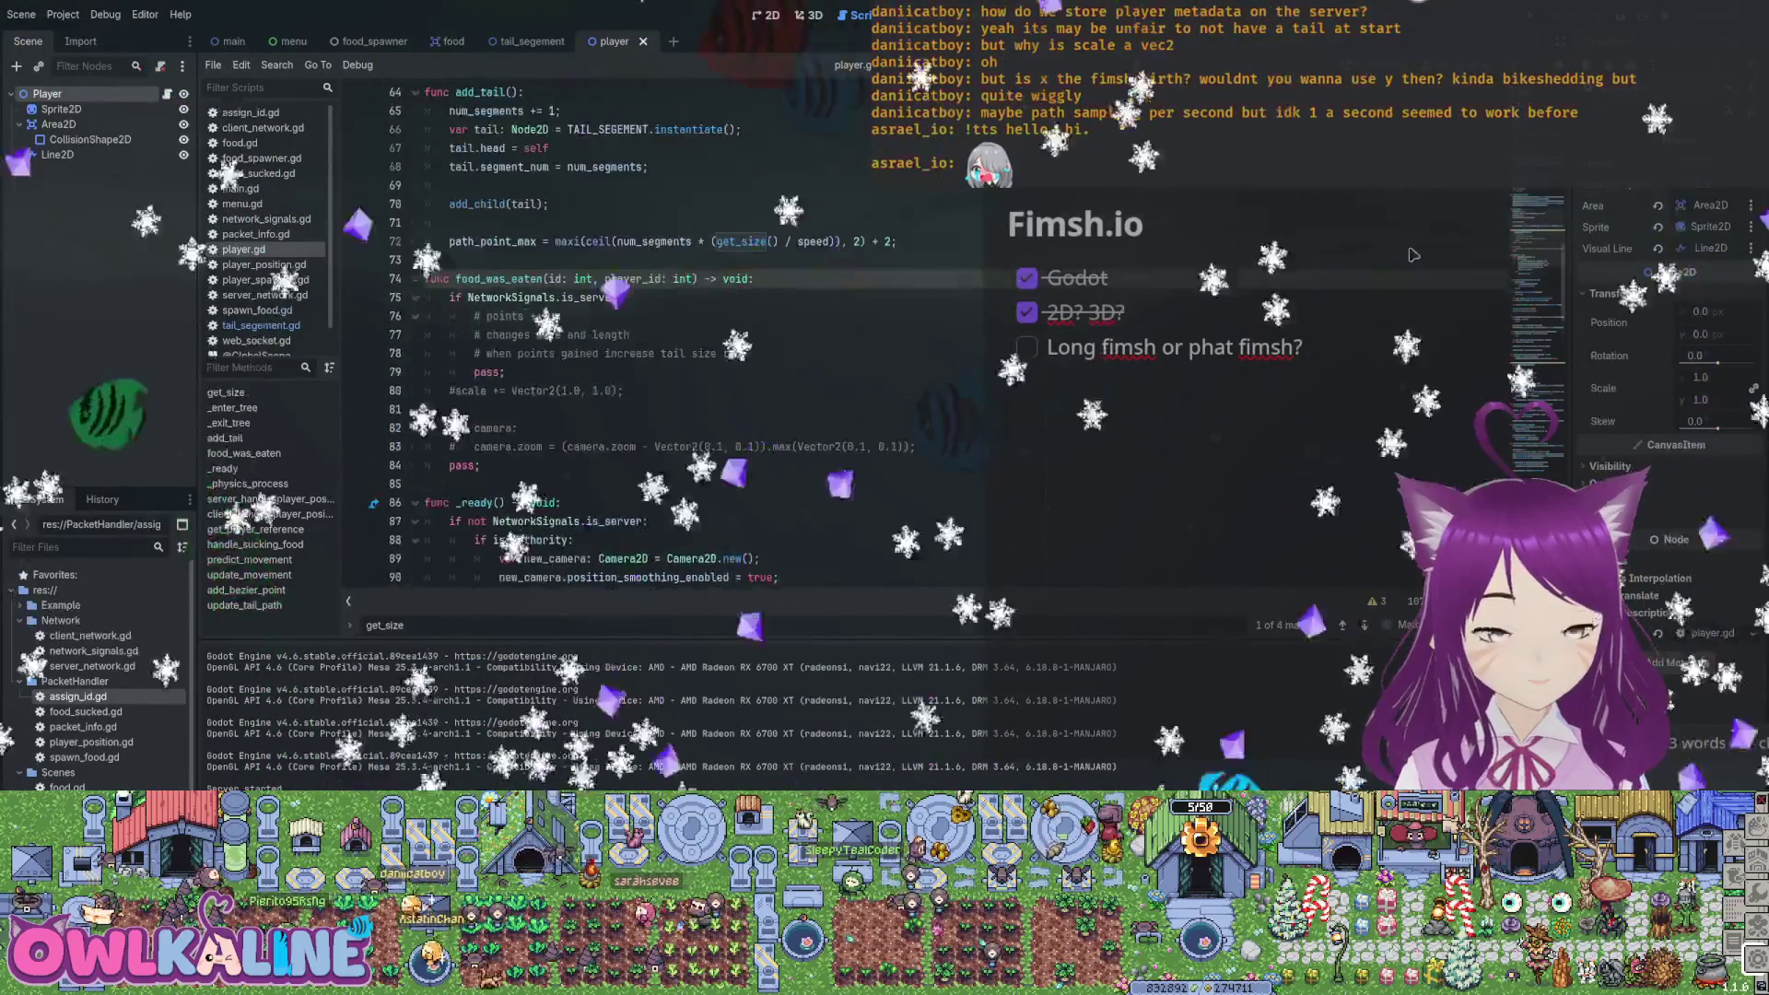
{"action": "key", "text": "ctrl+Down"}
{"action": "key", "text": "ctrl+Down"}
{"action": "key", "text": "ctrl+Down"}
{"action": "key", "text": "ctrl+Down"}
{"action": "key", "text": "ctrl+Down"}
{"action": "key", "text": "ctrl+Down"}
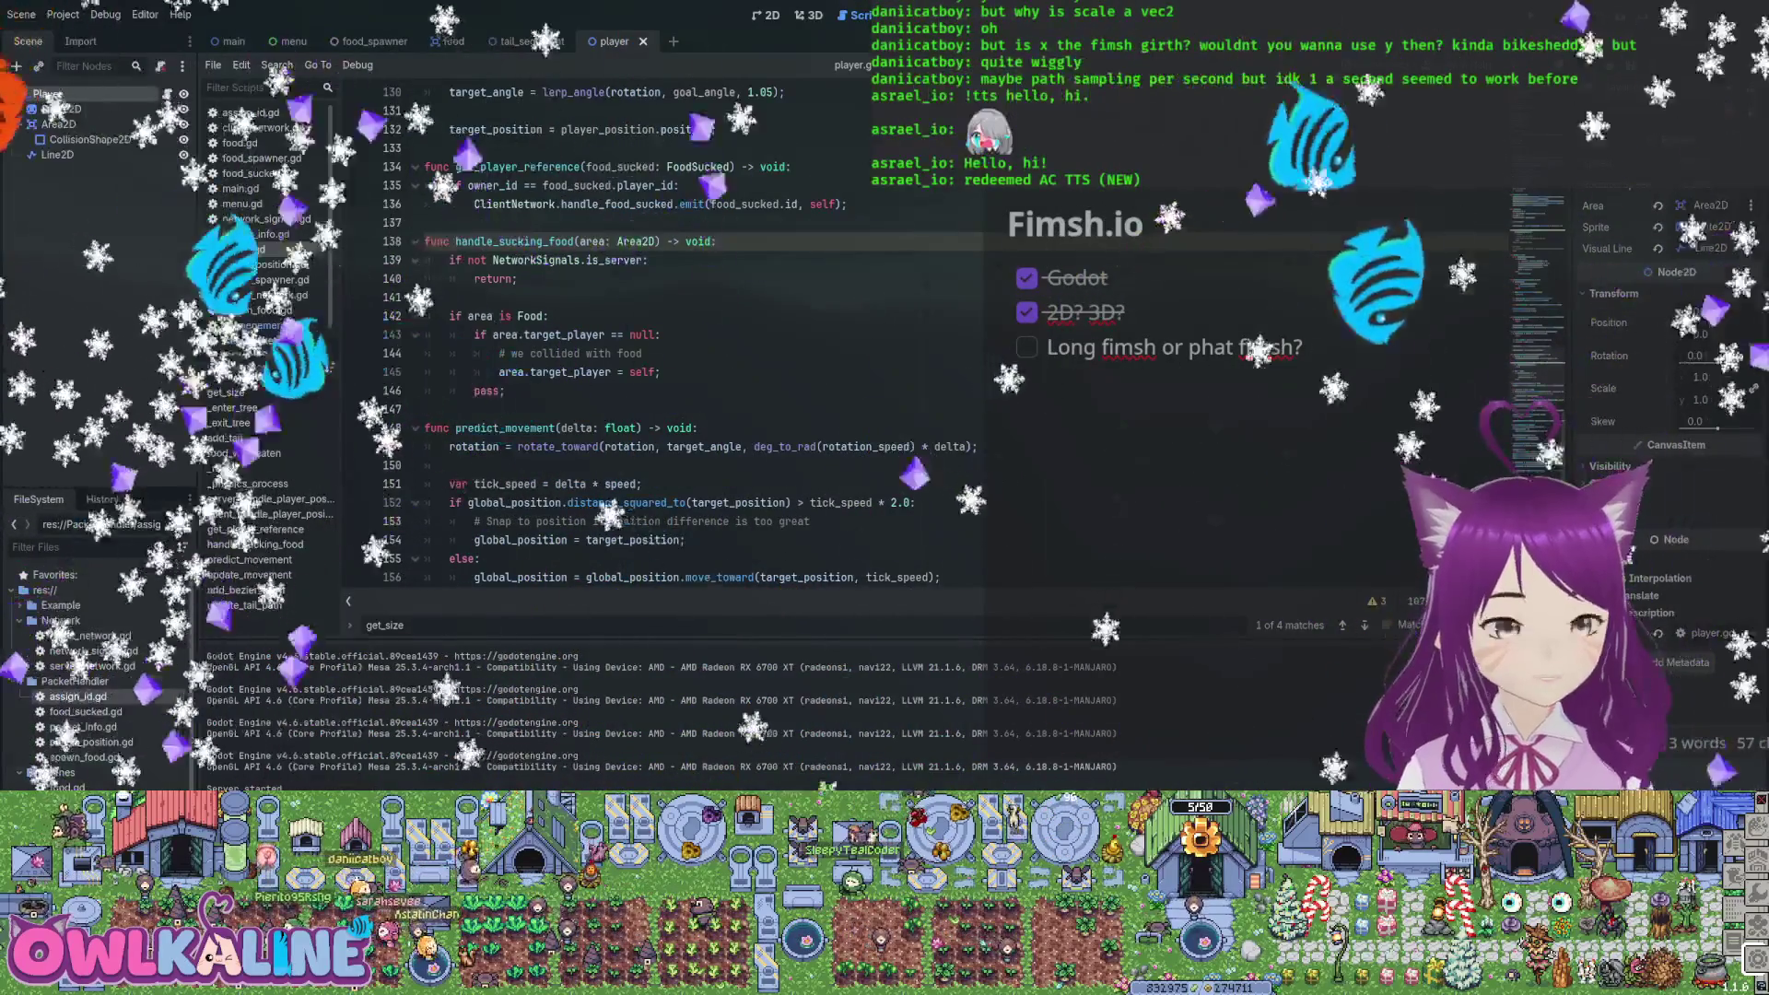
Undo recent player.gd edits until size comes from the sprite texture width again
{"action": "scroll", "coordinate": [1413, 253], "scroll_direction": "down", "scroll_amount": 3}
{"action": "scroll", "coordinate": [1412, 253], "scroll_direction": "down", "scroll_amount": 5}
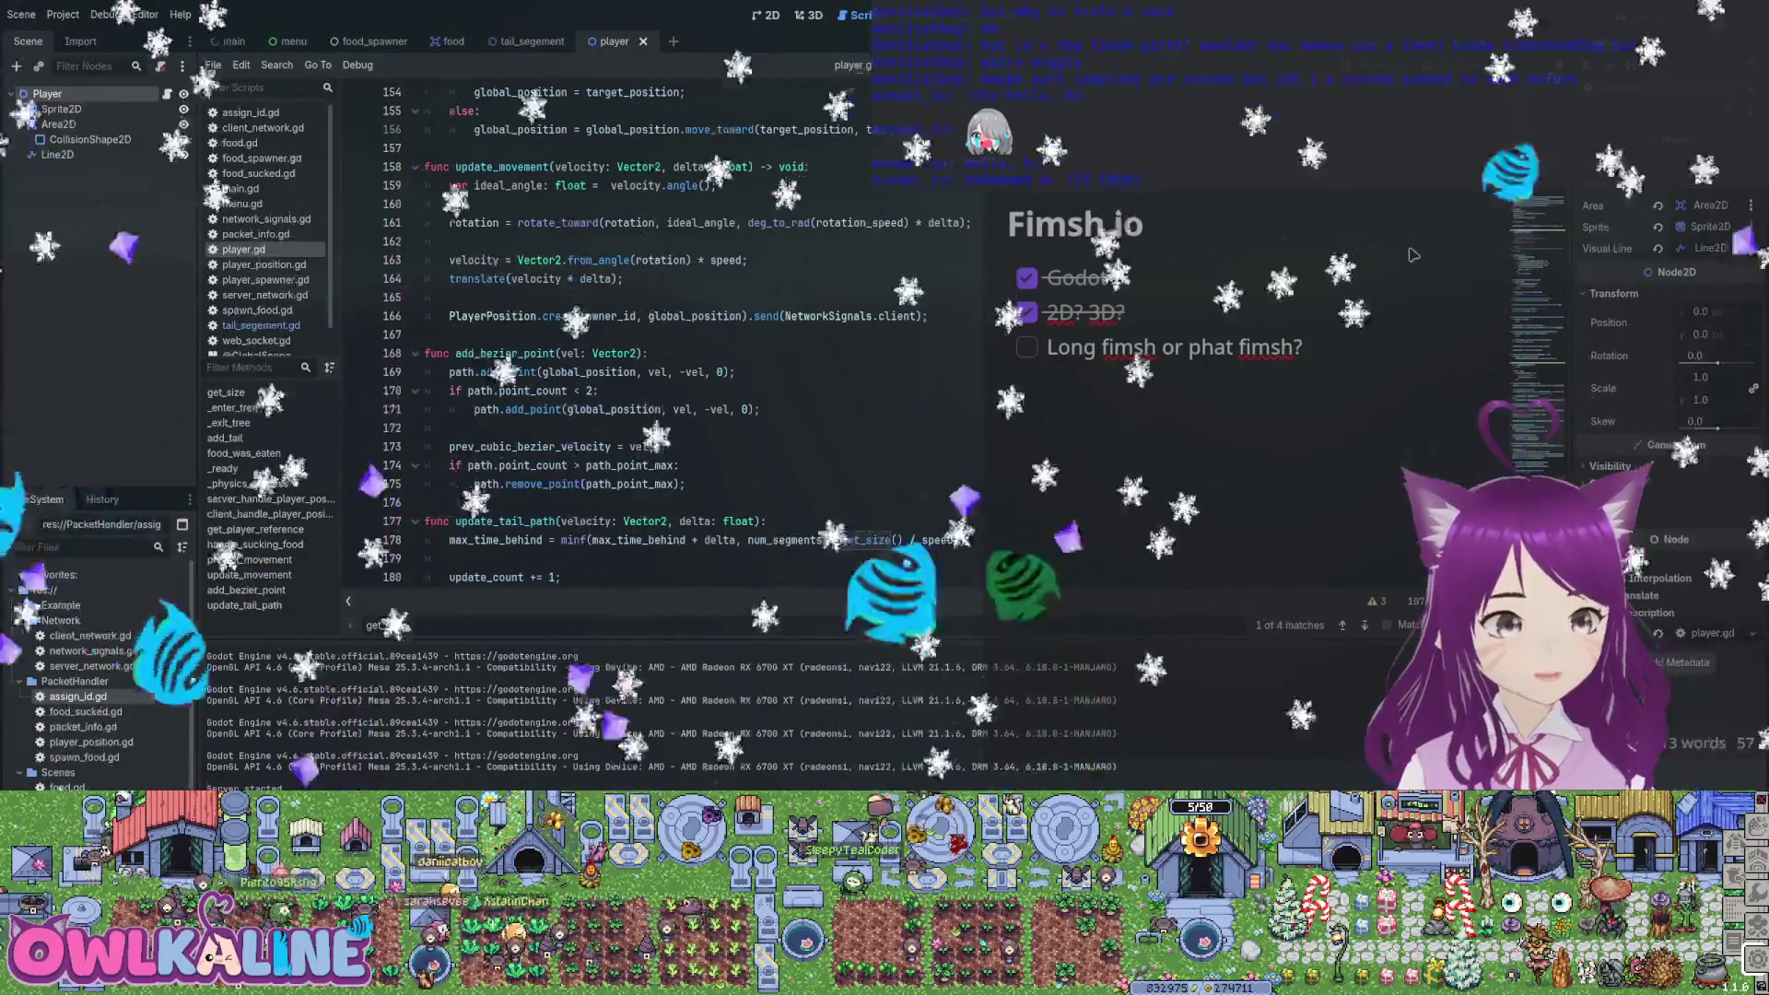
{"action": "scroll", "coordinate": [1413, 253], "scroll_direction": "down", "scroll_amount": 1}
{"action": "scroll", "coordinate": [1413, 254], "scroll_direction": "down", "scroll_amount": 3}
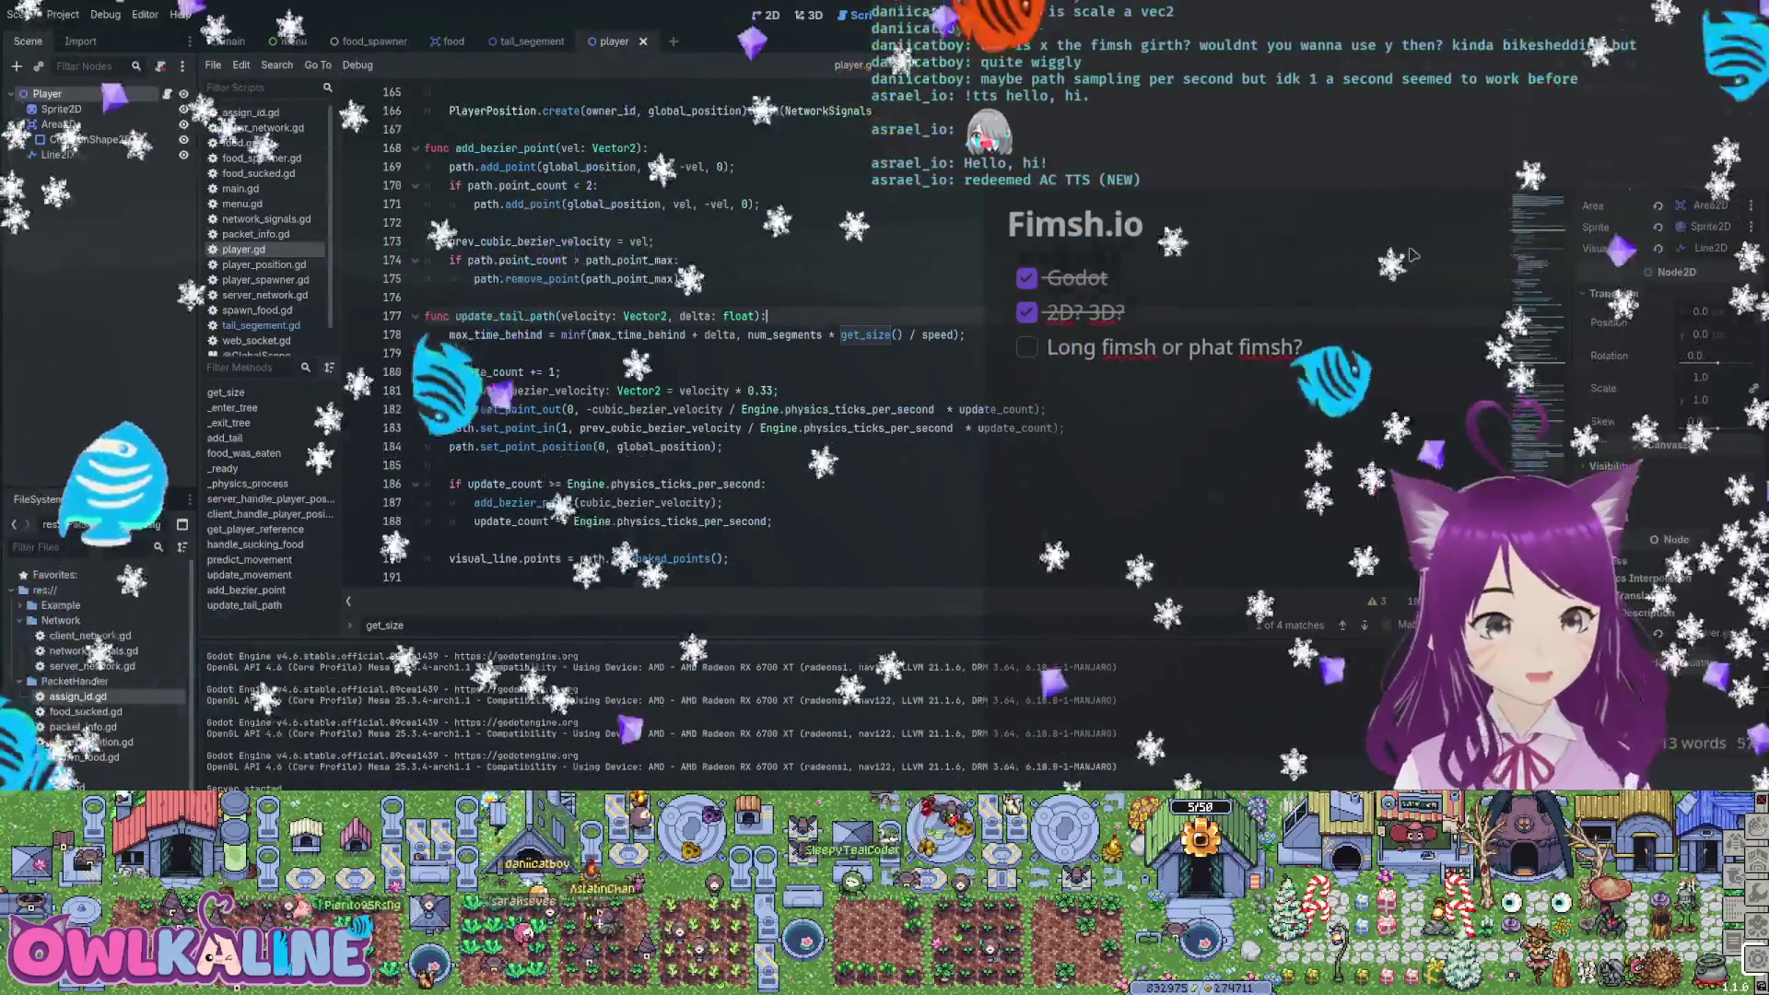
{"action": "key", "text": "ctrl+z"}
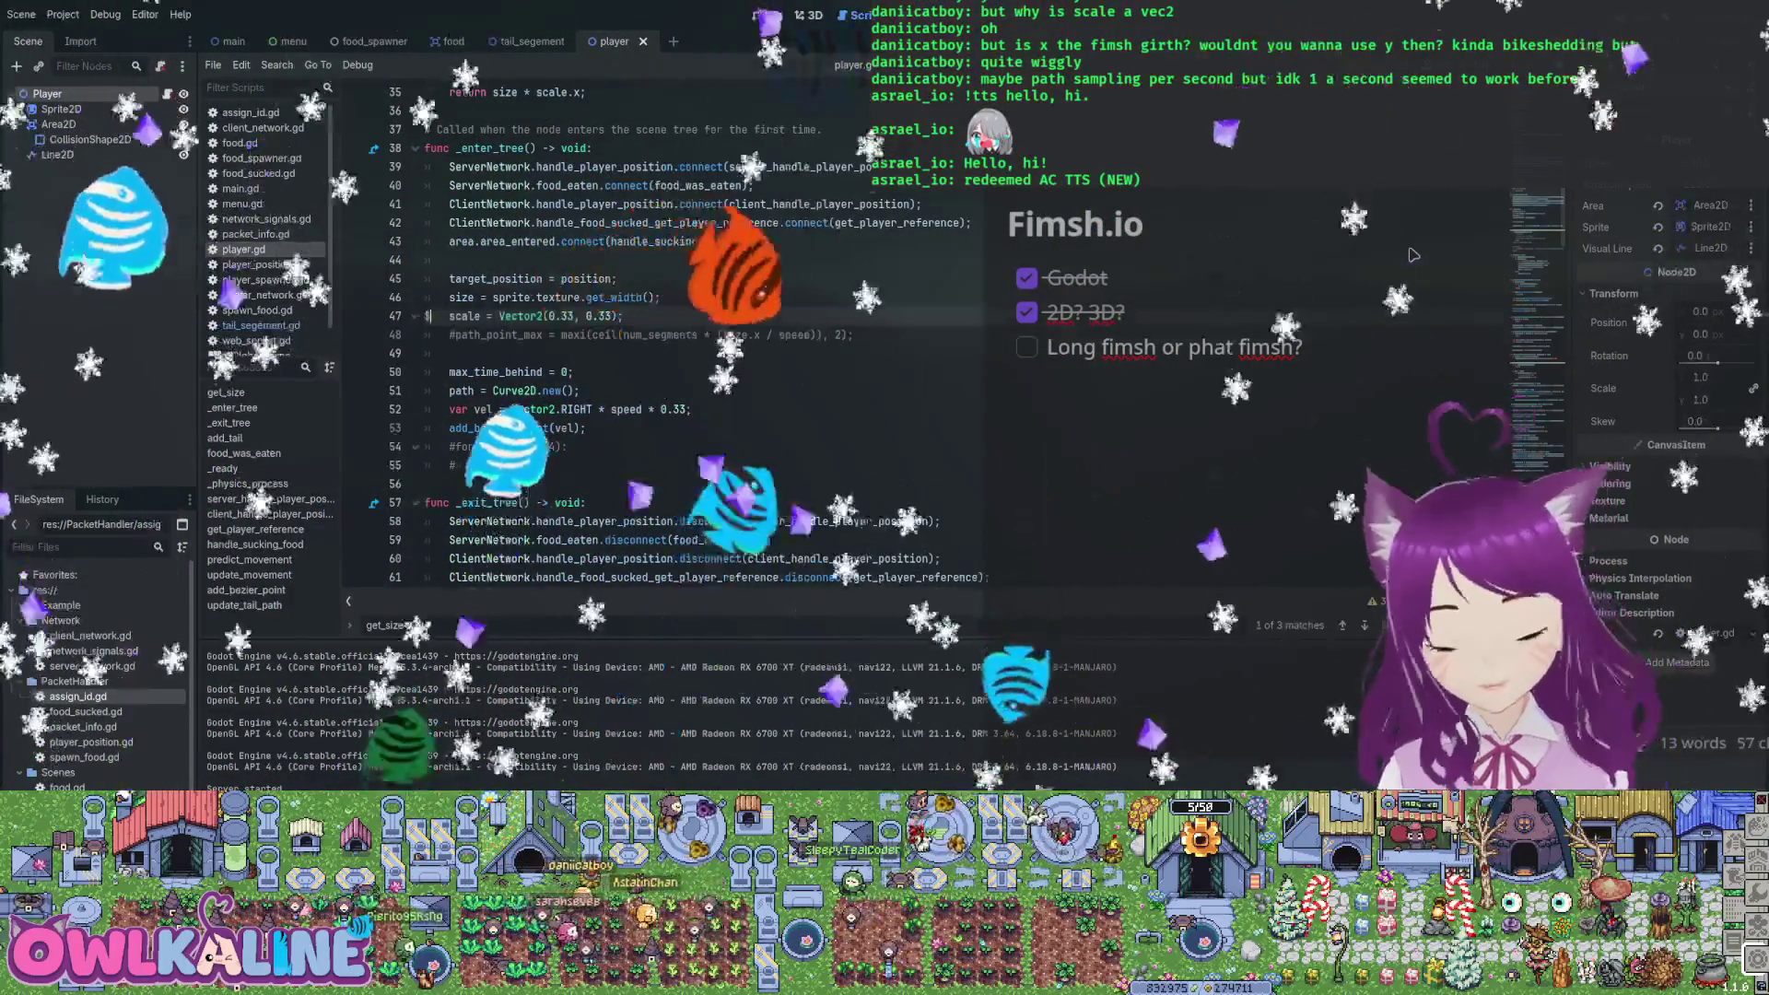
{"action": "key", "text": "ctrl+z"}
{"action": "key", "text": "ctrl+z"}
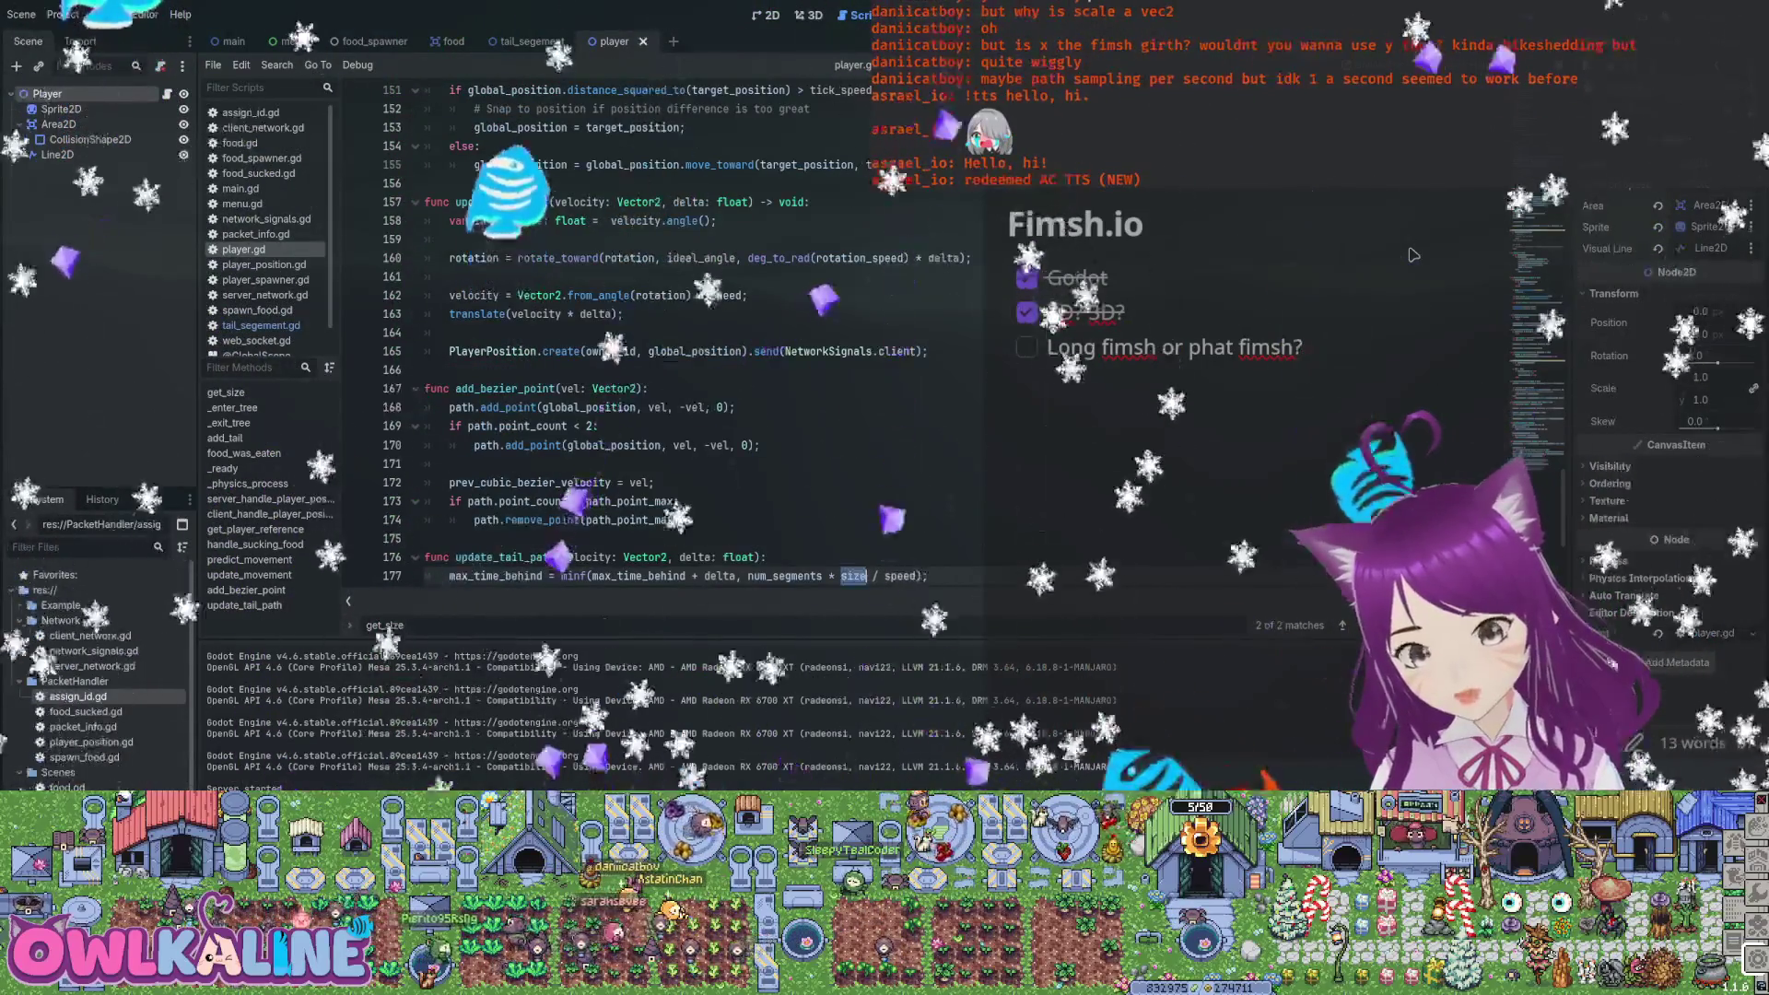
{"action": "key", "text": "ctrl+z"}
{"action": "key", "text": "ctrl+z"}
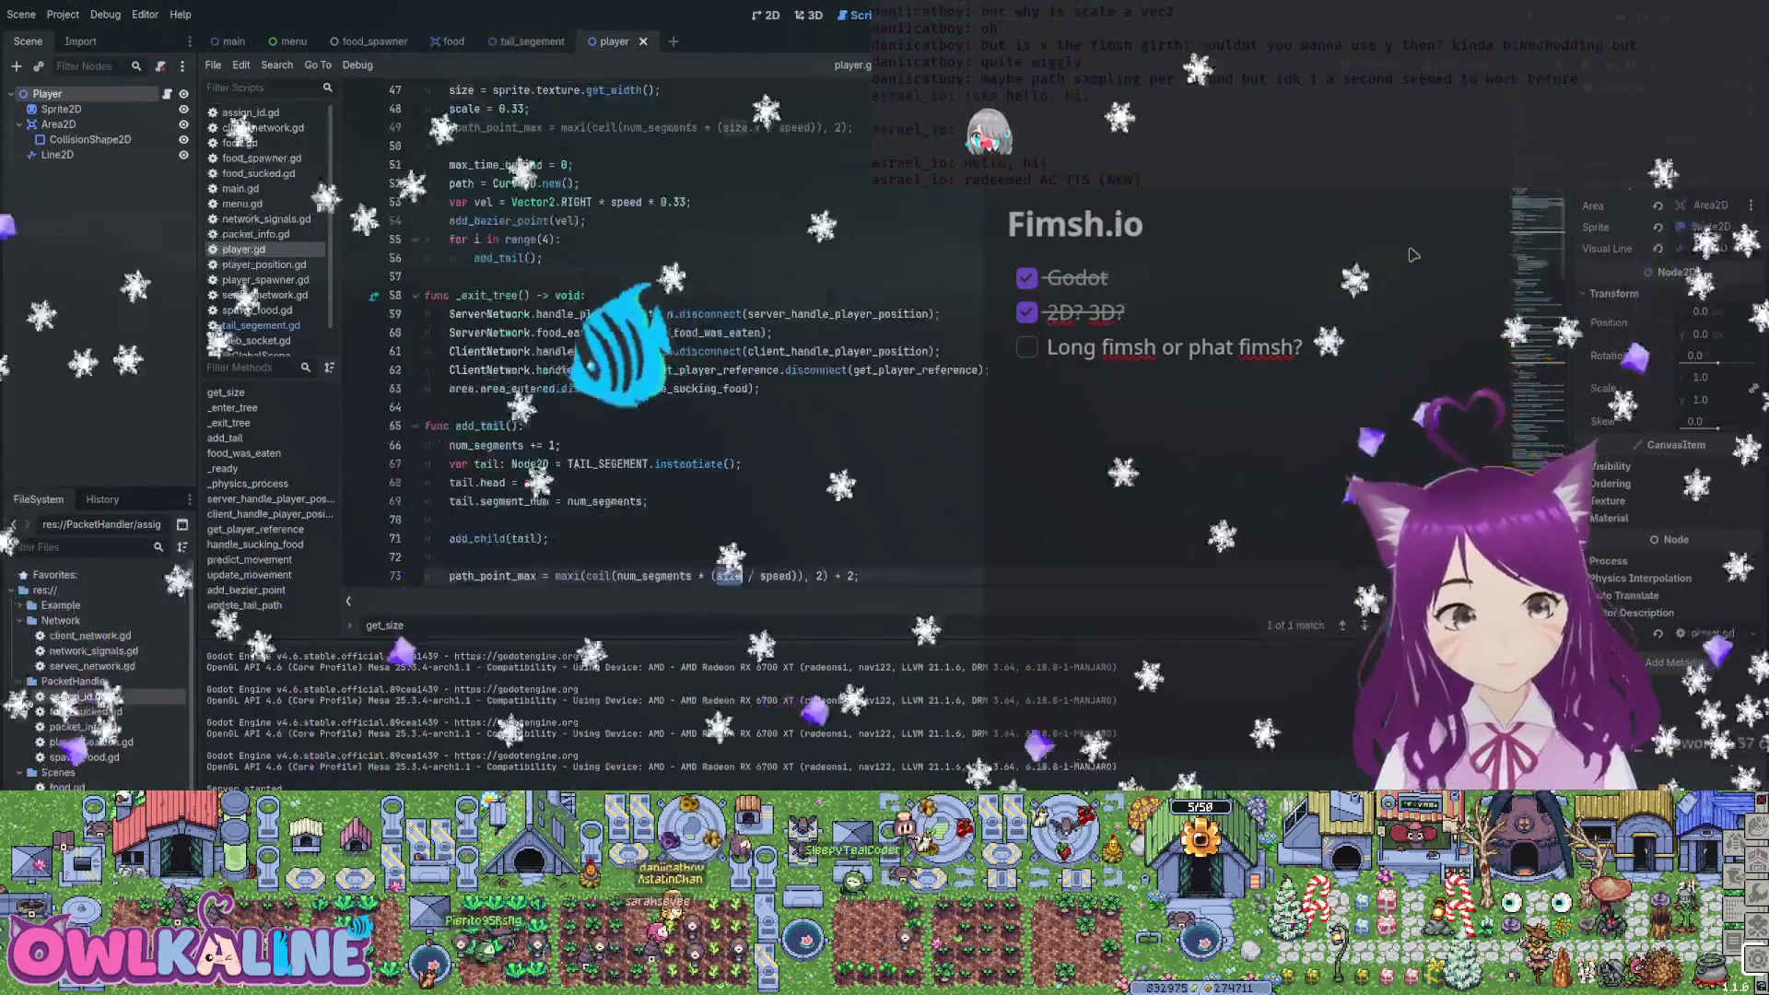
Undo further edits, including the update_tail_path change, back toward the points variable
{"action": "key", "text": "ctrl+z"}
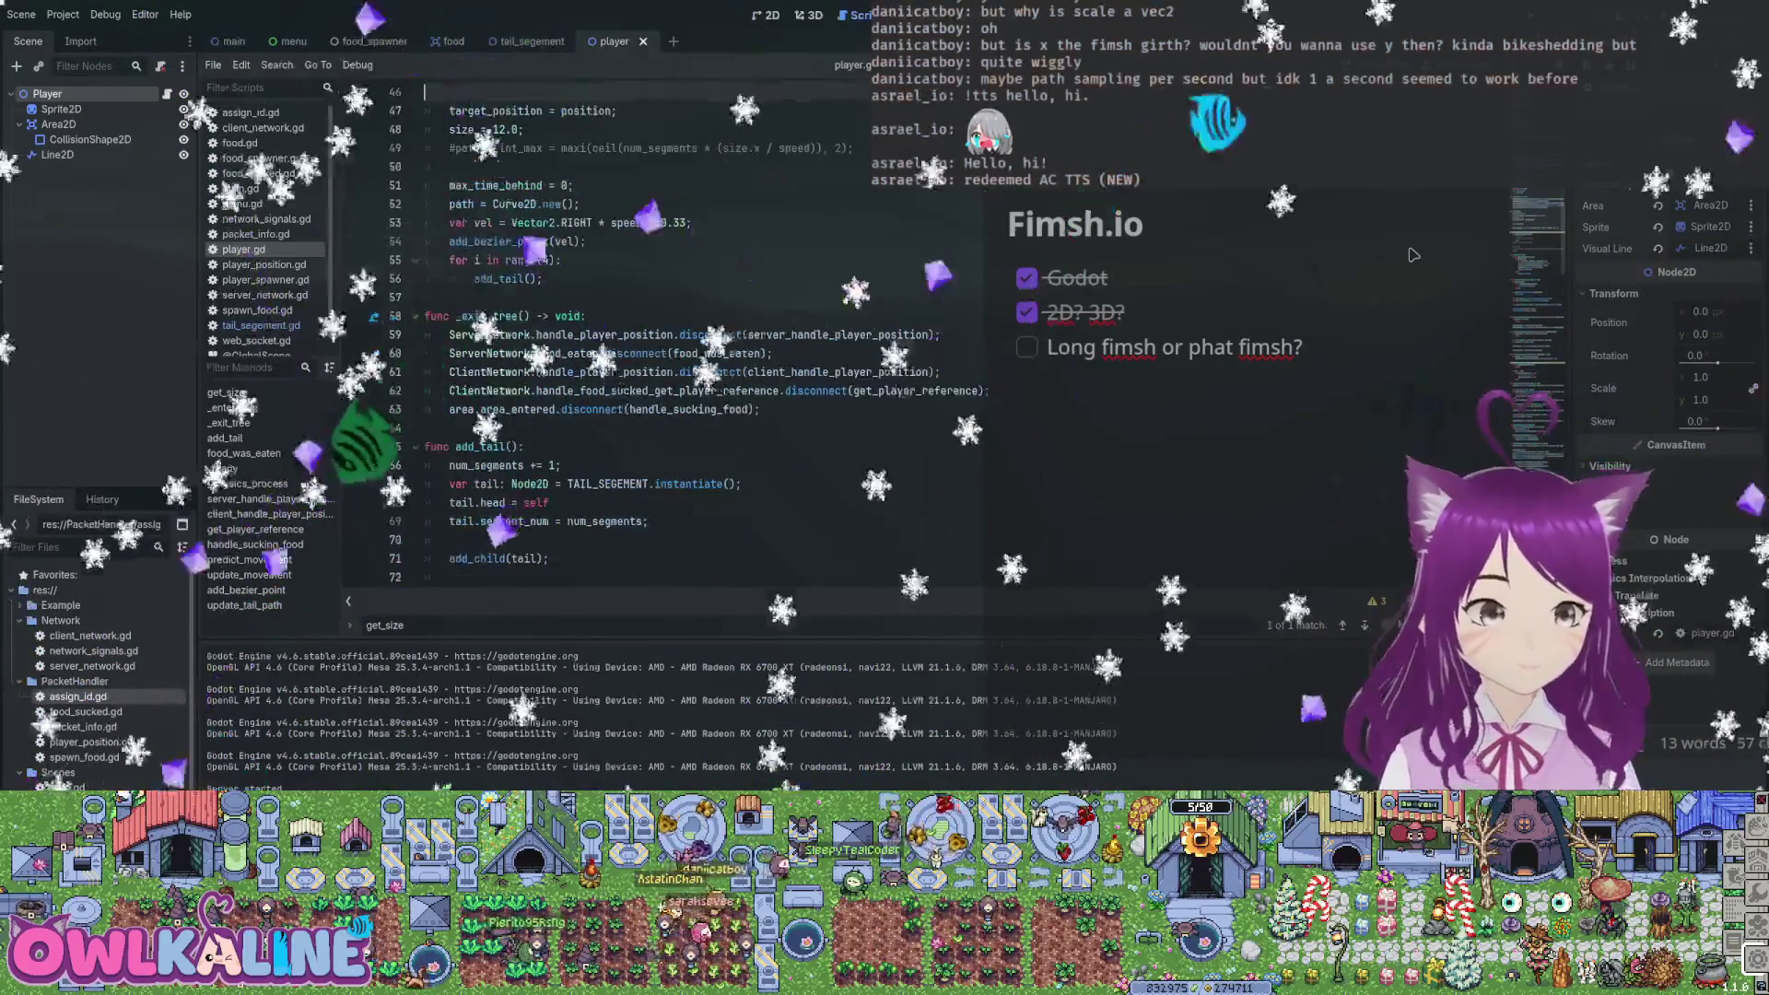
{"action": "key", "text": "ctrl+z"}
{"action": "key", "text": "ctrl+z"}
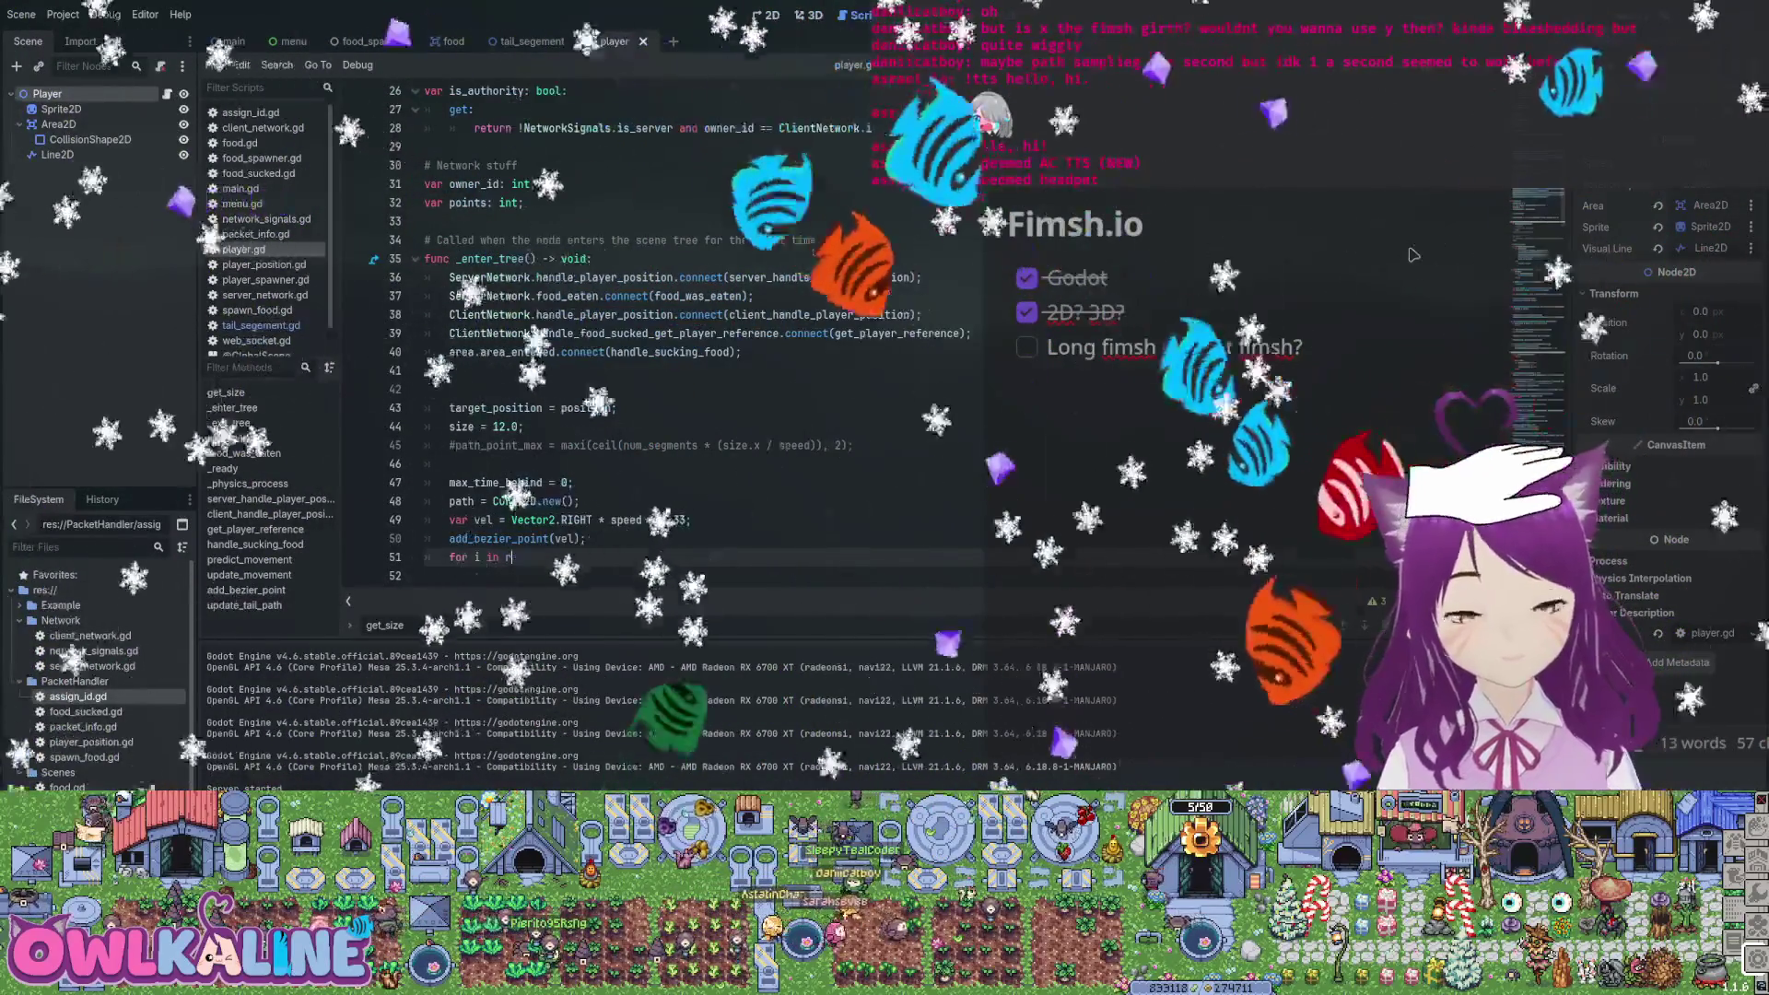
{"action": "key", "text": "ctrl+z"}
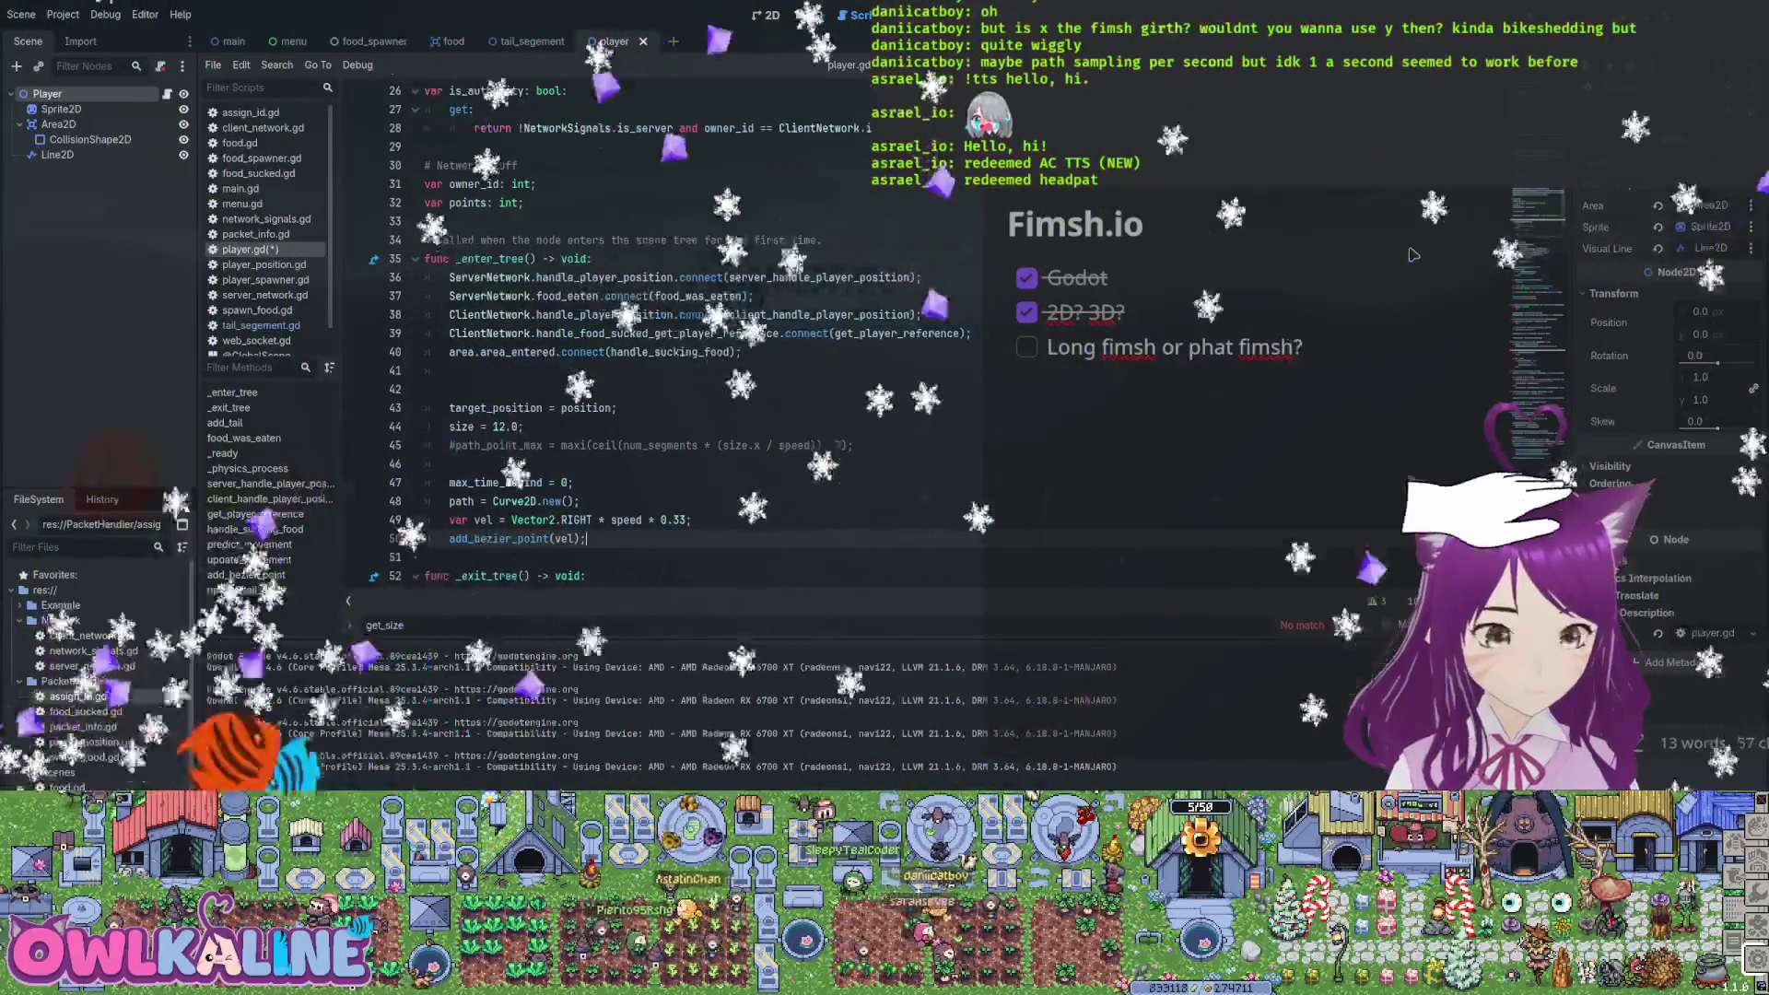
{"action": "key", "text": "ctrl+z"}
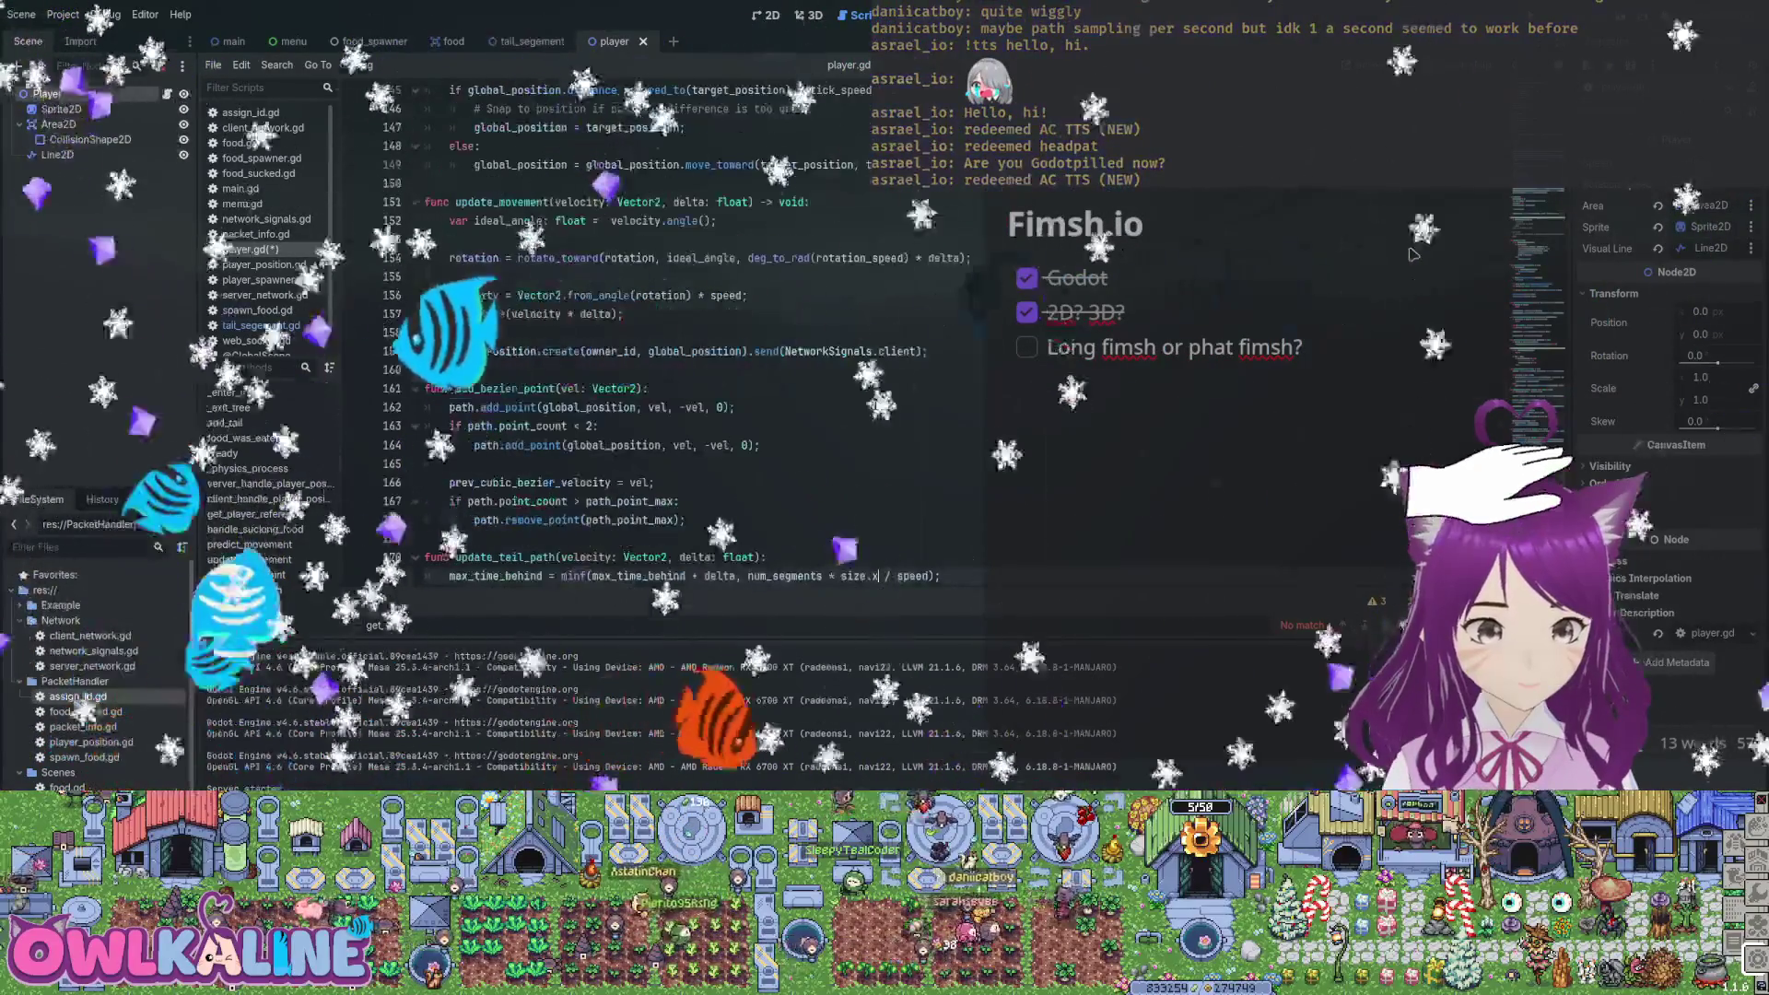
{"action": "key", "text": "ctrl+z"}
{"action": "key", "text": "ctrl+z"}
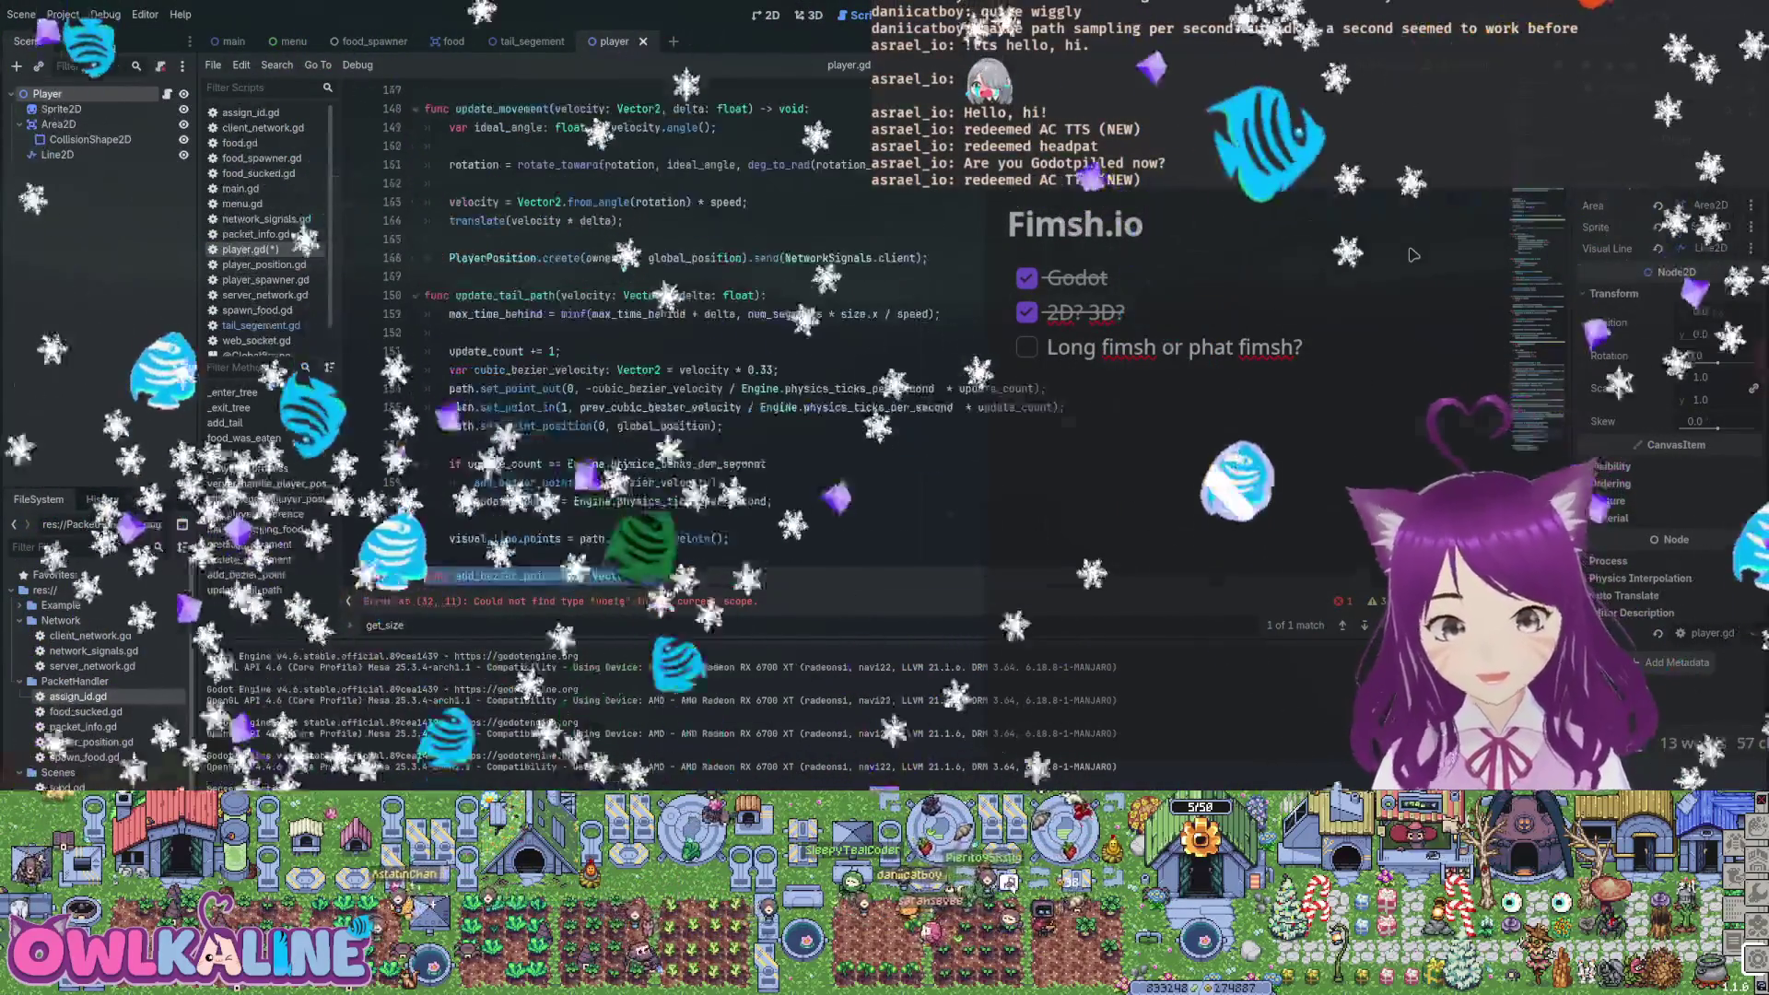
Undo back to the add_bezier_point edit and drop the delta argument from update_tail_path
{"action": "key", "text": "ctrl+z"}
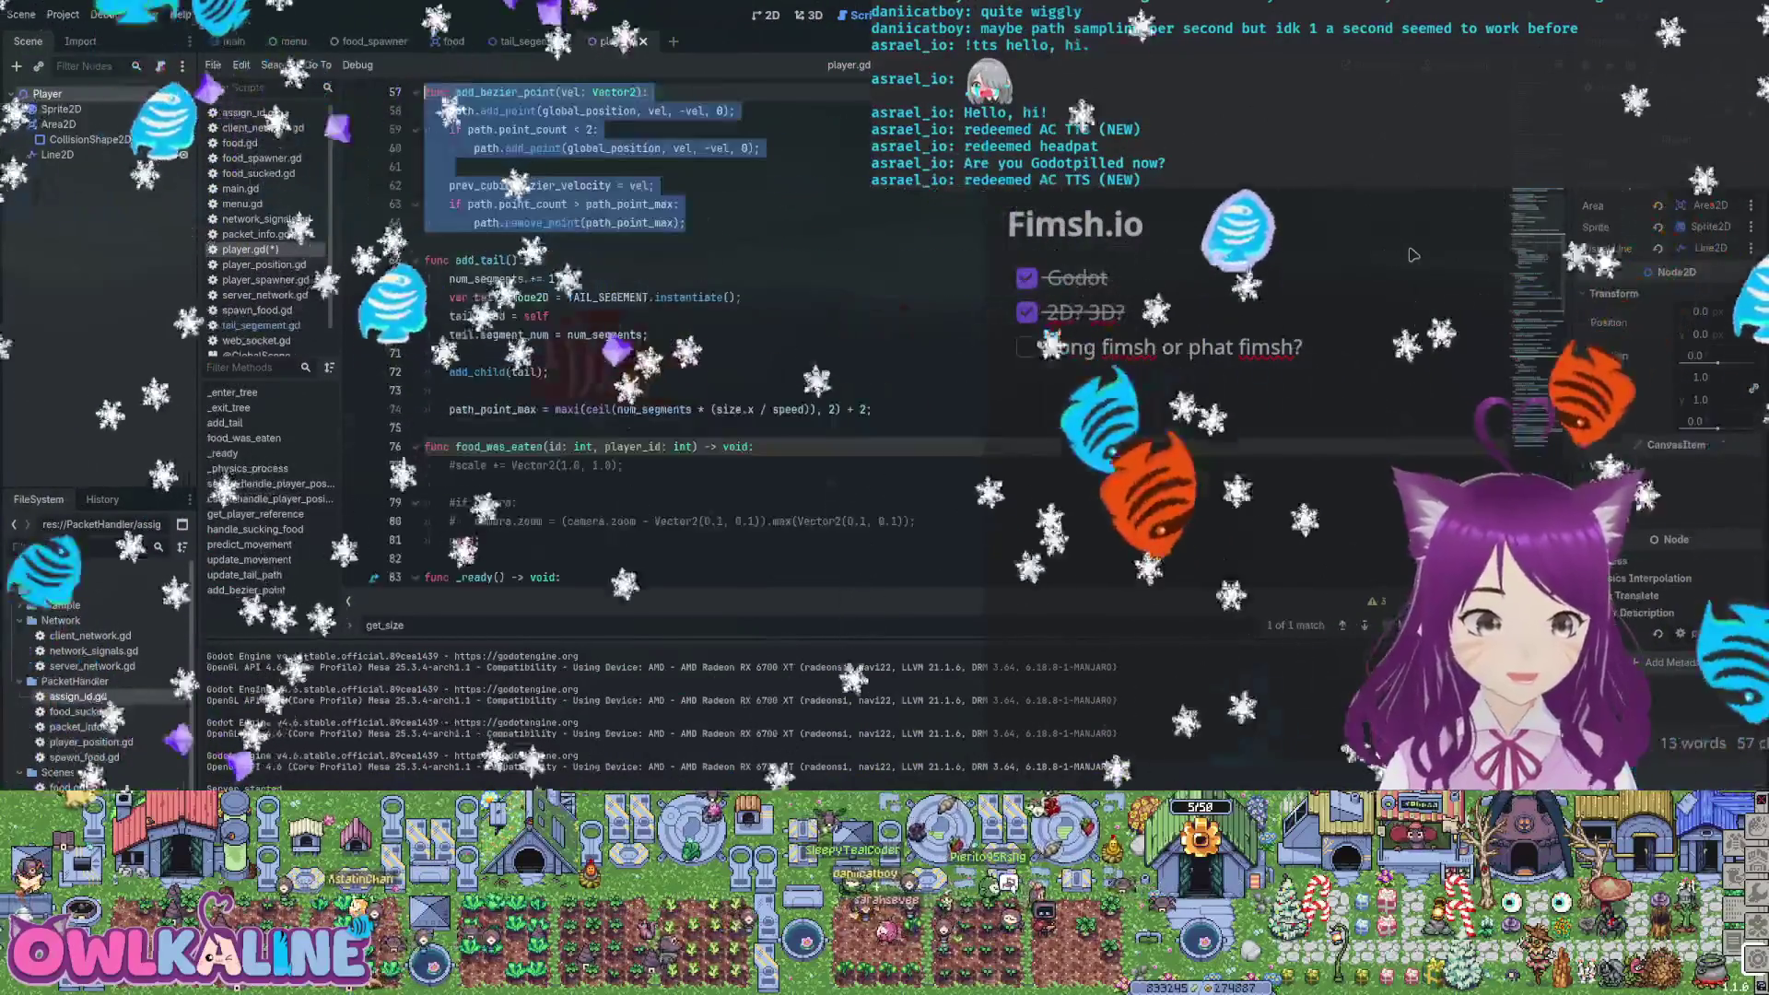
{"action": "key", "text": "ctrl+z"}
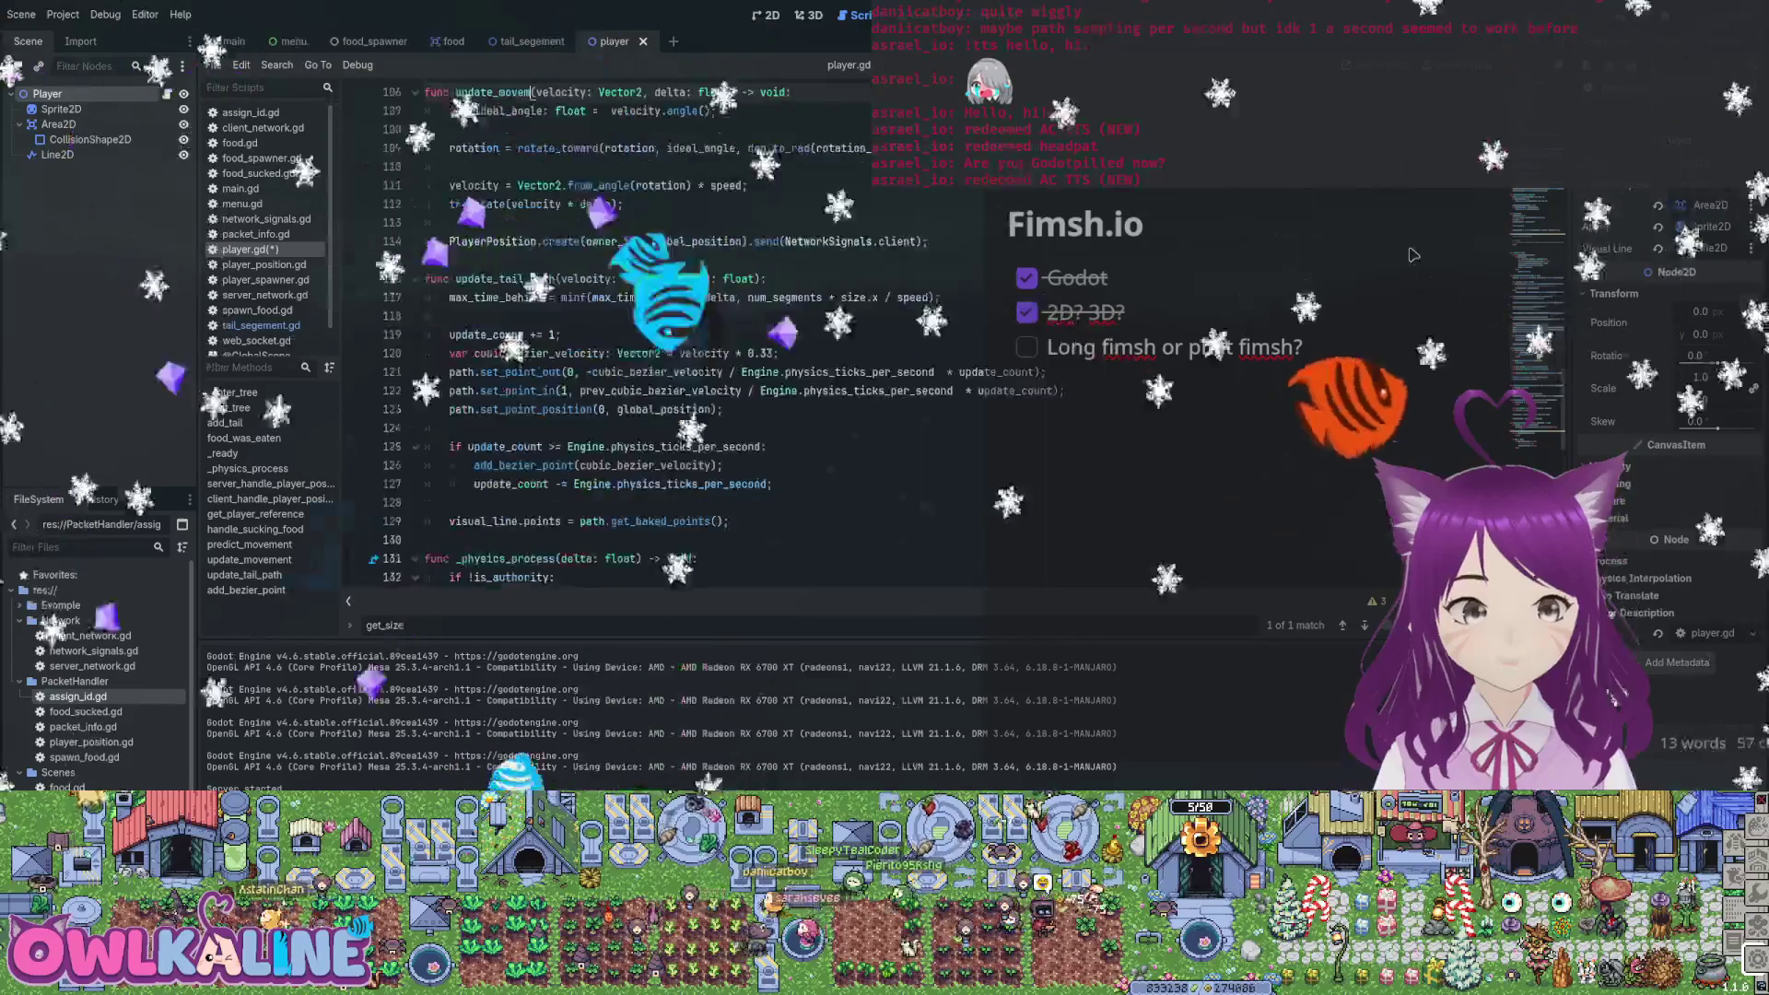
{"action": "key", "text": "ctrl+Delete"}
{"action": "key", "text": "BackSpace"}
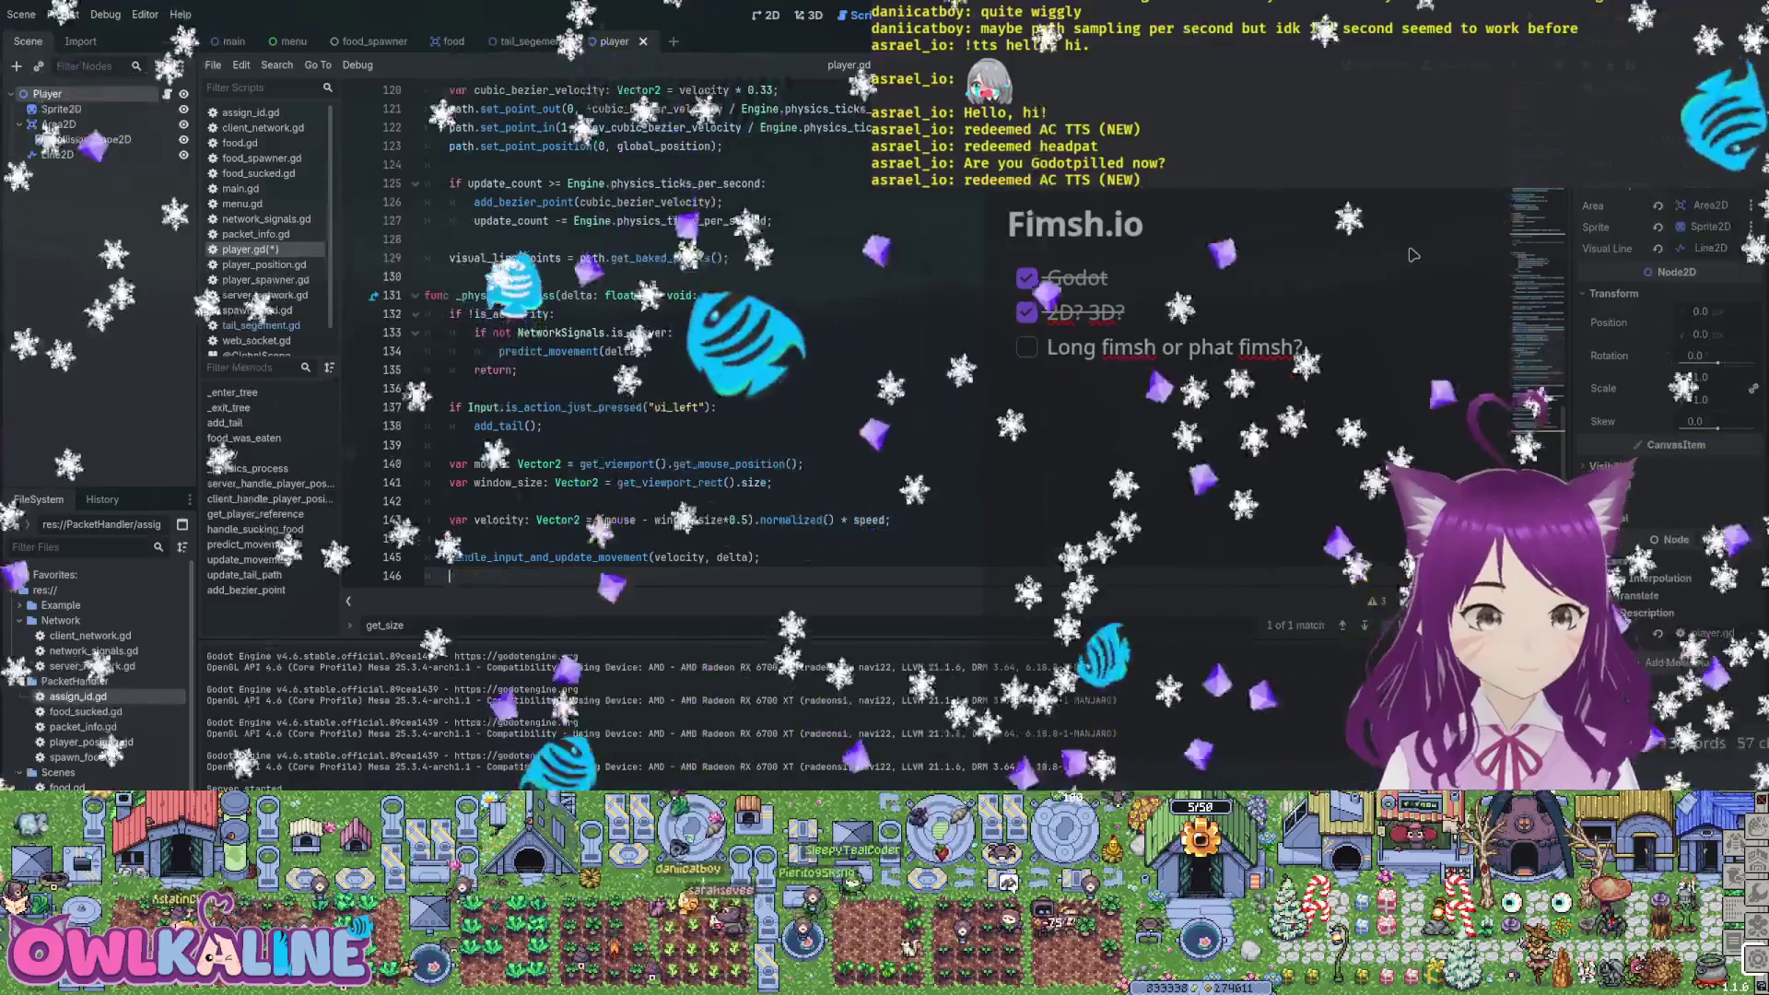
{"action": "key", "text": "BackSpace"}
{"action": "key", "text": "BackSpace"}
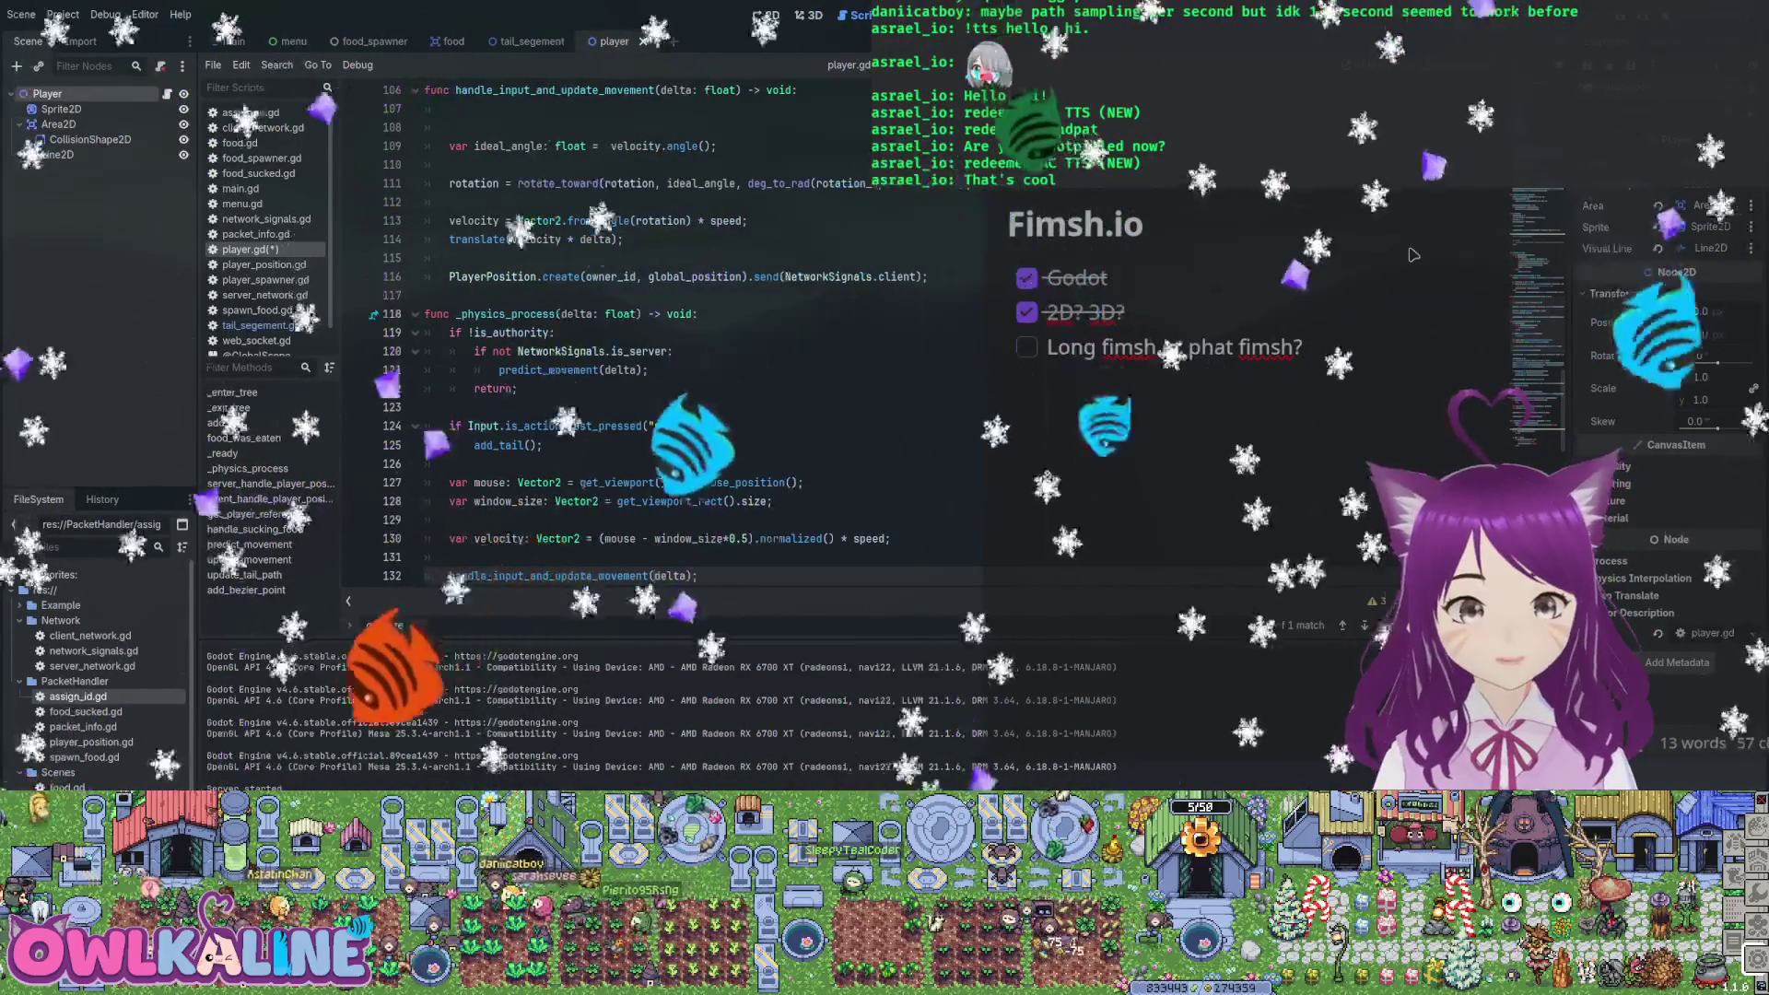
Undo edits to restore the mouse and window size lines and remove handle_input_and_update_movement
{"action": "key", "text": "ctrl+z"}
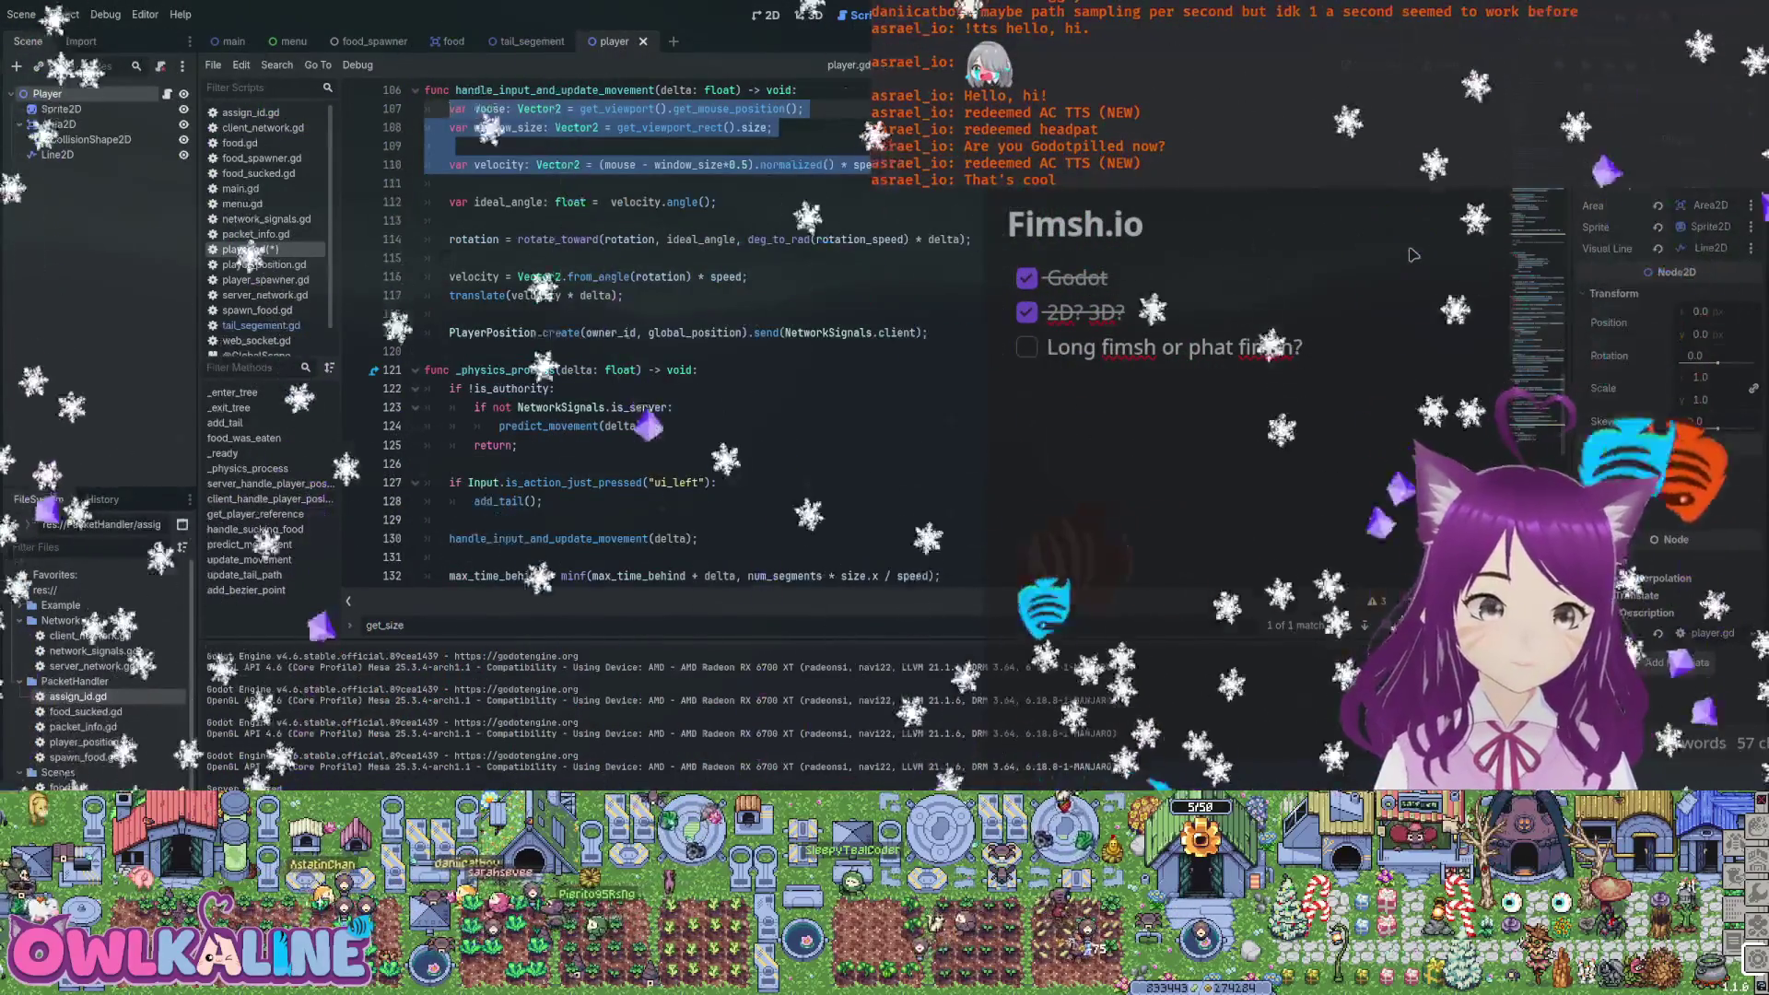
{"action": "key", "text": "ctrl+z"}
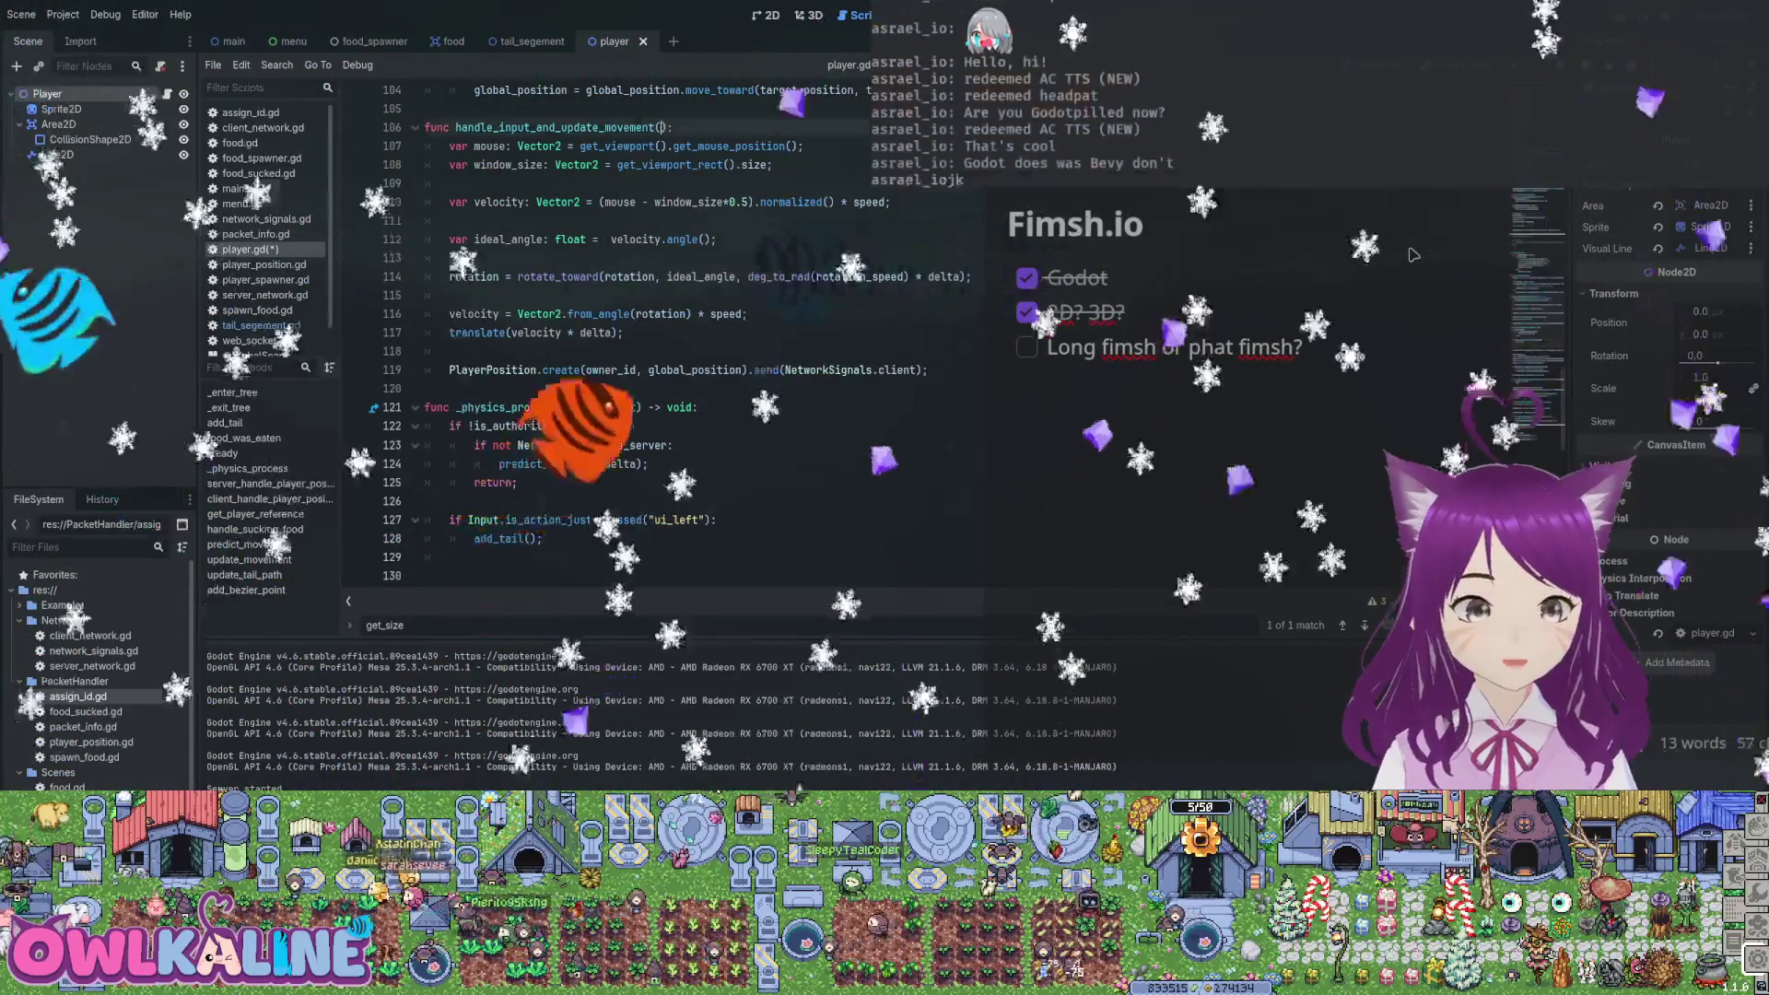
{"action": "key", "text": "ctrl+z"}
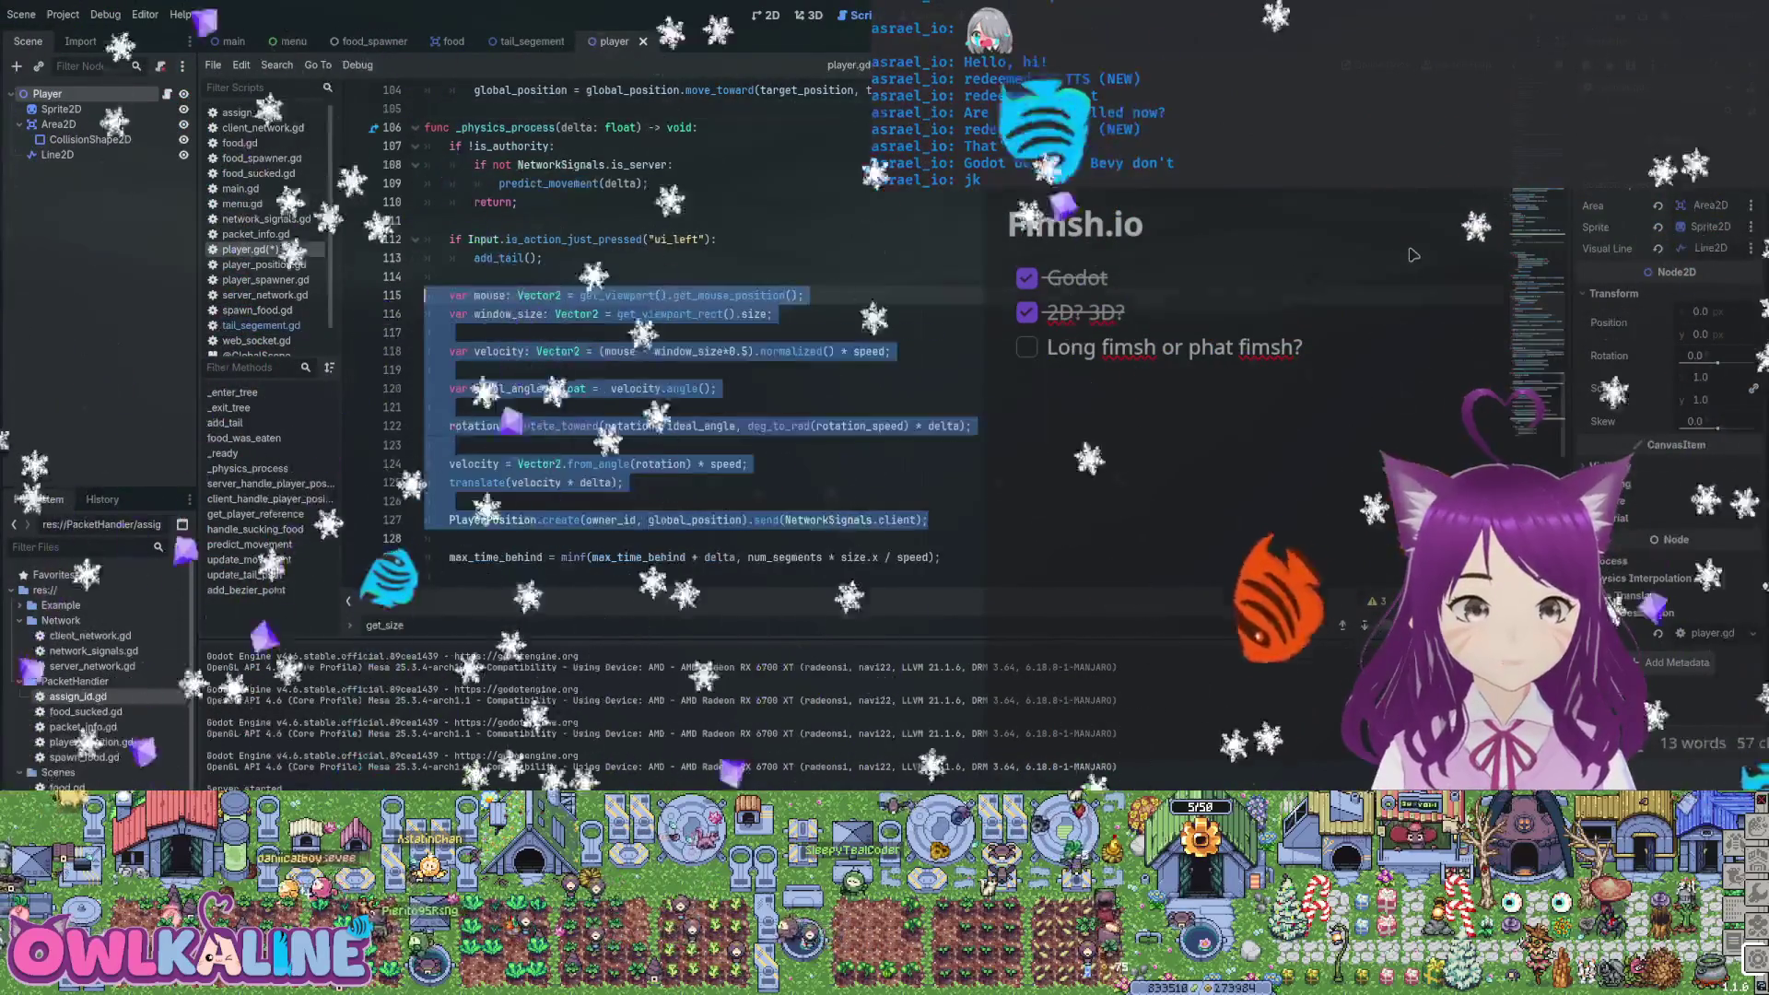
{"action": "key", "text": "ctrl+z"}
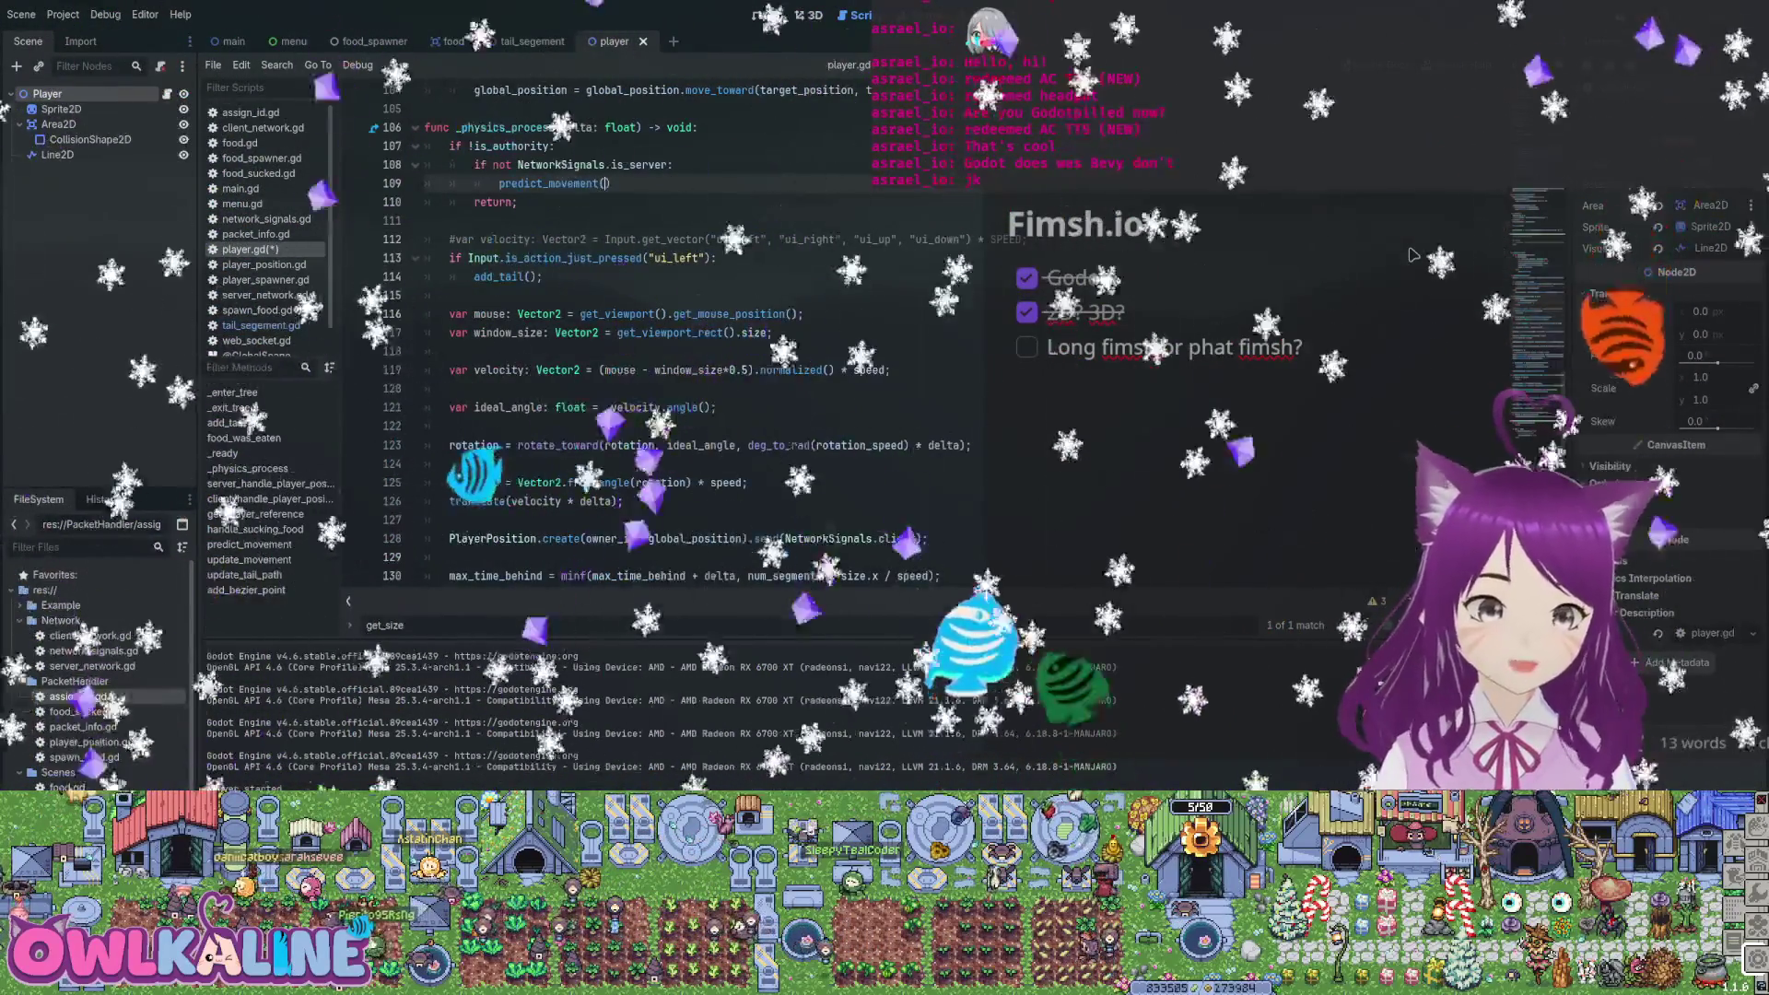
{"action": "type", "text": "else:"}
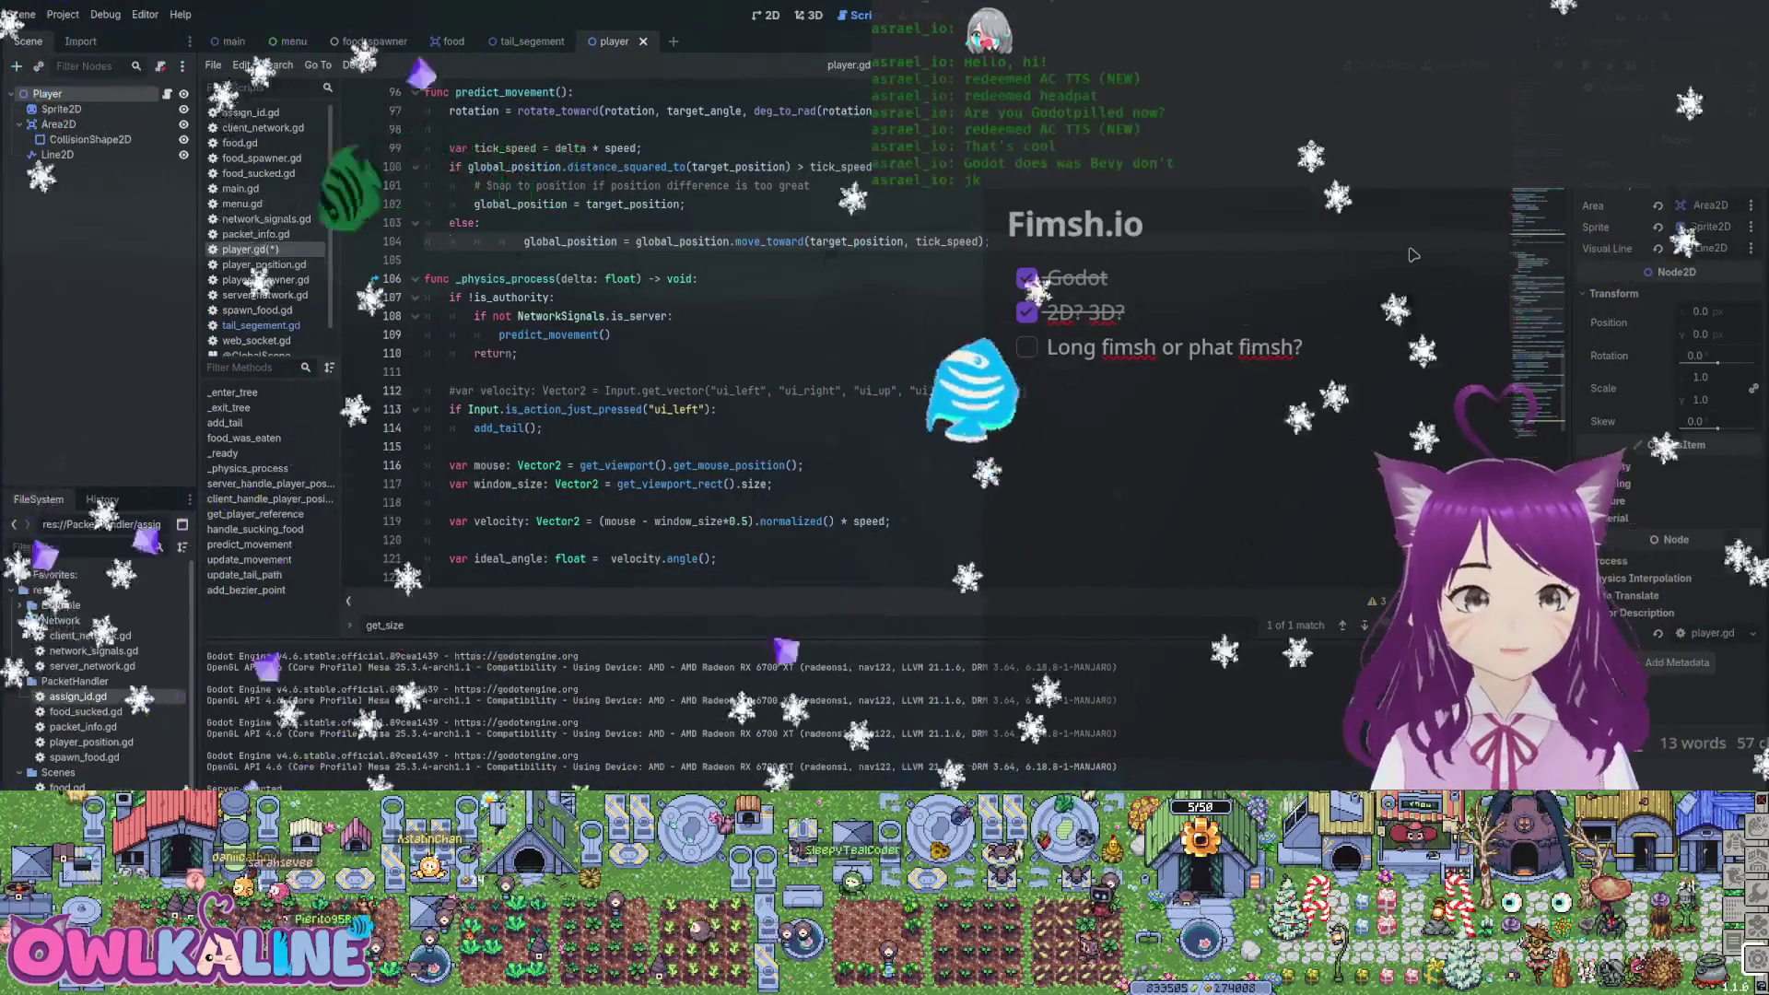
Undo the predict_movement body and food_eaten/ServerNetwork connections, restore path_timer lines, then test-run
{"action": "key", "text": "ctrl+z"}
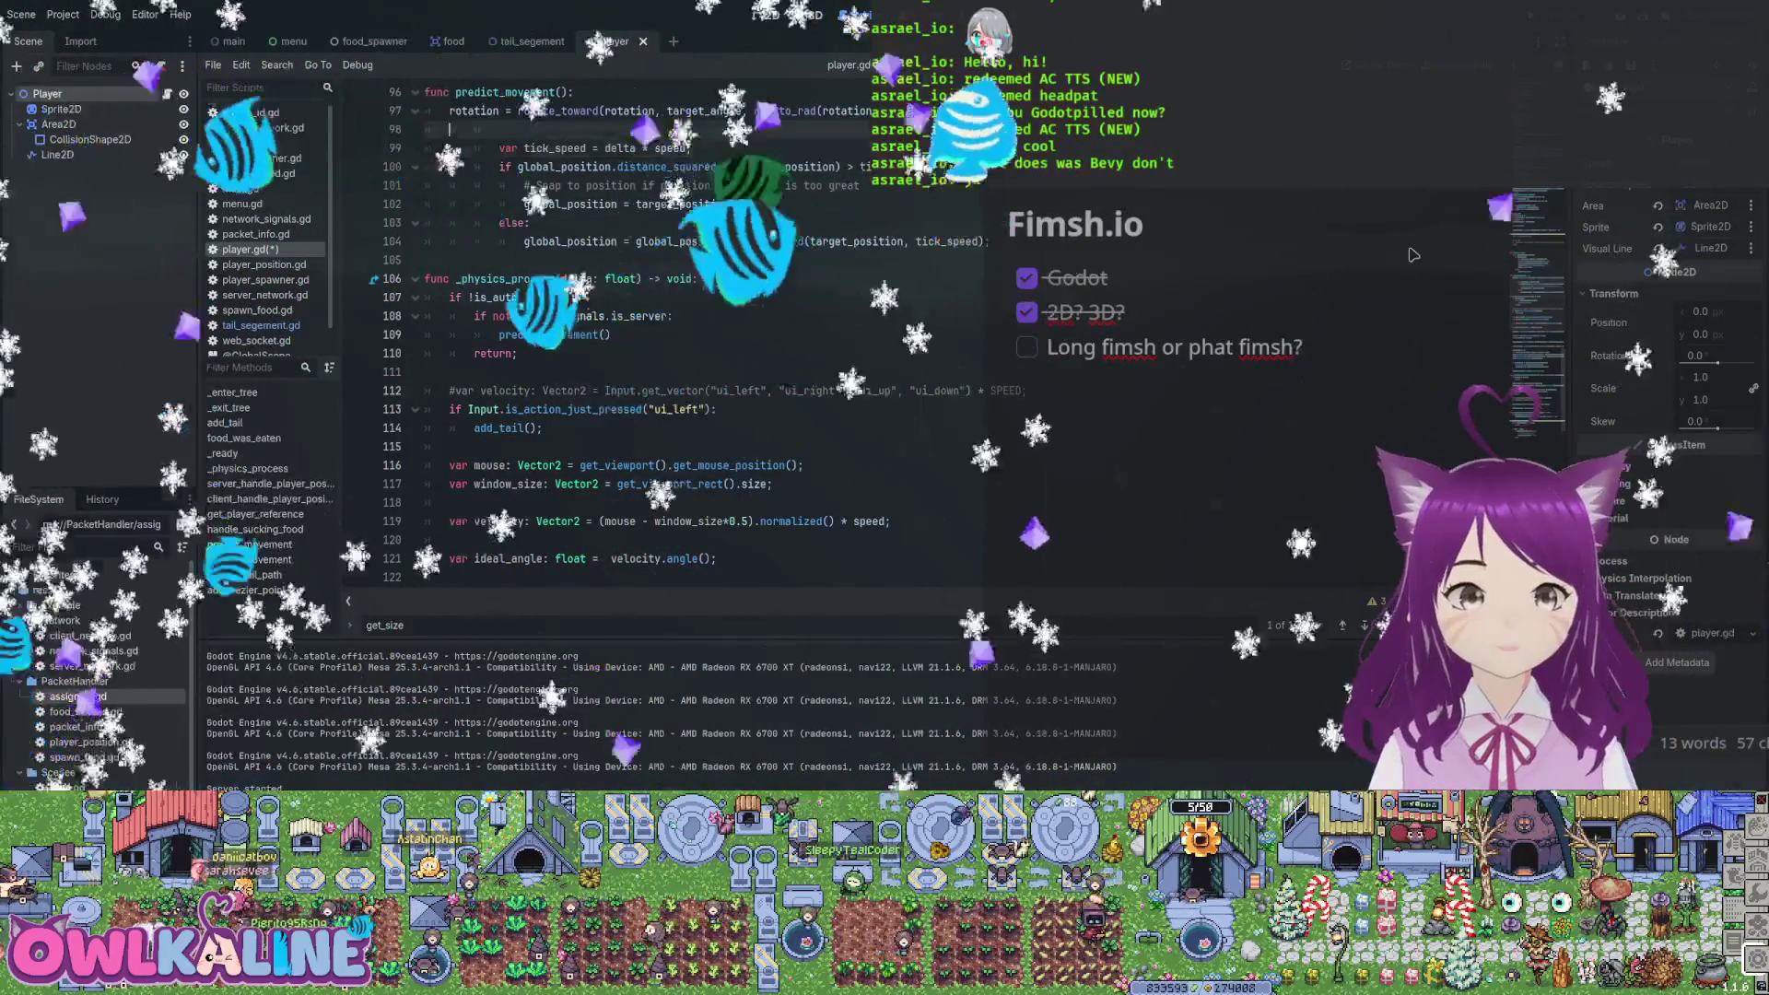
{"action": "key", "text": "ctrl+z"}
{"action": "key", "text": "ctrl+z"}
{"action": "key", "text": "ctrl+z"}
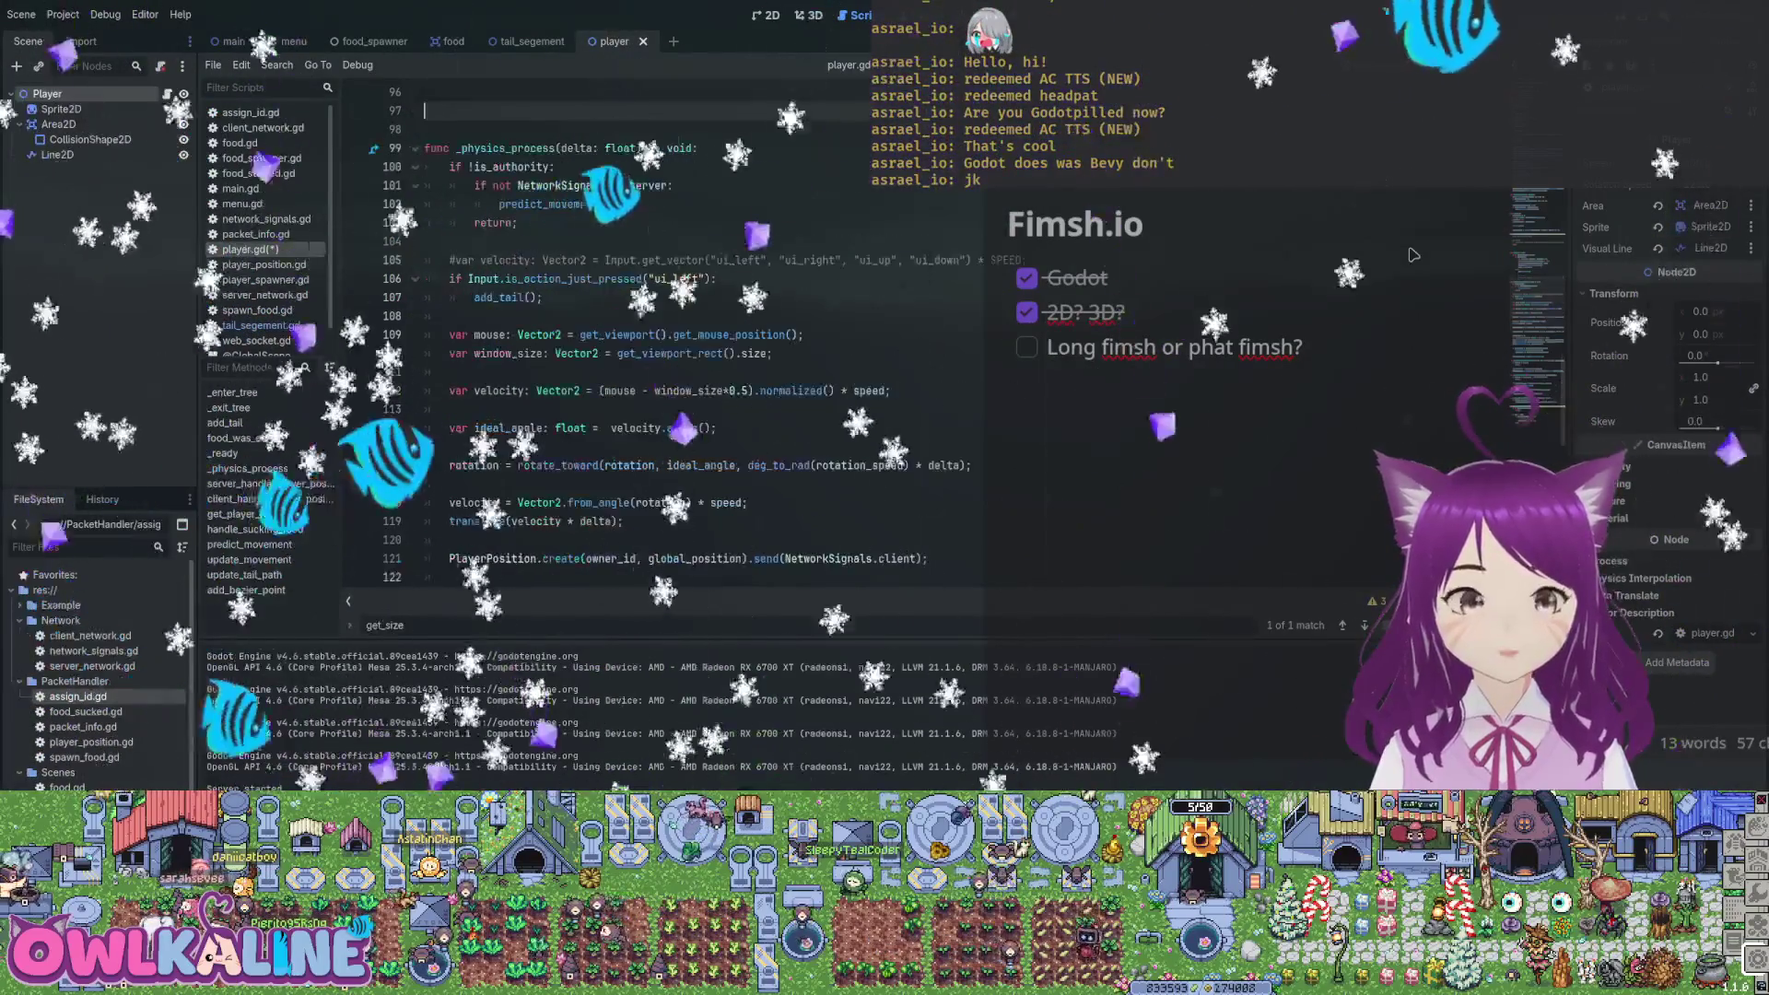
{"action": "key", "text": "ctrl+z"}
{"action": "key", "text": "ctrl+z"}
{"action": "key", "text": "ctrl+z"}
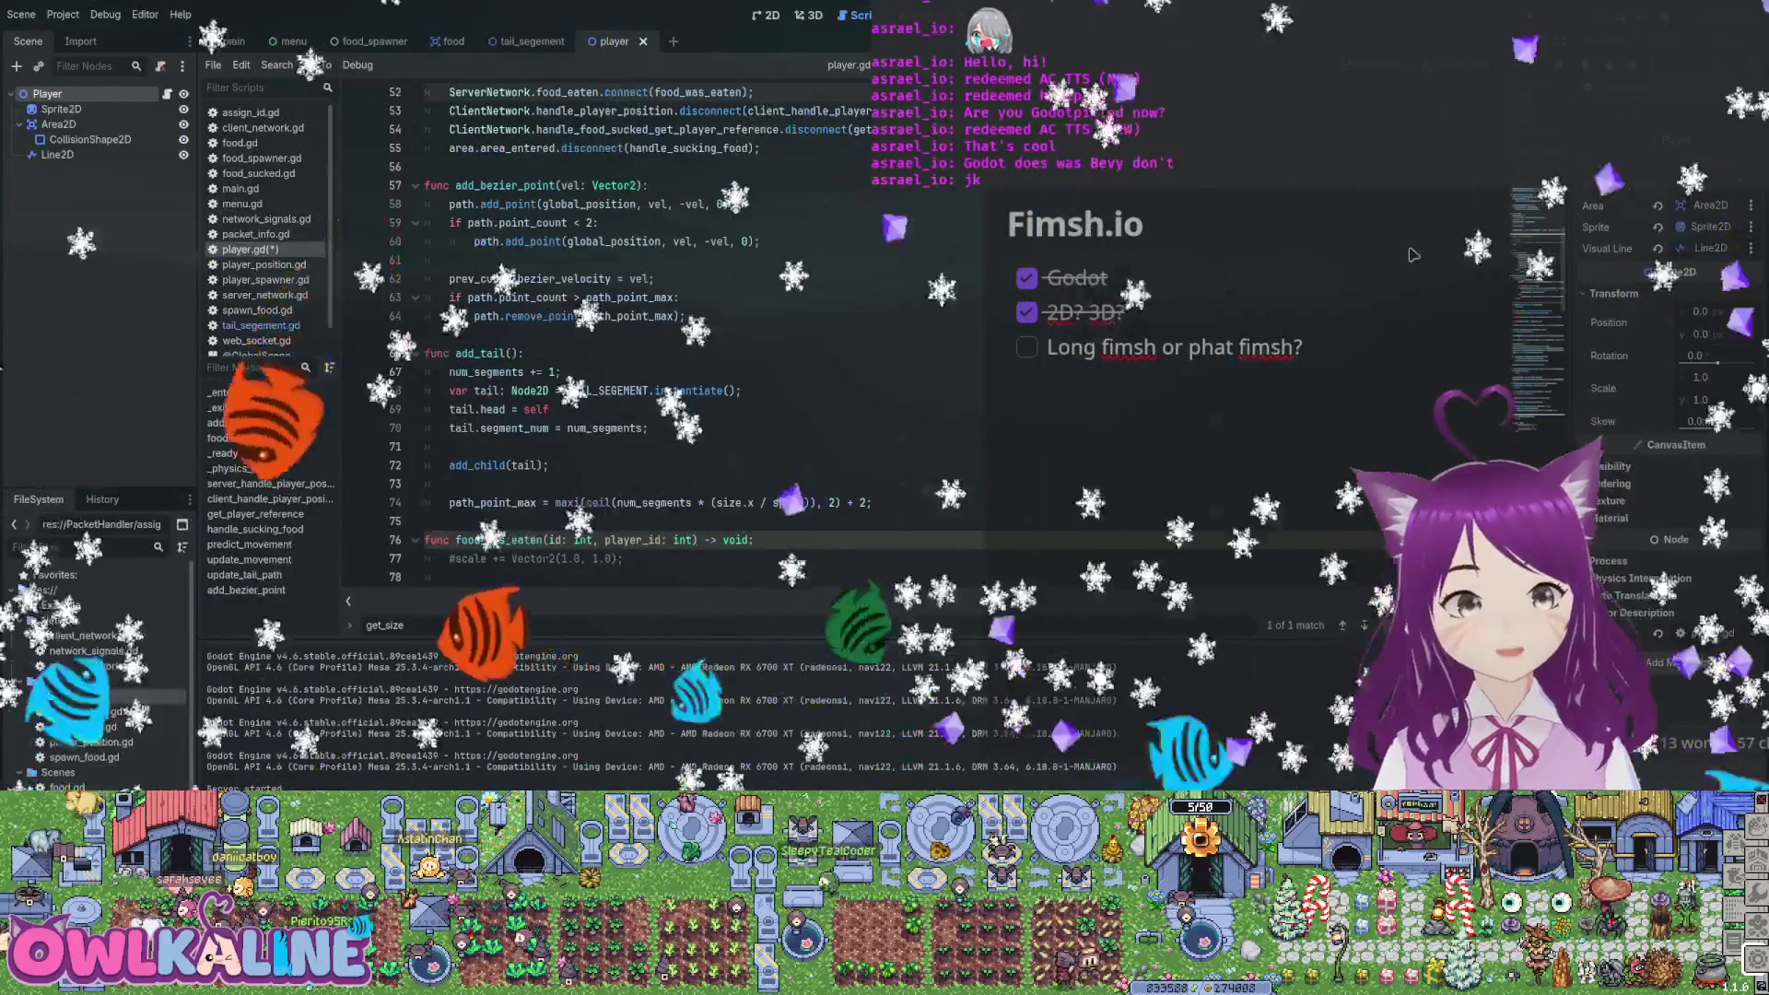
{"action": "key", "text": "ctrl+z"}
{"action": "key", "text": "ctrl+z"}
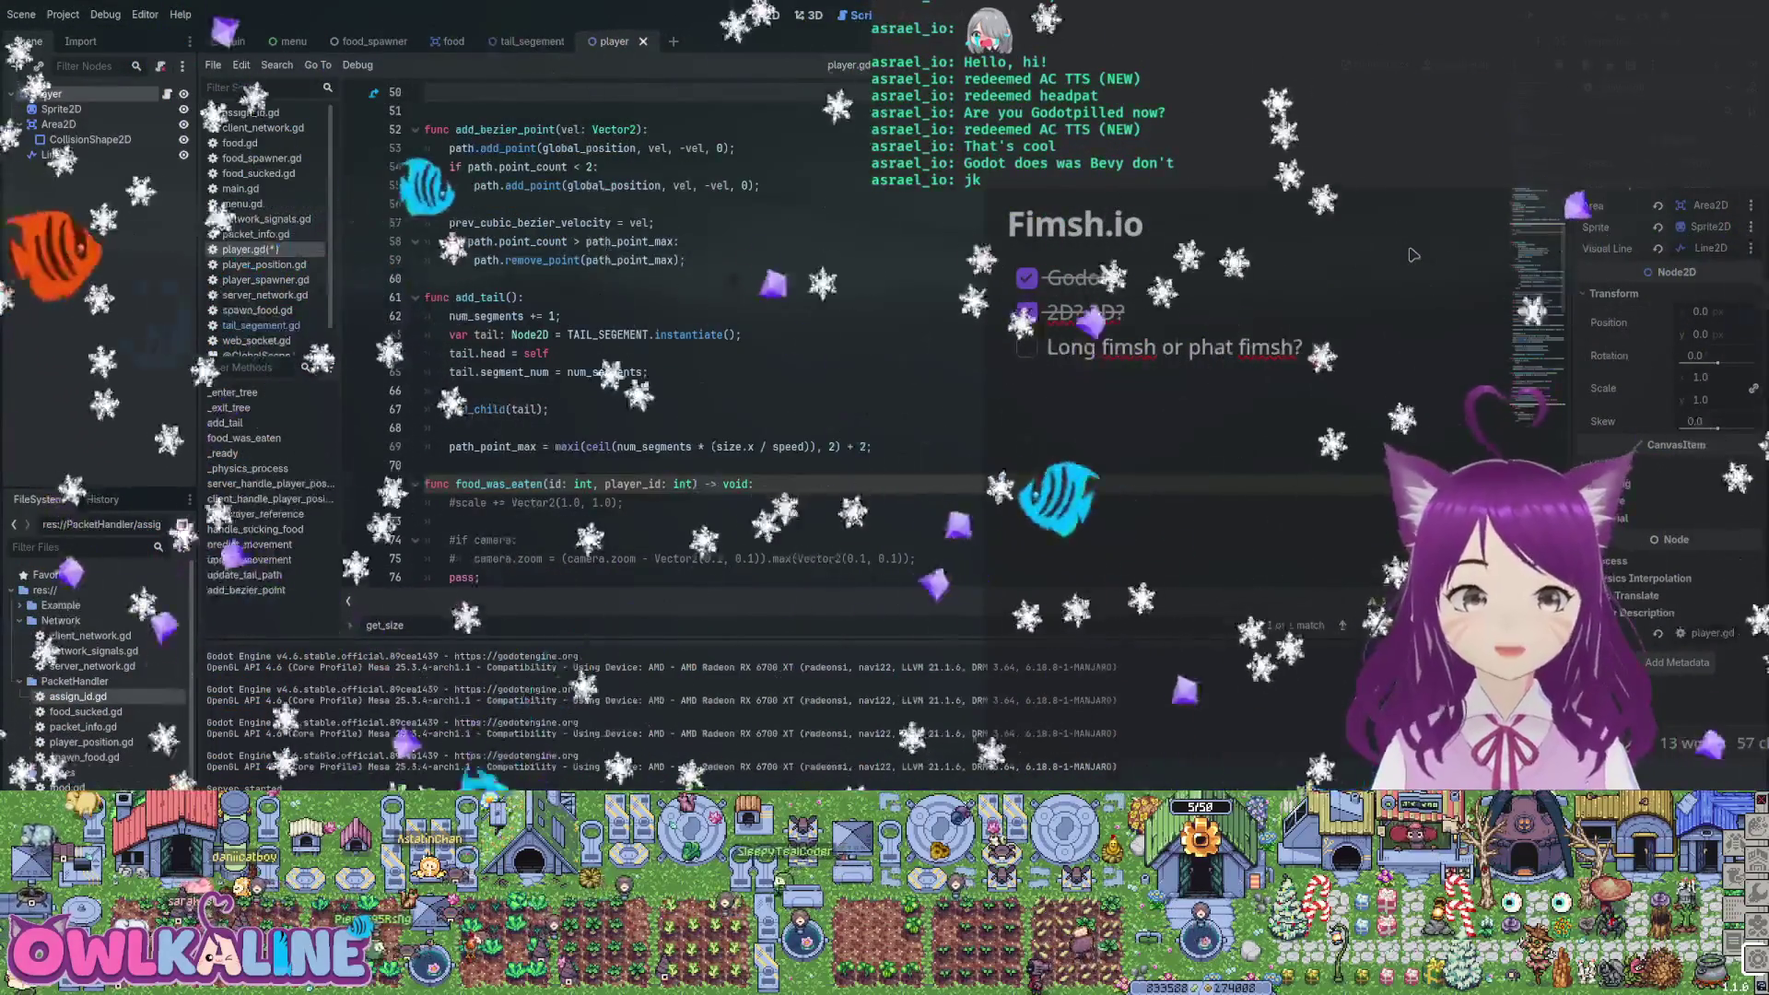
{"action": "key", "text": "ctrl+z"}
{"action": "key", "text": "ctrl+z"}
{"action": "key", "text": "ctrl+z"}
{"action": "key", "text": "ctrl+z"}
{"action": "key", "text": "ctrl+z"}
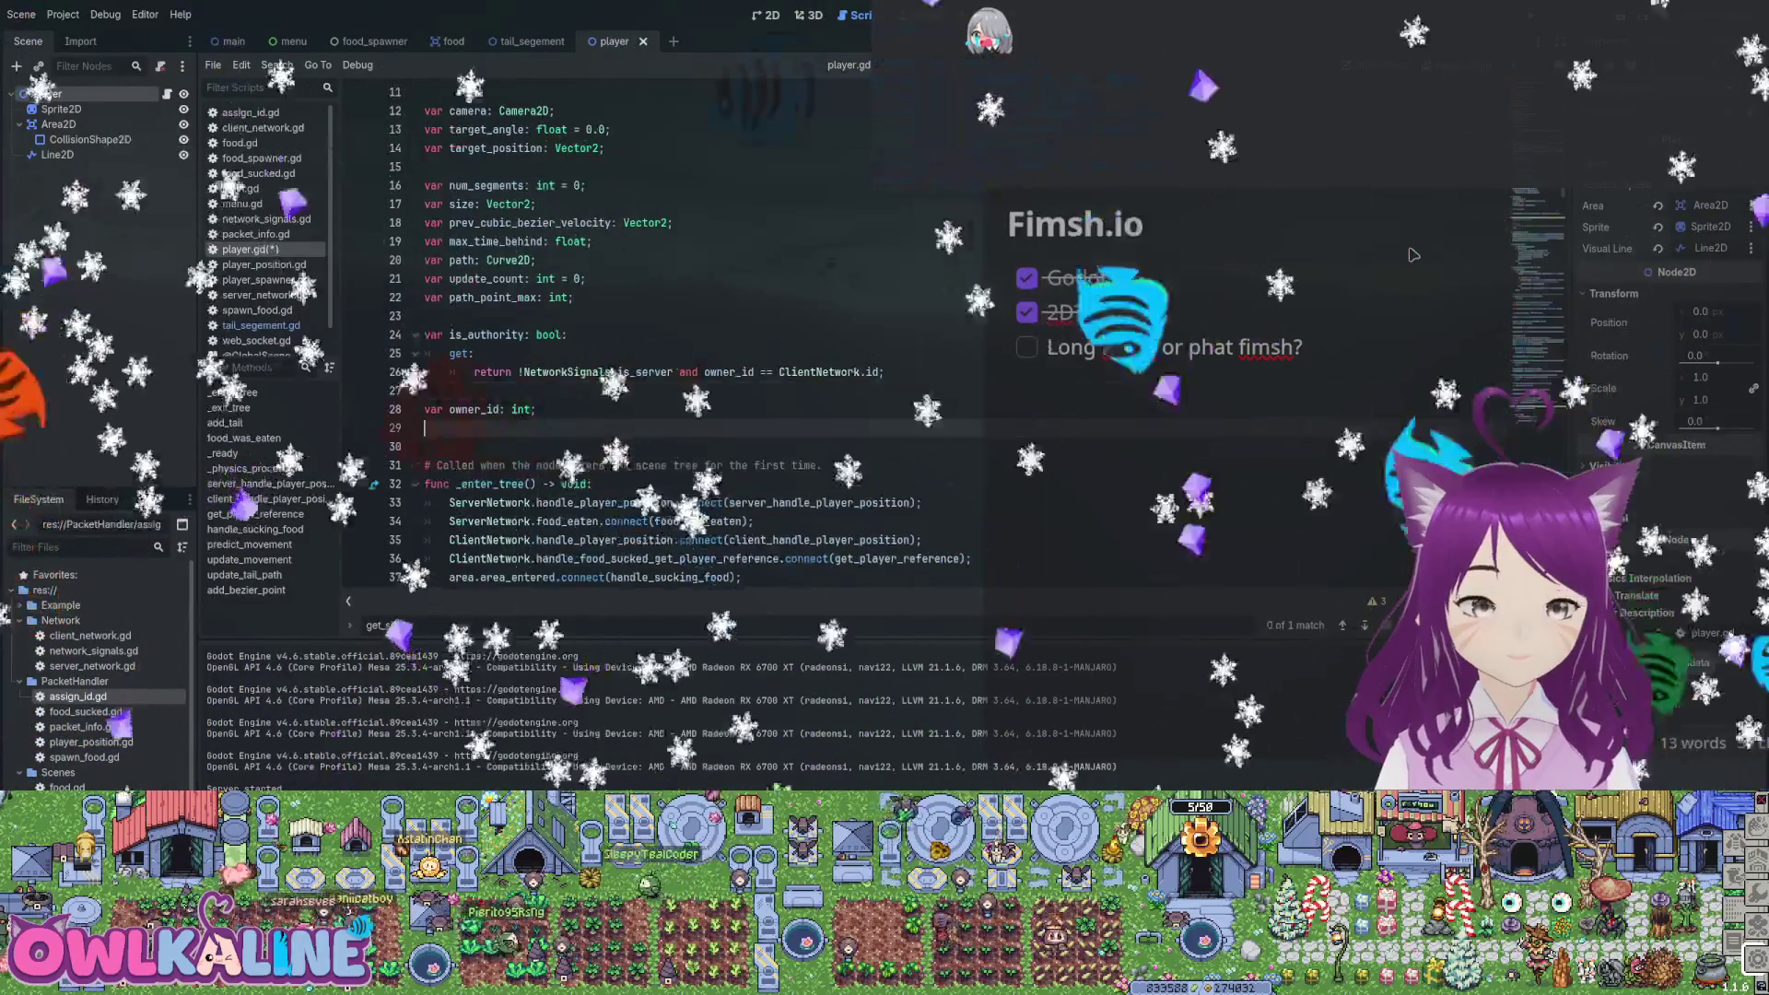
{"action": "key", "text": "ctrl+z"}
{"action": "key", "text": "ctrl+z"}
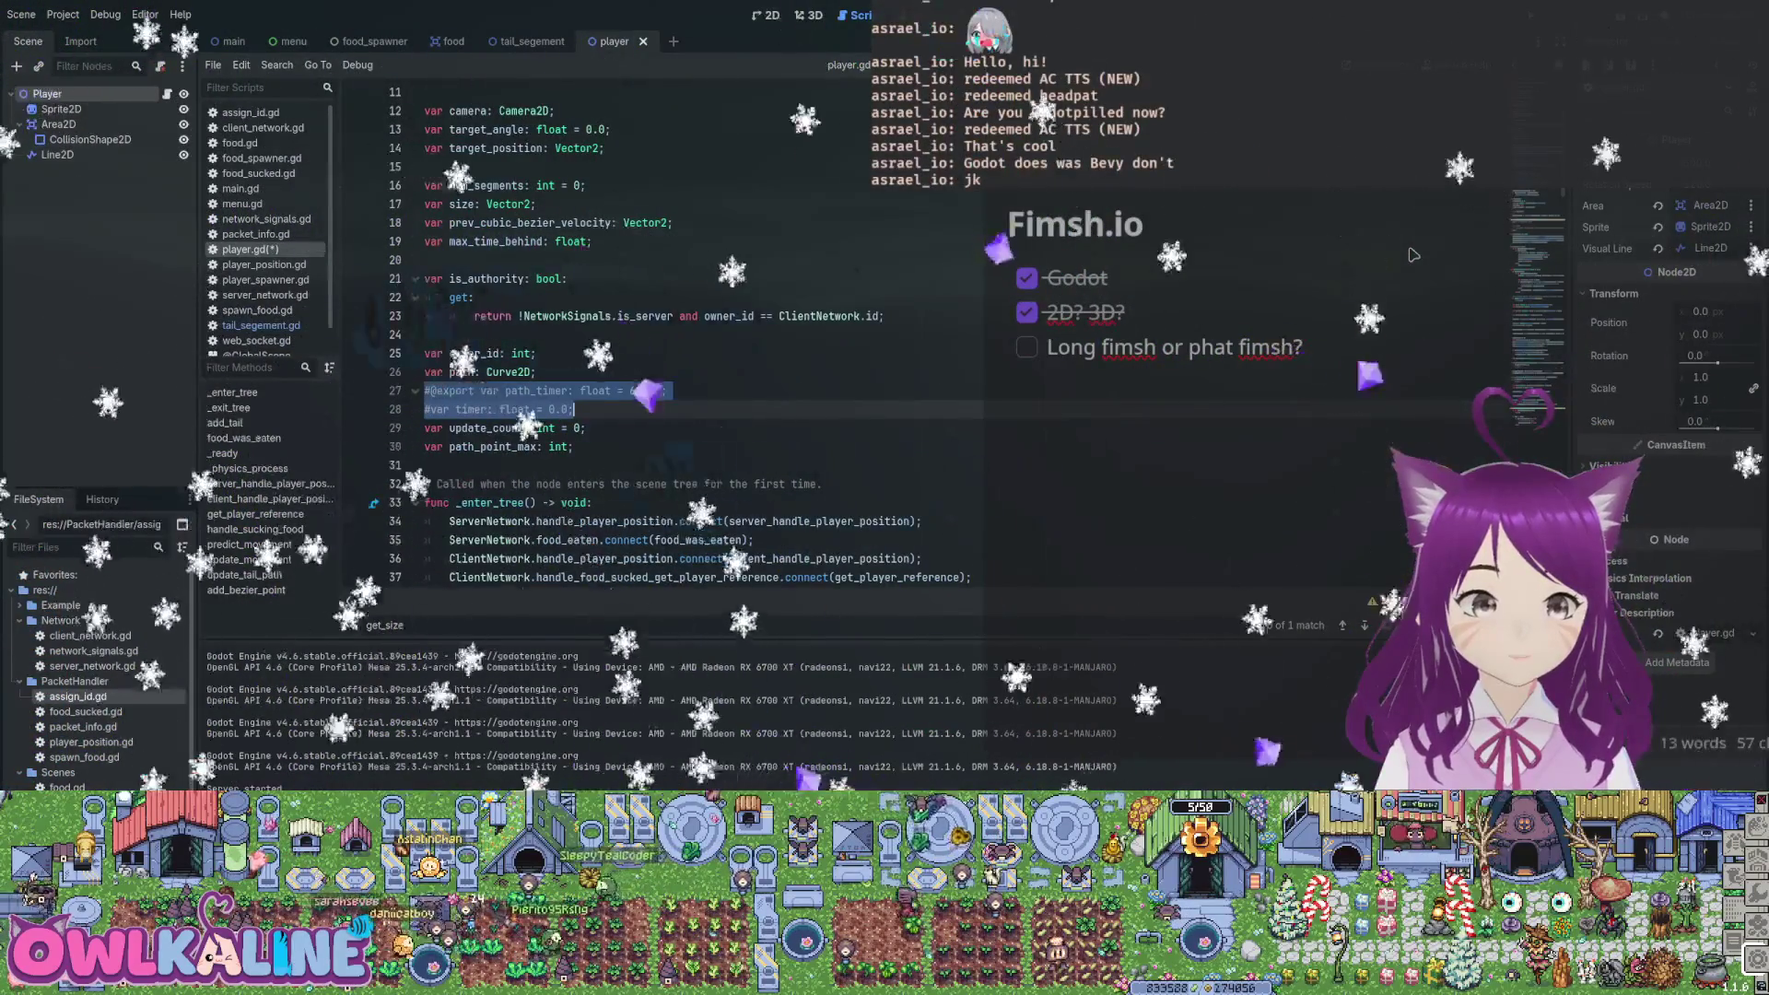
{"action": "key", "text": "F5"}
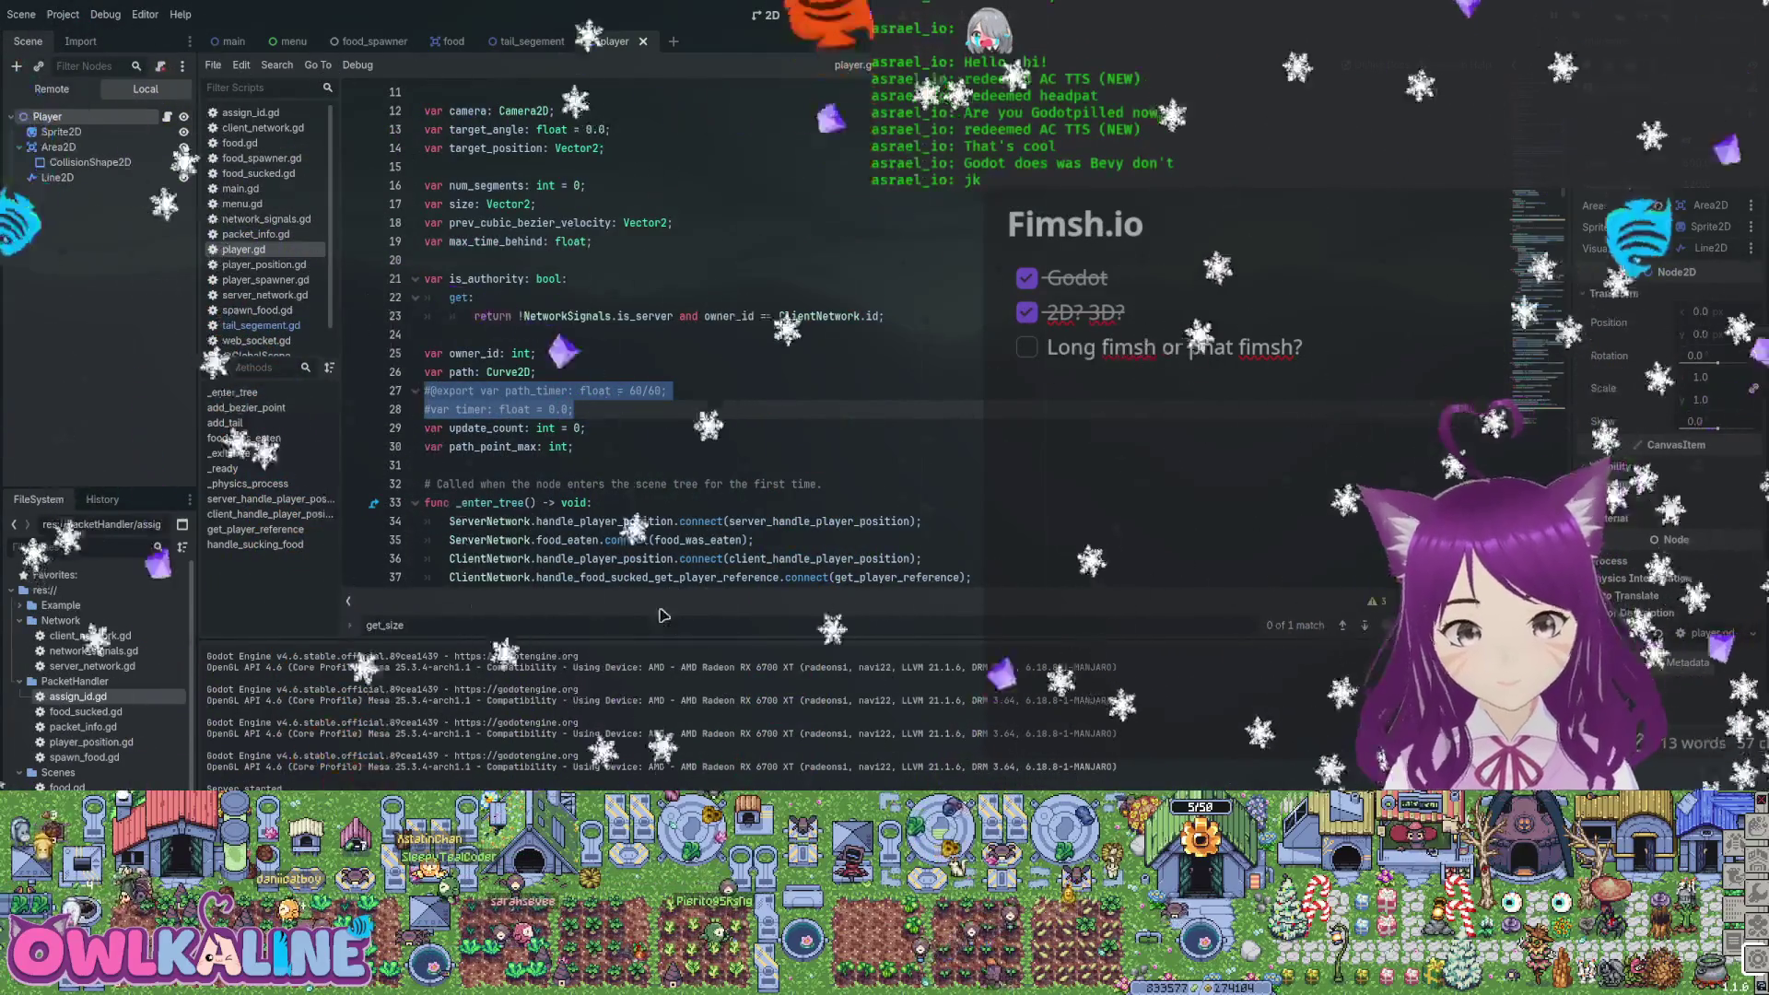
{"action": "key", "text": "F8"}
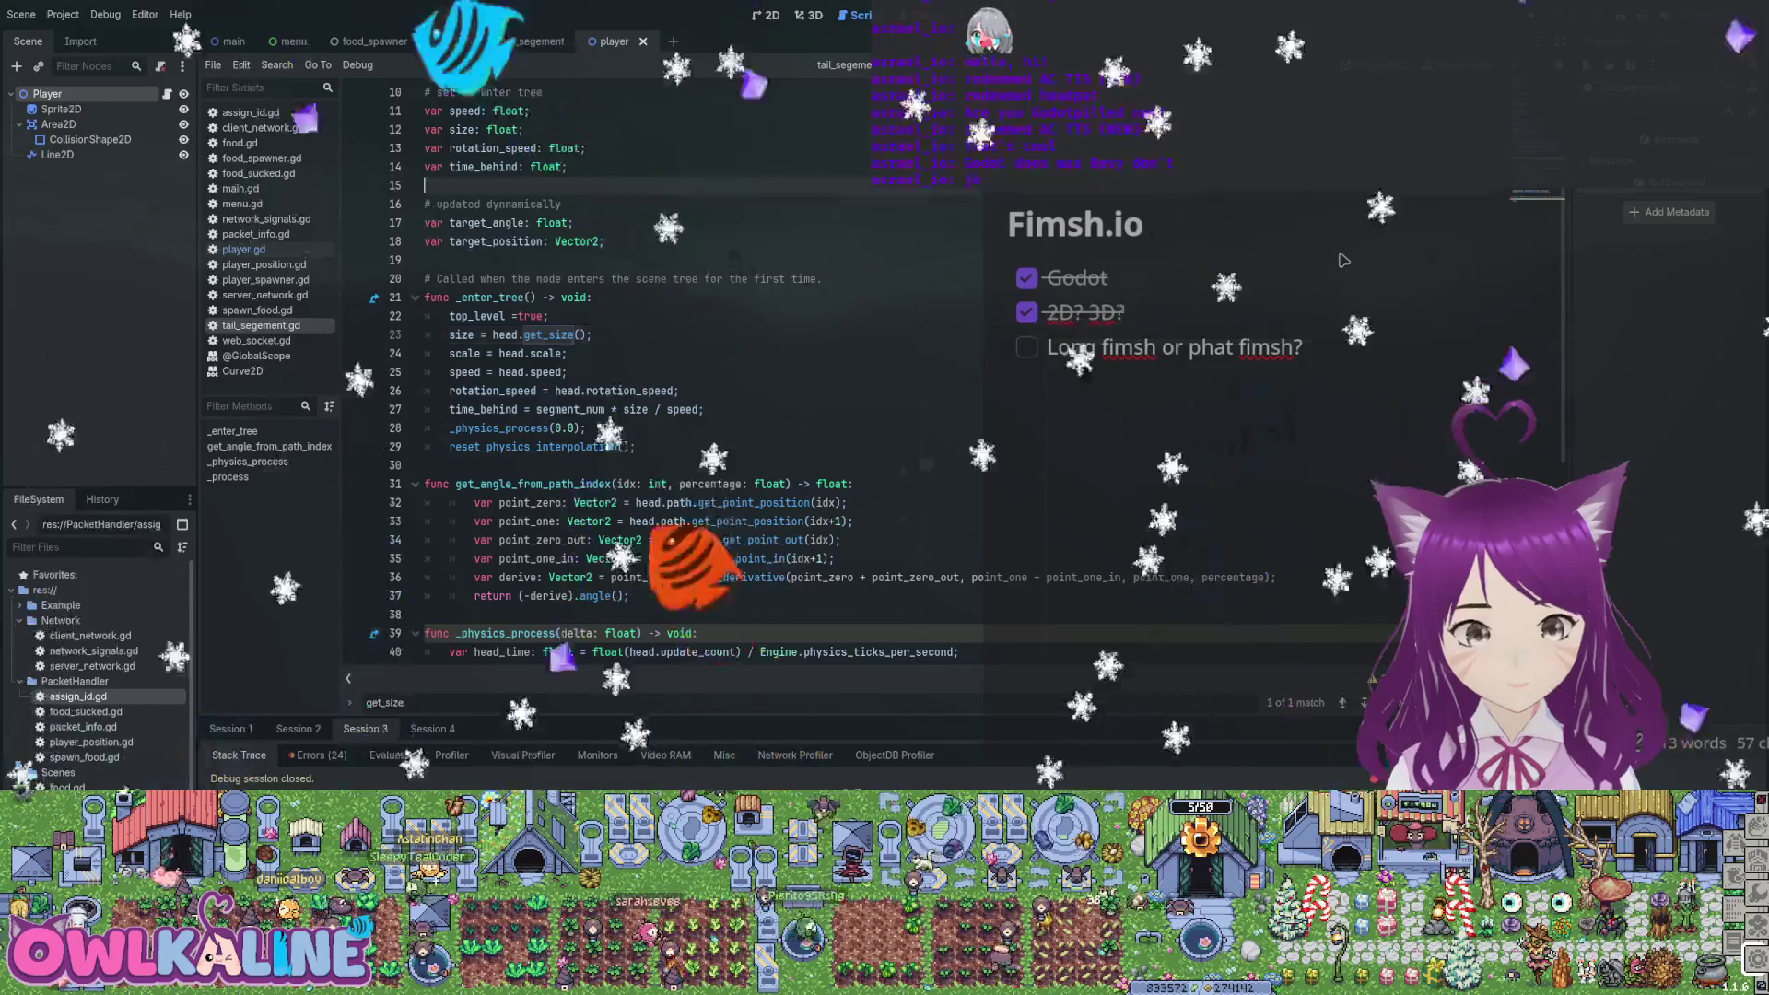
Remove the scale = head.scale line and declare the tail segment's size as Vector2
{"action": "key", "text": "Down"}
{"action": "key", "text": "shift+Home"}
{"action": "key", "text": "BackSpace"}
{"action": "key", "text": "BackSpace"}
{"action": "key", "text": "Up"}
{"action": "key", "text": "ctrl+shift+Right"}
{"action": "key", "text": "BackSpace"}
{"action": "type", "text": "size: Vector2"}
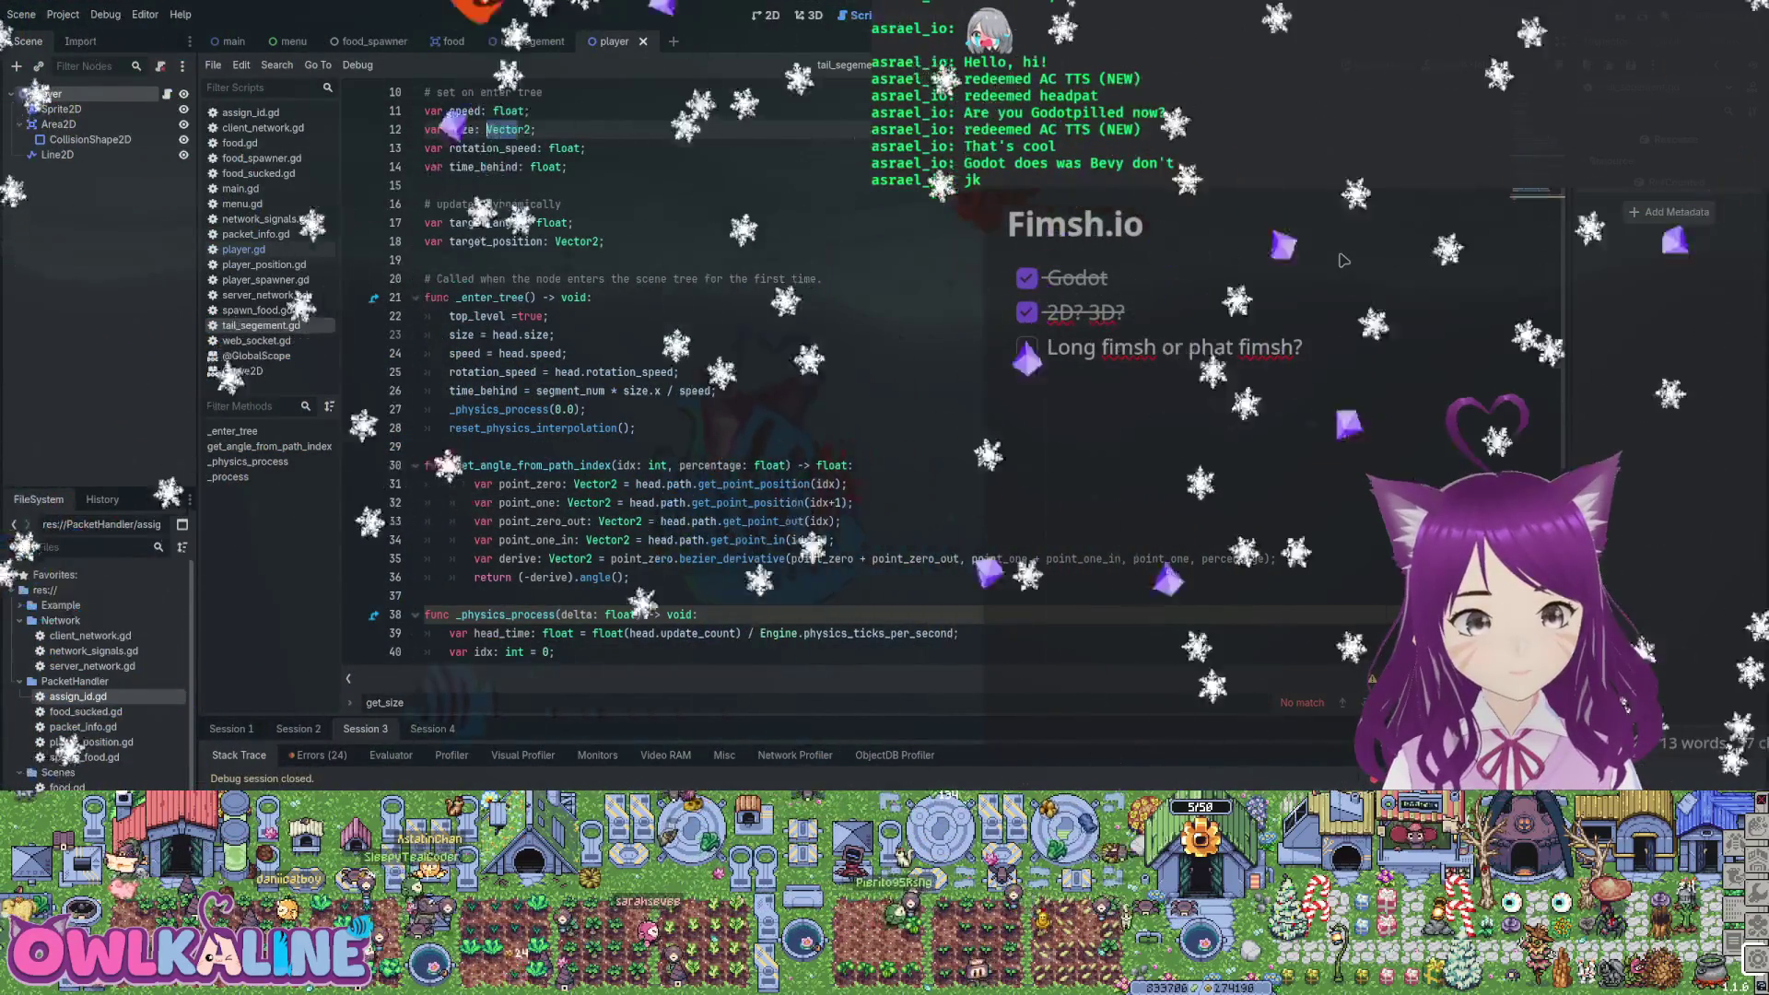
Test-run the game, then switch size between head.get_size() and head.size
{"action": "key", "text": "F5"}
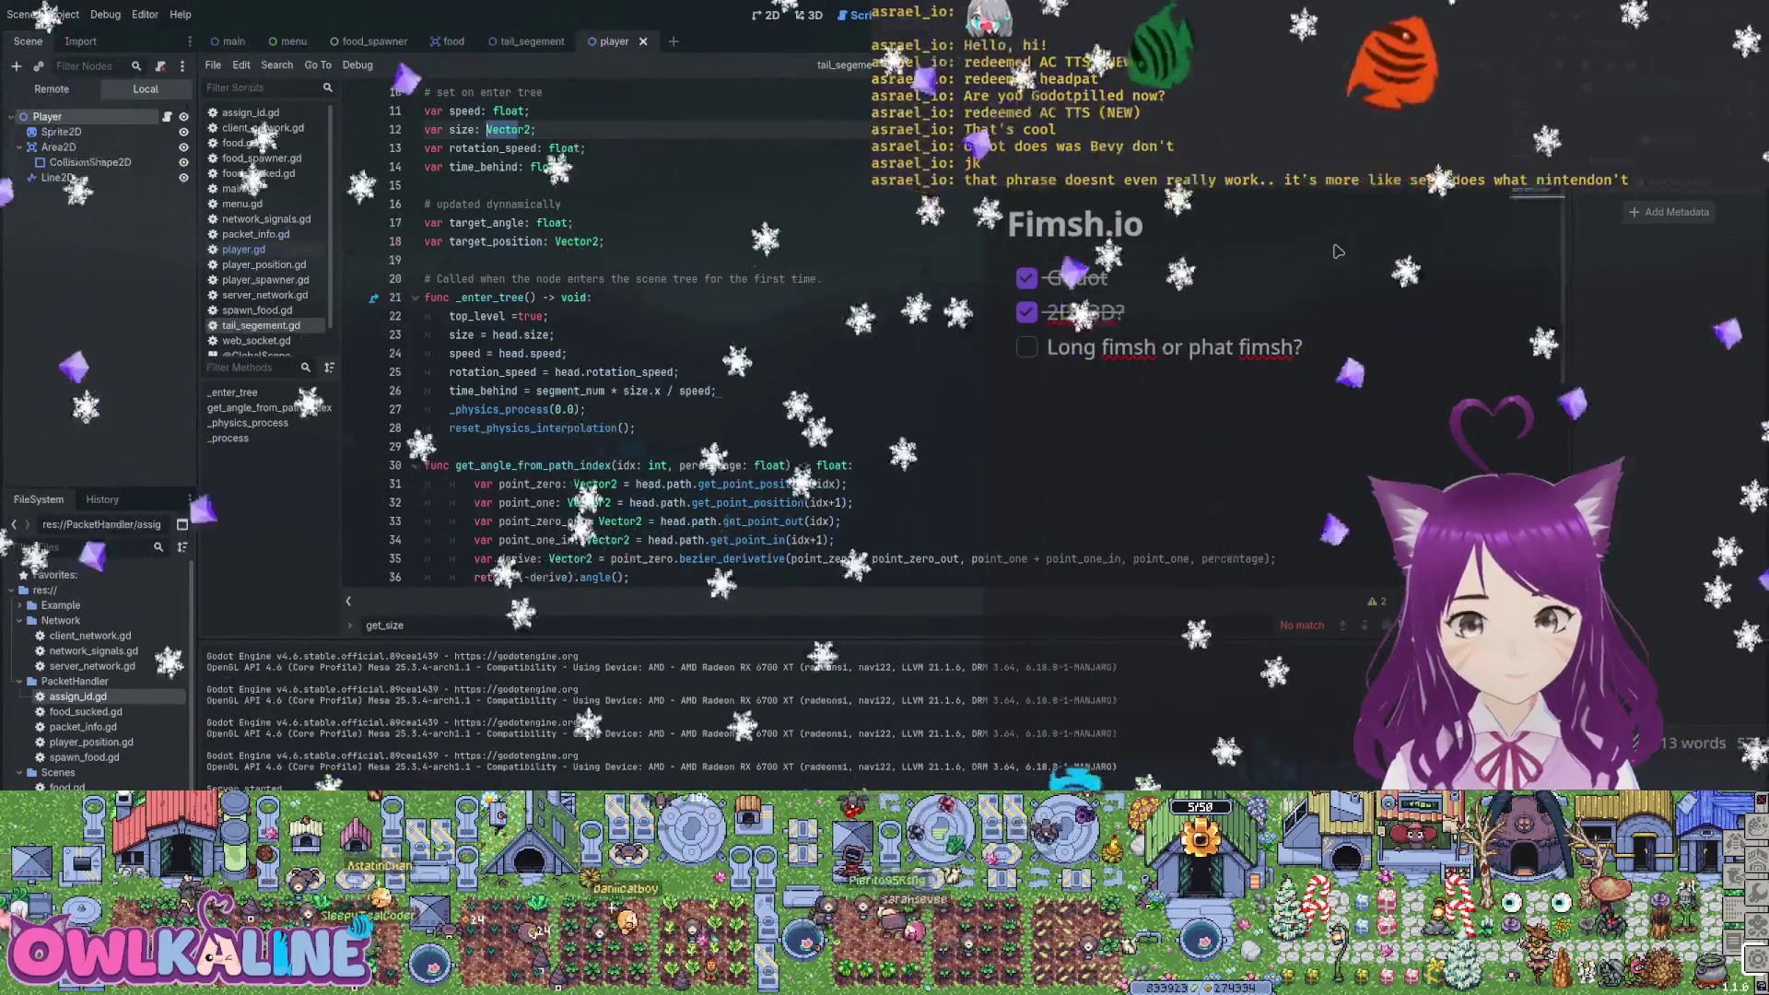
{"action": "key", "text": "F8"}
{"action": "key", "text": "ctrl+z"}
{"action": "key", "text": "ctrl+z"}
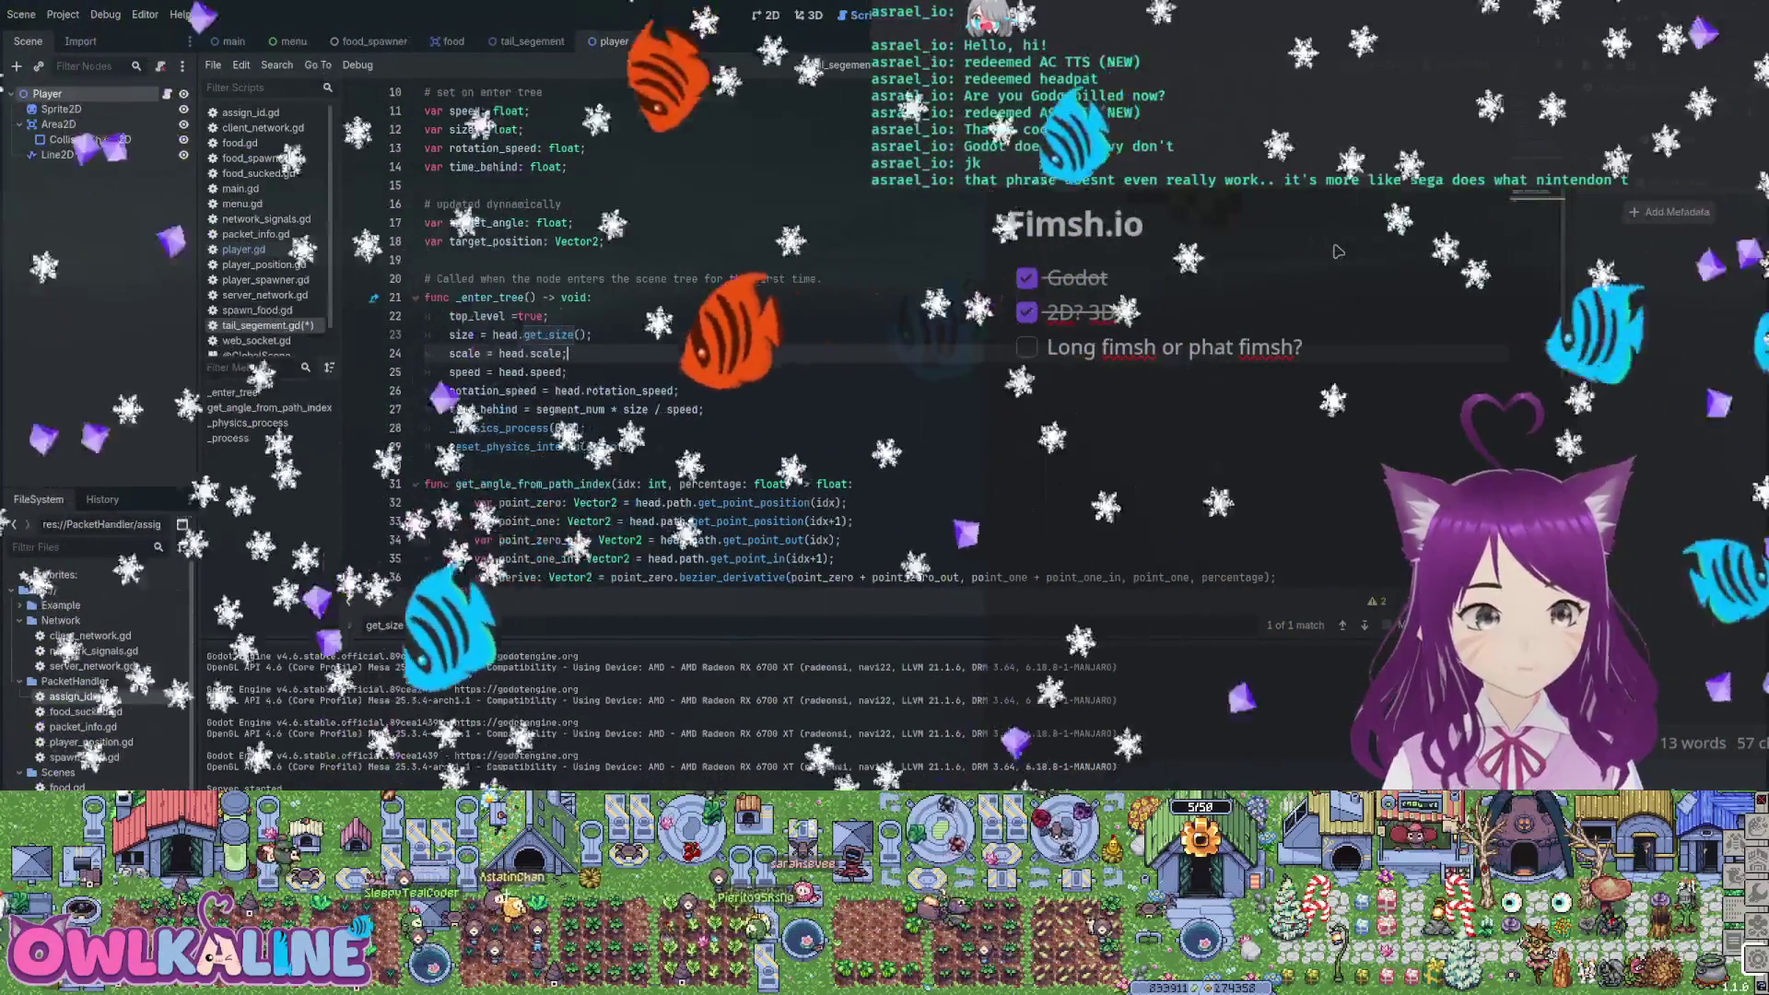
{"action": "key", "text": "ctrl+z"}
{"action": "key", "text": "ctrl+z"}
{"action": "key", "text": "ctrl+z"}
{"action": "type", "text": ".x"}
{"action": "left_click", "coordinate": [521, 129]}
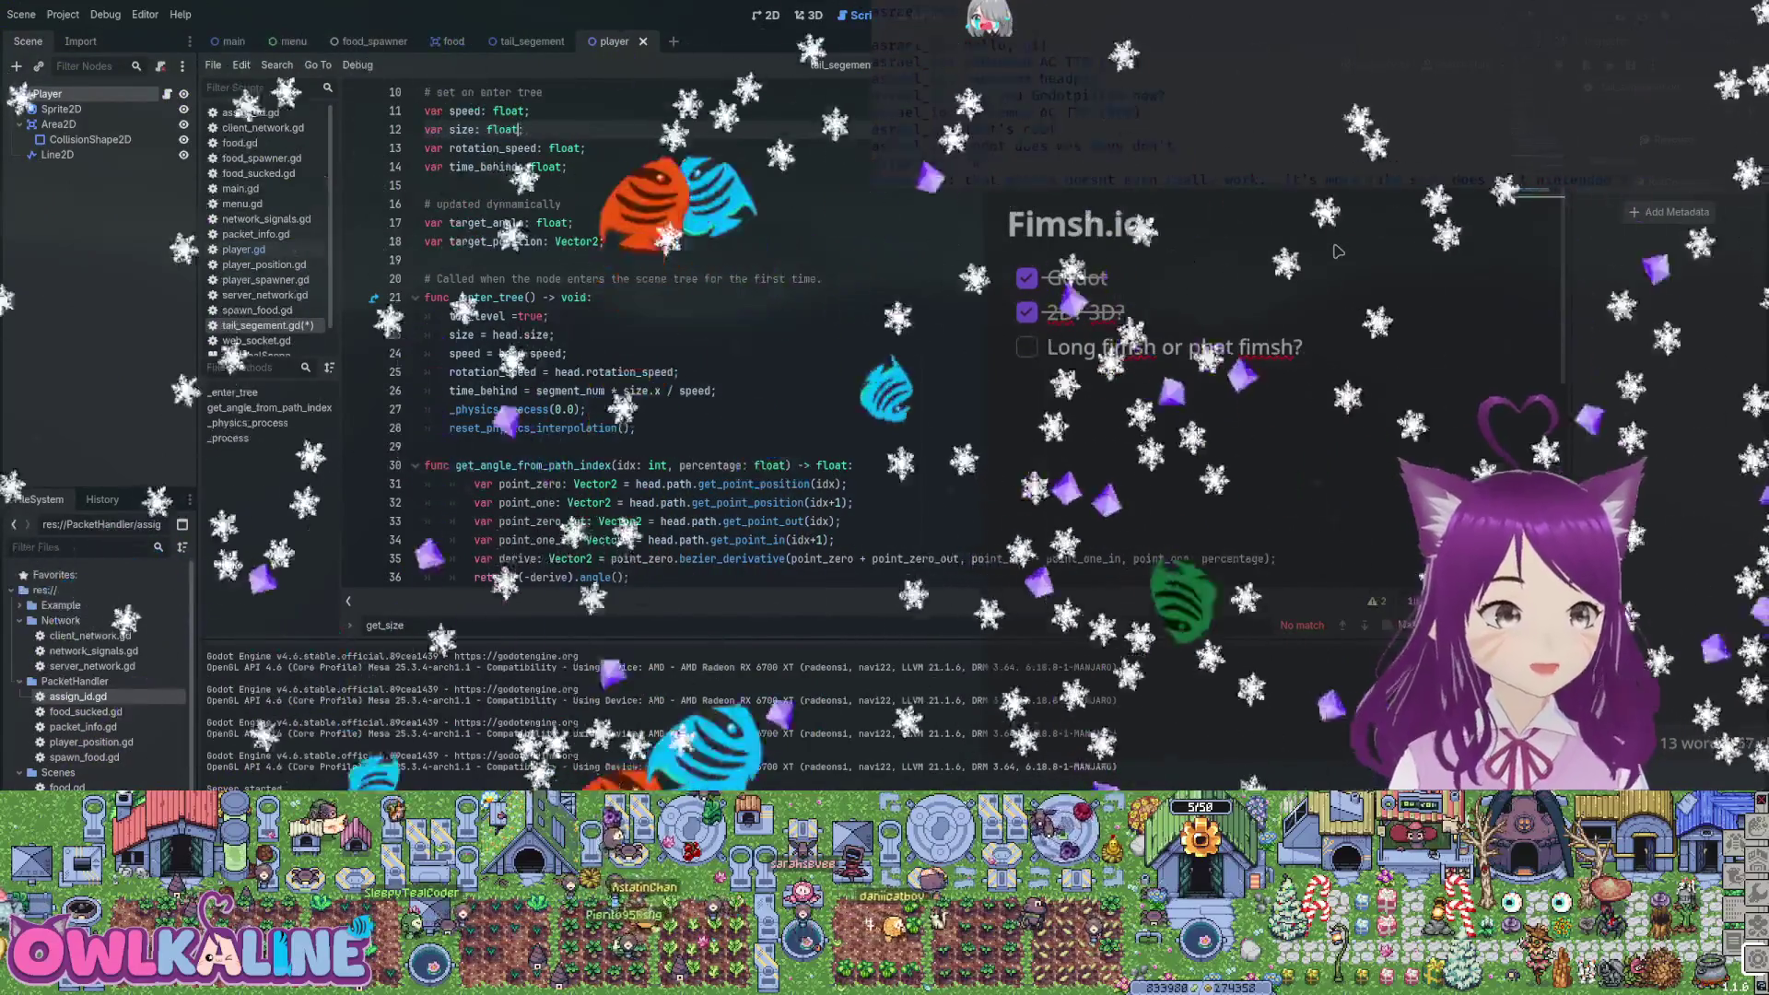
{"action": "key", "text": "ctrl+shift+z"}
{"action": "key", "text": "ctrl+shift+z"}
{"action": "key", "text": "ctrl+shift+z"}
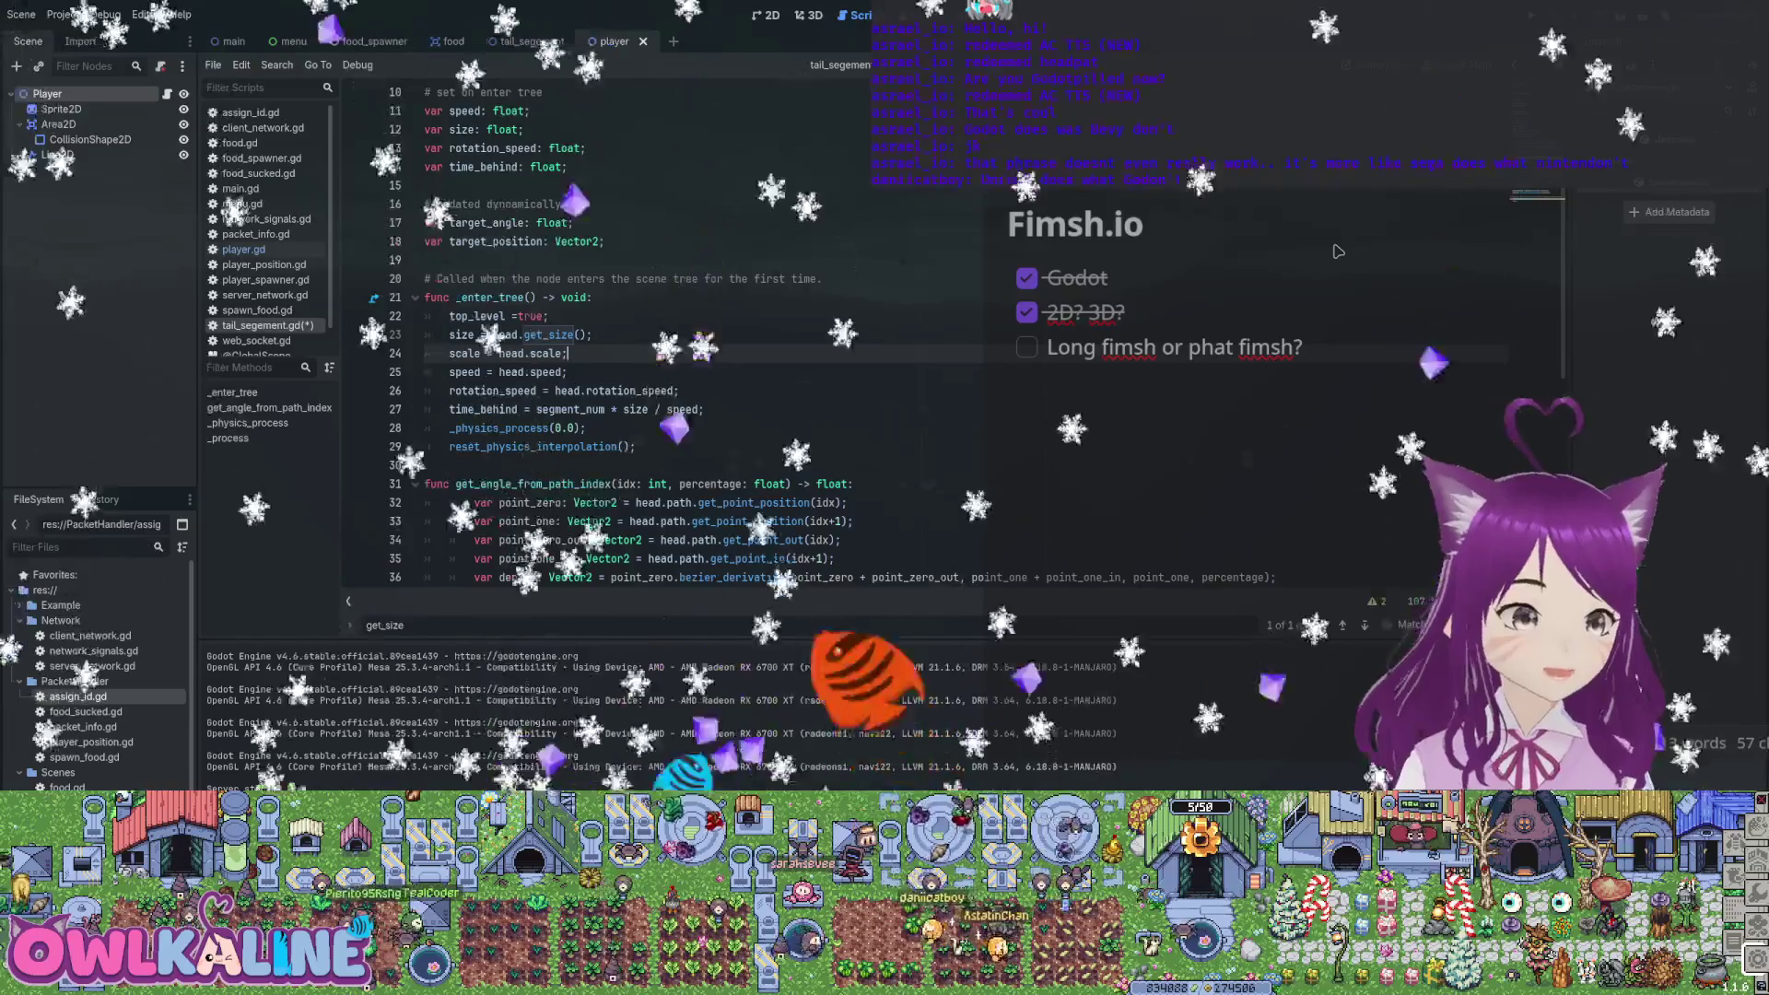
Delete the scale = head.scale line and save tail_segement.gd
{"action": "key", "text": "ctrl+shift+k"}
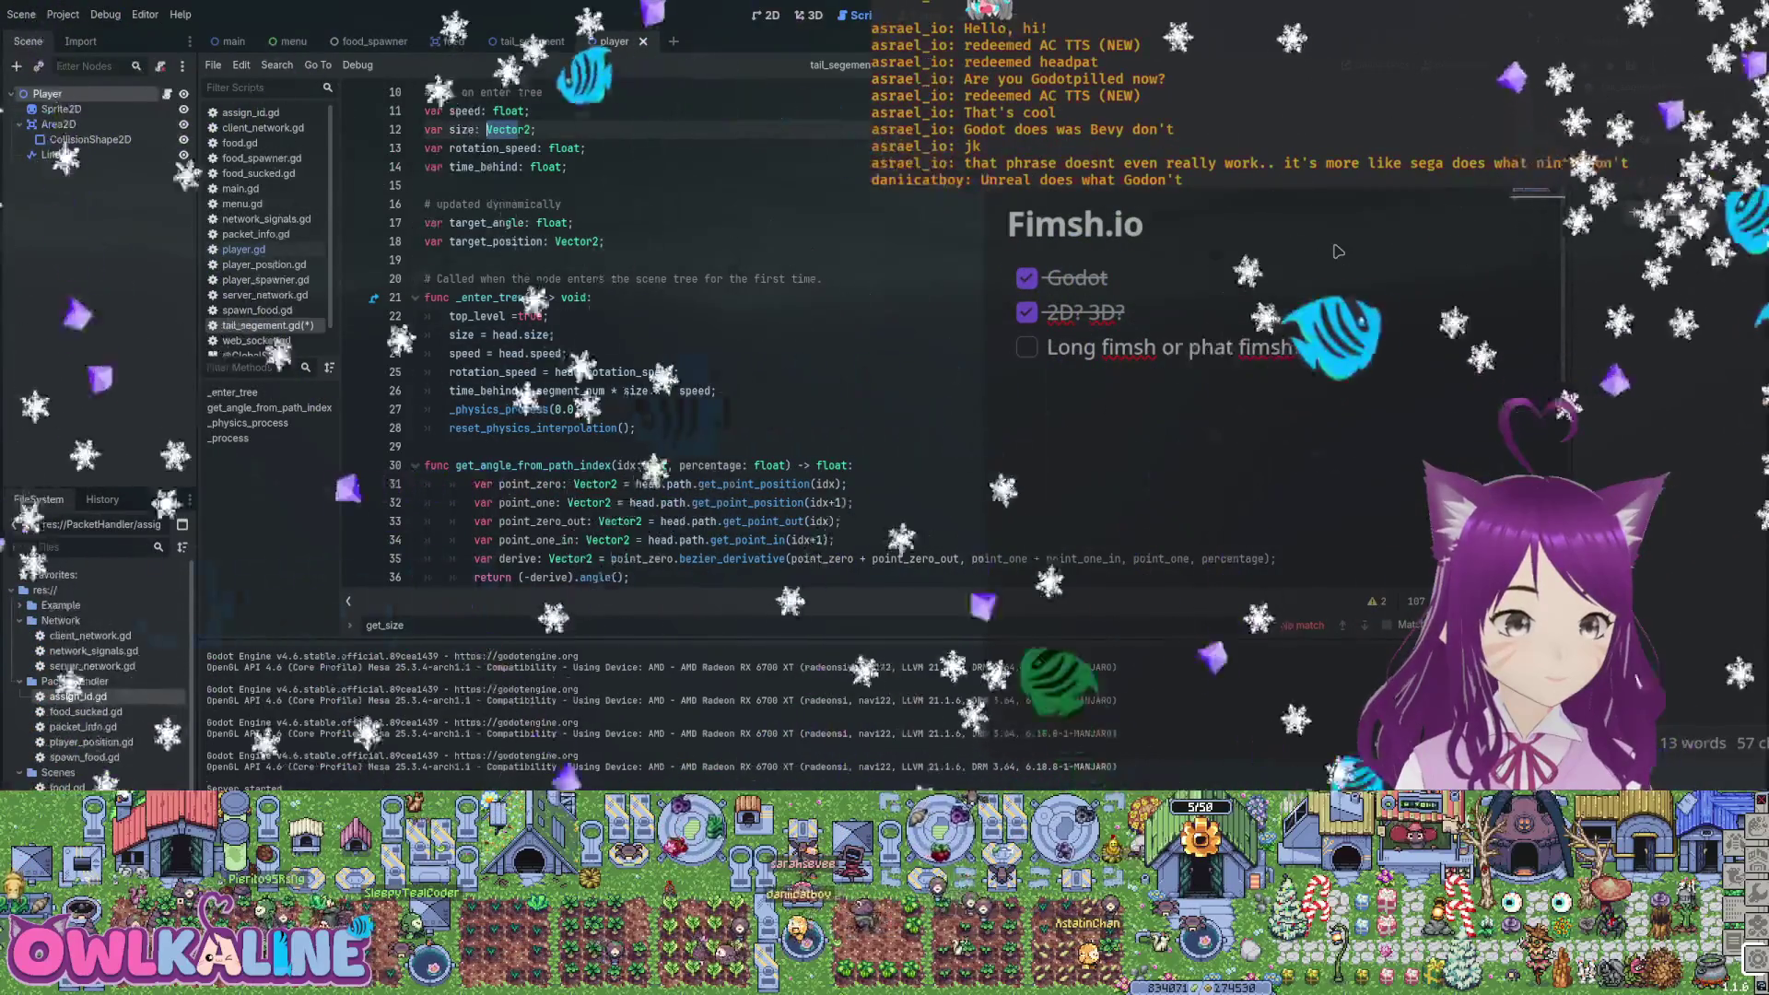
{"action": "left_click", "coordinate": [592, 296]}
{"action": "key", "text": "ctrl+s"}
{"action": "scroll", "coordinate": [1338, 251], "scroll_direction": "down", "scroll_amount": 8}
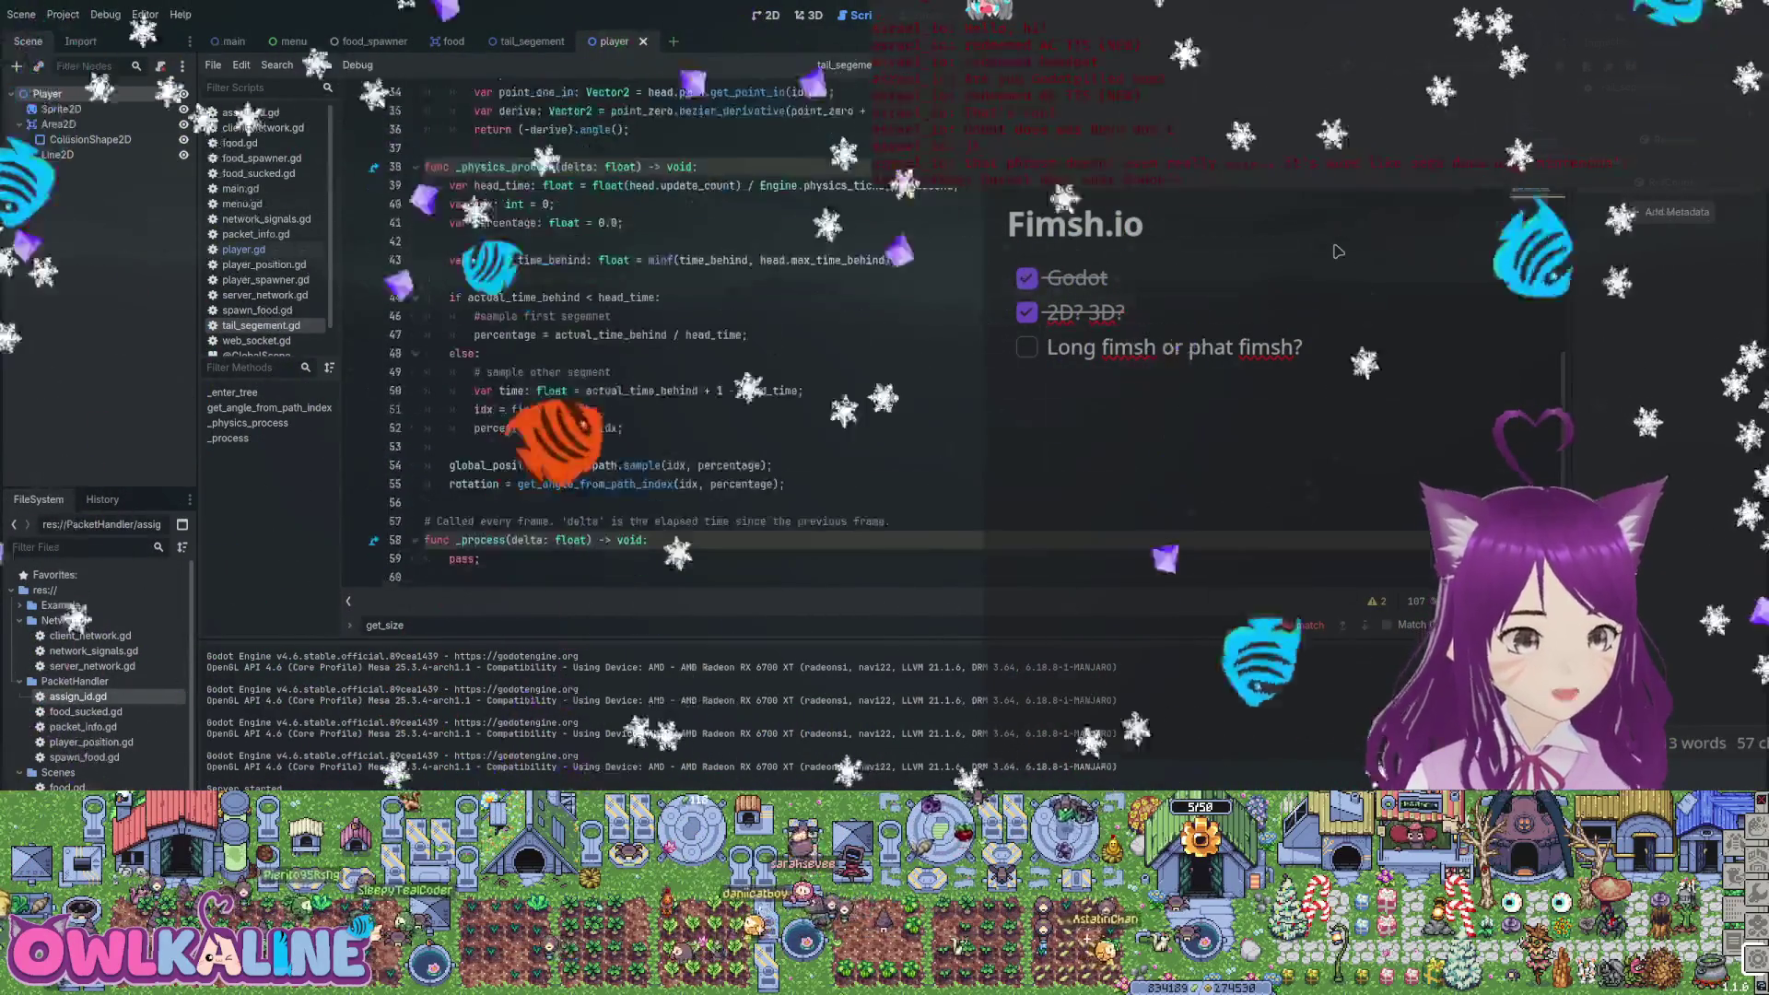
Back in player.gd, add then remove a 'var update_count: int = 0;' line
{"action": "scroll", "coordinate": [1338, 252], "scroll_direction": "up", "scroll_amount": 6}
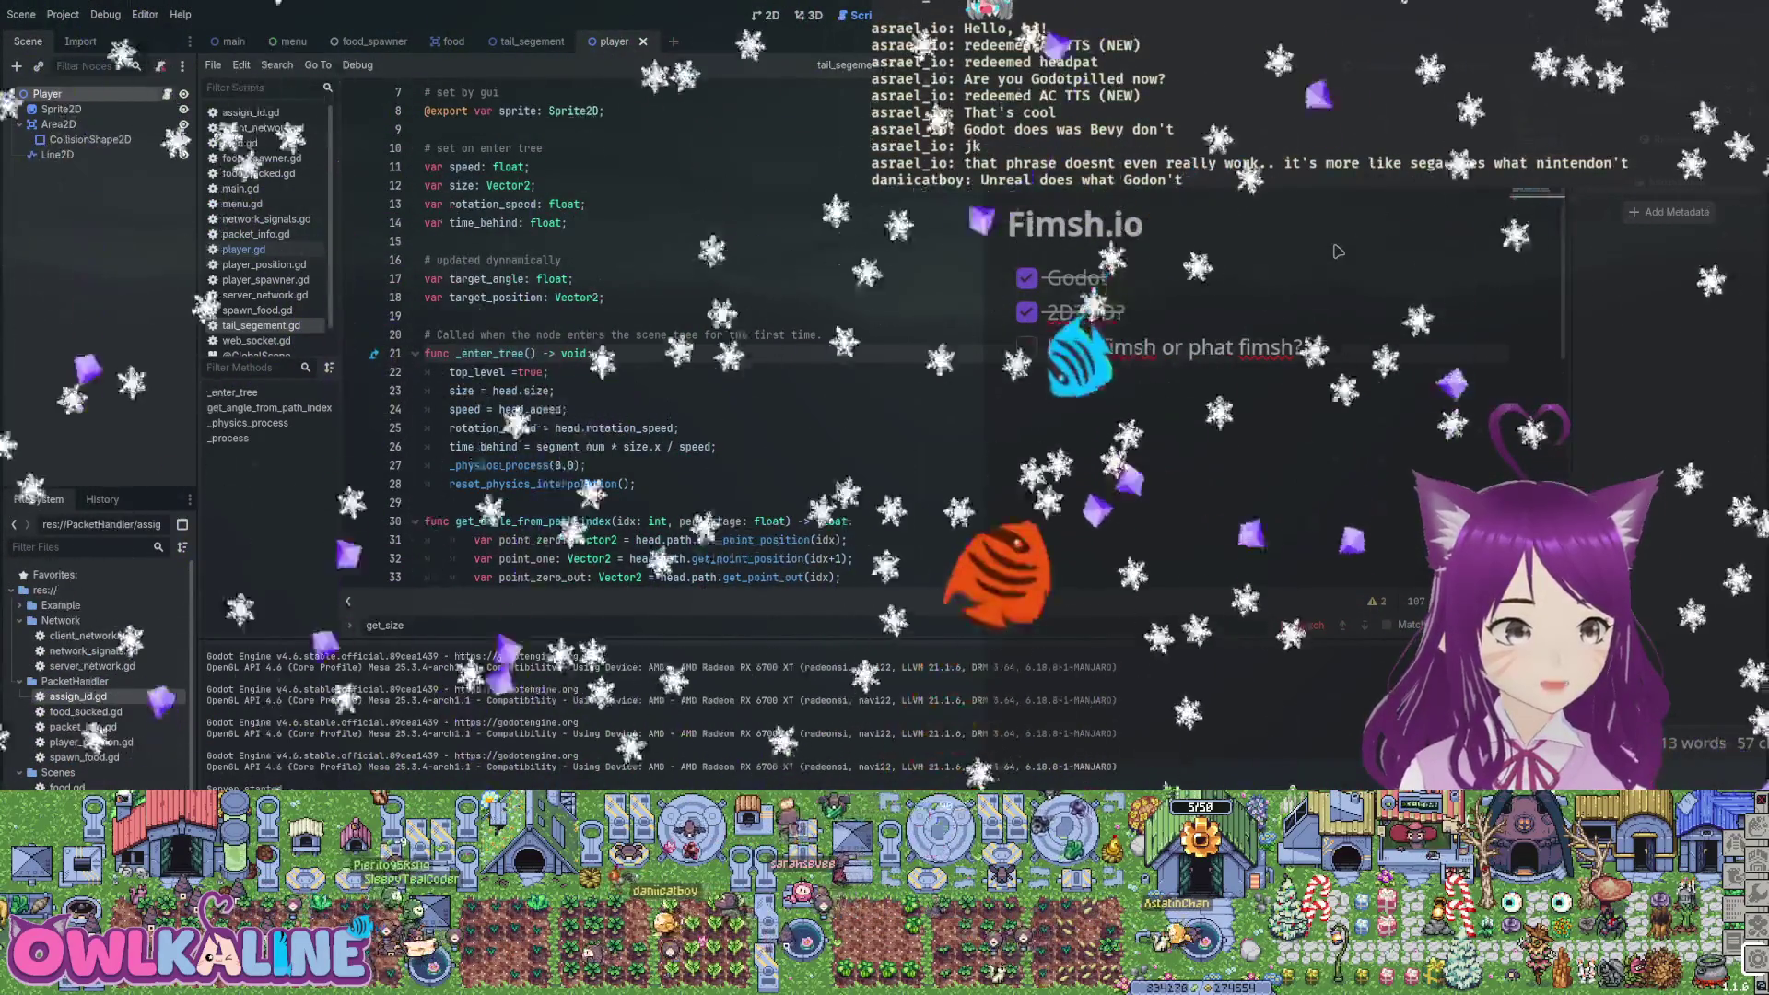
{"action": "key", "text": "alt+Left"}
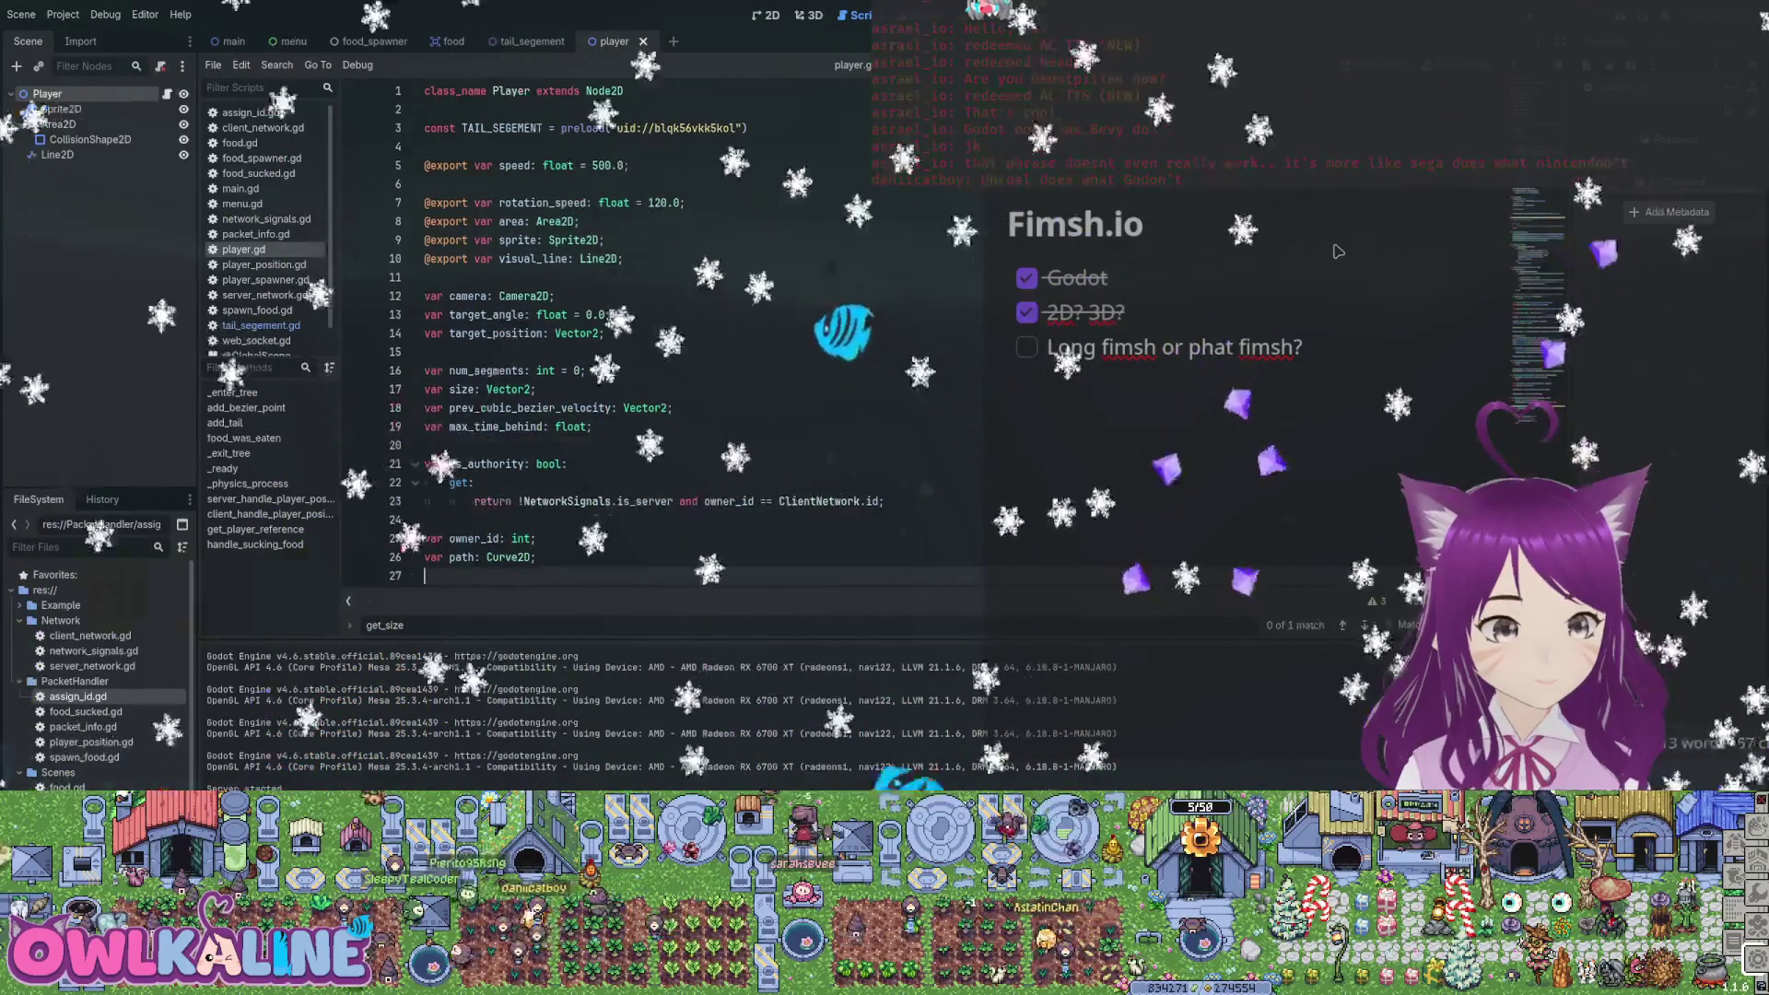
{"action": "key", "text": "Return"}
{"action": "type", "text": "var update_count: int = 0;"}
{"action": "key", "text": "Up"}
{"action": "key", "text": "ctrl+z"}
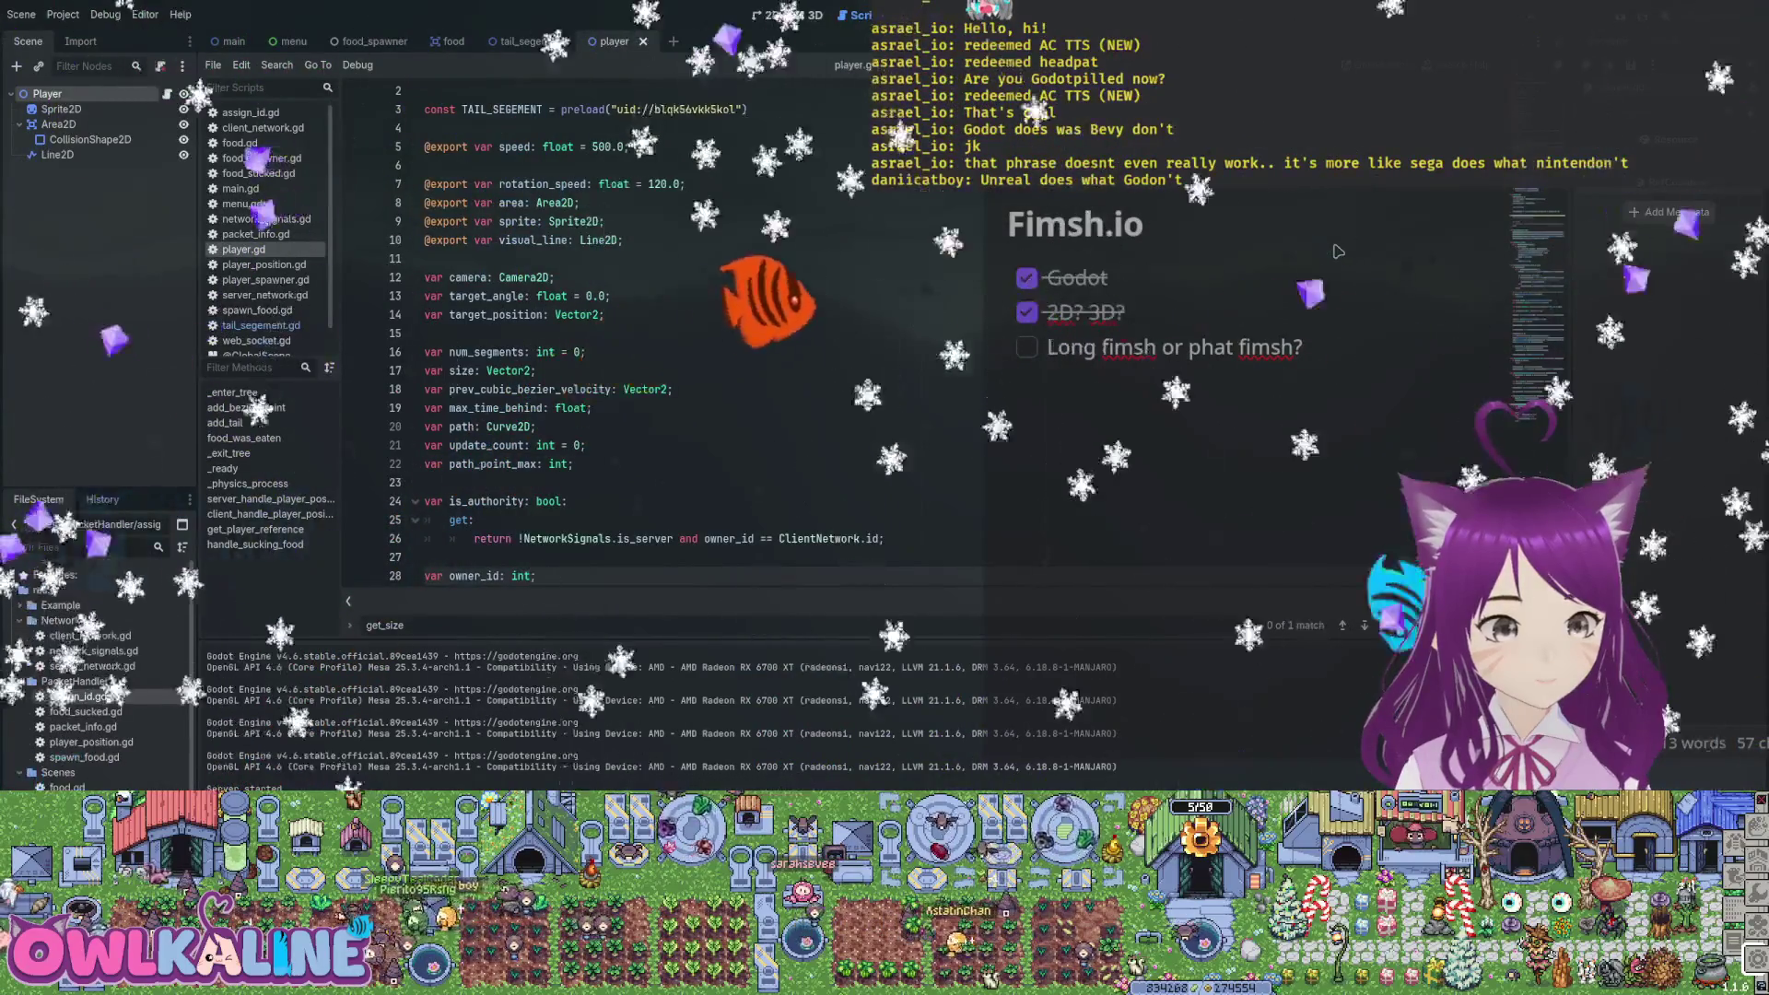
Restore the blank line above num_segments and the _exit_tree disconnect lines
{"action": "key", "text": "ctrl+z"}
{"action": "key", "text": "ctrl+z"}
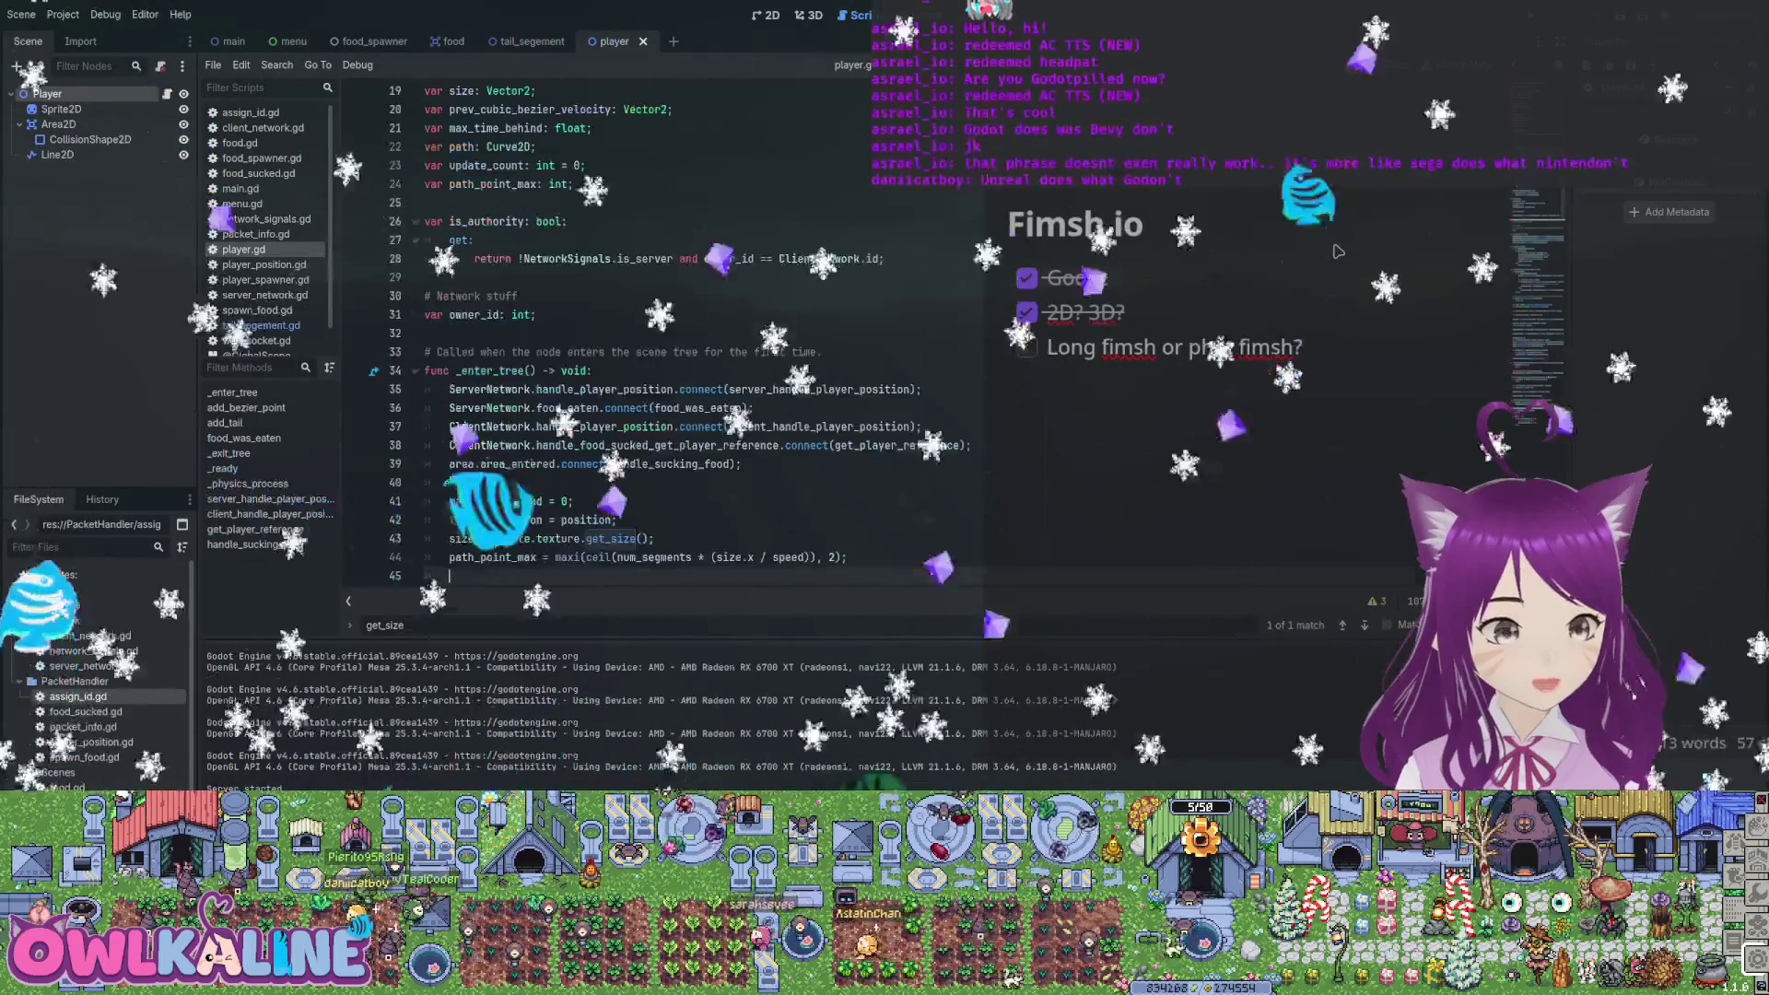
{"action": "key", "text": "ctrl+z"}
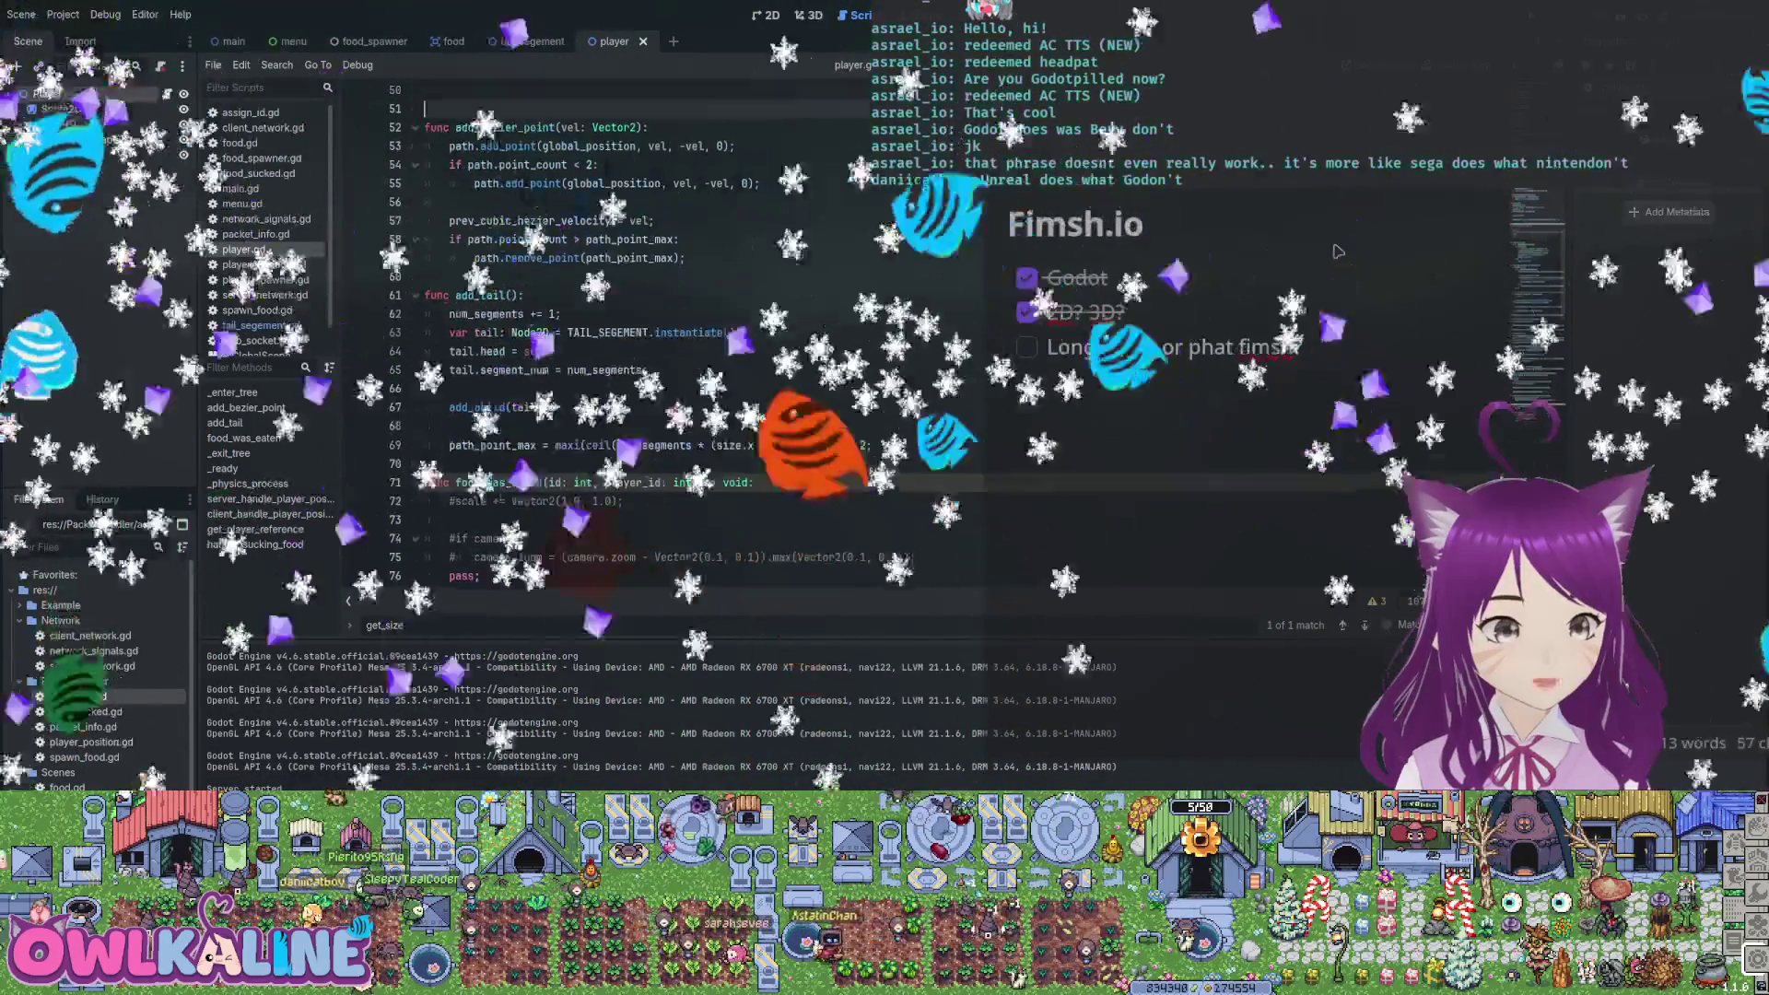
{"action": "key", "text": "ctrl+z"}
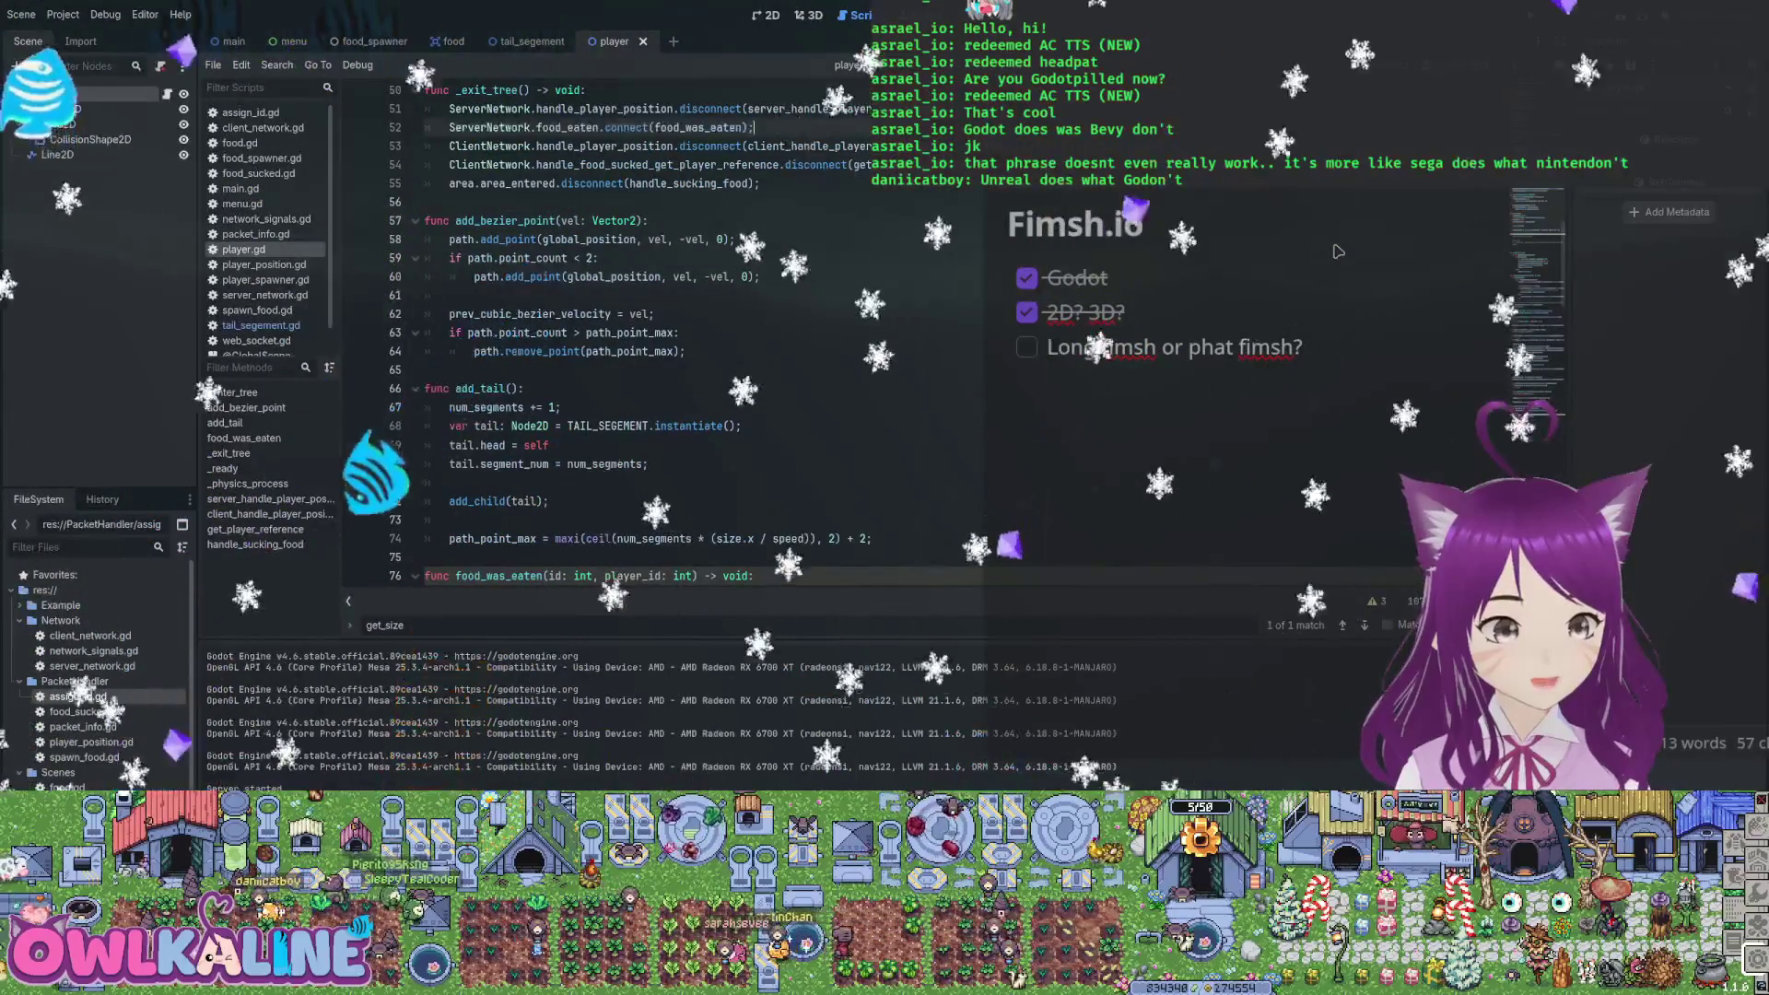
{"action": "key", "text": "ctrl+z"}
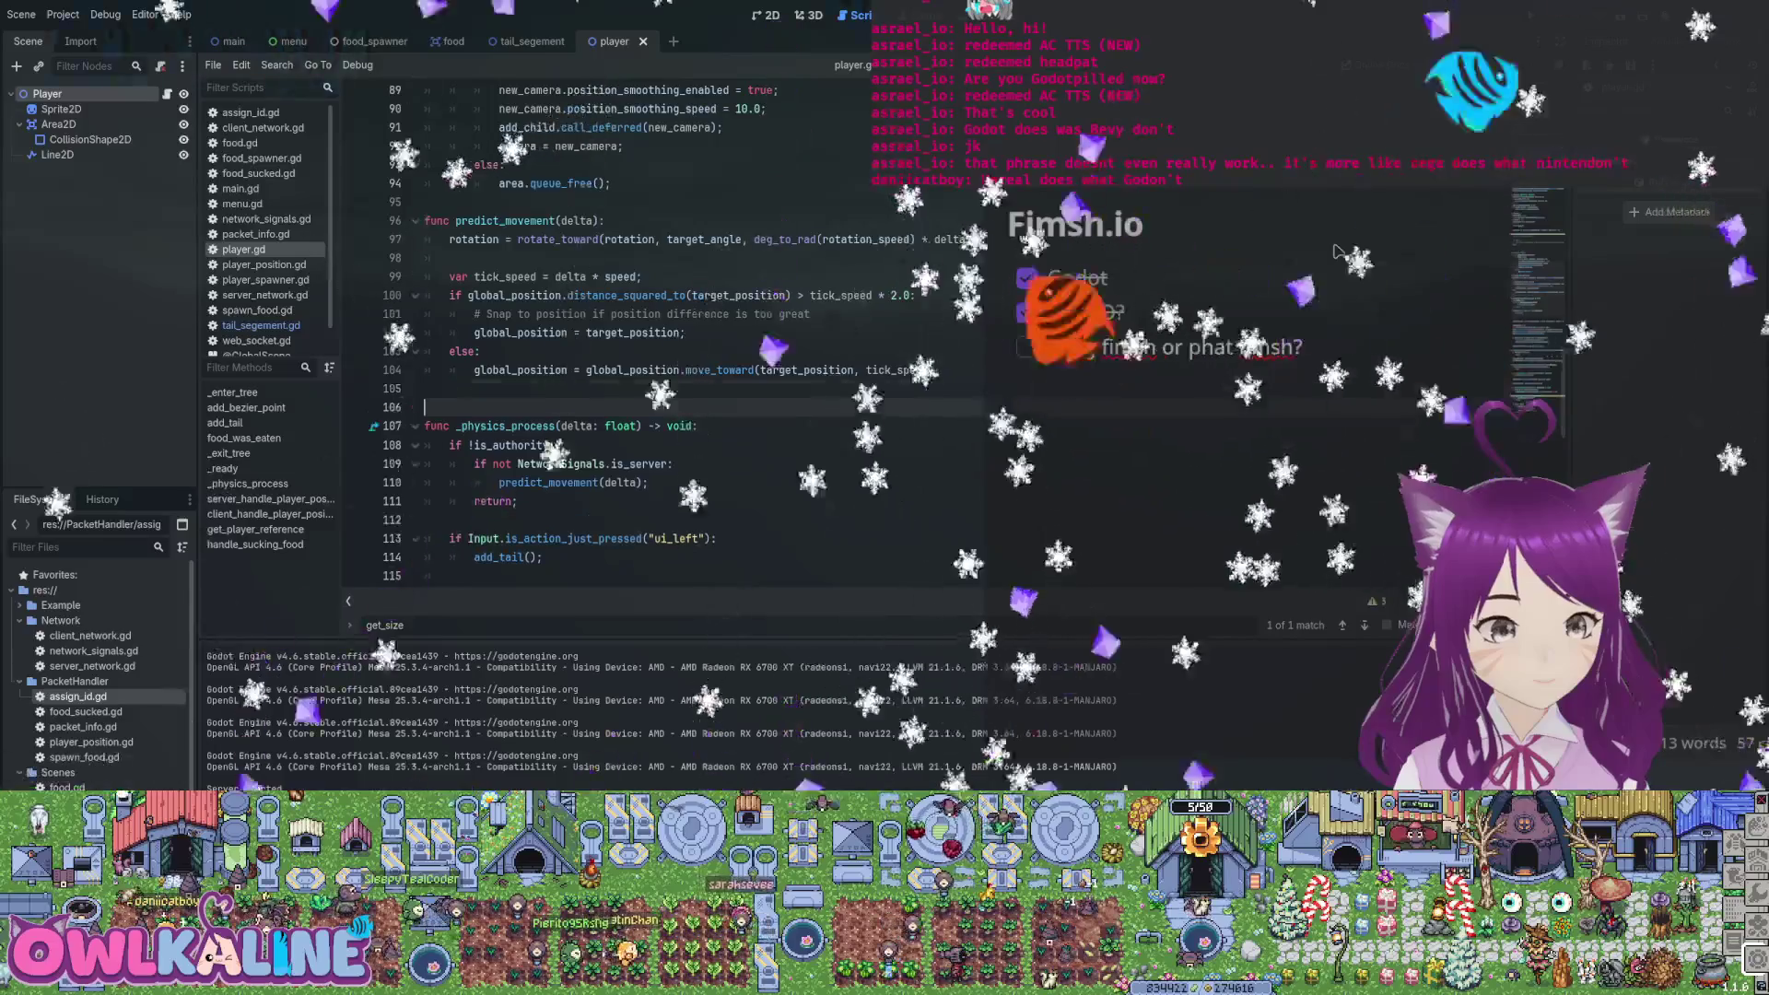
Bring back handle_input_and_update_movement and remove the extra indent on line 107
{"action": "key", "text": "ctrl+v"}
{"action": "key", "text": "Up"}
{"action": "key", "text": "Up"}
{"action": "key", "text": "Up"}
{"action": "key", "text": "Home"}
{"action": "key", "text": "BackSpace"}
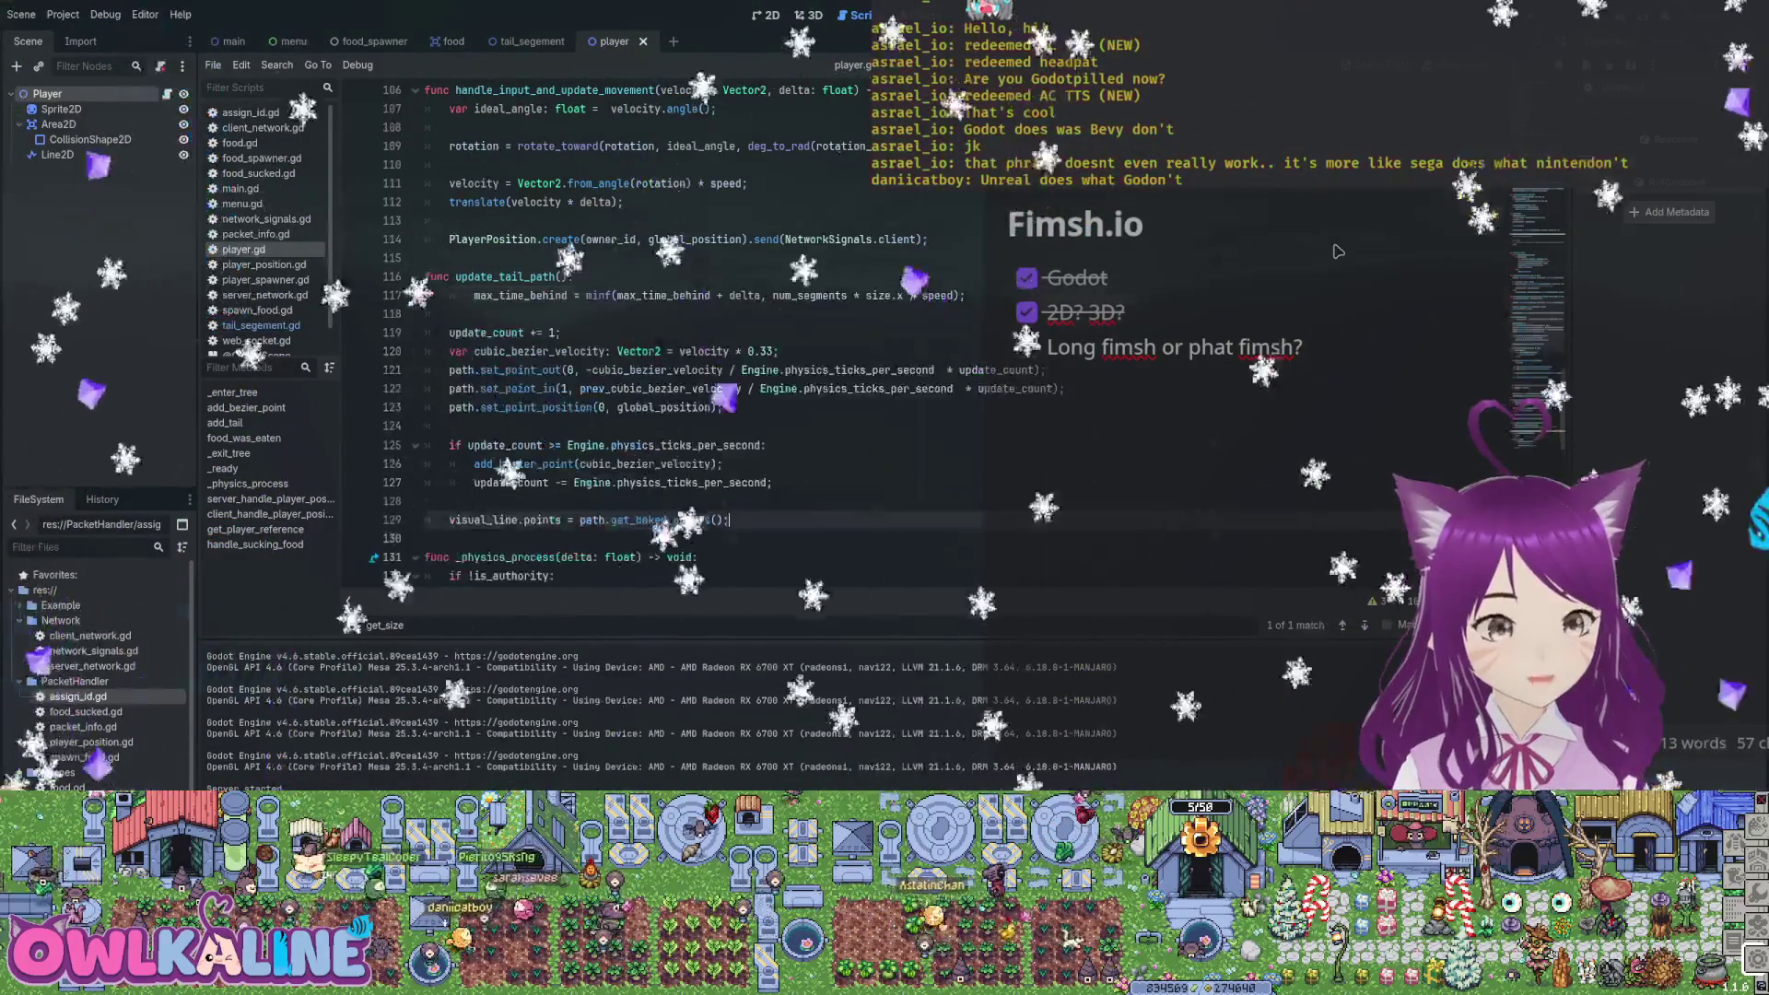
Give update_tail_path a velocity: Vector2 parameter and repair the movement call in _physics_process
{"action": "type", "text": "velocity: Vector"}
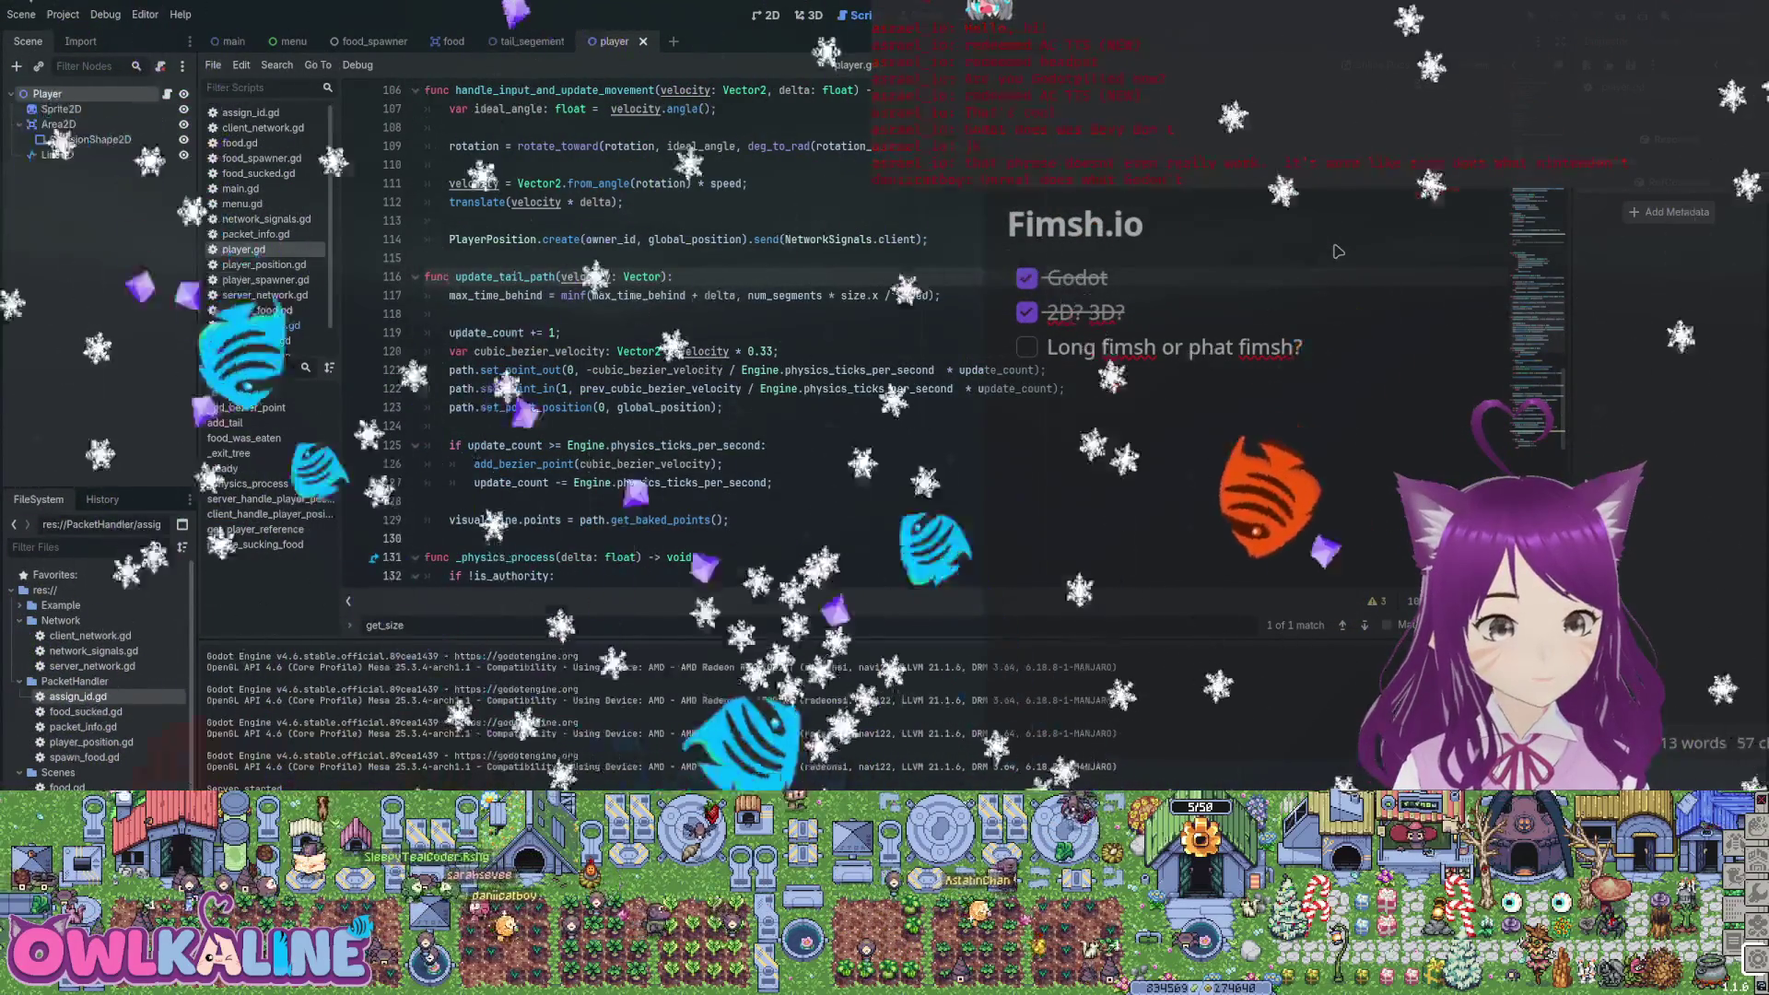
{"action": "type", "text": "ail_path(velocity, delta);"}
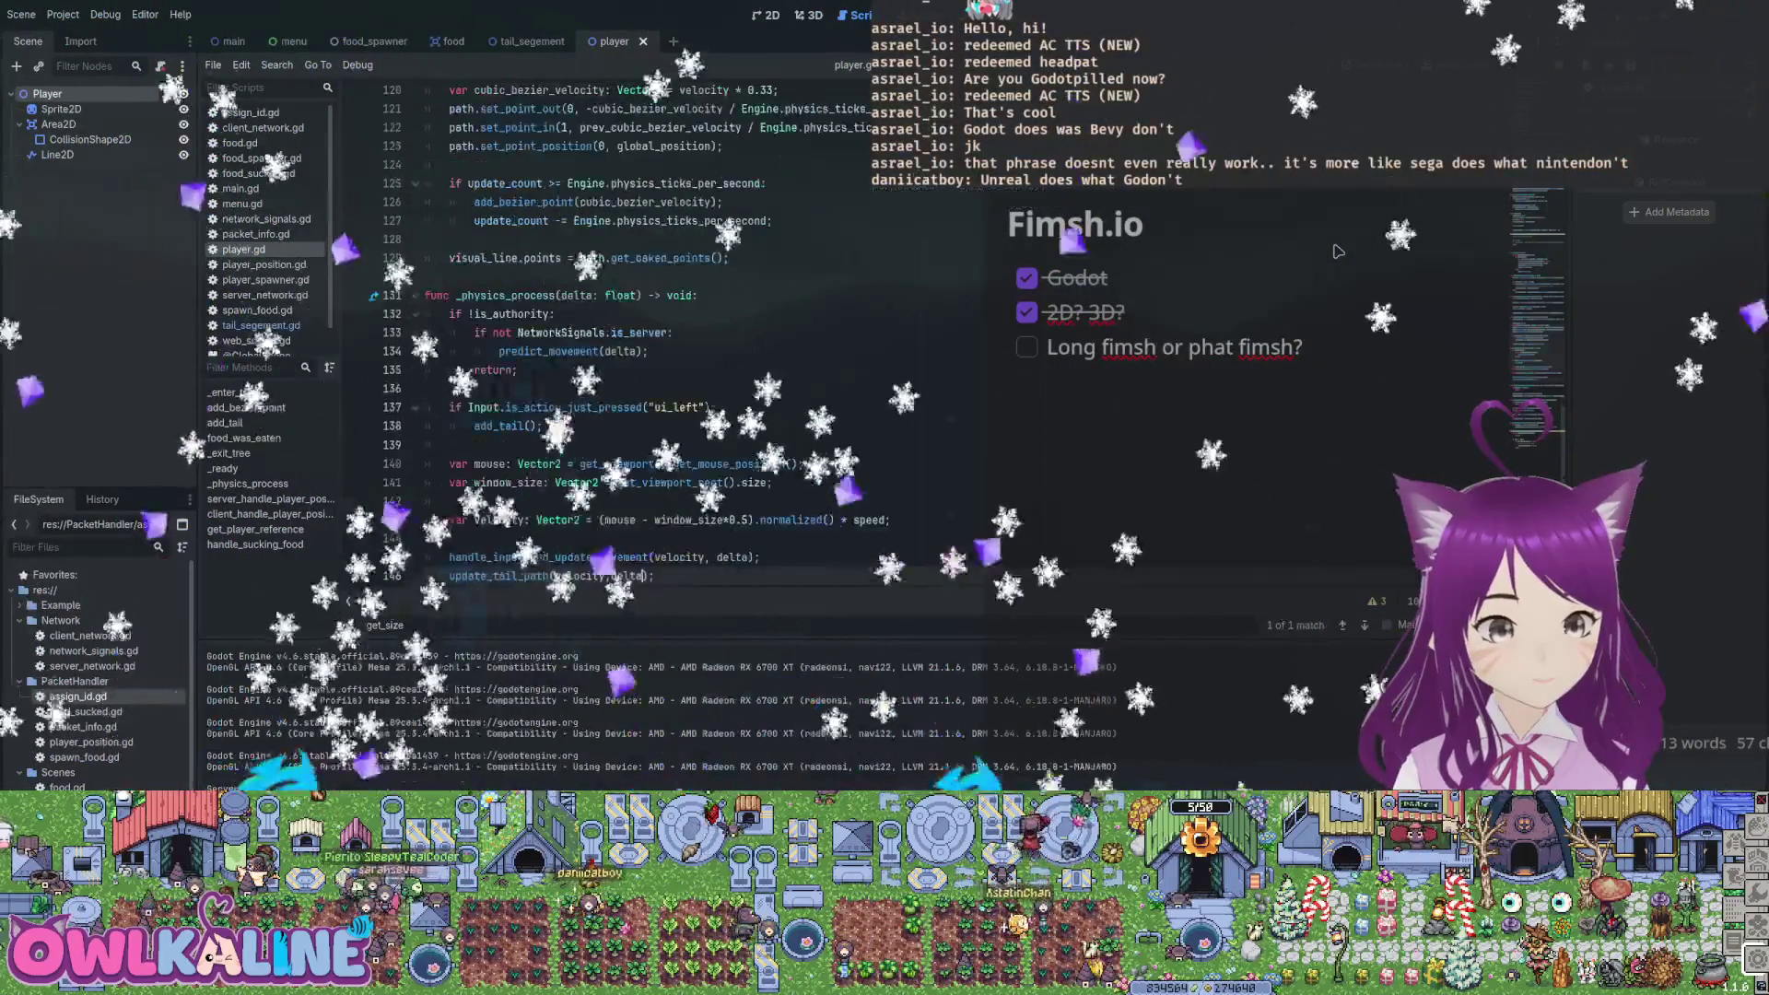
{"action": "scroll", "coordinate": [627, 332], "scroll_direction": "up", "scroll_amount": 5}
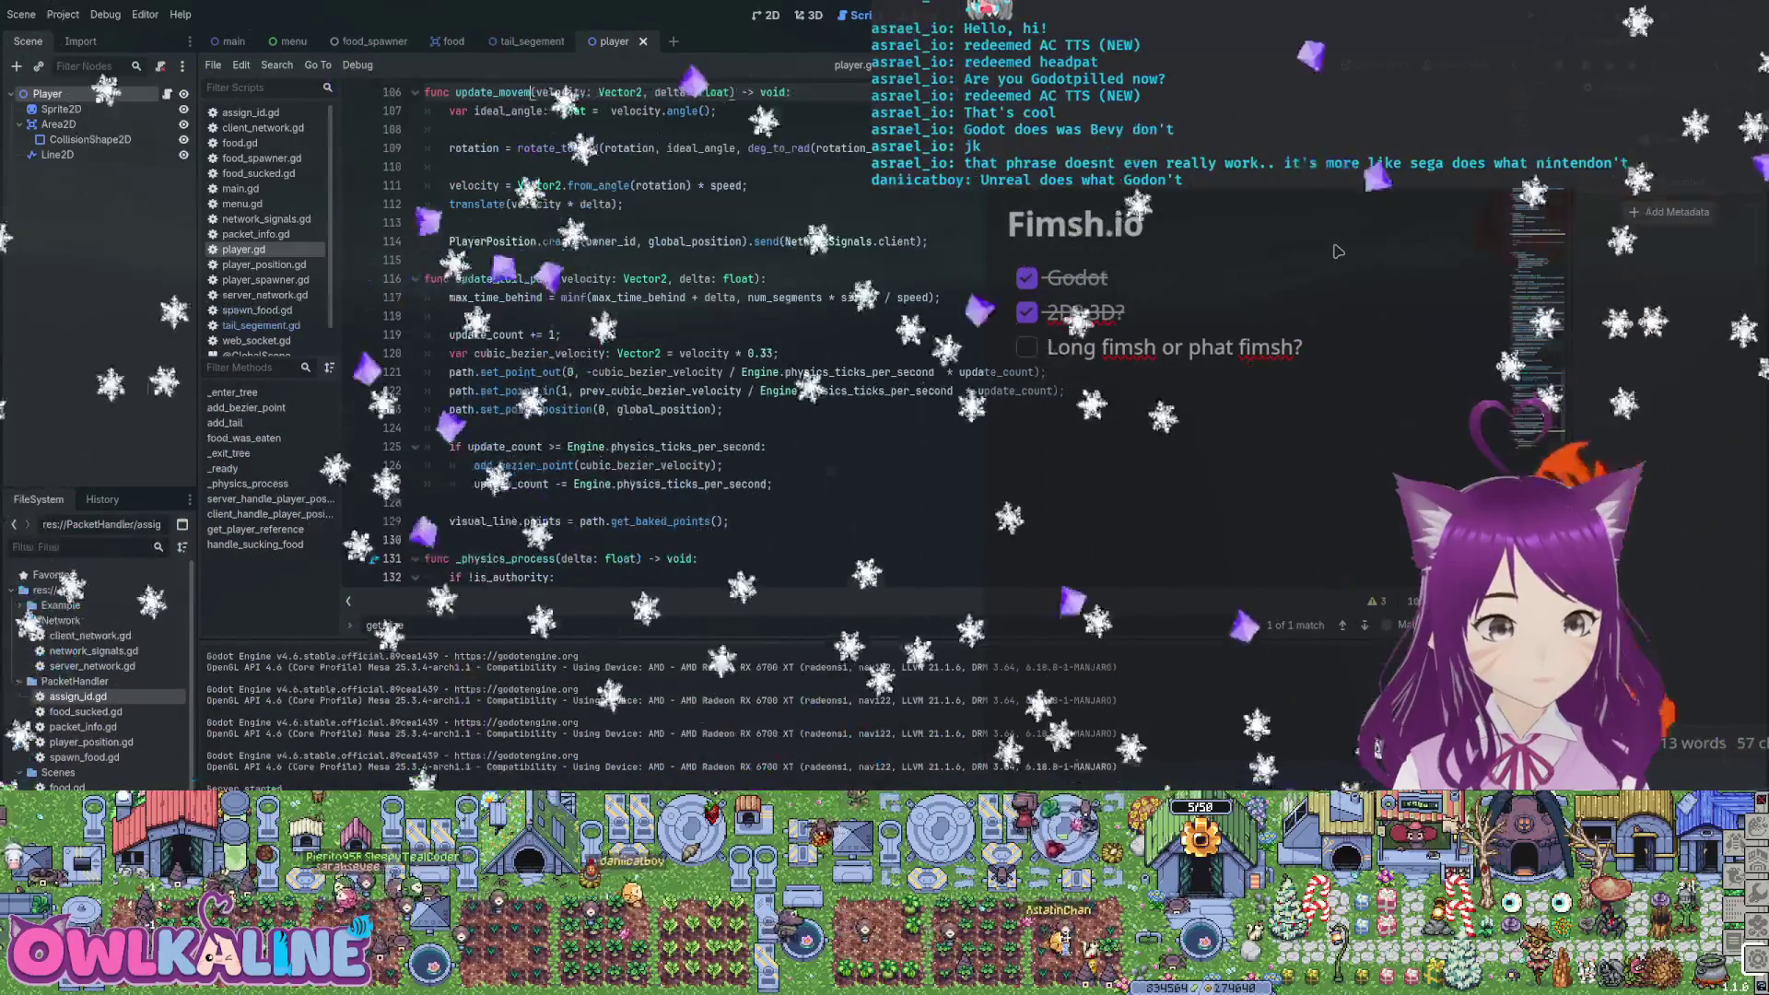
{"action": "key", "text": "ctrl+z"}
{"action": "key", "text": "ctrl+z"}
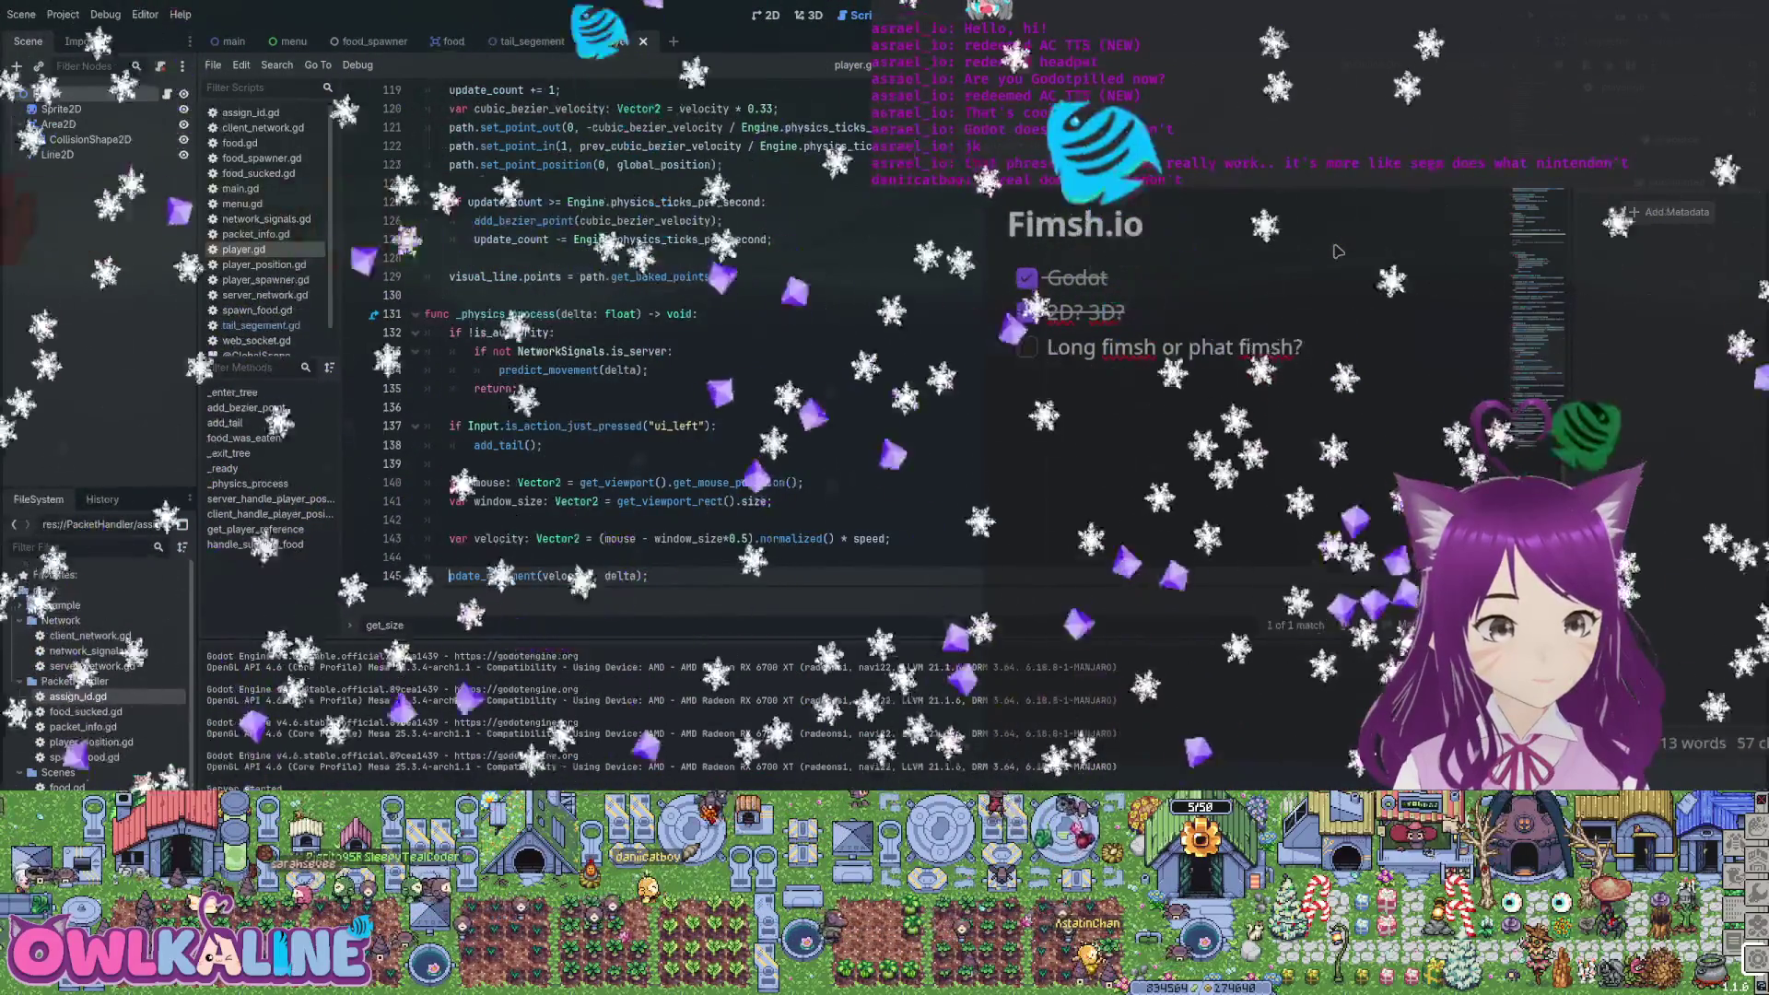
{"action": "type", "text": "u"}
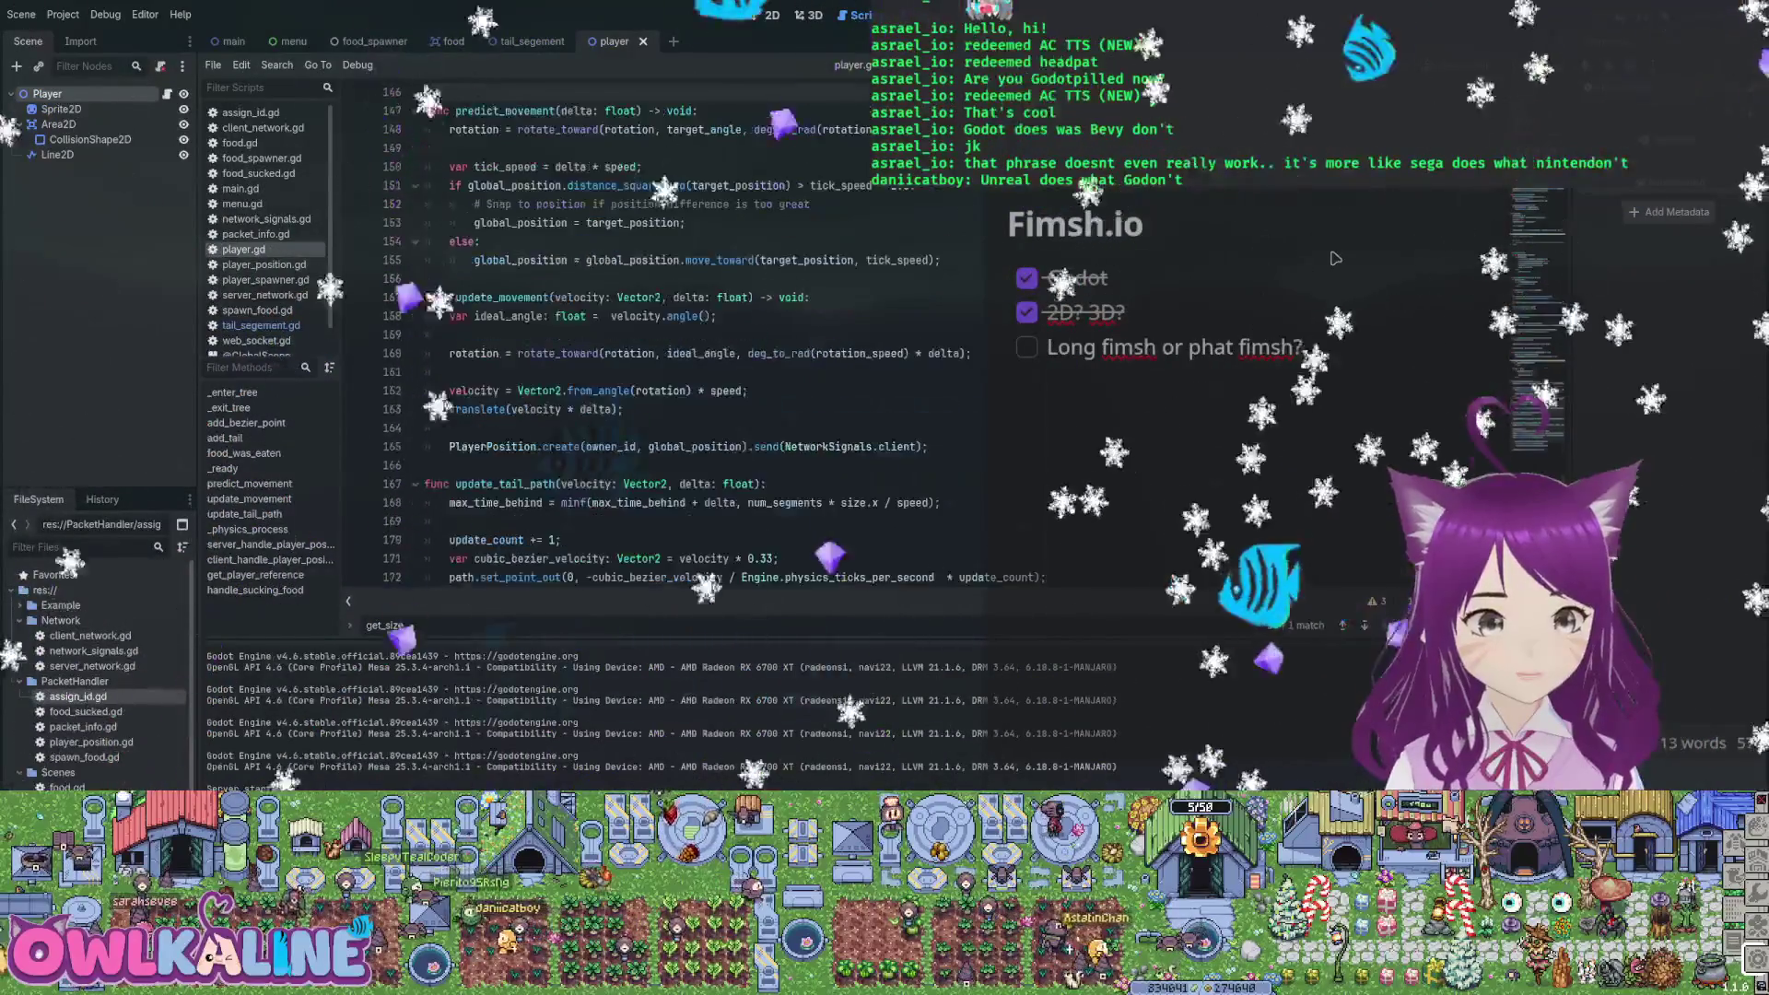
Add update_tail_path(velocity) after the movement call and cut the update_tail_path function
{"action": "scroll", "coordinate": [645, 332], "scroll_direction": "down", "scroll_amount": 20}
{"action": "left_click", "coordinate": [728, 576]}
{"action": "scroll", "coordinate": [645, 332], "scroll_direction": "up", "scroll_amount": 12}
{"action": "left_click", "coordinate": [449, 576]}
{"action": "scroll", "coordinate": [662, 92], "scroll_direction": "up", "scroll_amount": 4}
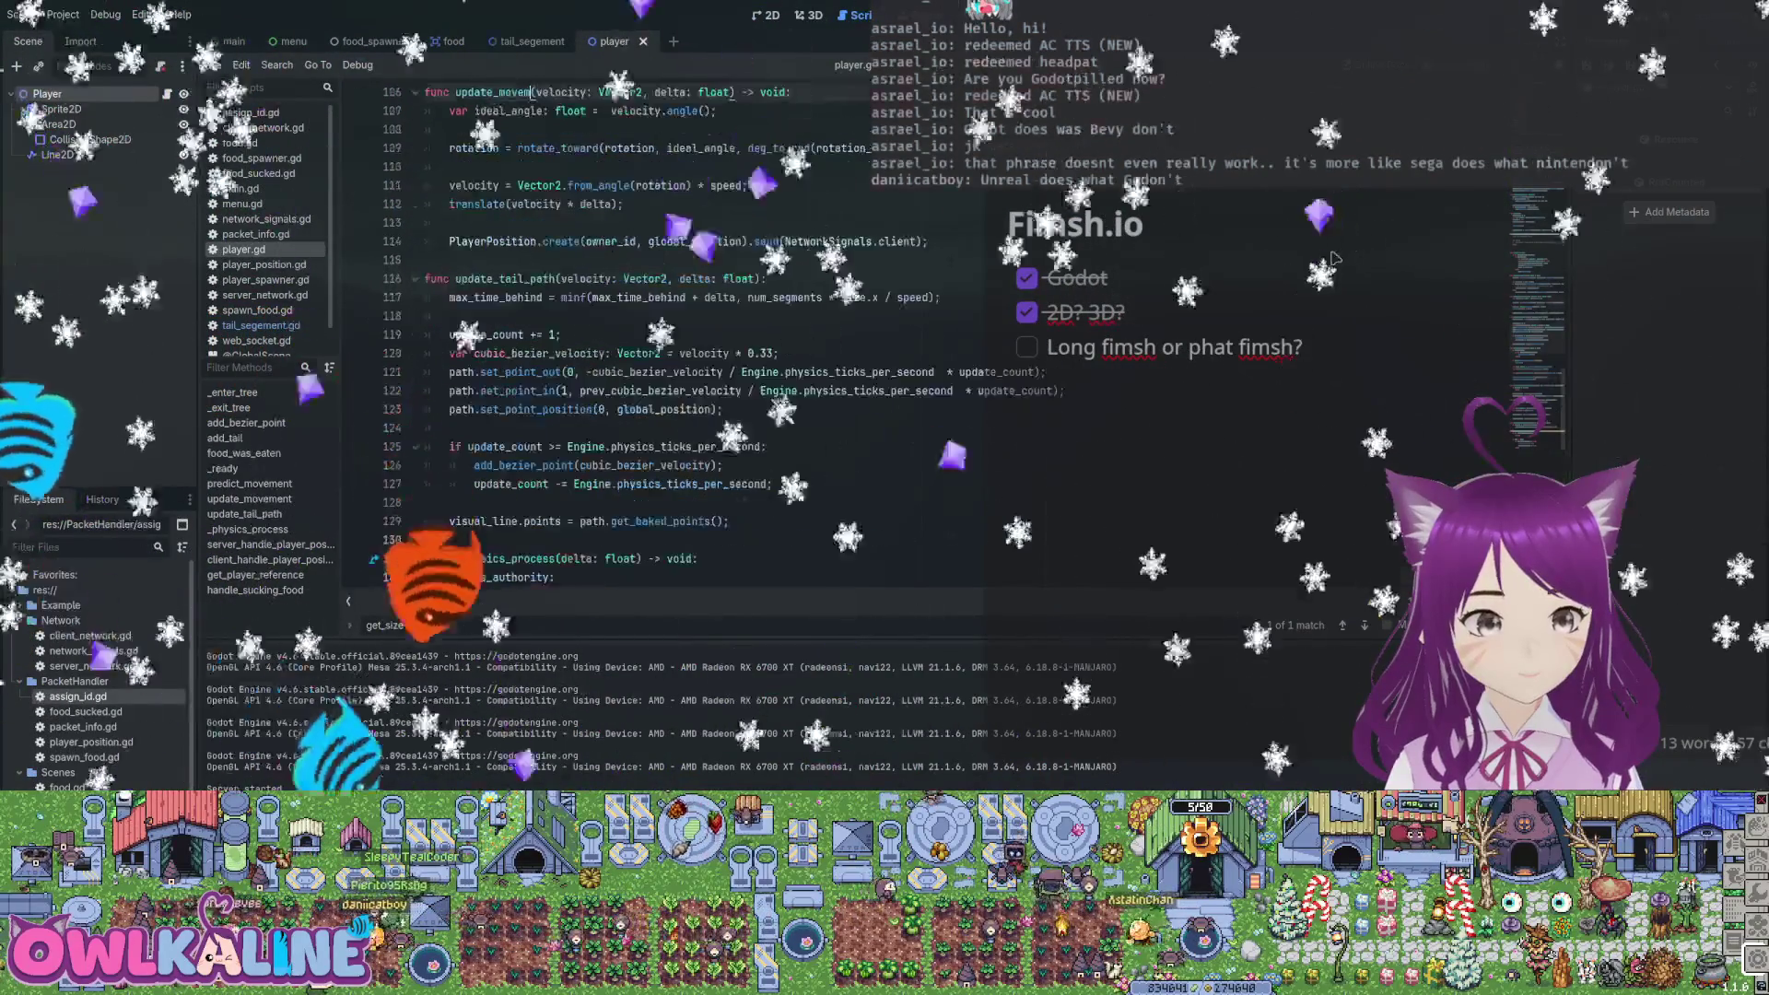
{"action": "type", "text": "update_tail_path(velocity);"}
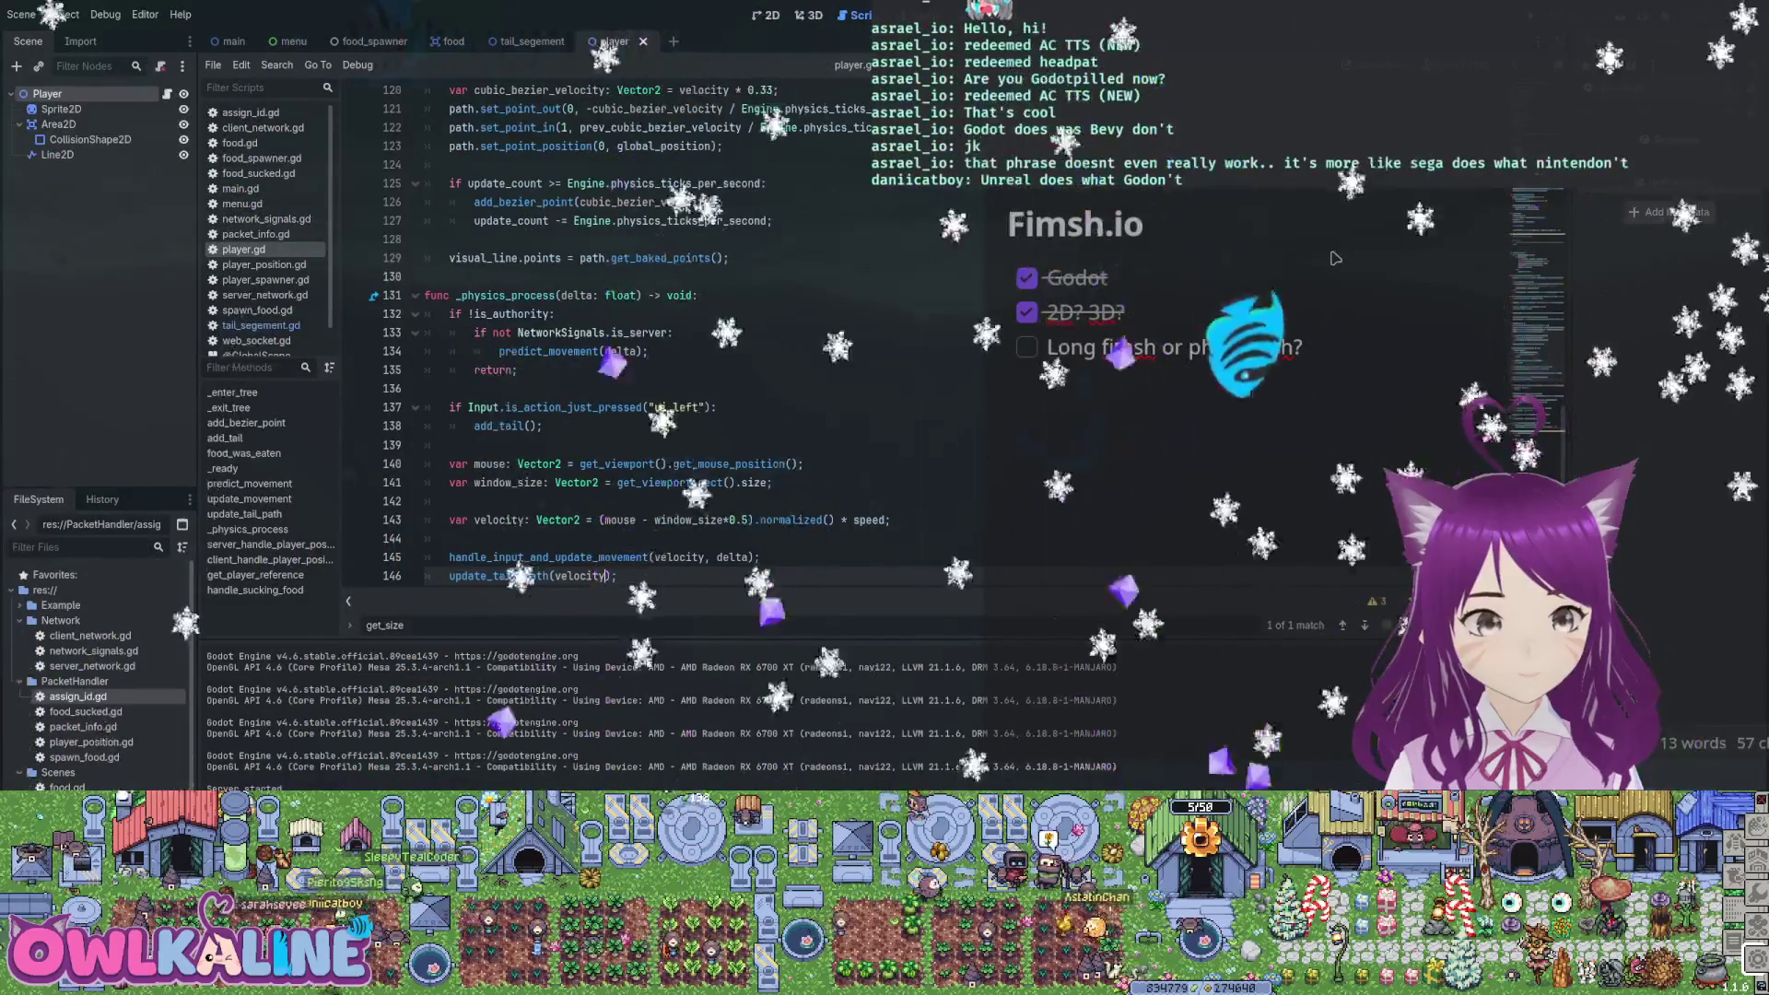
{"action": "scroll", "coordinate": [645, 332], "scroll_direction": "up", "scroll_amount": 1}
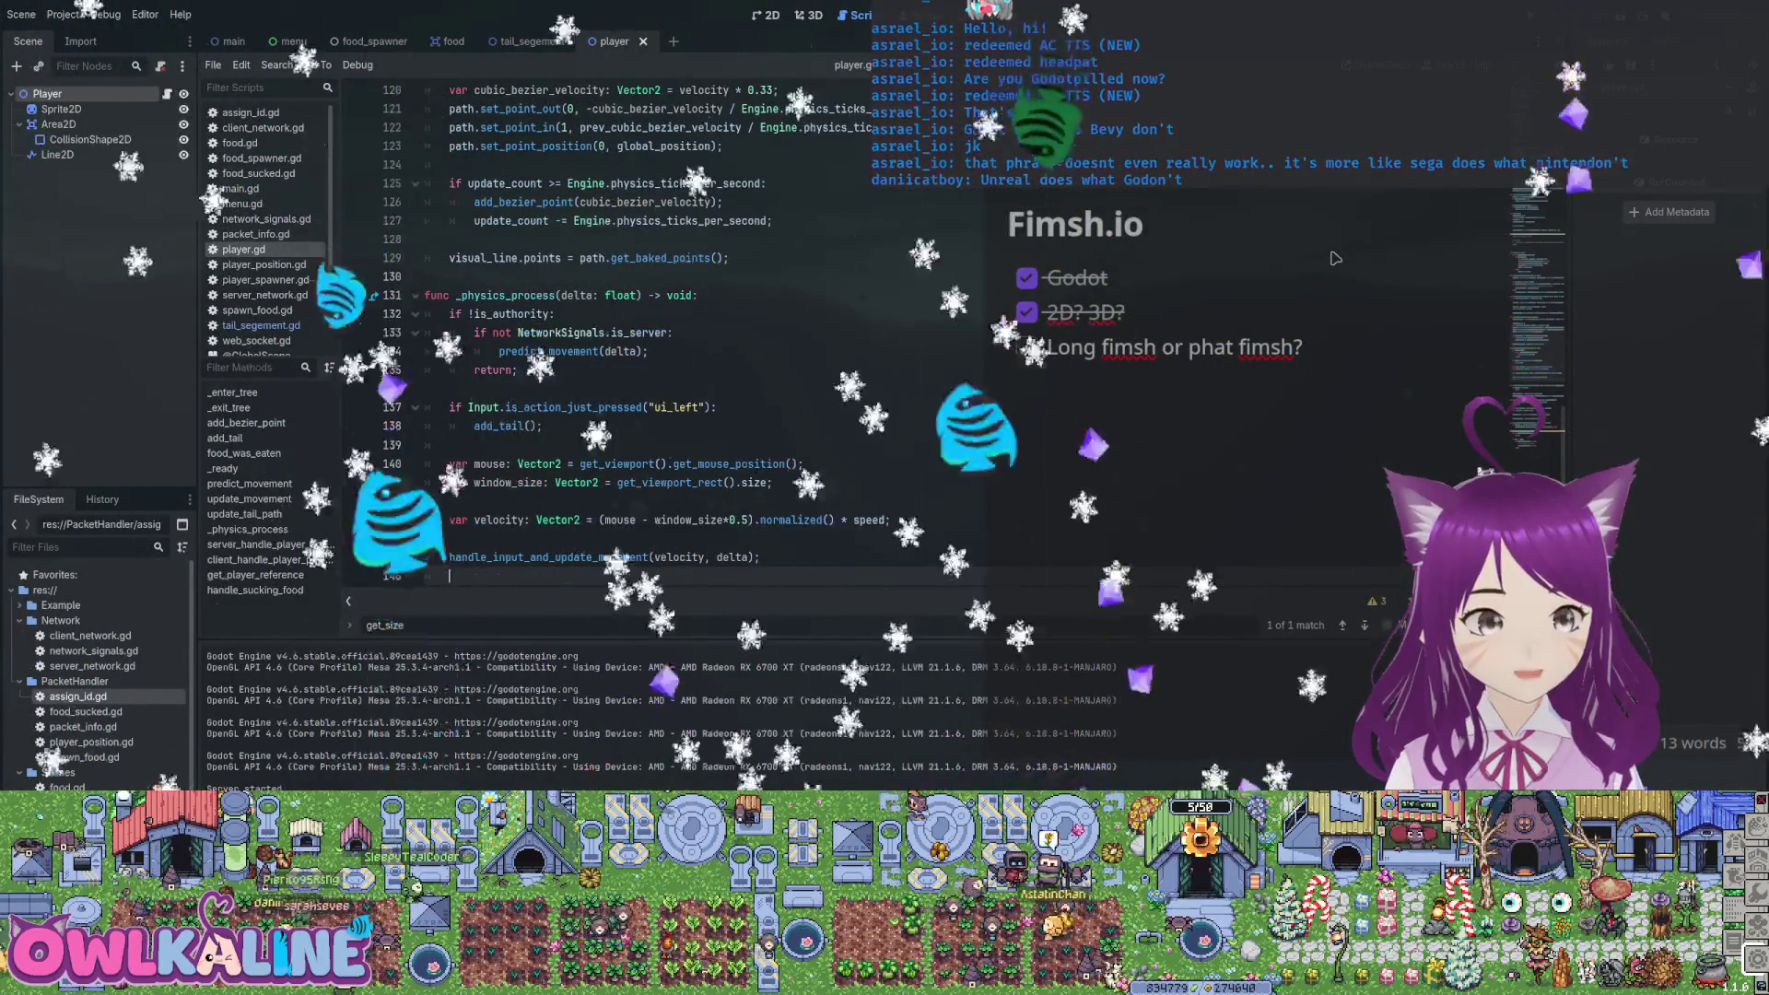
{"action": "left_click", "coordinate": [670, 92]}
{"action": "key", "text": "ctrl+shift+k"}
{"action": "key", "text": "ctrl+shift+k"}
{"action": "key", "text": "ctrl+shift+k"}
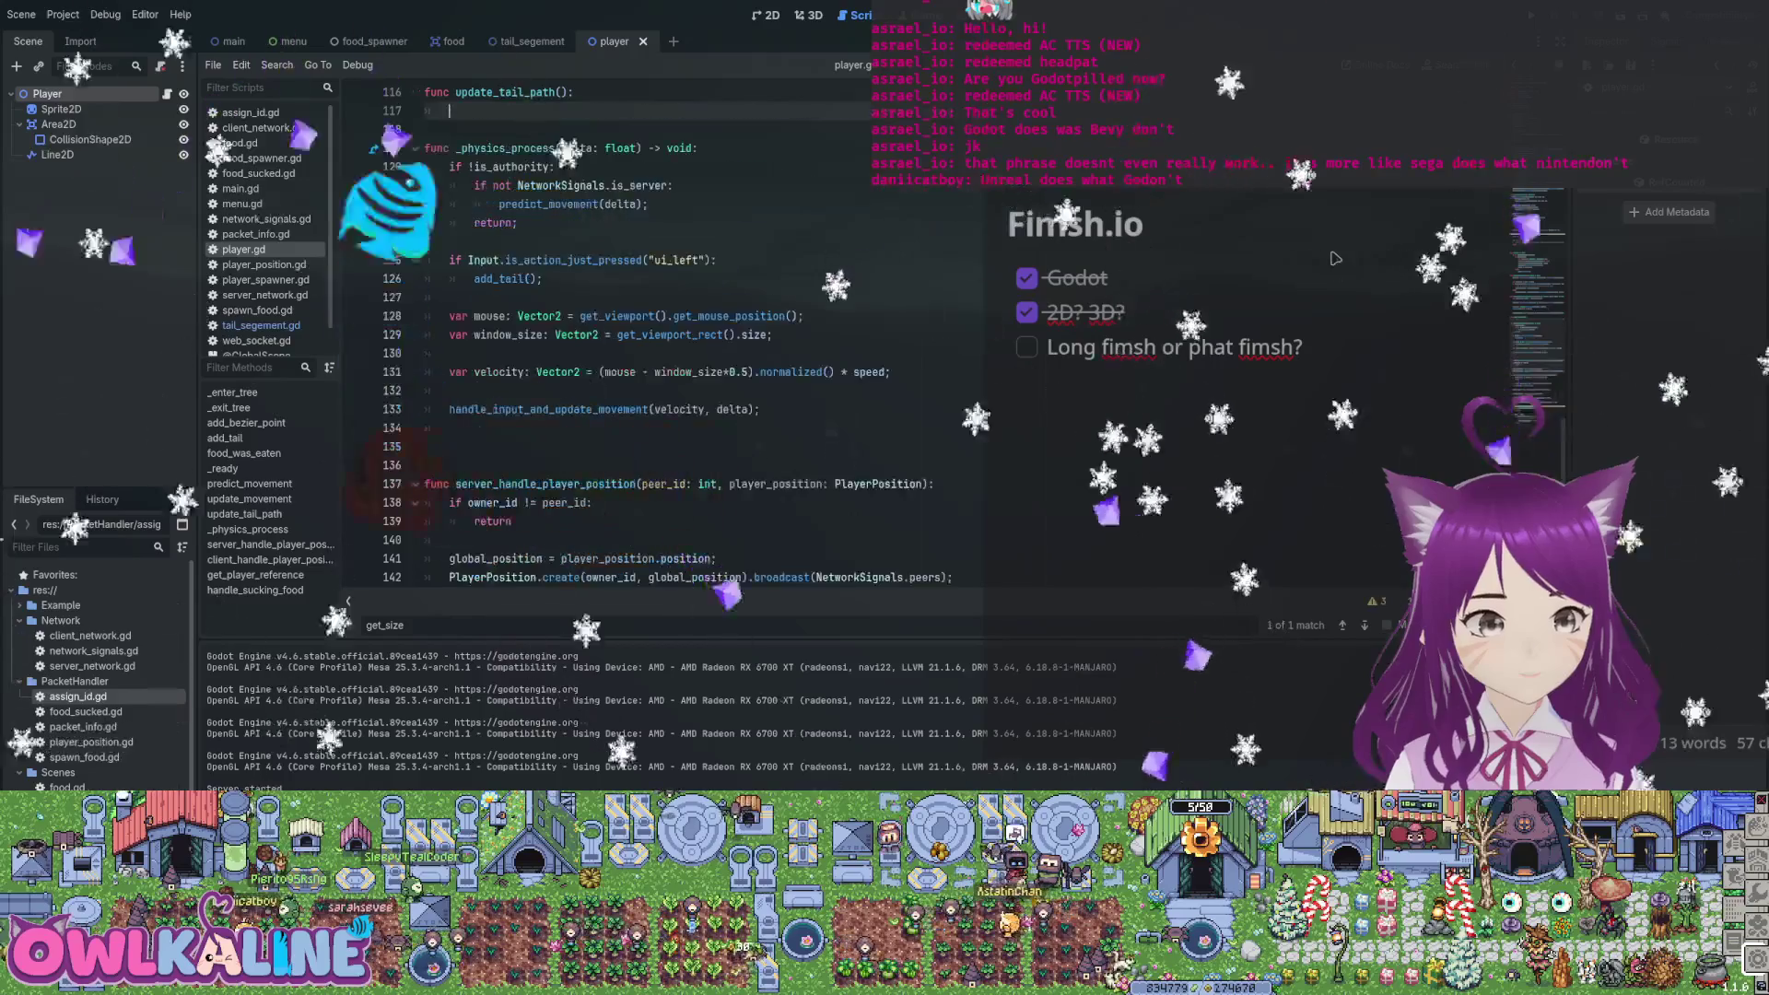
Paste the tail path code directly into _physics_process
{"action": "type", "text": "funnc upd"}
{"action": "key", "text": "ctrl+v"}
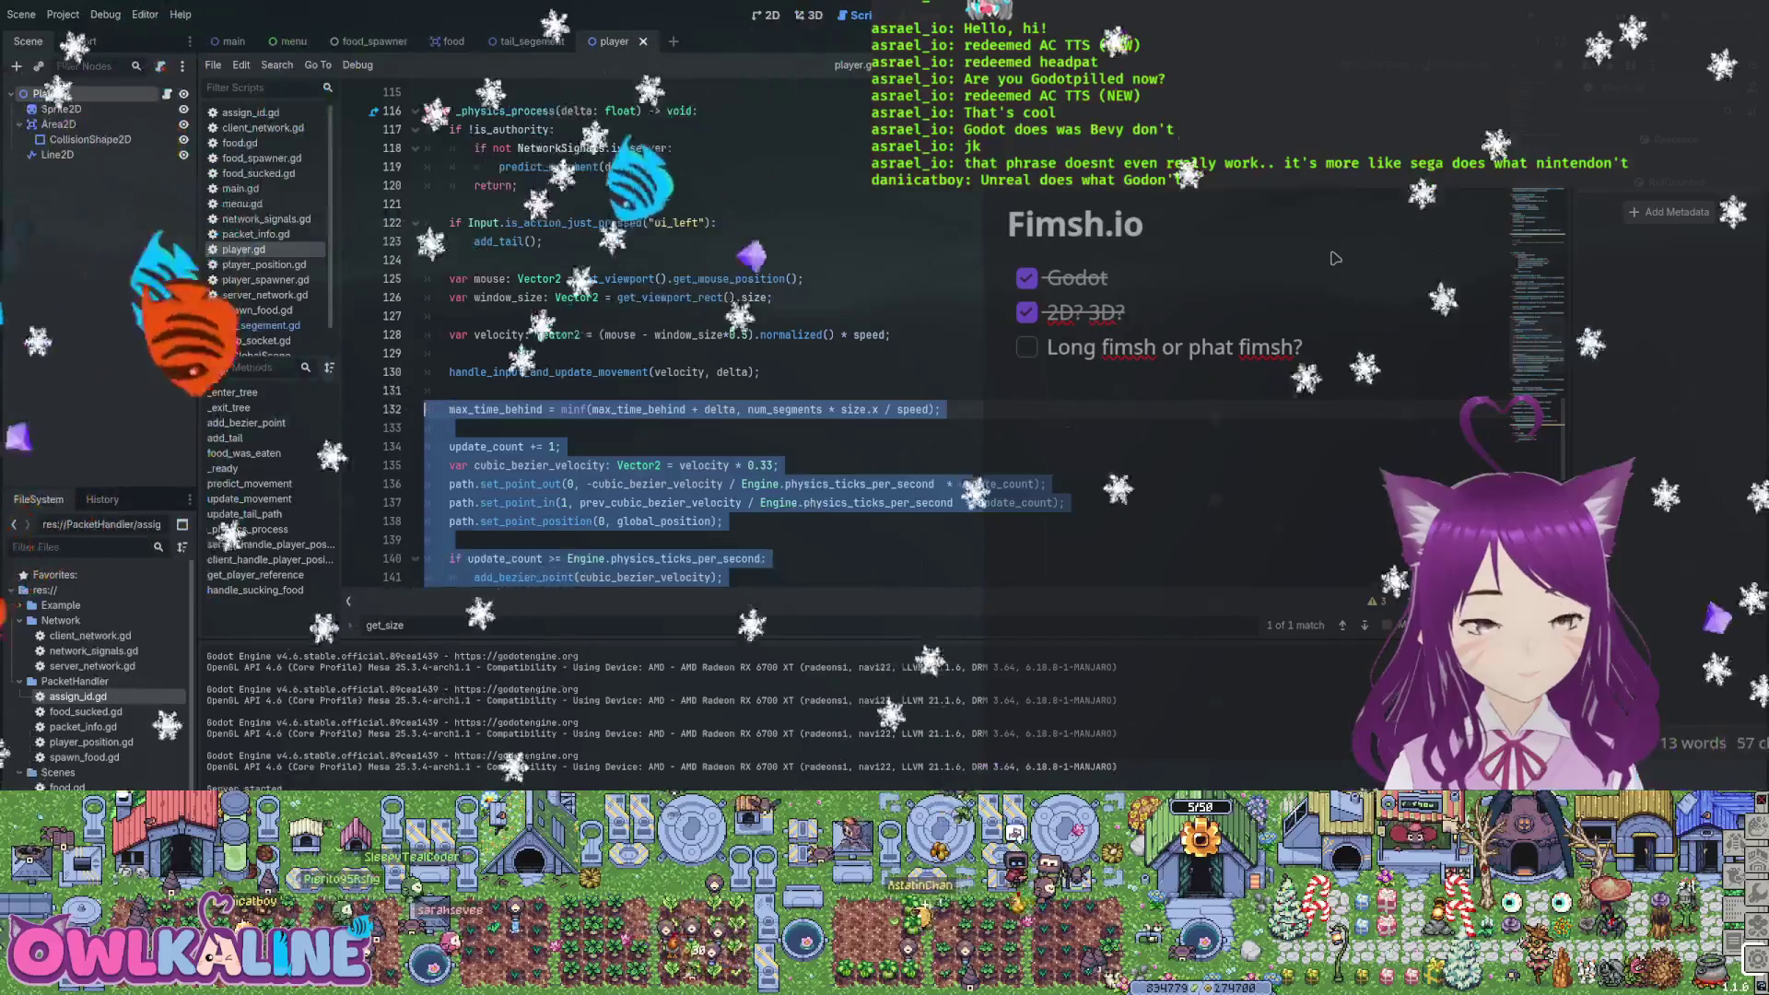
{"action": "left_click", "coordinate": [1335, 259]}
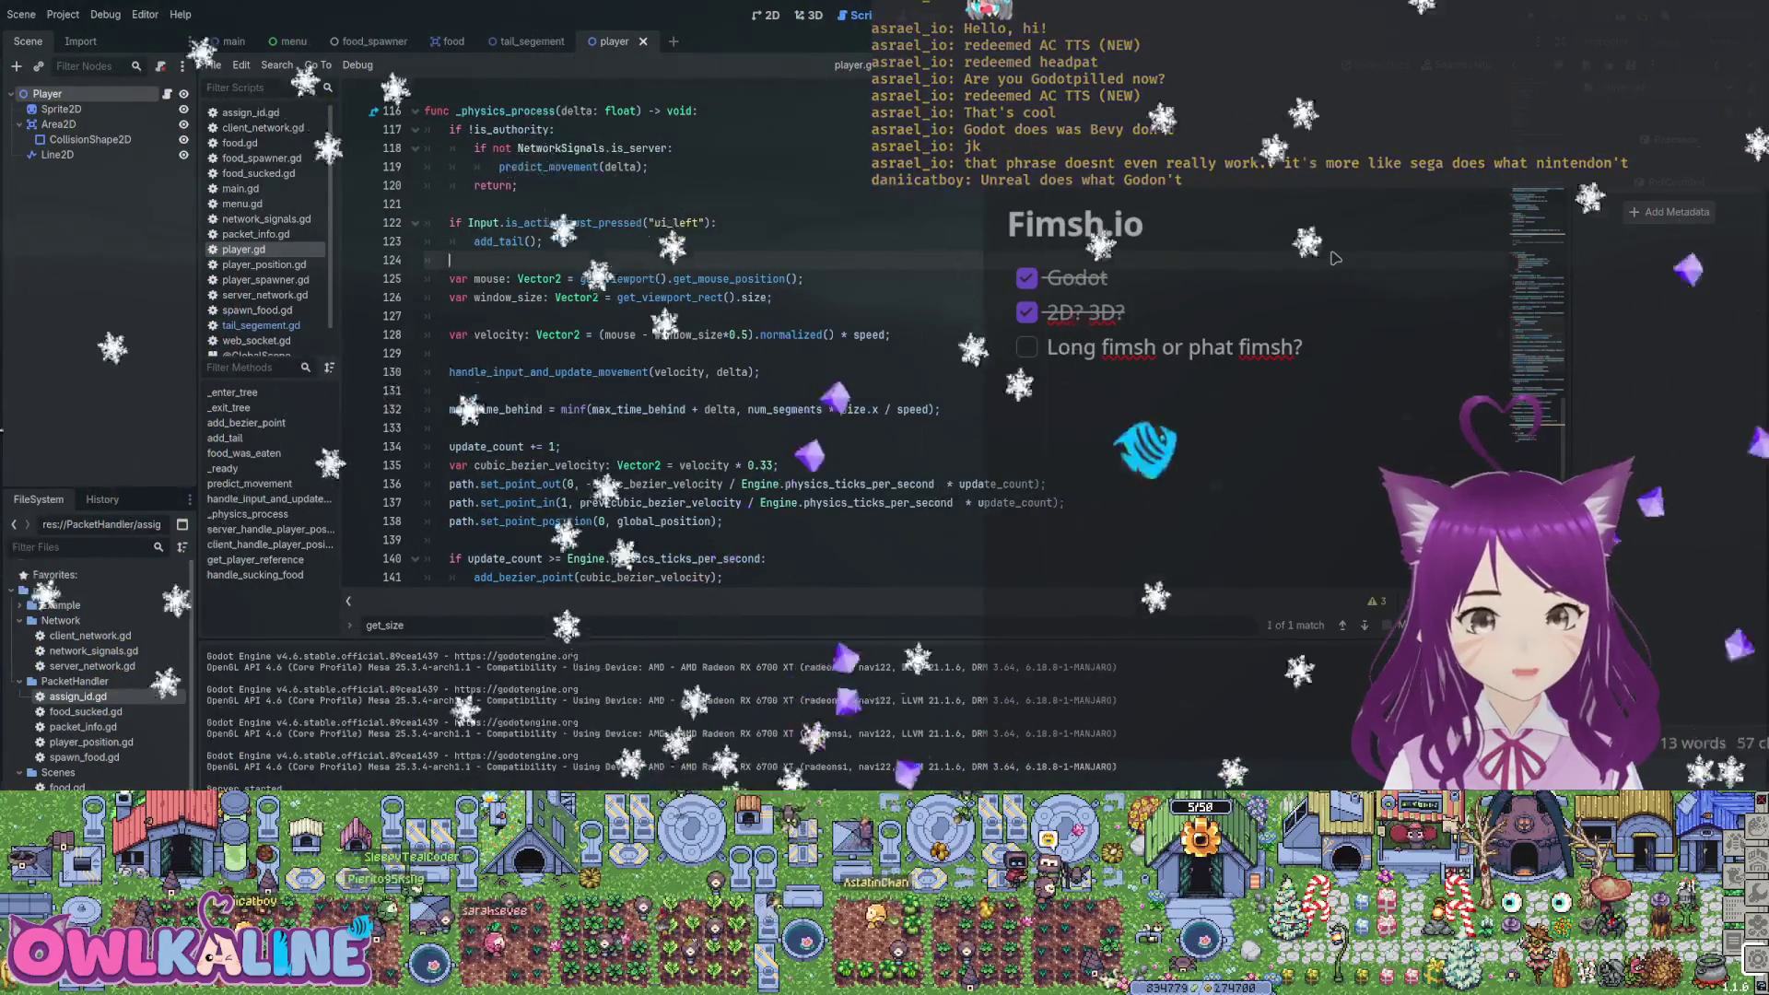
Run the game to test the inlined code, stop it, and run it again
{"action": "key", "text": "F5"}
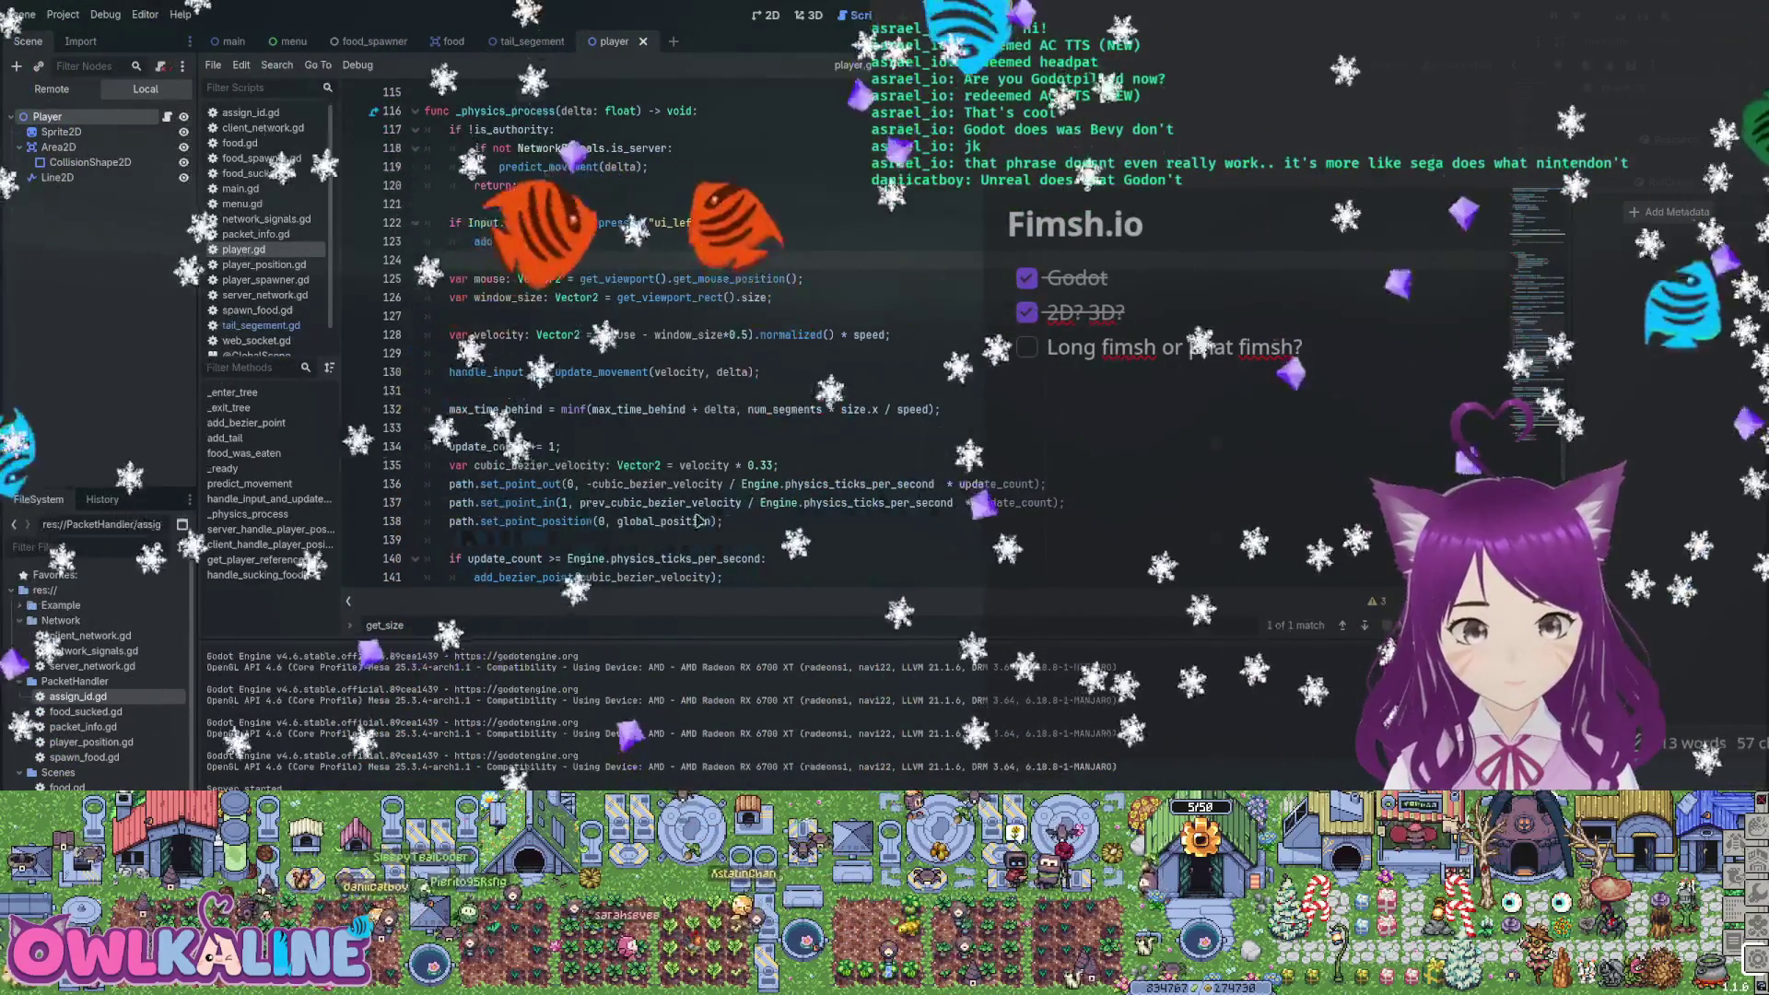
{"action": "key", "text": "F8"}
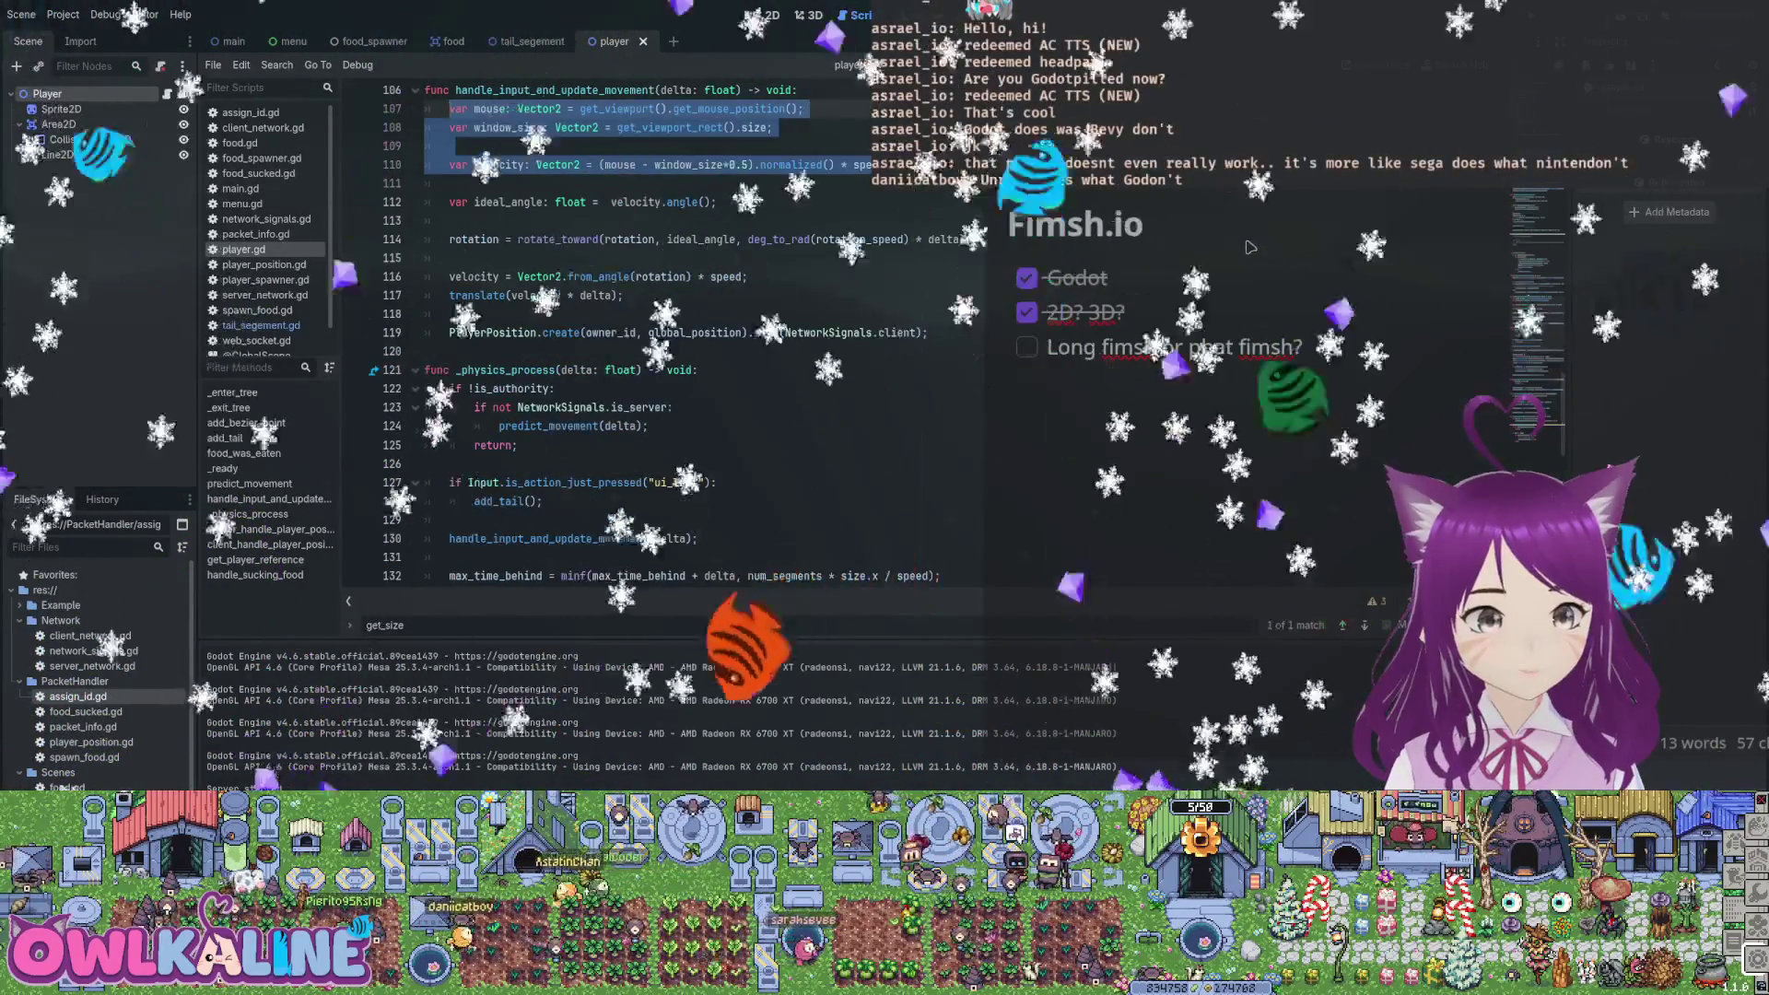
{"action": "scroll", "coordinate": [1251, 247], "scroll_direction": "up", "scroll_amount": 3}
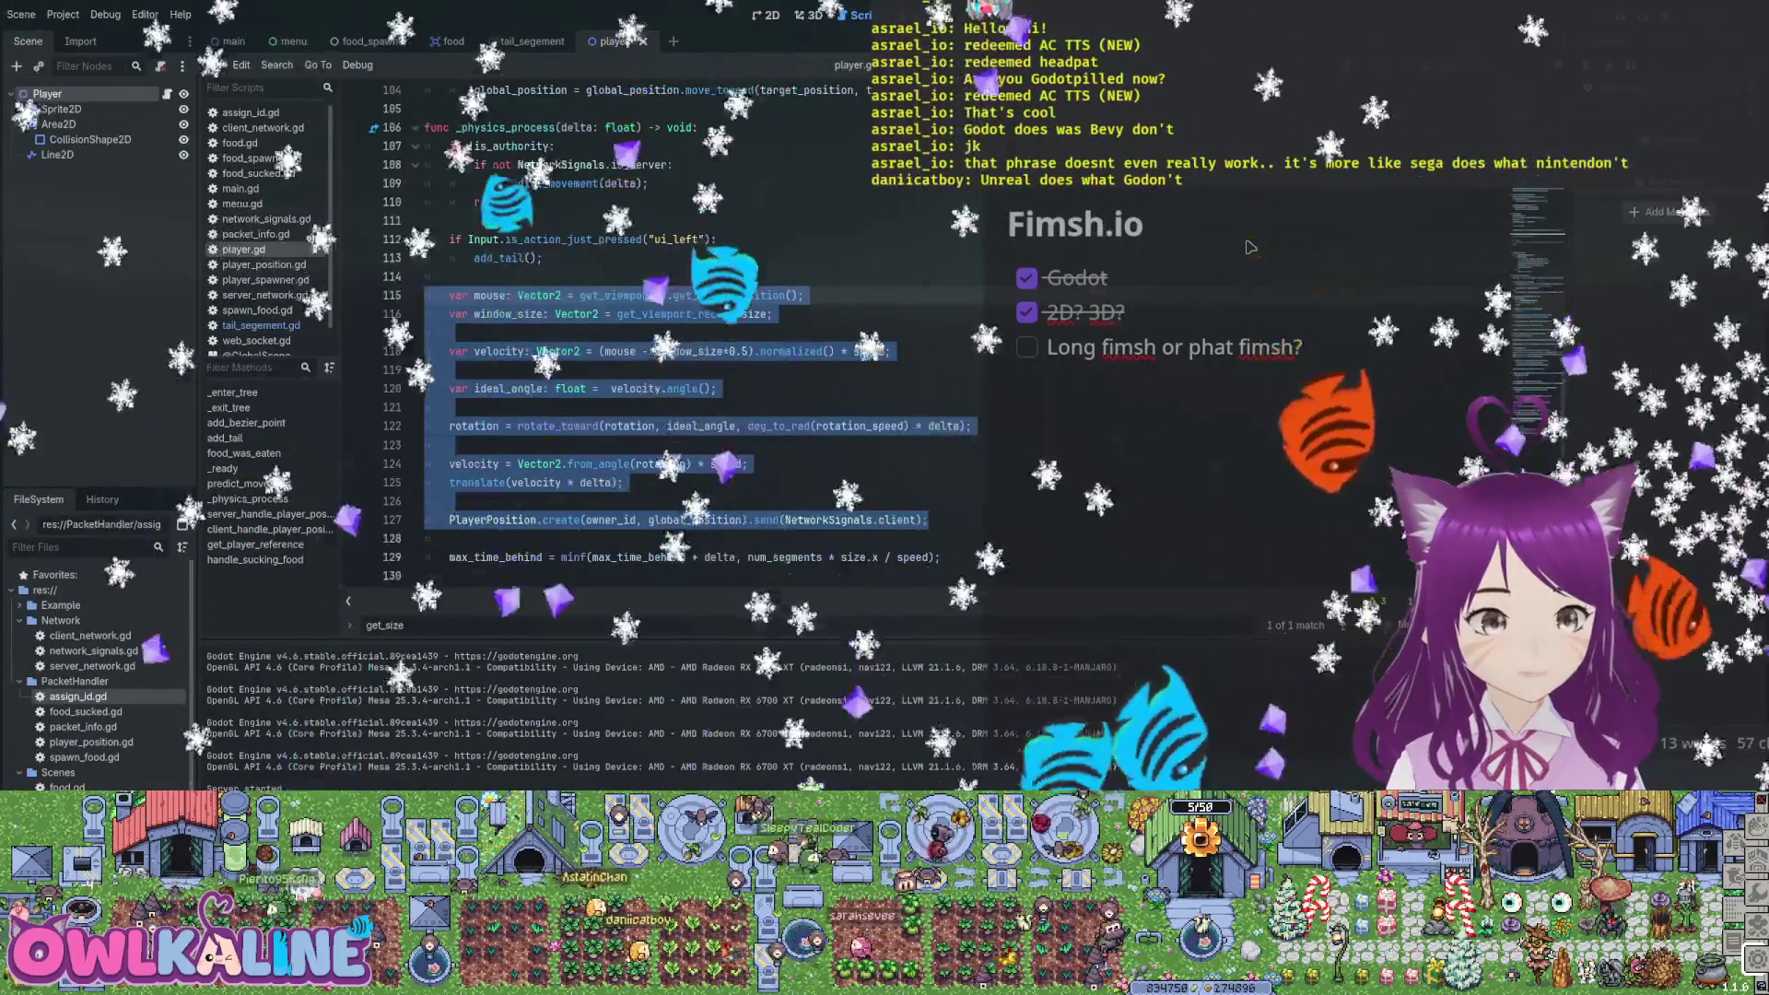
{"action": "key", "text": "F5"}
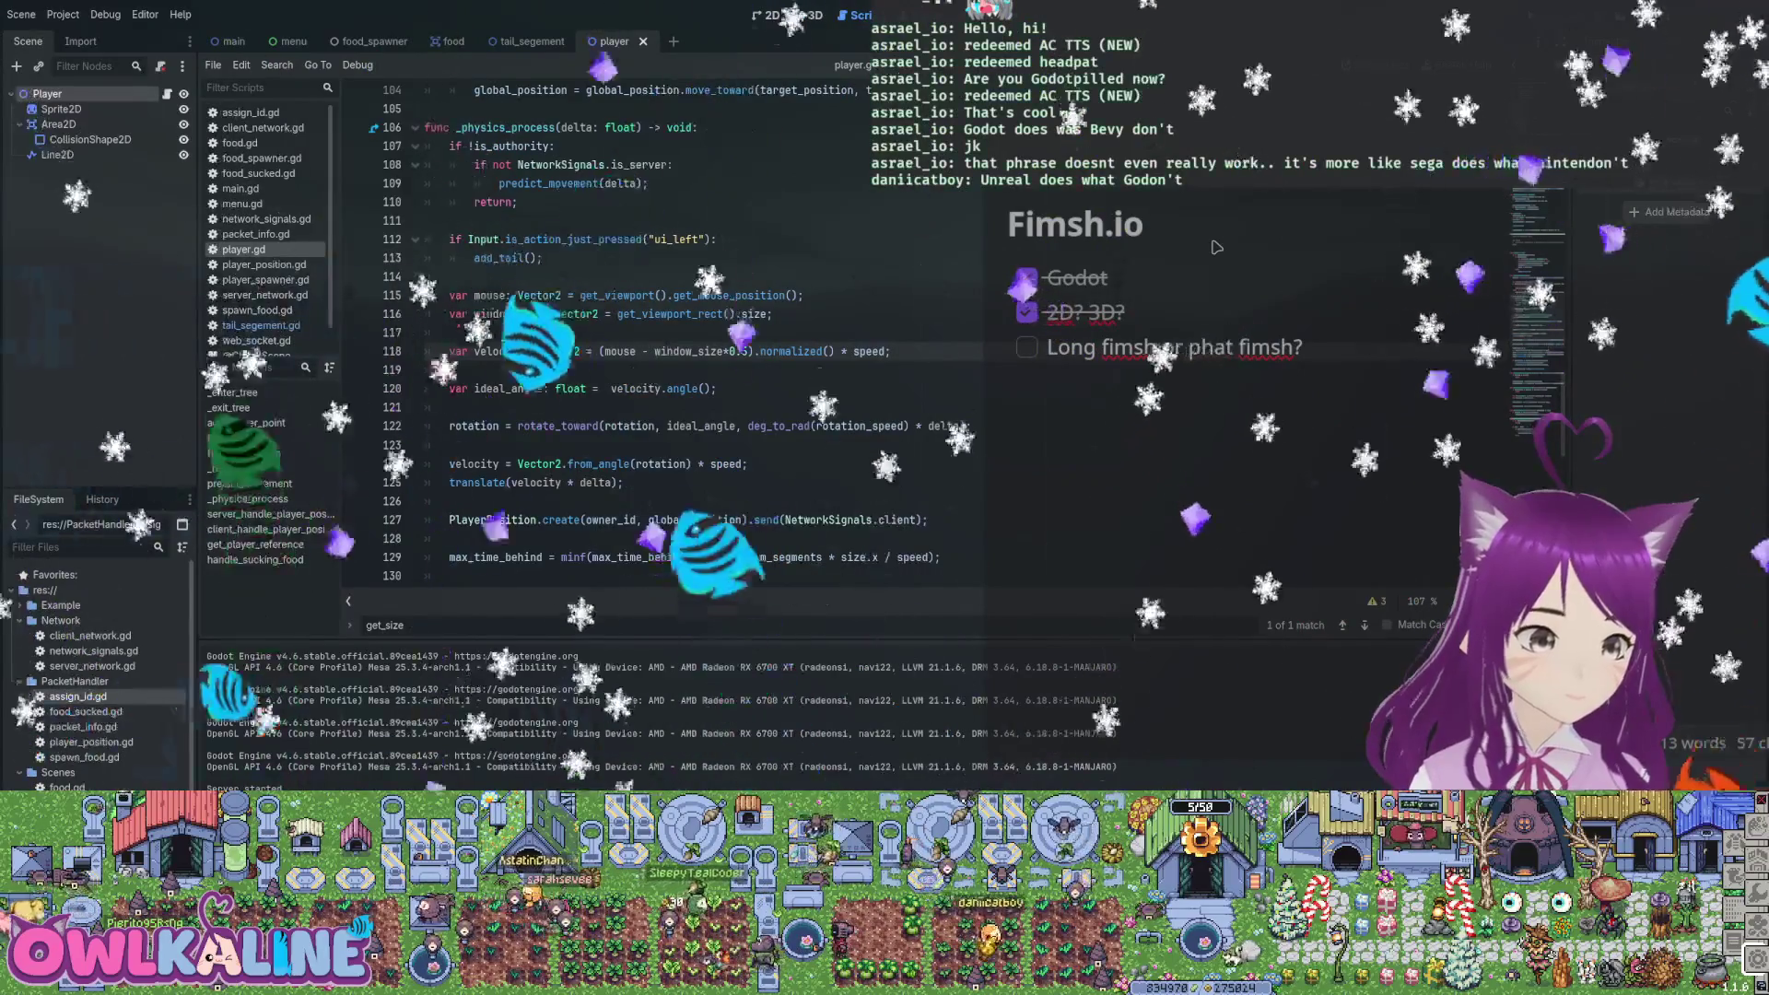
{"action": "key", "text": "Up"}
{"action": "key", "text": "Up"}
{"action": "key", "text": "Up"}
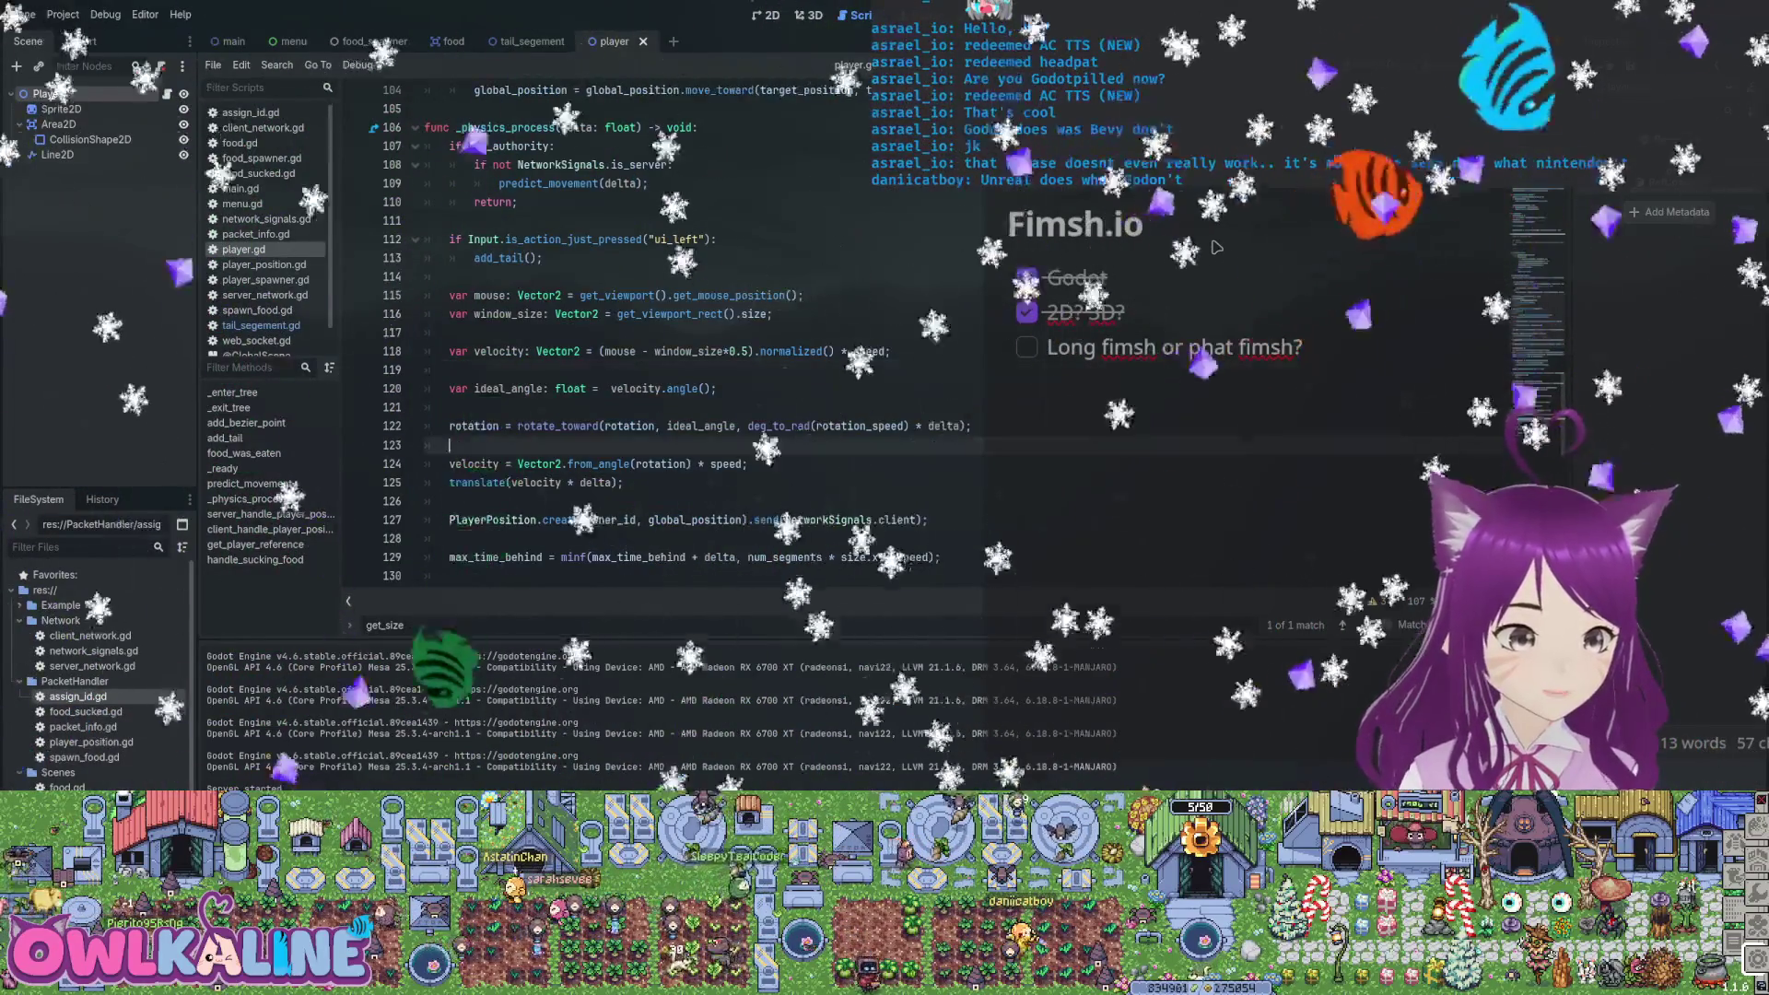
{"action": "key", "text": "Down"}
{"action": "key", "text": "ctrl+shift+Right"}
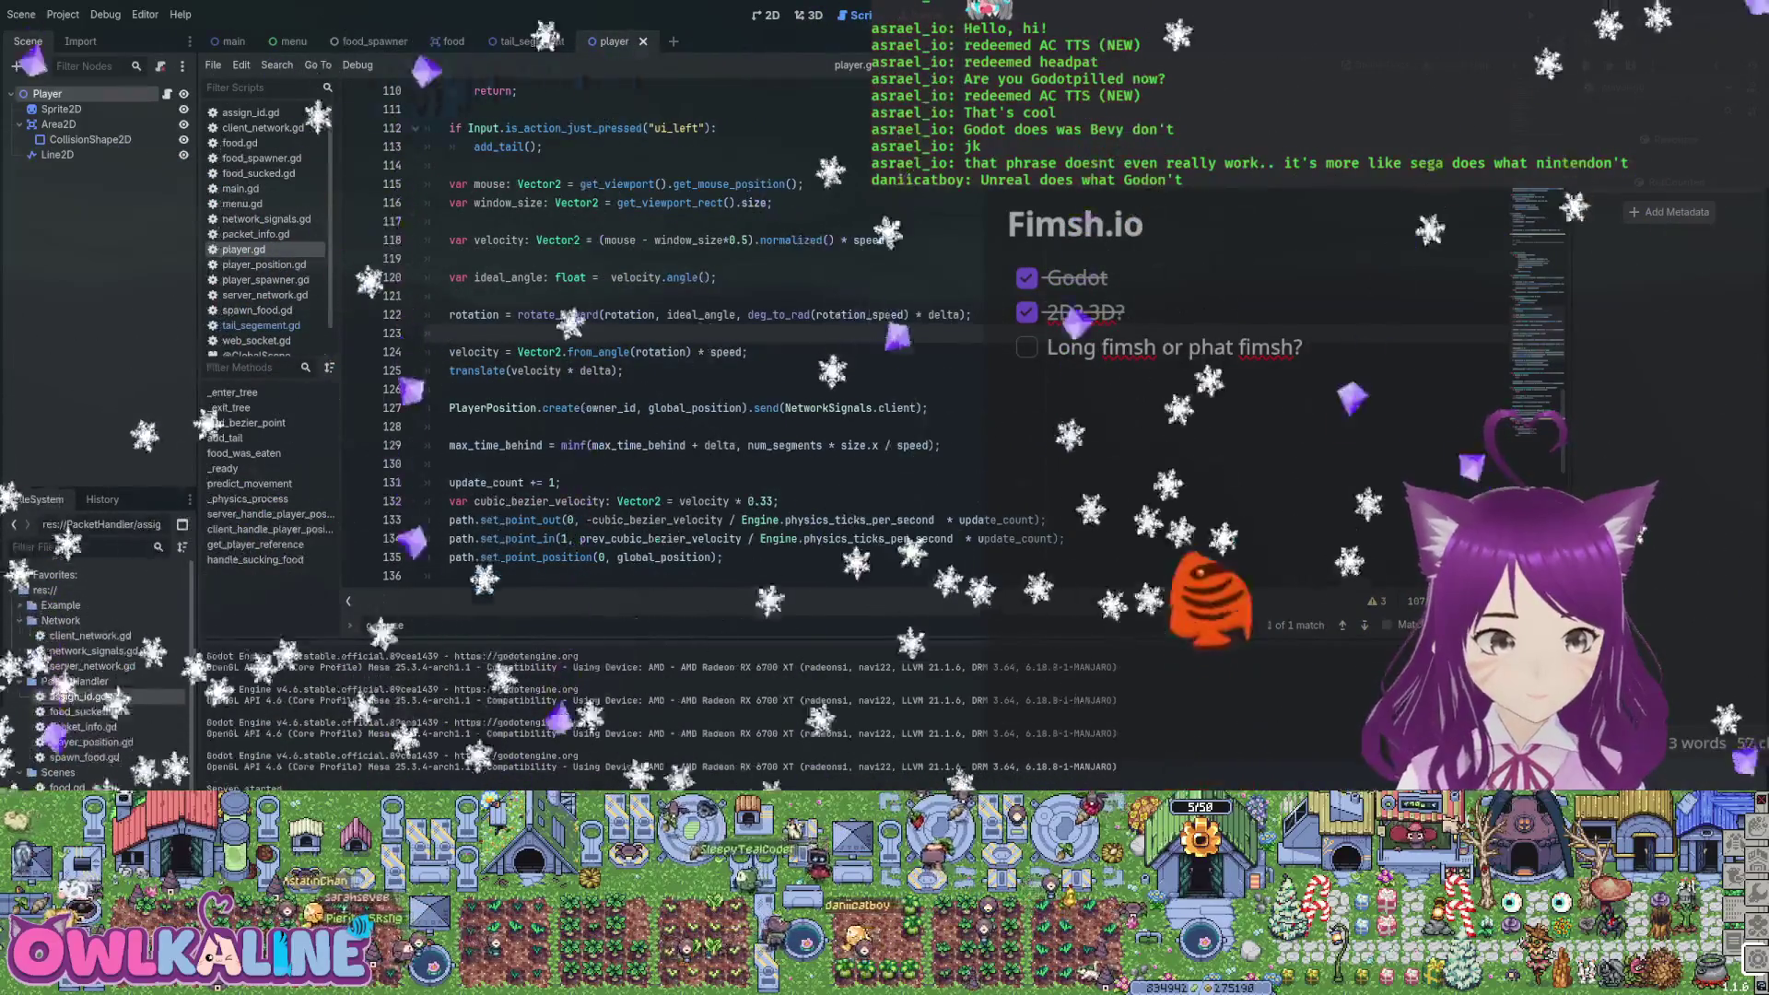
{"action": "scroll", "coordinate": [737, 332], "scroll_direction": "up", "scroll_amount": 1}
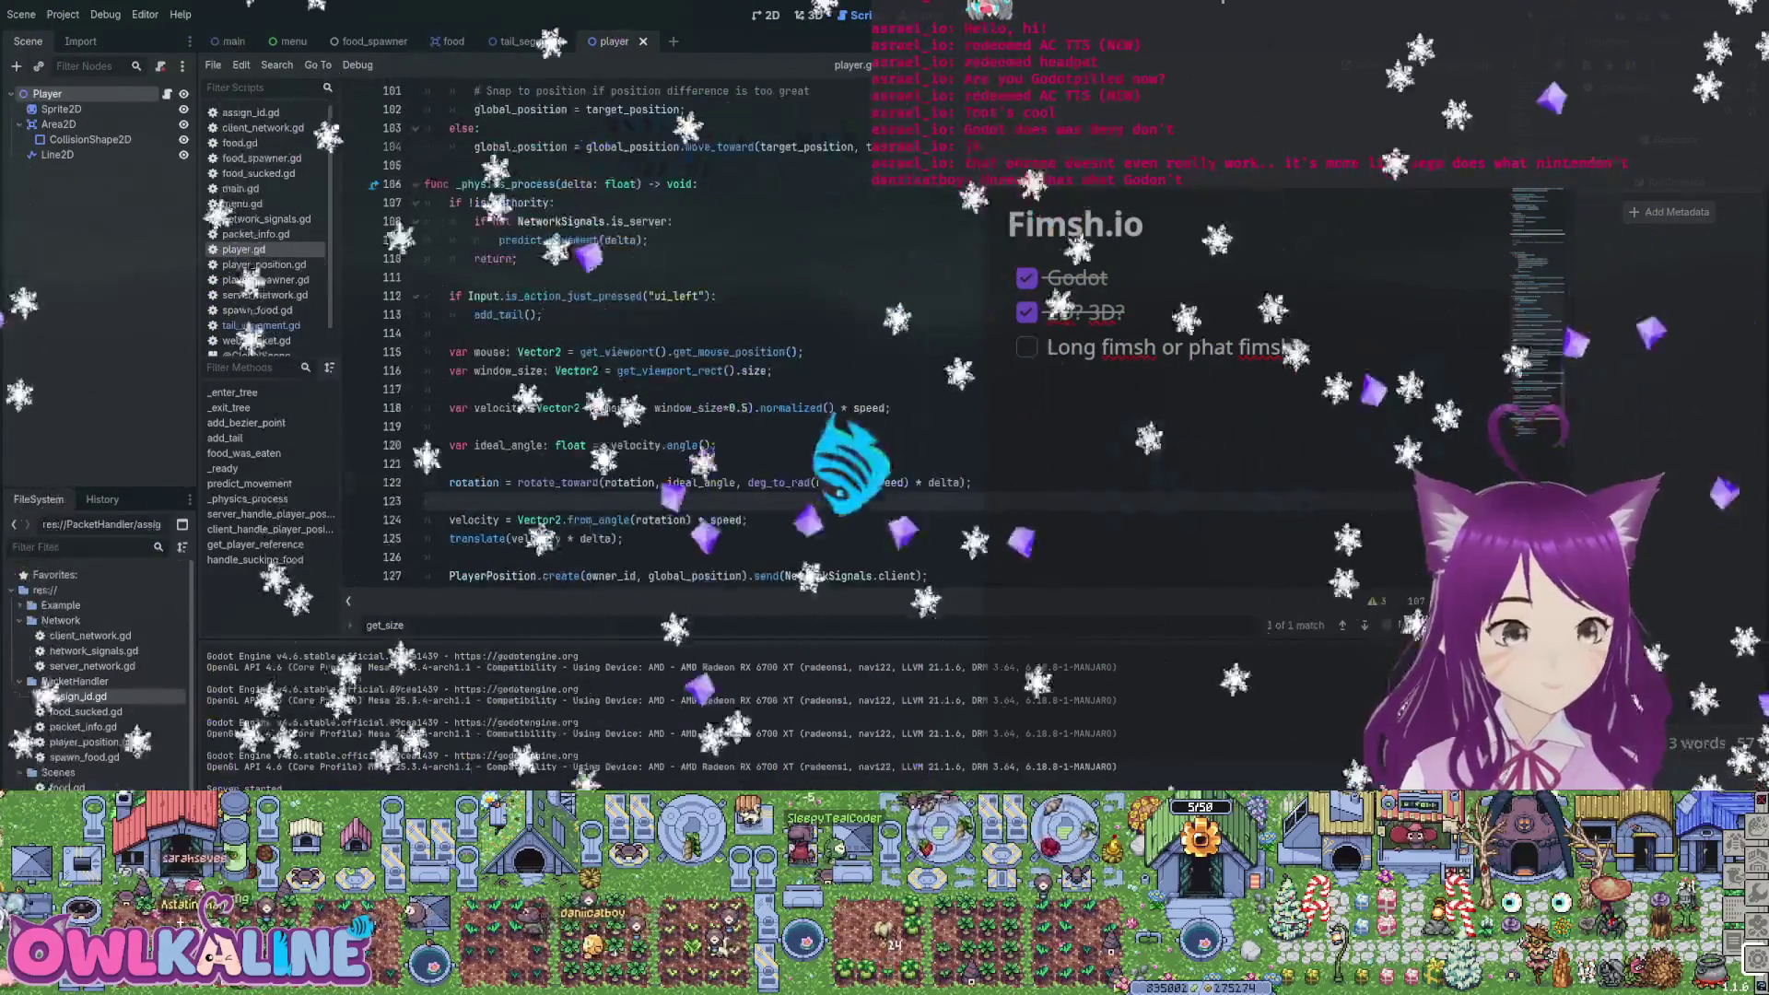
{"action": "scroll", "coordinate": [701, 332], "scroll_direction": "down", "scroll_amount": 3}
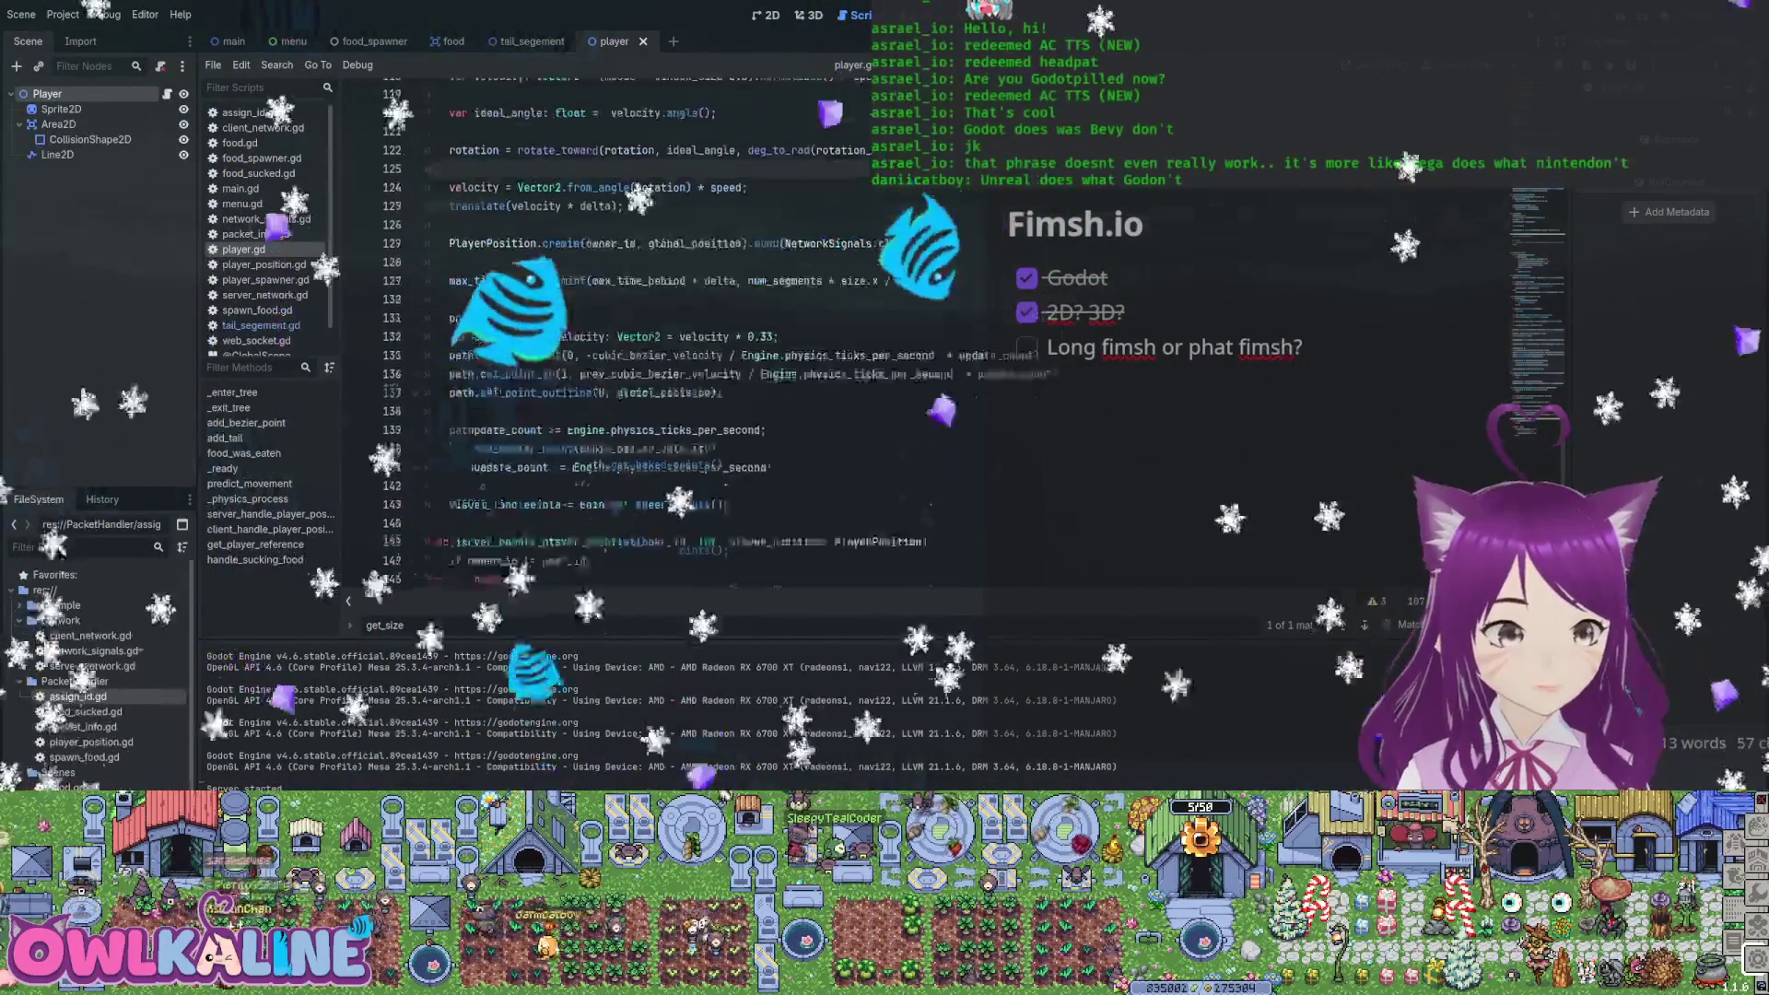
{"action": "scroll", "coordinate": [645, 332], "scroll_direction": "up", "scroll_amount": 4}
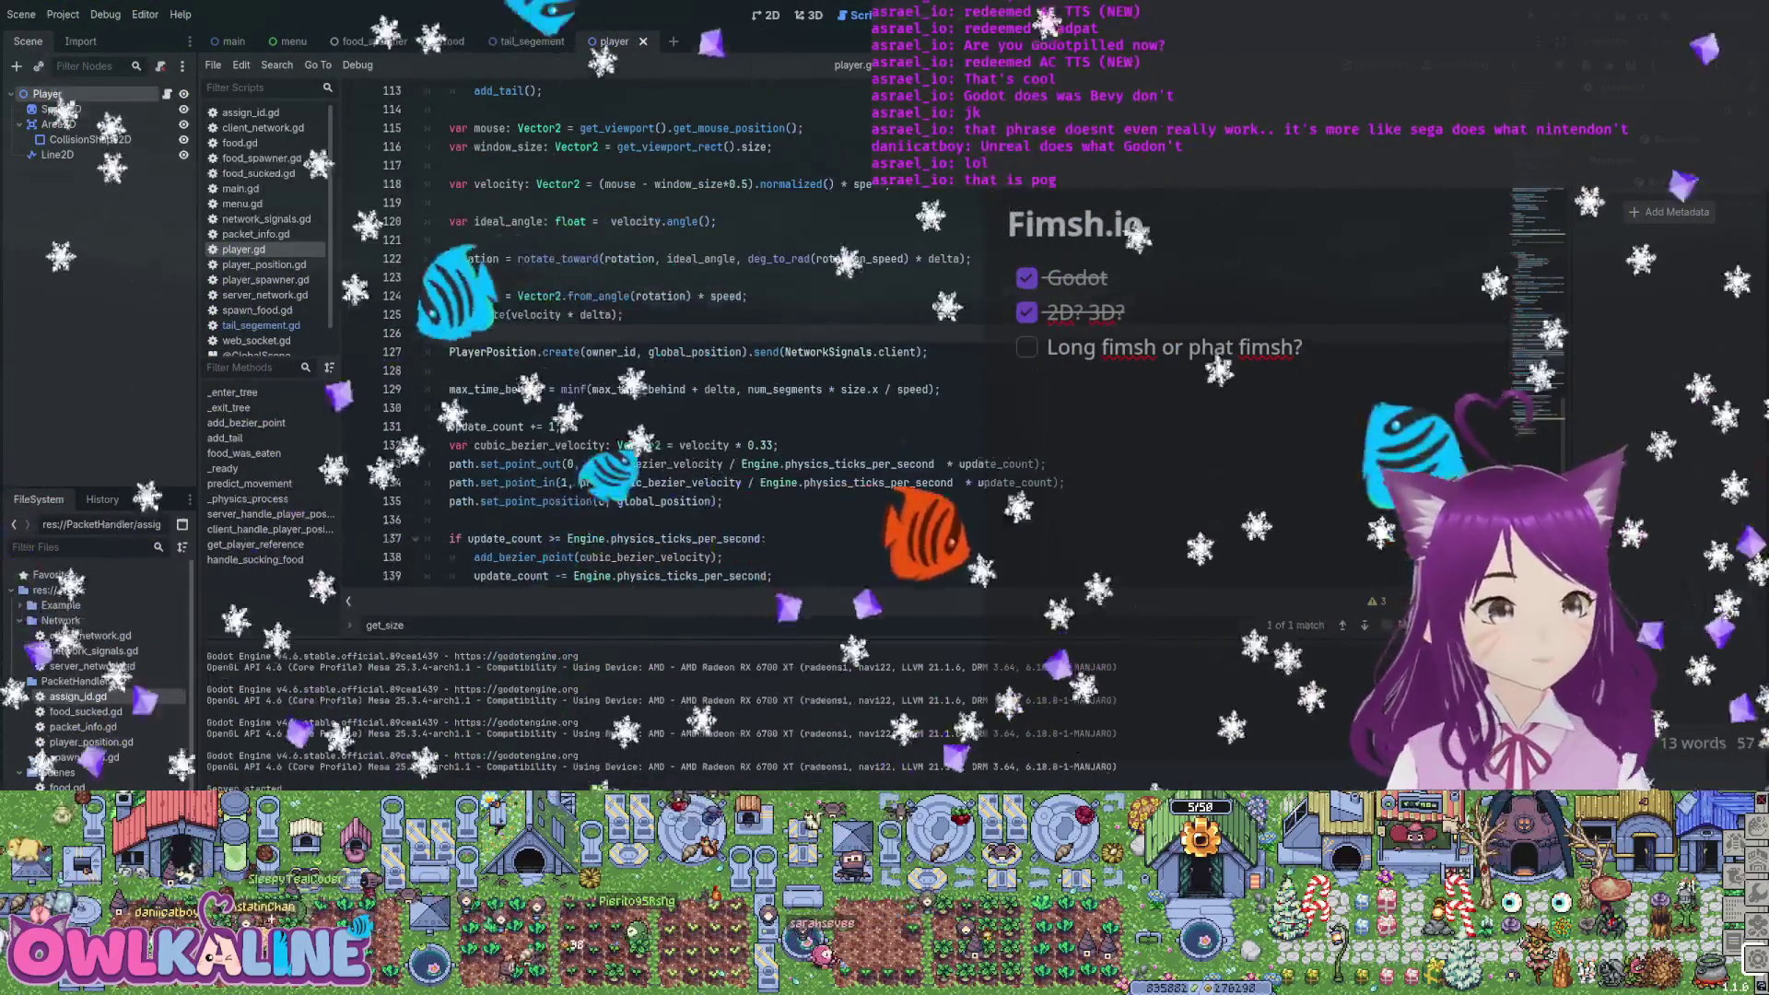
Select the aiming code from var mouse to rotation and open blank lines above _physics_process
{"action": "scroll", "coordinate": [701, 332], "scroll_direction": "down", "scroll_amount": 1}
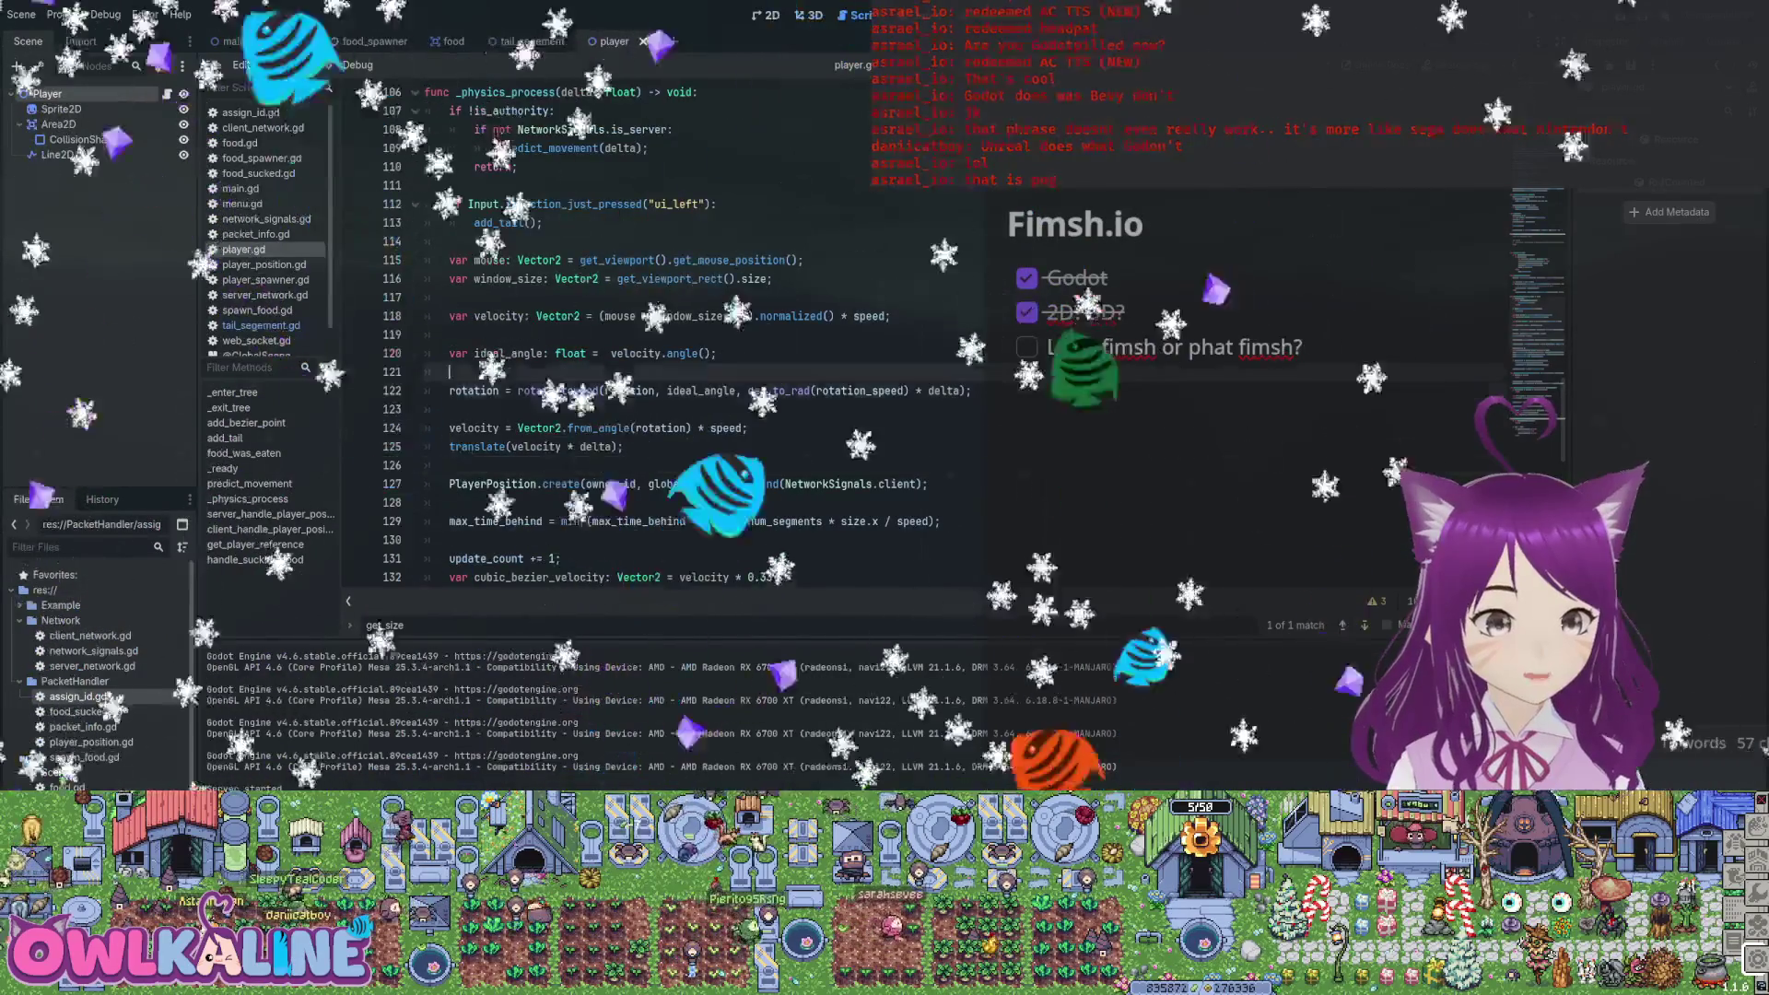
{"action": "scroll", "coordinate": [701, 332], "scroll_direction": "up", "scroll_amount": 15}
{"action": "scroll", "coordinate": [646, 332], "scroll_direction": "up", "scroll_amount": 15}
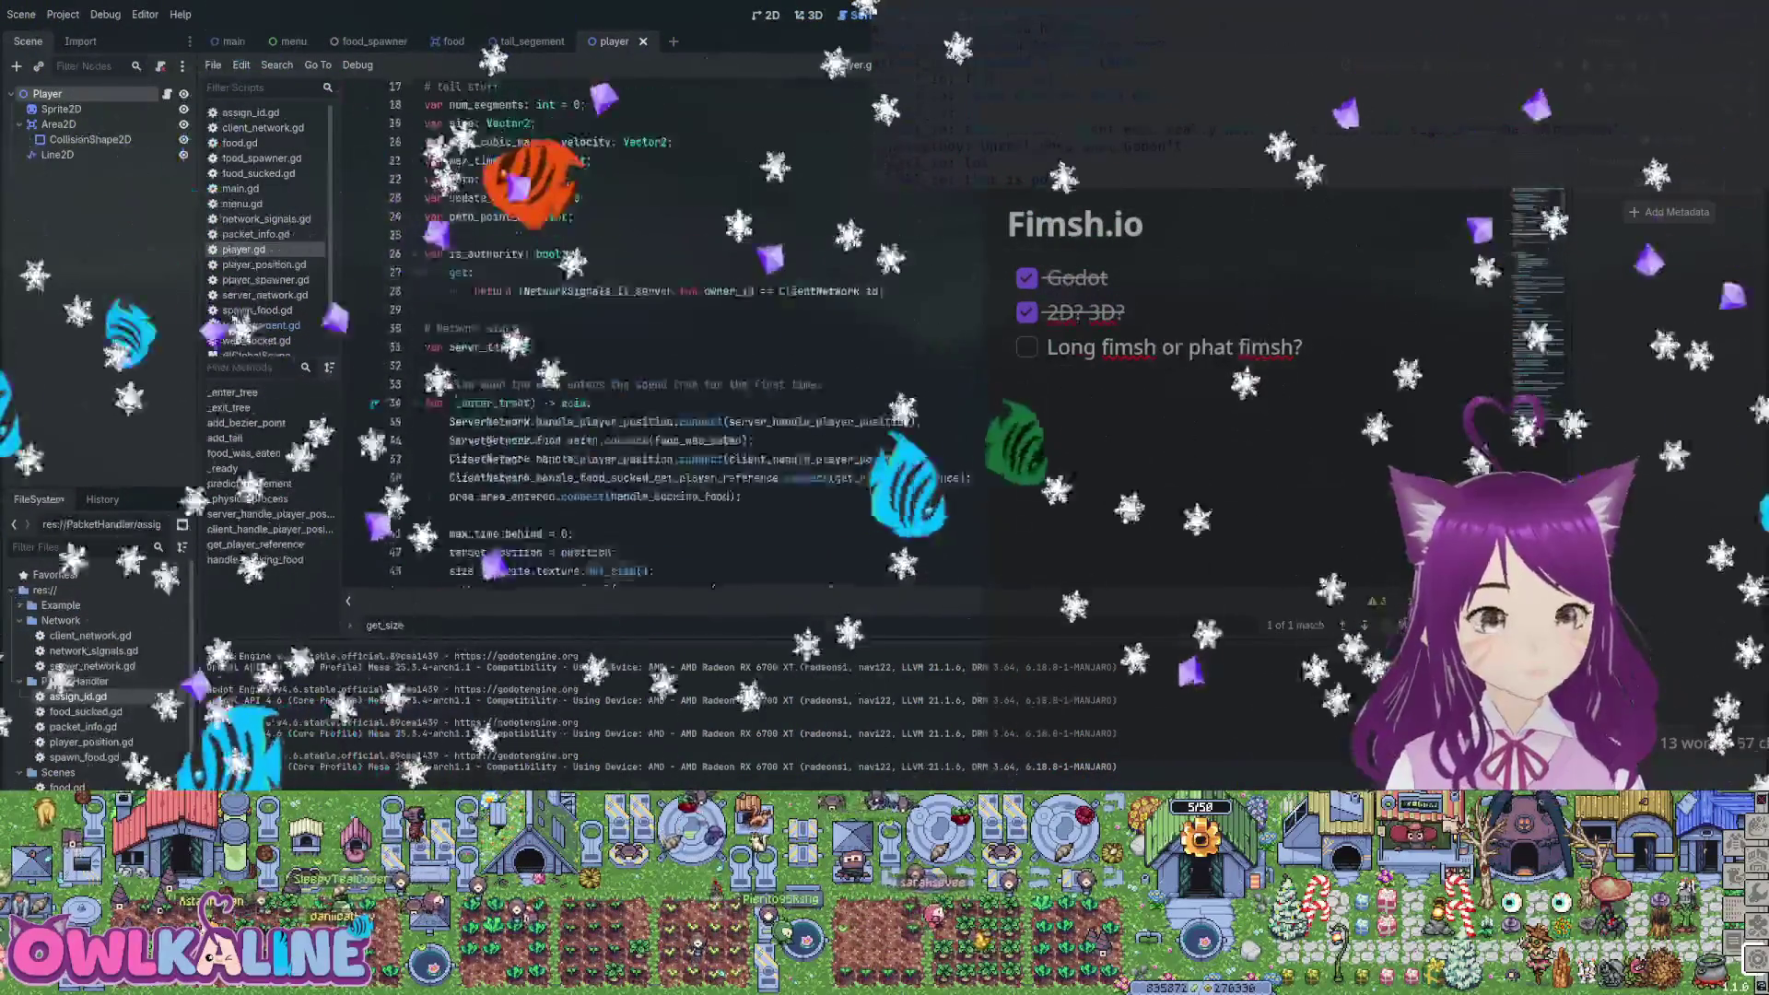
{"action": "scroll", "coordinate": [645, 332], "scroll_direction": "down", "scroll_amount": 8}
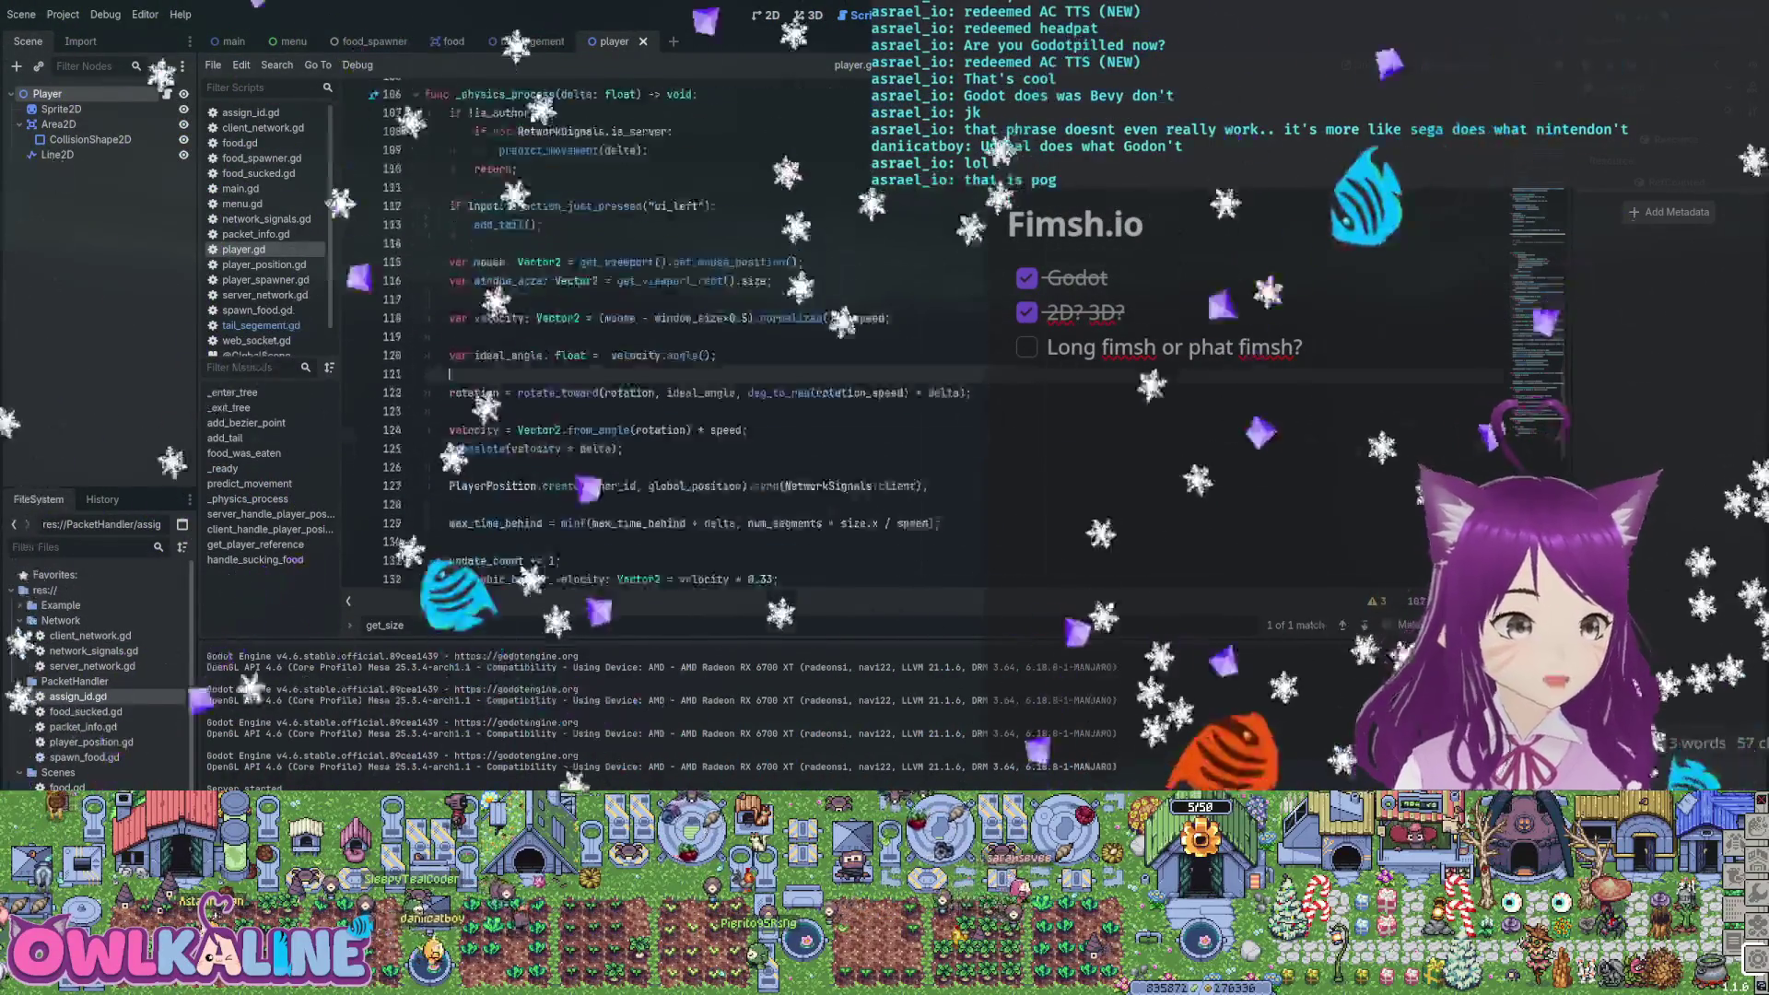
{"action": "left_click", "coordinate": [450, 447]}
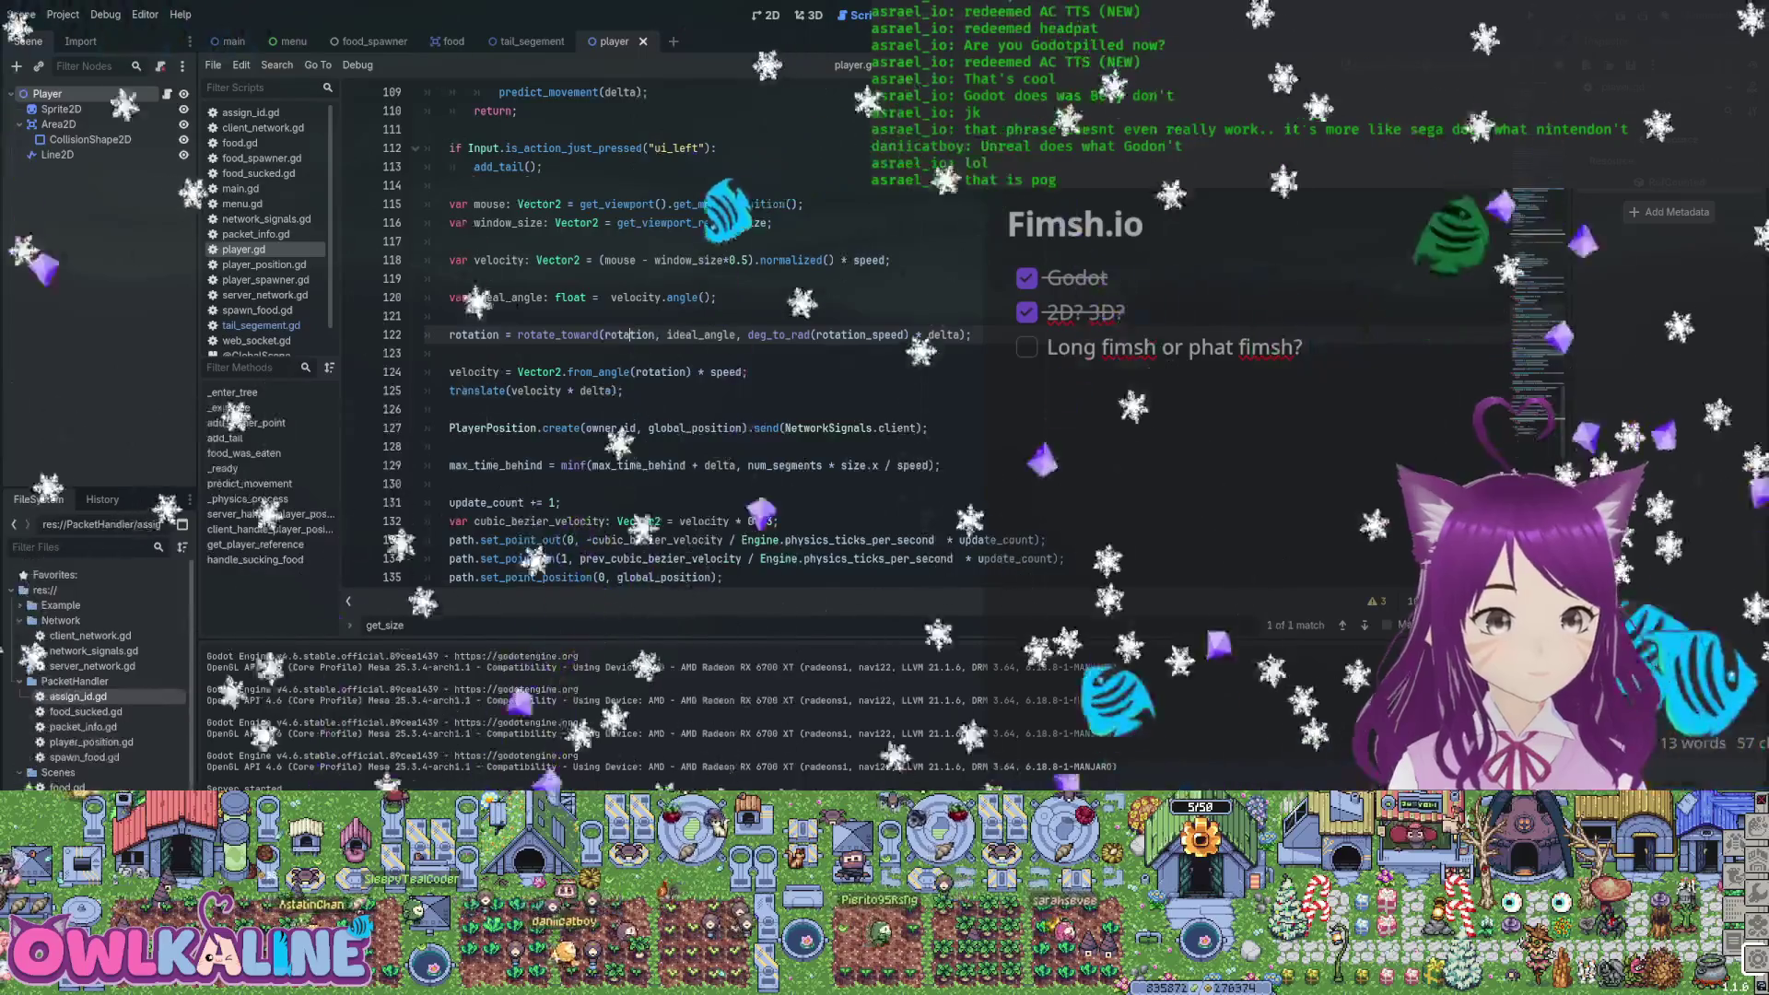
{"action": "key", "text": "shift+Up"}
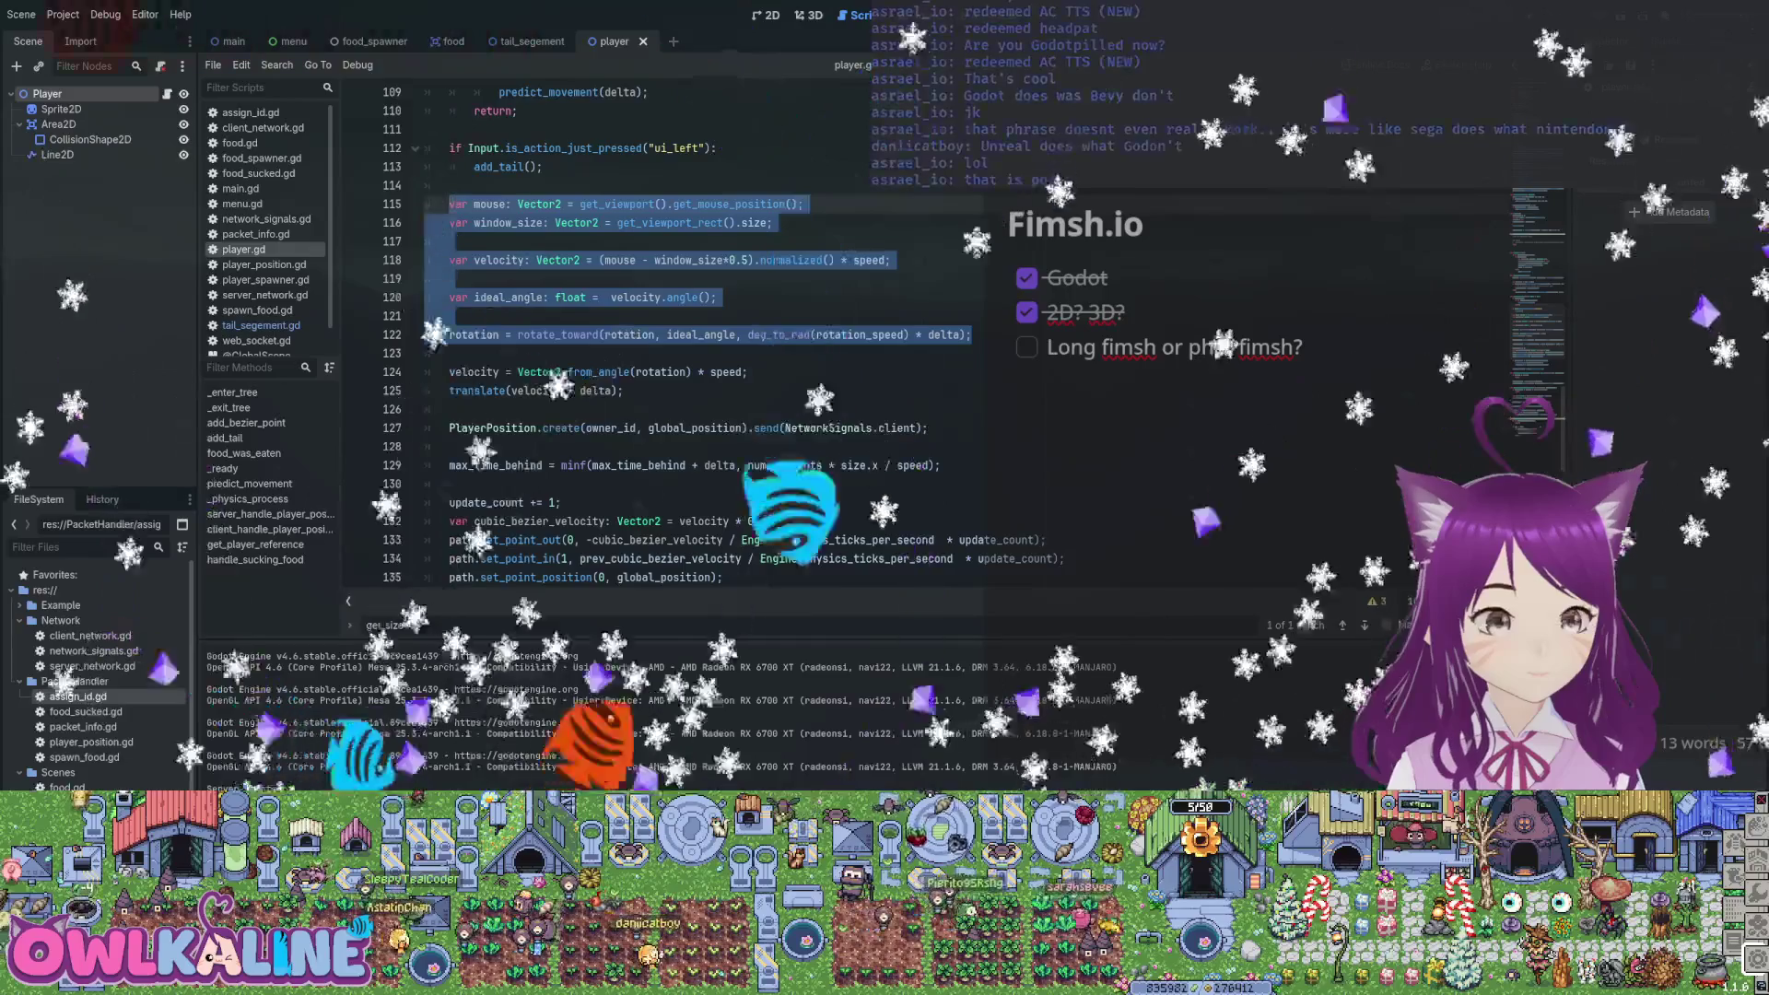
{"action": "scroll", "coordinate": [645, 332], "scroll_direction": "up", "scroll_amount": 3}
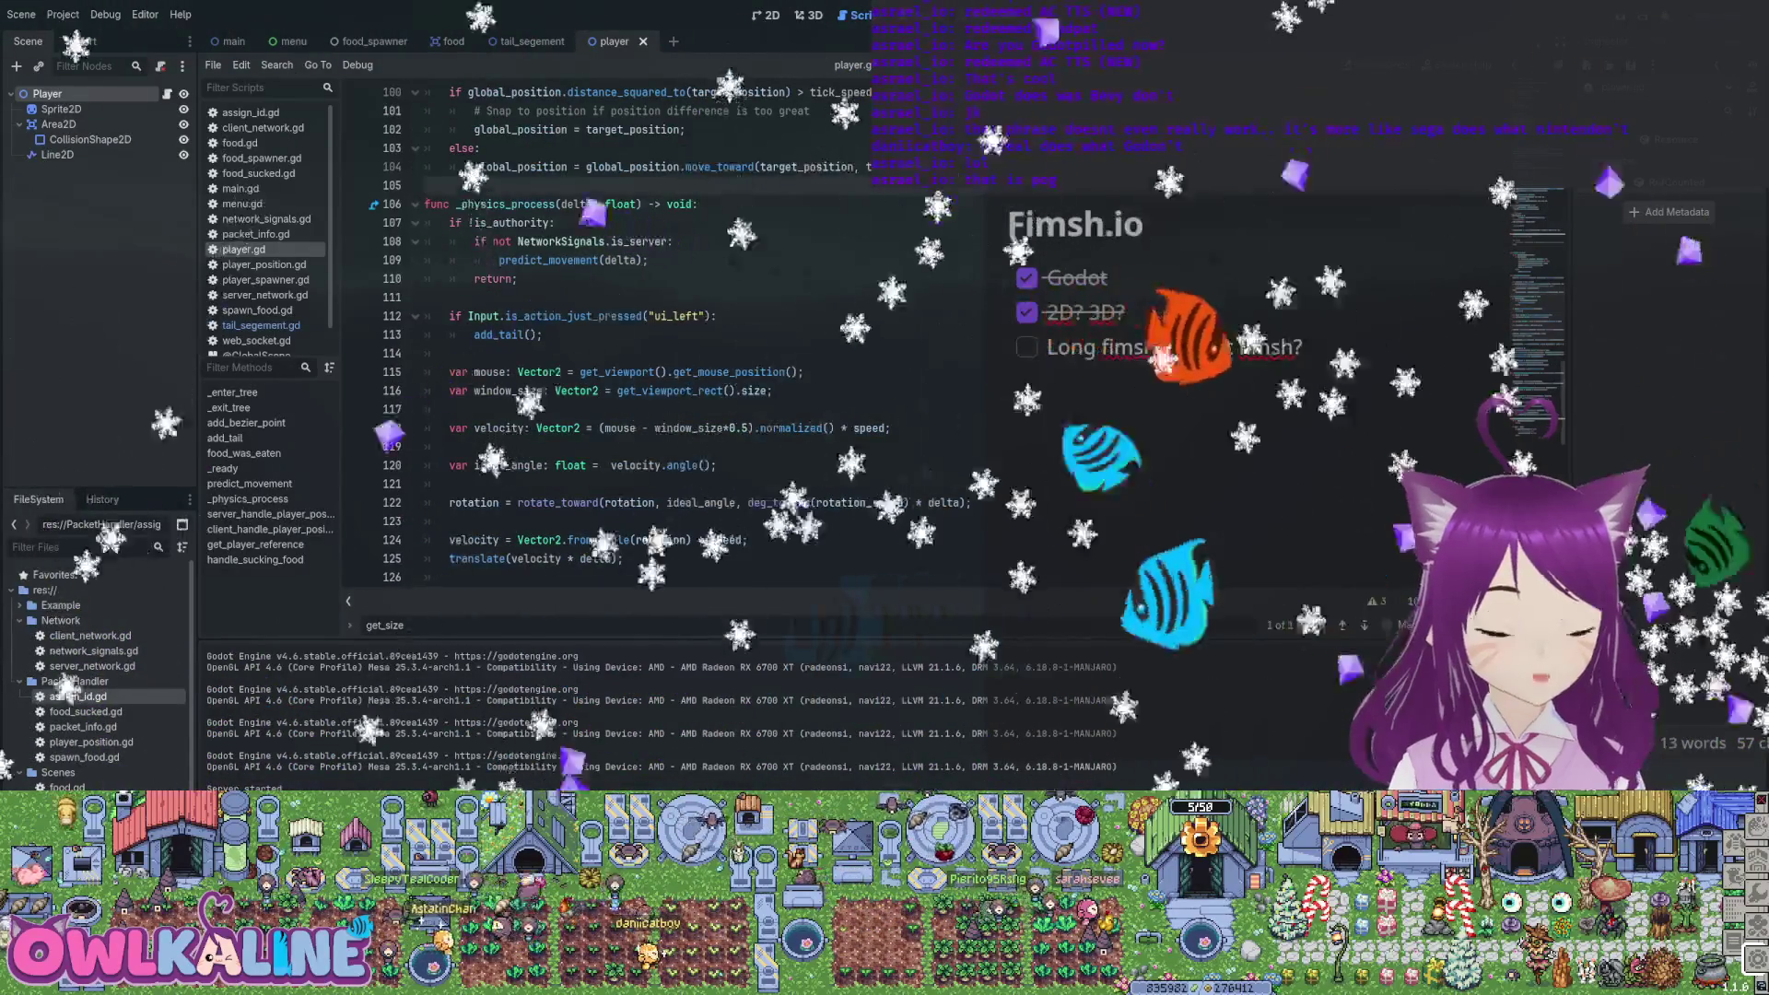
{"action": "key", "text": "Return"}
{"action": "key", "text": "Return"}
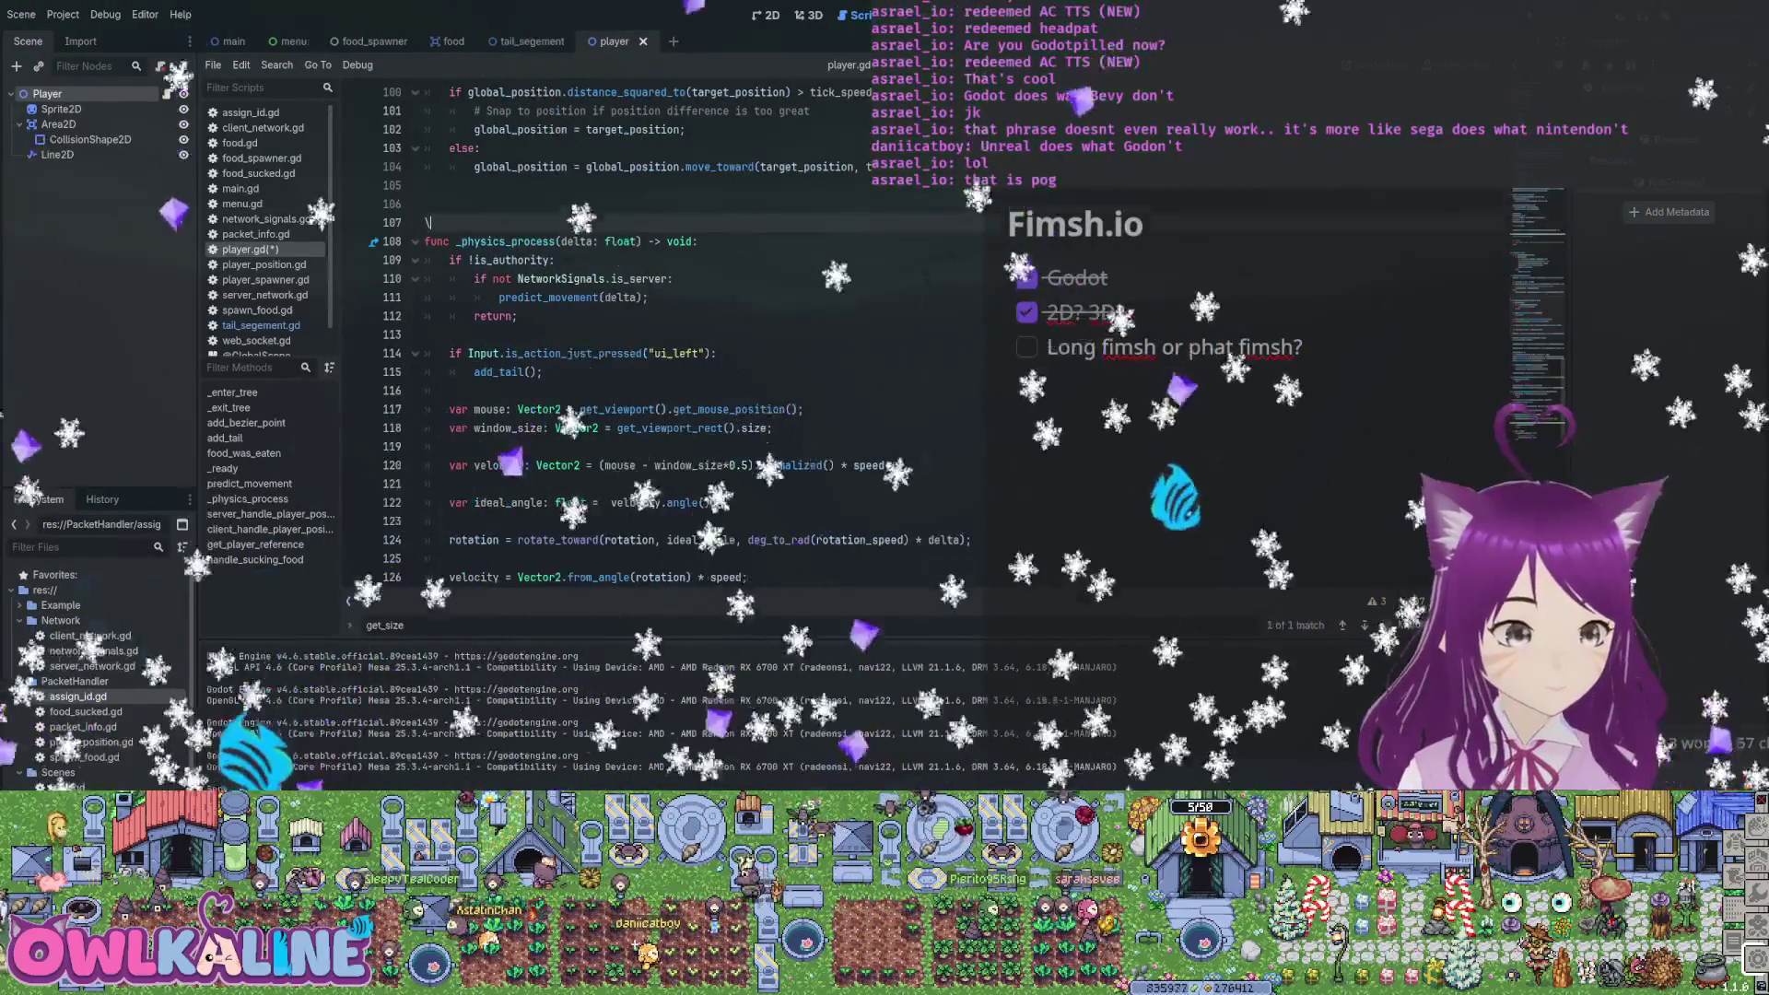
Create a rotate_player() function and move the aiming and rotation code into it
{"action": "type", "text": "func rotate"}
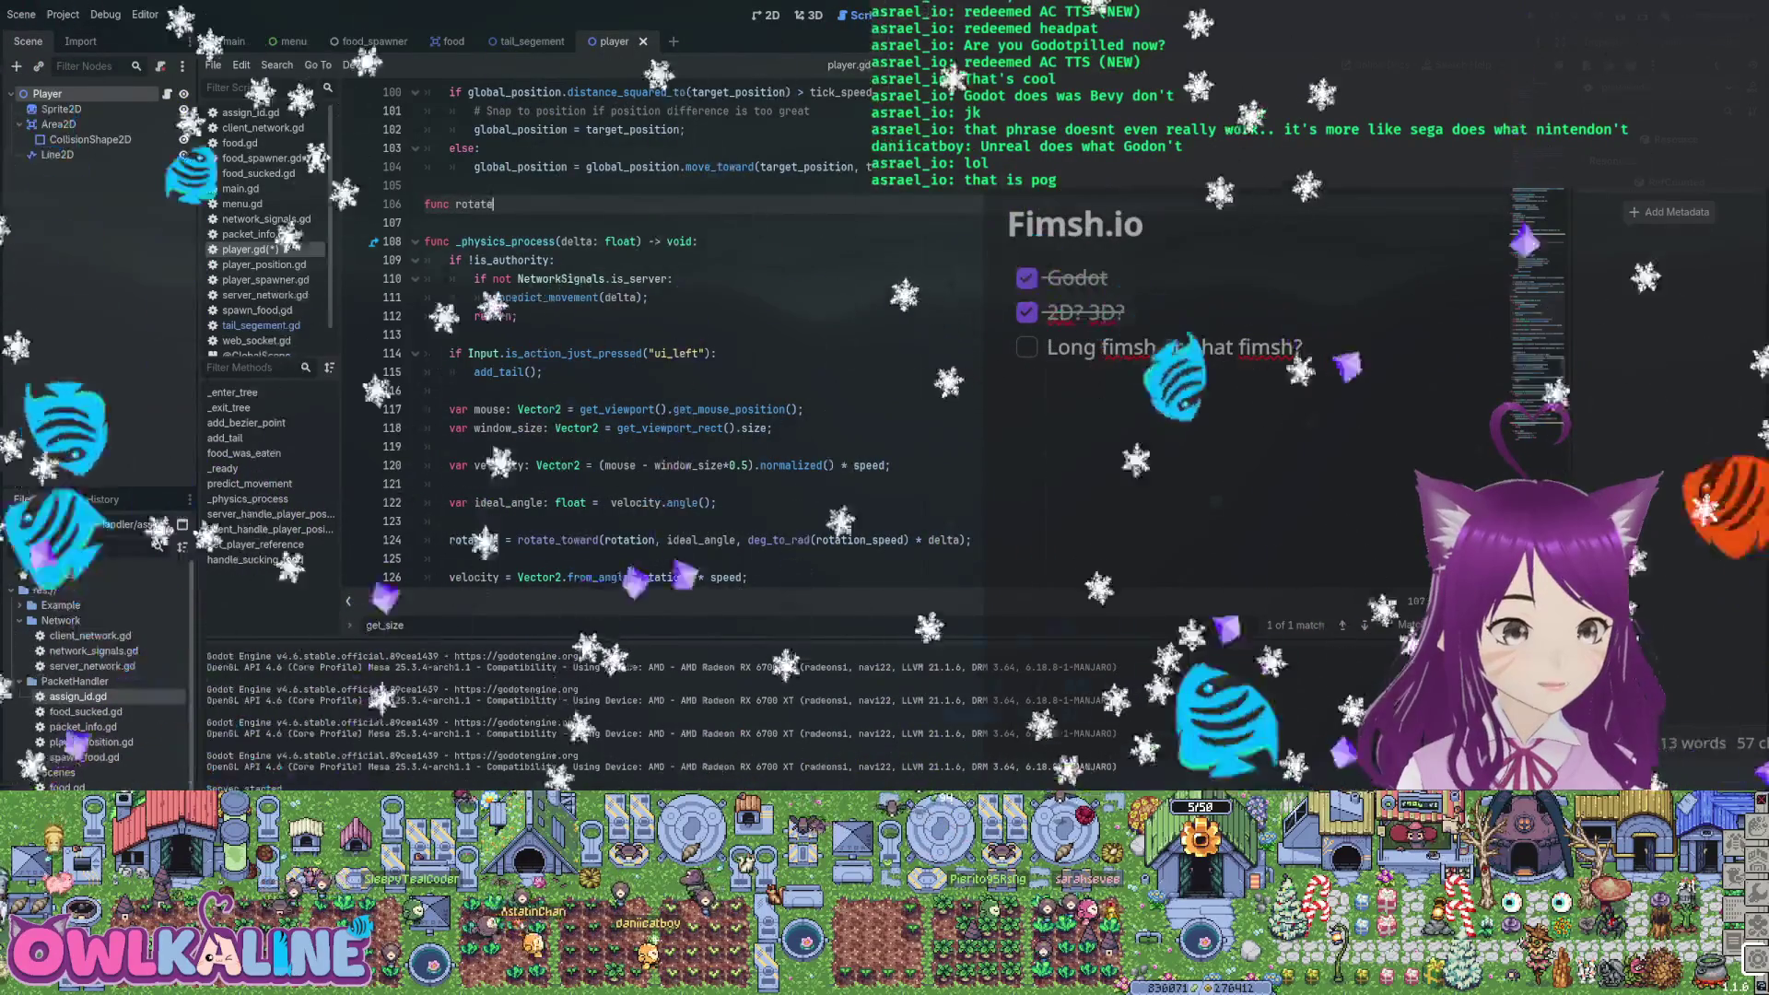
{"action": "type", "text": "_player():"}
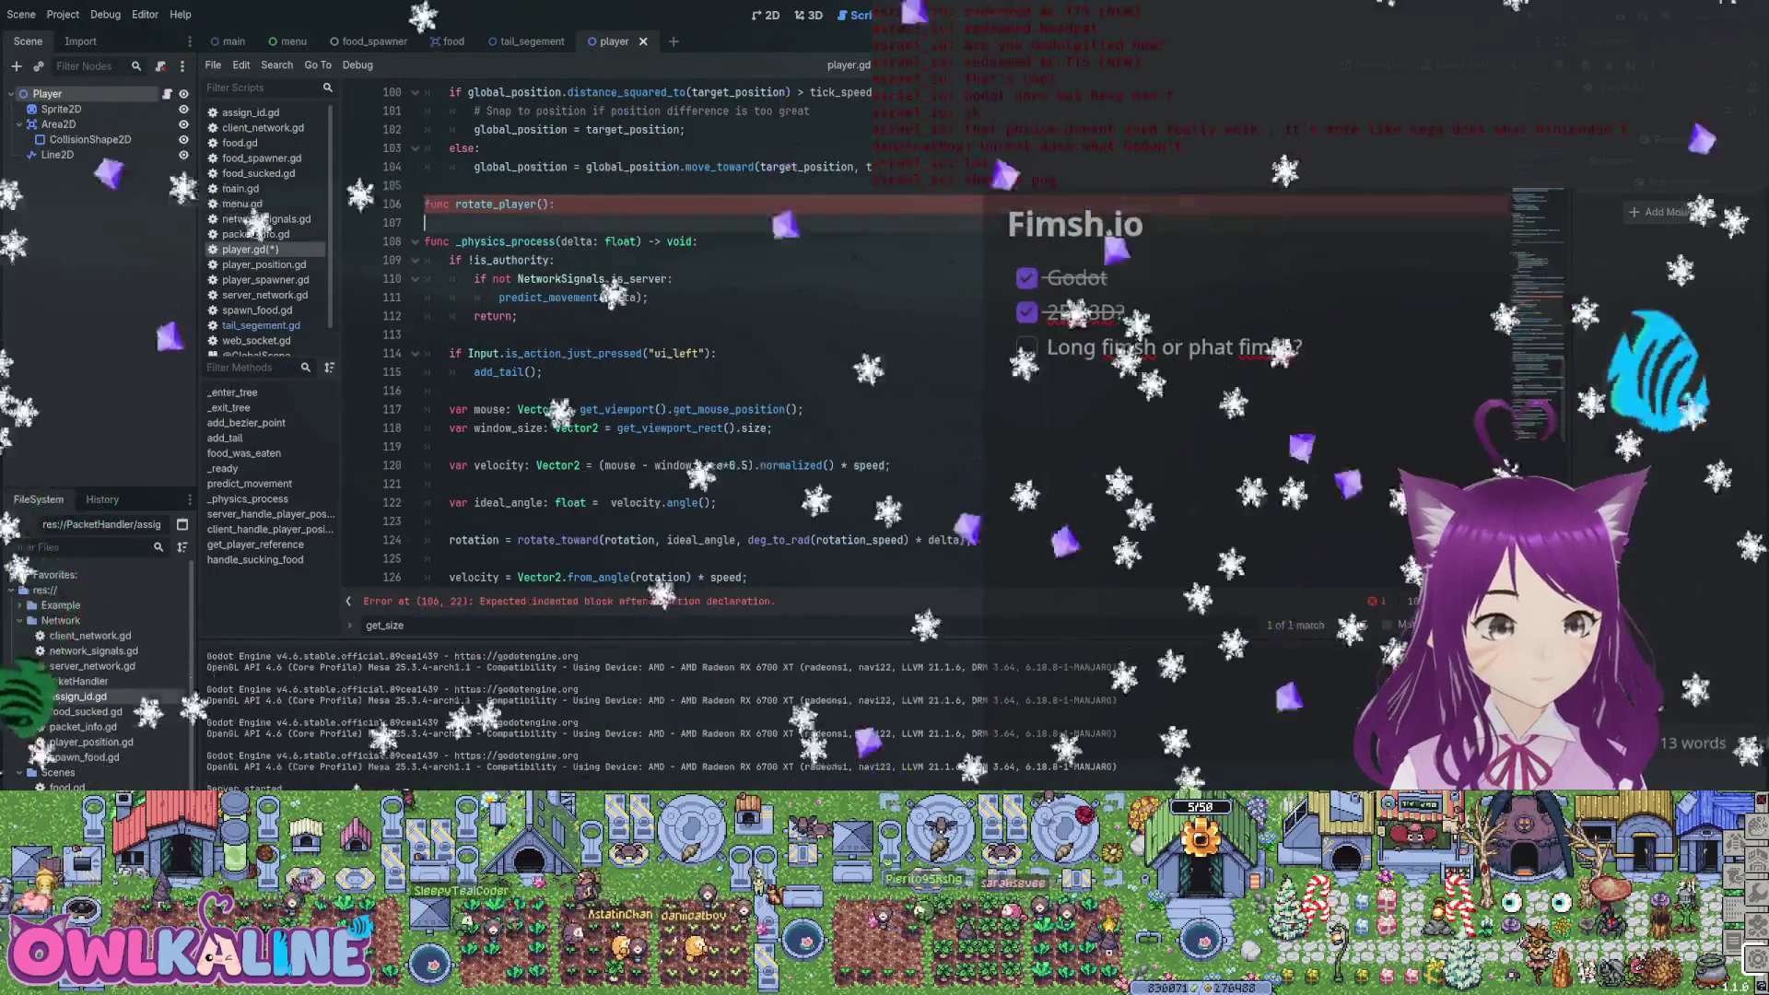
{"action": "left_click", "coordinate": [448, 521]}
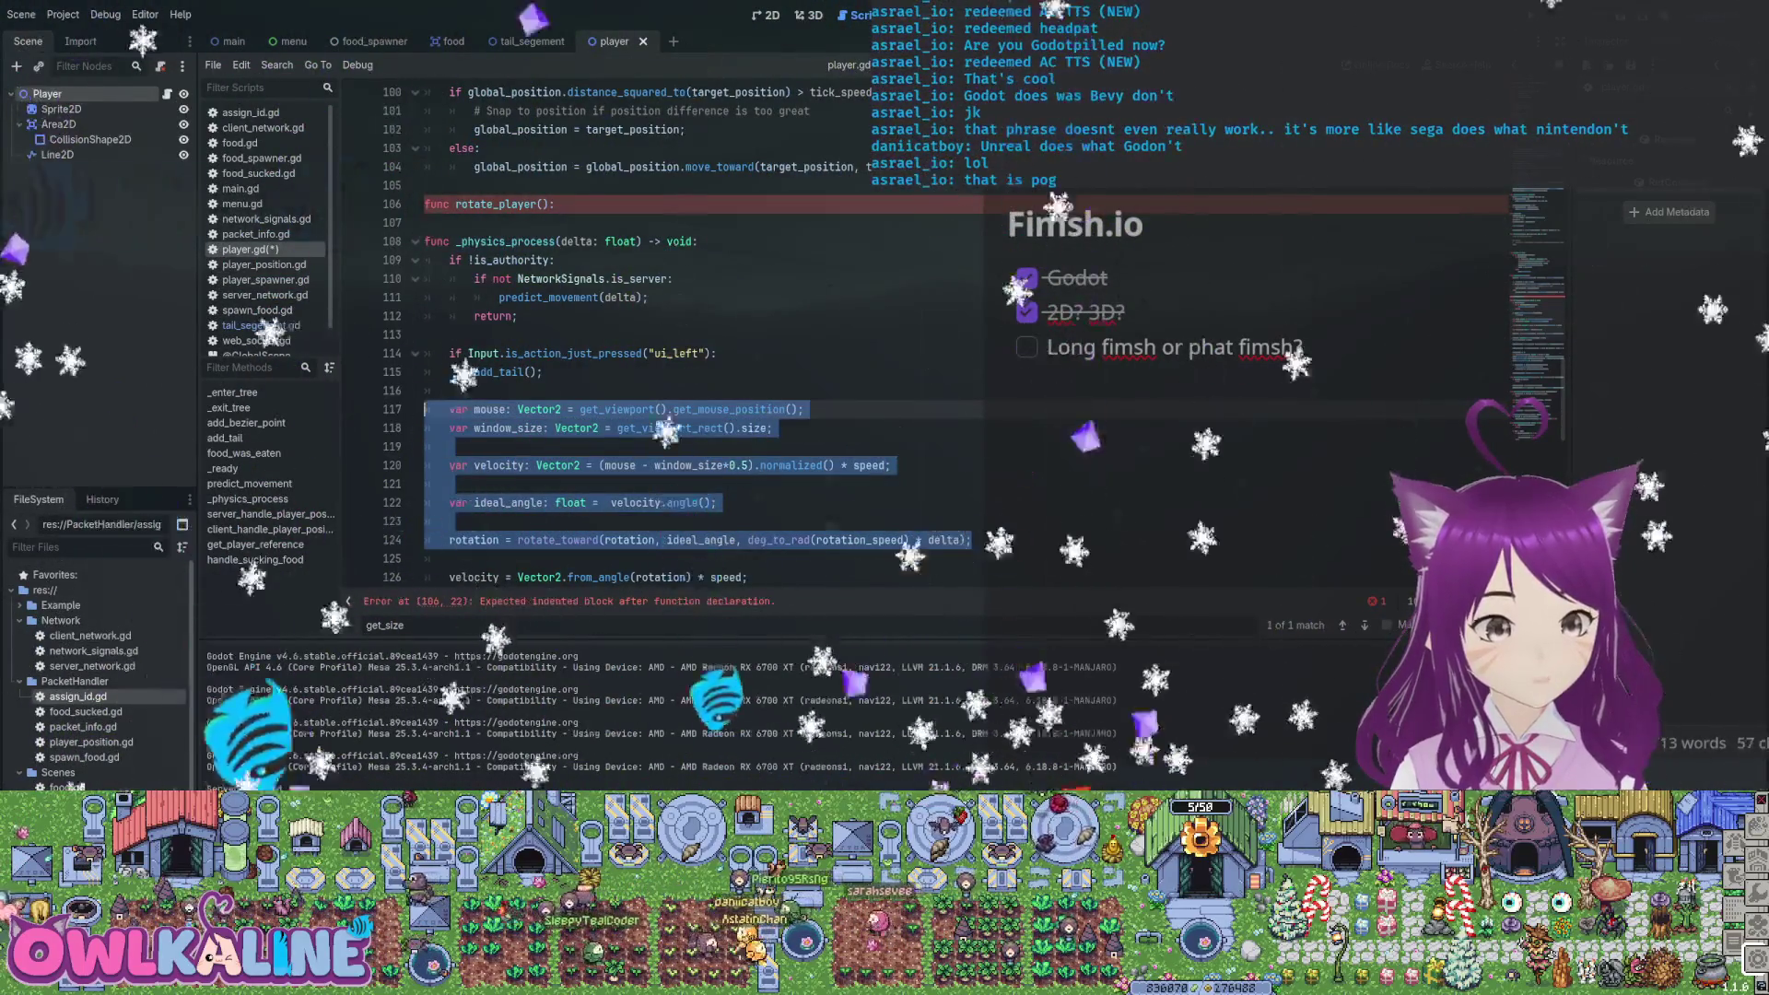
{"action": "left_click", "coordinate": [554, 203]}
{"action": "key", "text": "ctrl+v"}
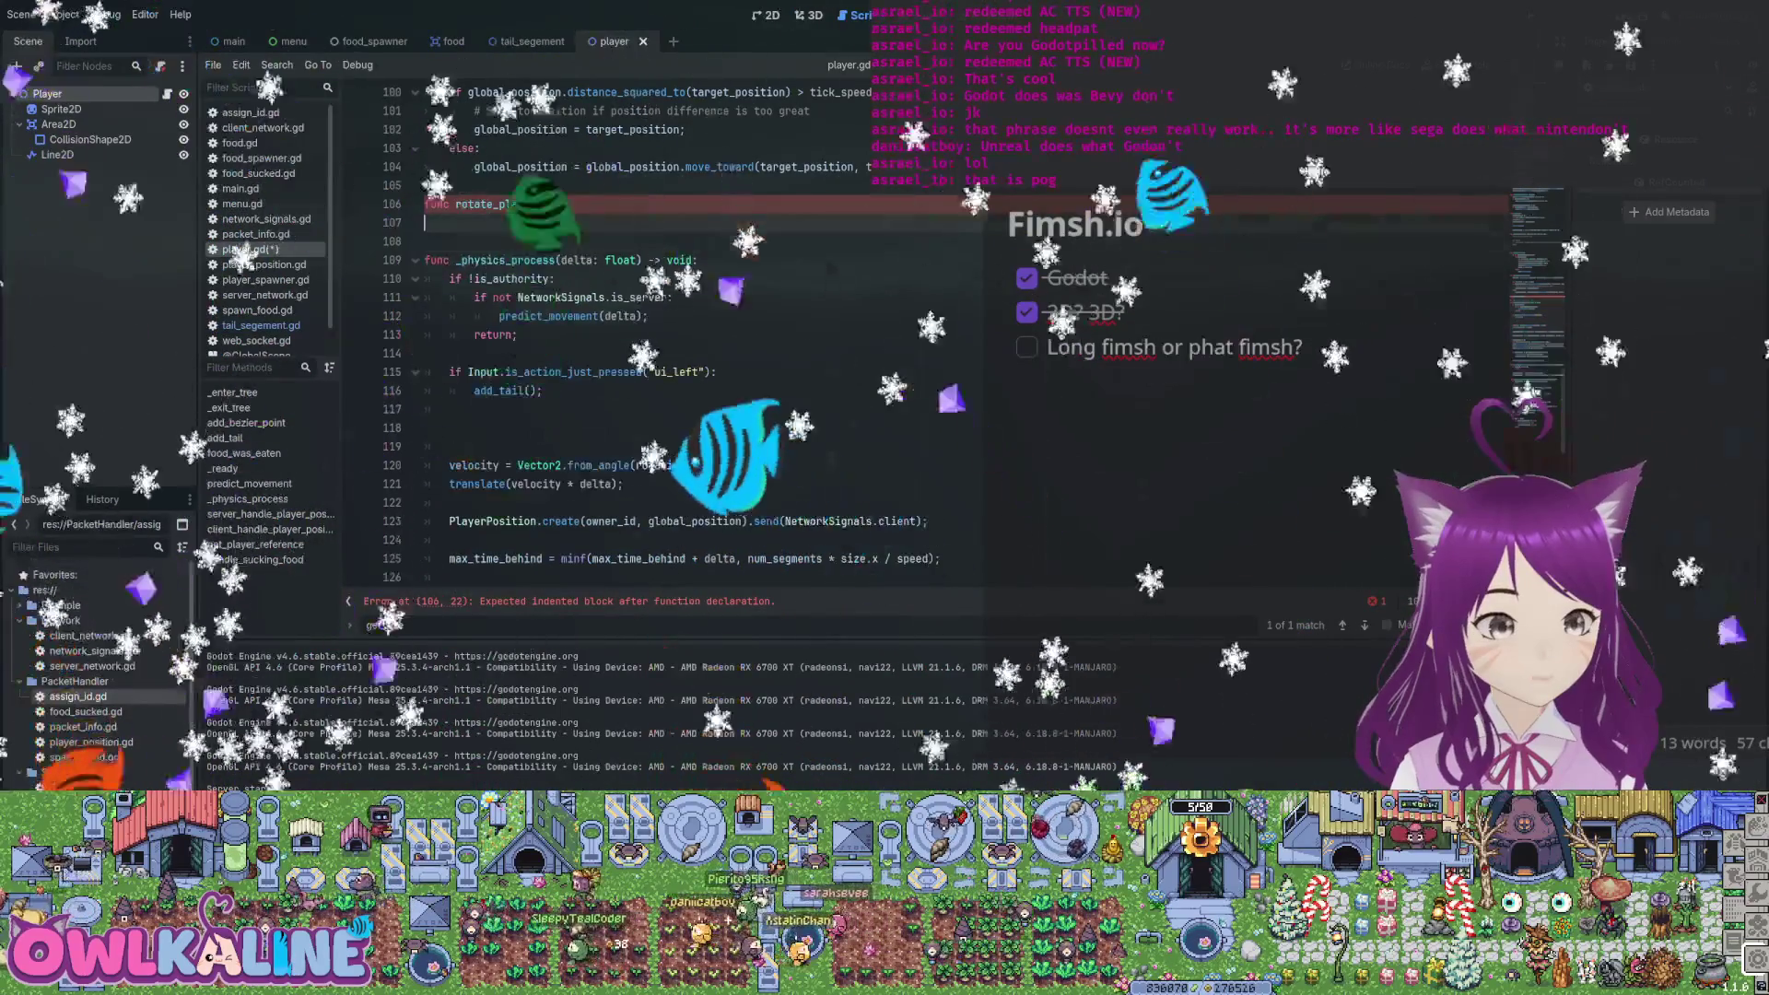
{"action": "left_click", "coordinate": [829, 222]}
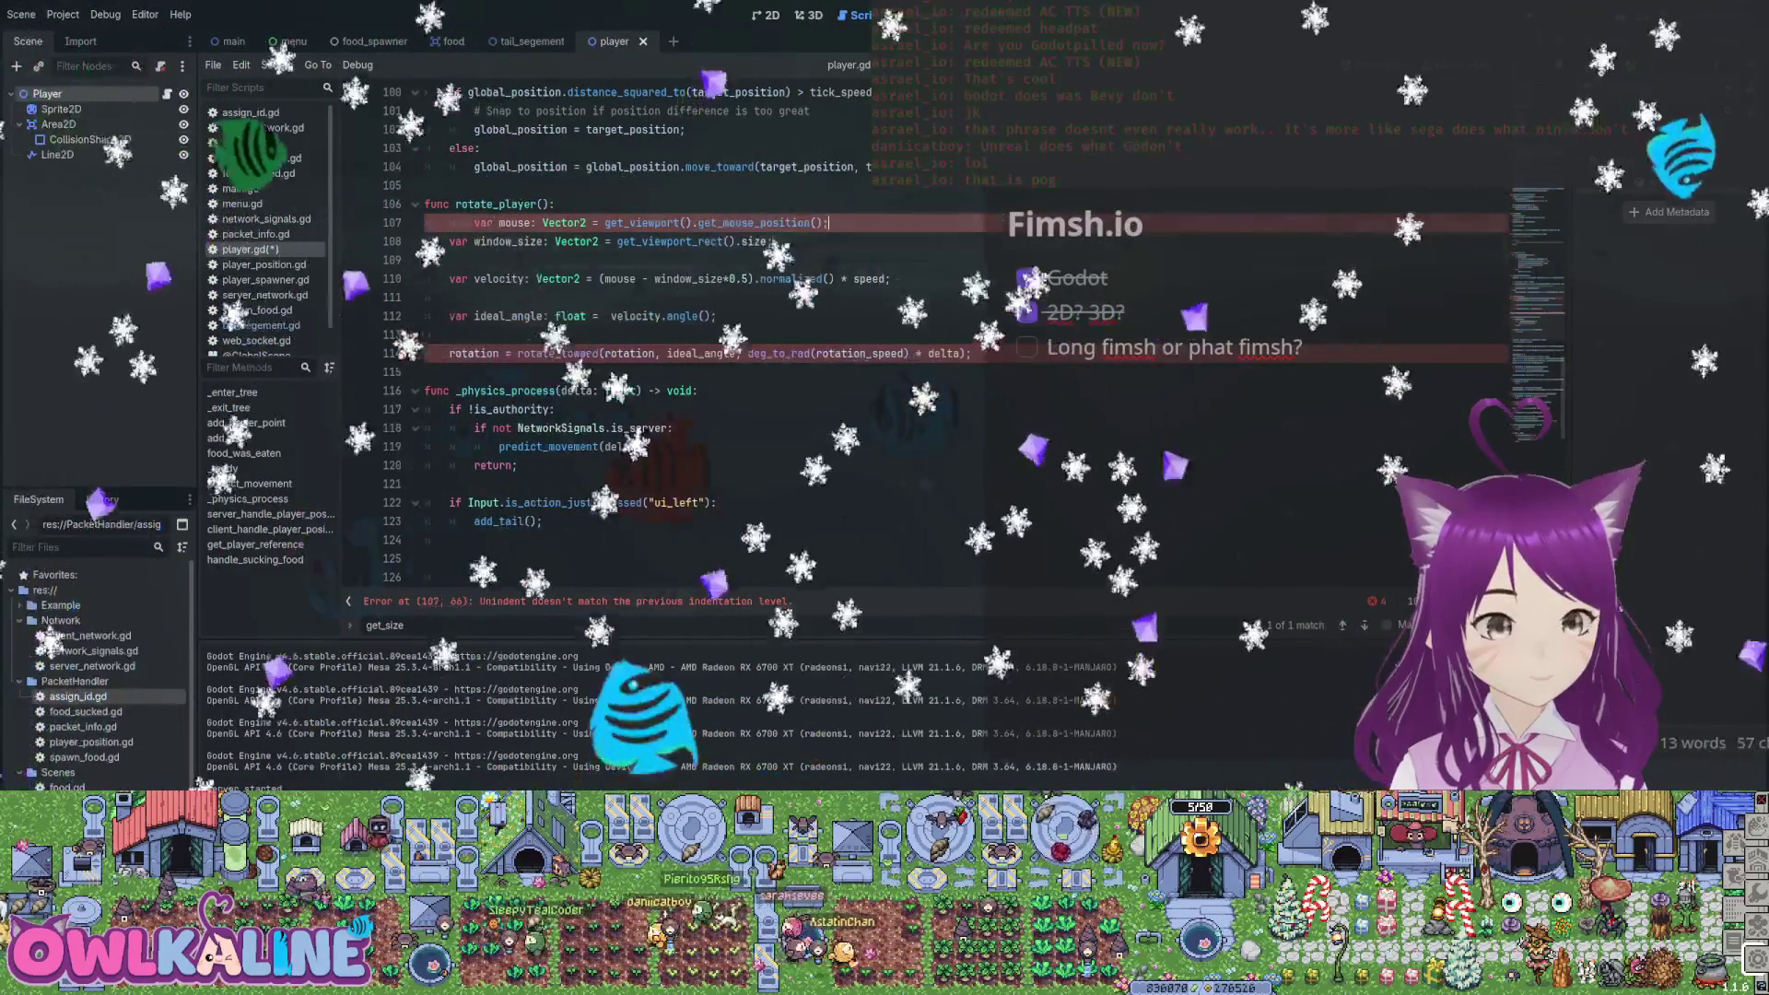
{"action": "key", "text": "ctrl+z"}
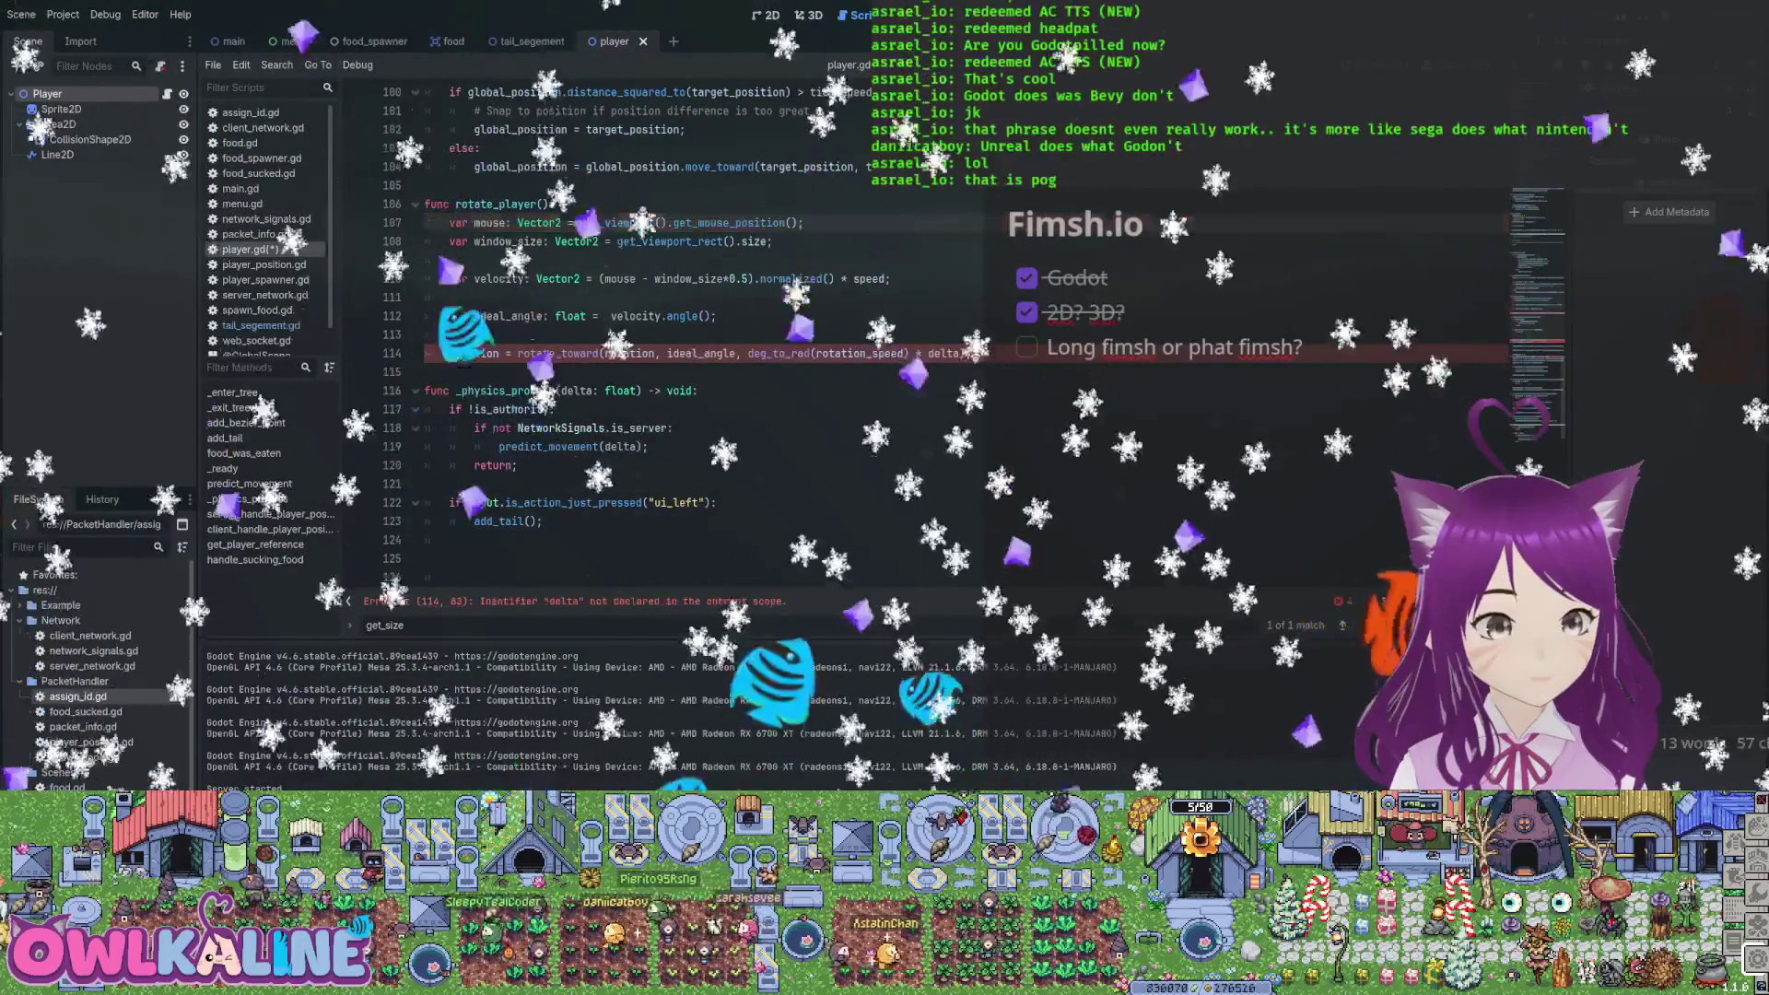
Add a delta parameter to rotate_player and call rotate_player(delta) in _physics_process
{"action": "left_click", "coordinate": [550, 203]}
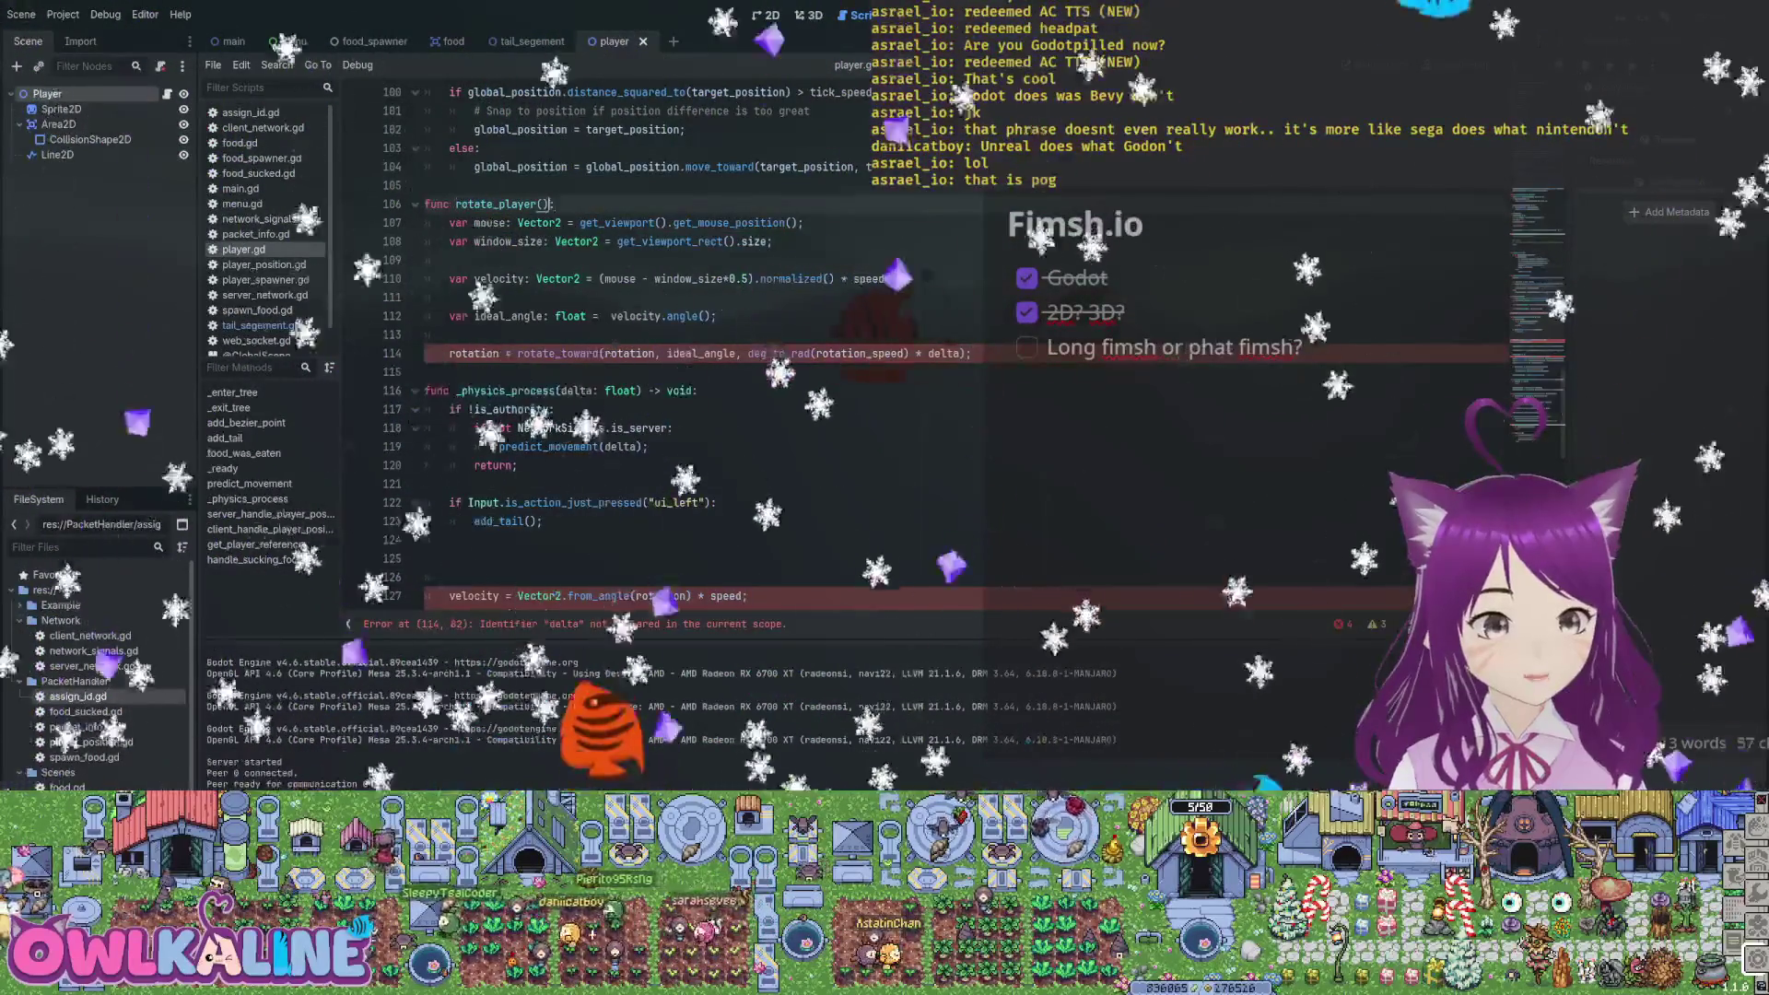
{"action": "type", "text": "delta"}
{"action": "left_click", "coordinate": [425, 483]}
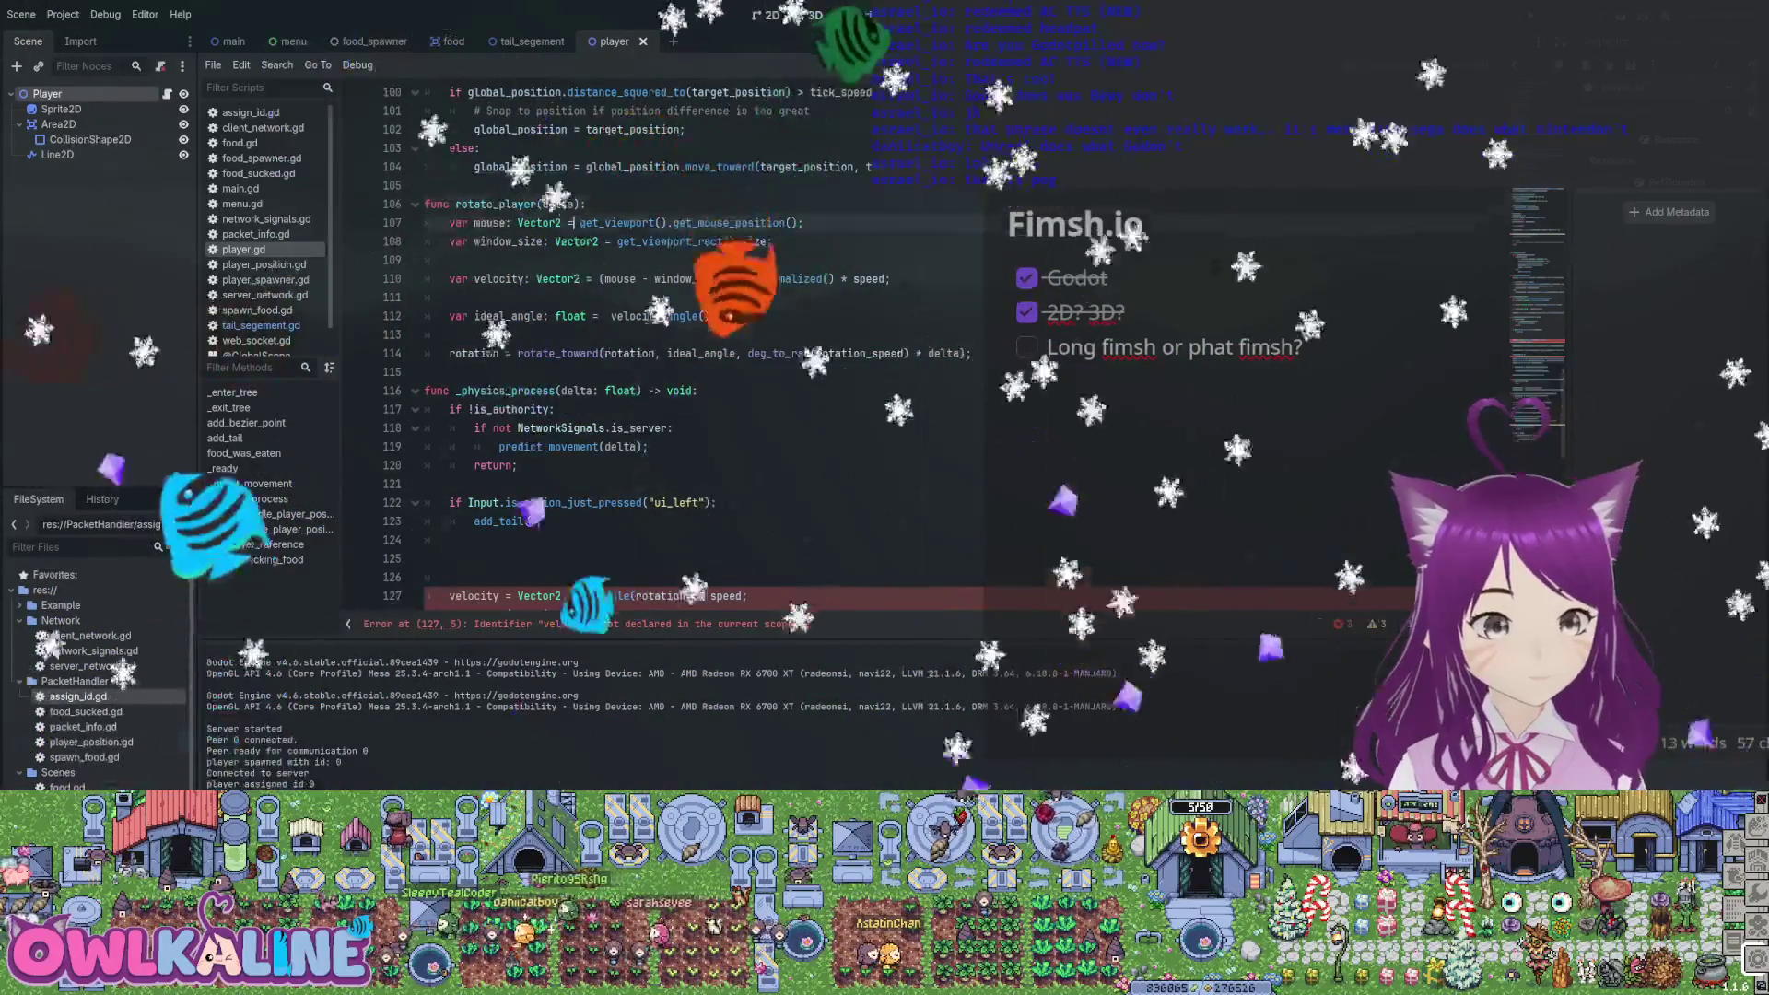
{"action": "left_click", "coordinate": [449, 558]}
{"action": "type", "text": "rotate_"}
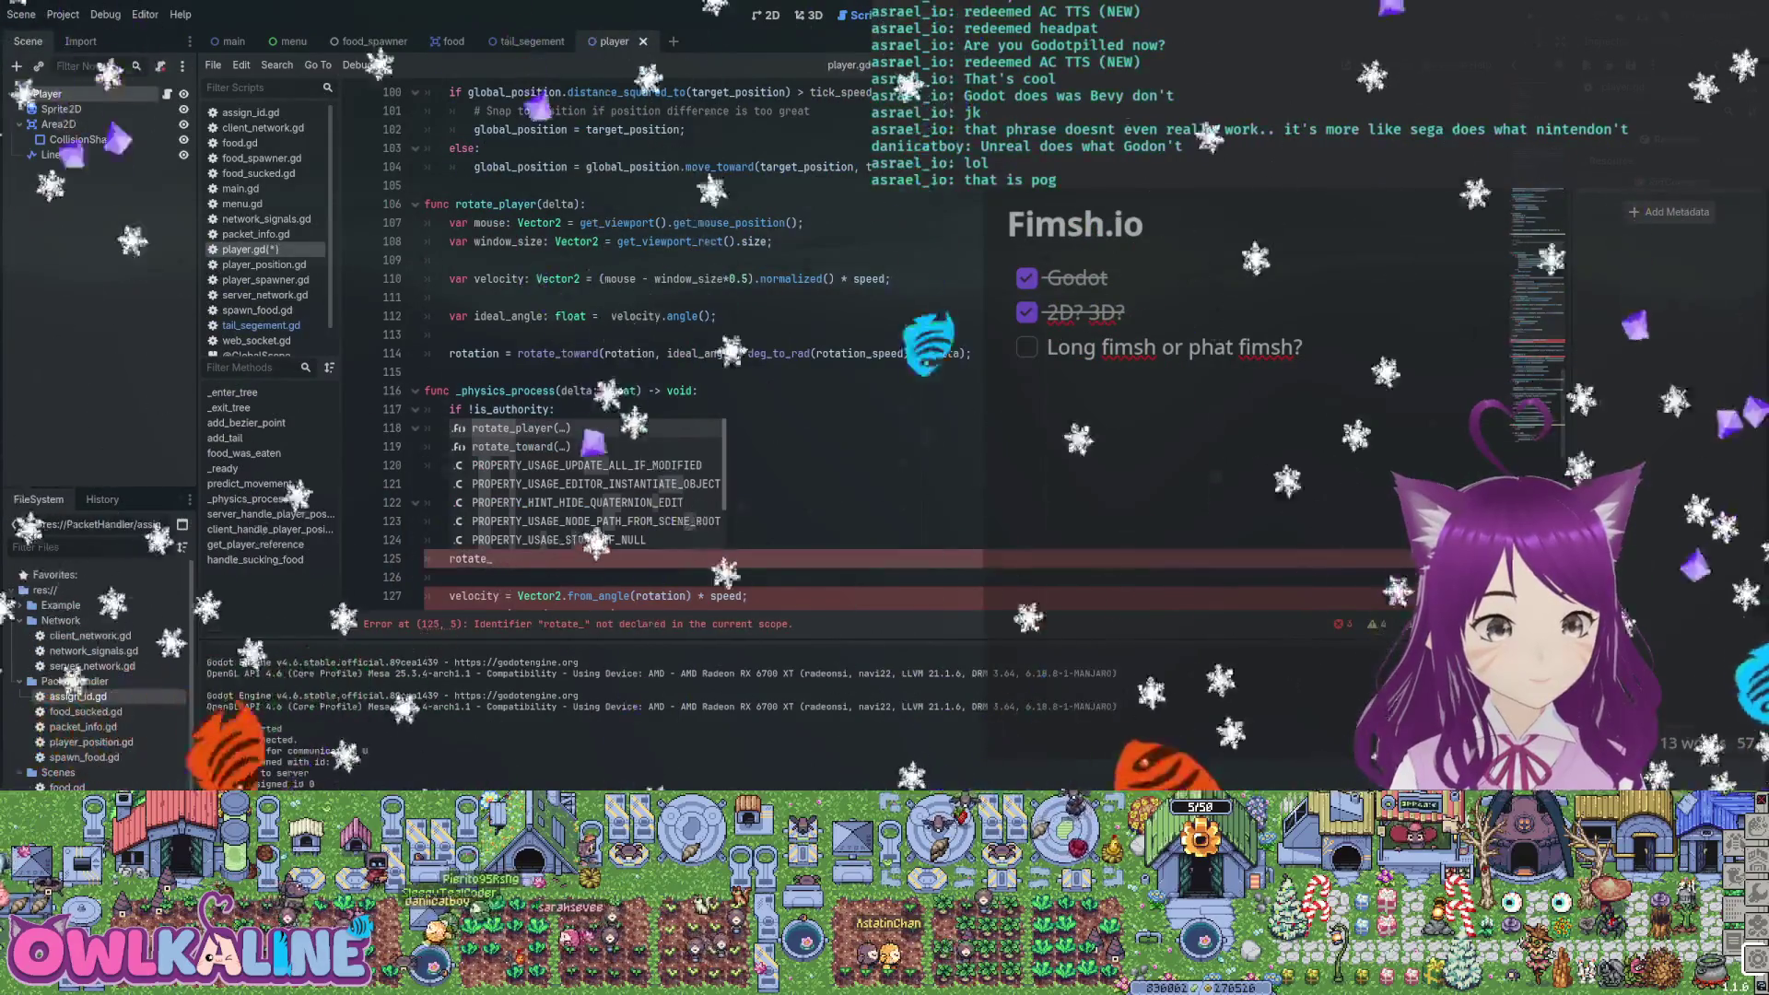
{"action": "key", "text": "Return"}
{"action": "type", "text": "delta);"}
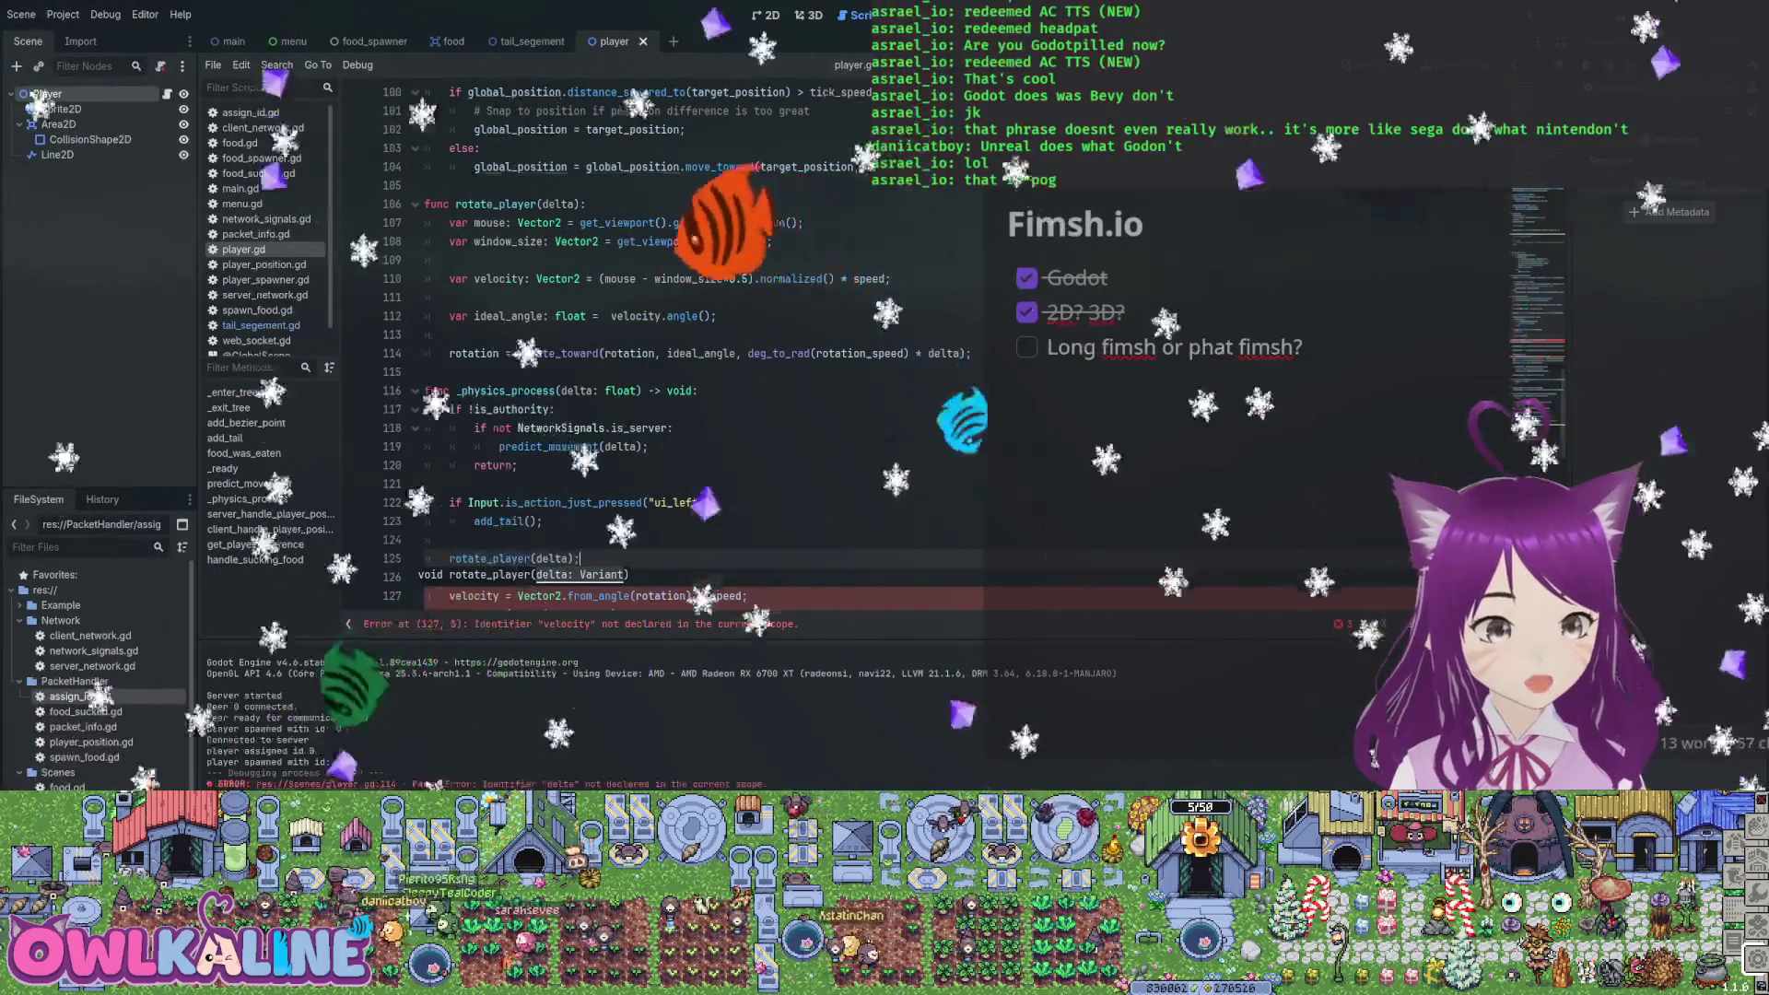
{"action": "scroll", "coordinate": [692, 350], "scroll_direction": "down", "scroll_amount": 1}
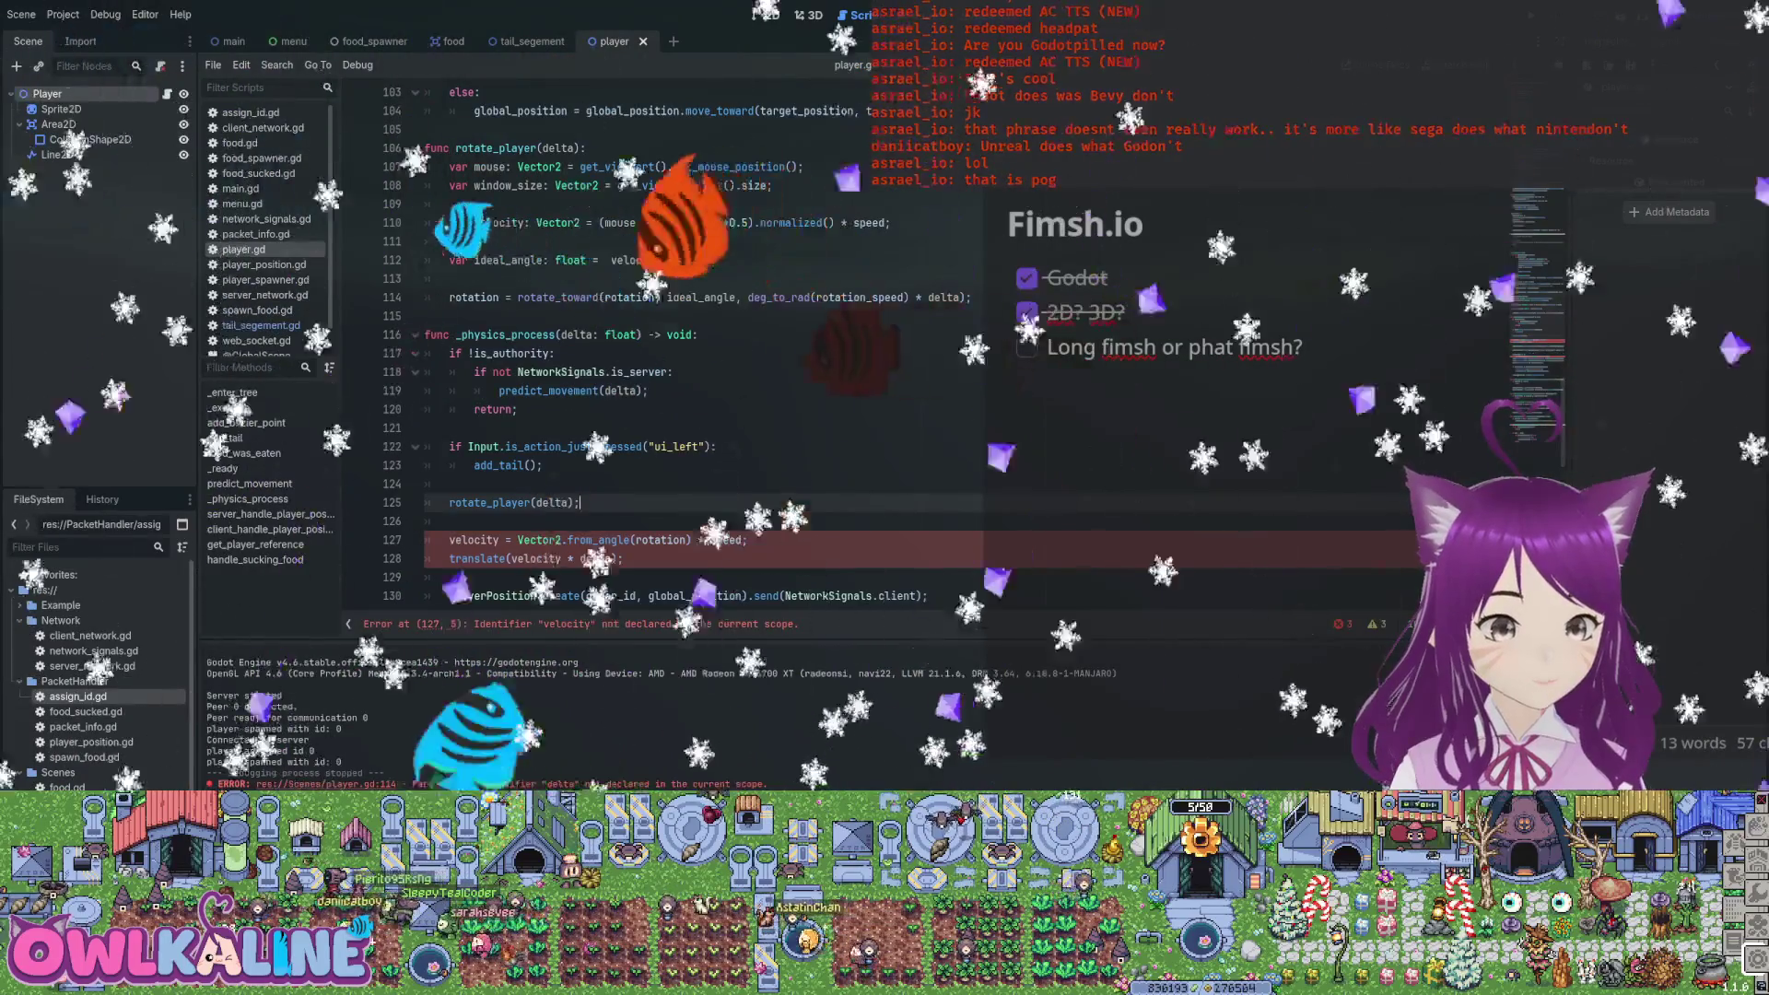
Declare velocity as a local var in _physics_process
{"action": "scroll", "coordinate": [691, 350], "scroll_direction": "up", "scroll_amount": 2}
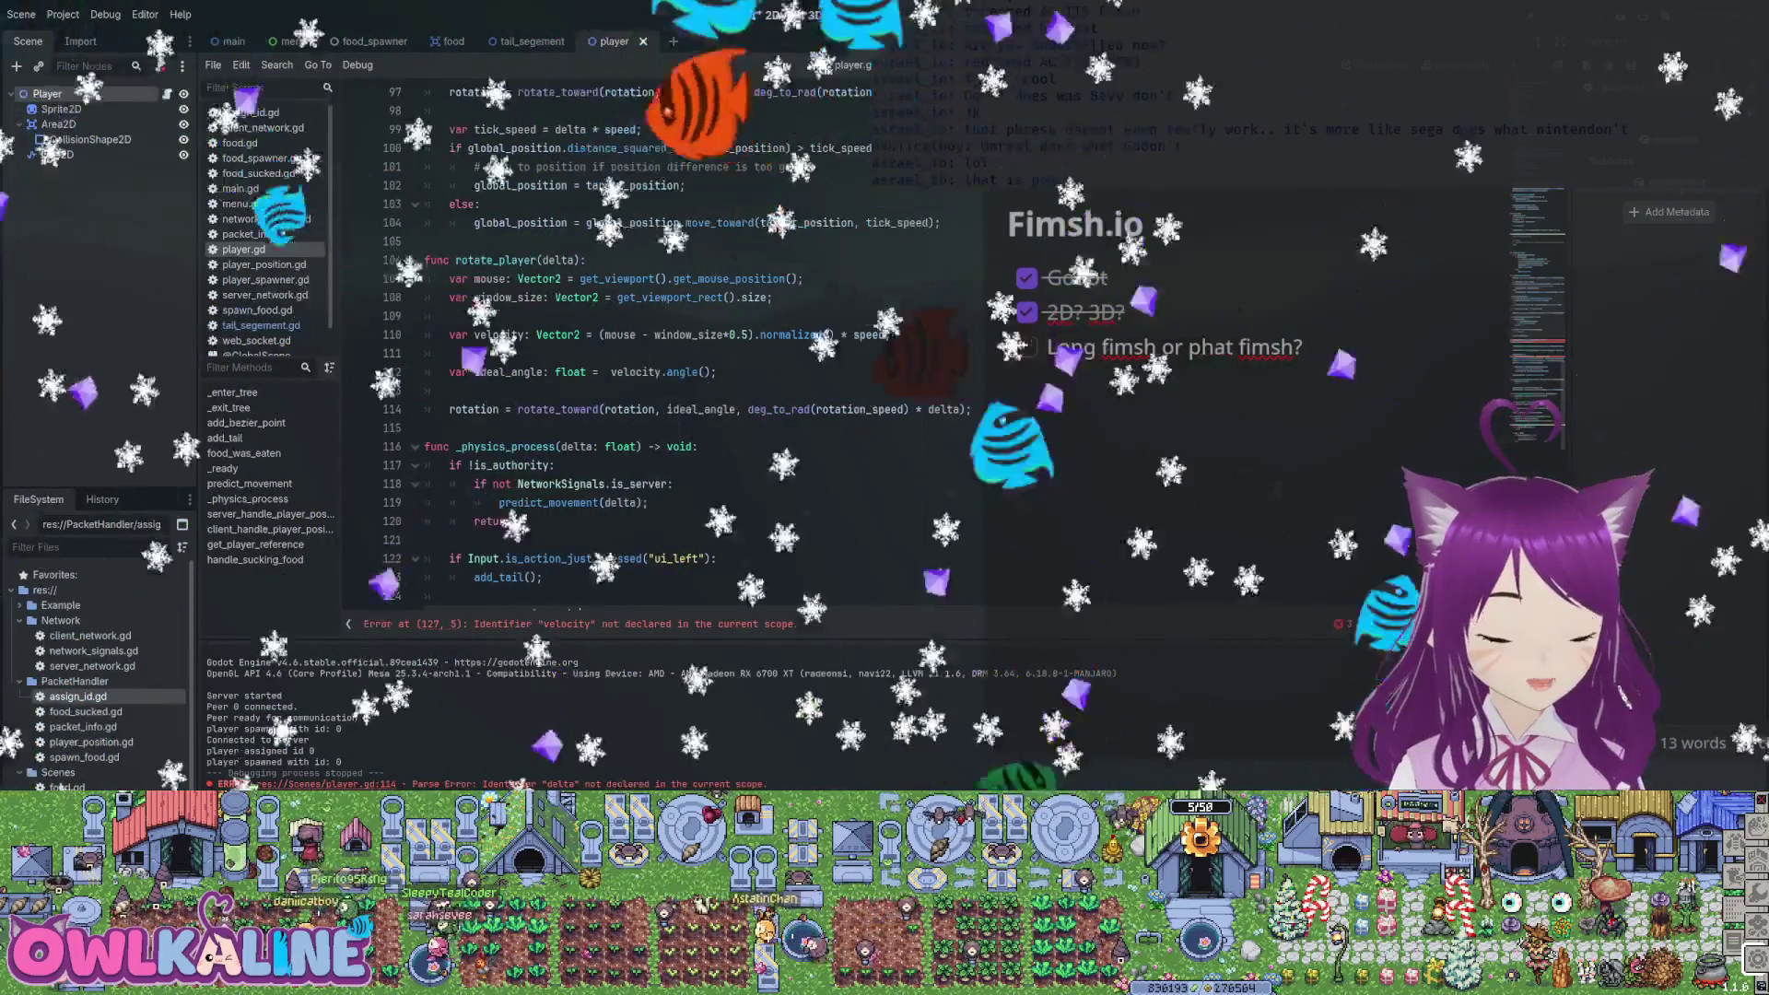
{"action": "double_click", "coordinate": [473, 409]}
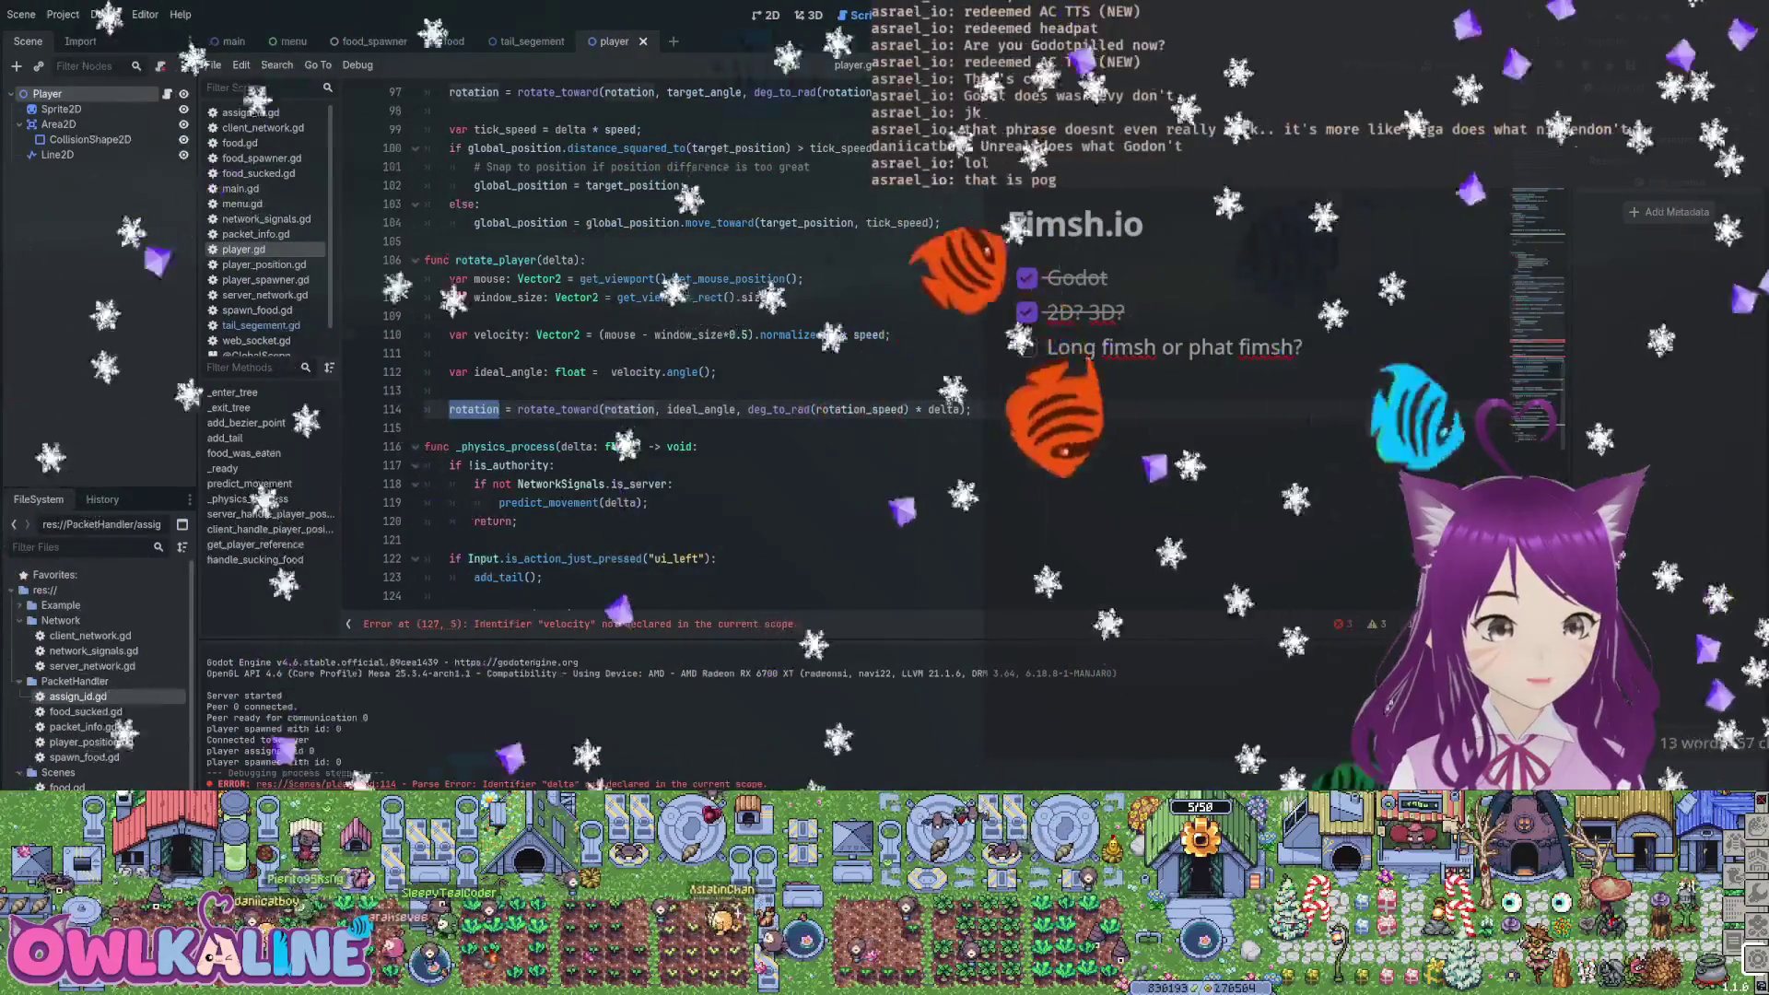
{"action": "scroll", "coordinate": [691, 350], "scroll_direction": "down", "scroll_amount": 4}
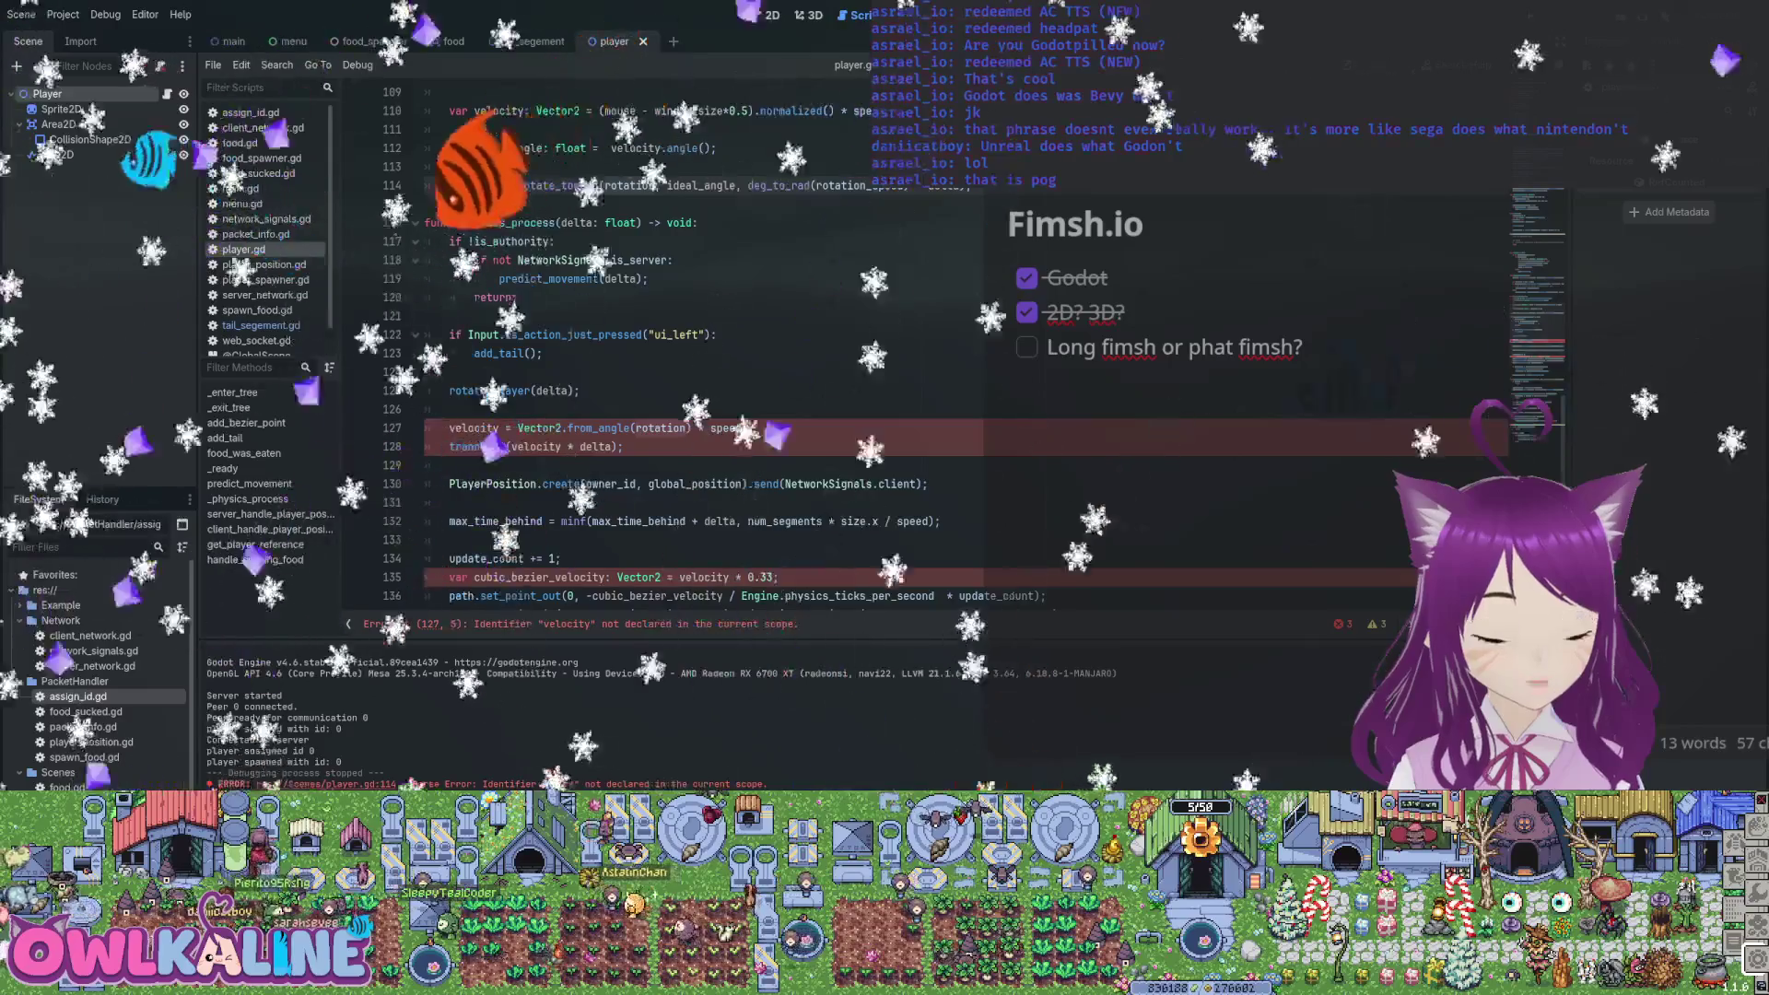
{"action": "type", "text": "var"}
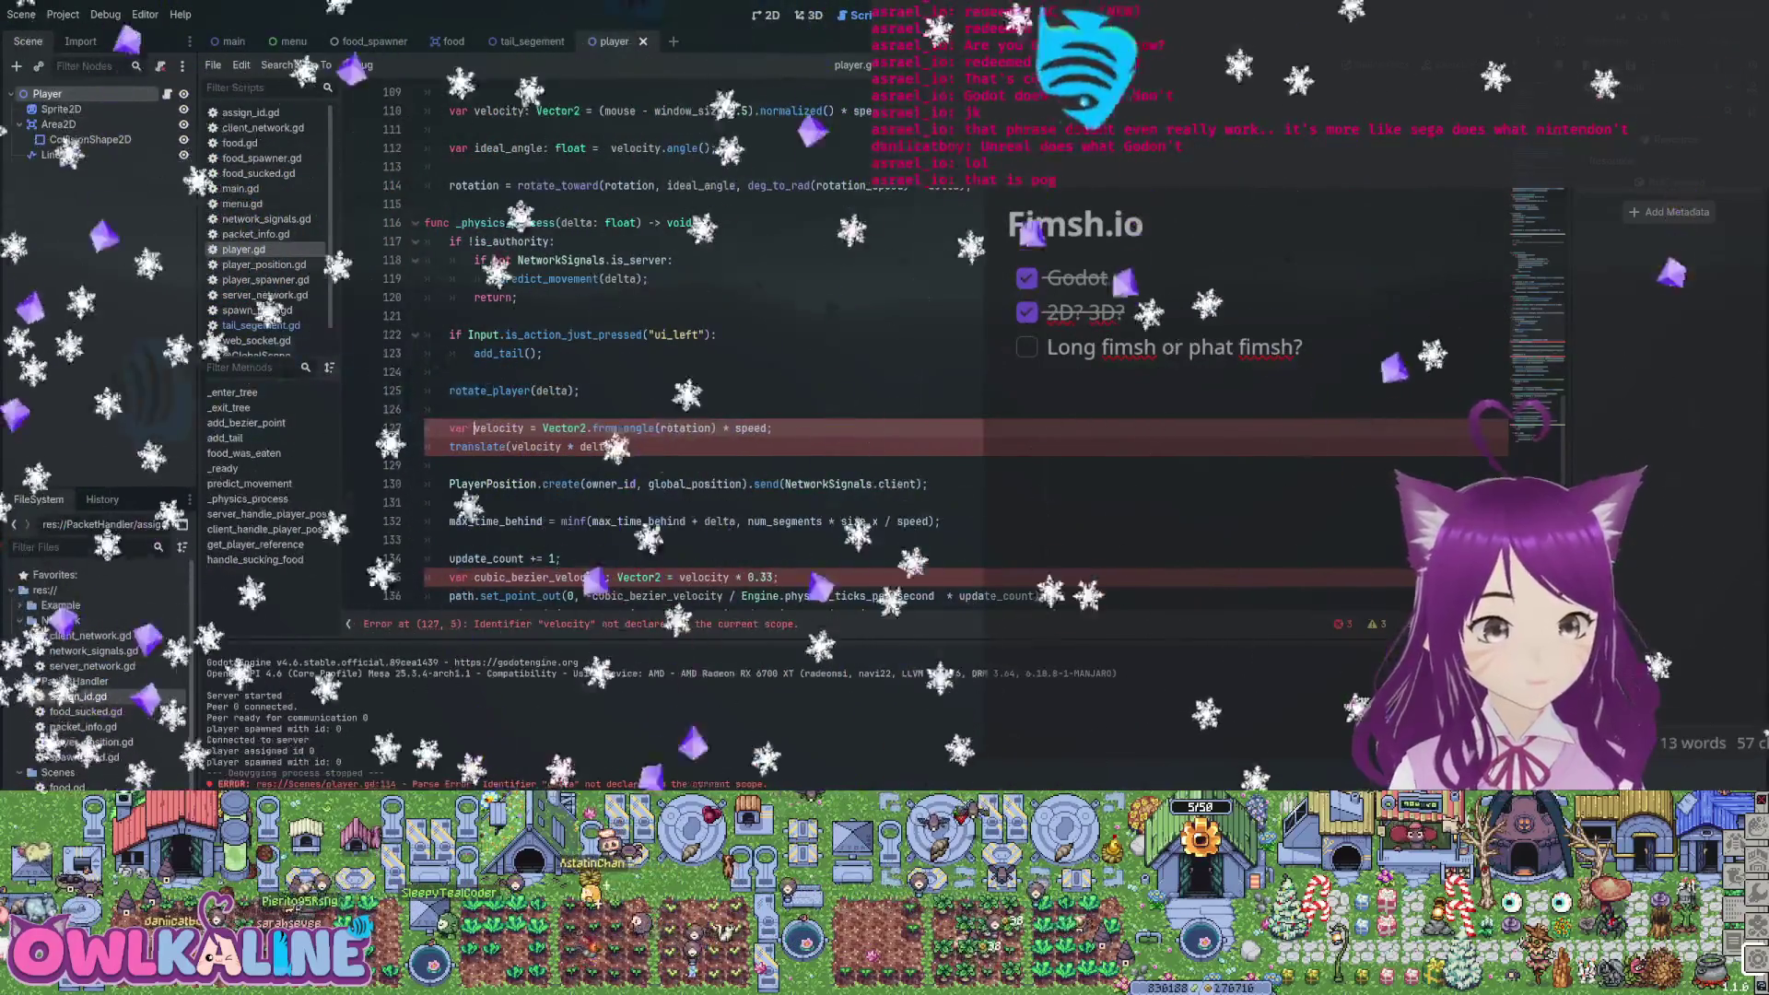
Cut the translate and PlayerPosition sync lines out of _physics_process
{"action": "left_click_drag", "start_coordinate": [566, 428], "coordinate": [595, 428]}
{"action": "left_click", "coordinate": [626, 446]}
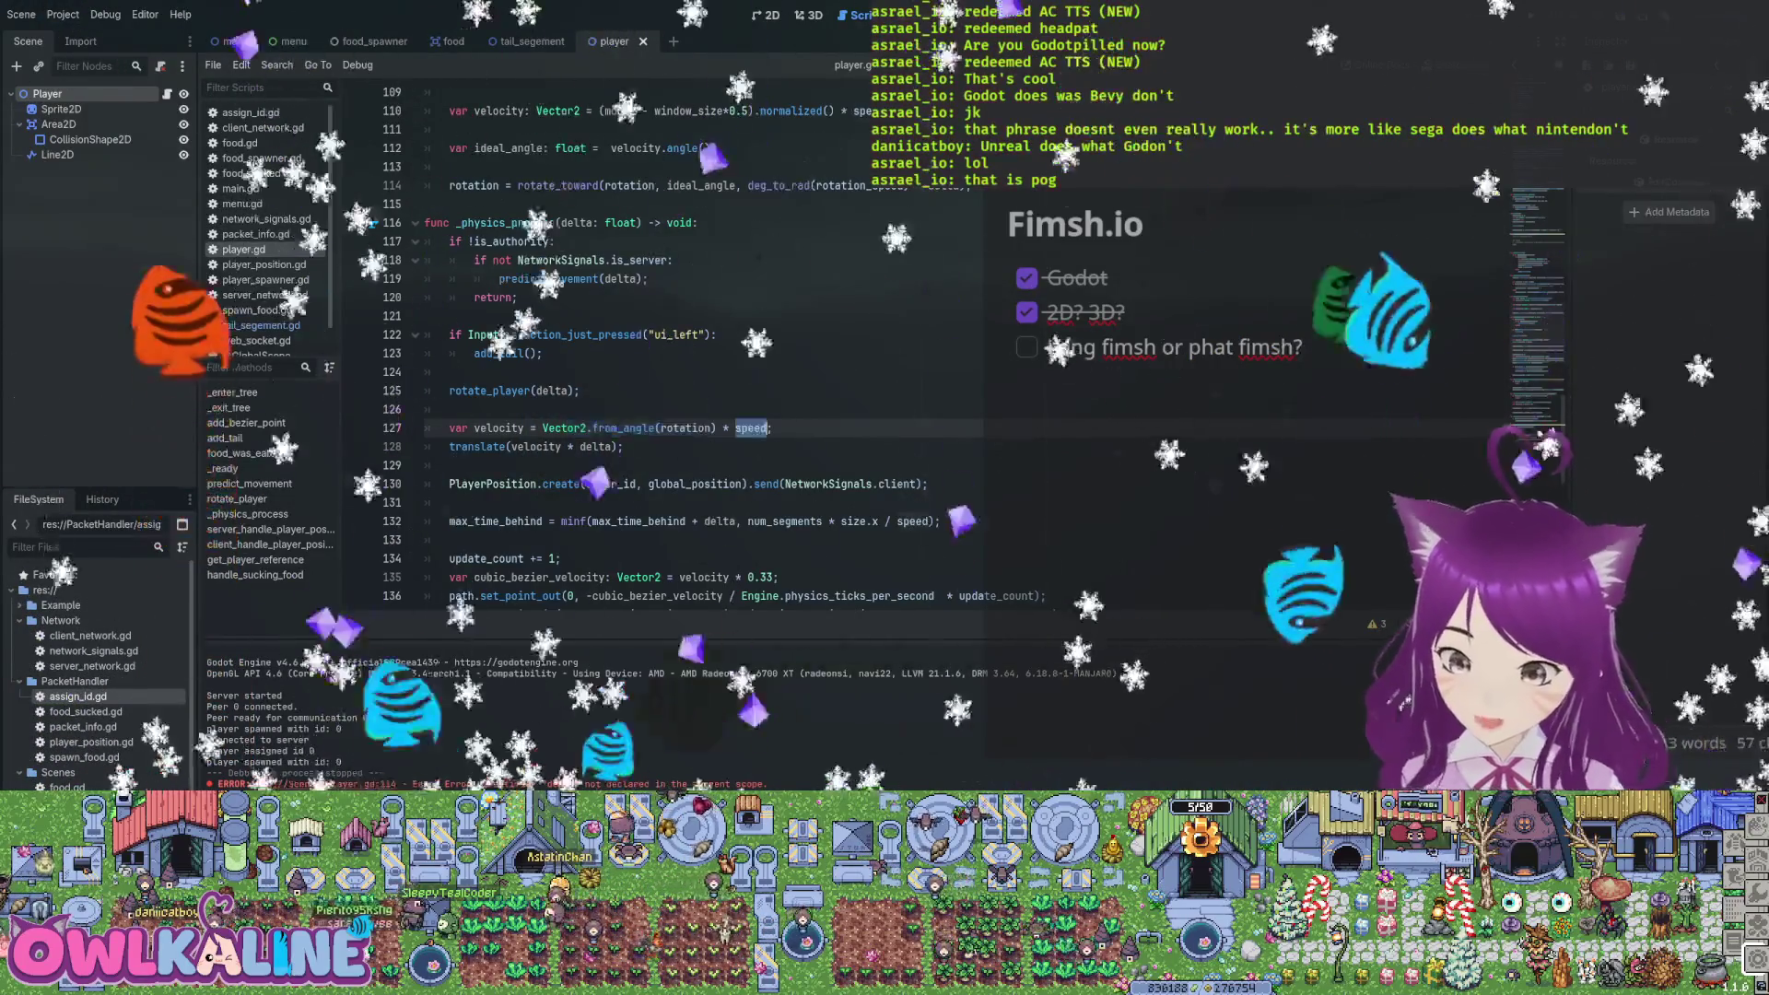
{"action": "mouse_move", "coordinate": [928, 484]}
{"action": "left_mouse_down"}
{"action": "mouse_move", "coordinate": [737, 484]}
{"action": "mouse_move", "coordinate": [449, 446]}
{"action": "left_mouse_up"}
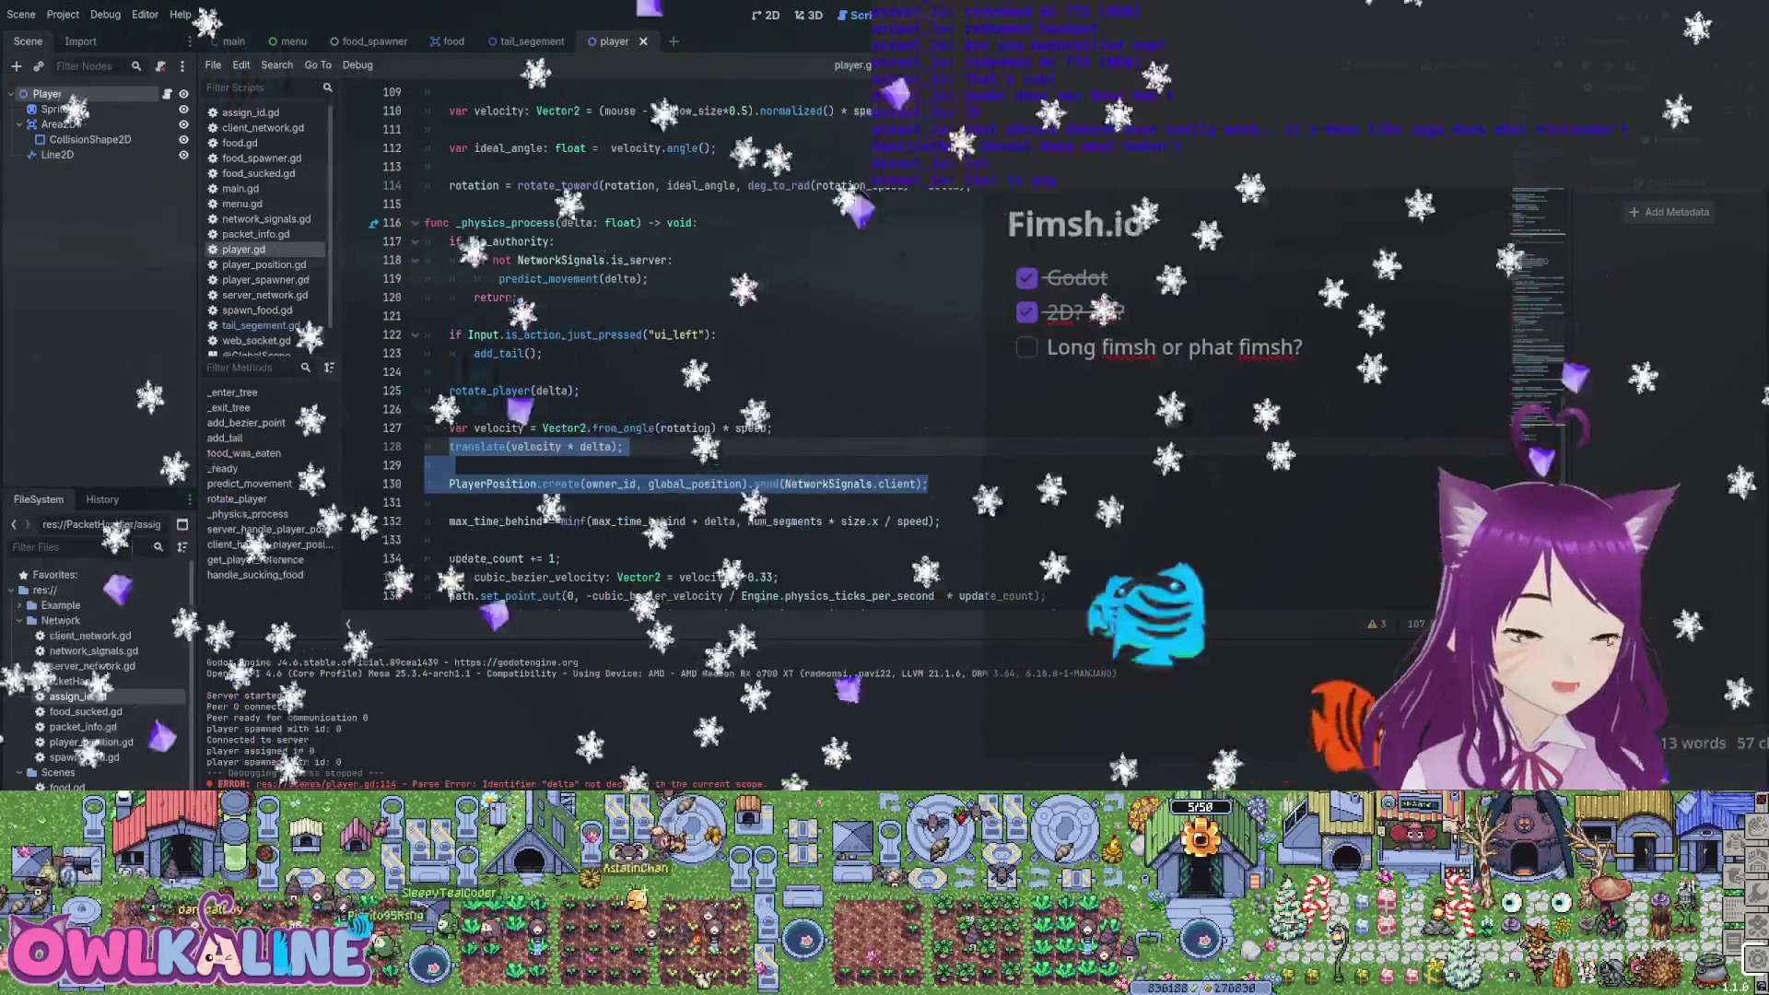
{"action": "left_click", "coordinate": [449, 465]}
{"action": "key", "text": "BackSpace"}
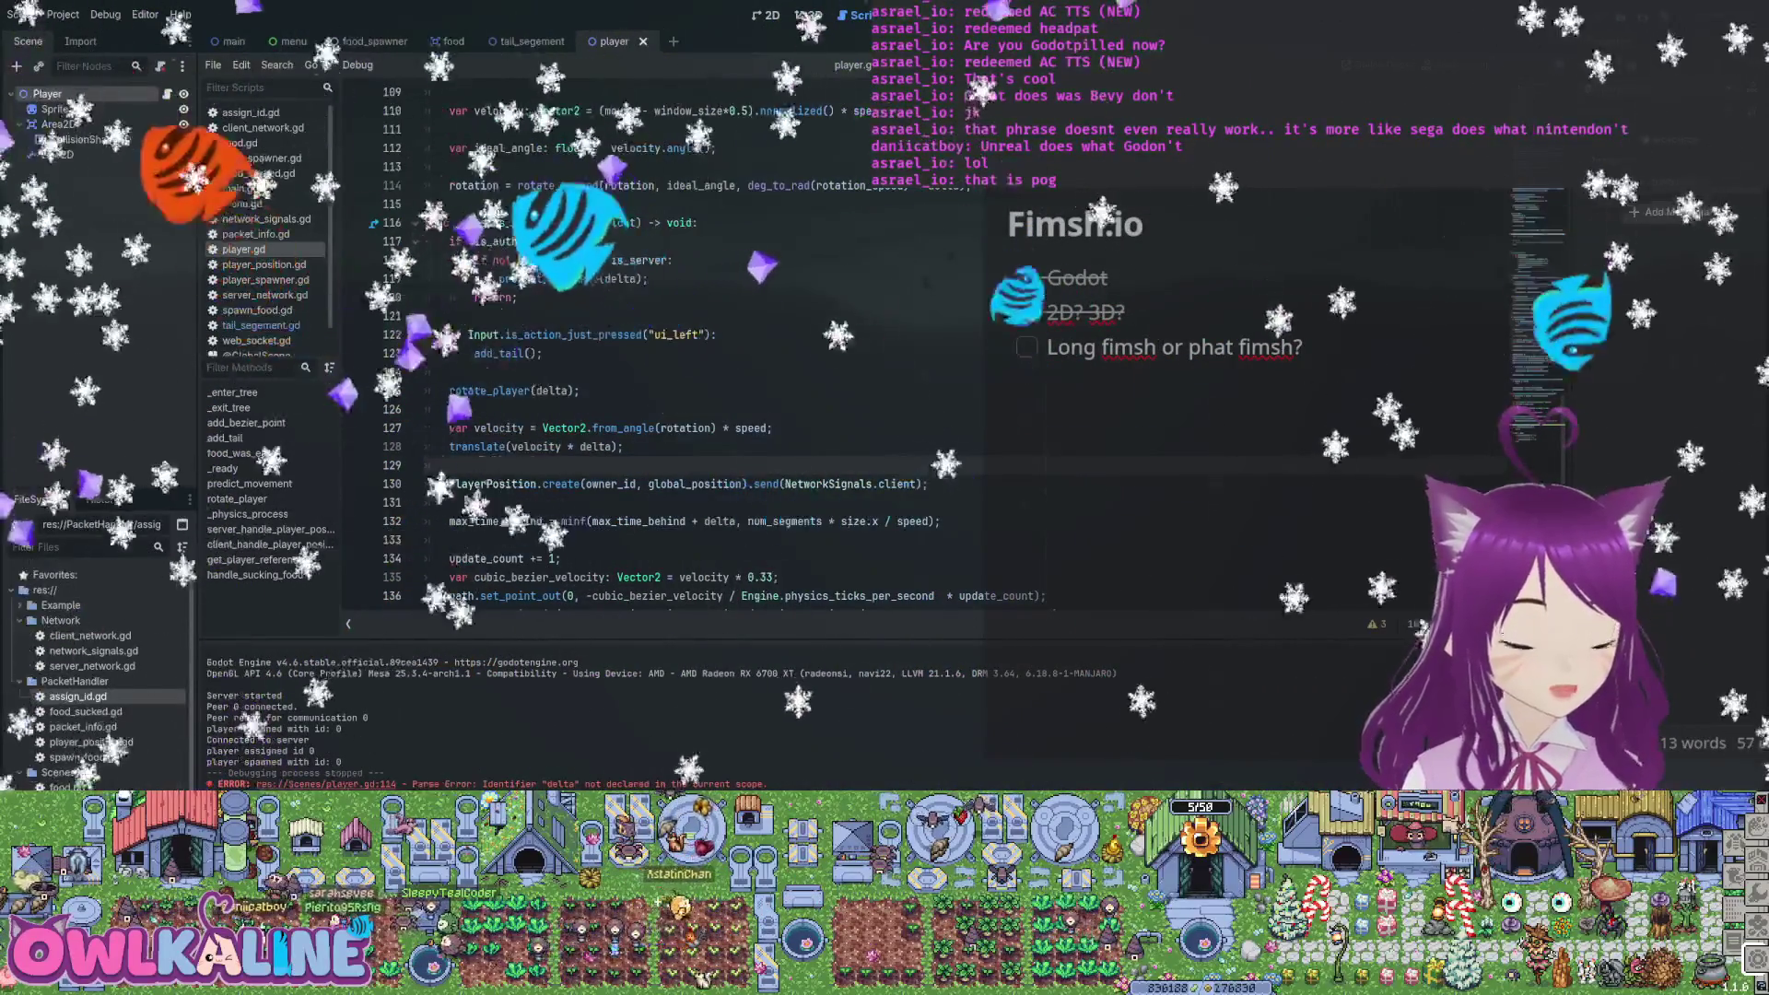
{"action": "key", "text": "Home"}
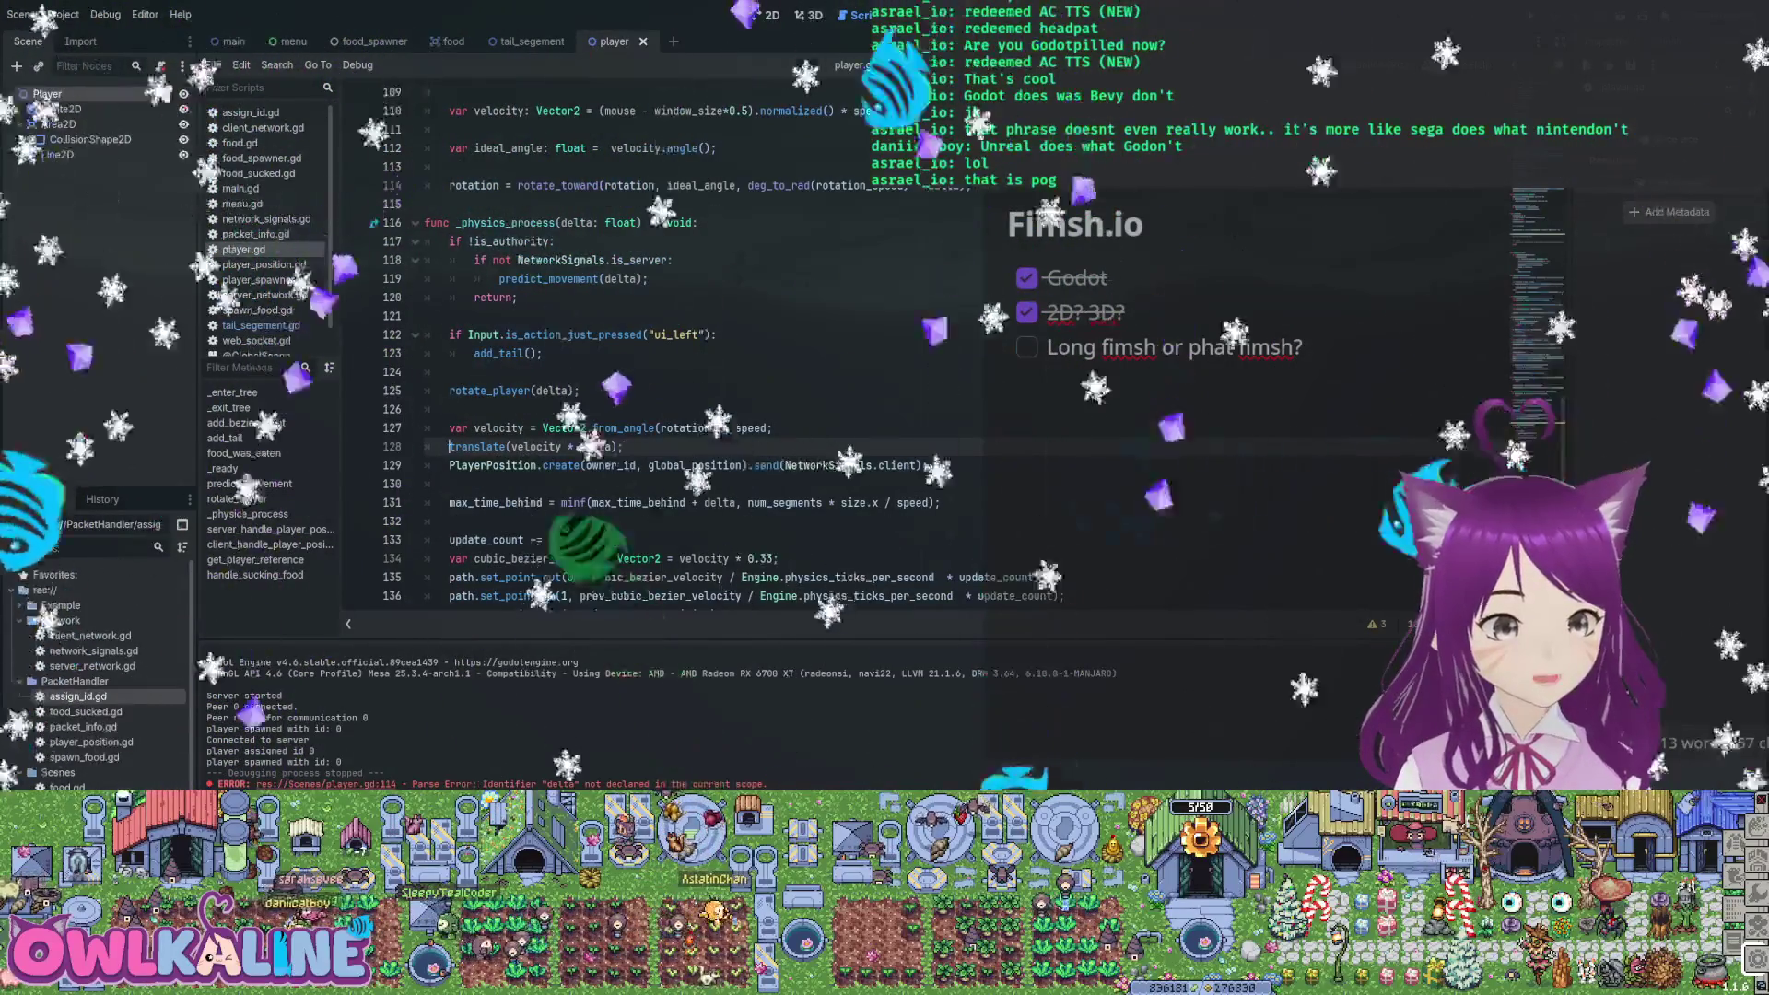
{"action": "key", "text": "shift+Down"}
{"action": "key", "text": "shift+End"}
{"action": "key", "text": "Tab"}
{"action": "scroll", "coordinate": [645, 351], "scroll_direction": "up", "scroll_amount": 2}
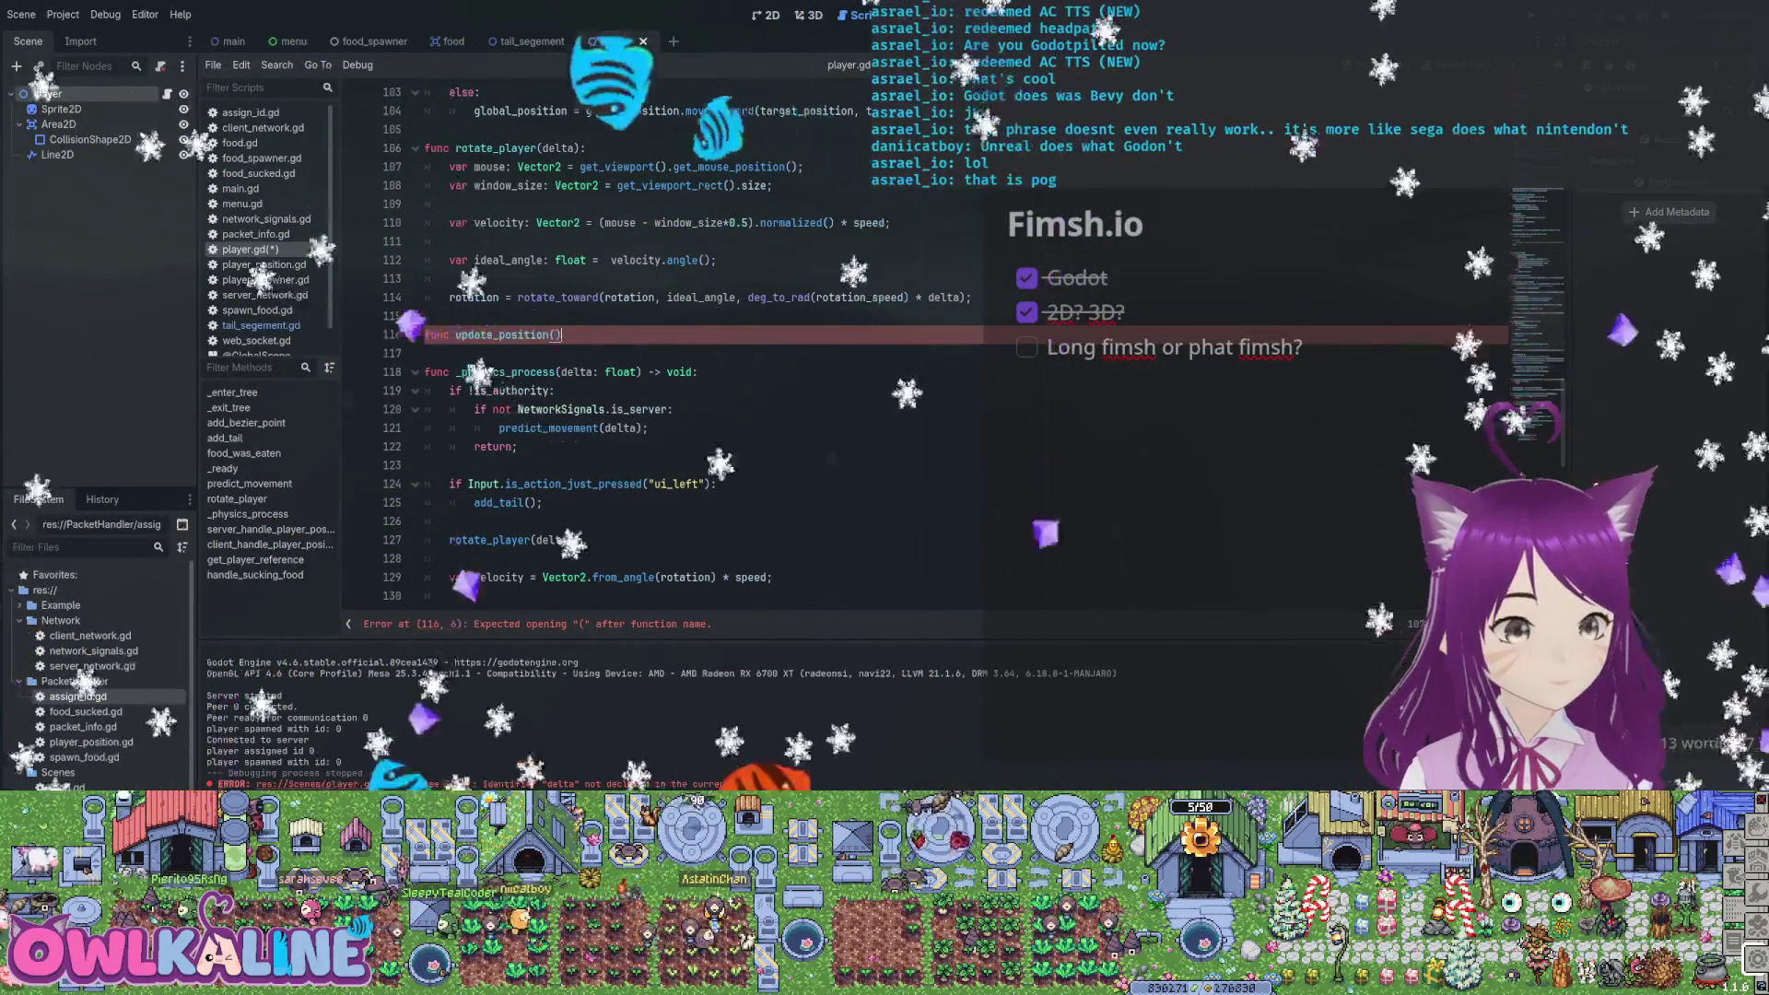
Fill update_position(velocity, delta) with the movement lines, call it, and cut the tail-curve block
{"action": "left_click", "coordinate": [556, 334]}
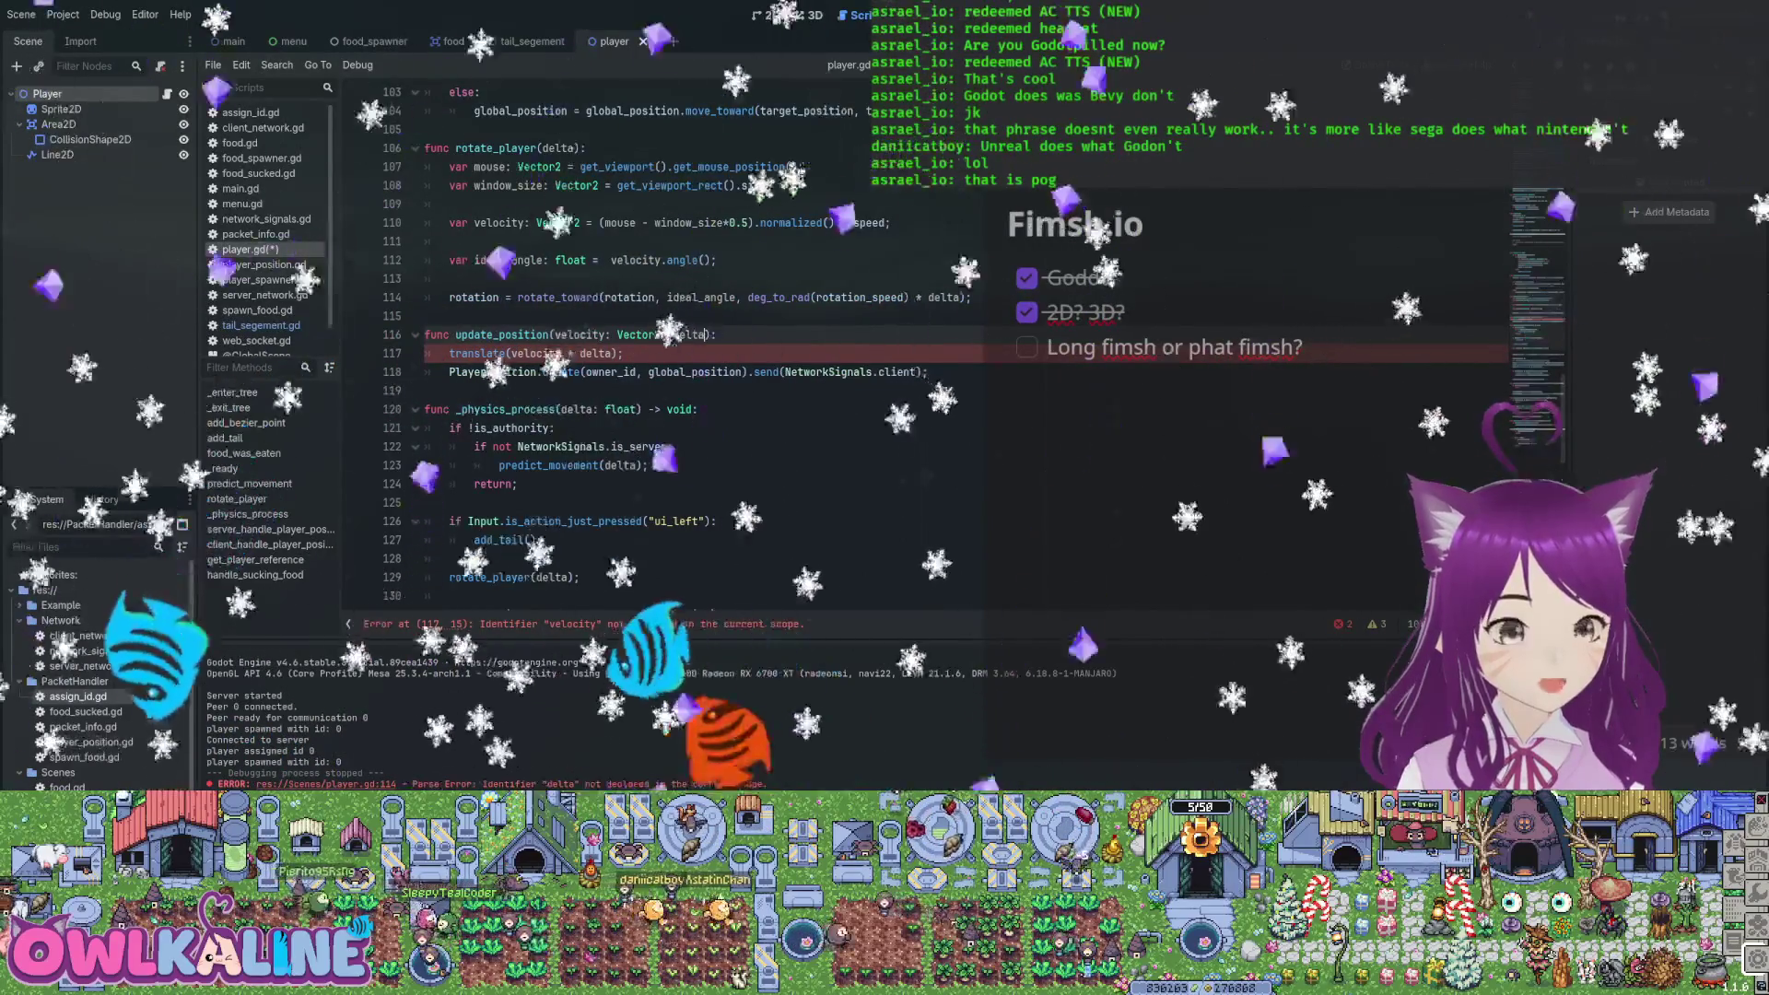
{"action": "type", "text": "ation) * speed;"}
{"action": "type", "text": "update_ve"}
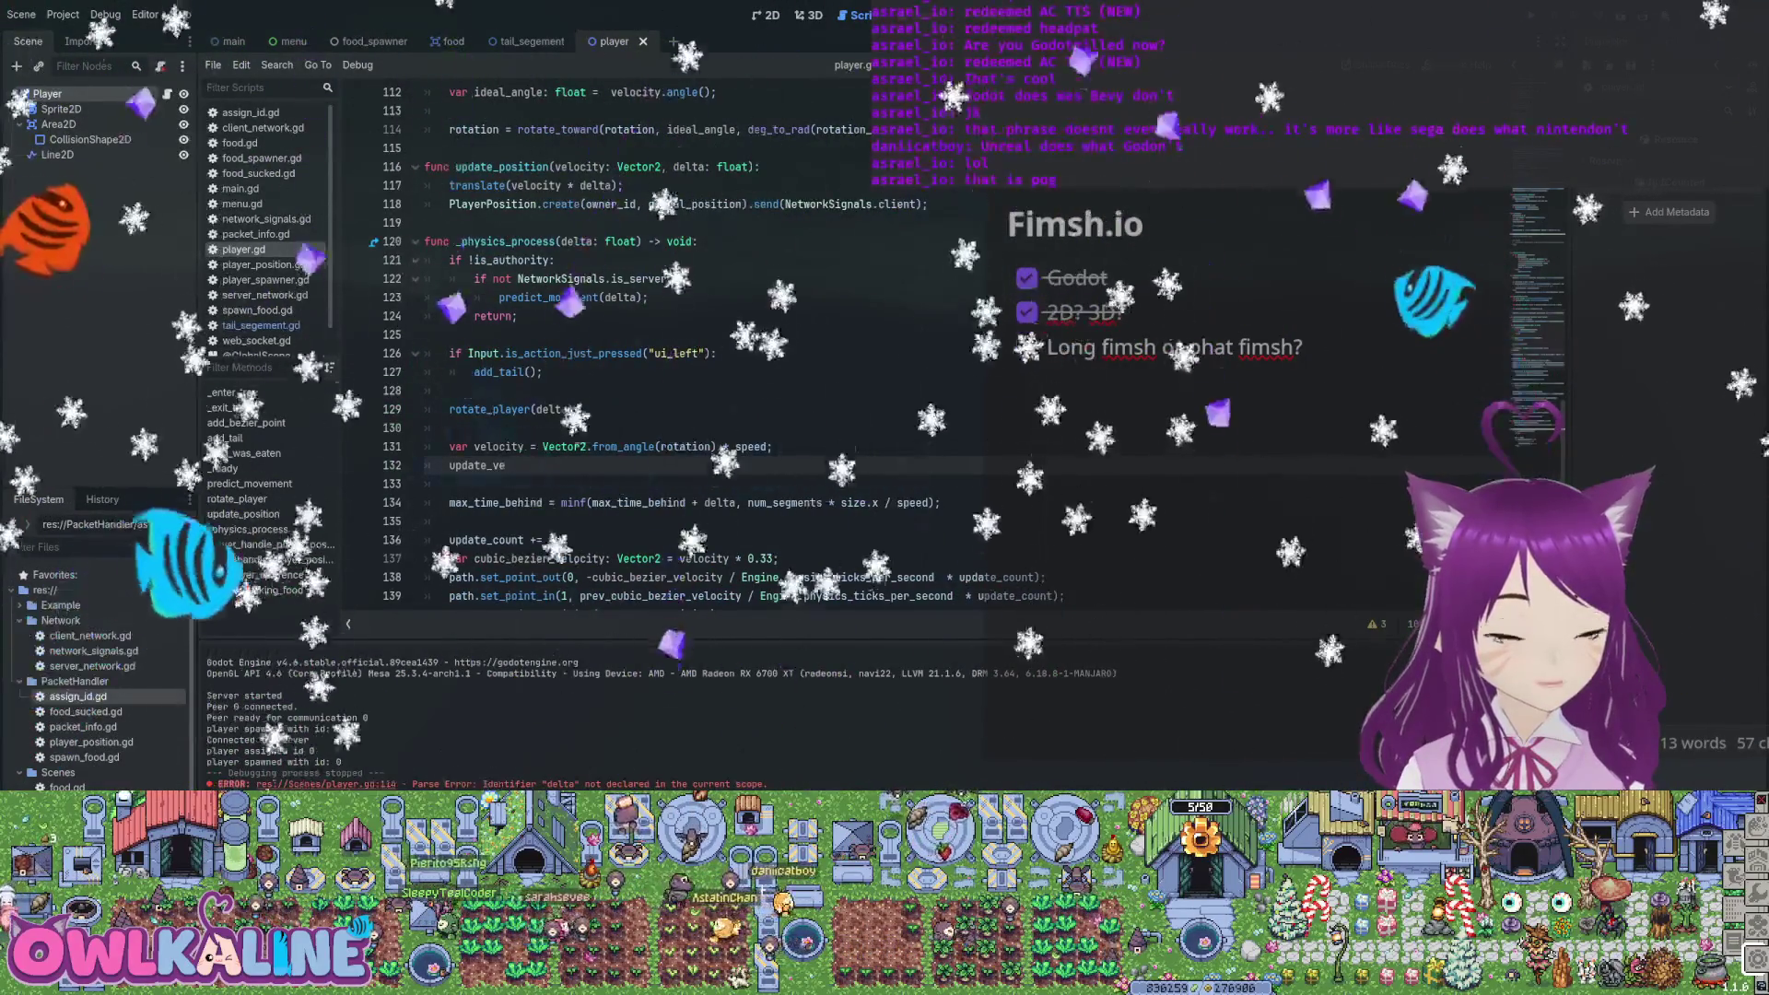
{"action": "key", "text": "BackSpace"}
{"action": "key", "text": "BackSpace"}
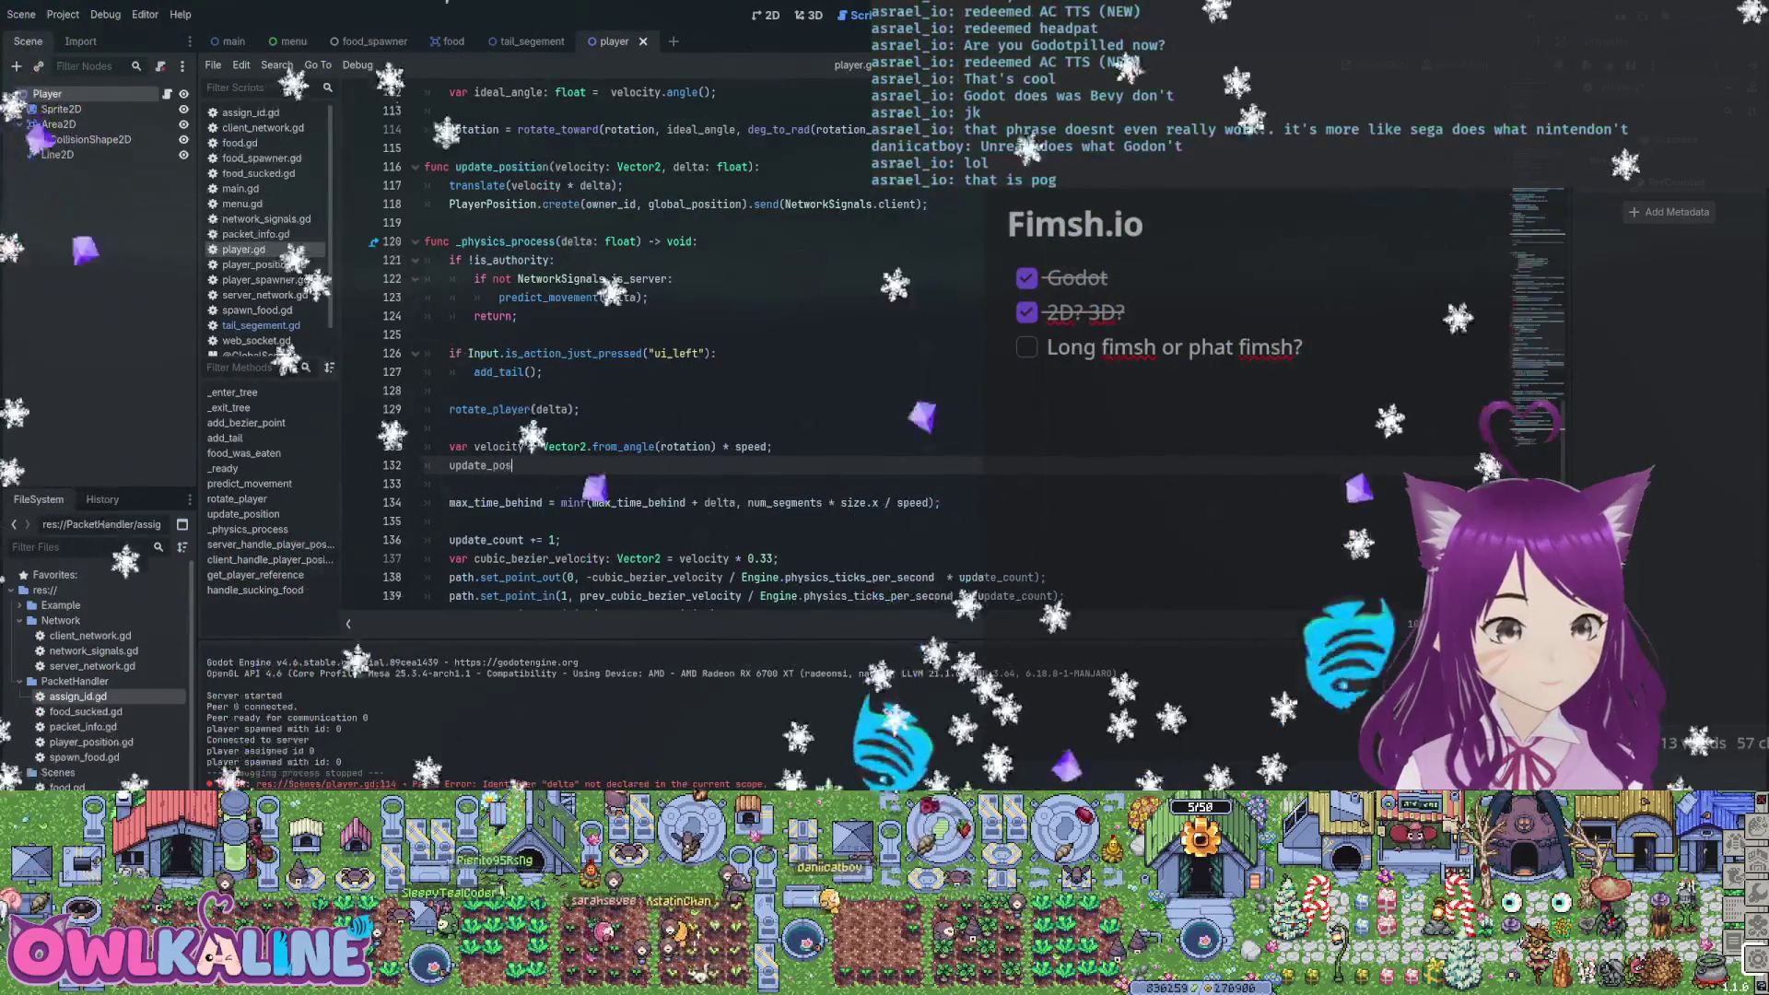
{"action": "type", "text": "ocit"}
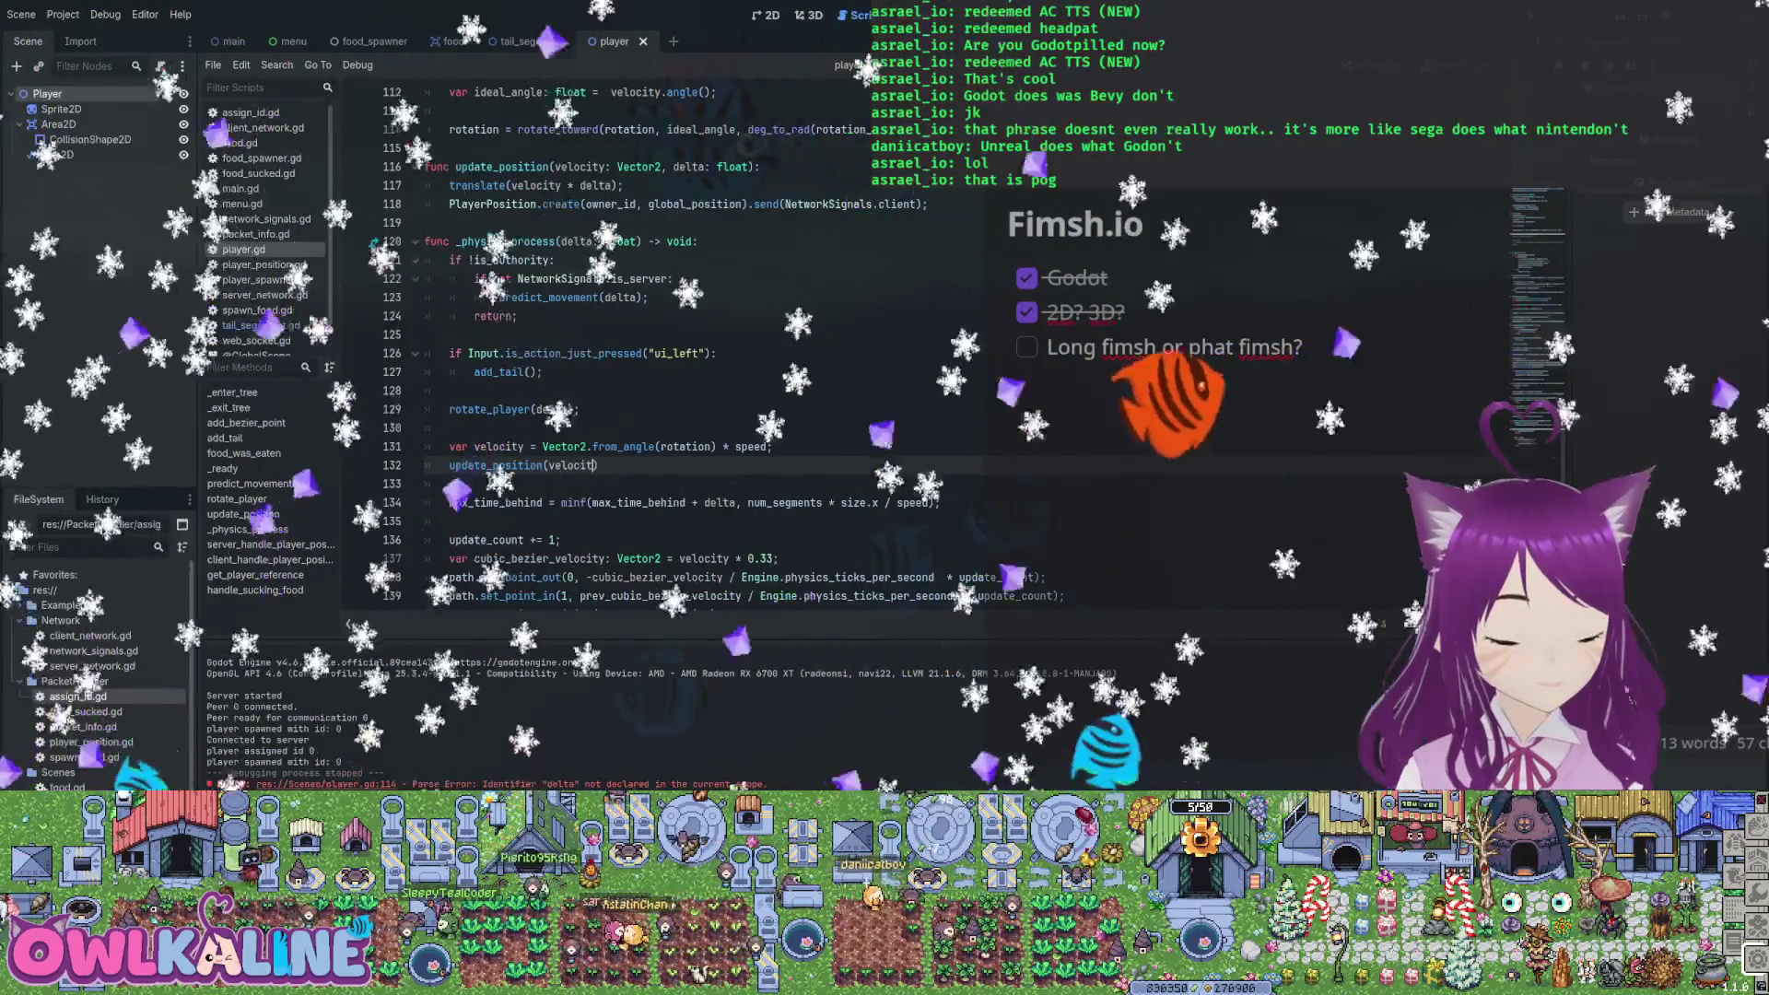
{"action": "type", "text": ")"}
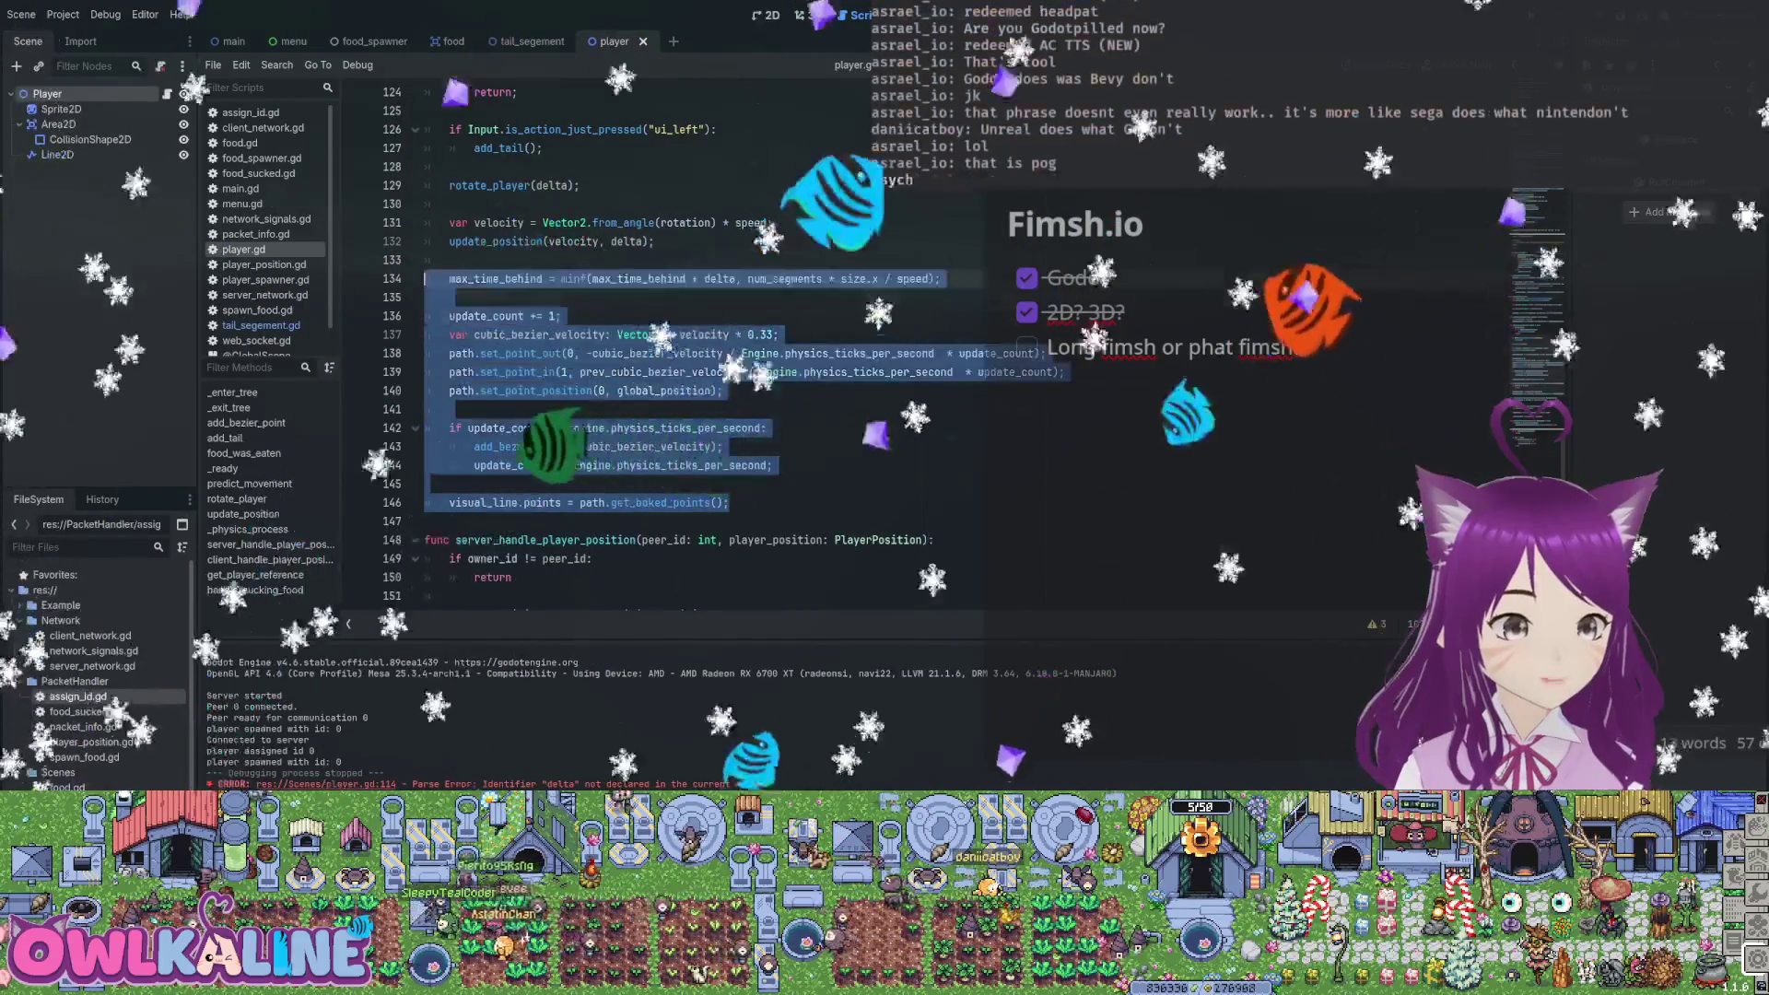
{"action": "key", "text": "BackSpace"}
{"action": "left_click", "coordinate": [434, 167]}
{"action": "key", "text": "Return"}
{"action": "key", "text": "Return"}
{"action": "type", "text": "func rotate_"}
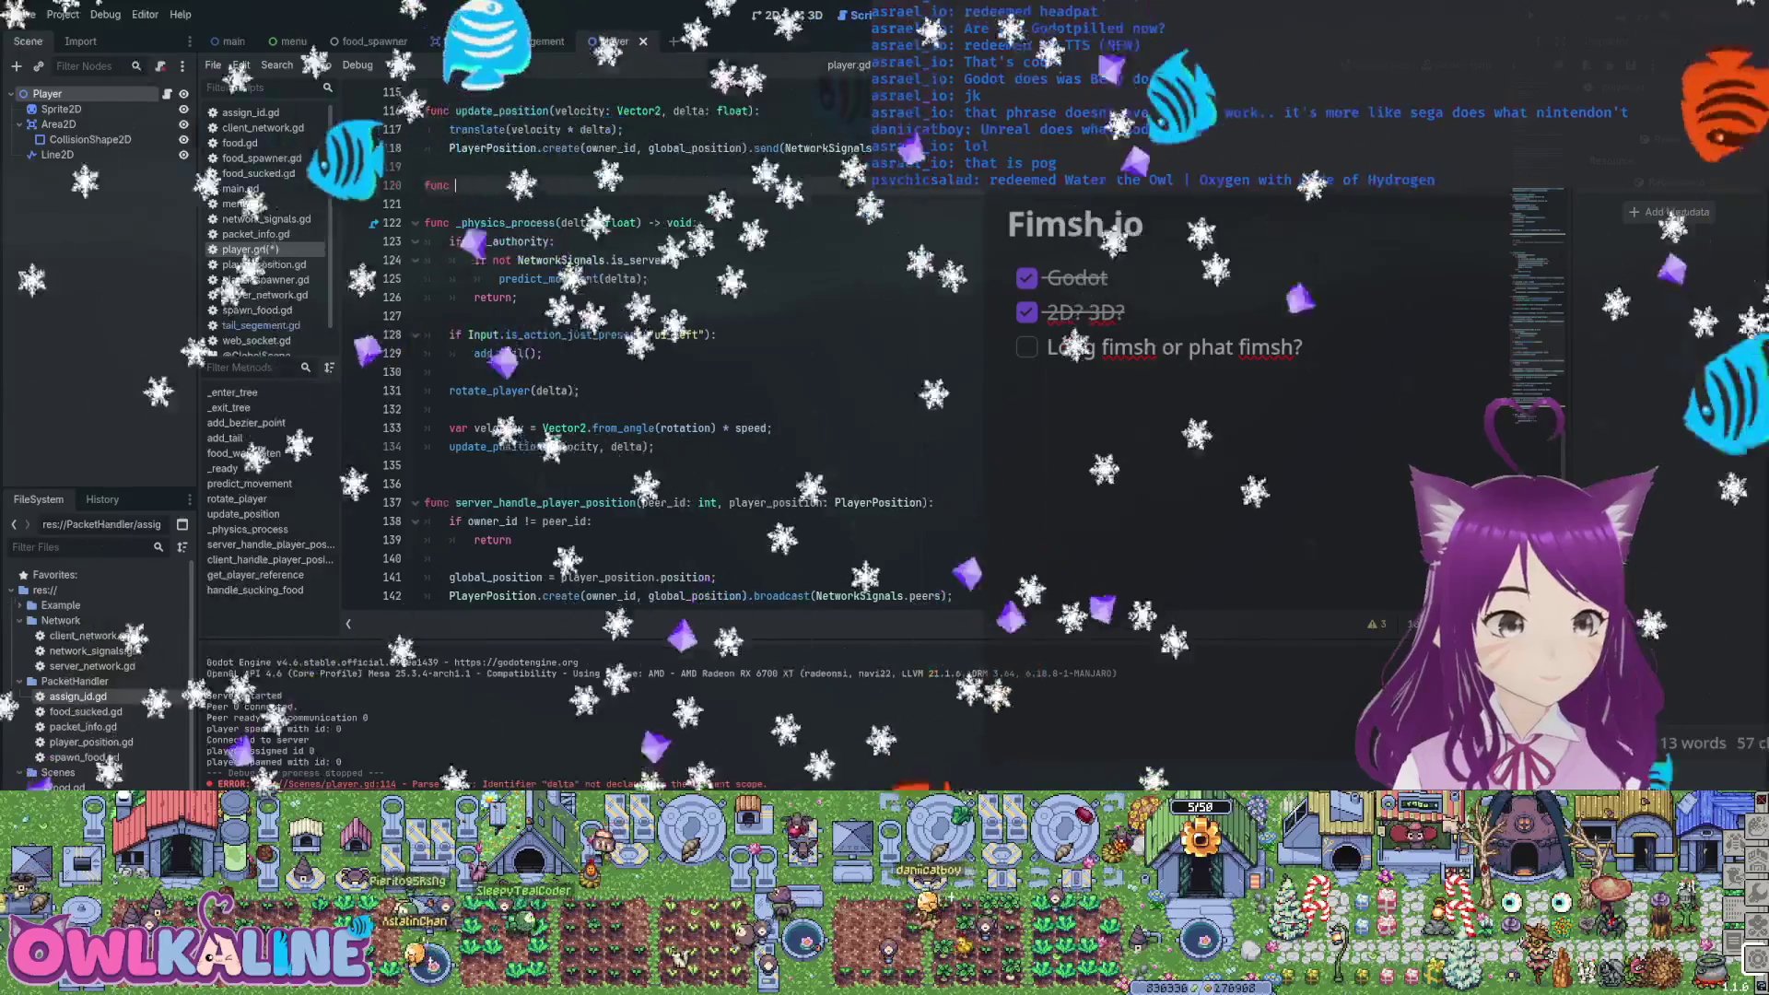
Create update_tail_curve(velocity: Vector2, delta: float) and call update_tail_curve(velocity, delta) after update_position
{"action": "type", "text": "tail"}
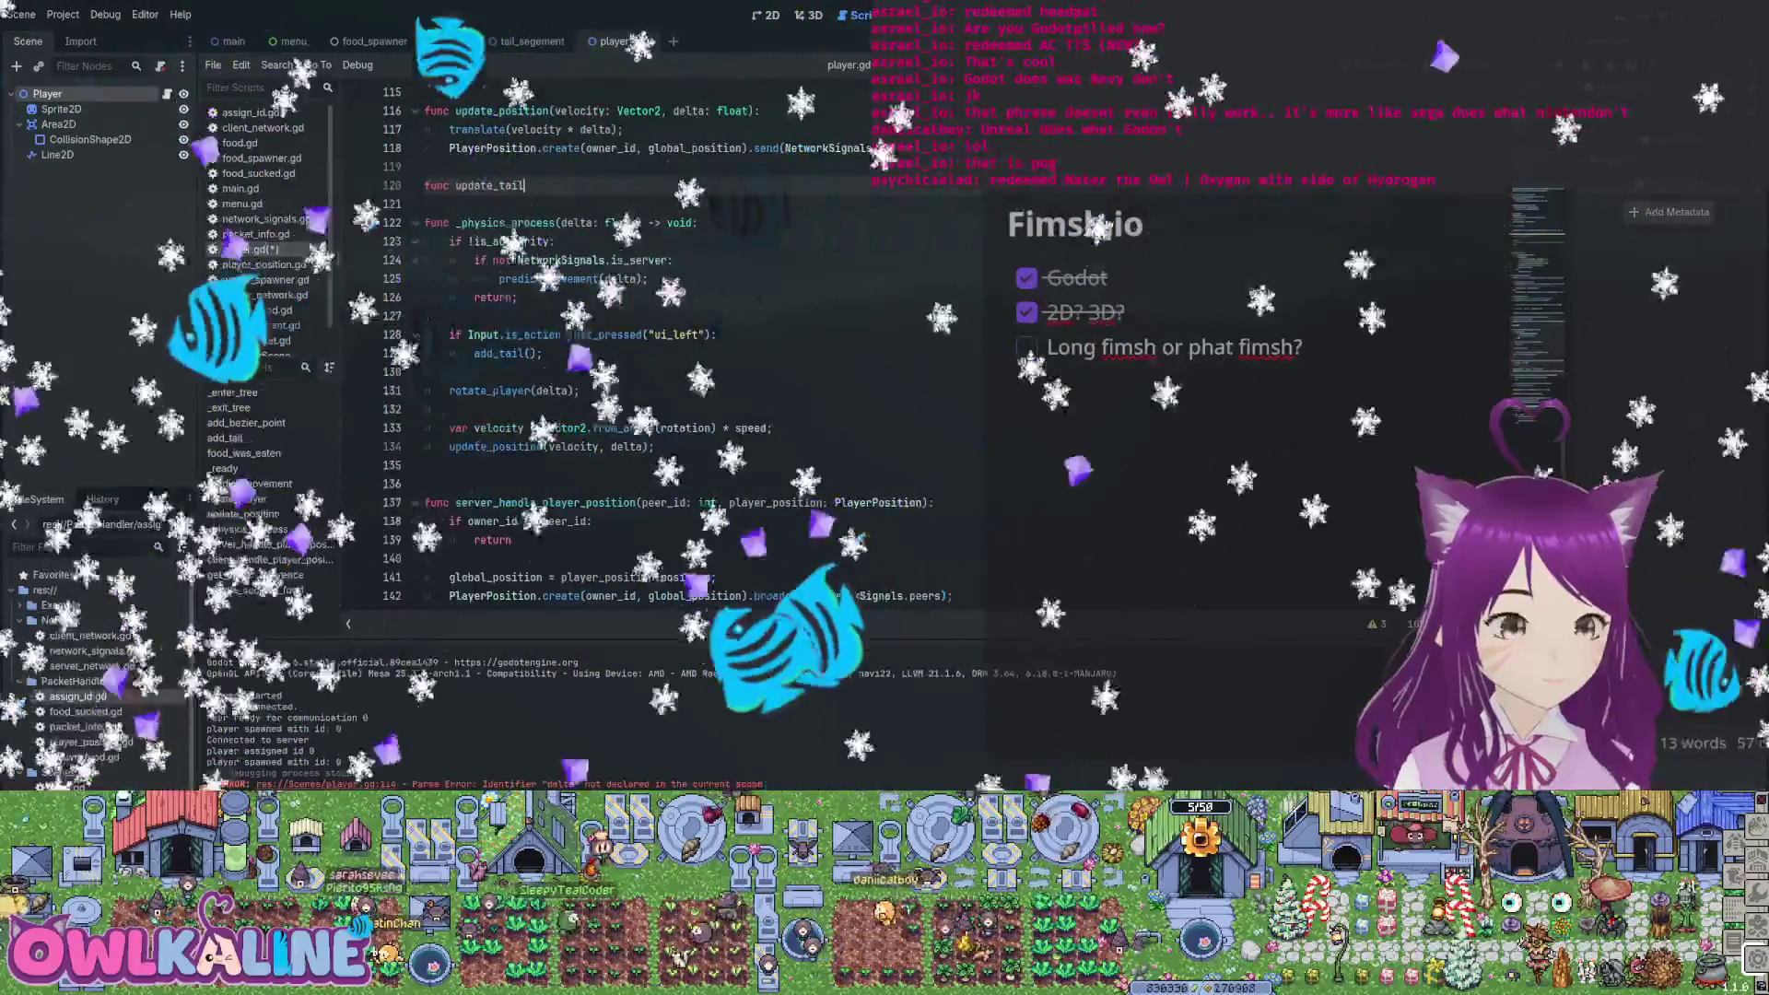
{"action": "type", "text": "_curve():"}
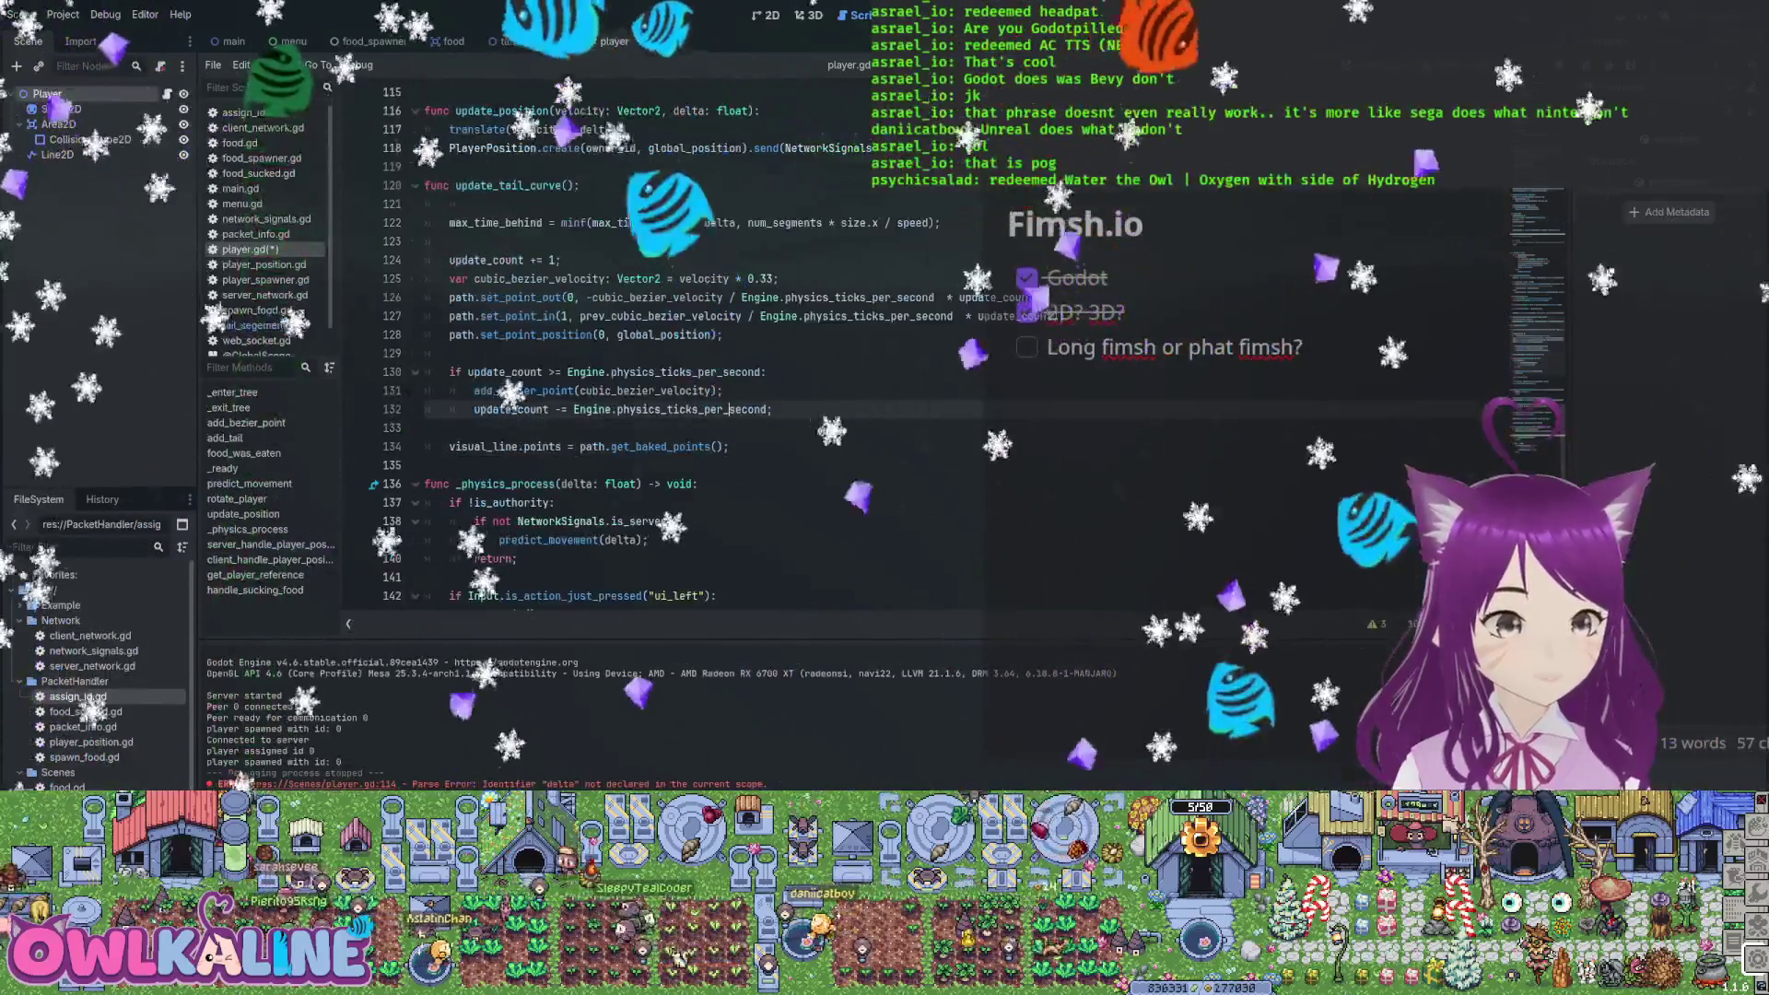
{"action": "left_click", "coordinate": [449, 353]}
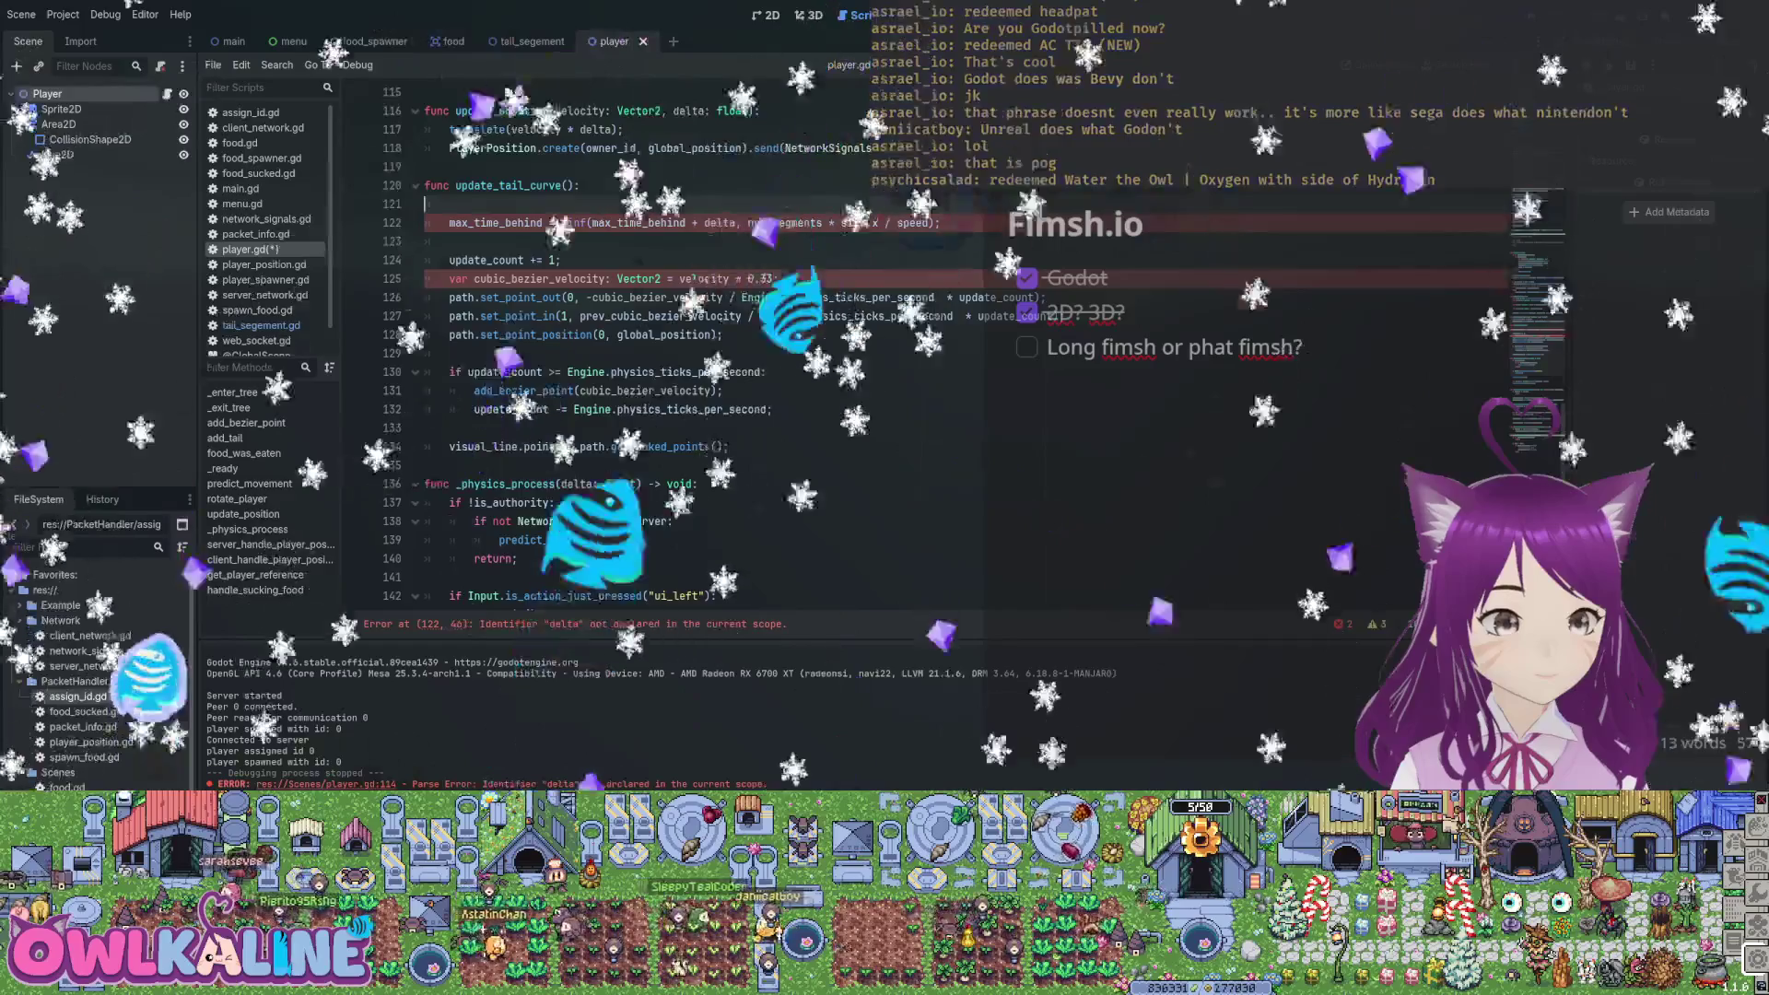
{"action": "type", "text": "velocity: f"}
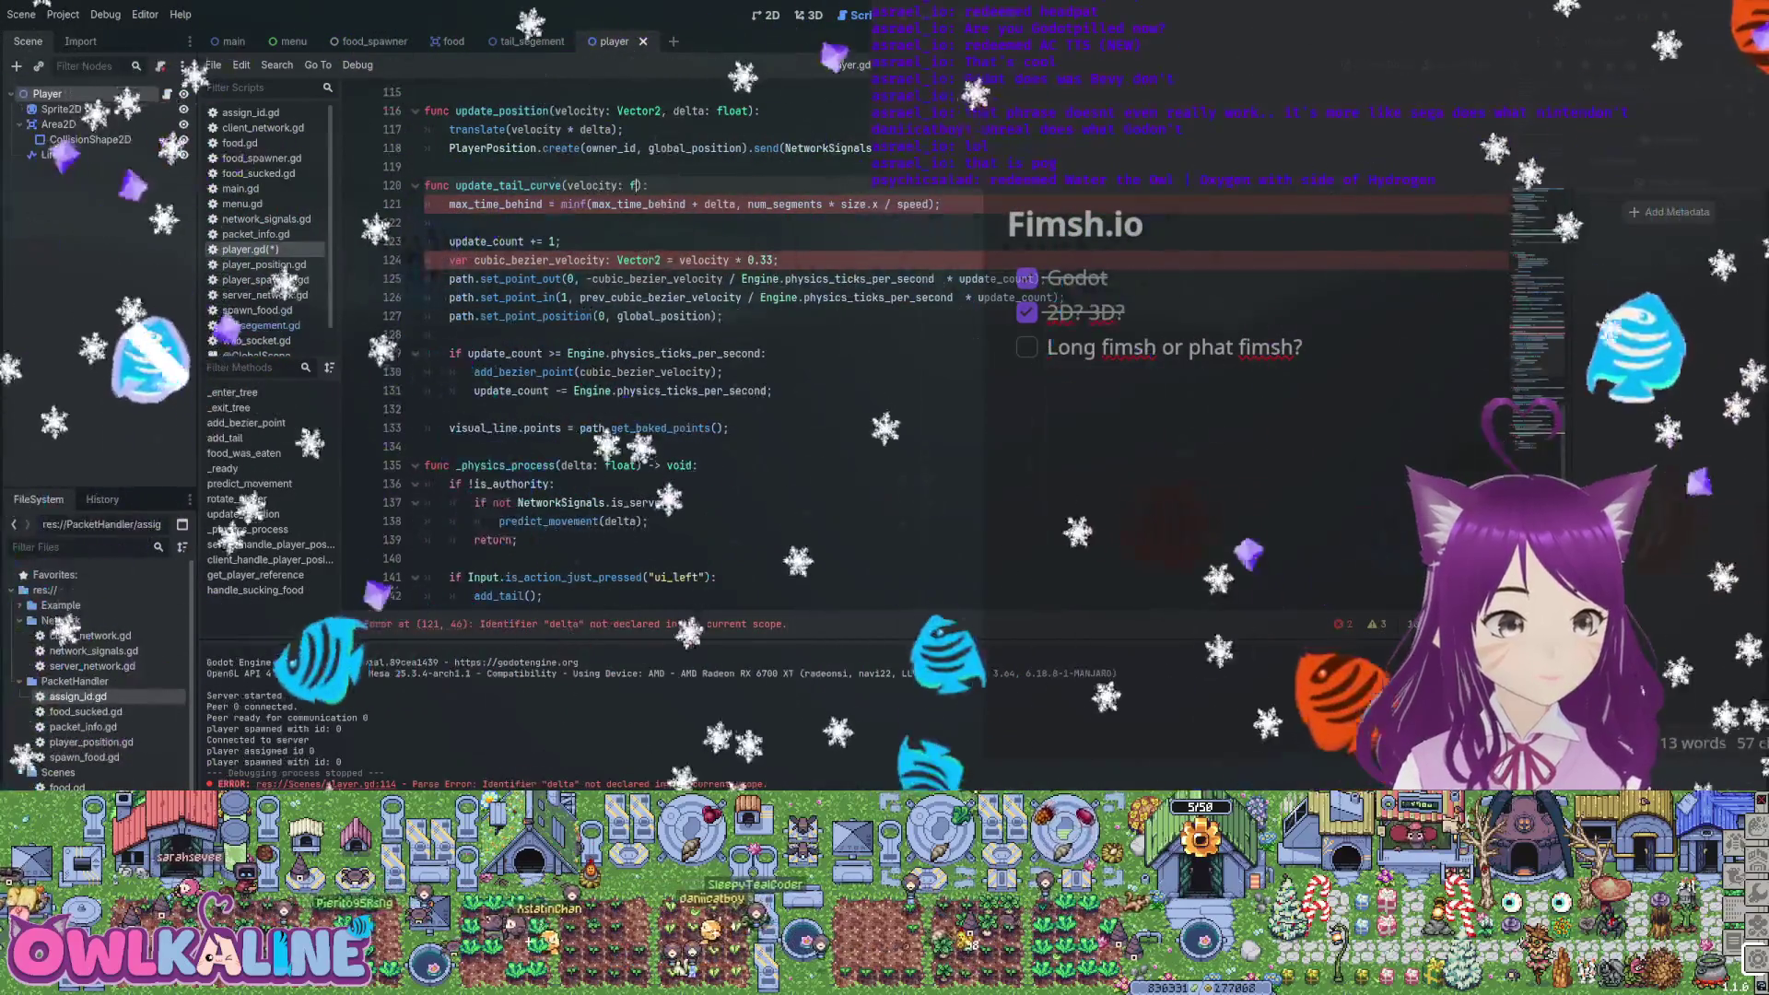
{"action": "key", "text": "BackSpace"}
{"action": "type", "text": "Vector2, d"}
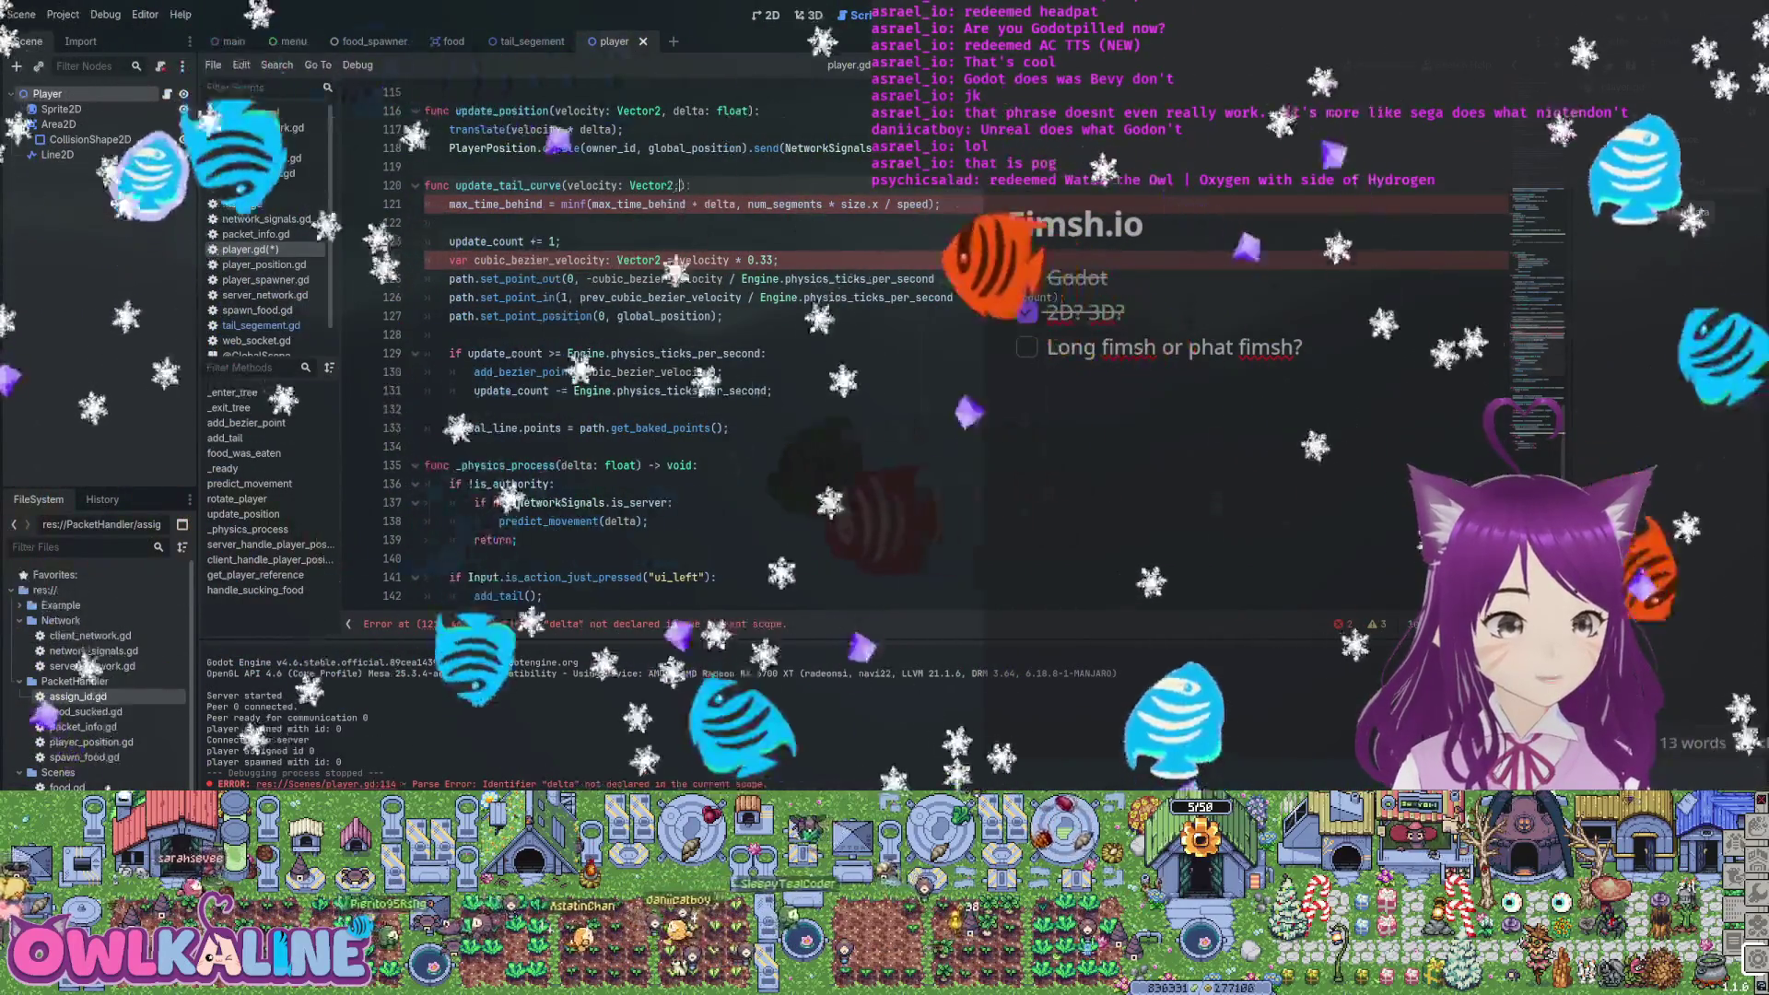
{"action": "type", "text": "elta:"}
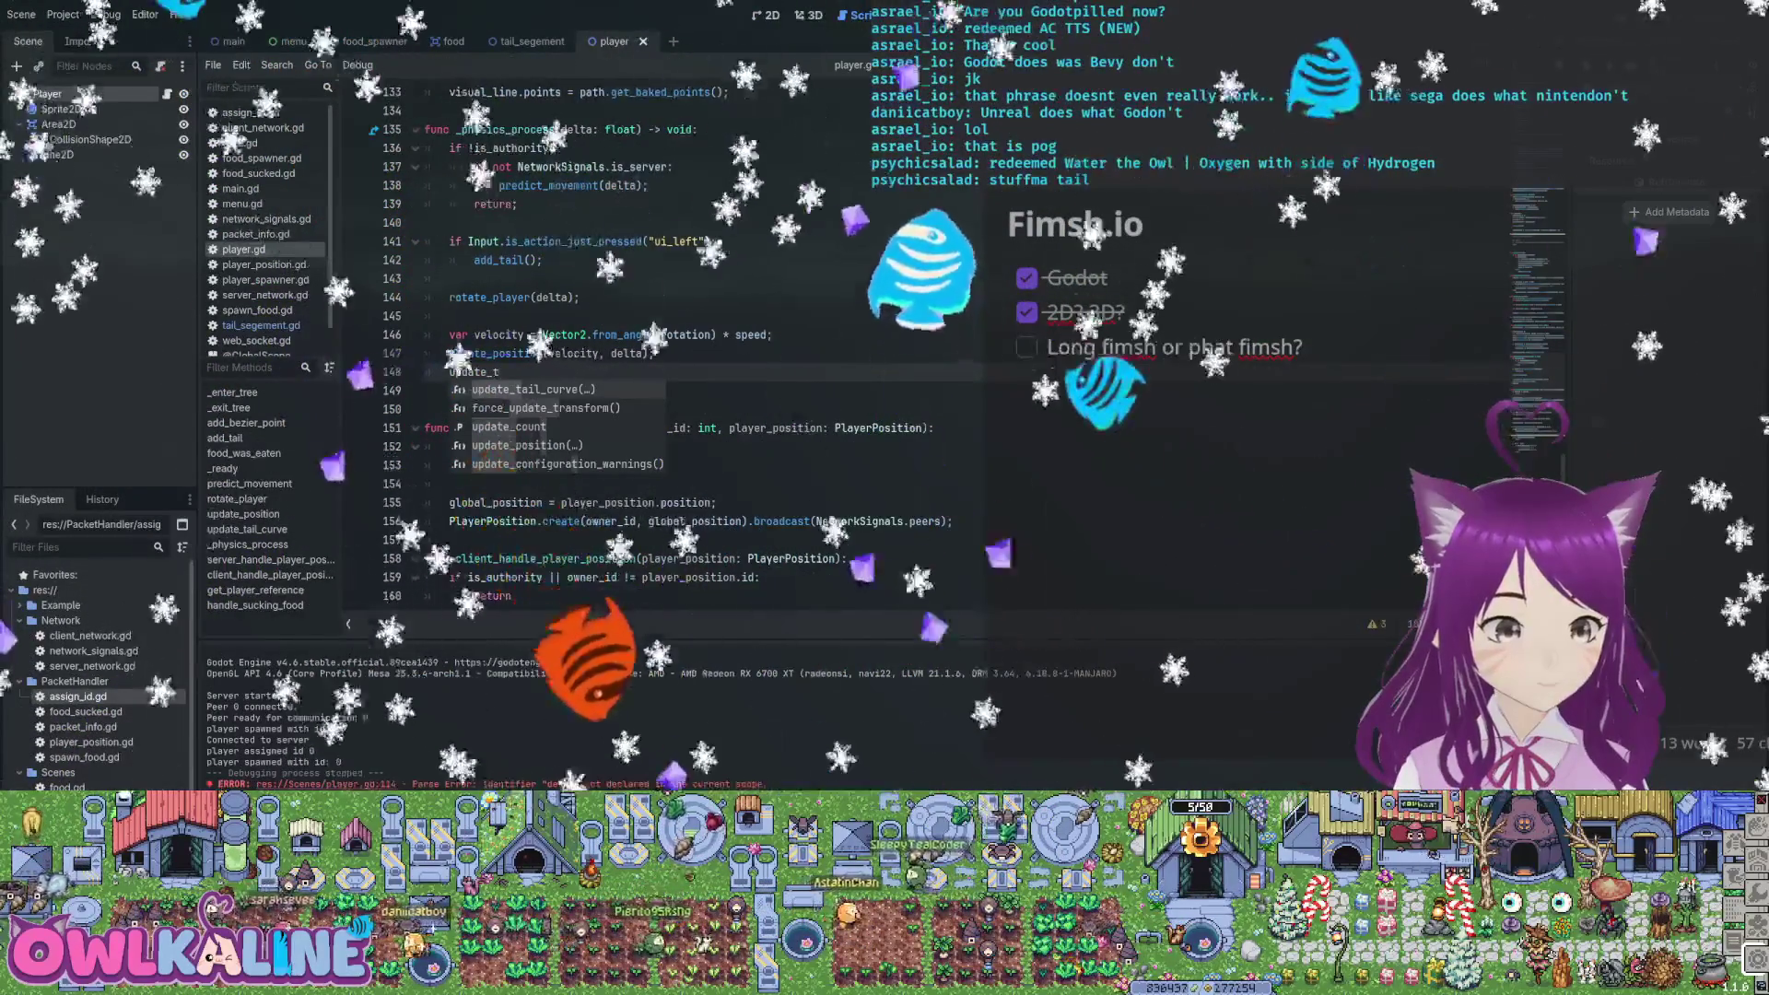
{"action": "key", "text": "Return"}
{"action": "type", "text": "v"}
{"action": "key", "text": "Return"}
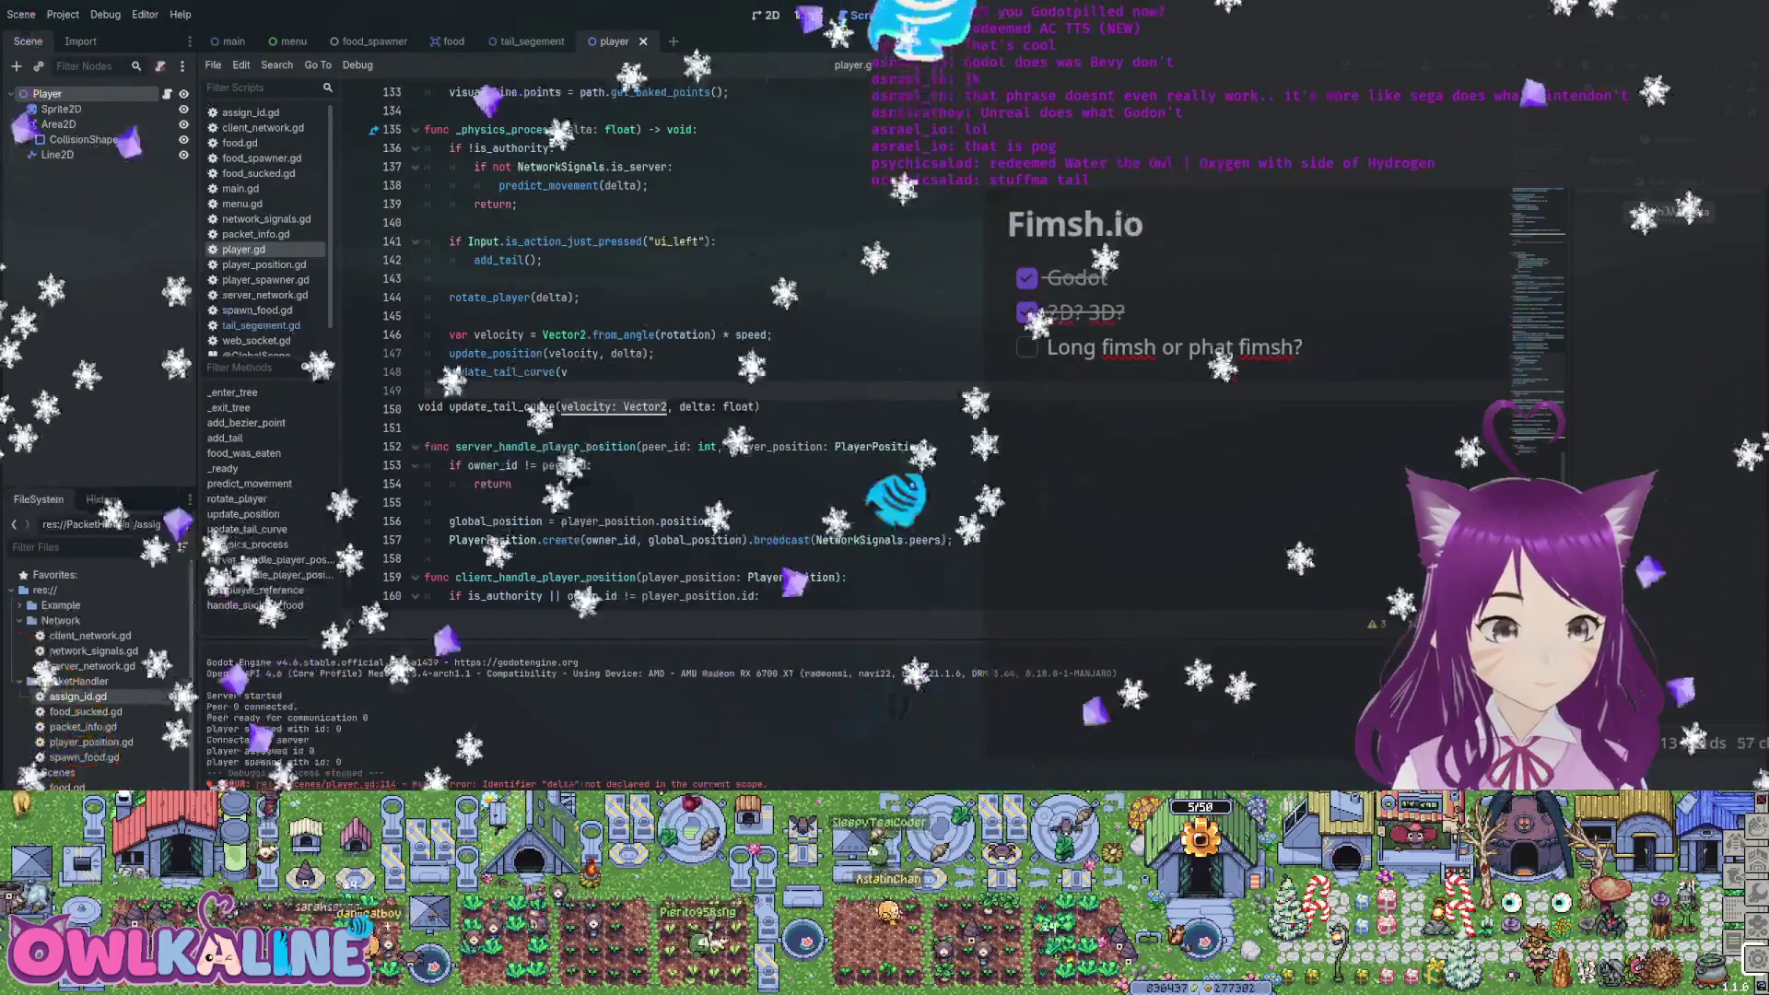
{"action": "type", "text": "velocity, delta);"}
{"action": "scroll", "coordinate": [645, 351], "scroll_direction": "up", "scroll_amount": 2}
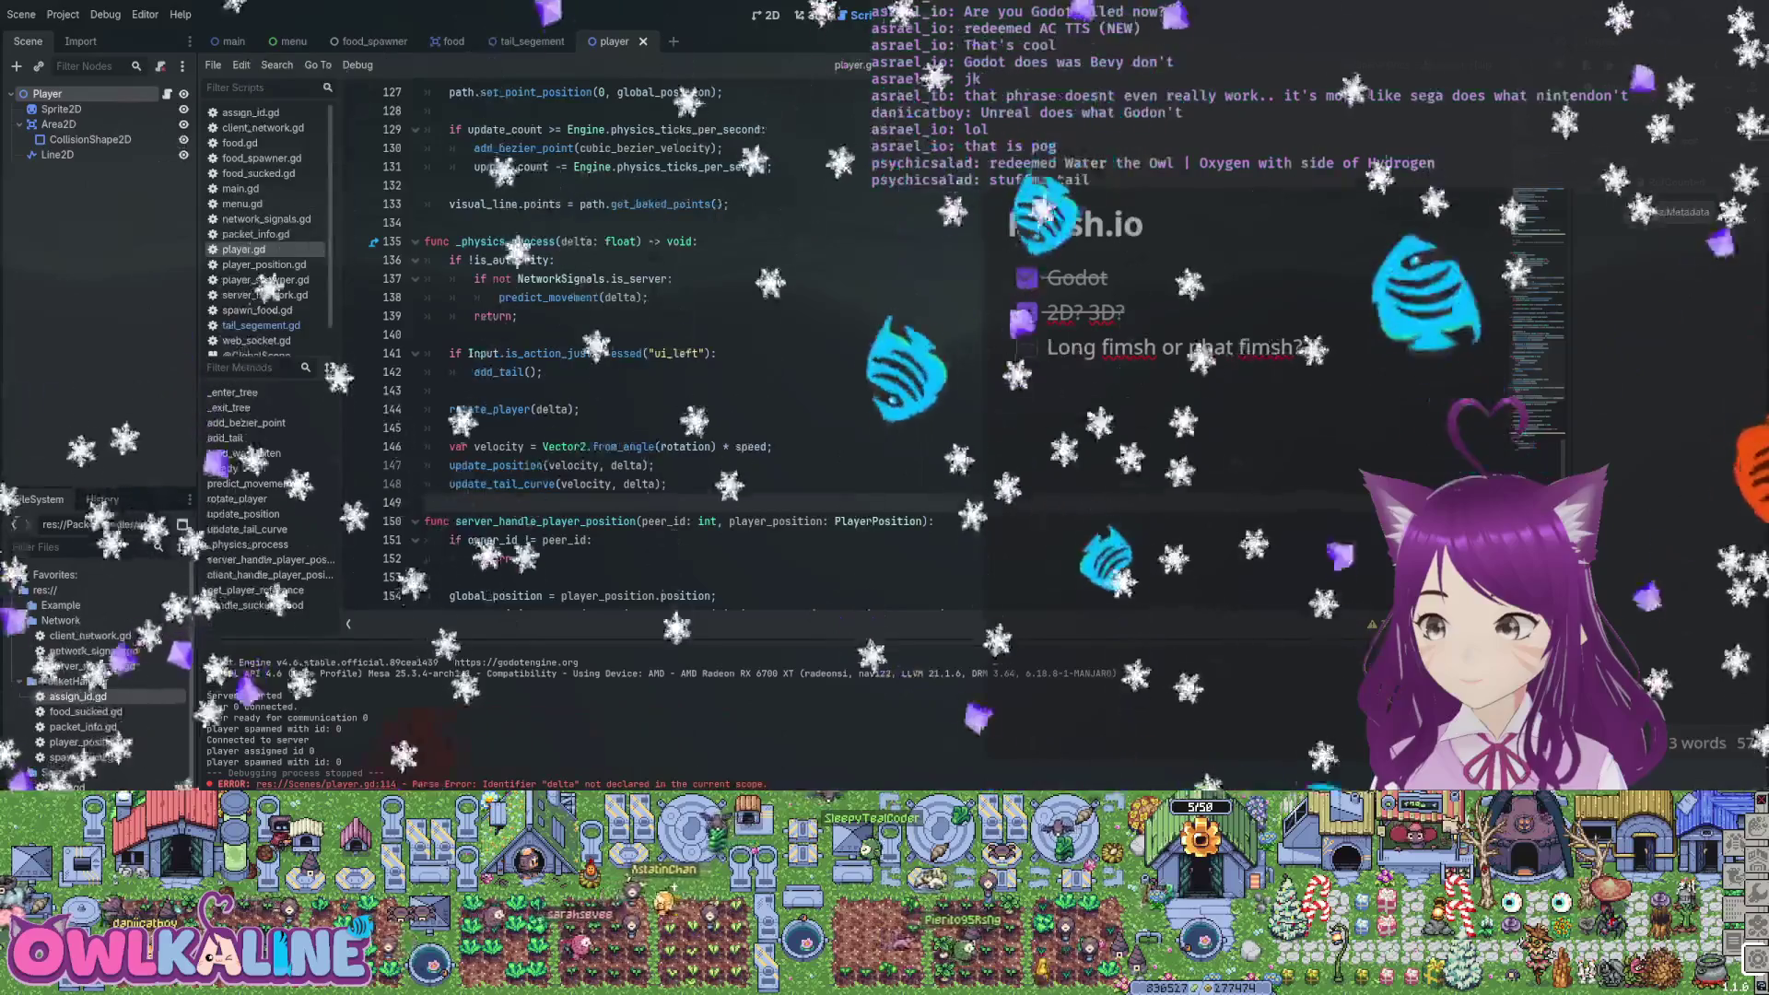
{"action": "key", "text": "F5"}
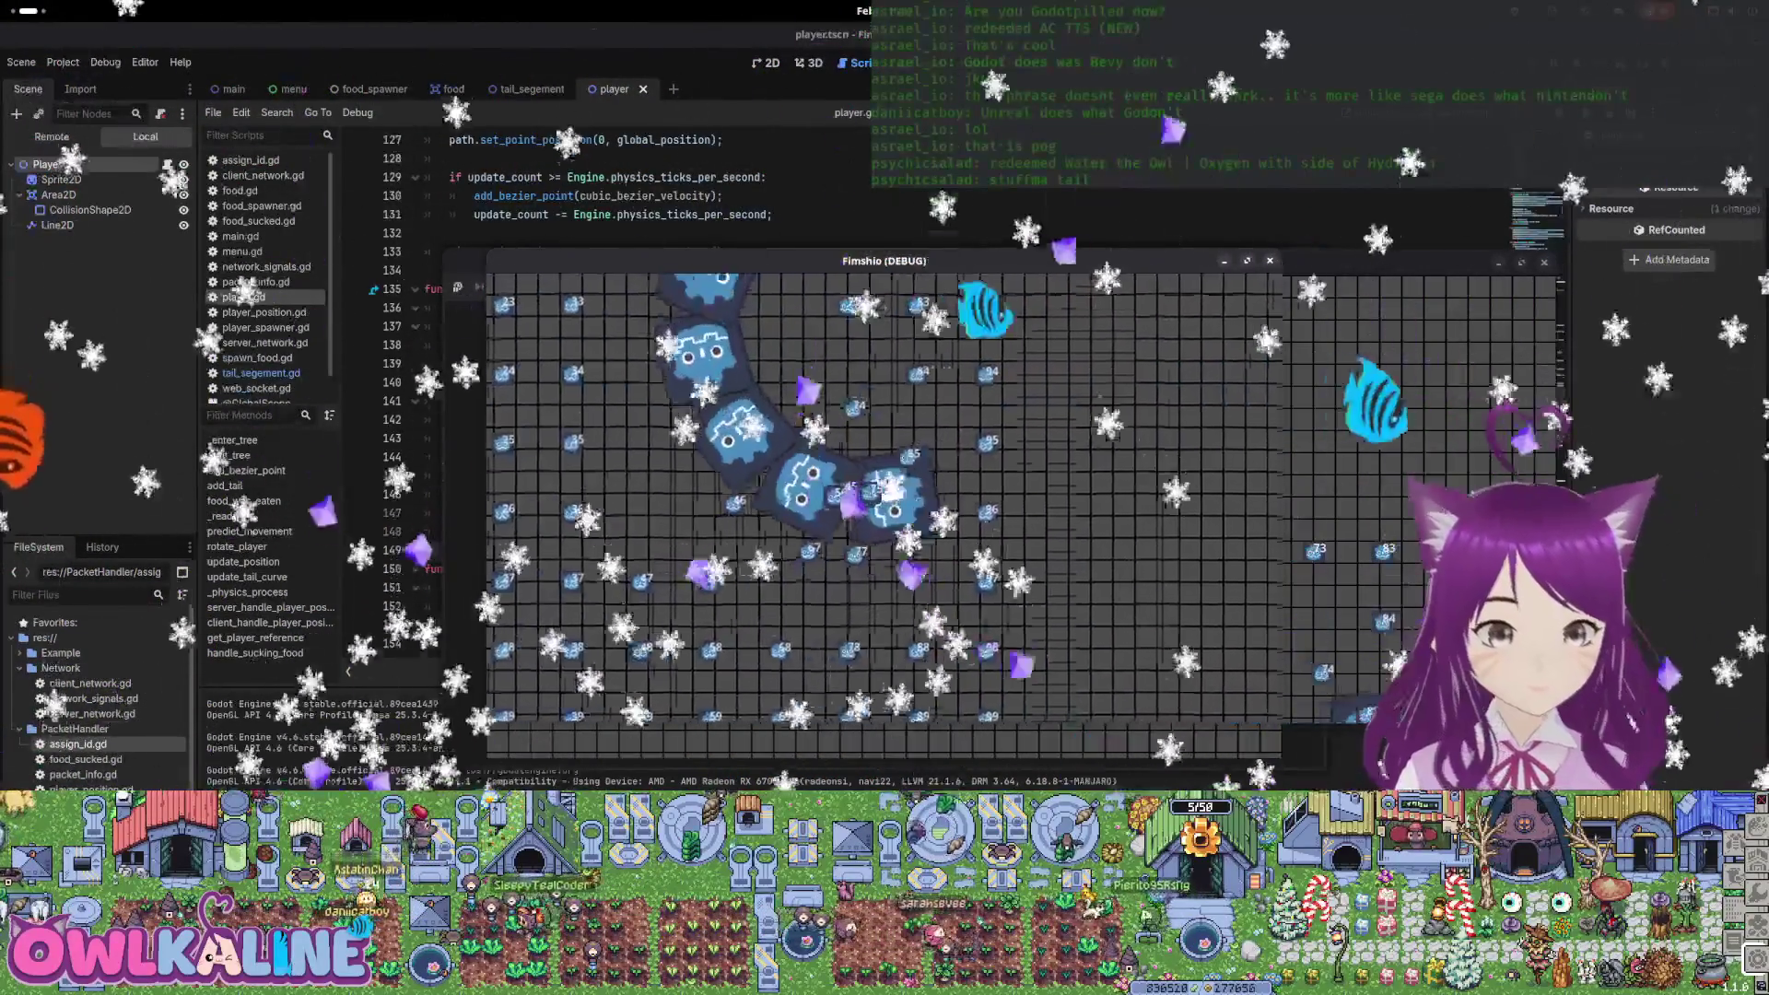
{"action": "key", "text": "F8"}
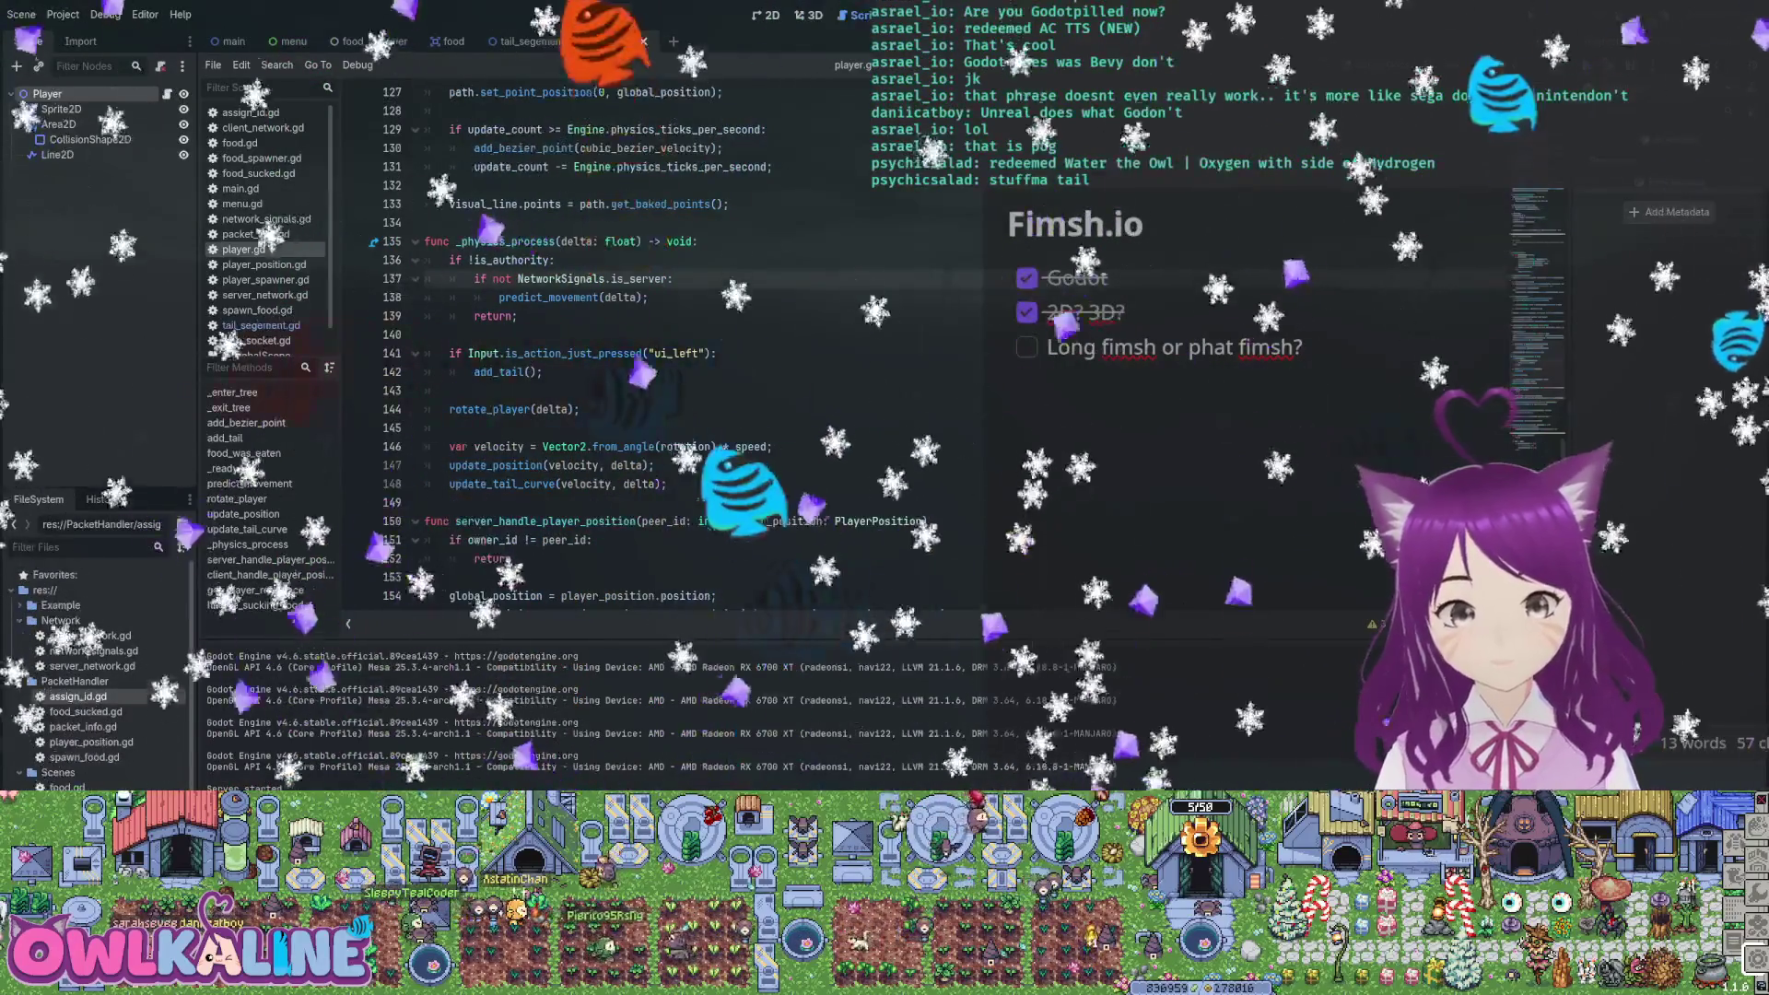
Paste add_bezier_point back in after handle_sucking_food and save player.gd
{"action": "scroll", "coordinate": [645, 341], "scroll_direction": "up", "scroll_amount": 6}
{"action": "scroll", "coordinate": [646, 341], "scroll_direction": "up", "scroll_amount": 3}
{"action": "scroll", "coordinate": [645, 341], "scroll_direction": "up", "scroll_amount": 7}
{"action": "left_click", "coordinate": [434, 502]}
{"action": "scroll", "coordinate": [645, 341], "scroll_direction": "up", "scroll_amount": 8}
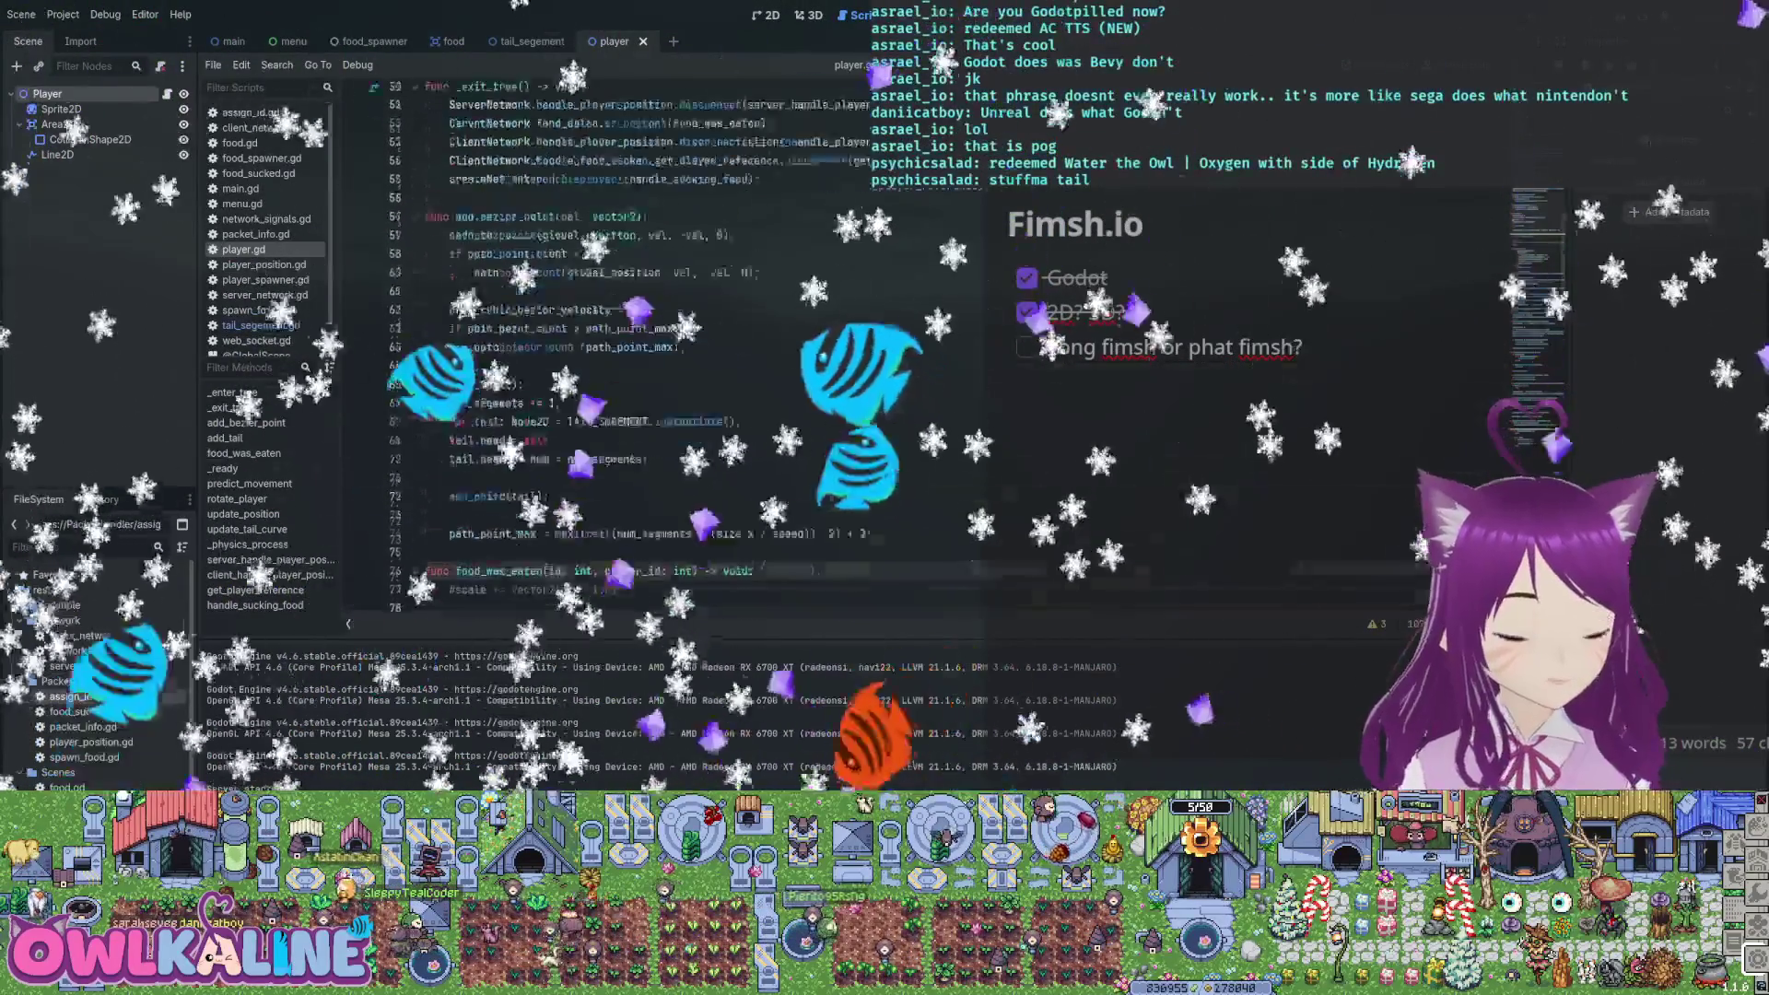
{"action": "scroll", "coordinate": [645, 341], "scroll_direction": "down", "scroll_amount": 2}
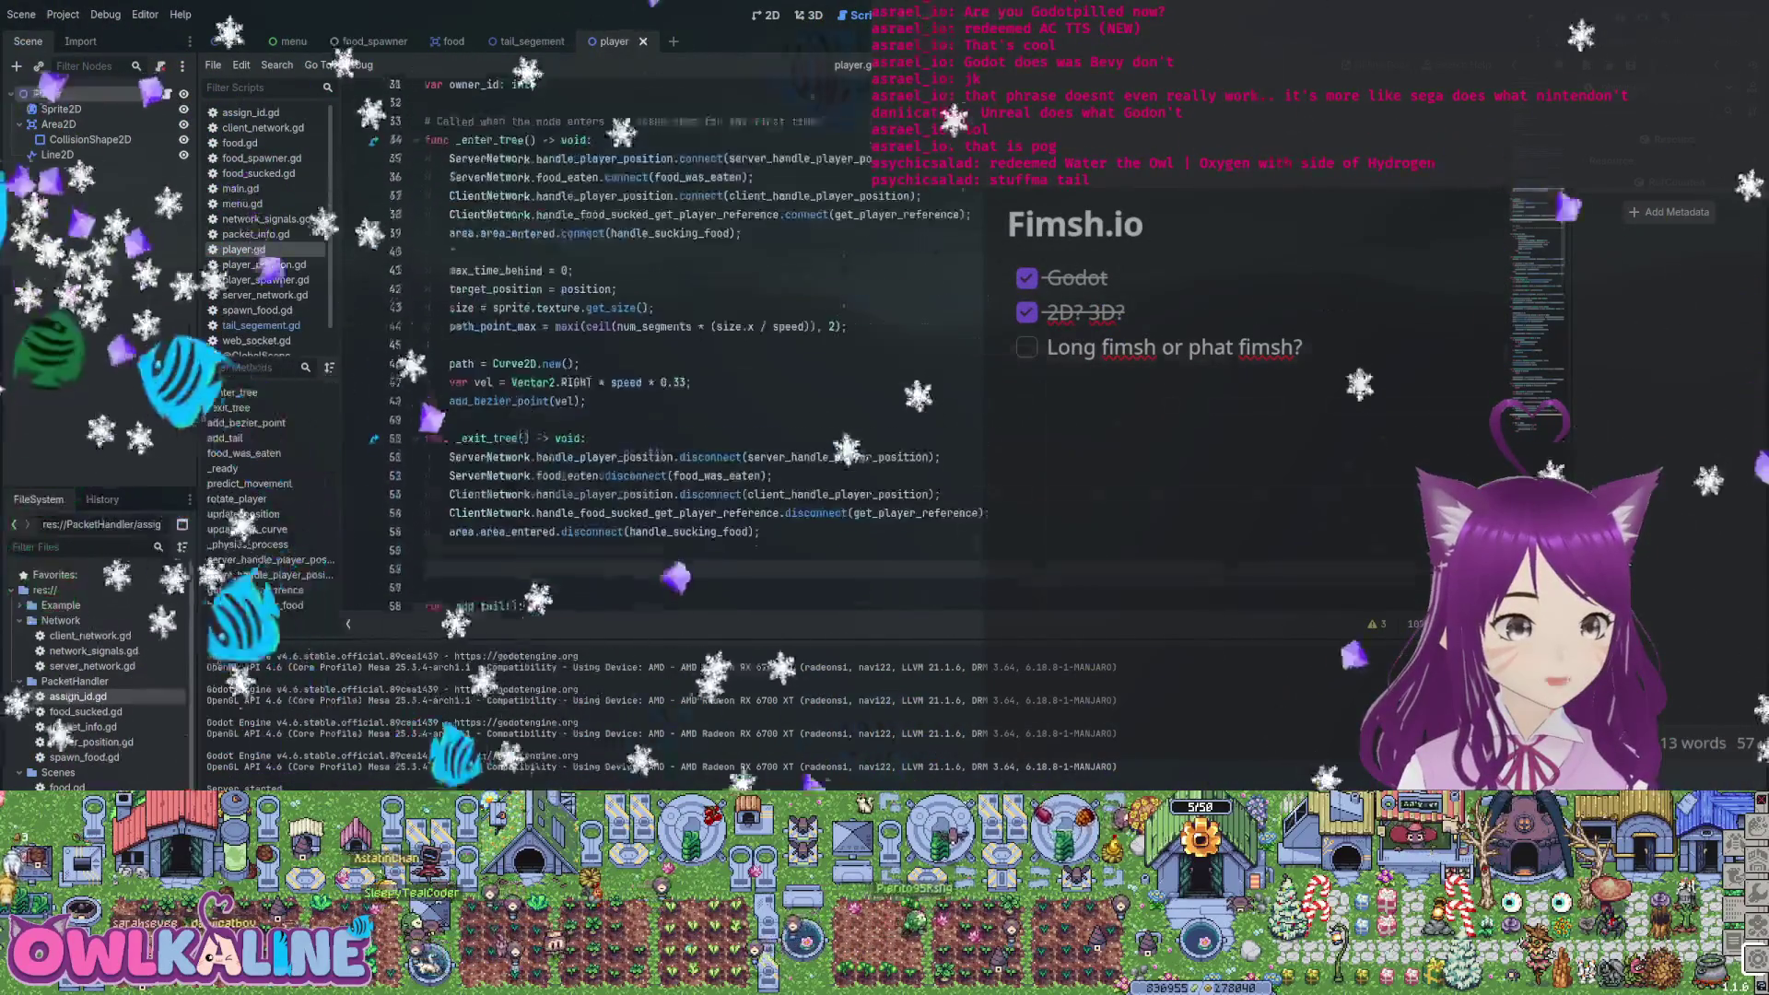
{"action": "scroll", "coordinate": [645, 341], "scroll_direction": "down", "scroll_amount": 20}
{"action": "left_click", "coordinate": [719, 430]}
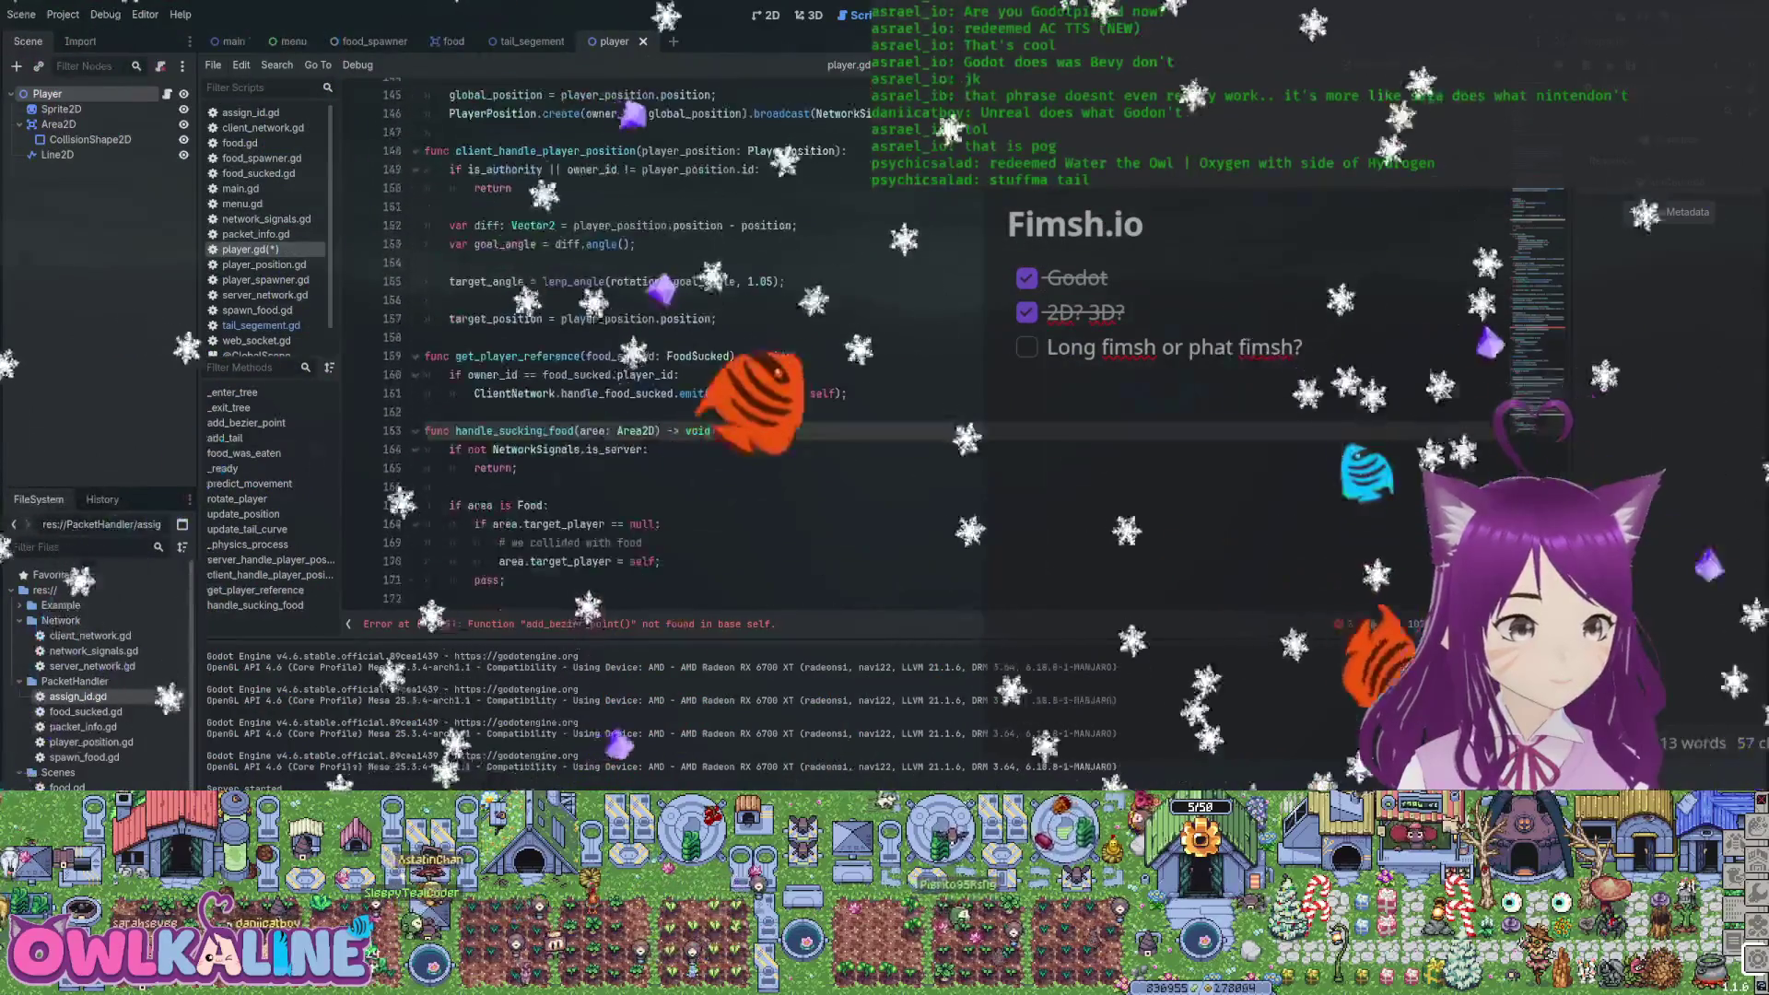
{"action": "left_click", "coordinate": [505, 580]}
{"action": "key", "text": "Return"}
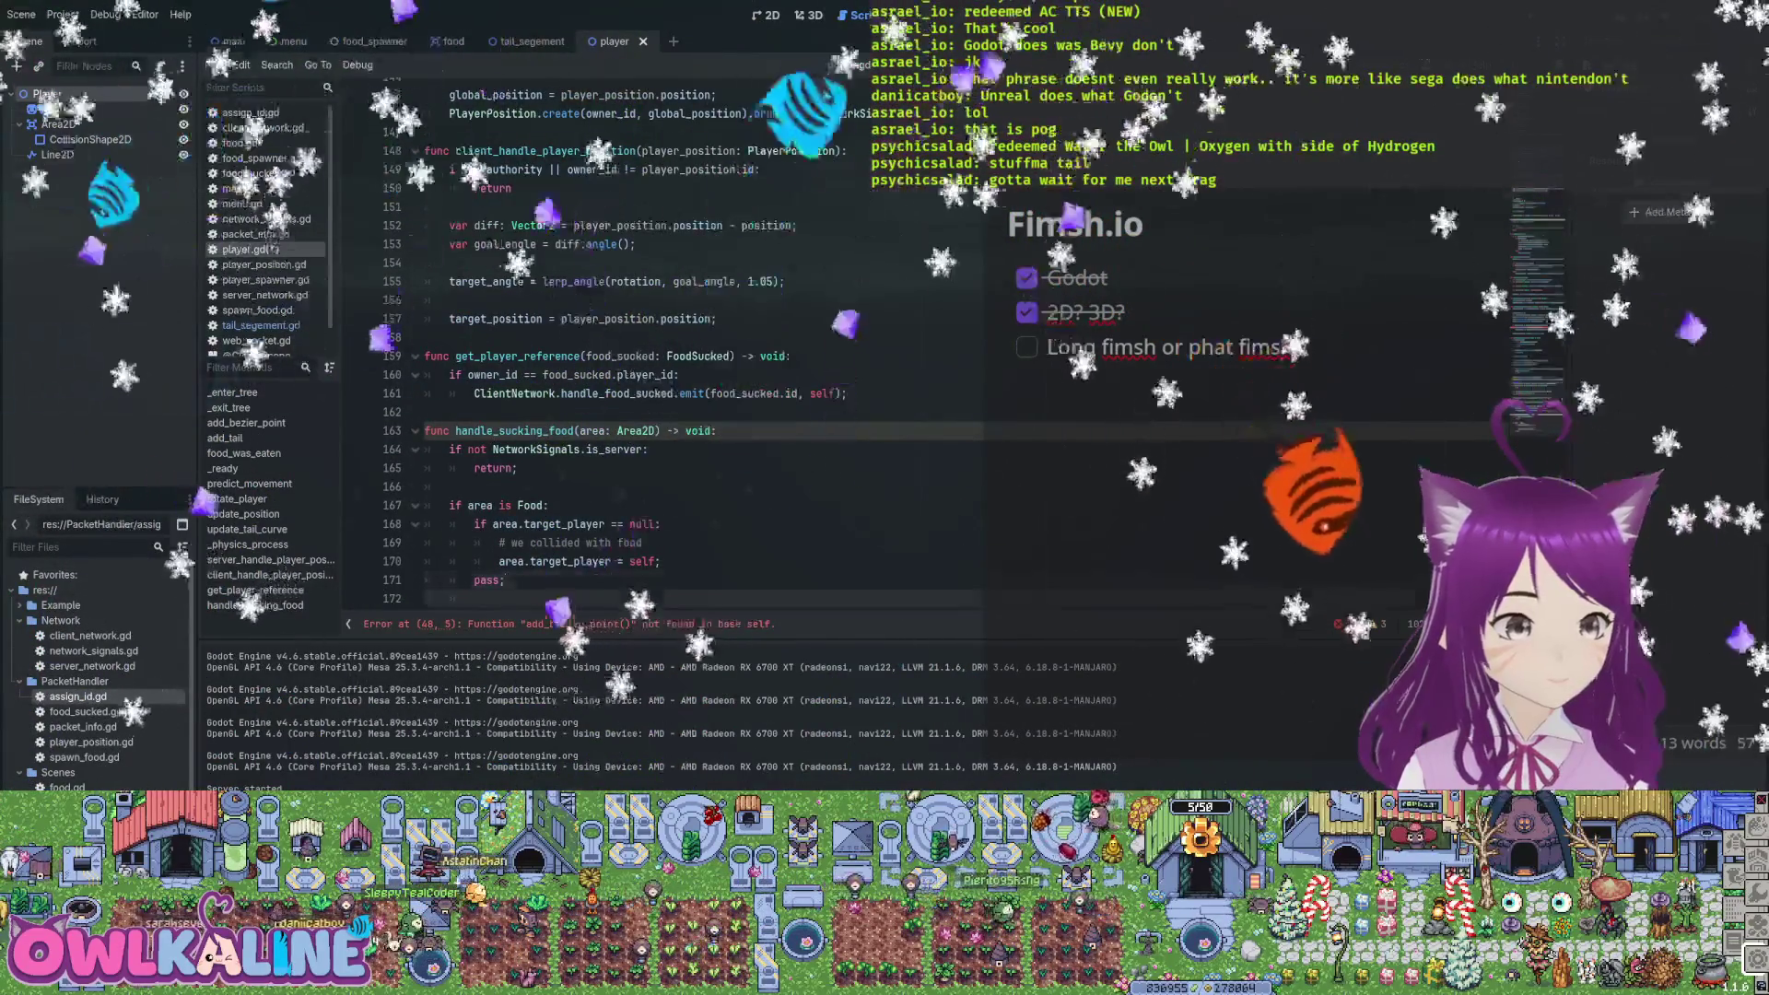
{"action": "type", "text": "func add_bezier_point(vel: Vector2): \tpath.add_point(global_position, vel, -vel, 0); \tif path.point_count < 2: \t\tpath.add_point(global_position, vel, -vel, 0);  \tprev_cubic_bezier_velocity = vel; \tif path.point_count > path_point_max: \t\tpath.remove_point(path_point_max);"}
{"action": "key", "text": "ctrl+s"}
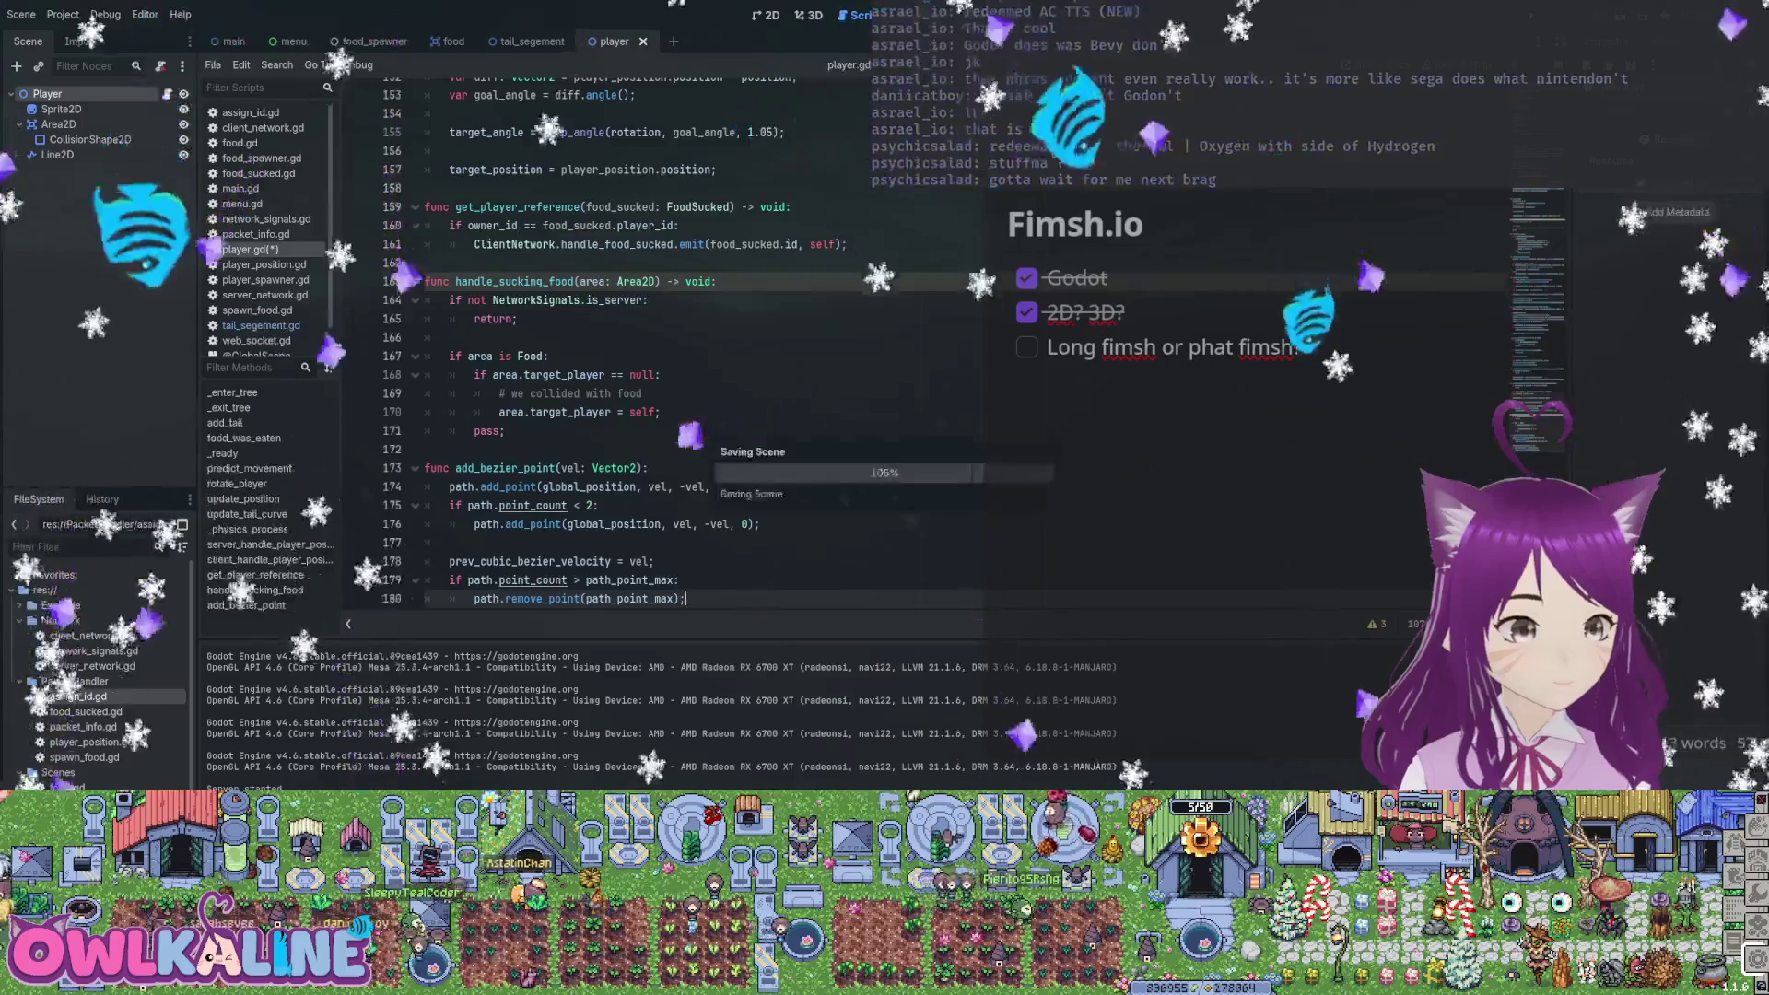
Move predict_movement below add_bezier_point, save, and remove the extra blank line above it
{"action": "scroll", "coordinate": [645, 341], "scroll_direction": "up", "scroll_amount": 9}
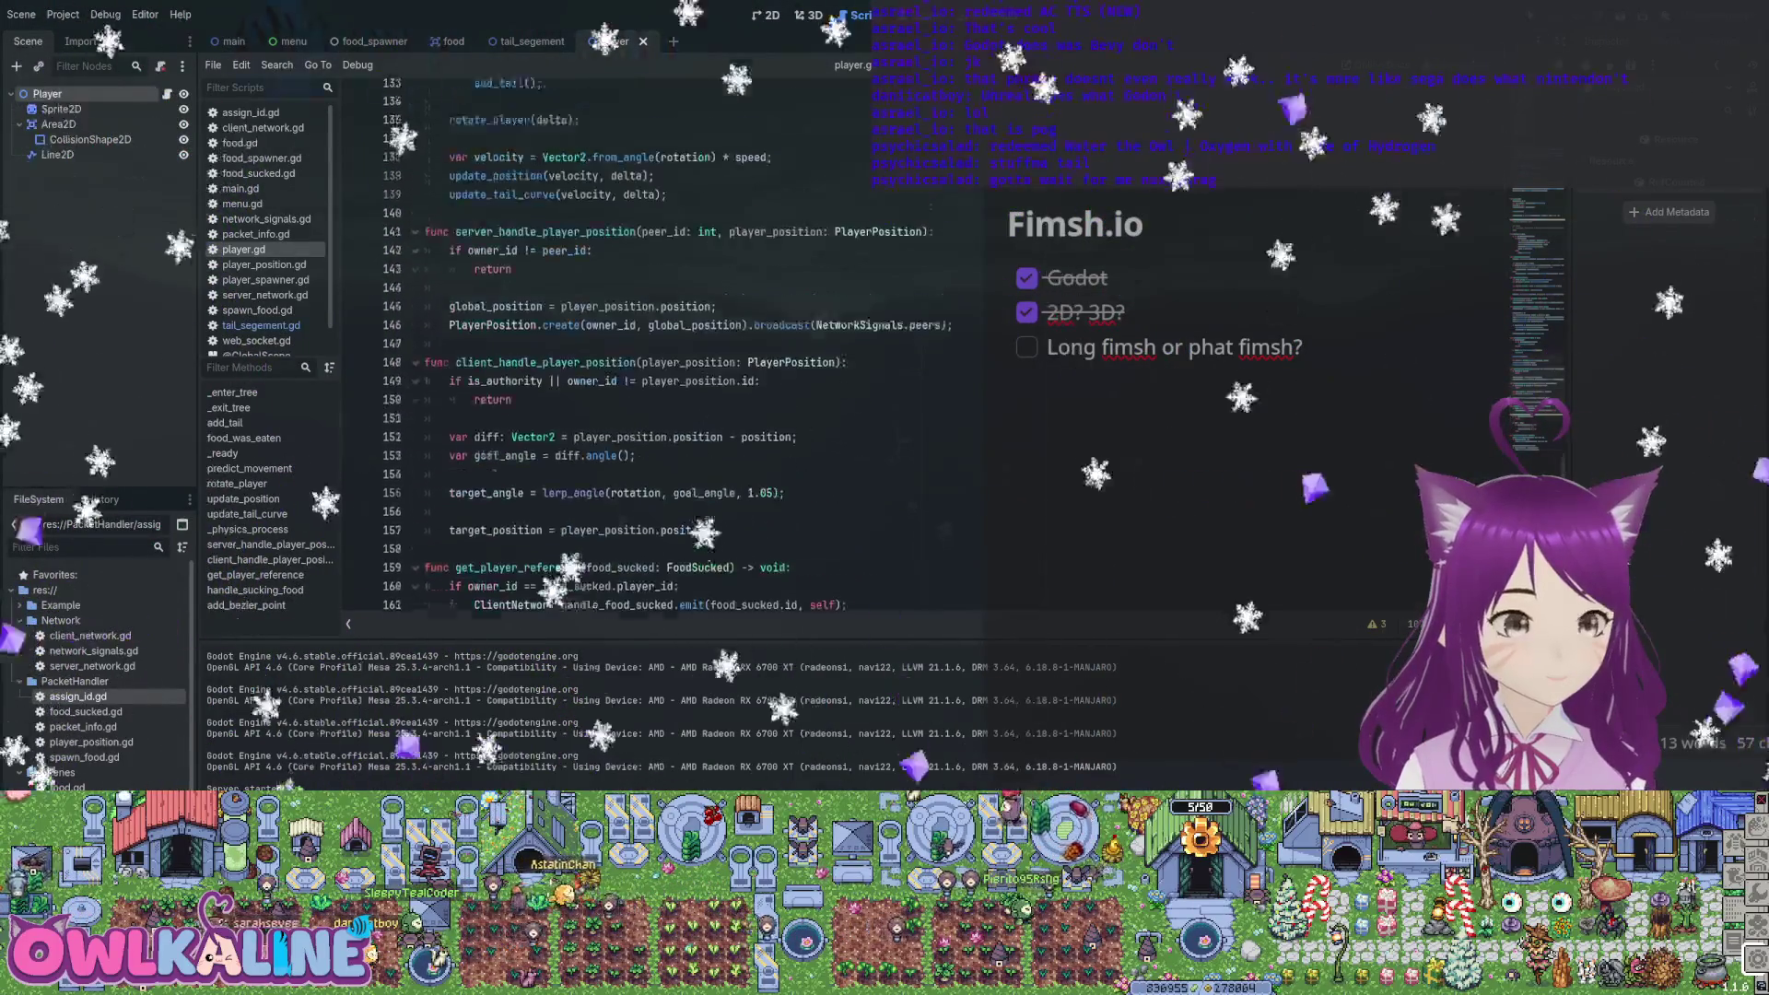
{"action": "scroll", "coordinate": [645, 341], "scroll_direction": "up", "scroll_amount": 6}
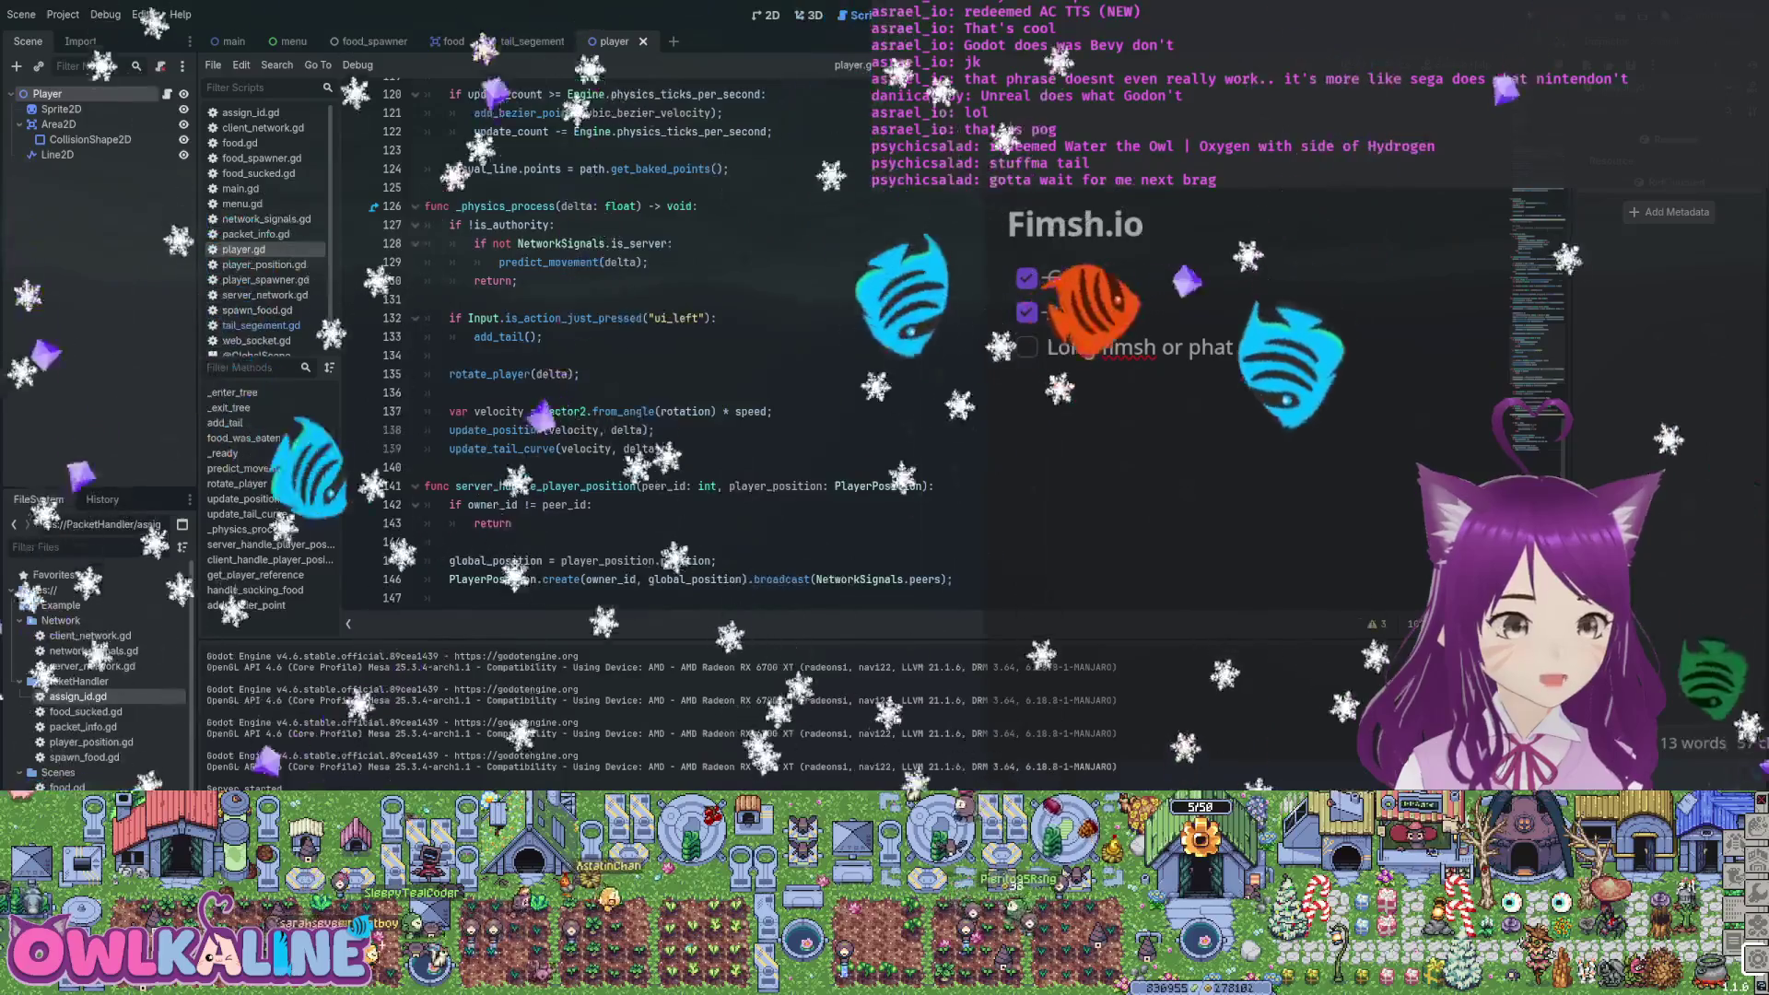
{"action": "mouse_move", "coordinate": [564, 206]}
{"action": "left_mouse_down"}
{"action": "mouse_move", "coordinate": [553, 97]}
{"action": "mouse_move", "coordinate": [516, 87]}
{"action": "mouse_move", "coordinate": [424, 449]}
{"action": "mouse_move", "coordinate": [425, 392]}
{"action": "left_mouse_up"}
{"action": "key", "text": "ctrl+x"}
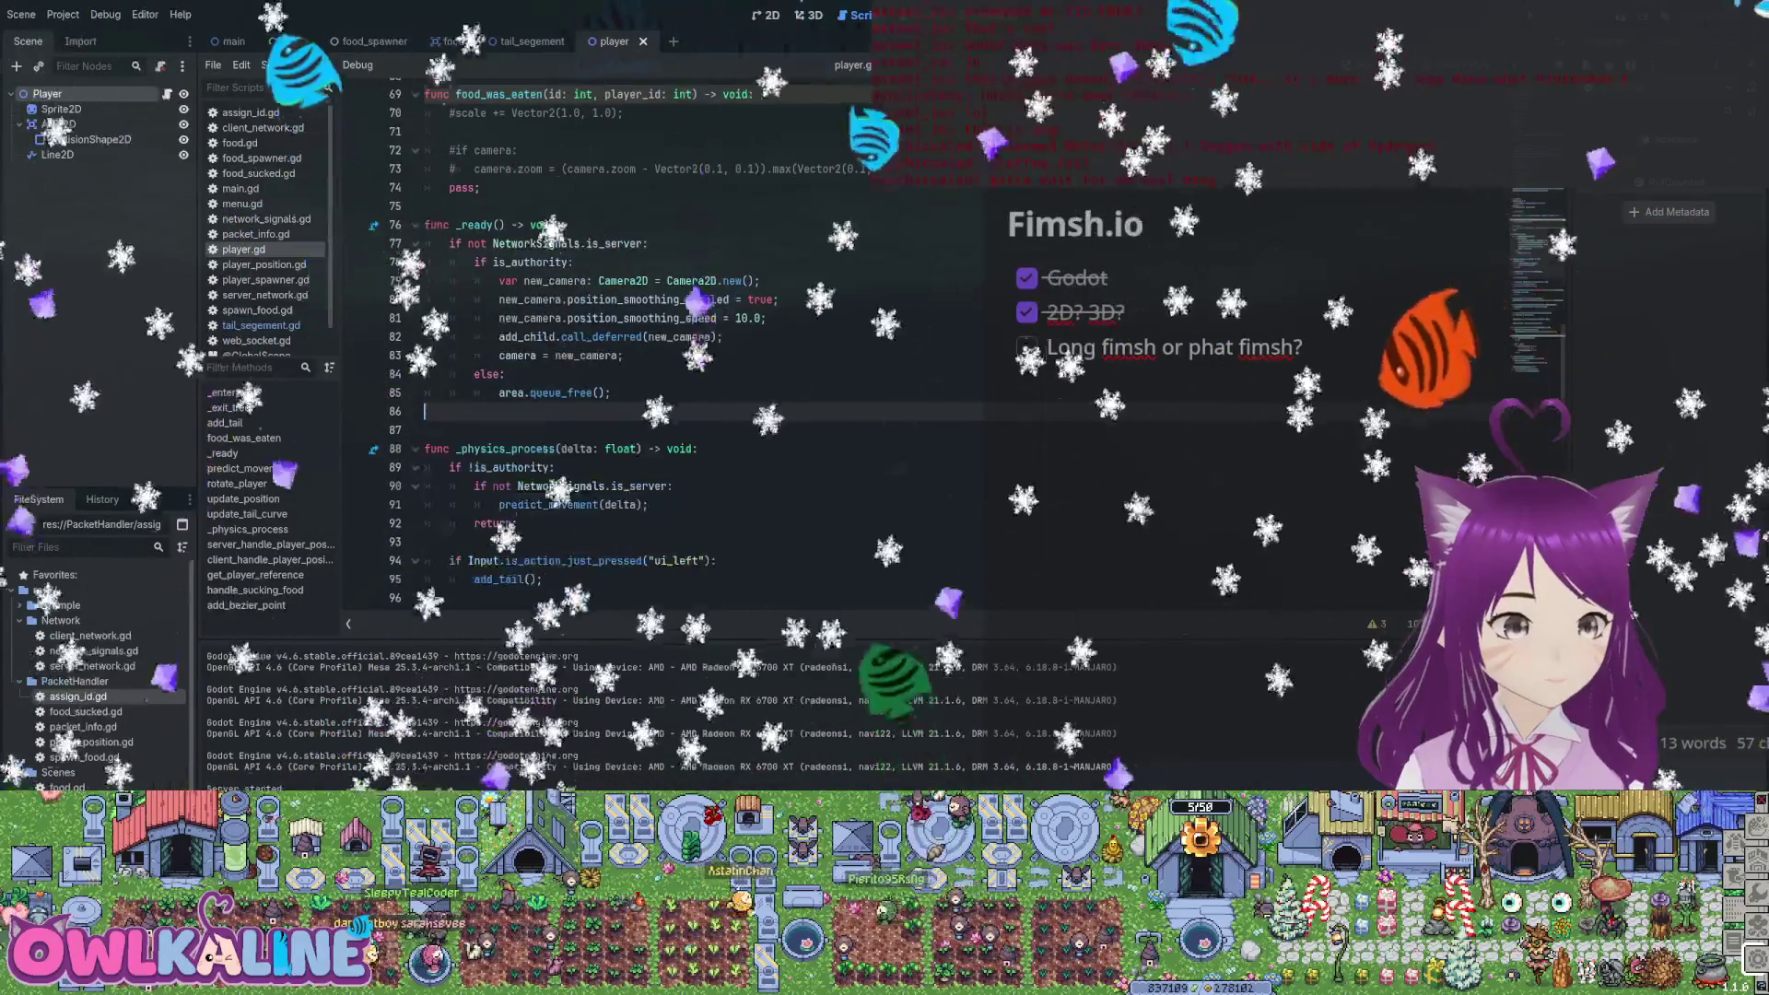
{"action": "scroll", "coordinate": [599, 350], "scroll_direction": "down", "scroll_amount": 10}
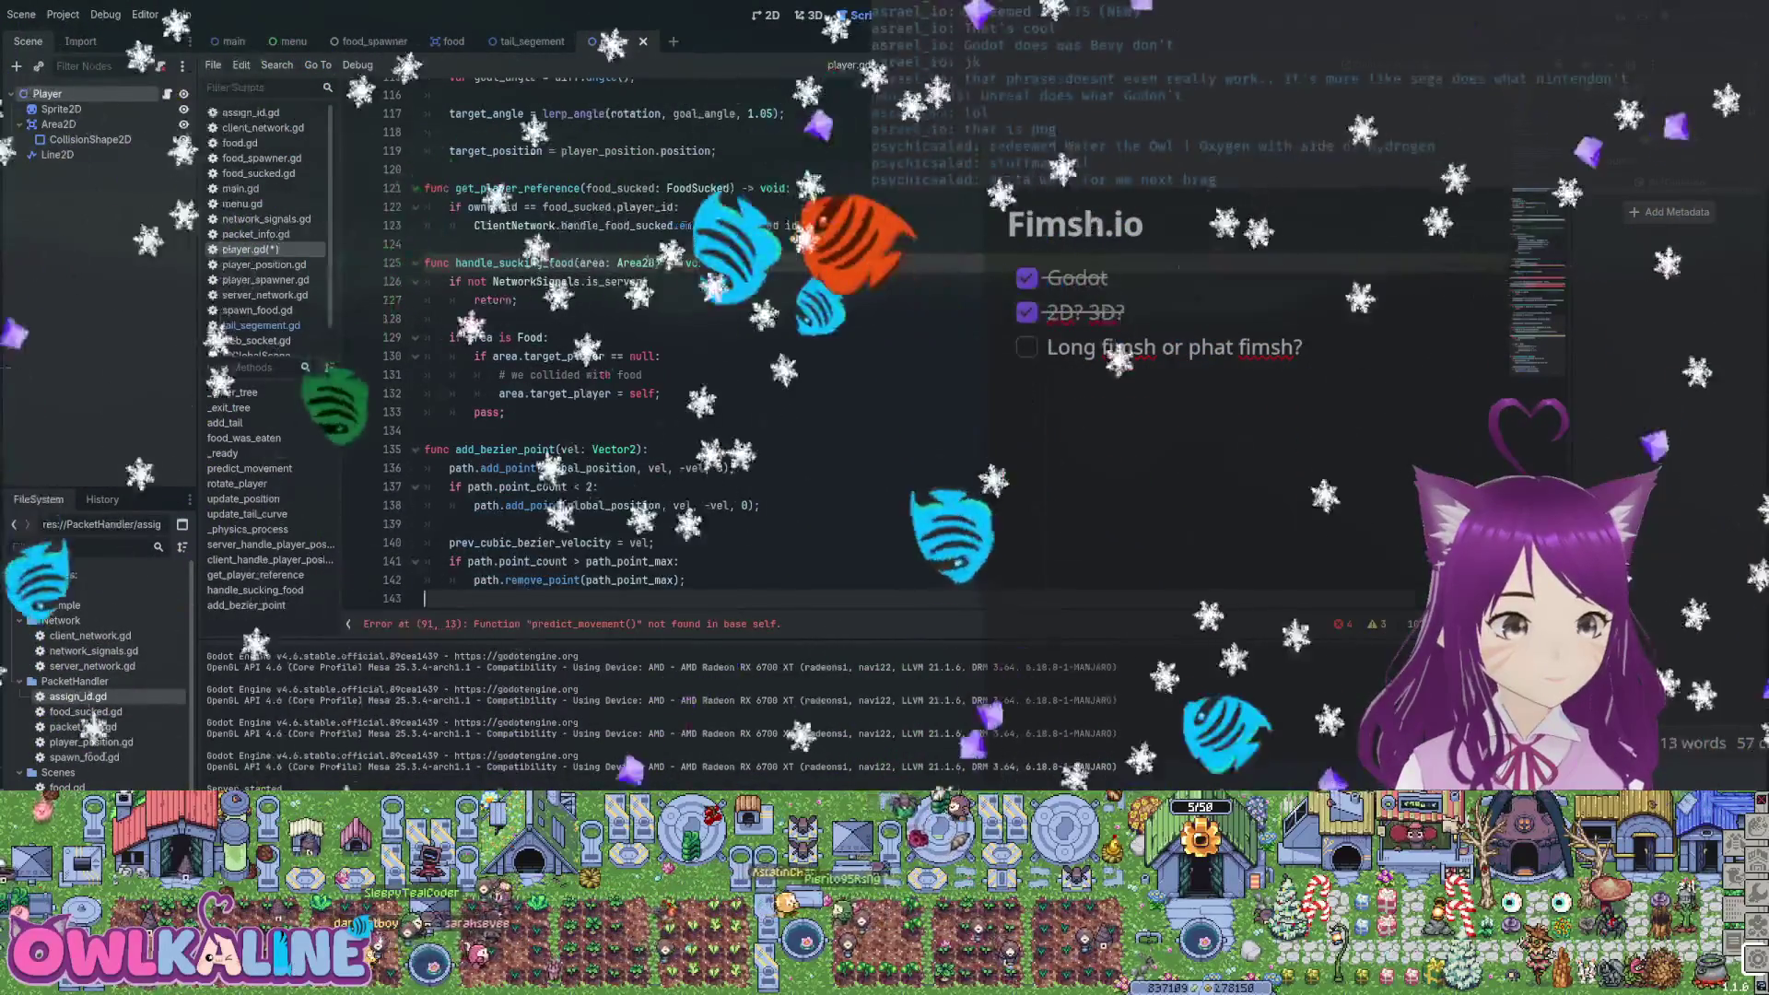
{"action": "key", "text": "ctrl+v"}
{"action": "key", "text": "ctrl+s"}
{"action": "scroll", "coordinate": [599, 350], "scroll_direction": "up", "scroll_amount": 1}
{"action": "key", "text": "BackSpace"}
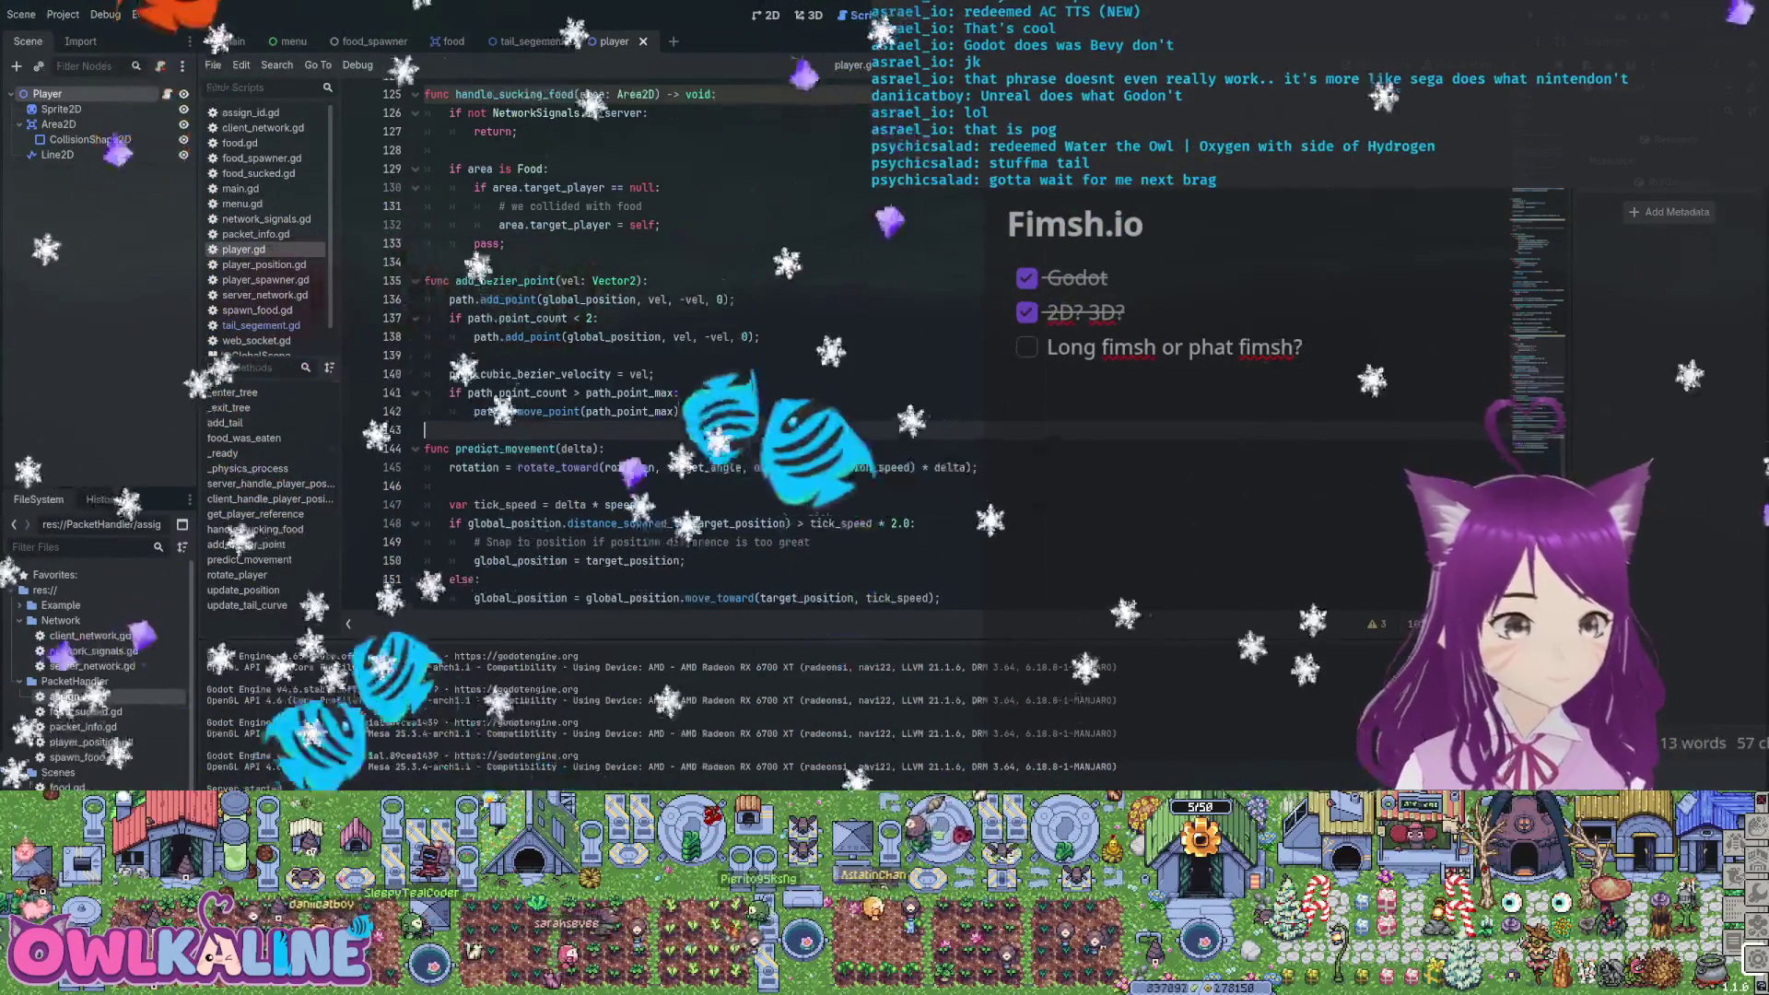
Highlight the early return for non-authority players in player.gd
{"action": "scroll", "coordinate": [599, 350], "scroll_direction": "up", "scroll_amount": 4}
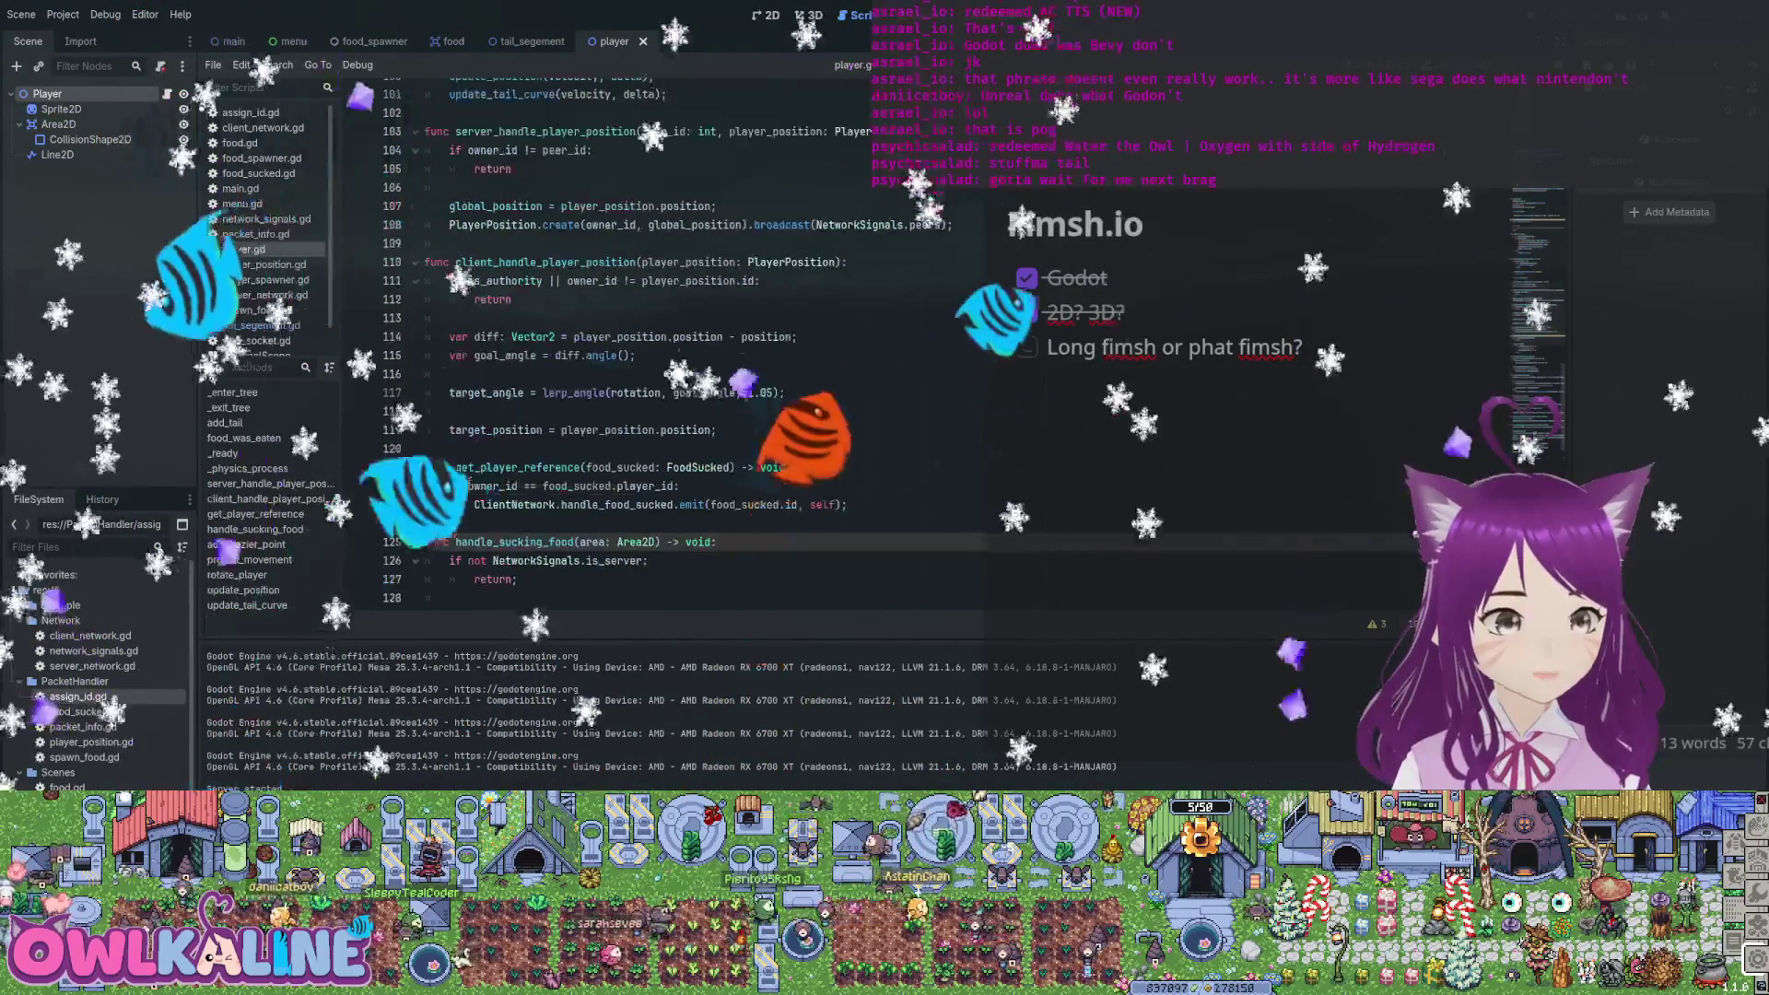
{"action": "scroll", "coordinate": [599, 350], "scroll_direction": "up", "scroll_amount": 2}
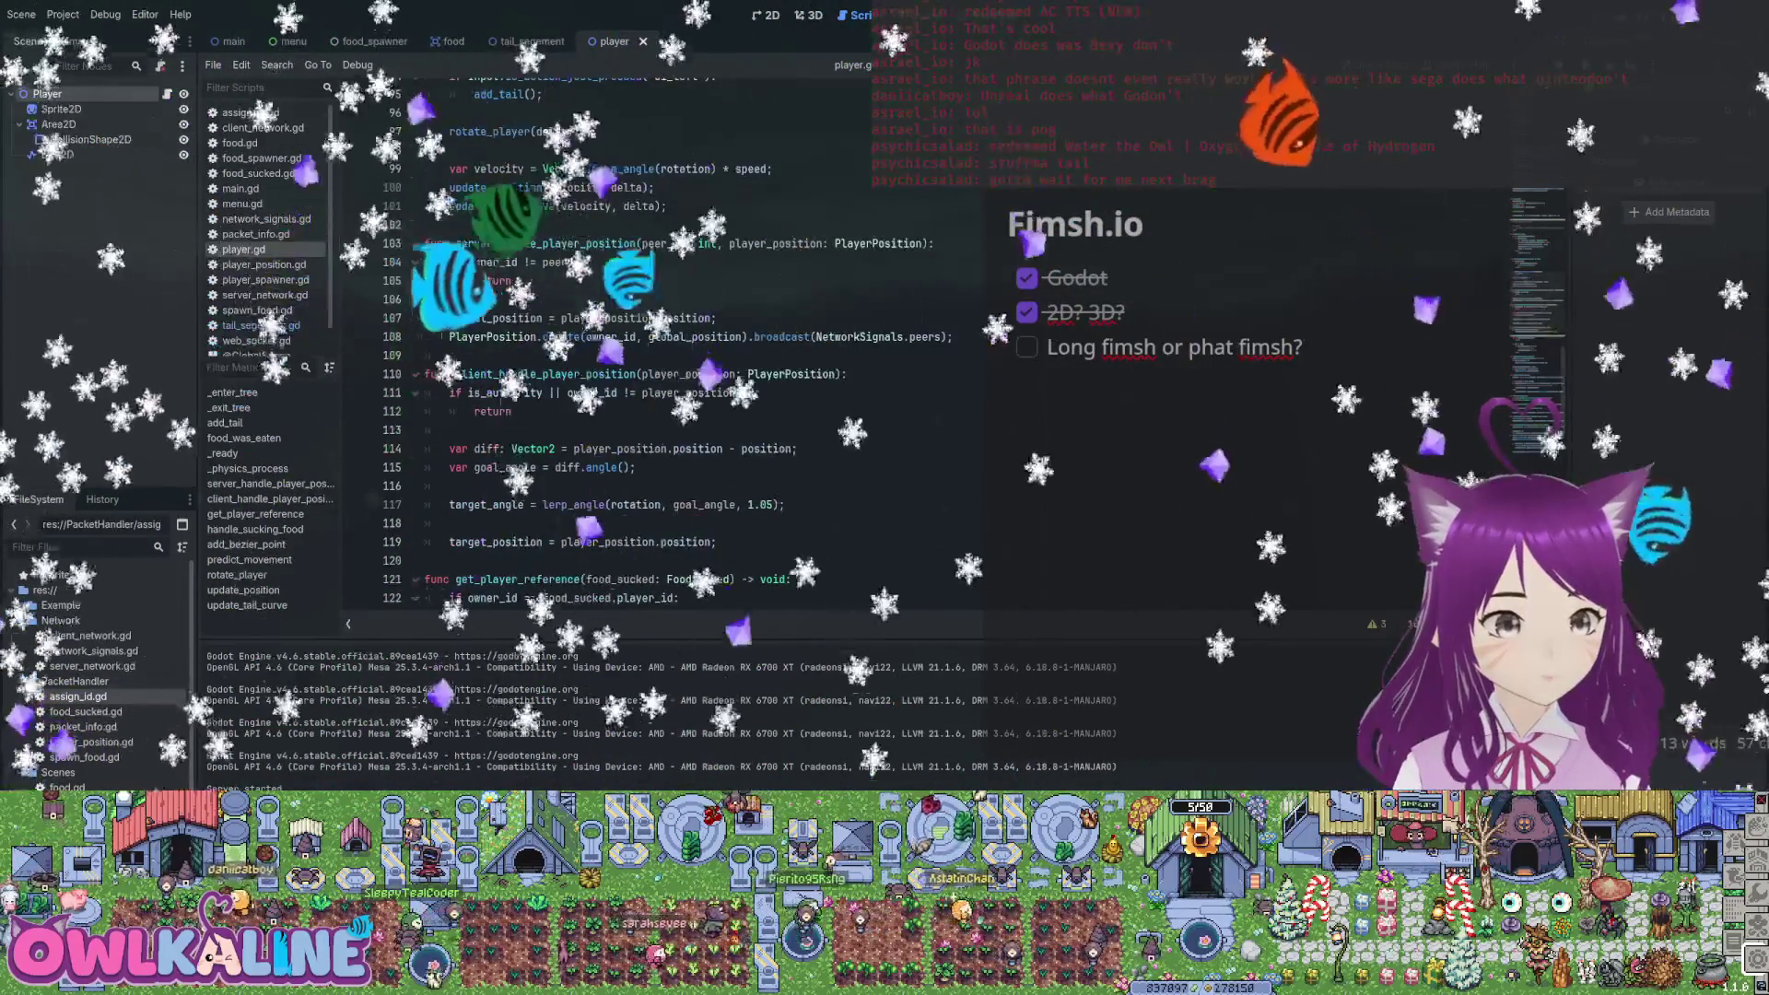
{"action": "scroll", "coordinate": [599, 350], "scroll_direction": "up", "scroll_amount": 1}
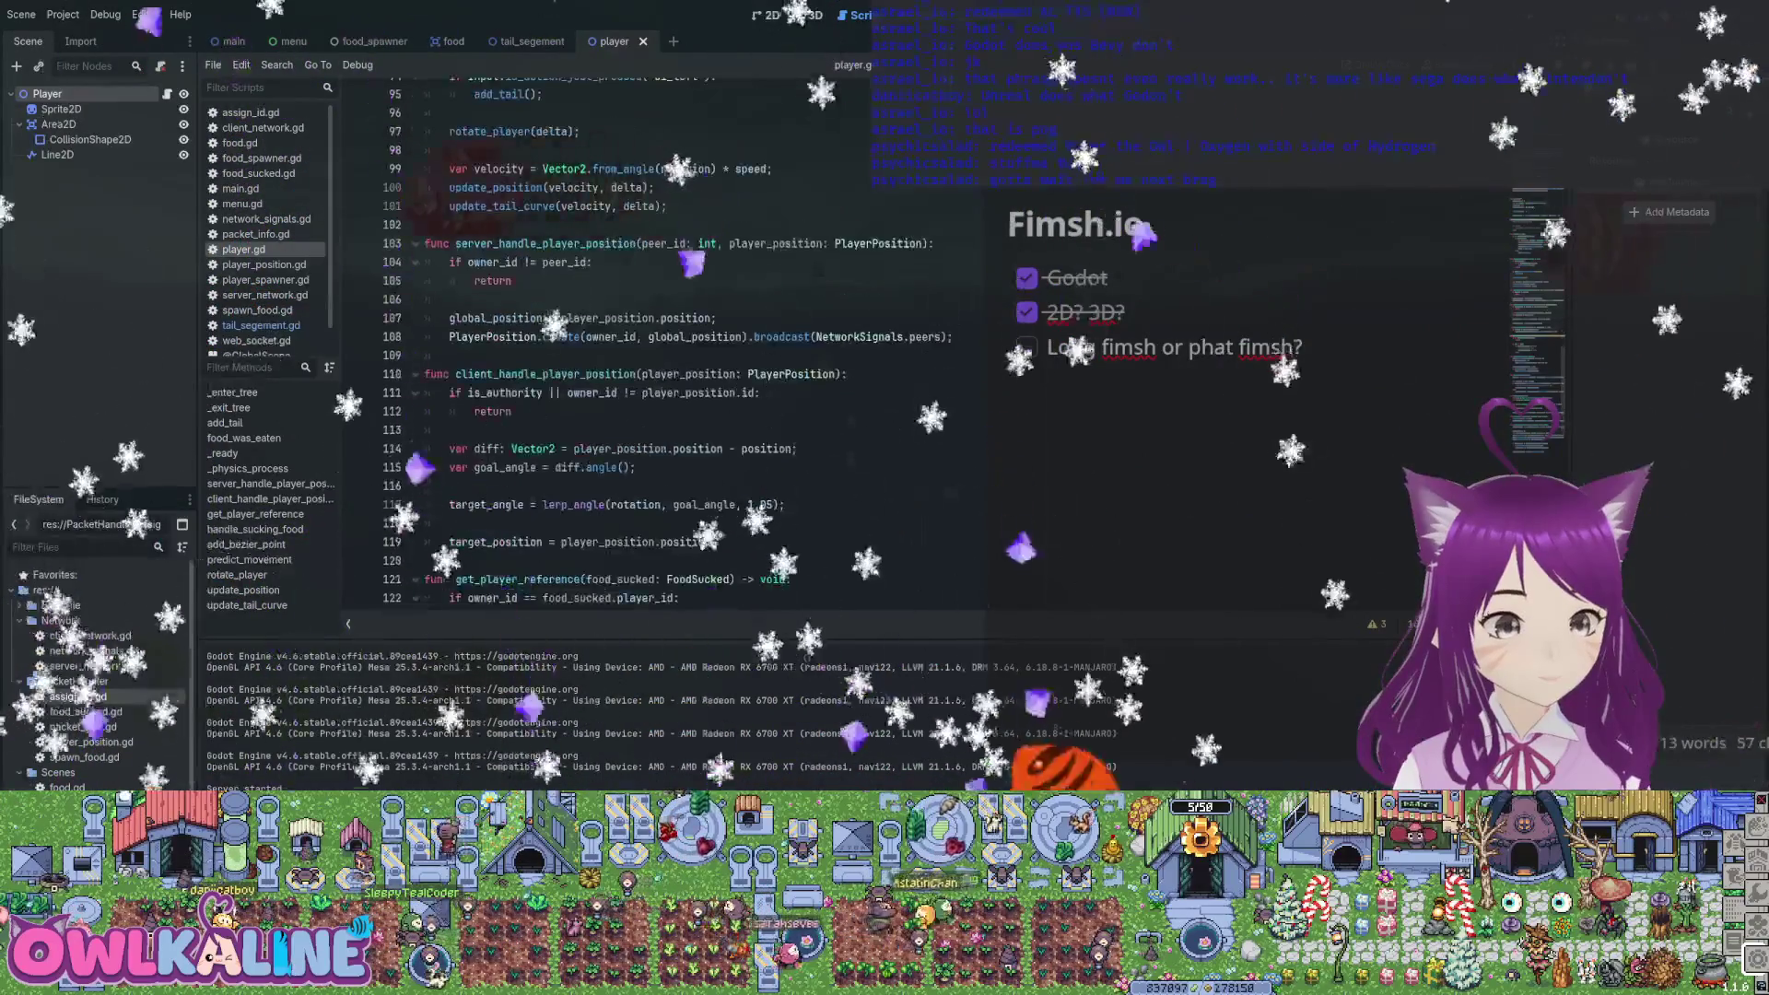
{"action": "scroll", "coordinate": [590, 341], "scroll_direction": "up", "scroll_amount": 3}
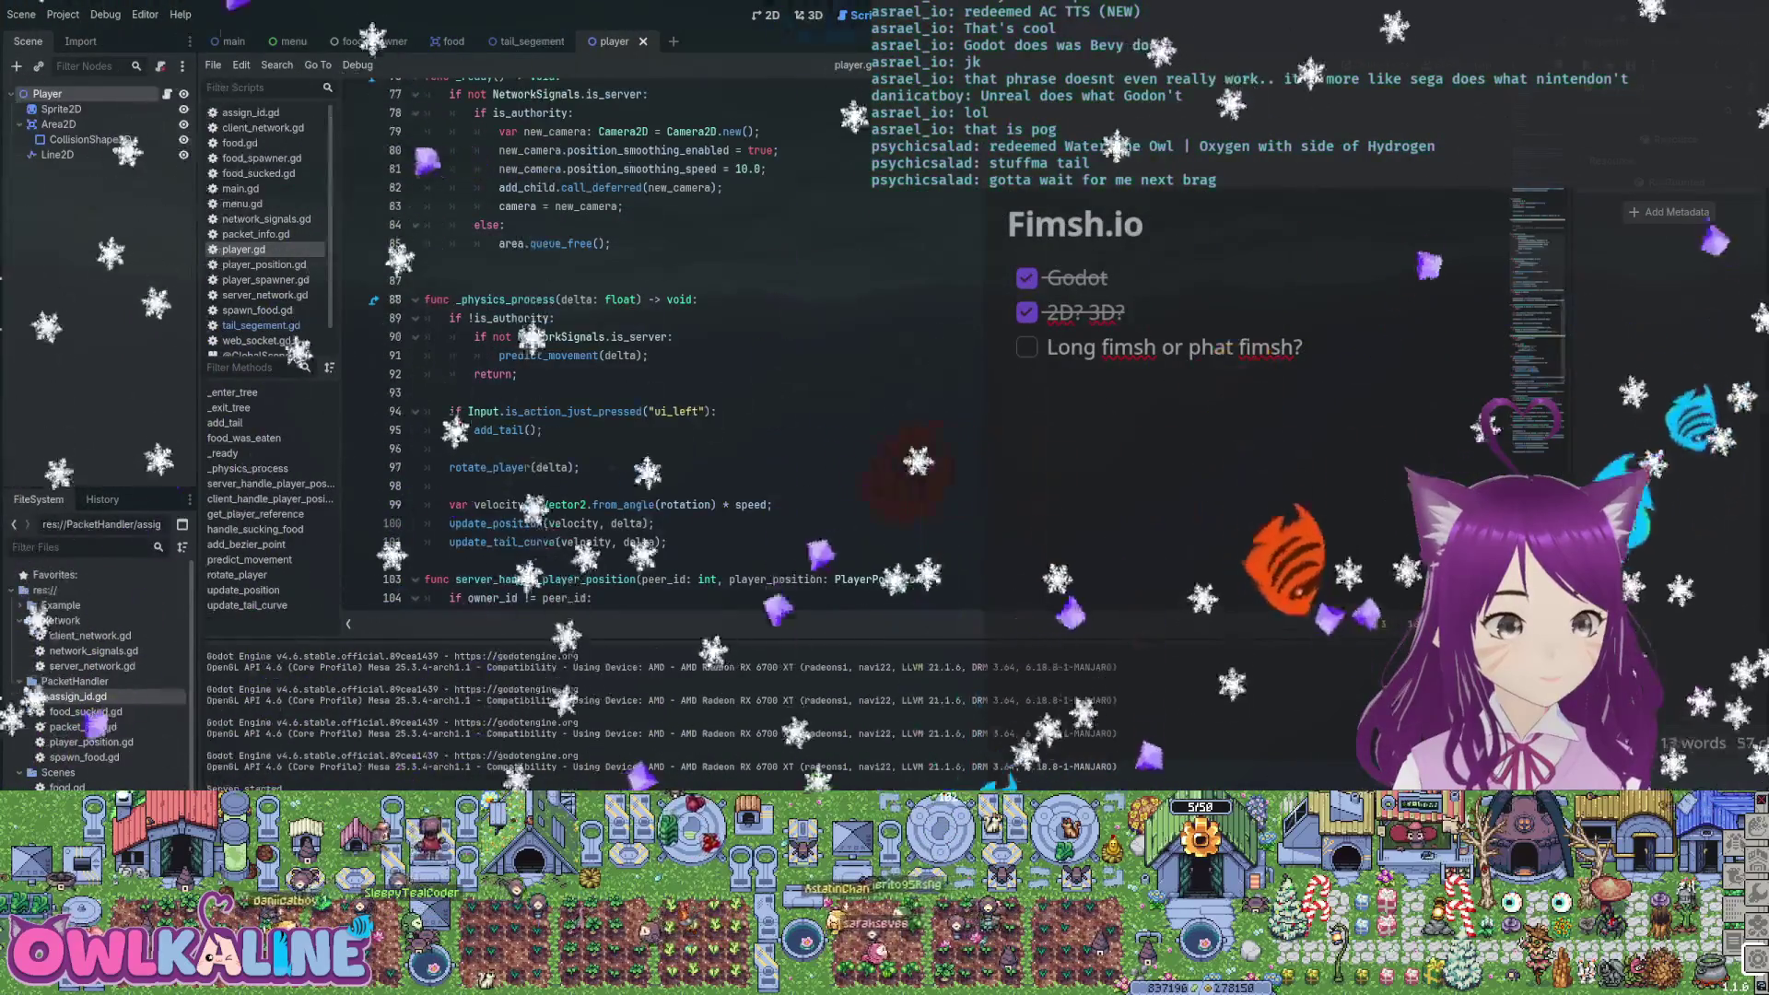
{"action": "left_click_drag", "start_coordinate": [475, 373], "coordinate": [425, 393]}
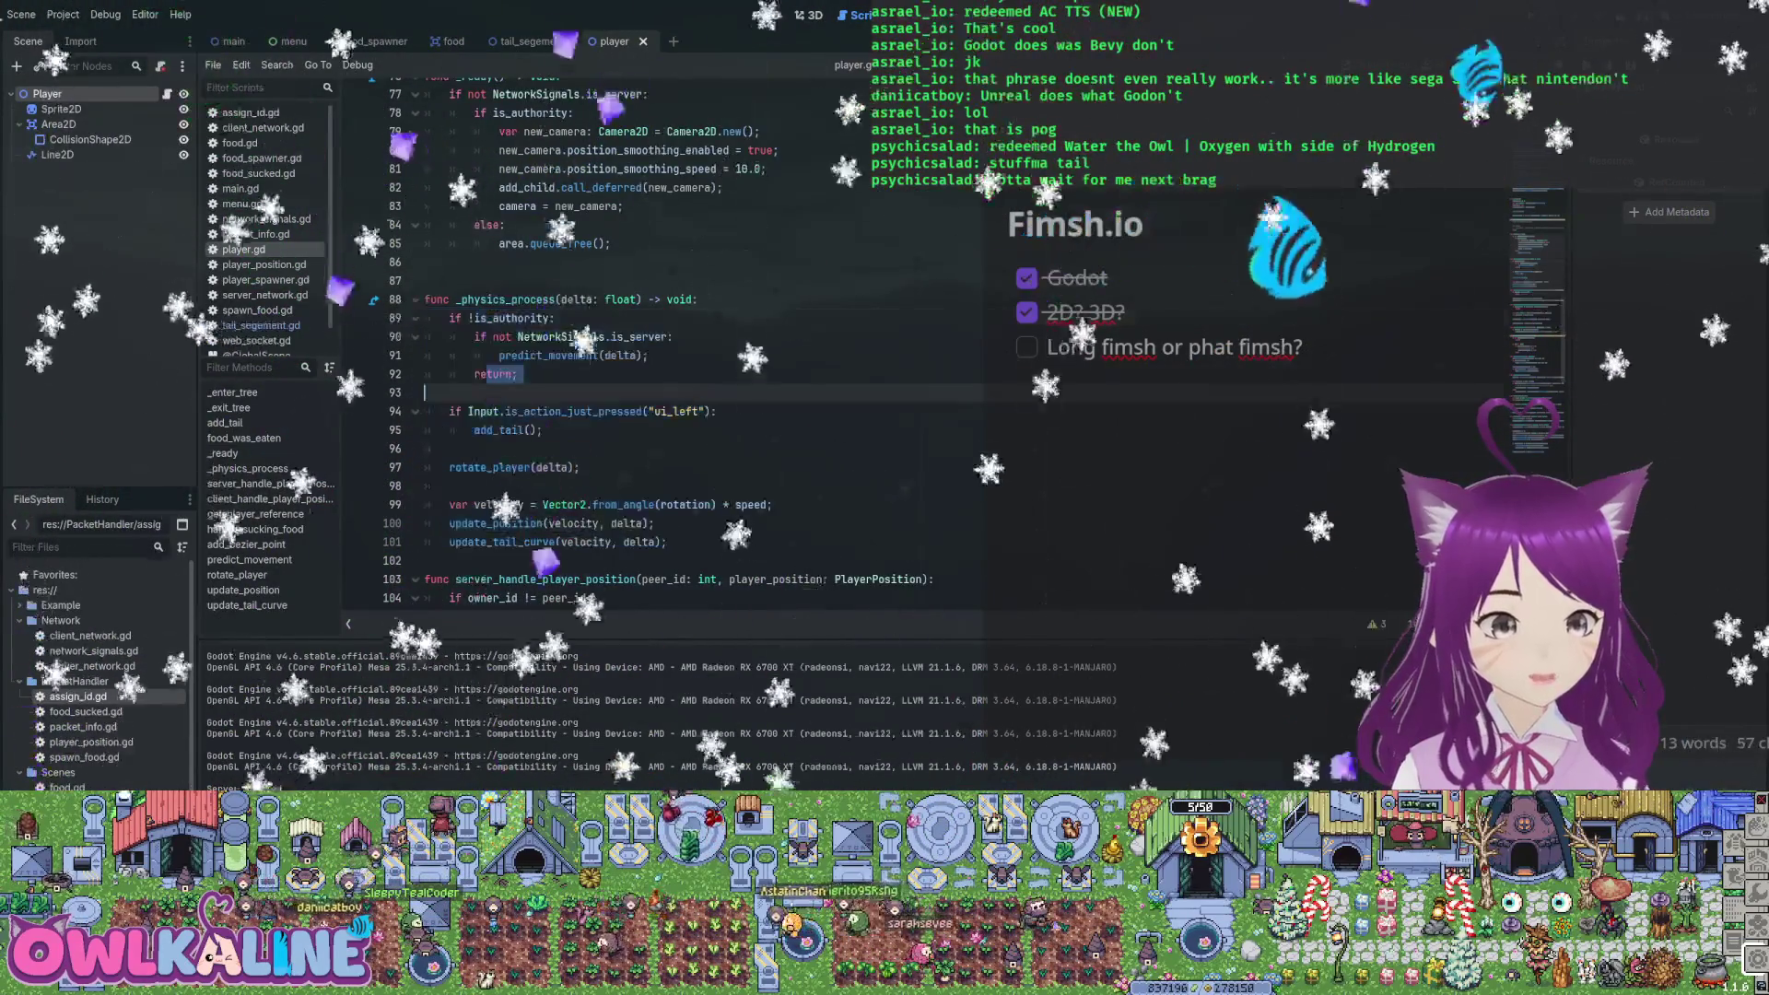
{"action": "double_click", "coordinate": [560, 337]}
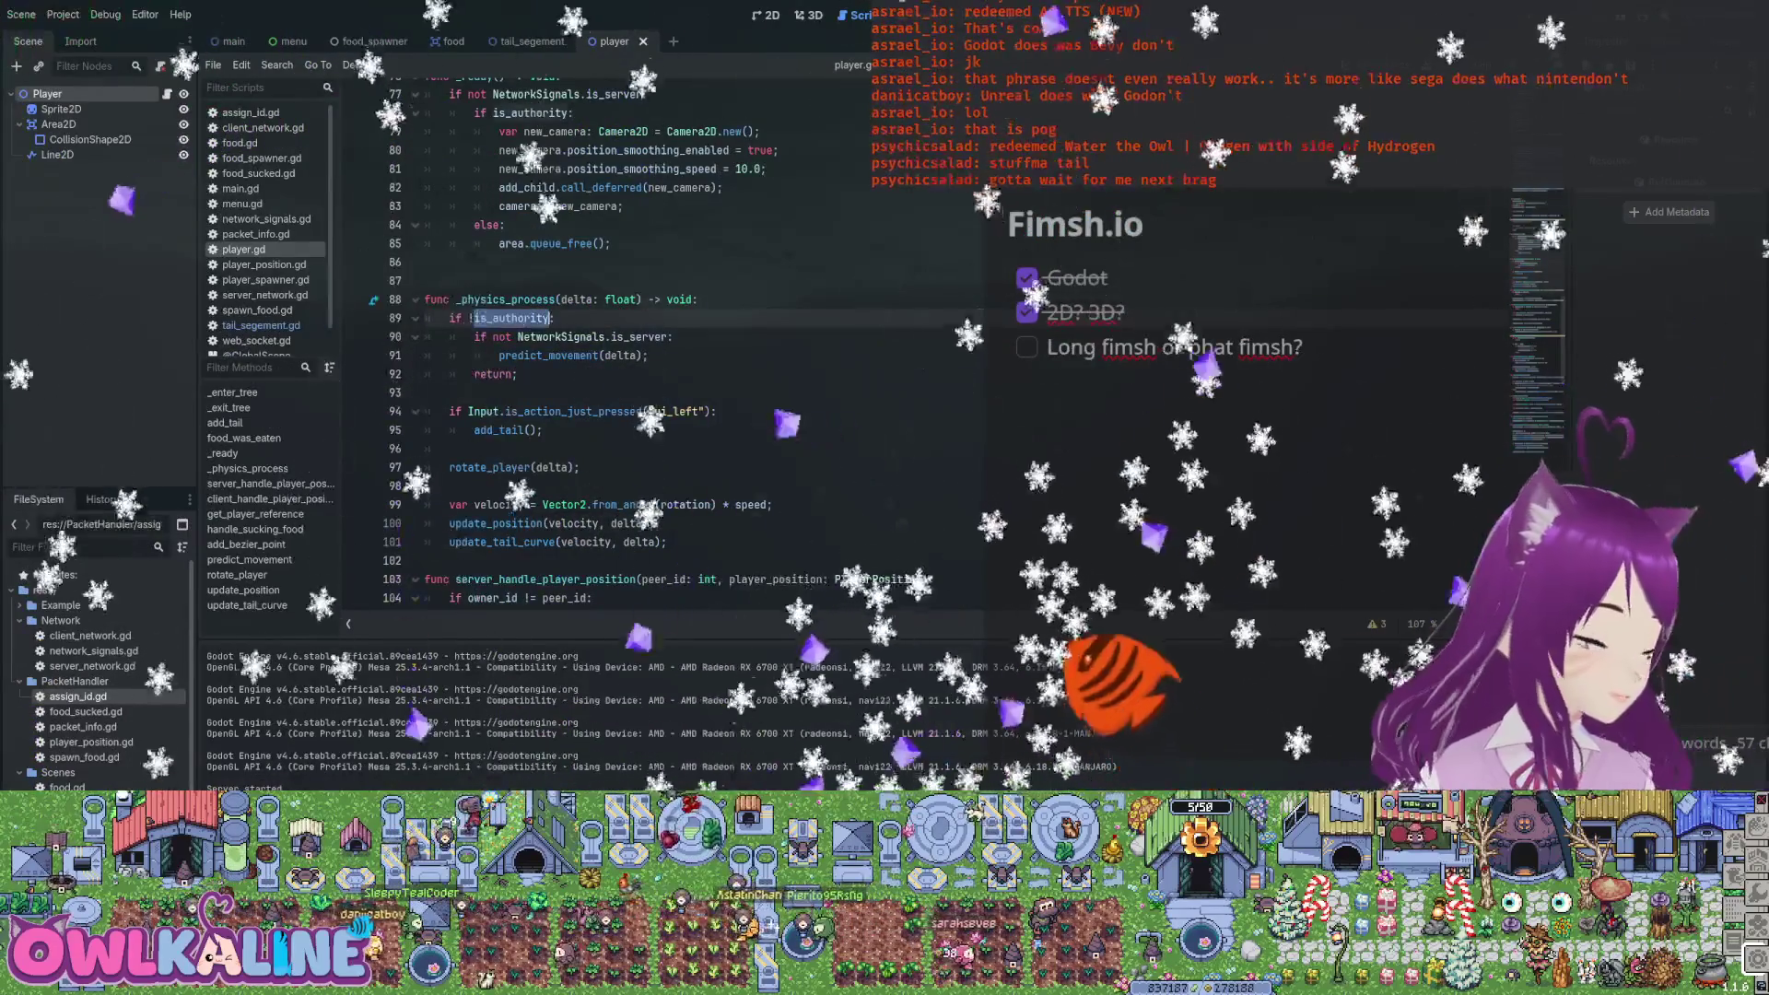
{"action": "double_click", "coordinate": [549, 356]}
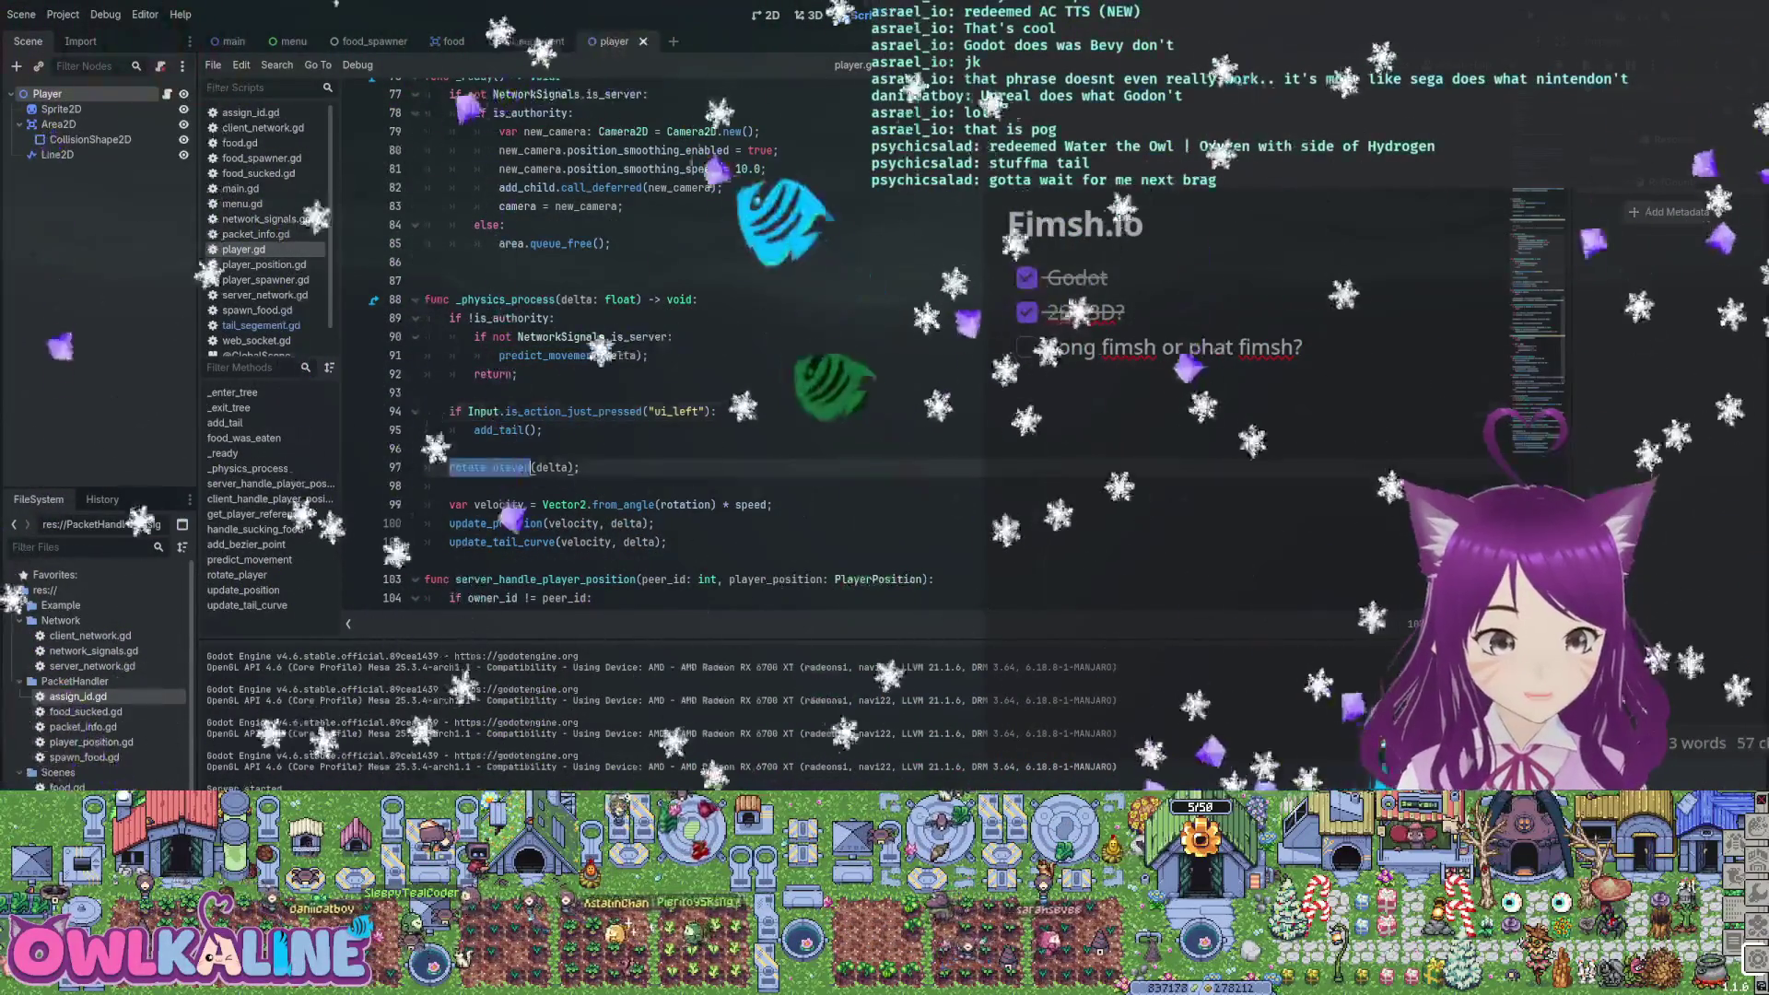
{"action": "scroll", "coordinate": [645, 341], "scroll_direction": "down", "scroll_amount": 1}
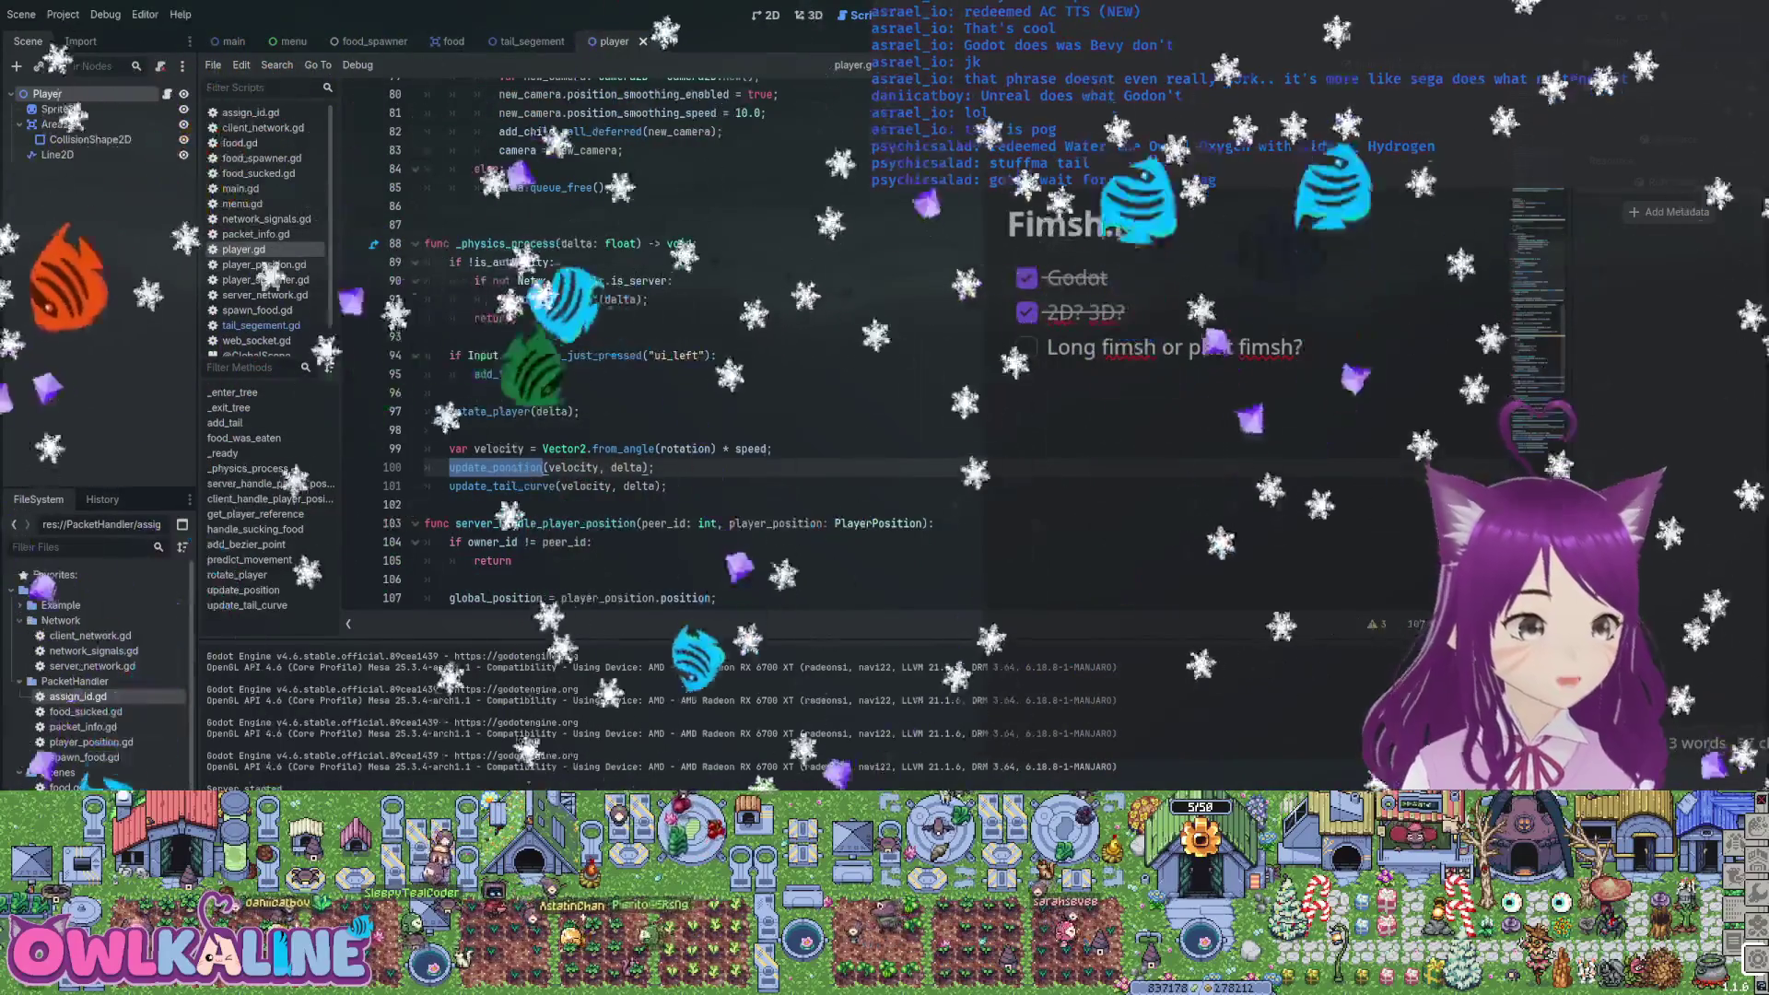
{"action": "double_click", "coordinate": [502, 486]}
{"action": "left_click", "coordinate": [452, 429]}
{"action": "left_click_drag", "start_coordinate": [425, 243], "coordinate": [465, 261]}
{"action": "scroll", "coordinate": [599, 350], "scroll_direction": "up", "scroll_amount": 4}
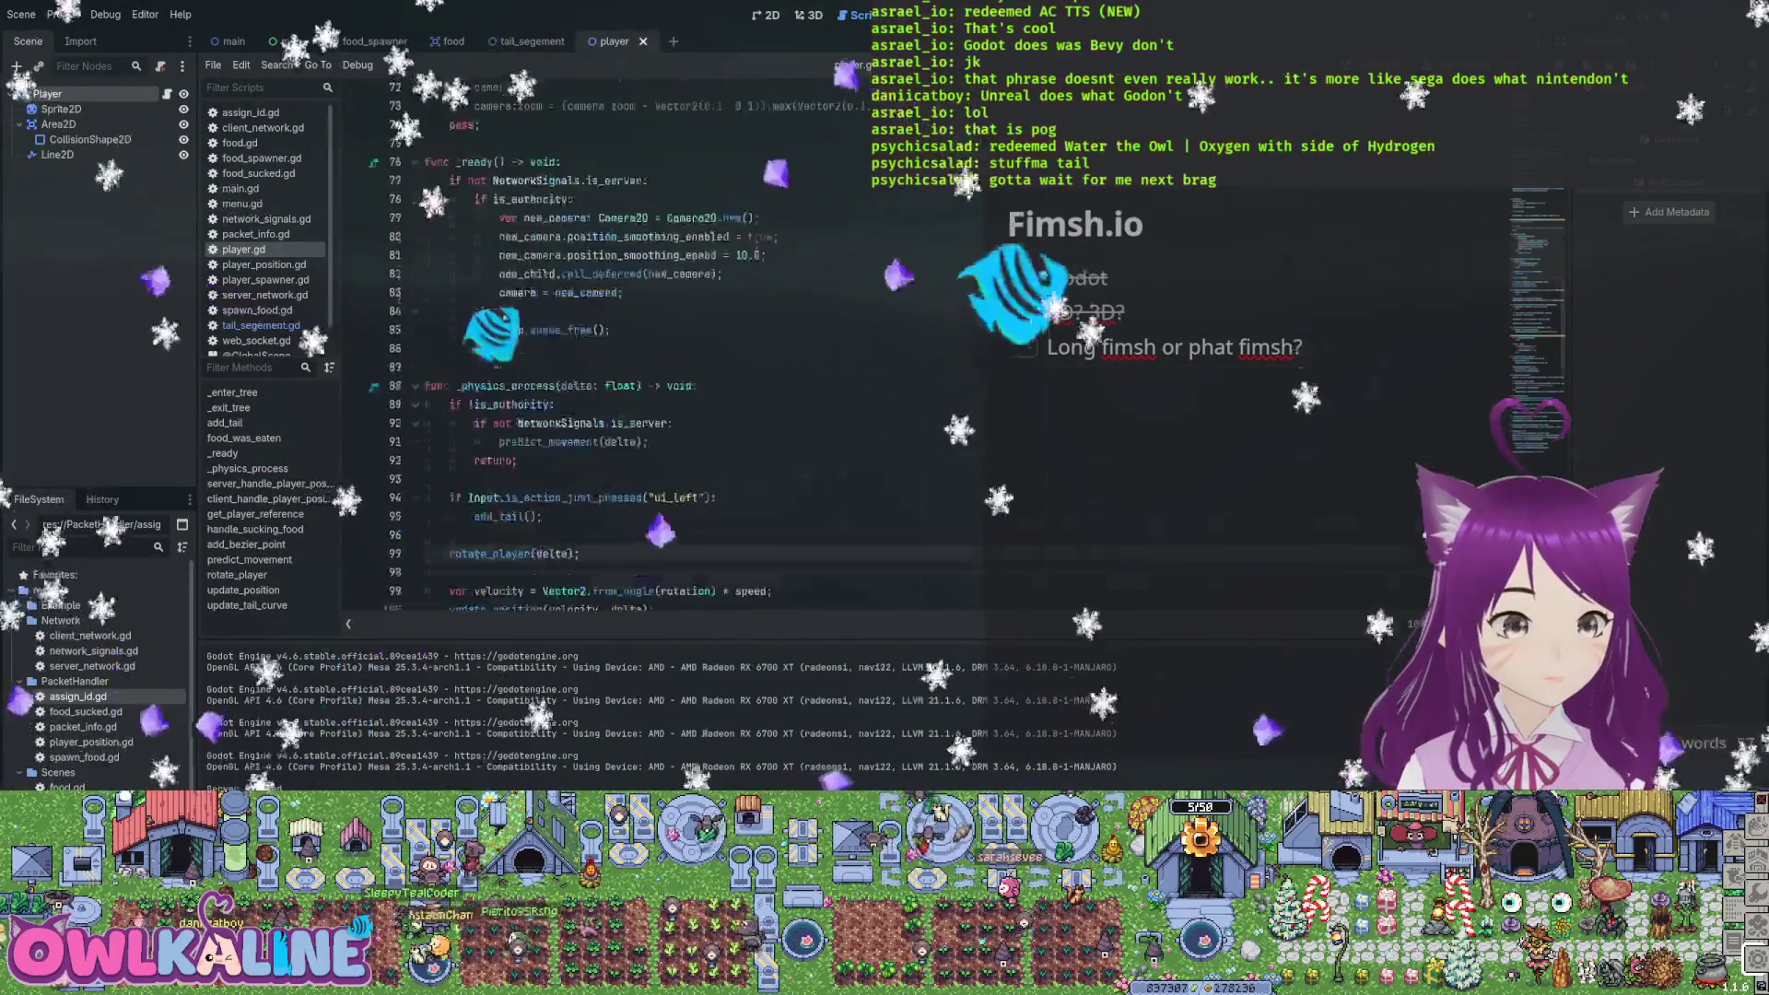
{"action": "scroll", "coordinate": [599, 350], "scroll_direction": "up", "scroll_amount": 7}
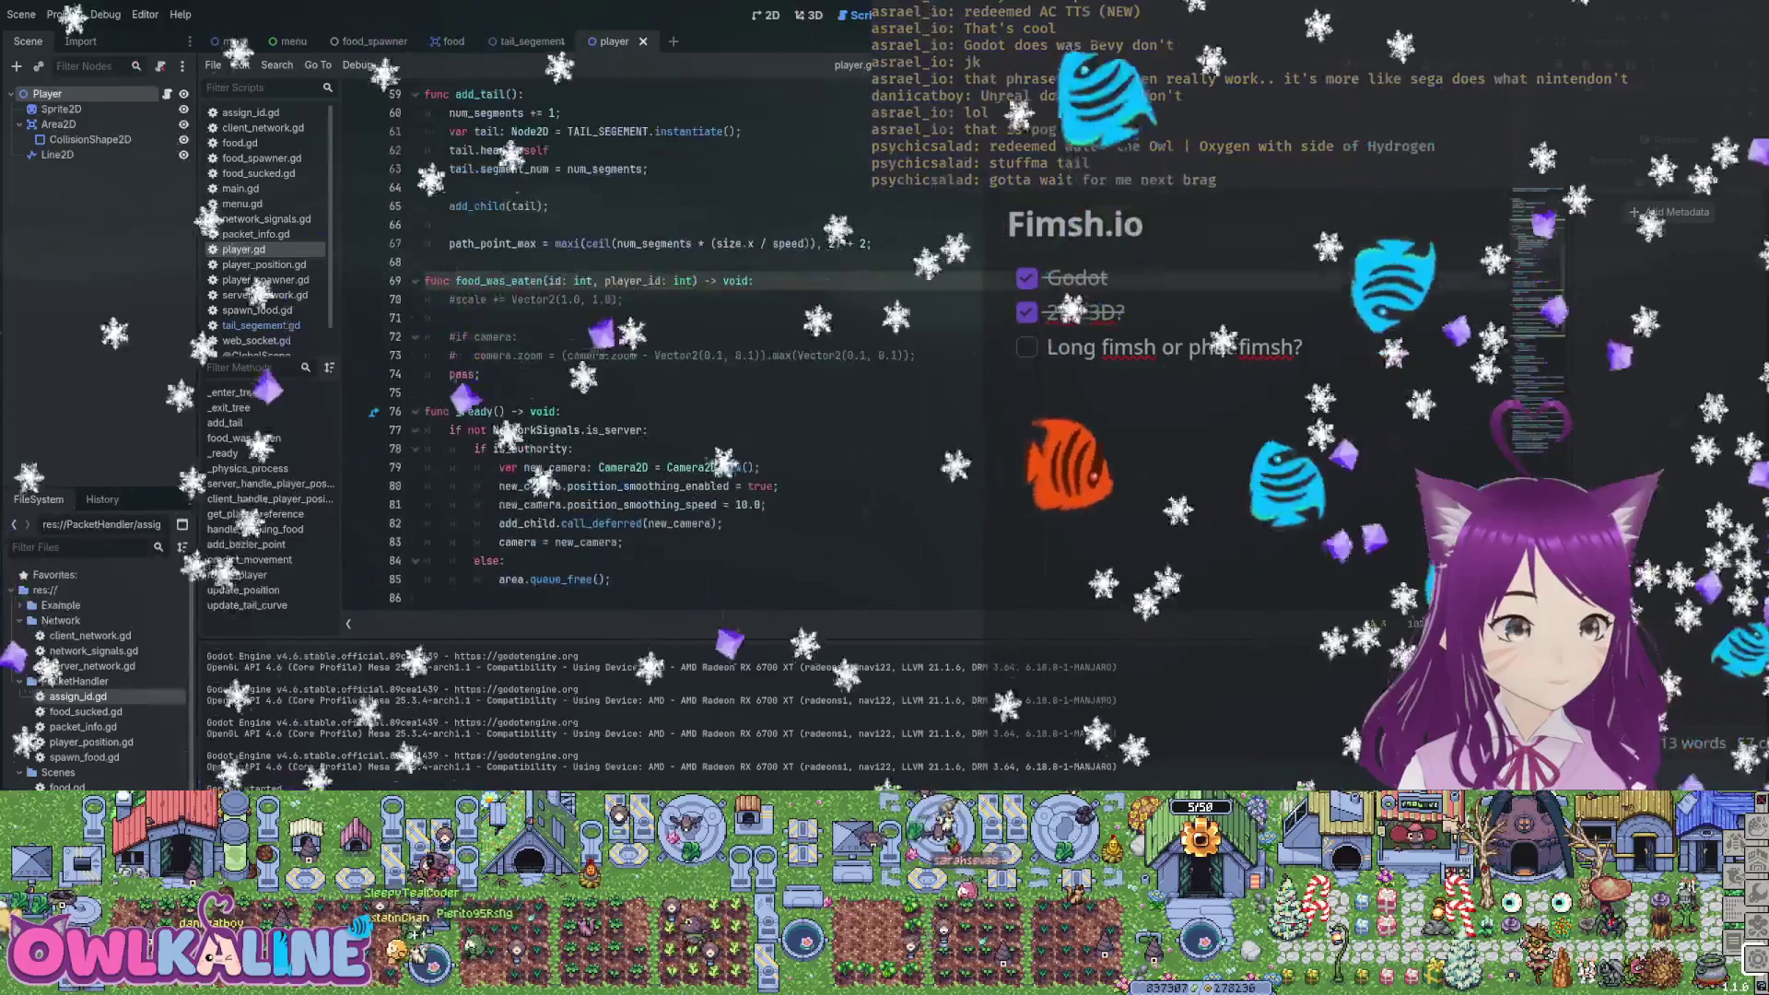
{"action": "scroll", "coordinate": [600, 350], "scroll_direction": "up", "scroll_amount": 1}
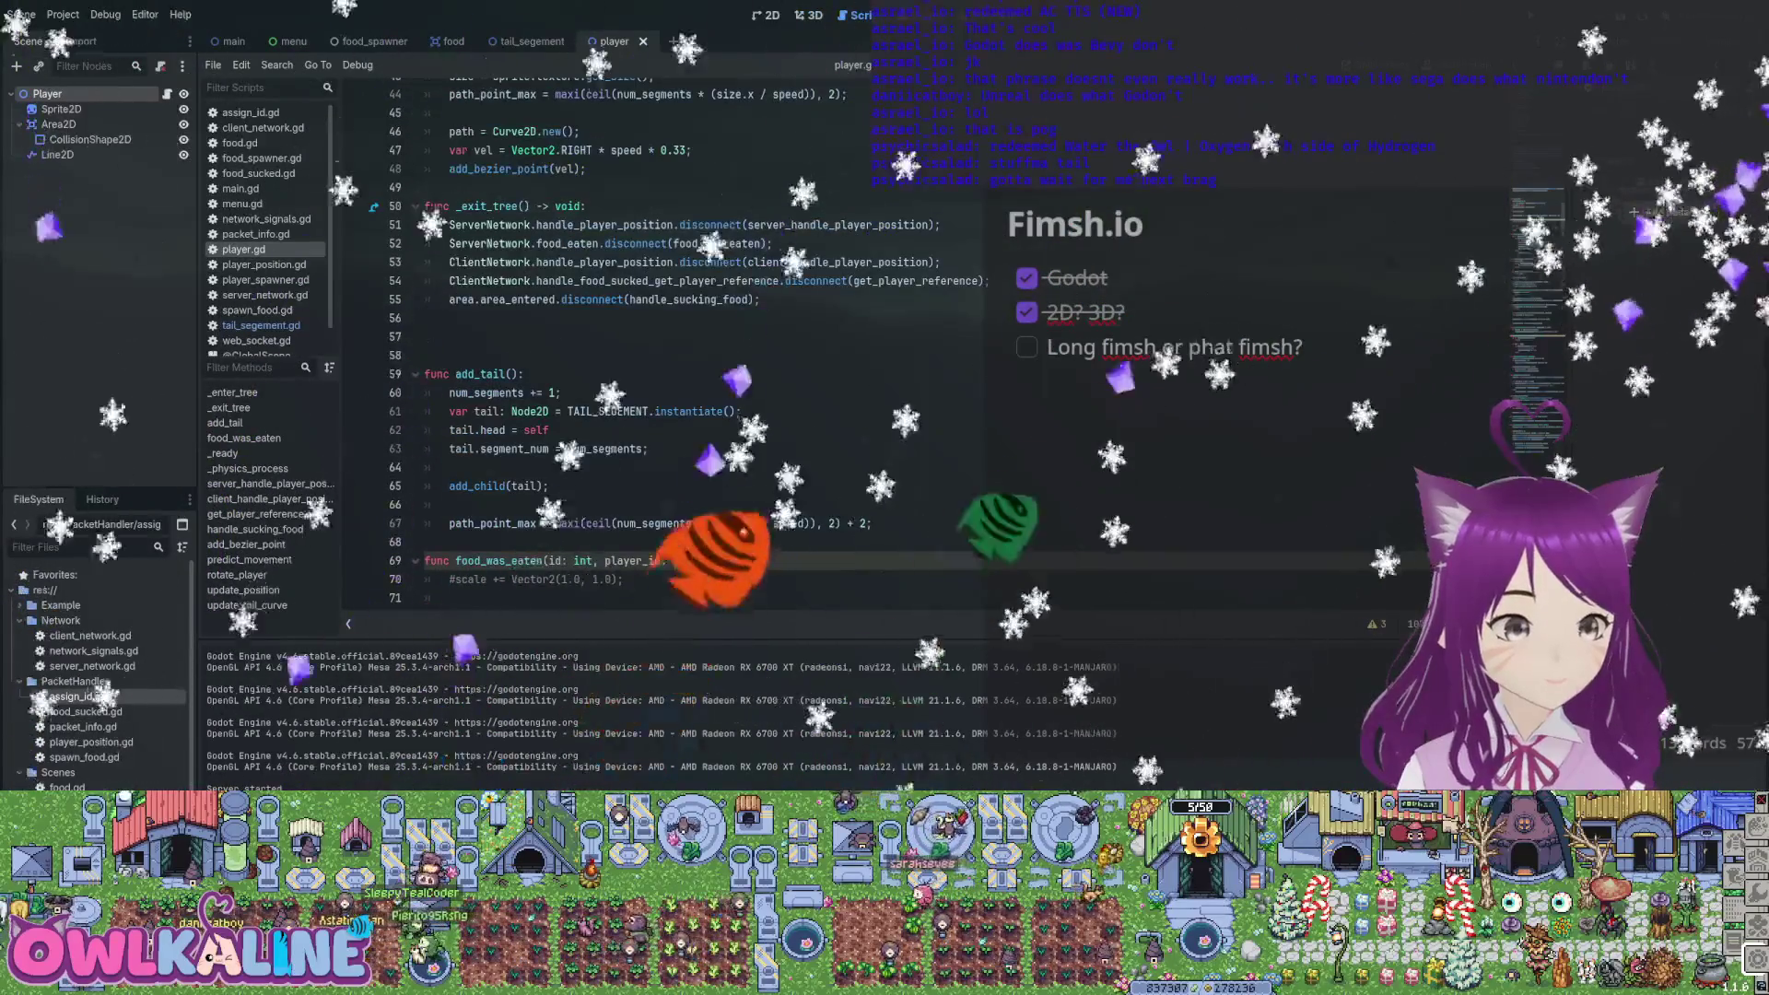
{"action": "scroll", "coordinate": [599, 350], "scroll_direction": "down", "scroll_amount": 2}
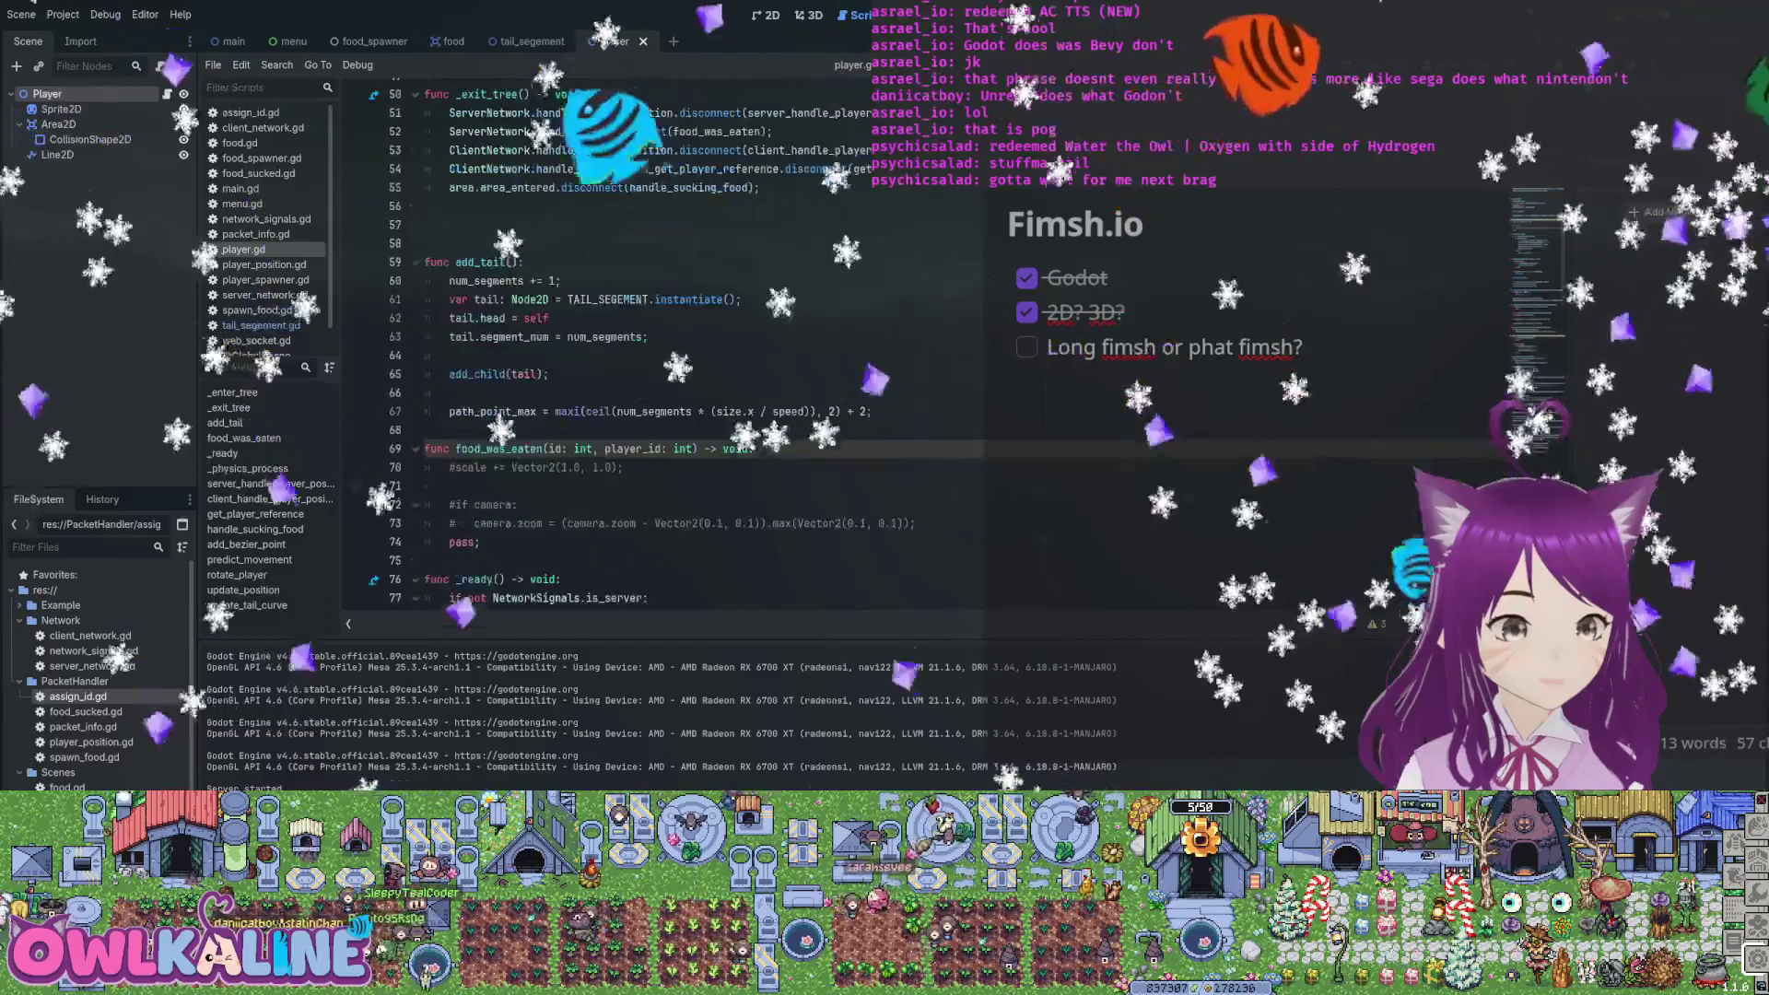
{"action": "left_click", "coordinate": [424, 244]}
{"action": "scroll", "coordinate": [599, 350], "scroll_direction": "up", "scroll_amount": 4}
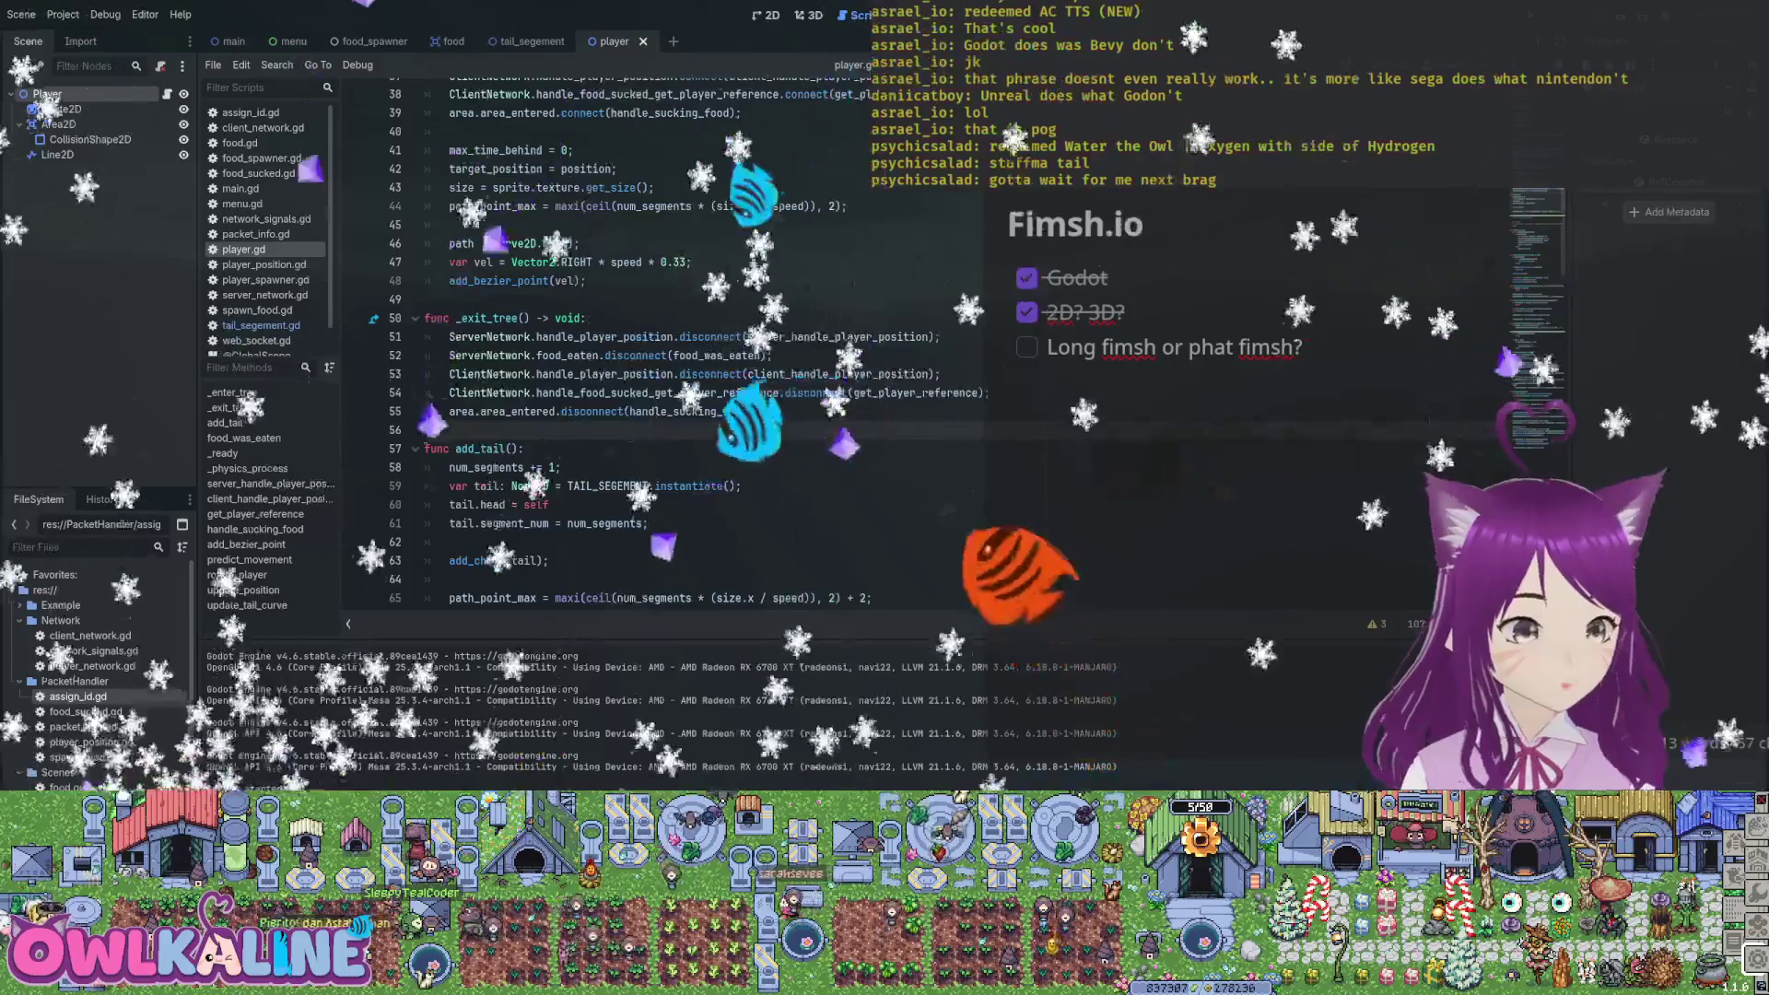
{"action": "scroll", "coordinate": [599, 351], "scroll_direction": "up", "scroll_amount": 3}
{"action": "scroll", "coordinate": [599, 350], "scroll_direction": "up", "scroll_amount": 1}
{"action": "scroll", "coordinate": [600, 350], "scroll_direction": "up", "scroll_amount": 2}
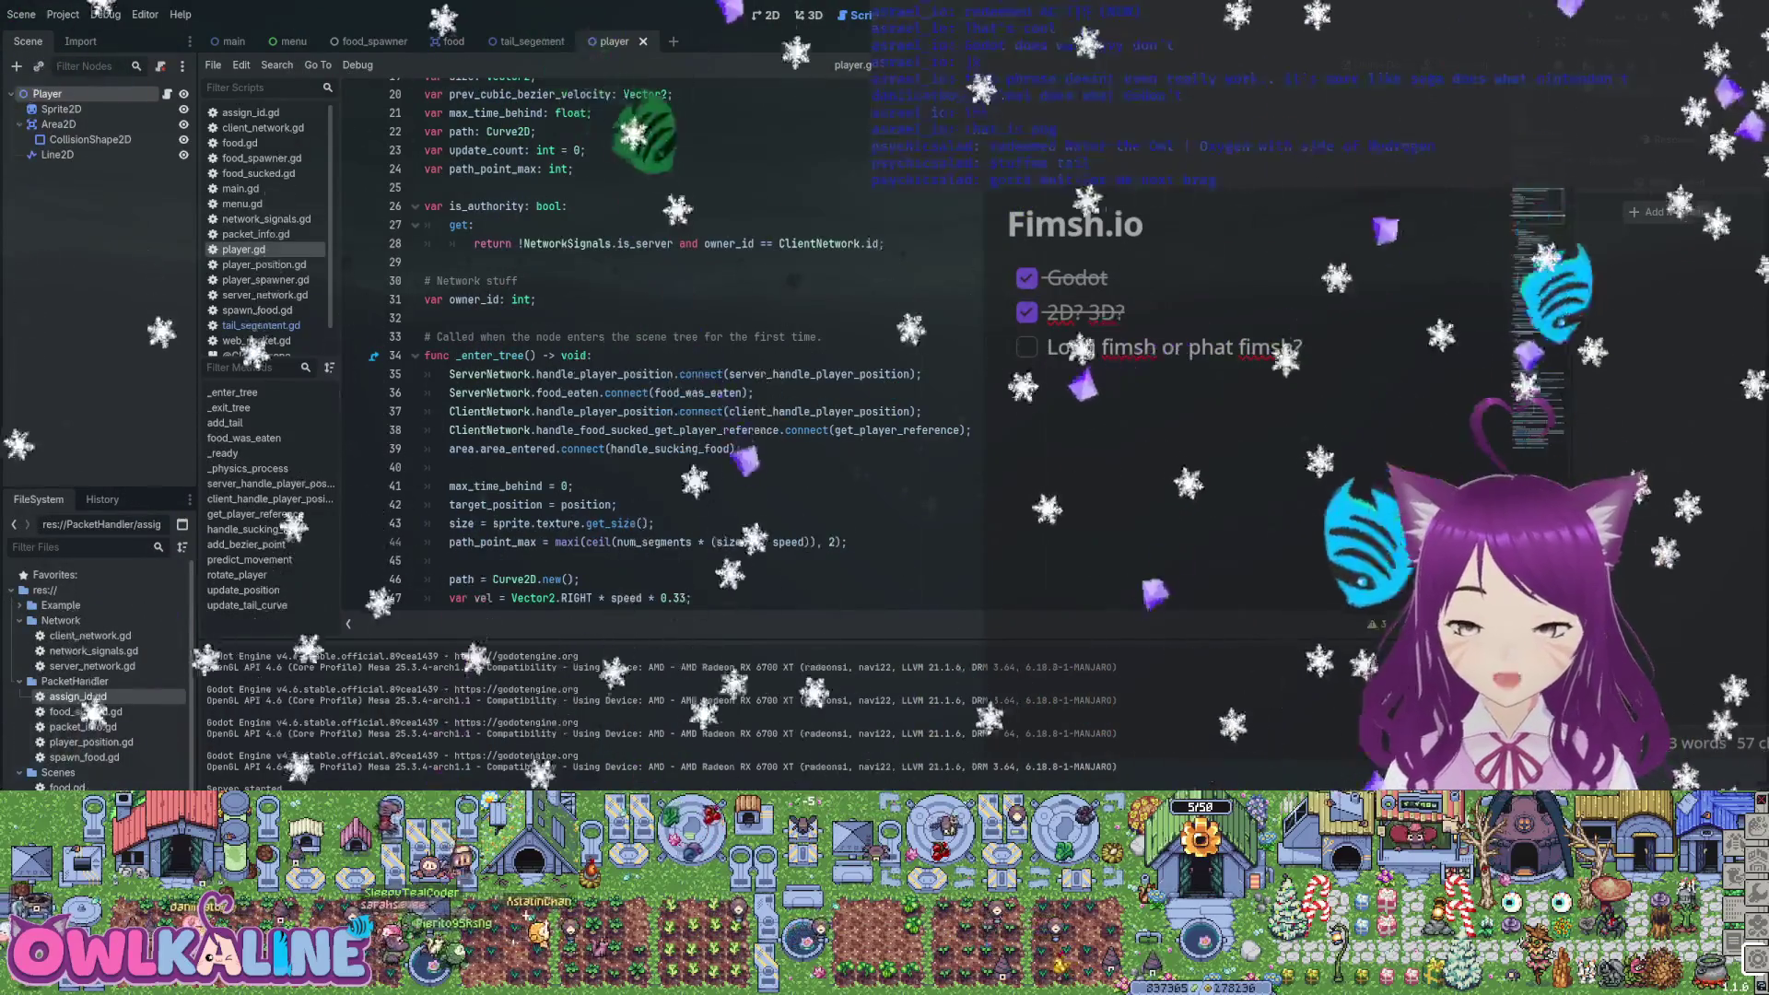
{"action": "scroll", "coordinate": [659, 341], "scroll_direction": "up", "scroll_amount": 4}
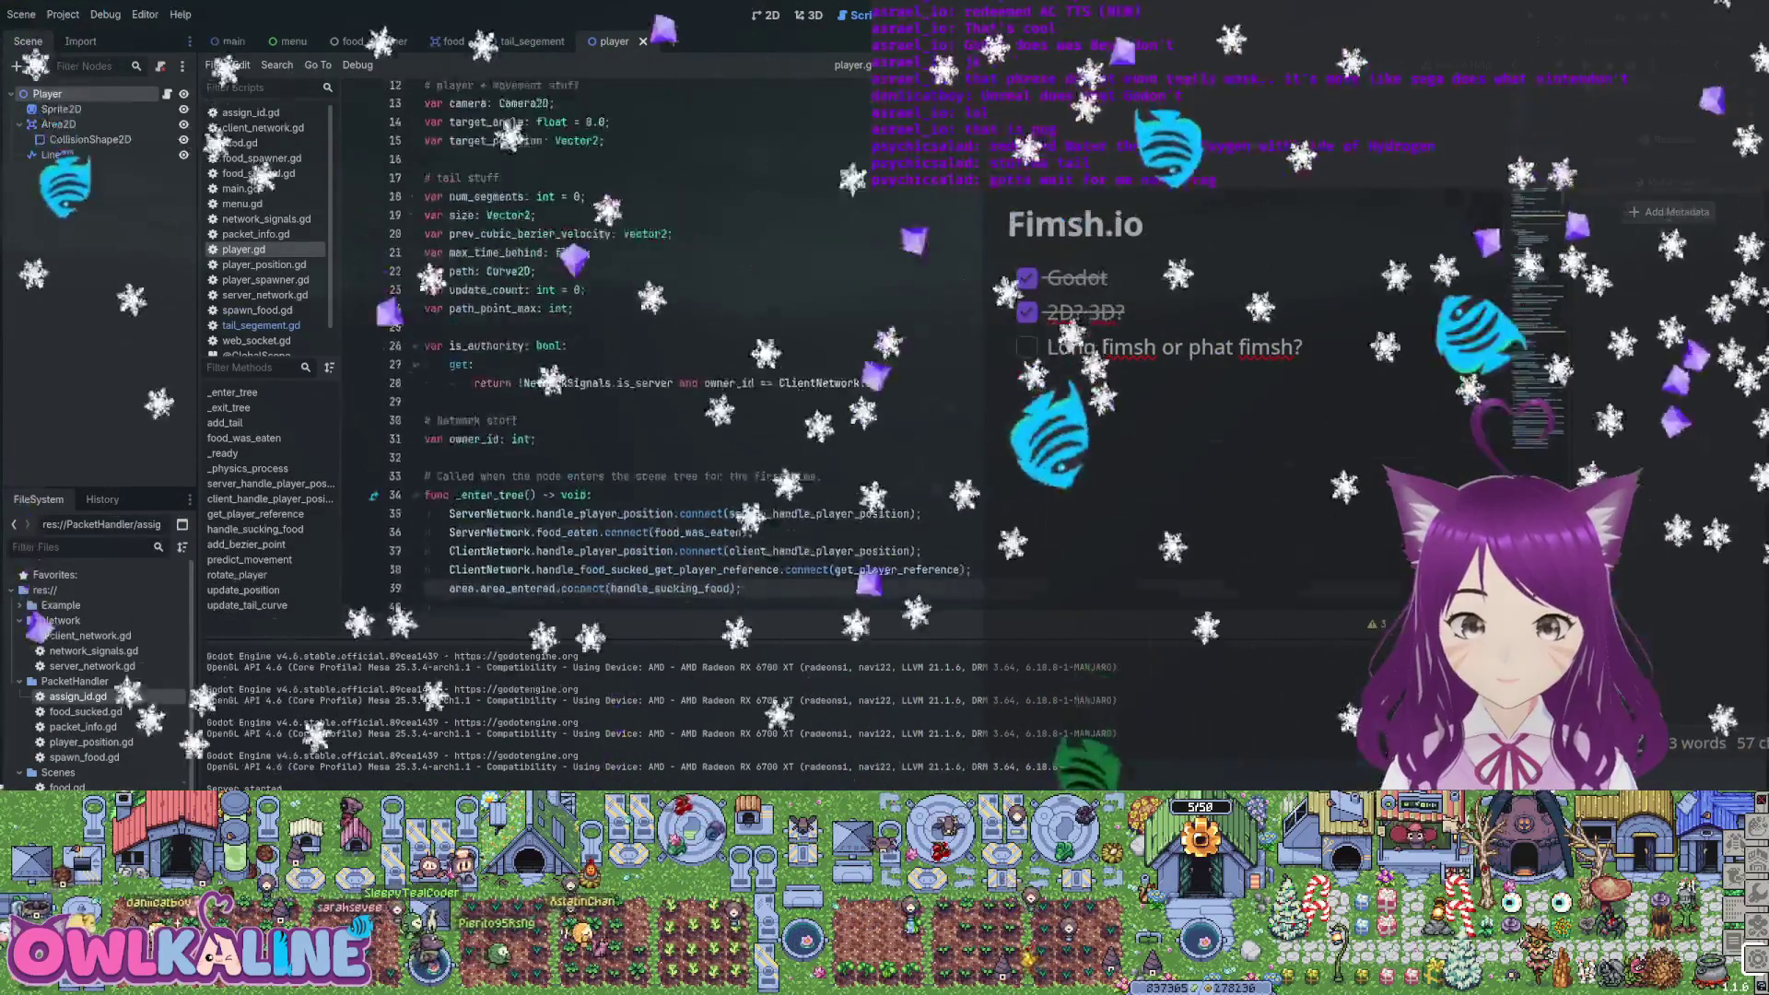
Change size's type from Vector2 to float, append .x on line 43, and delete .x after size on line 45
{"action": "scroll", "coordinate": [659, 341], "scroll_direction": "up", "scroll_amount": 3}
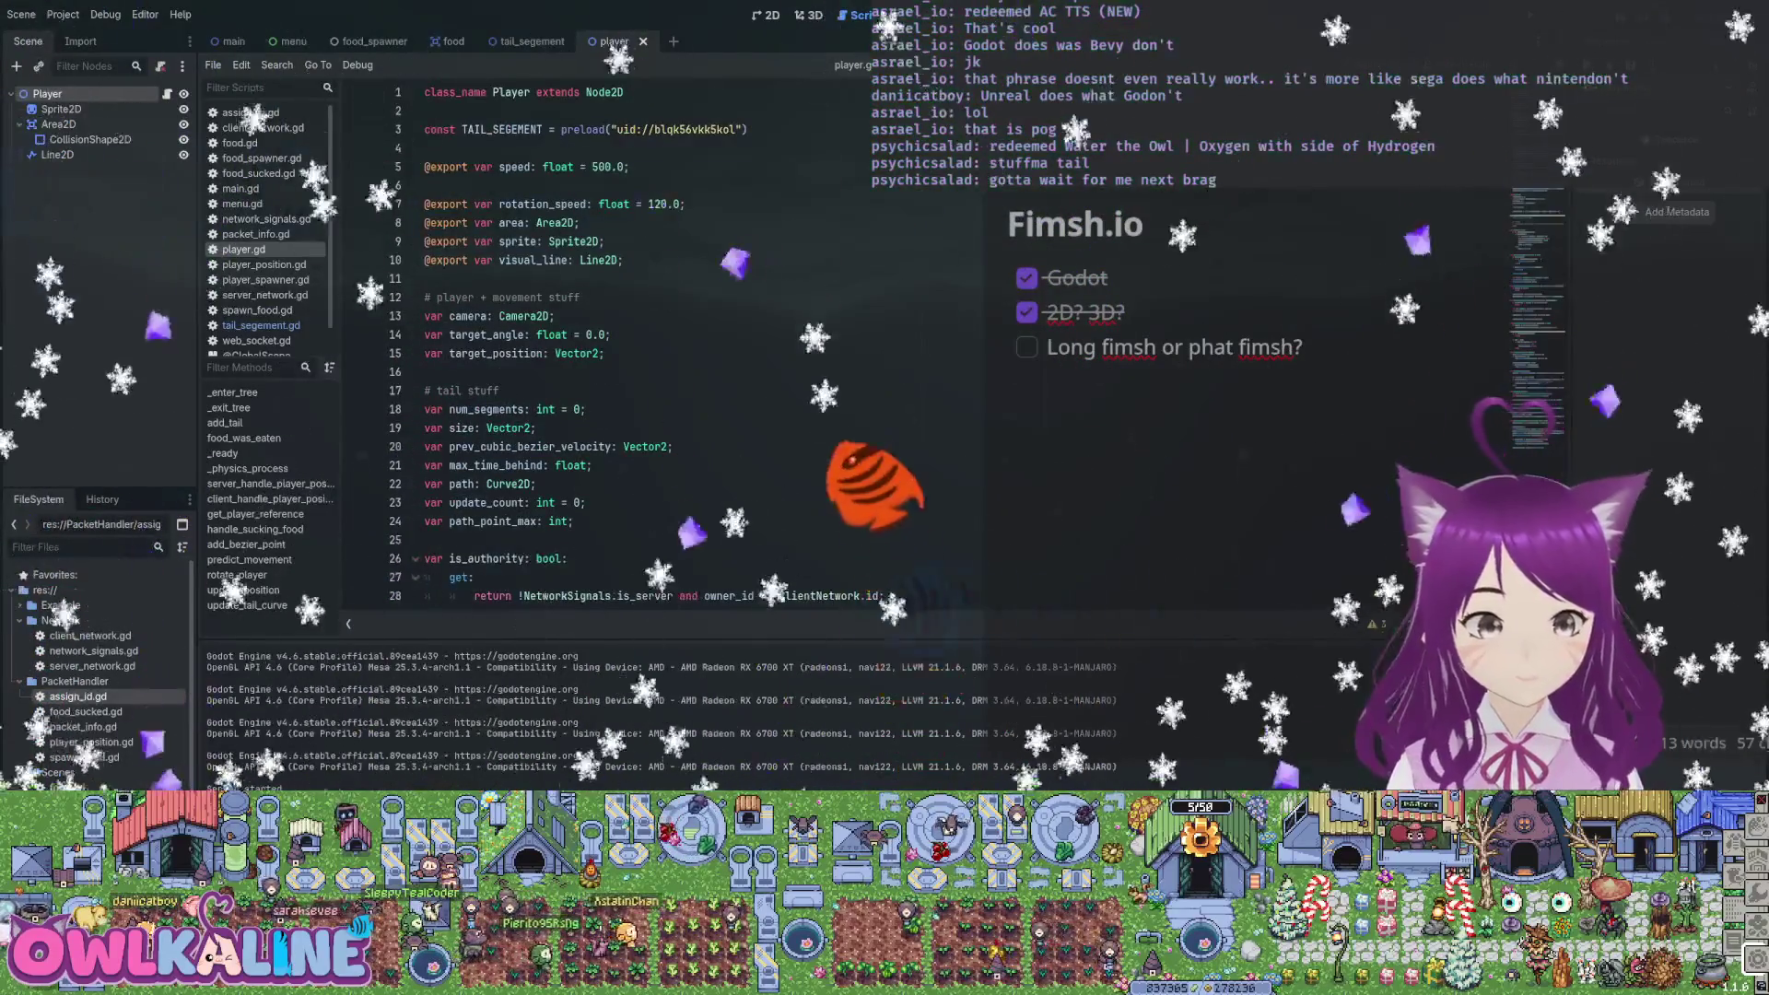
{"action": "scroll", "coordinate": [659, 341], "scroll_direction": "down", "scroll_amount": 5}
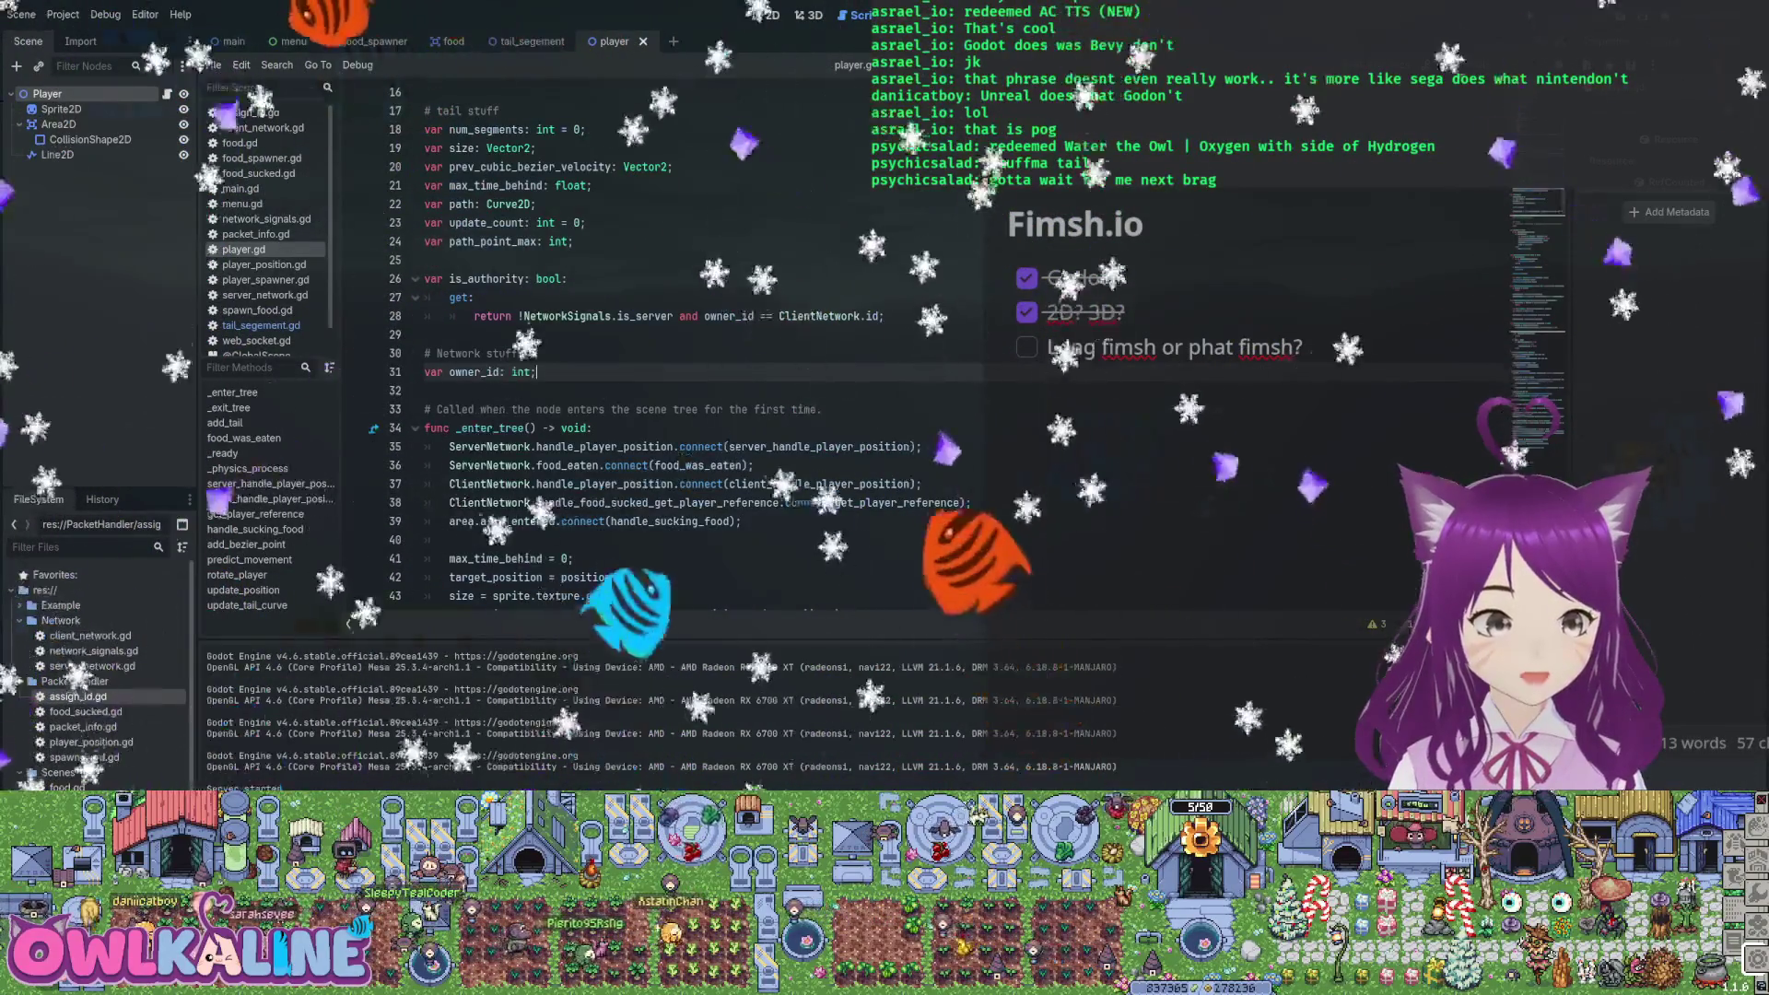
{"action": "scroll", "coordinate": [659, 341], "scroll_direction": "up", "scroll_amount": 3}
{"action": "double_click", "coordinate": [509, 315]}
{"action": "type", "text": "float"}
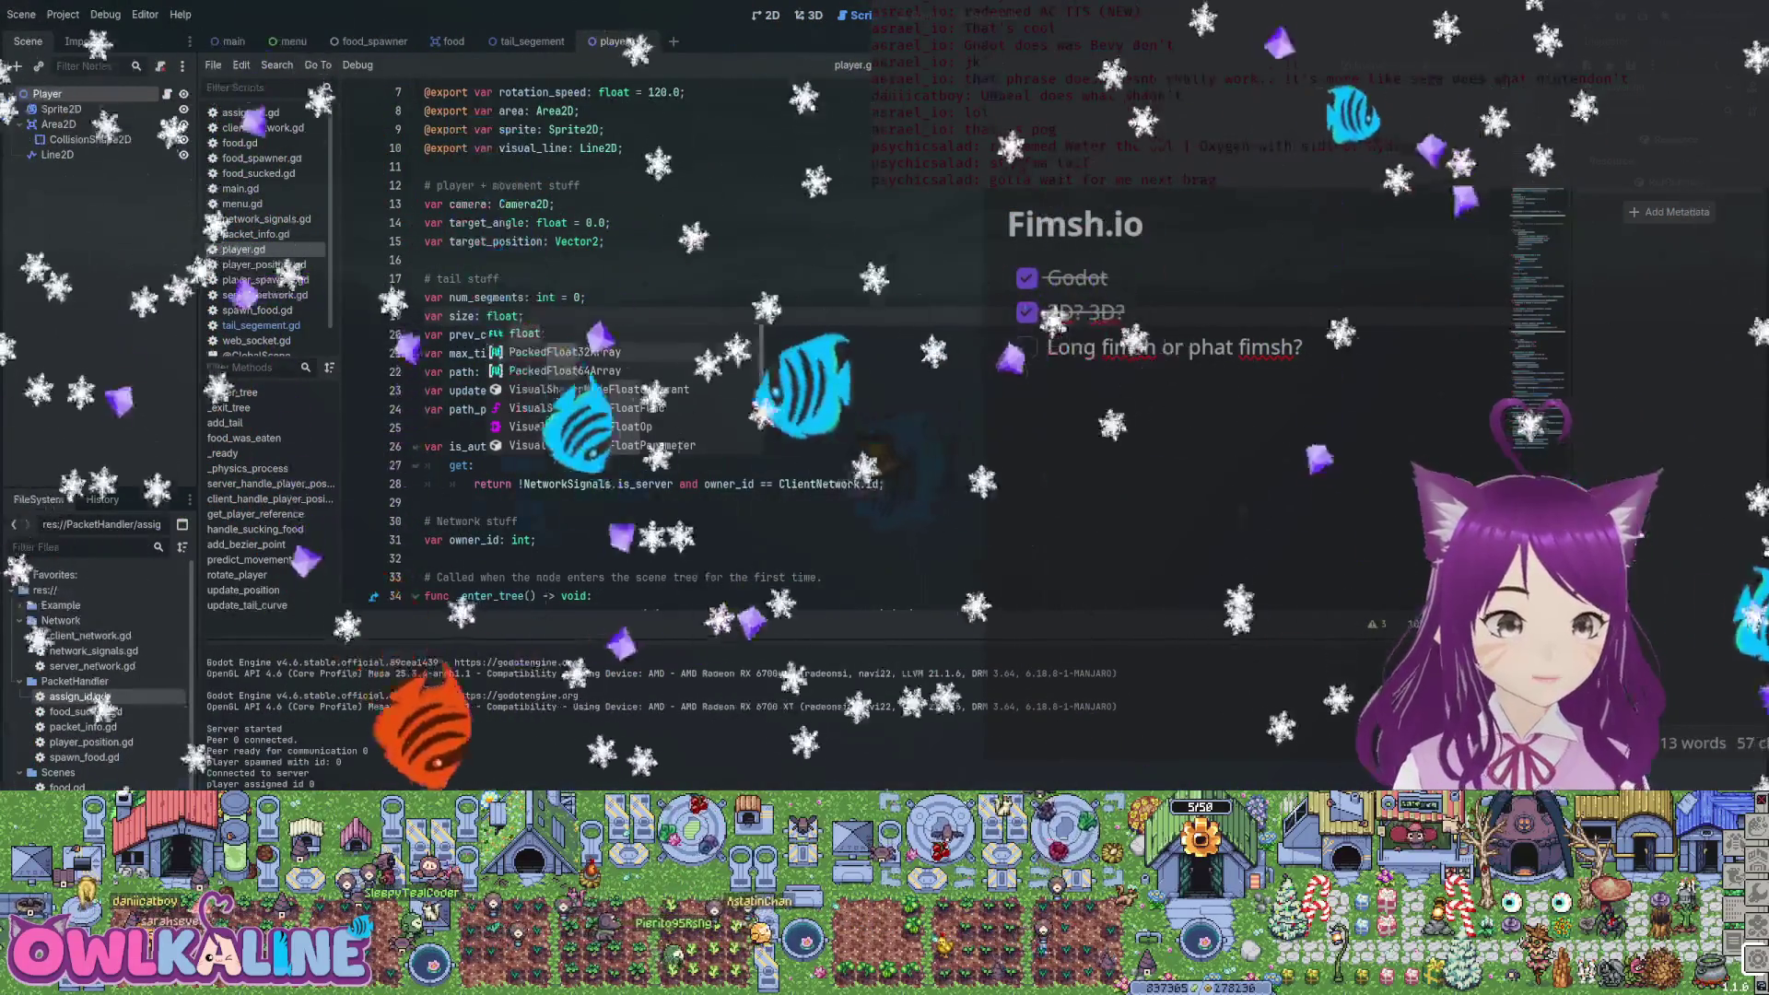
{"action": "scroll", "coordinate": [659, 341], "scroll_direction": "down", "scroll_amount": 6}
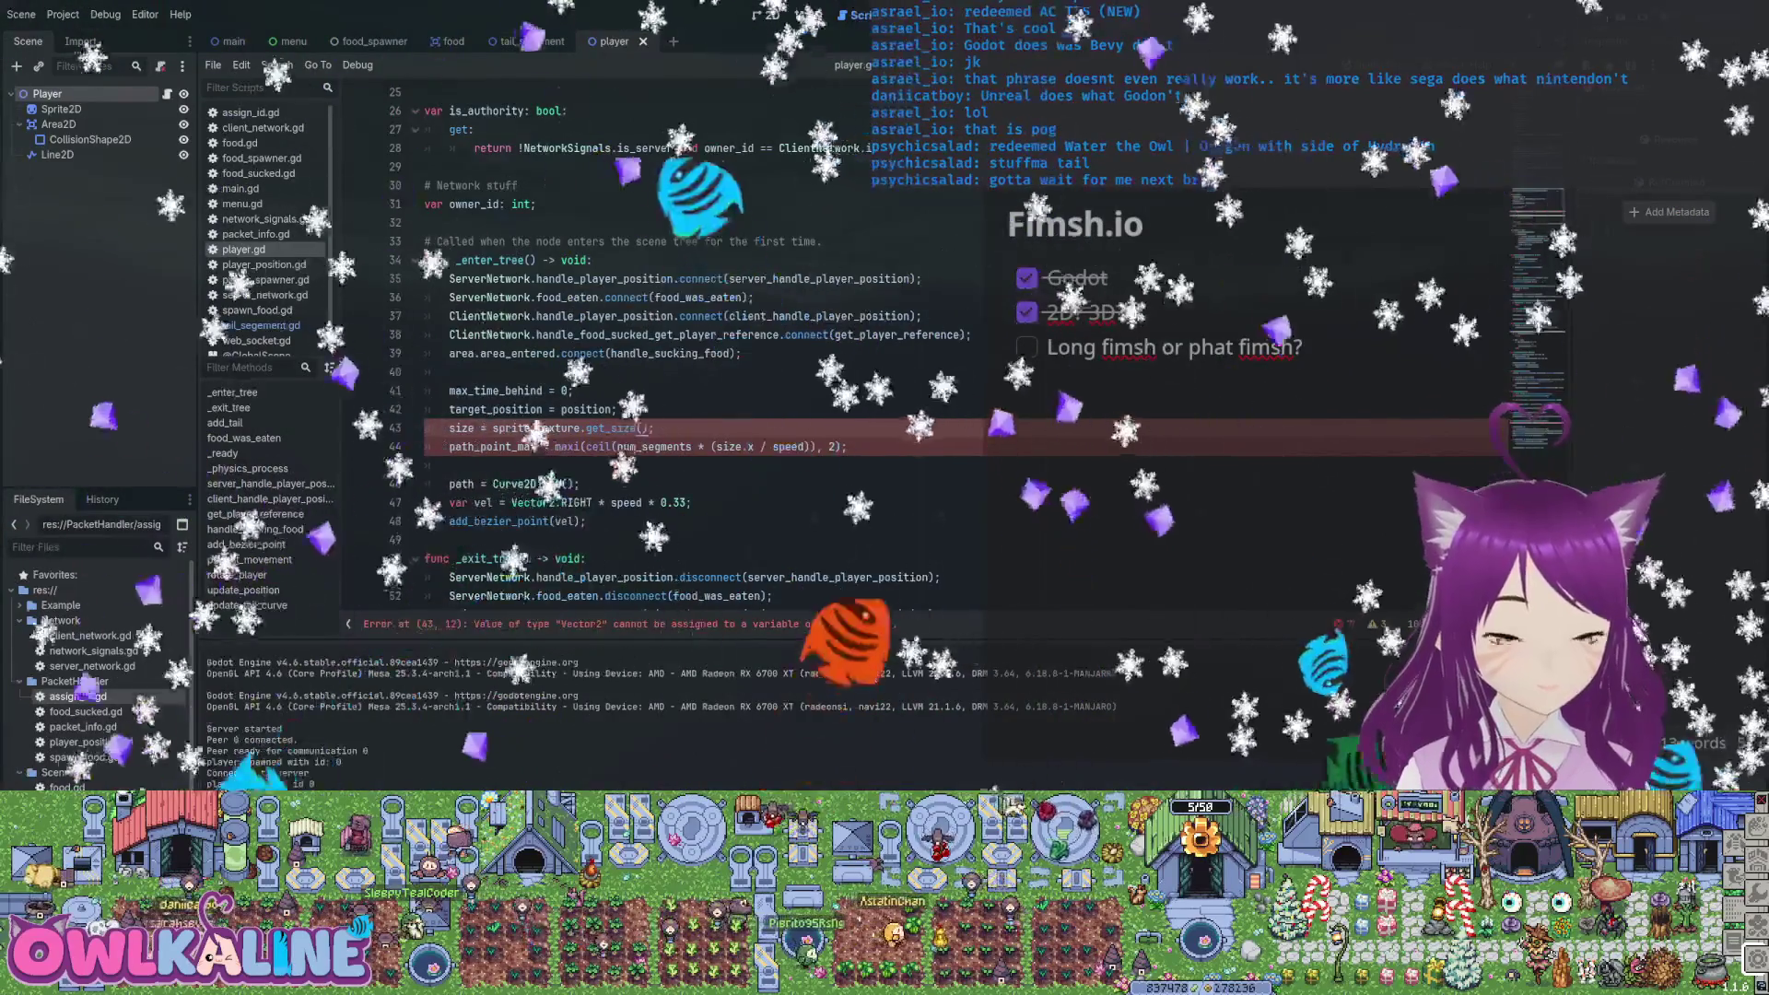
{"action": "type", "text": ".x"}
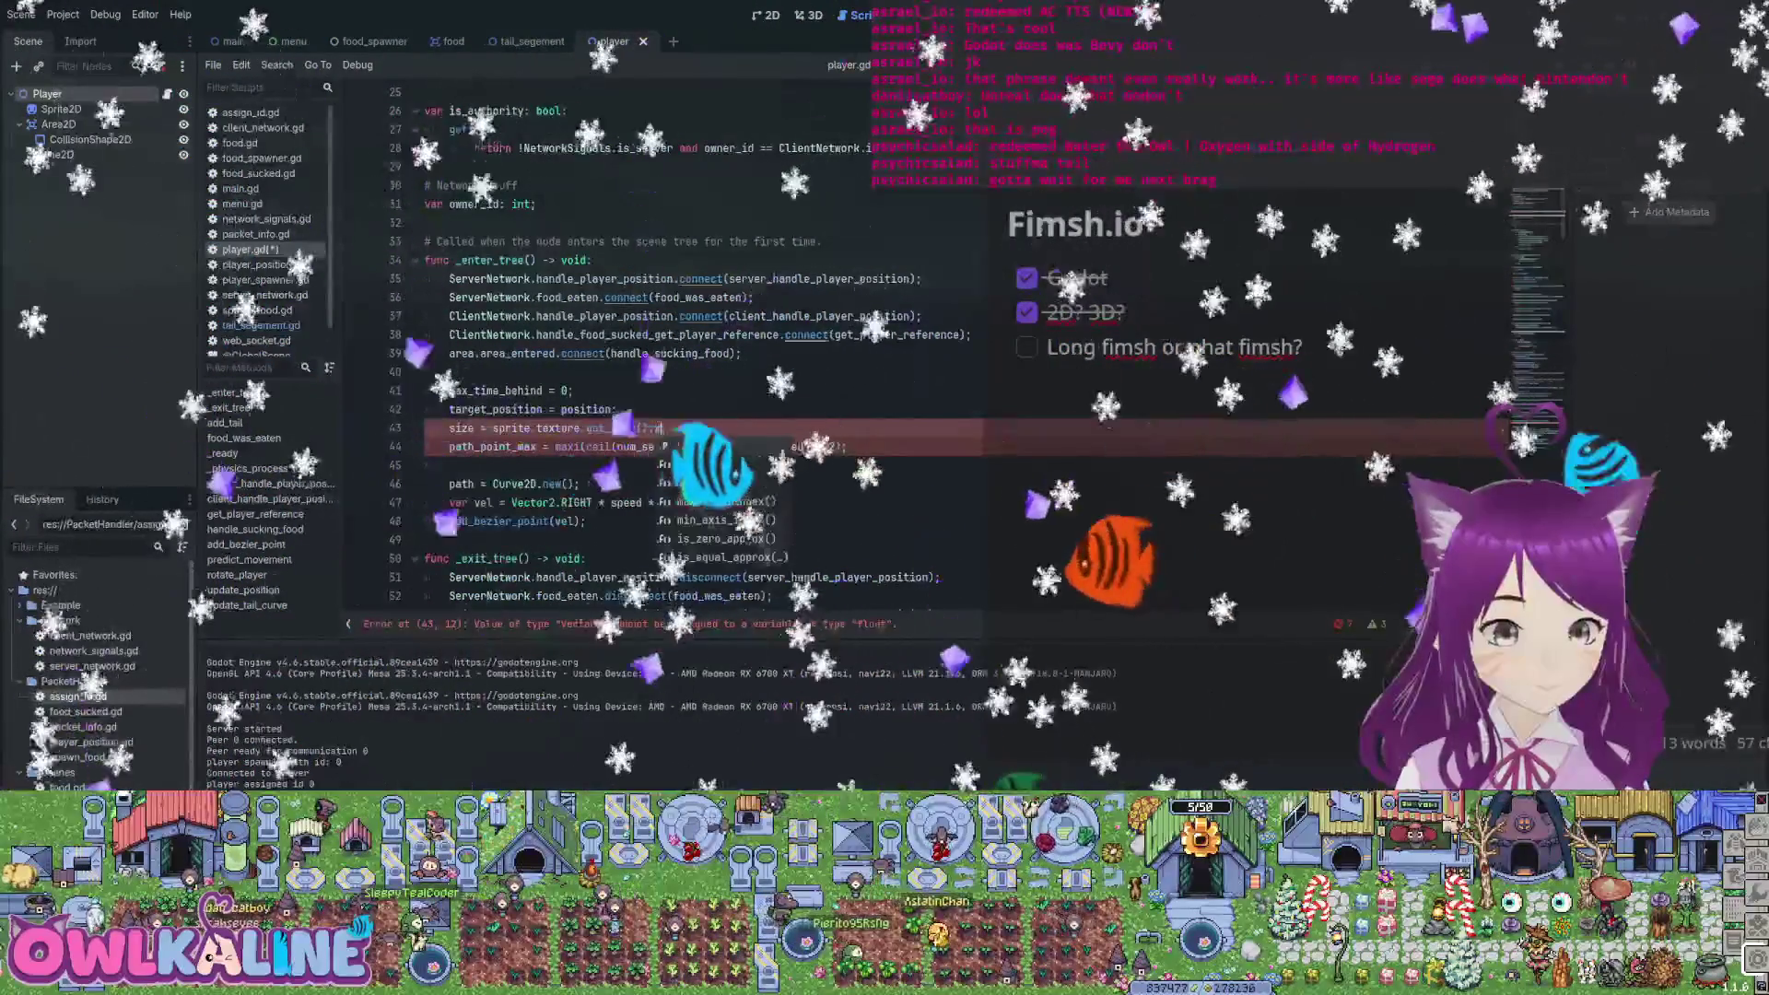
{"action": "type", "text": "scale = Vec"}
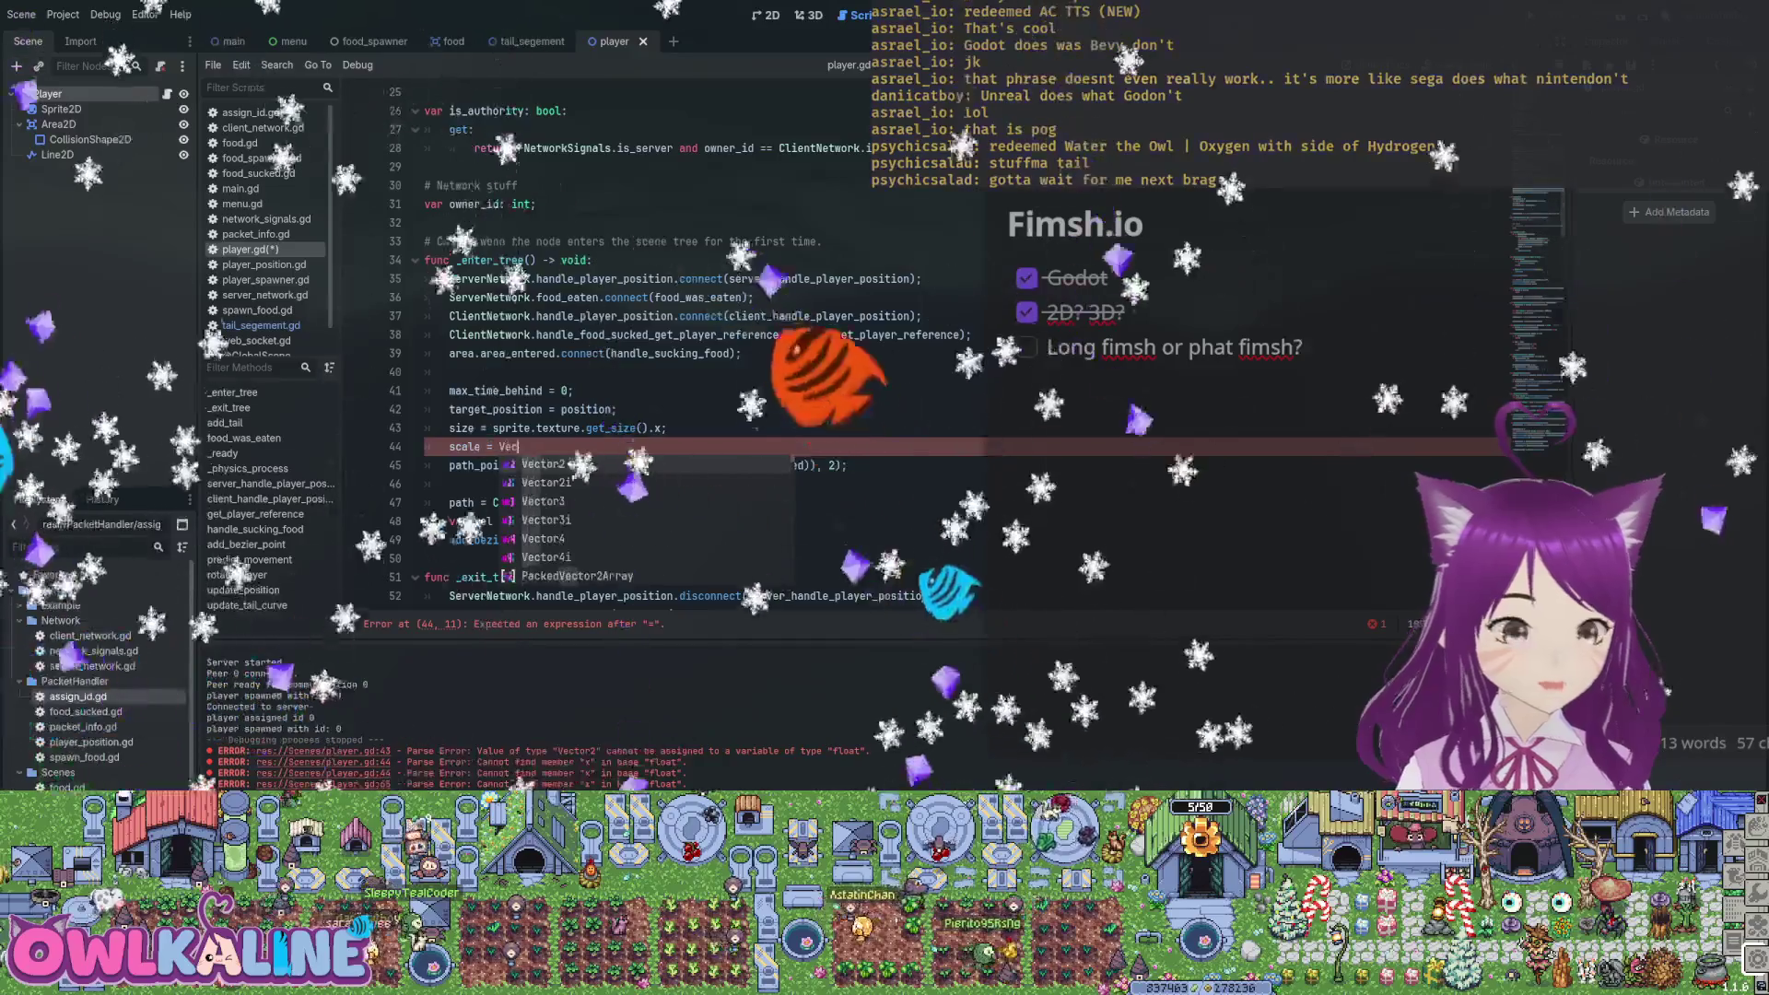
{"action": "type", "text": "tor2(0.33, 0.33);"}
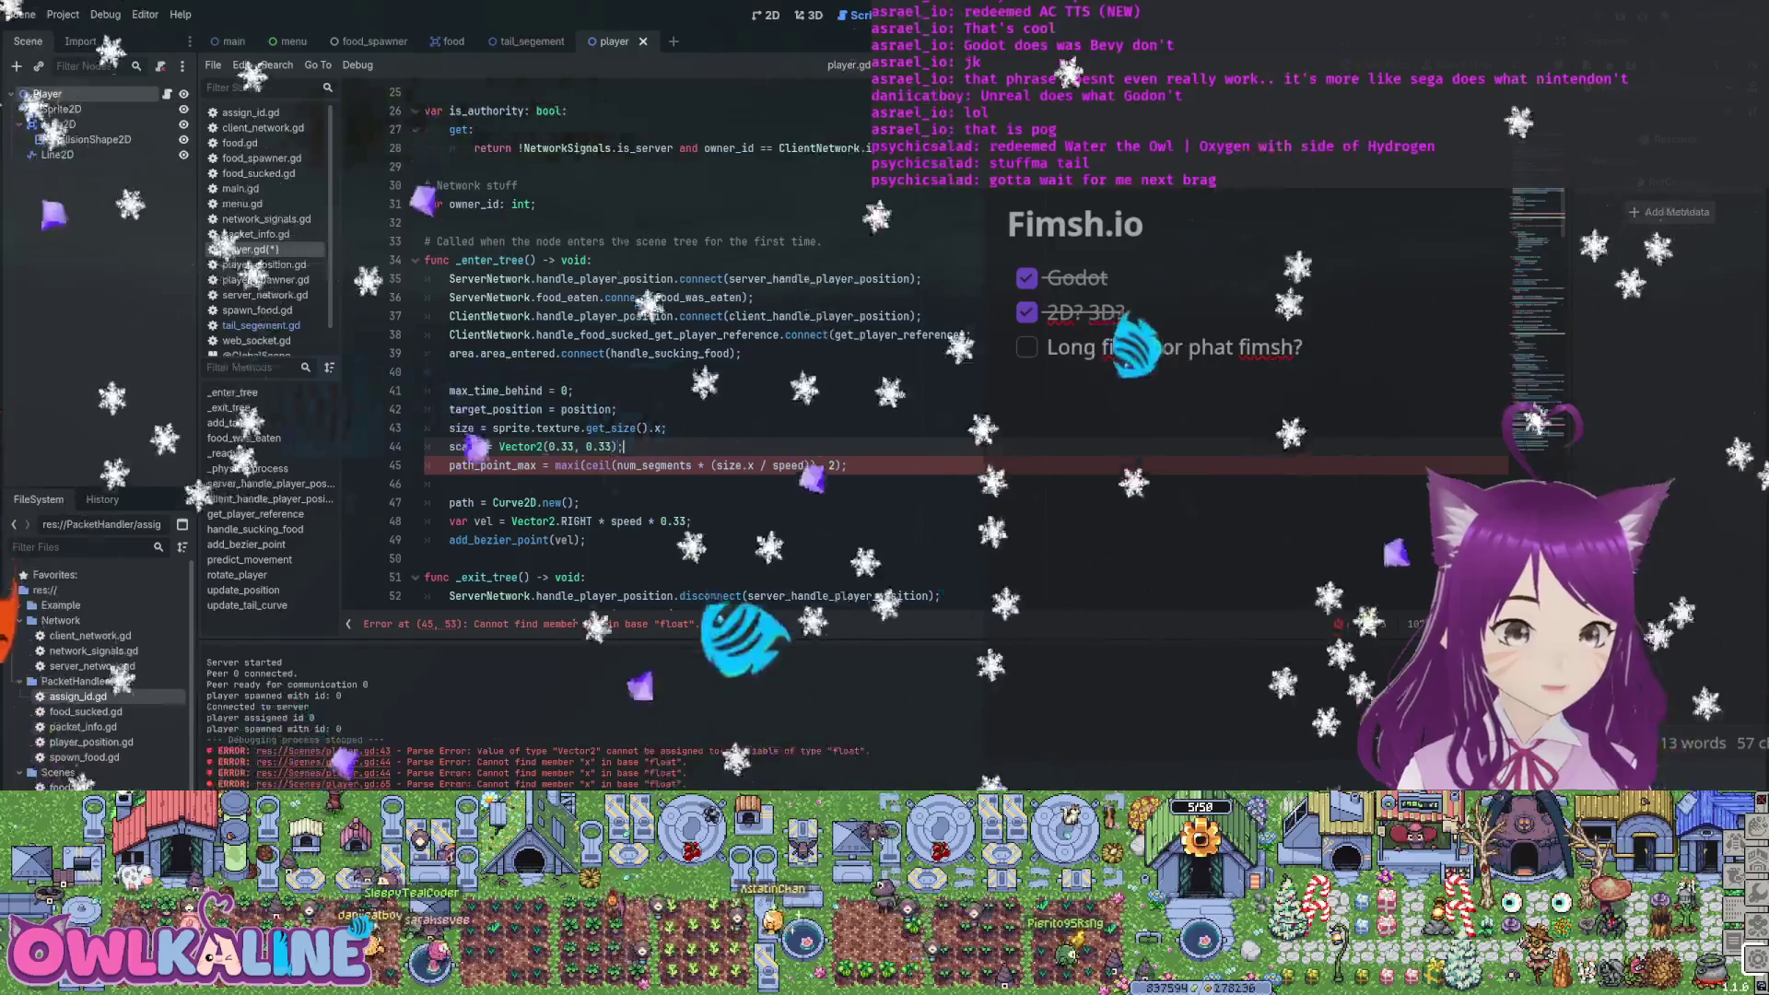
{"action": "left_click", "coordinate": [755, 465]}
{"action": "key", "text": "BackSpace"}
{"action": "key", "text": "BackSpace"}
{"action": "scroll", "coordinate": [645, 351], "scroll_direction": "down", "scroll_amount": 10}
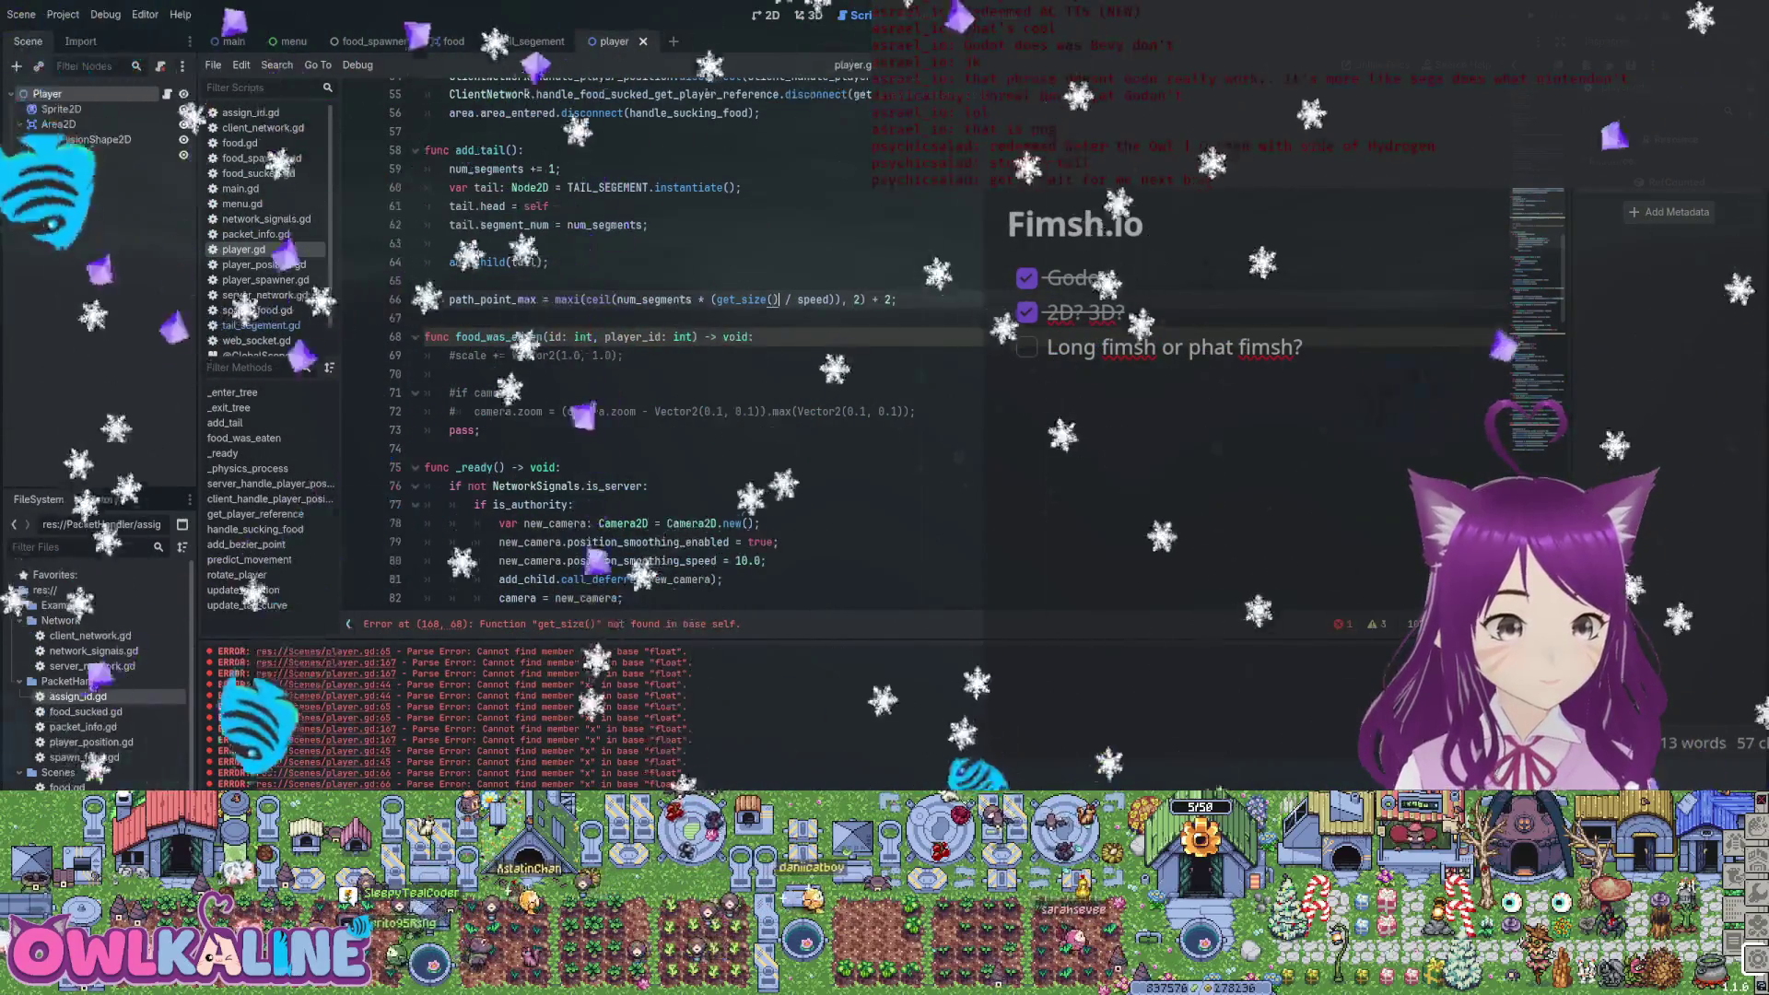
Add a get_size() -> float function returning size * scale.x
{"action": "scroll", "coordinate": [646, 341], "scroll_direction": "up", "scroll_amount": 10}
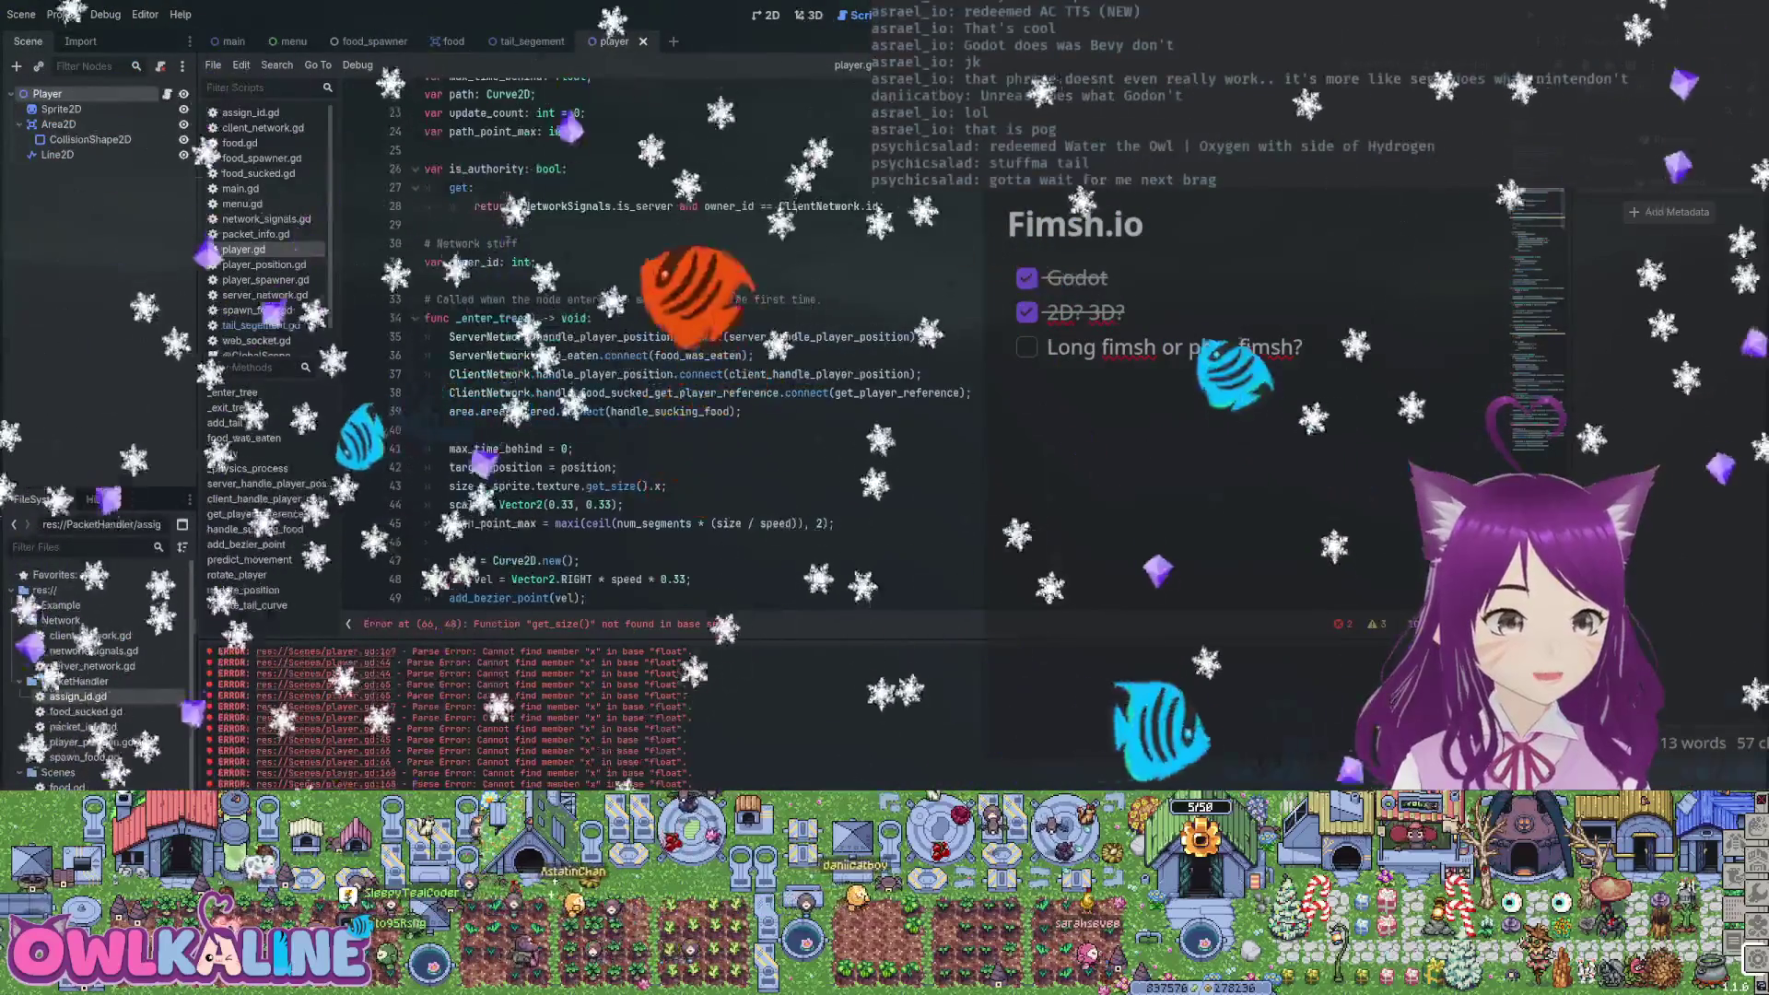
{"action": "scroll", "coordinate": [645, 341], "scroll_direction": "up", "scroll_amount": 1}
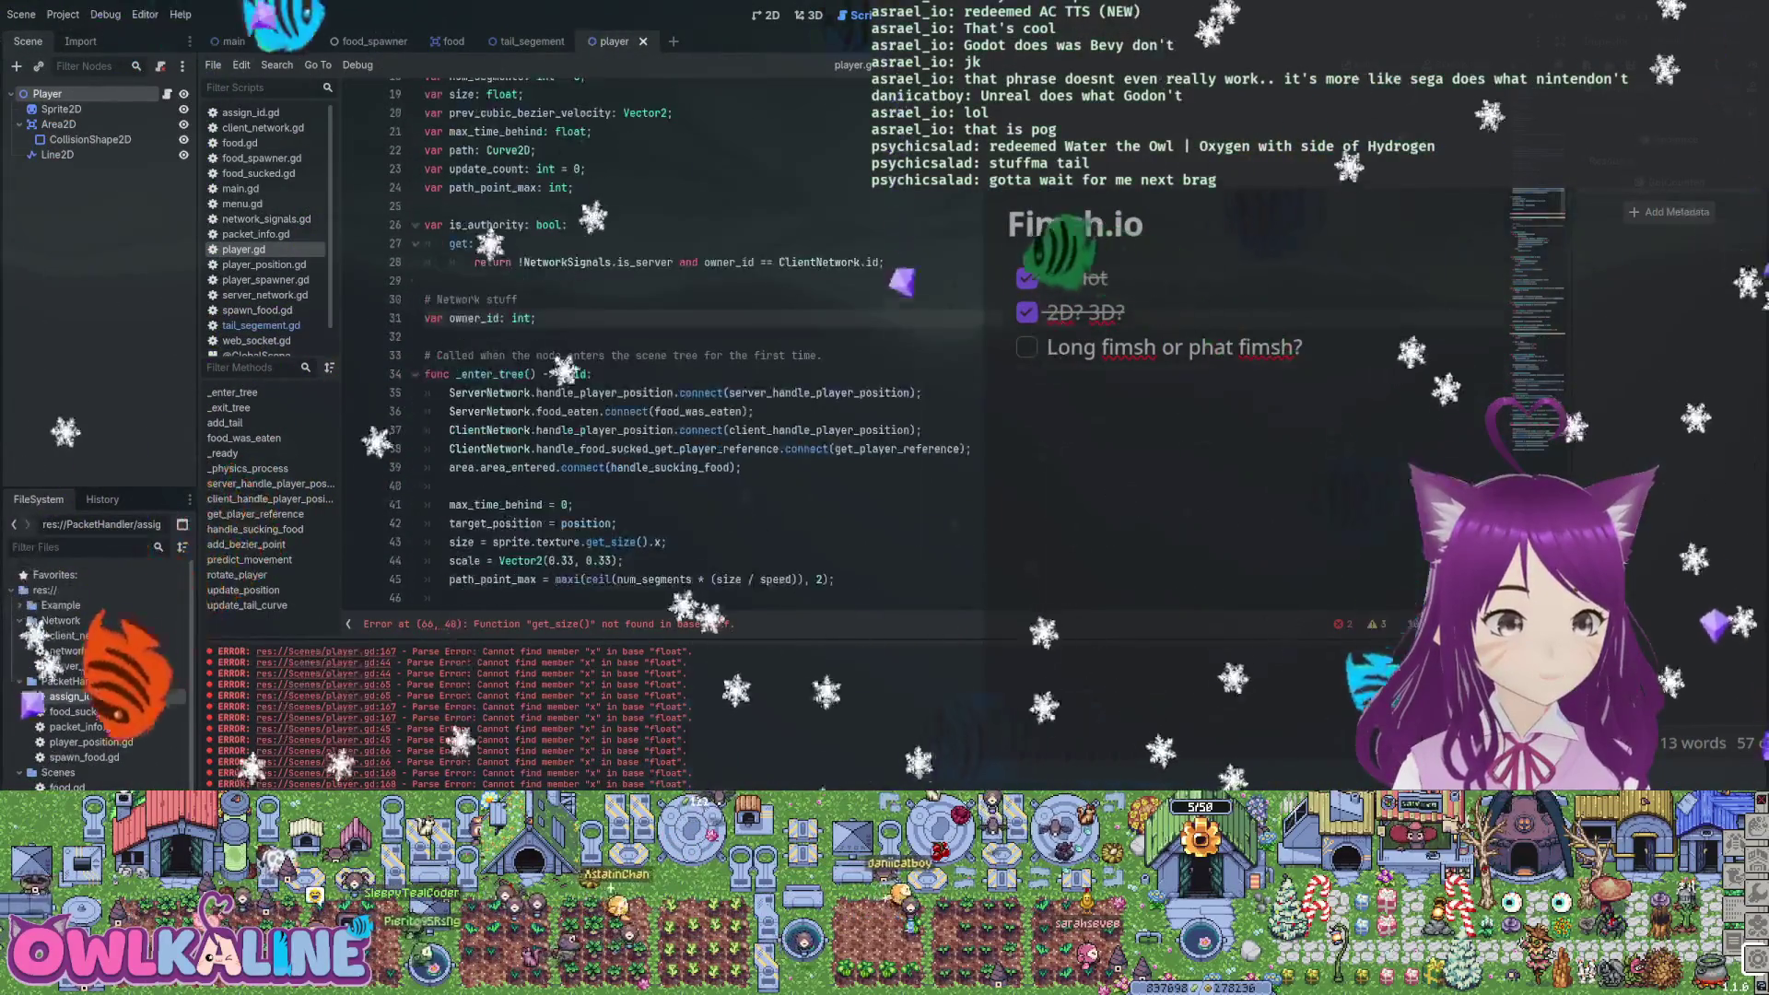
{"action": "key", "text": "Return"}
{"action": "key", "text": "Return"}
{"action": "type", "text": "func"}
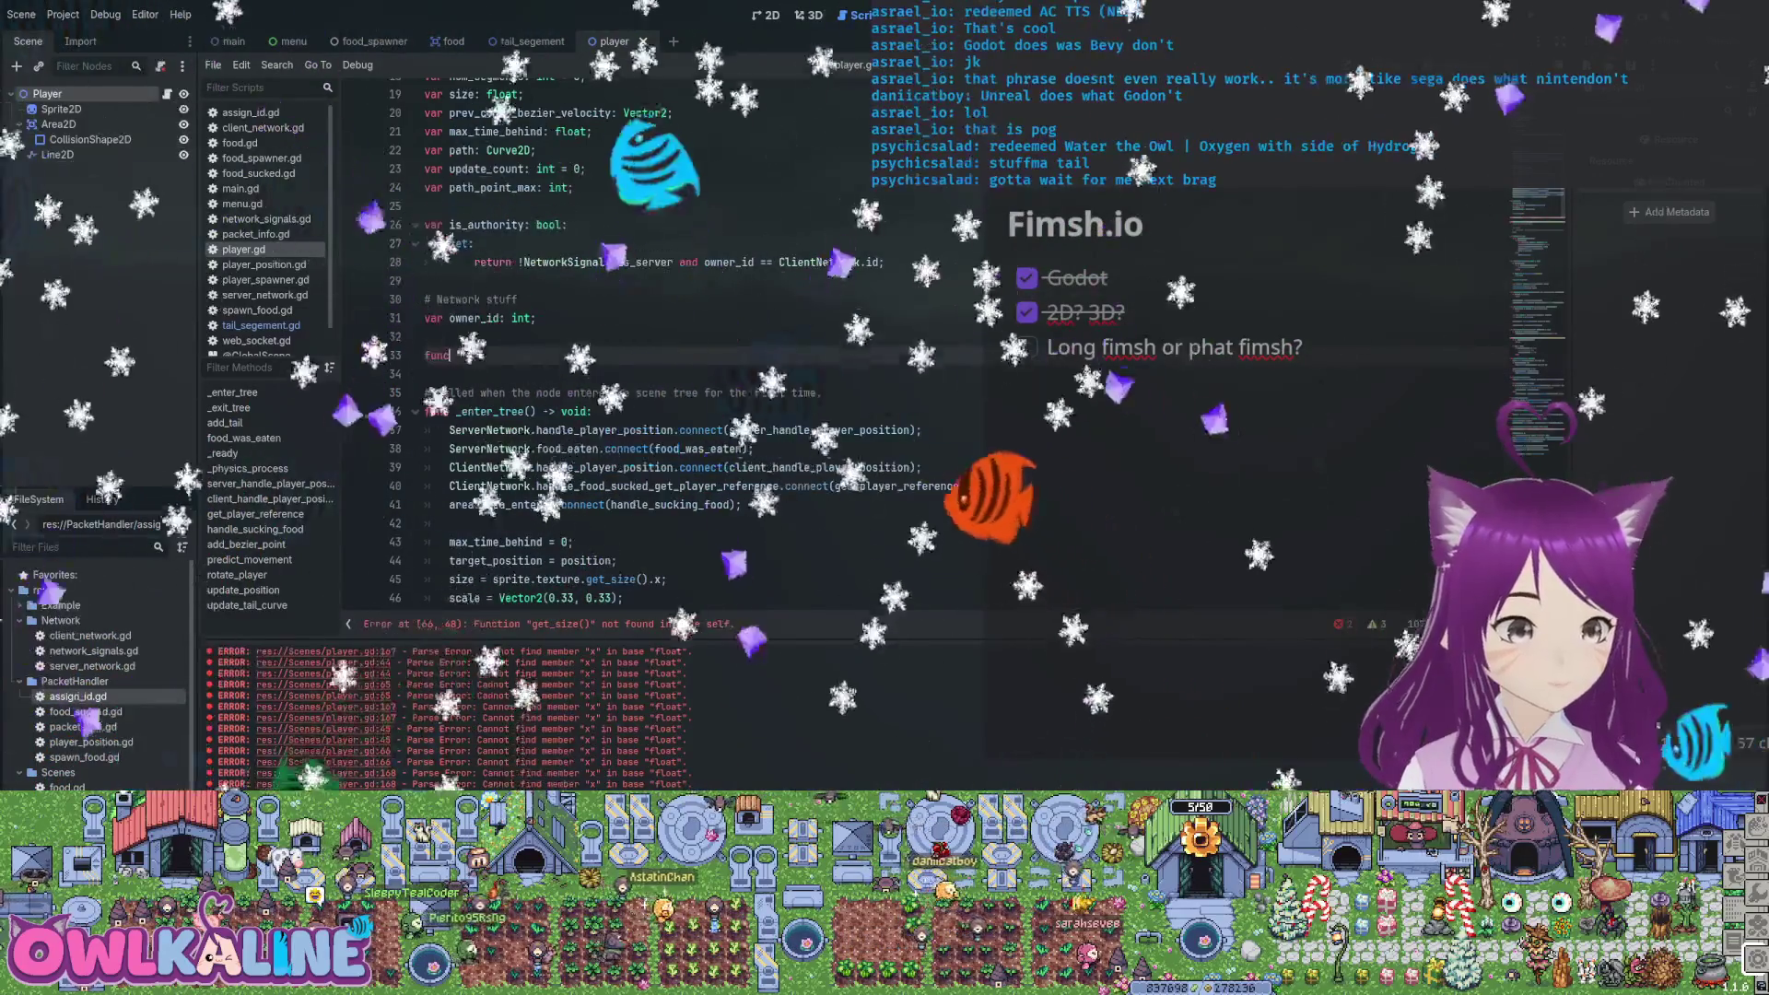
{"action": "type", "text": " get_size() -"}
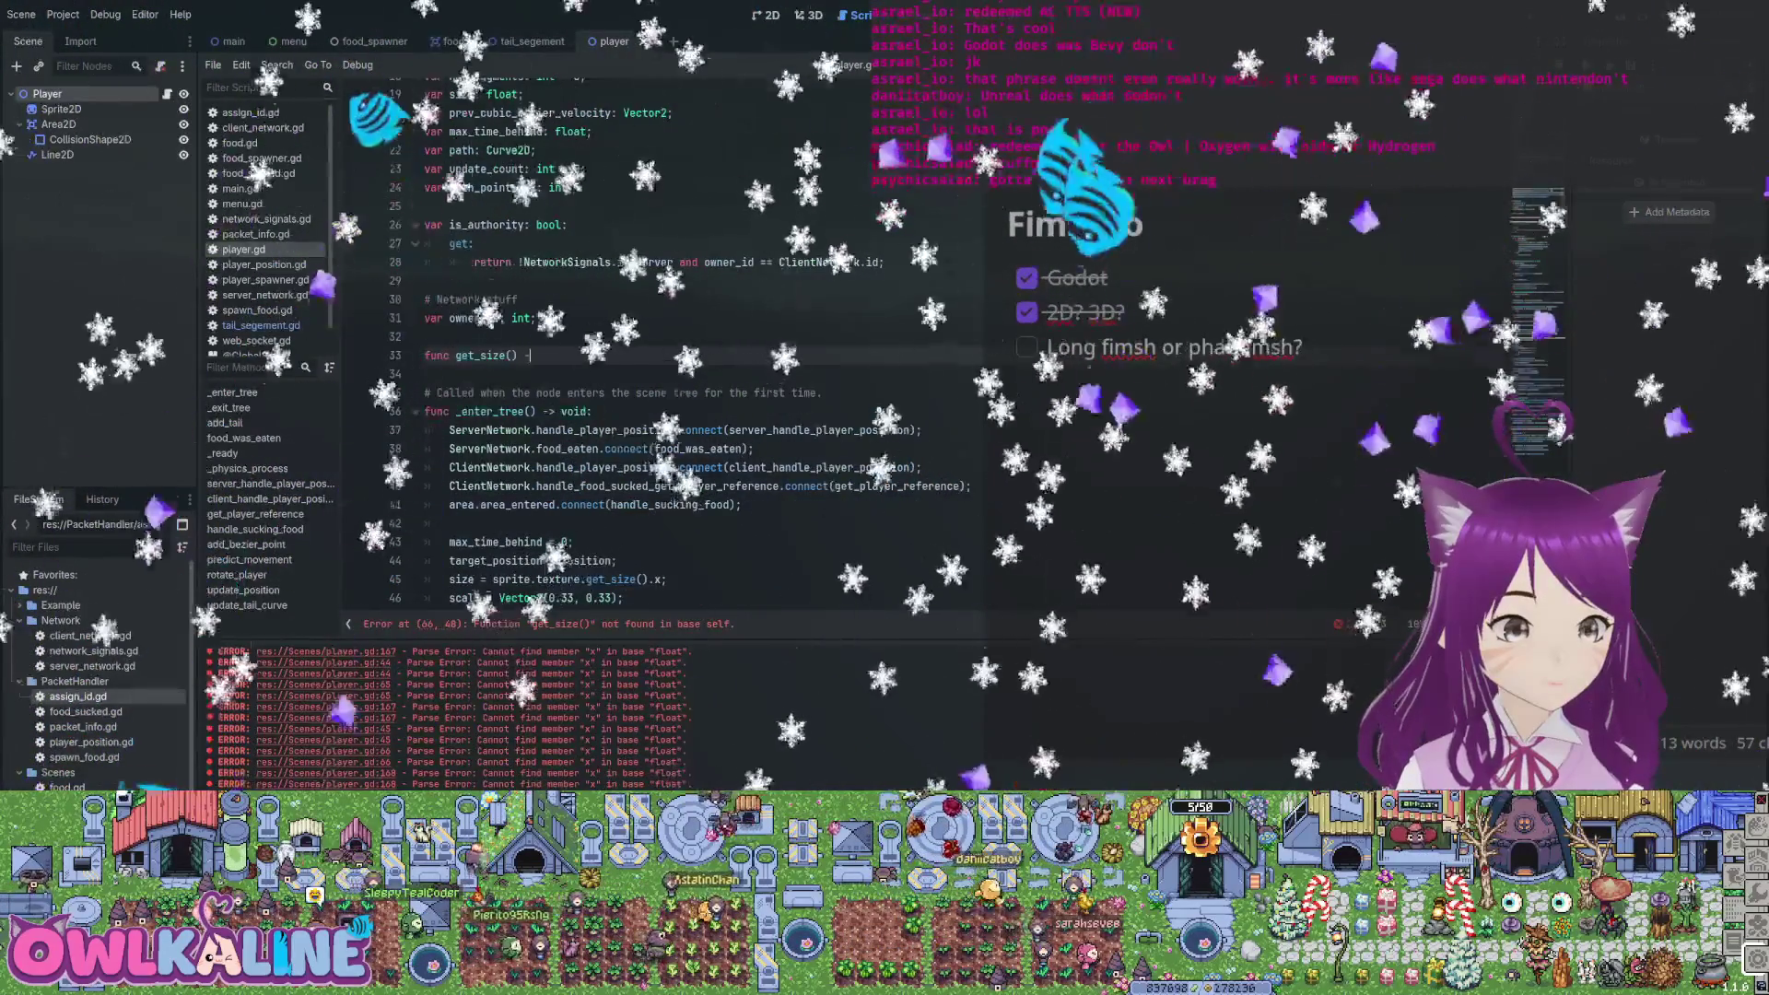
{"action": "type", "text": "> float {"}
{"action": "key", "text": "Return"}
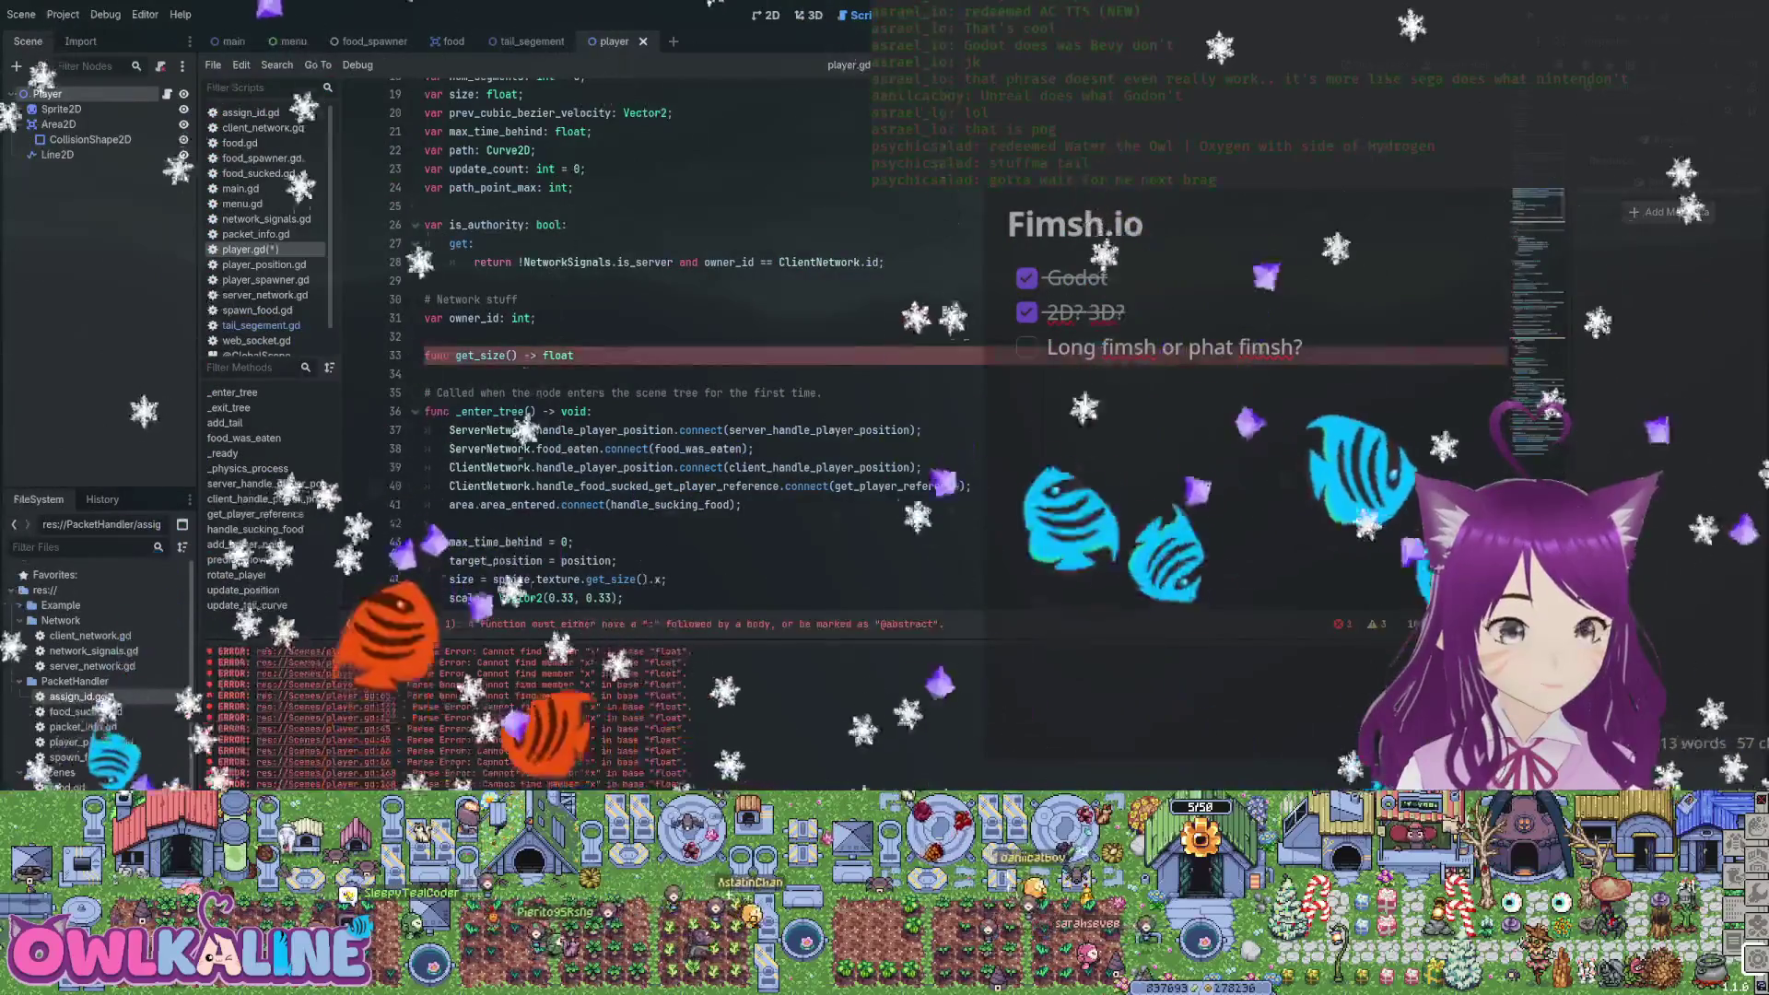
{"action": "key", "text": "Down"}
{"action": "key", "text": "BackSpace"}
{"action": "left_click", "coordinate": [450, 355]}
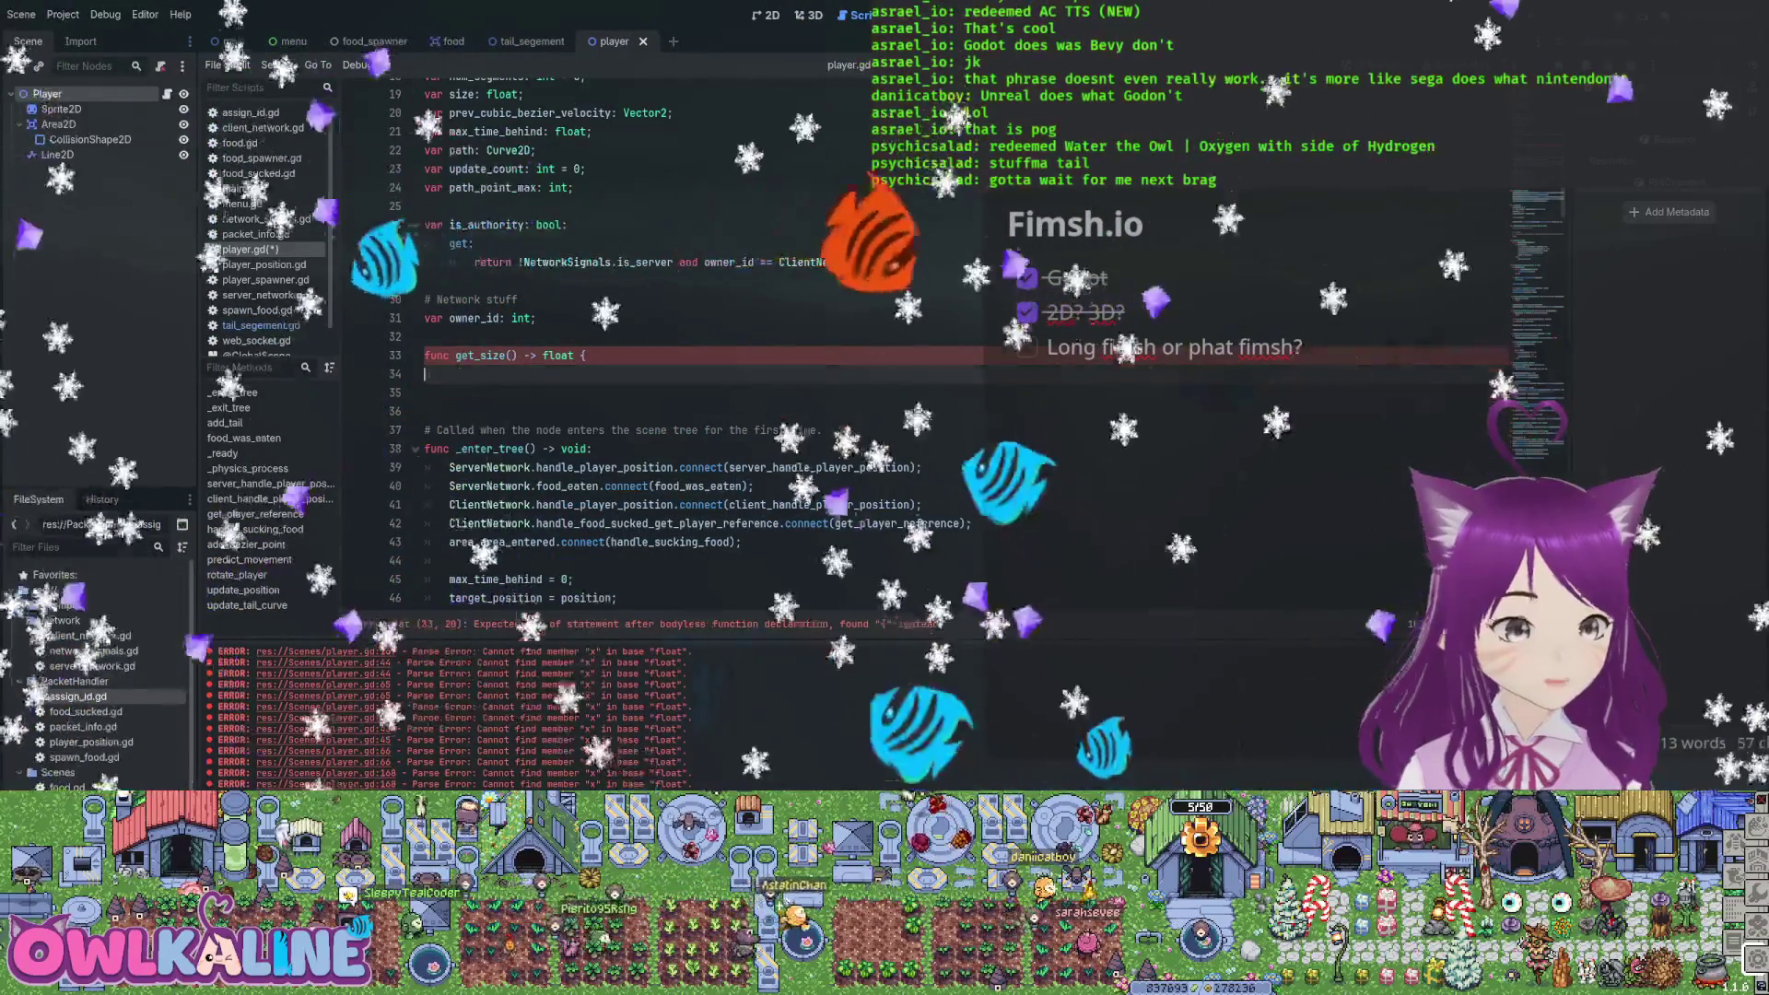
{"action": "key", "text": "End"}
{"action": "key", "text": "BackSpace"}
{"action": "key", "text": "BackSpace"}
{"action": "type", "text": ":"}
{"action": "key", "text": "Return"}
{"action": "type", "text": "return "}
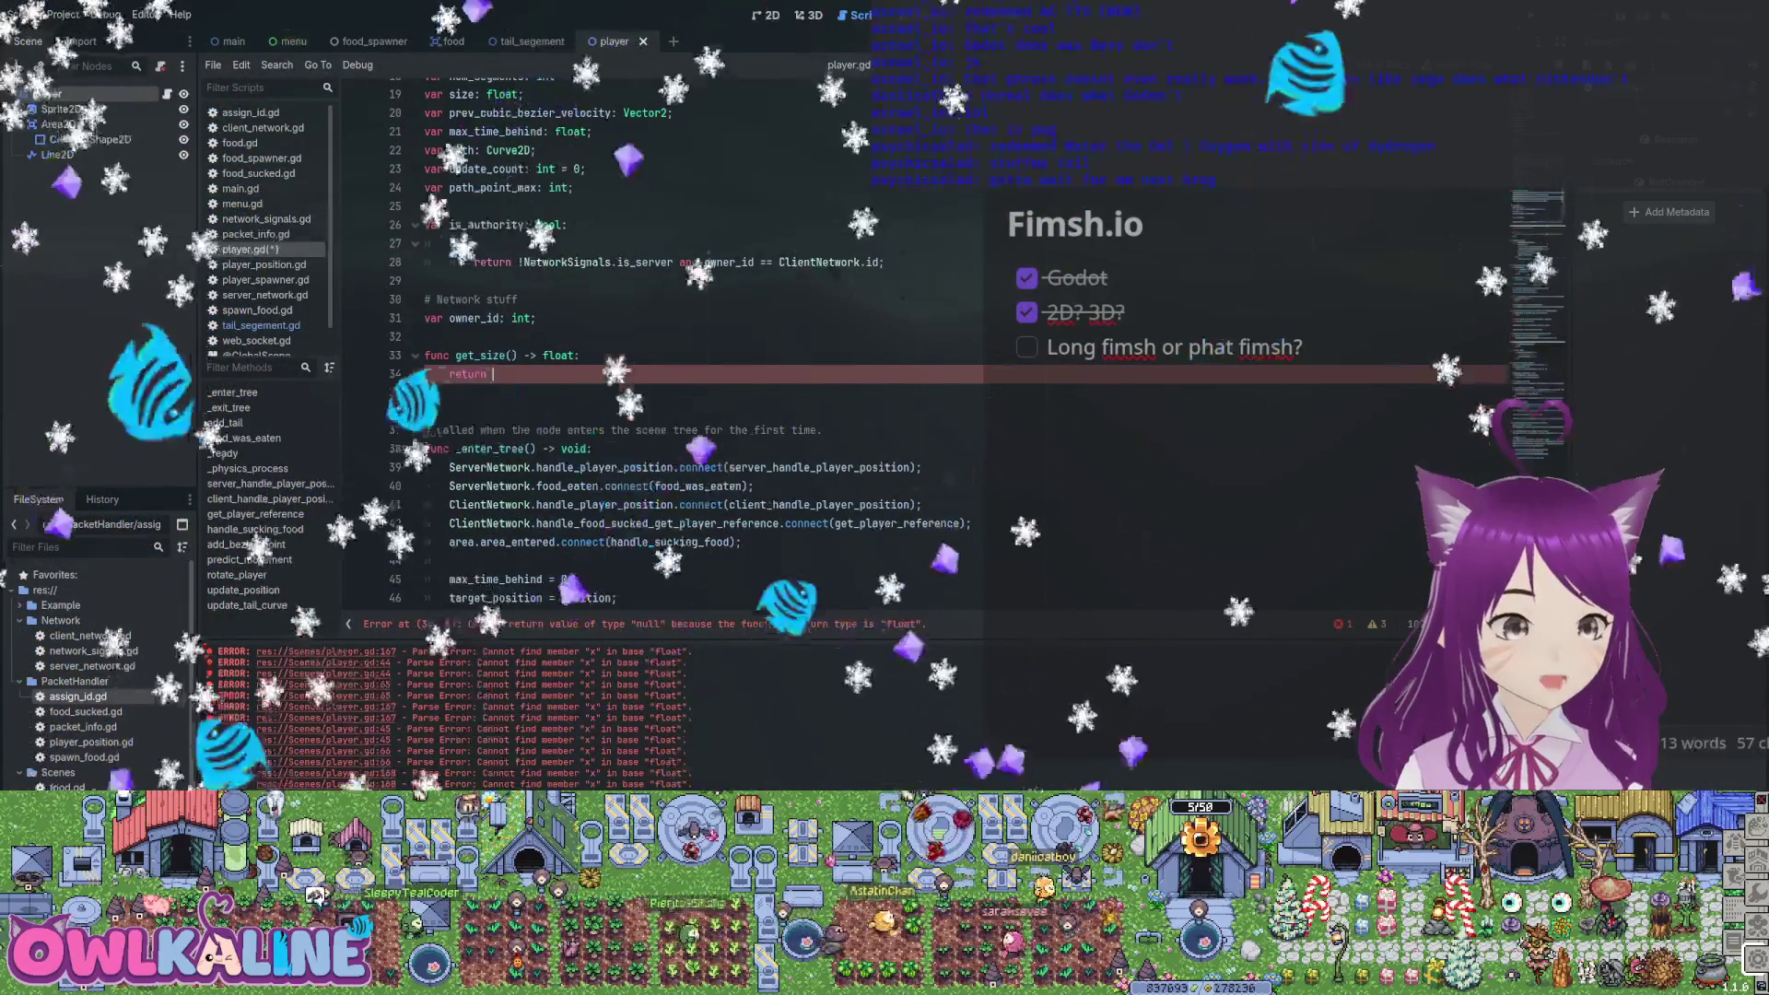
{"action": "type", "text": "size * scale.x;"}
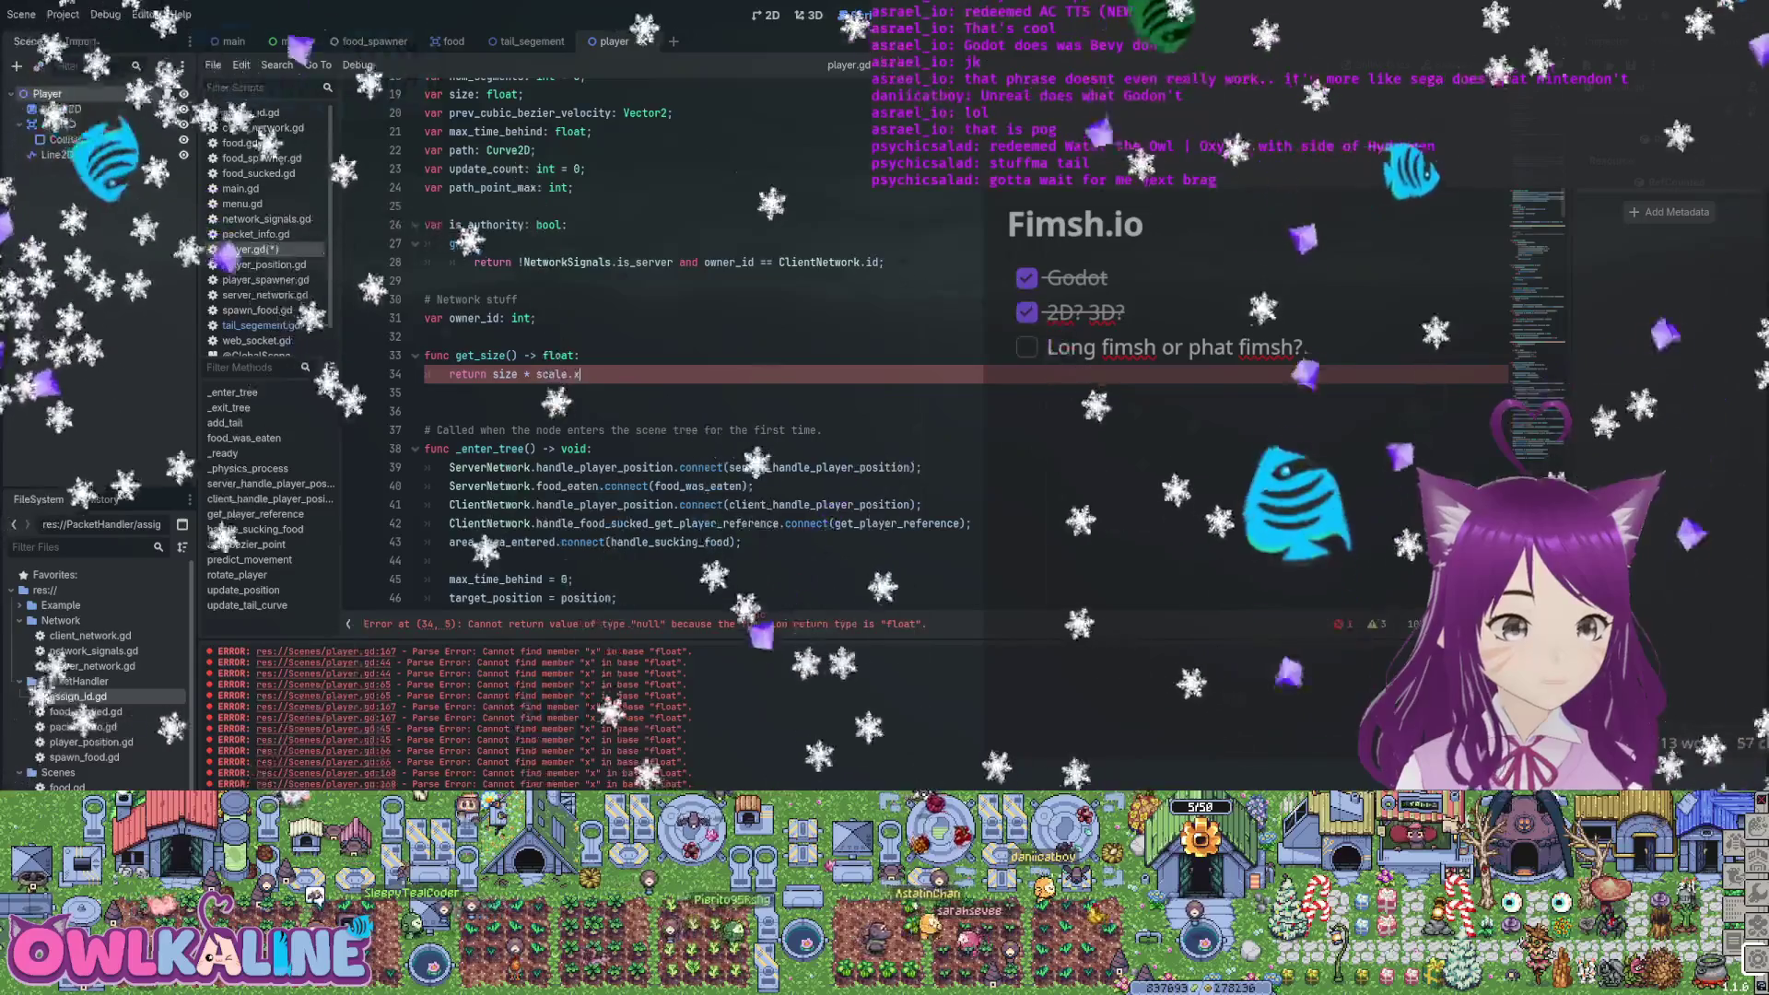
{"action": "key", "text": "Delete"}
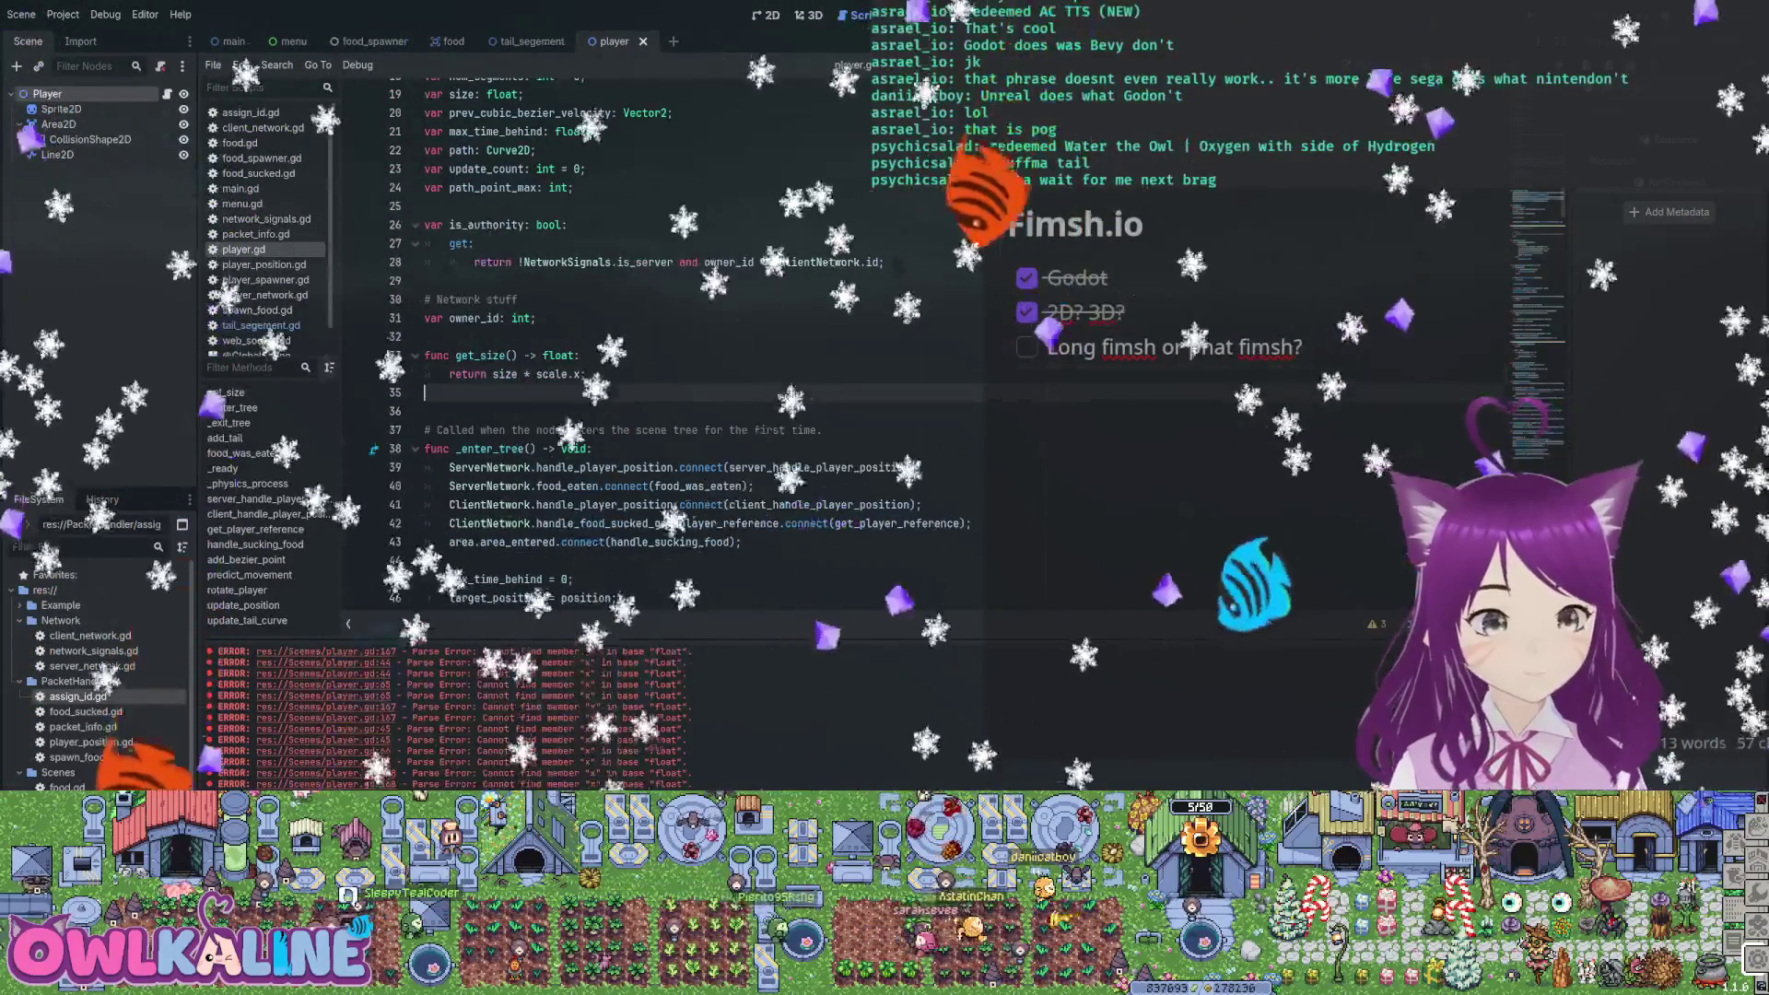
Use get_size() in the path_point_max formula, comment that line out, and run the game
{"action": "scroll", "coordinate": [645, 369], "scroll_direction": "down", "scroll_amount": 2}
{"action": "scroll", "coordinate": [645, 368], "scroll_direction": "down", "scroll_amount": 5}
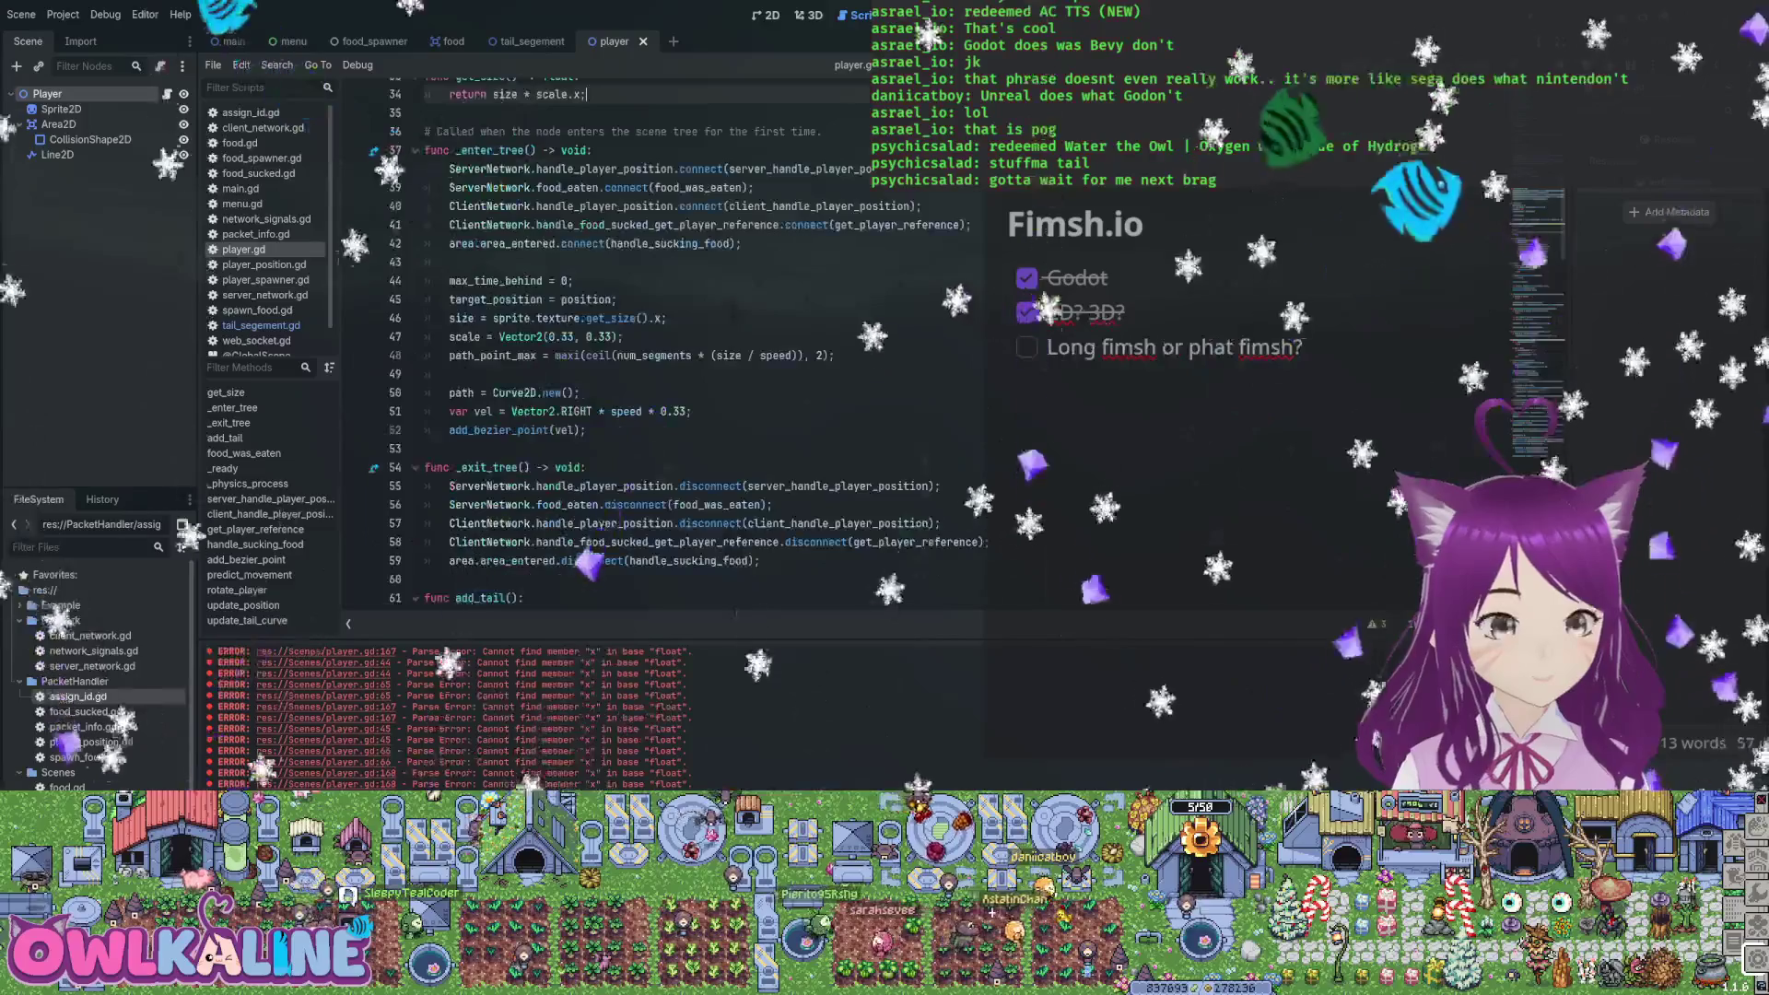
{"action": "double_click", "coordinate": [724, 356]}
{"action": "type", "text": "get"}
{"action": "type", "text": "_size()"}
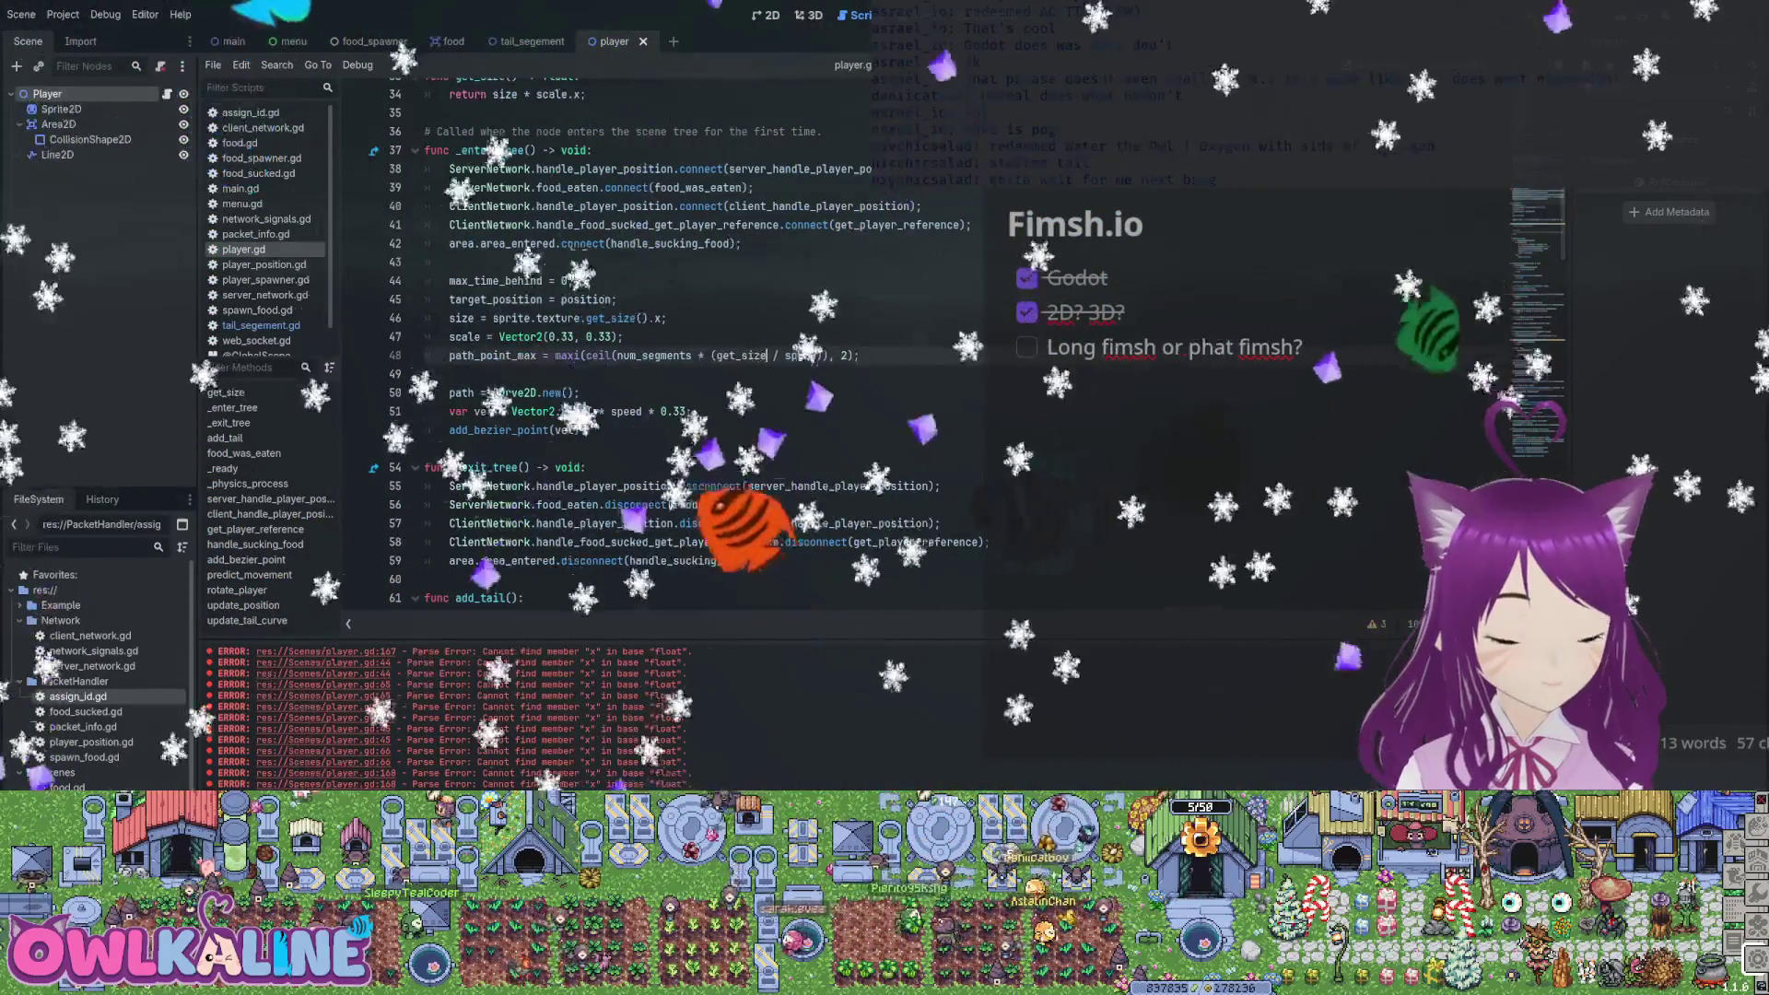
{"action": "left_click", "coordinate": [433, 374]}
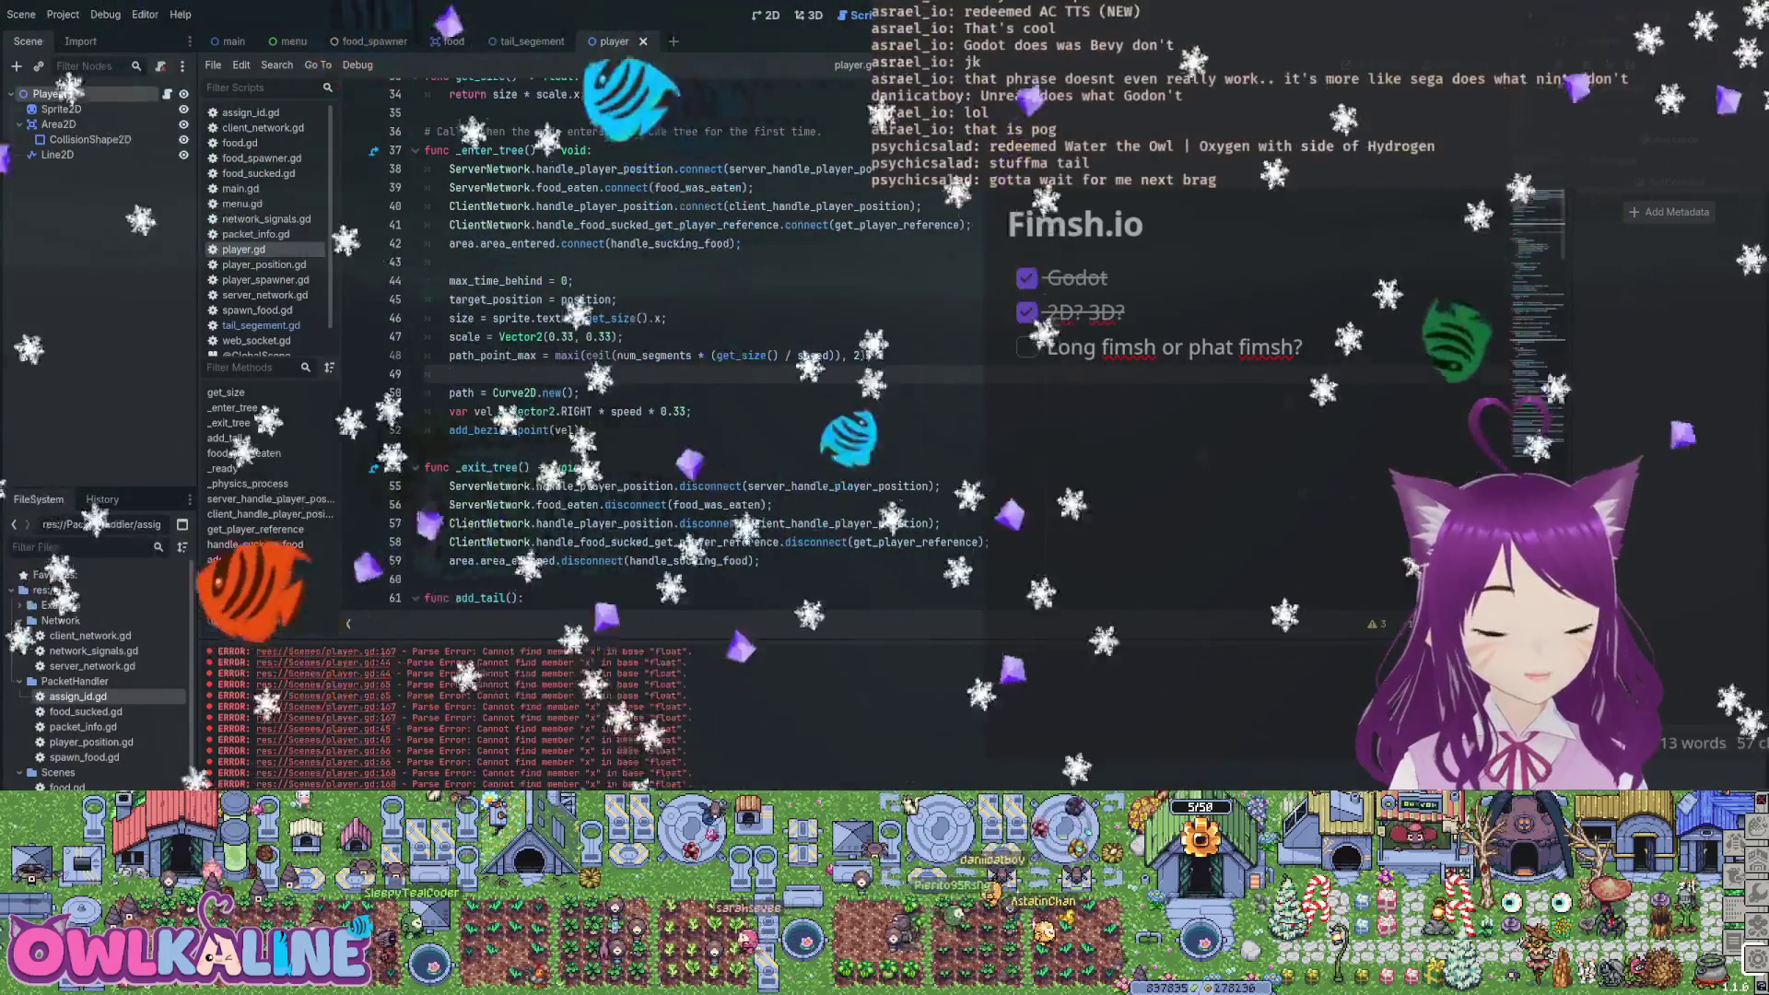
{"action": "left_click", "coordinate": [450, 356]}
{"action": "type", "text": "#"}
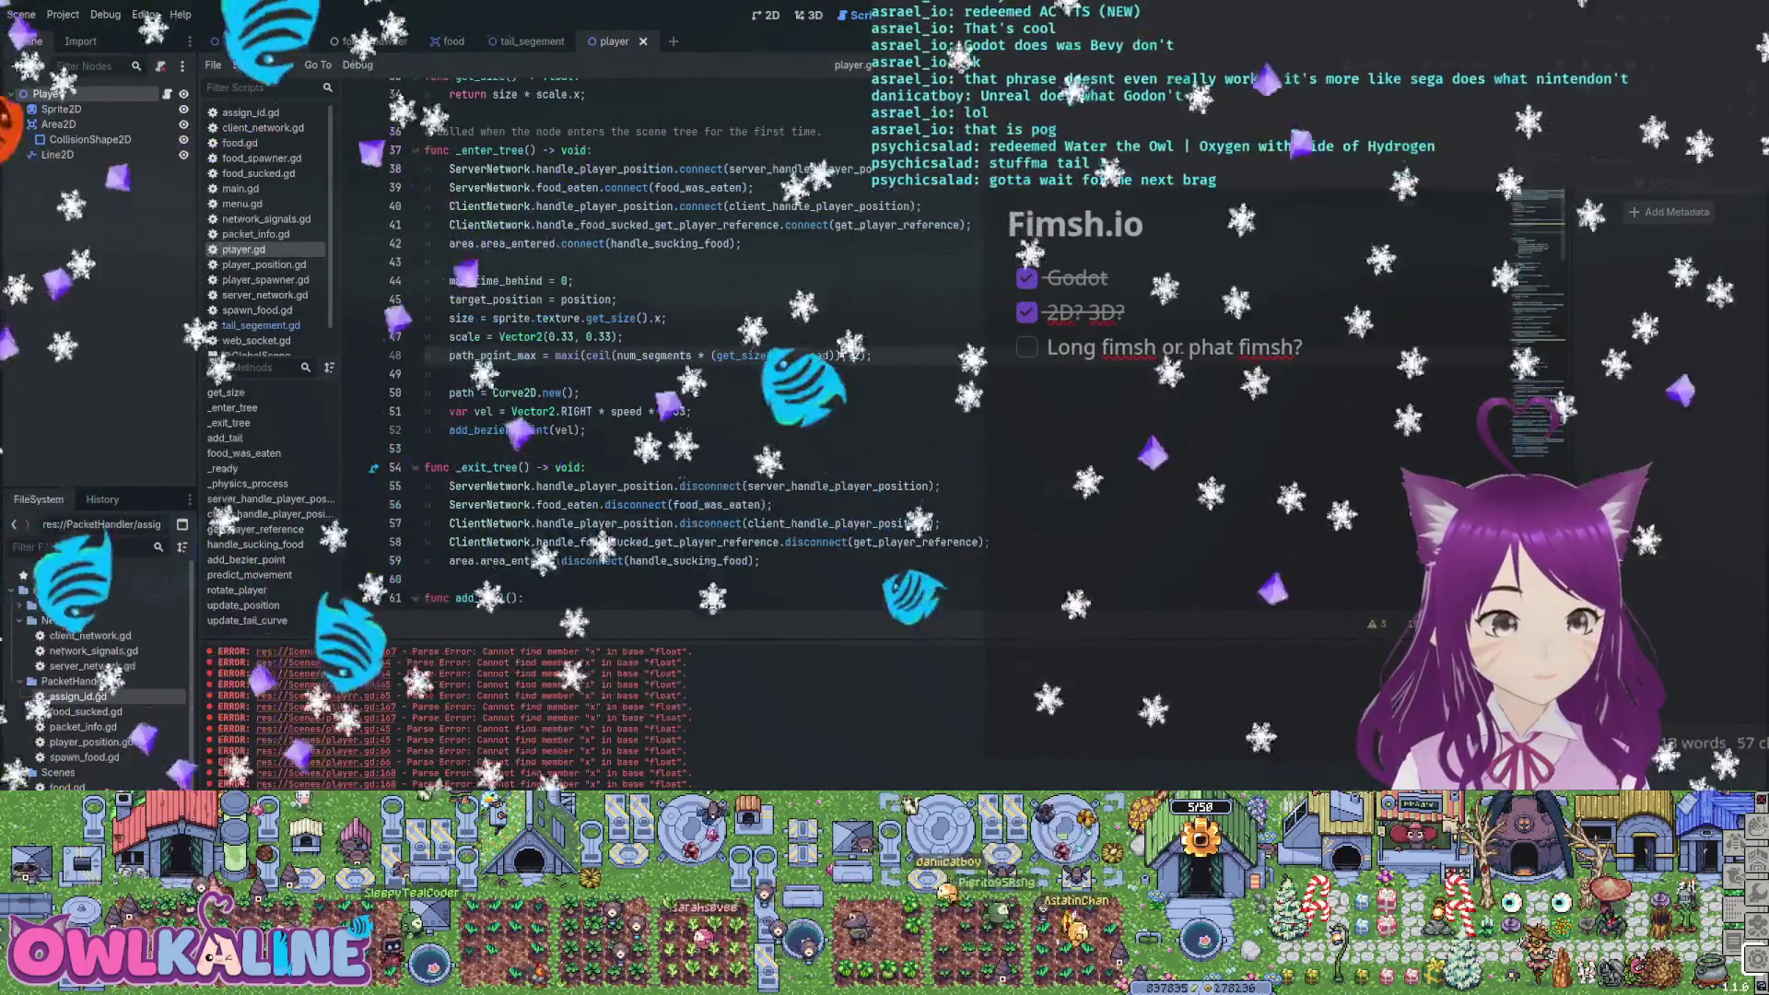
{"action": "key", "text": "F5"}
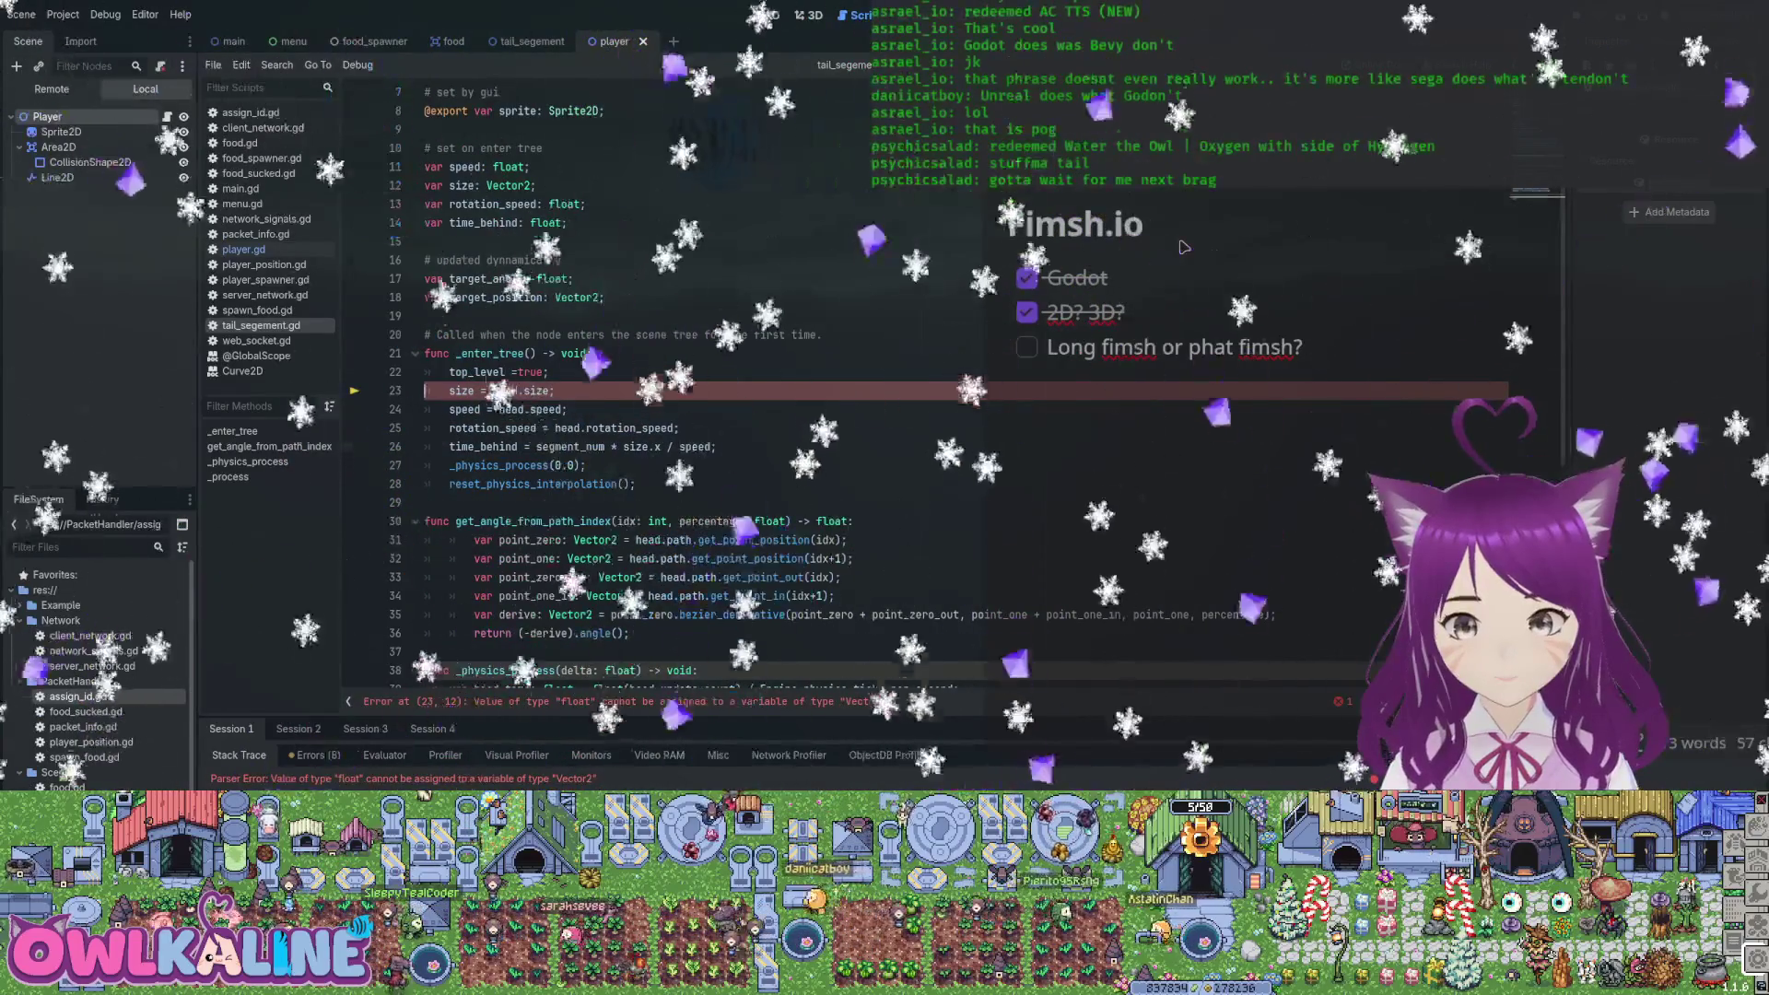
Stop the game, make tail_segement.gd's size a float, and add scale = head.scale after the size assignment
{"action": "key", "text": "F8"}
{"action": "double_click", "coordinate": [536, 391]}
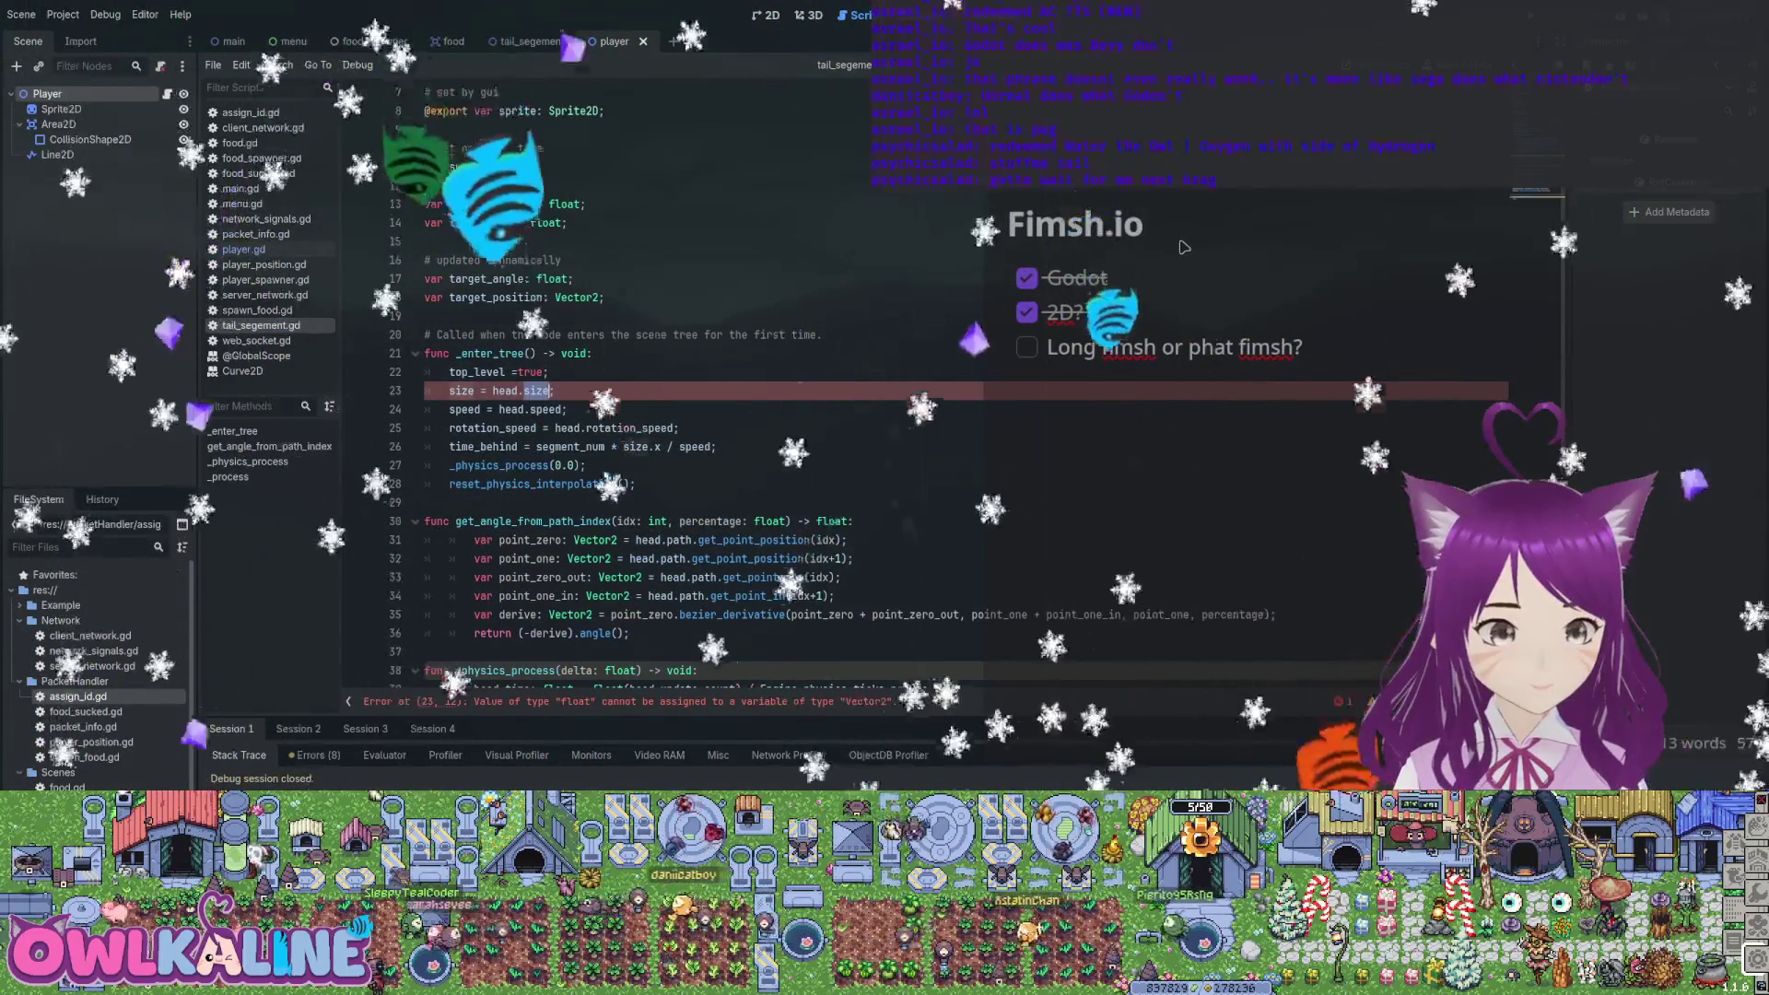
{"action": "double_click", "coordinate": [503, 185]}
{"action": "type", "text": "float"}
{"action": "key", "text": "Escape"}
{"action": "key", "text": "Down"}
{"action": "key", "text": "Down"}
{"action": "key", "text": "Down"}
{"action": "key", "text": "End"}
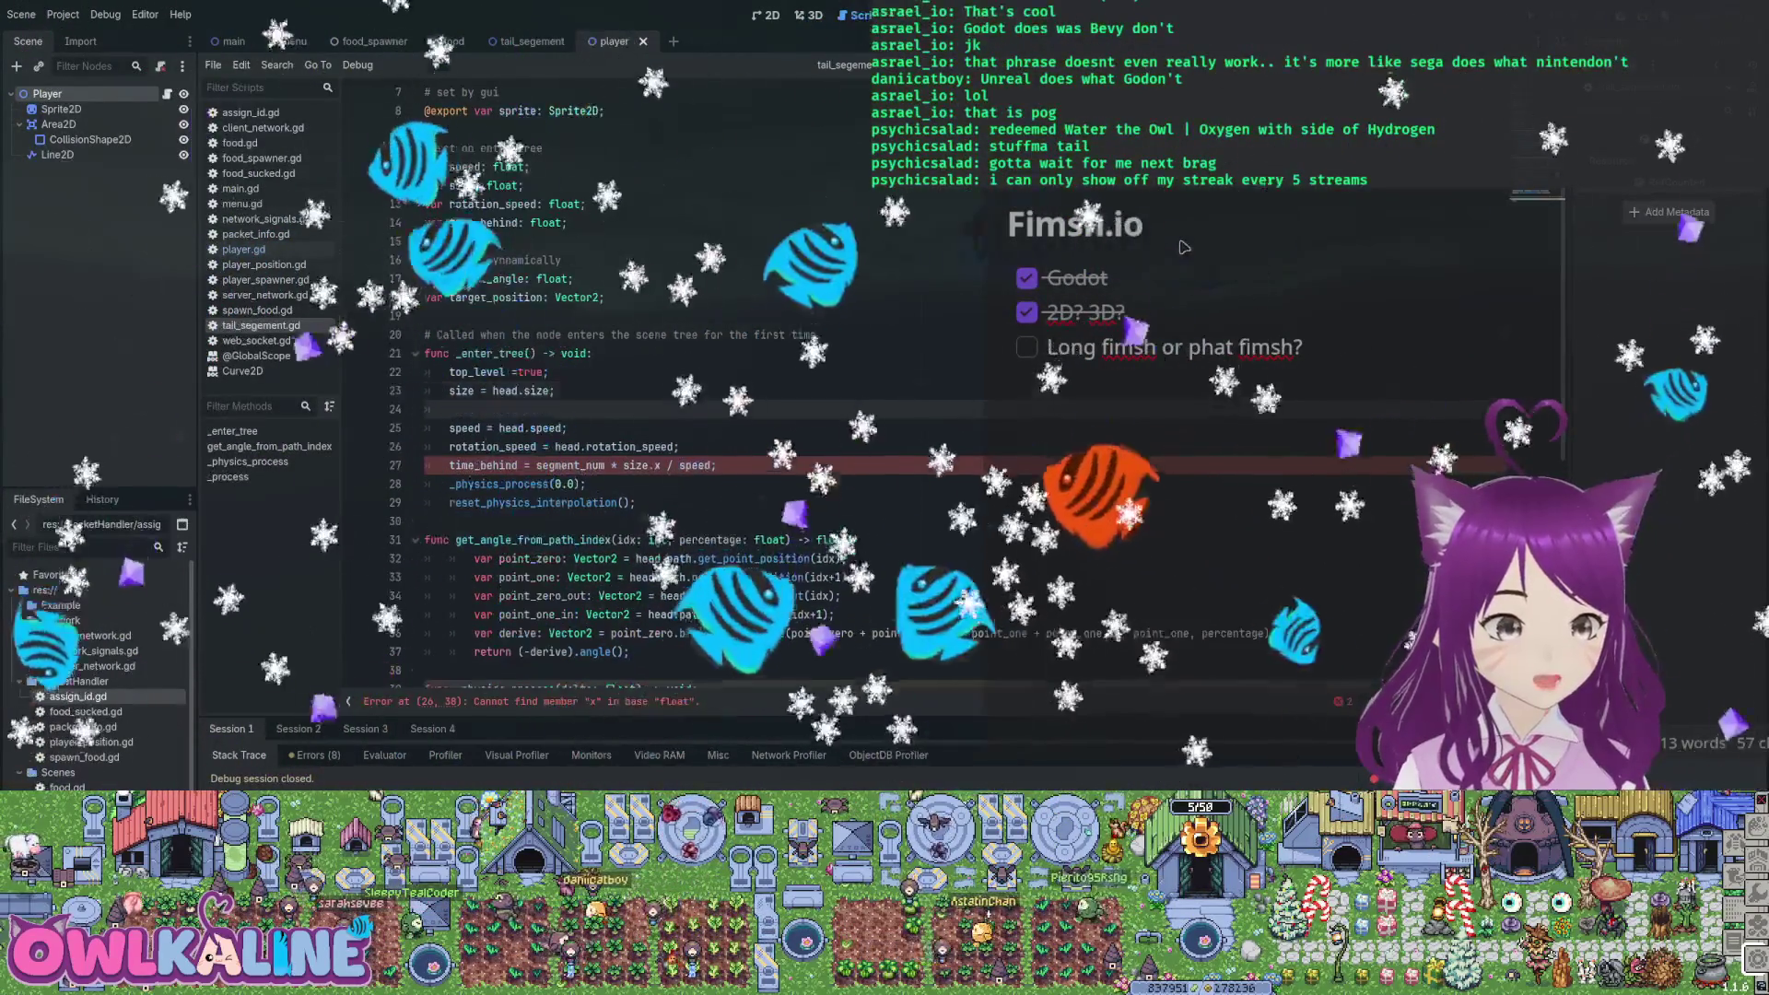
{"action": "key", "text": "Return"}
{"action": "type", "text": "scale = head.scale;"}
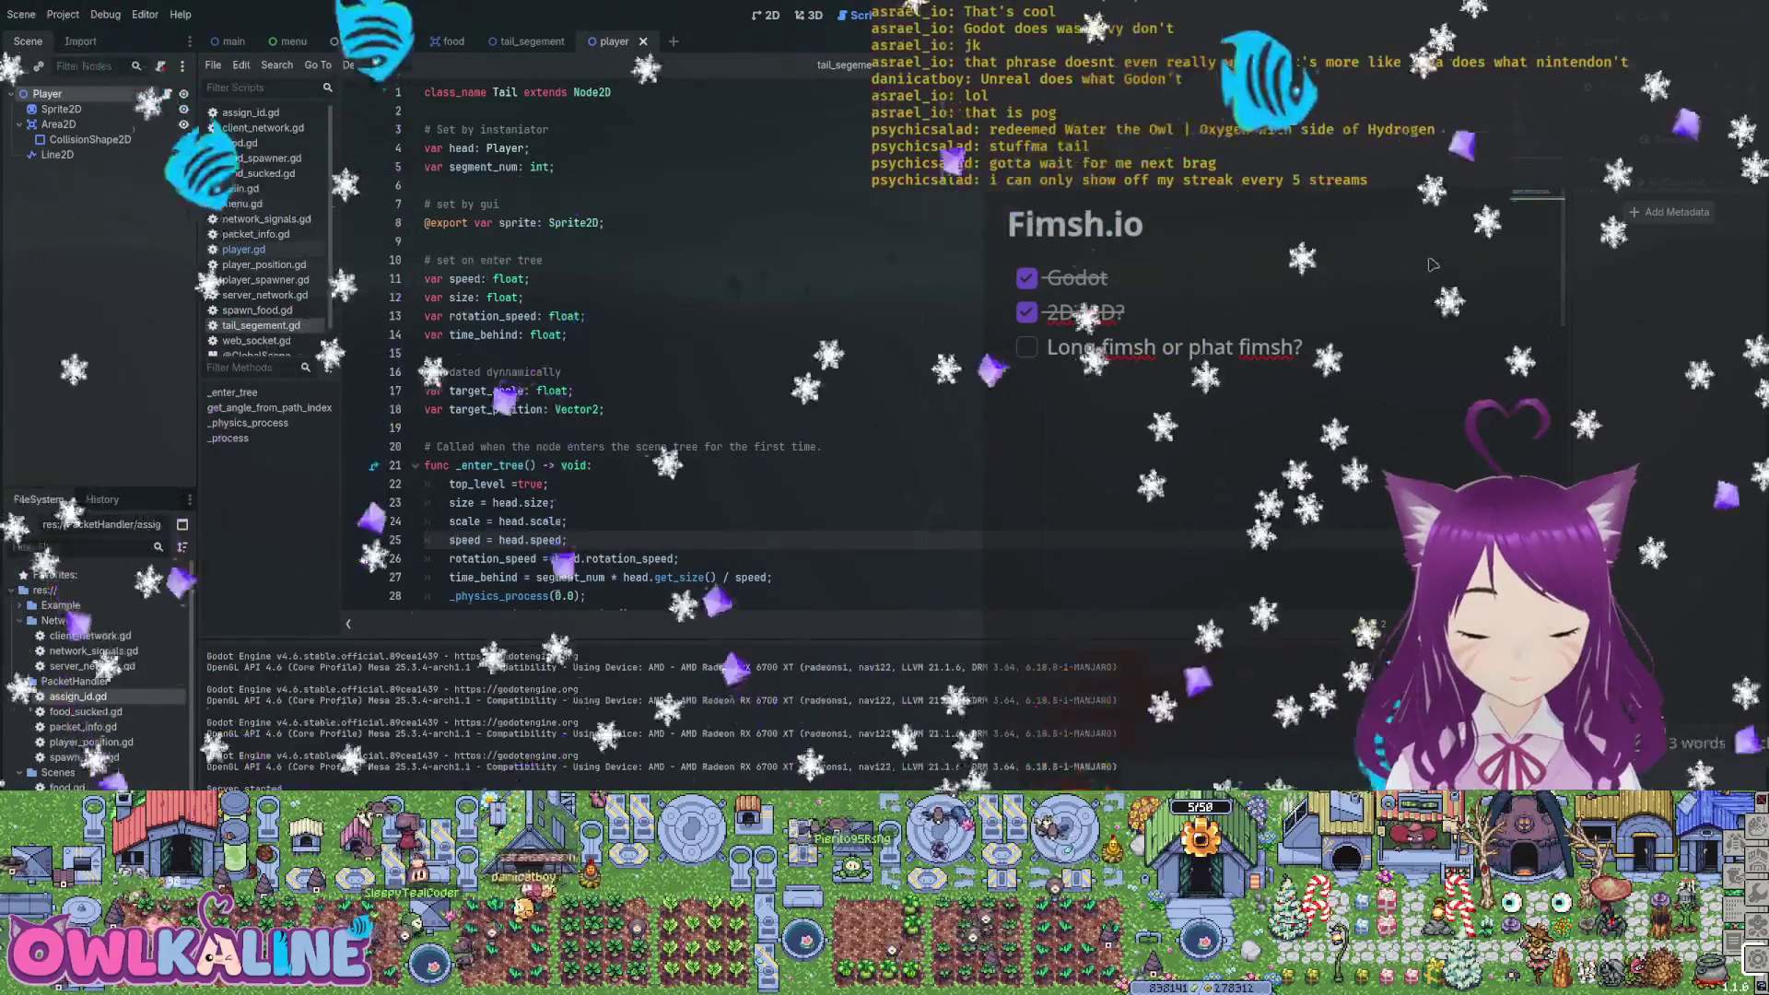
{"action": "scroll", "coordinate": [355, 531], "scroll_direction": "down", "scroll_amount": 1}
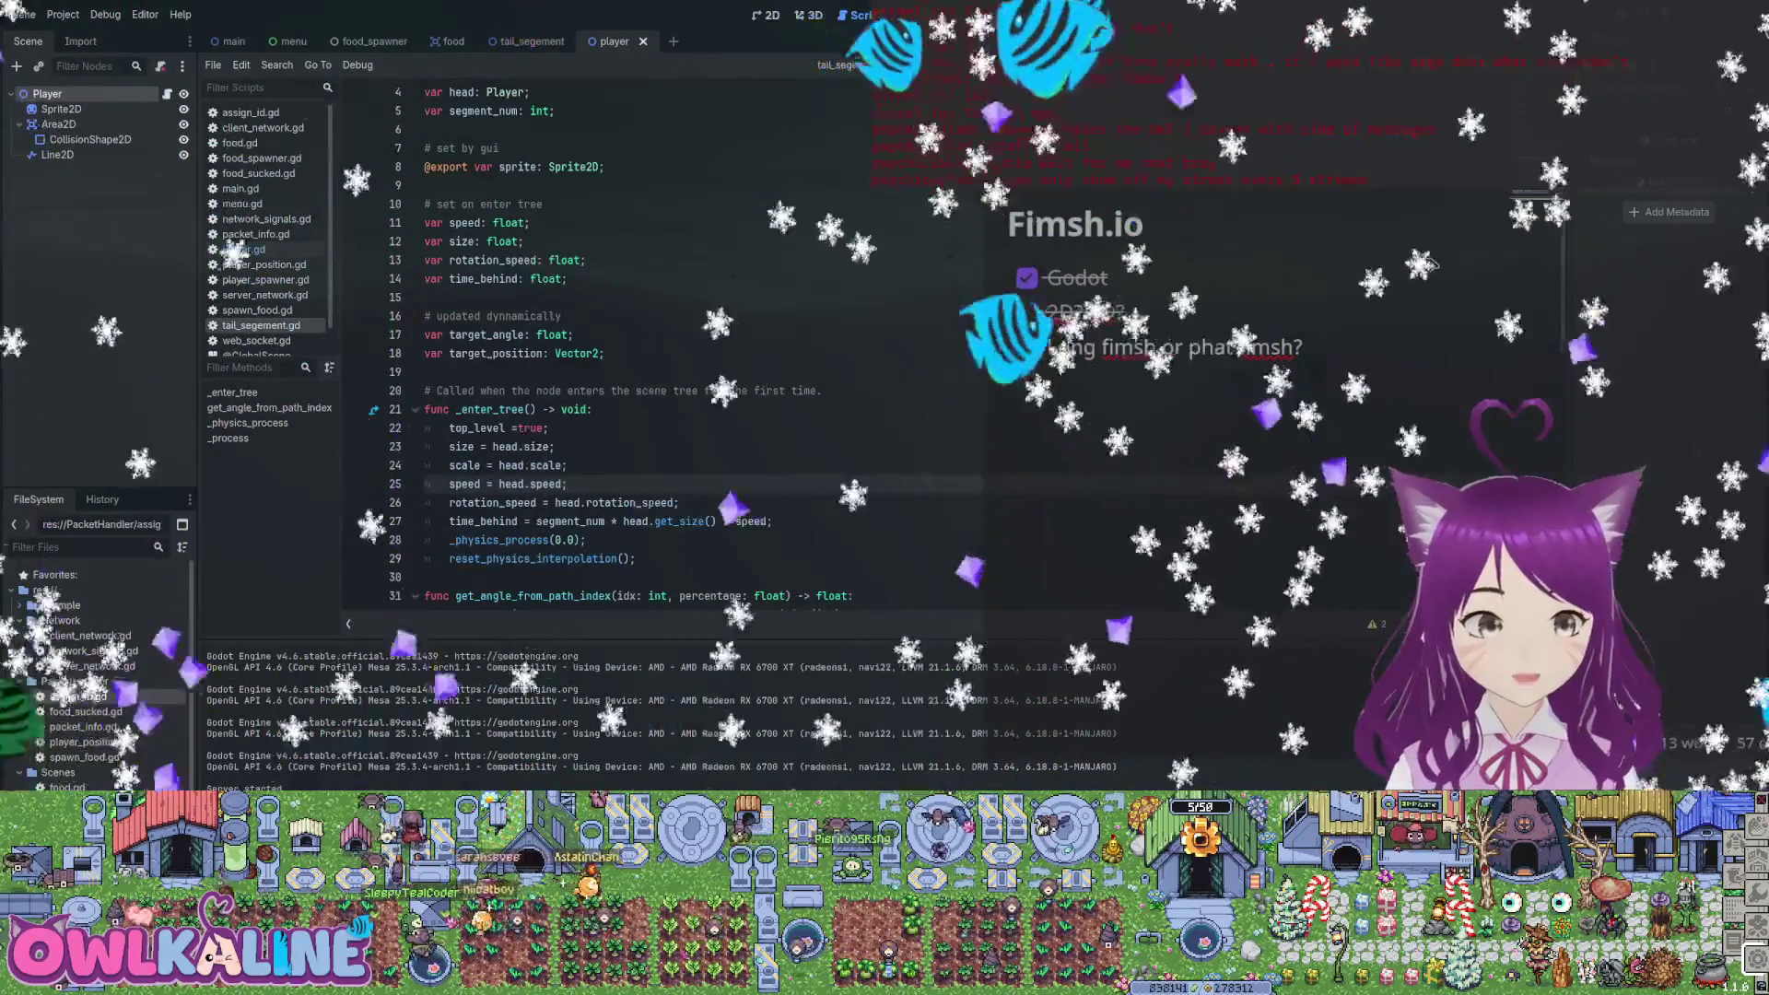
{"action": "left_click", "coordinate": [243, 249]}
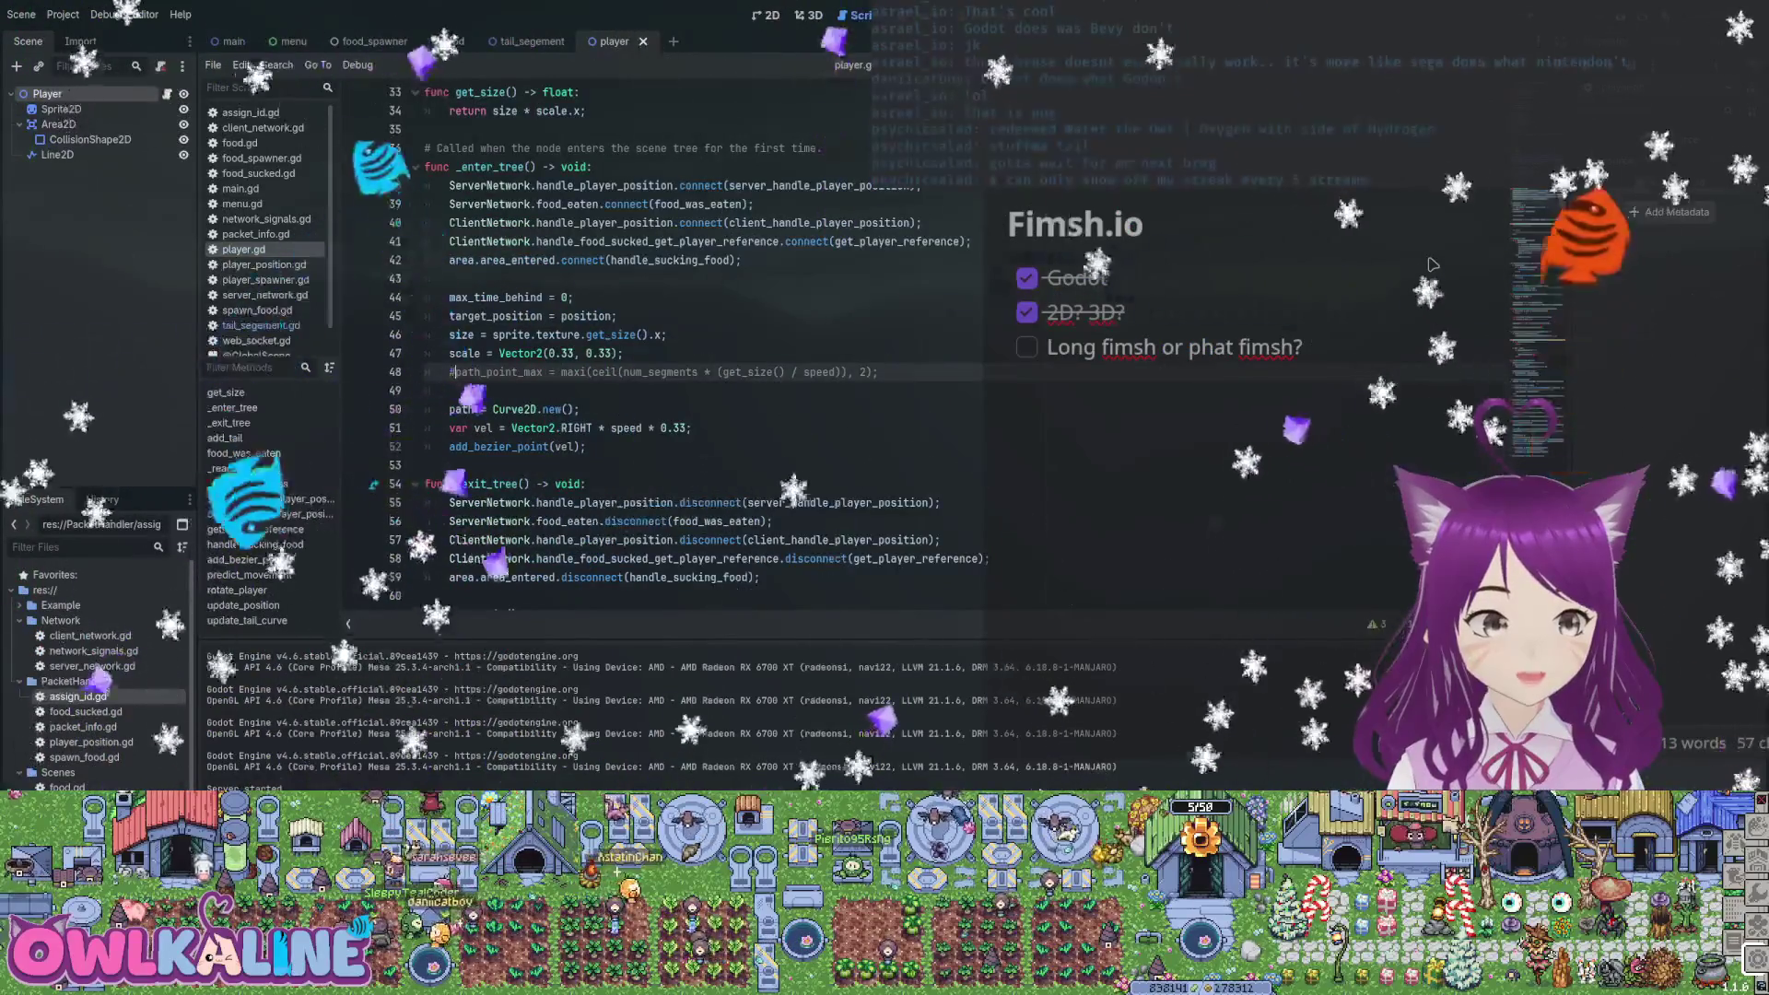
Add a for i in range(4): add_tail() loop after add_bezier_point(vel), save, and run the game
{"action": "key", "text": "Down"}
{"action": "key", "text": "Down"}
{"action": "key", "text": "Down"}
{"action": "key", "text": "End"}
{"action": "key", "text": "Return"}
{"action": "type", "text": "for "}
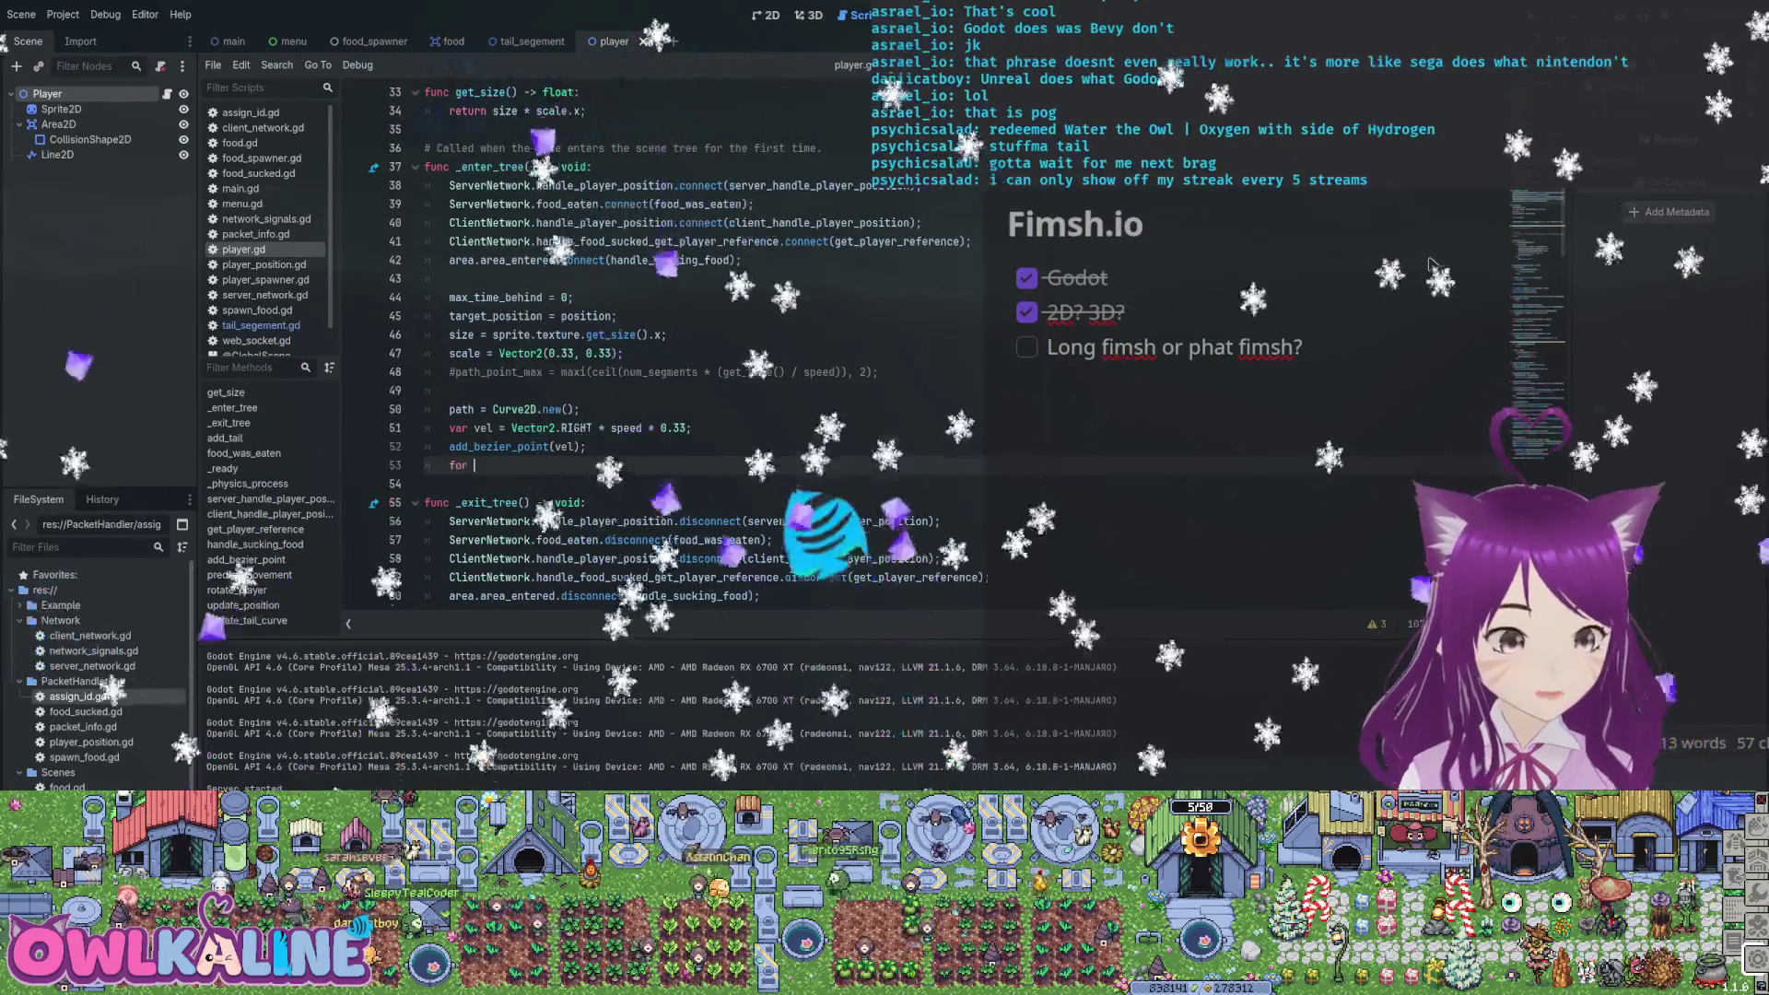
{"action": "type", "text": "_ in range(4):"}
{"action": "key", "text": "Return"}
{"action": "type", "text": "add_tail();"}
{"action": "key", "text": "ctrl+s"}
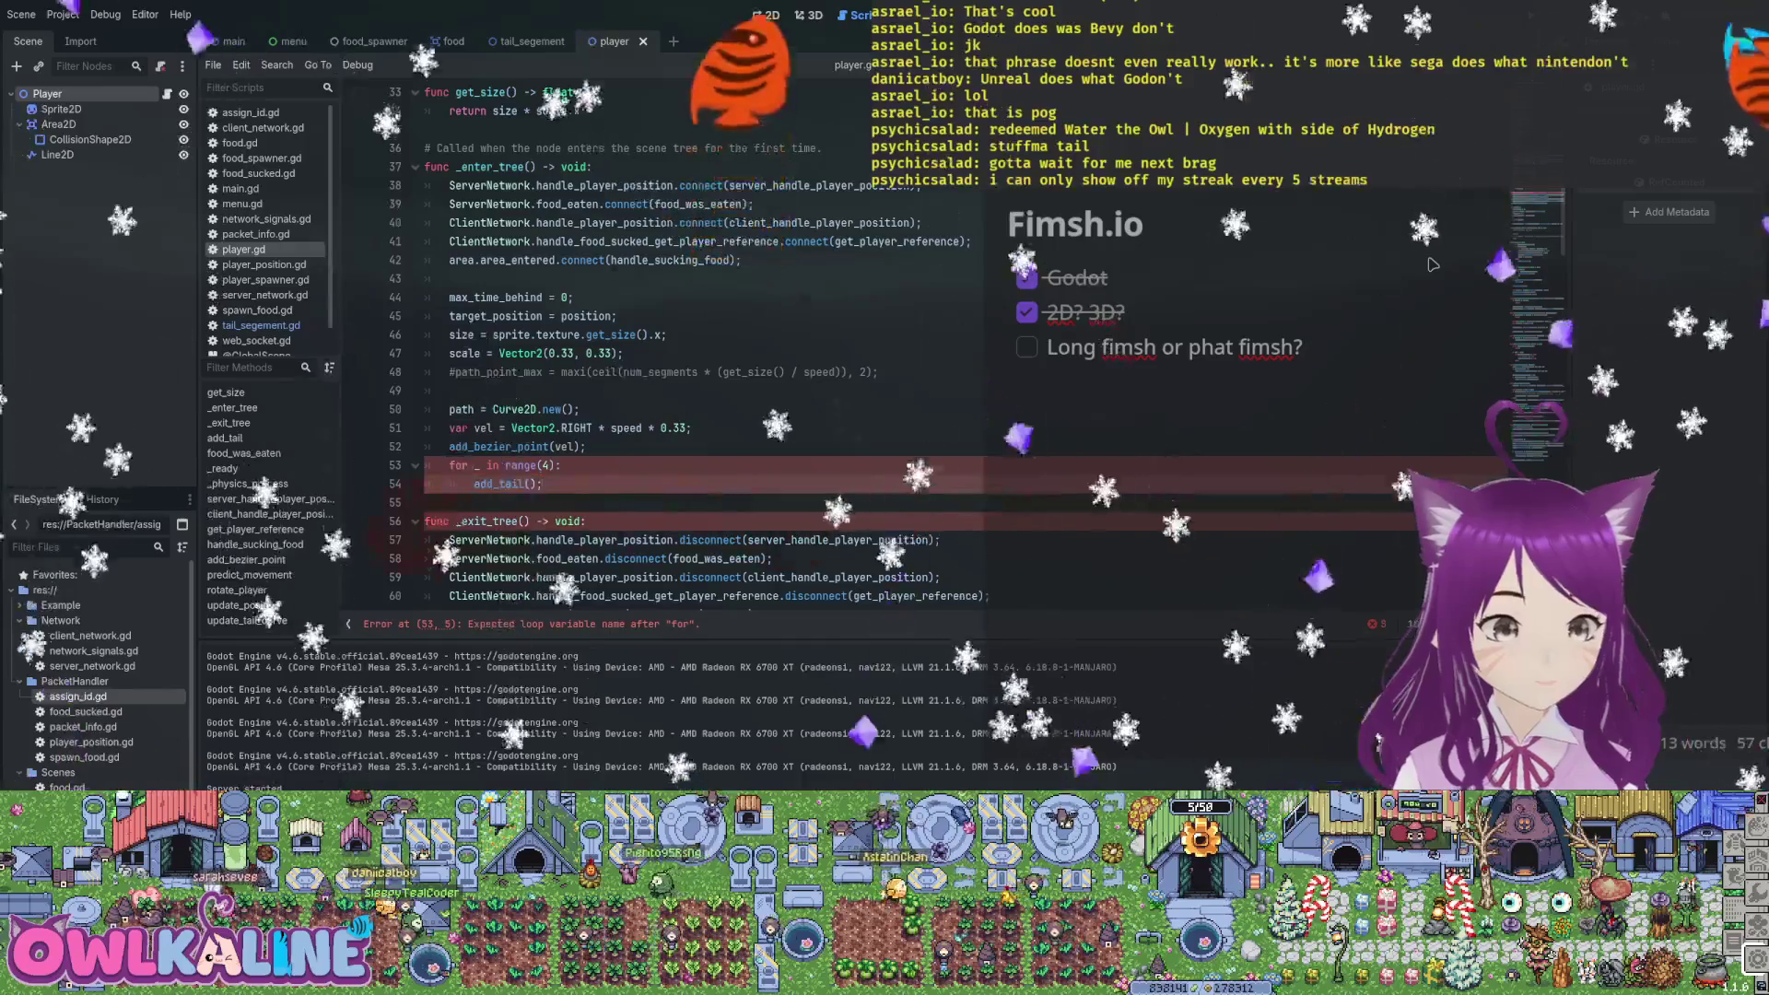
{"action": "key", "text": "Up"}
{"action": "key", "text": "Left"}
{"action": "key", "text": "Left"}
{"action": "key", "text": "Left"}
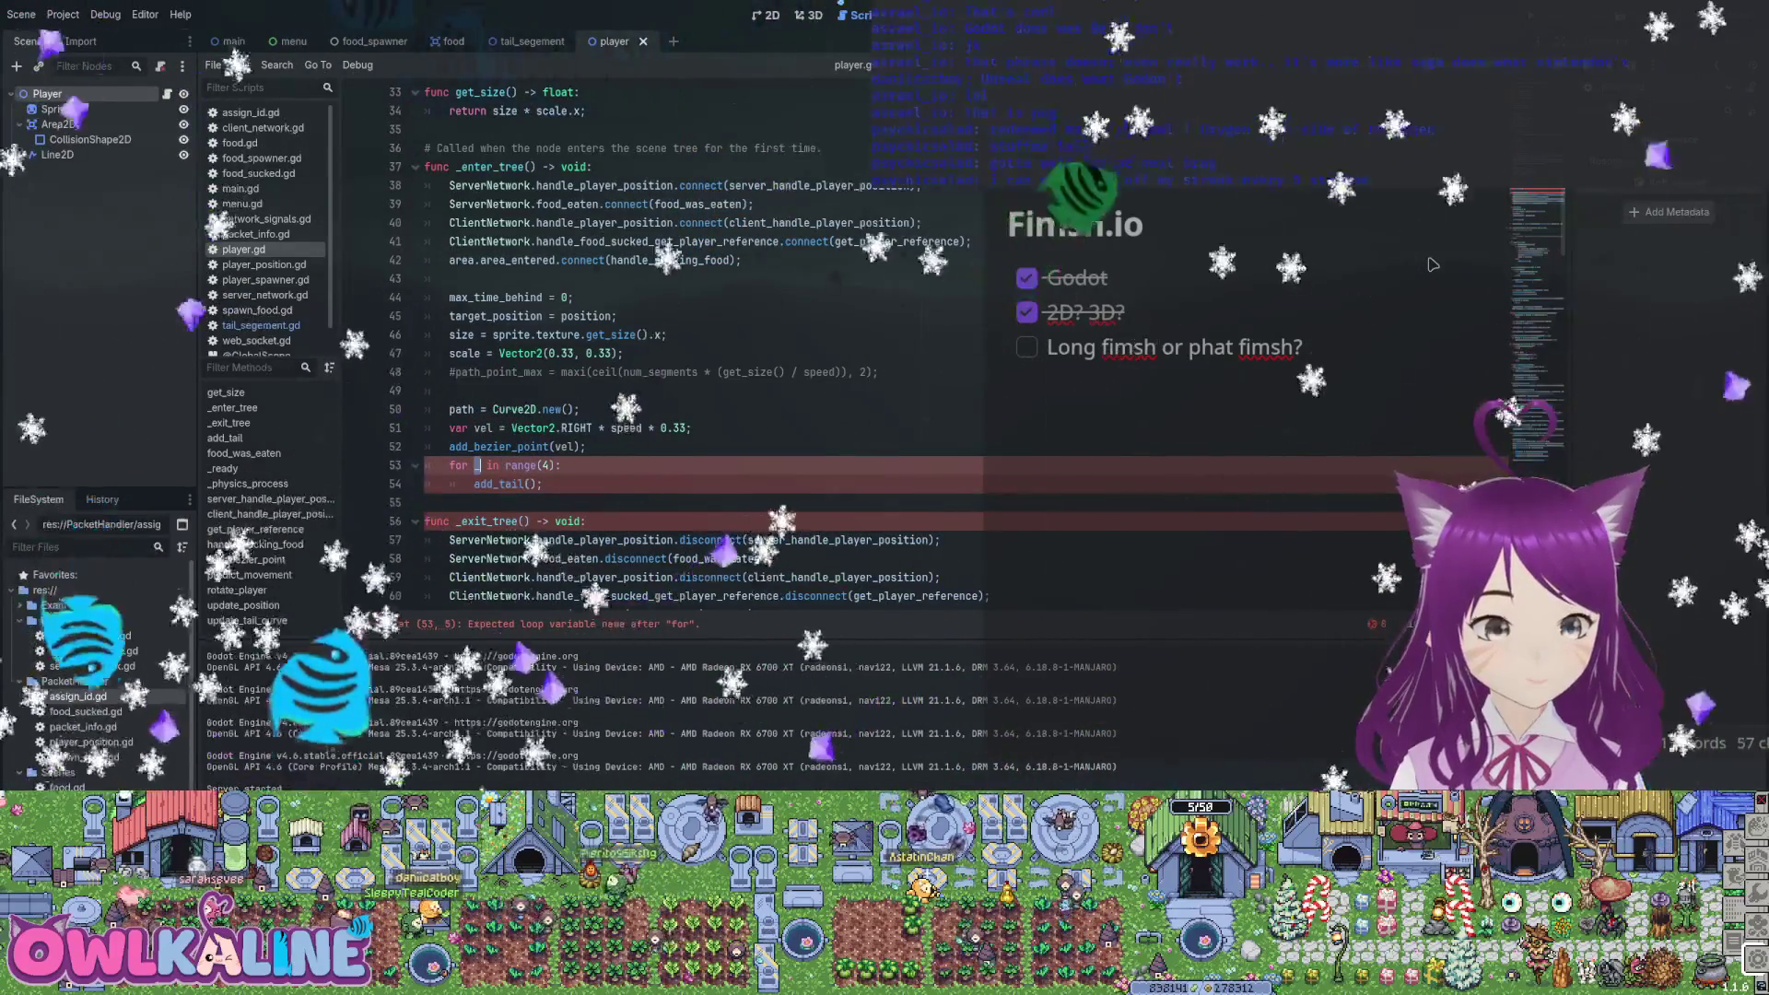
{"action": "type", "text": "i"}
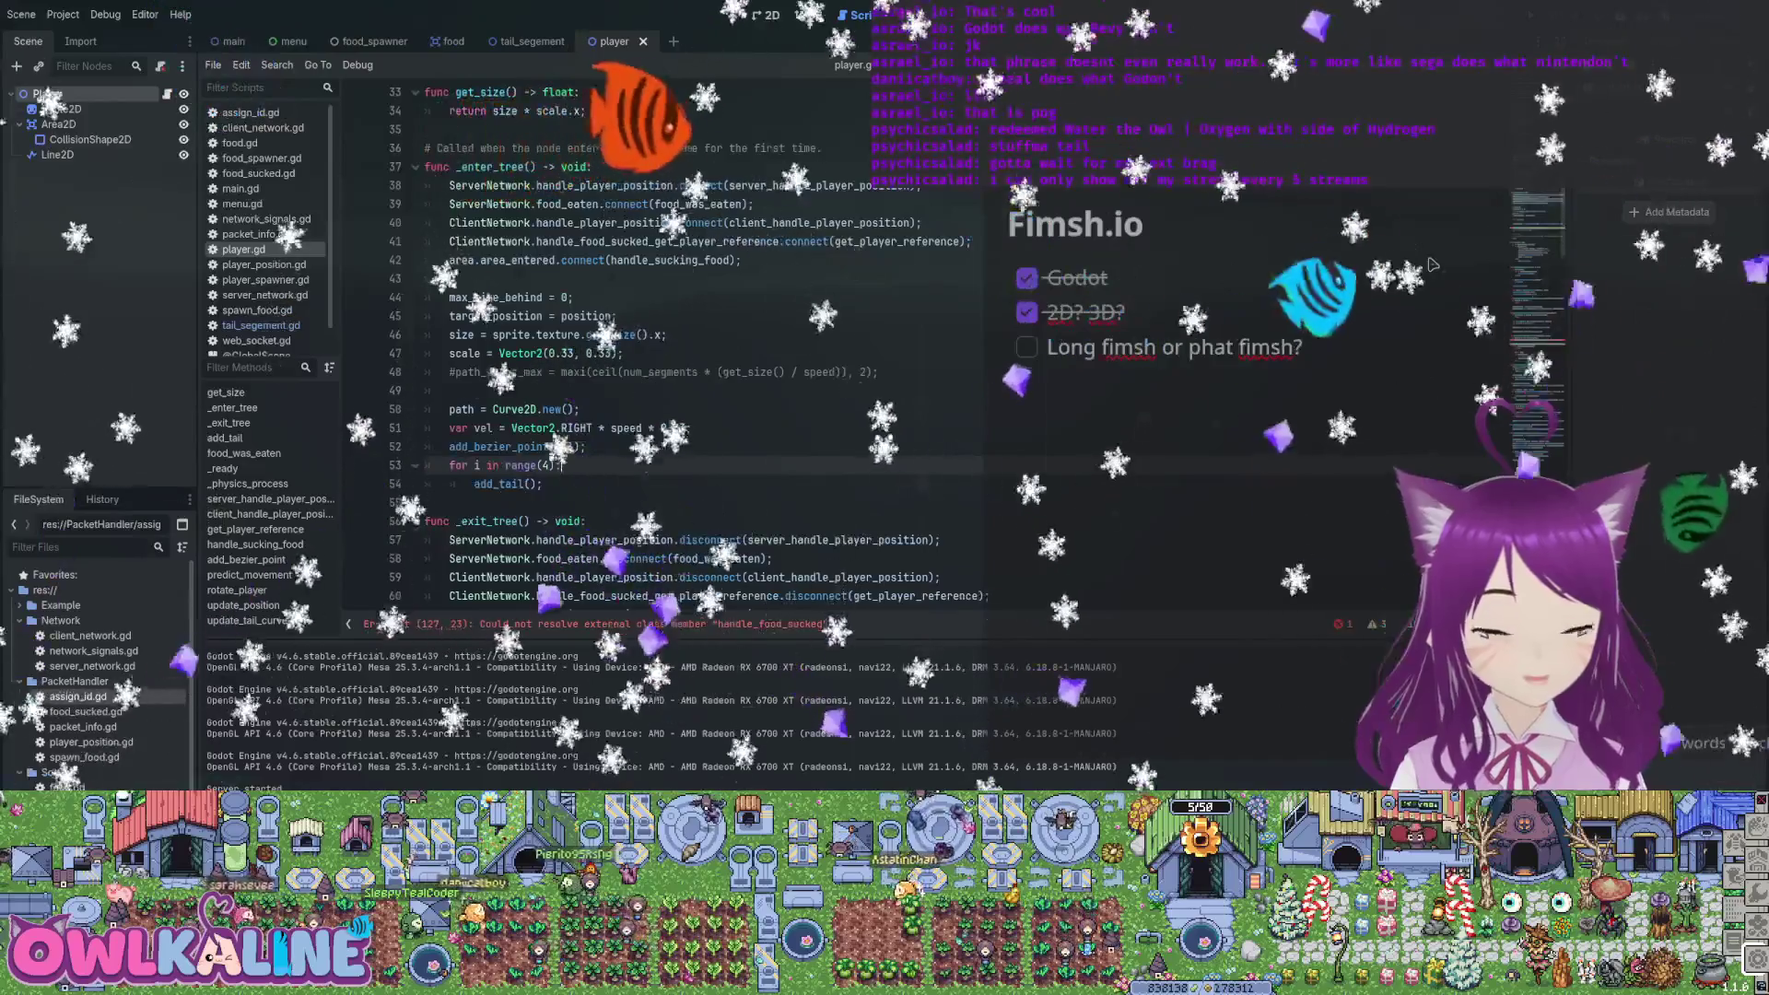
{"action": "key", "text": "F5"}
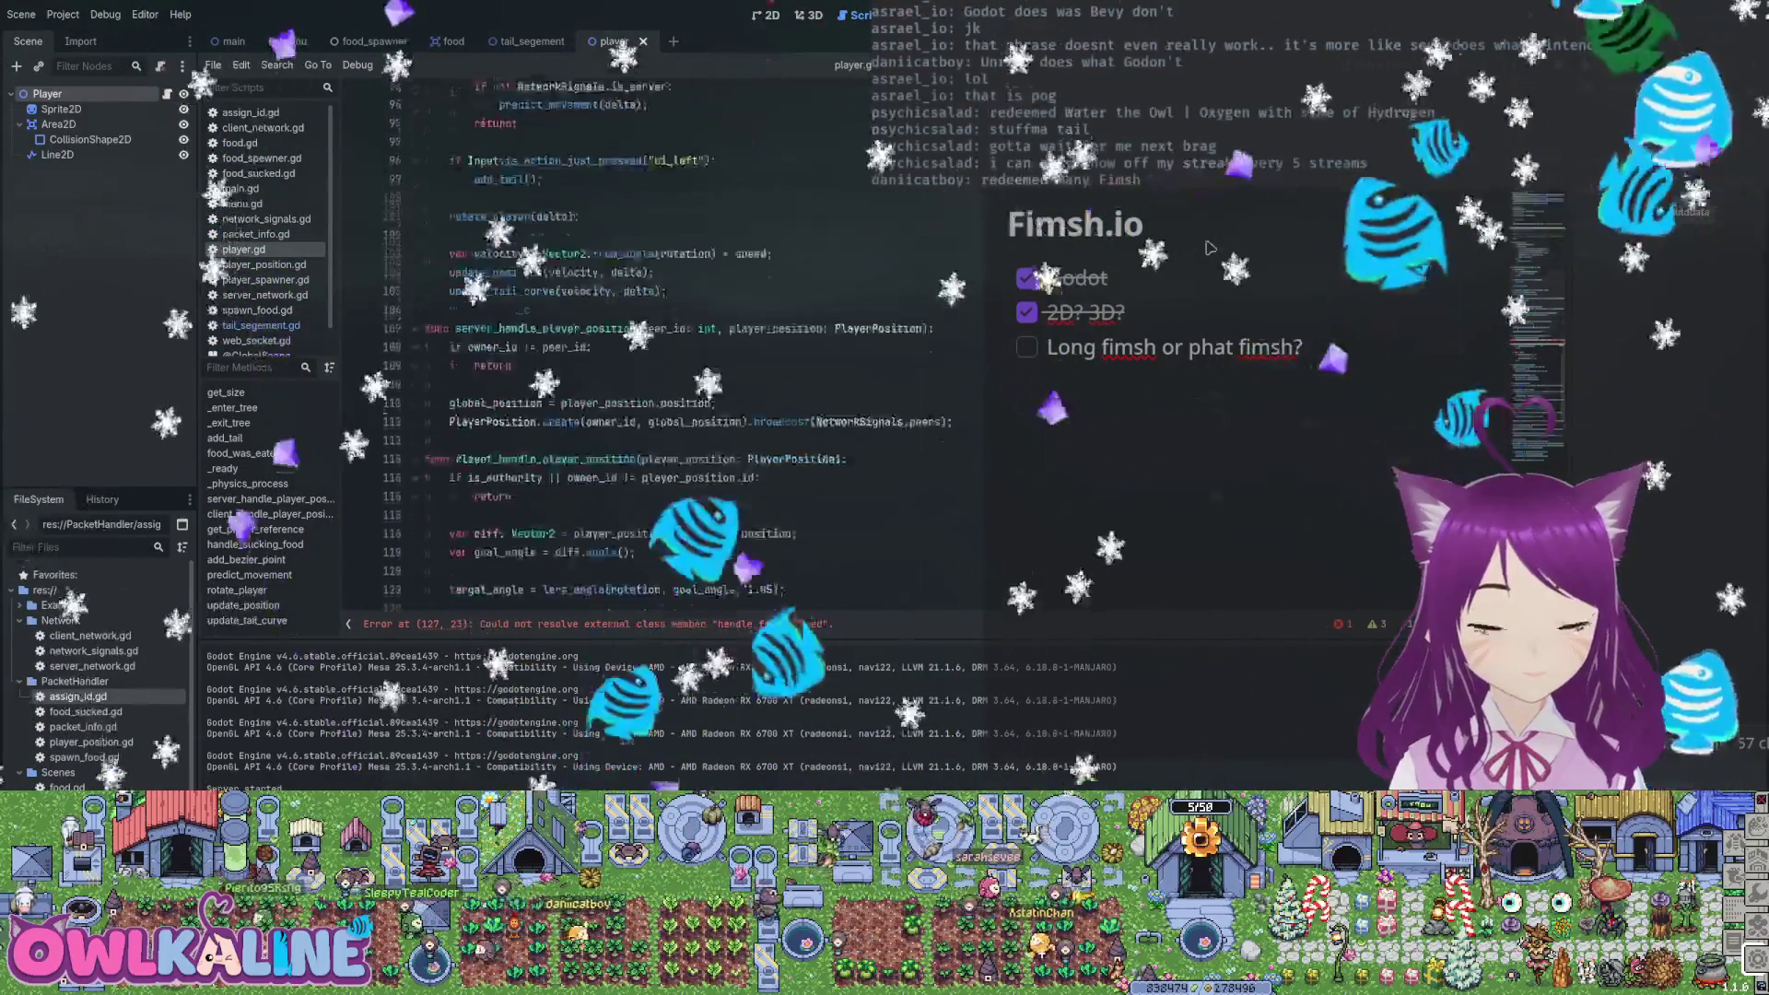
Scroll through player.gd to the get_player_reference function
{"action": "scroll", "coordinate": [1210, 246], "scroll_direction": "down", "scroll_amount": 13}
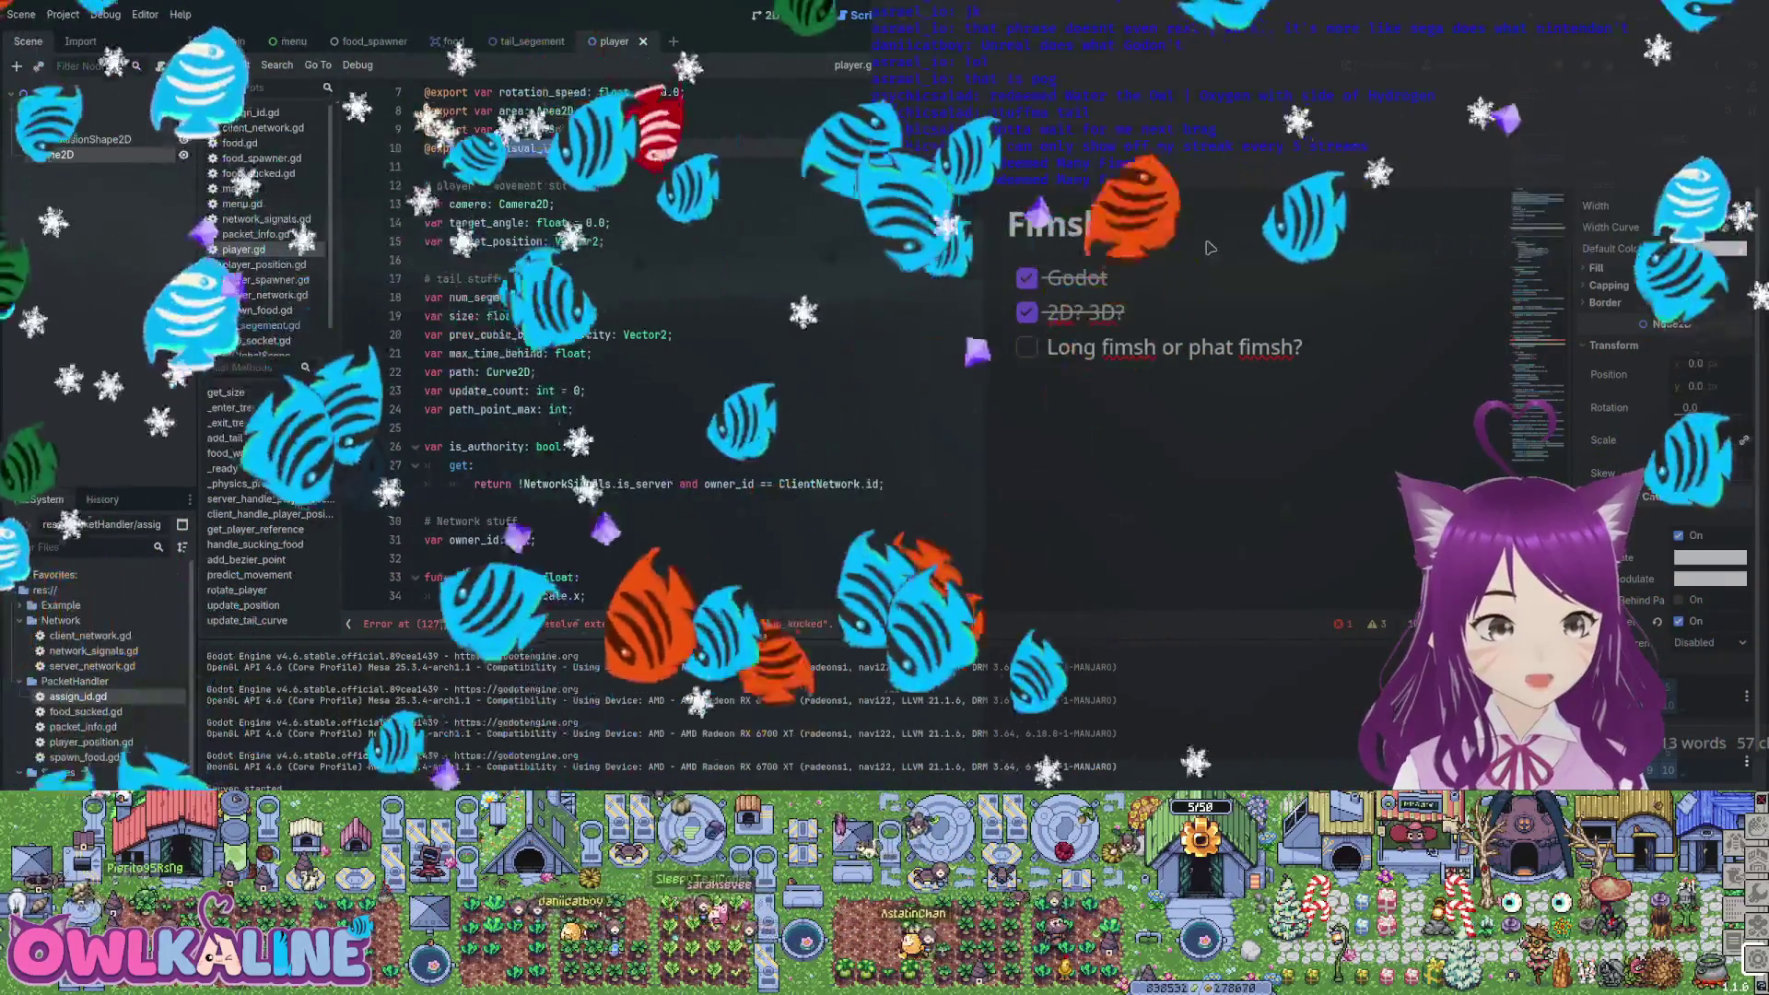
{"action": "scroll", "coordinate": [1210, 248], "scroll_direction": "down", "scroll_amount": 4}
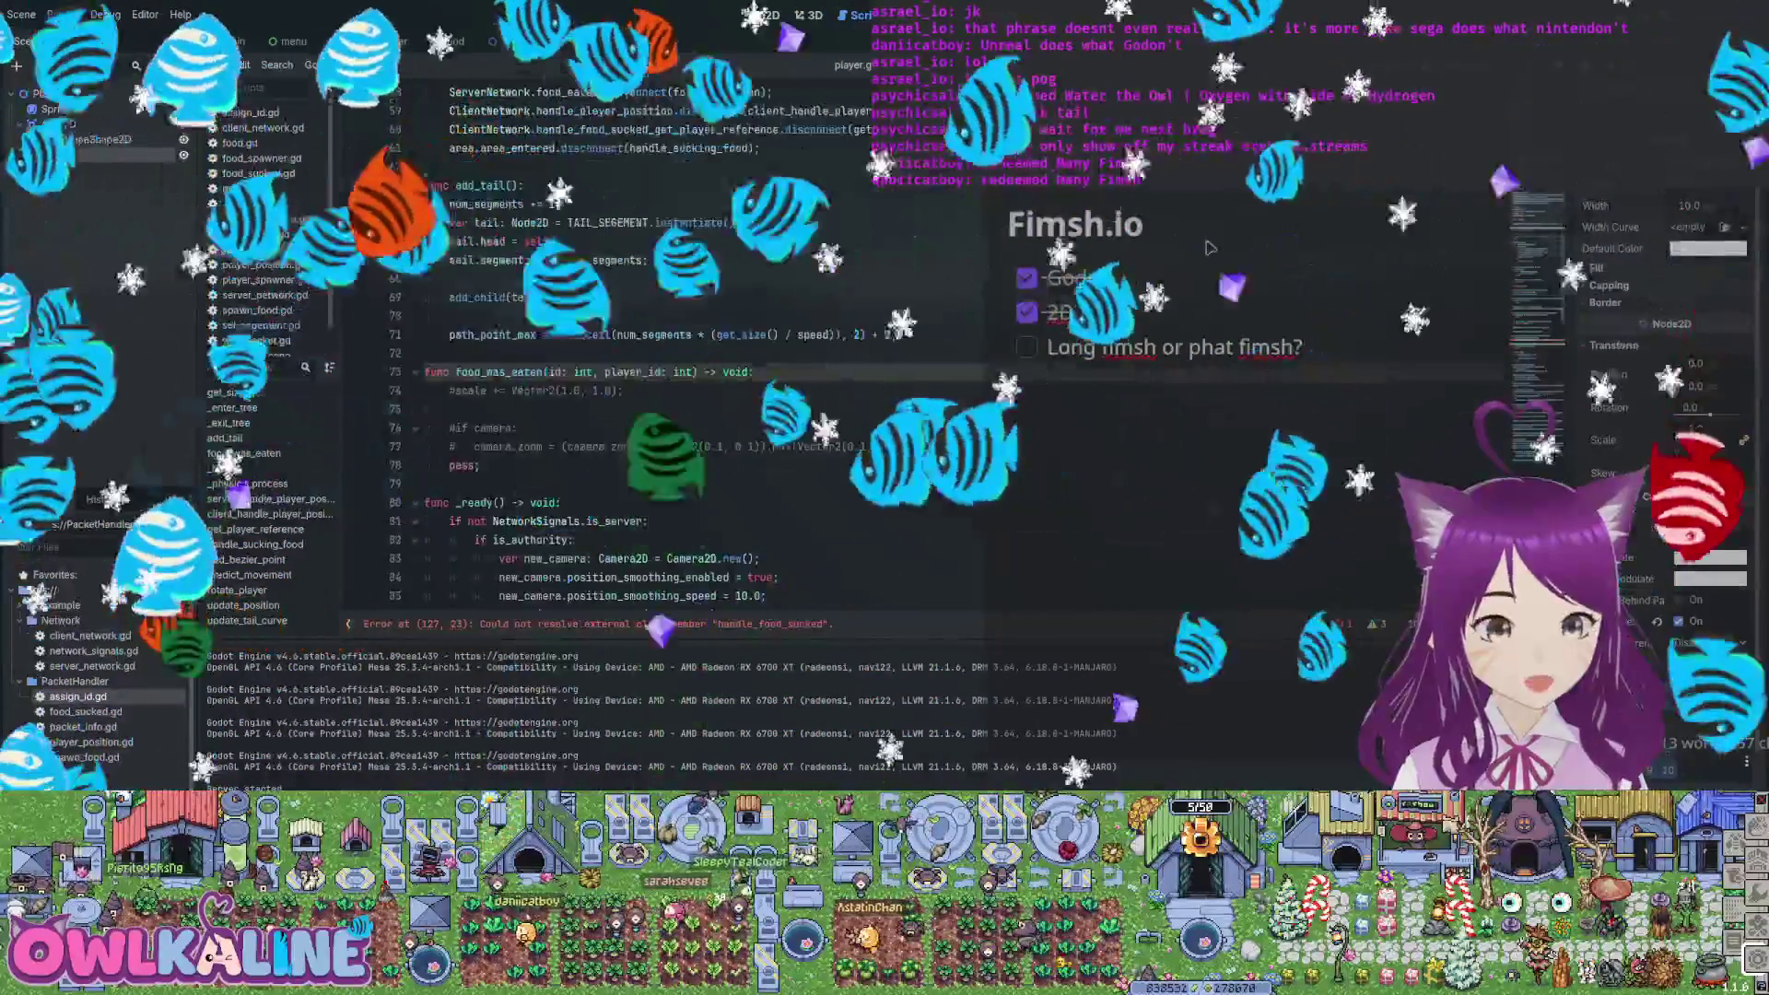
{"action": "scroll", "coordinate": [1210, 248], "scroll_direction": "up", "scroll_amount": 2}
{"action": "type", "text": "ClientNetwork."}
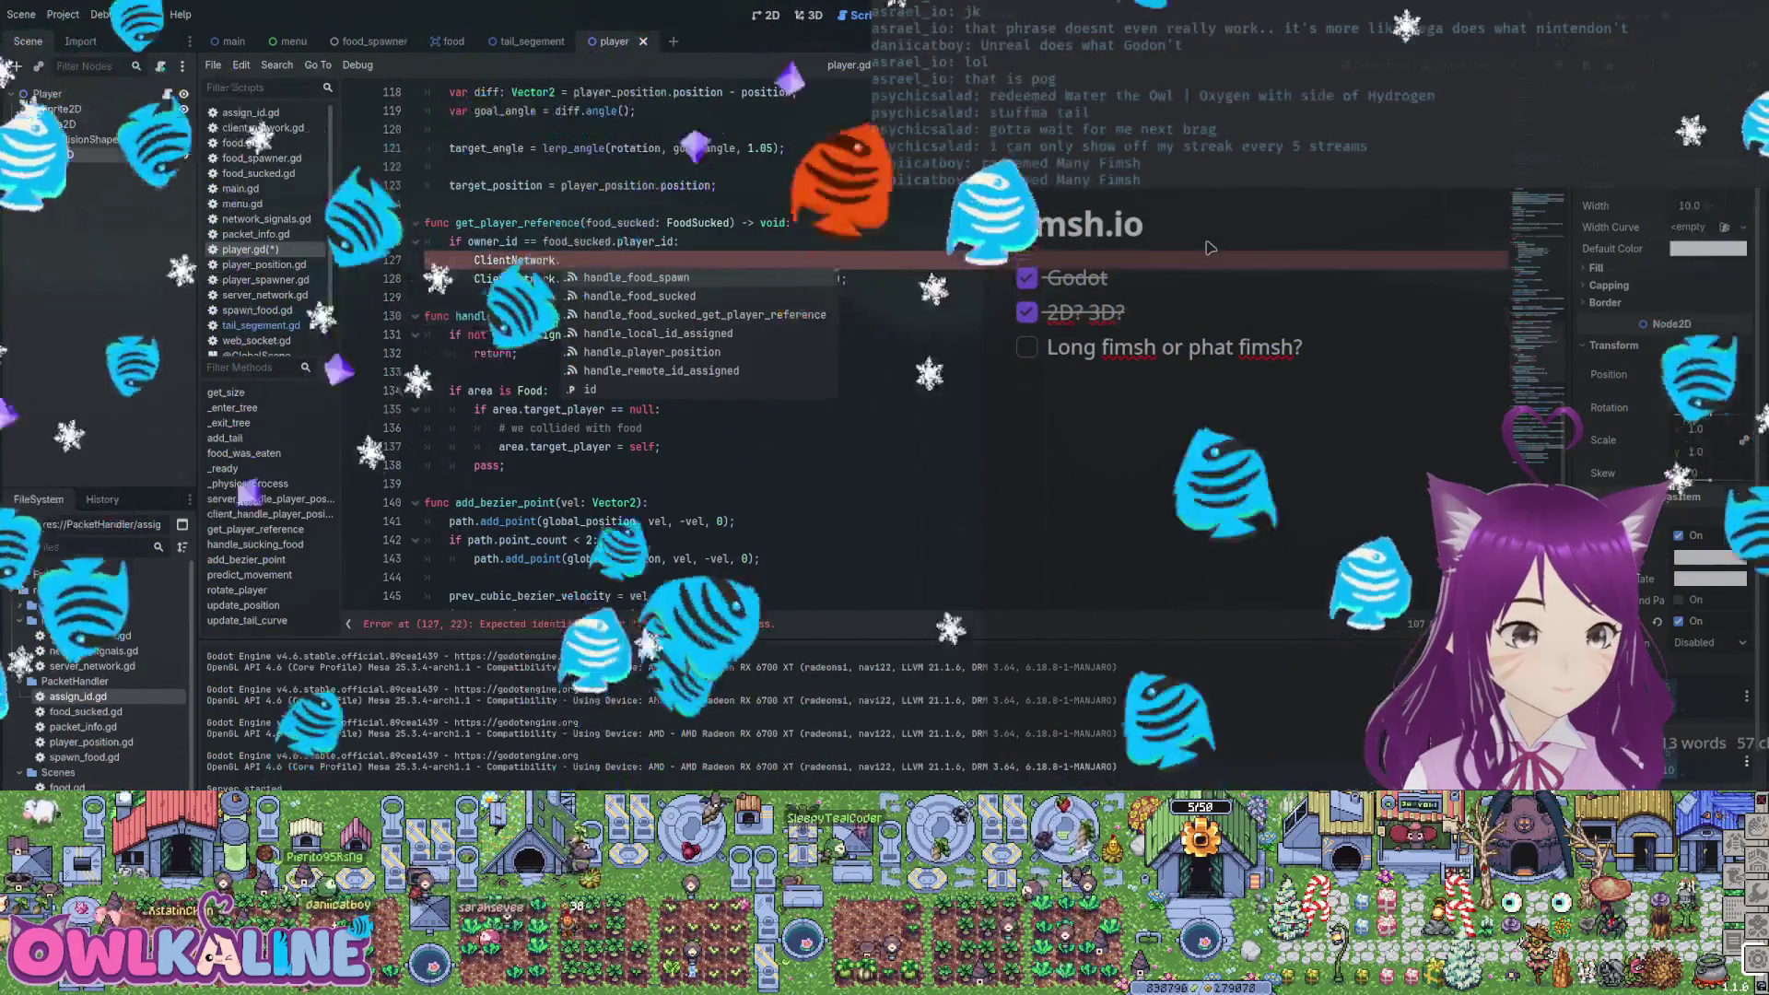
Undo the half-typed ClientNetwork line and scroll through the rest of player.gd
{"action": "type", "text": "g"}
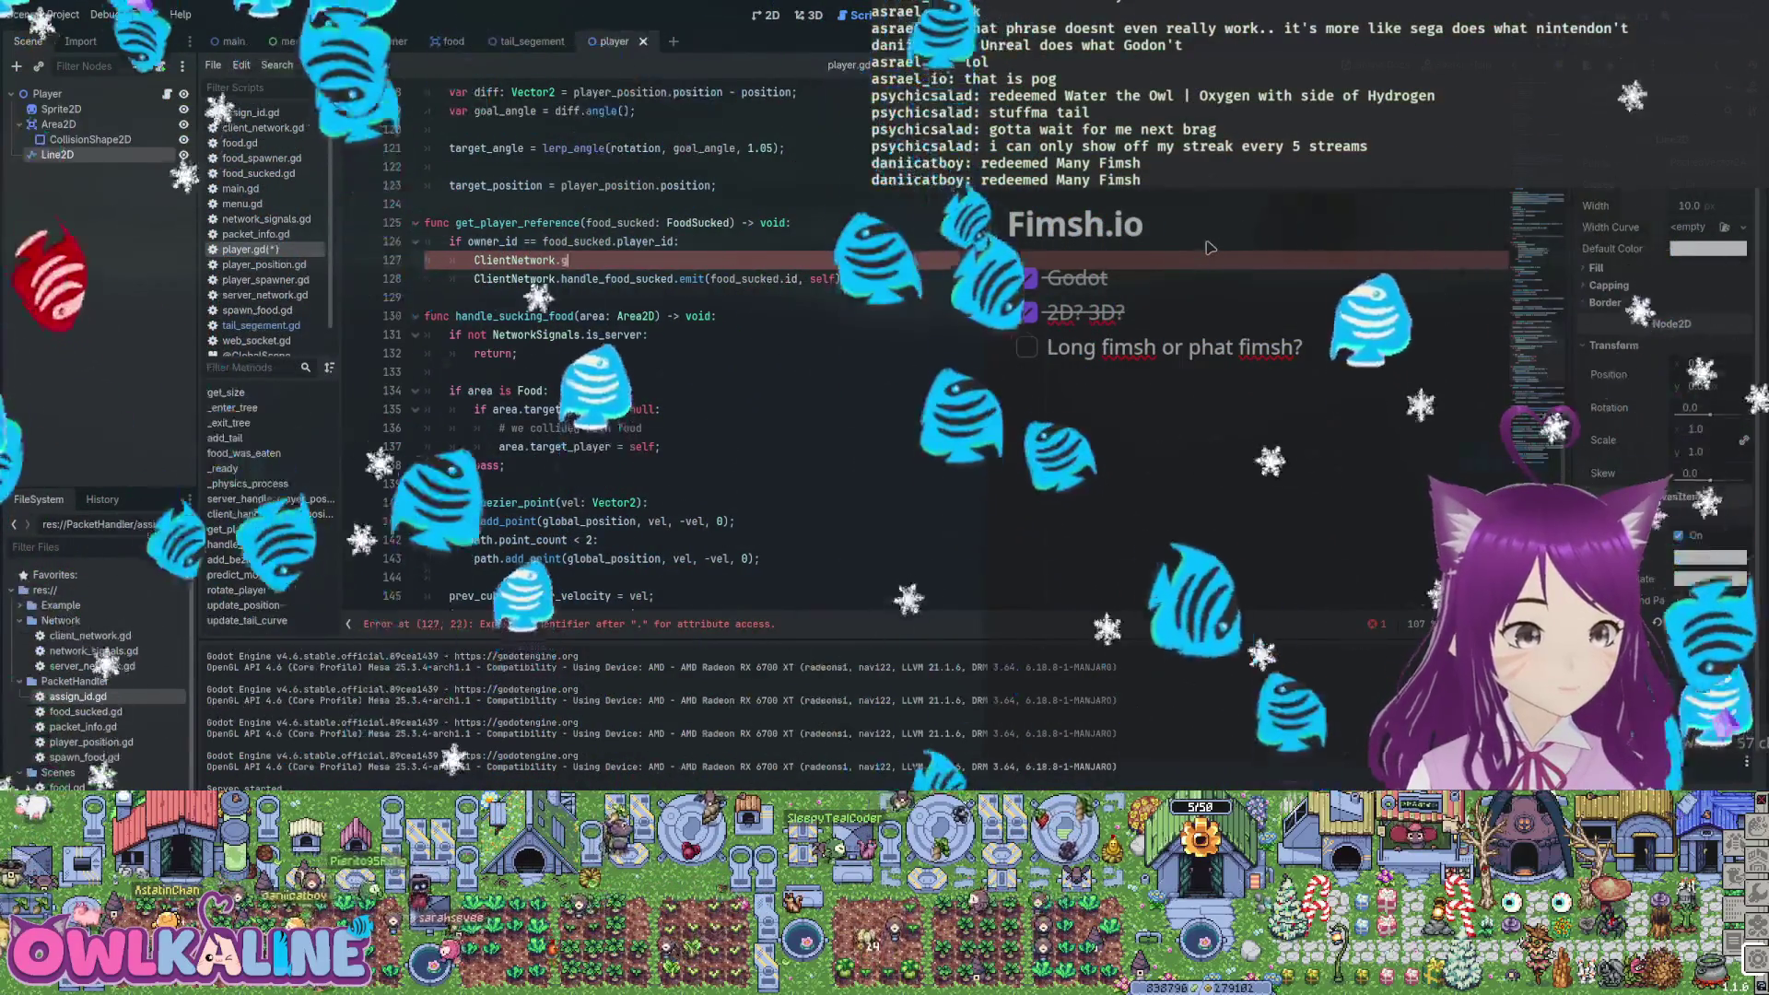
{"action": "scroll", "coordinate": [1210, 248], "scroll_direction": "down", "scroll_amount": 6}
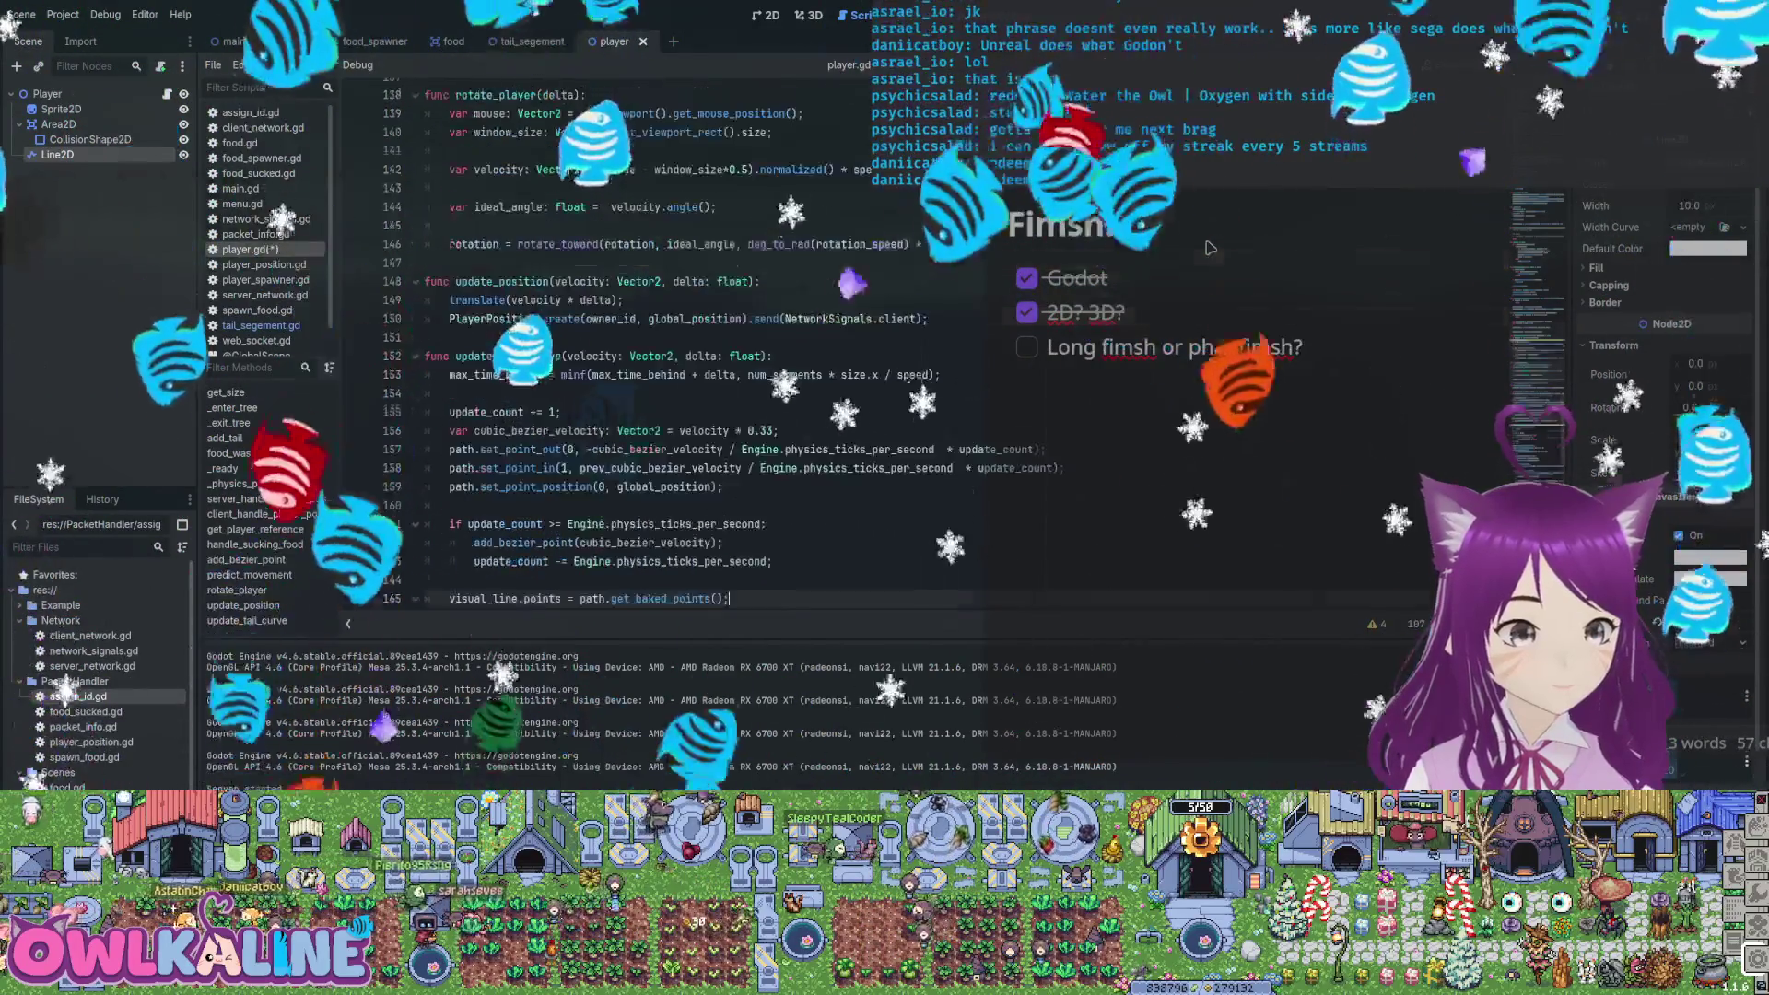
{"action": "scroll", "coordinate": [1210, 247], "scroll_direction": "up", "scroll_amount": 4}
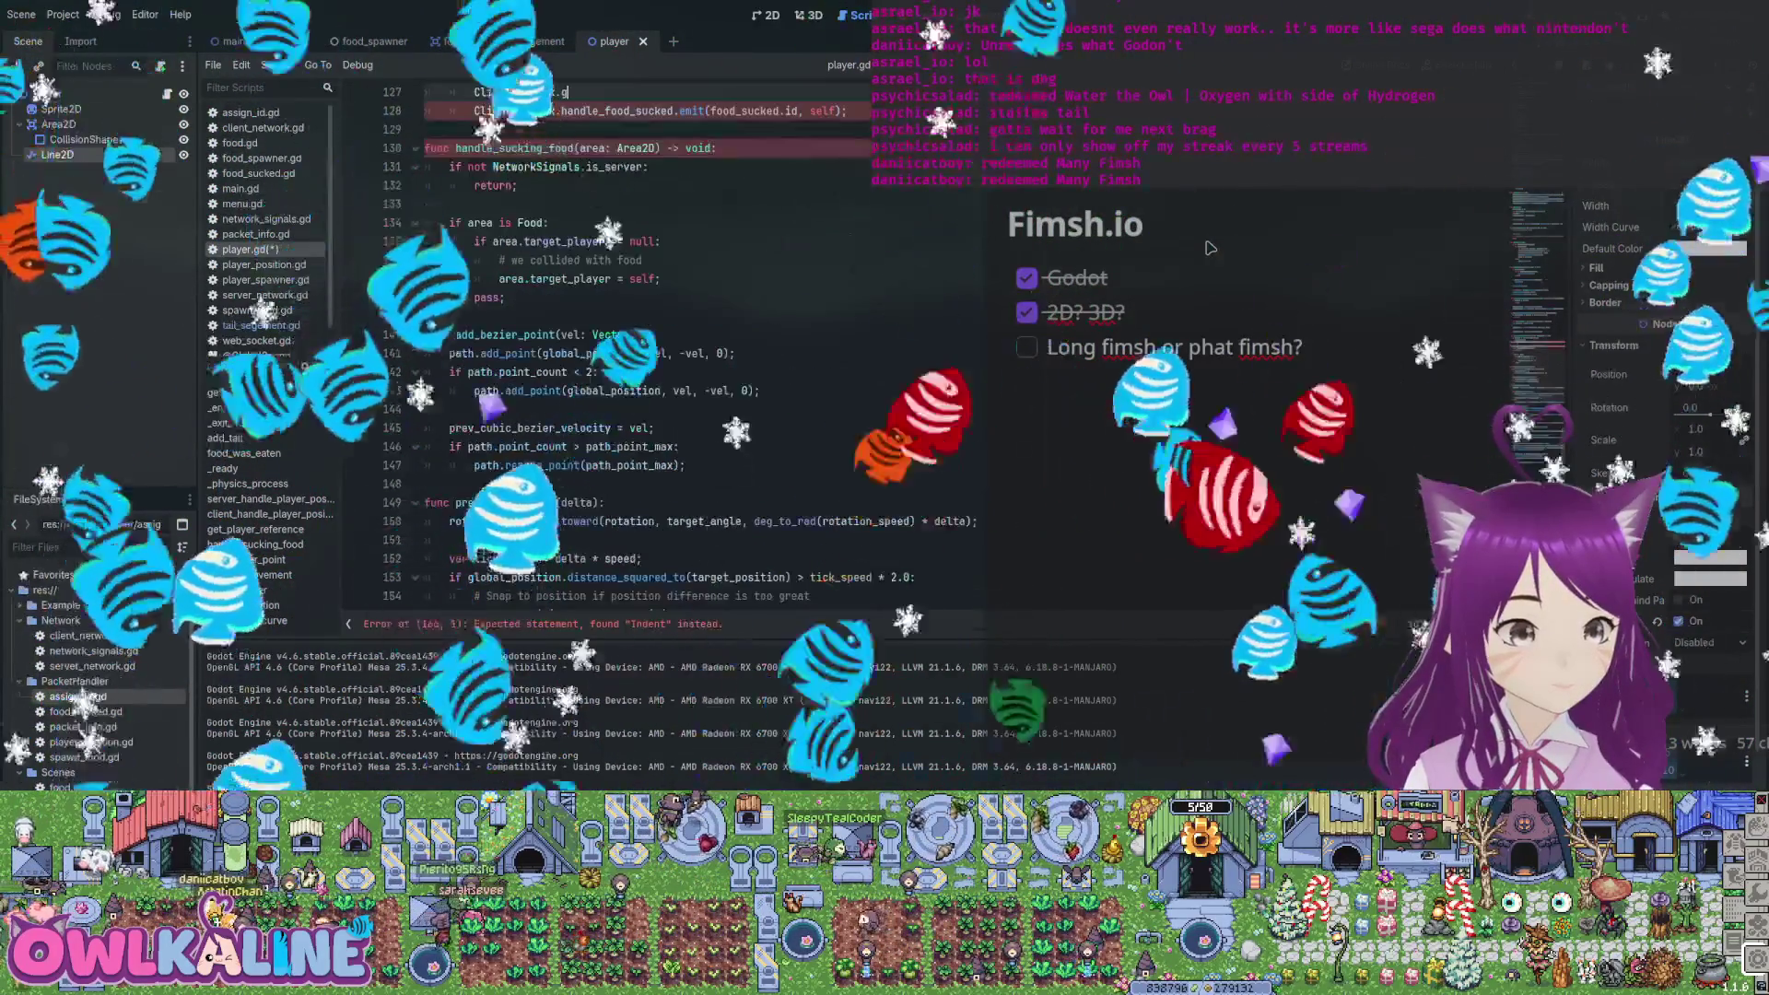
{"action": "key", "text": "ctrl+z"}
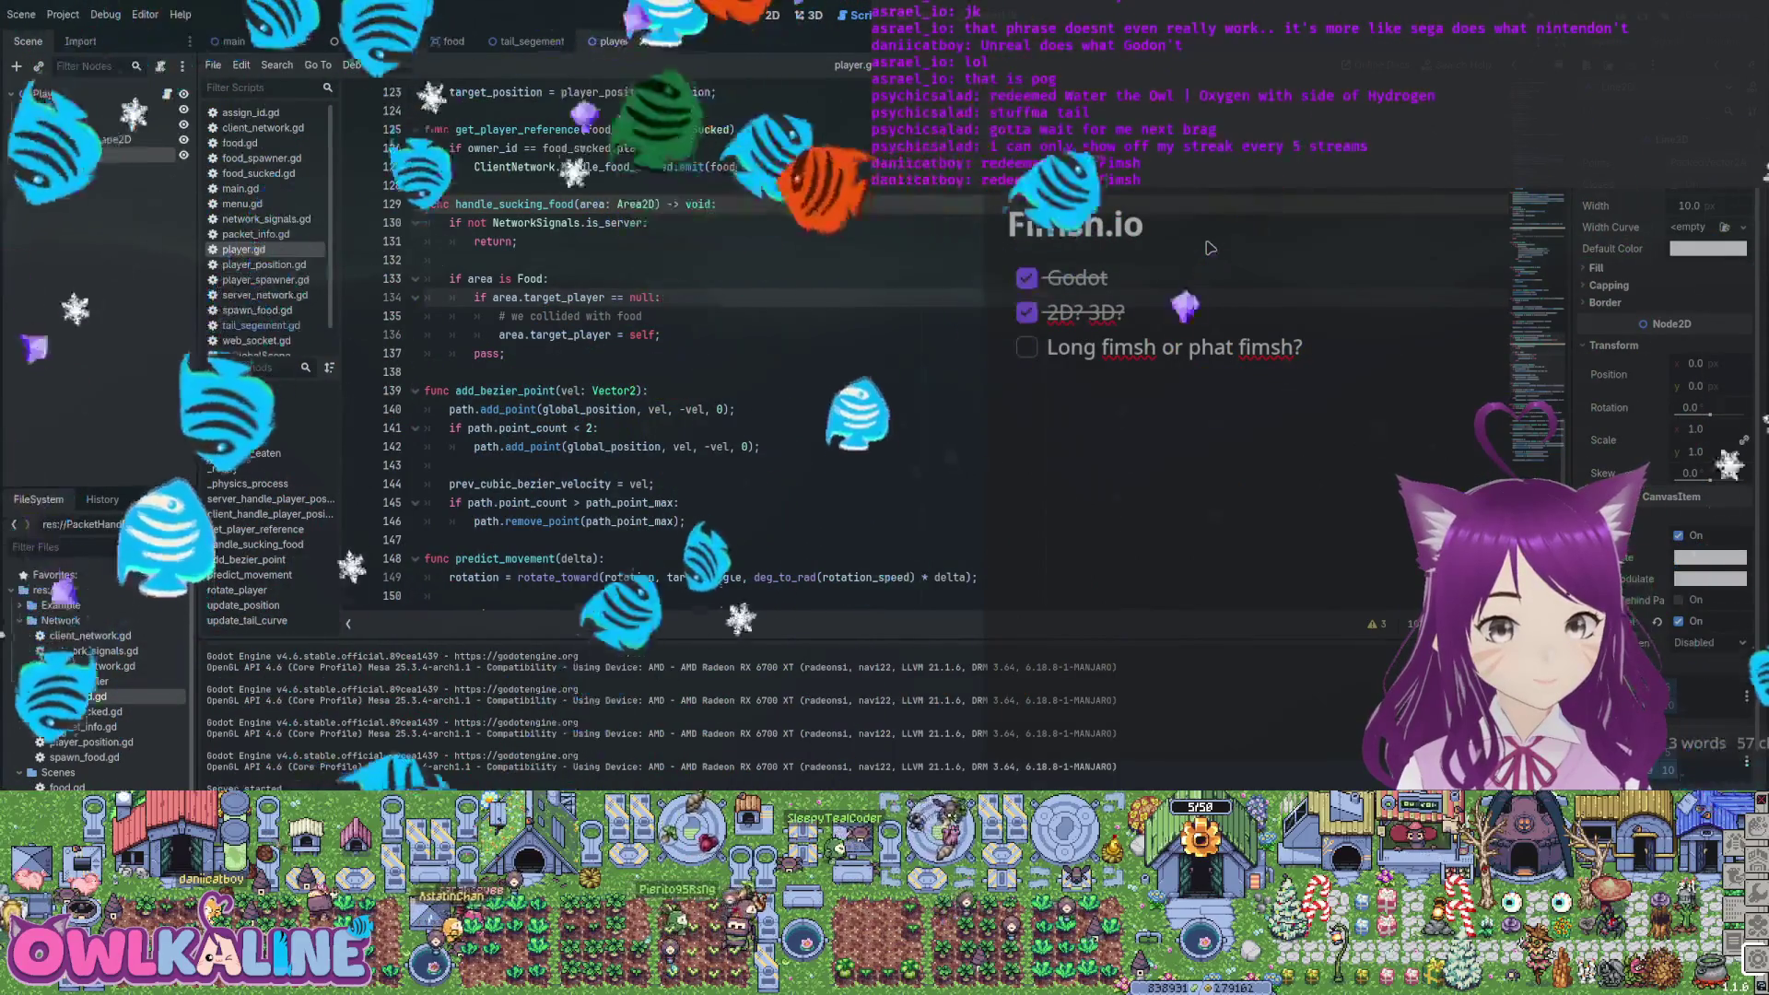
{"action": "scroll", "coordinate": [1211, 248], "scroll_direction": "down", "scroll_amount": 3}
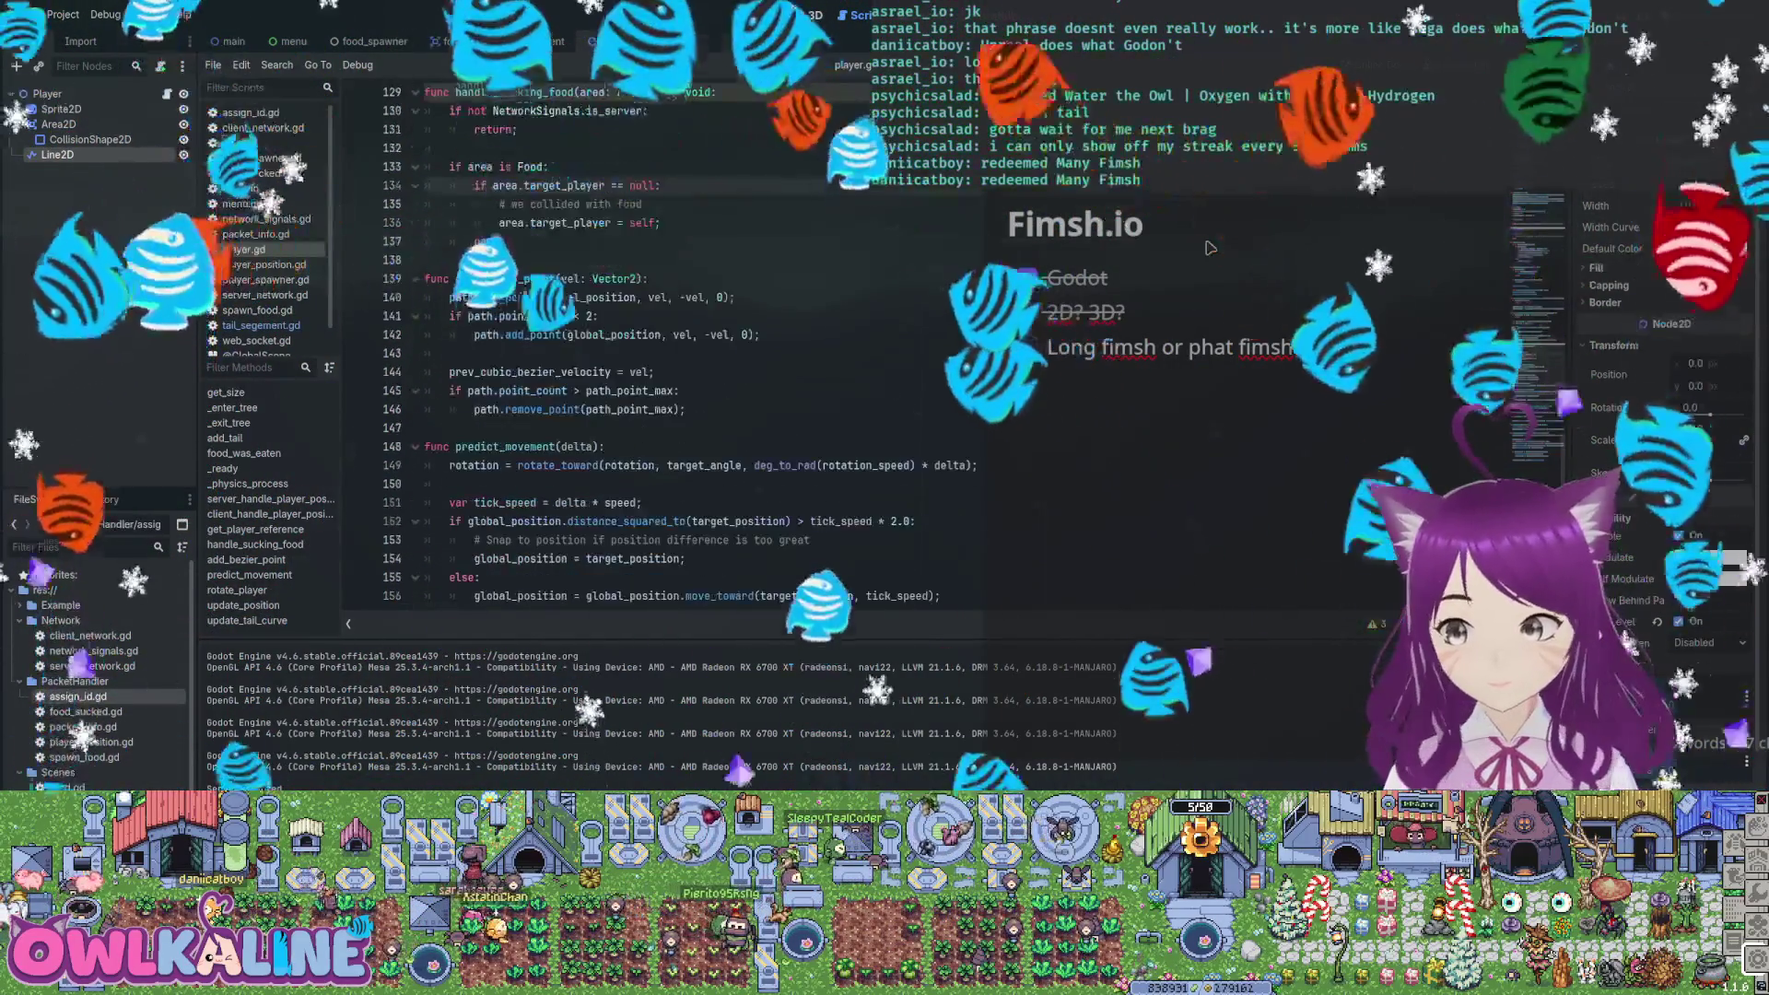
{"action": "scroll", "coordinate": [1210, 248], "scroll_direction": "up", "scroll_amount": 1}
{"action": "scroll", "coordinate": [1210, 248], "scroll_direction": "down", "scroll_amount": 5}
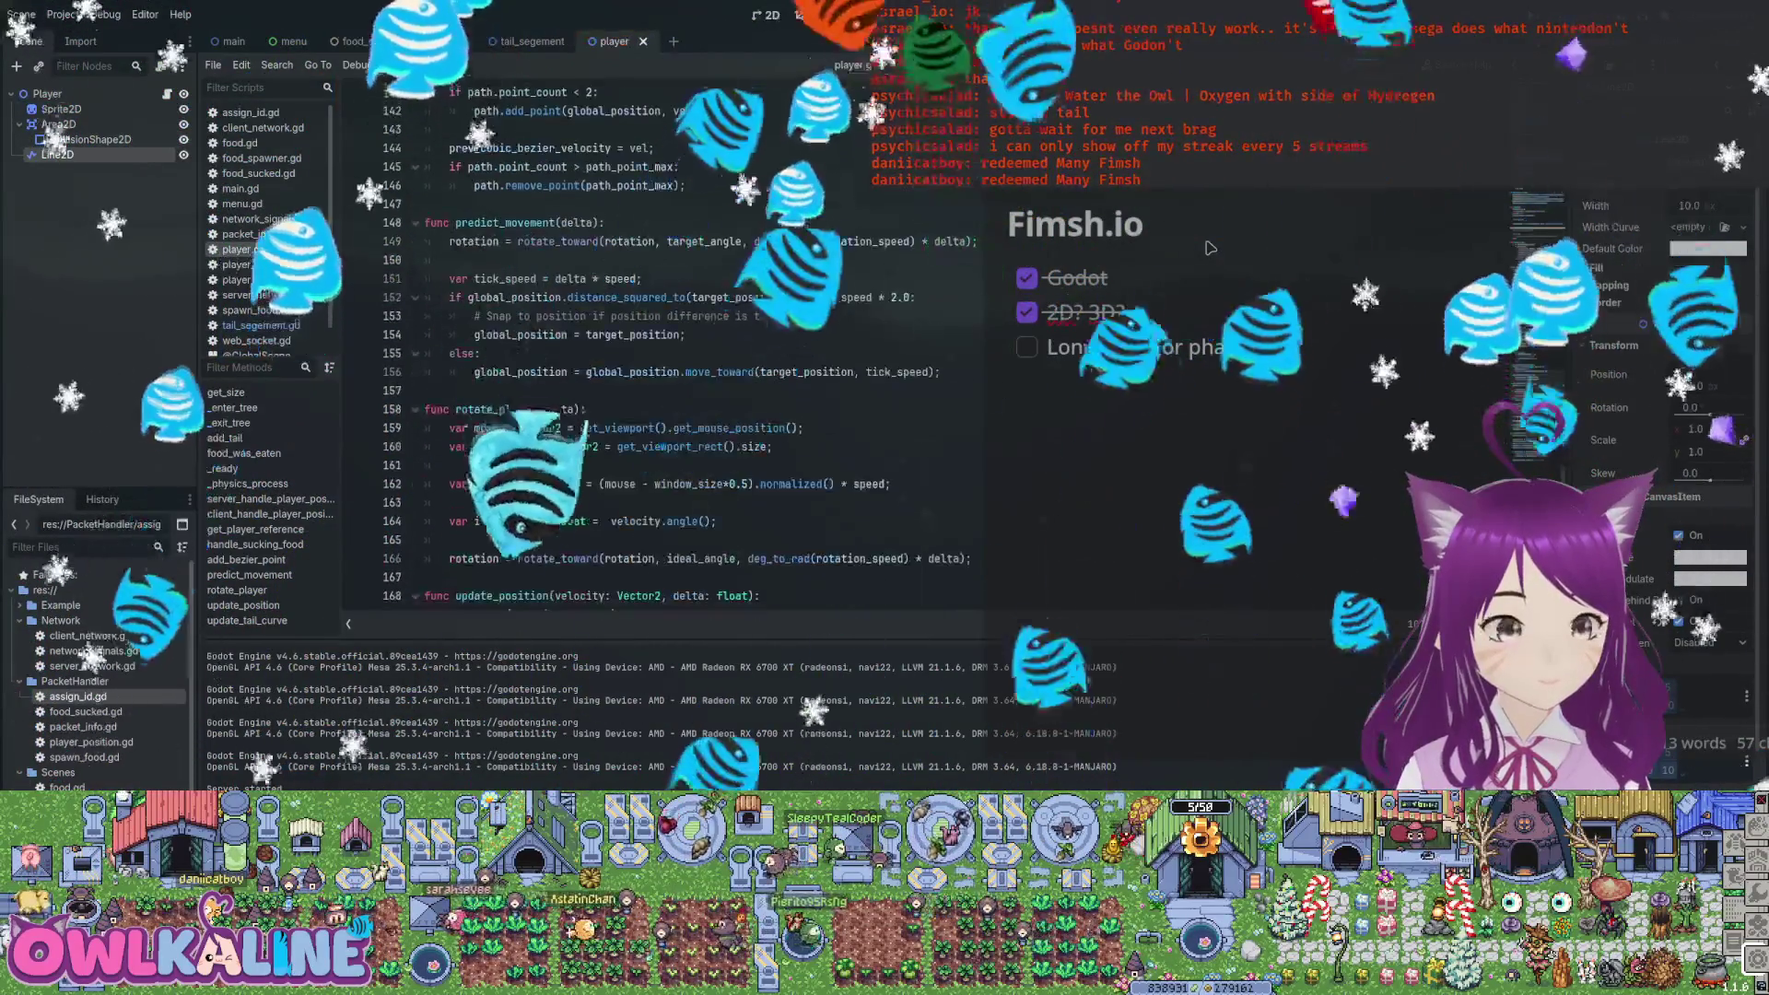
{"action": "scroll", "coordinate": [1210, 248], "scroll_direction": "down", "scroll_amount": 1}
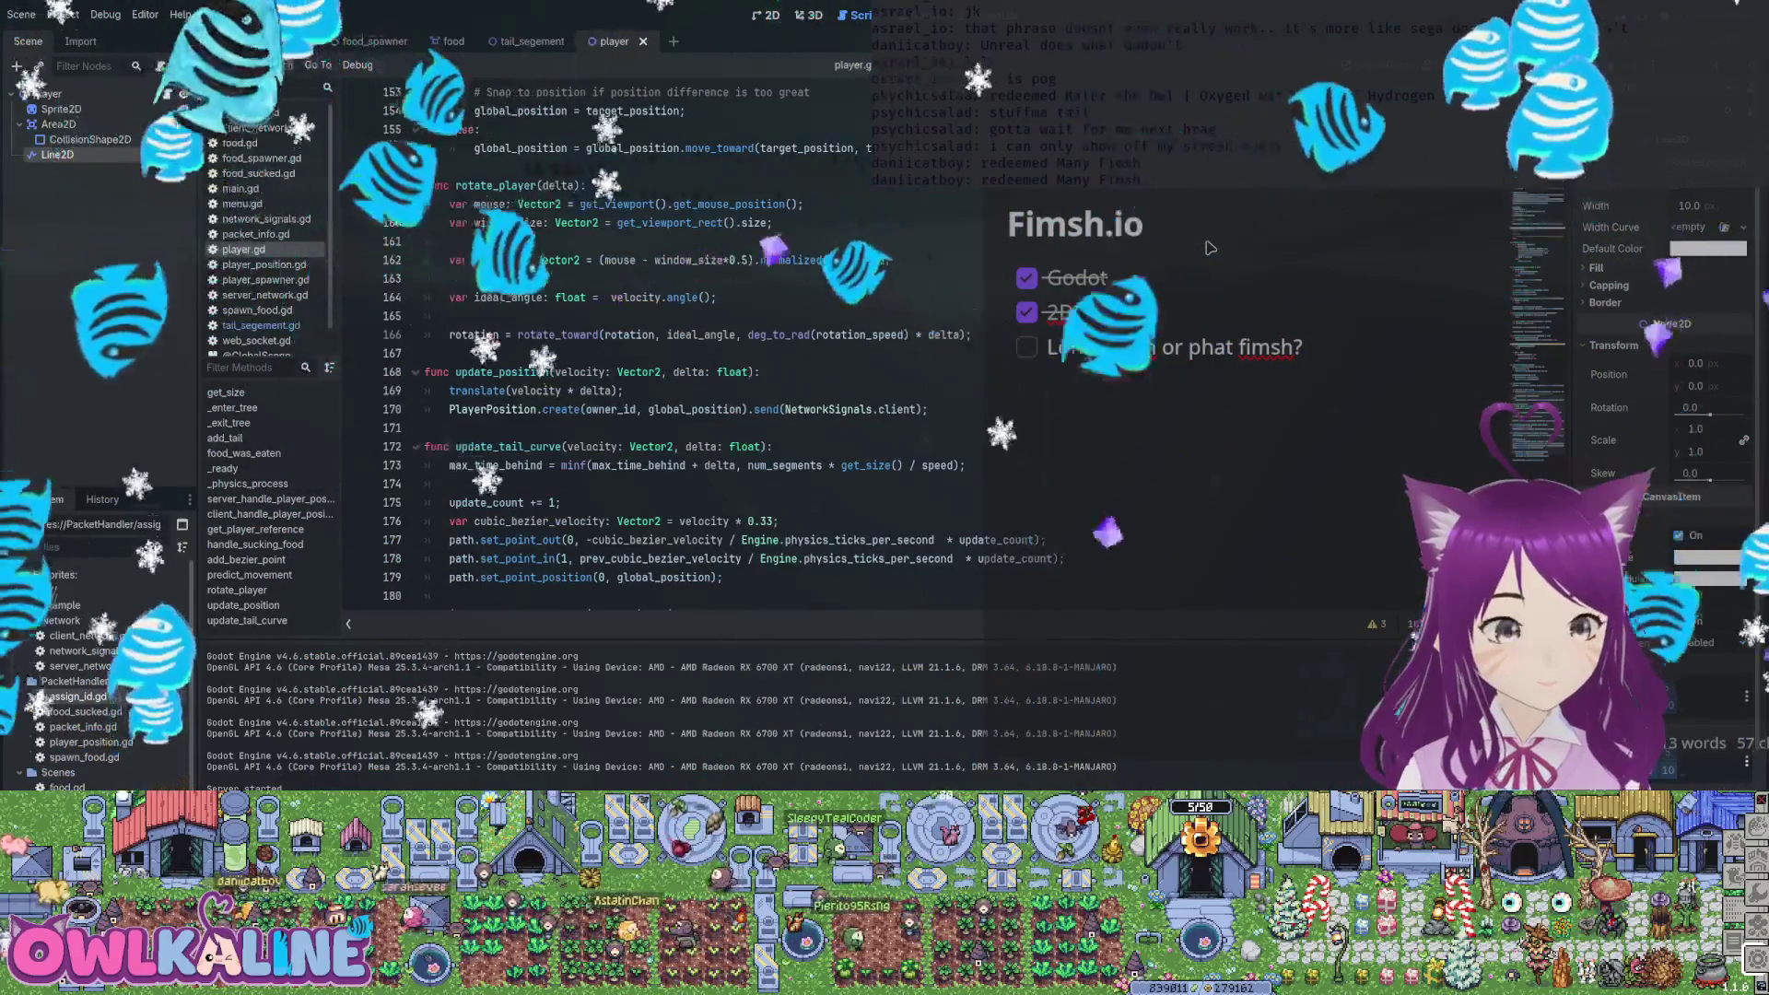
{"action": "scroll", "coordinate": [1211, 248], "scroll_direction": "down", "scroll_amount": 2}
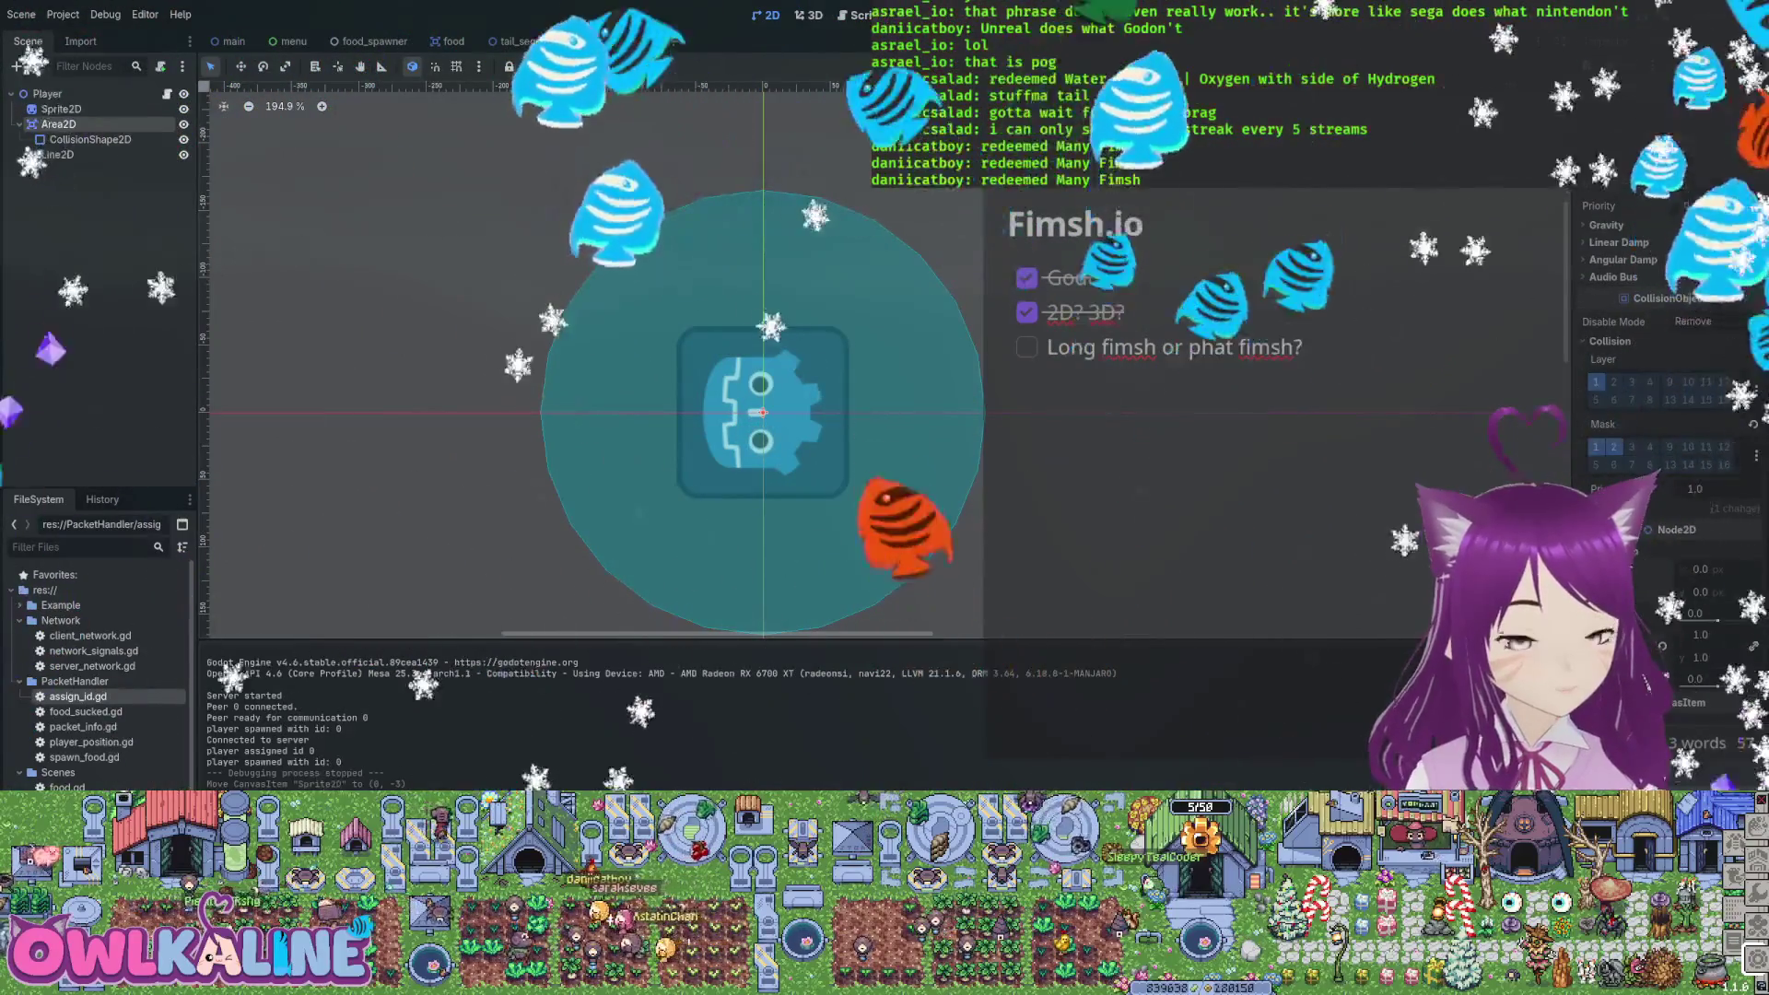
Undo the accidental sprite move and select the player's CollisionShape2D to inspect its shape
{"action": "key", "text": "ctrl+z"}
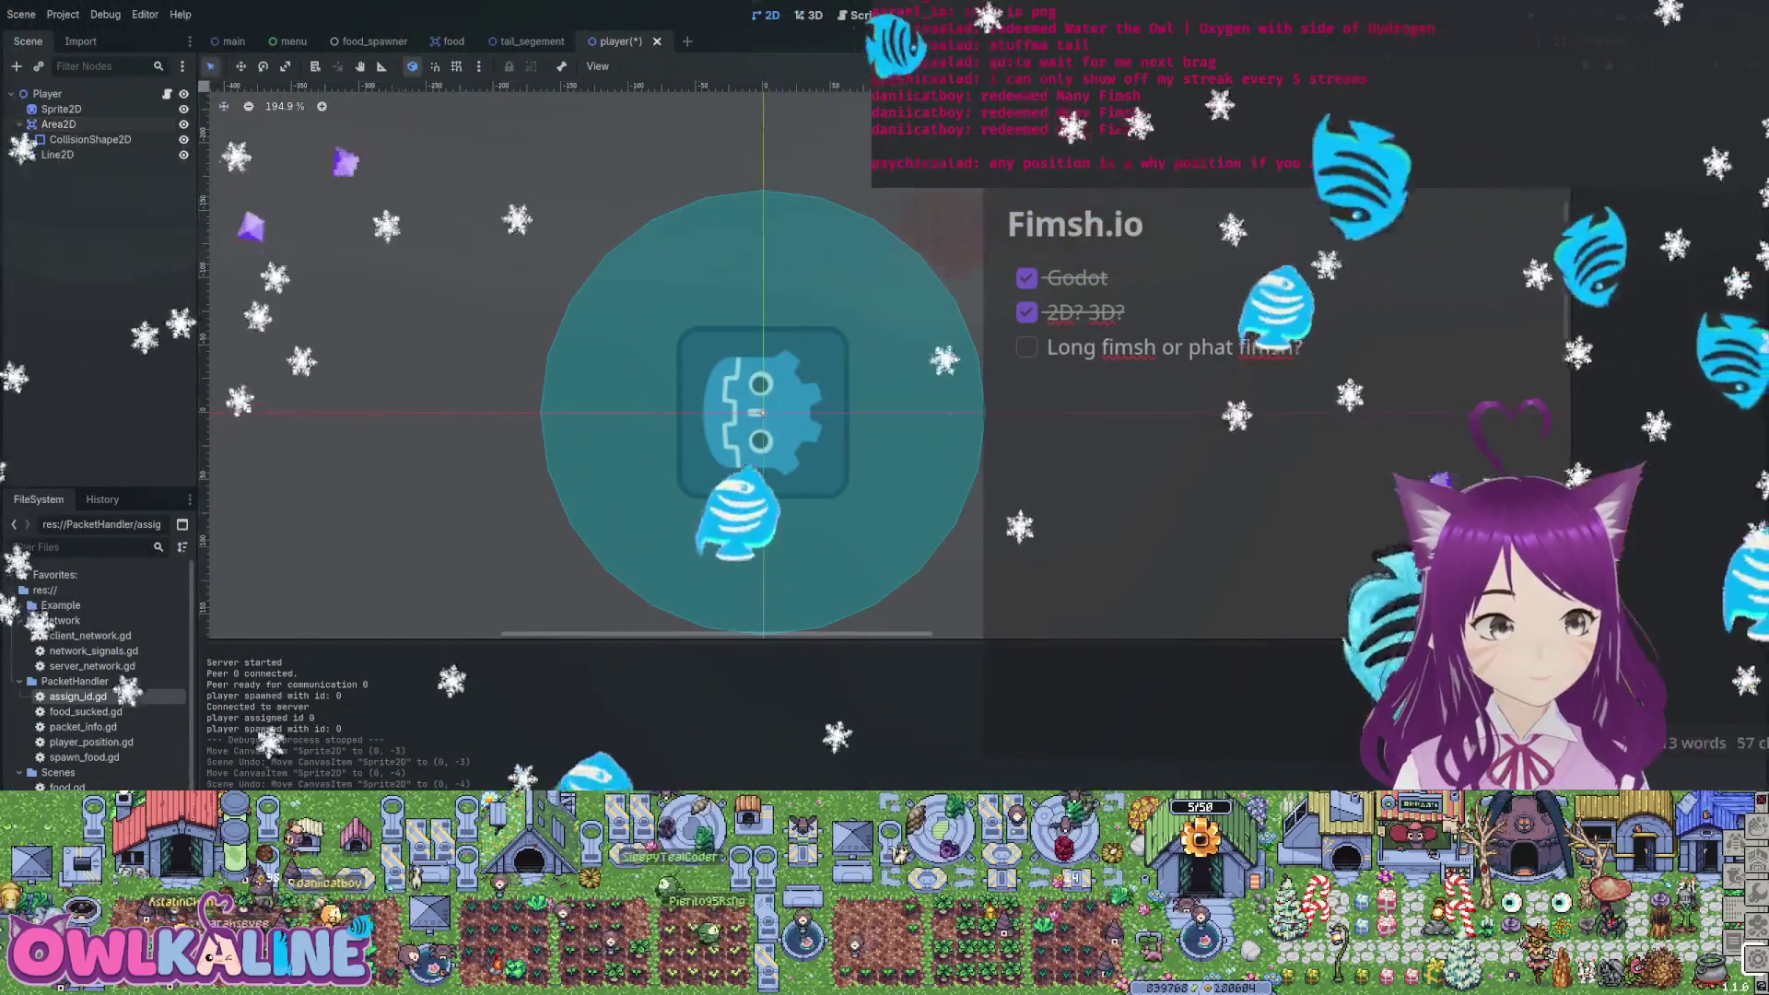
{"action": "left_click", "coordinate": [90, 139]}
{"action": "key", "text": "ctrl+s"}
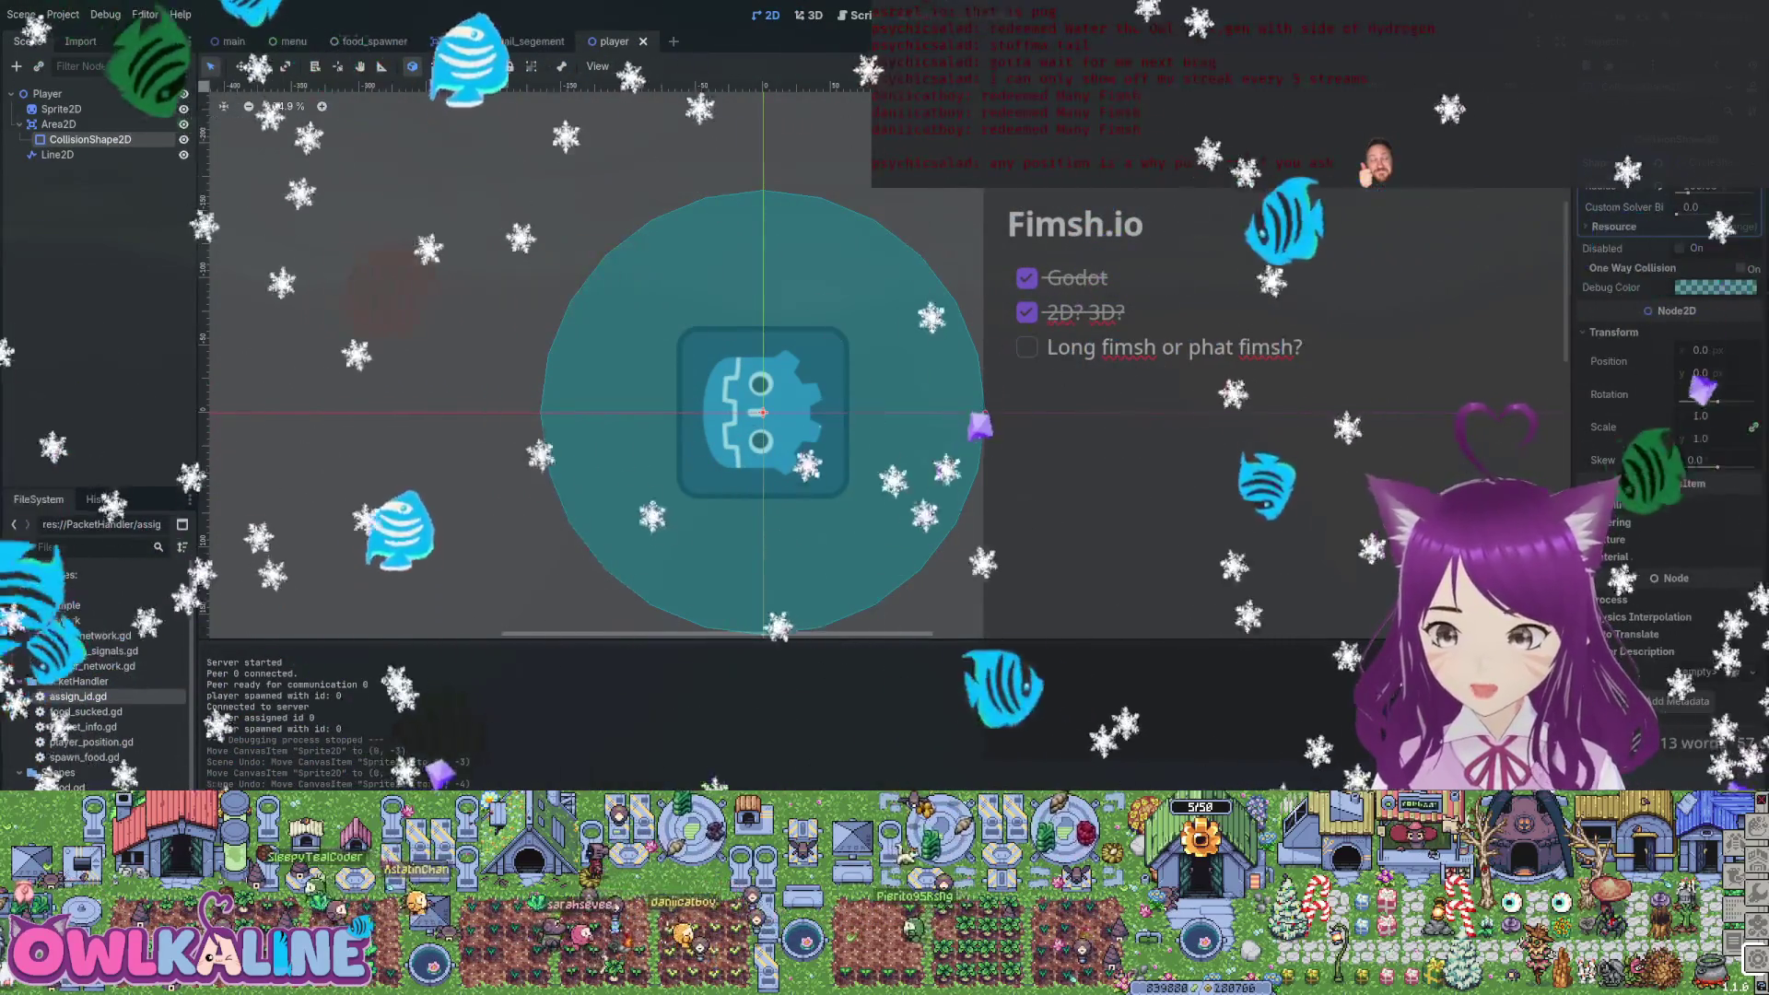
{"action": "left_click", "coordinate": [1614, 226]}
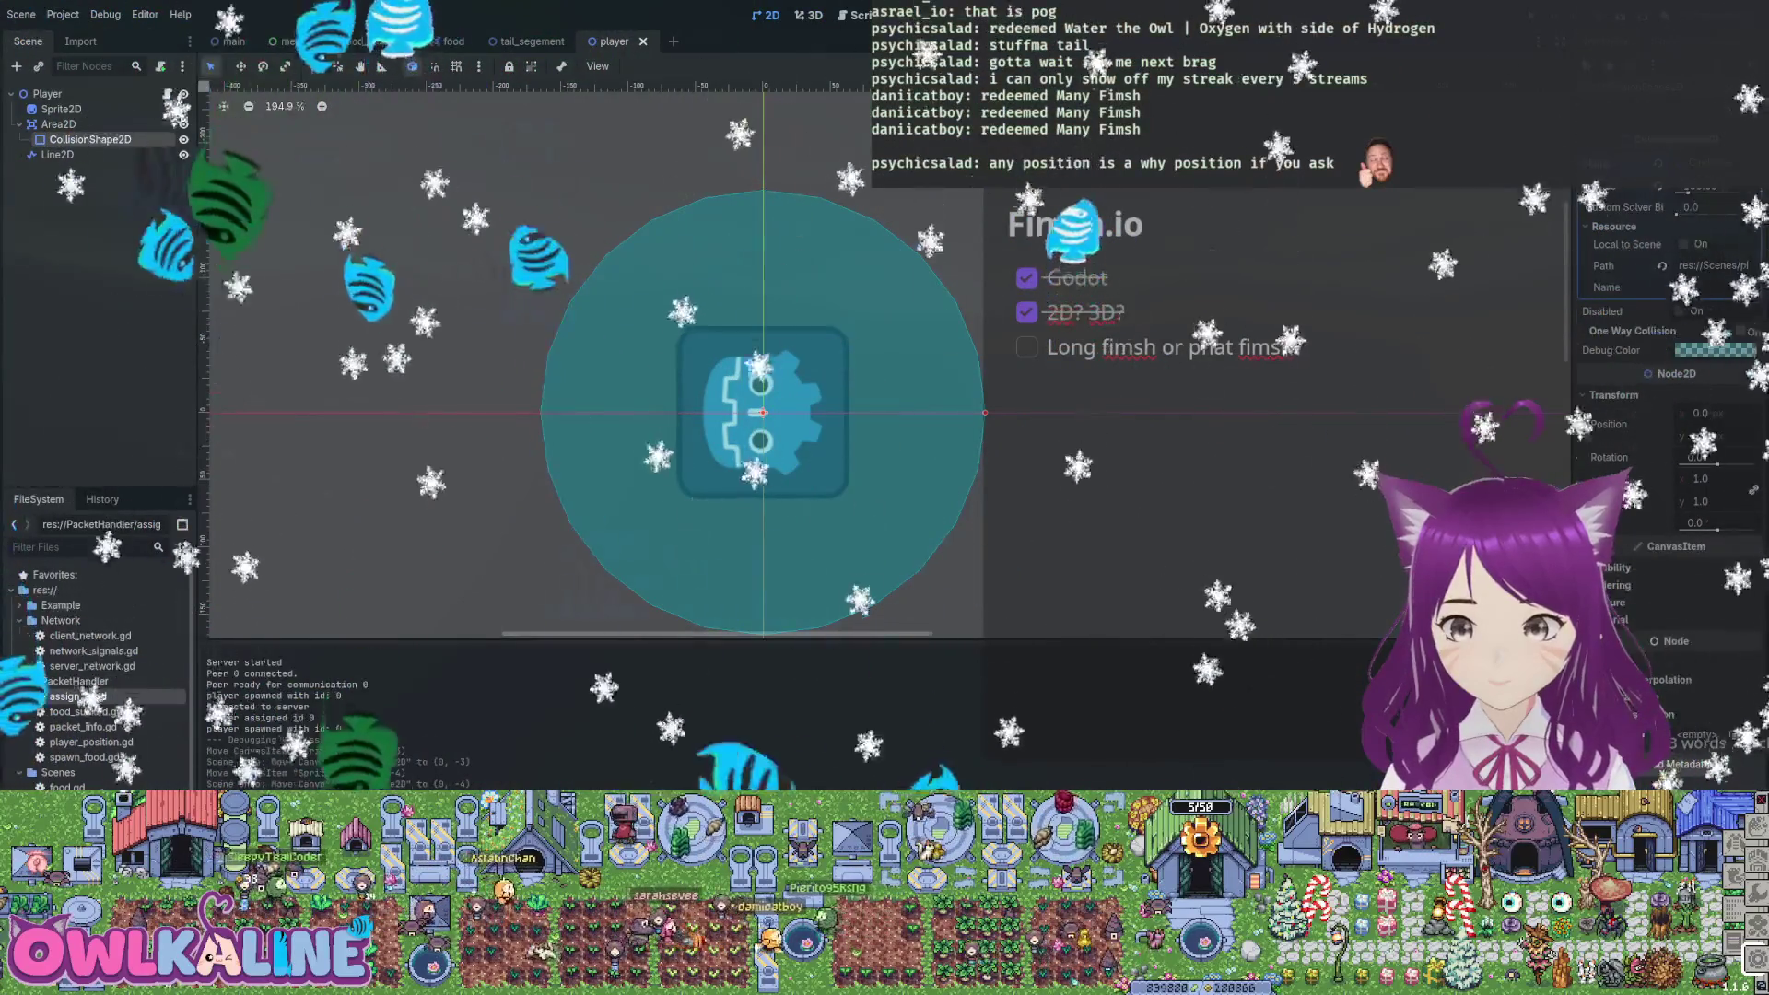
{"action": "left_click", "coordinate": [1614, 226]}
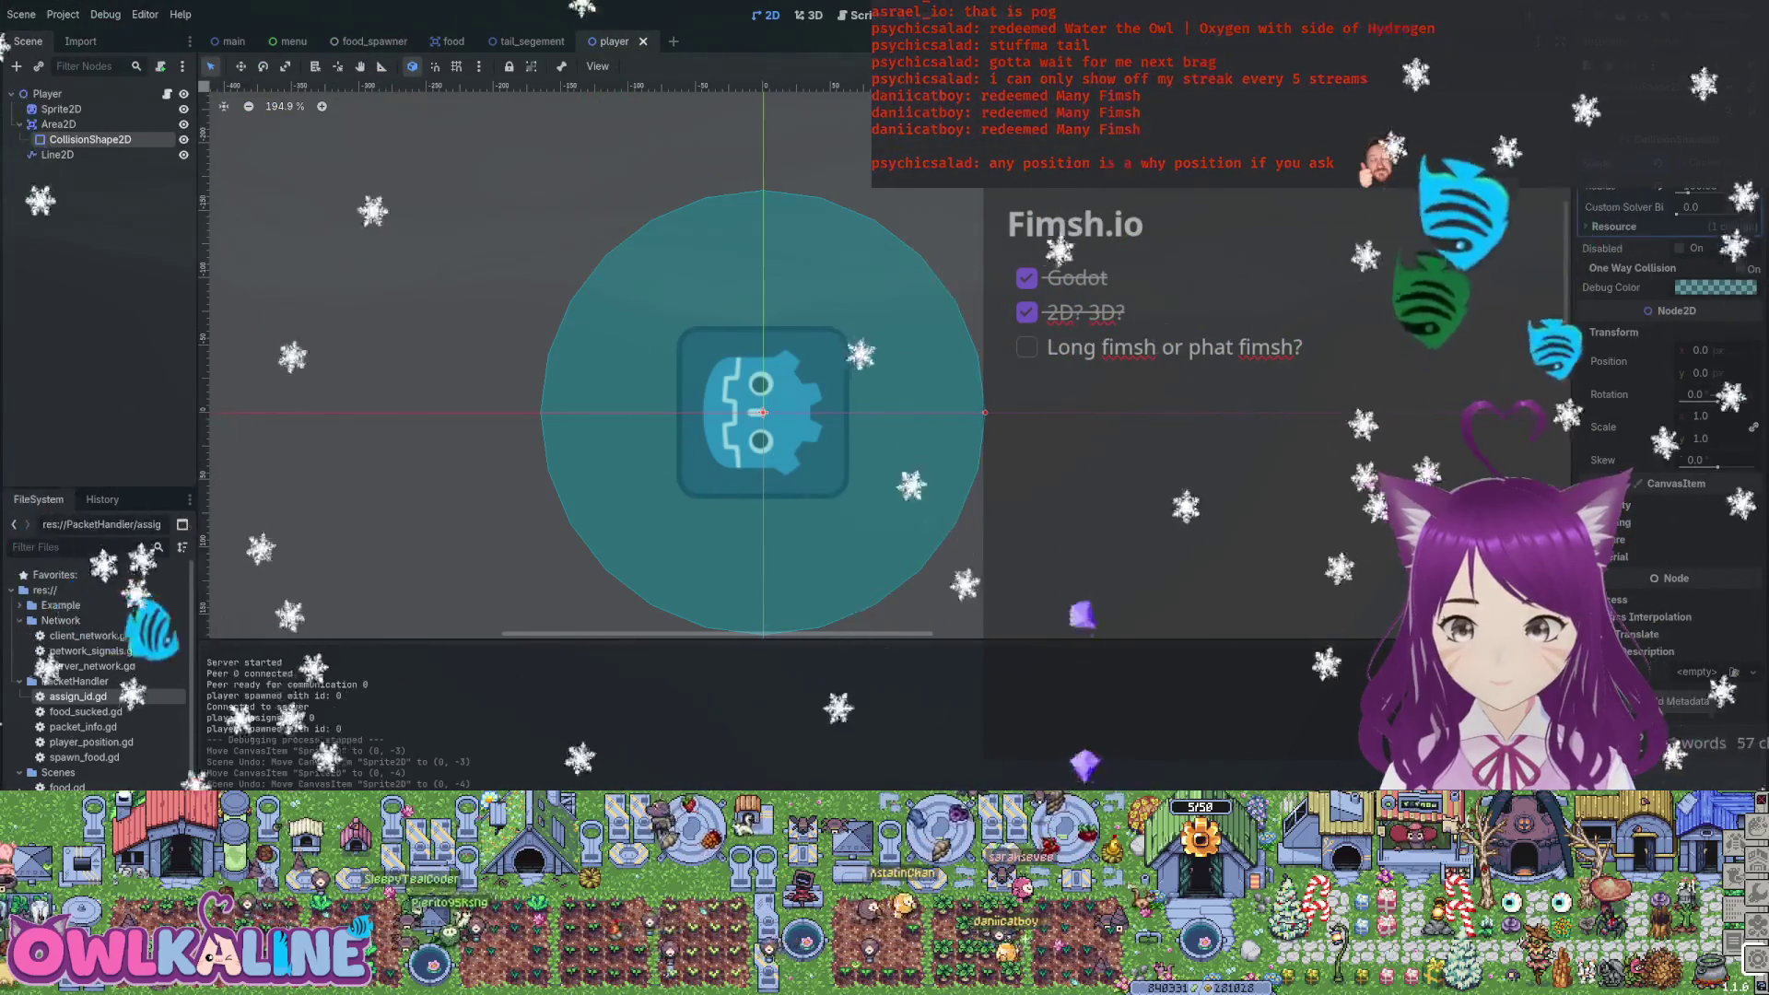
Shrink the collision circle's radius, save the player scene, and test-run the game briefly
{"action": "scroll", "coordinate": [813, 430], "scroll_direction": "down", "scroll_amount": 2}
{"action": "scroll", "coordinate": [813, 430], "scroll_direction": "up", "scroll_amount": 5}
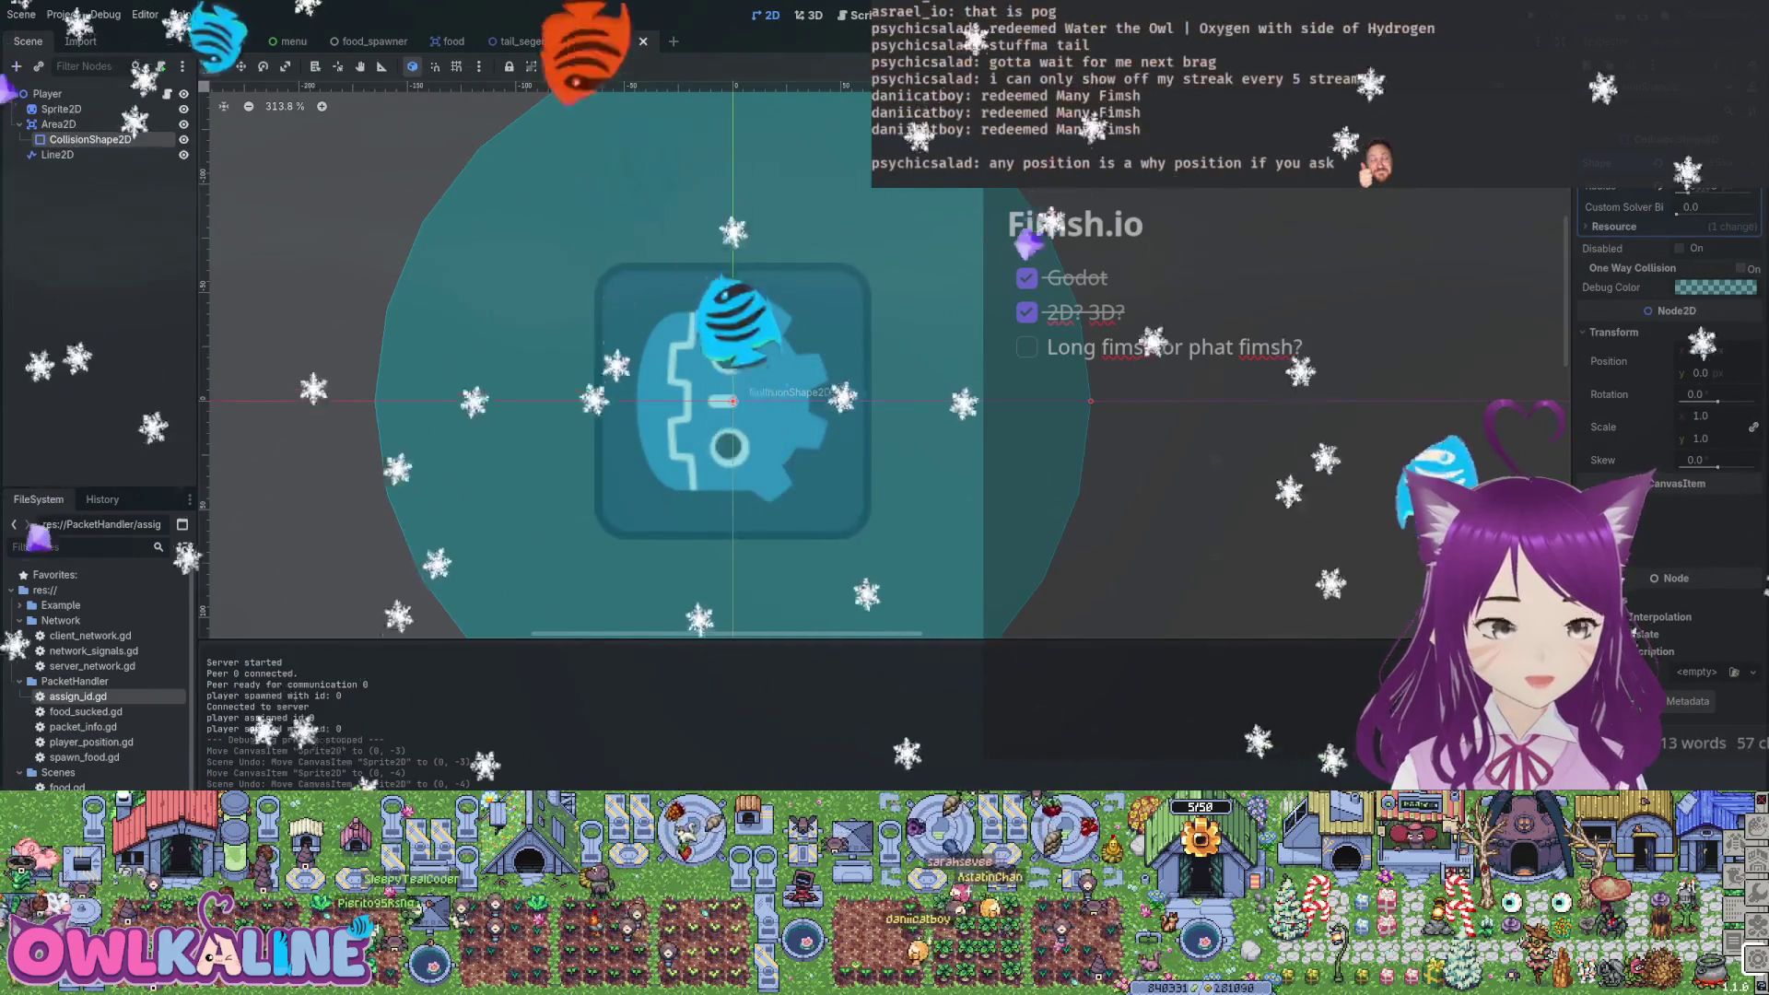
{"action": "left_click_drag", "start_coordinate": [1090, 401], "coordinate": [989, 401]}
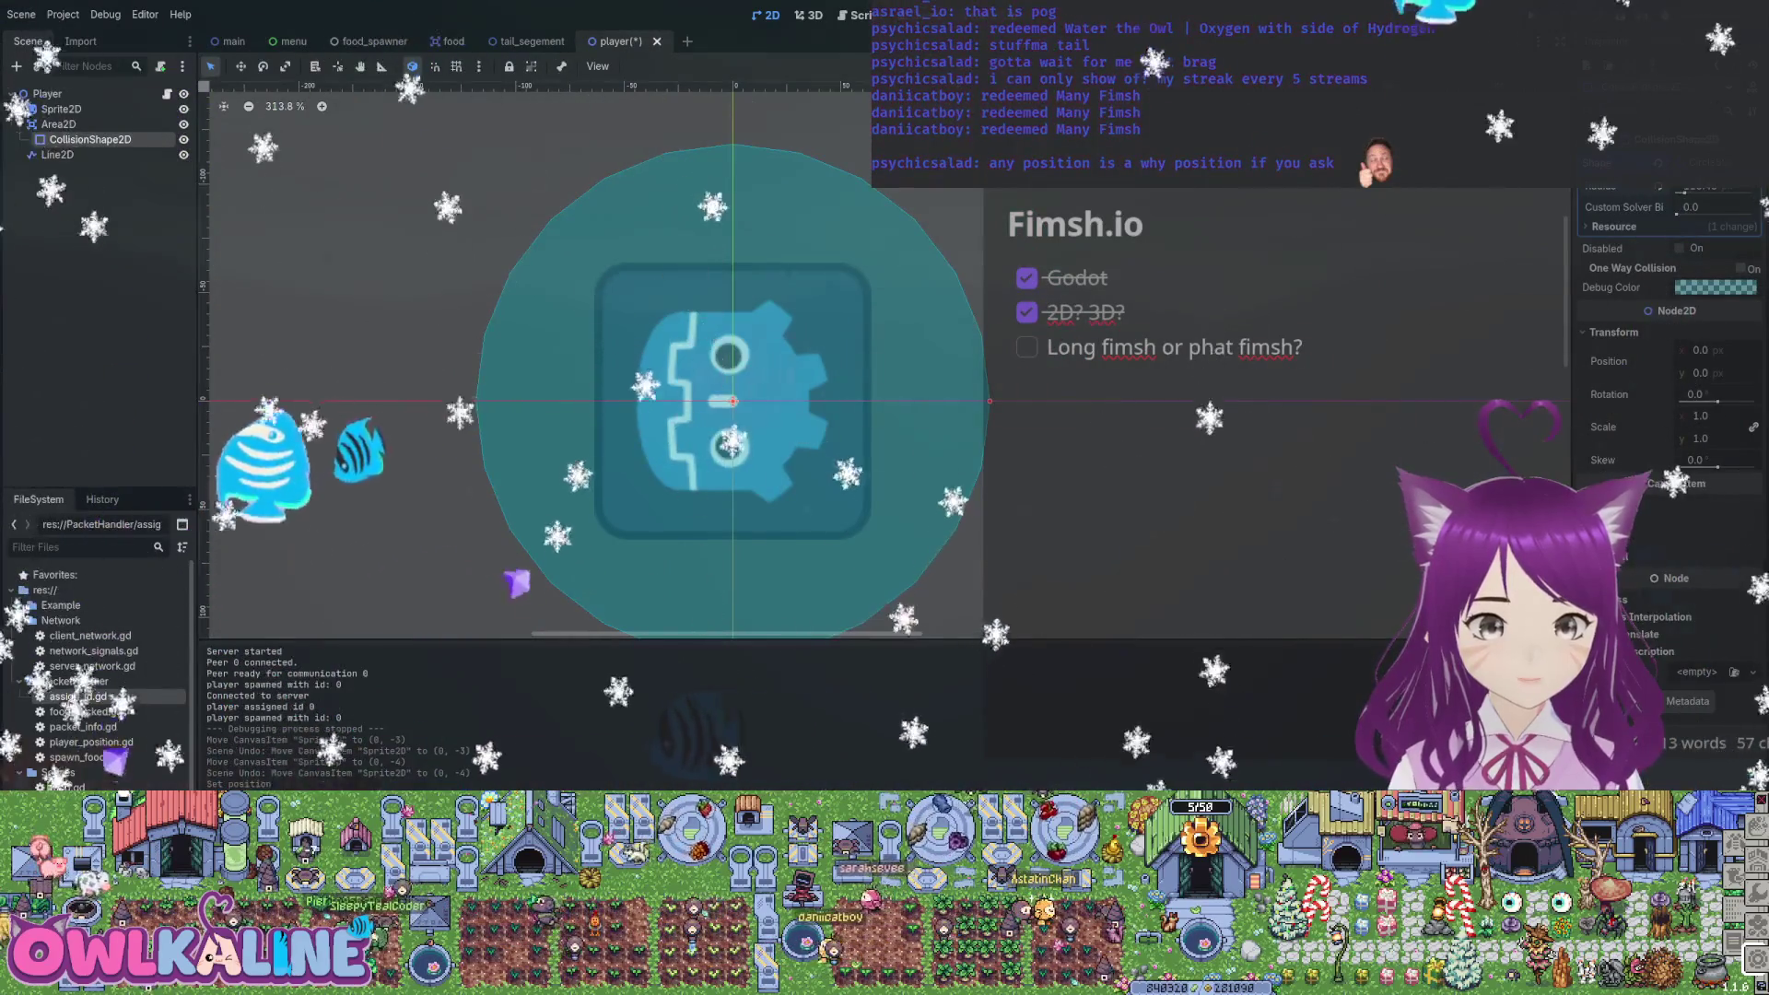
{"action": "key", "text": "ctrl+s"}
{"action": "key", "text": "F5"}
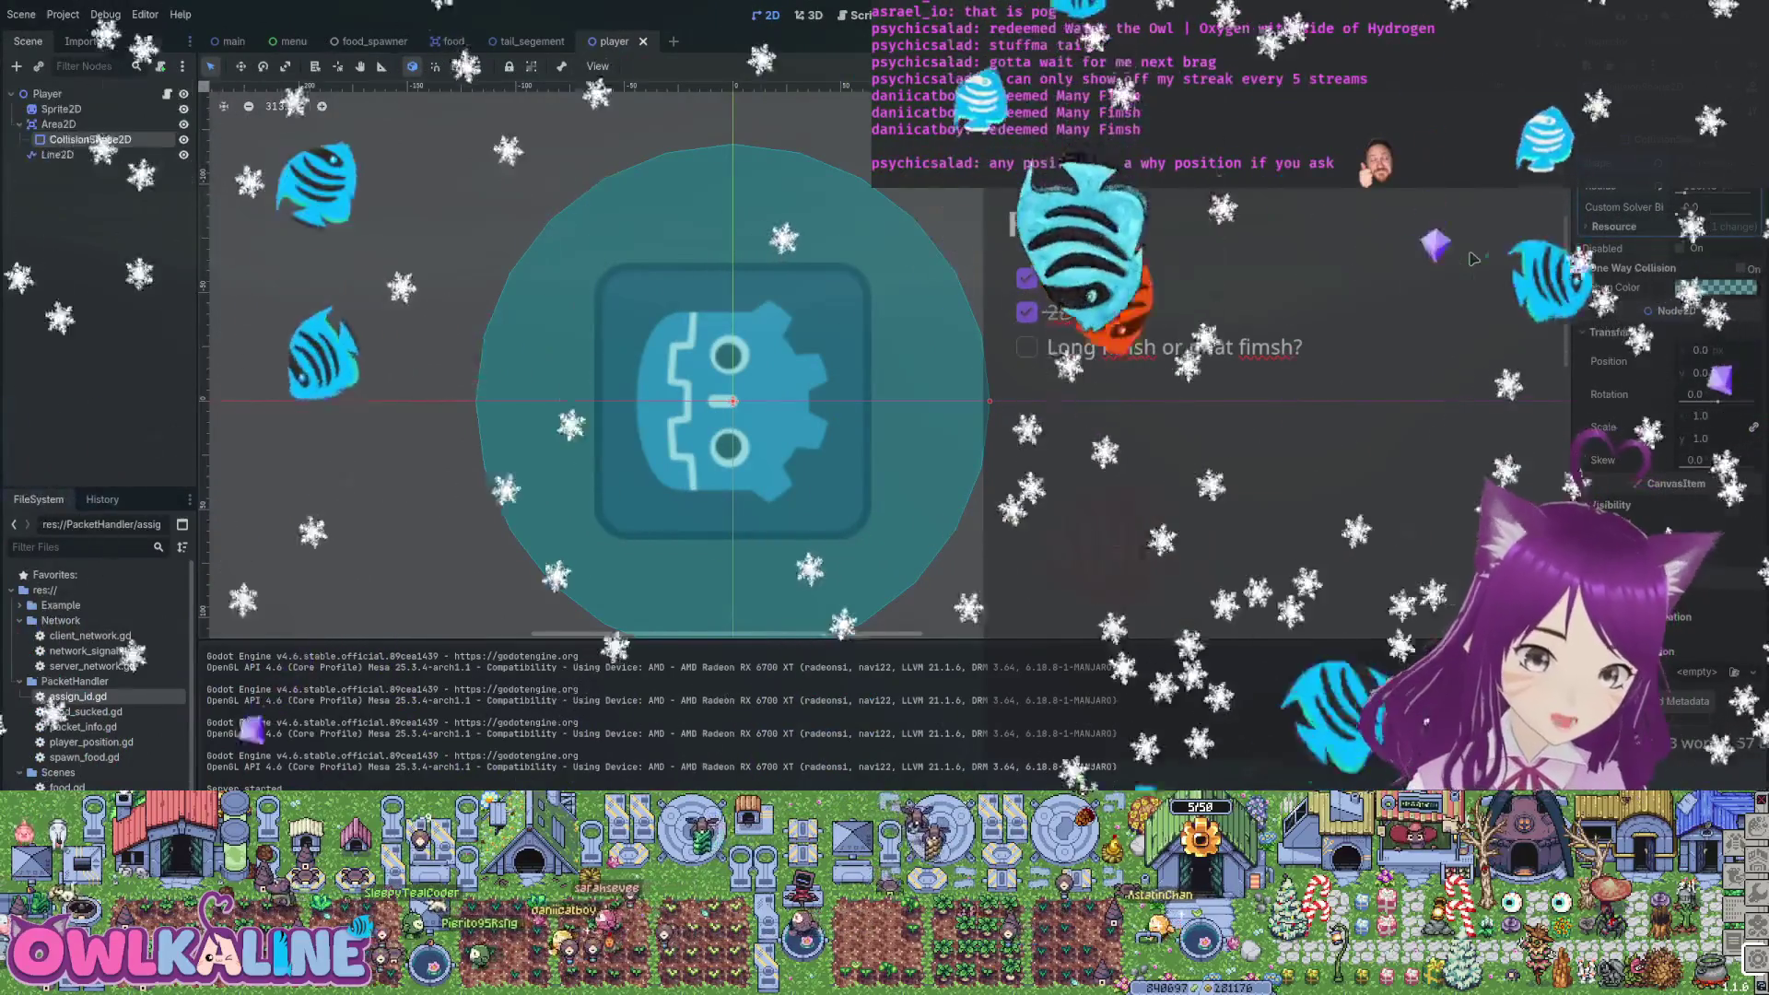
{"action": "key", "text": "F8"}
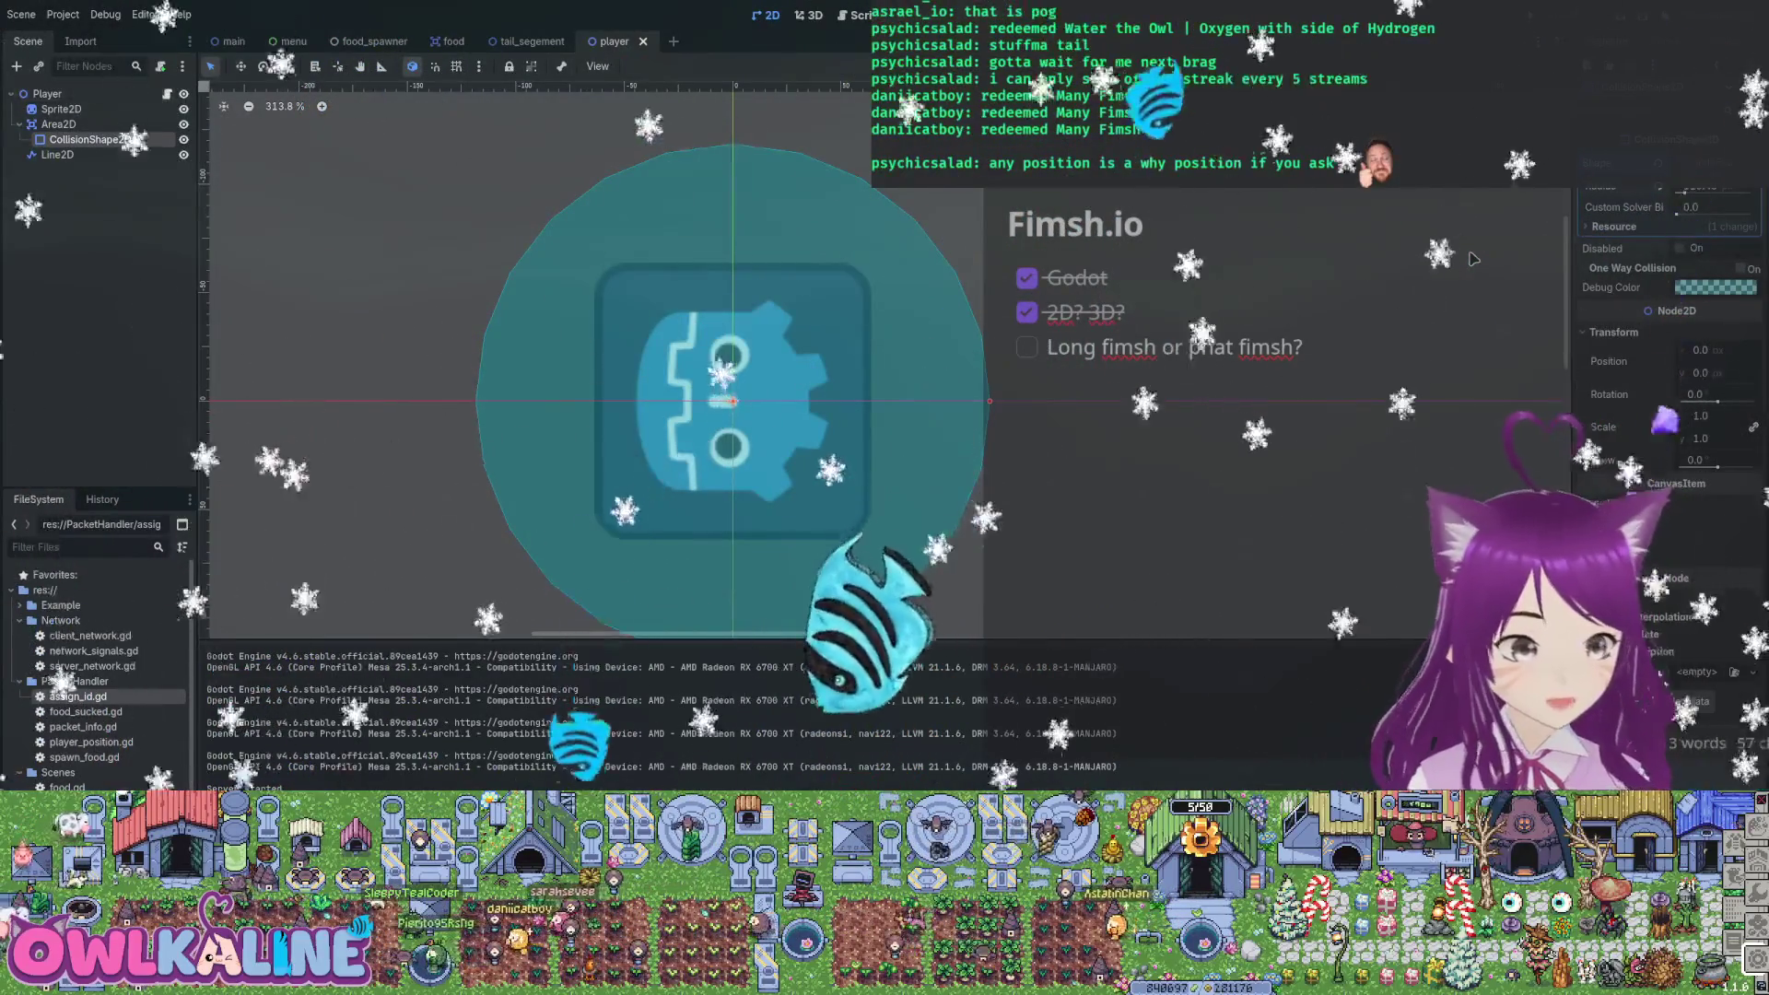
{"action": "key", "text": "ctrl+F3"}
Add a line for the points variable below the owner_id declaration
{"action": "scroll", "coordinate": [1475, 259], "scroll_direction": "up", "scroll_amount": 20}
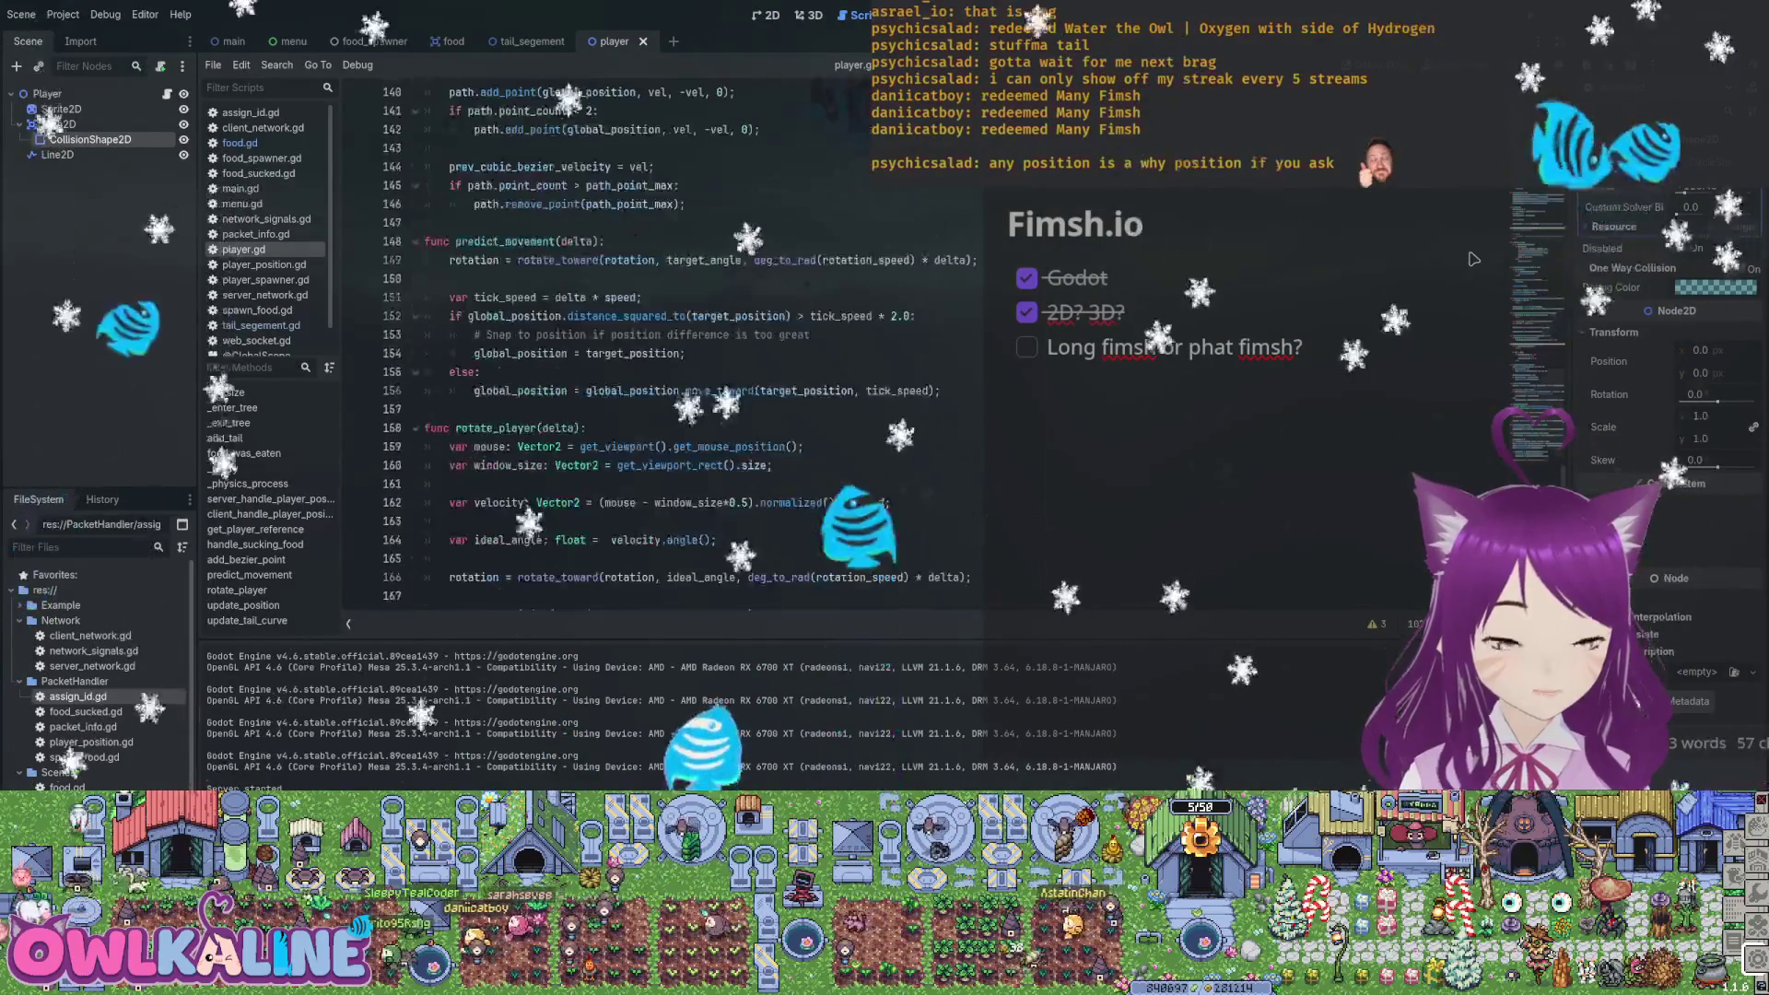
{"action": "scroll", "coordinate": [1474, 259], "scroll_direction": "up", "scroll_amount": 19}
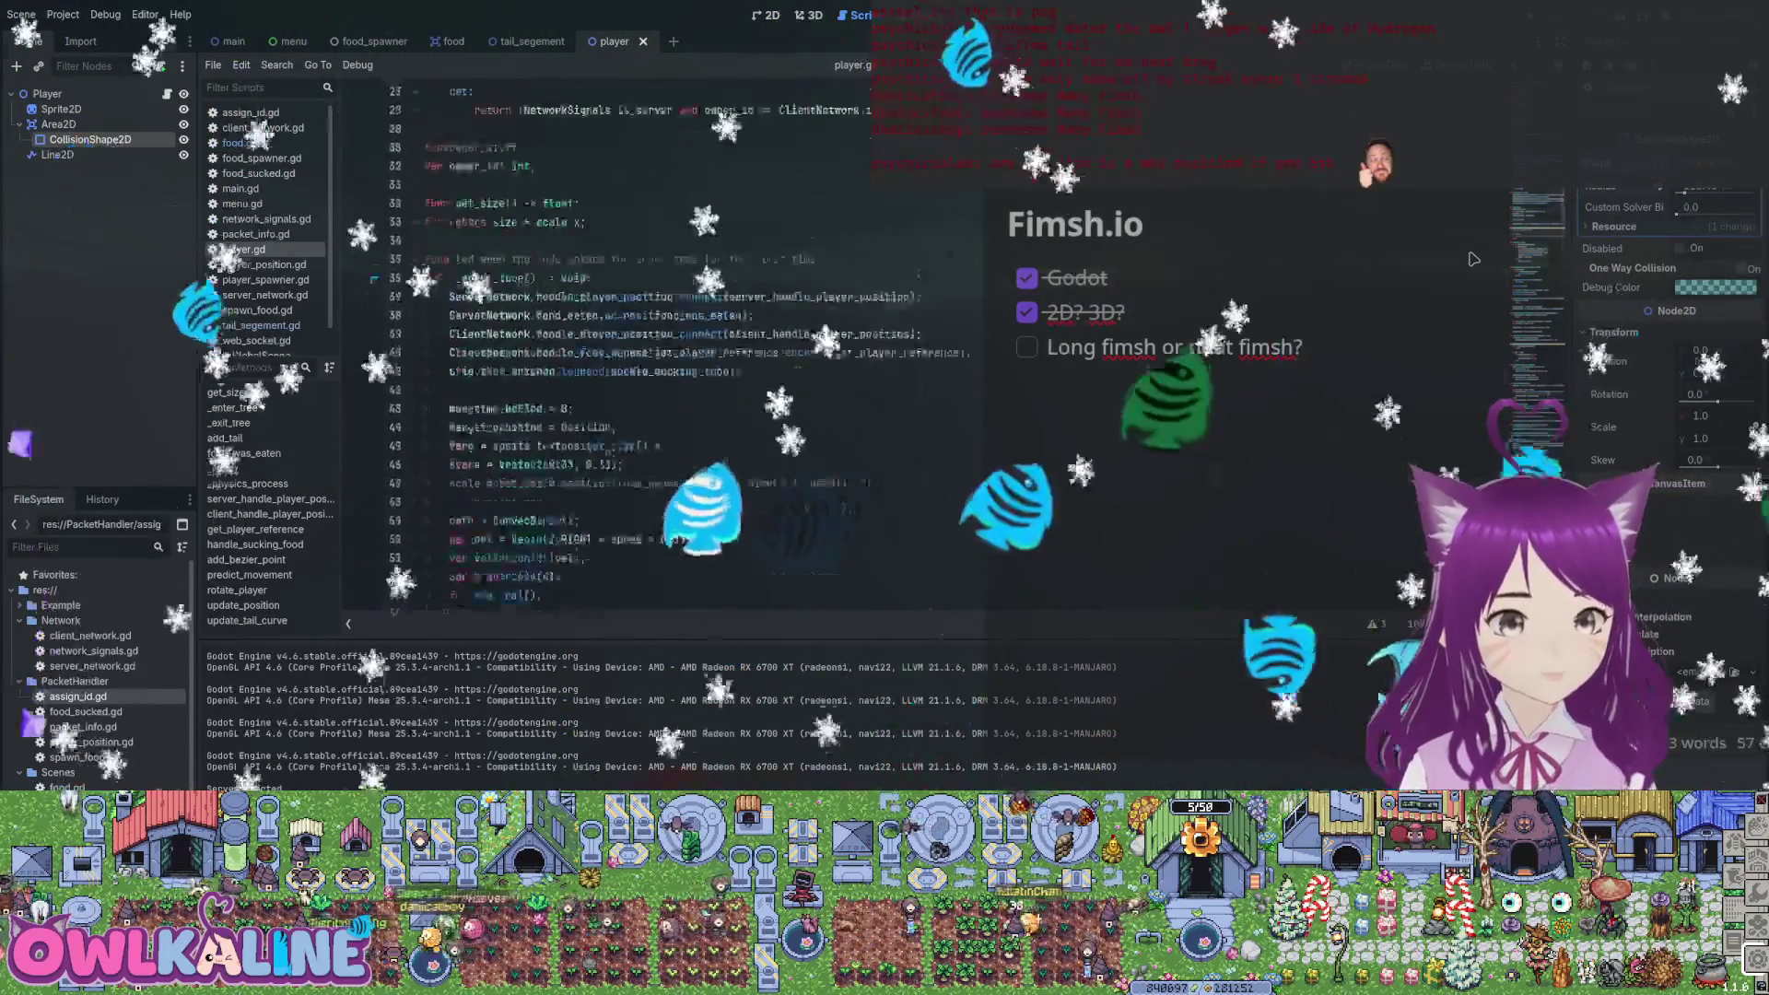
{"action": "scroll", "coordinate": [1474, 259], "scroll_direction": "down", "scroll_amount": 1}
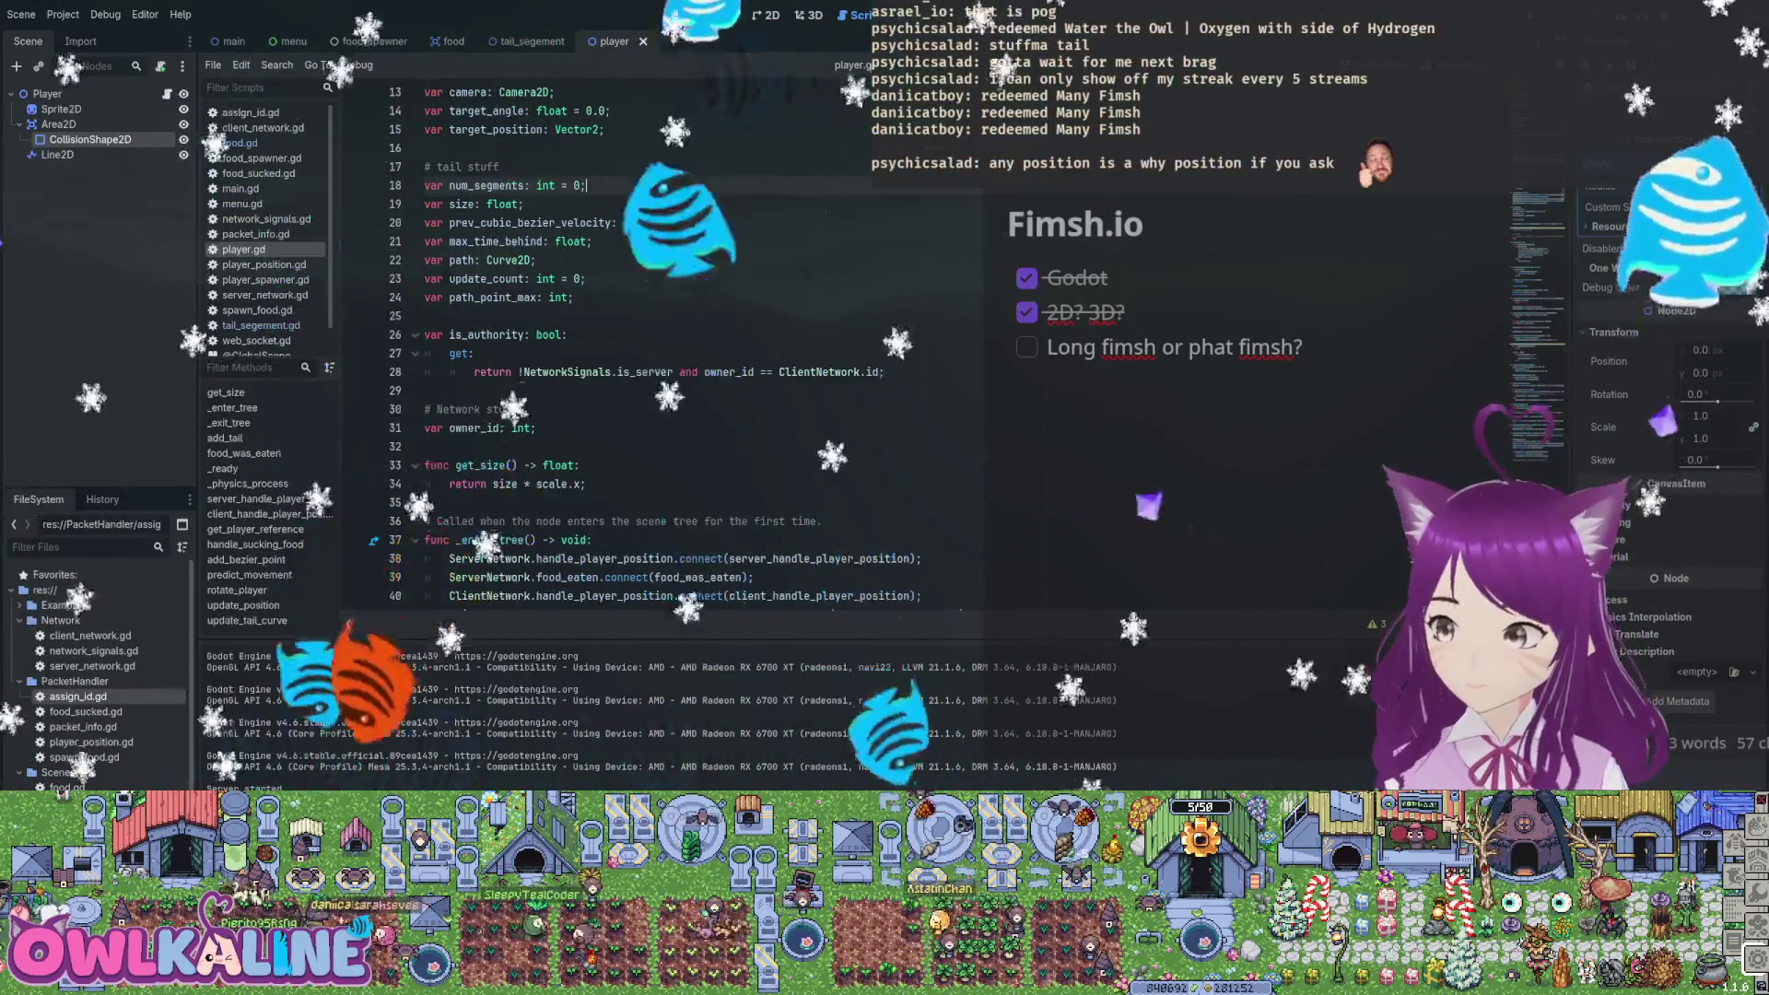
{"action": "scroll", "coordinate": [655, 350], "scroll_direction": "down", "scroll_amount": 3}
{"action": "scroll", "coordinate": [655, 350], "scroll_direction": "up", "scroll_amount": 3}
{"action": "scroll", "coordinate": [682, 350], "scroll_direction": "up", "scroll_amount": 1}
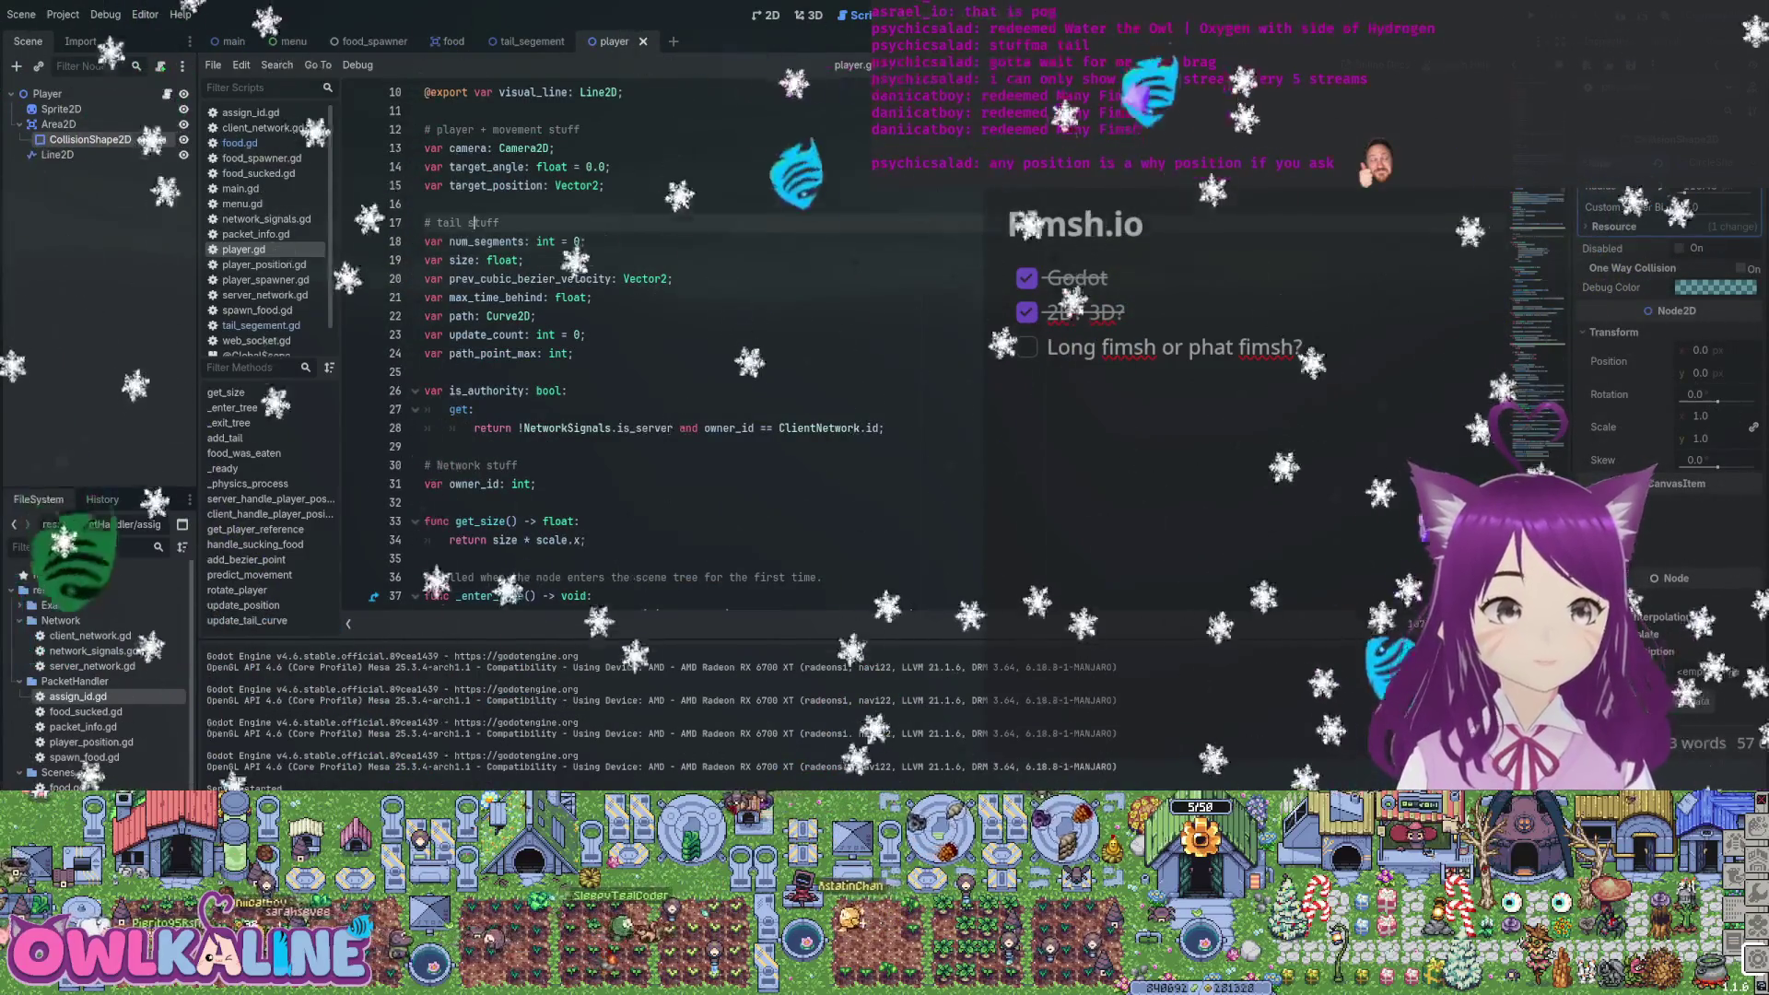
{"action": "scroll", "coordinate": [470, 222], "scroll_direction": "down", "scroll_amount": 1}
{"action": "left_click", "coordinate": [537, 427]}
{"action": "key", "text": "Return"}
{"action": "type", "text": "var points: int;"}
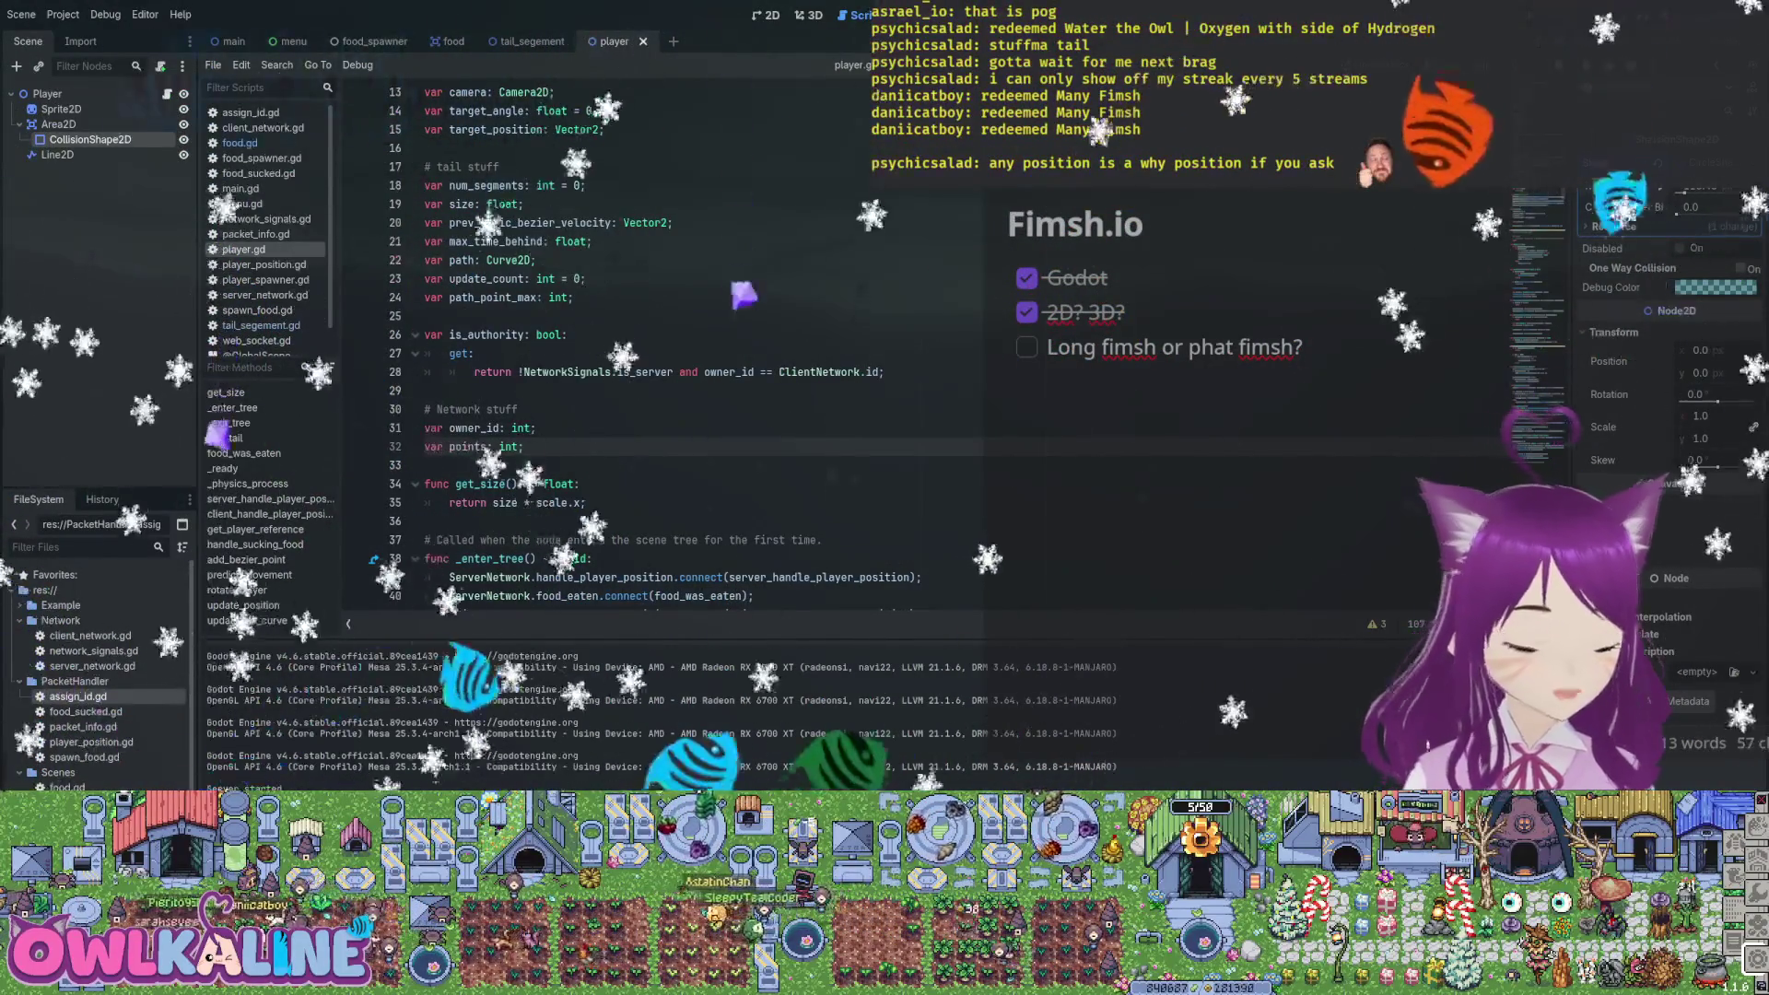
Reset 'points = 0;' in _enter_tree after the 0.33 scale assignment and save
{"action": "scroll", "coordinate": [645, 368], "scroll_direction": "down", "scroll_amount": 3}
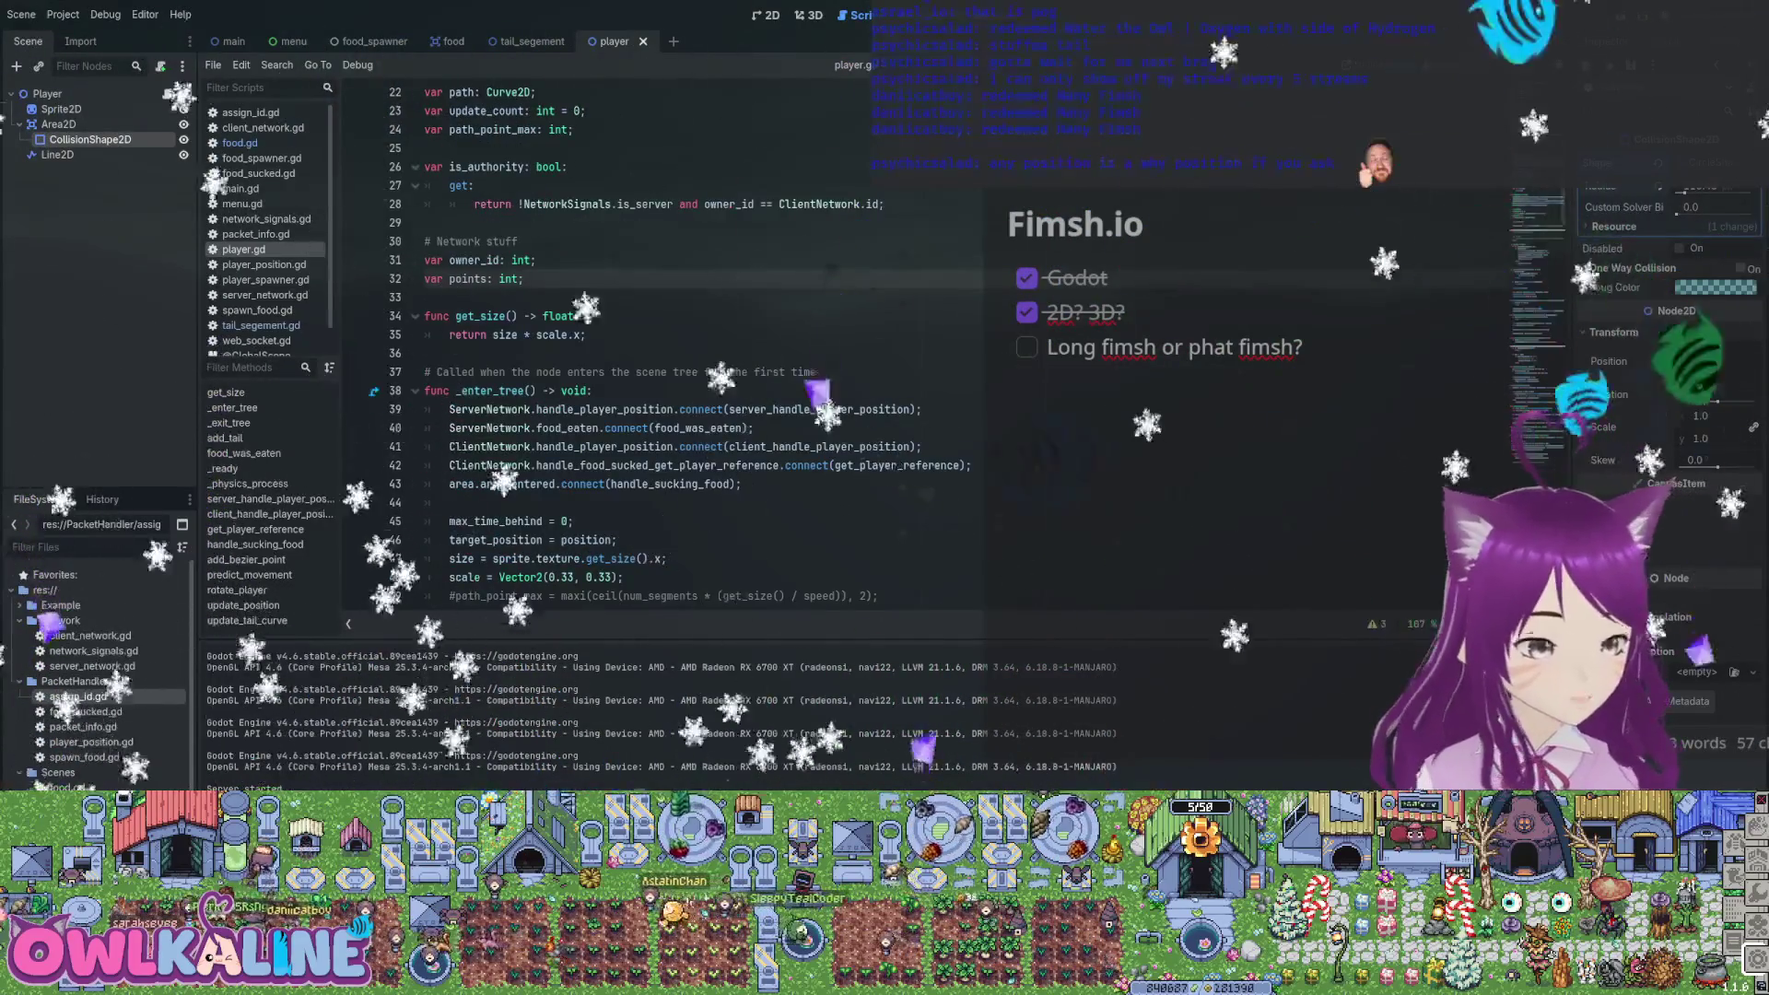
{"action": "scroll", "coordinate": [645, 369], "scroll_direction": "down", "scroll_amount": 1}
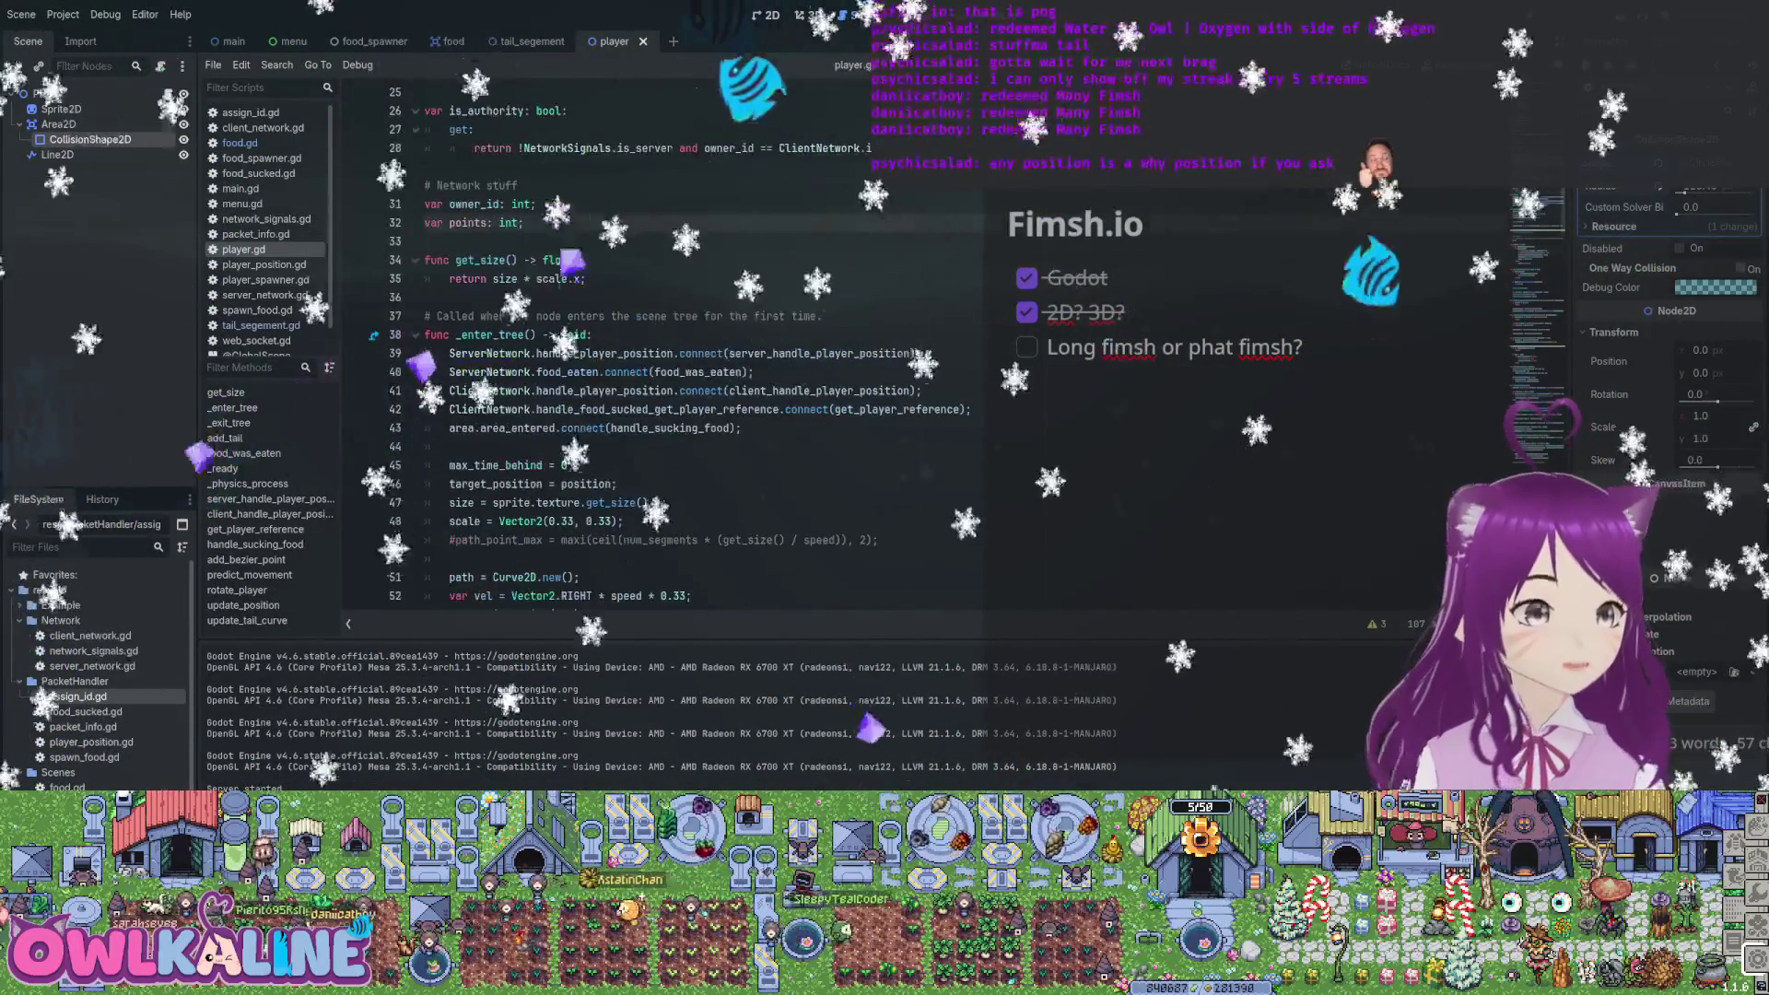
{"action": "left_click", "coordinate": [625, 522]}
{"action": "key", "text": "Return"}
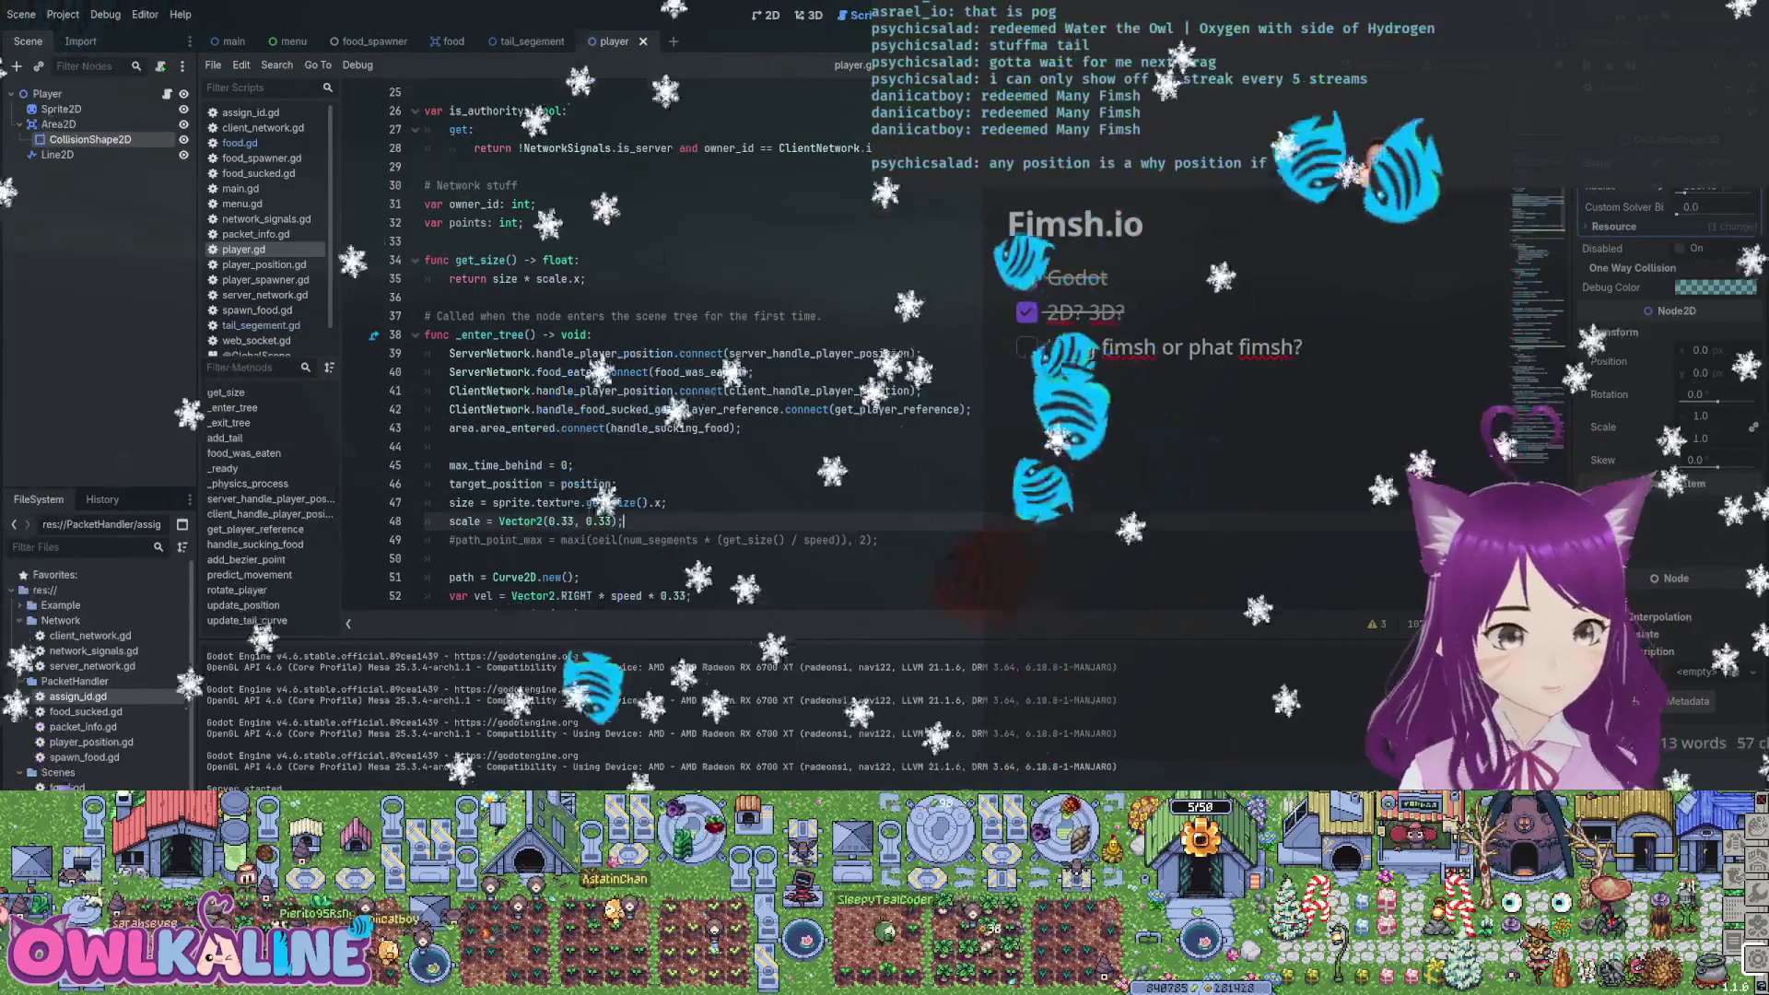
{"action": "type", "text": "point"}
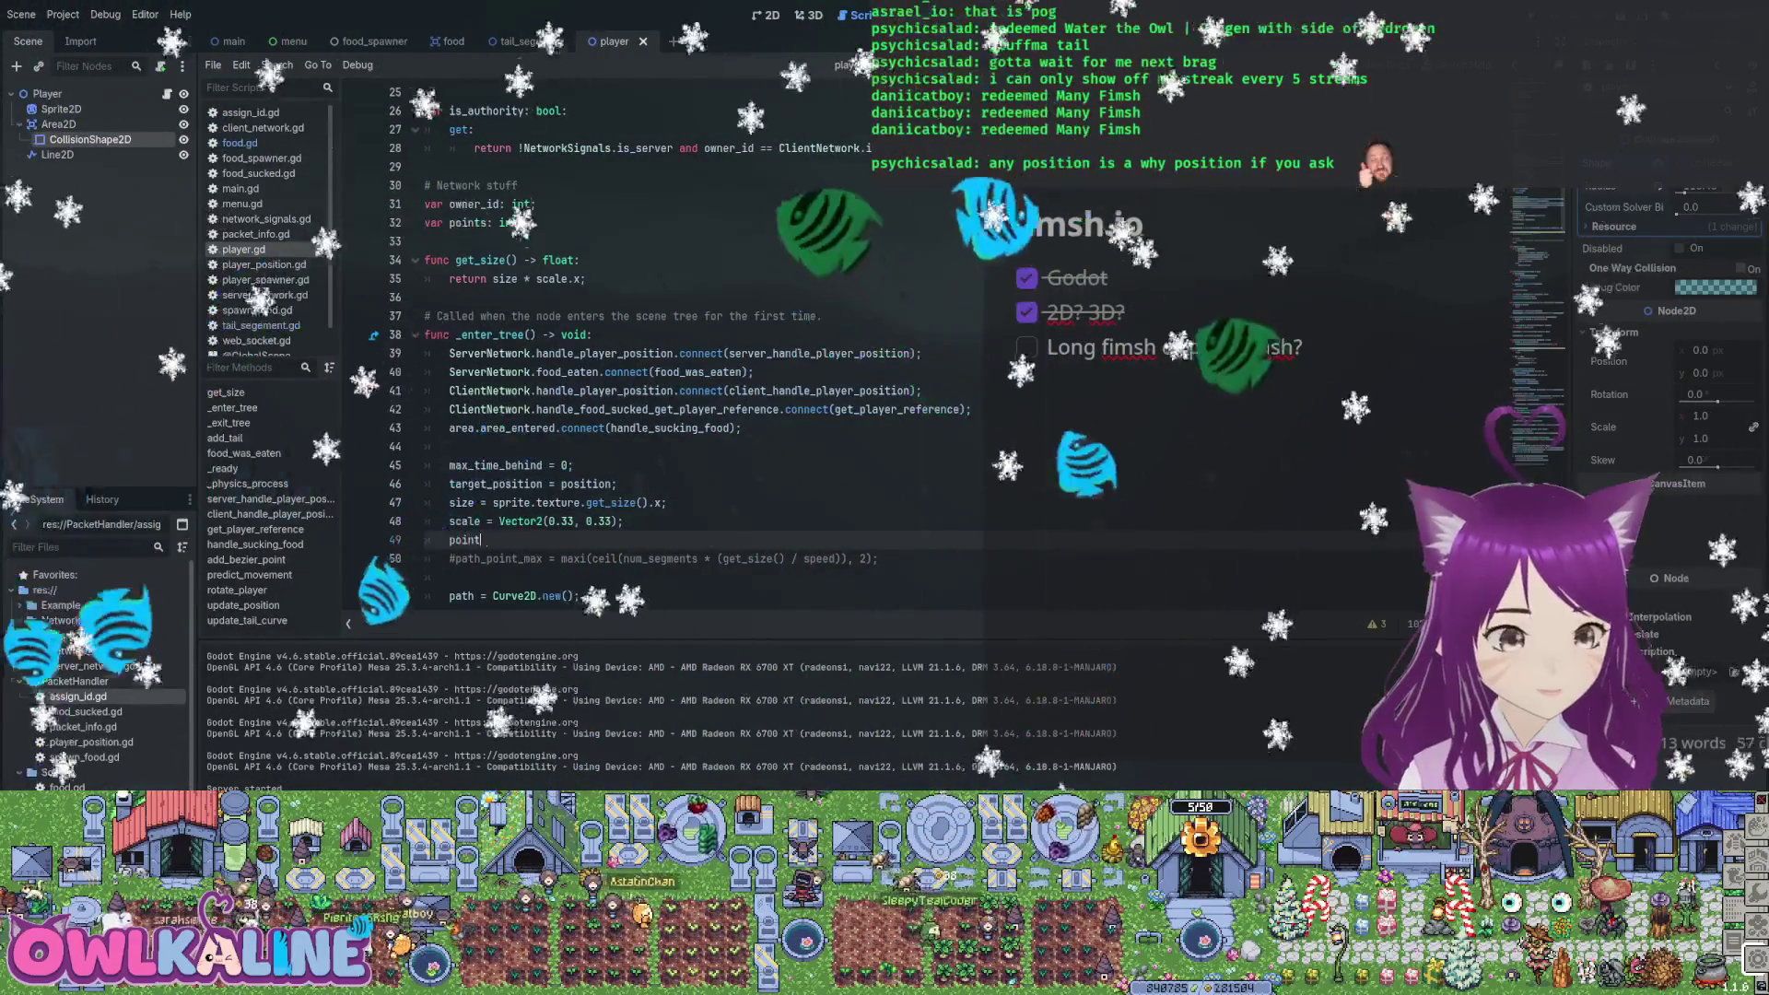
{"action": "type", "text": "s = 0;"}
{"action": "key", "text": "ctrl+s"}
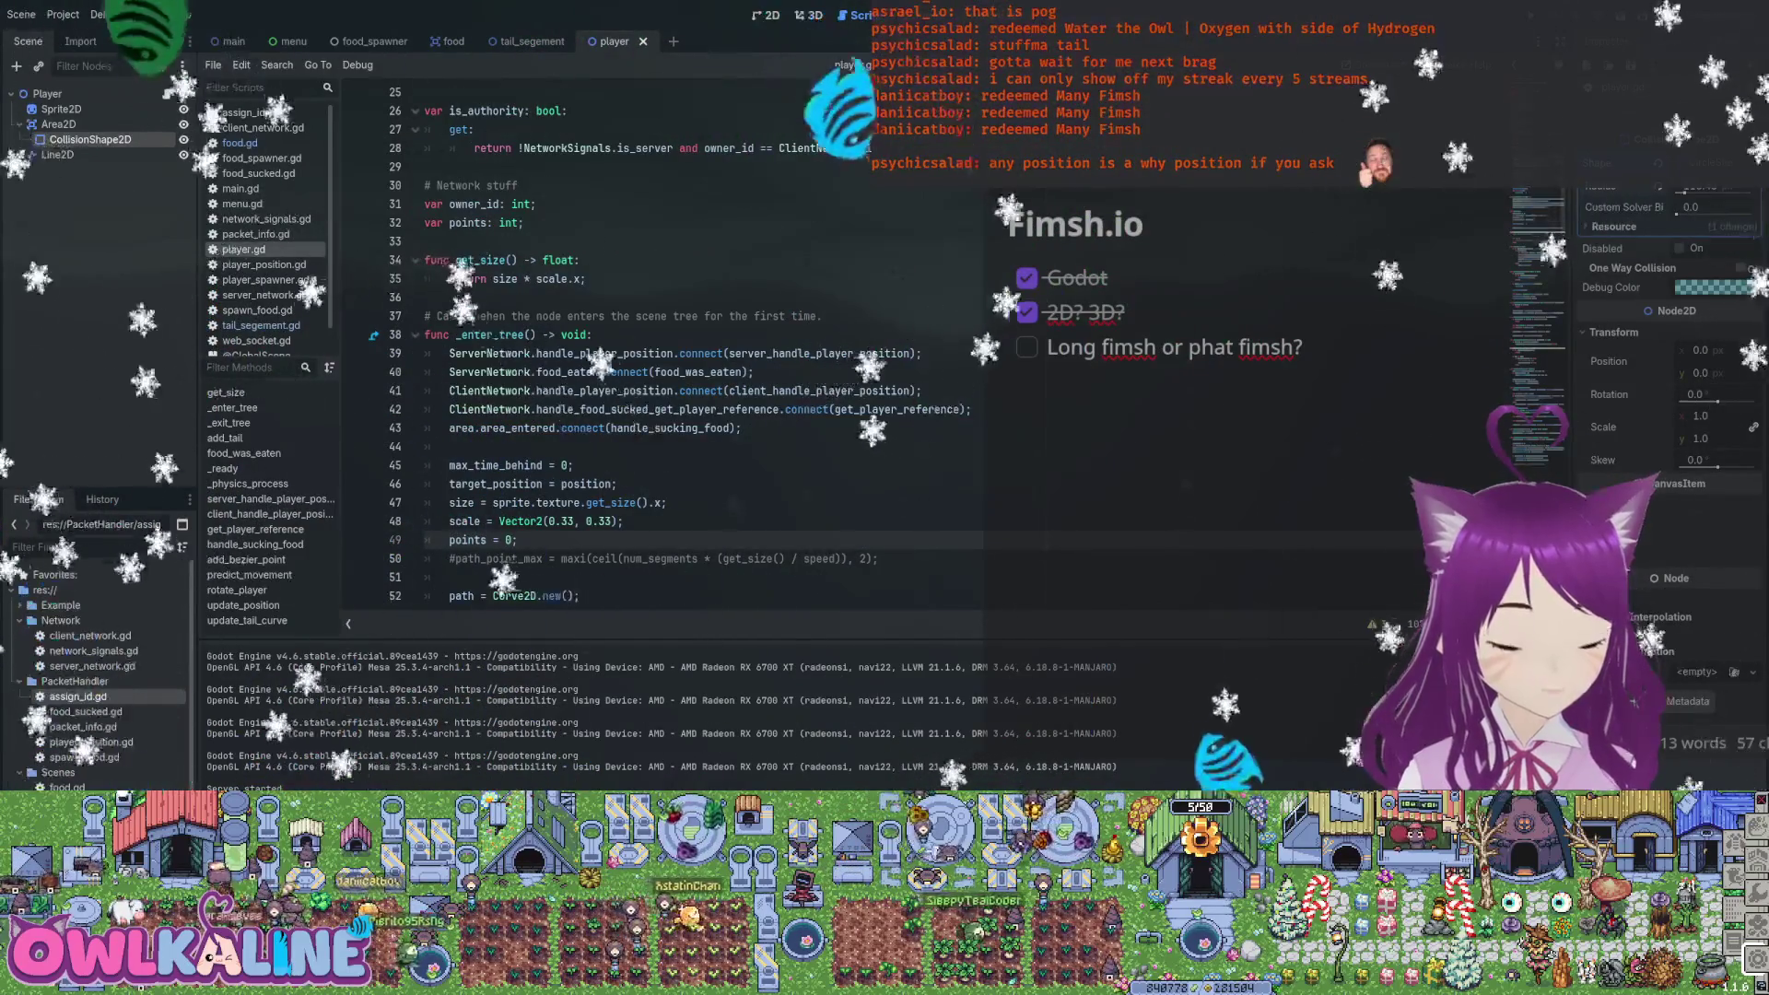
{"action": "key", "text": "Down"}
{"action": "key", "text": "Down"}
{"action": "key", "text": "Down"}
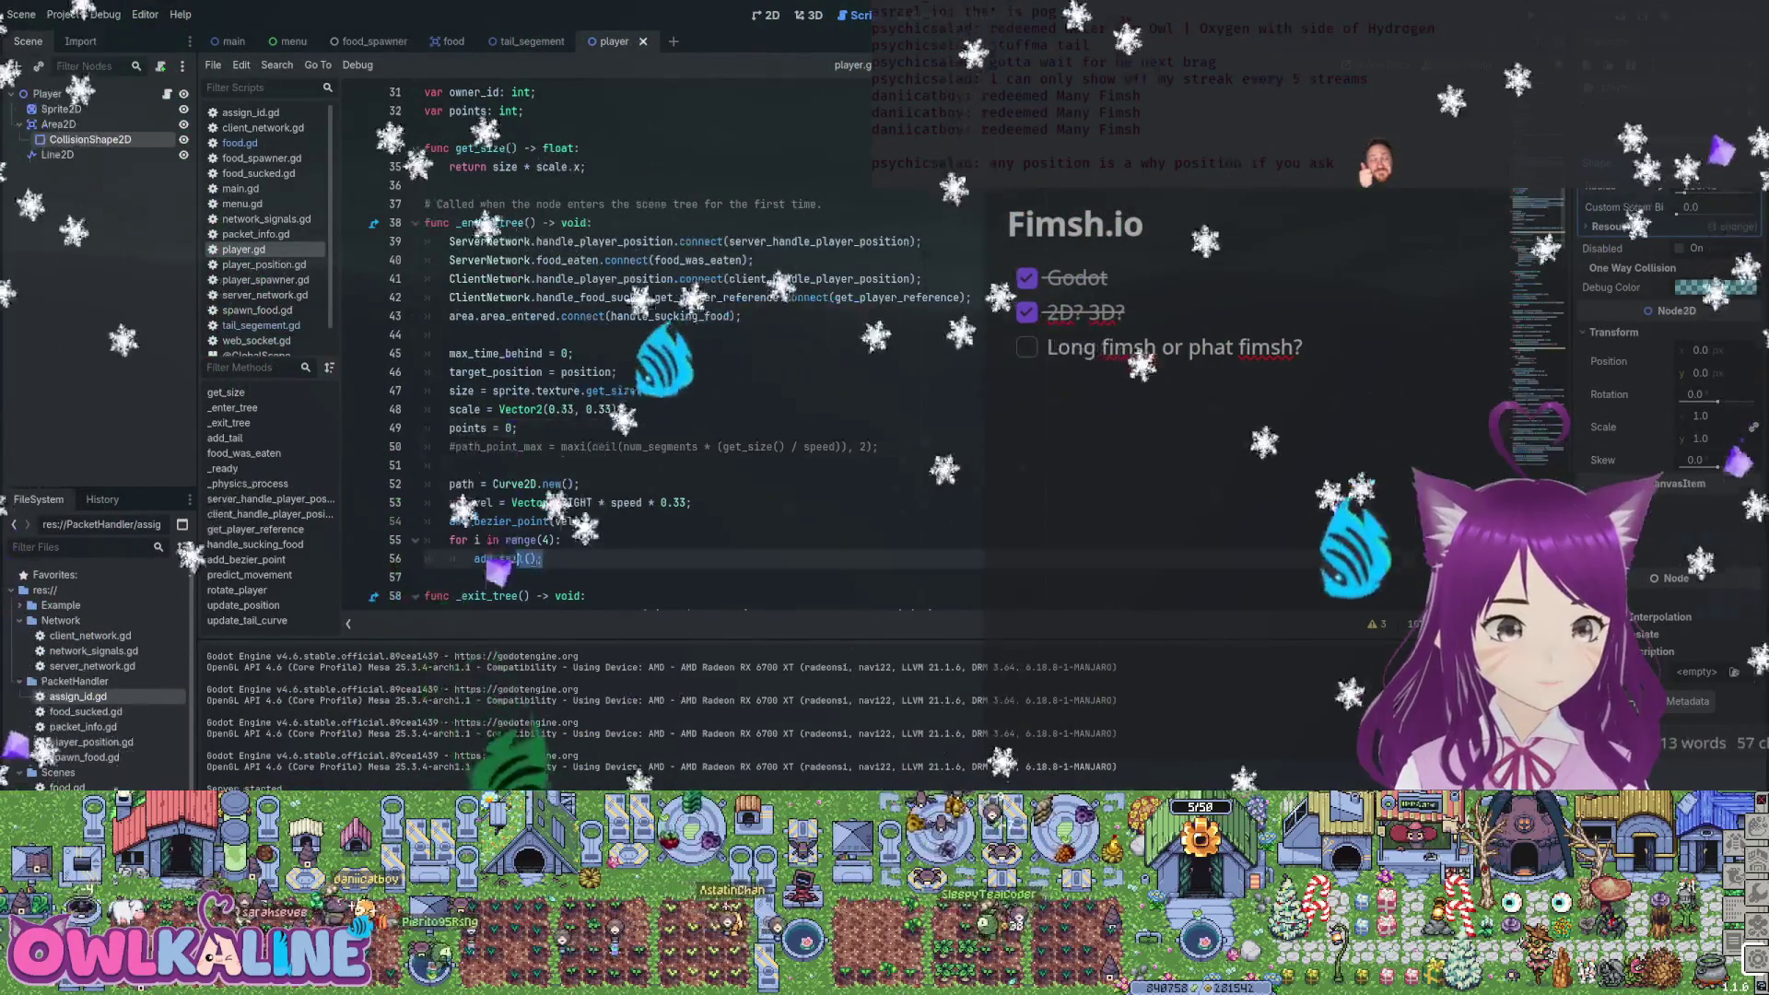
{"action": "left_click", "coordinate": [517, 427]}
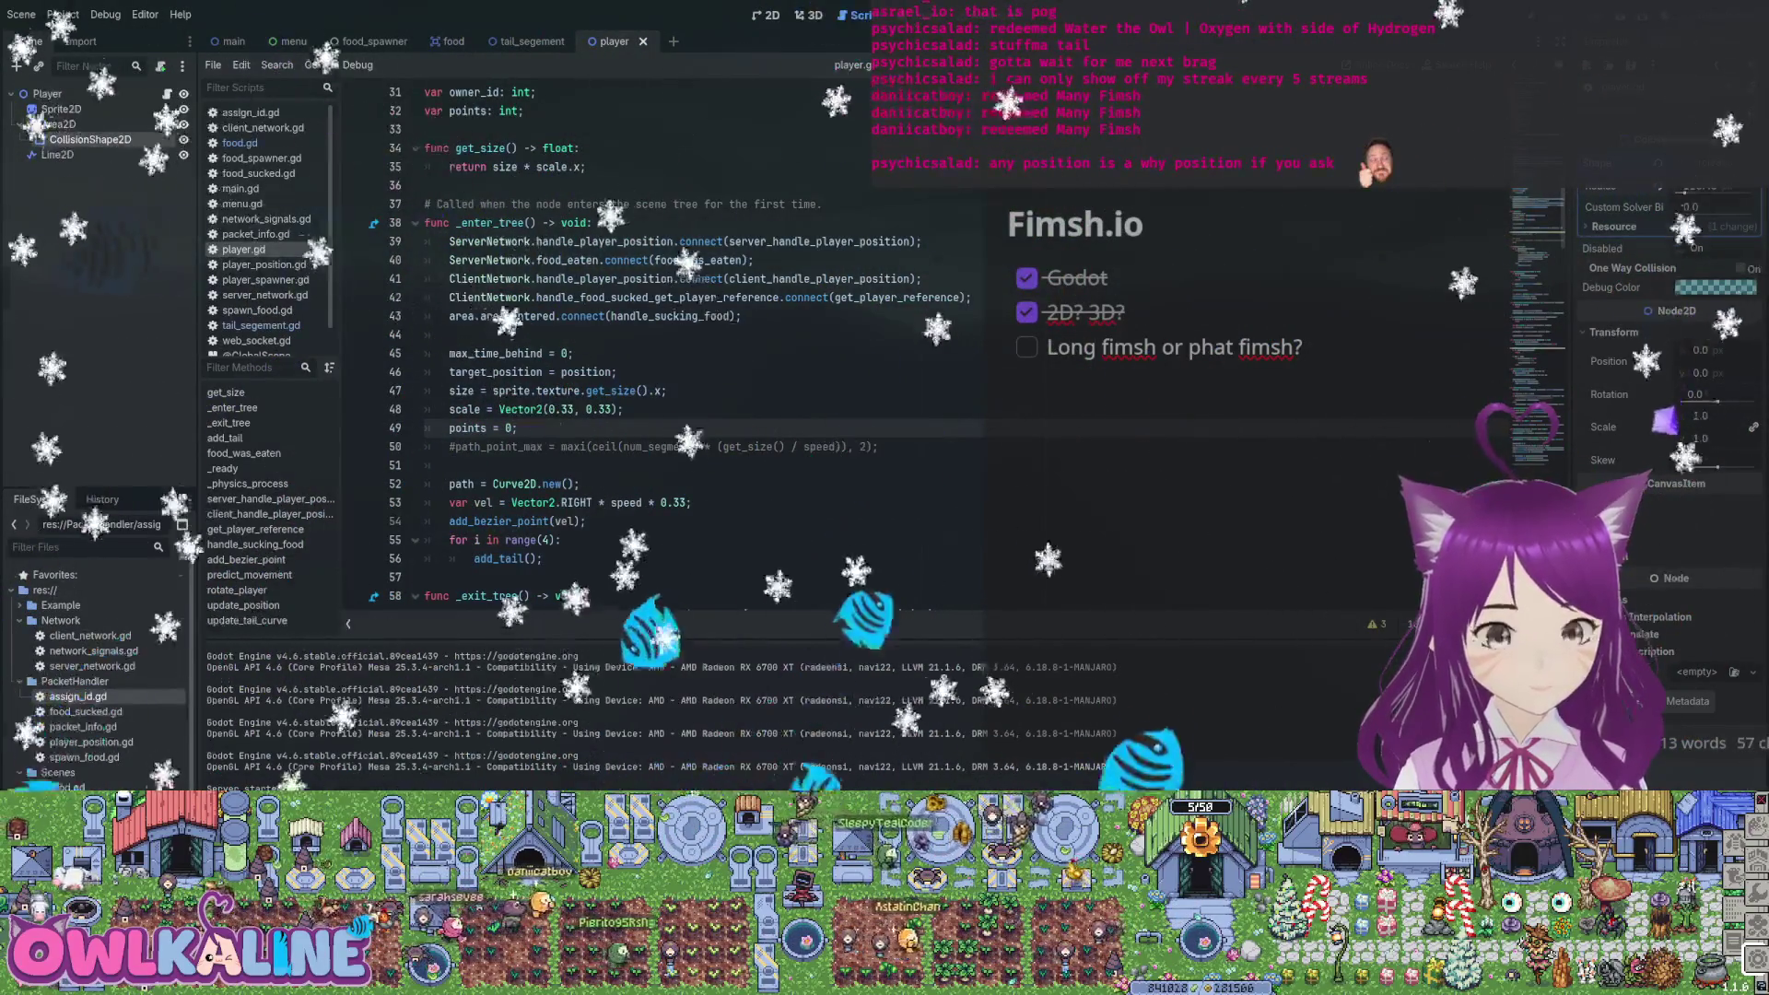
In food_was_eaten, add 'points += 1;' and an 'add_tail();' call under the header
{"action": "left_click", "coordinate": [247, 454]}
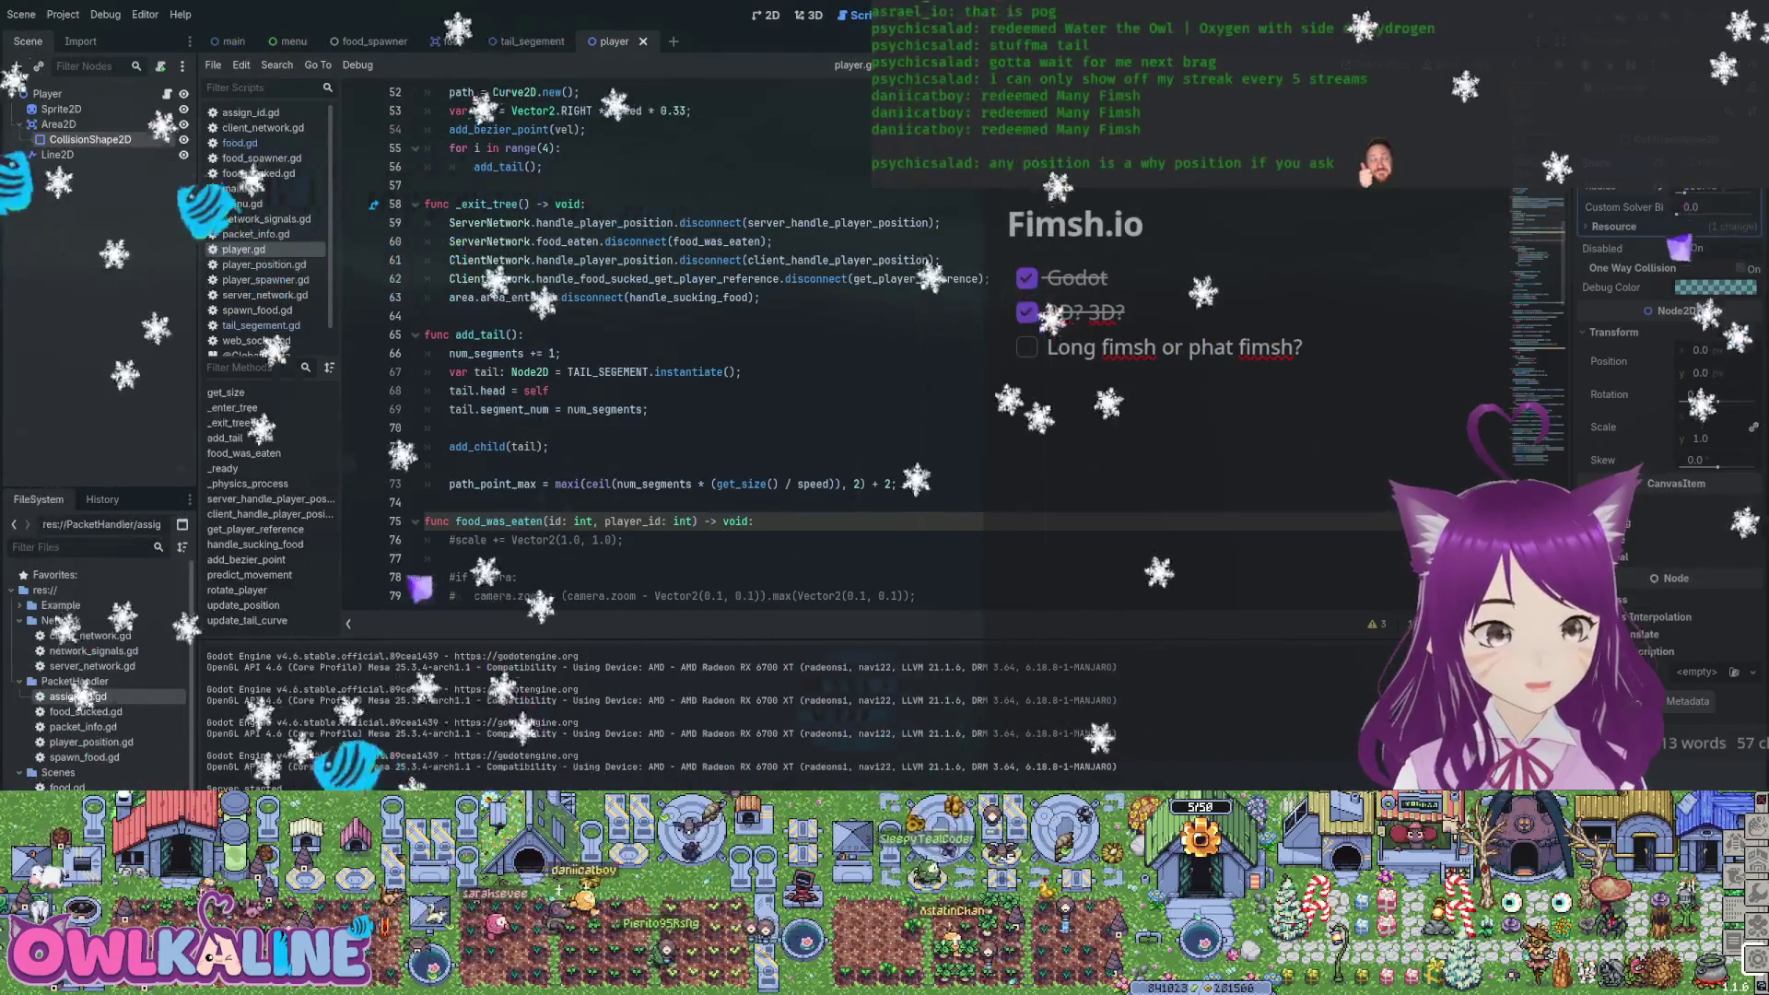
{"action": "scroll", "coordinate": [701, 368], "scroll_direction": "down", "scroll_amount": 2}
{"action": "double_click", "coordinate": [497, 410]}
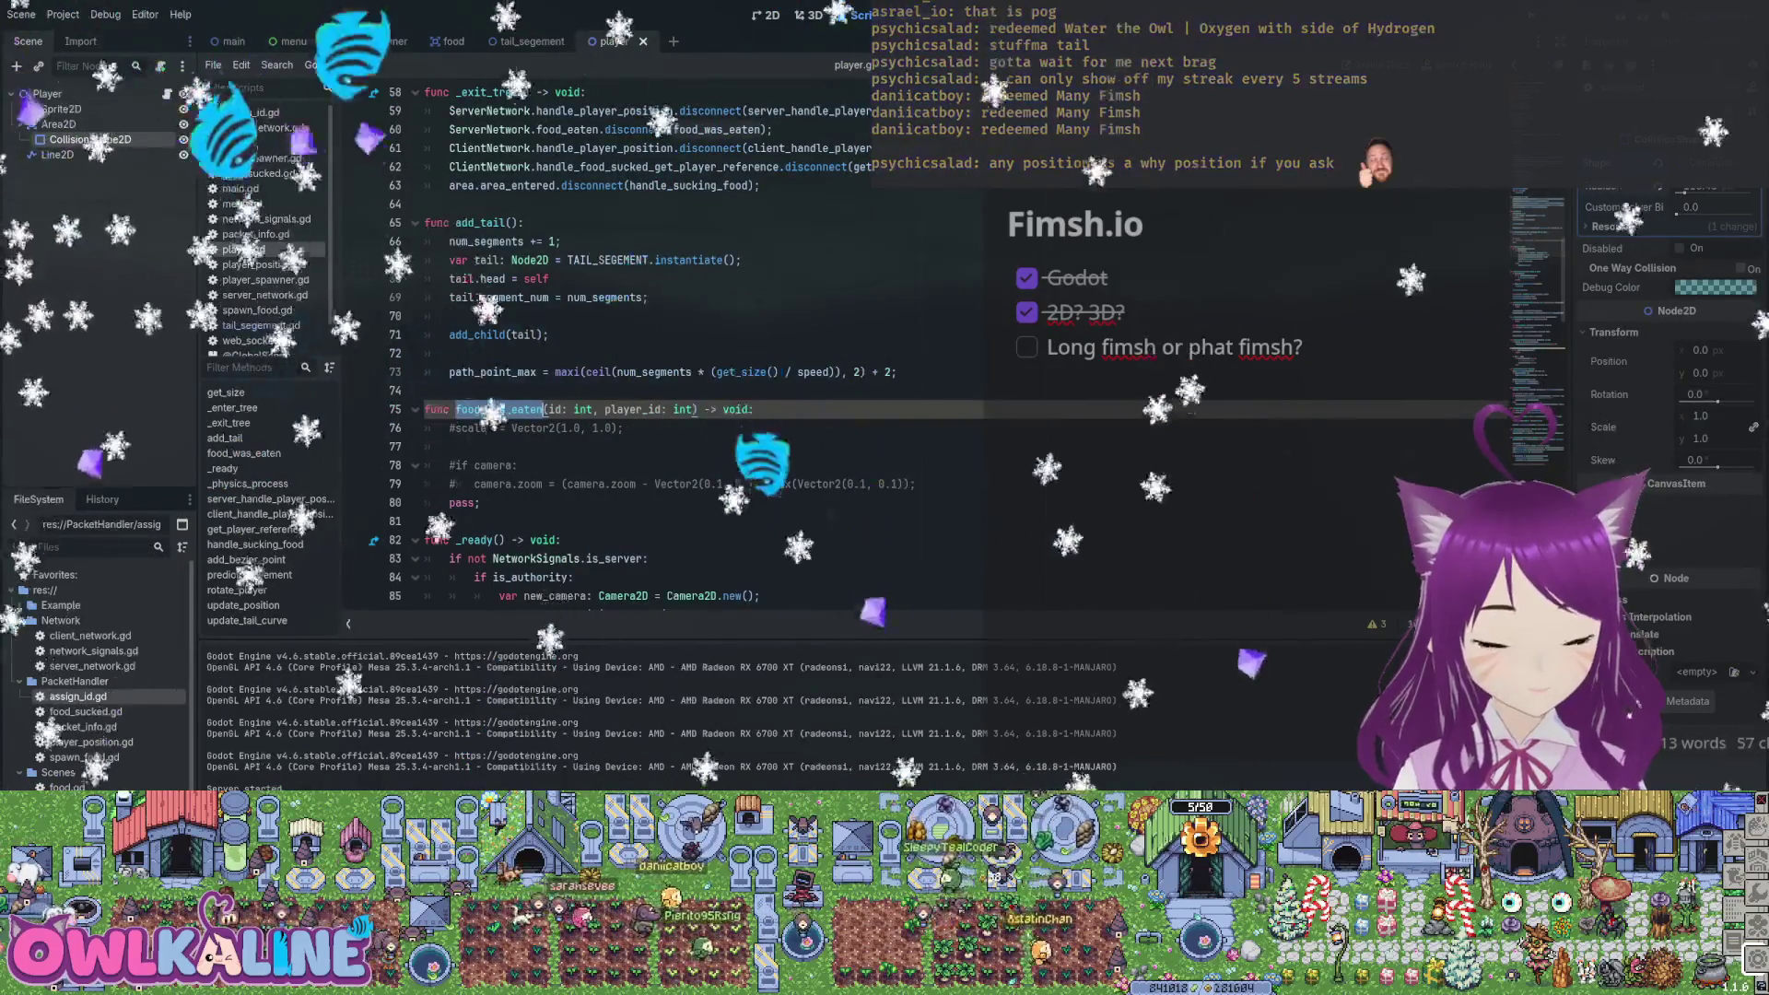
{"action": "left_click", "coordinate": [754, 409]}
{"action": "key", "text": "Return"}
{"action": "type", "text": "points += 1;"}
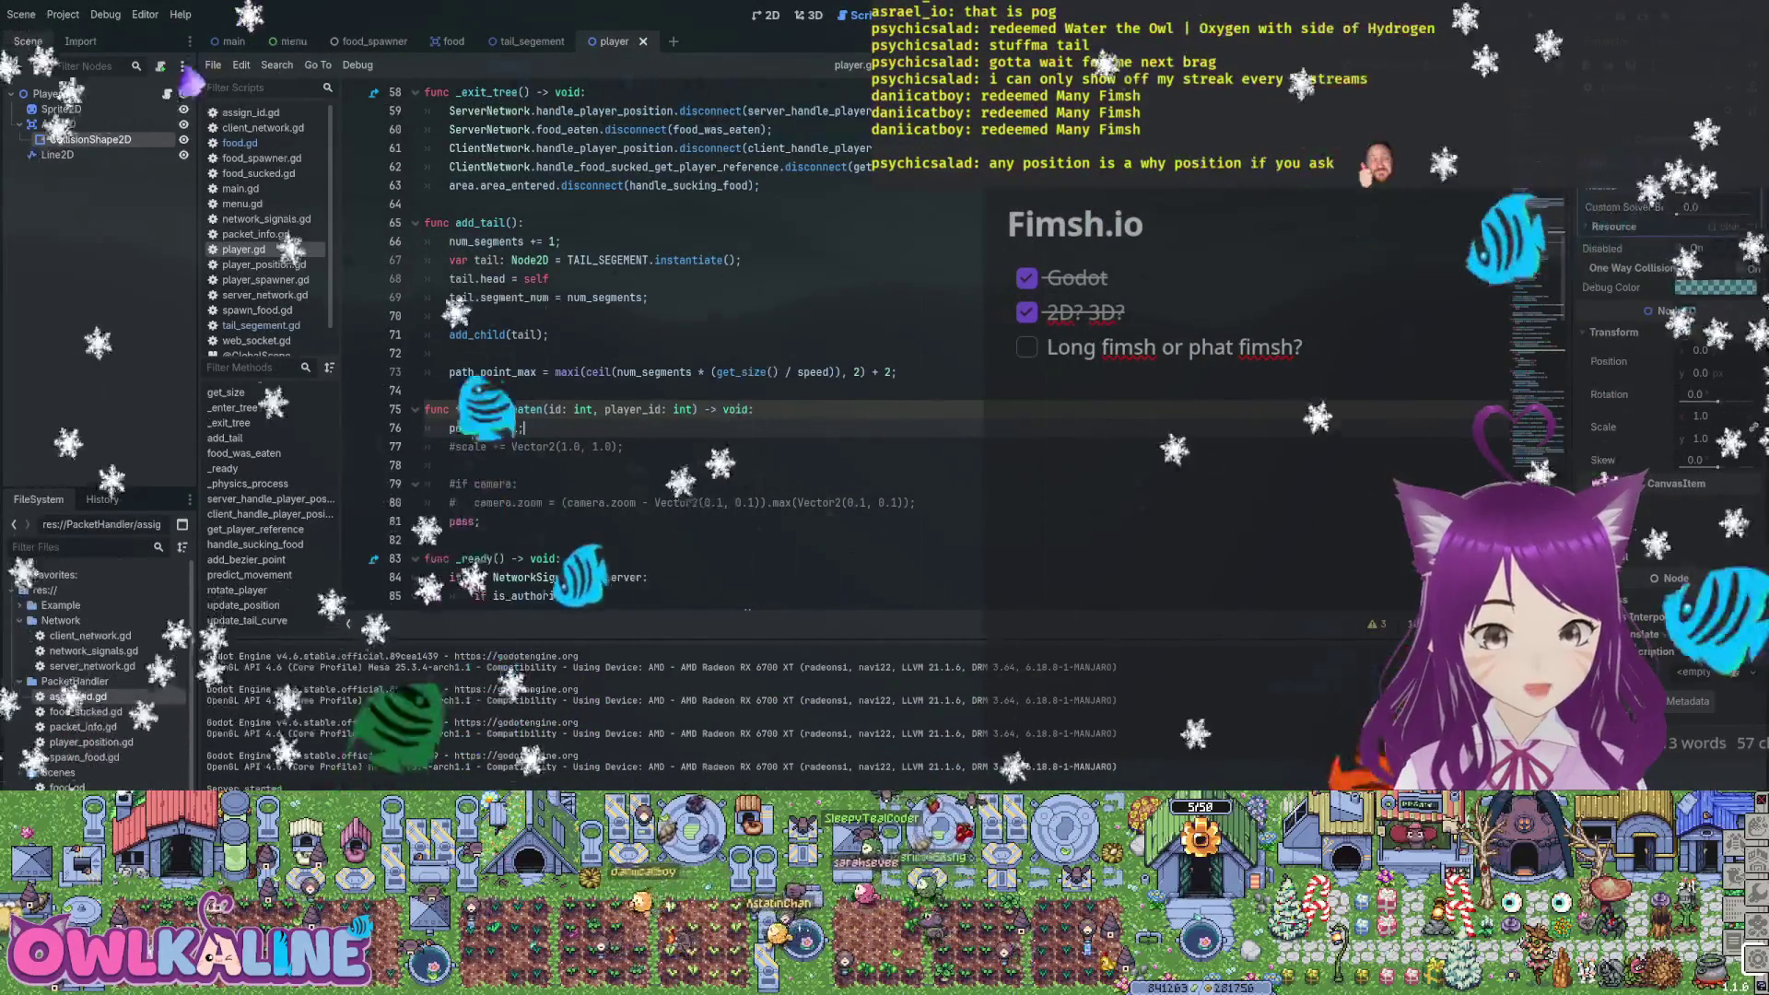
{"action": "key", "text": "Return"}
{"action": "type", "text": "add_ta"}
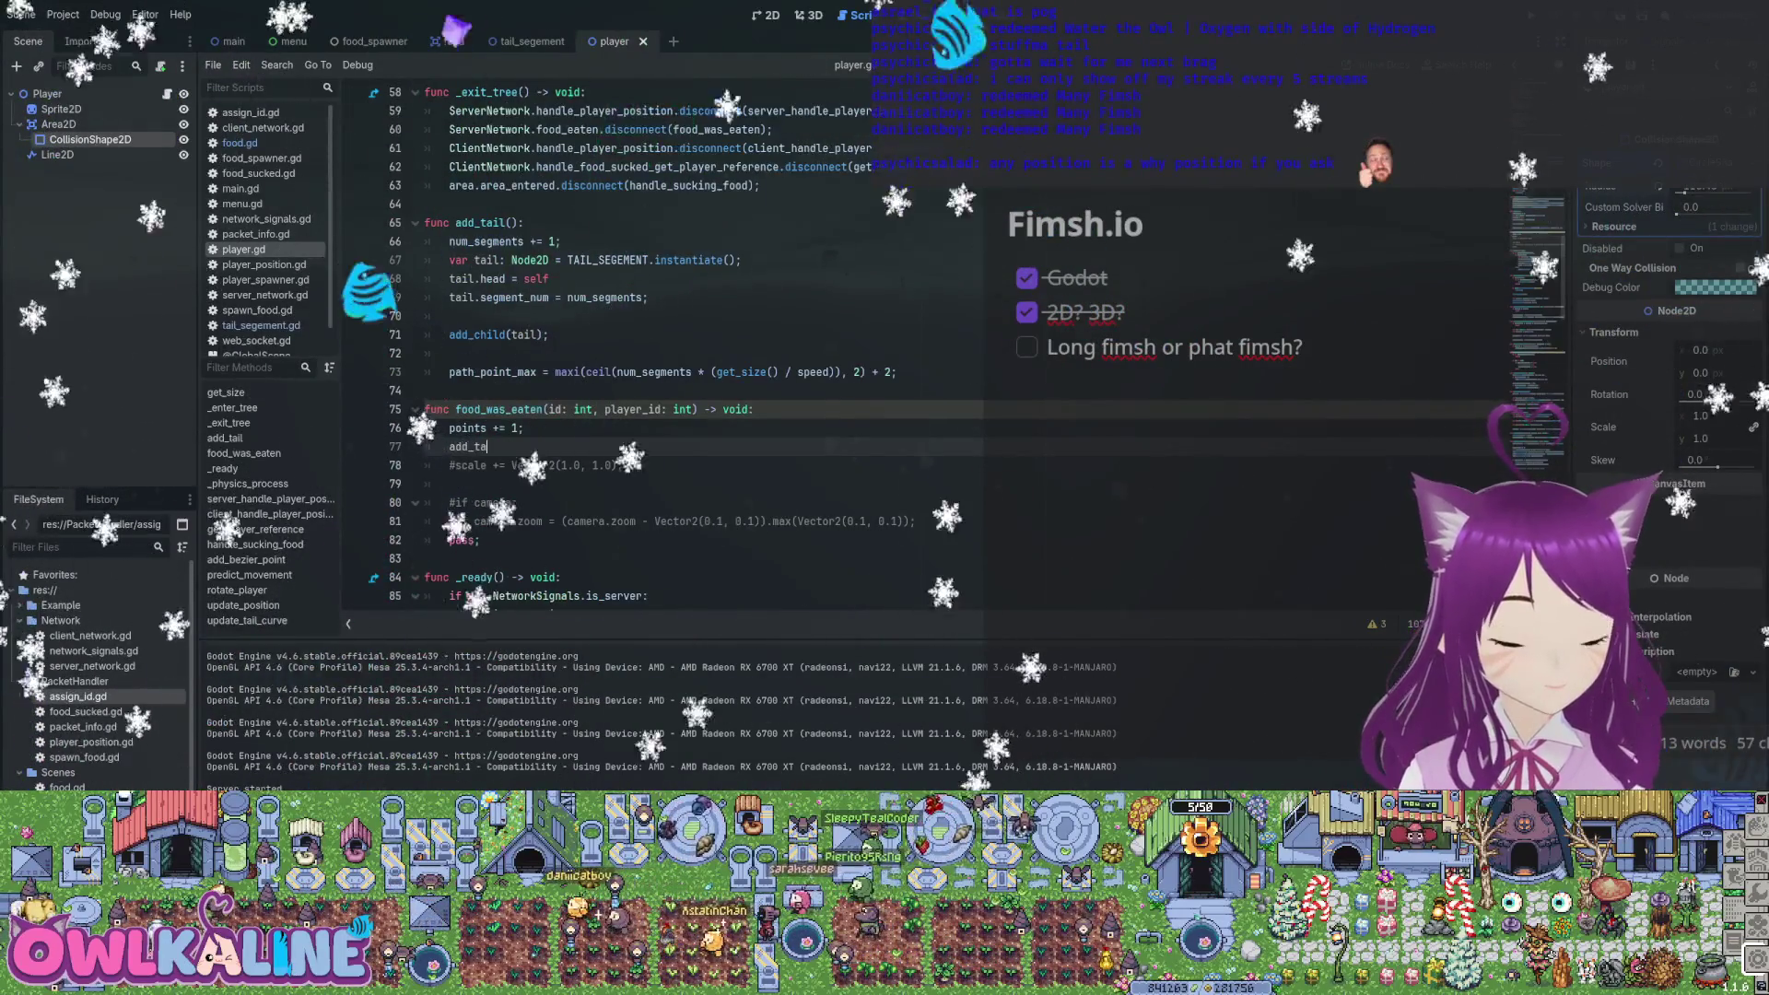
{"action": "type", "text": "il();"}
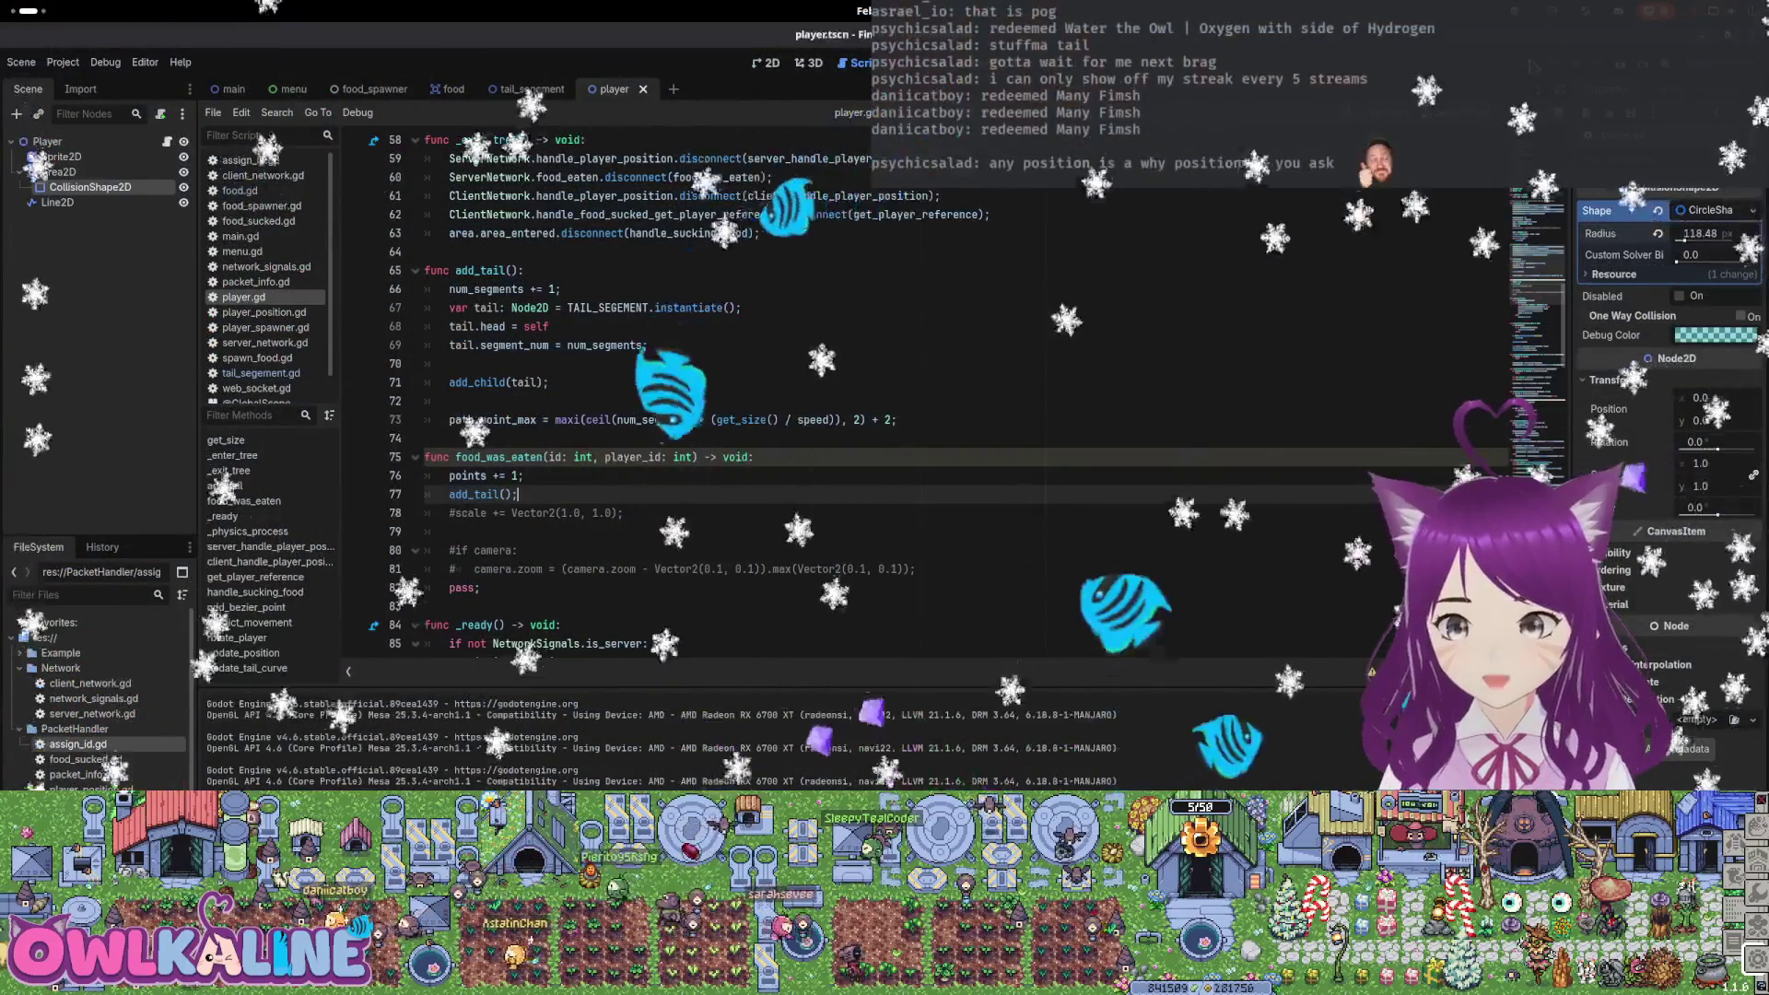
Run the project and bring the first Fimshio debug window to the front
{"action": "key", "text": "F5"}
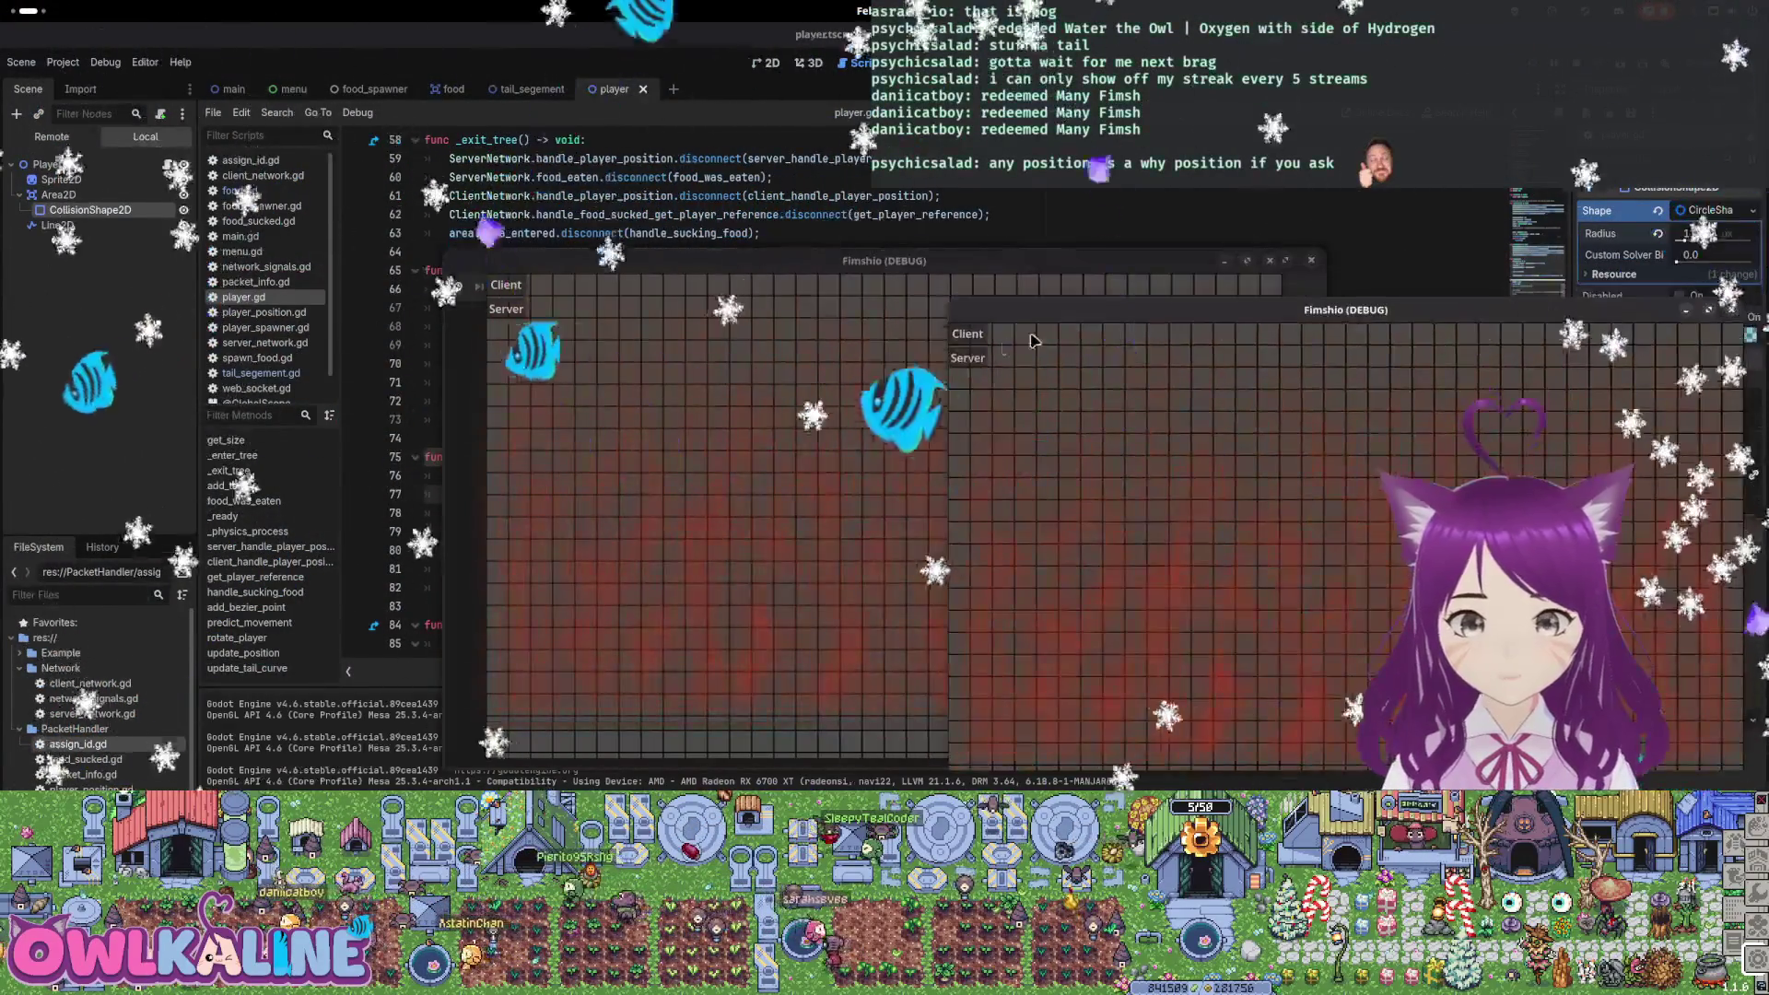
{"action": "left_click", "coordinate": [512, 285]}
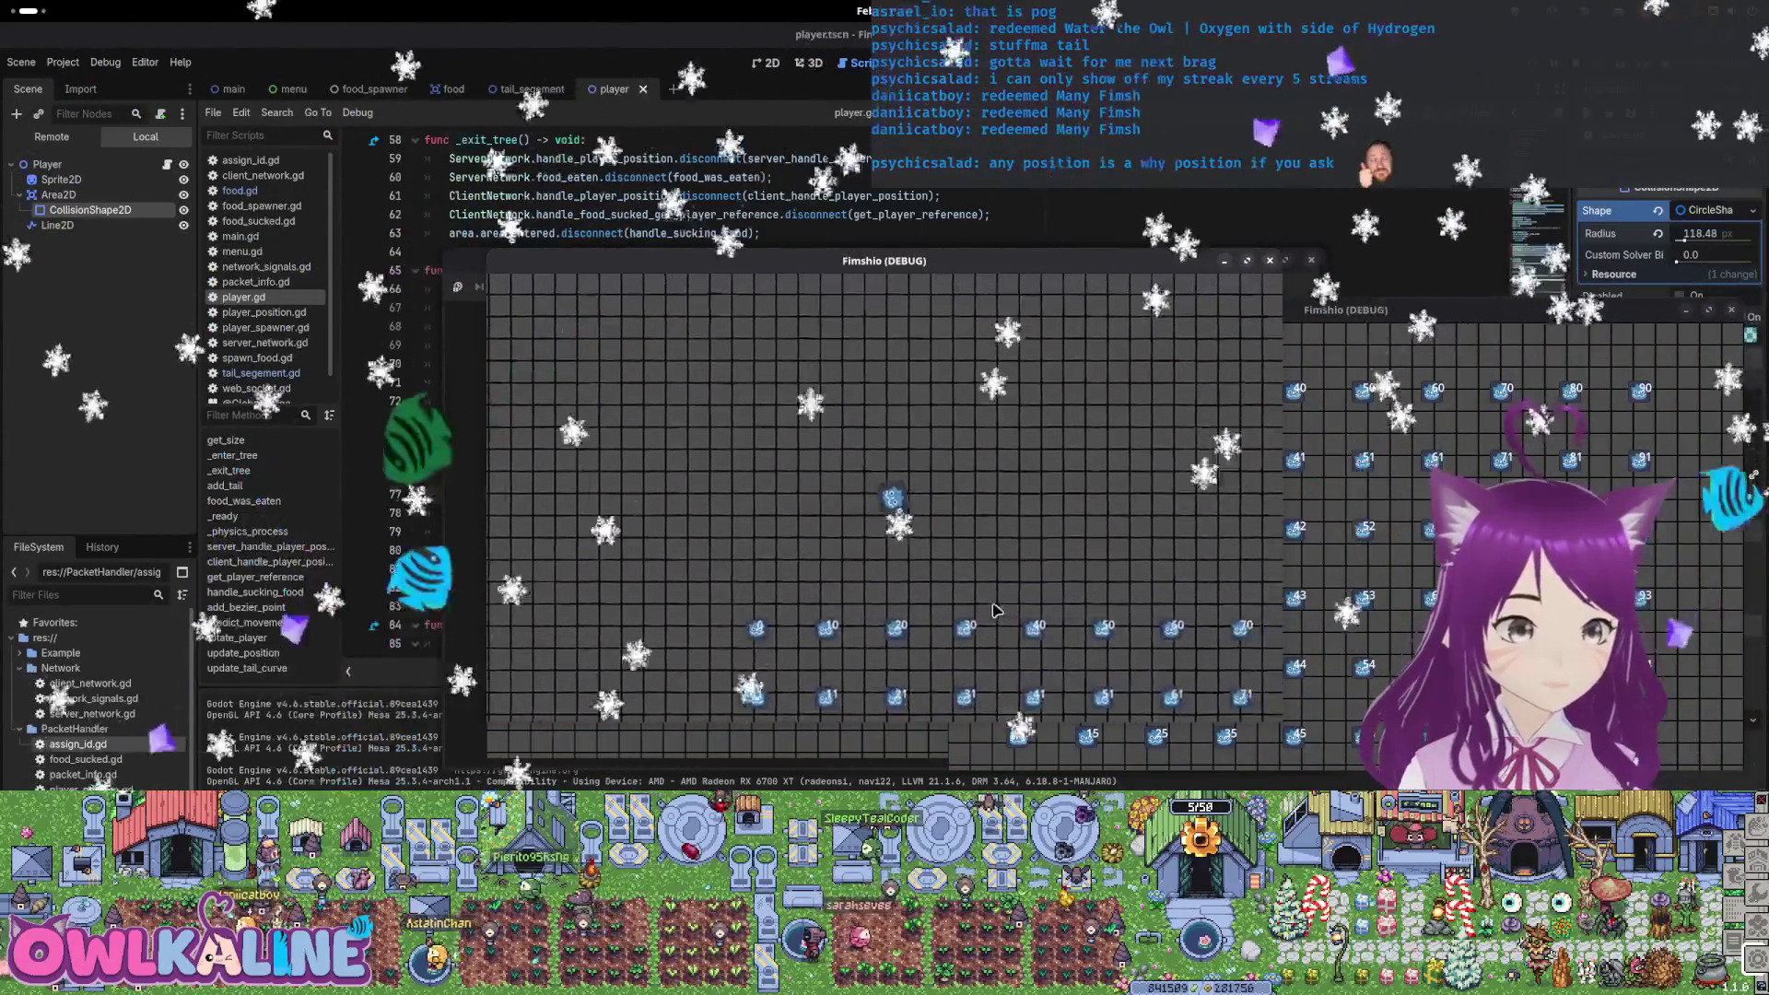
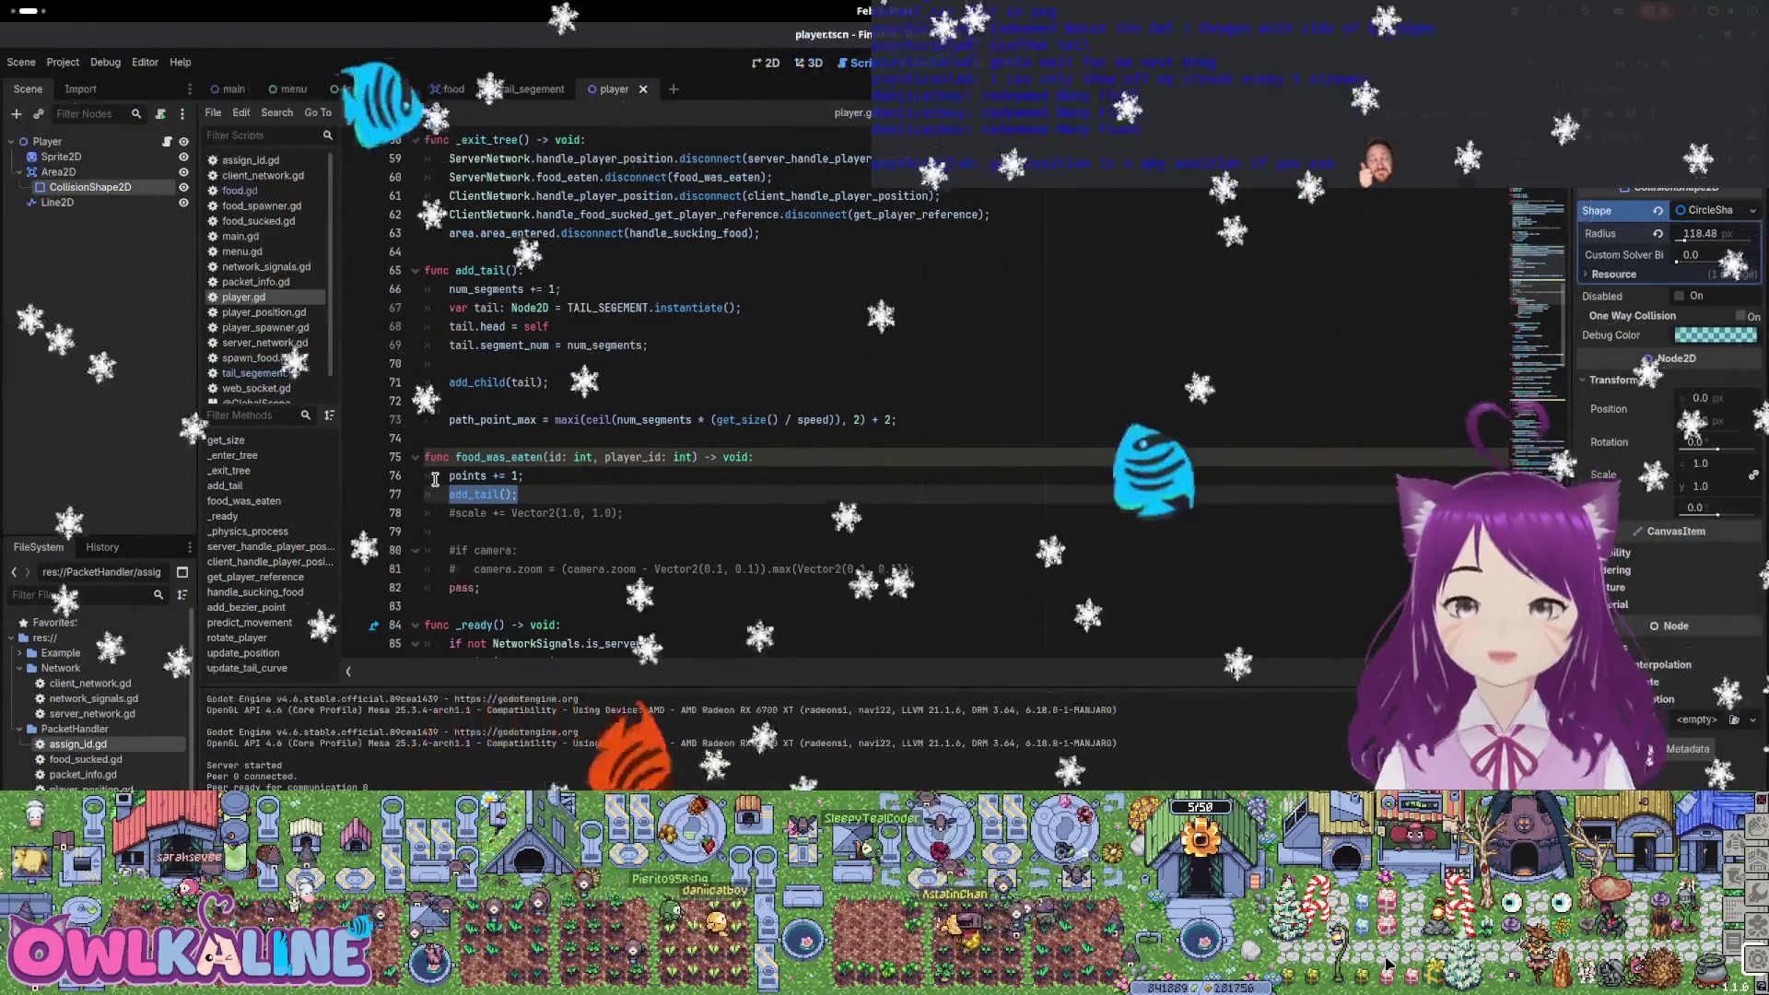
Change range(4) to range(3) on line 55 and 0.33 to 0.20 on line 53
{"action": "scroll", "coordinate": [578, 474], "scroll_direction": "up", "scroll_amount": 2}
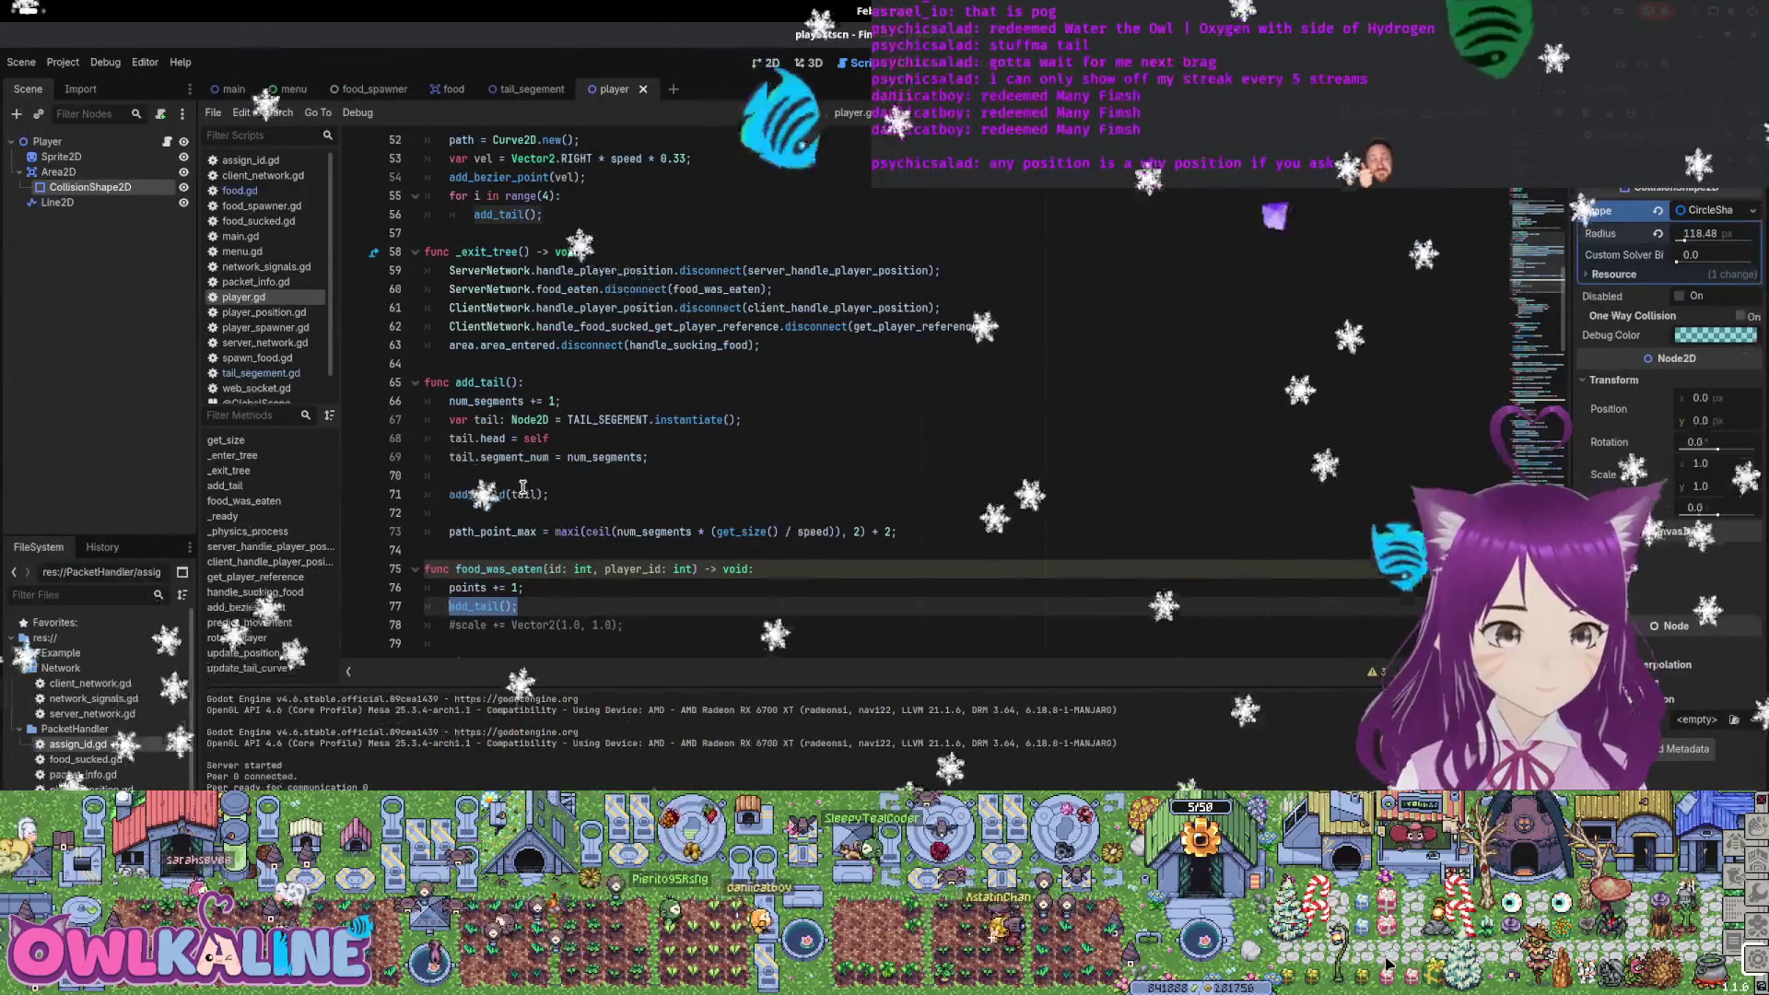
{"action": "scroll", "coordinate": [578, 474], "scroll_direction": "up", "scroll_amount": 4}
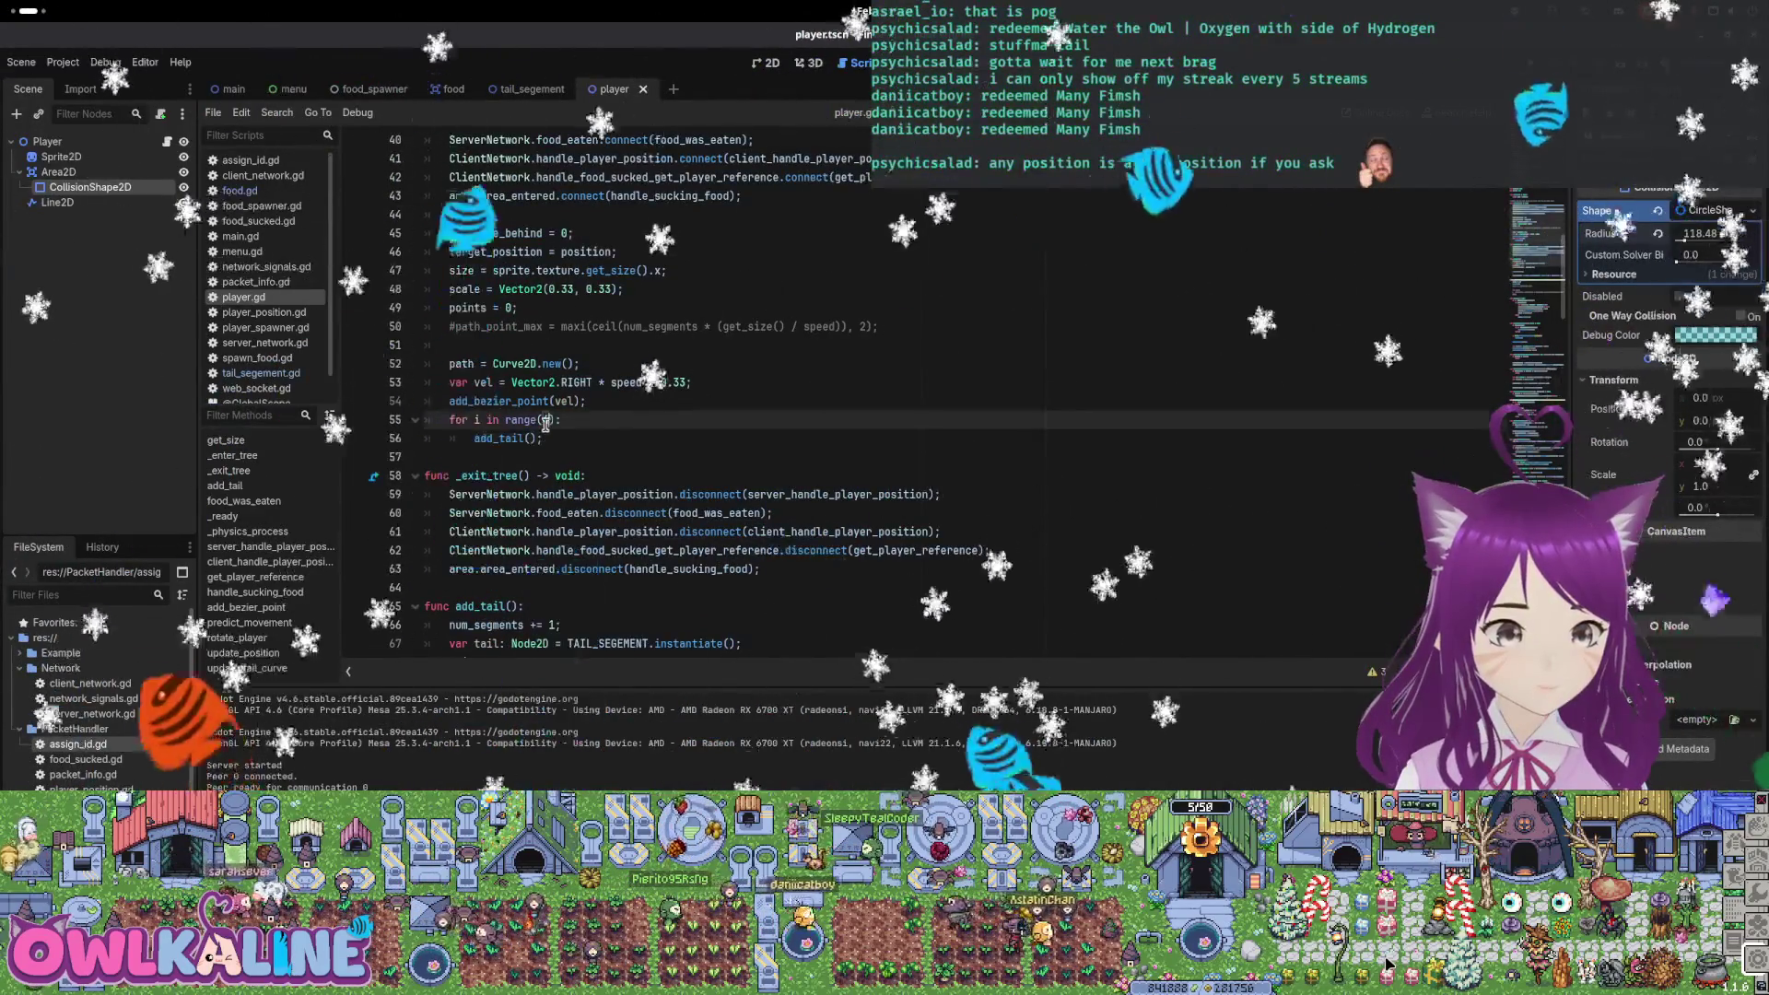
{"action": "double_click", "coordinate": [545, 419]}
{"action": "type", "text": "3"}
{"action": "left_click", "coordinate": [676, 381]}
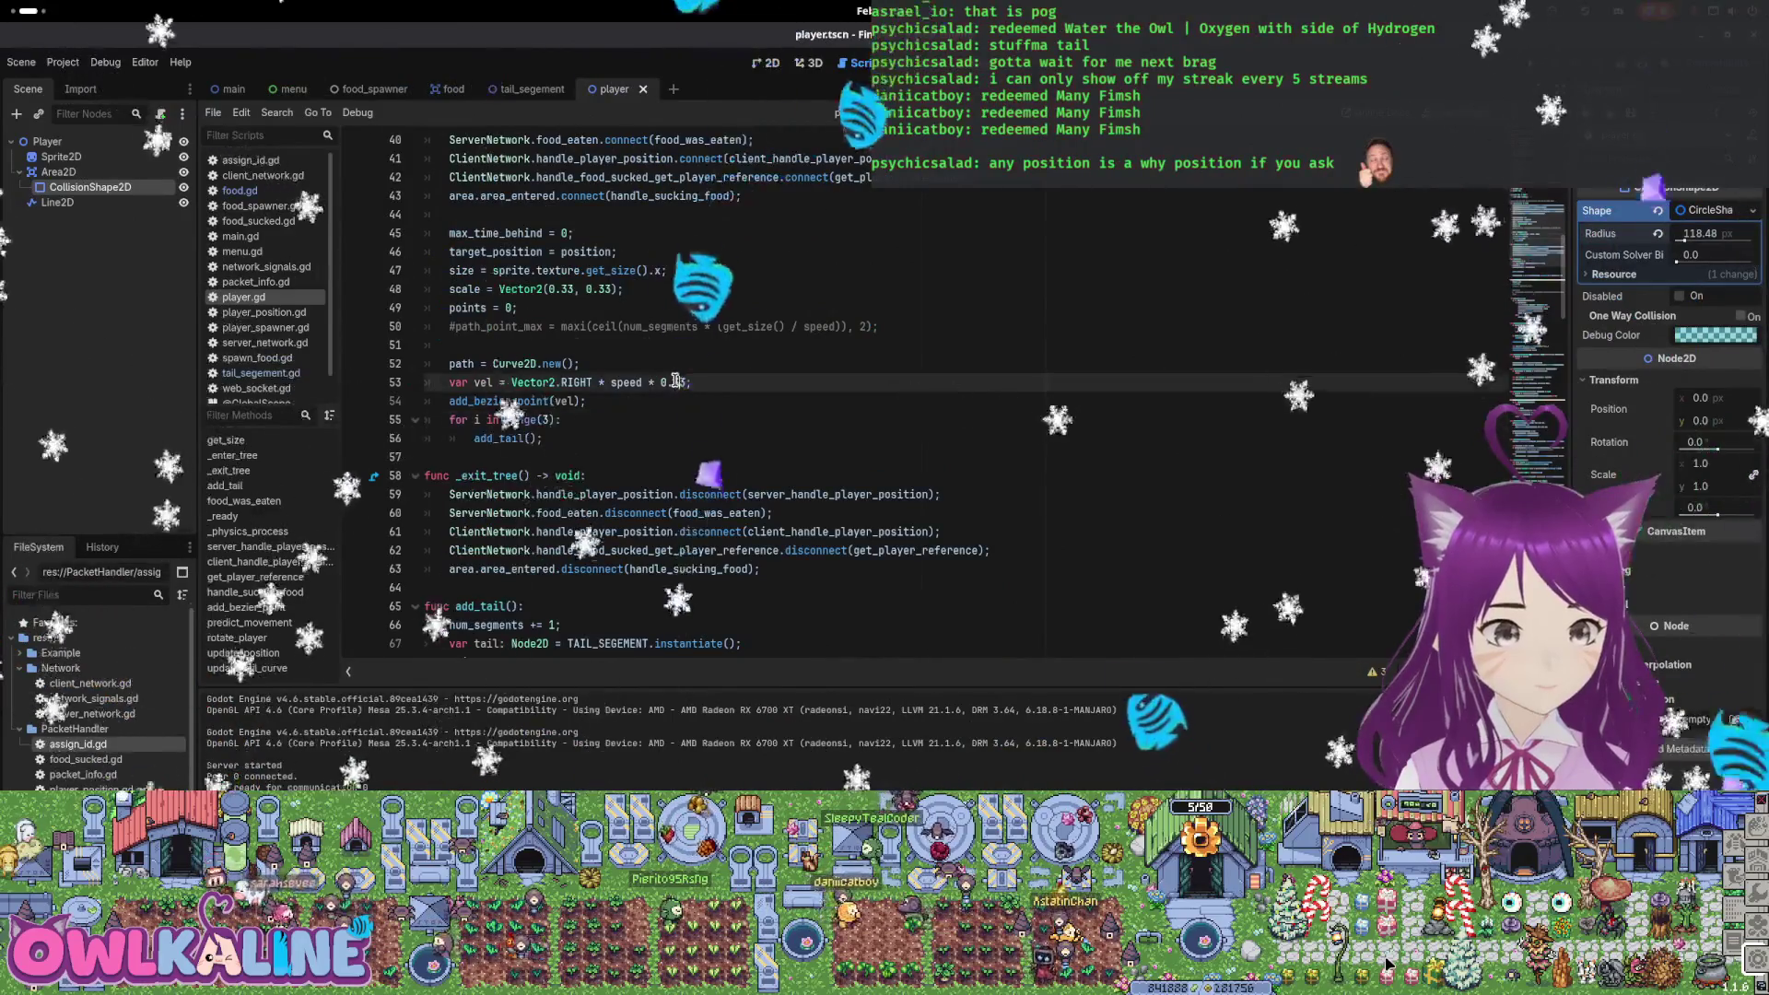
{"action": "type", "text": "20"}
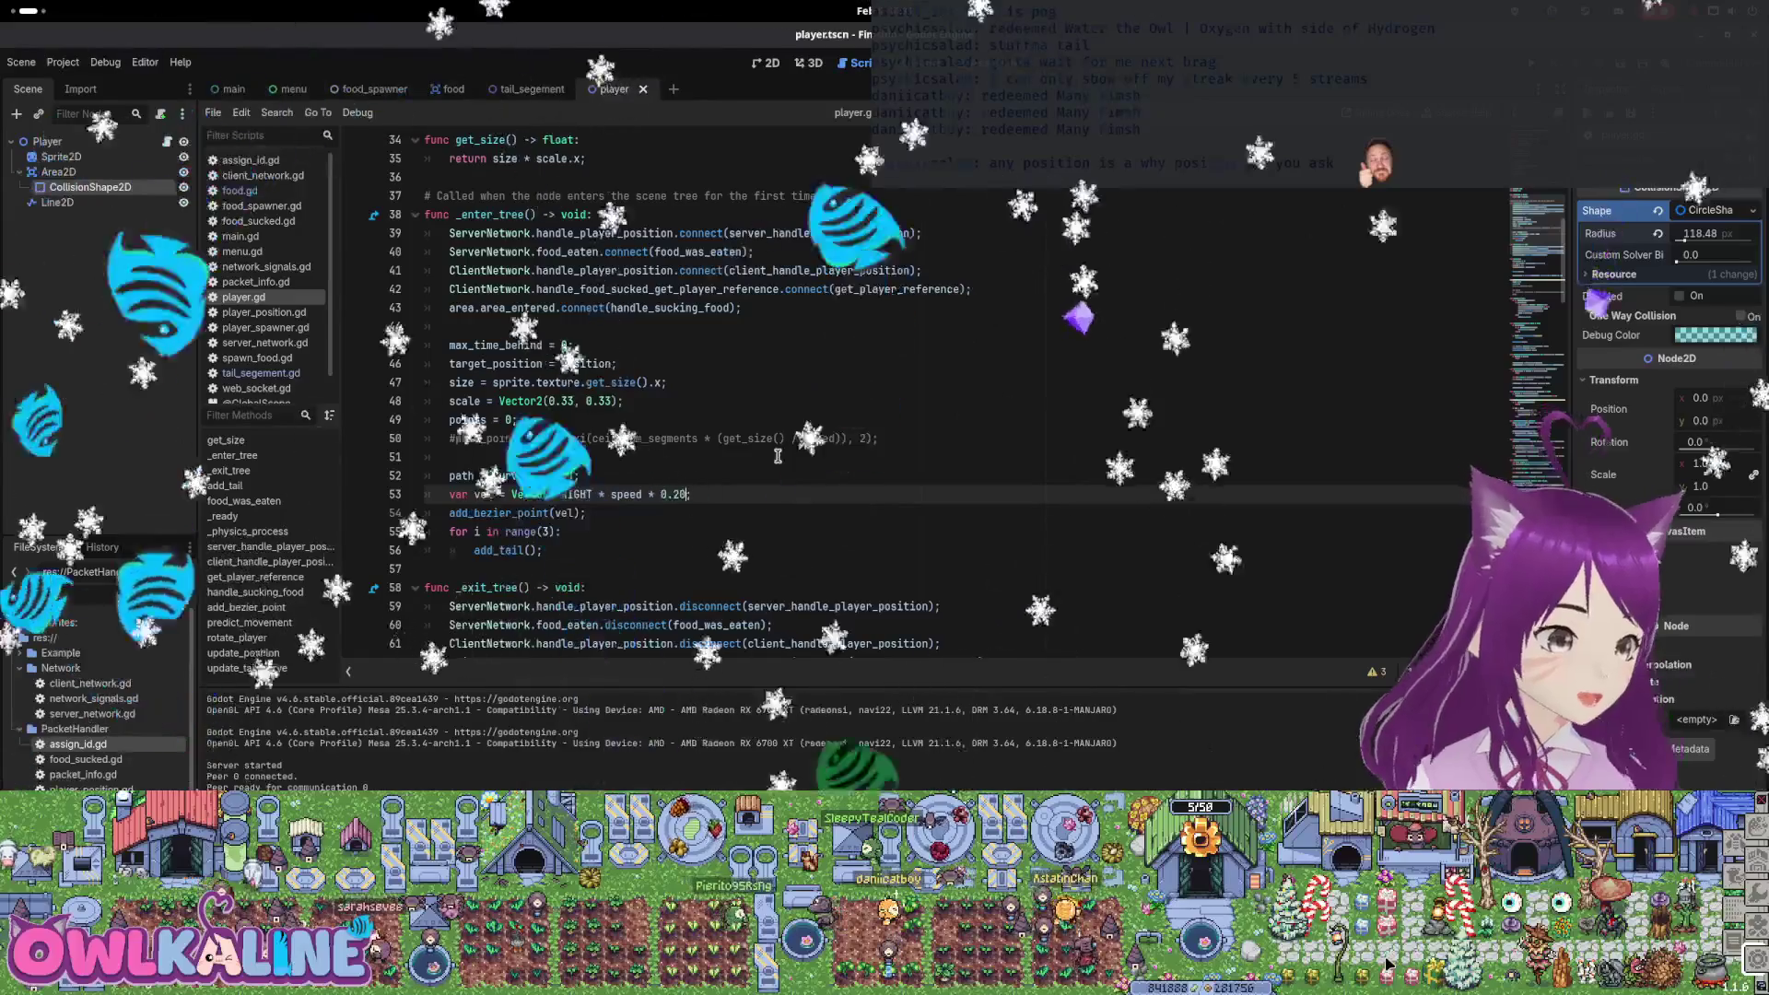
Scroll through player.gd and search the script for 'camera'
{"action": "scroll", "coordinate": [776, 465], "scroll_direction": "up", "scroll_amount": 4}
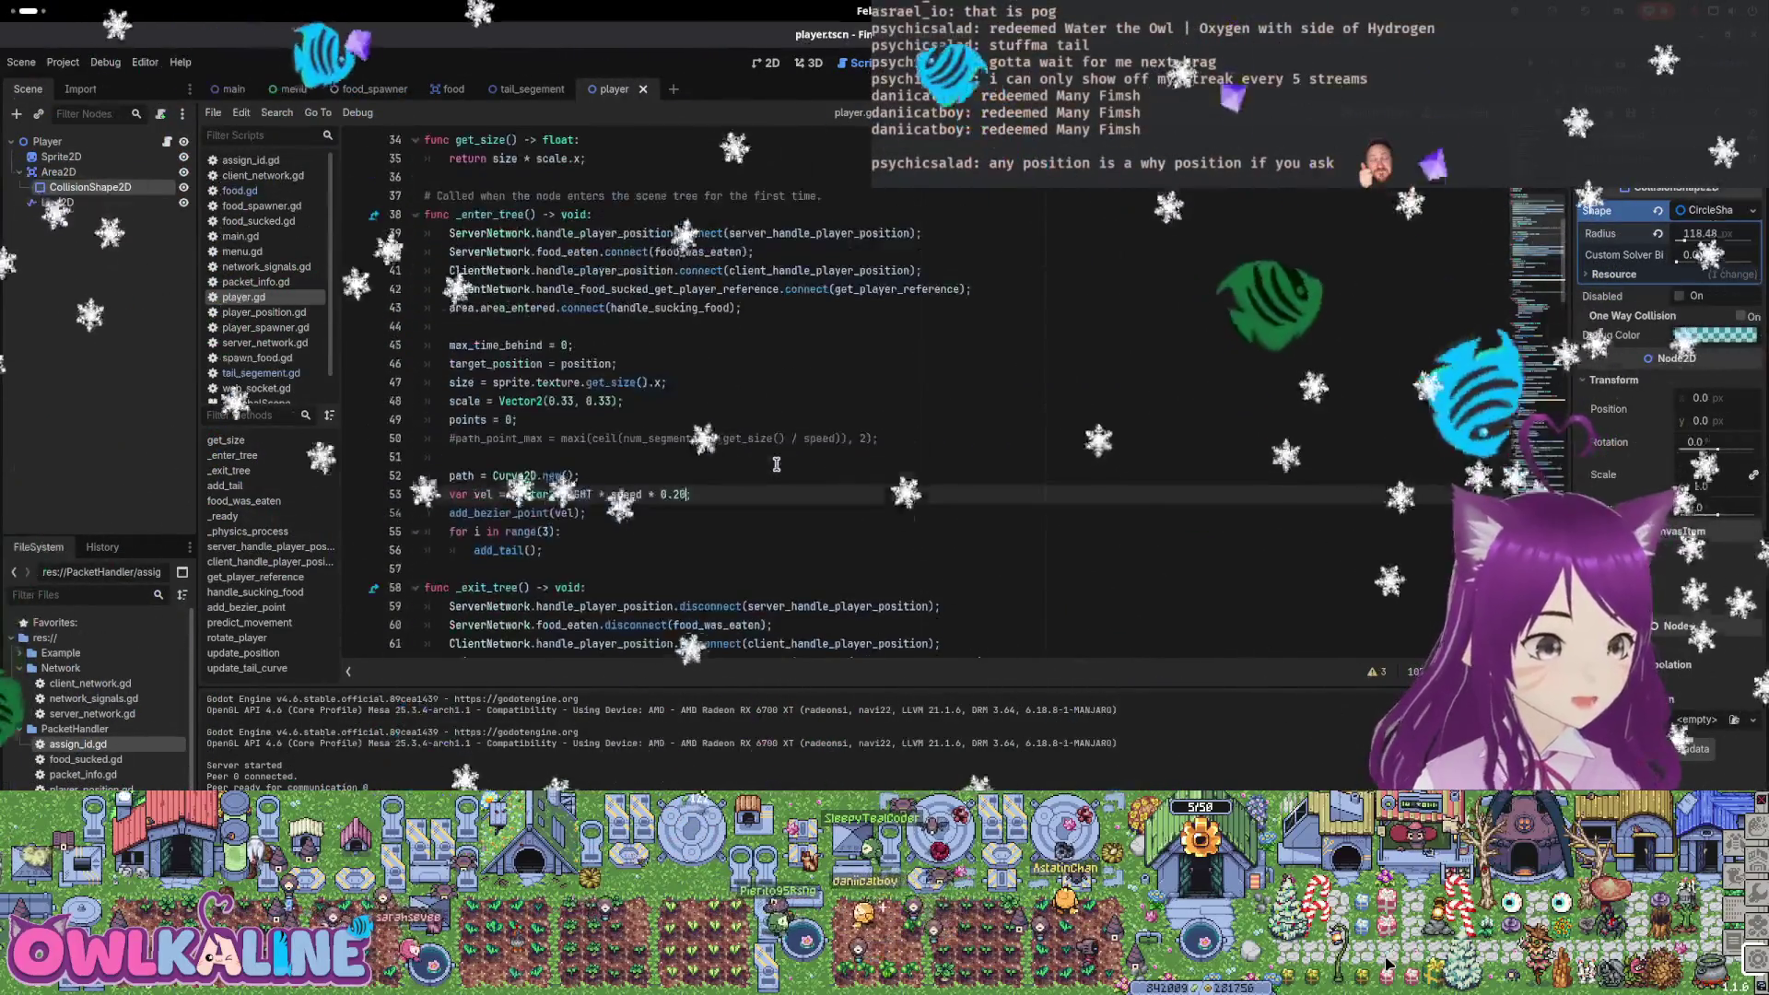
{"action": "scroll", "coordinate": [775, 466], "scroll_direction": "down", "scroll_amount": 2}
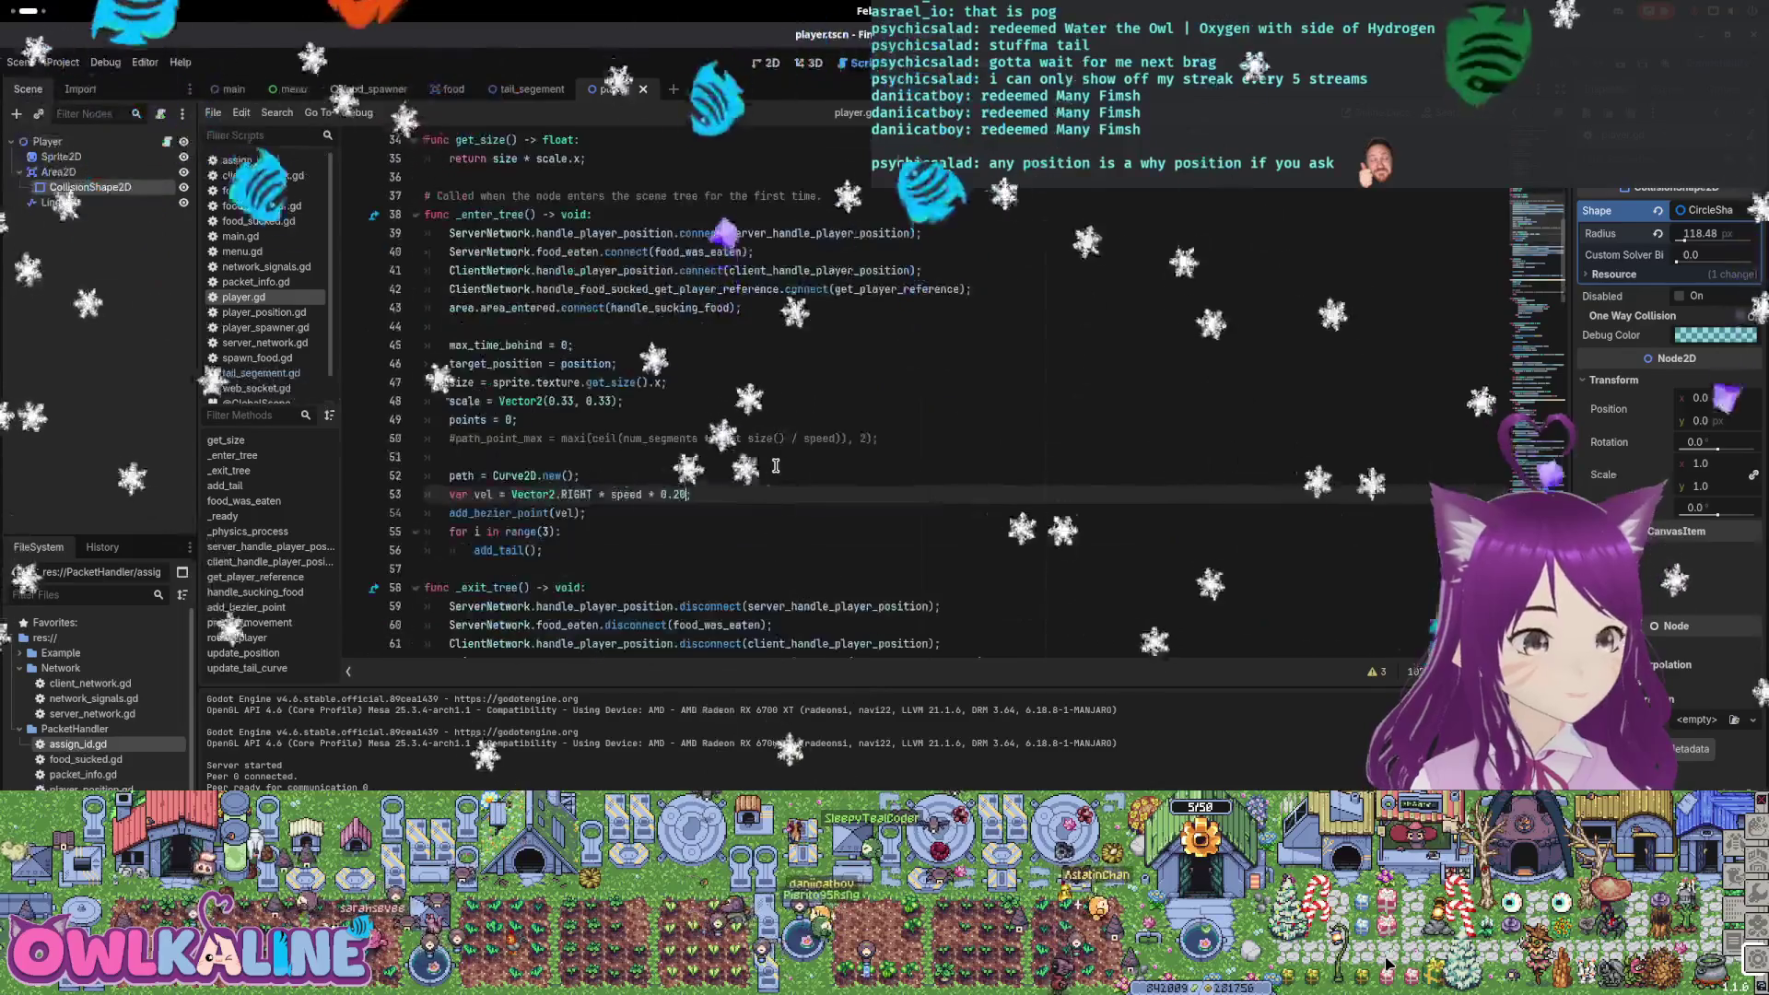
{"action": "scroll", "coordinate": [768, 463], "scroll_direction": "down", "scroll_amount": 8}
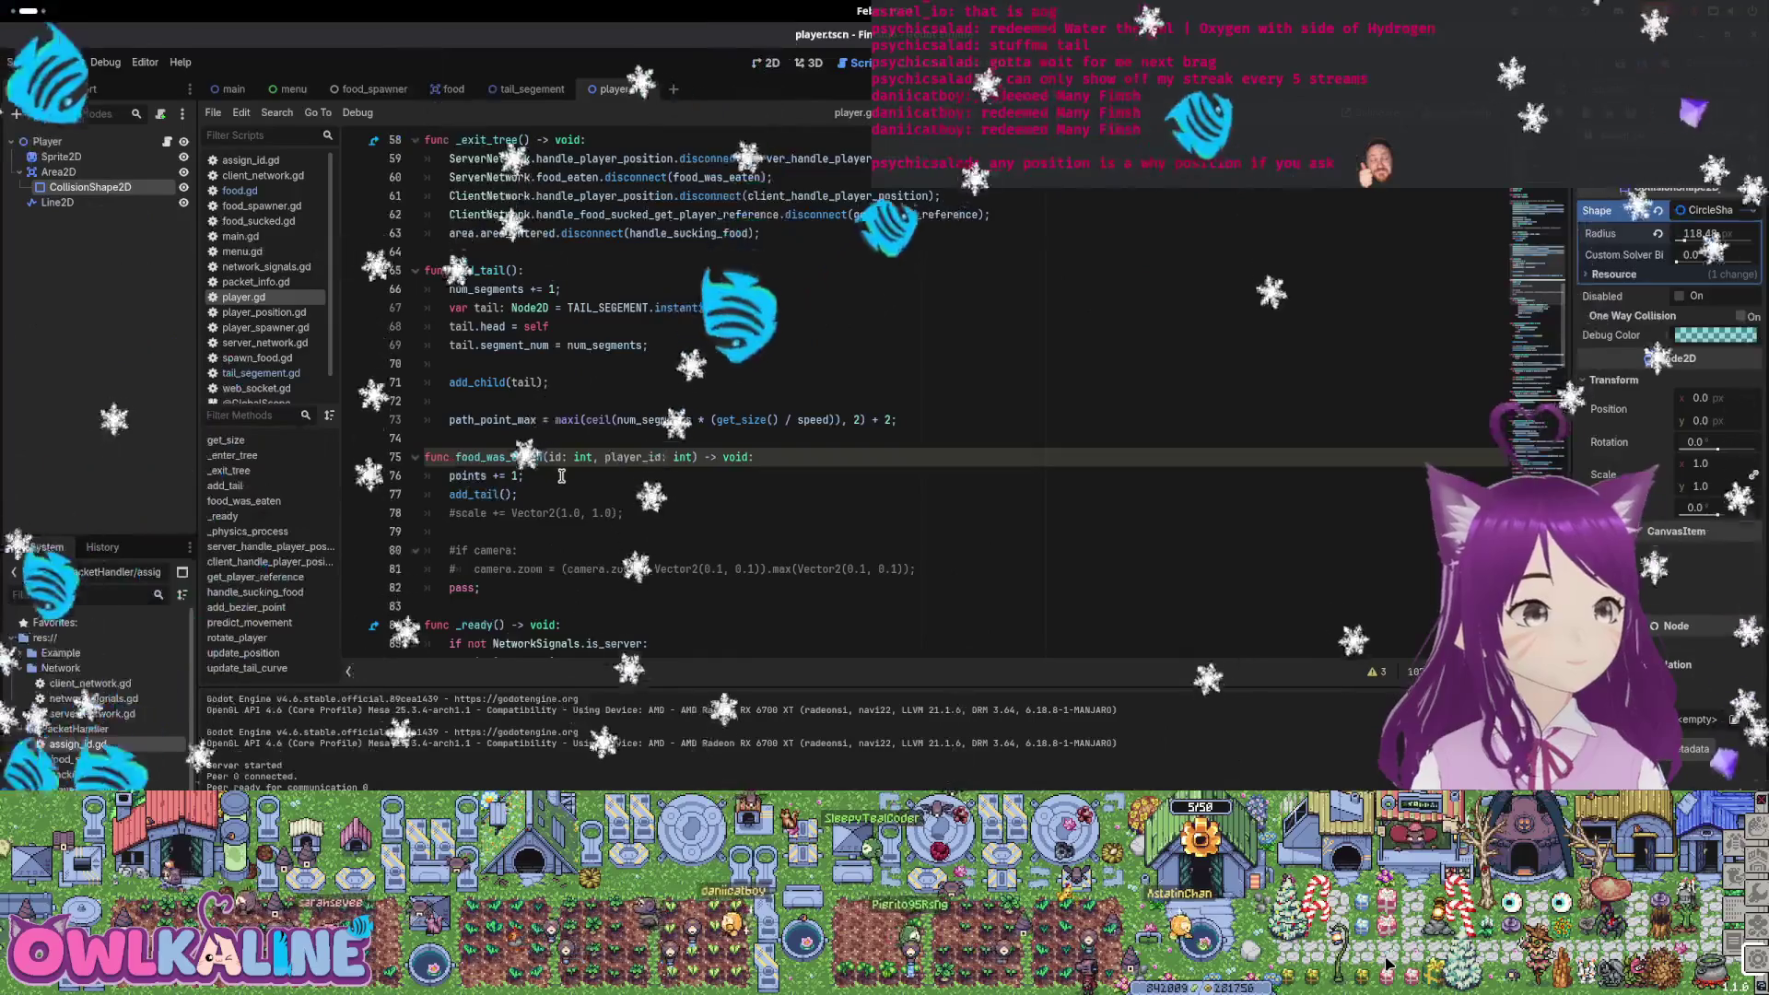
{"action": "scroll", "coordinate": [561, 475], "scroll_direction": "down", "scroll_amount": 5}
{"action": "scroll", "coordinate": [564, 461], "scroll_direction": "down", "scroll_amount": 3}
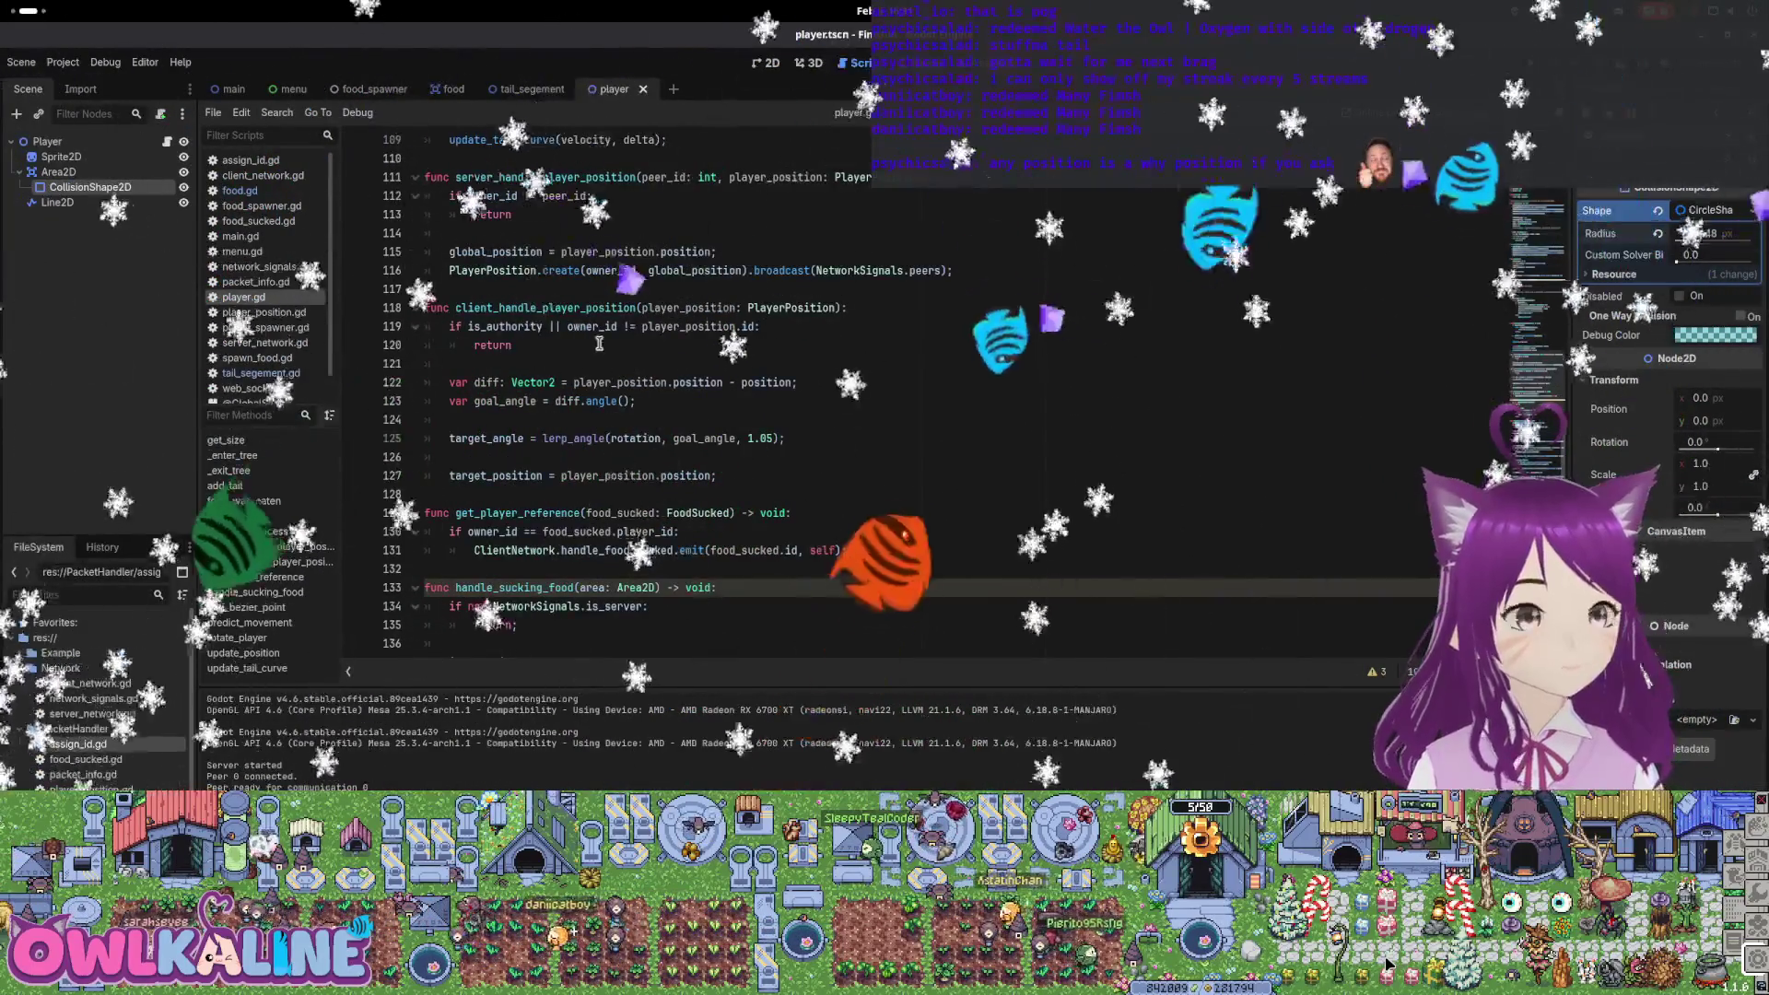
{"action": "scroll", "coordinate": [624, 439], "scroll_direction": "down", "scroll_amount": 4}
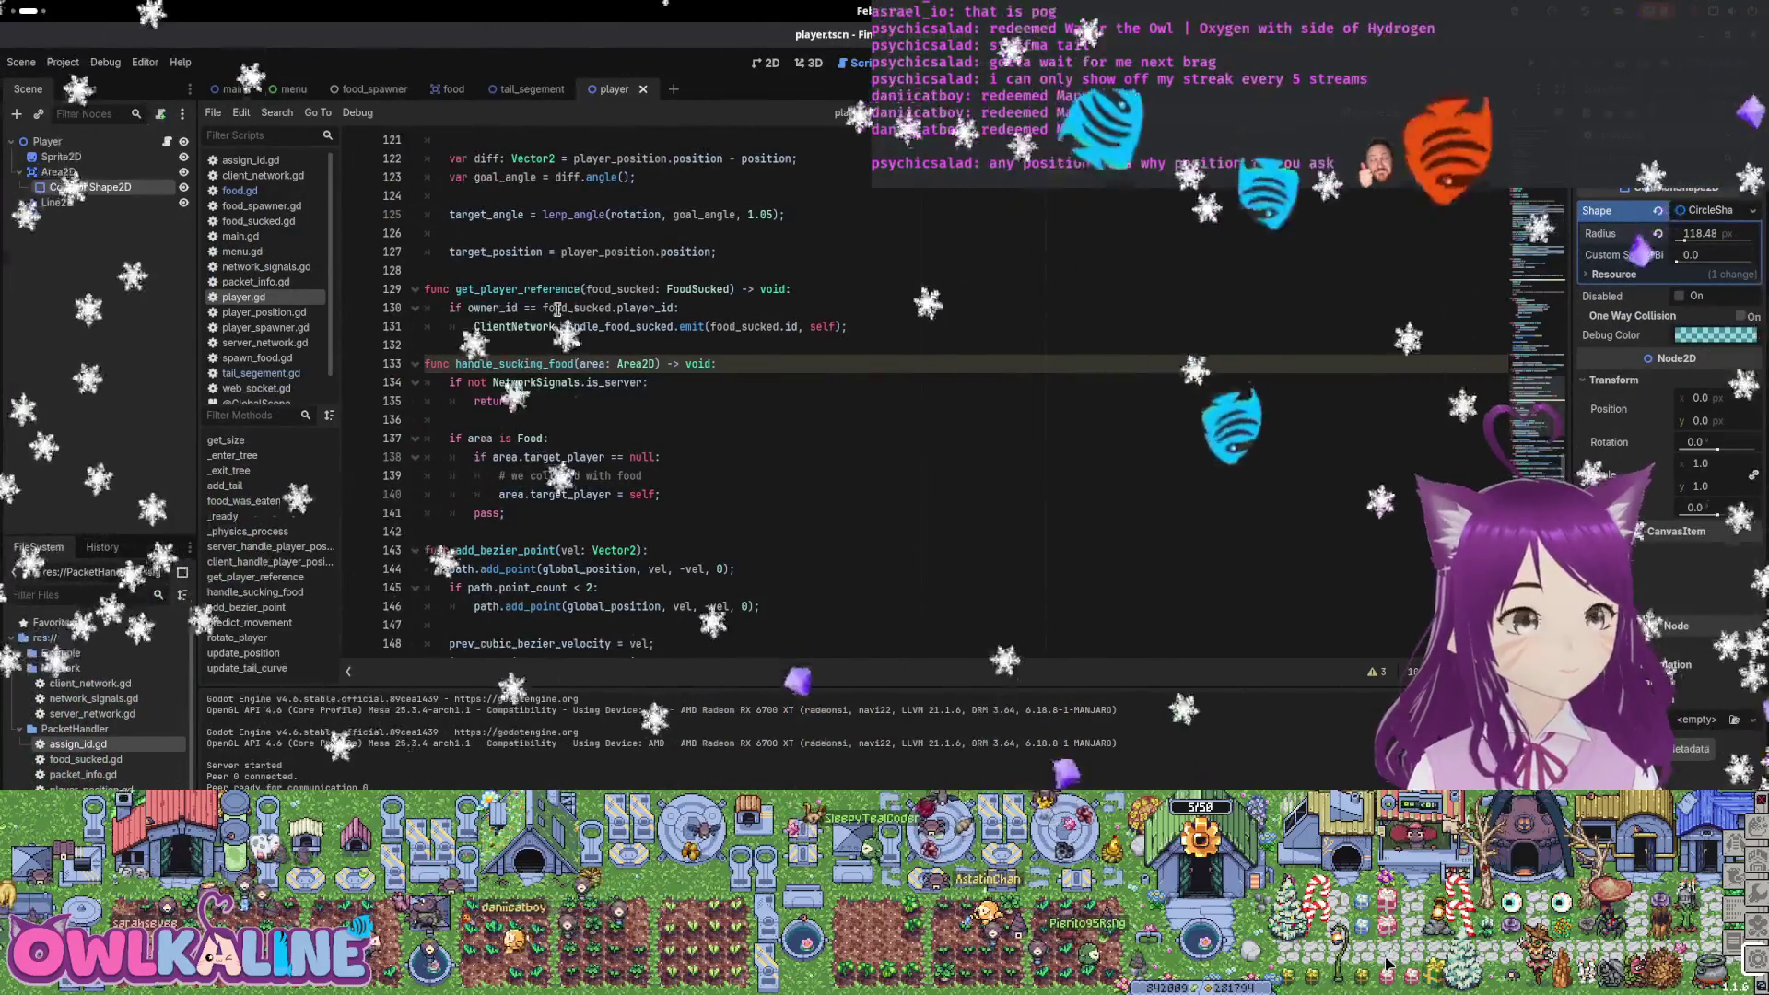
{"action": "scroll", "coordinate": [689, 402], "scroll_direction": "down", "scroll_amount": 3}
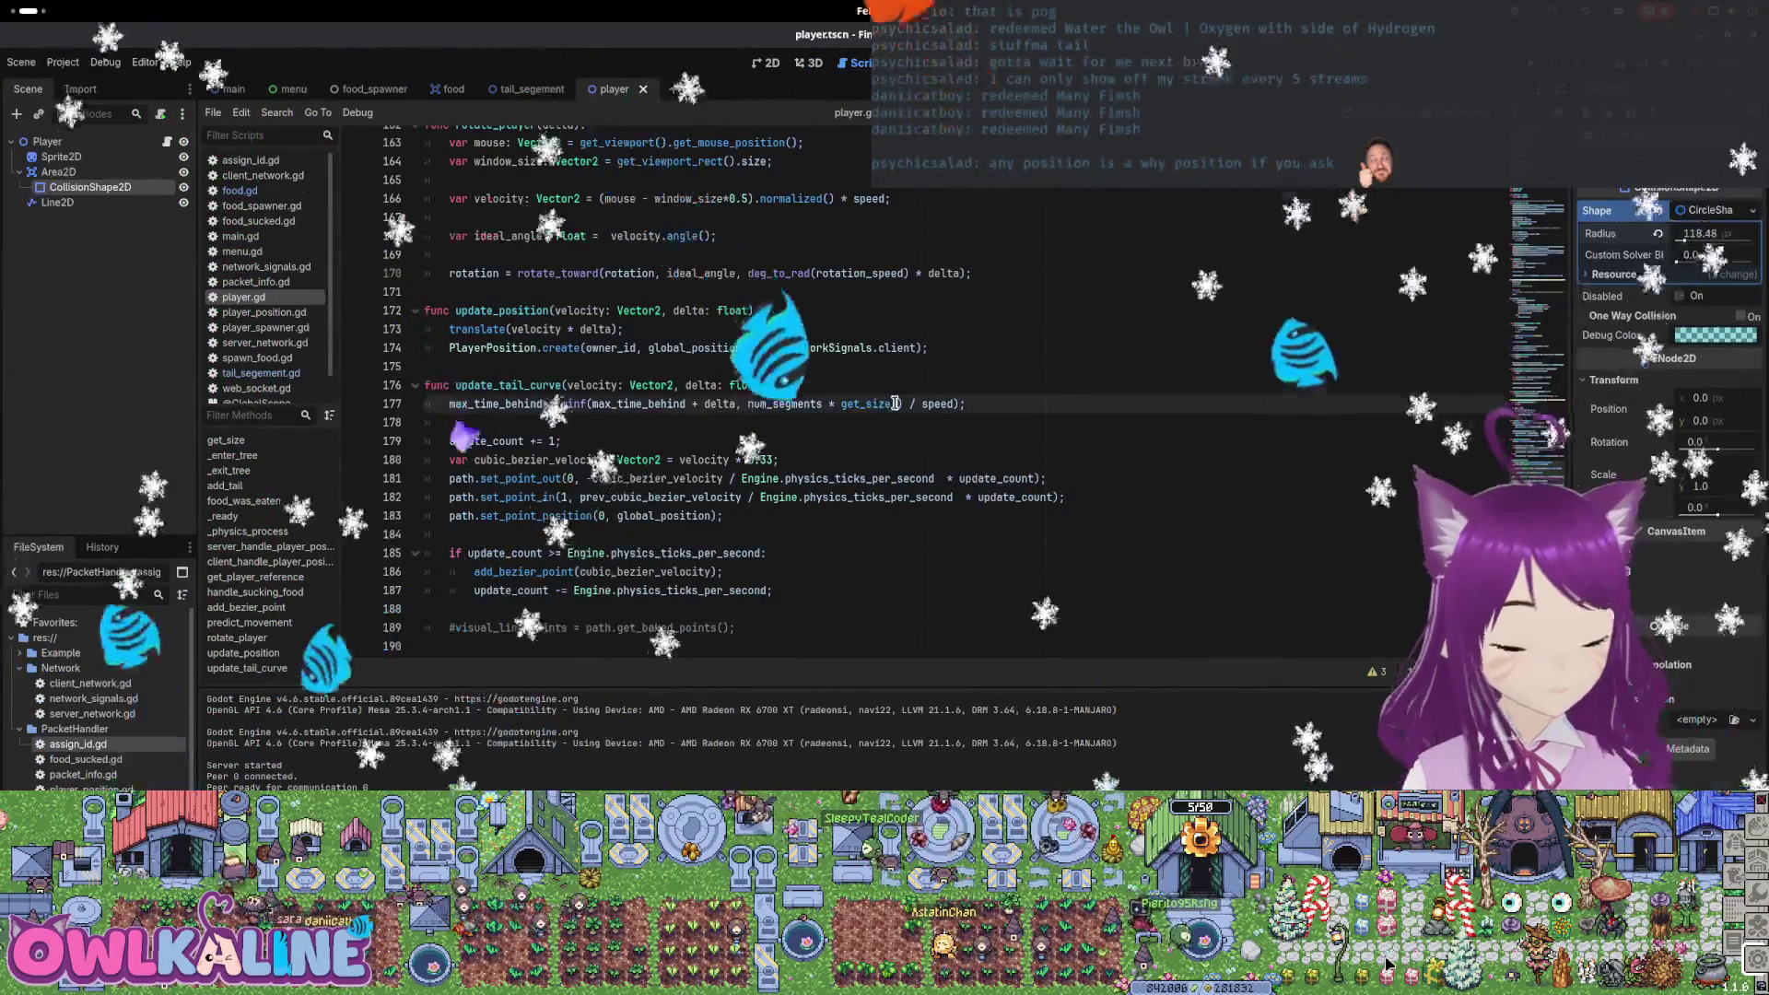
{"action": "key", "text": "ctrl+f"}
{"action": "type", "text": "c"}
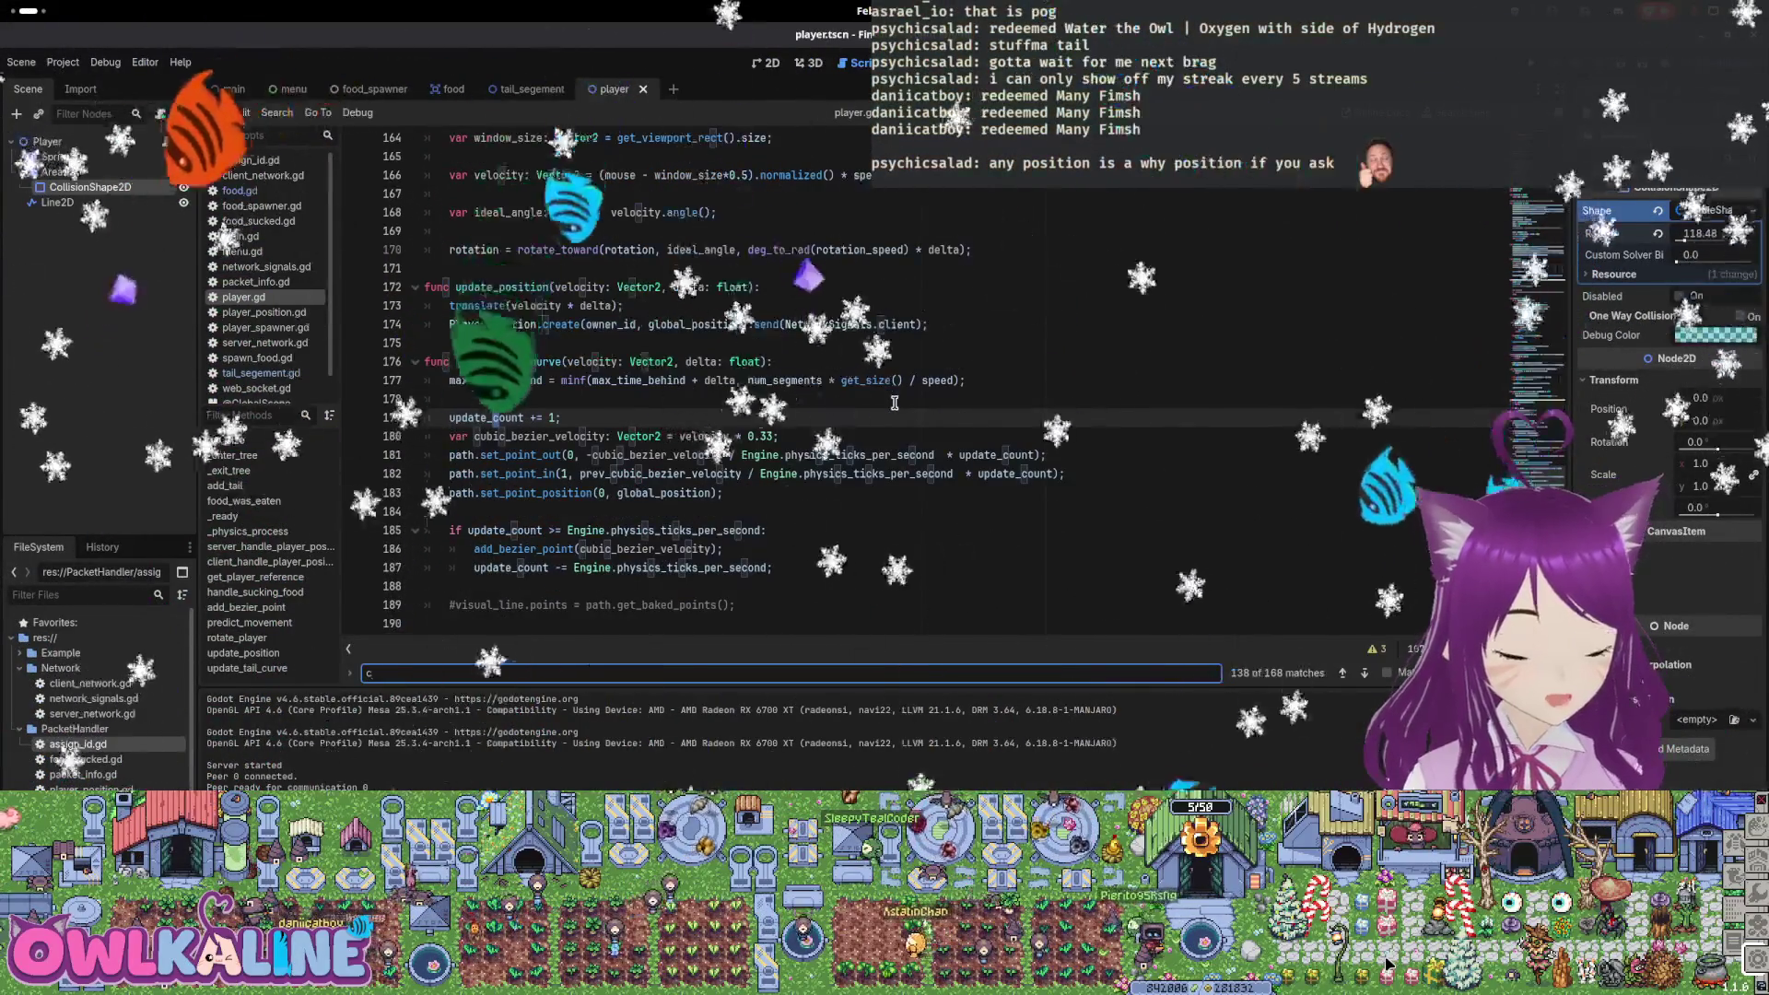
{"action": "type", "text": "amera"}
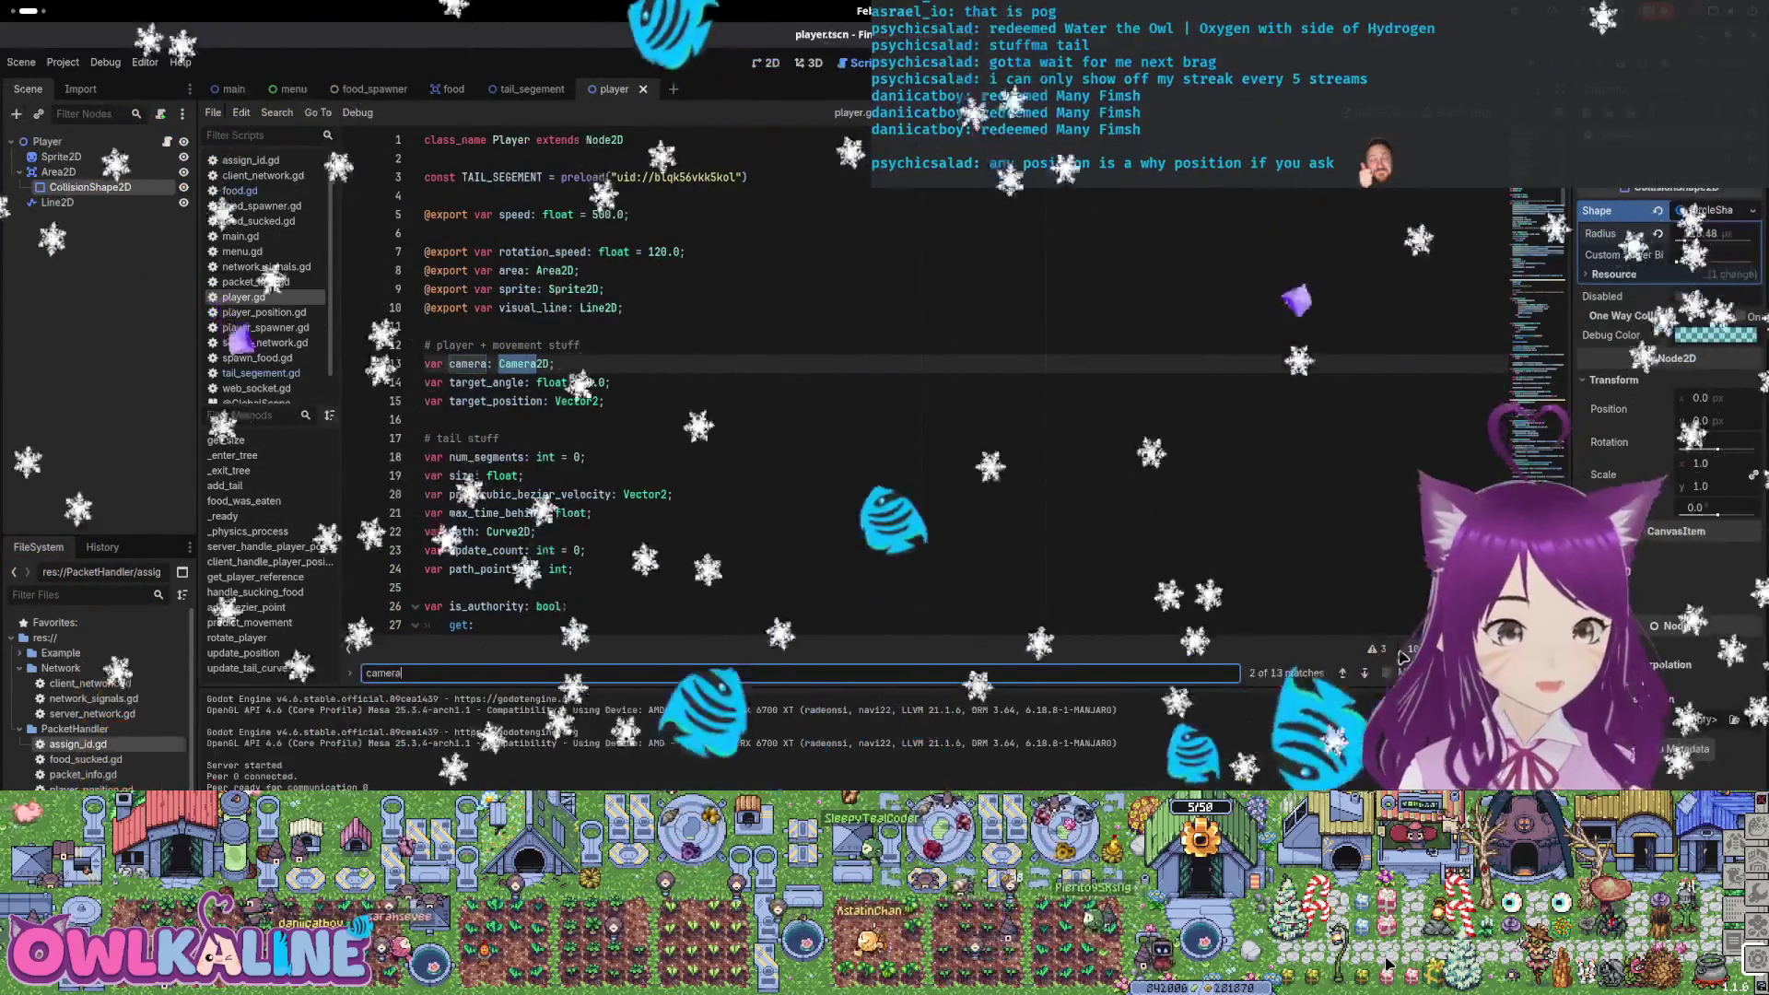
Step through the 'camera' matches to the _ready() camera setup, ending after the smoothing speed line
{"action": "left_click", "coordinate": [1365, 673]}
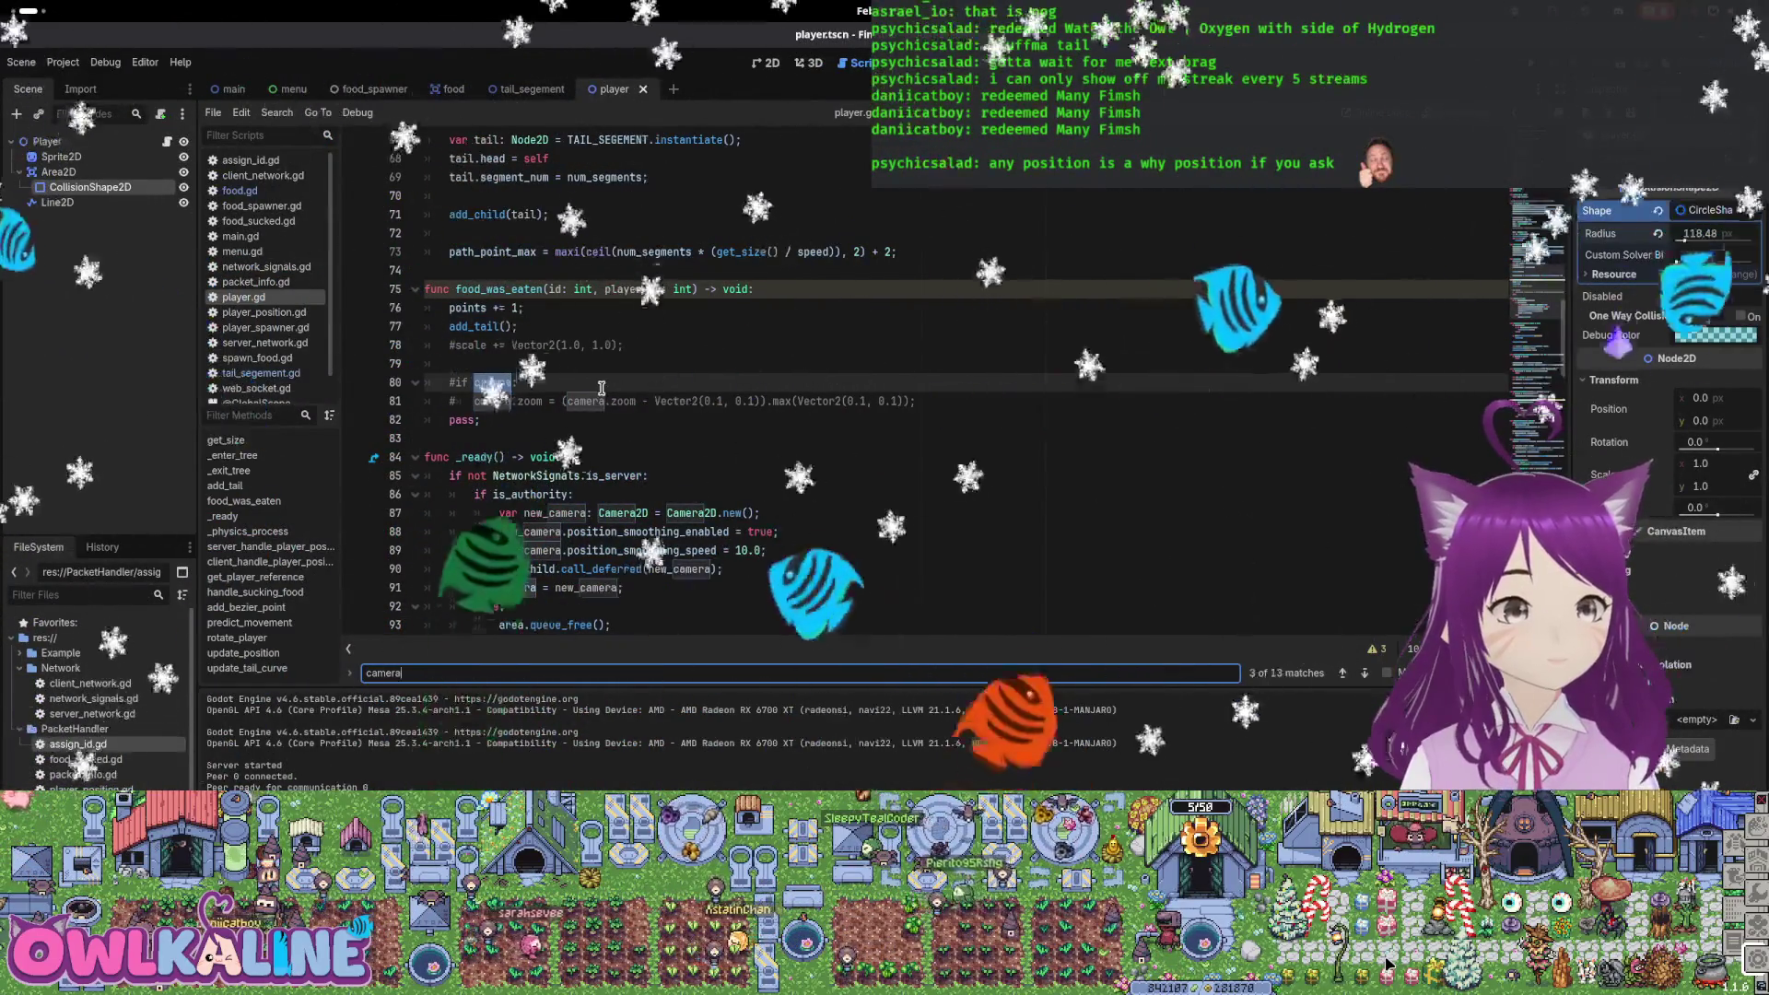
{"action": "left_click", "coordinate": [1361, 679]}
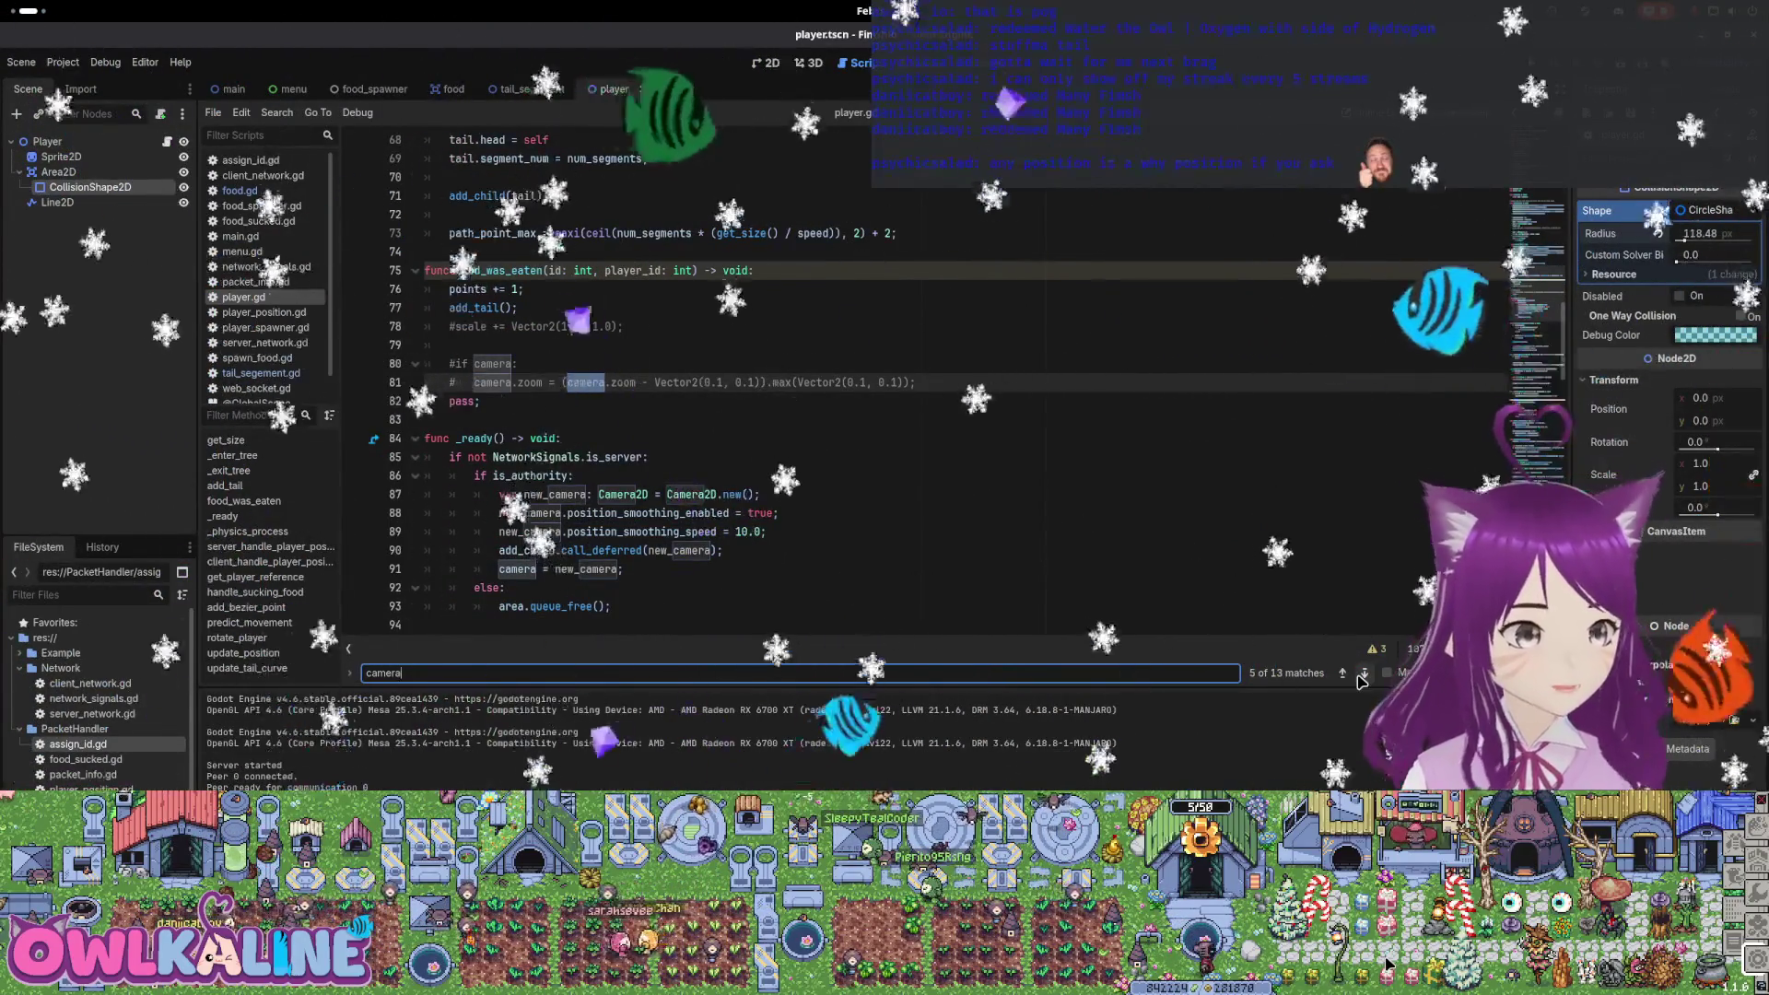
{"action": "scroll", "coordinate": [666, 401], "scroll_direction": "down", "scroll_amount": 2}
{"action": "left_click", "coordinate": [666, 401]}
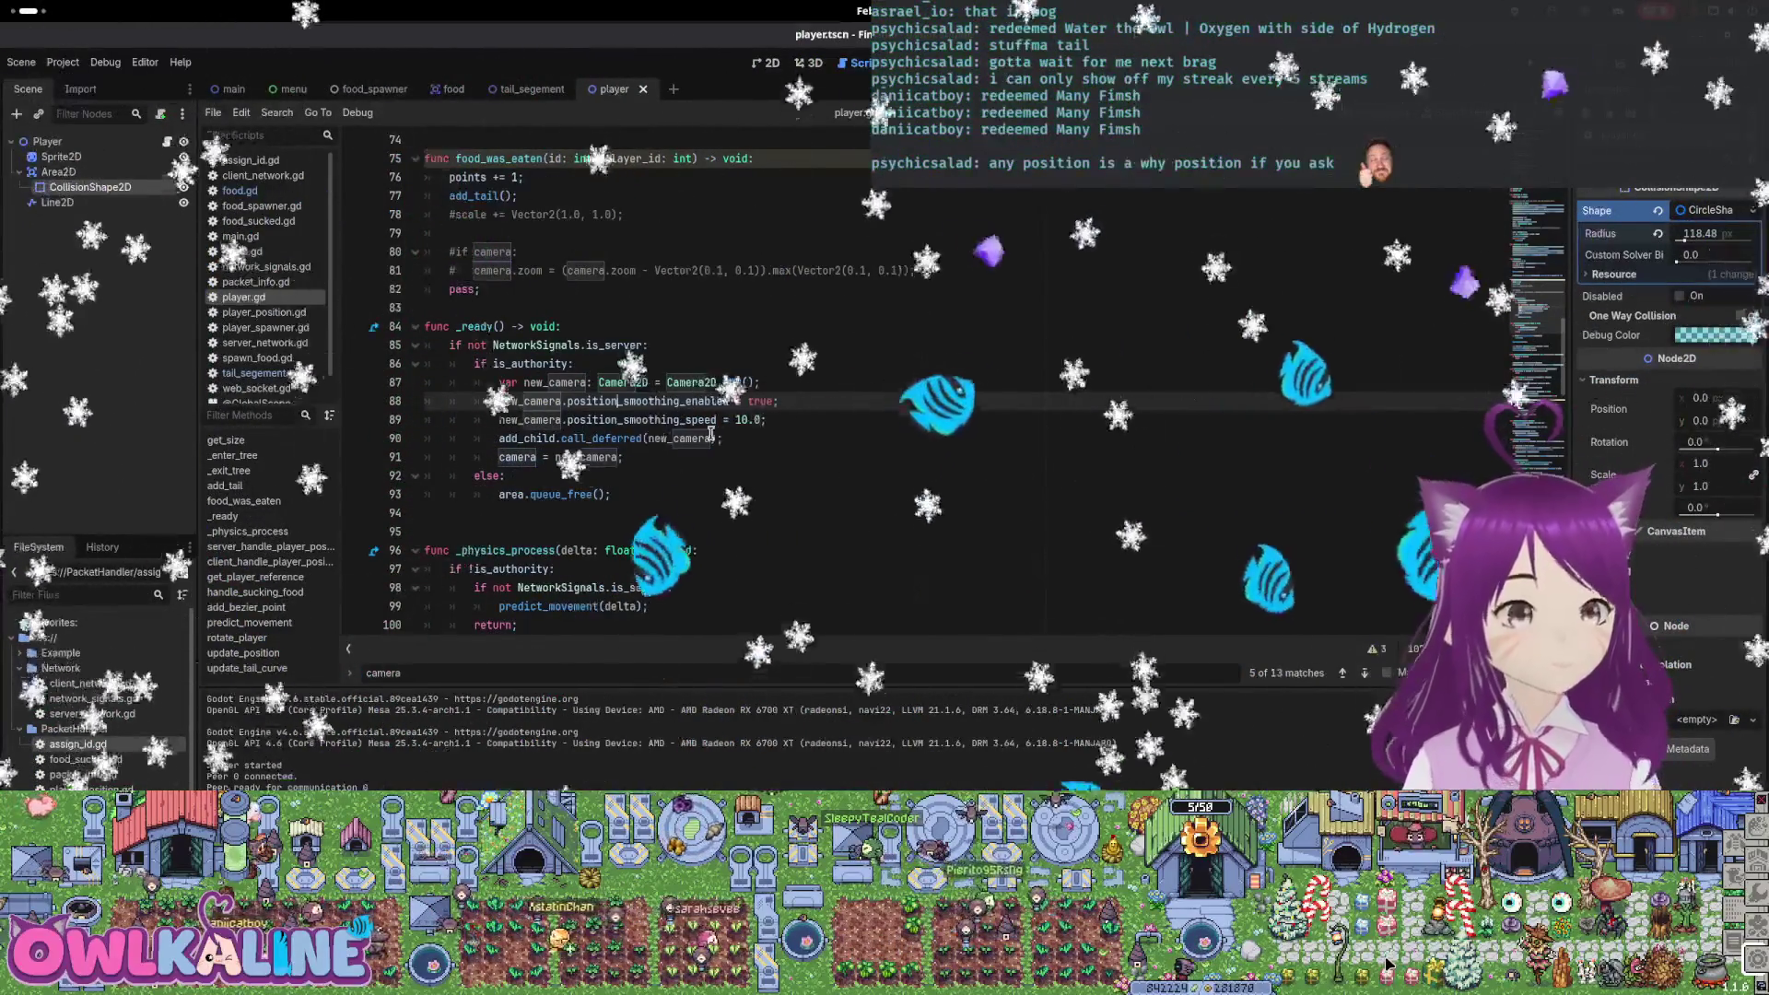
{"action": "left_click", "coordinate": [811, 426]}
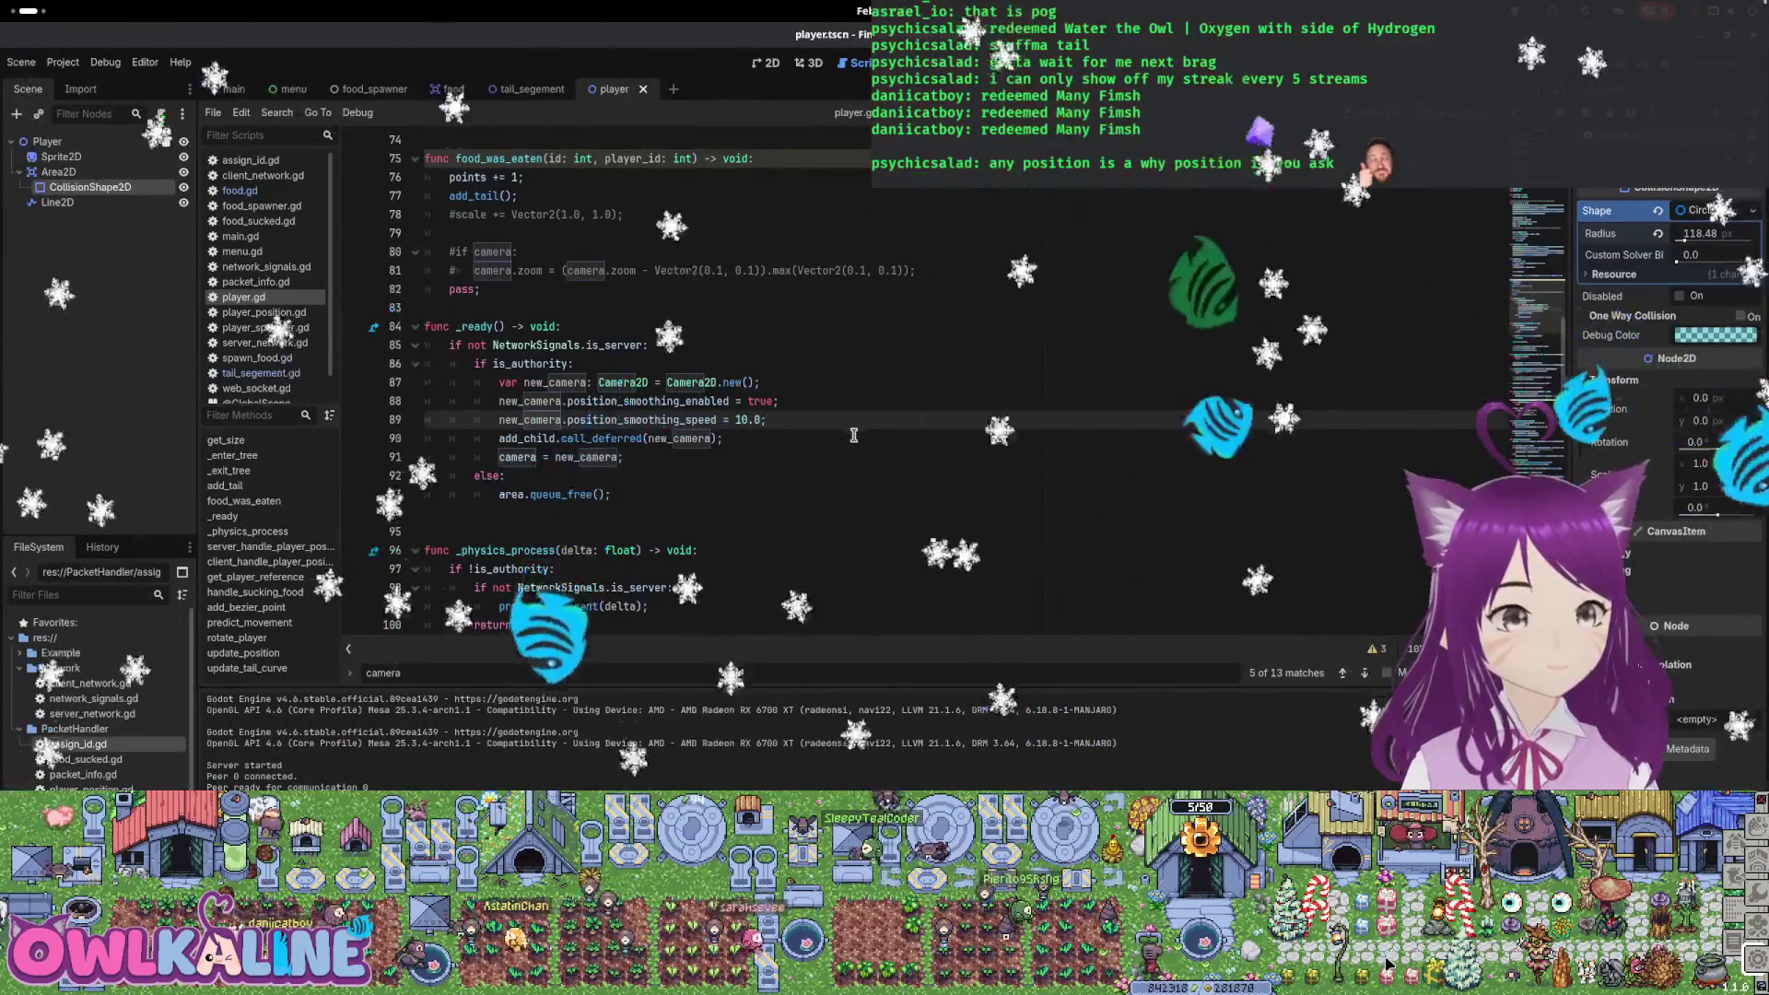
{"action": "scroll", "coordinate": [854, 435], "scroll_direction": "up", "scroll_amount": 1}
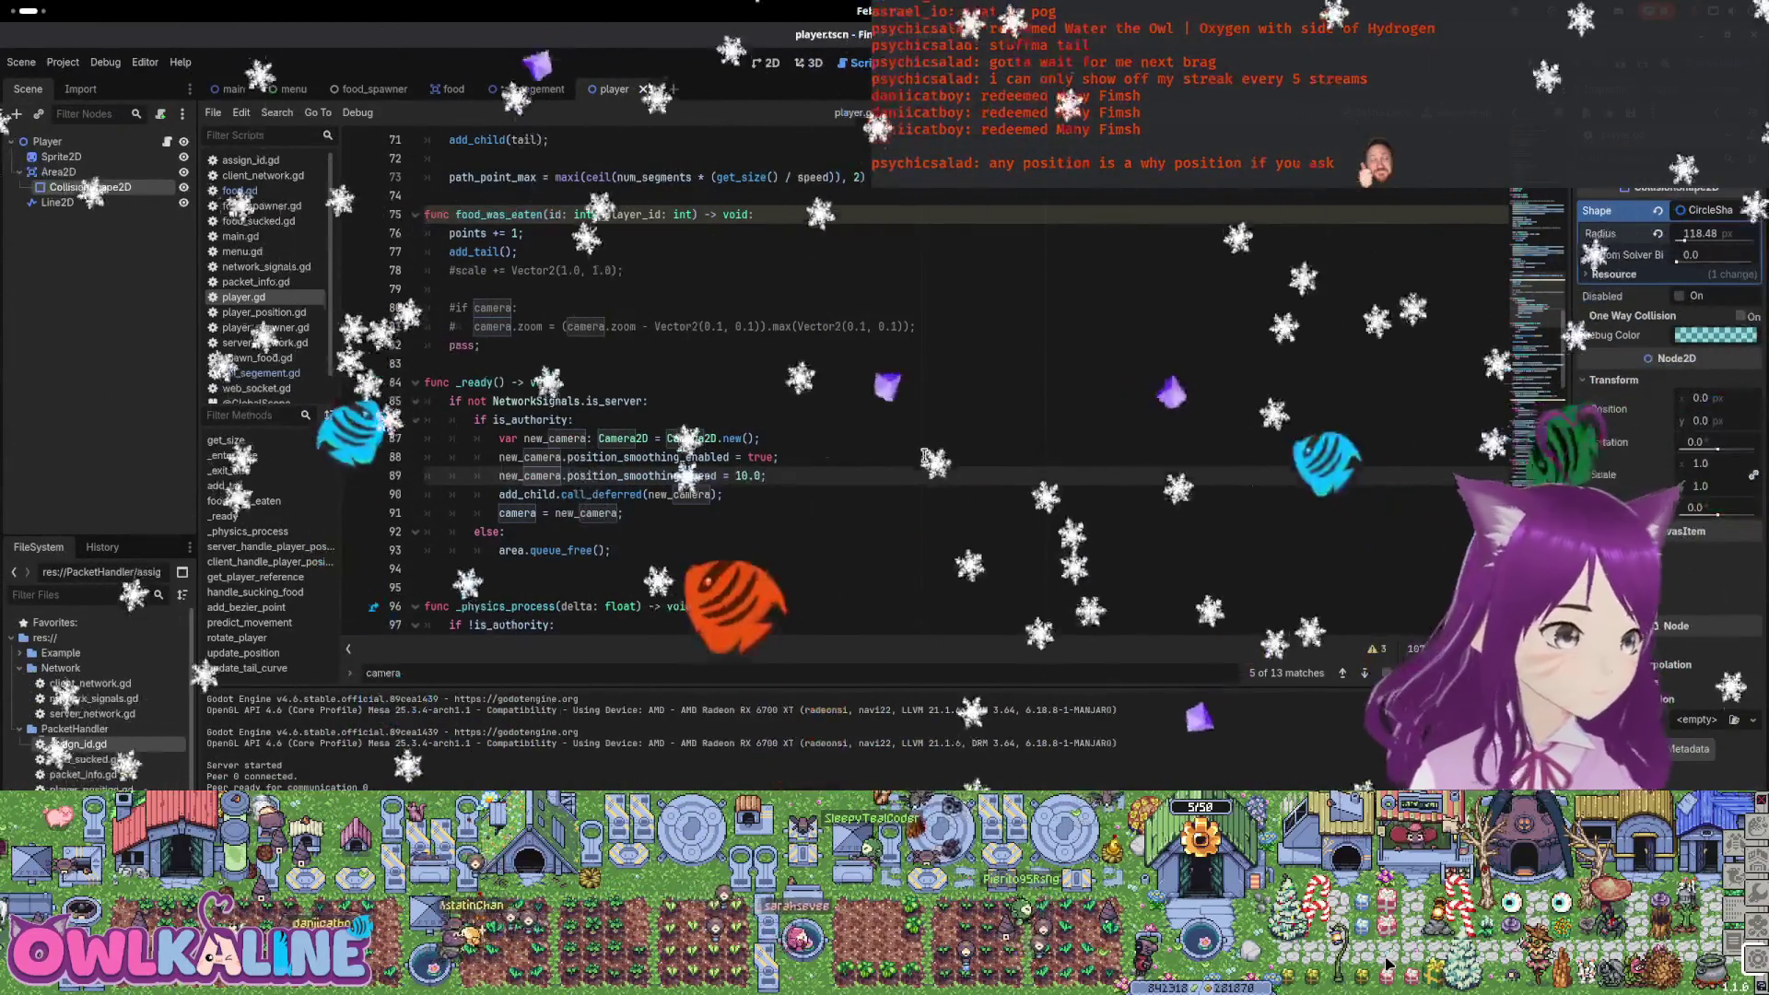
Add new_camera.zoom = Vector2(get_size(), get_size()) below the smoothing speed line, save, and run
{"action": "key", "text": "Return"}
{"action": "type", "text": "new_camera."}
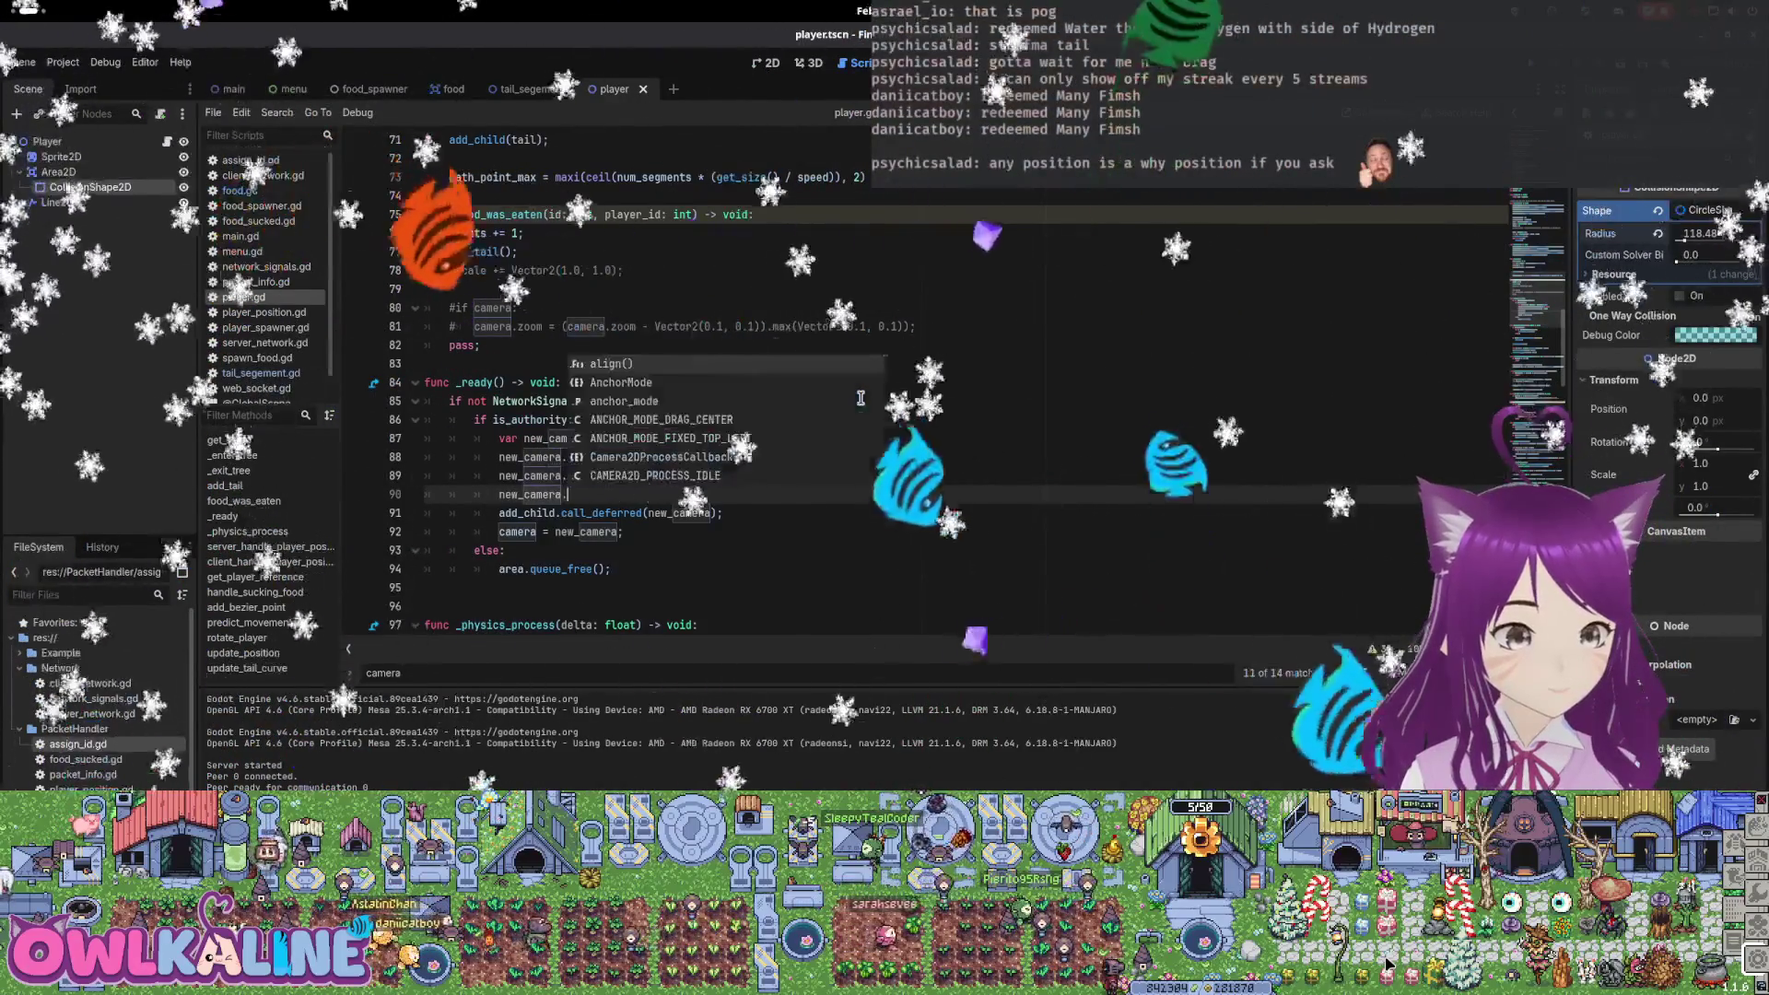
{"action": "type", "text": "z"}
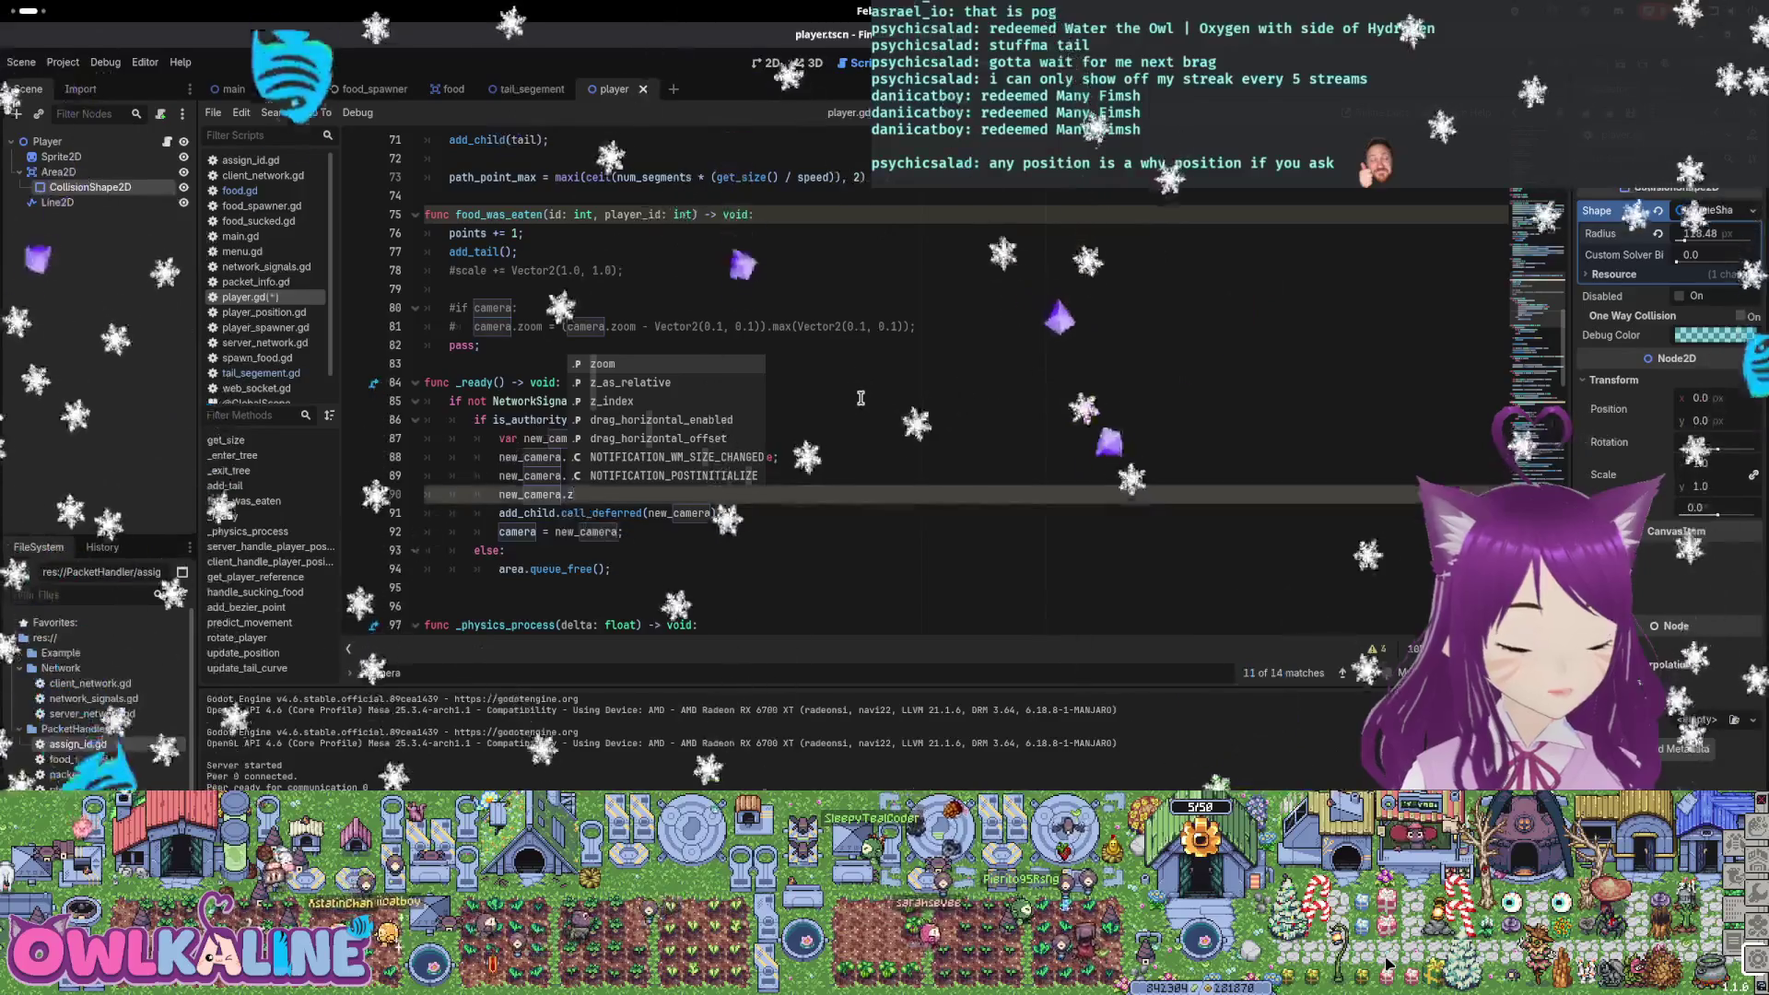
{"action": "type", "text": "oom = get"}
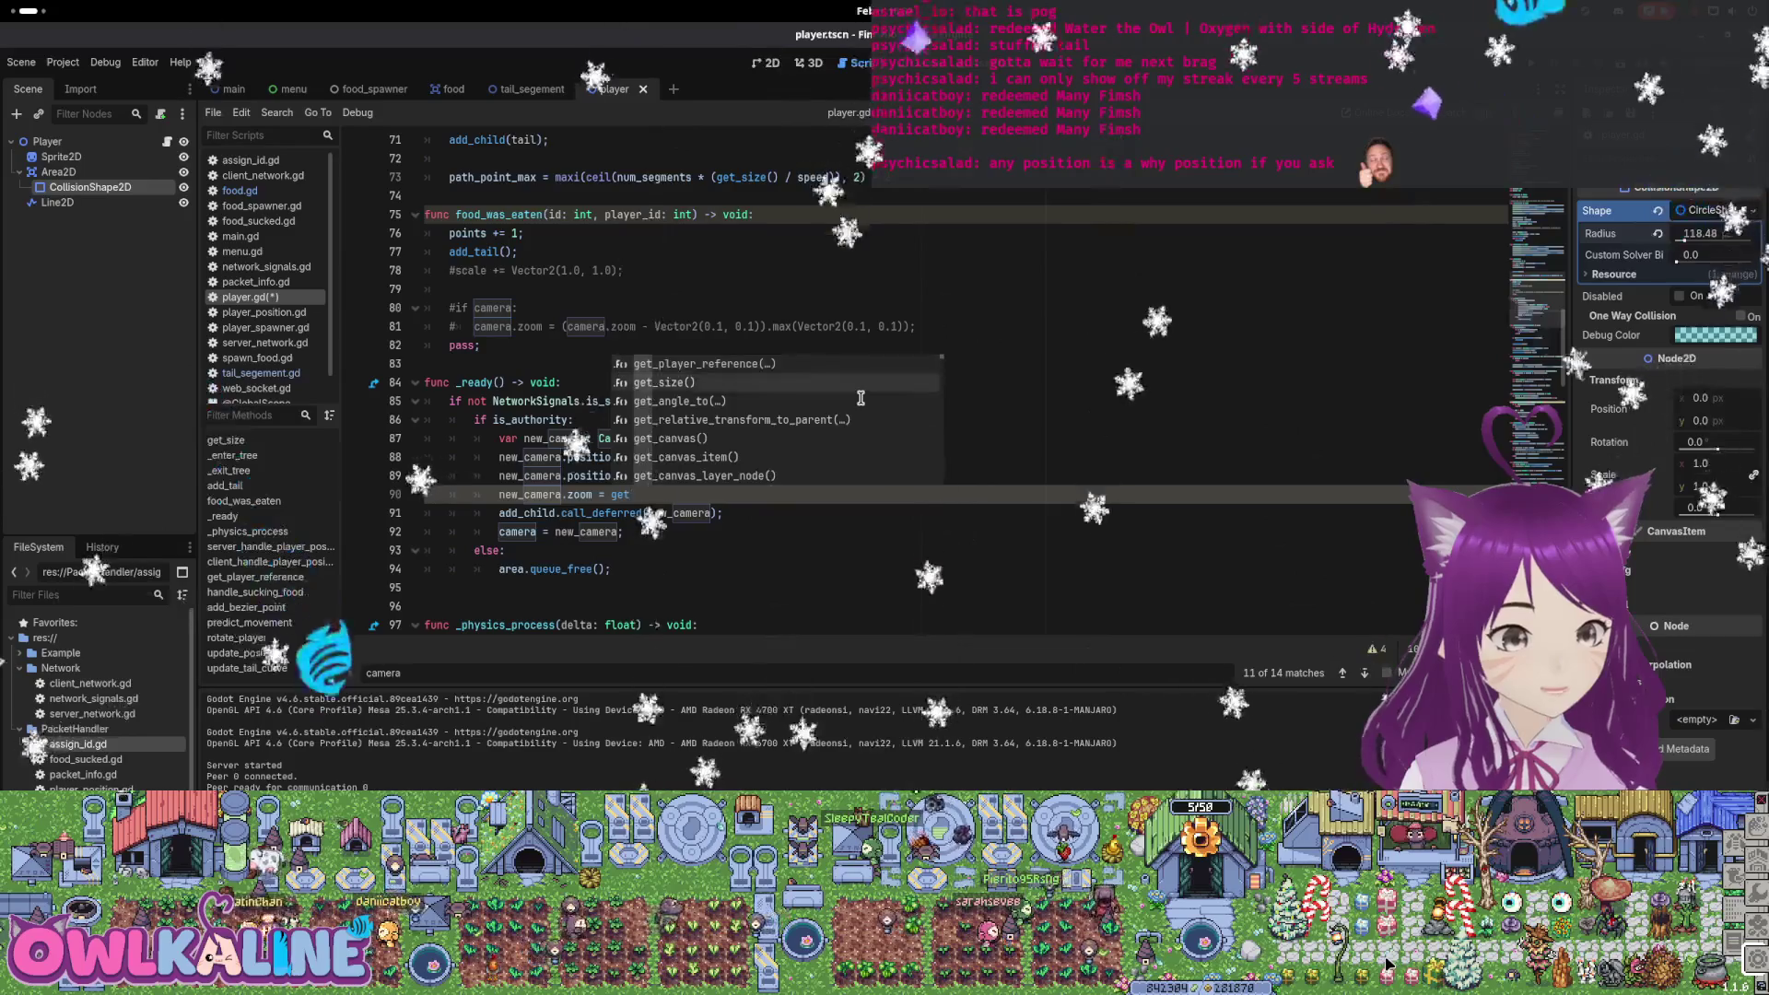
{"action": "key", "text": "Return"}
{"action": "key", "text": "ctrl+s"}
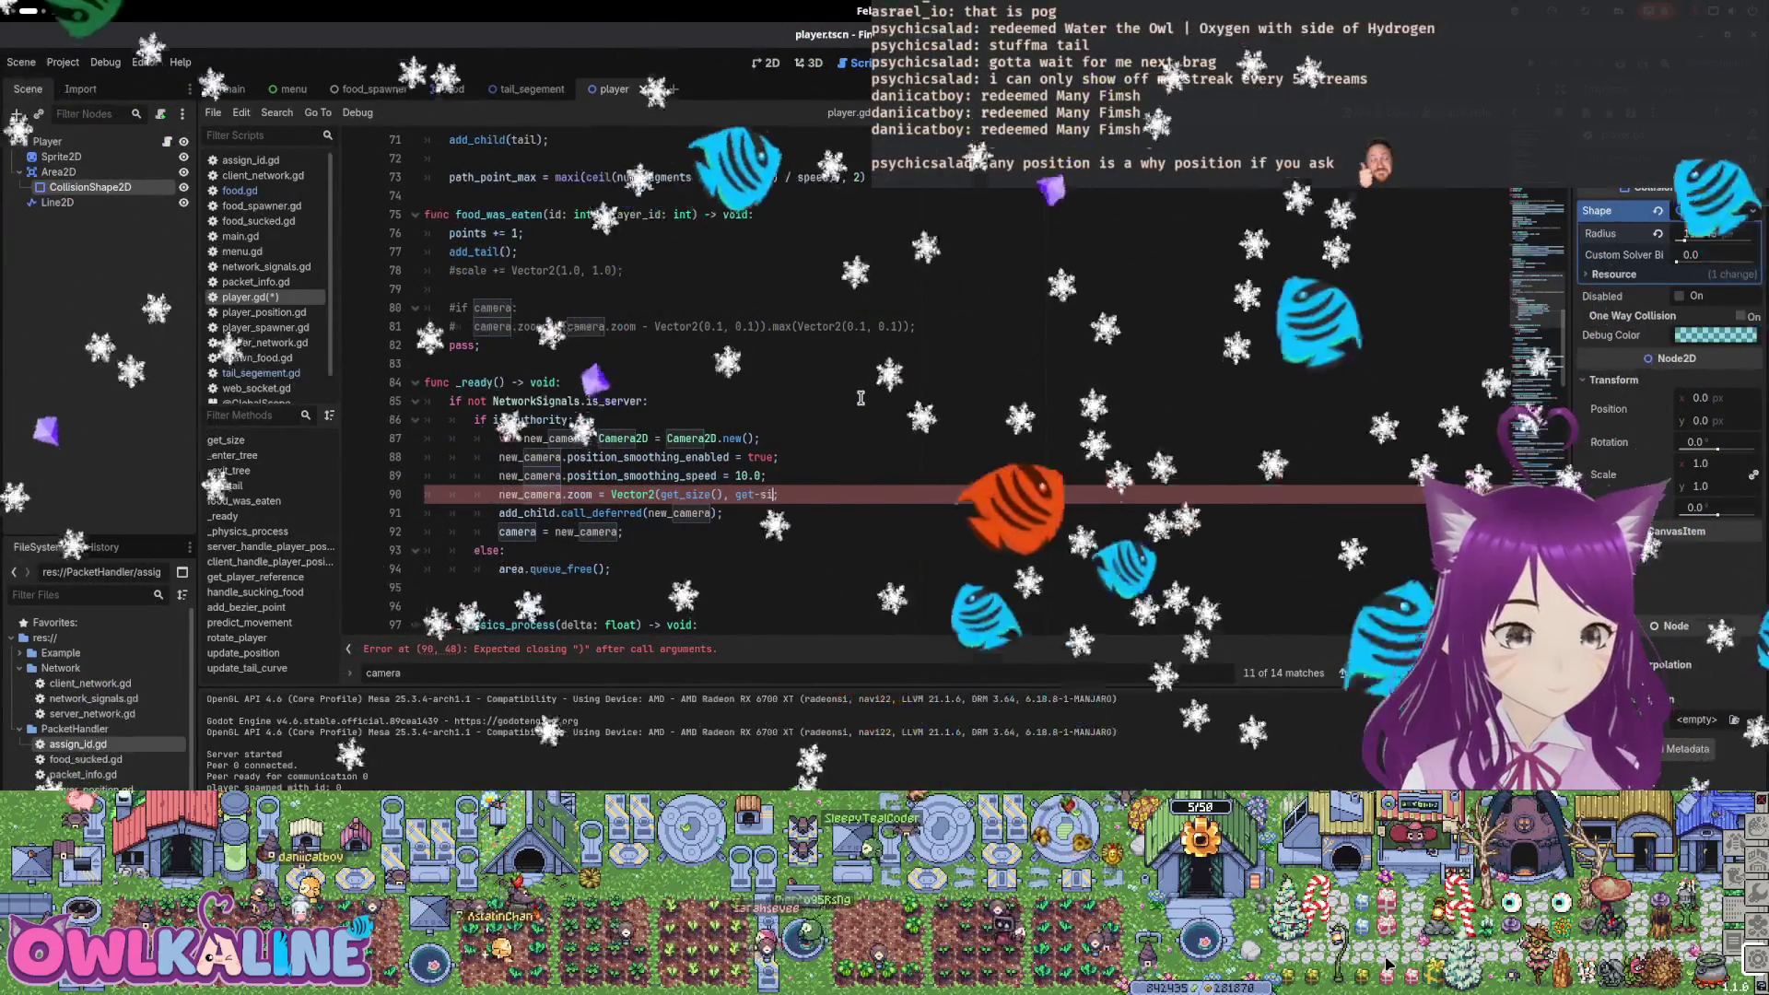
{"action": "type", "text": "ze("}
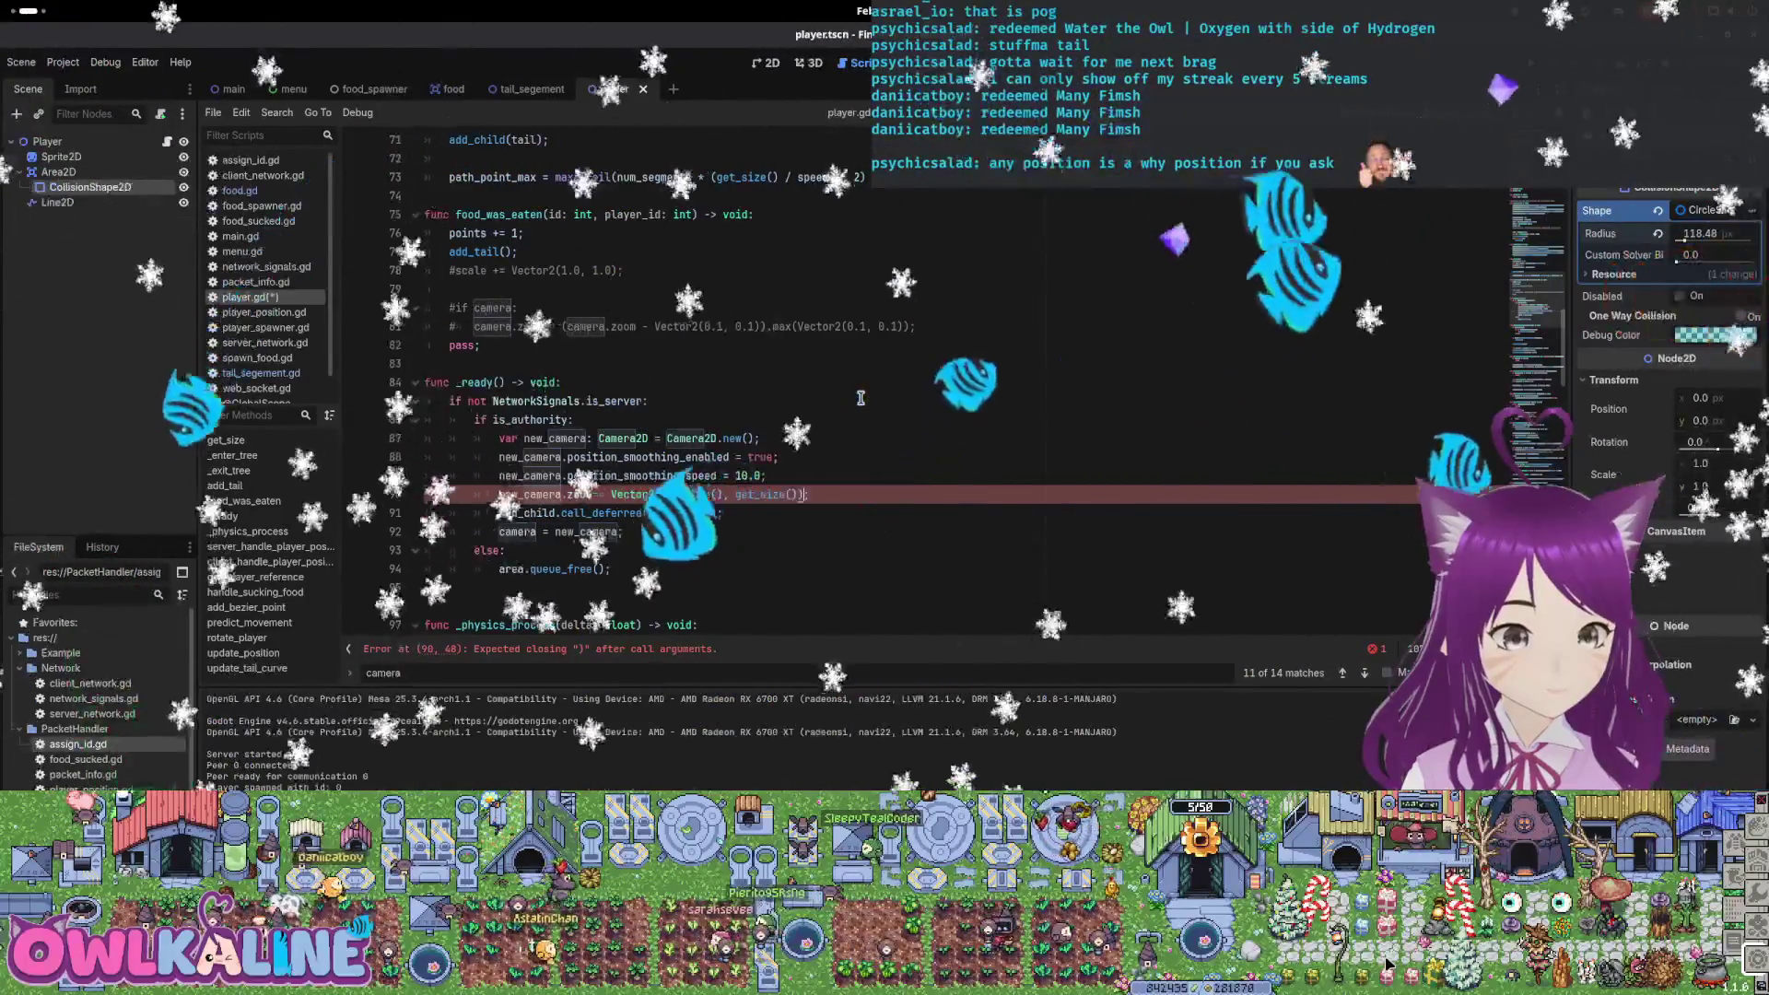
{"action": "type", "text": ");"}
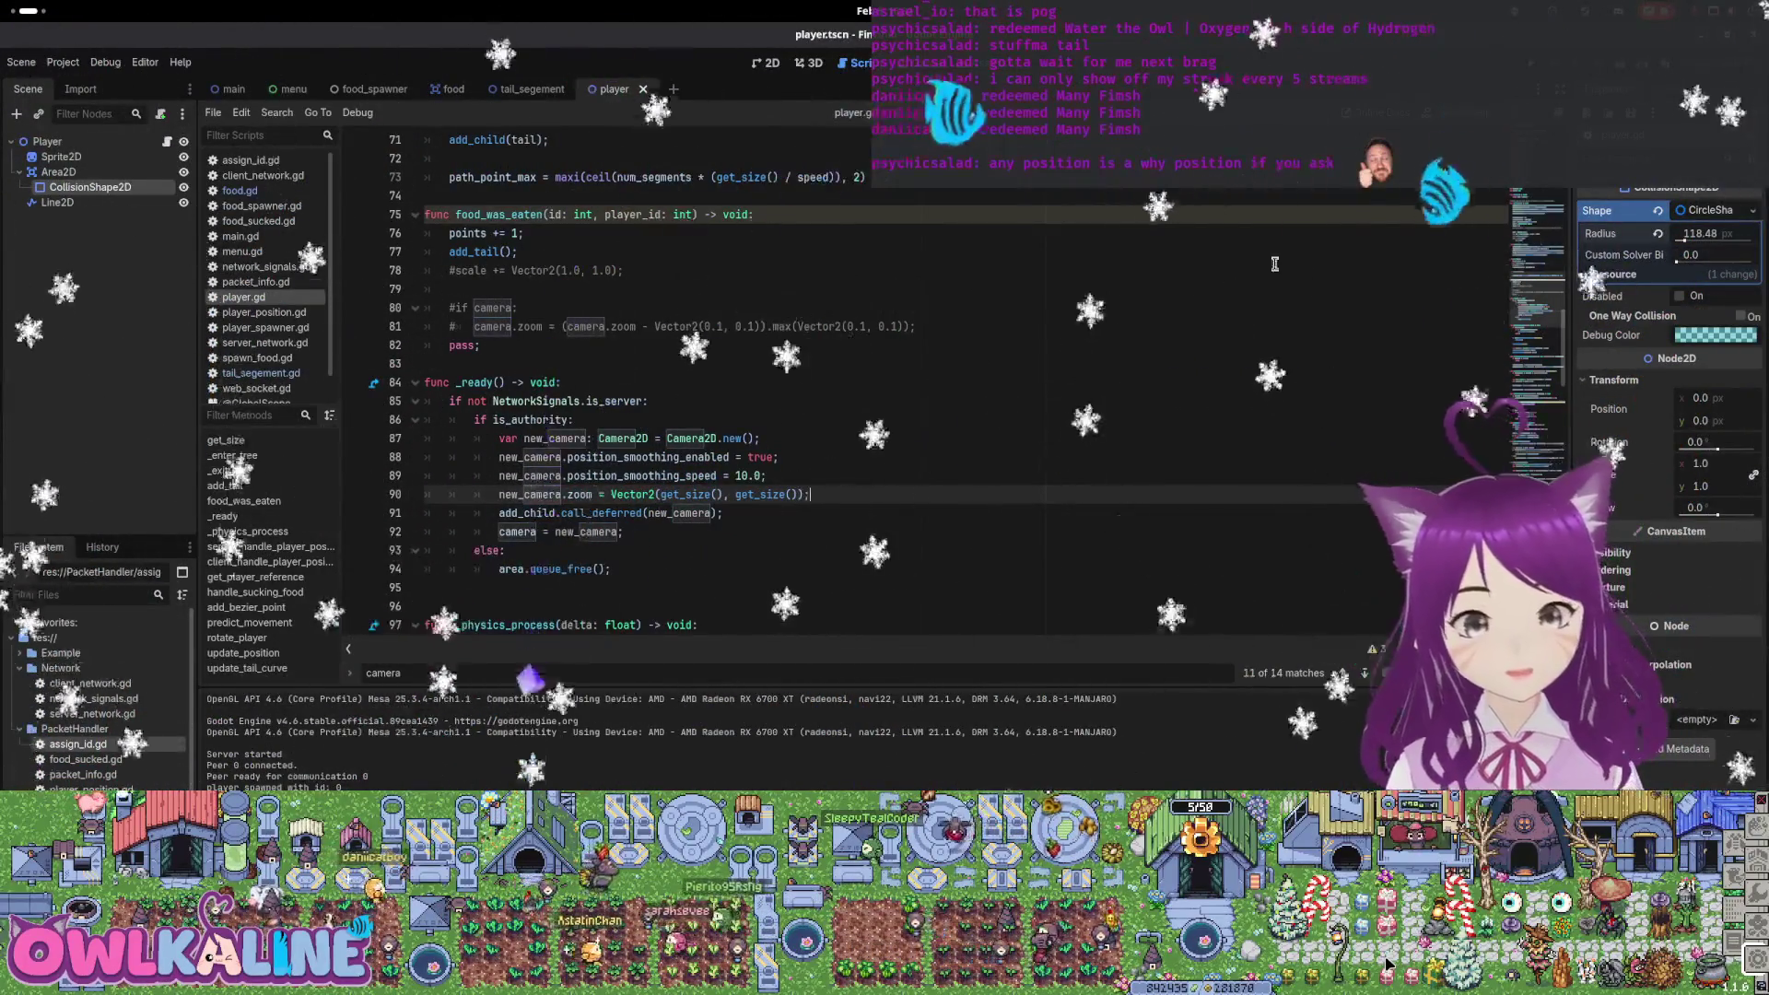
{"action": "key", "text": "F5"}
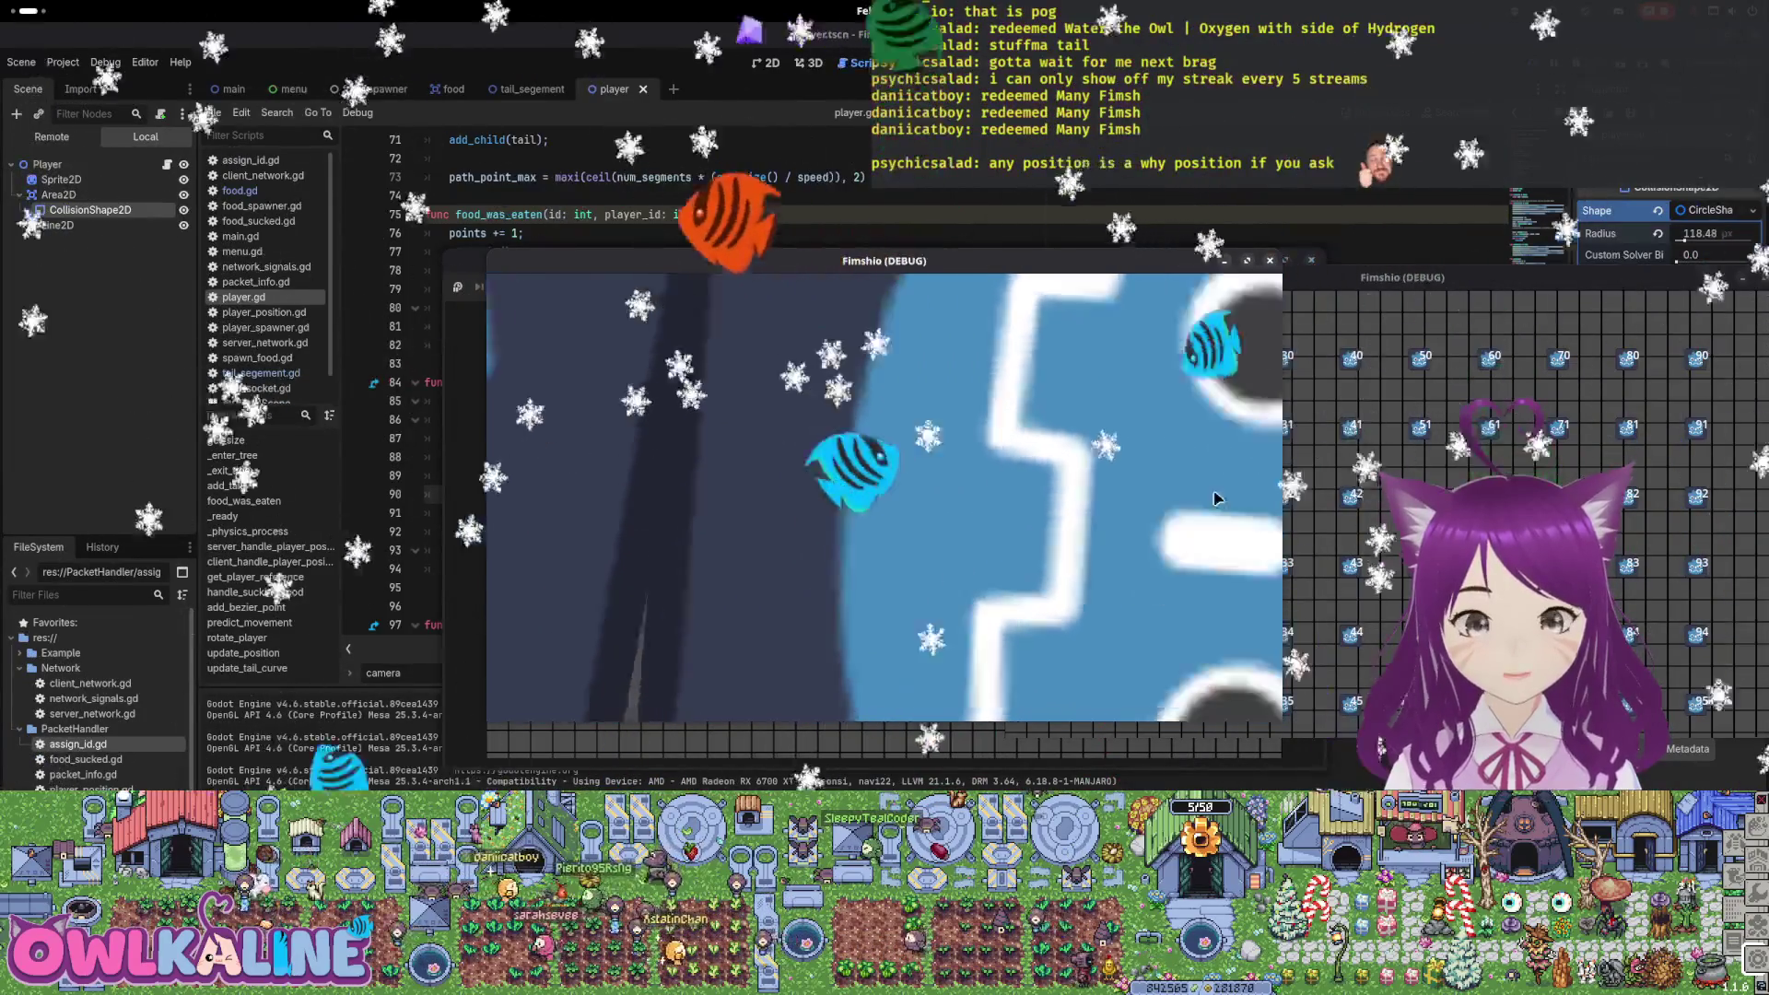
Stop the test run and insert a blank line above the zoom assignment
{"action": "key", "text": "F8"}
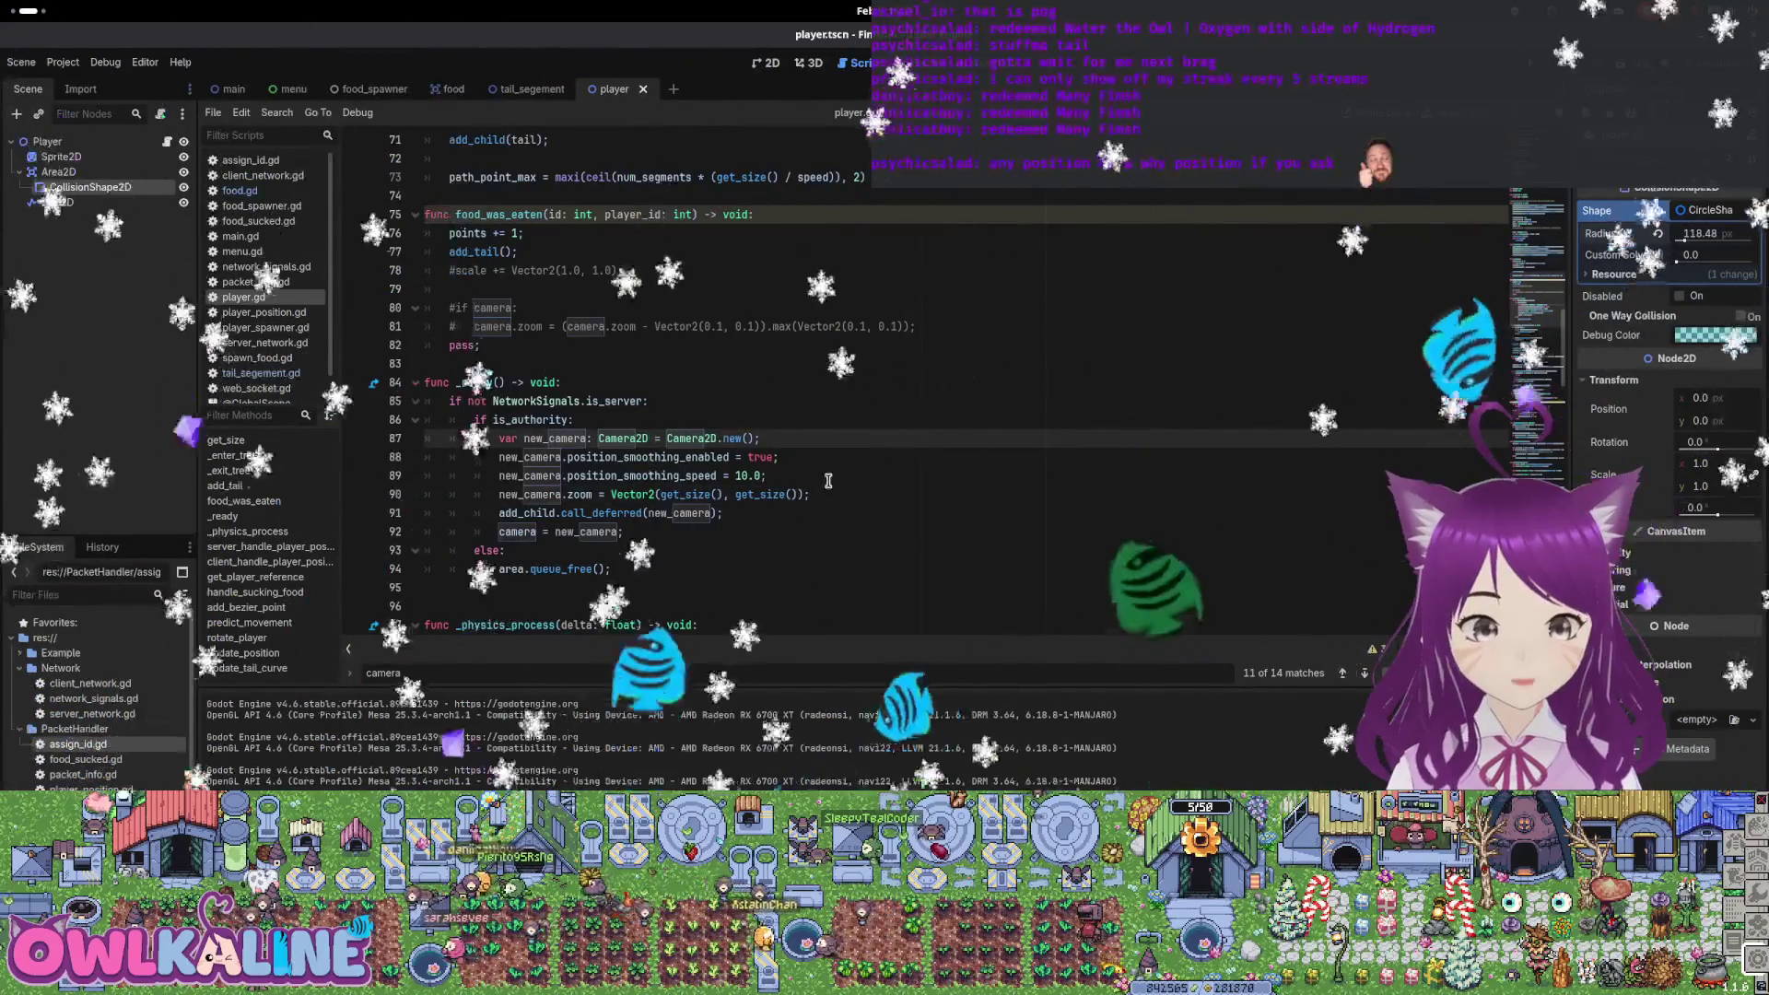
{"action": "key", "text": "Return"}
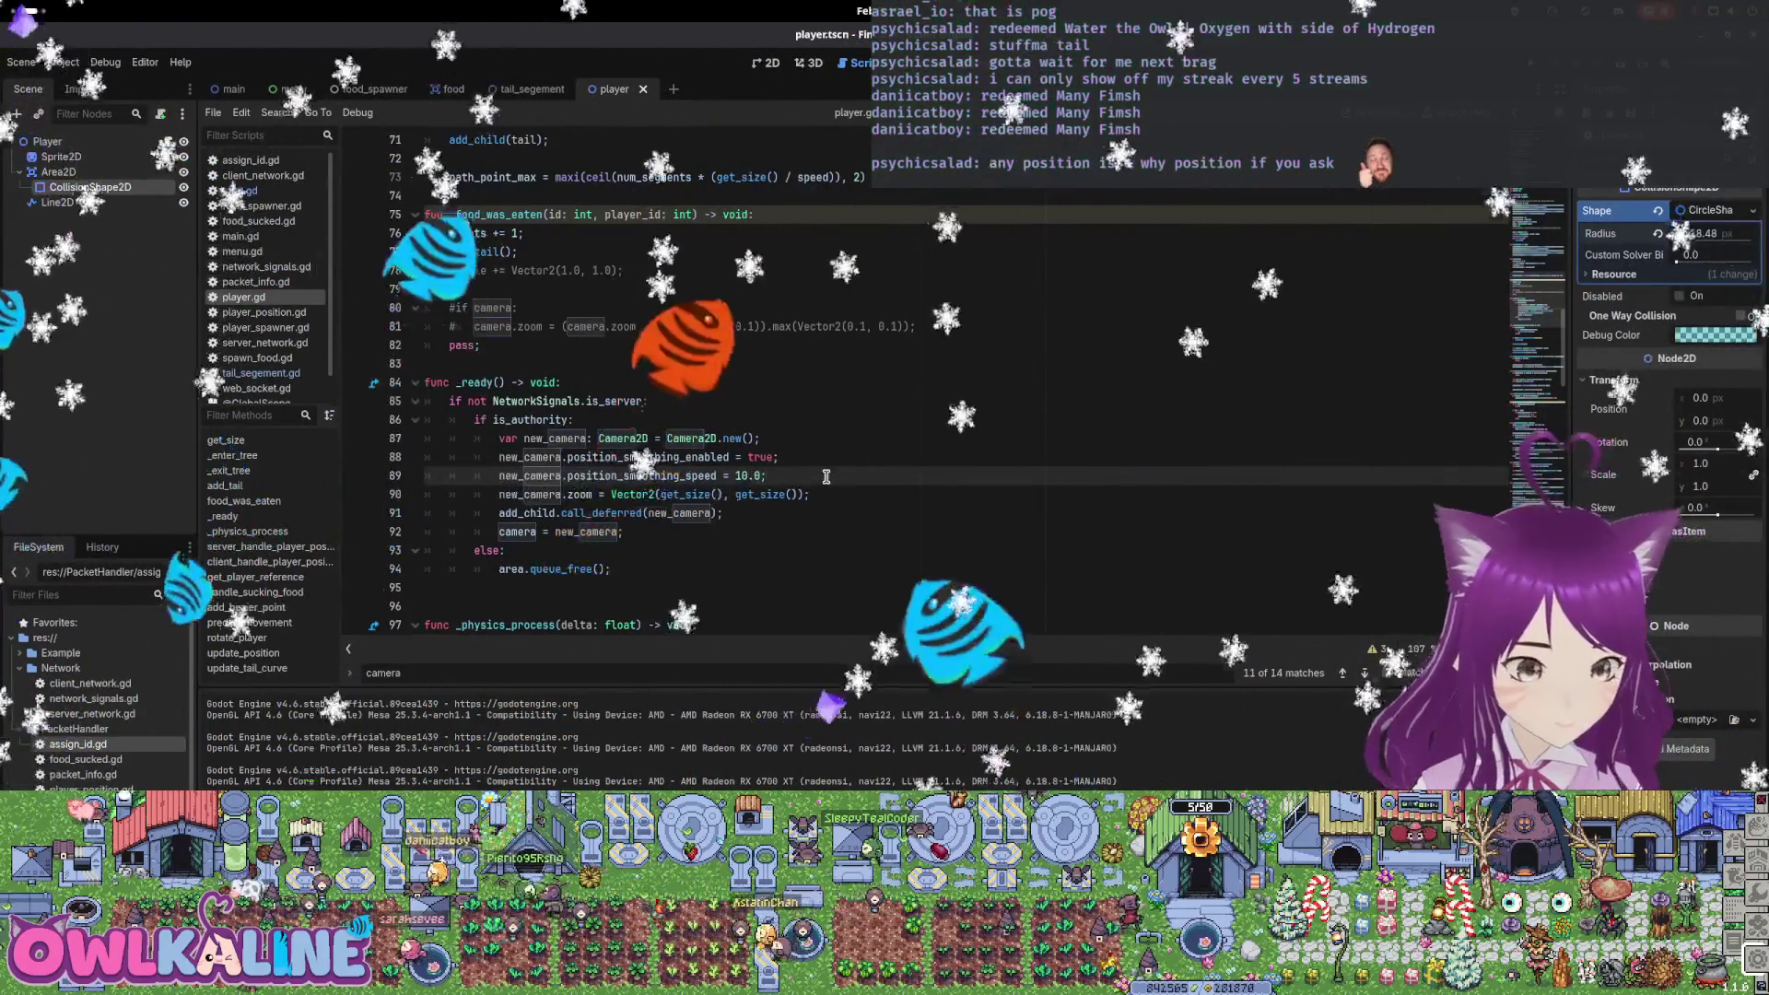
Add comments explaining zoom values: above 1 zooms more in, below 1 further out, and save
{"action": "key", "text": "Down"}
{"action": "key", "text": "Return"}
{"action": "key", "text": "End"}
{"action": "key", "text": "Return"}
{"action": "key", "text": "Return"}
{"action": "key", "text": "Up"}
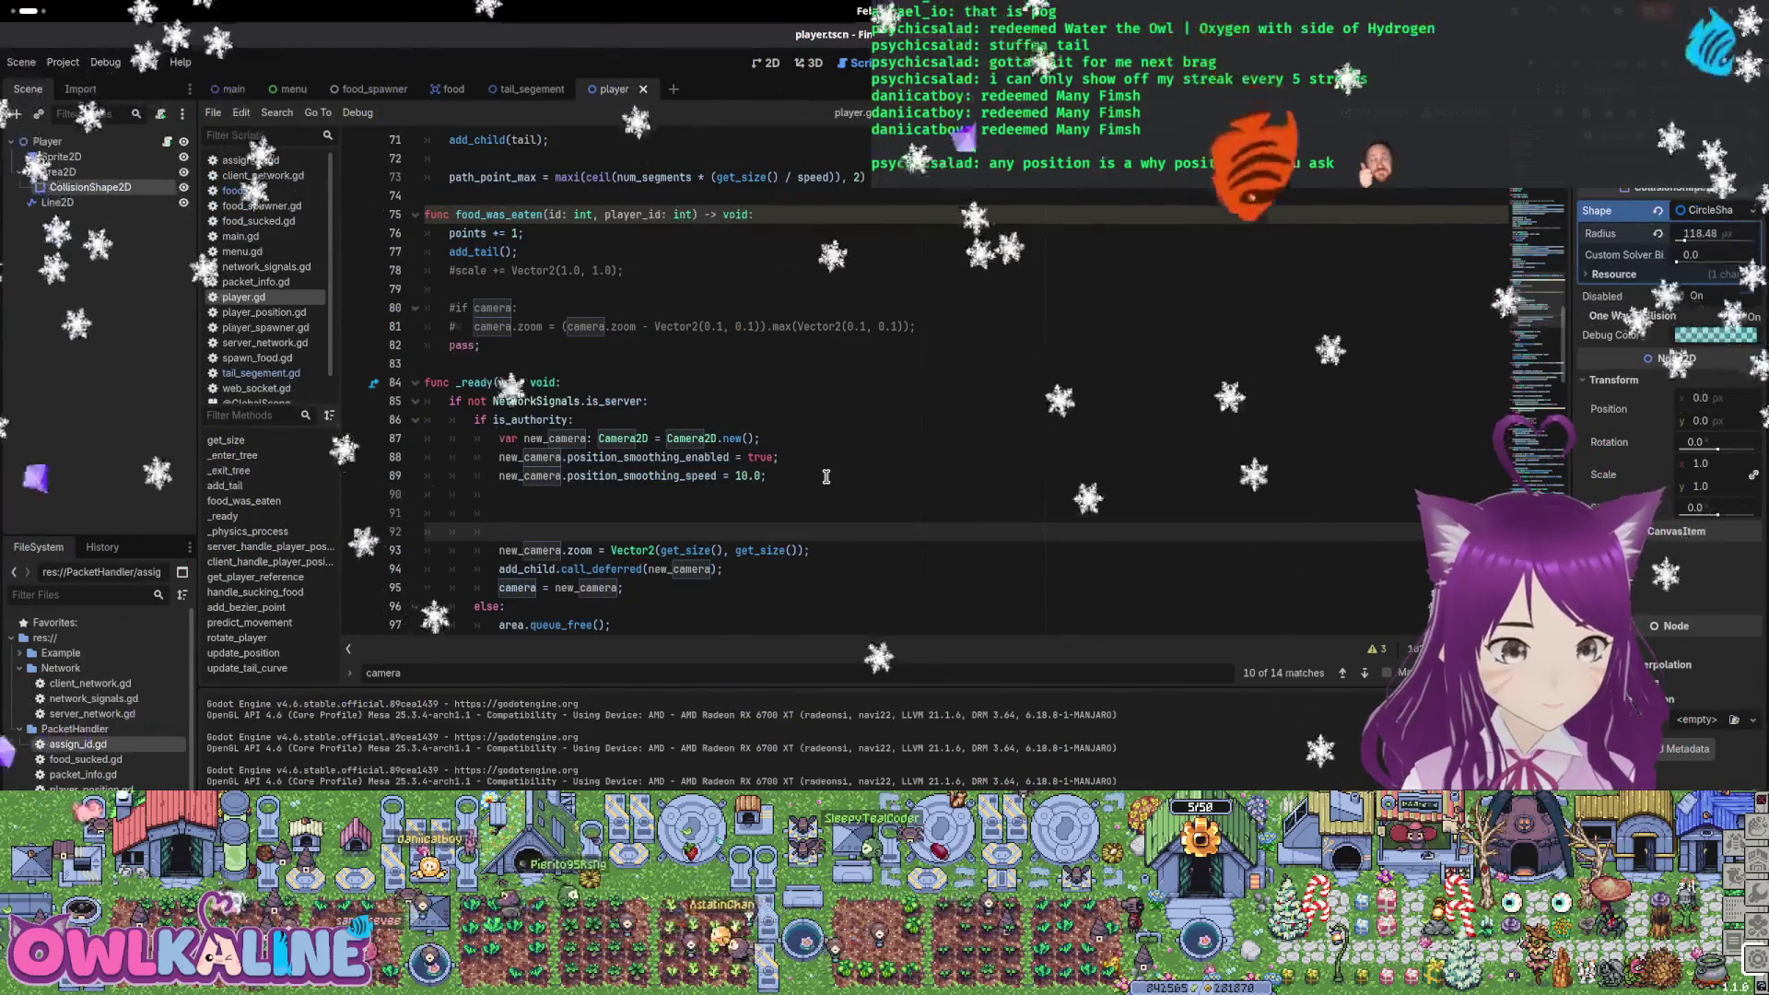
{"action": "key", "text": "Up"}
{"action": "key", "text": "Up"}
{"action": "key", "text": "Up"}
{"action": "type", "text": "# zoom ="}
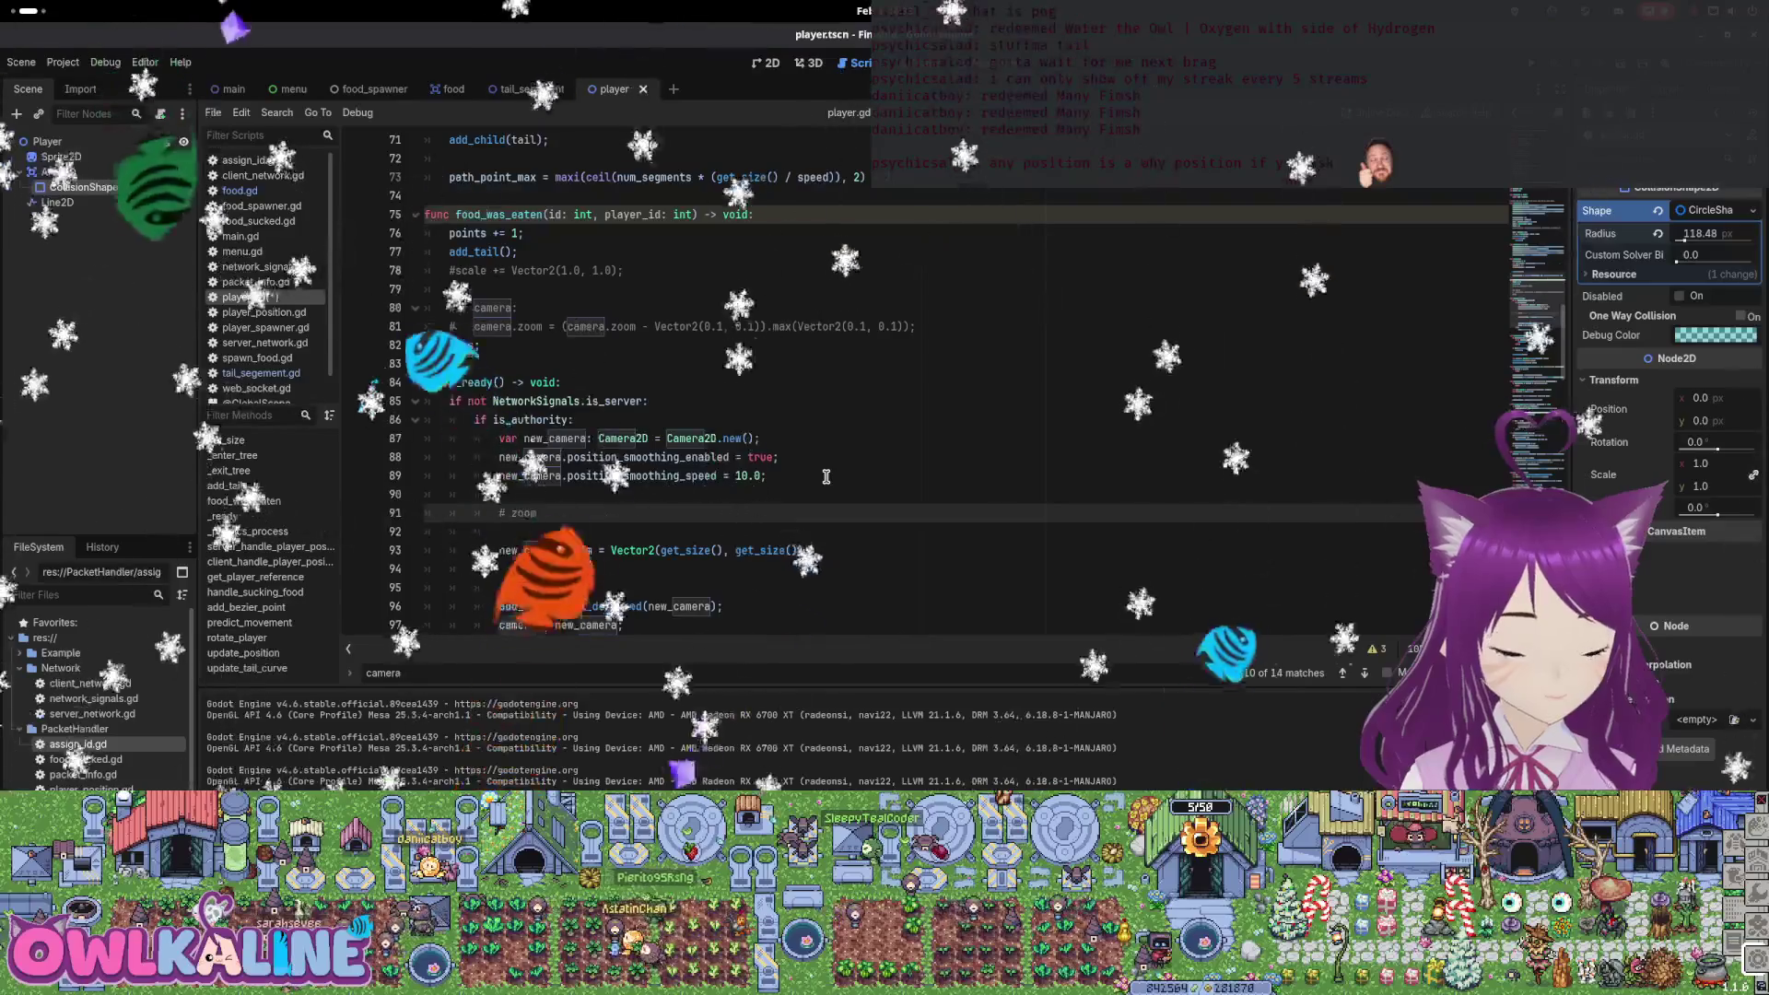
{"action": "key", "text": "BackSpace"}
{"action": "key", "text": "BackSpace"}
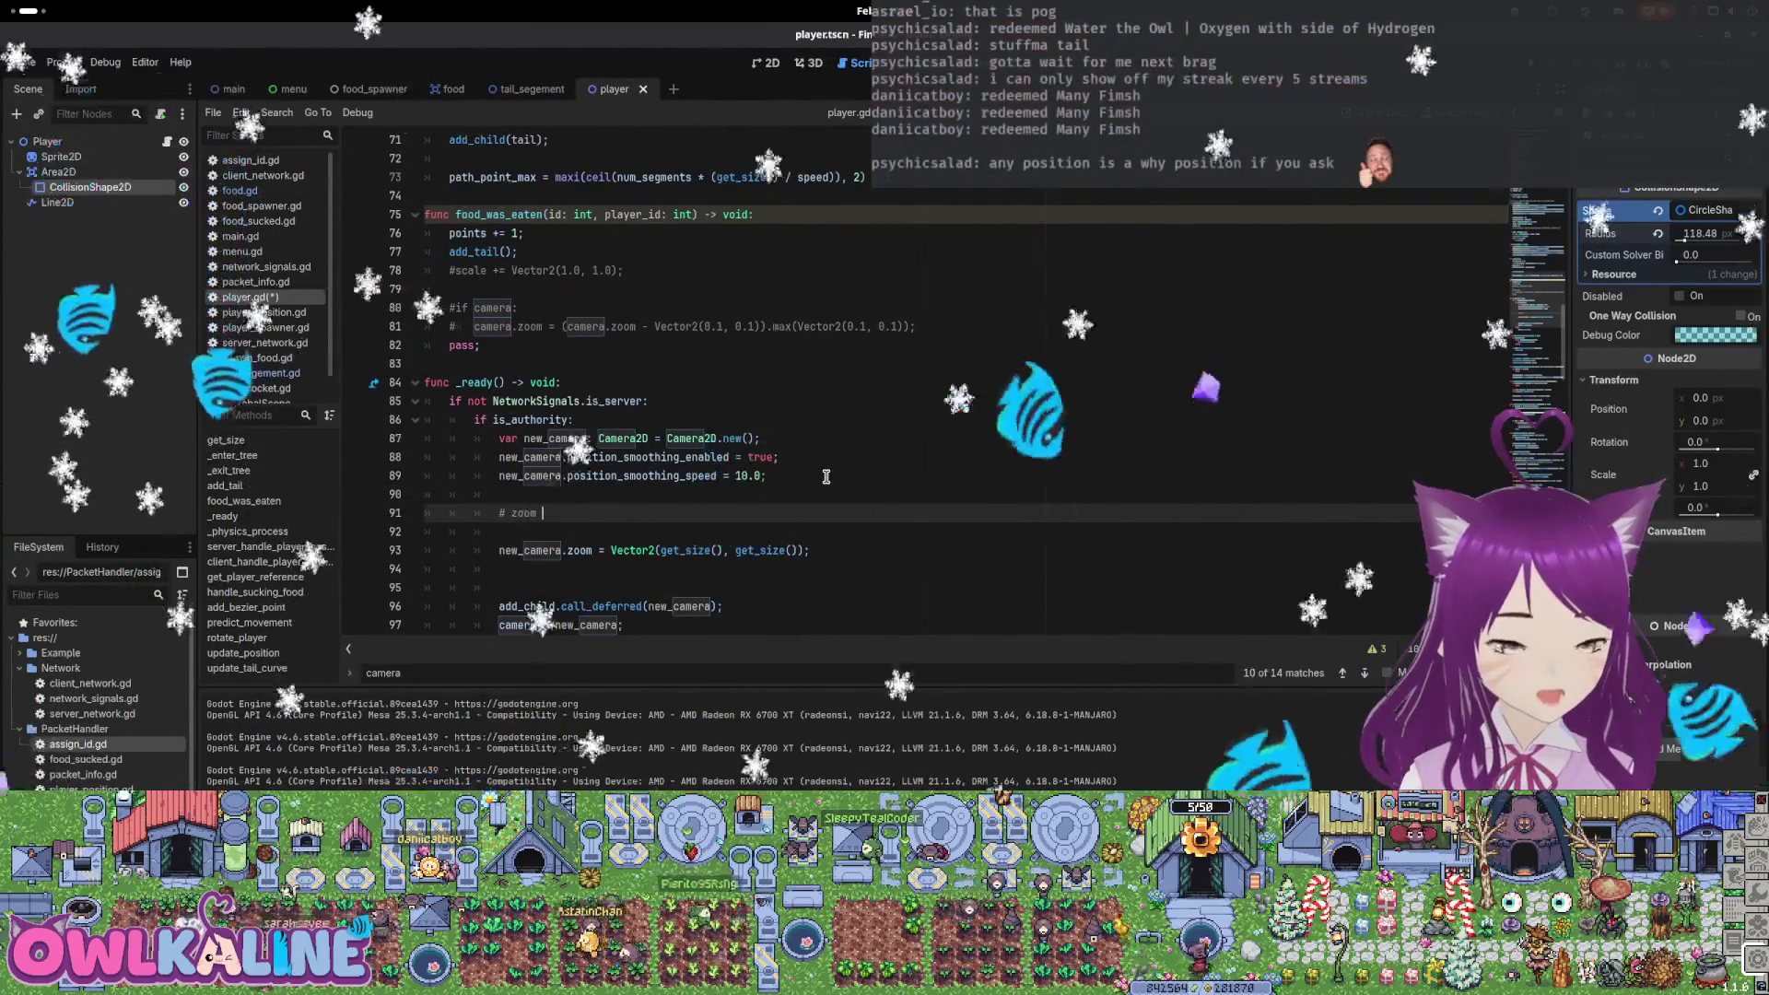
{"action": "type", "text": "1 = more in"}
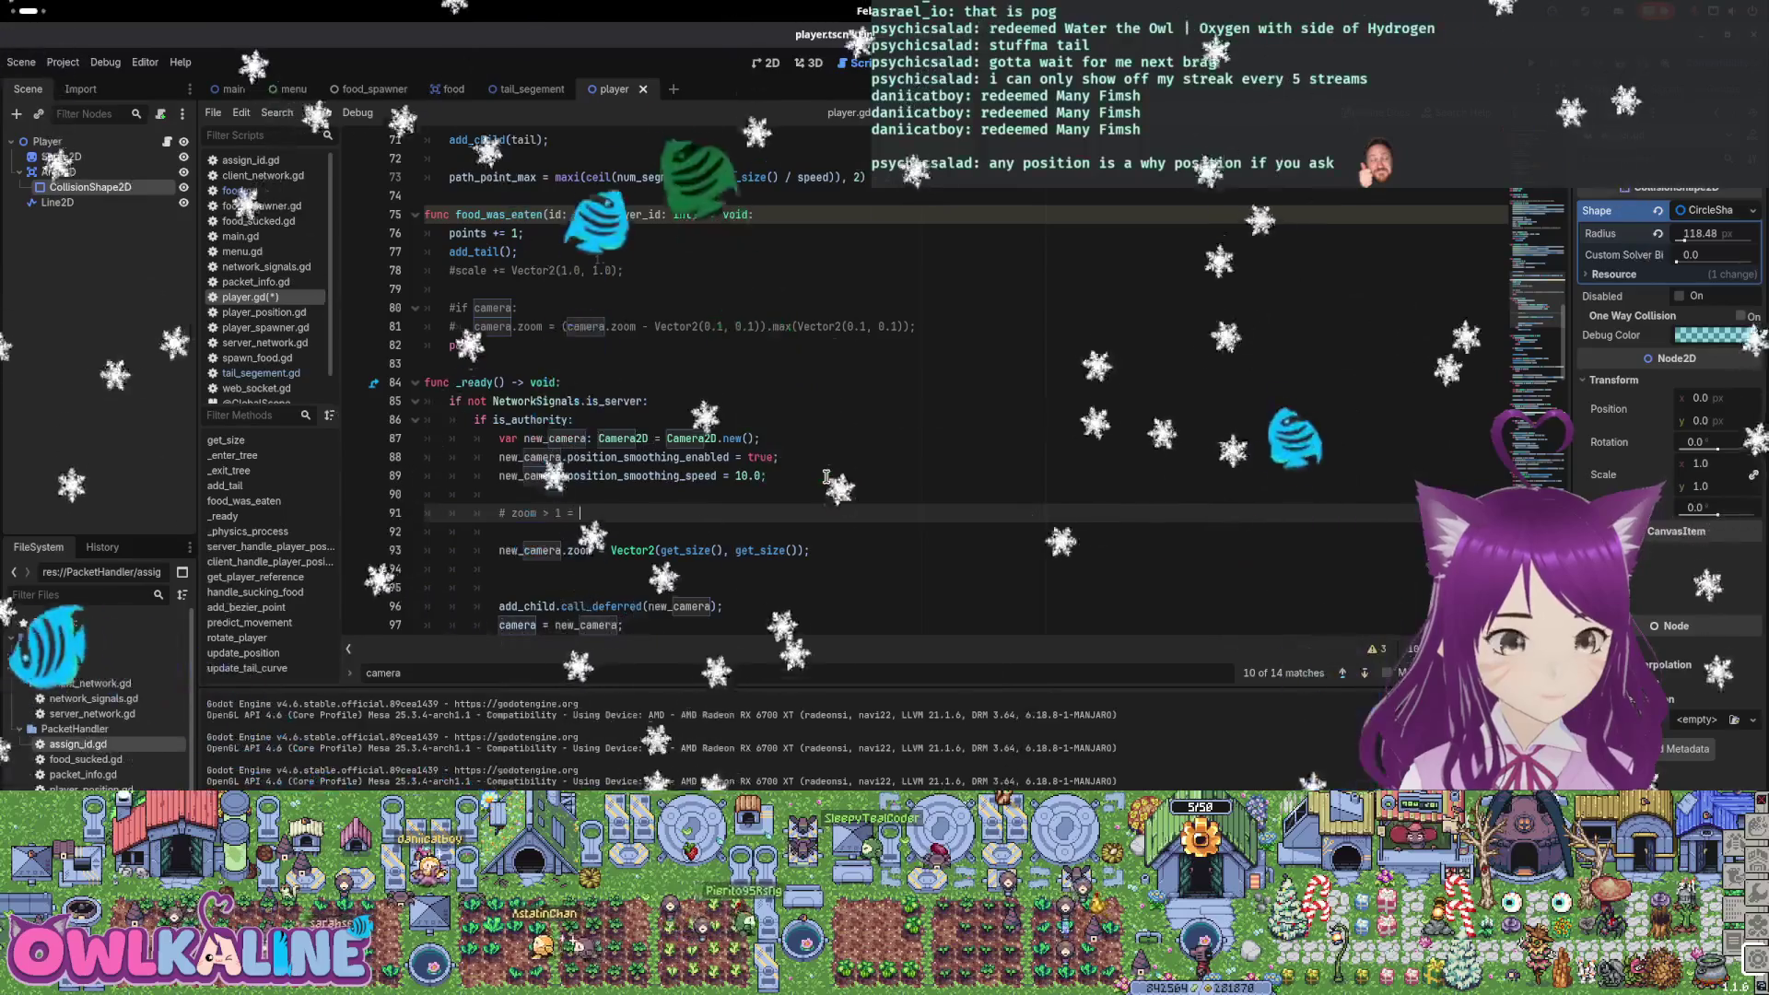
{"action": "key", "text": "Return"}
{"action": "type", "text": "# zoom < 1 = "}
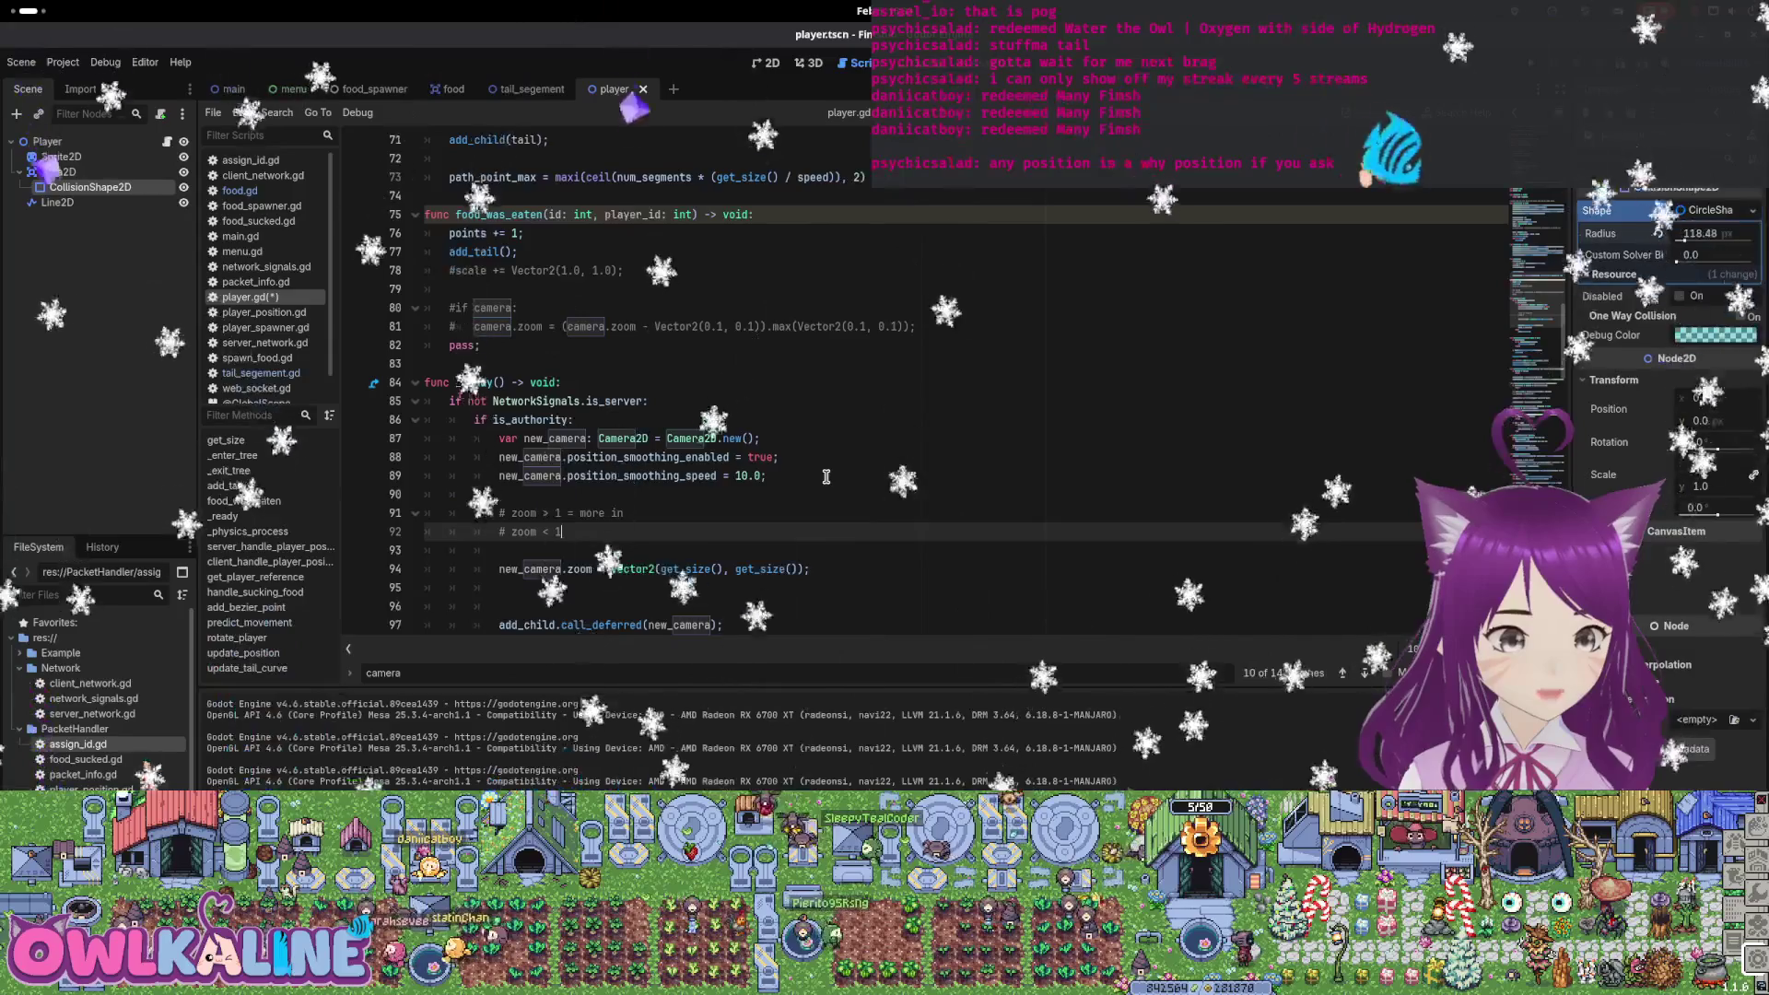
{"action": "type", "text": "further out"}
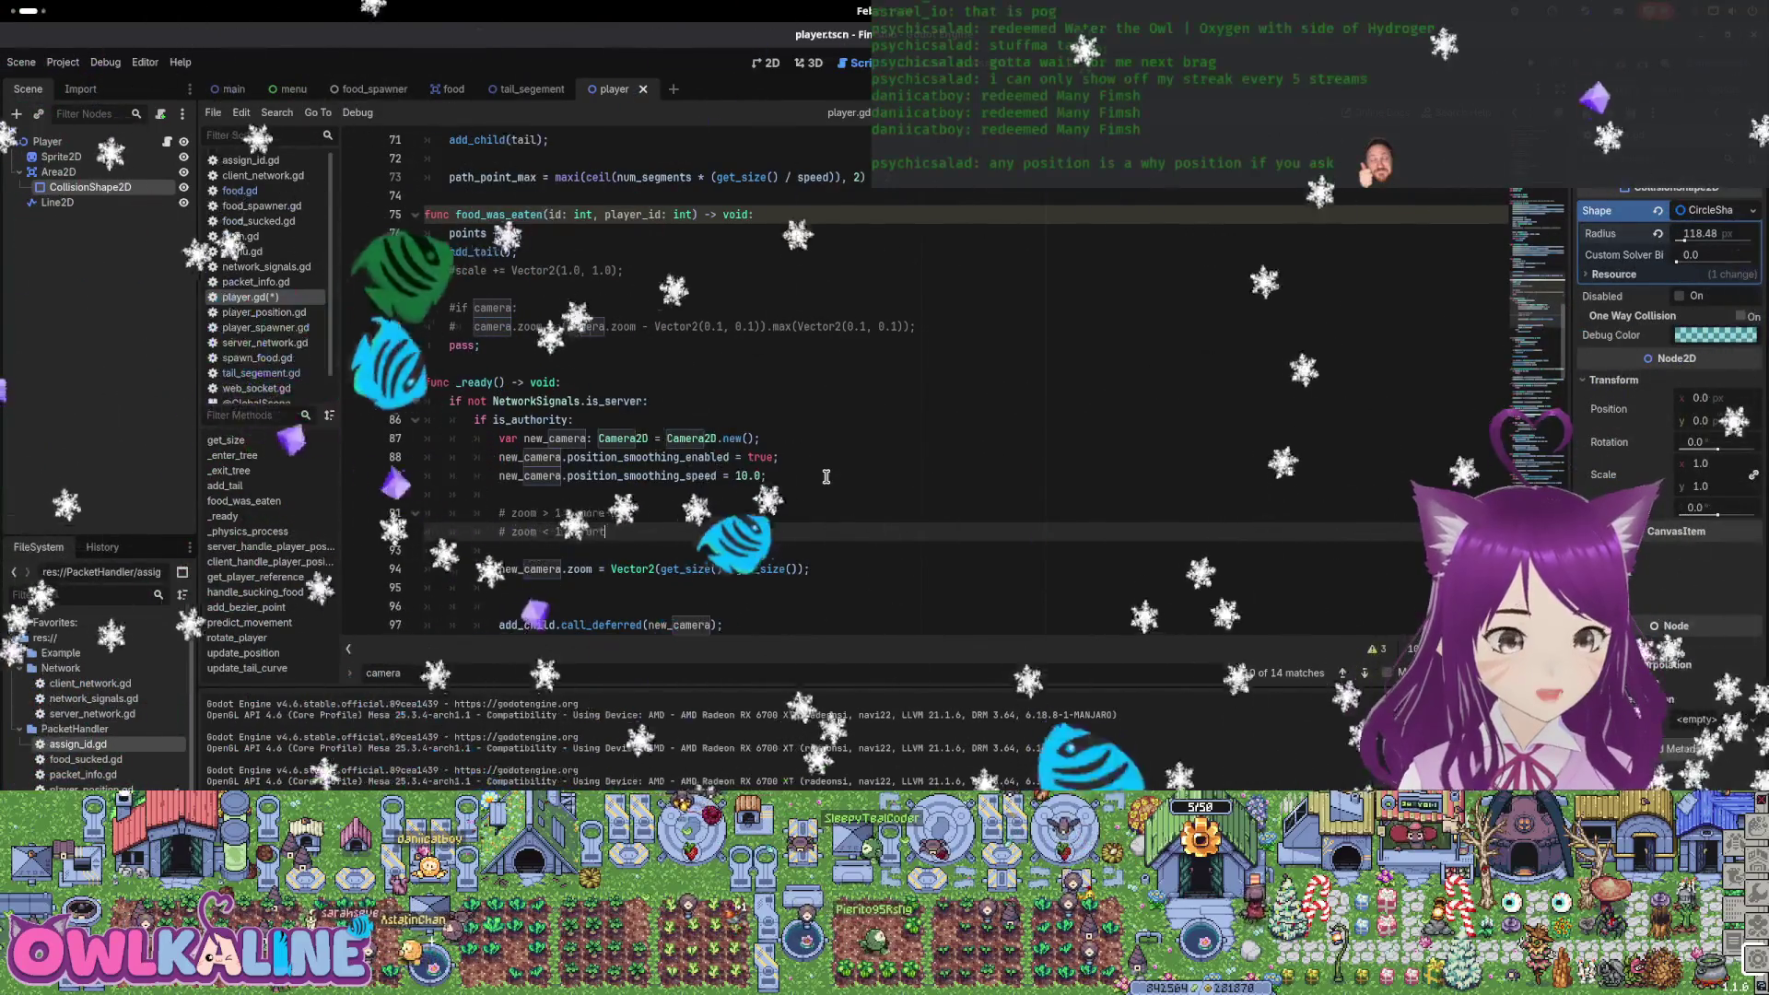
{"action": "key", "text": "ctrl+s"}
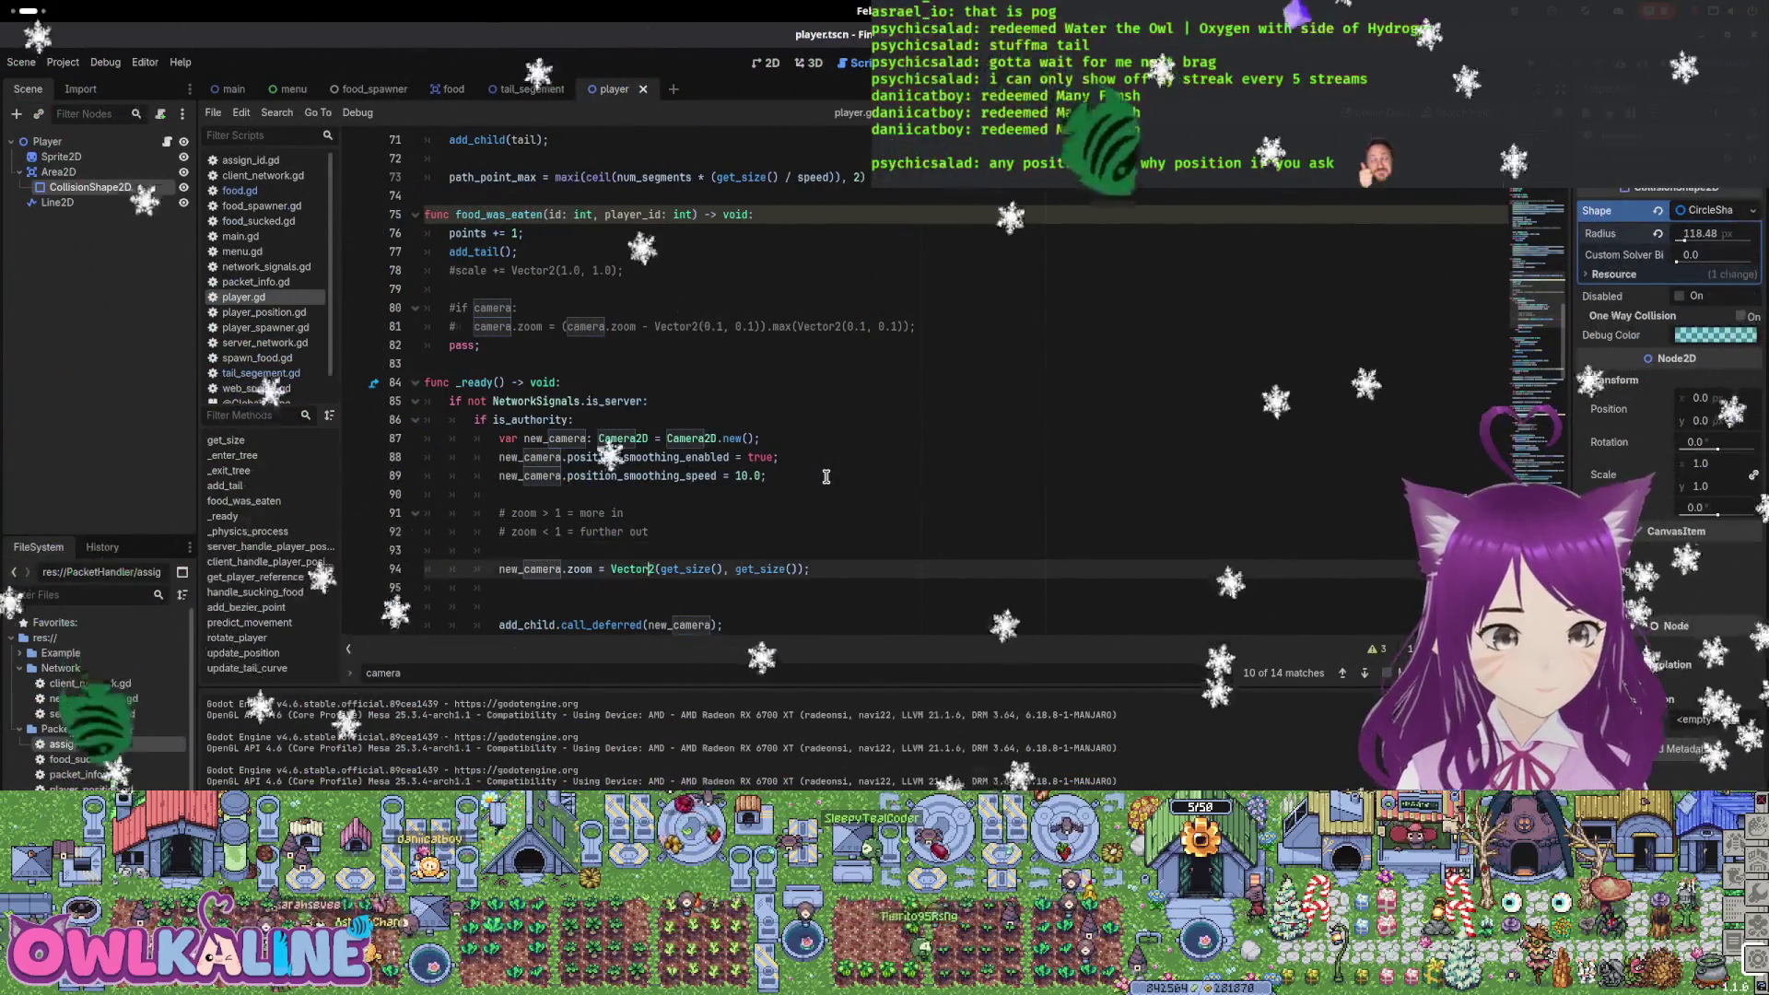
Add a 'var zoom' line computing the zoom from get_size() and 32.0, and save
{"action": "key", "text": "Up"}
{"action": "key", "text": "Up"}
{"action": "key", "text": "Down"}
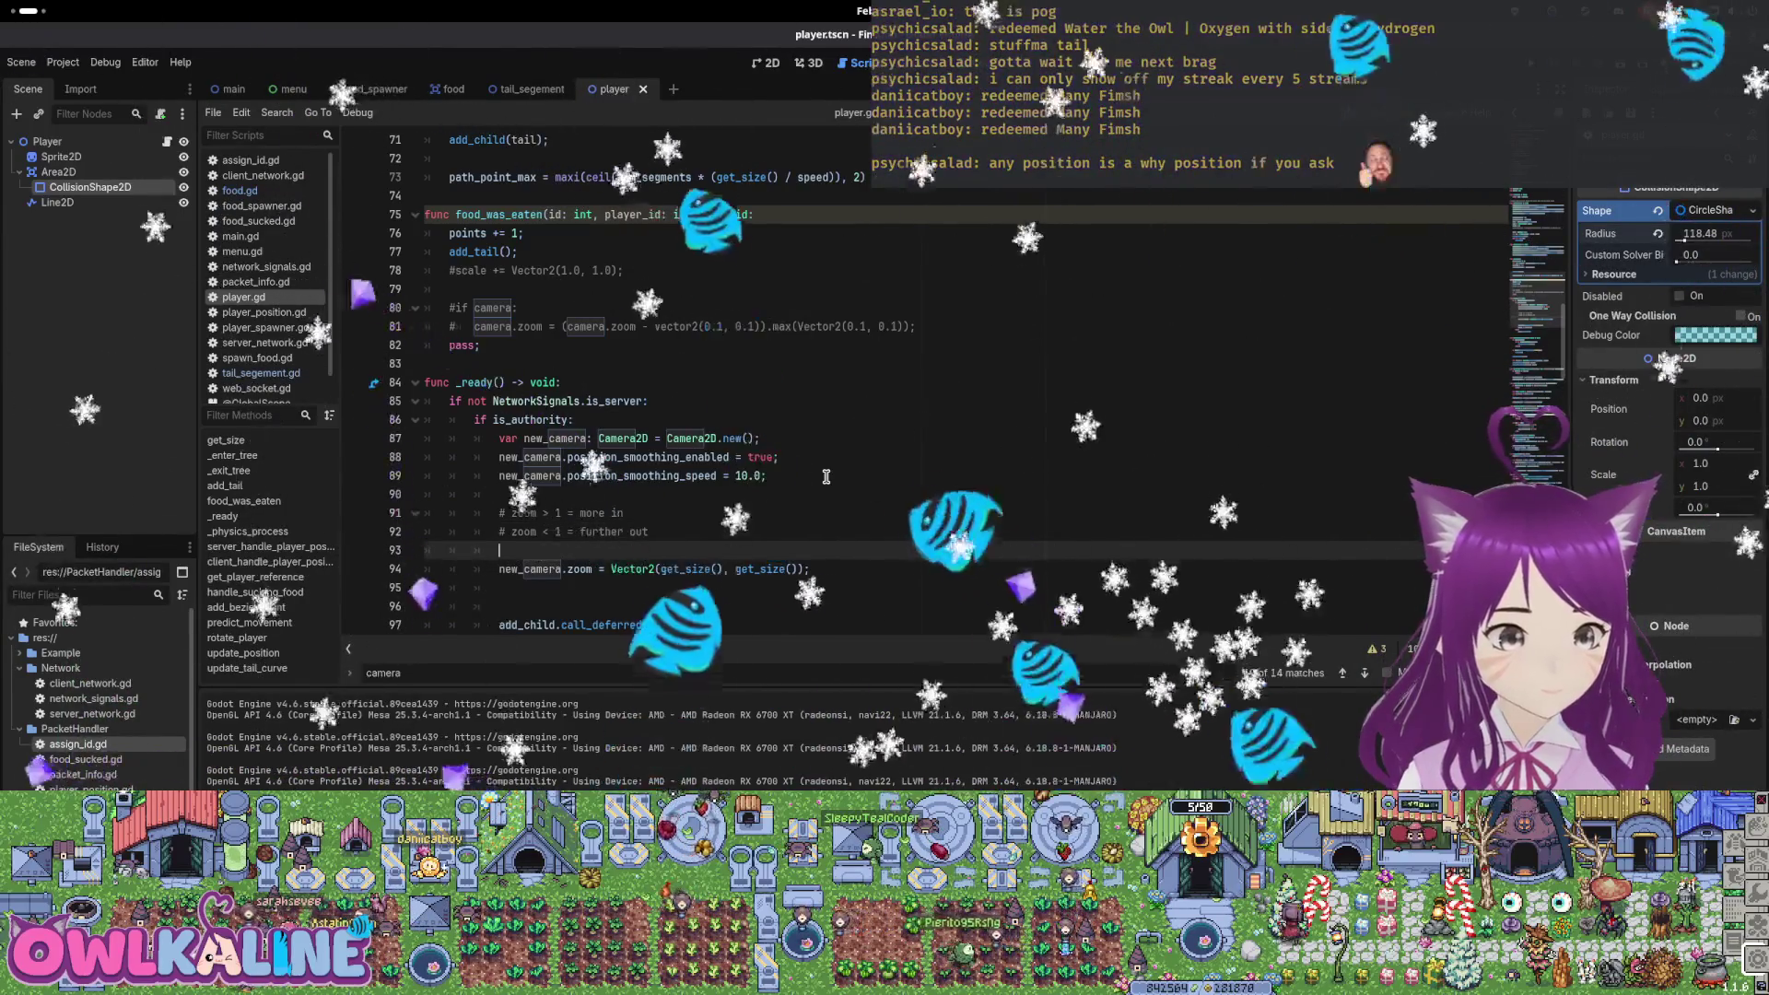
{"action": "type", "text": "var zoom = ;"}
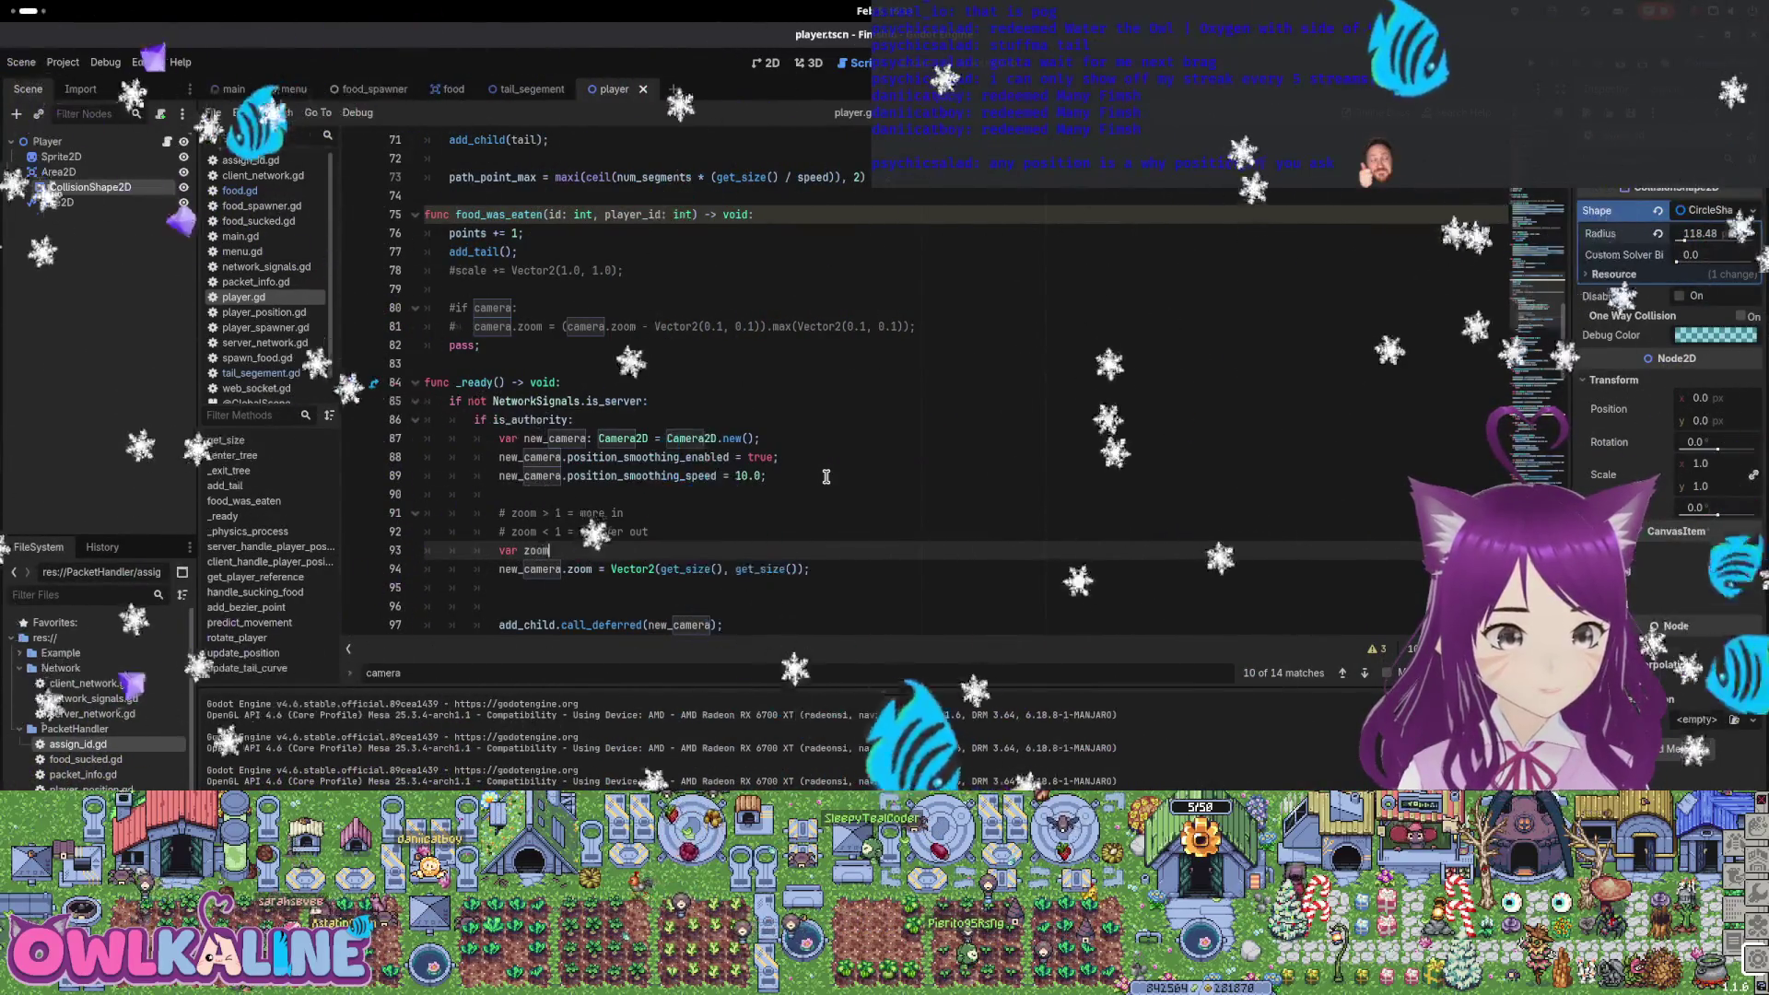
{"action": "key", "text": "Down"}
{"action": "key", "text": "Up"}
{"action": "type", "text": "get_siz"}
{"action": "key", "text": "Return"}
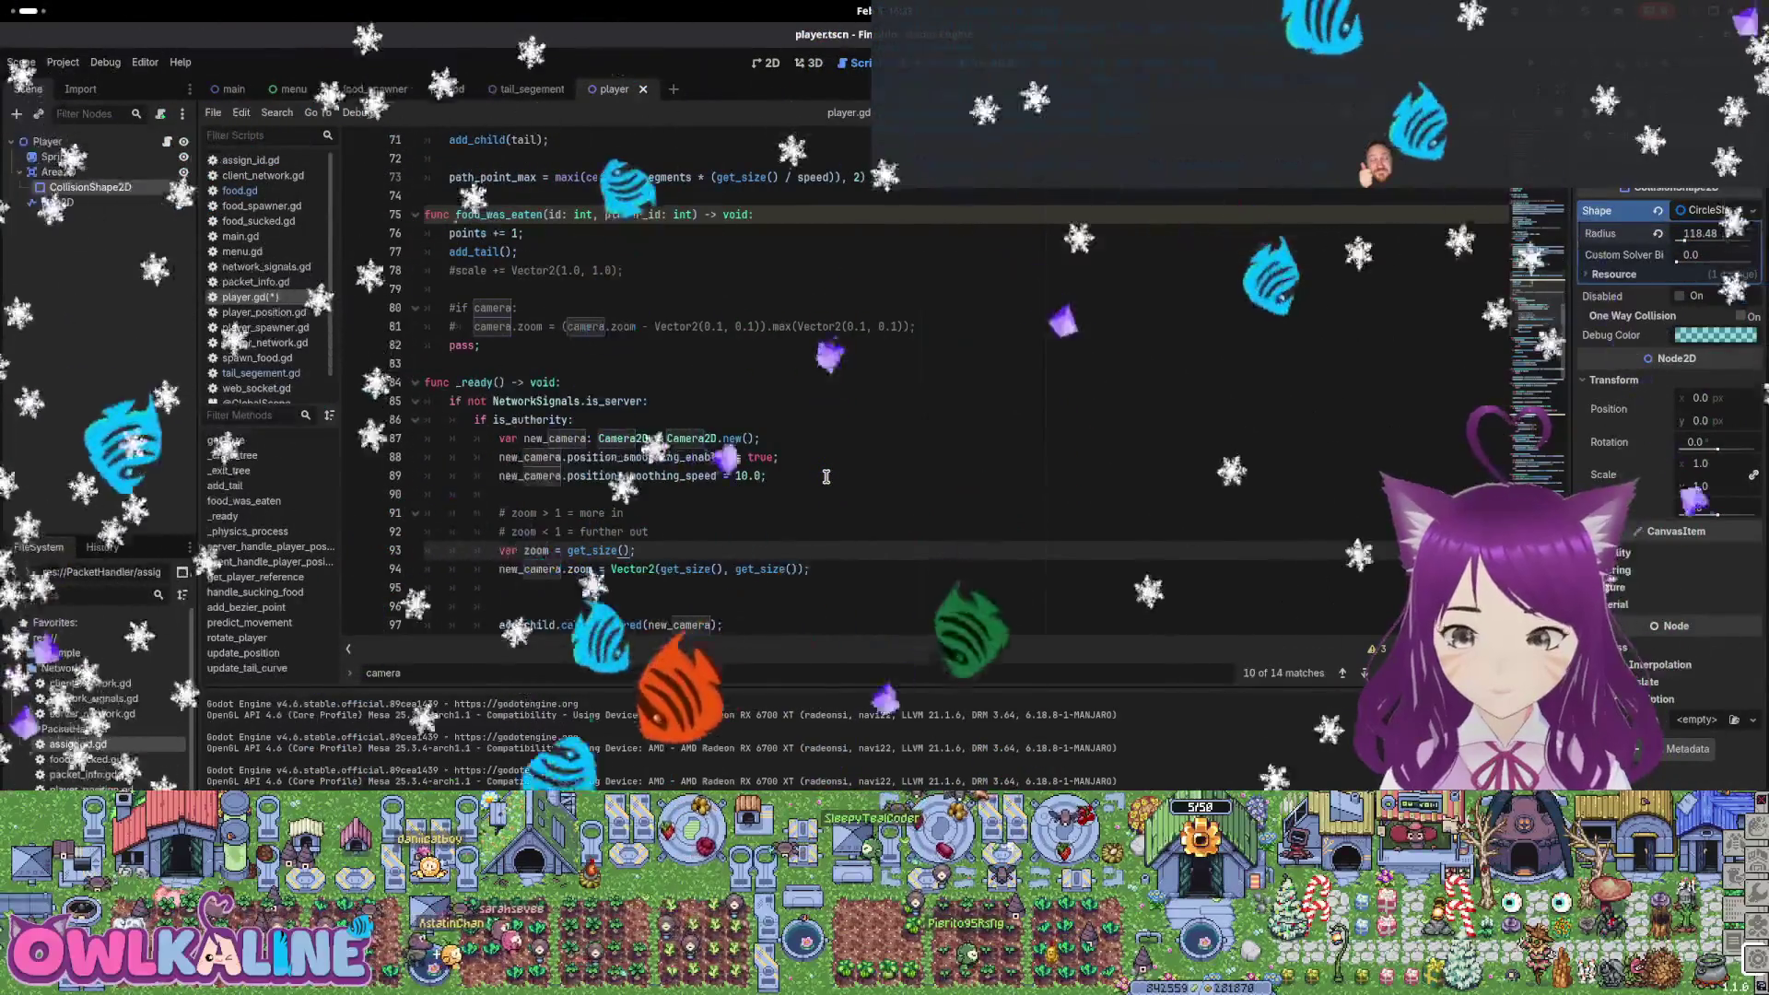
{"action": "type", "text": "/ "}
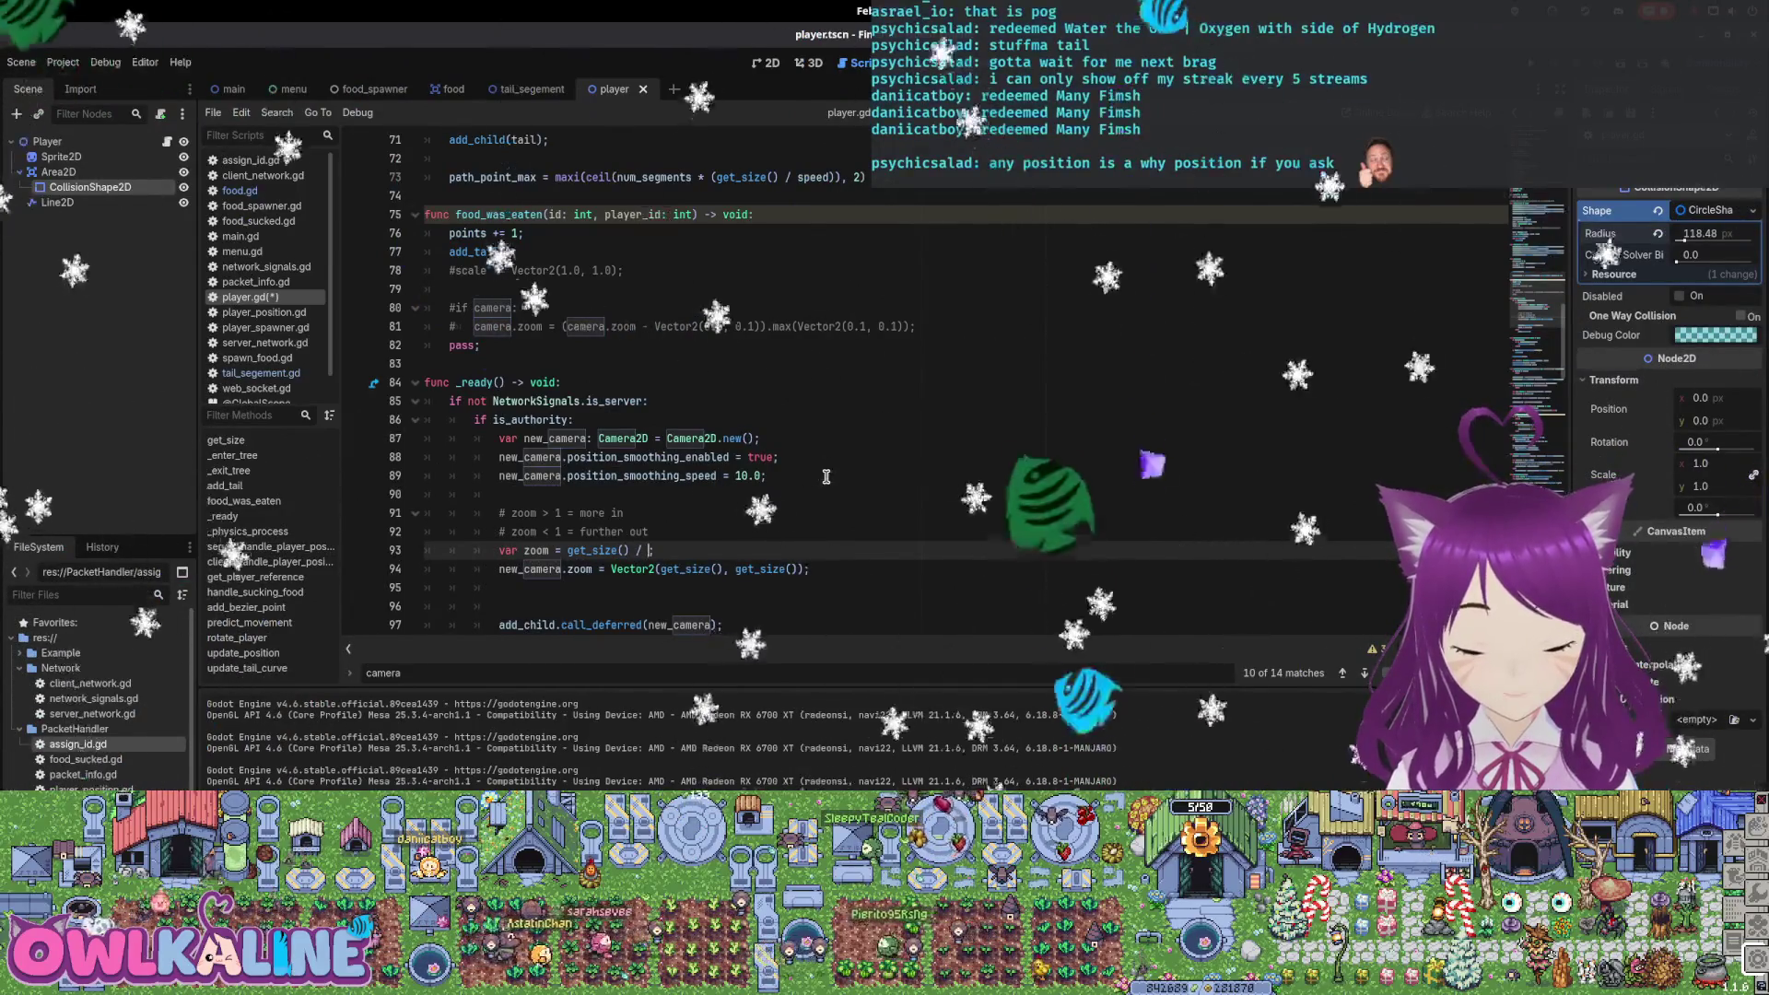
{"action": "type", "text": "32.0"}
{"action": "key", "text": "ctrl+s"}
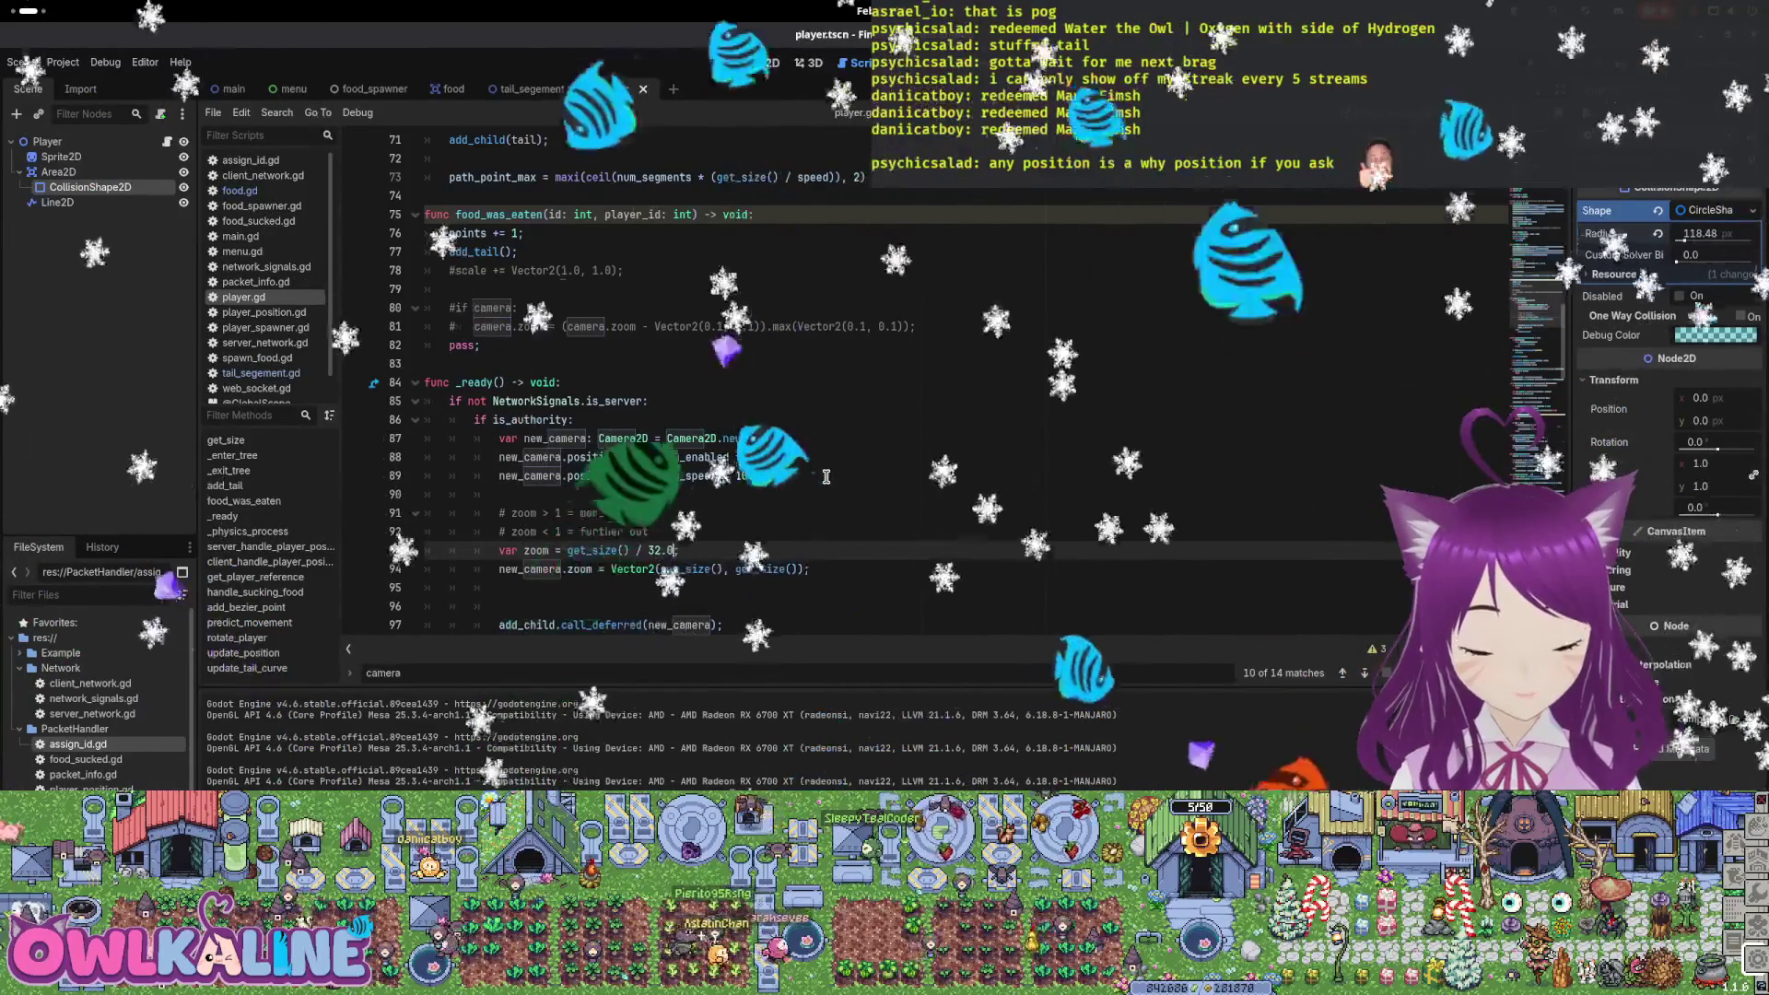
{"action": "type", "text": "32.0"}
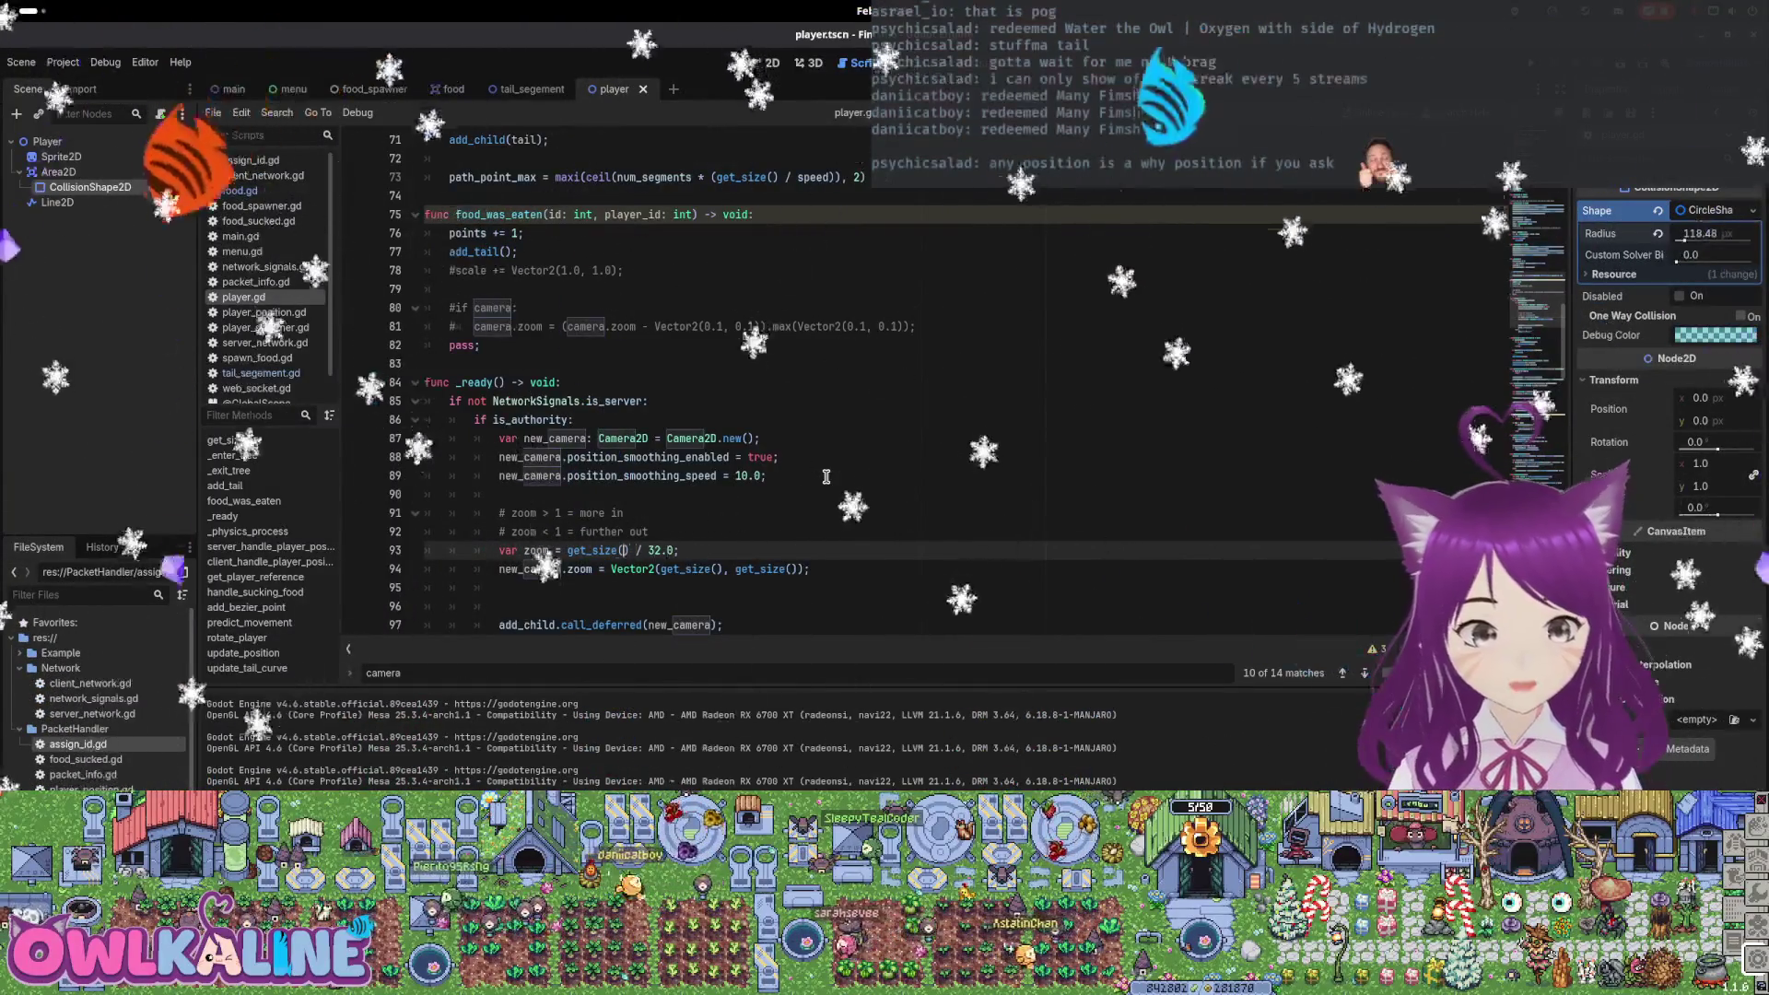
Make zoom 32.0 / get_size(), use Vector2(zoom, zoom) for new_camera.zoom, and run the game
{"action": "type", "text": "9"}
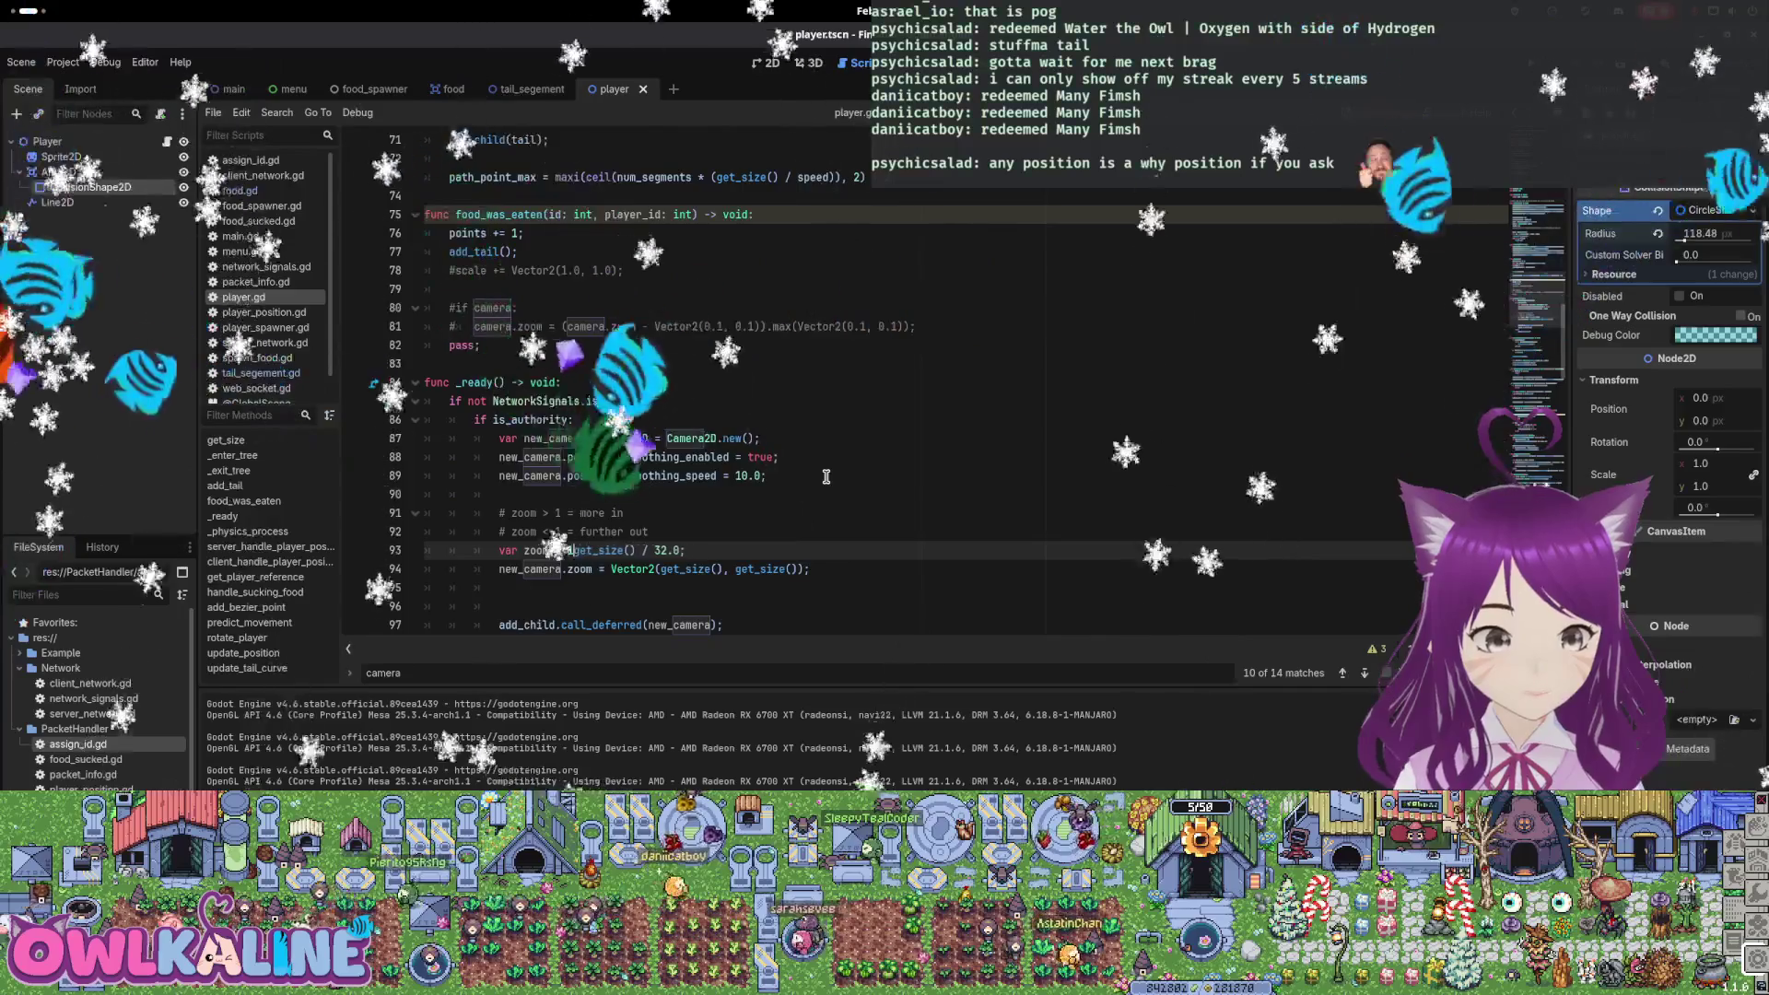
{"action": "key", "text": "BackSpace"}
{"action": "key", "text": "BackSpace"}
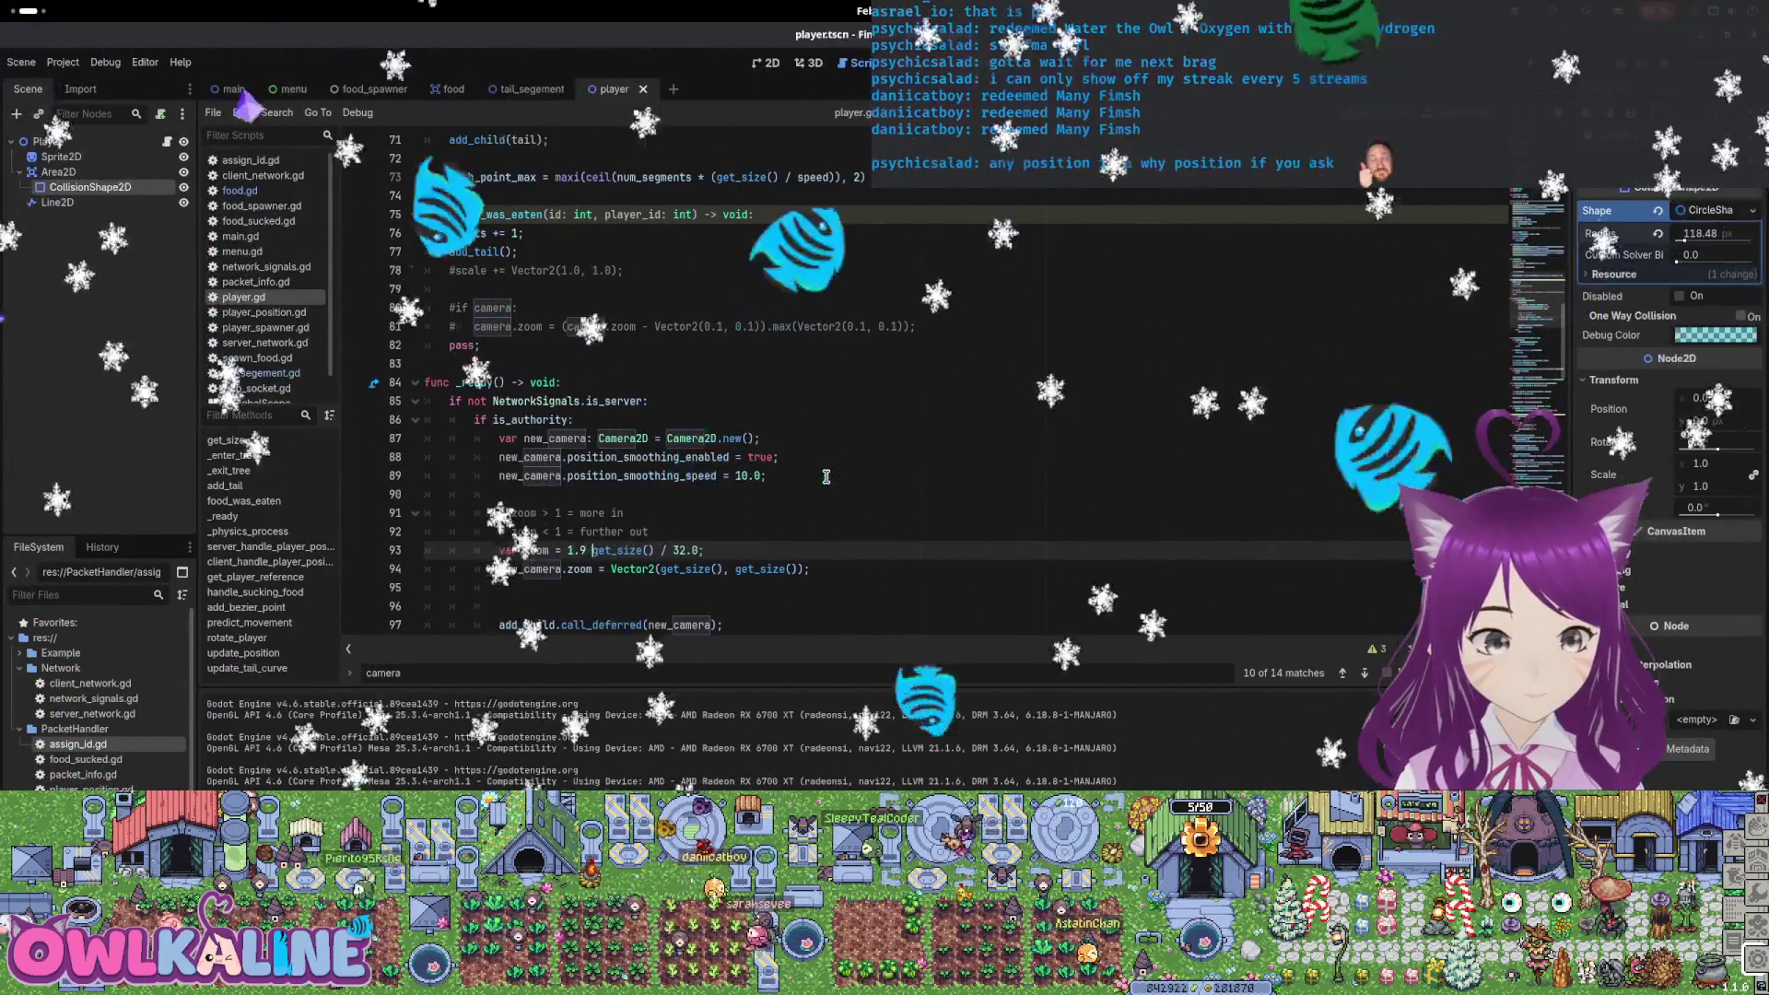
{"action": "type", "text": "*"}
{"action": "key", "text": "Escape"}
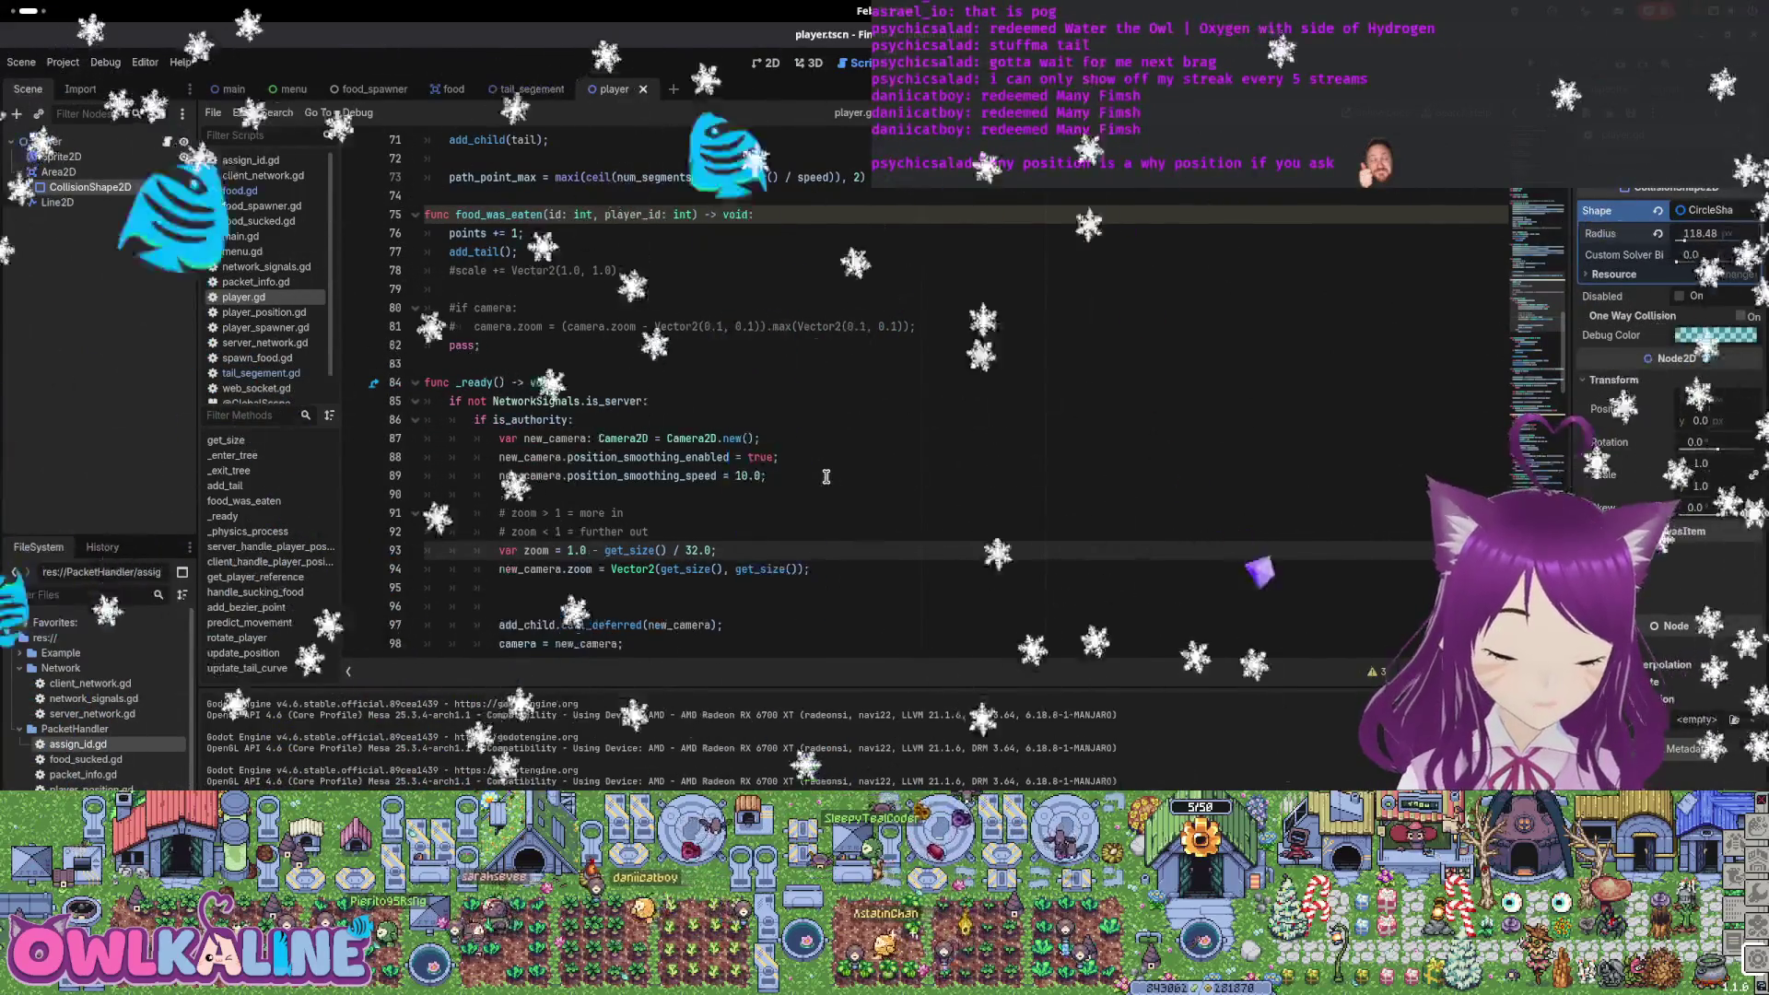
{"action": "key", "text": "ctrl+z"}
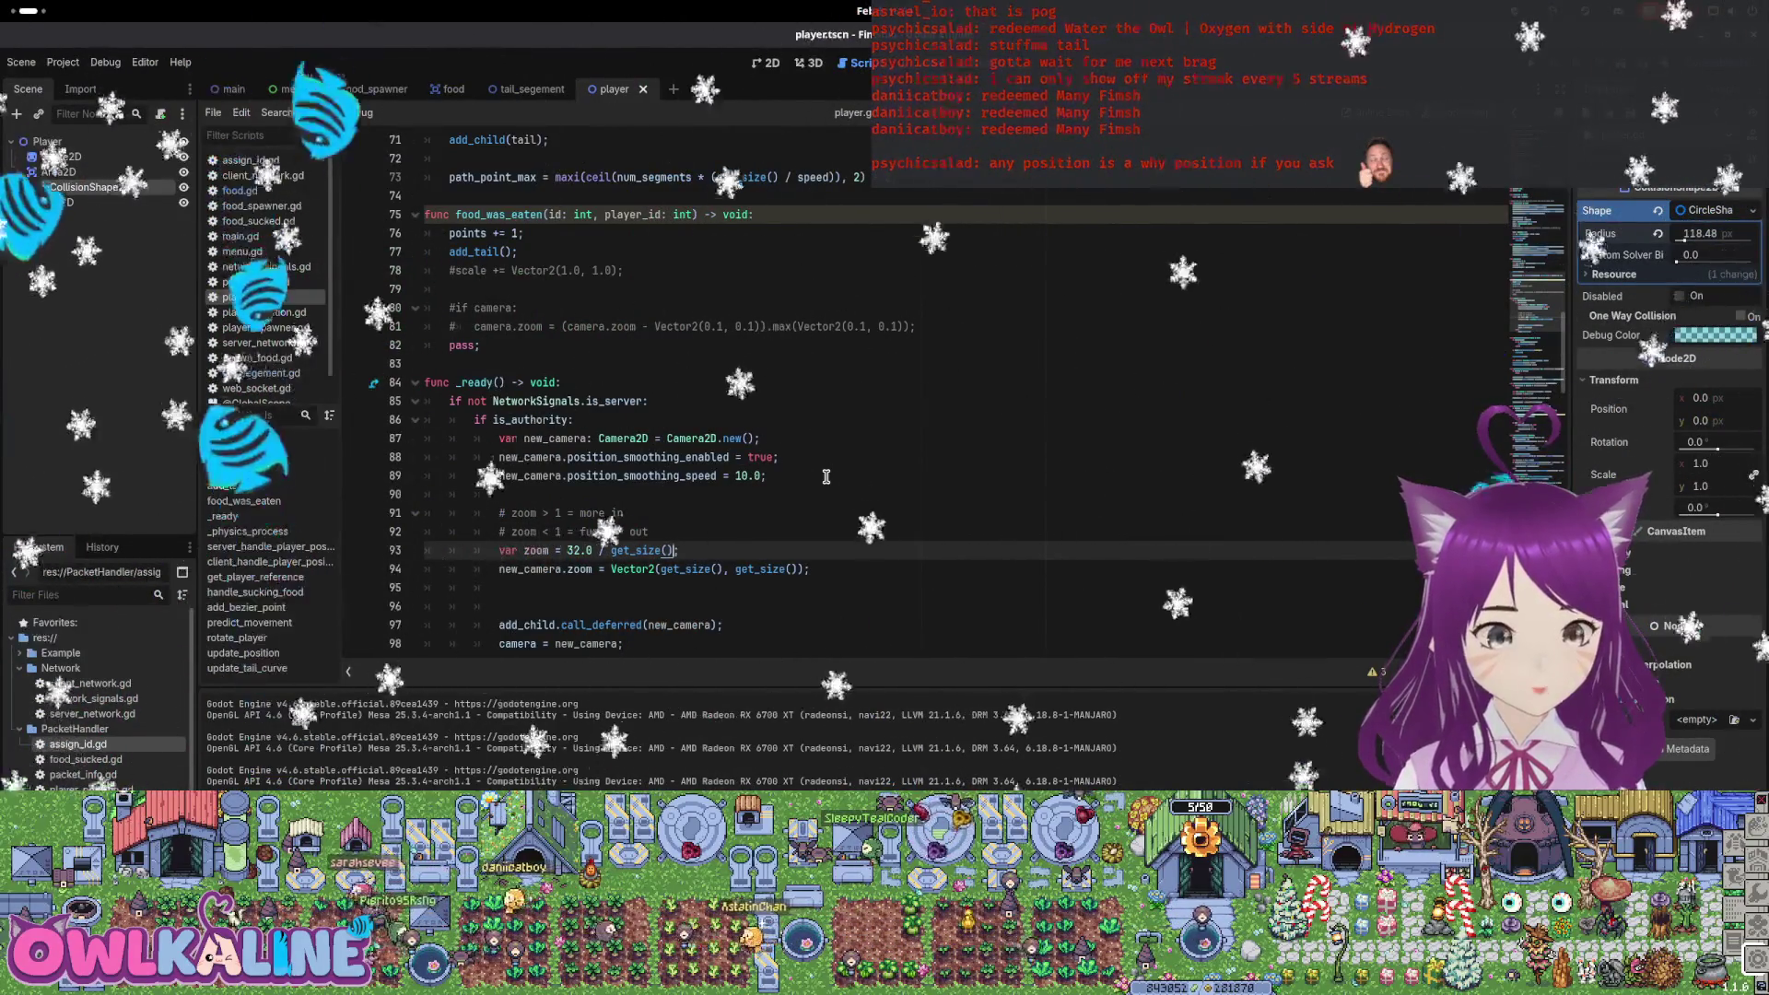
{"action": "key", "text": "shift+End"}
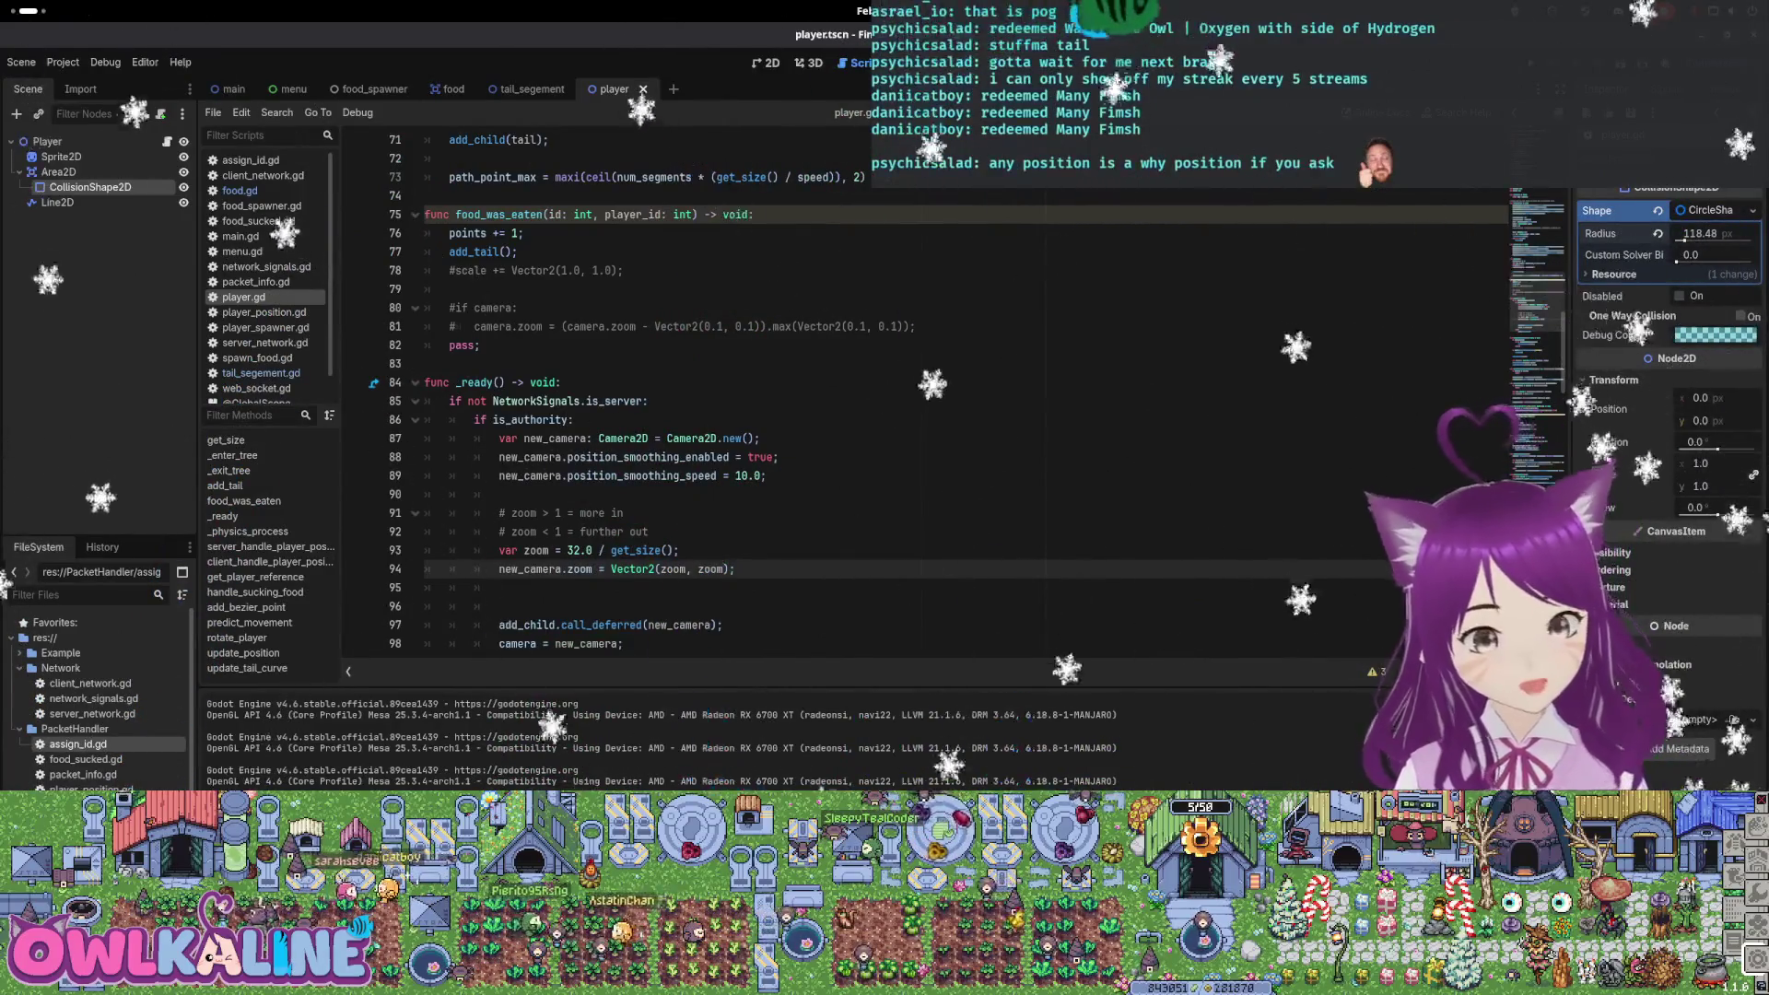
{"action": "key", "text": "F5"}
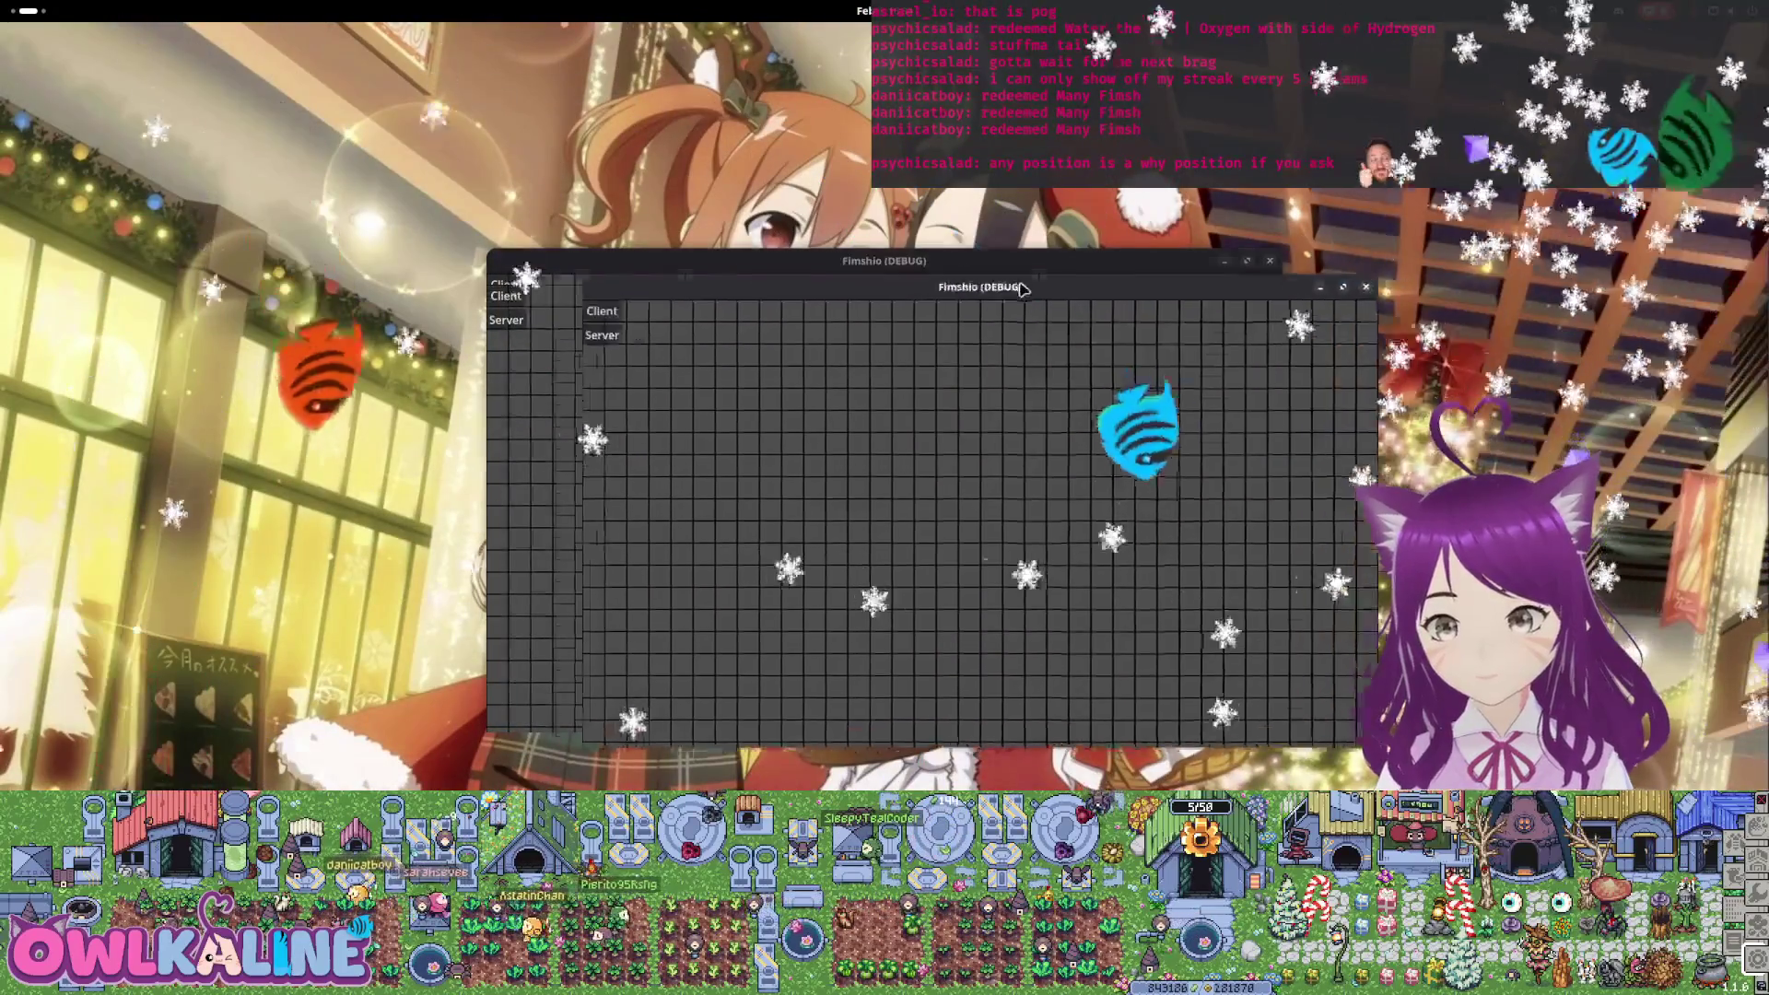
Drag the Fimshio (DEBUG) game window into view to try the new zoom
{"action": "mouse_move", "coordinate": [974, 273]}
{"action": "left_mouse_down"}
{"action": "mouse_move", "coordinate": [1244, 276]}
{"action": "mouse_move", "coordinate": [1323, 197]}
{"action": "left_mouse_up"}
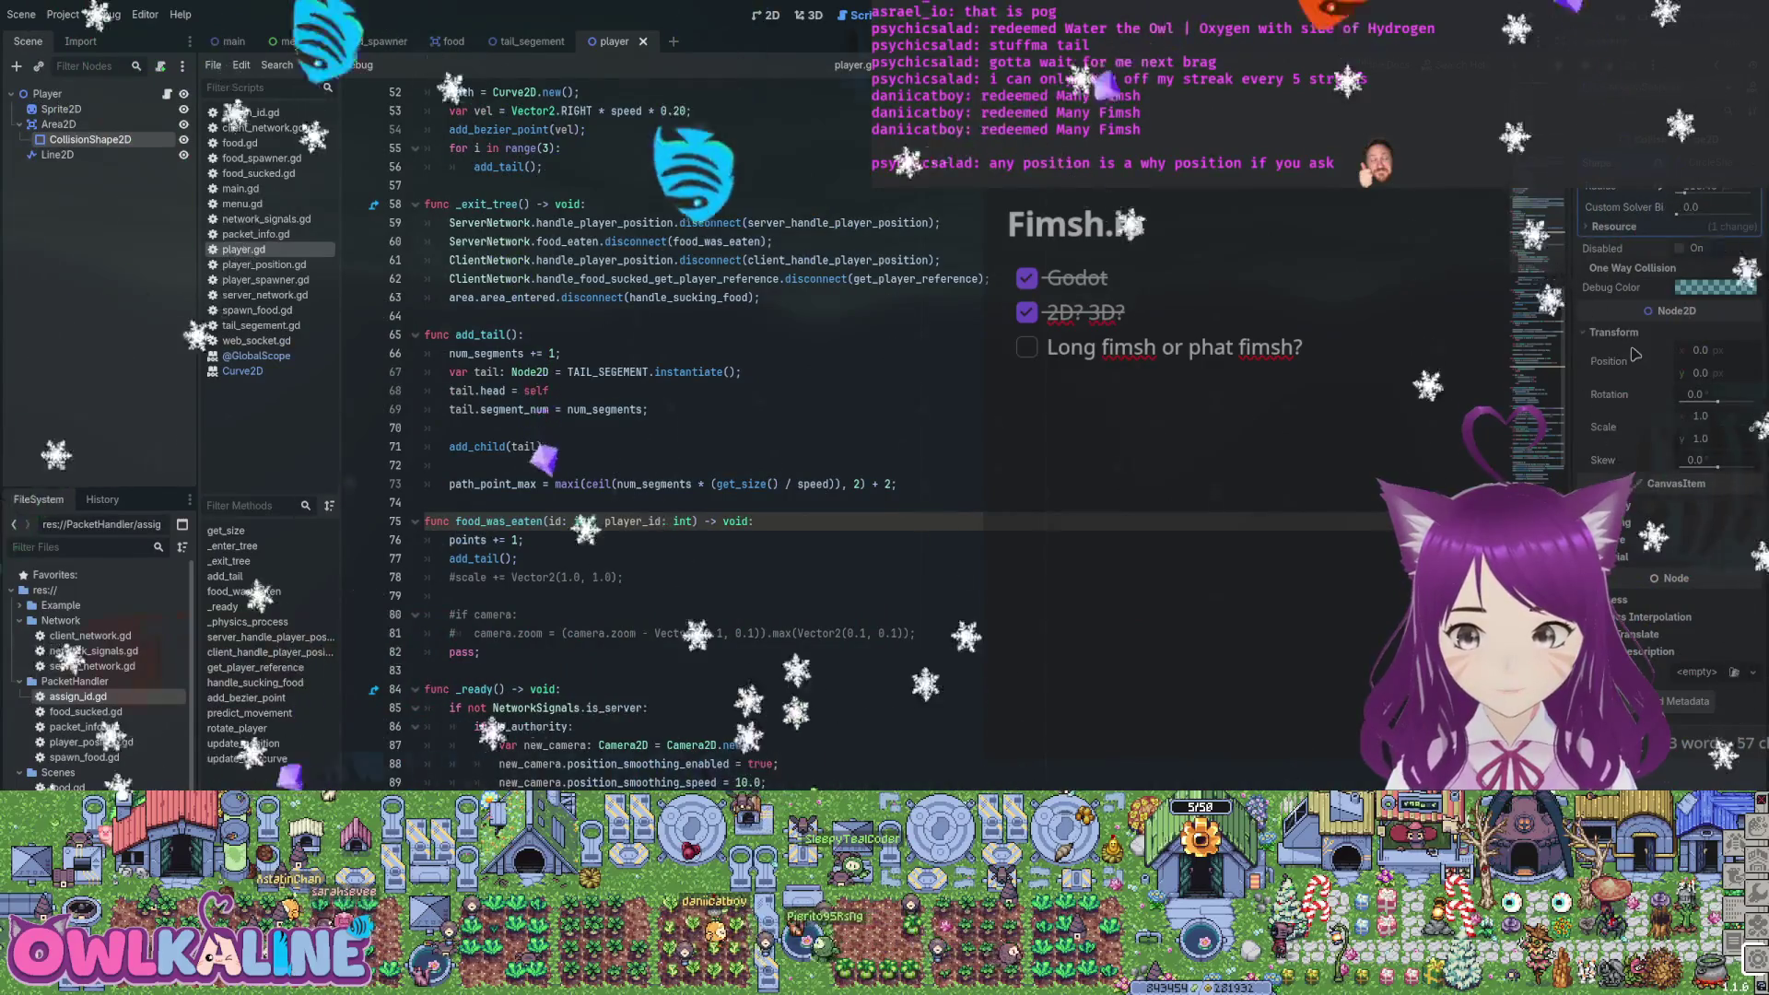
{"action": "key", "text": "ctrl+shift+Tab"}
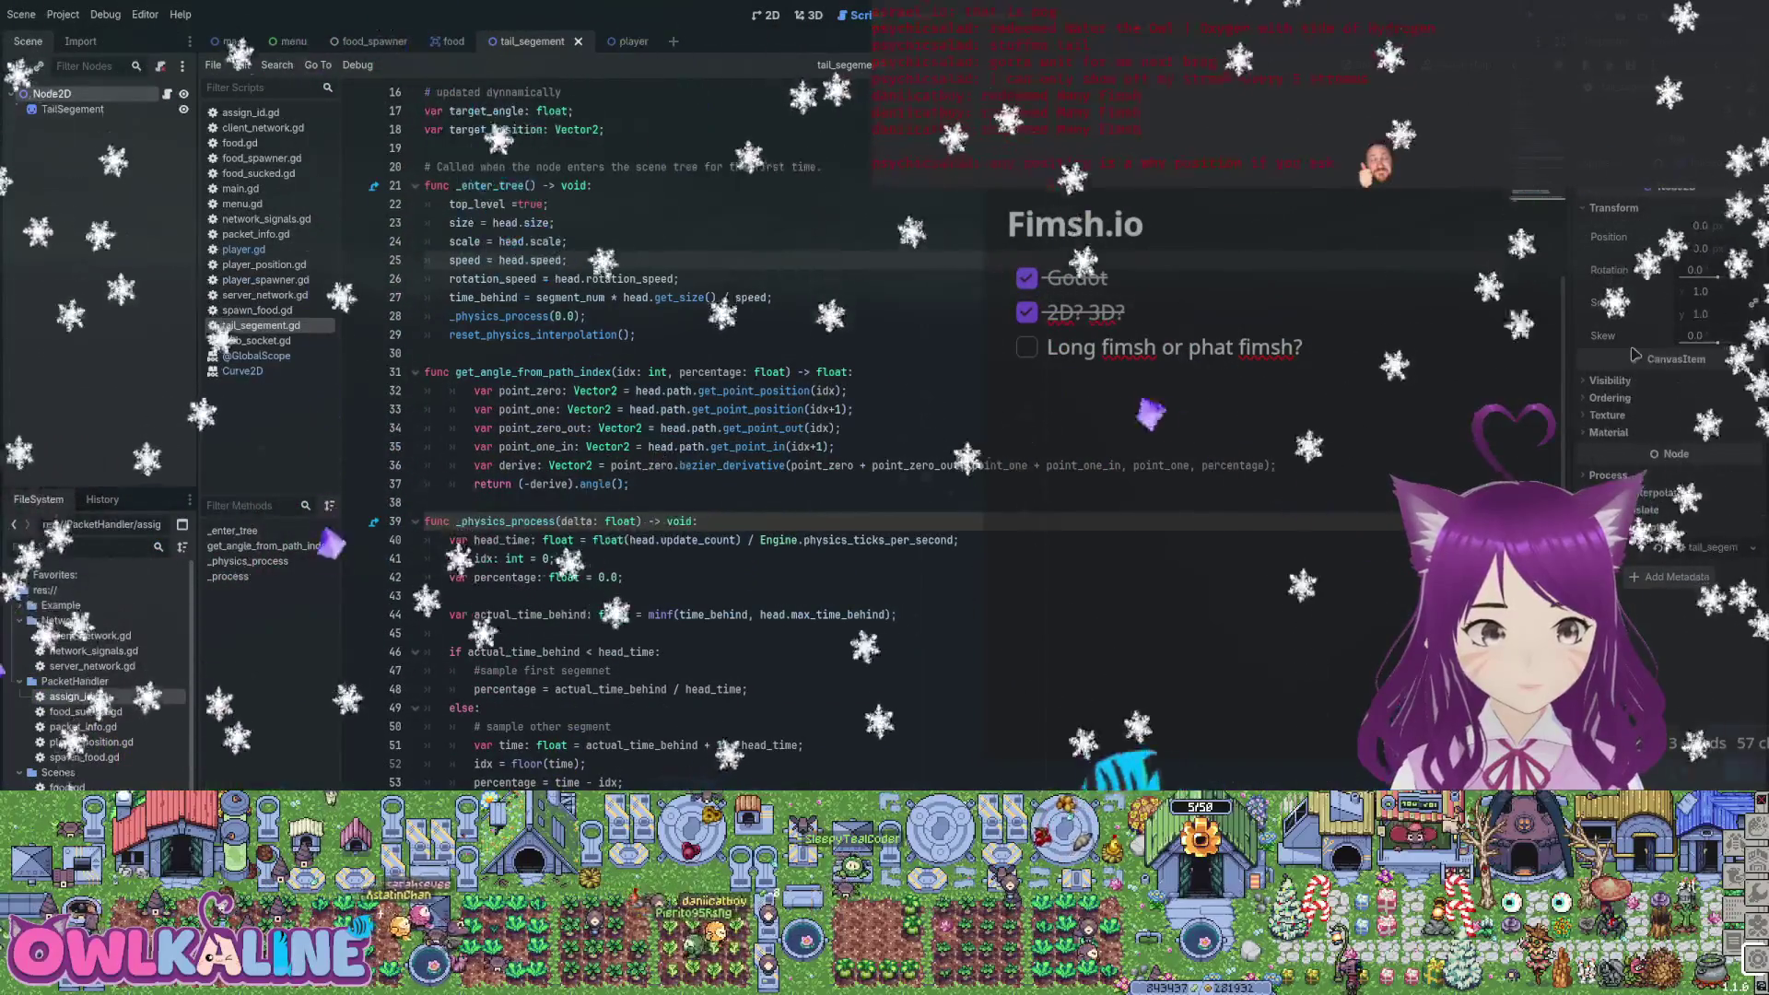
{"action": "left_click_drag", "start_coordinate": [841, 427], "coordinate": [477, 428]}
{"action": "key", "text": "shift+Home"}
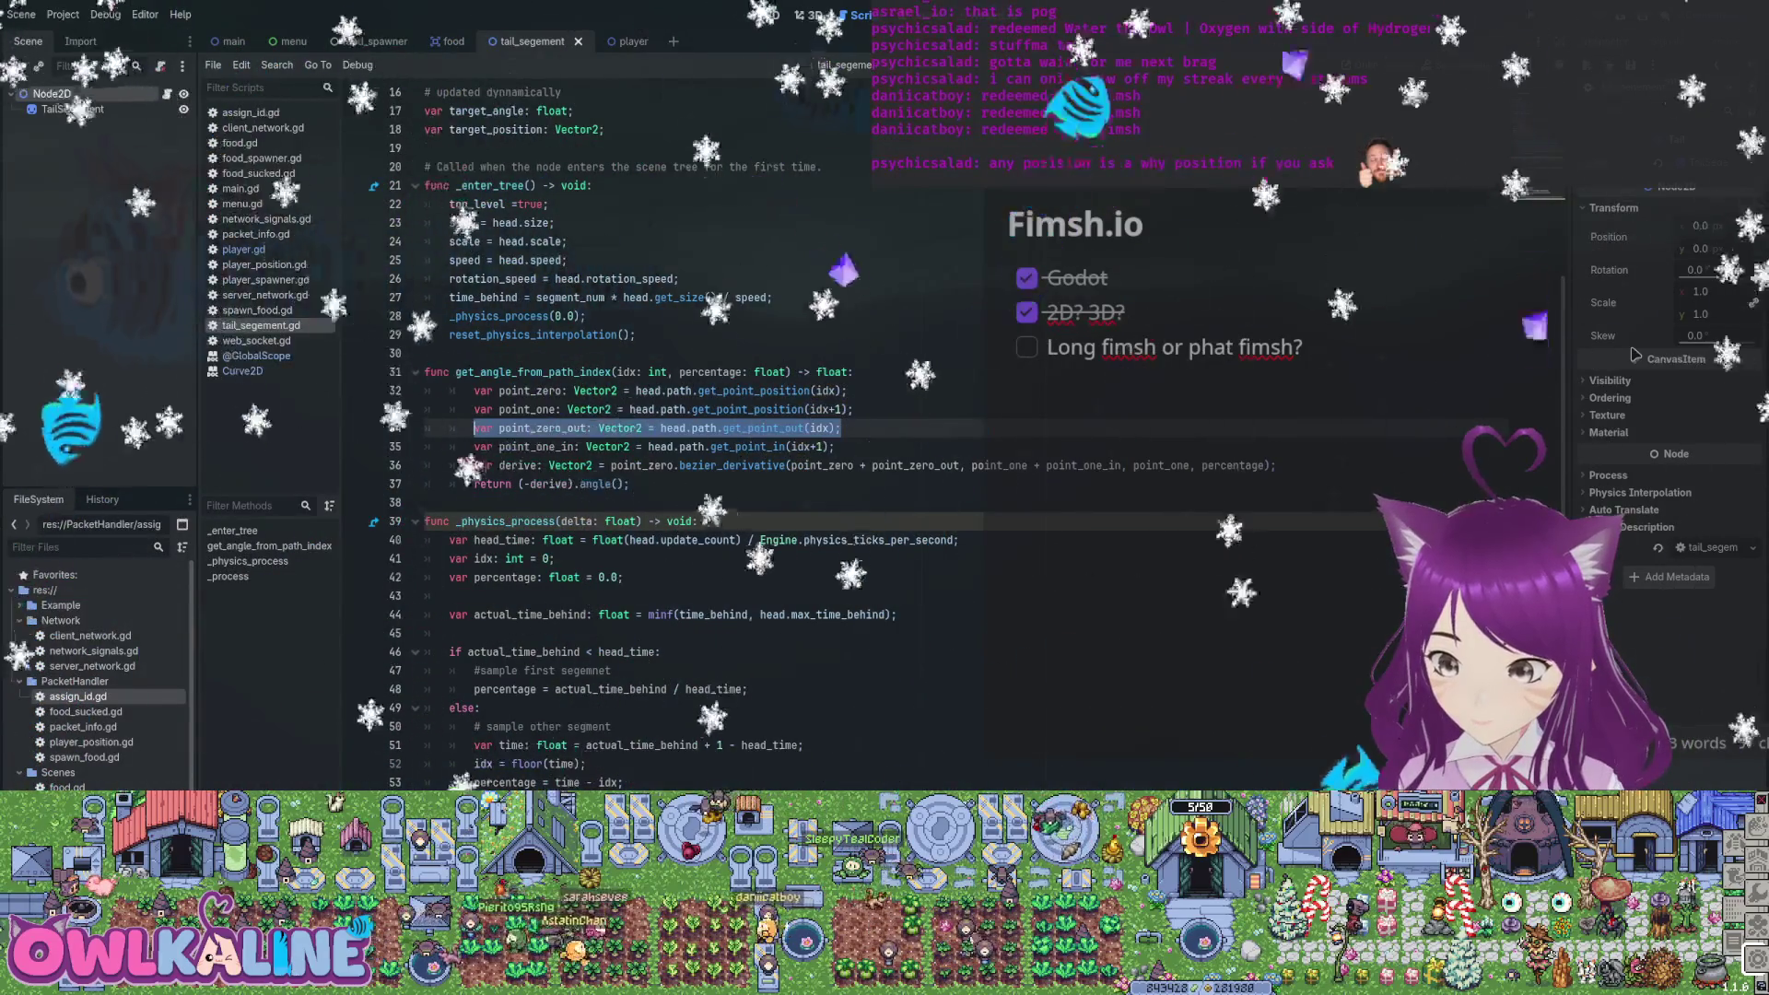
{"action": "scroll", "coordinate": [646, 415], "scroll_direction": "down", "scroll_amount": 1}
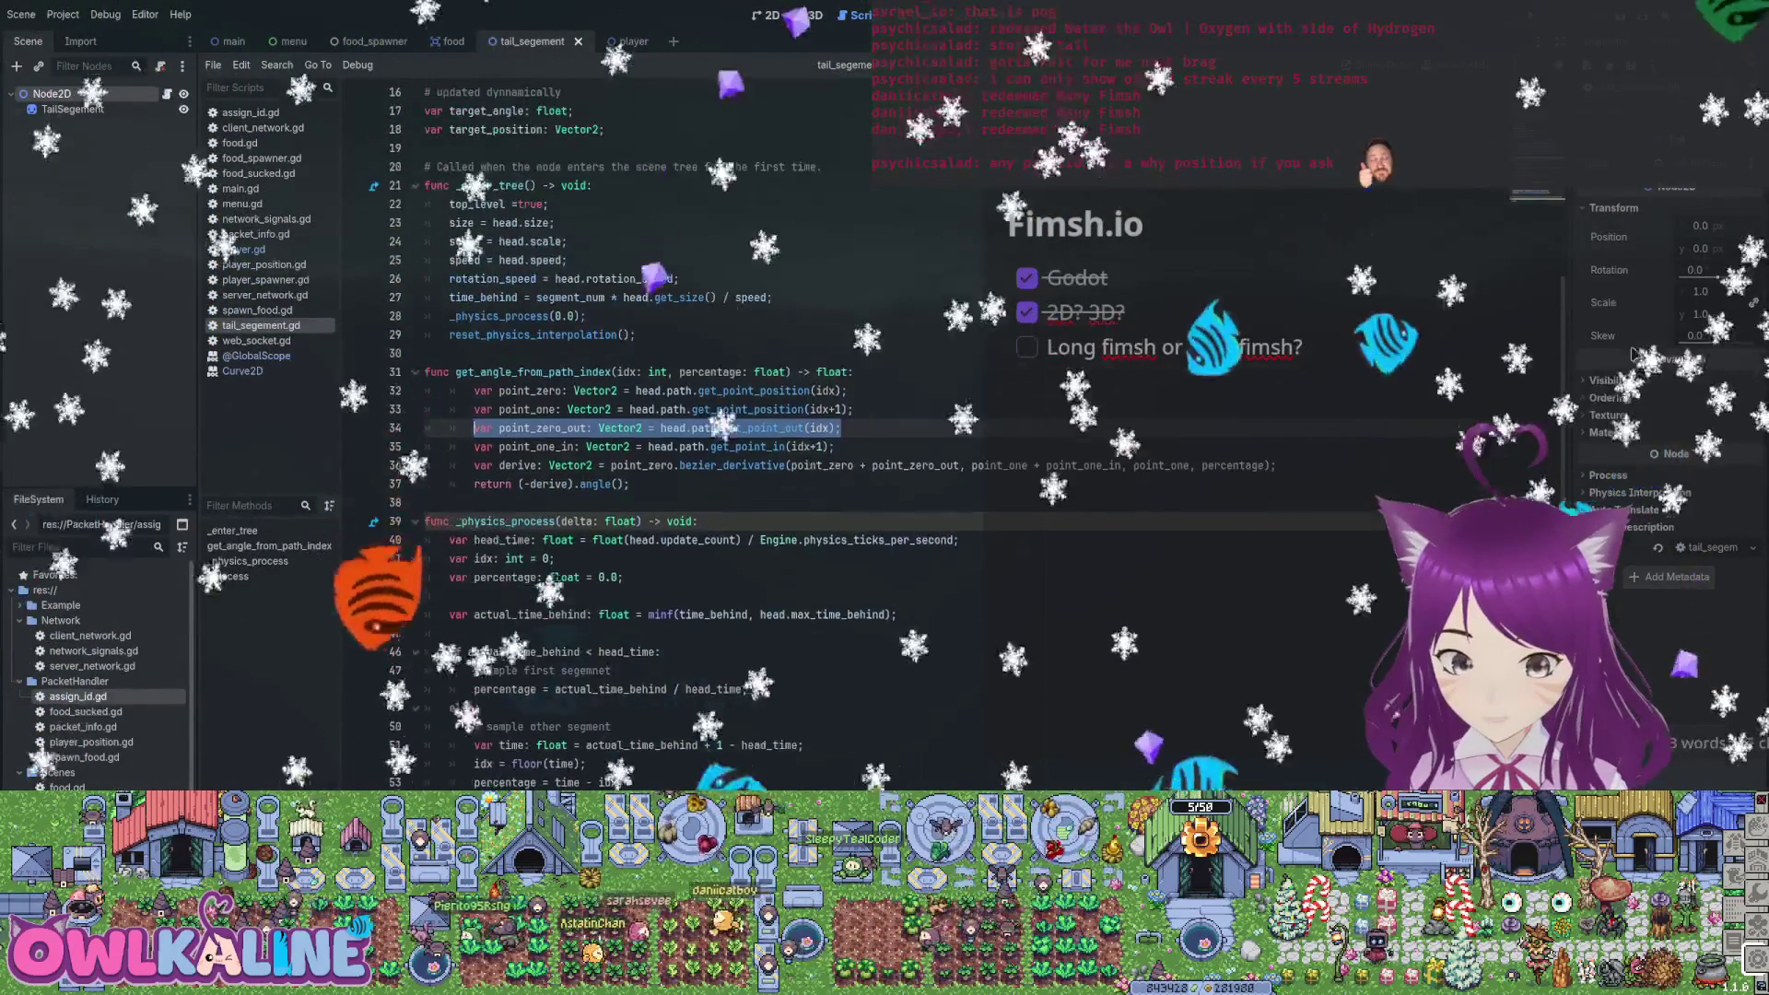
{"action": "key", "text": "Down"}
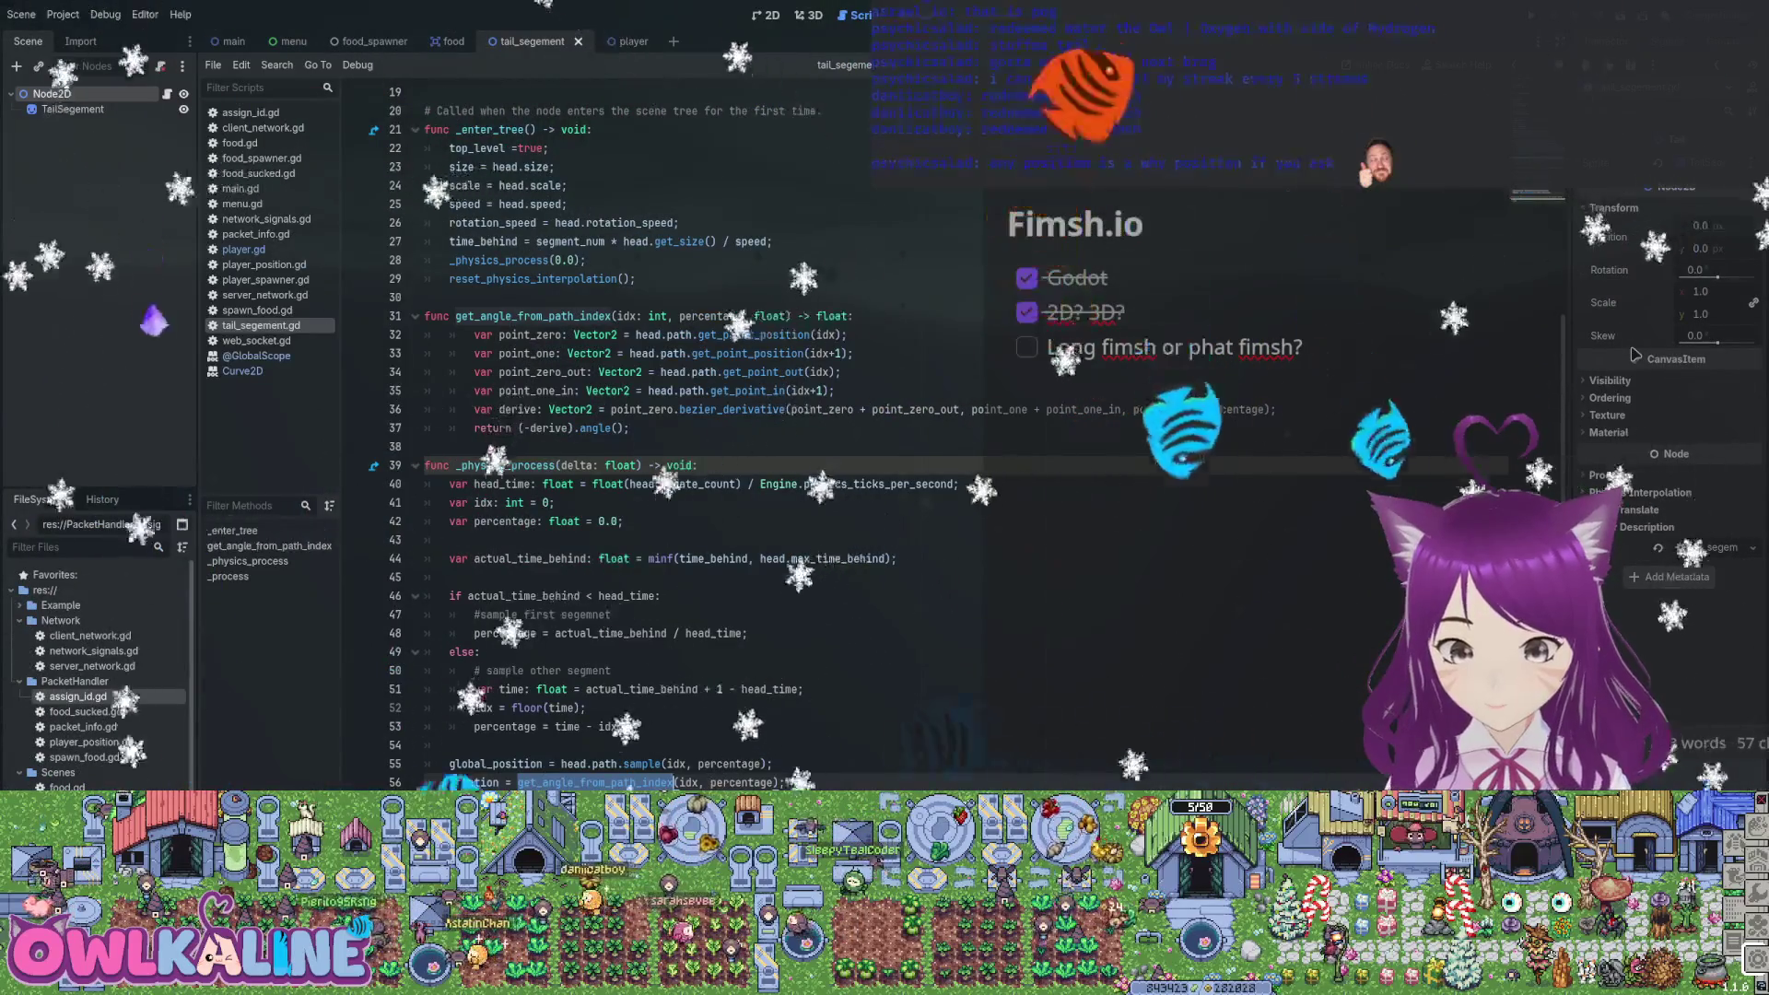
{"action": "key", "text": "Up"}
{"action": "key", "text": "ctrl+shift+Left"}
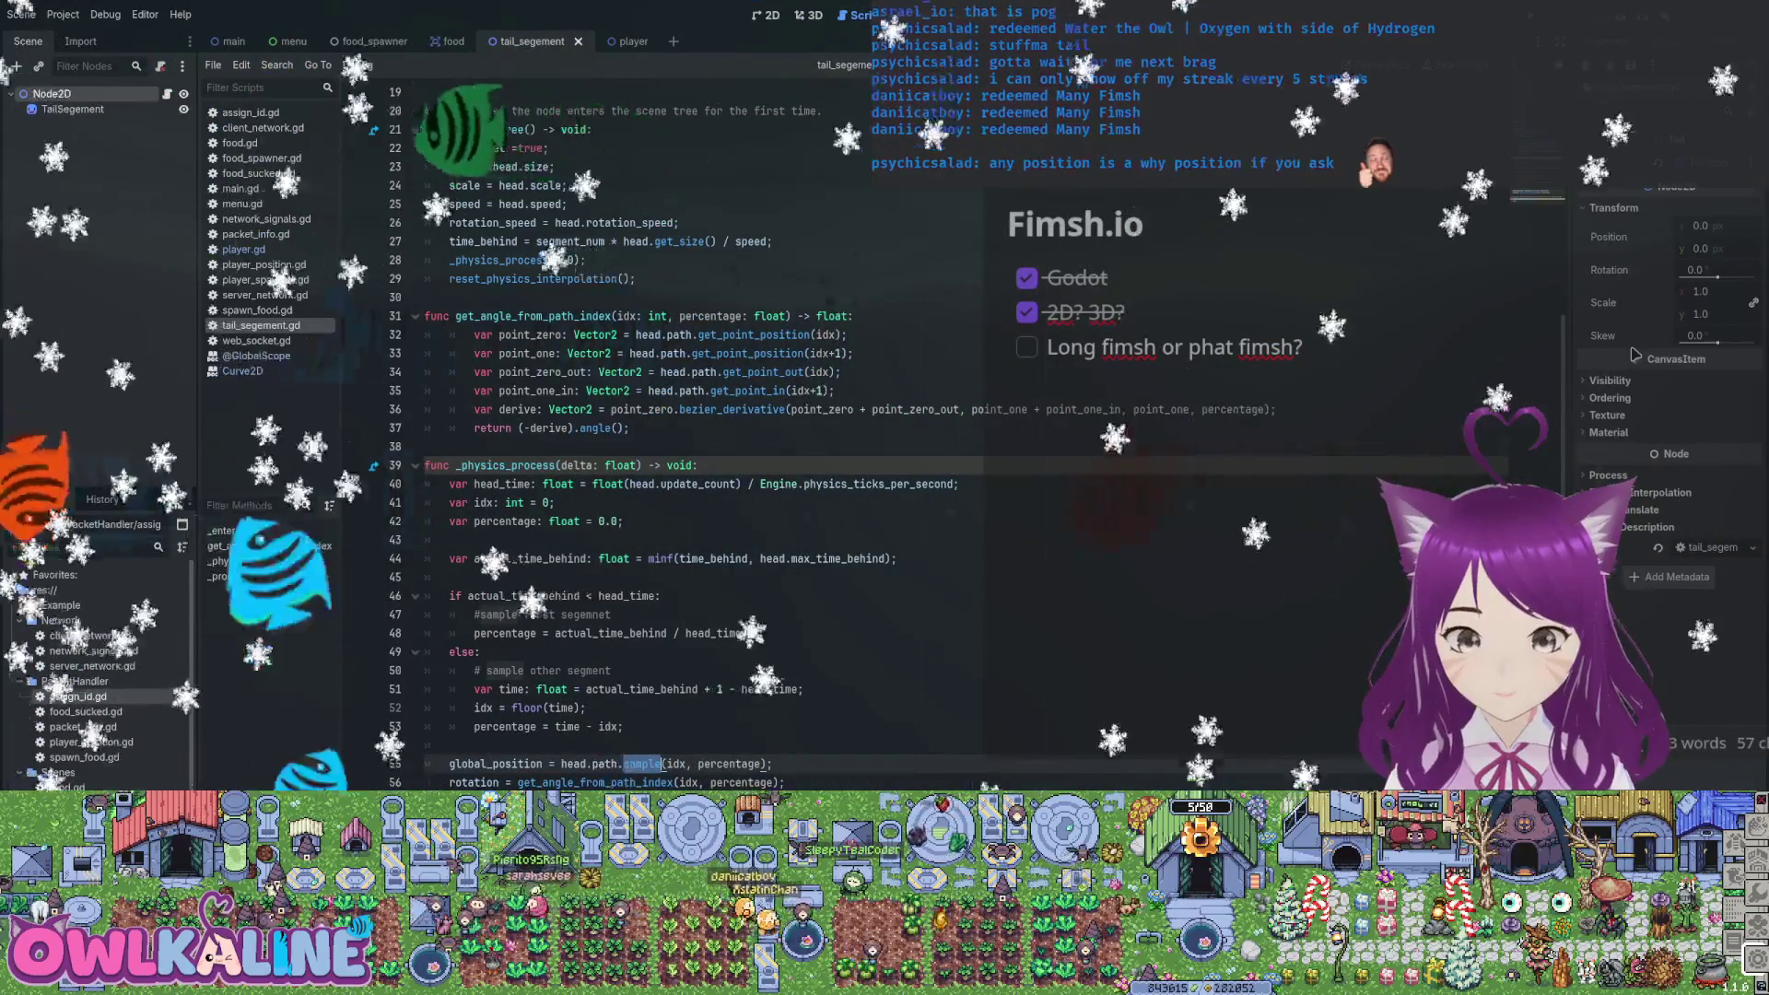
{"action": "key", "text": "ctrl+Tab"}
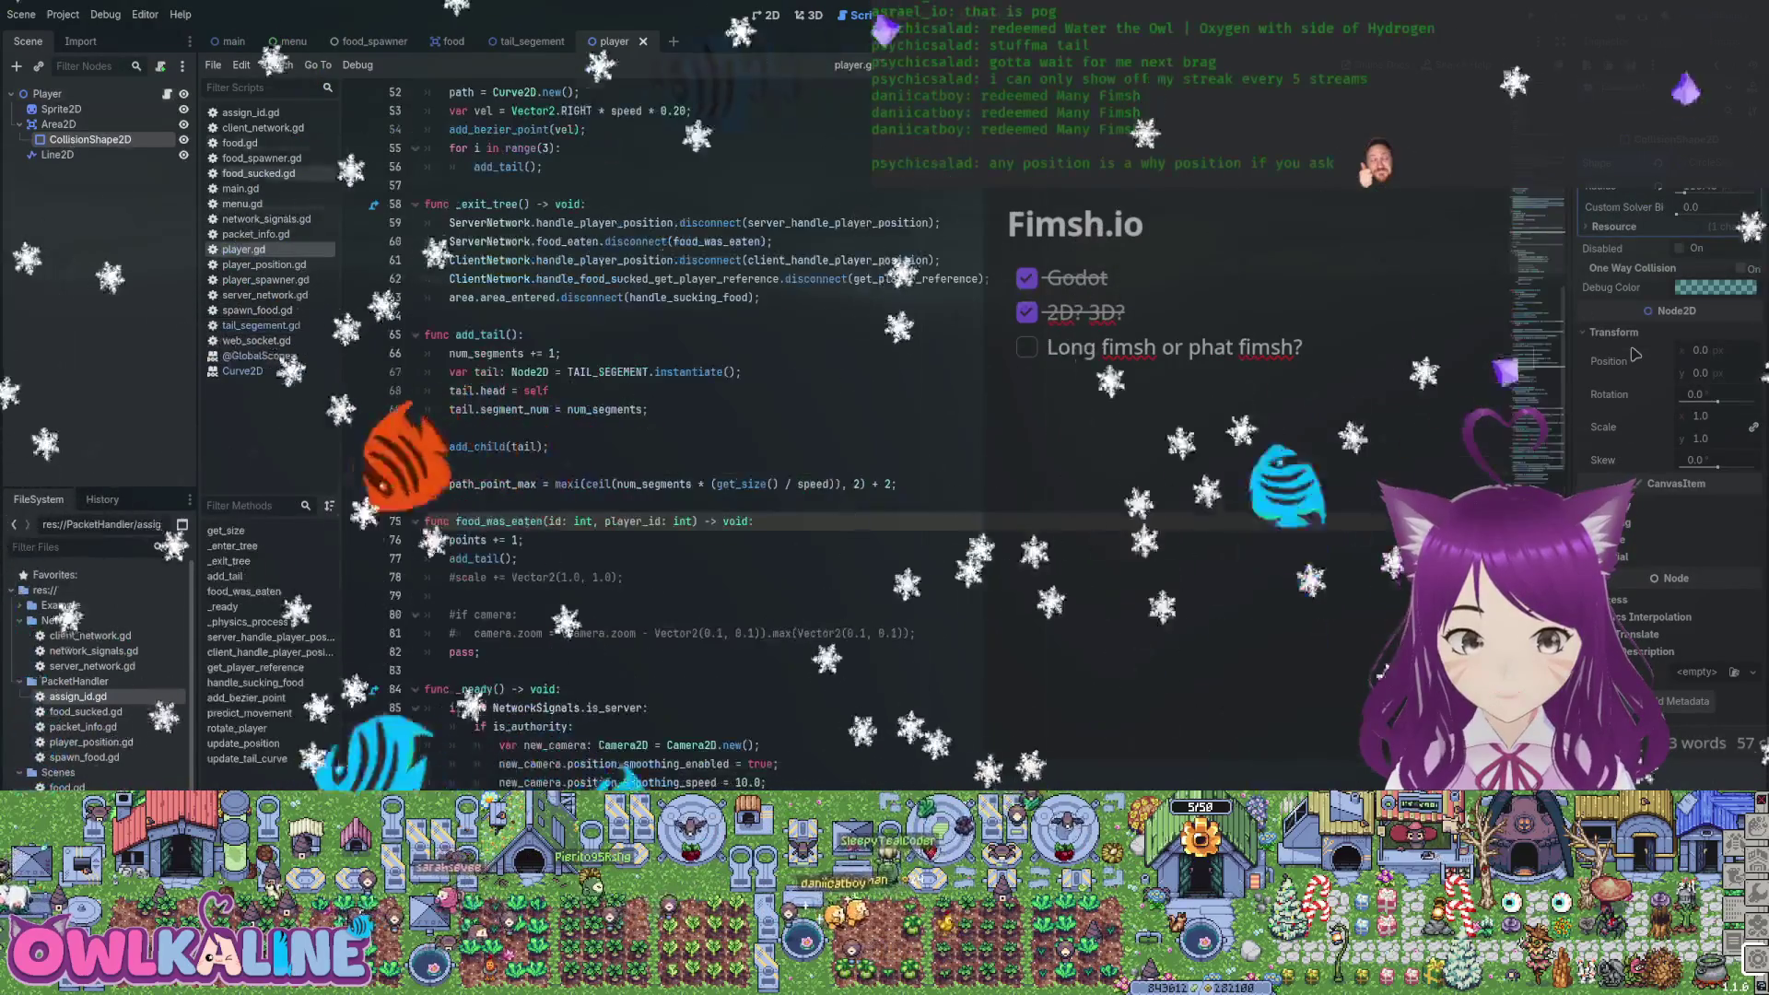
Locate the add_bezier_point call on line 54 and delete the commented path_point_max line
{"action": "key", "text": "ctrl+Home"}
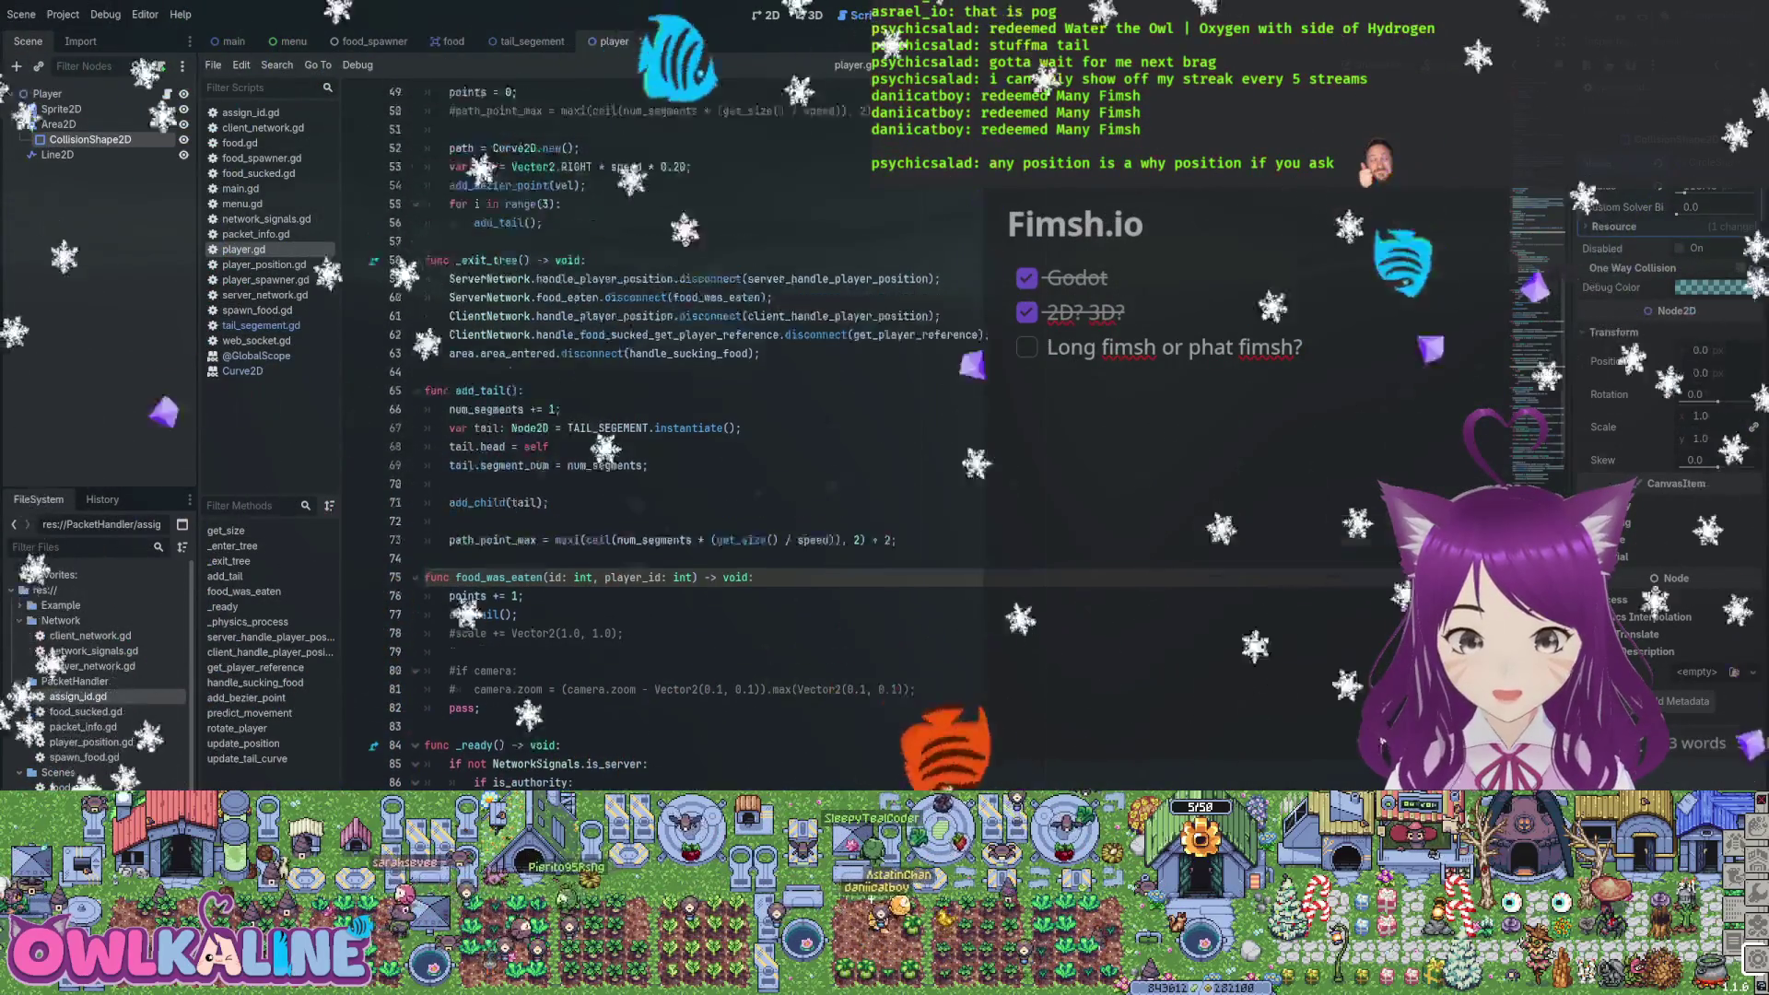
{"action": "scroll", "coordinate": [645, 433], "scroll_direction": "down", "scroll_amount": 9}
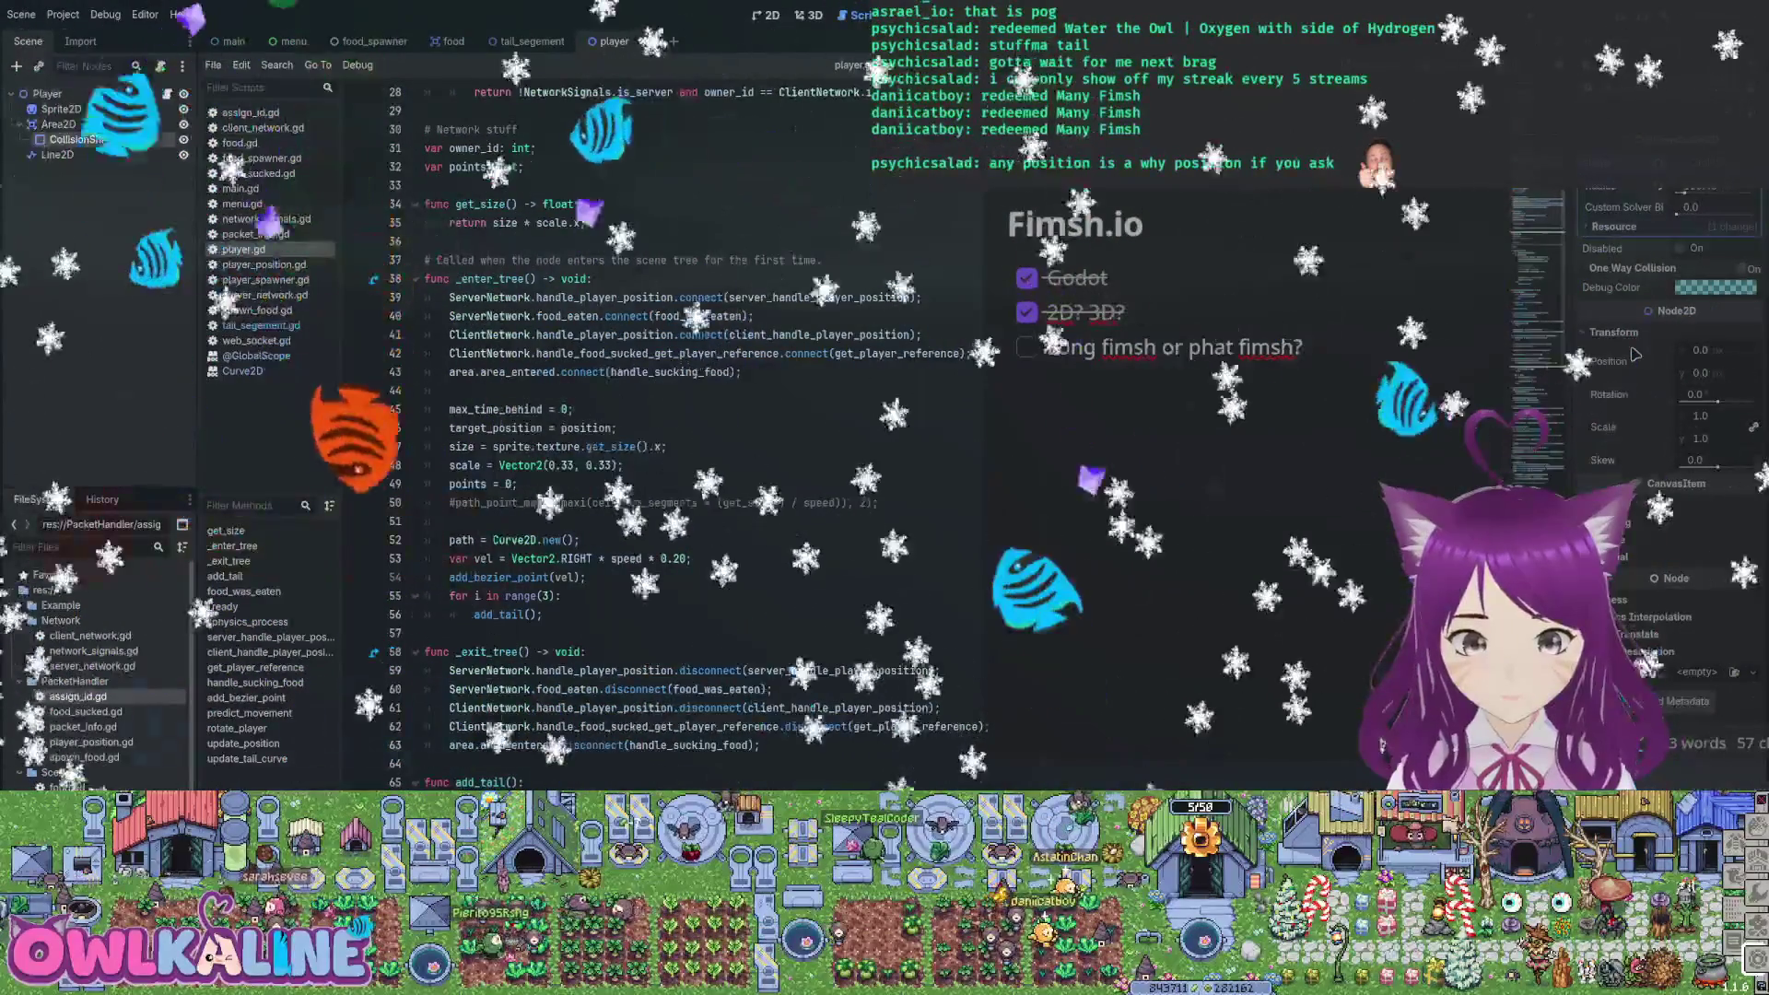
{"action": "double_click", "coordinate": [498, 577]}
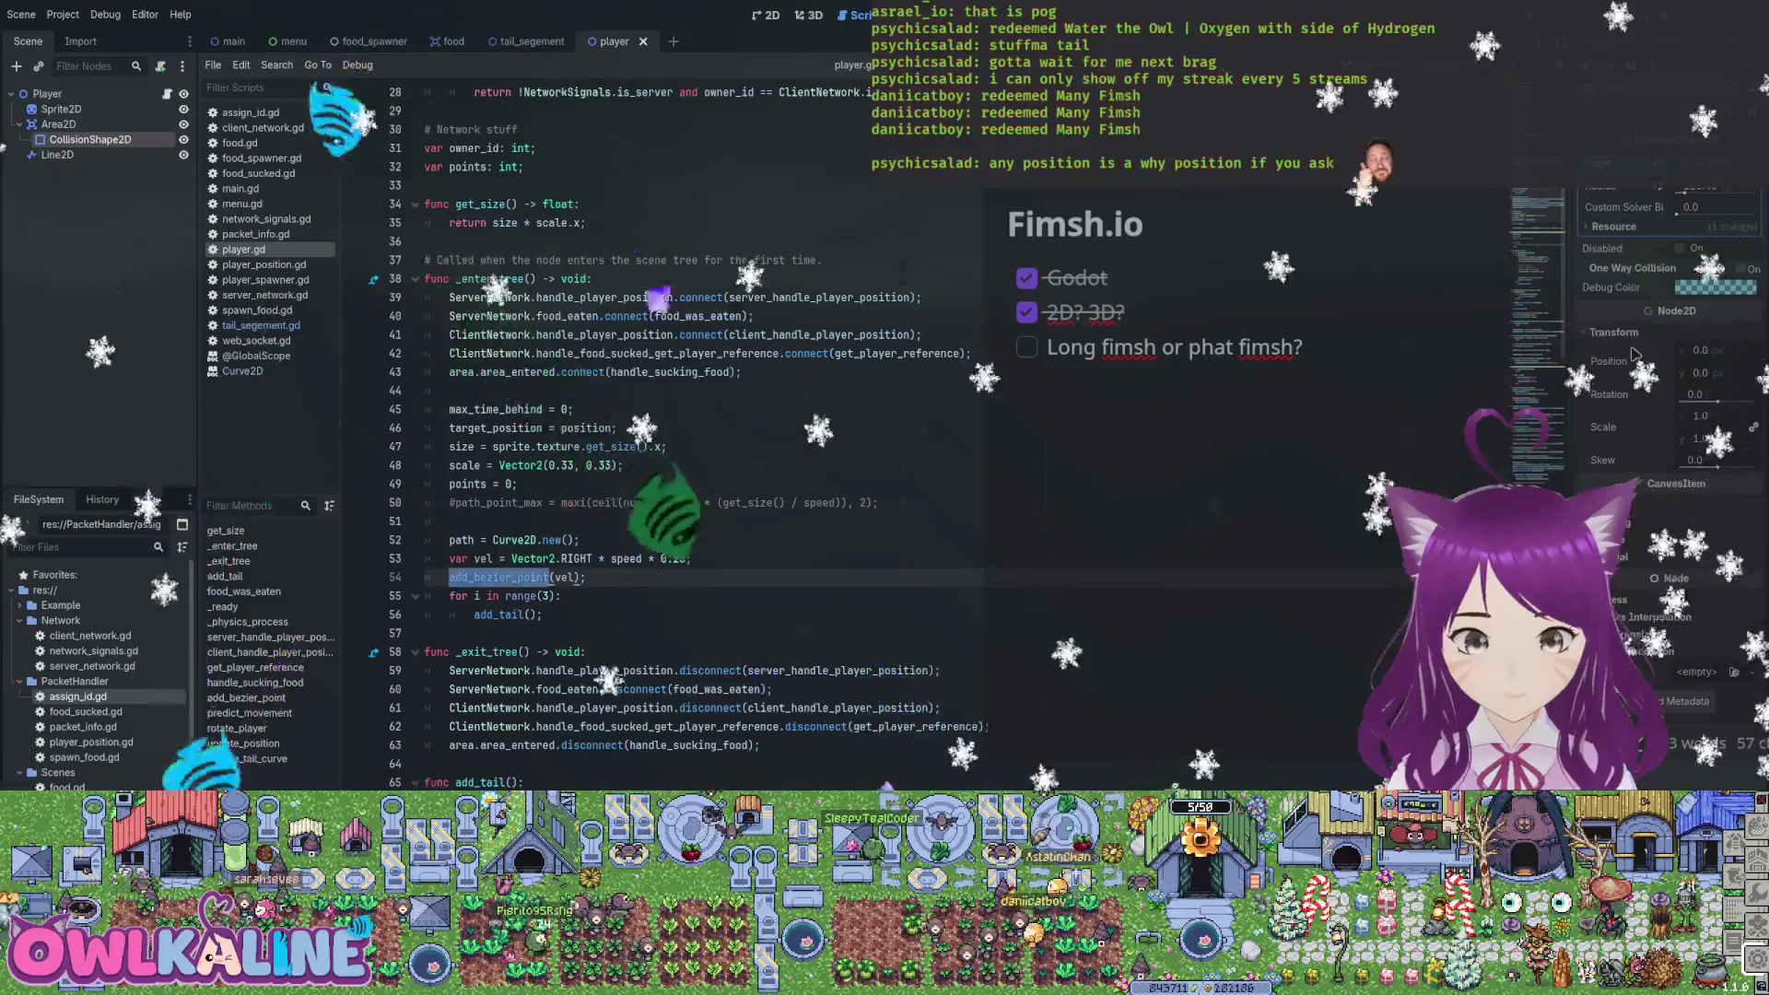
{"action": "key", "text": "F3"}
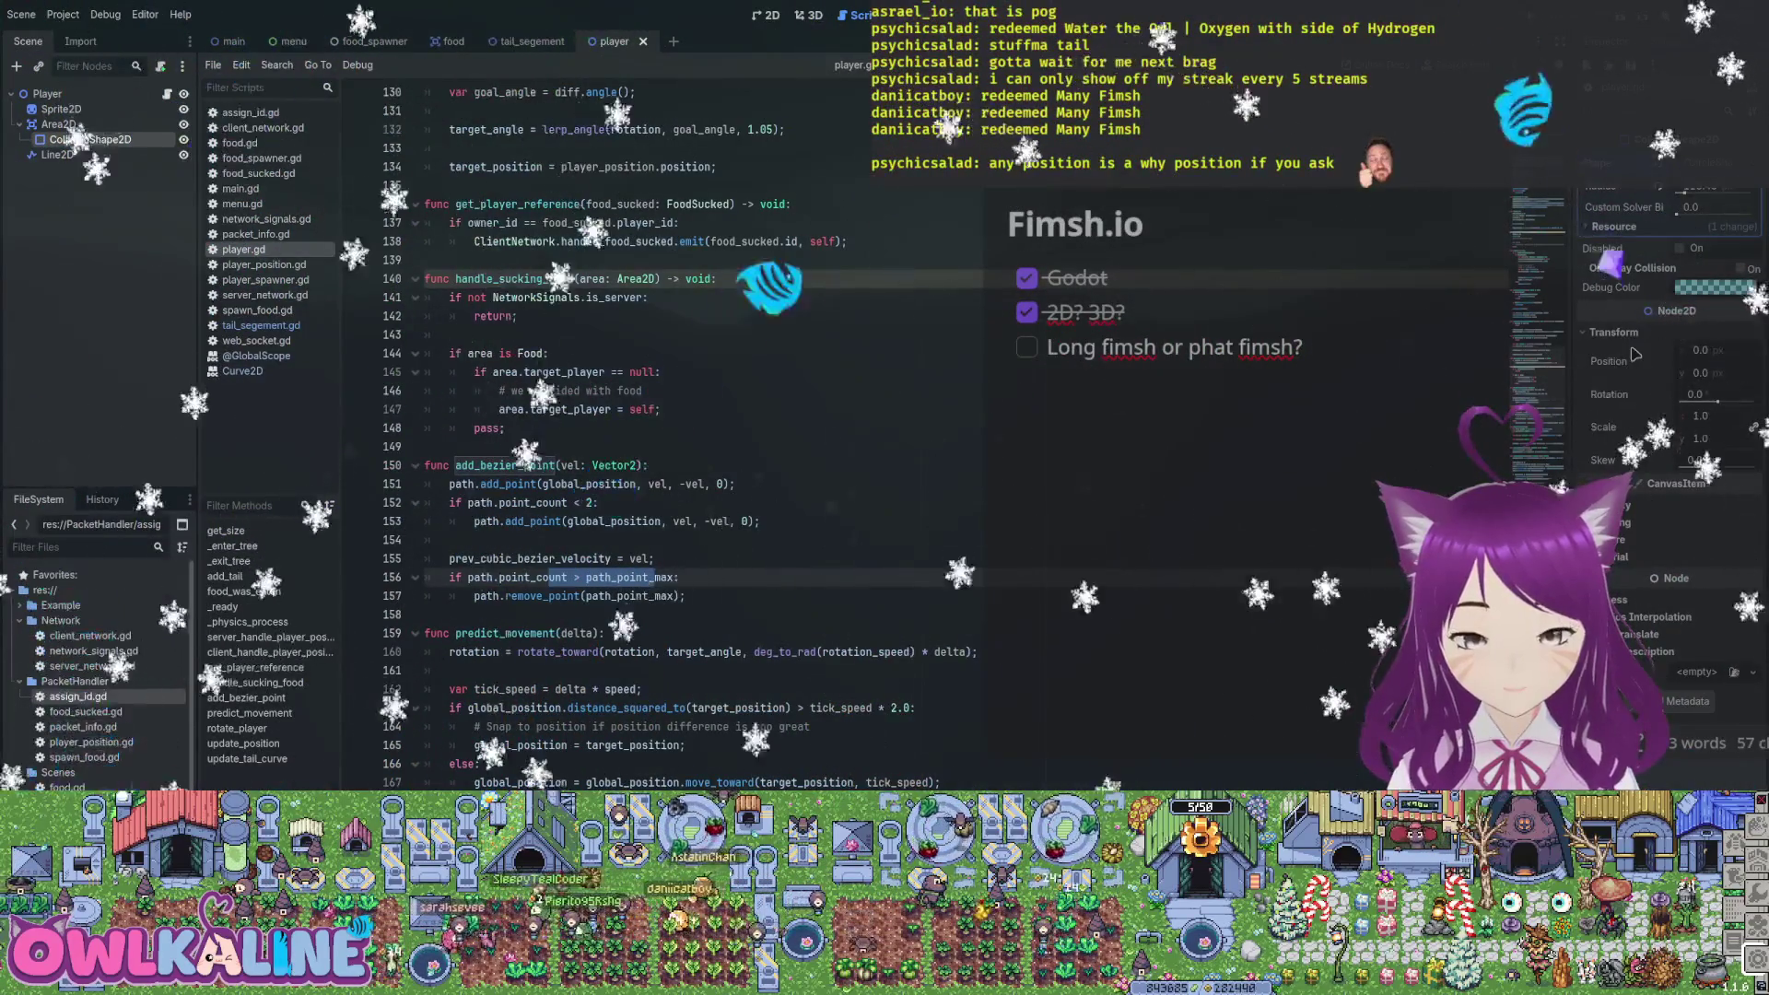
{"action": "key", "text": "ctrl+d"}
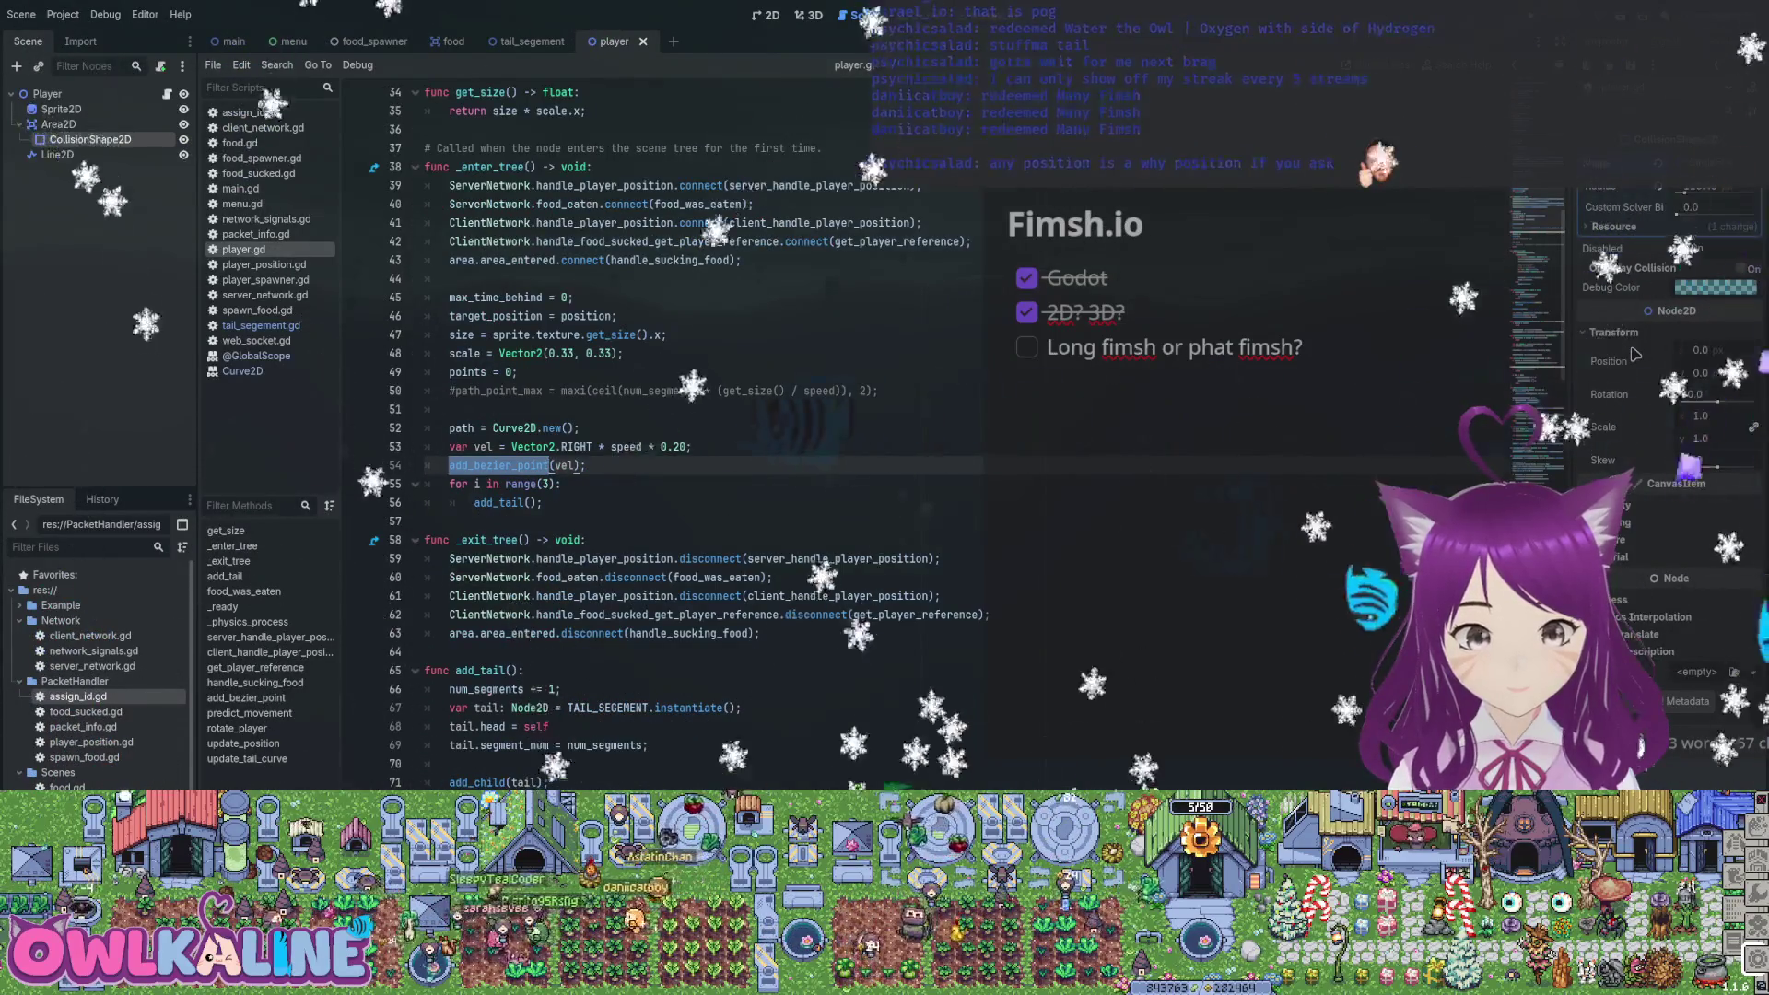
{"action": "key", "text": "Up"}
{"action": "key", "text": "Up"}
{"action": "key", "text": "Up"}
{"action": "key", "text": "End"}
{"action": "key", "text": "shift+Up"}
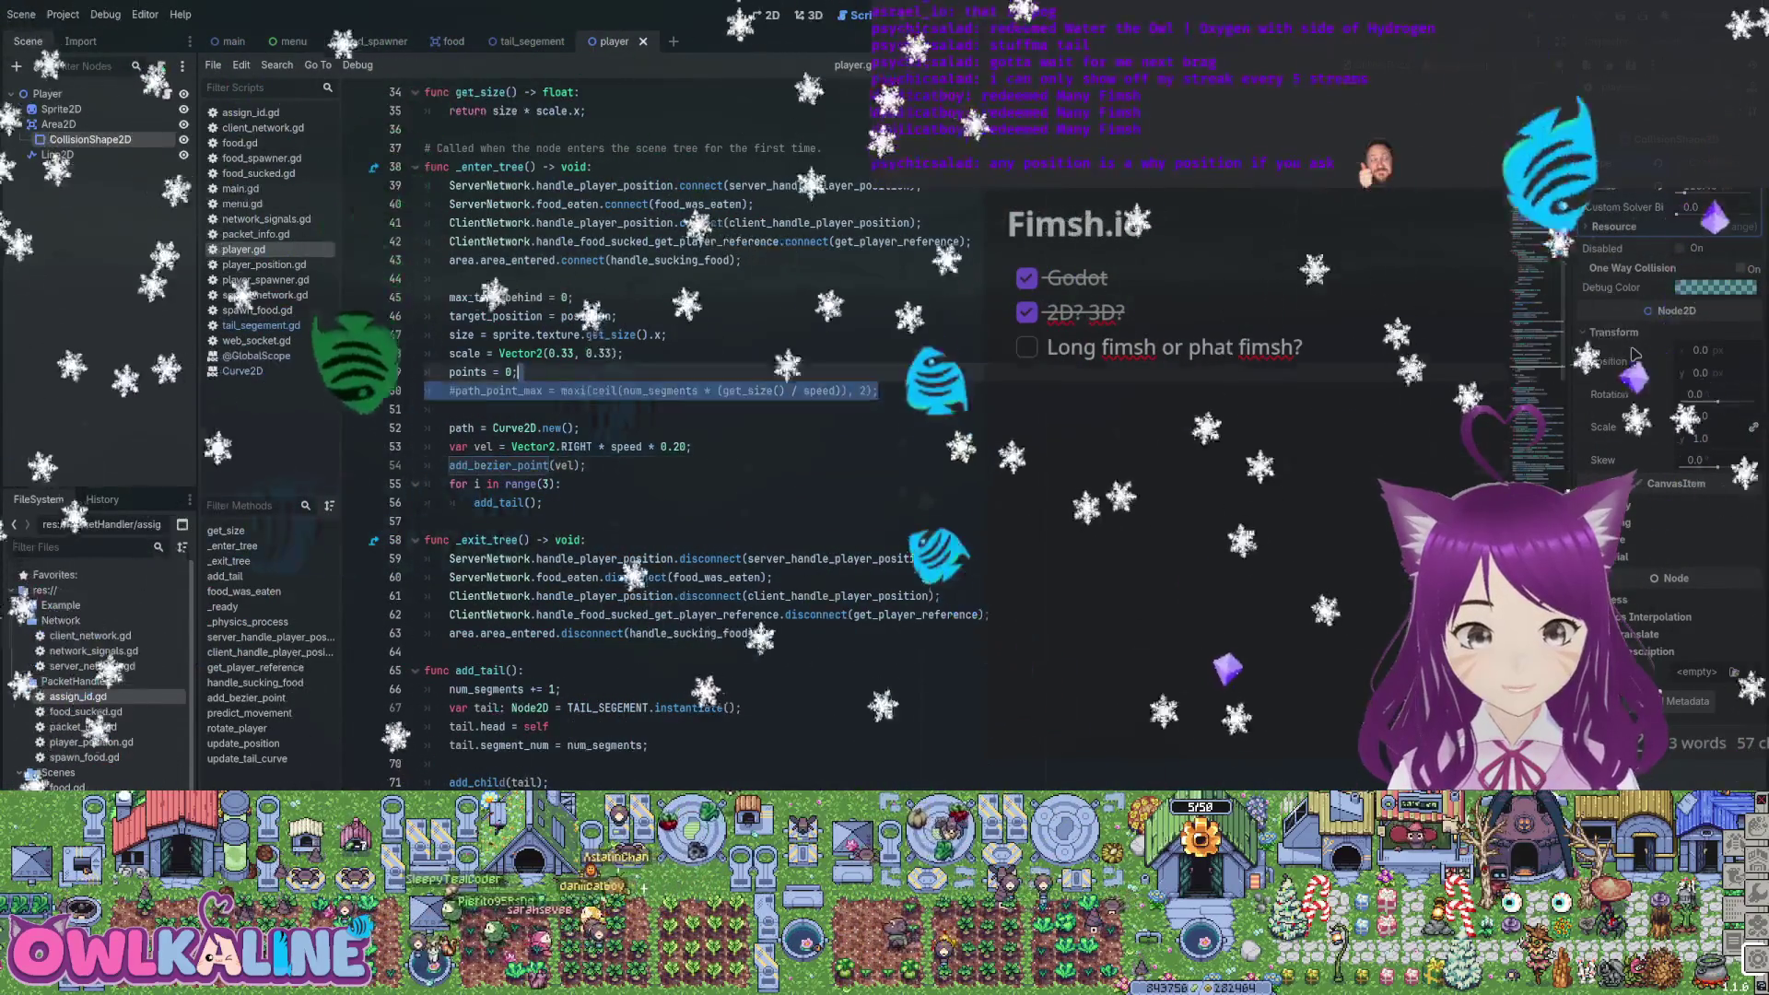
{"action": "key", "text": "BackSpace"}
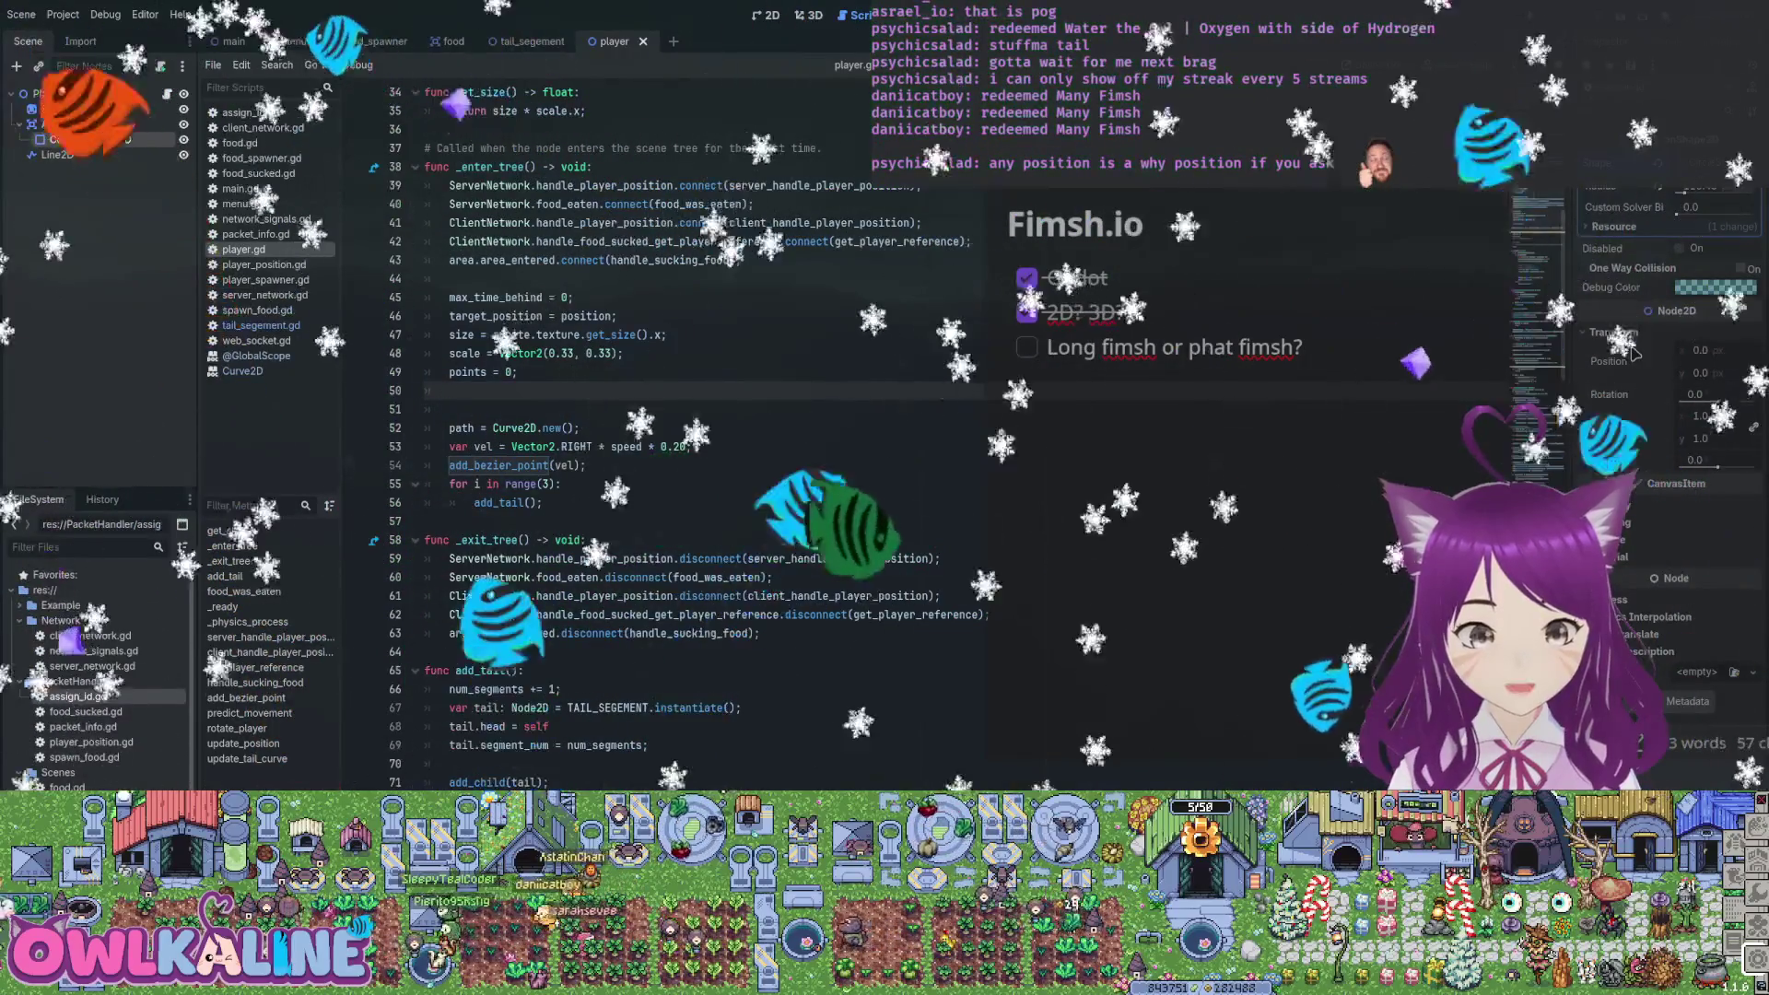
Uncomment the path_point_max line inside add_bezier_point and save the script
{"action": "key", "text": "F3"}
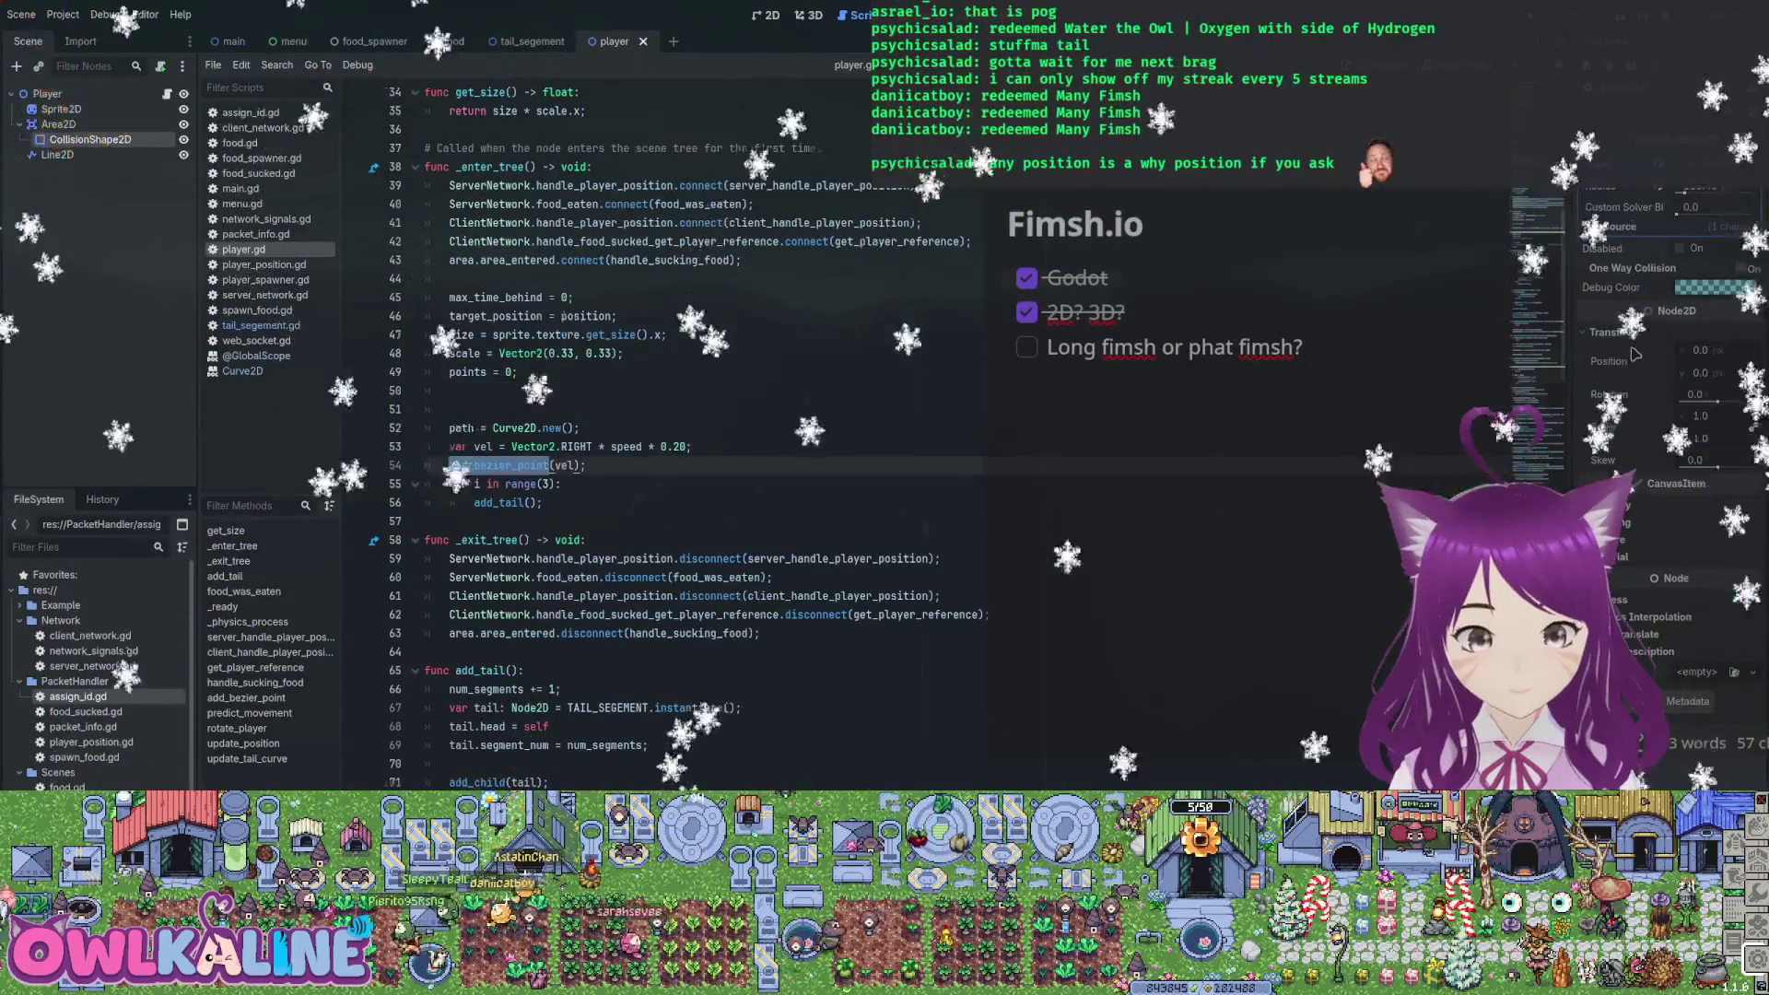
{"action": "key", "text": "F3"}
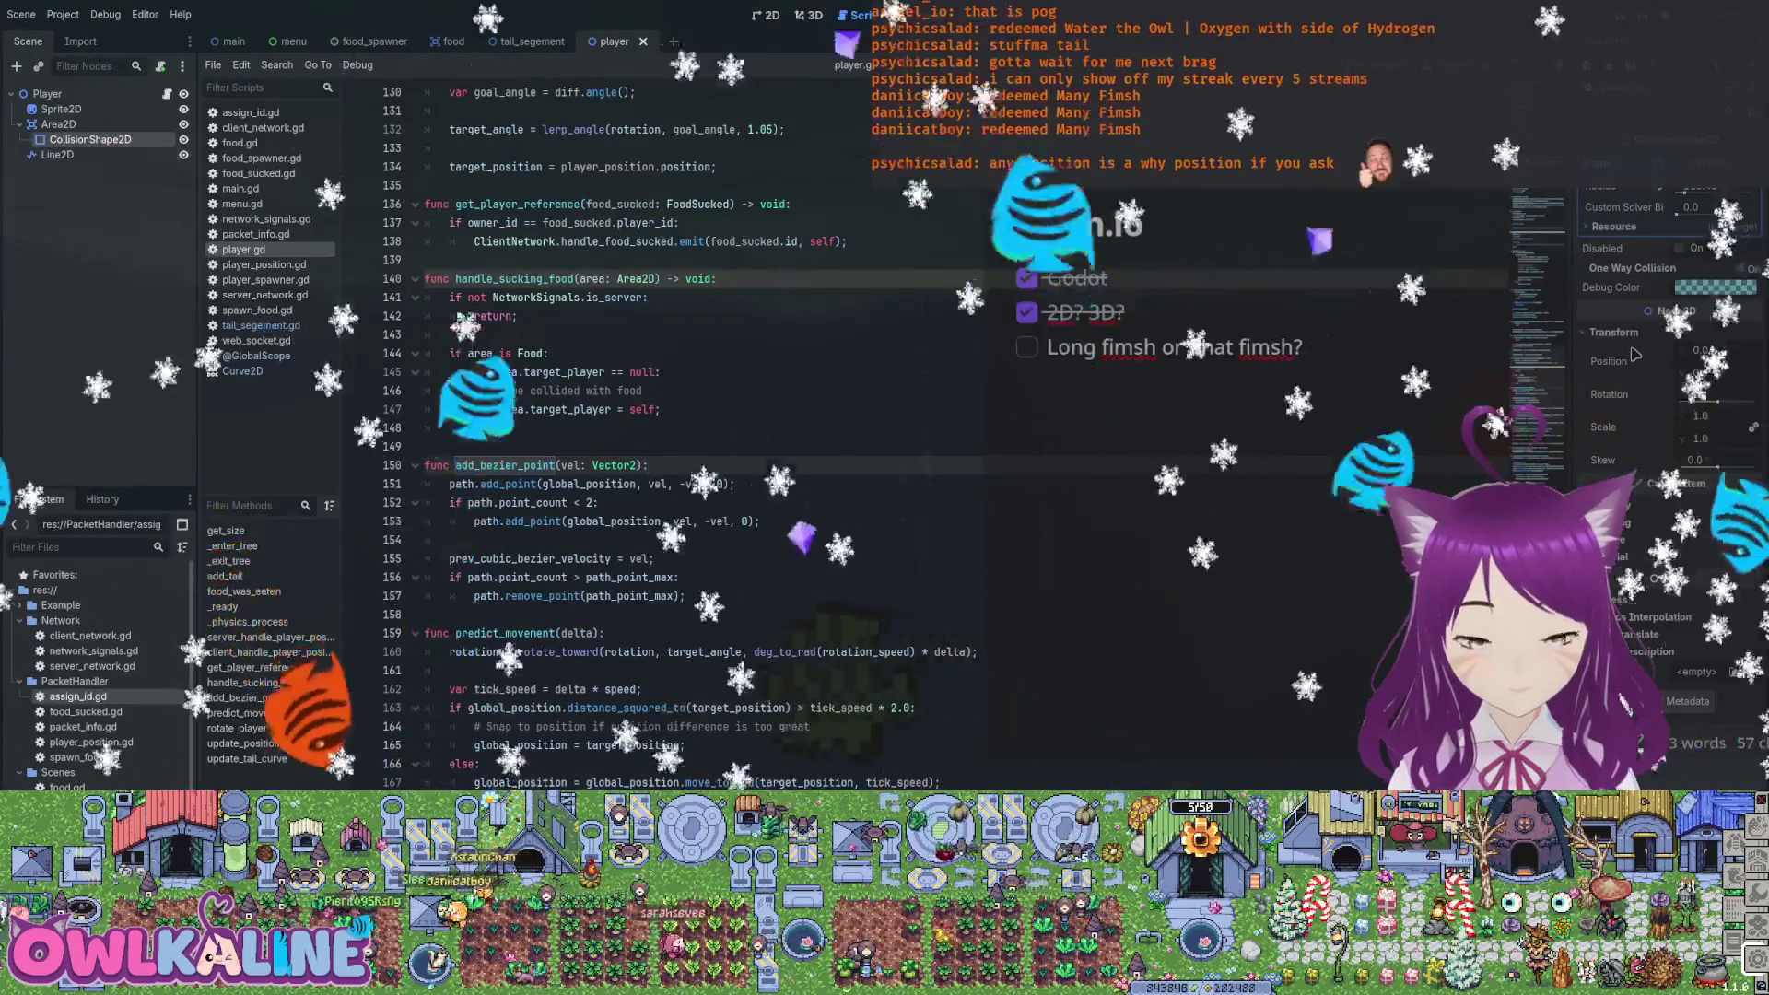
{"action": "key", "text": "End"}
{"action": "key", "text": "Return"}
{"action": "key", "text": "ctrl+k"}
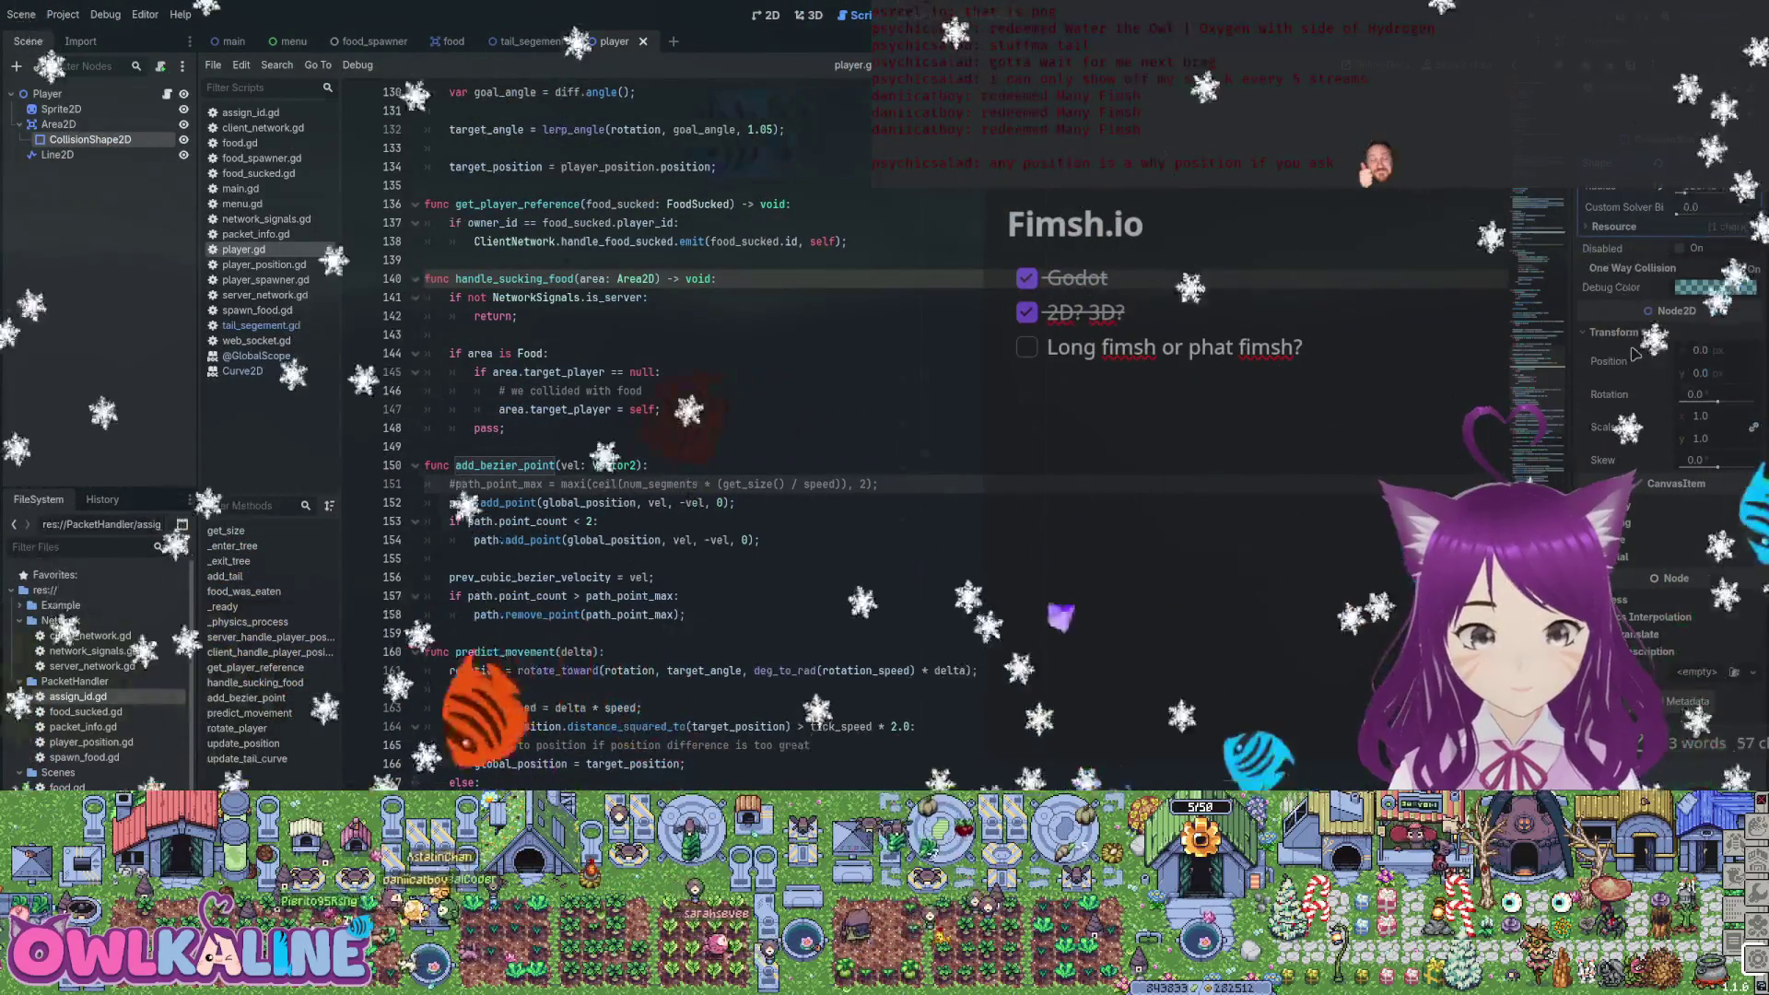
{"action": "key", "text": "ctrl+s"}
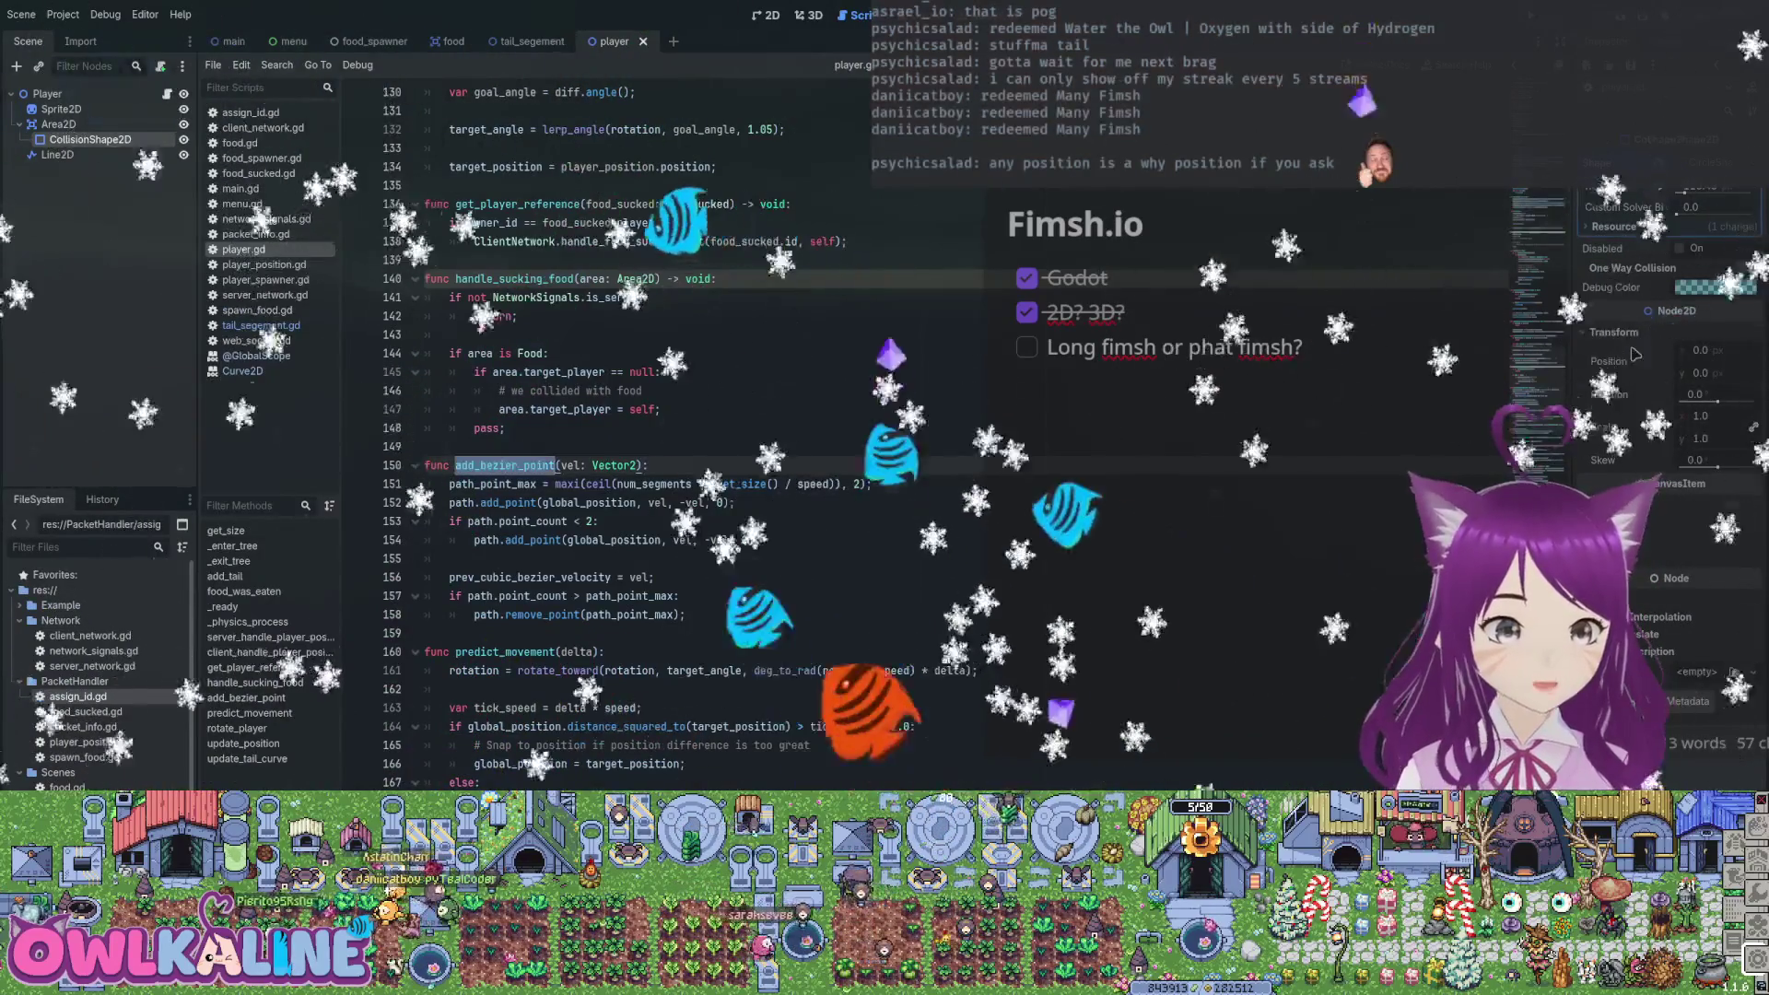
Review the remaining add_bezier_point uses and run the project to test the change
{"action": "key", "text": "F3"}
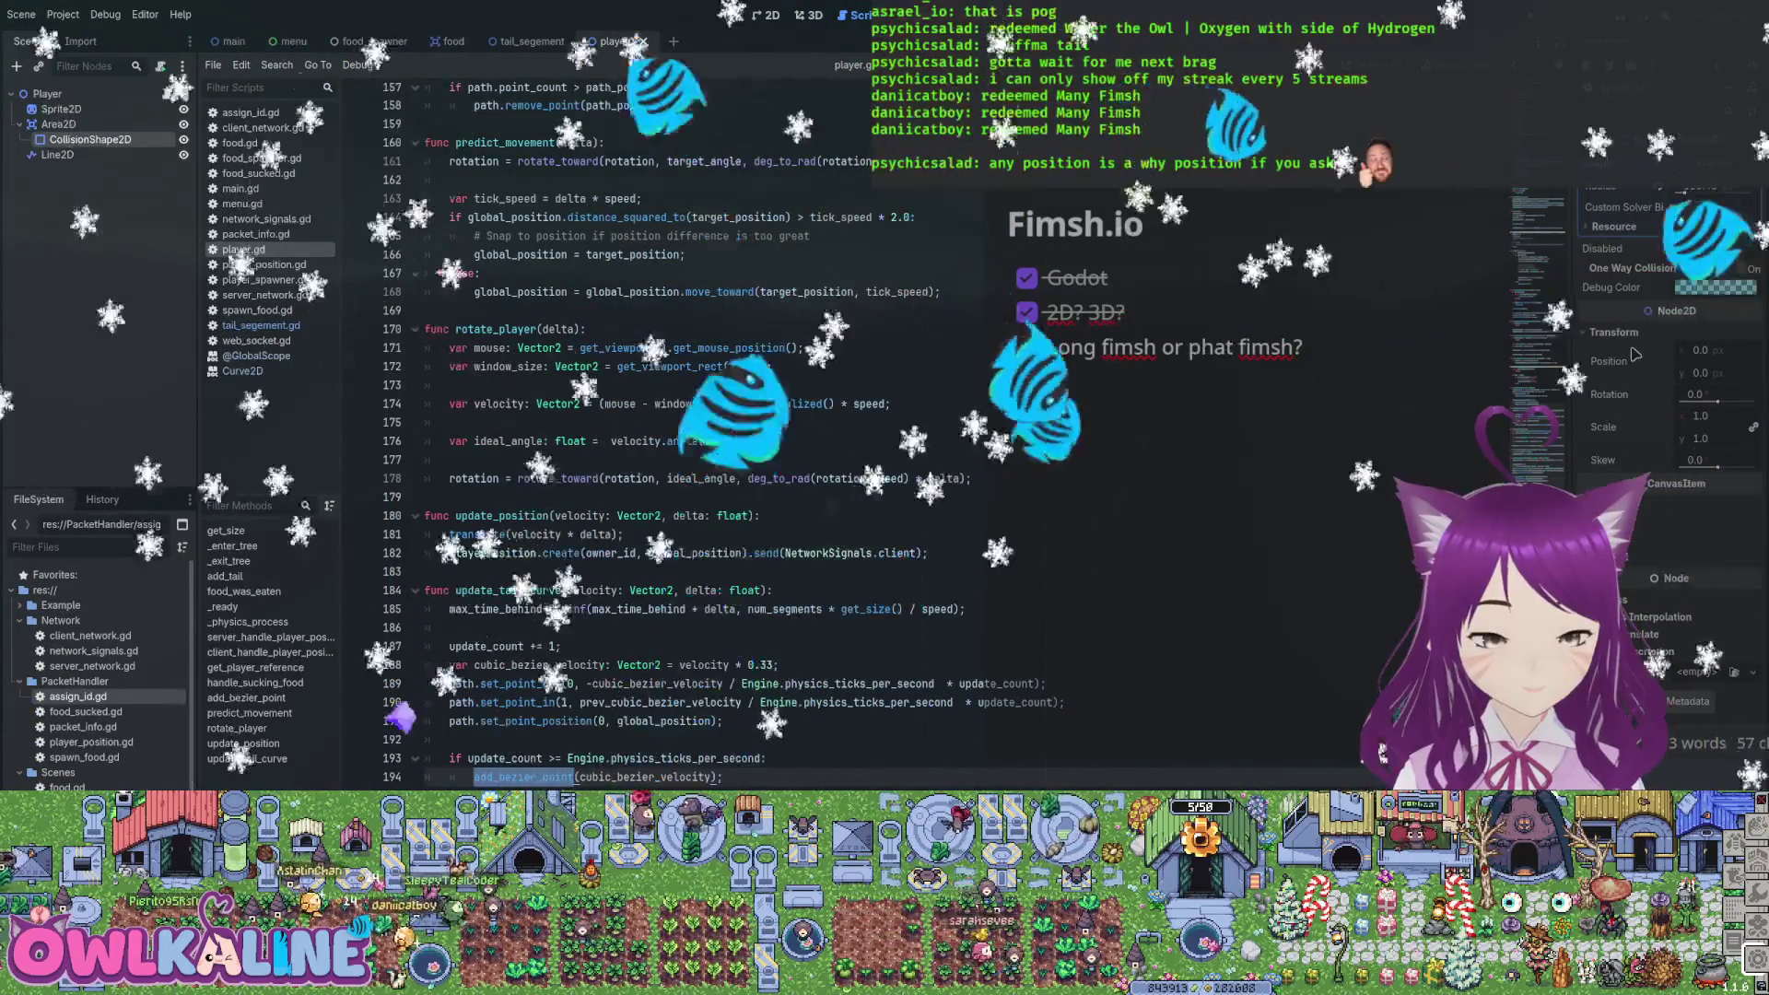
{"action": "key", "text": "F3"}
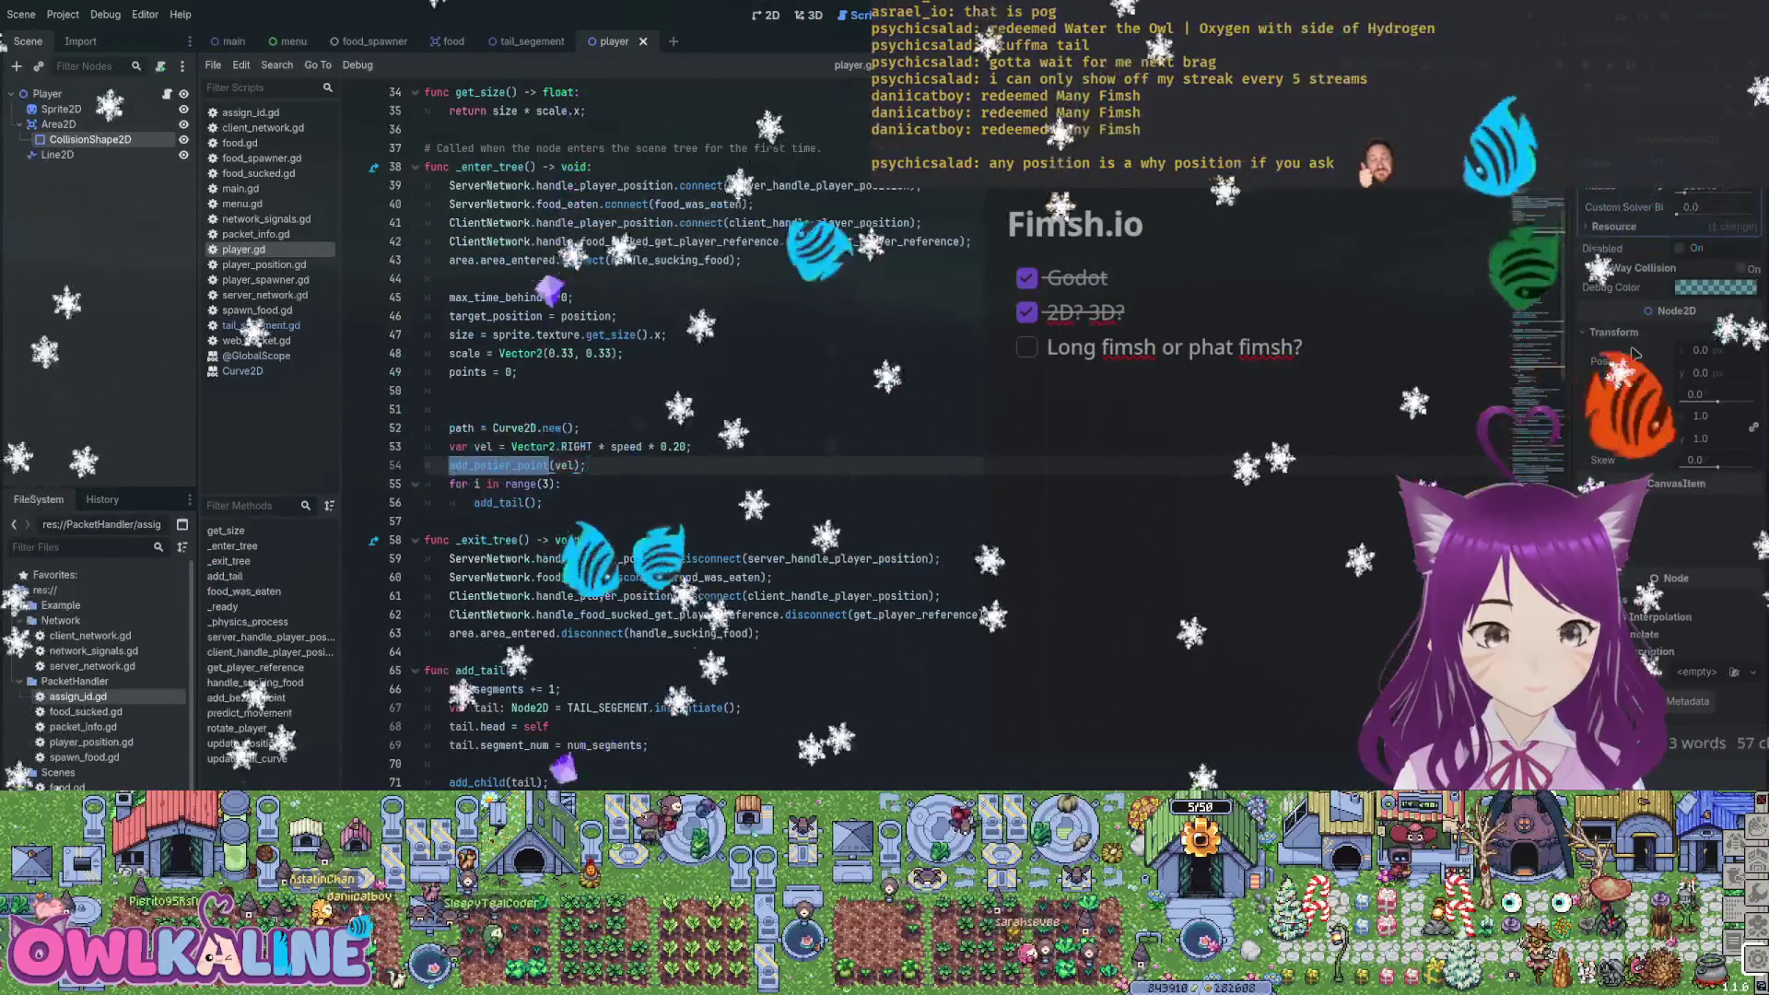
{"action": "key", "text": "F3"}
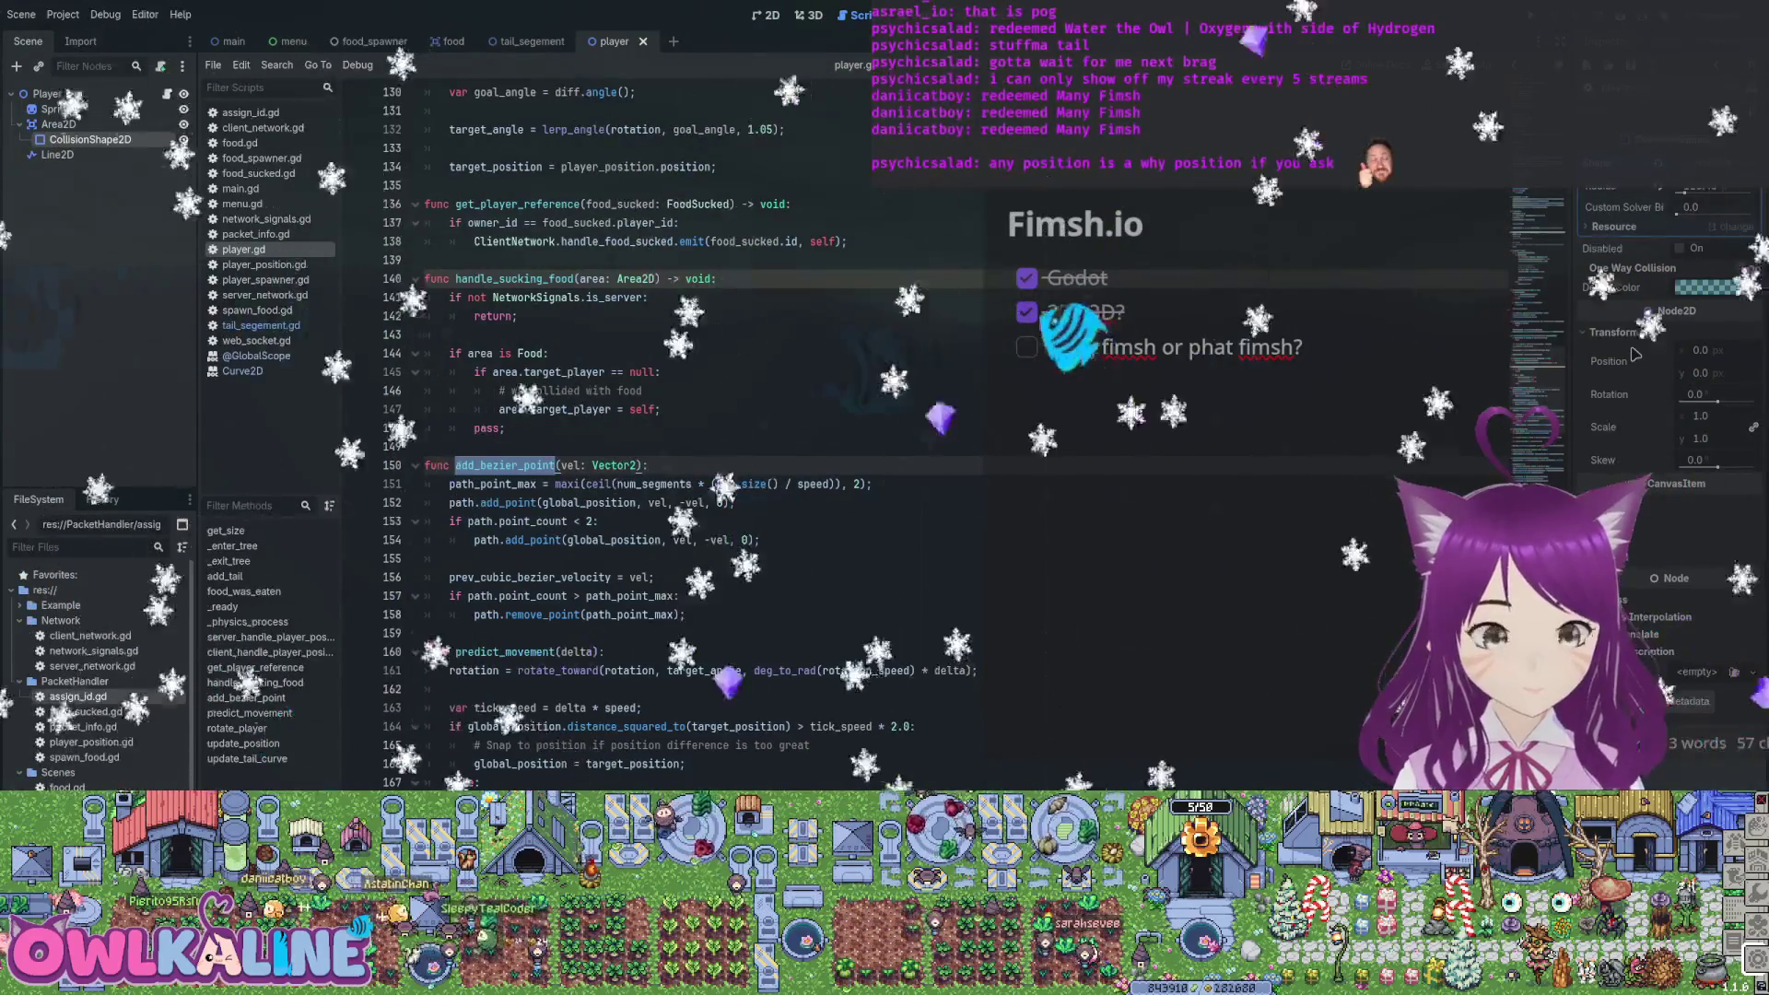
{"action": "key", "text": "Down"}
{"action": "key", "text": "Down"}
{"action": "key", "text": "Down"}
{"action": "key", "text": "End"}
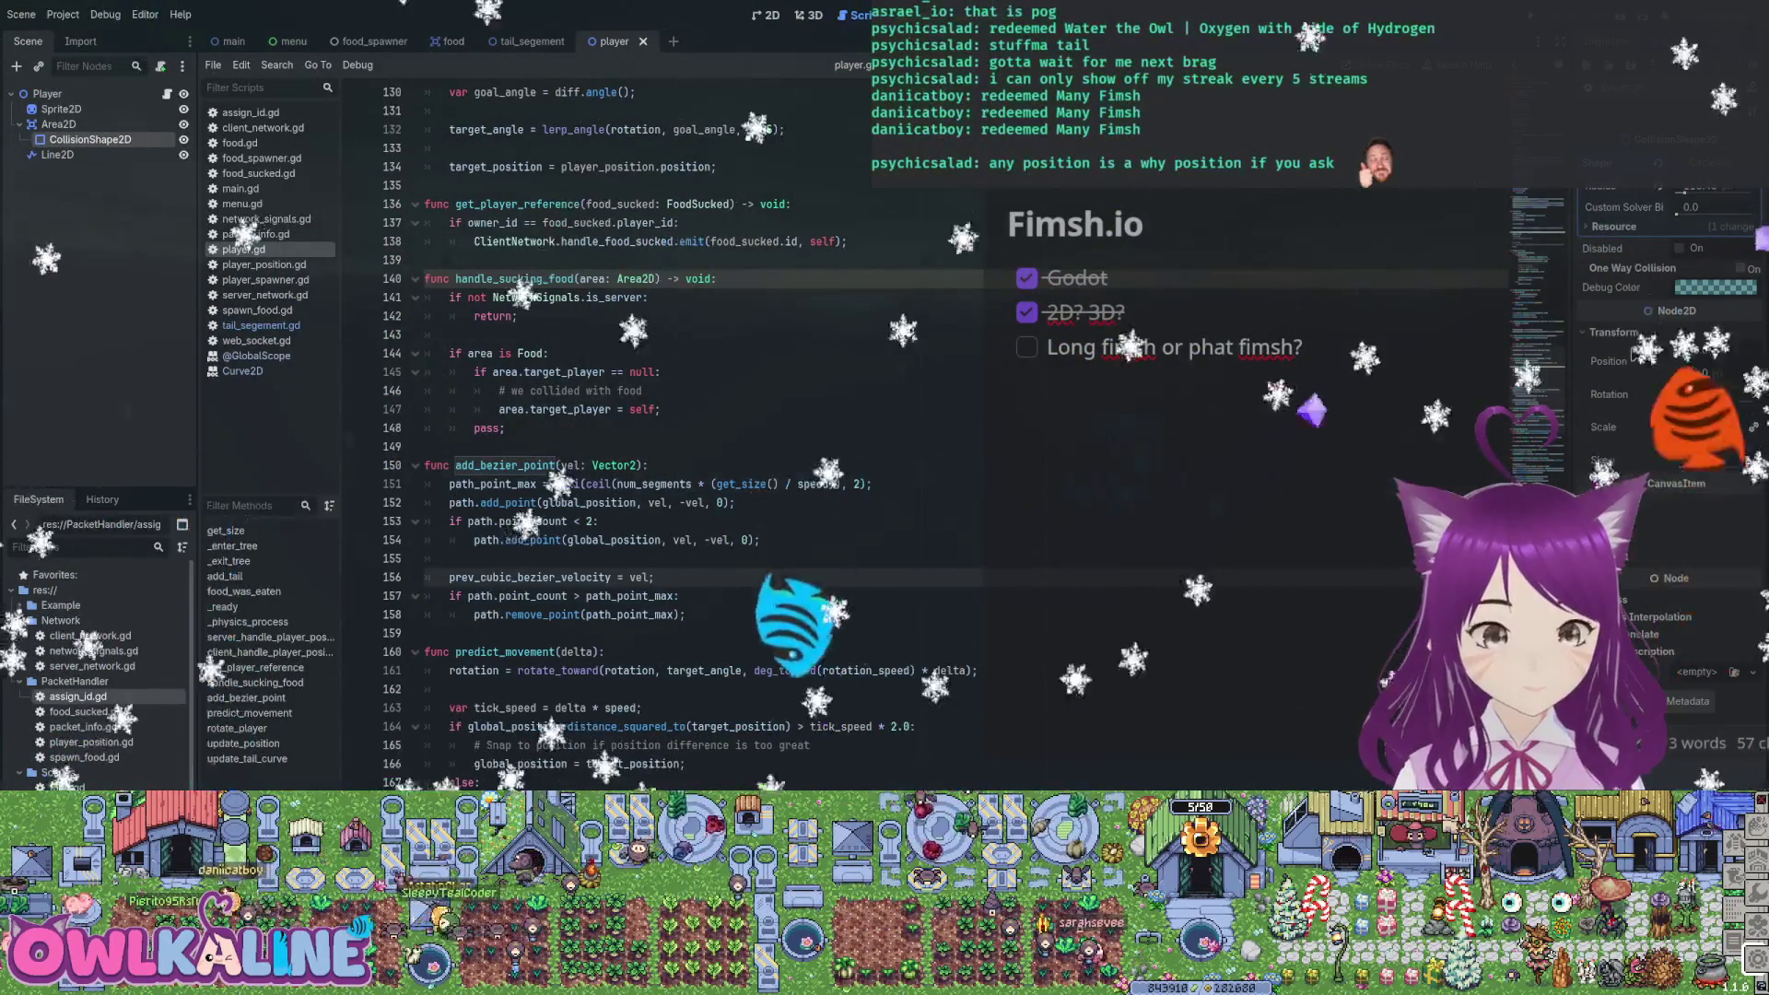
{"action": "key", "text": "ctrl+Up"}
{"action": "key", "text": "ctrl+Up"}
{"action": "key", "text": "ctrl+Up"}
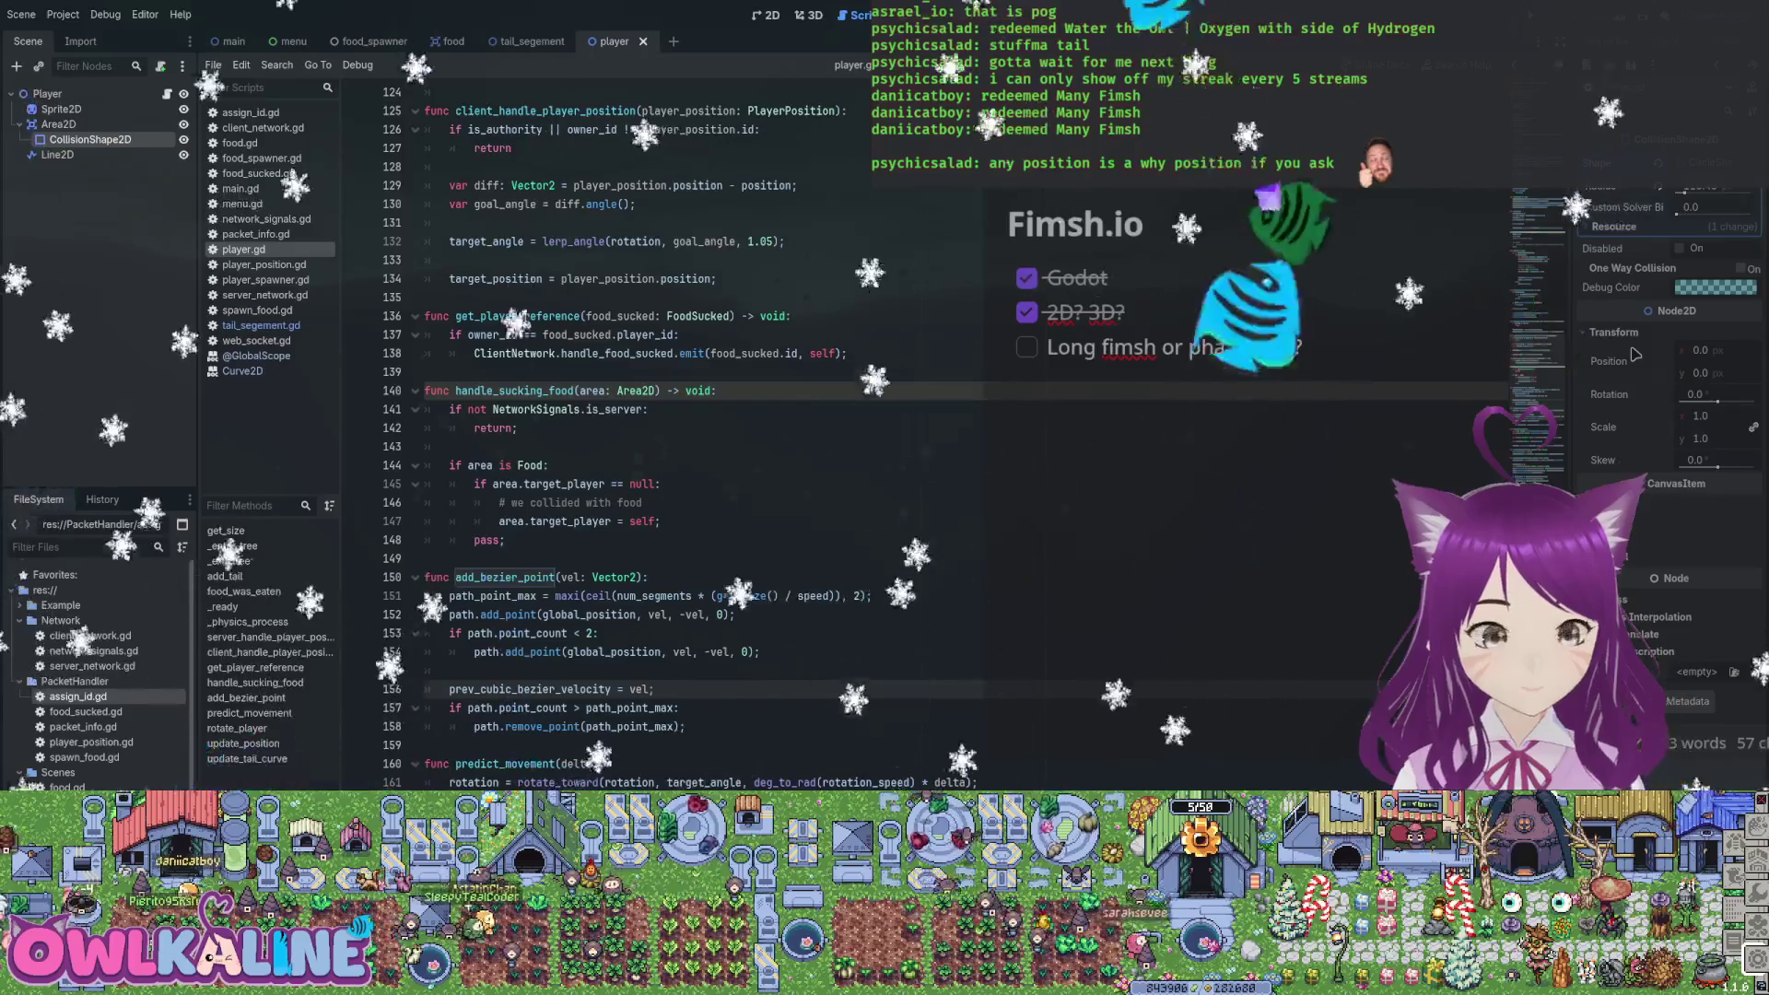
{"action": "key", "text": "ctrl+Up"}
{"action": "key", "text": "ctrl+Up"}
{"action": "key", "text": "ctrl+Up"}
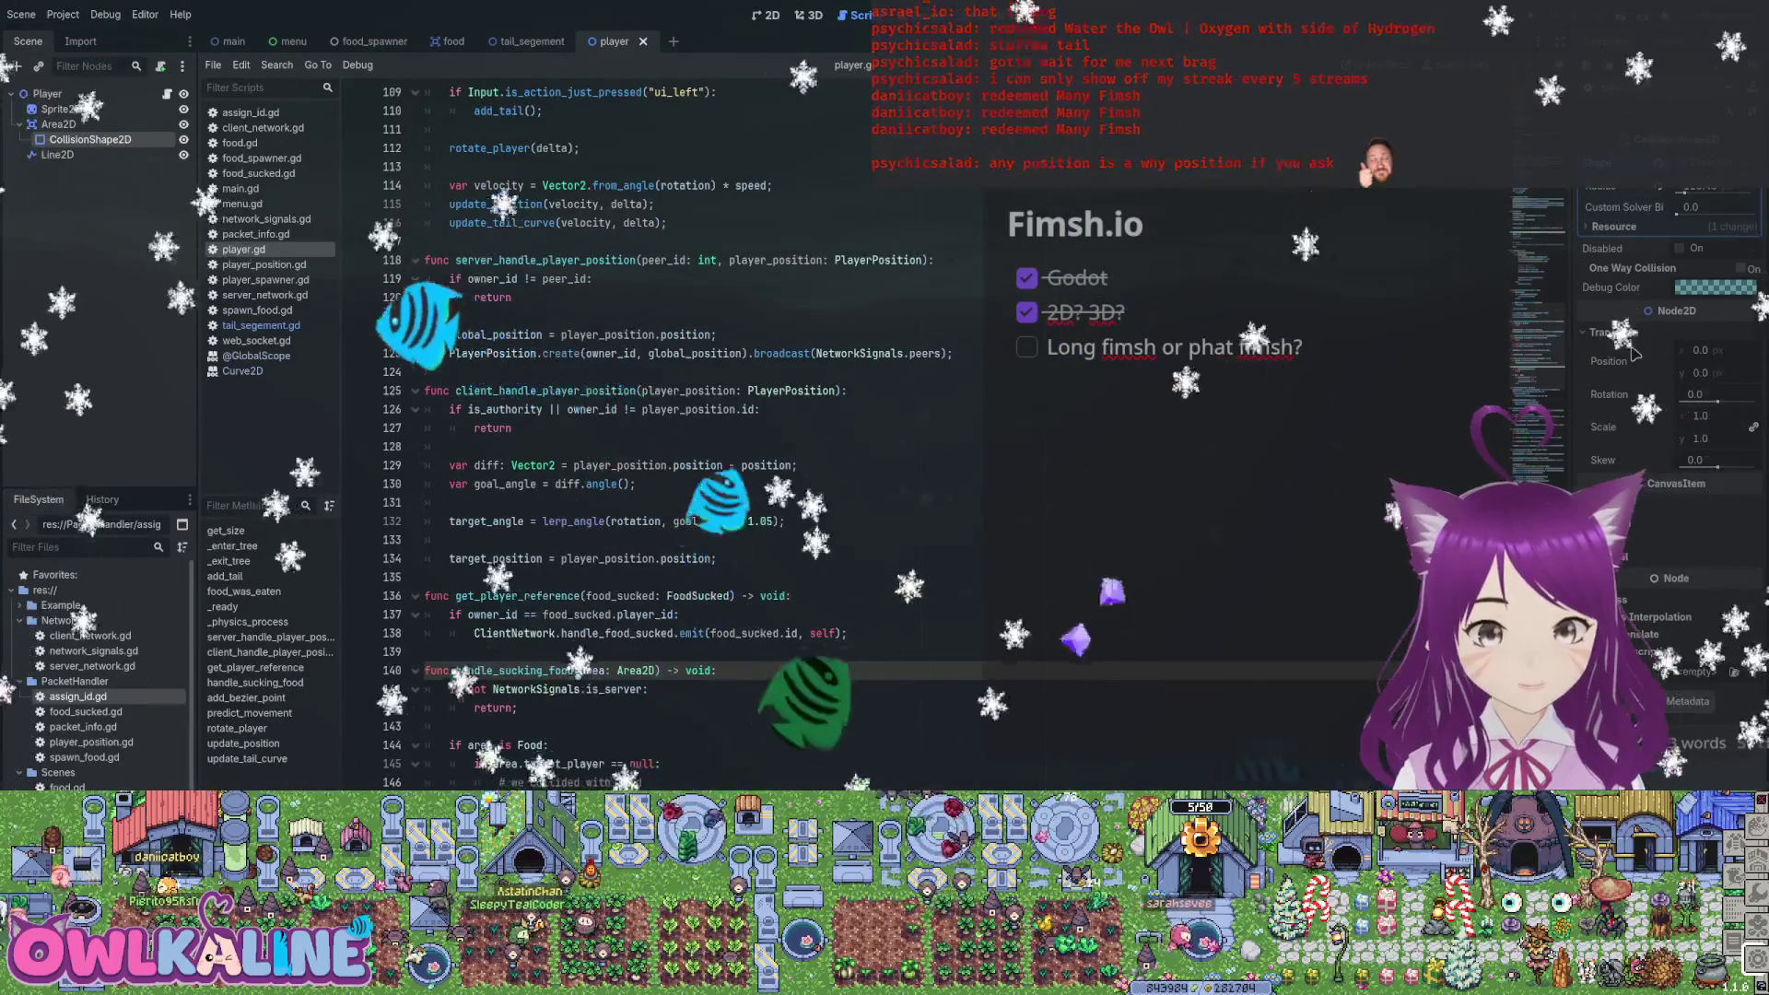
{"action": "key", "text": "F5"}
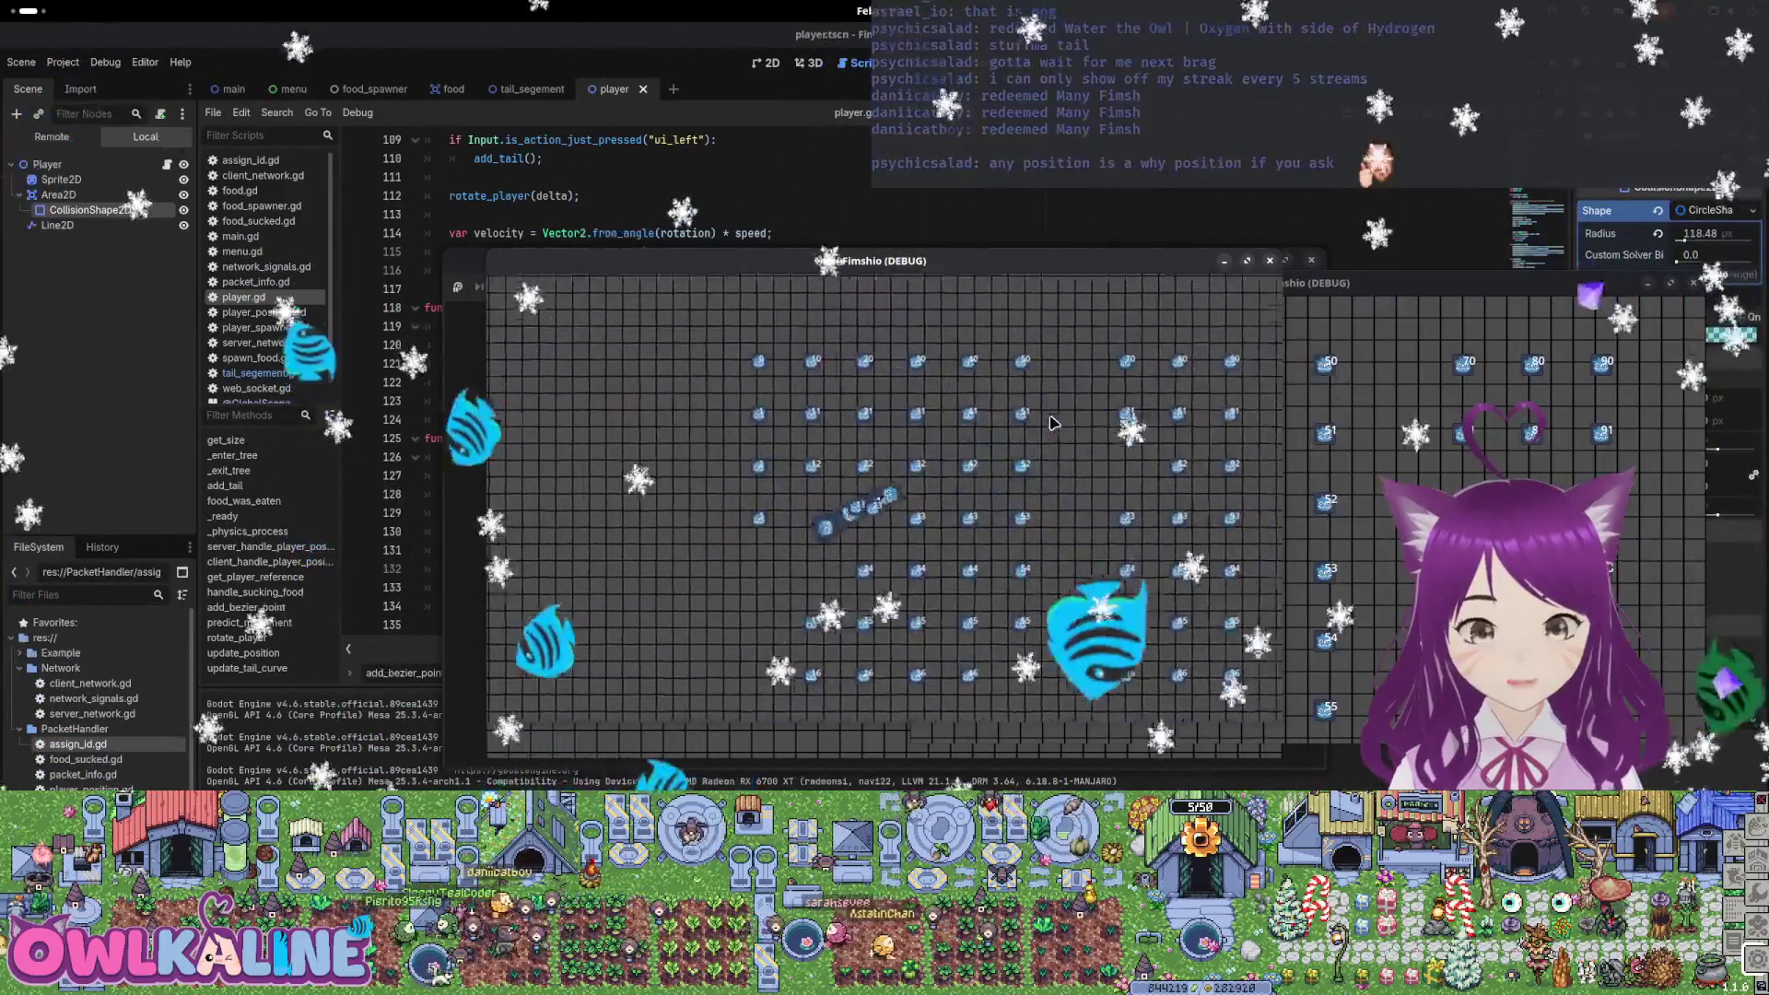
Stop the game and paste the path_point_max line into the empty line in _enter_tree
{"action": "key", "text": "F8"}
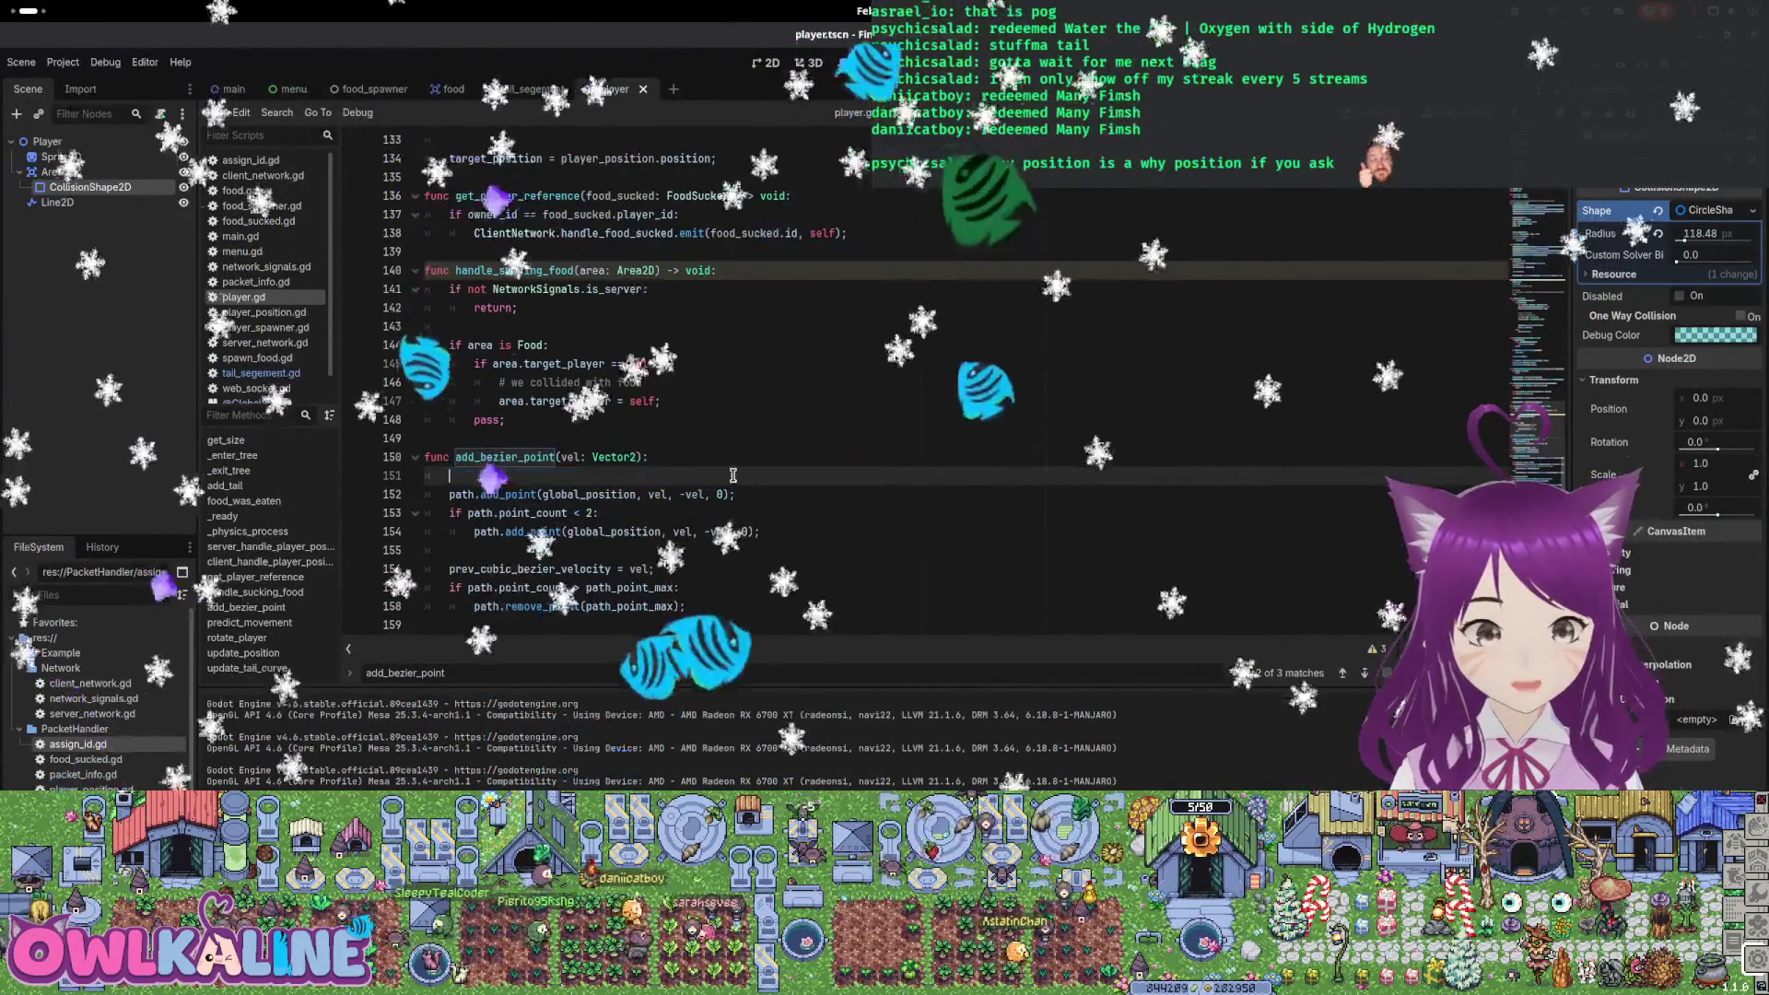
{"action": "scroll", "coordinate": [728, 461], "scroll_direction": "up", "scroll_amount": 10}
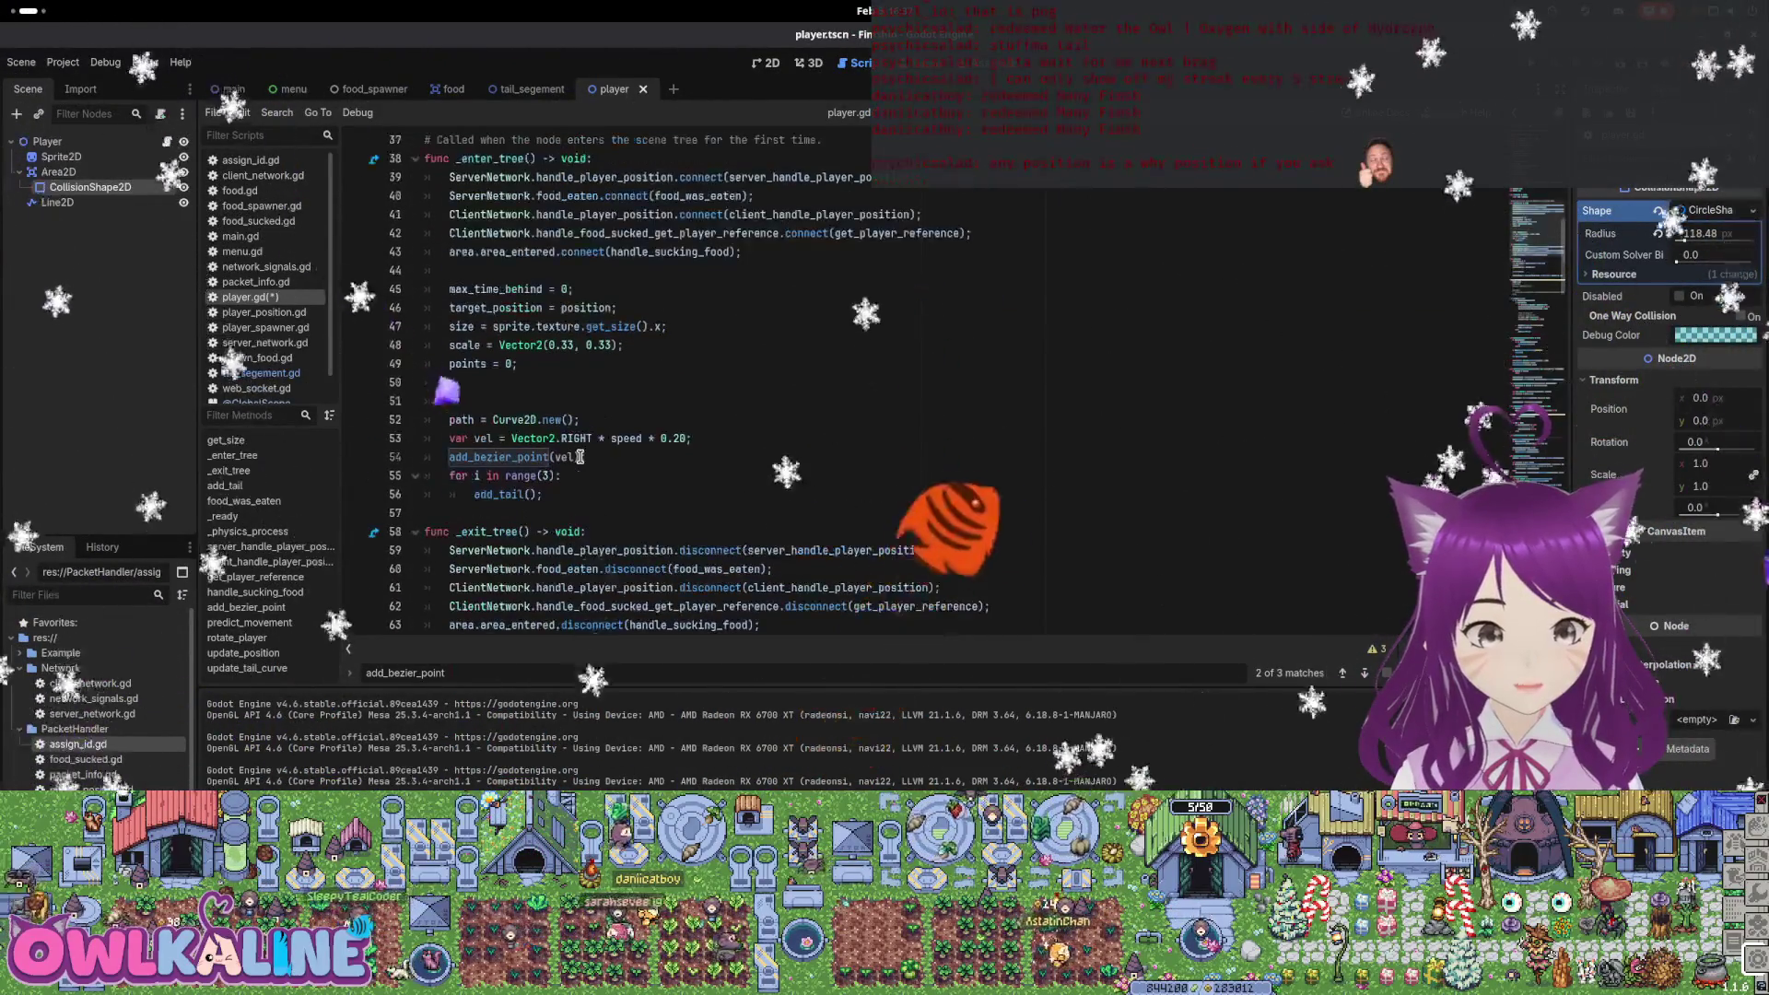
{"action": "left_click", "coordinate": [542, 384]}
{"action": "key", "text": "ctrl+v"}
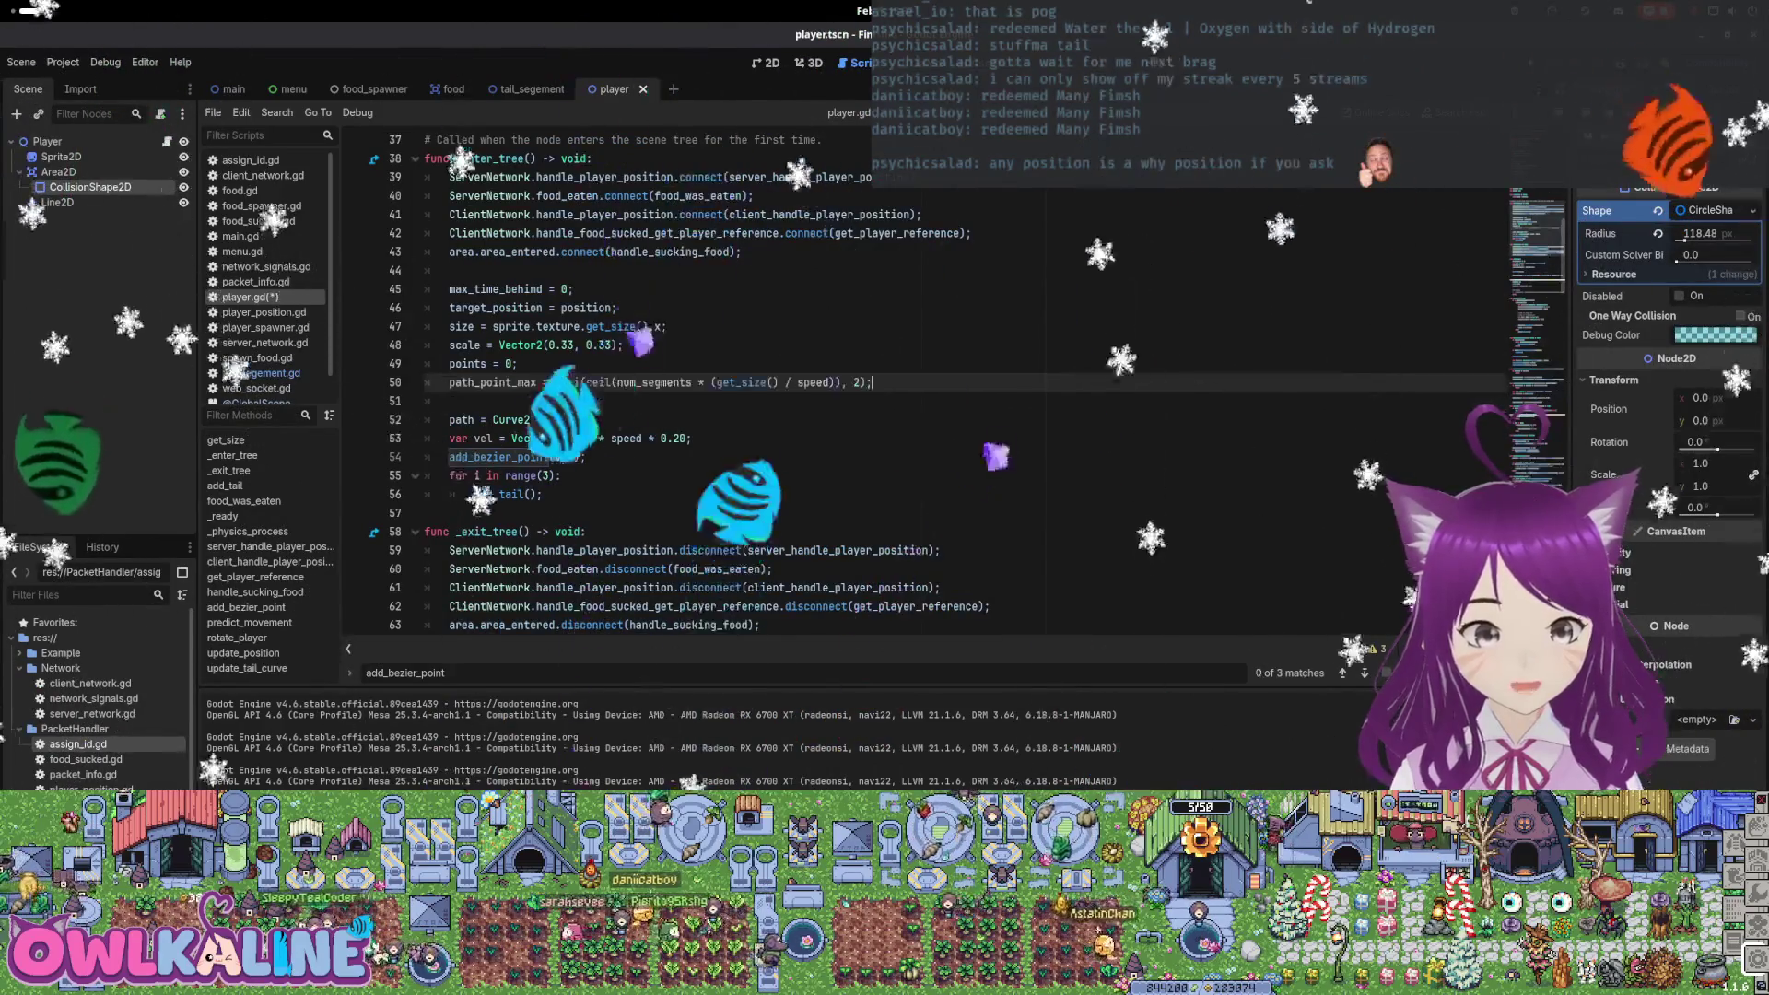
{"action": "scroll", "coordinate": [779, 473], "scroll_direction": "down", "scroll_amount": 20}
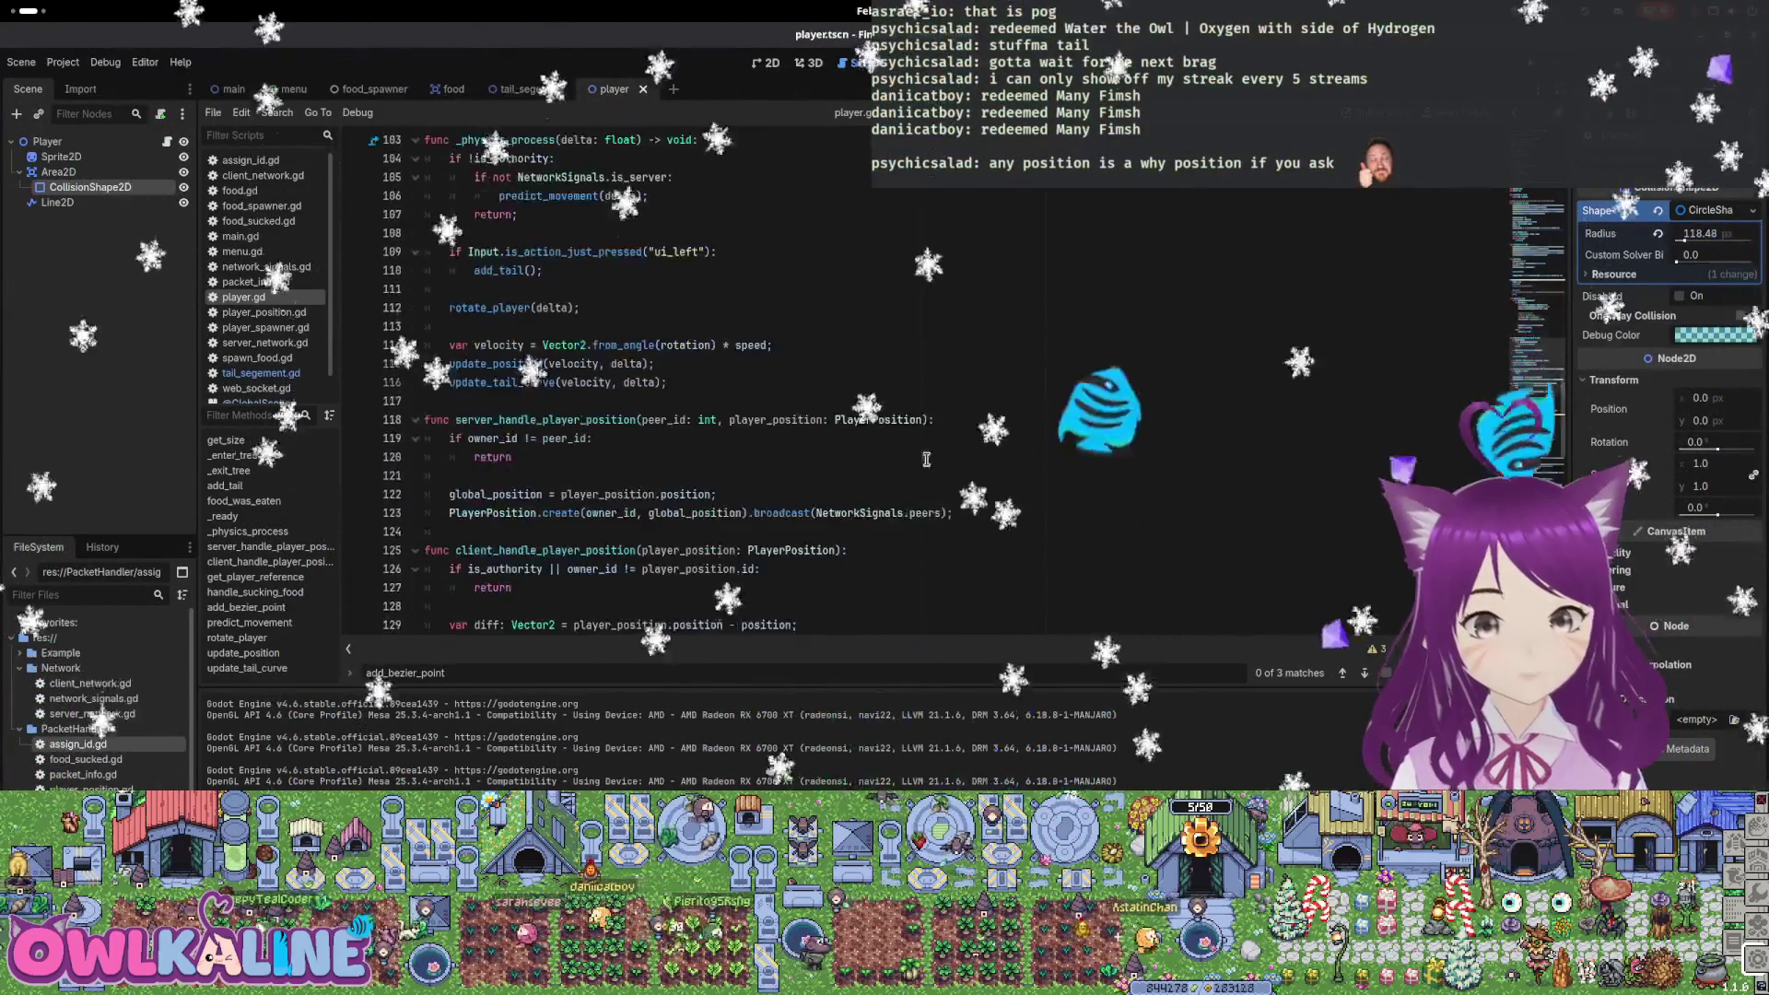
{"action": "scroll", "coordinate": [642, 482], "scroll_direction": "down", "scroll_amount": 5}
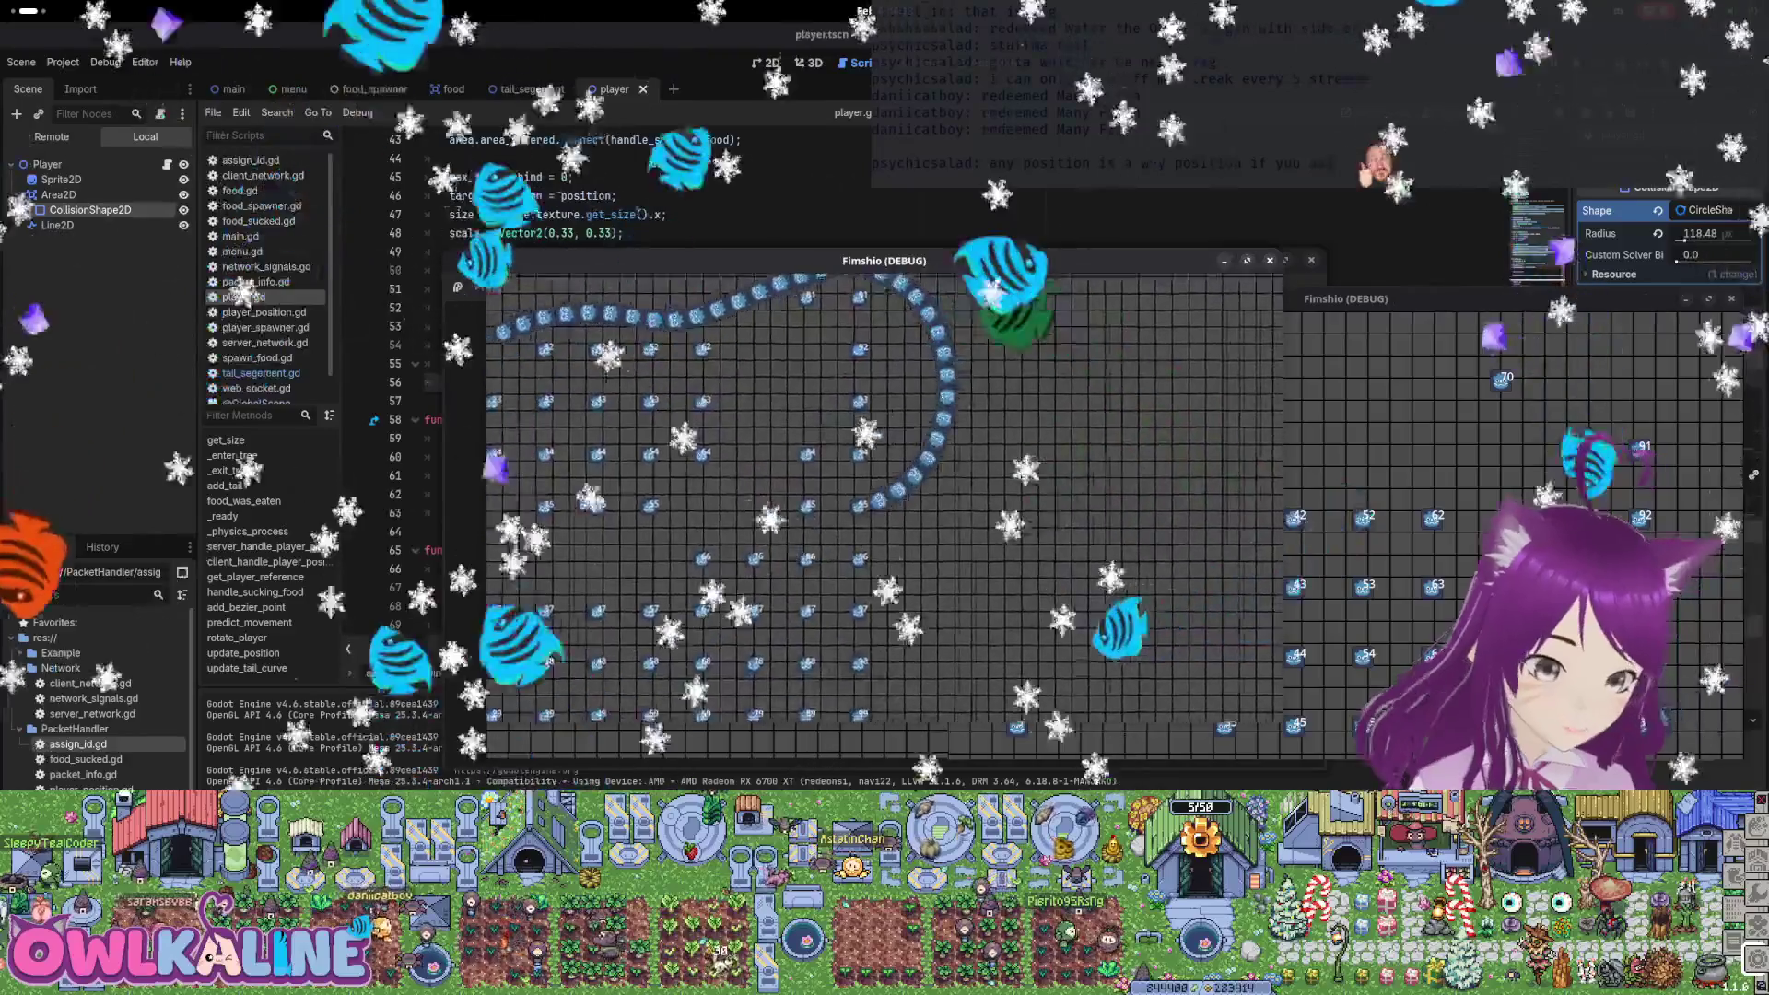
Comment out add_tail() in food_was_eaten, add scale += Vector2(0.1, 0.1), and run the game
{"action": "key", "text": "F8"}
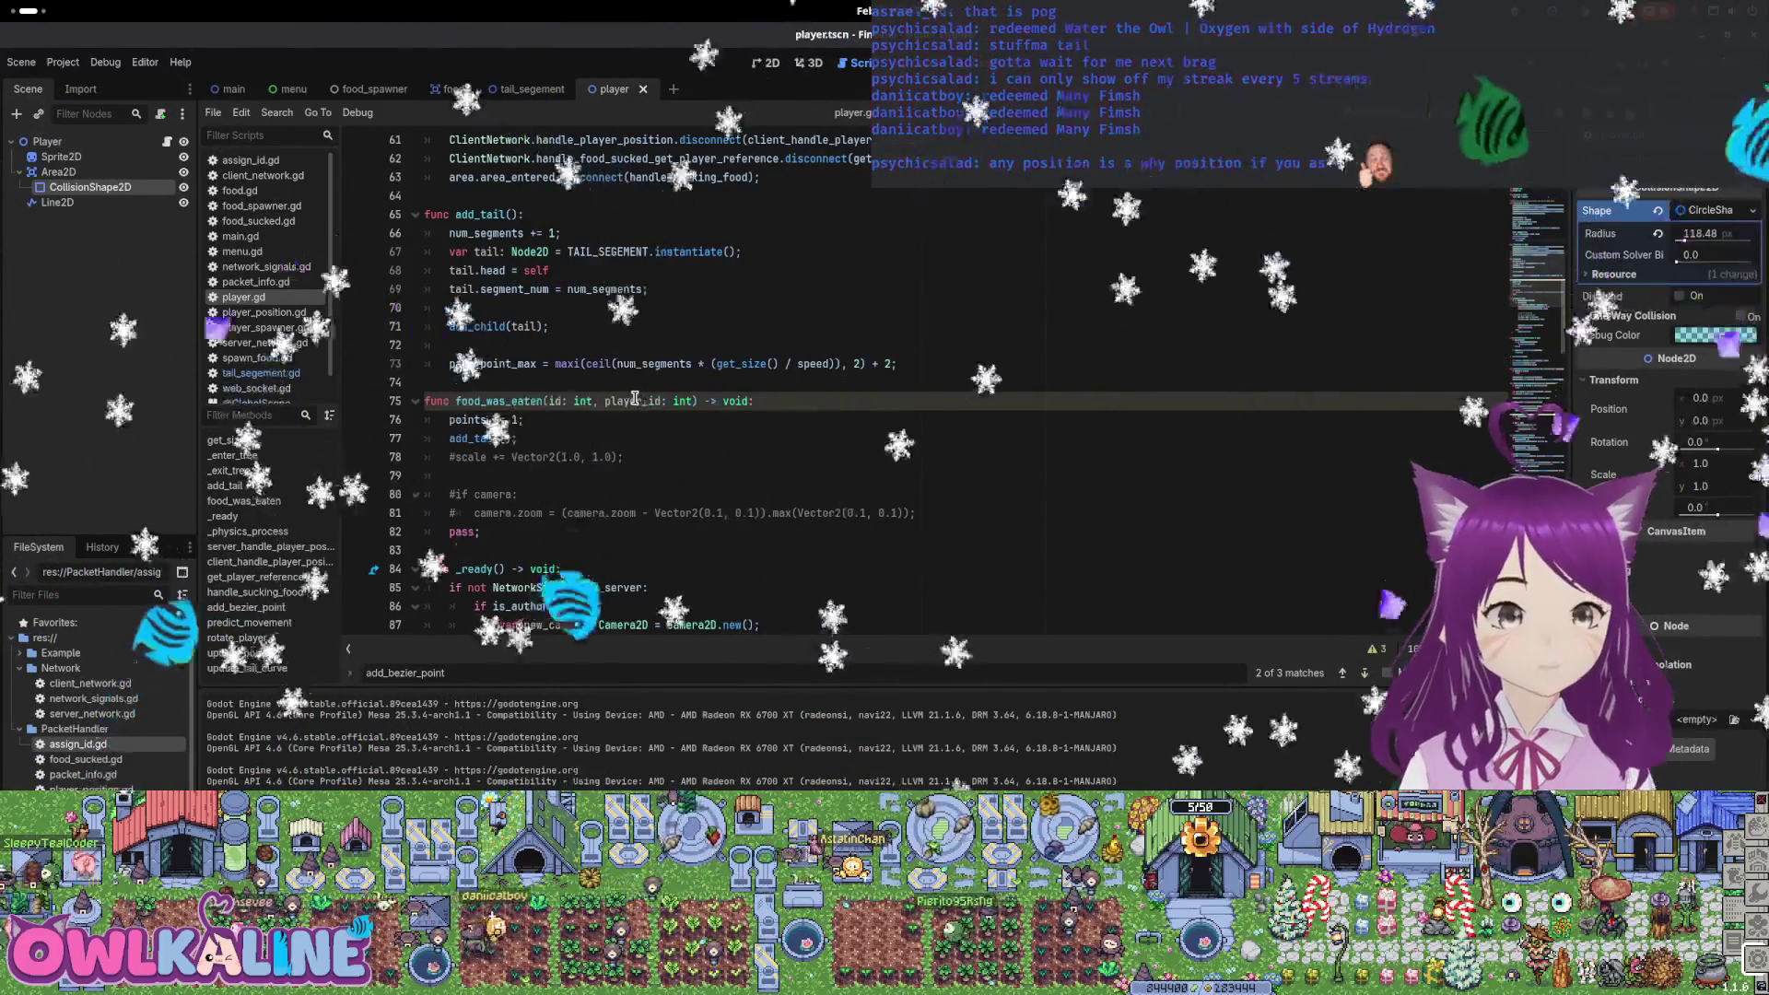
{"action": "key", "text": "ctrl+k"}
{"action": "type", "text": "scale +="}
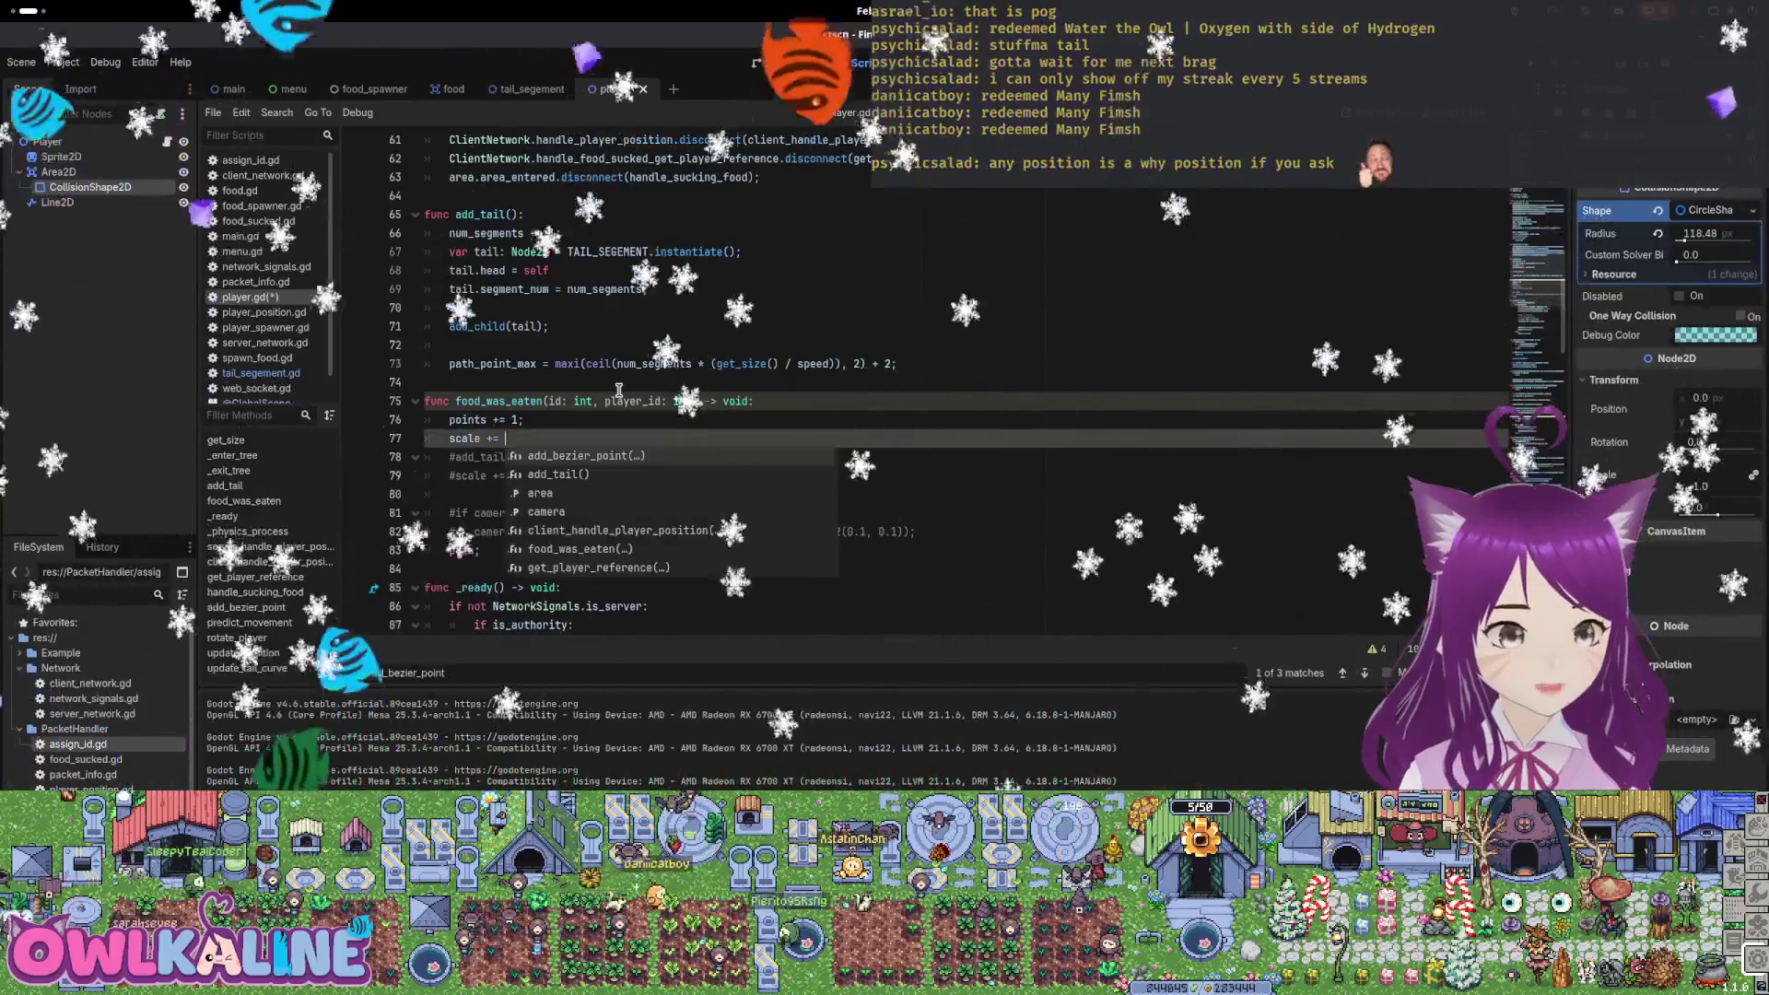
{"action": "type", "text": "Vector2(0.1, 0.1);"}
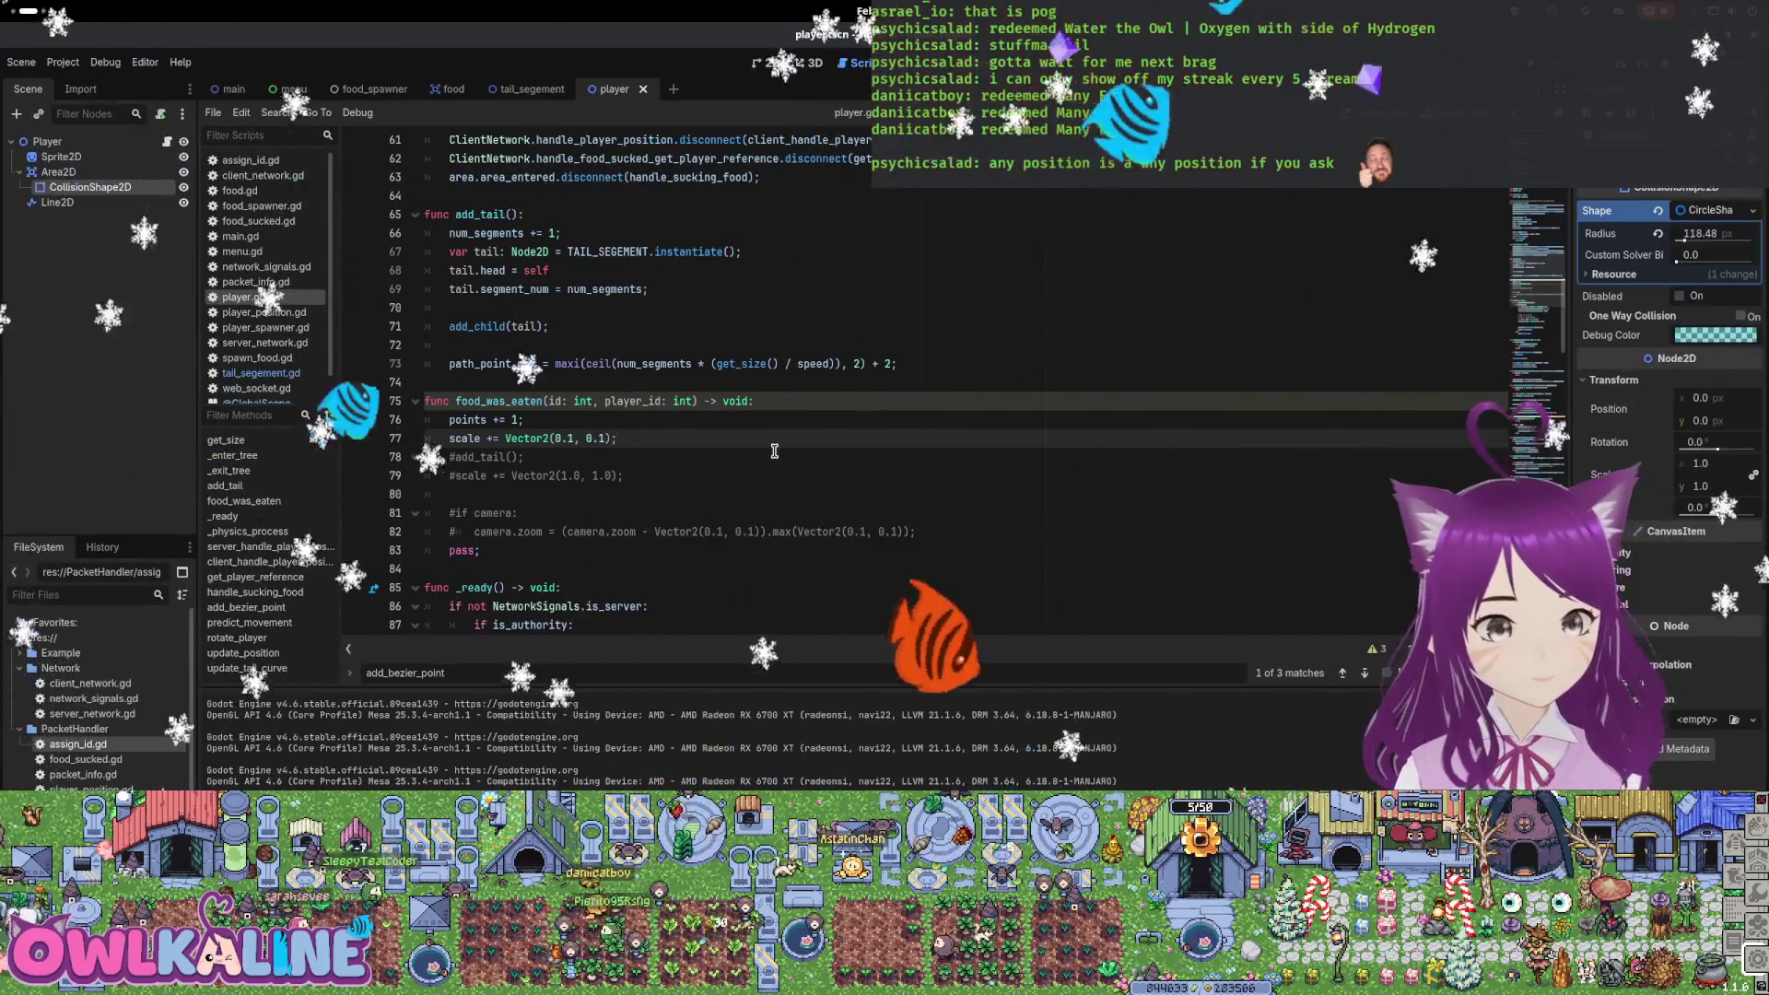
{"action": "left_click", "coordinate": [774, 450]}
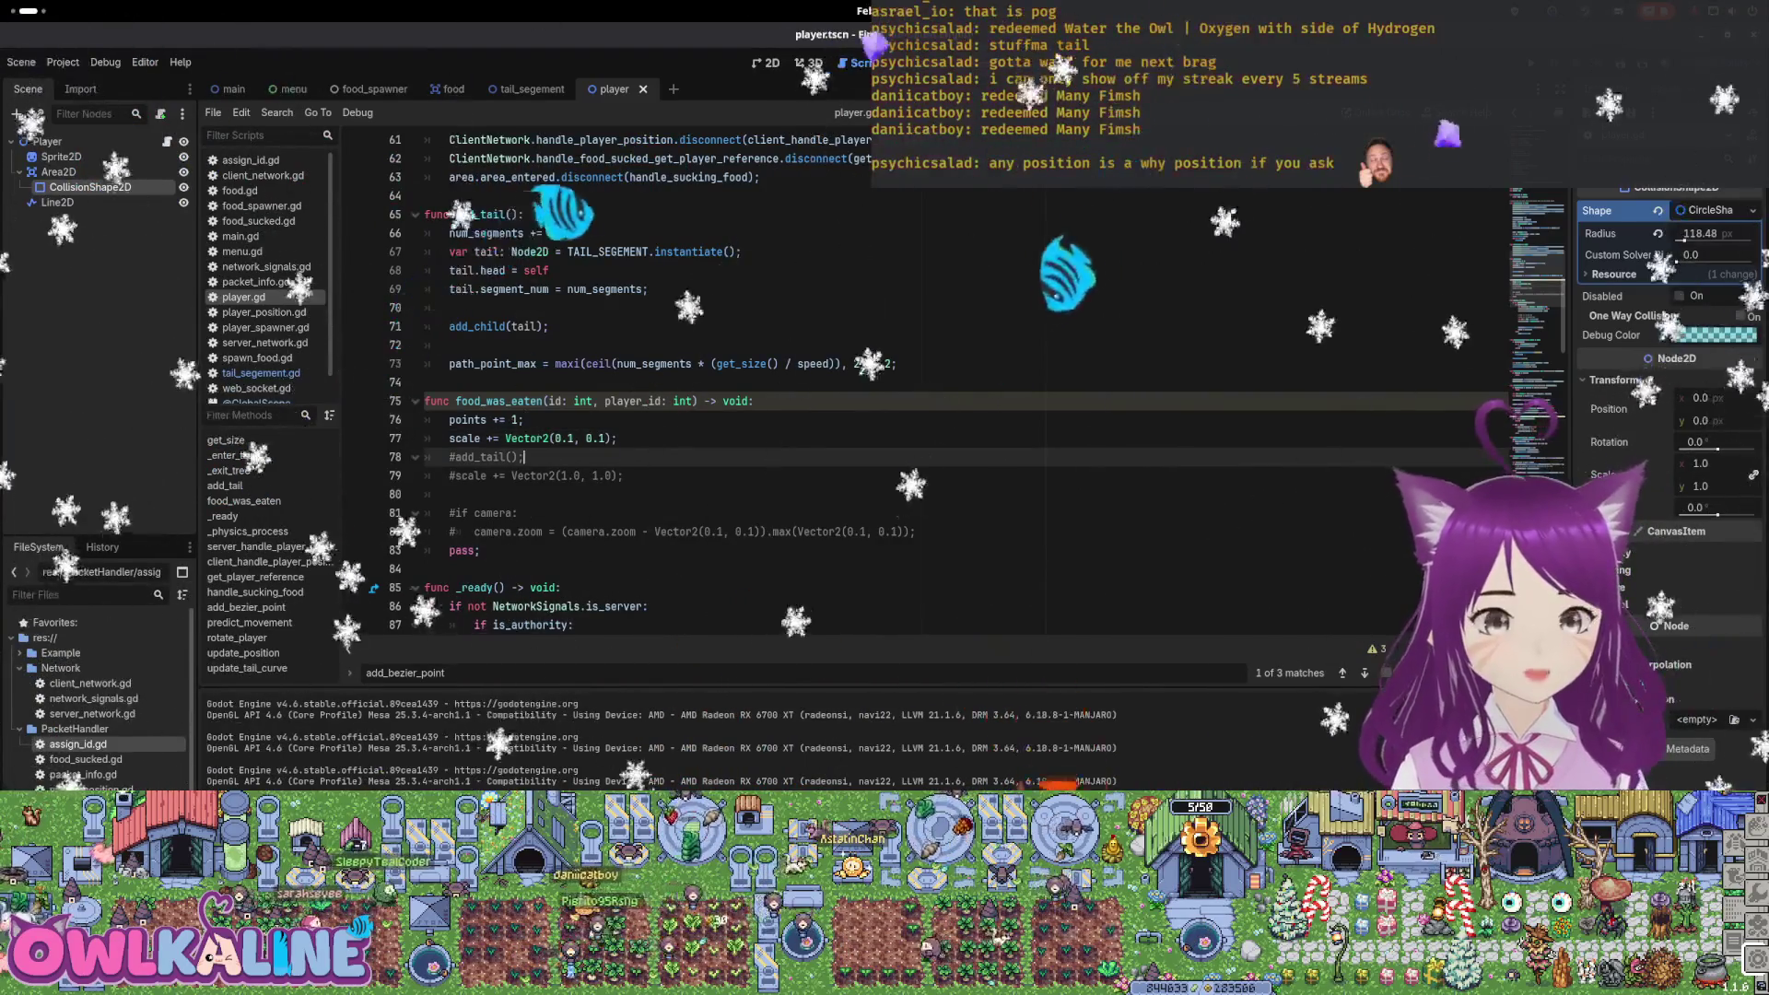
{"action": "key", "text": "F5"}
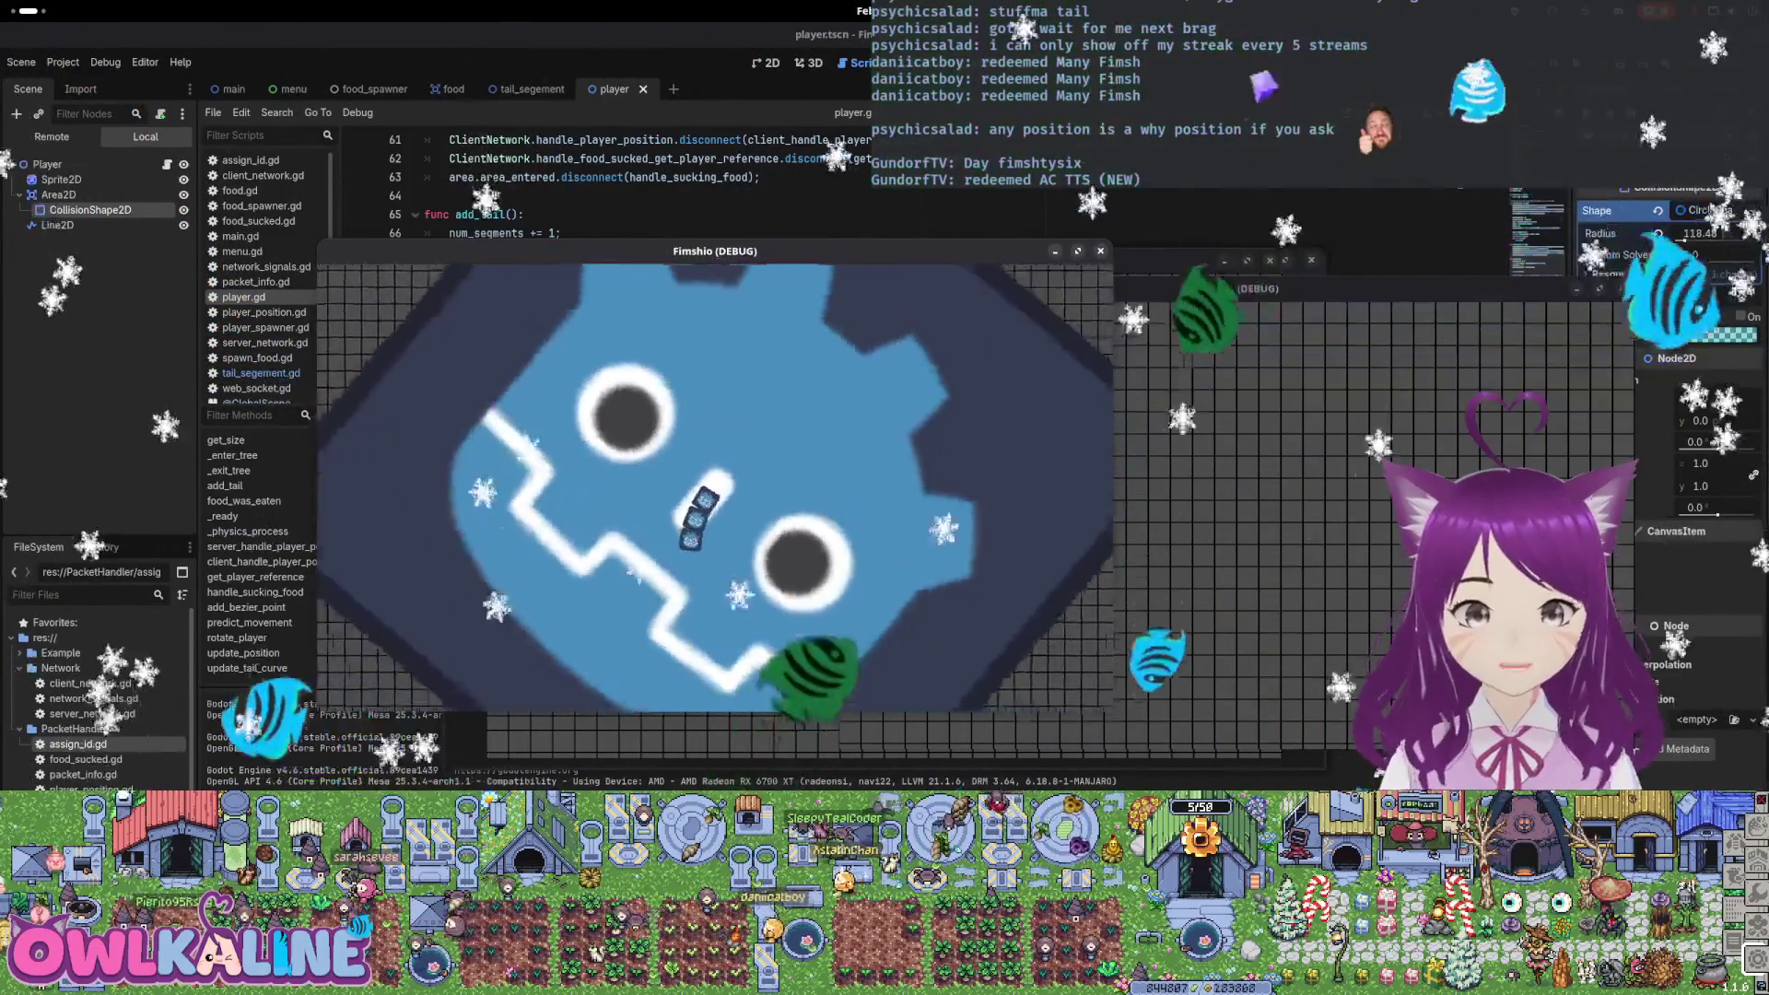
Stop the game and copy the two zoom lines from _ready
{"action": "key", "text": "F8"}
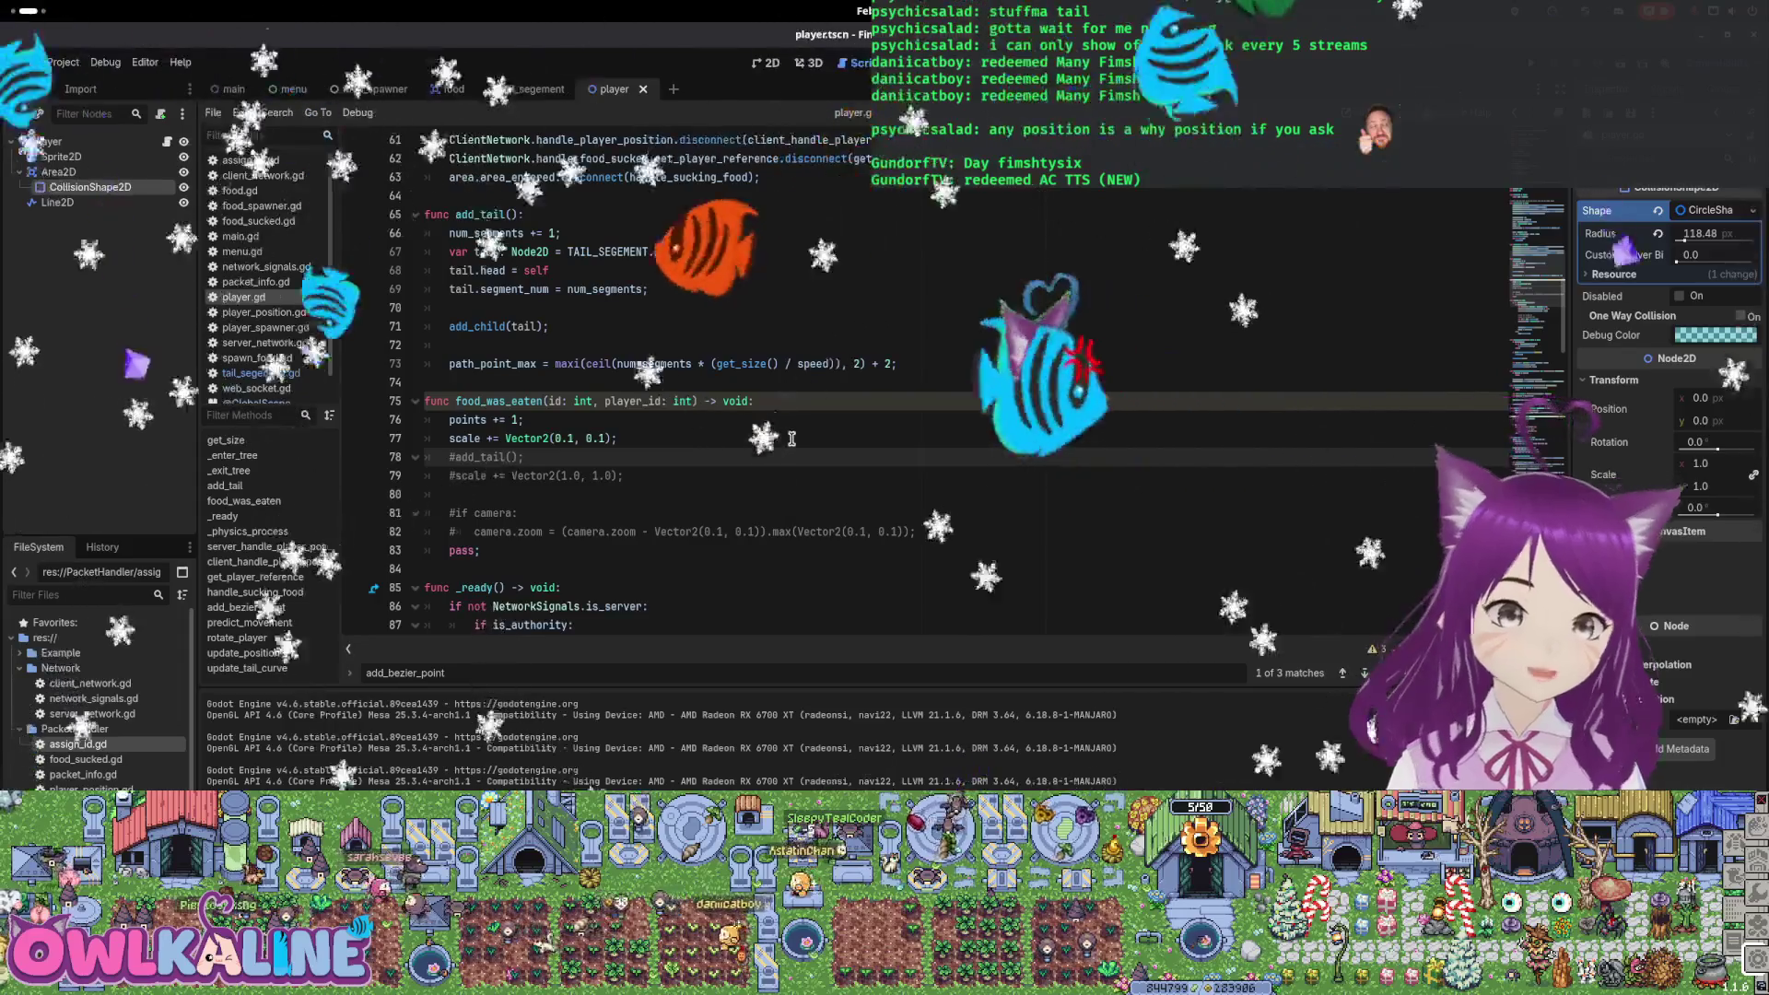
{"action": "key", "text": "Up"}
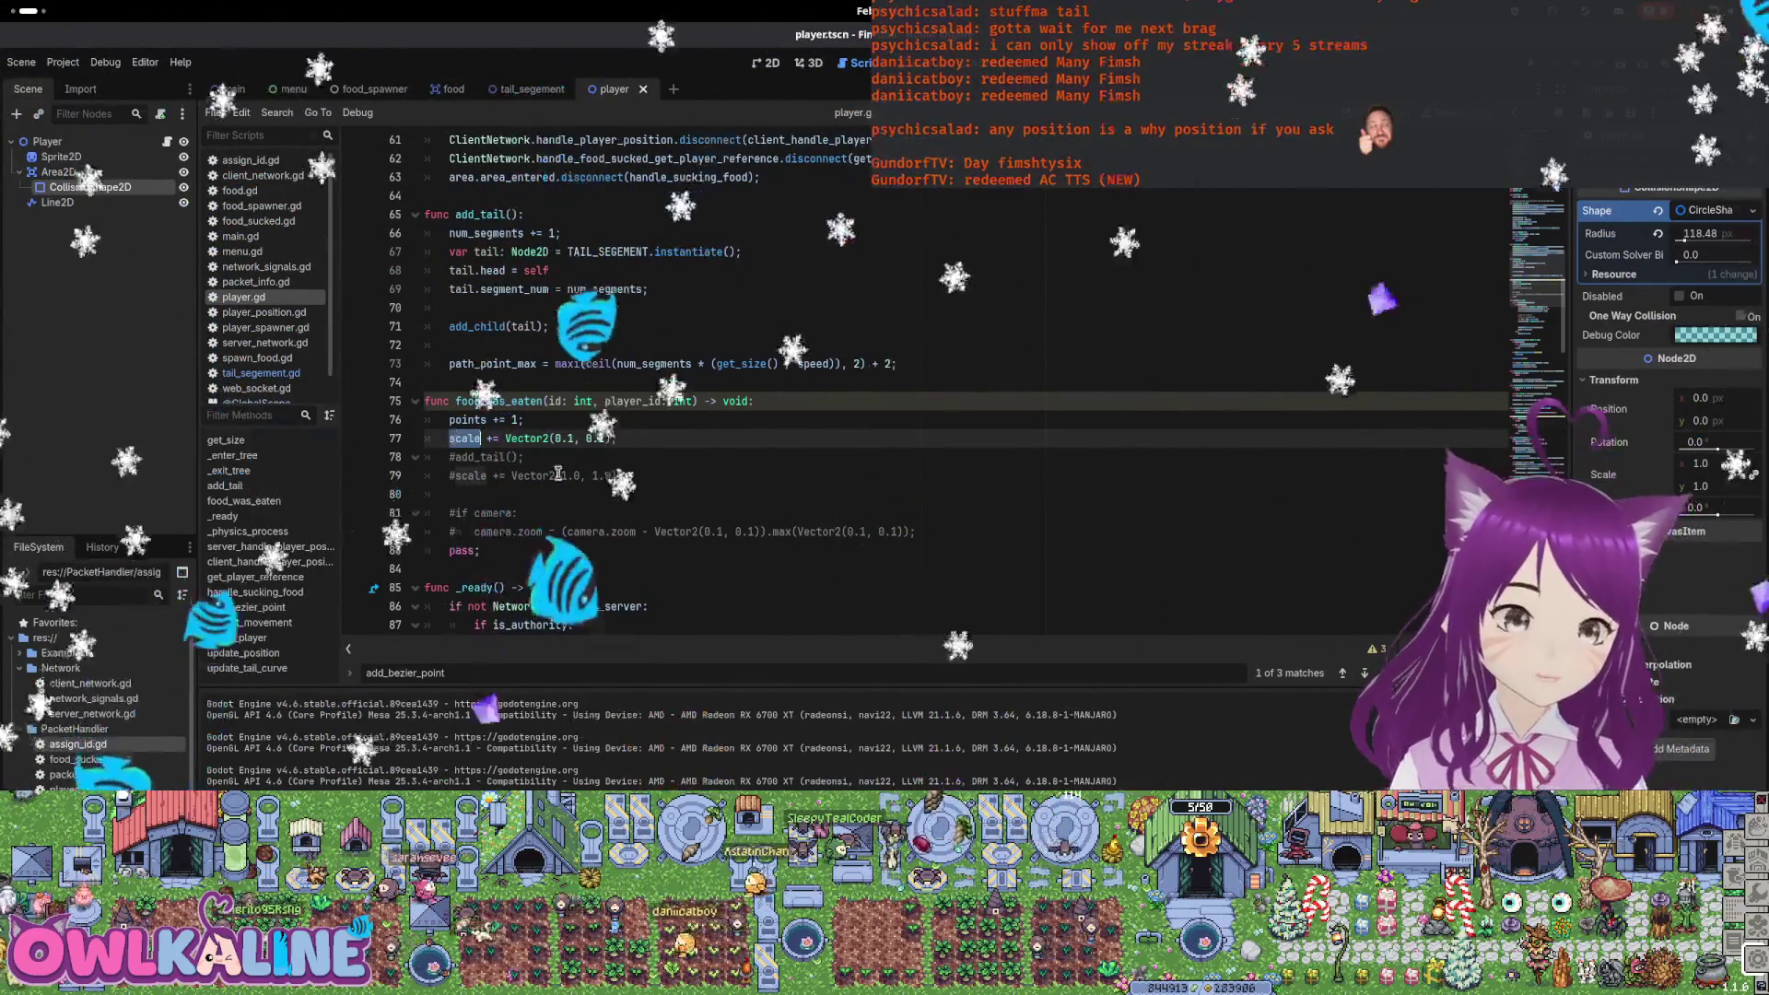
{"action": "scroll", "coordinate": [513, 412], "scroll_direction": "up", "scroll_amount": 3}
{"action": "scroll", "coordinate": [553, 387], "scroll_direction": "down", "scroll_amount": 6}
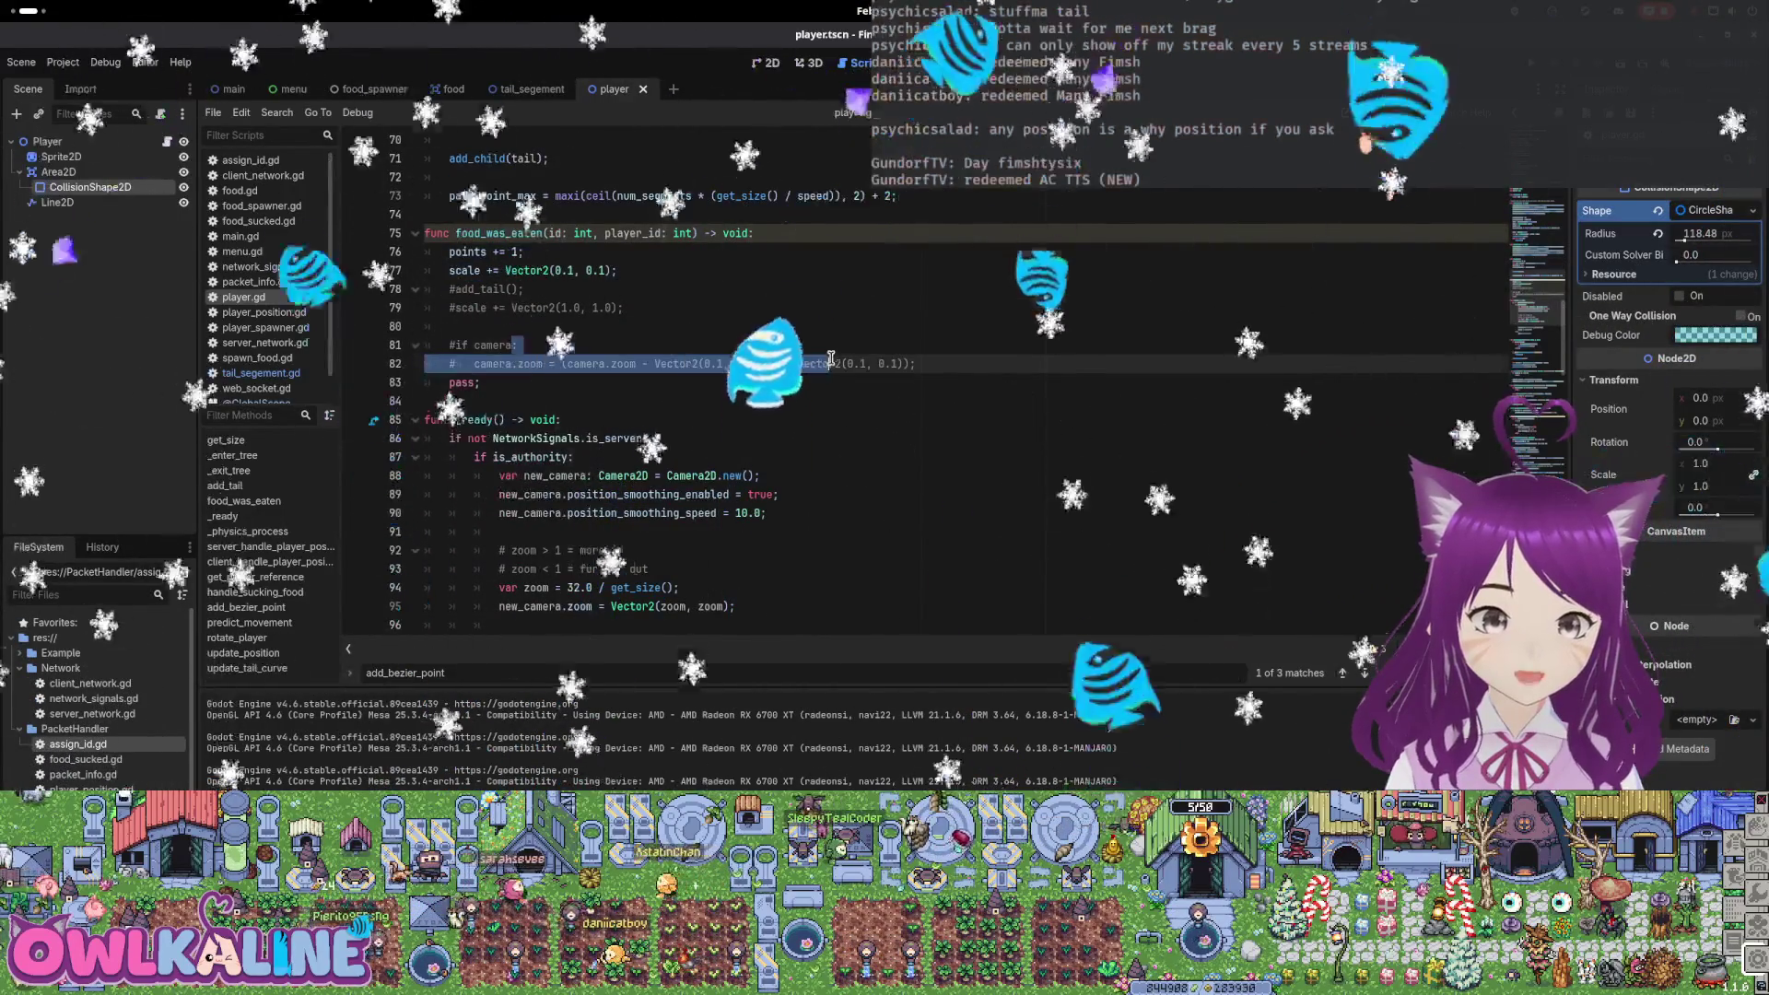
{"action": "scroll", "coordinate": [655, 489], "scroll_direction": "down", "scroll_amount": 3}
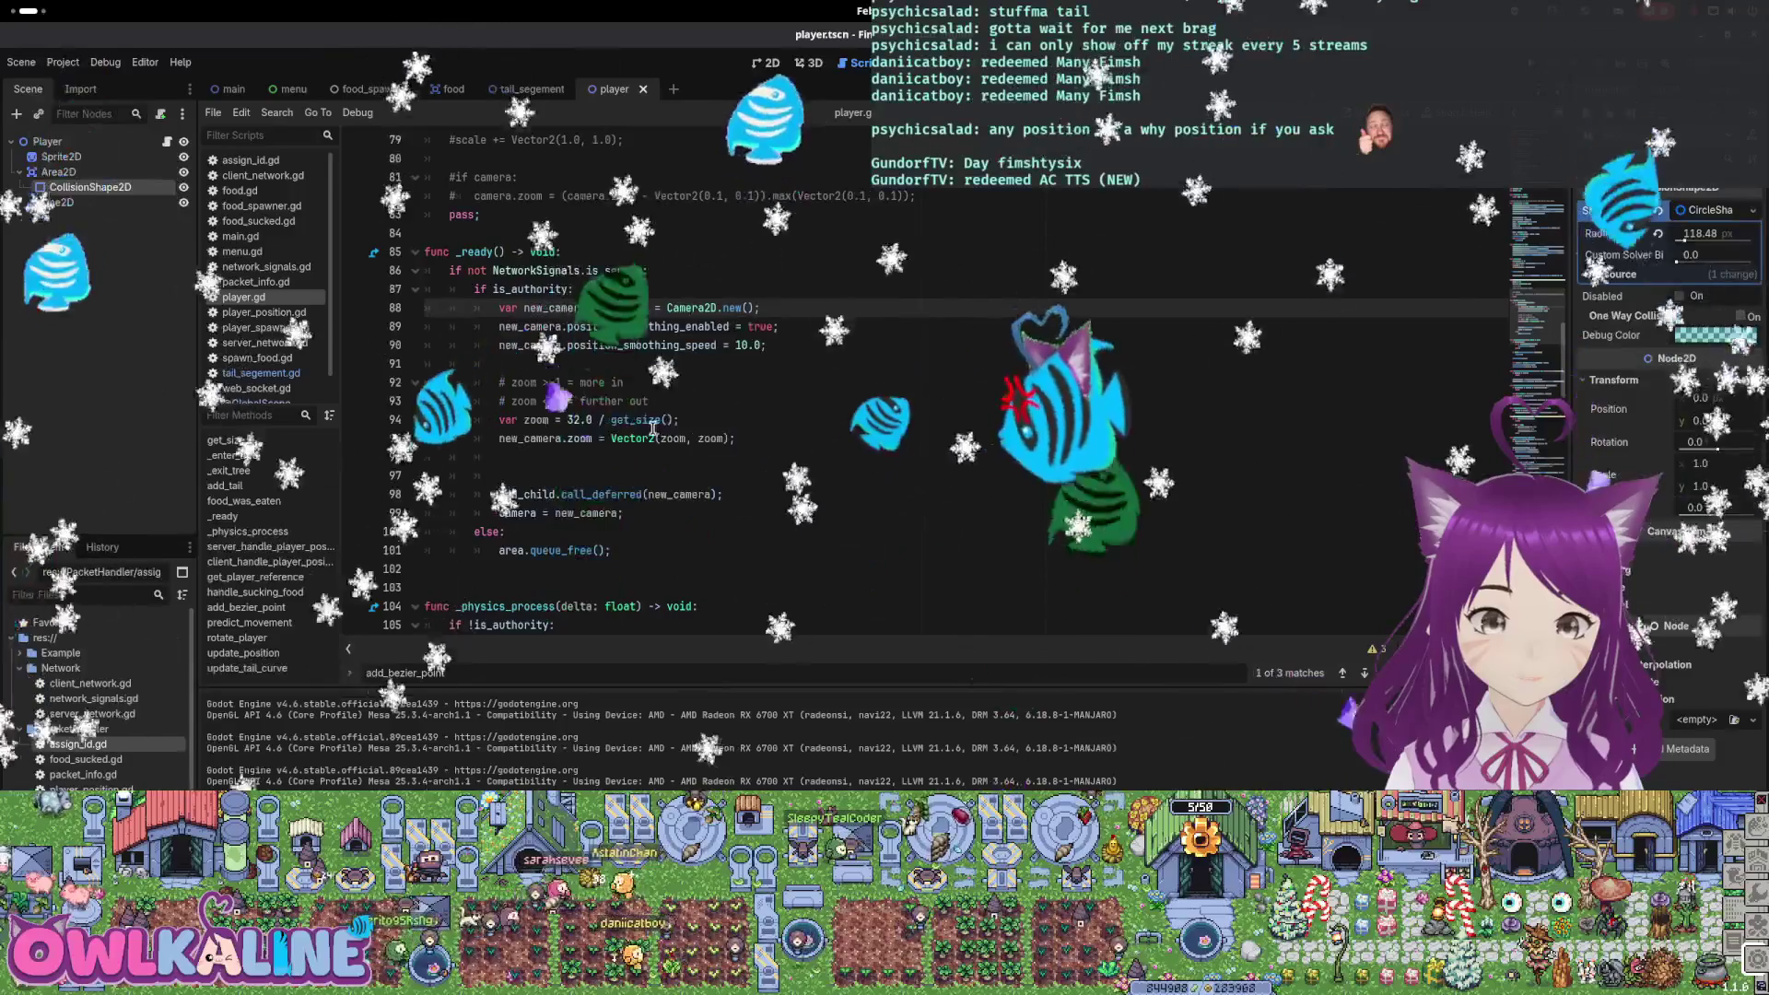
{"action": "left_click_drag", "start_coordinate": [742, 437], "coordinate": [508, 438]}
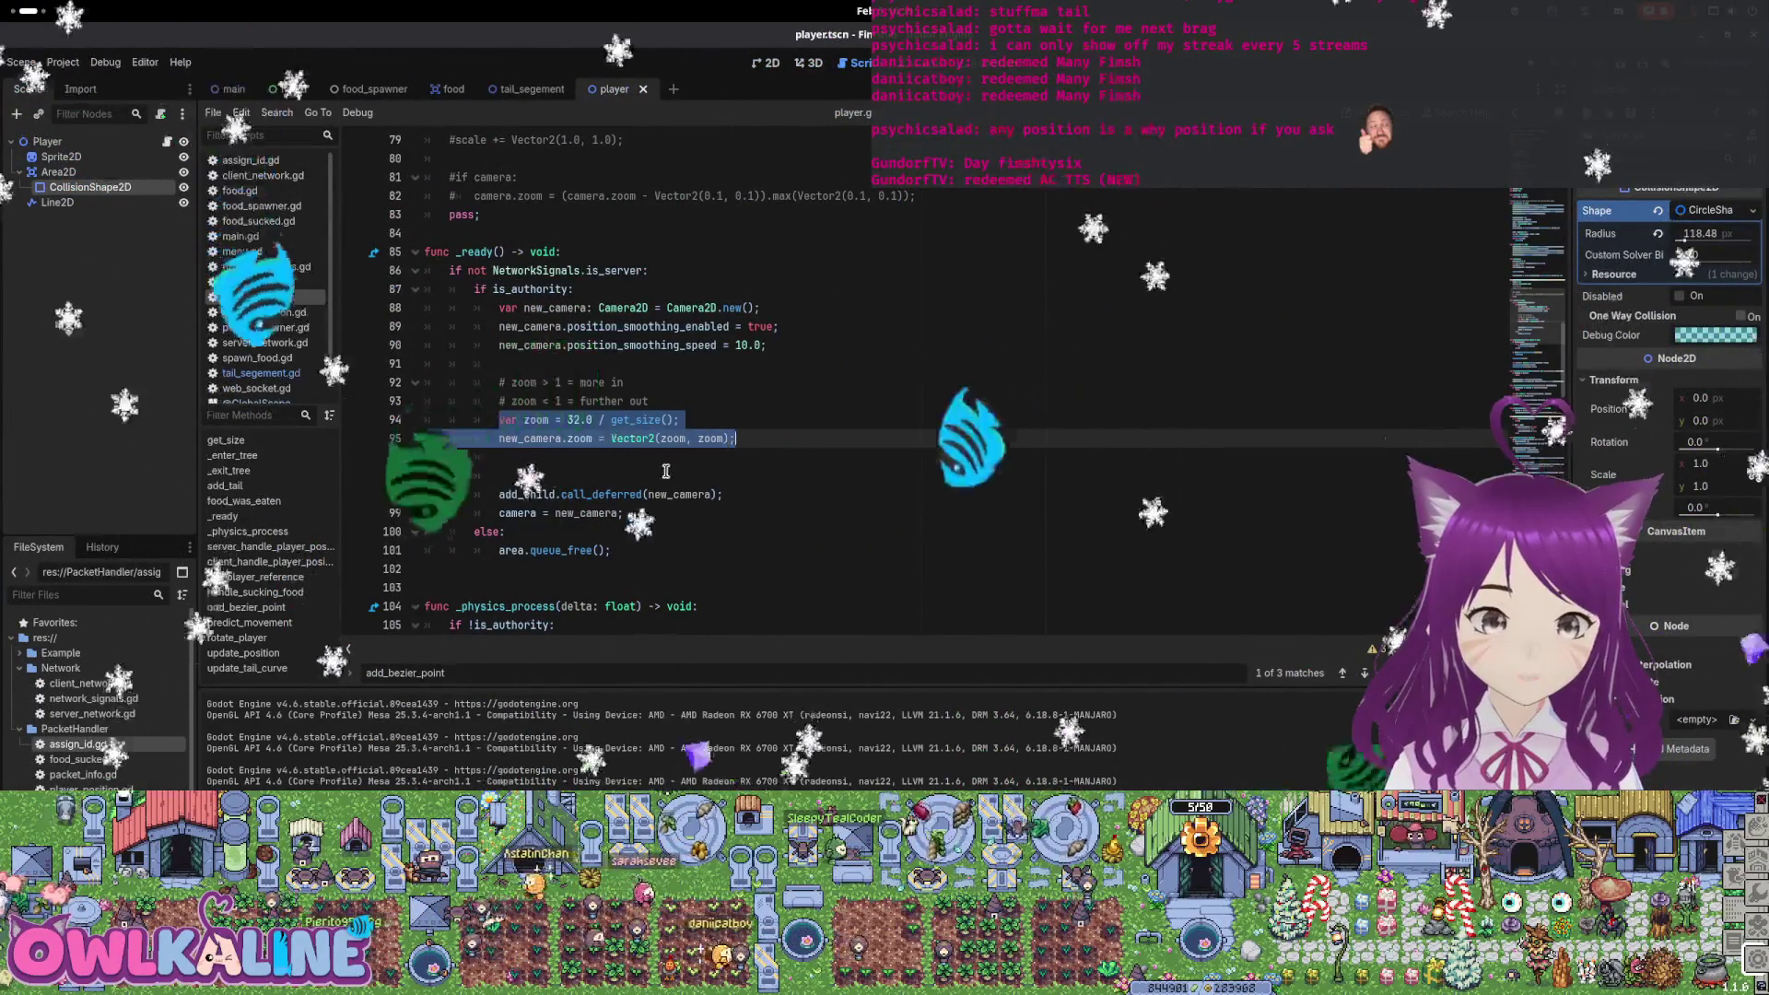
{"action": "scroll", "coordinate": [570, 441], "scroll_direction": "up", "scroll_amount": 4}
Paste the zoom lines after the scale change, target camera instead of new_camera, save, and run
{"action": "left_click", "coordinate": [619, 326]}
{"action": "key", "text": "Return"}
{"action": "type", "text": "var zoom = 32.0 / get_size(); \t\t\tnew_camera.zoom = Vector2(zoom, zoom);"}
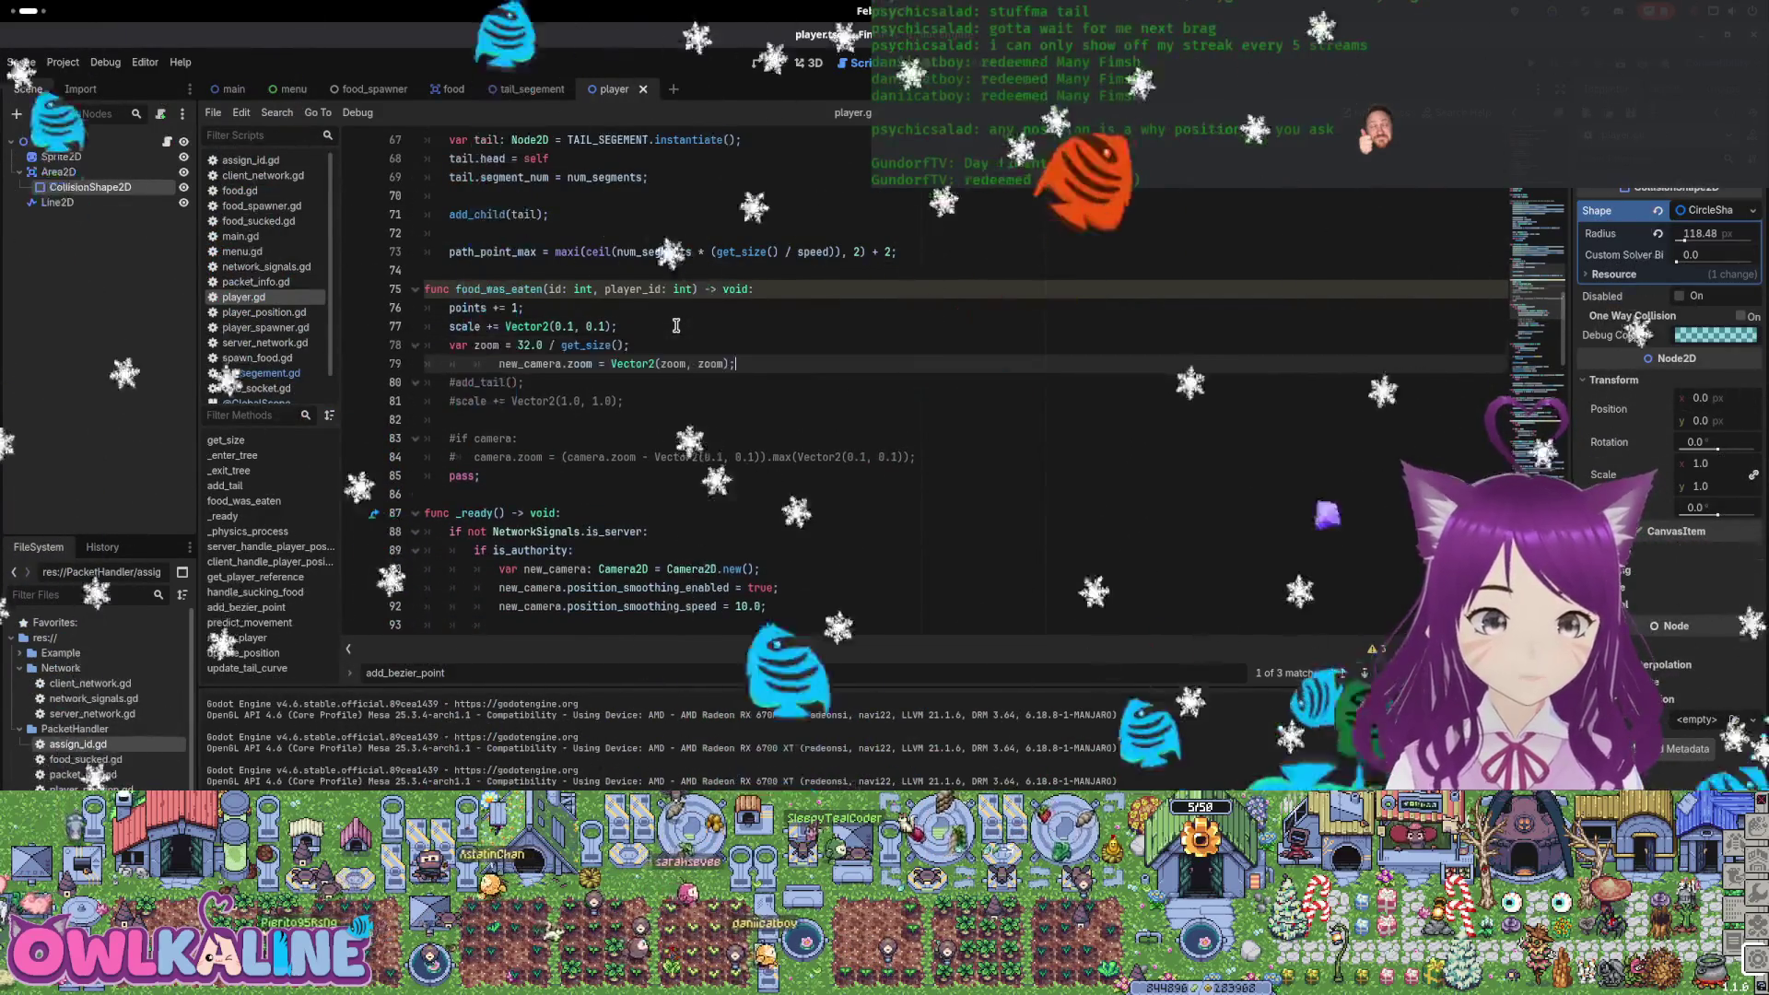
{"action": "key", "text": "Home"}
{"action": "key", "text": "BackSpace"}
{"action": "key", "text": "BackSpace"}
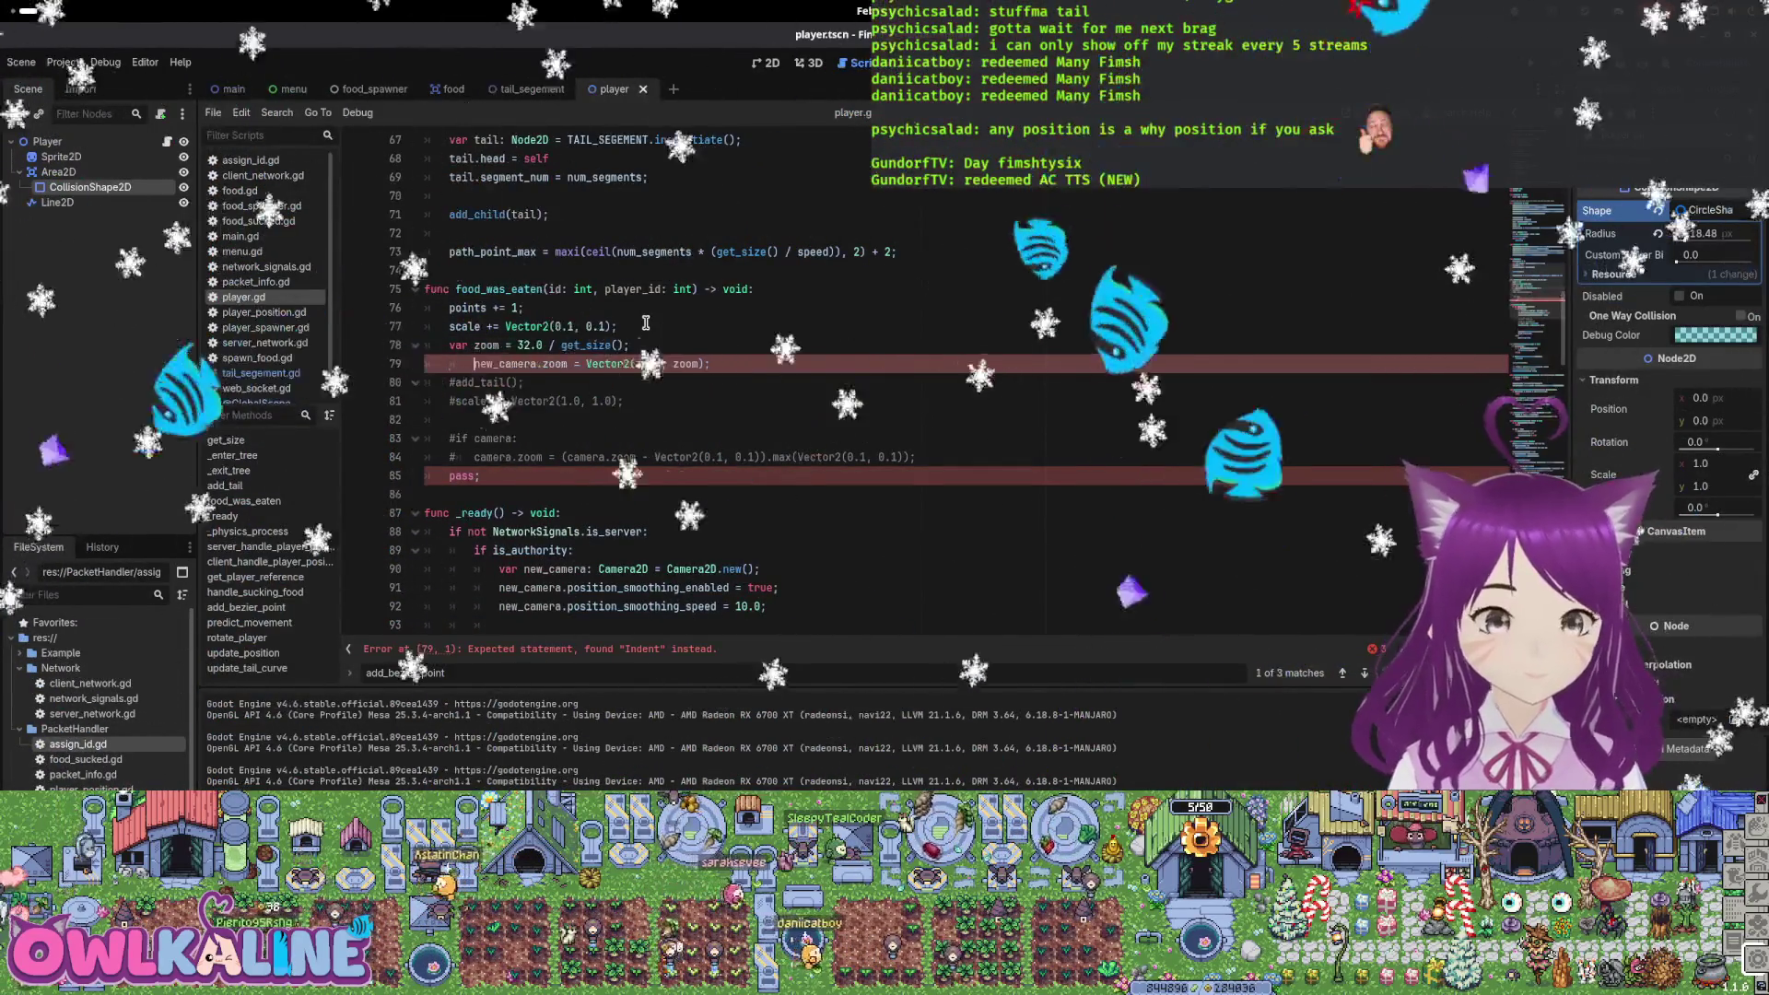
{"action": "key", "text": "Delete"}
{"action": "key", "text": "Delete"}
{"action": "key", "text": "Delete"}
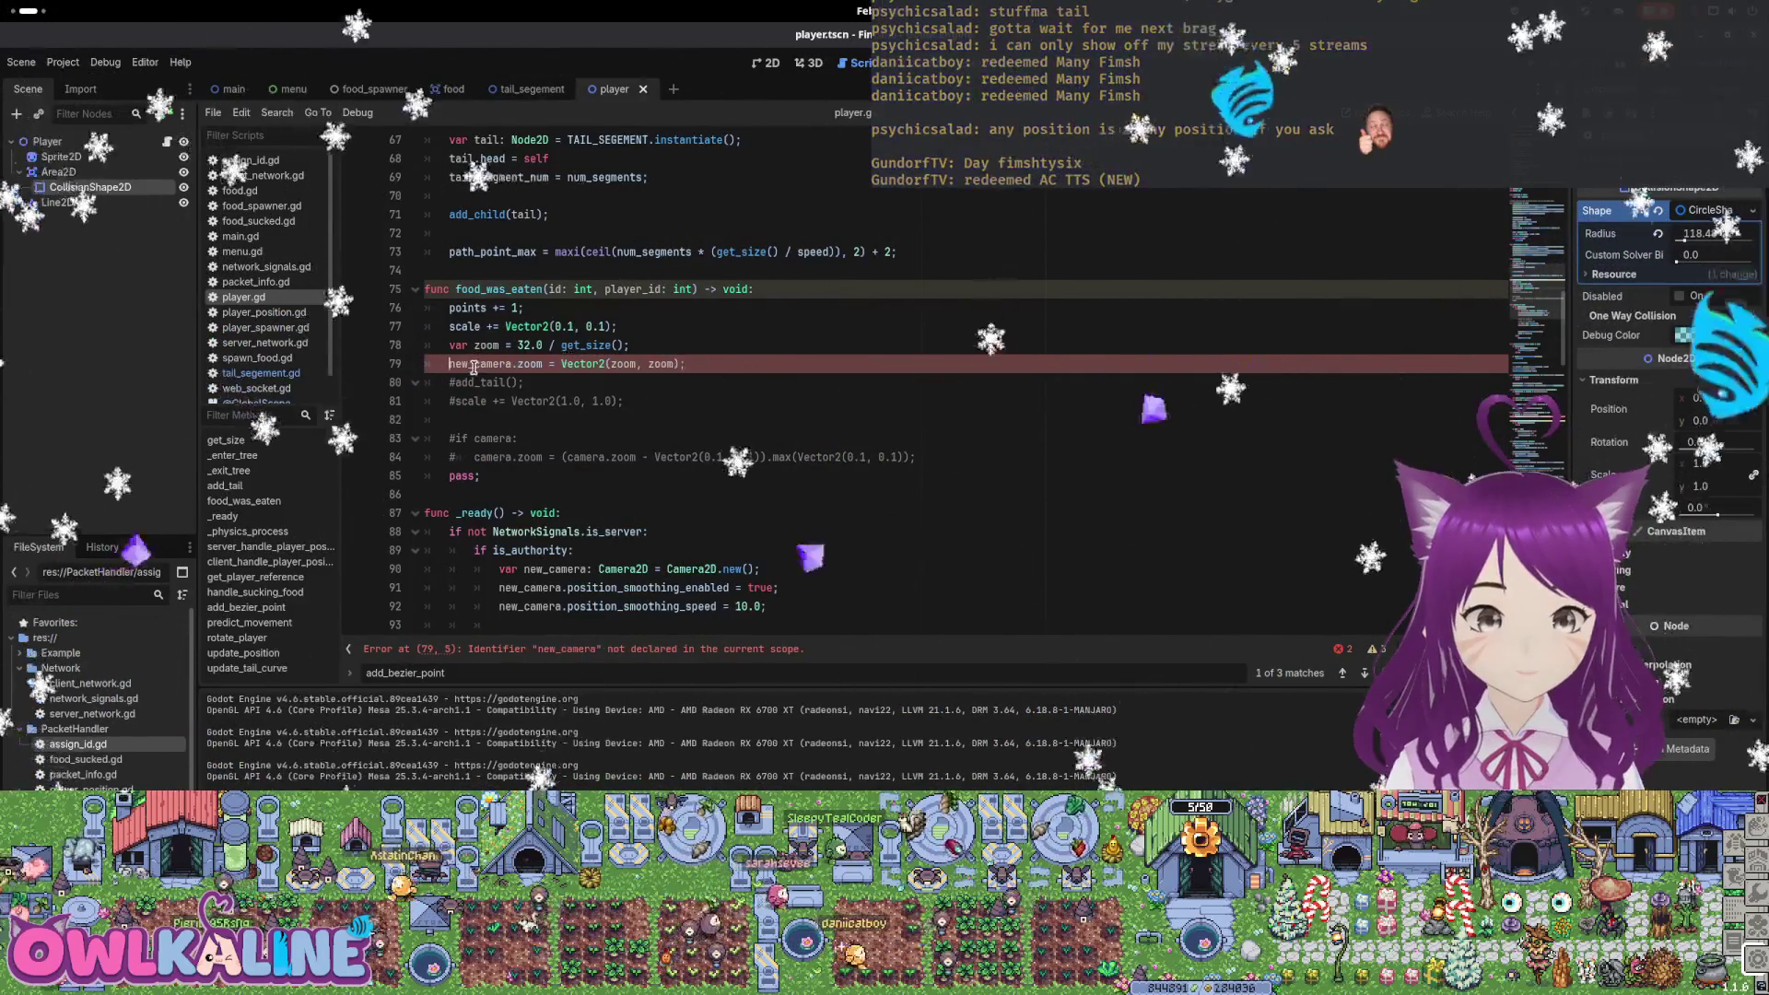
{"action": "key", "text": "ctrl+s"}
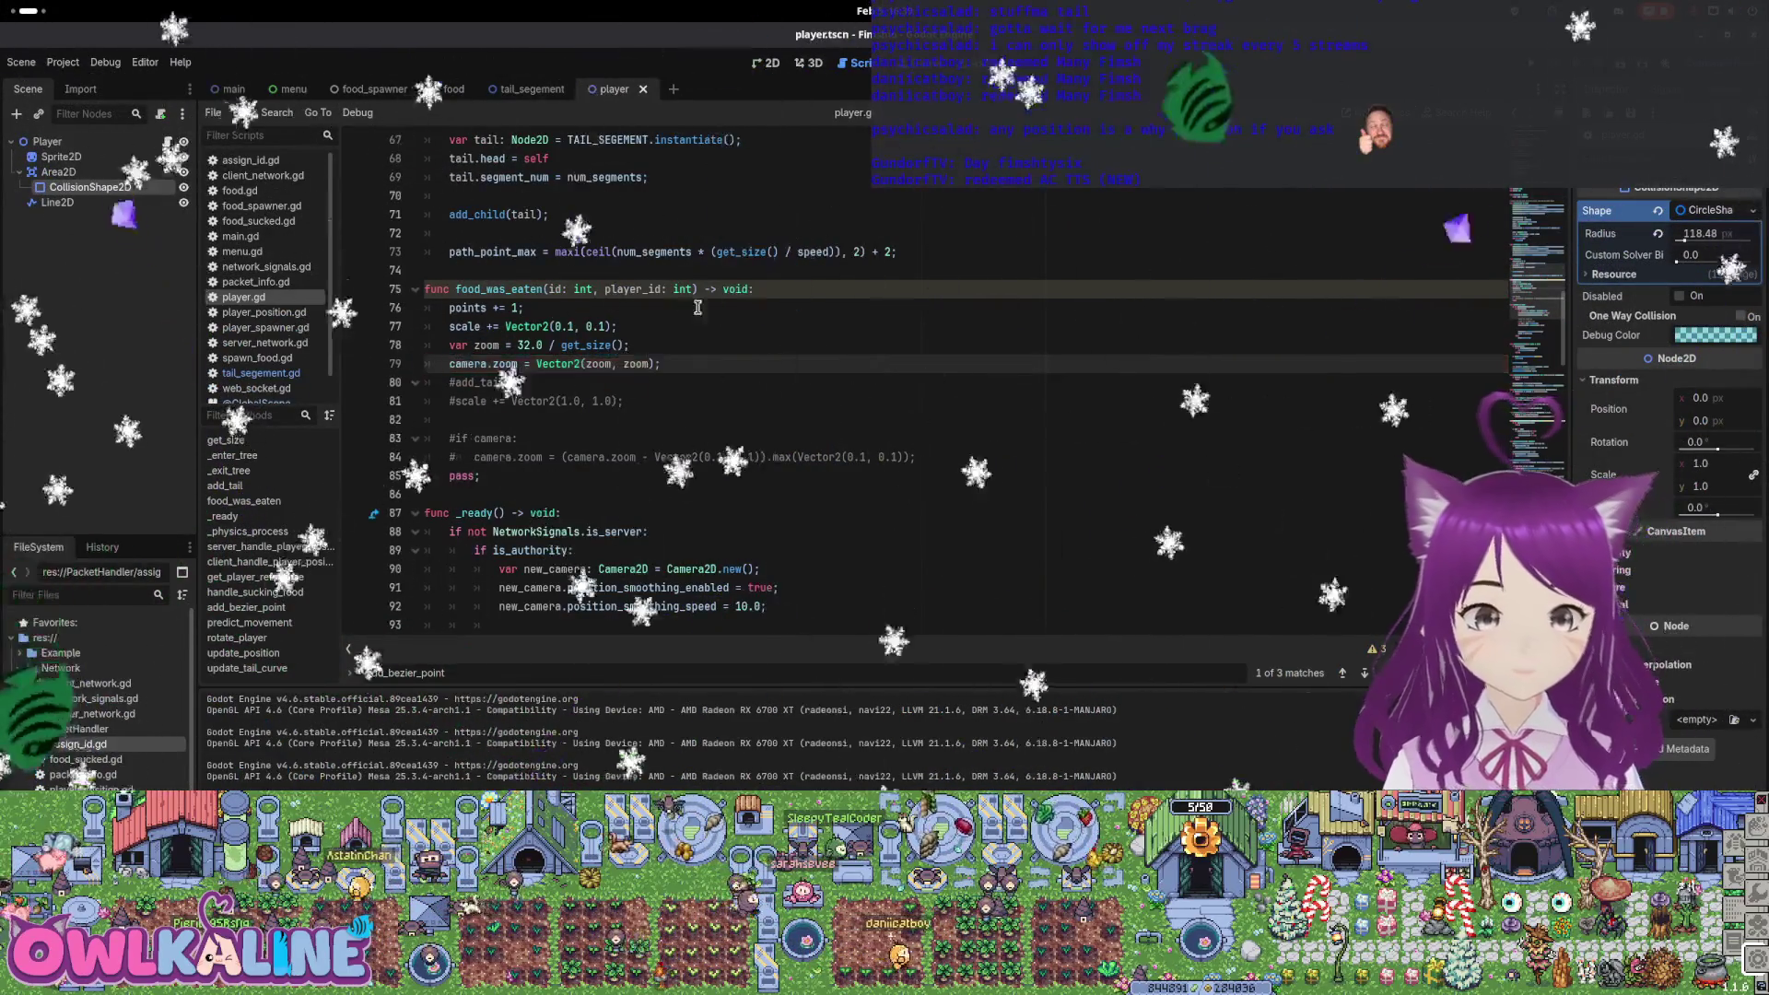
{"action": "key", "text": "F5"}
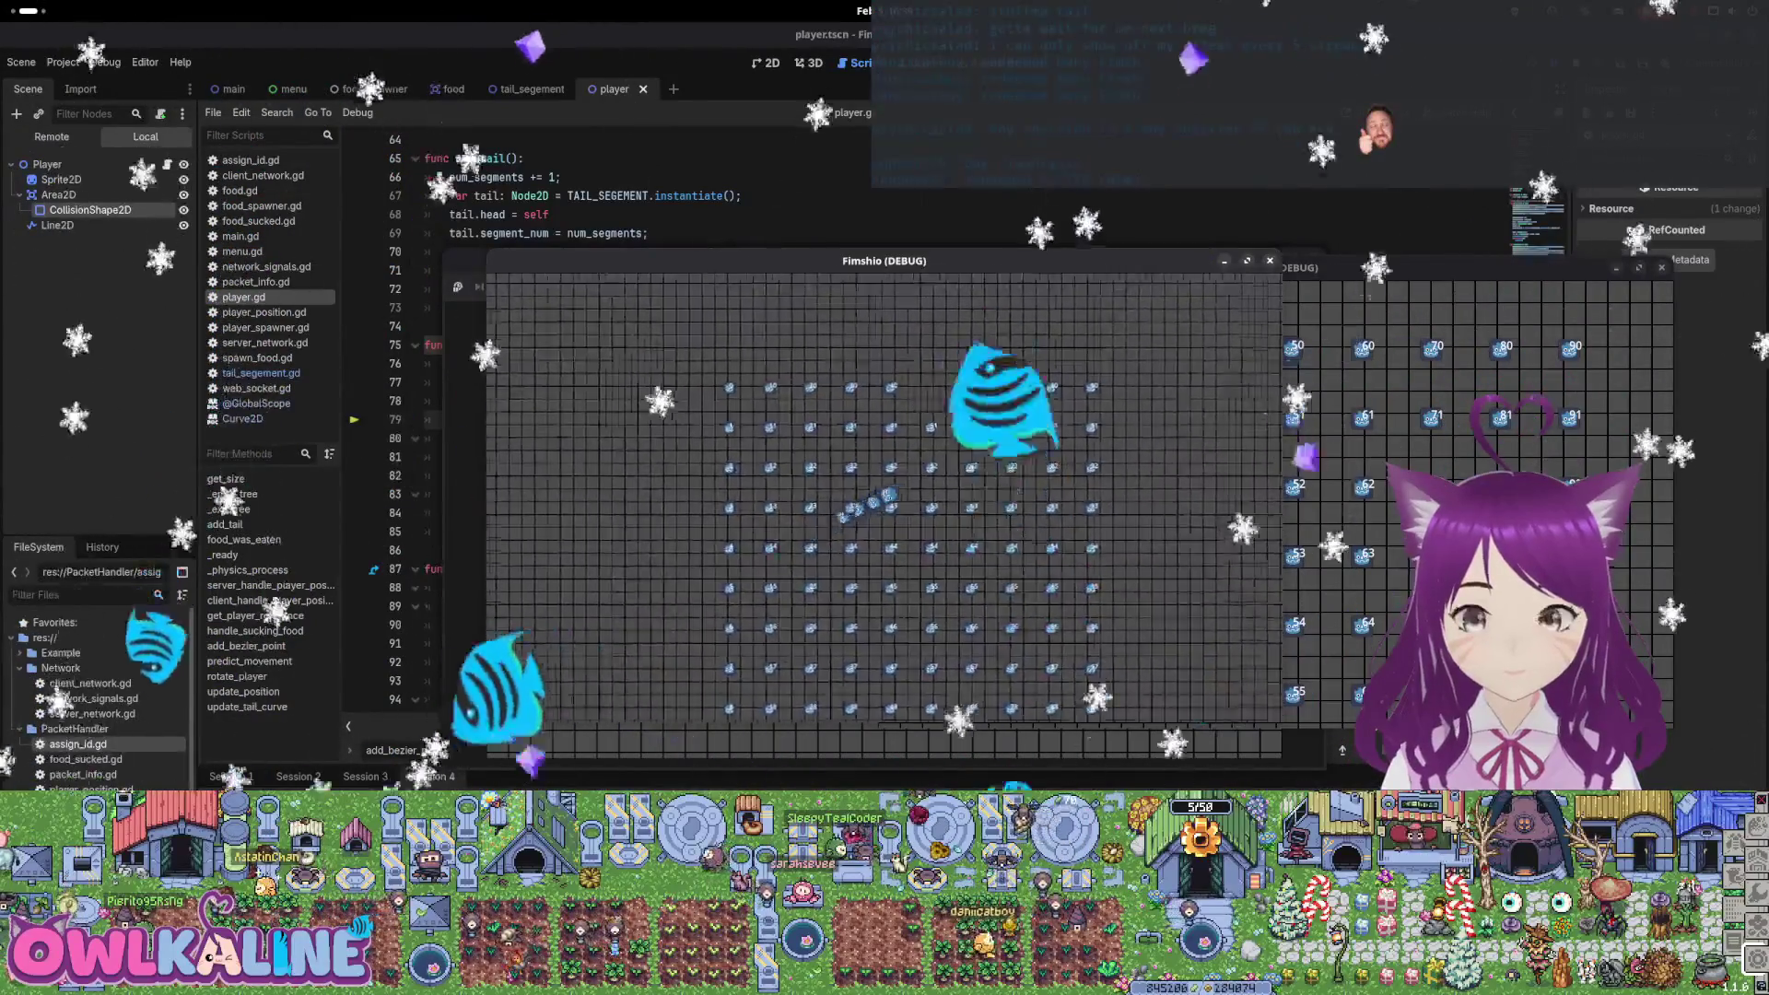
Stop the running Fimsh game and open tail_segement.gd from the Scripts list
{"action": "key", "text": "F8"}
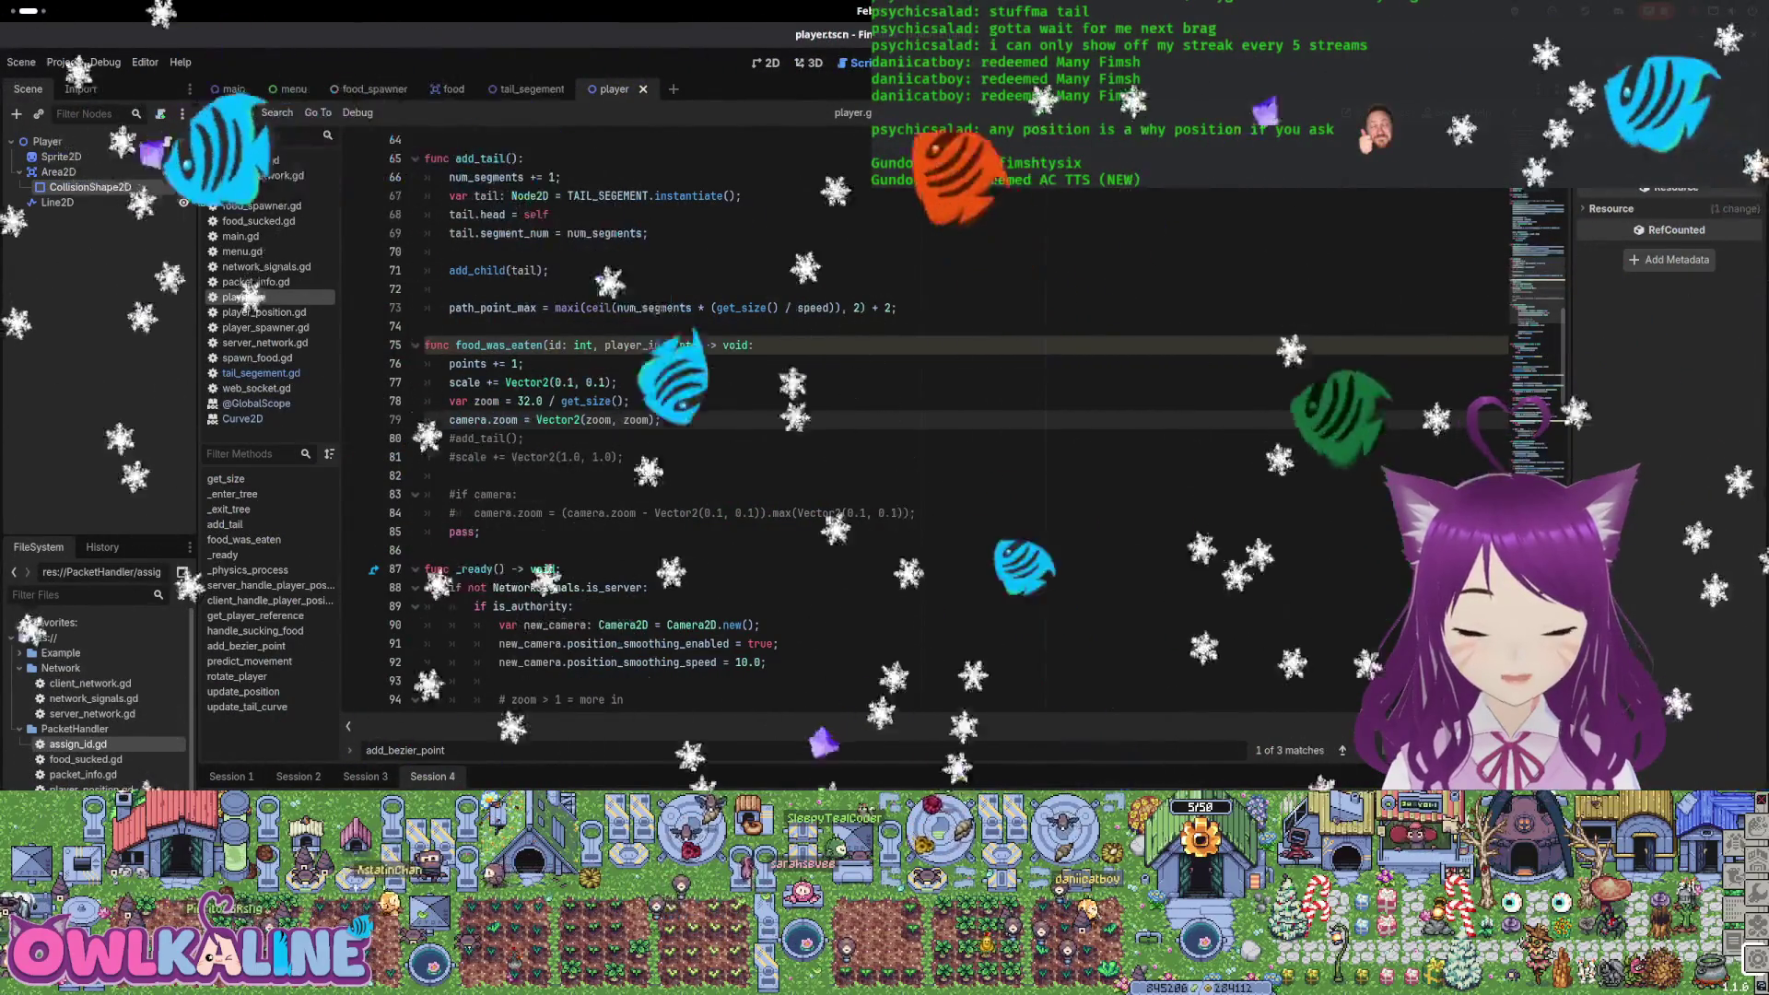
{"action": "left_click", "coordinate": [260, 372]}
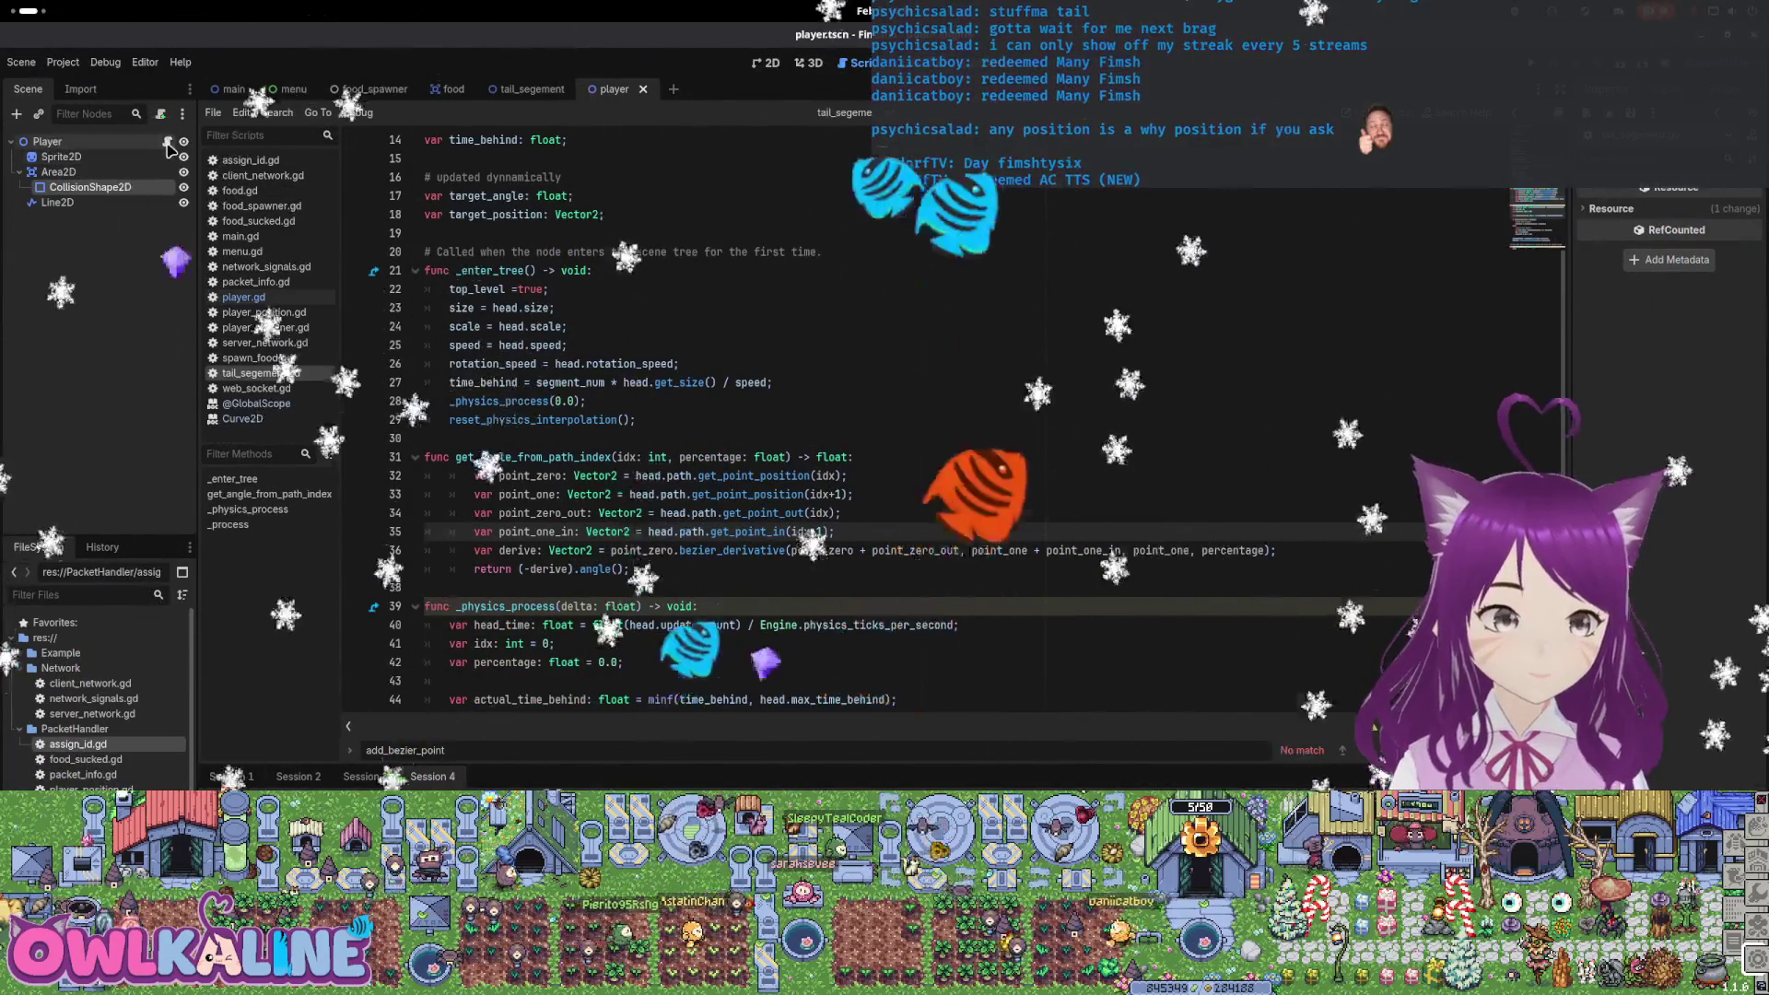
In player.gd, comment out the 'for i in range(3):' add_tail loop and relaunch the game
{"action": "left_click", "coordinate": [244, 297]}
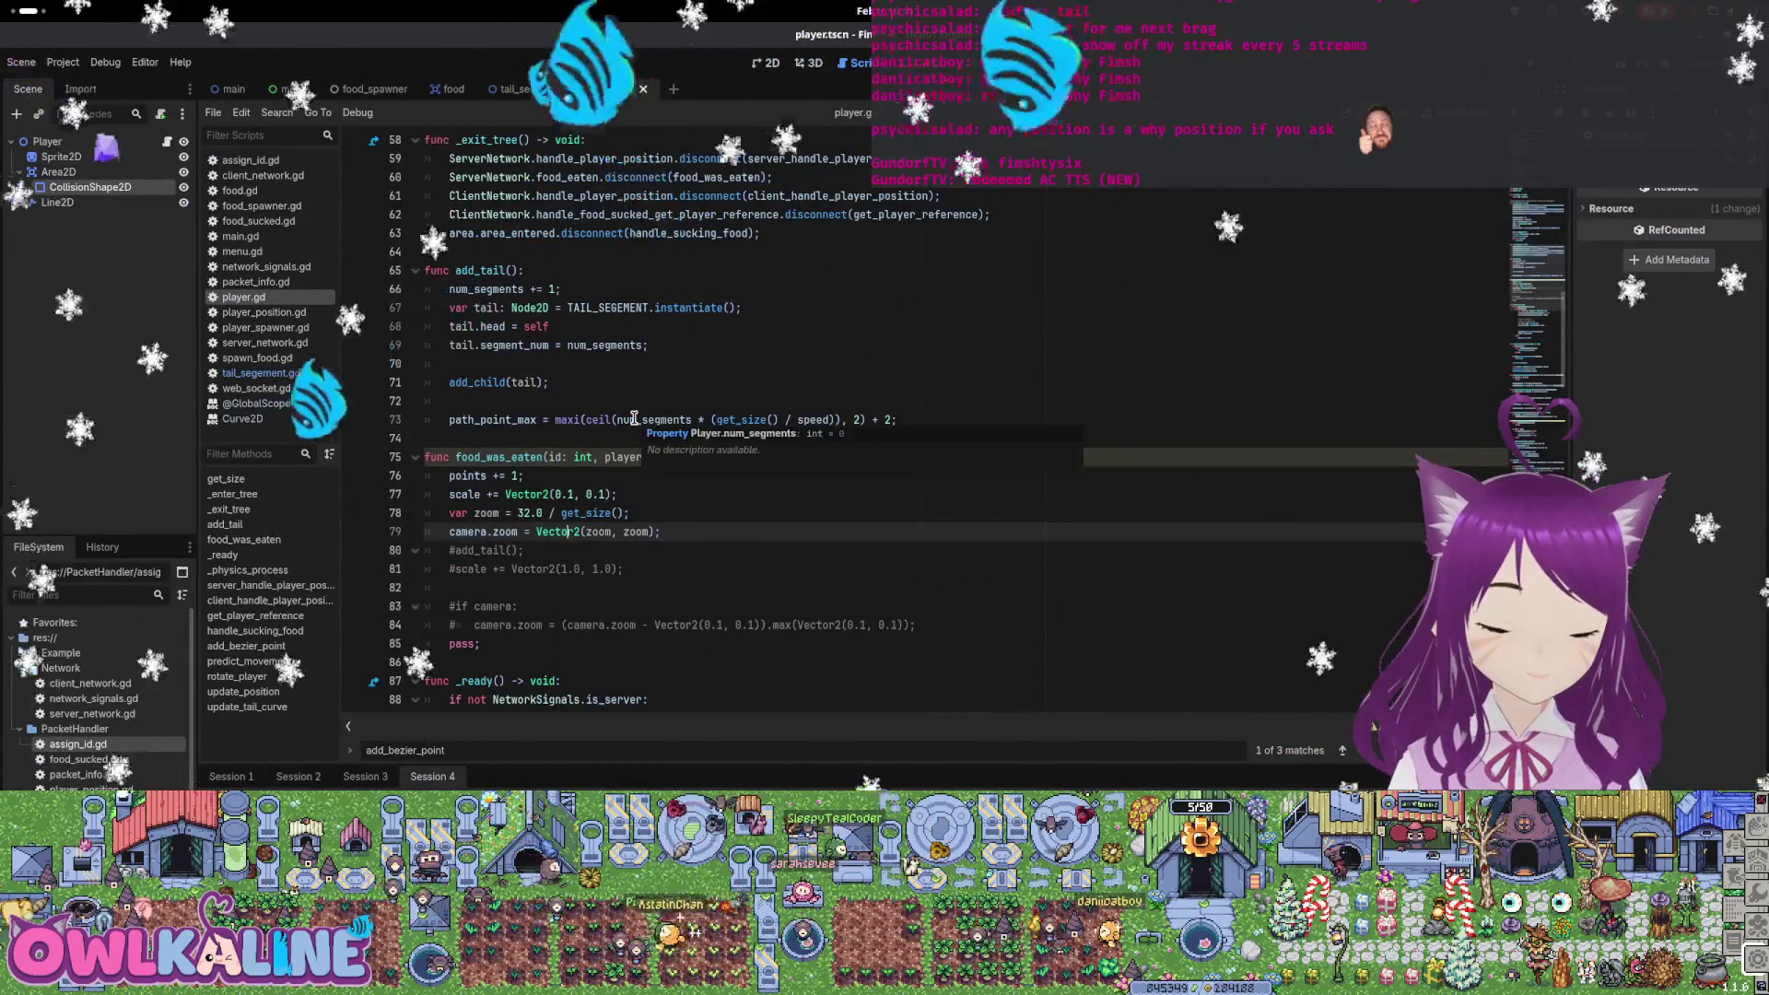
{"action": "scroll", "coordinate": [512, 403], "scroll_direction": "up", "scroll_amount": 4}
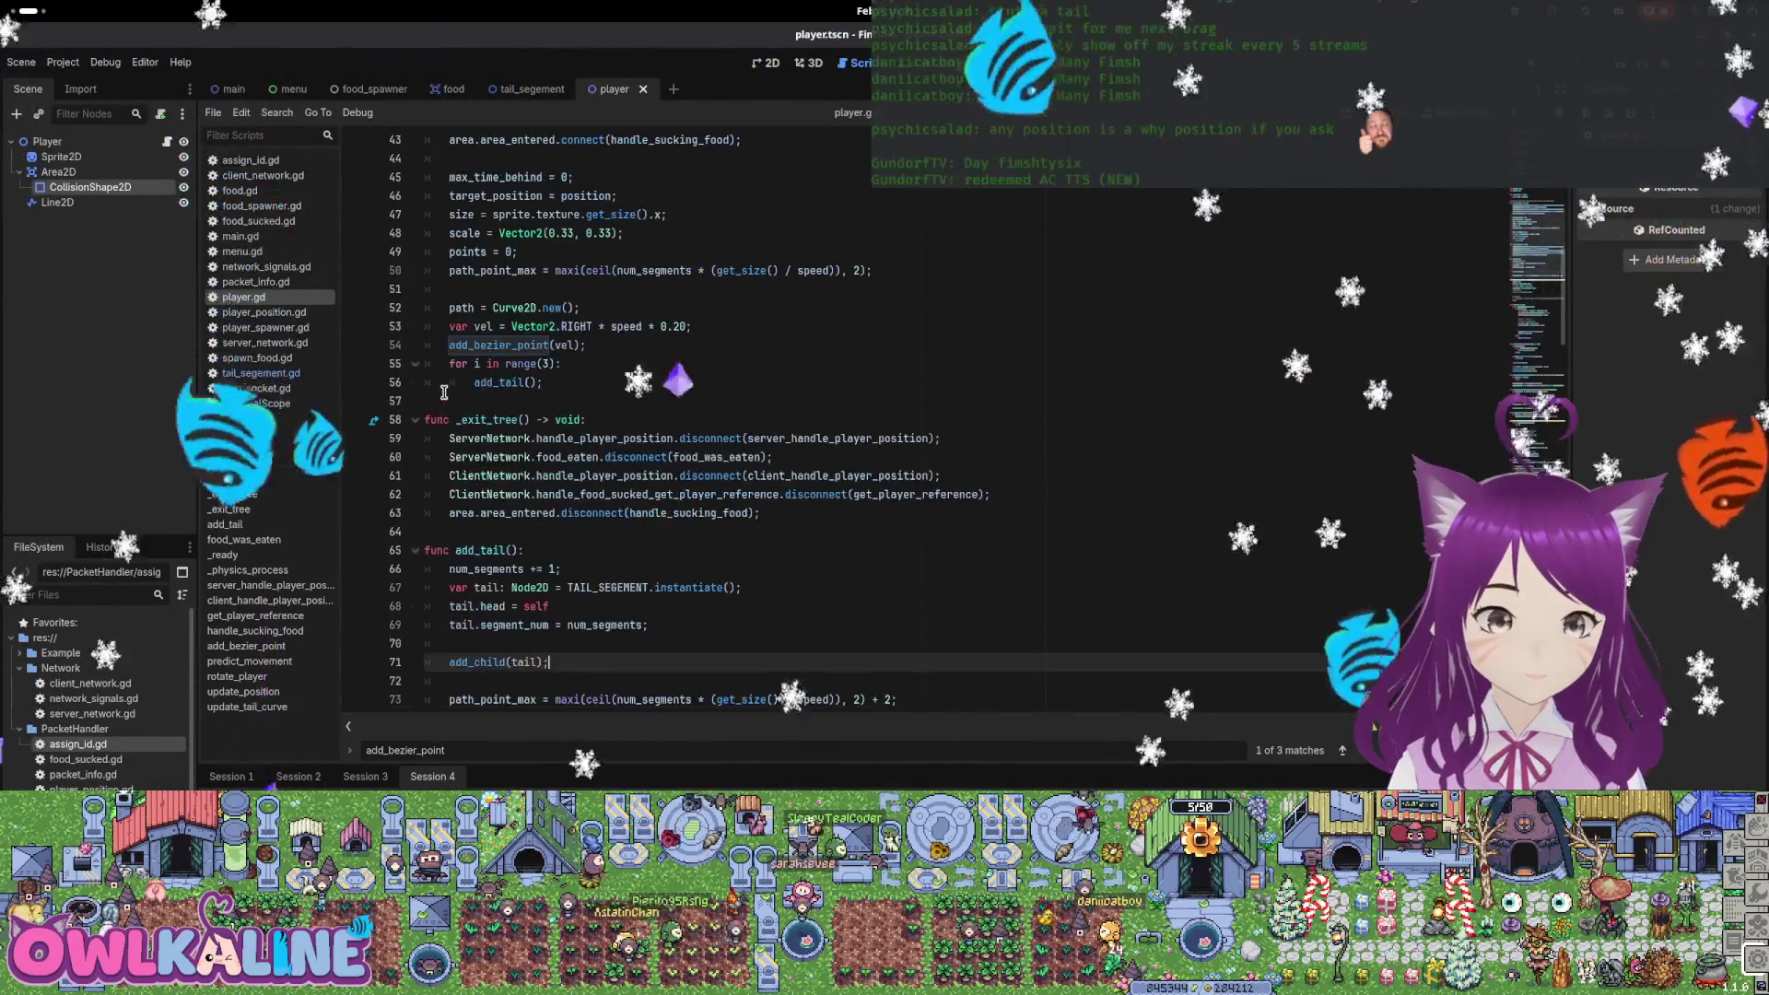
{"action": "left_click", "coordinate": [450, 364]}
{"action": "type", "text": "#"}
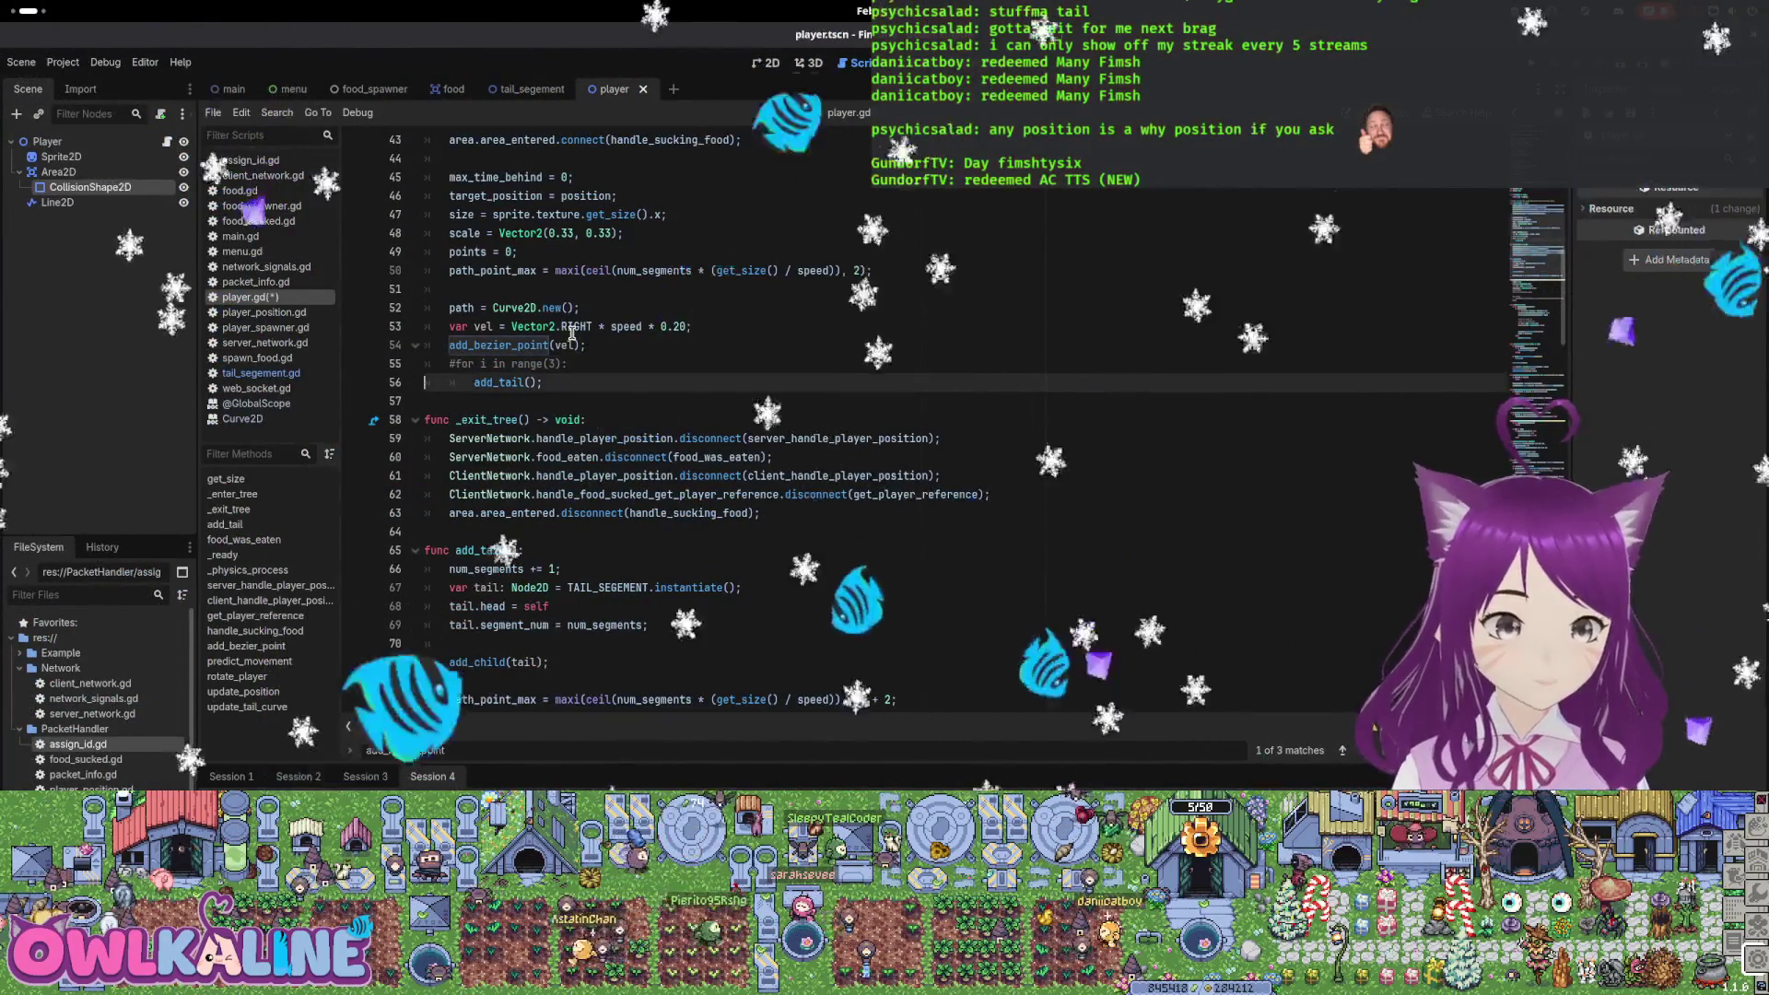
{"action": "key", "text": "Down"}
{"action": "key", "text": "ctrl+k"}
{"action": "key", "text": "F5"}
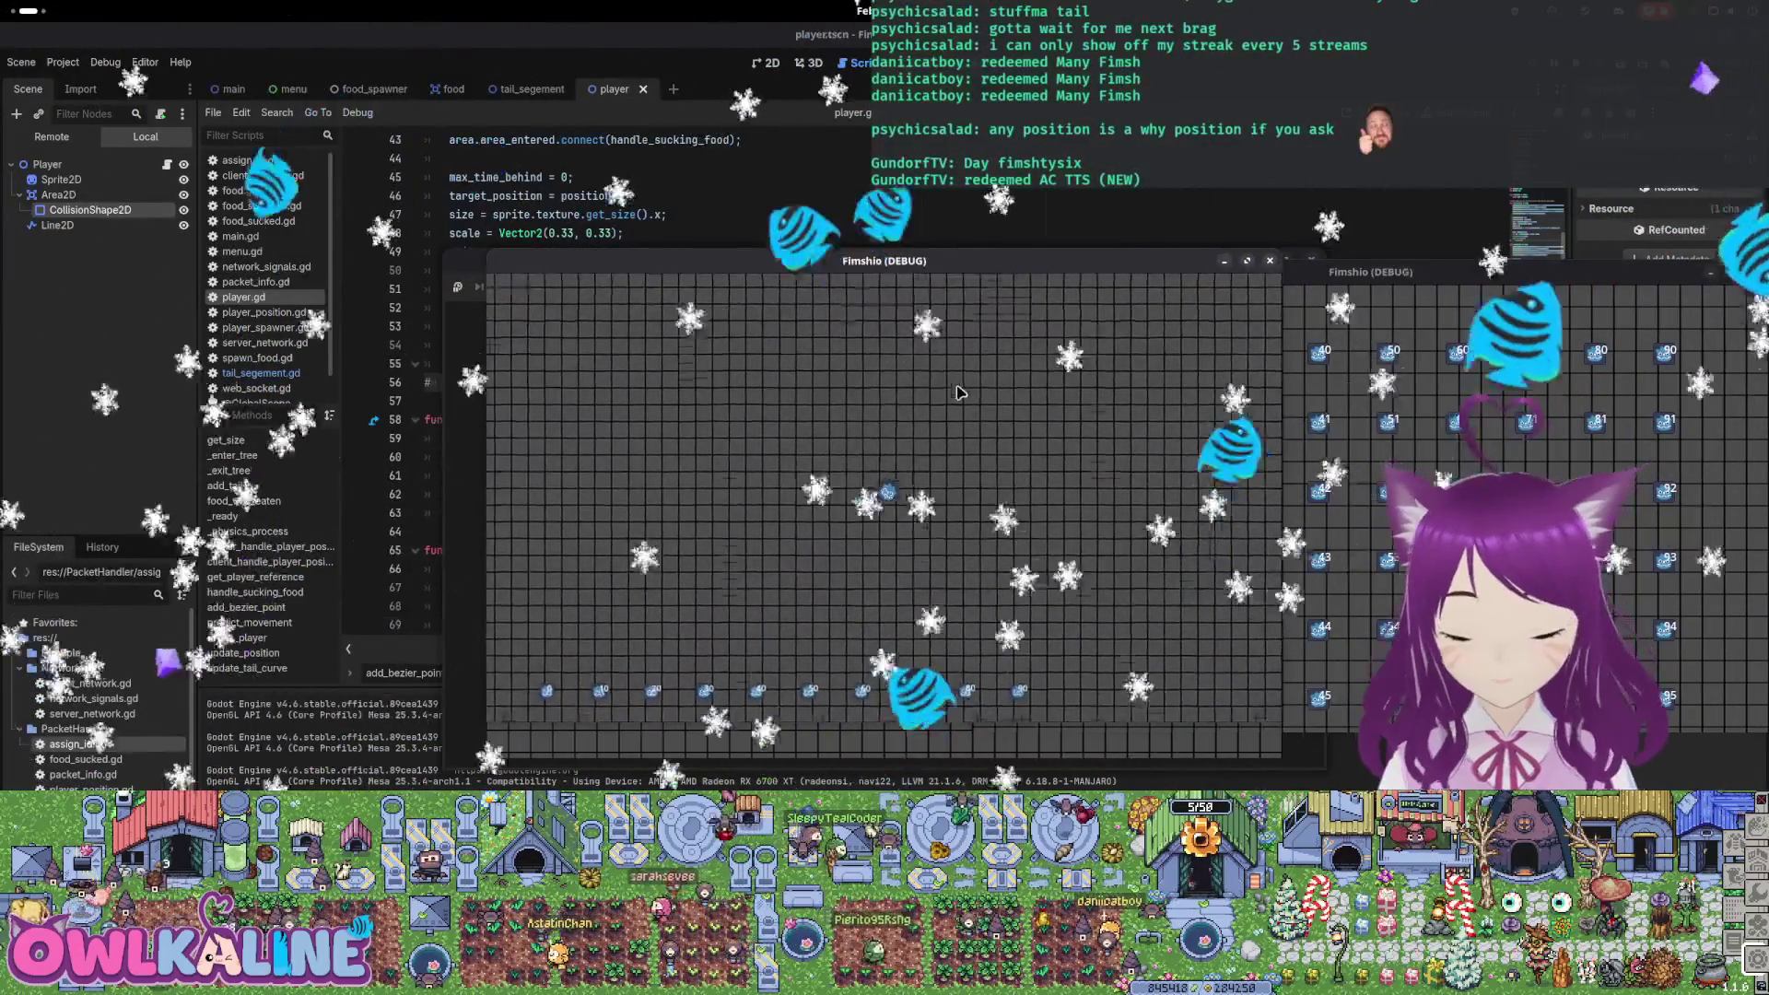
Close both Fimshio (DEBUG) game windows, reaching the last one through the window overview
{"action": "key", "text": "F8"}
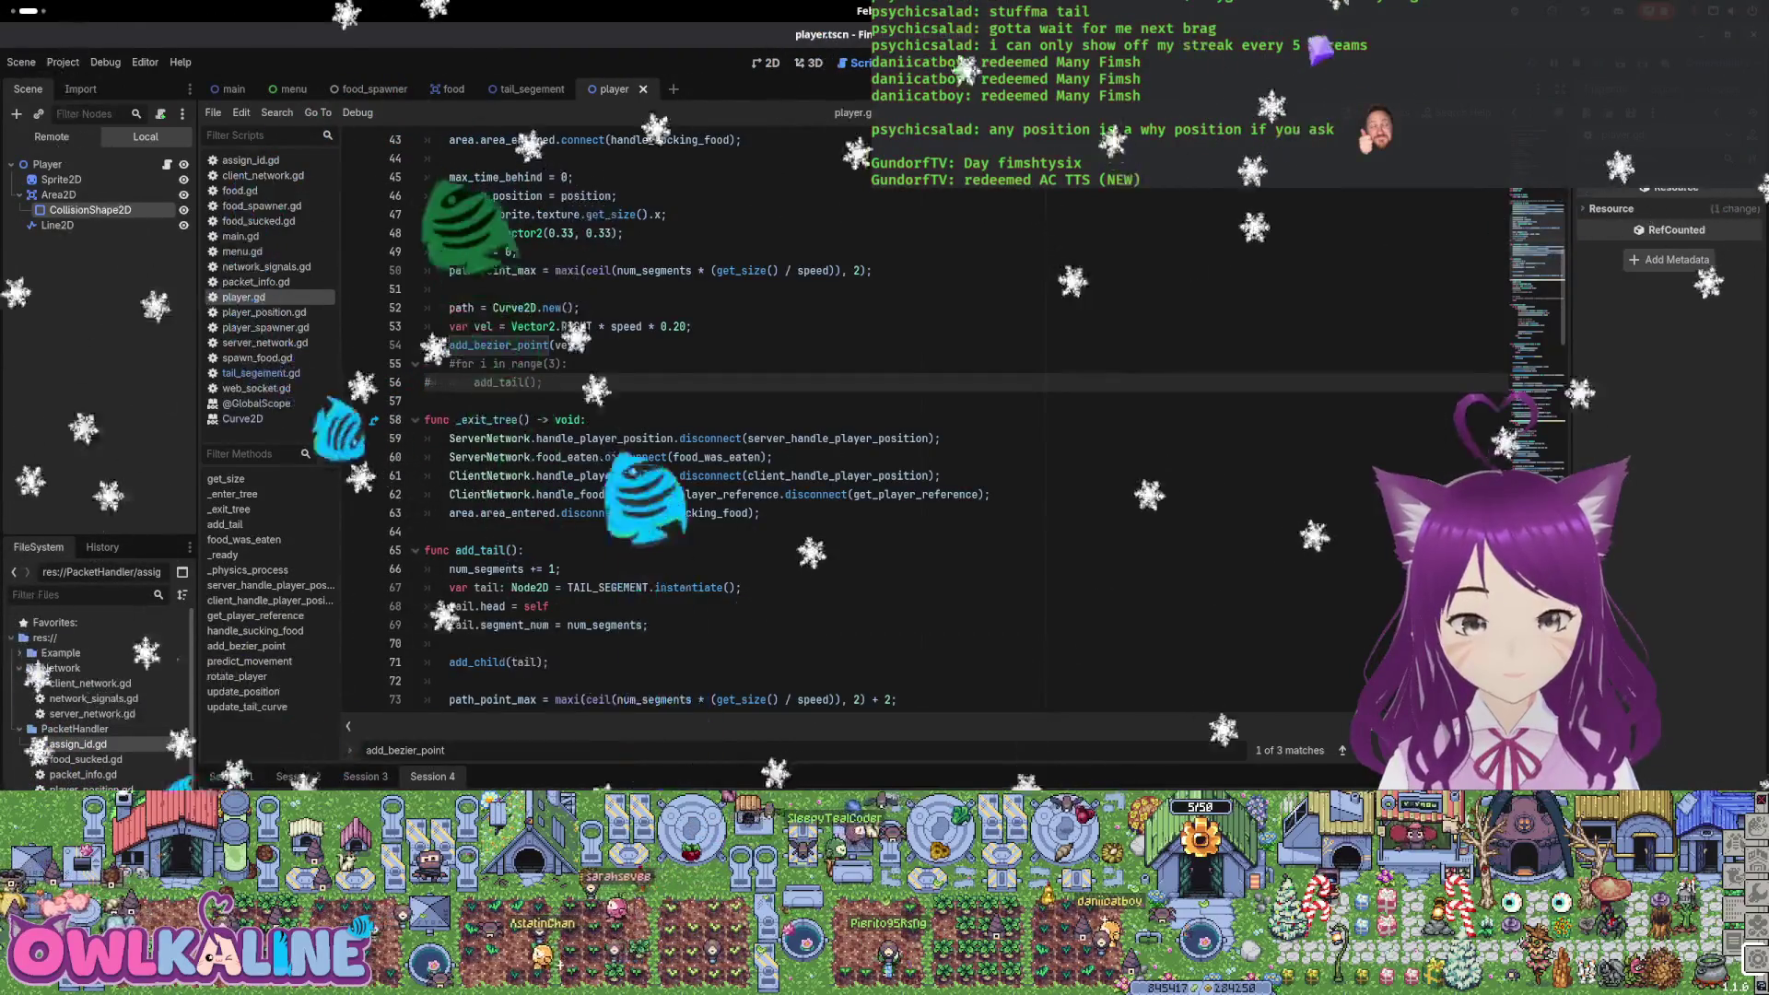
{"action": "key", "text": "super"}
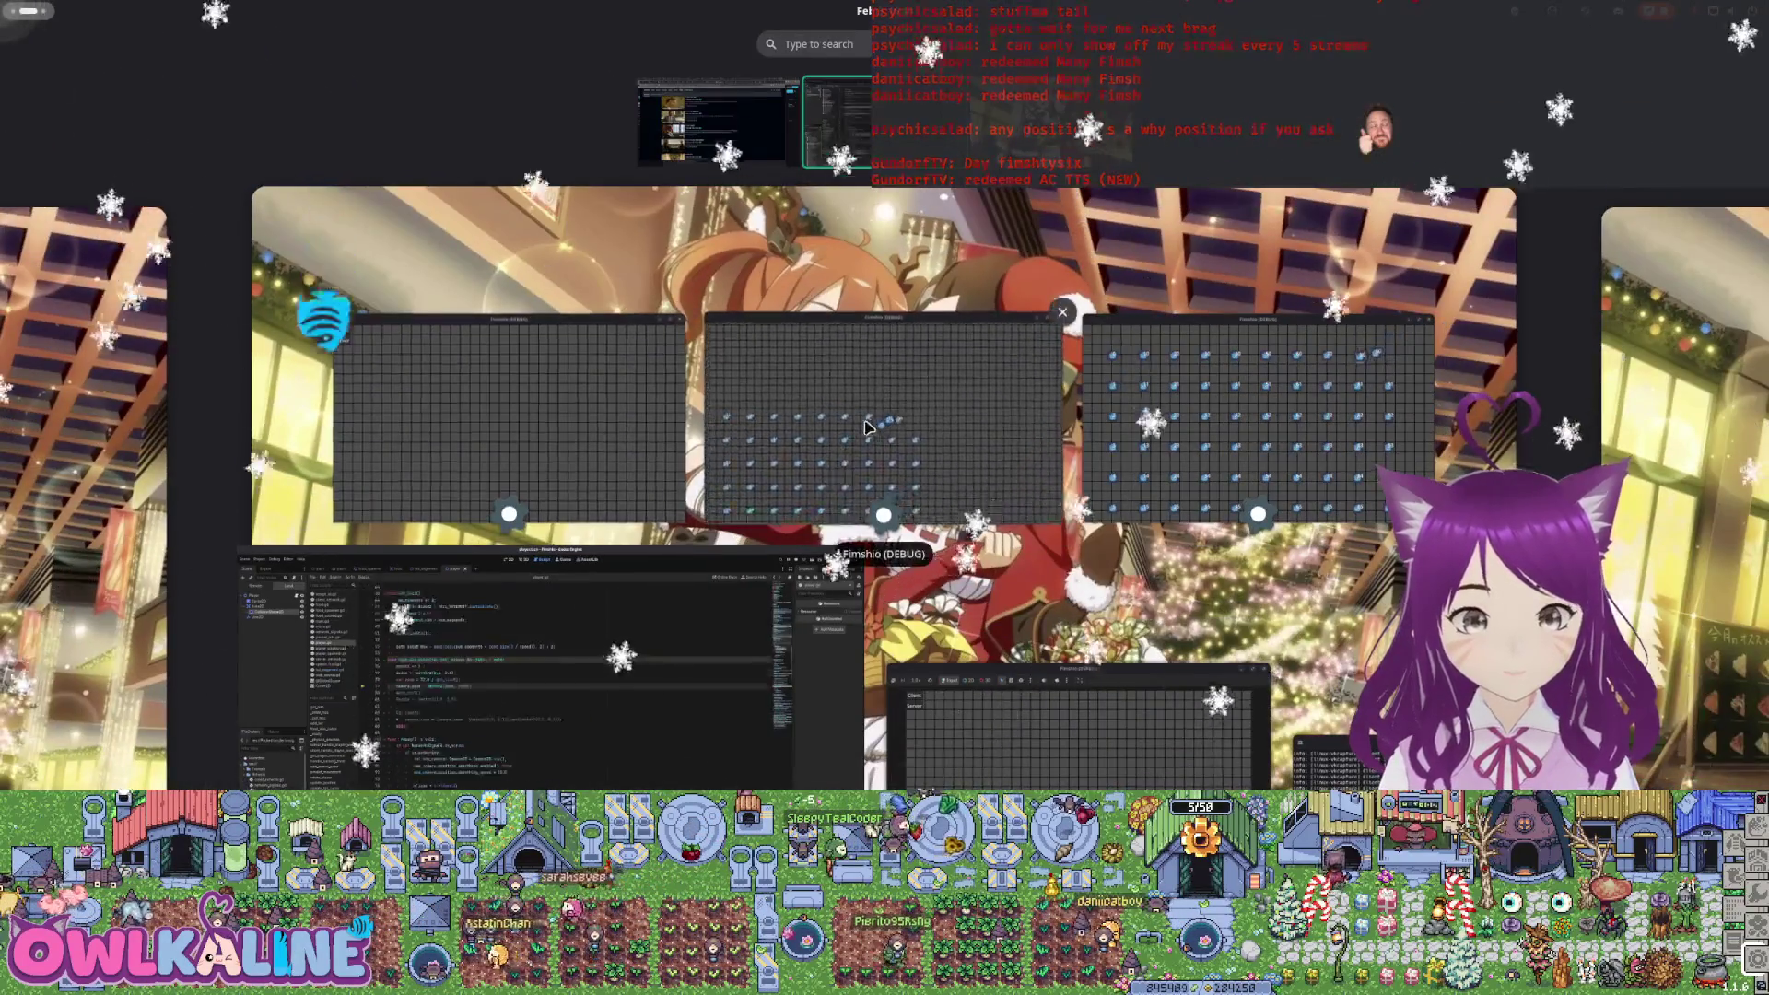
{"action": "left_click", "coordinate": [936, 588]}
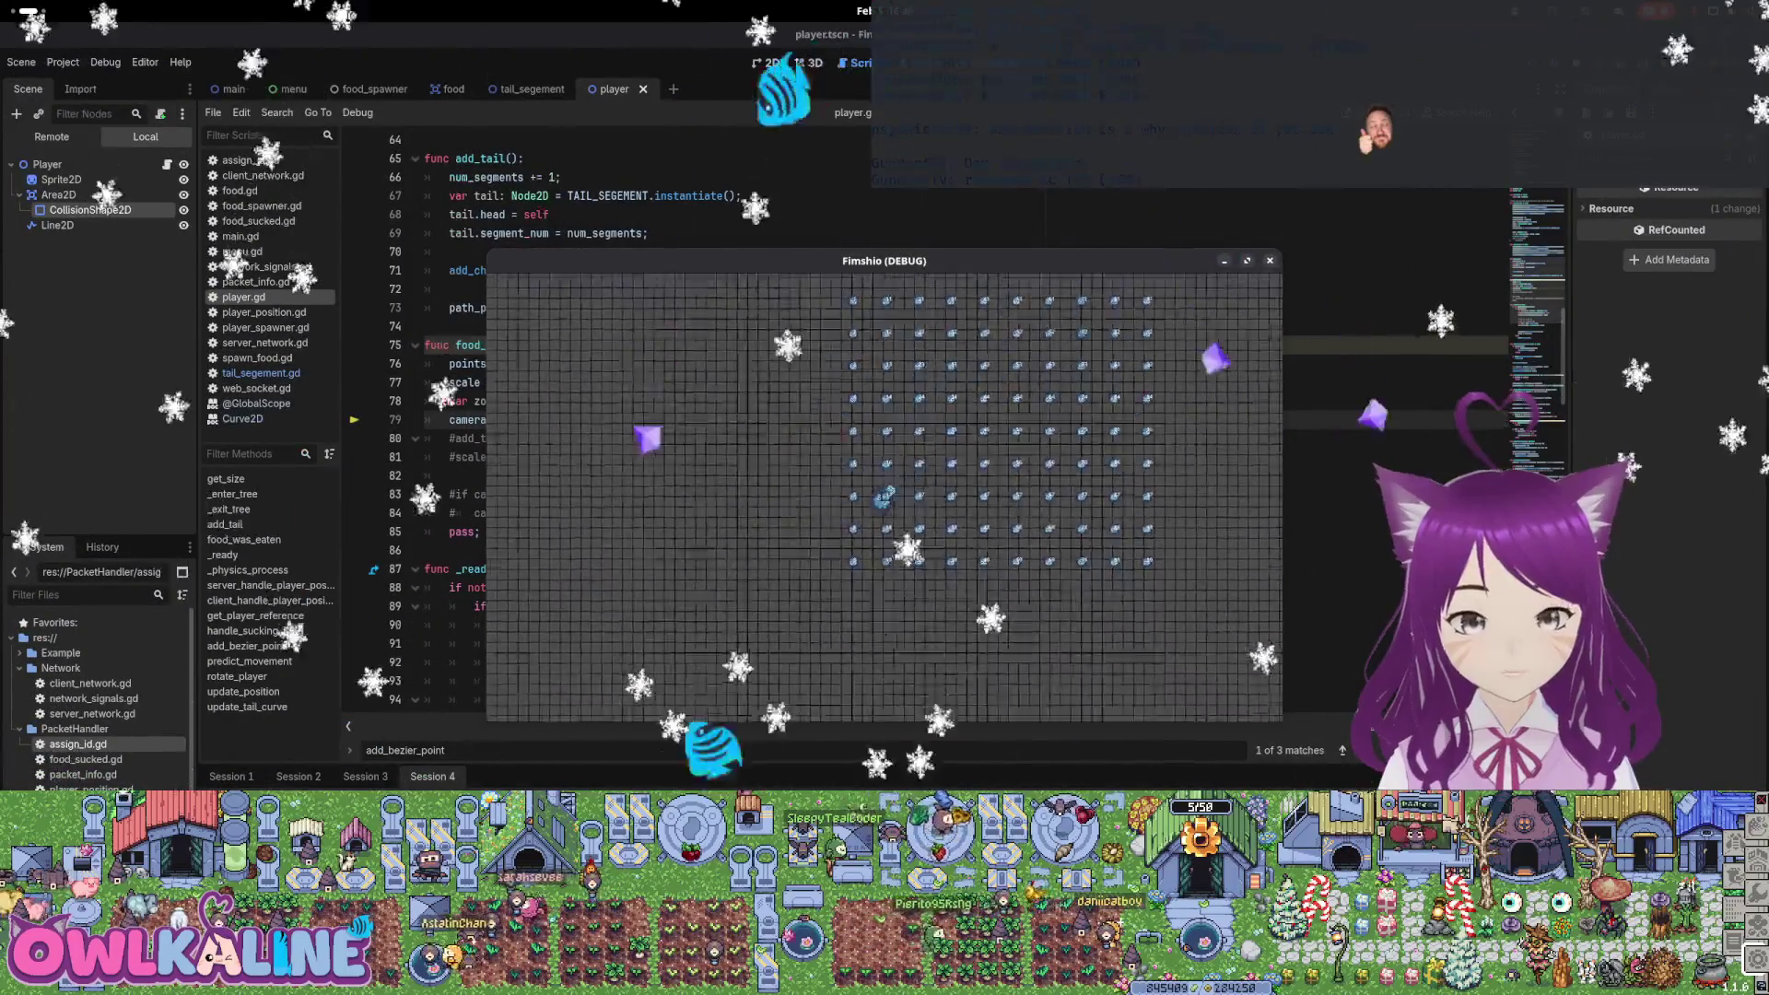
{"action": "key", "text": "F8"}
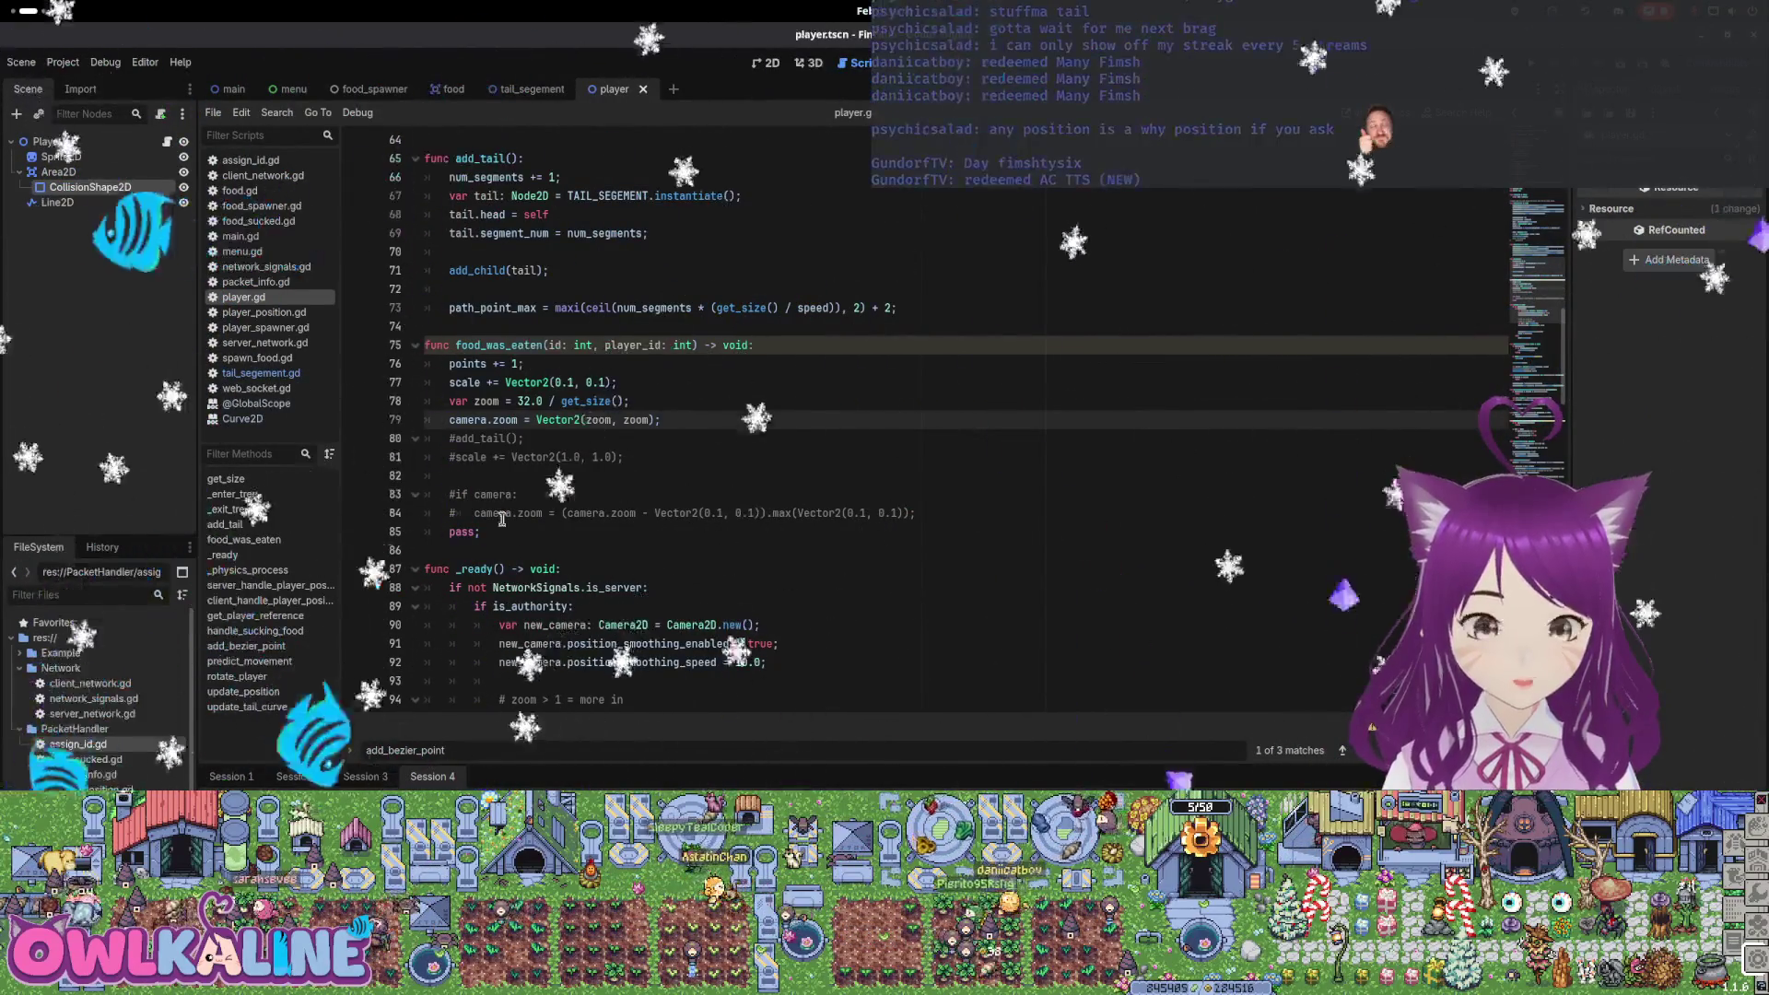
Give 'var zoom' on line 78 of player.gd a ': float' type
{"action": "mouse_move", "coordinate": [505, 426]}
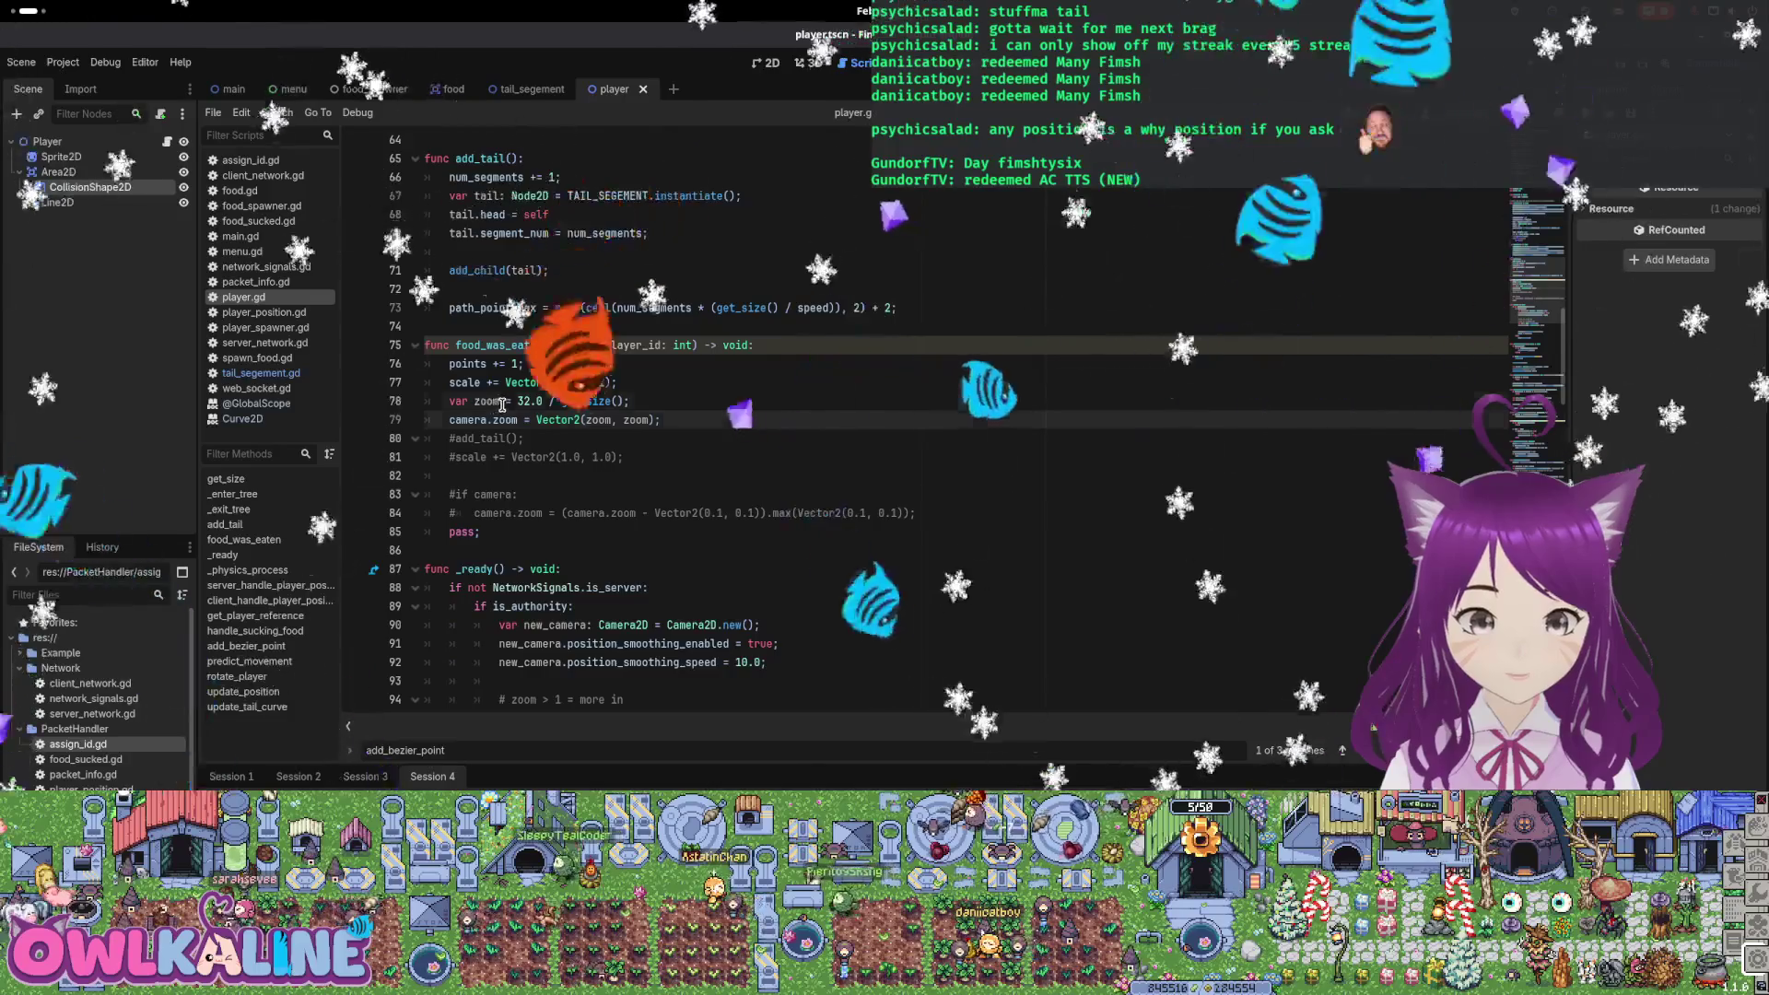
{"action": "left_click", "coordinate": [502, 402]}
{"action": "type", "text": ": float"}
{"action": "key", "text": "Escape"}
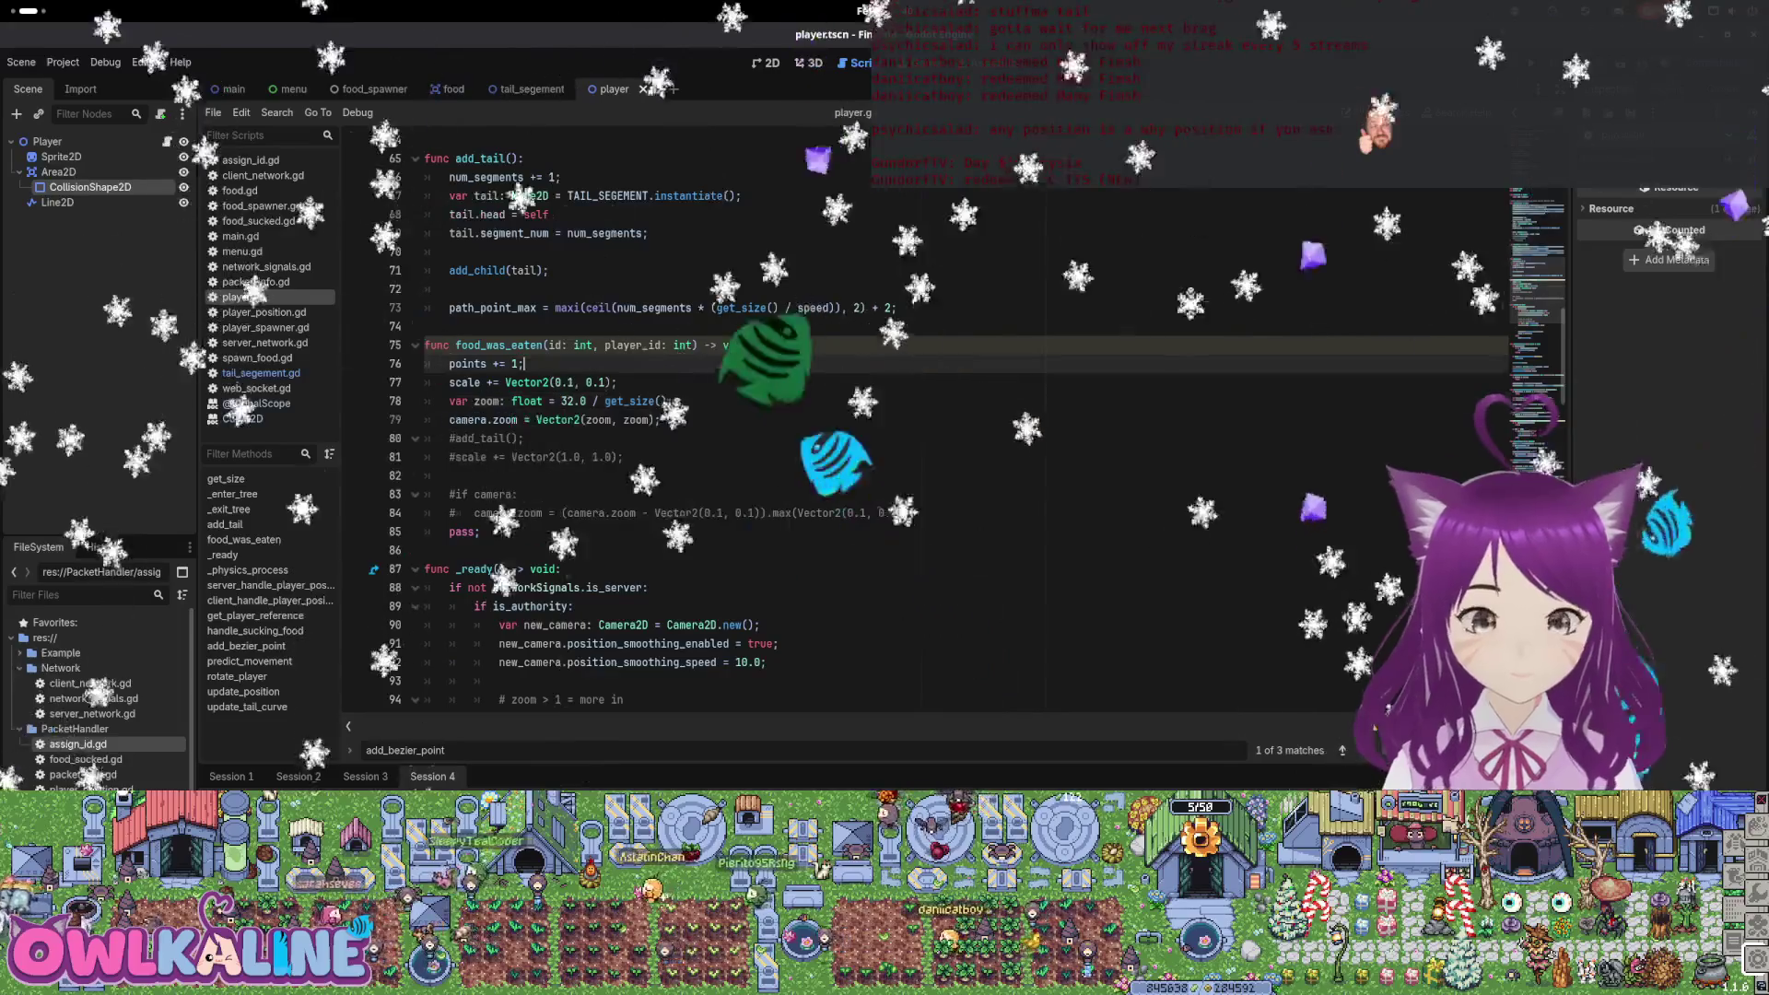
{"action": "scroll", "coordinate": [596, 465], "scroll_direction": "down", "scroll_amount": 2}
{"action": "scroll", "coordinate": [646, 498], "scroll_direction": "up", "scroll_amount": 2}
{"action": "scroll", "coordinate": [703, 527], "scroll_direction": "up", "scroll_amount": 13}
{"action": "scroll", "coordinate": [703, 527], "scroll_direction": "up", "scroll_amount": 8}
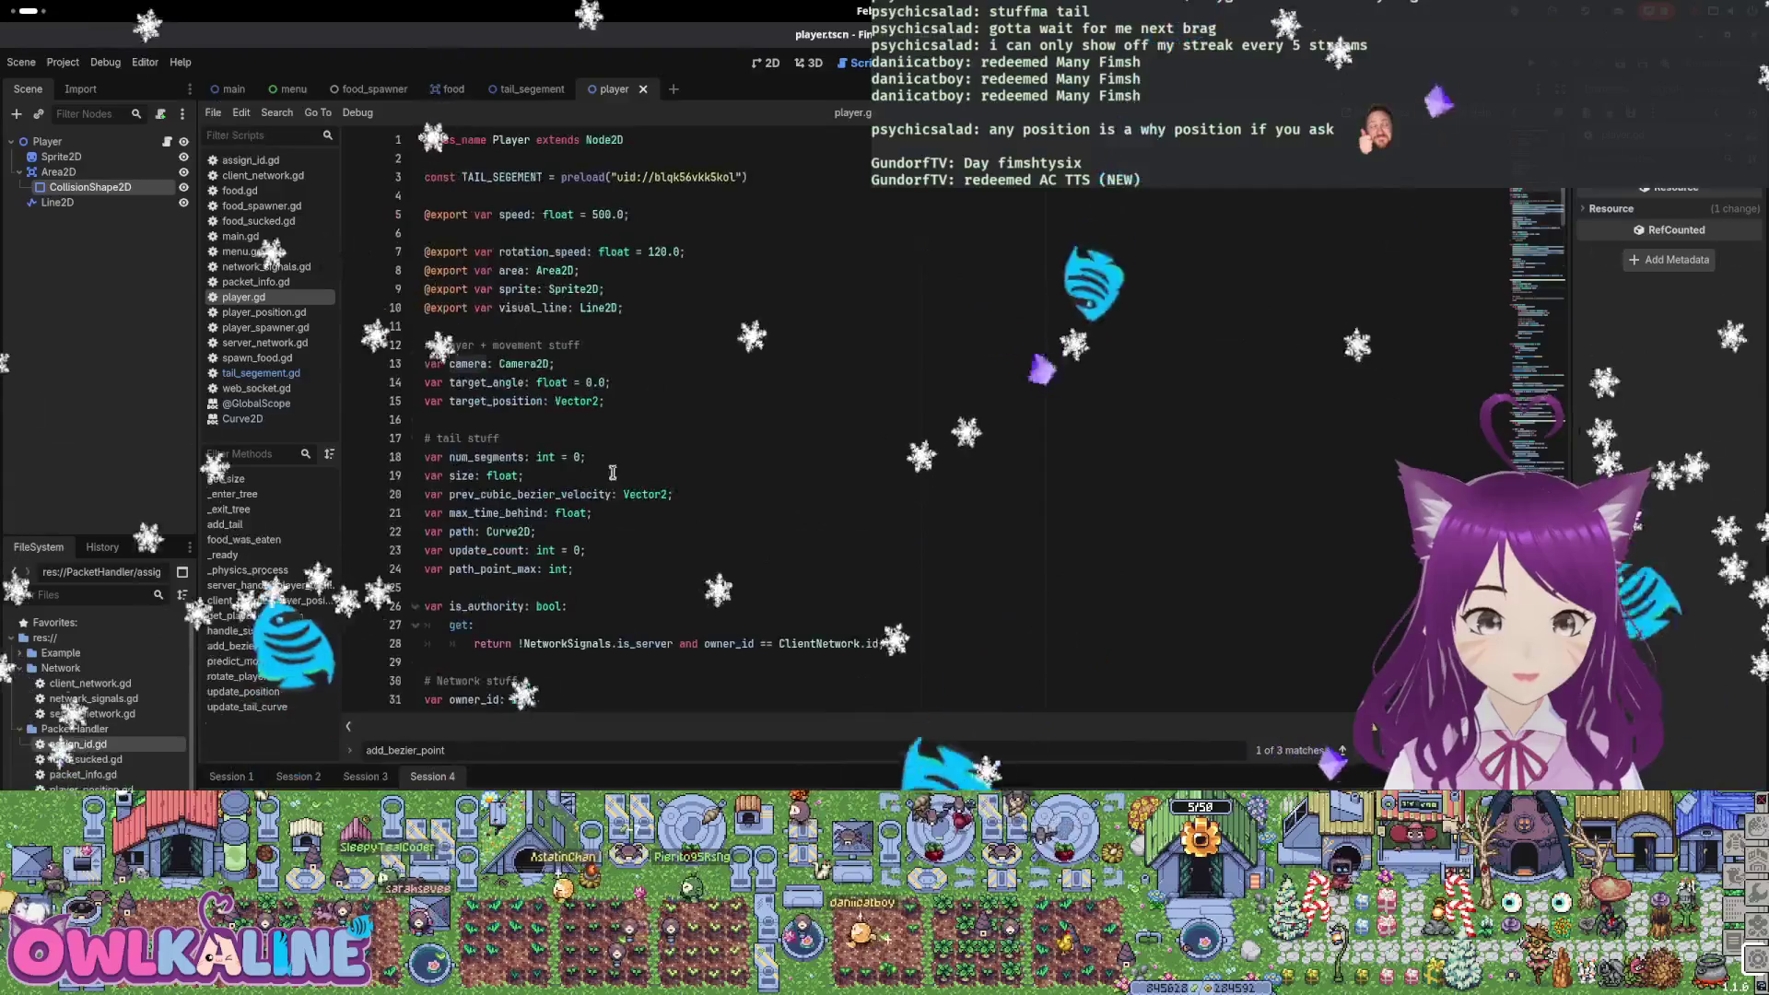
{"action": "scroll", "coordinate": [652, 477], "scroll_direction": "down", "scroll_amount": 7}
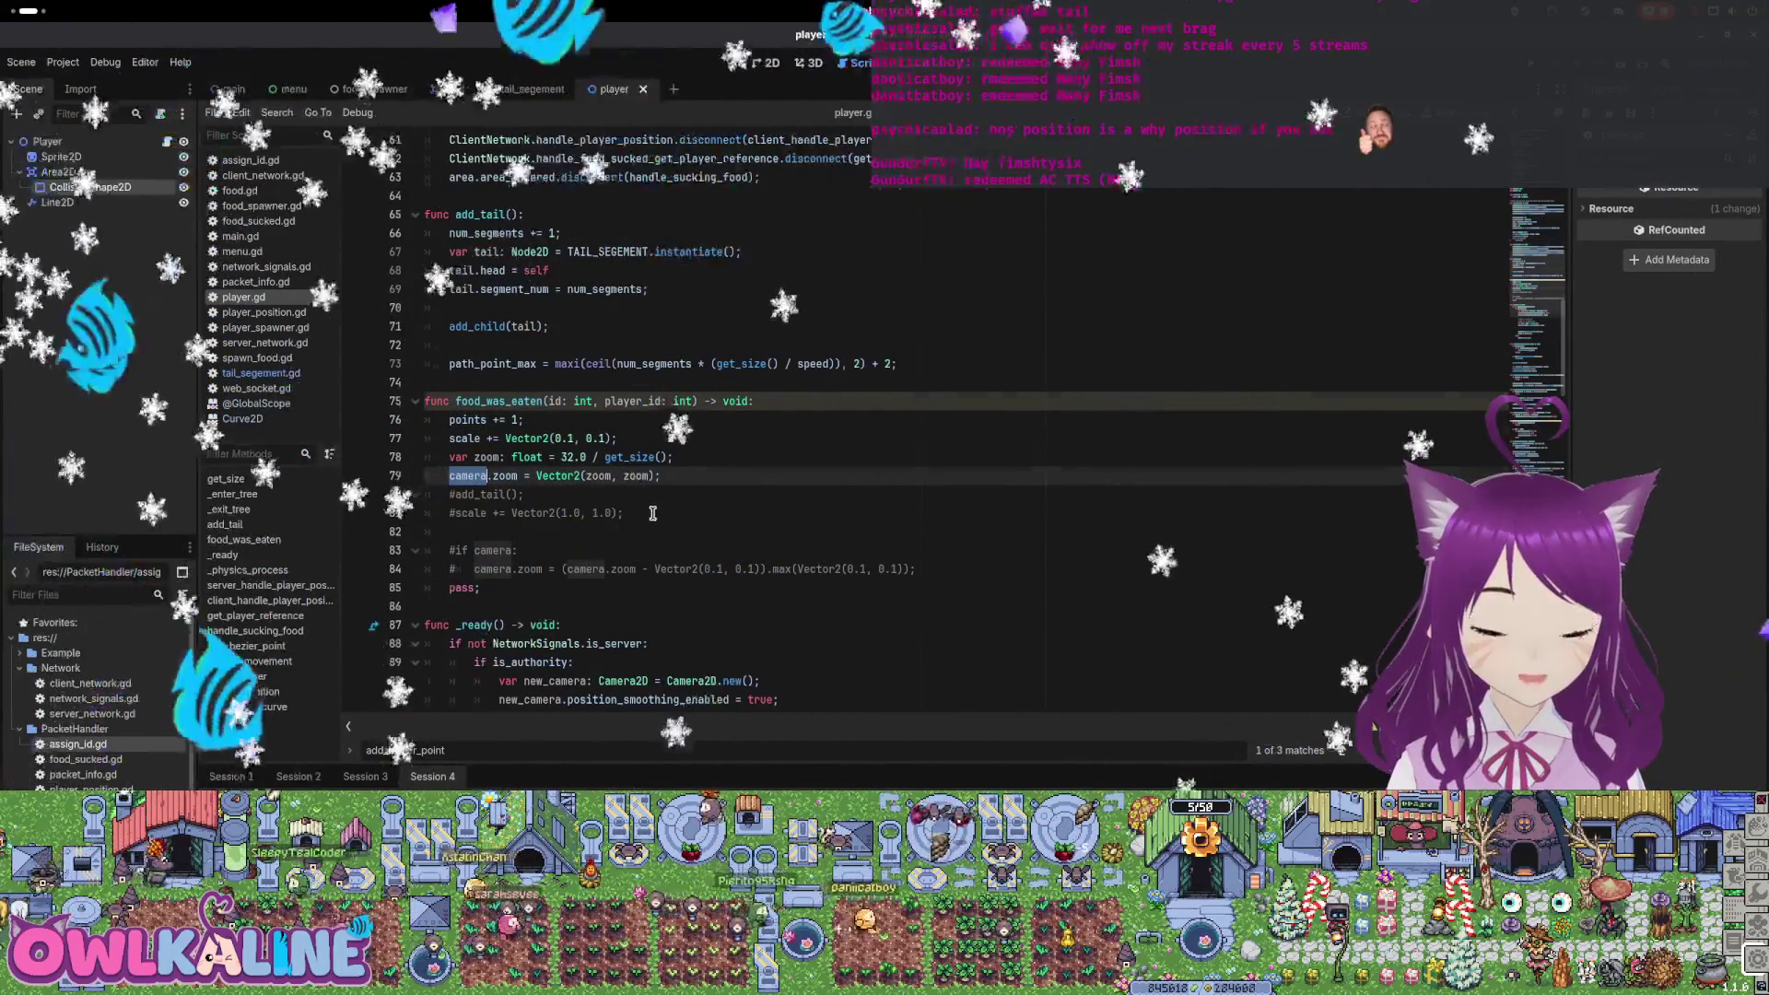
{"action": "scroll", "coordinate": [701, 544], "scroll_direction": "up", "scroll_amount": 9}
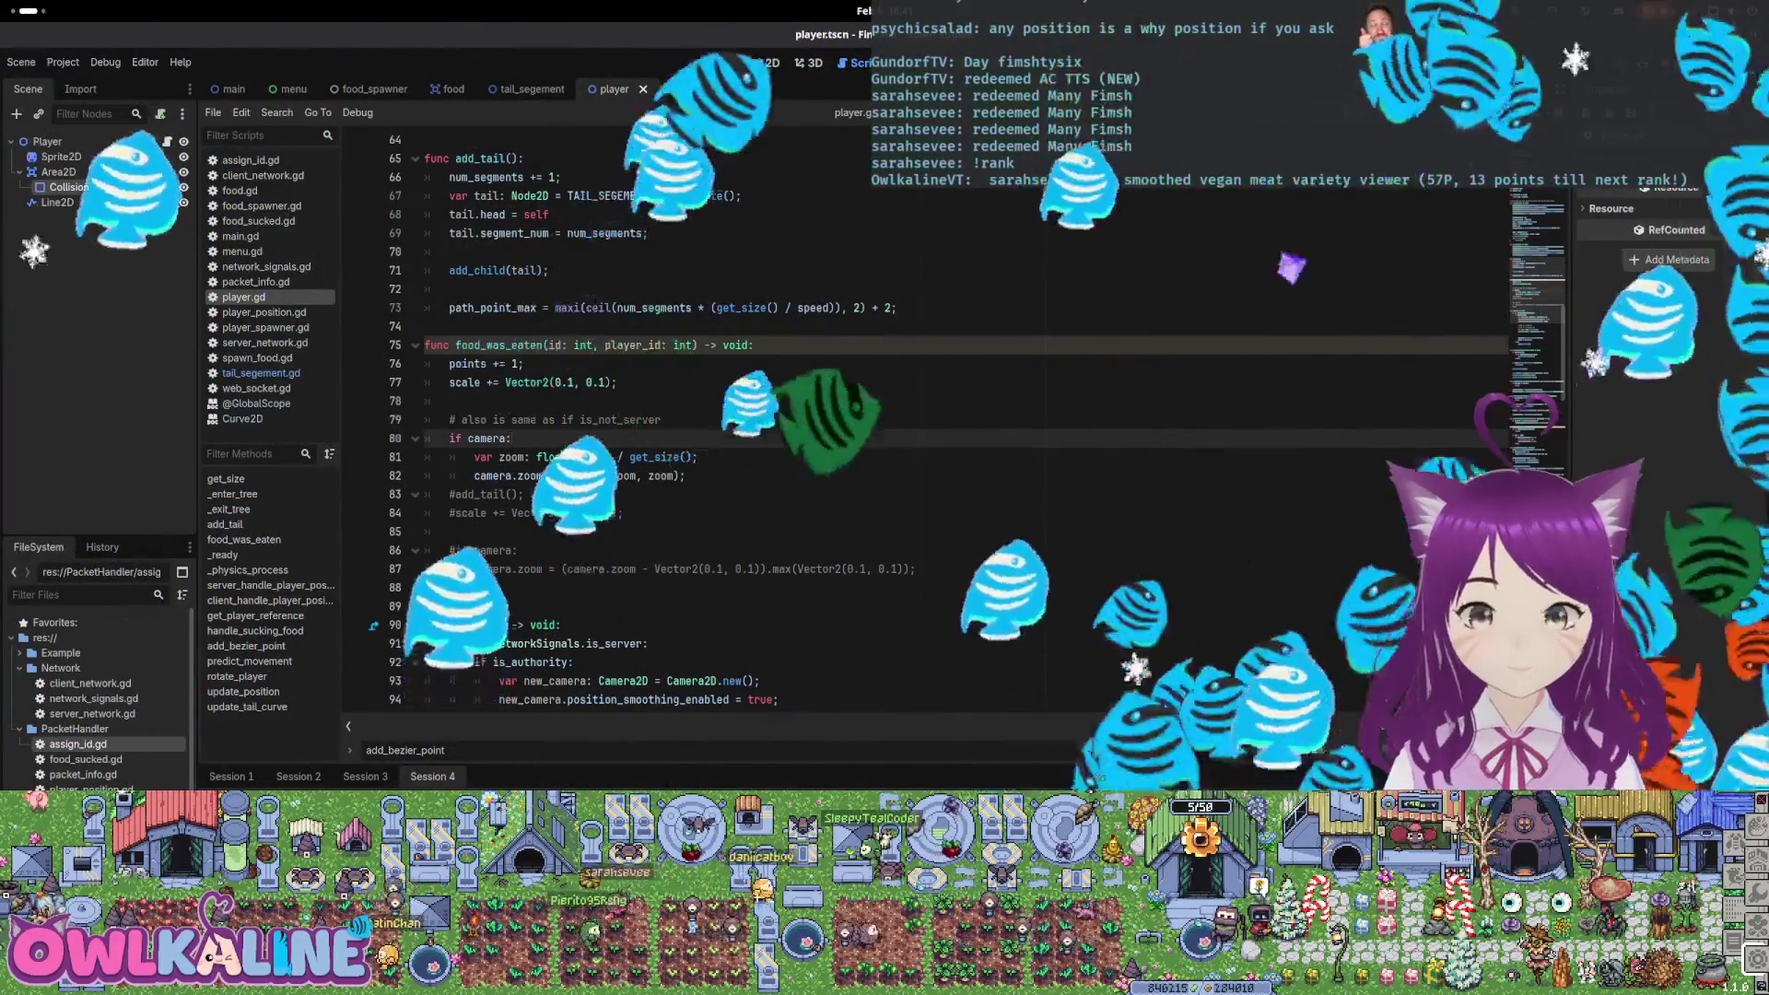
Run the game and start both Fimshio (DEBUG) windows as clients
{"action": "key", "text": "F5"}
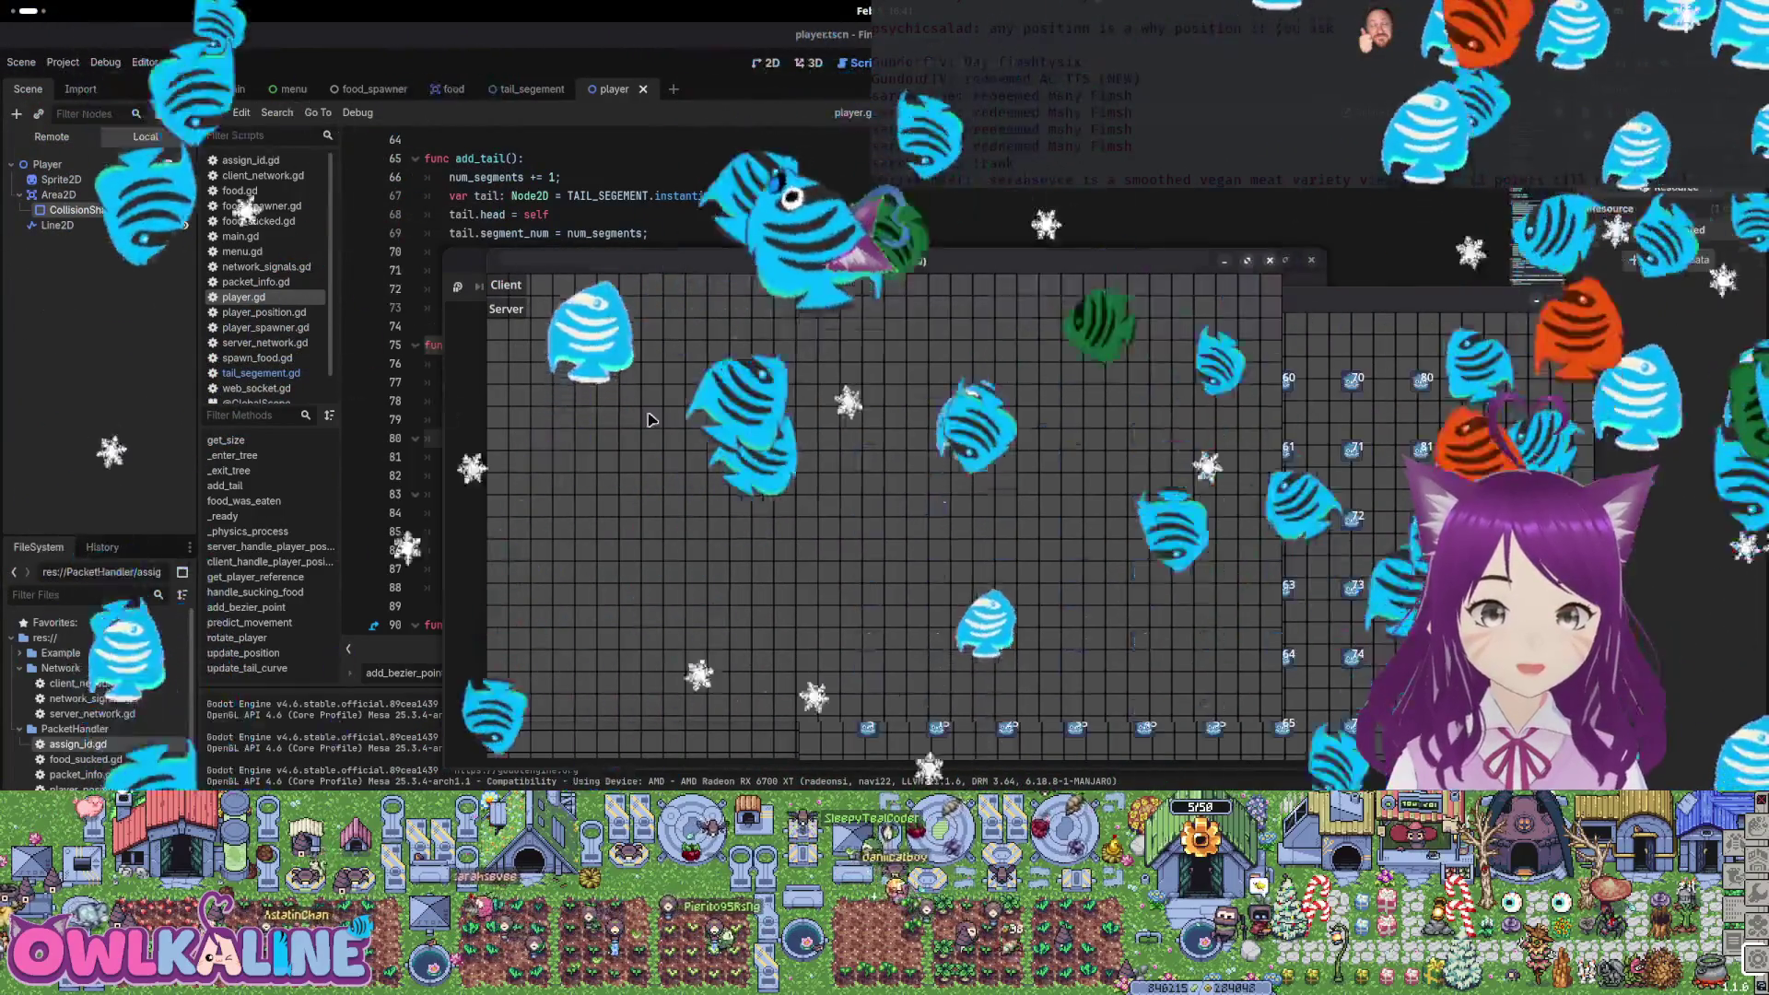
{"action": "left_click", "coordinate": [509, 286]}
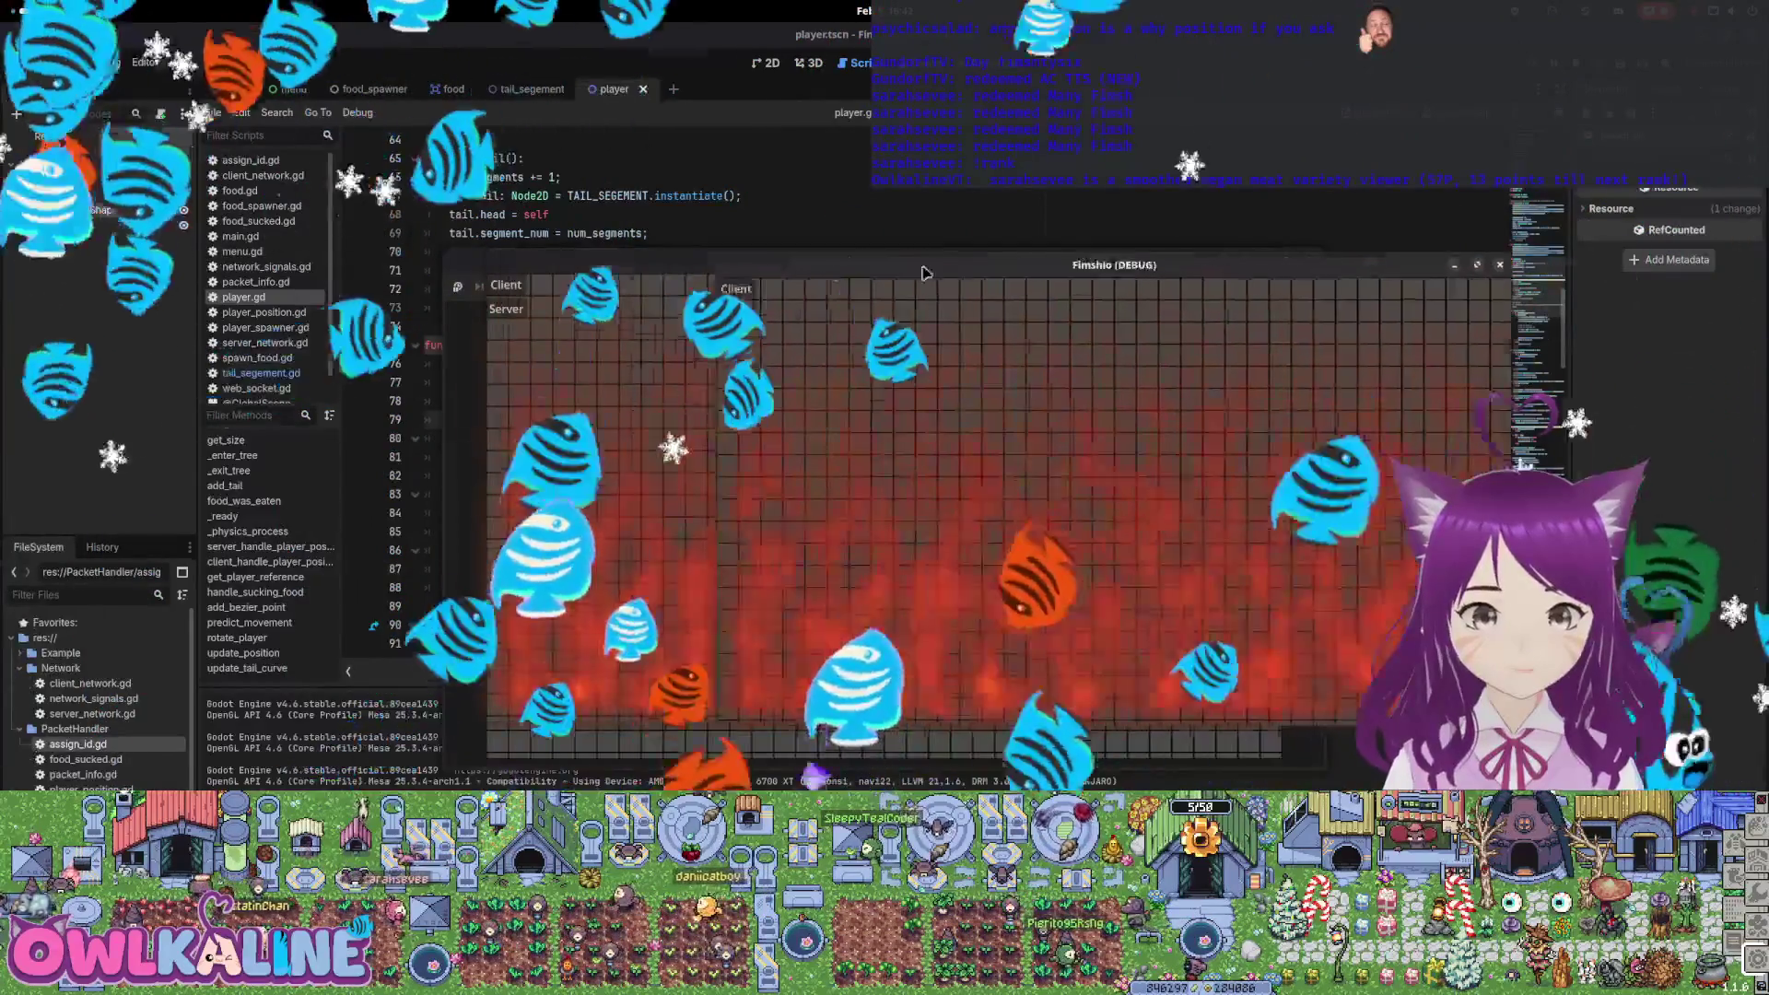
{"action": "left_click", "coordinate": [516, 288]}
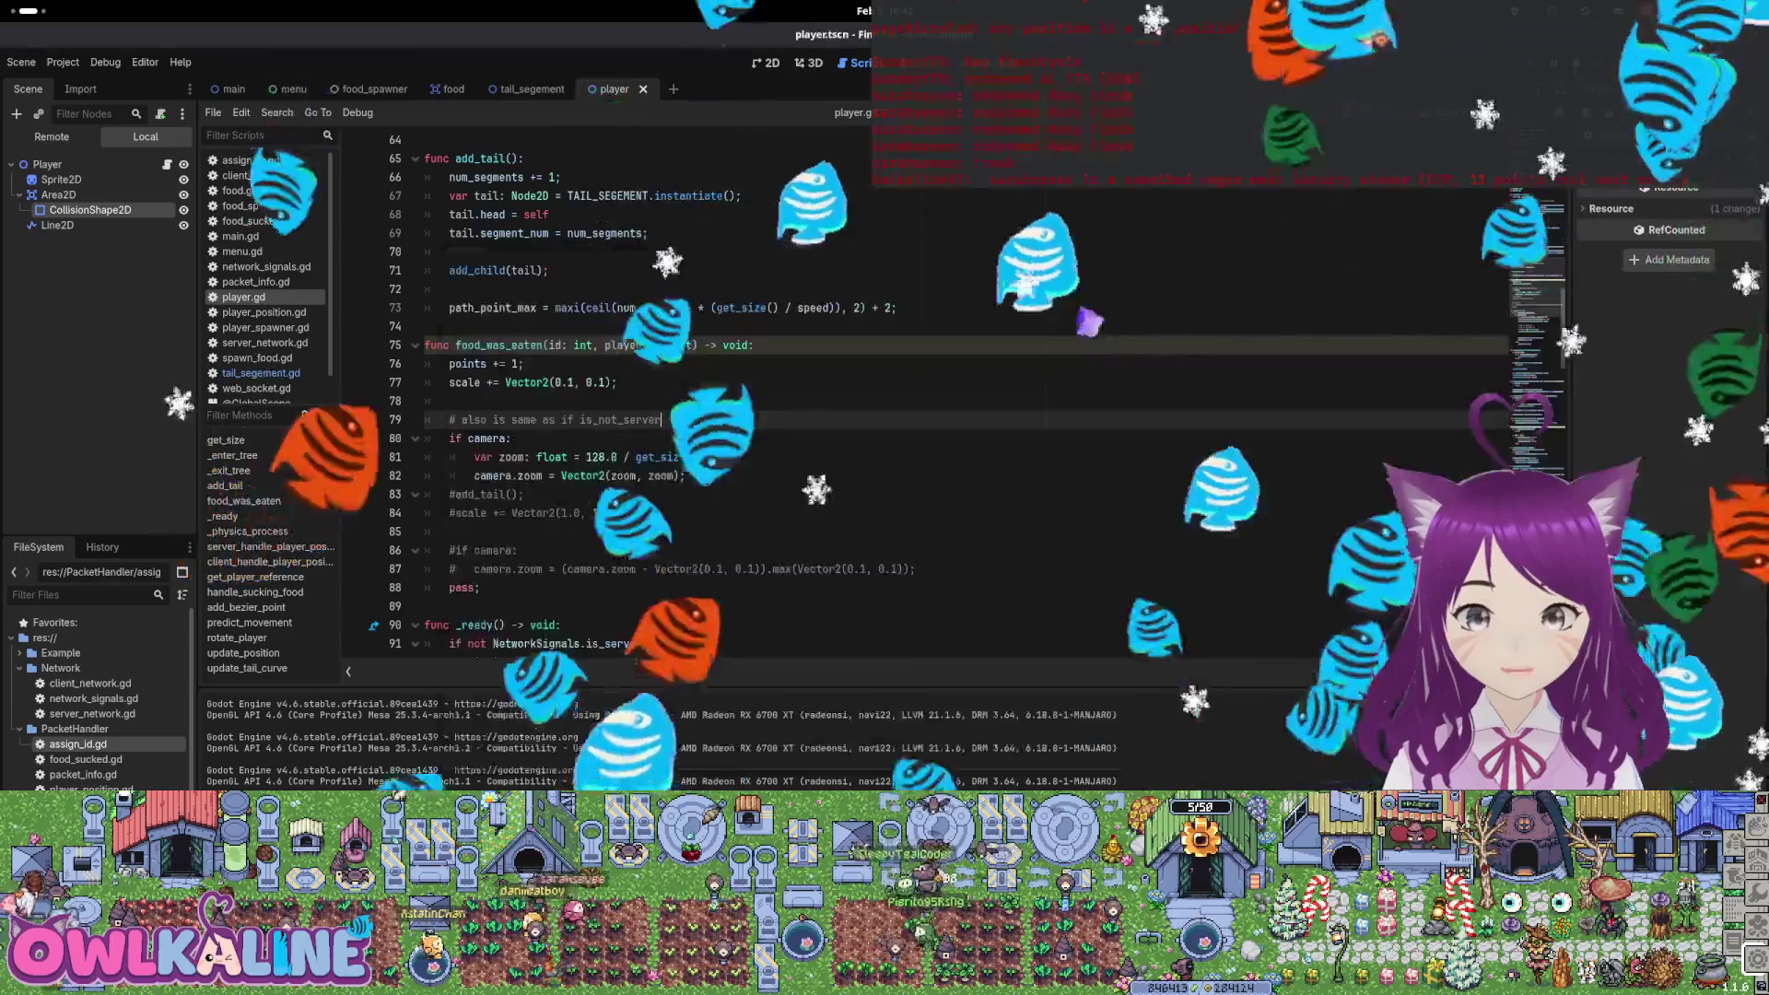
Add a new set_camera_zoom() function header above food_was_eaten
{"action": "scroll", "coordinate": [473, 442], "scroll_direction": "up", "scroll_amount": 2}
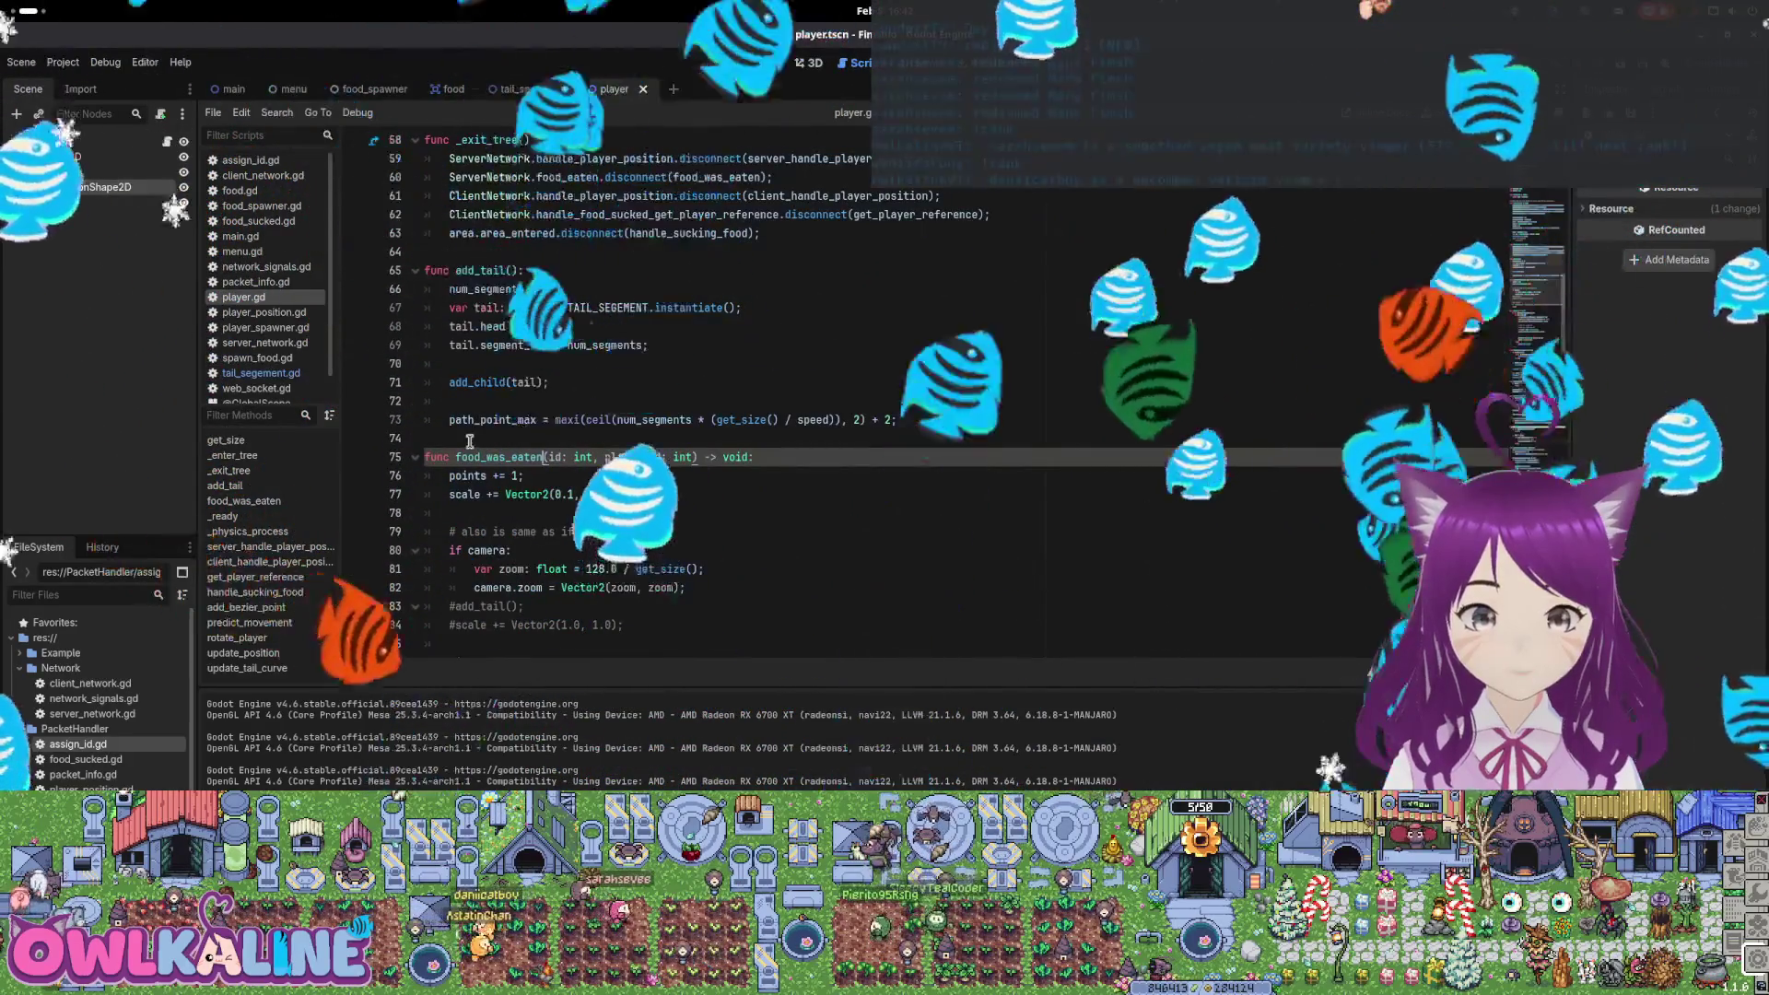
{"action": "left_click", "coordinate": [473, 439]}
{"action": "key", "text": "Return"}
{"action": "key", "text": "Return"}
{"action": "key", "text": "Up"}
{"action": "type", "text": "func get_"}
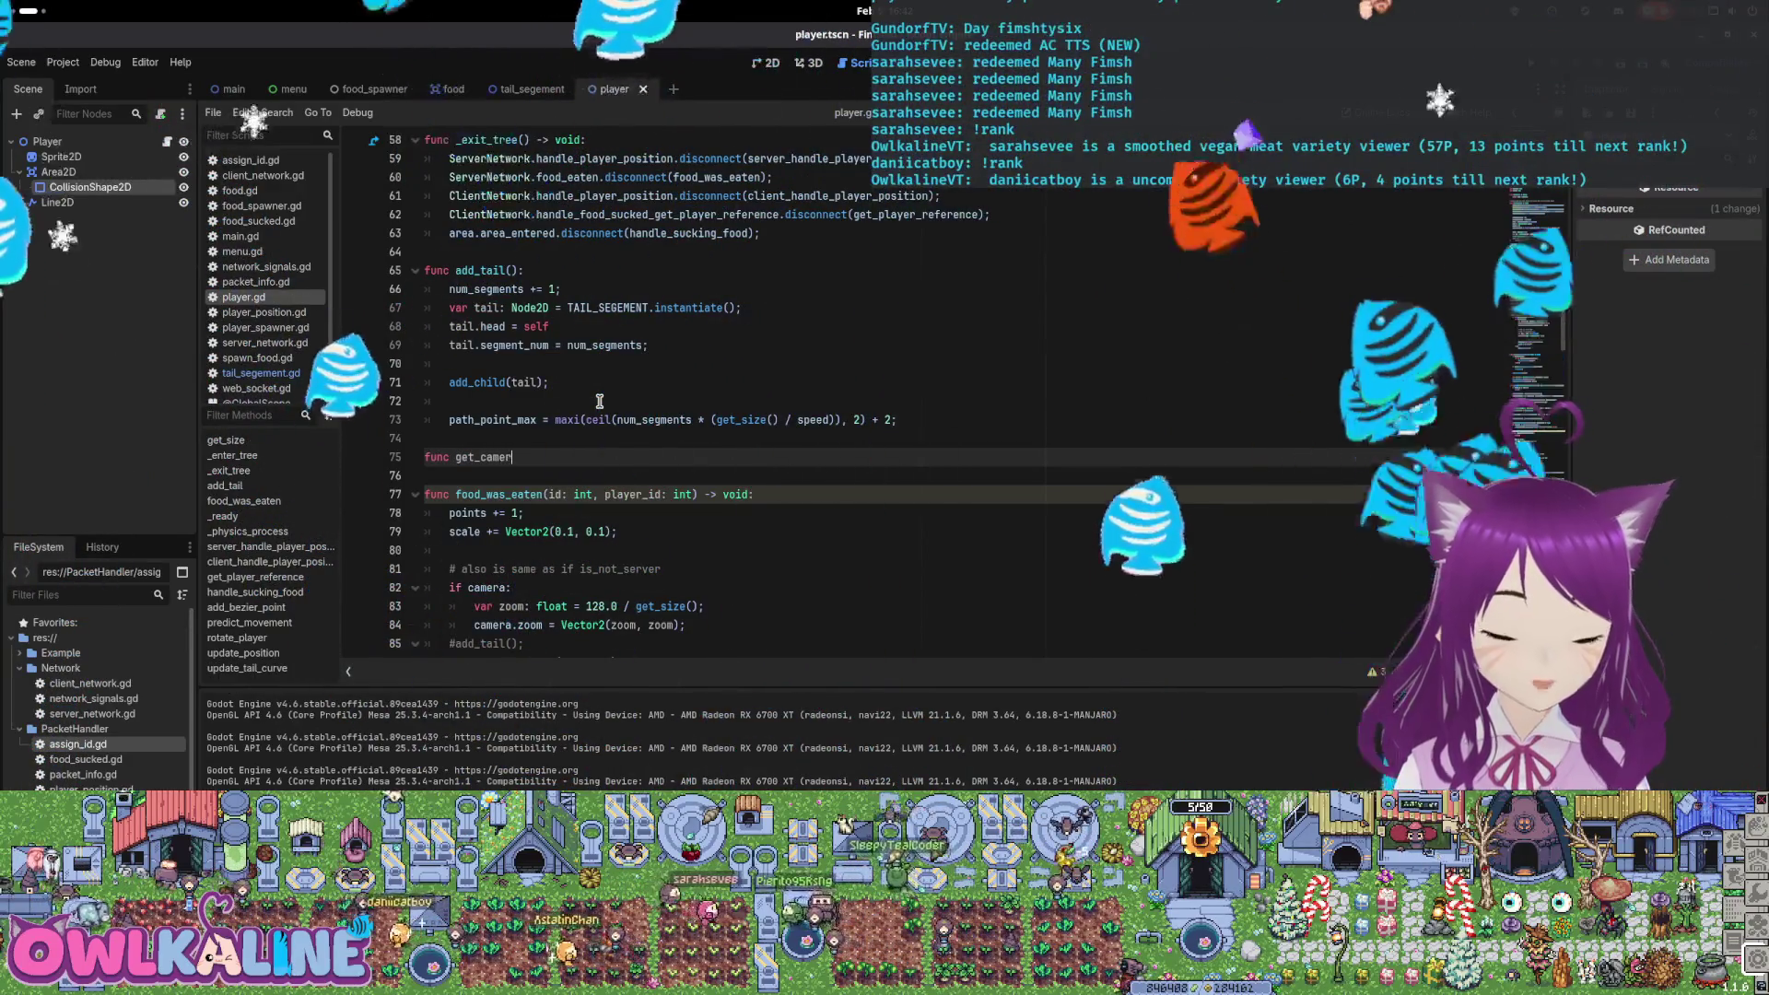
{"action": "type", "text": "camea_"}
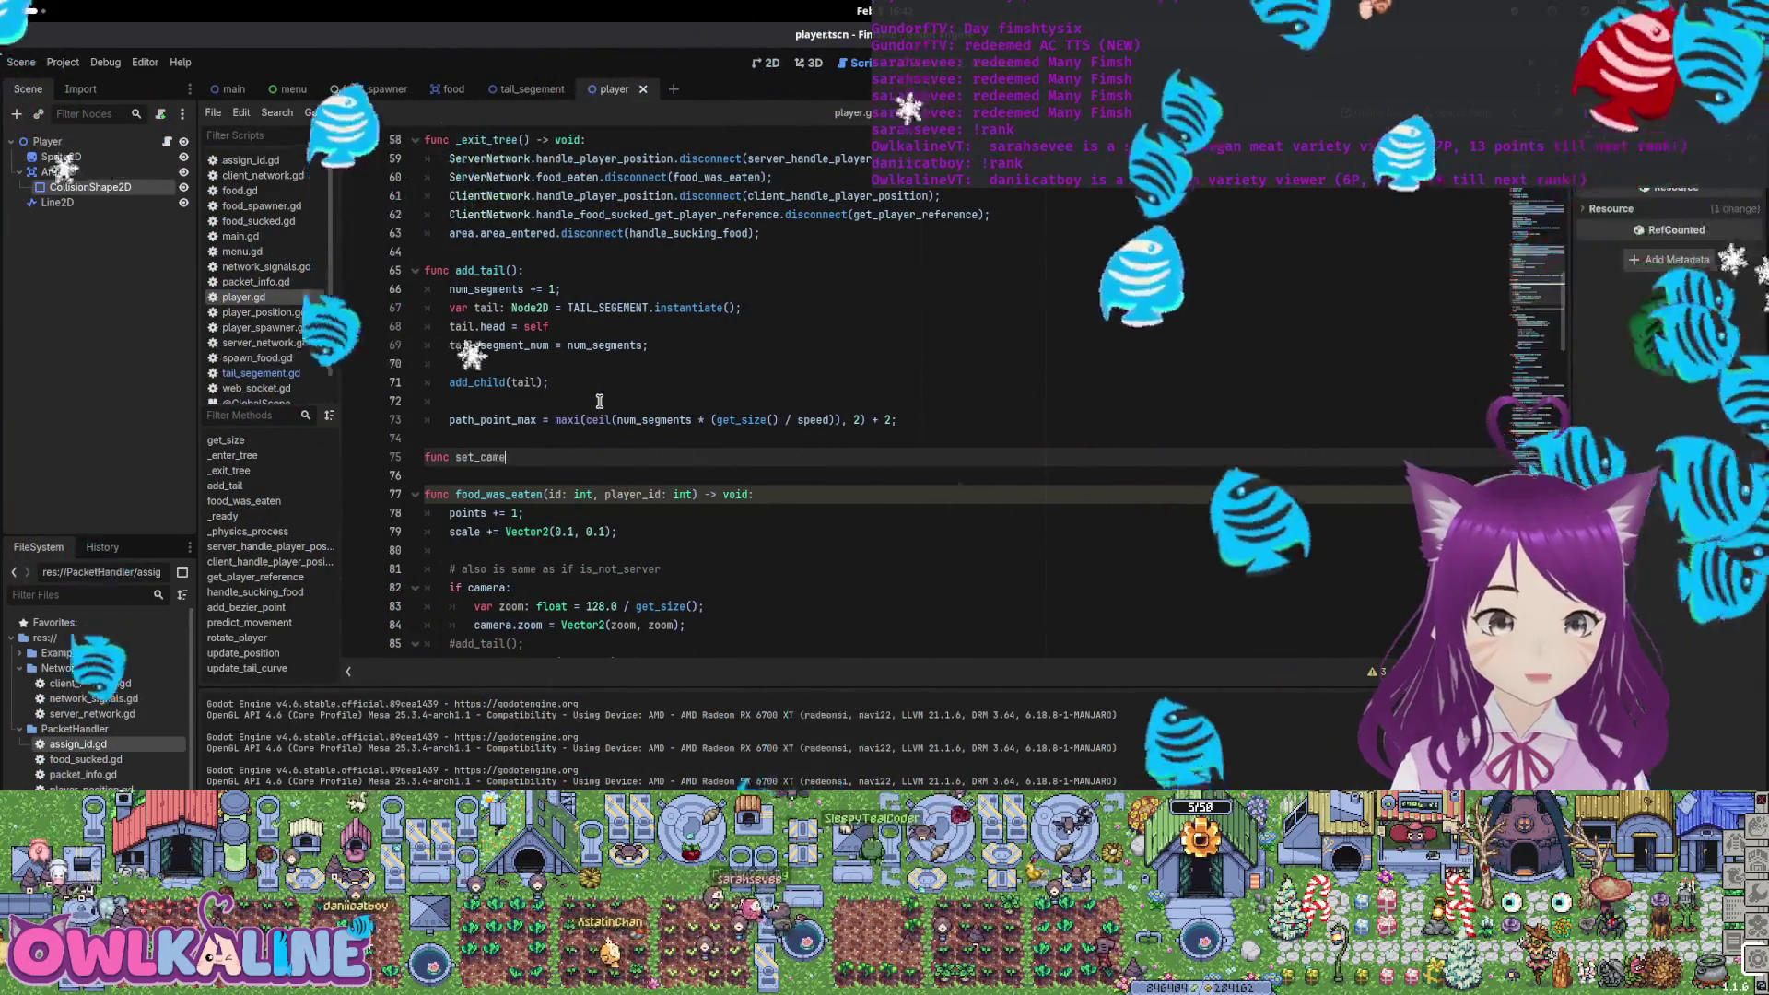
{"action": "key", "text": "Left"}
{"action": "key", "text": "Left"}
{"action": "key", "text": "Left"}
{"action": "type", "text": "r"}
{"action": "key", "text": "End"}
{"action": "type", "text": ":"}
{"action": "key", "text": "Return"}
Move the two zoom lines from food_was_eaten into set_camera_zoom() and save
{"action": "key", "text": "Down"}
{"action": "key", "text": "Down"}
{"action": "key", "text": "Down"}
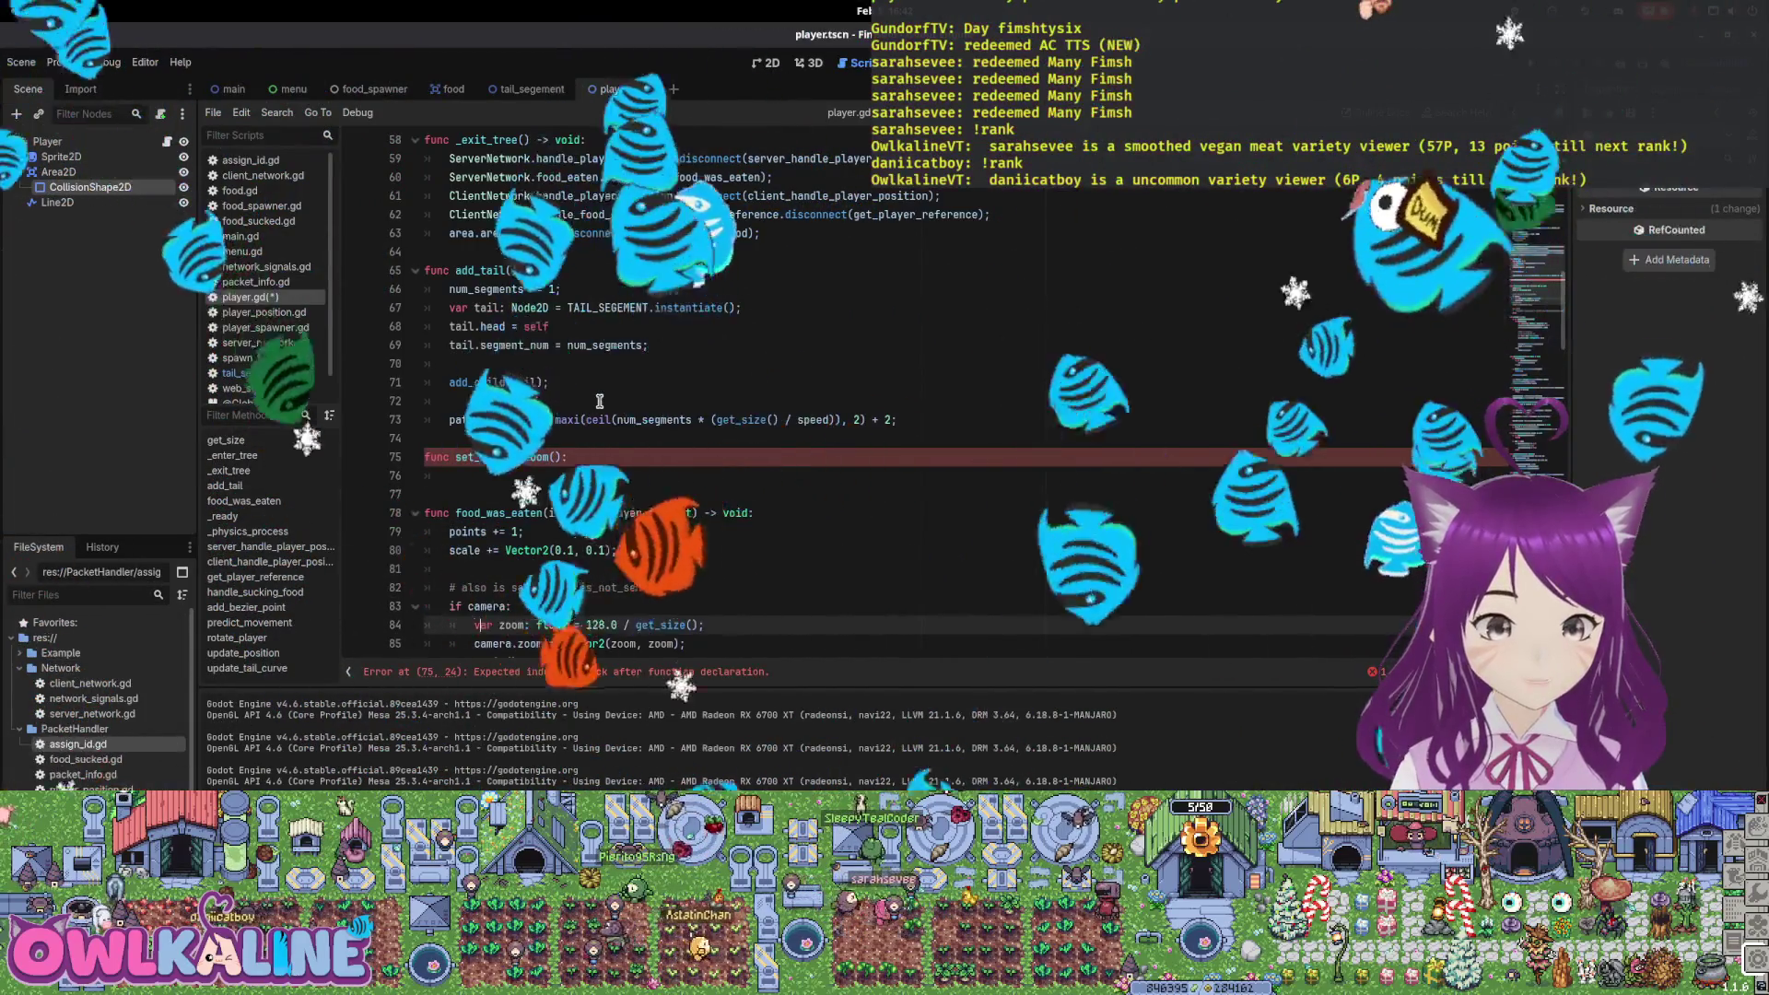
{"action": "key", "text": "shift+Down"}
{"action": "key", "text": "shift+End"}
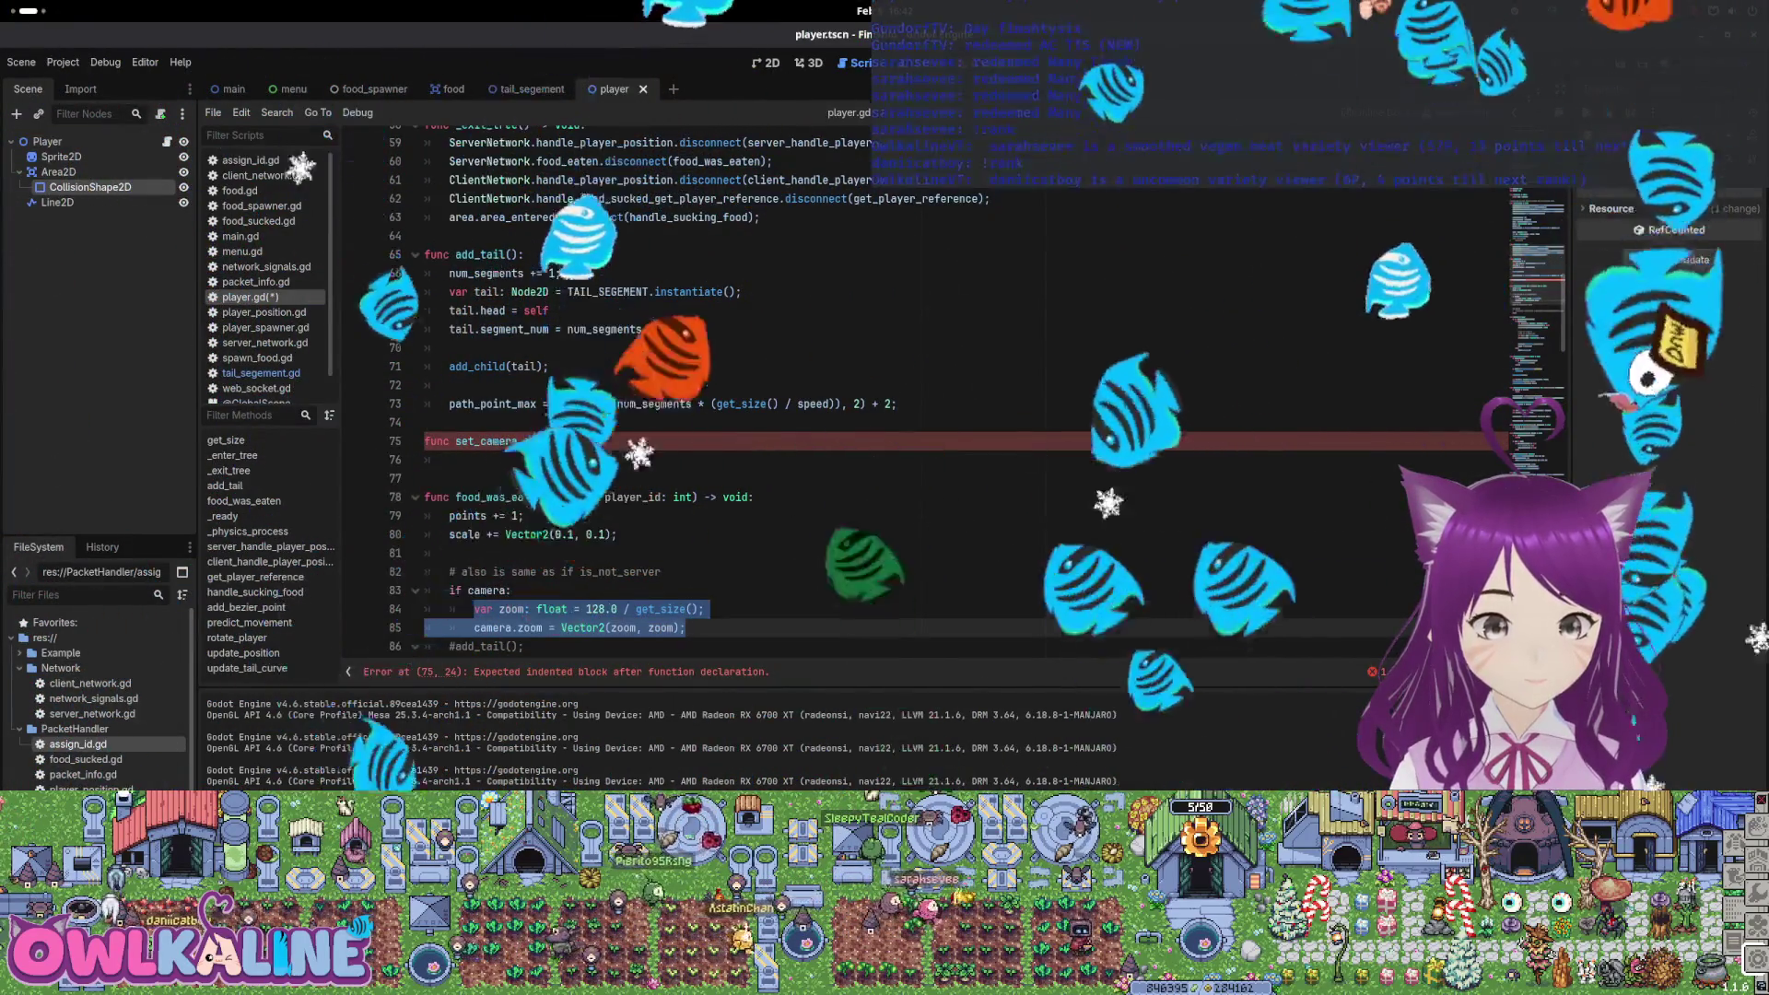
{"action": "key", "text": "ctrl+x"}
{"action": "key", "text": "Up"}
{"action": "key", "text": "Up"}
{"action": "key", "text": "Up"}
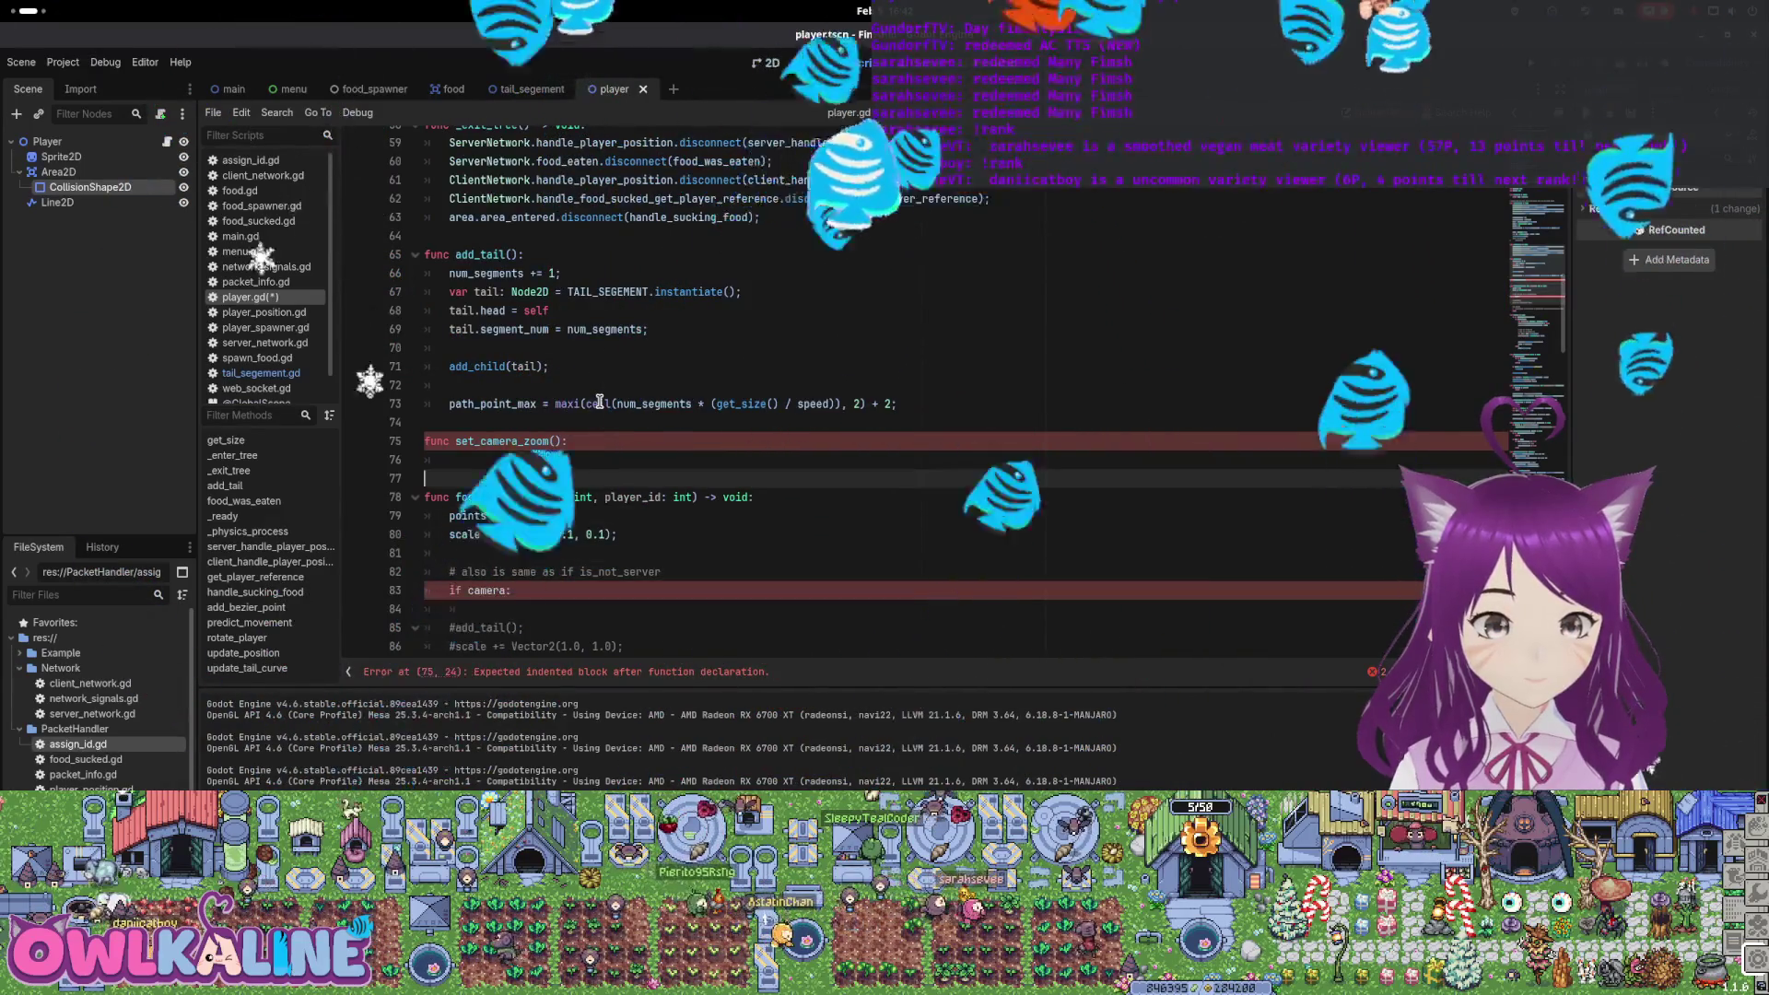
{"action": "key", "text": "ctrl+v"}
{"action": "key", "text": "ctrl+s"}
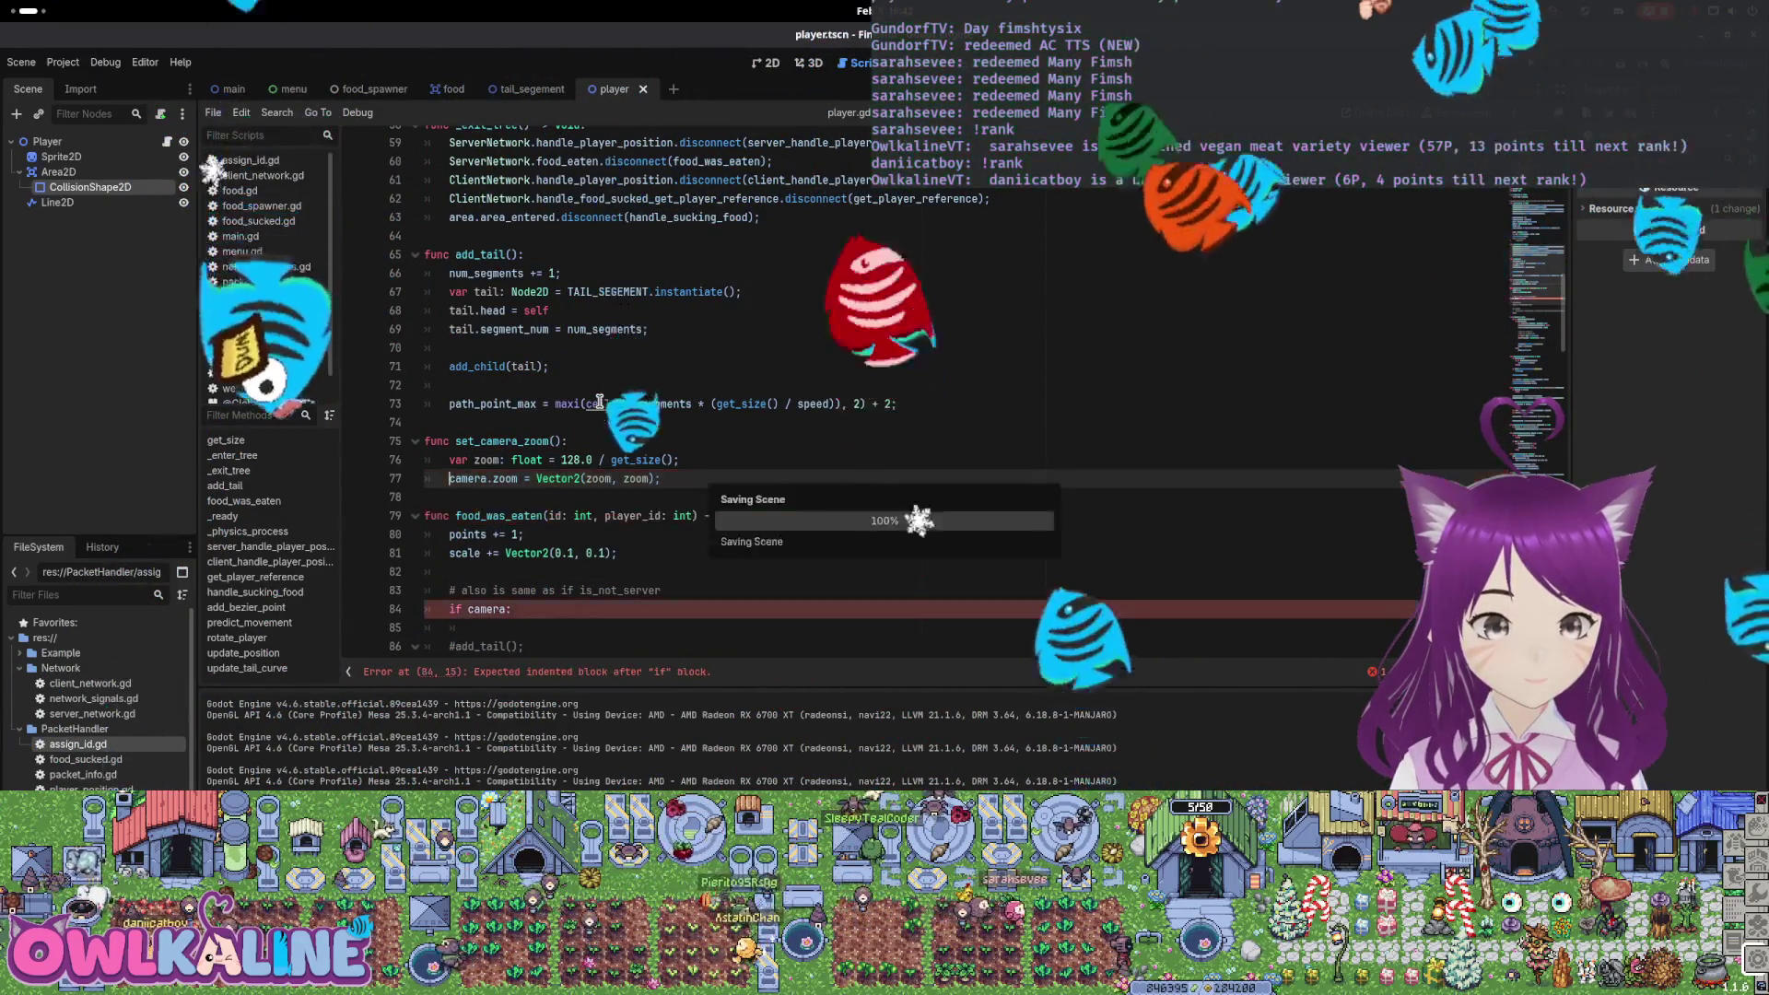
Wrap the zoom lines in an 'if camera:' check and tidy the leftover comment and blank lines
{"action": "key", "text": "Up"}
{"action": "key", "text": "Return"}
{"action": "key", "text": "Up"}
{"action": "type", "text": "if "}
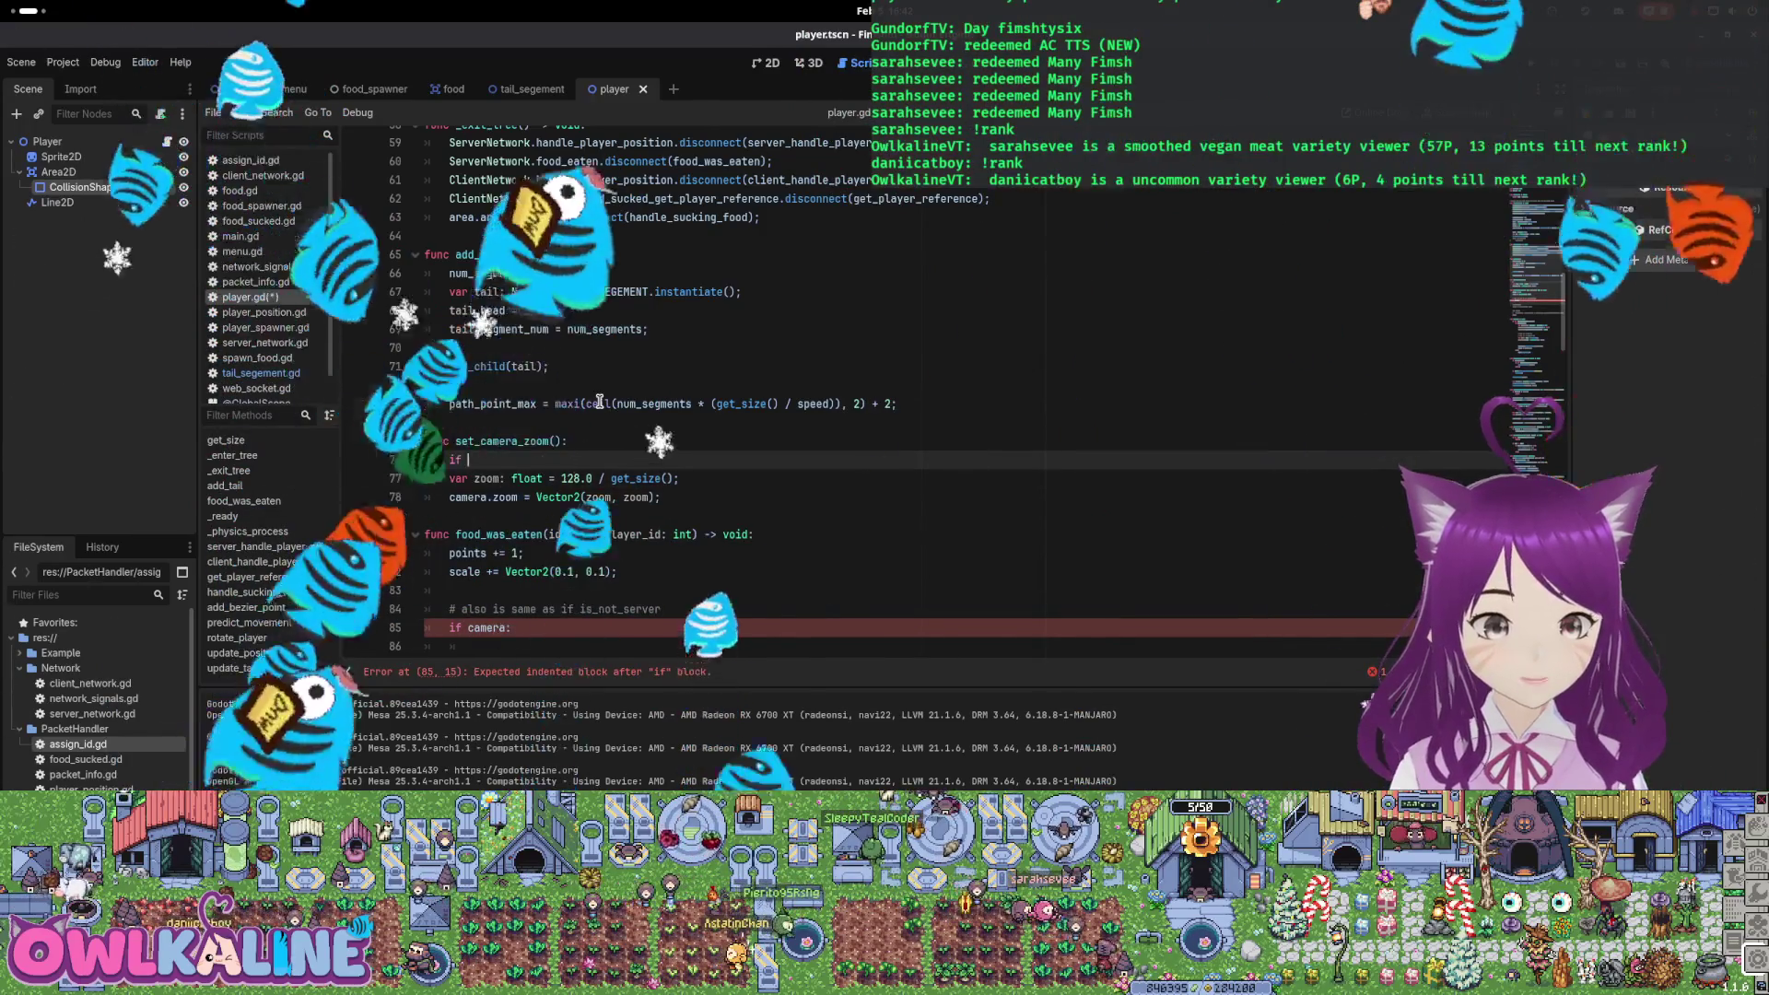
{"action": "type", "text": "camera:"}
{"action": "key", "text": "Down"}
{"action": "key", "text": "Home"}
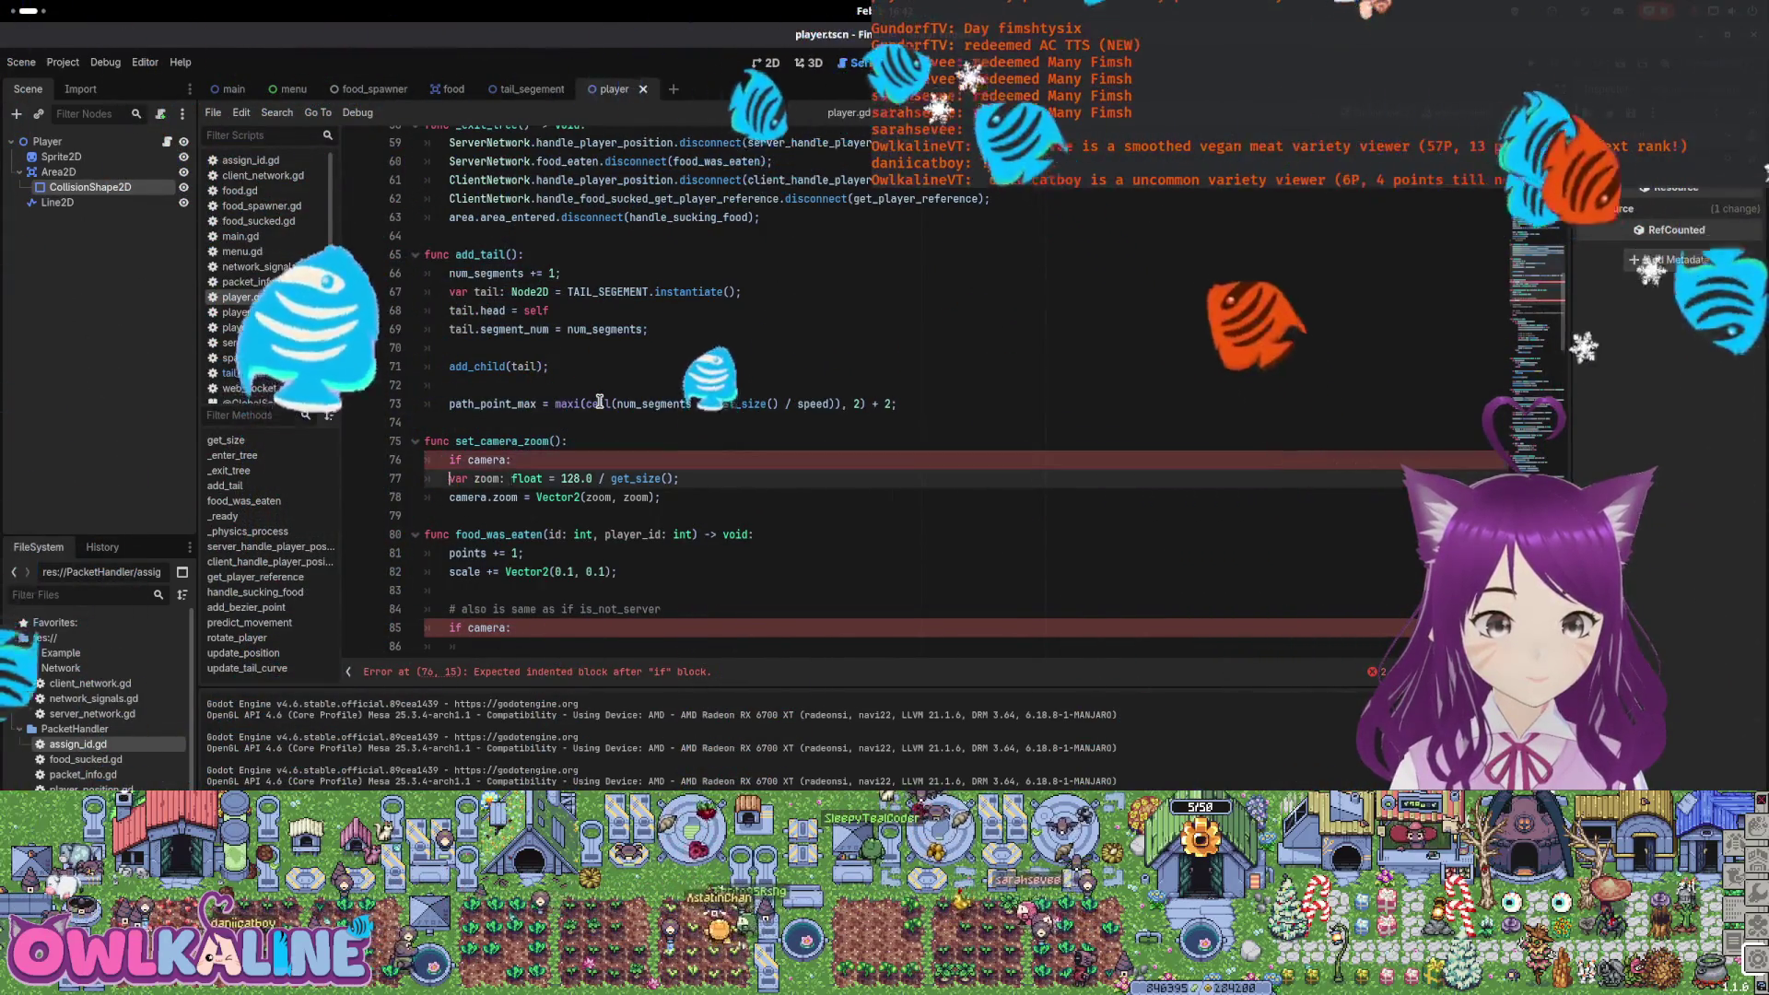
{"action": "key", "text": "shift+Down"}
{"action": "key", "text": "shift+Down"}
{"action": "key", "text": "Tab"}
{"action": "key", "text": "Down"}
{"action": "key", "text": "Down"}
{"action": "key", "text": "Down"}
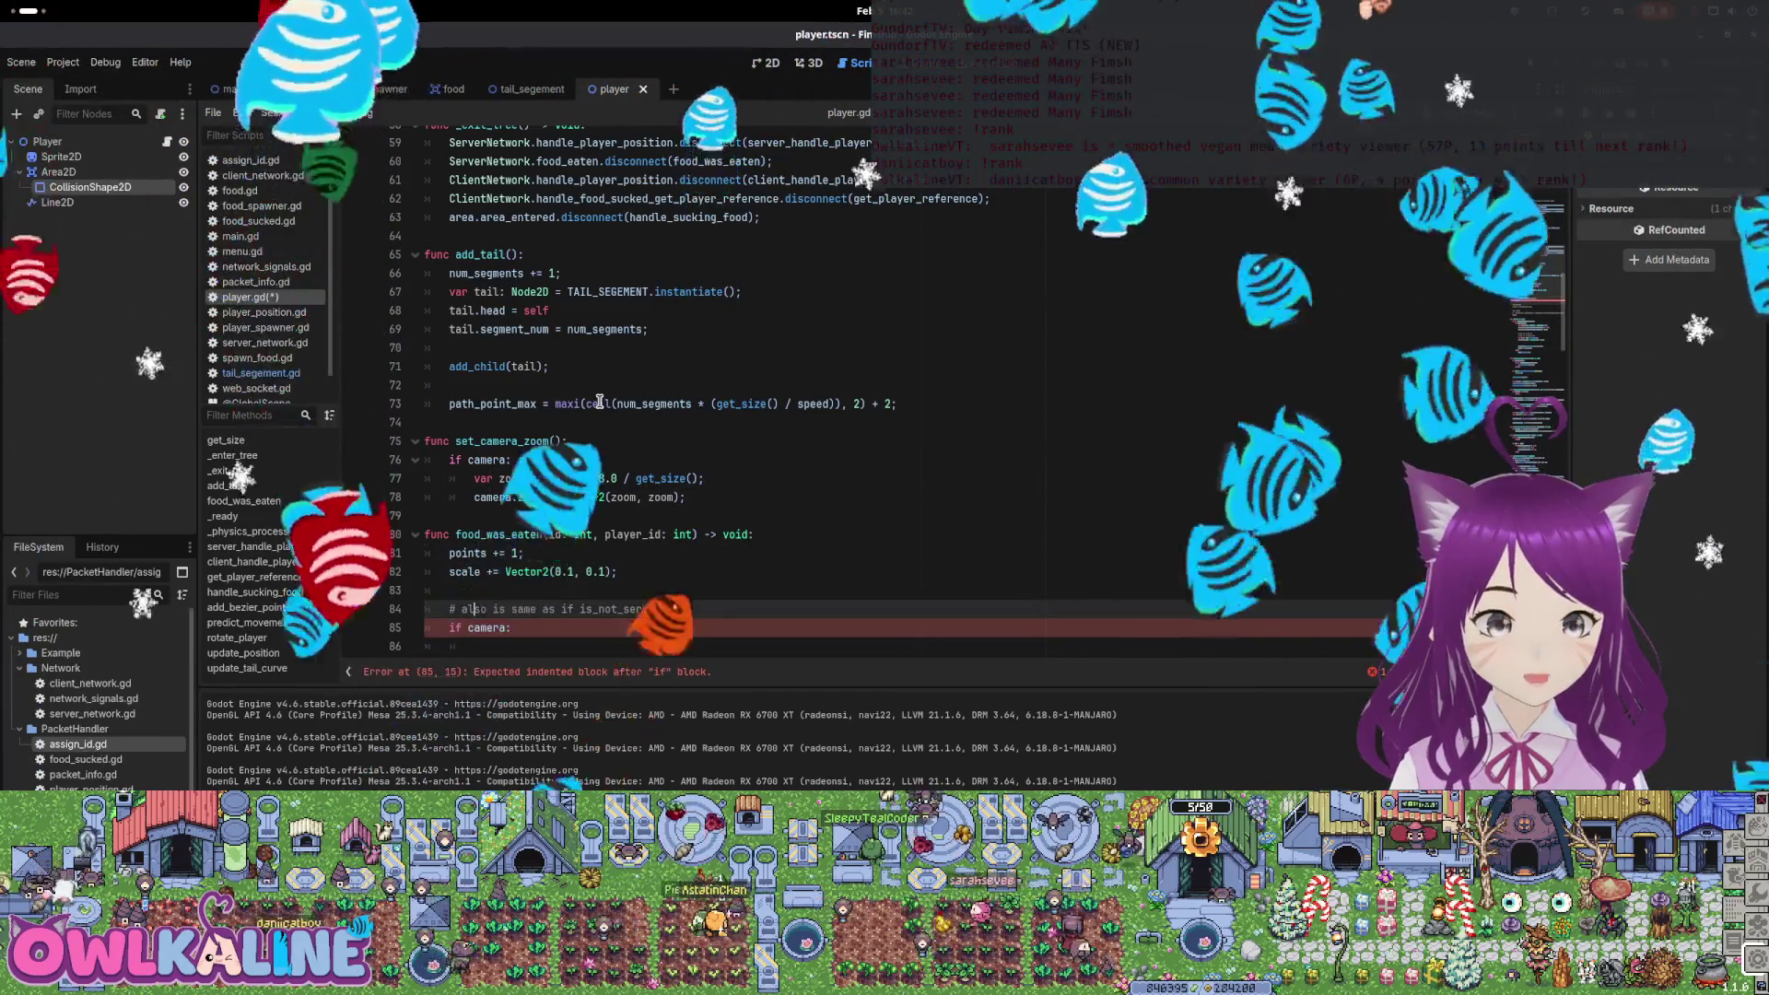
{"action": "key", "text": "End"}
{"action": "key", "text": "shift+Home"}
{"action": "key", "text": "BackSpace"}
{"action": "key", "text": "Up"}
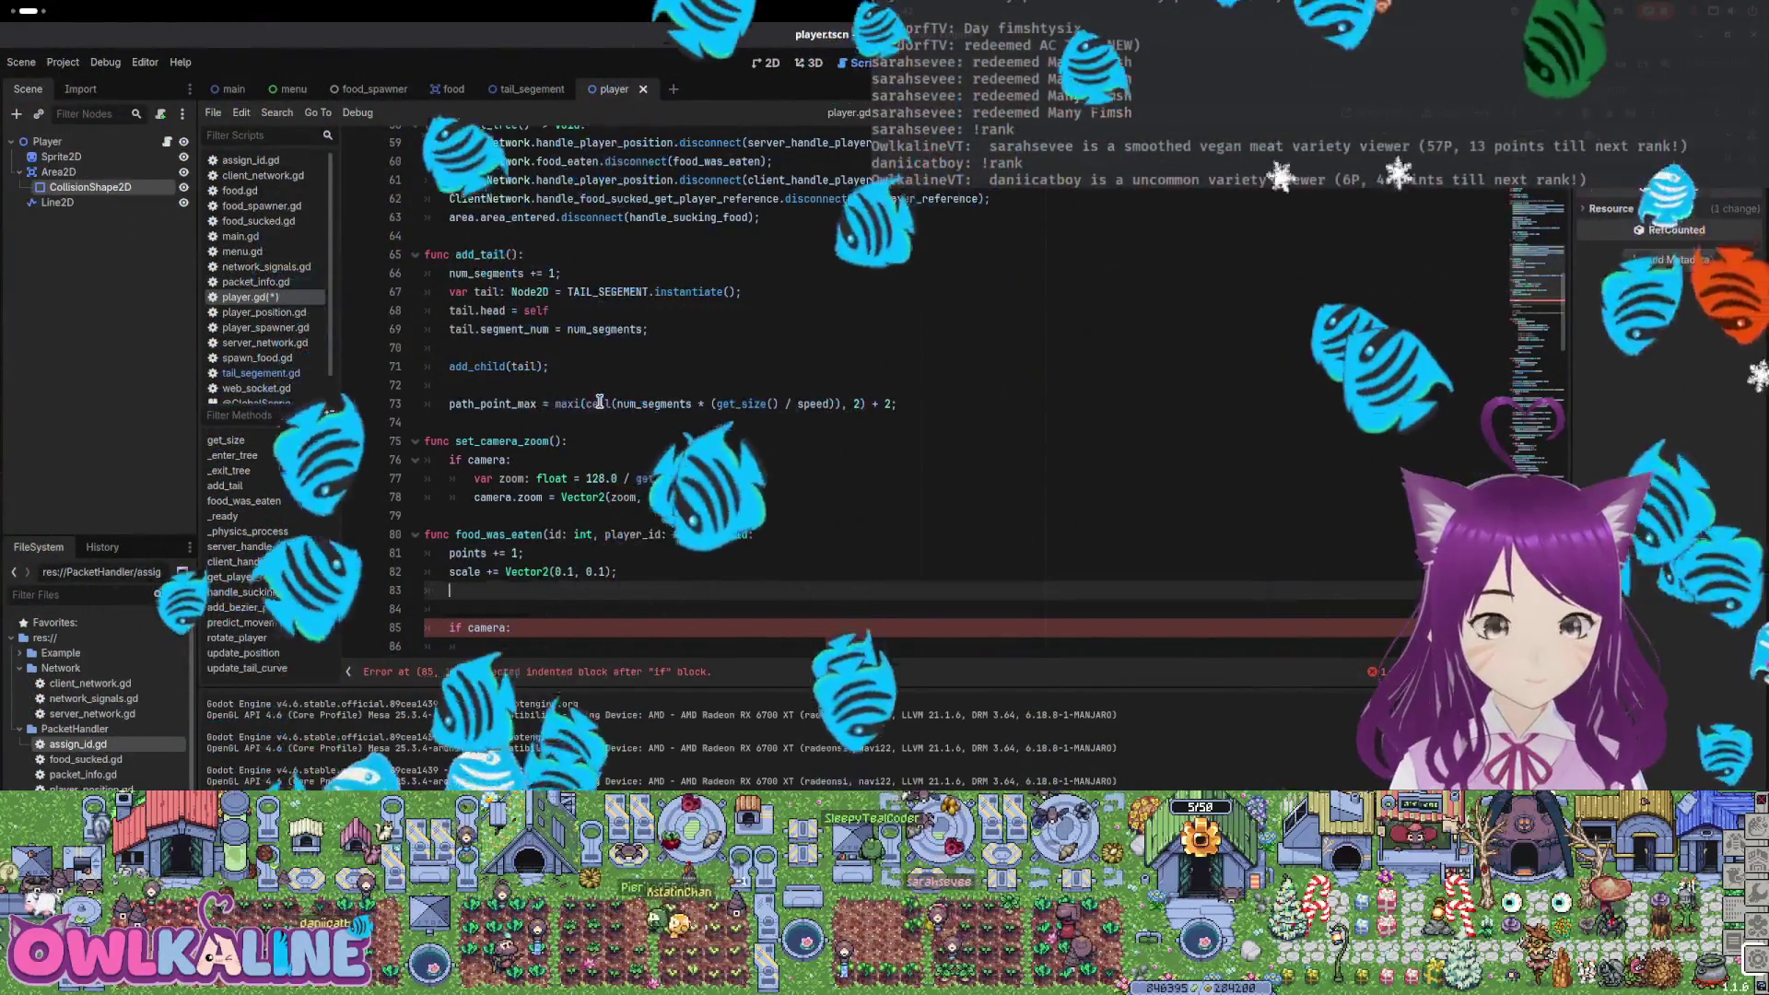
{"action": "key", "text": "ctrl+z"}
{"action": "key", "text": "ctrl+z"}
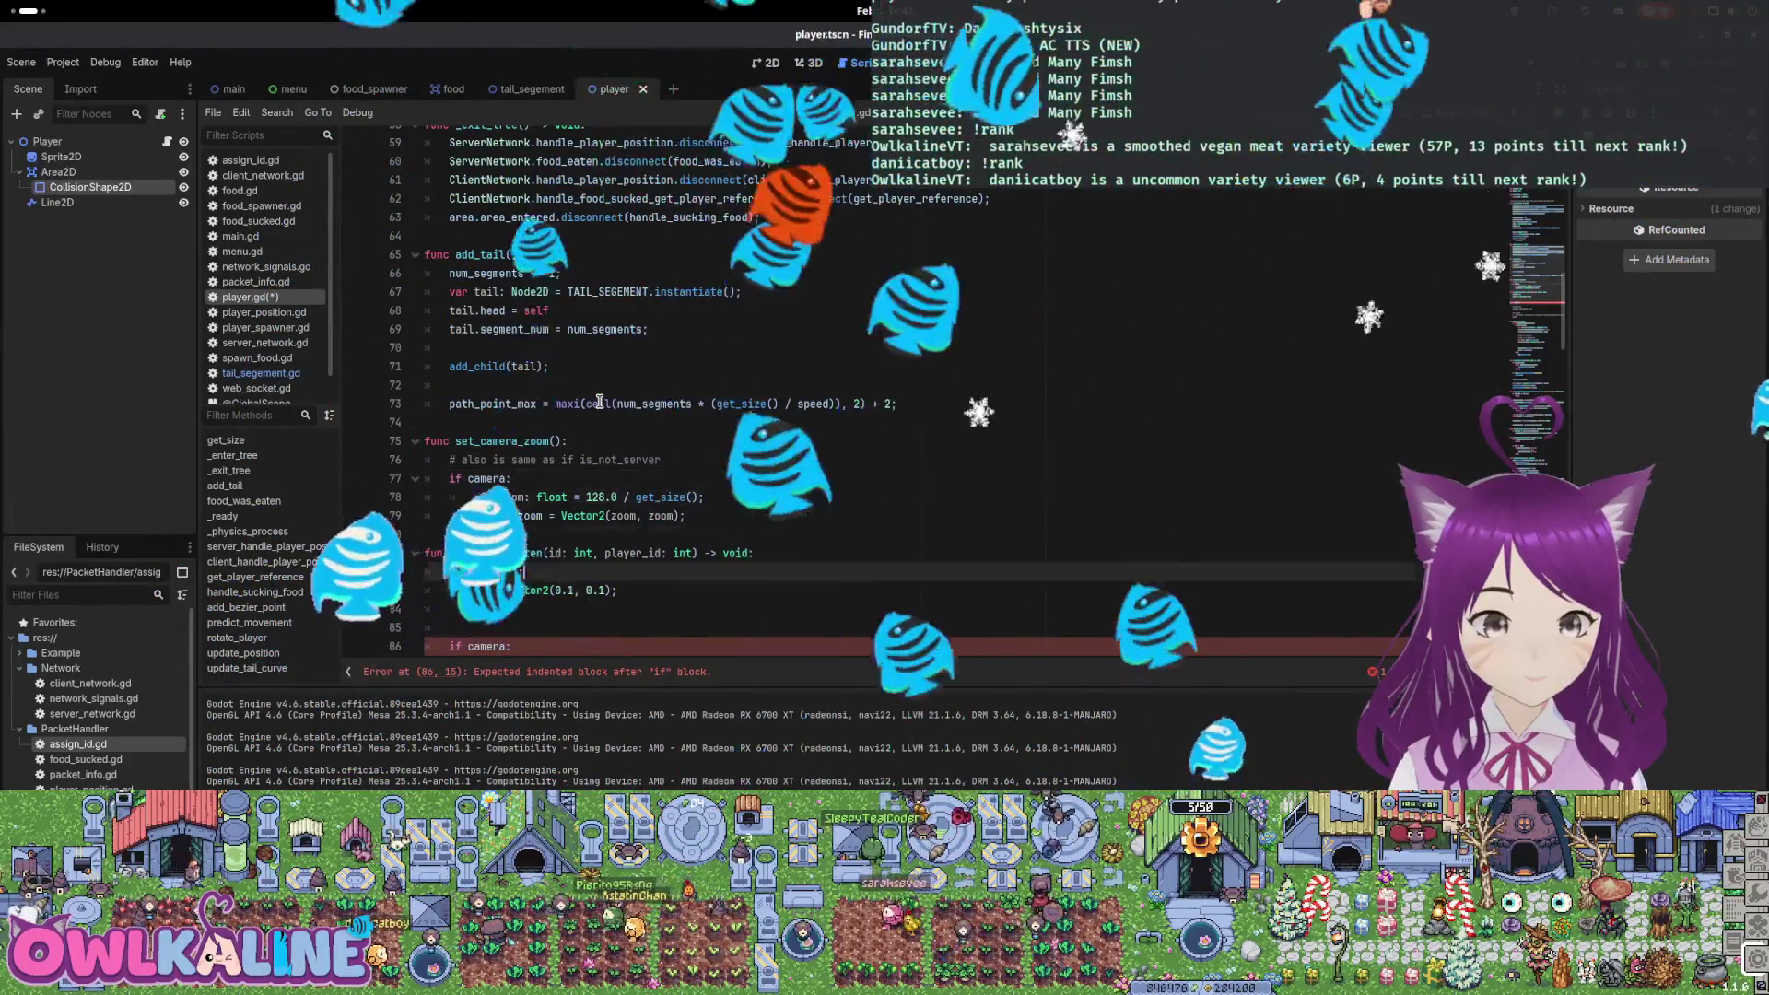
{"action": "key", "text": "ctrl+z"}
{"action": "key", "text": "ctrl+z"}
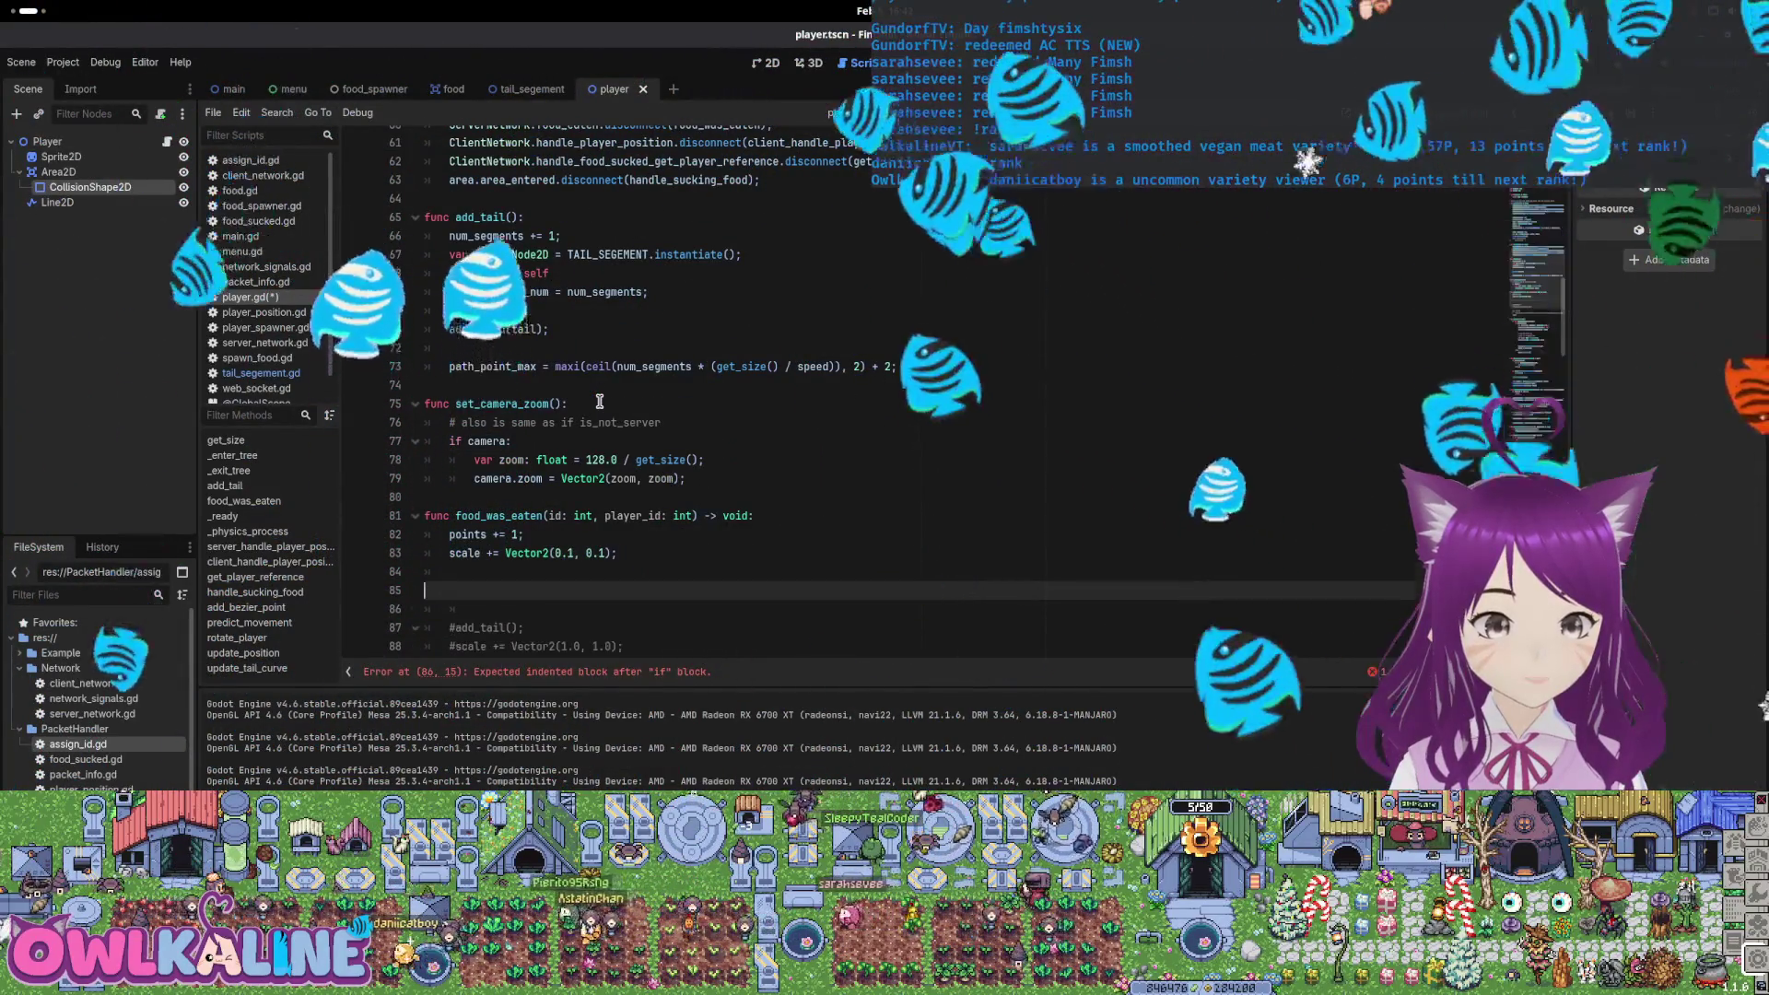
{"action": "key", "text": "BackSpace"}
Call set_camera_zoom(); from food_was_eaten and save the script
{"action": "type", "text": "set"}
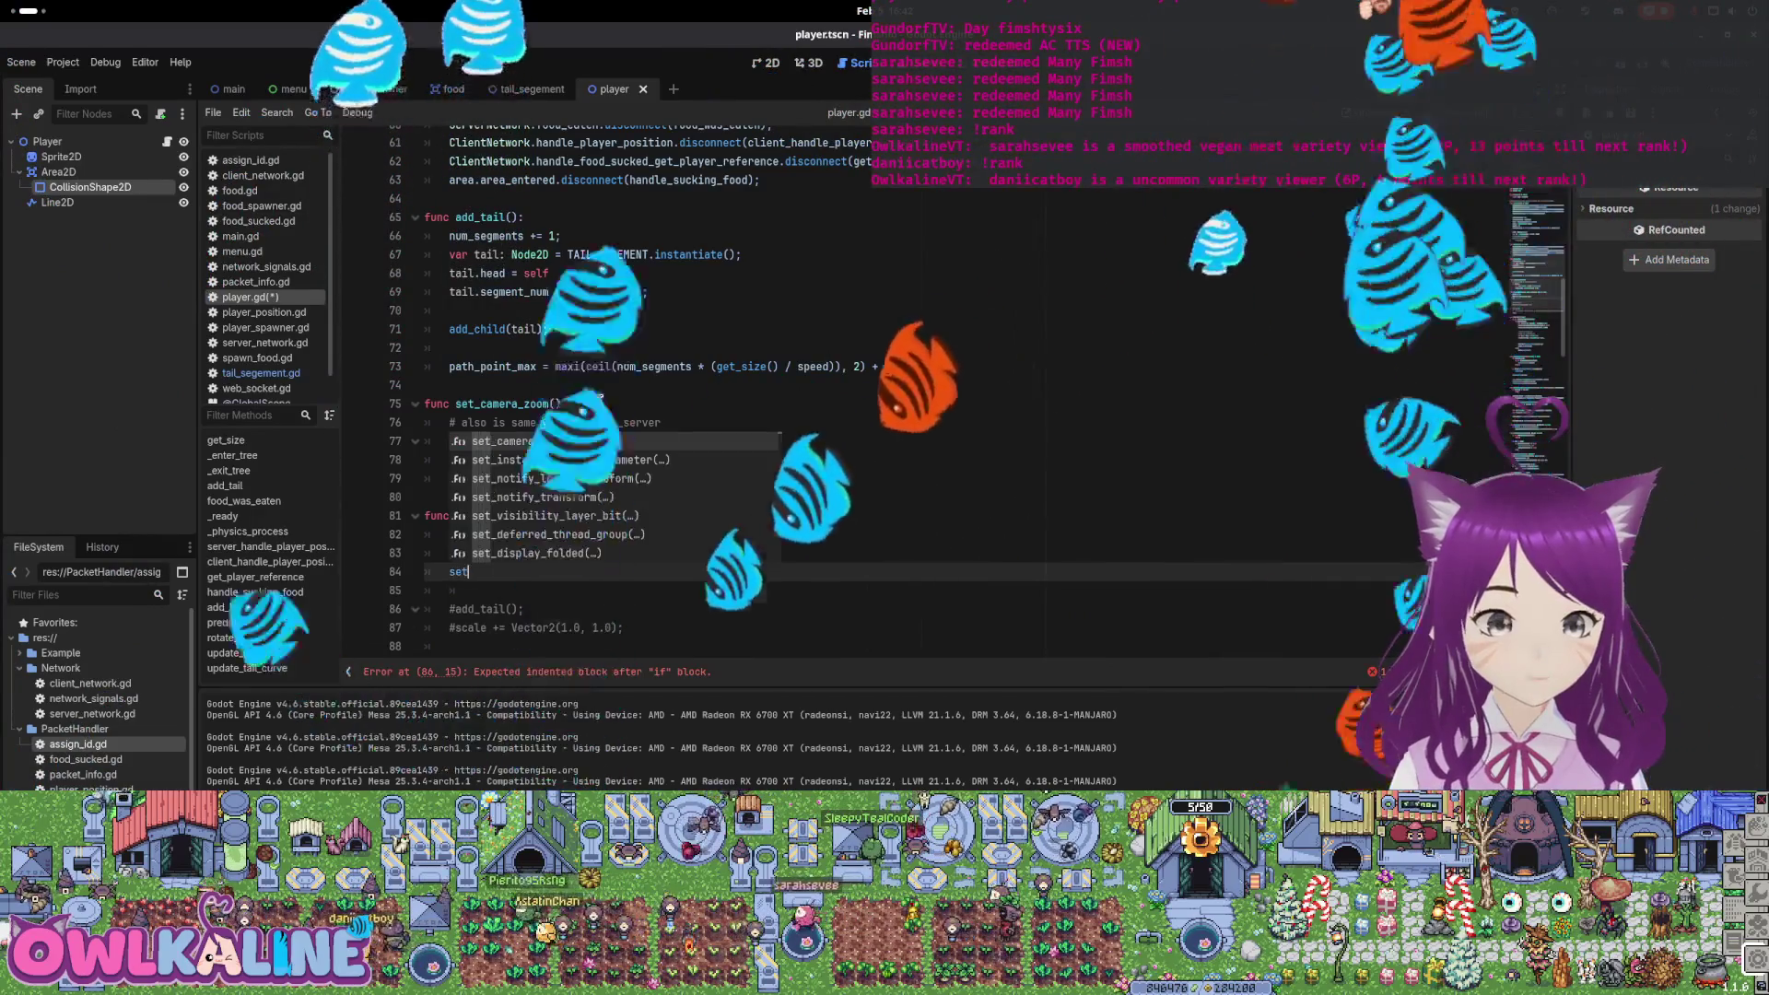
{"action": "key", "text": "Return"}
{"action": "type", "text": ";"}
{"action": "key", "text": "ctrl+s"}
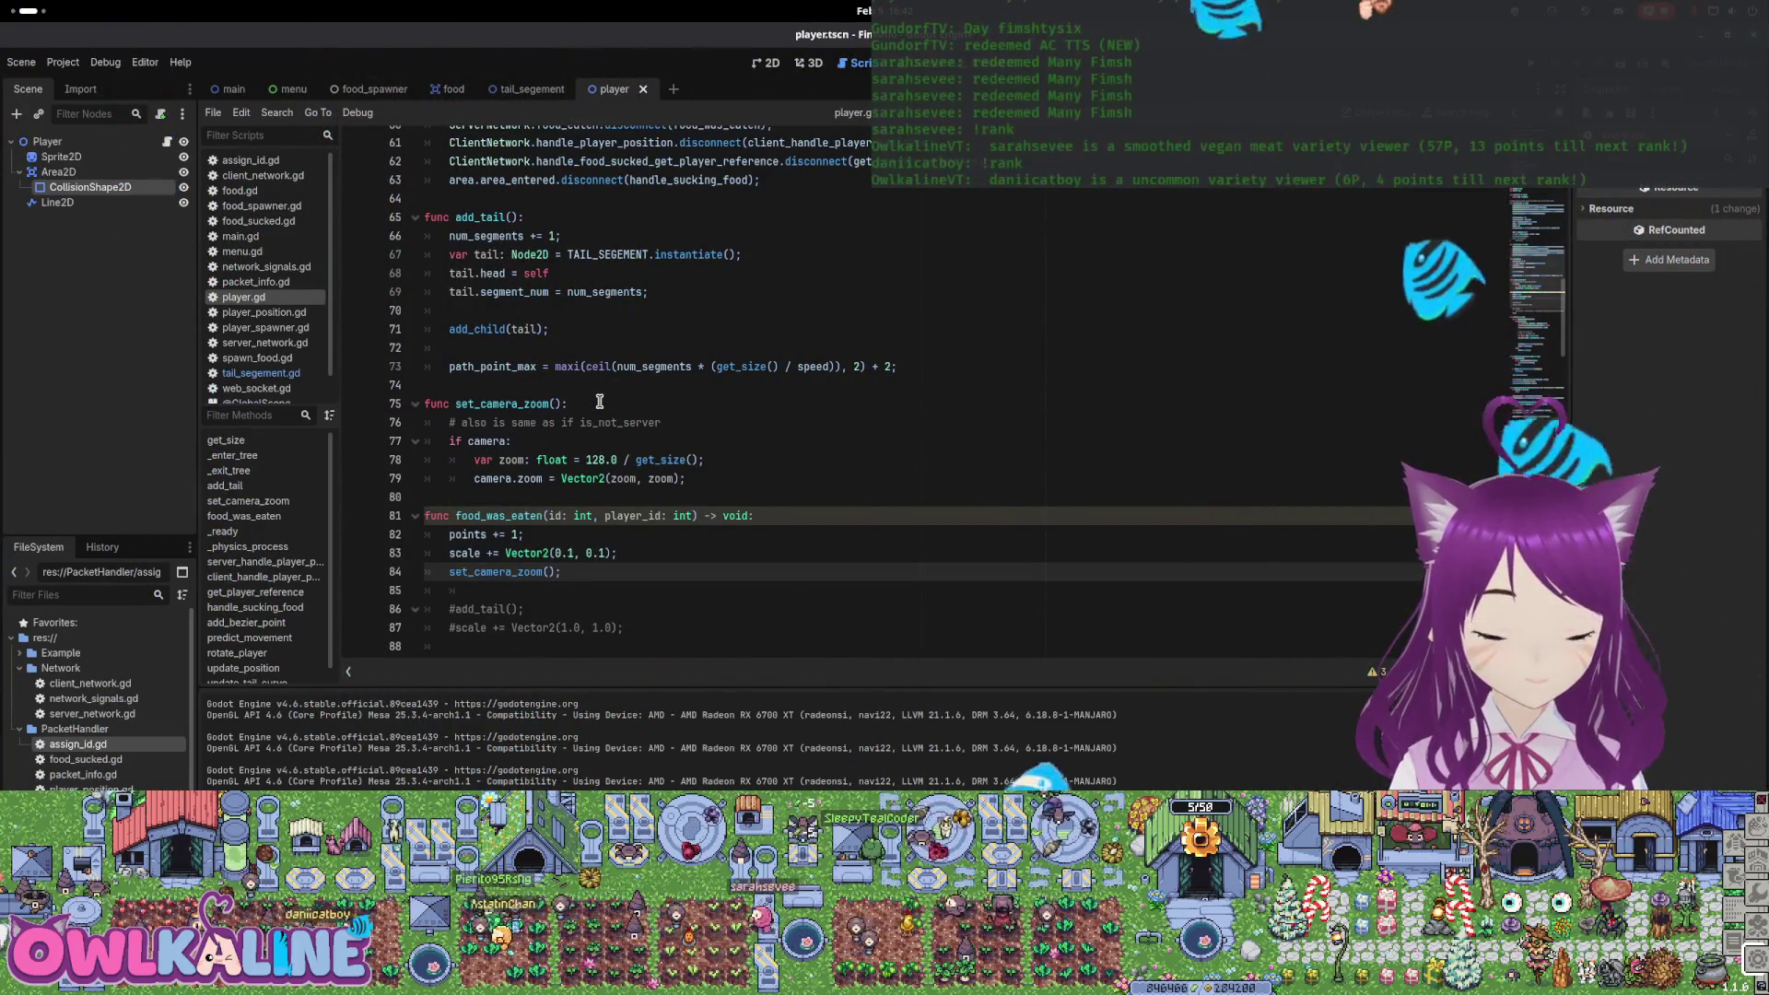
{"action": "scroll", "coordinate": [578, 404], "scroll_direction": "down", "scroll_amount": 8}
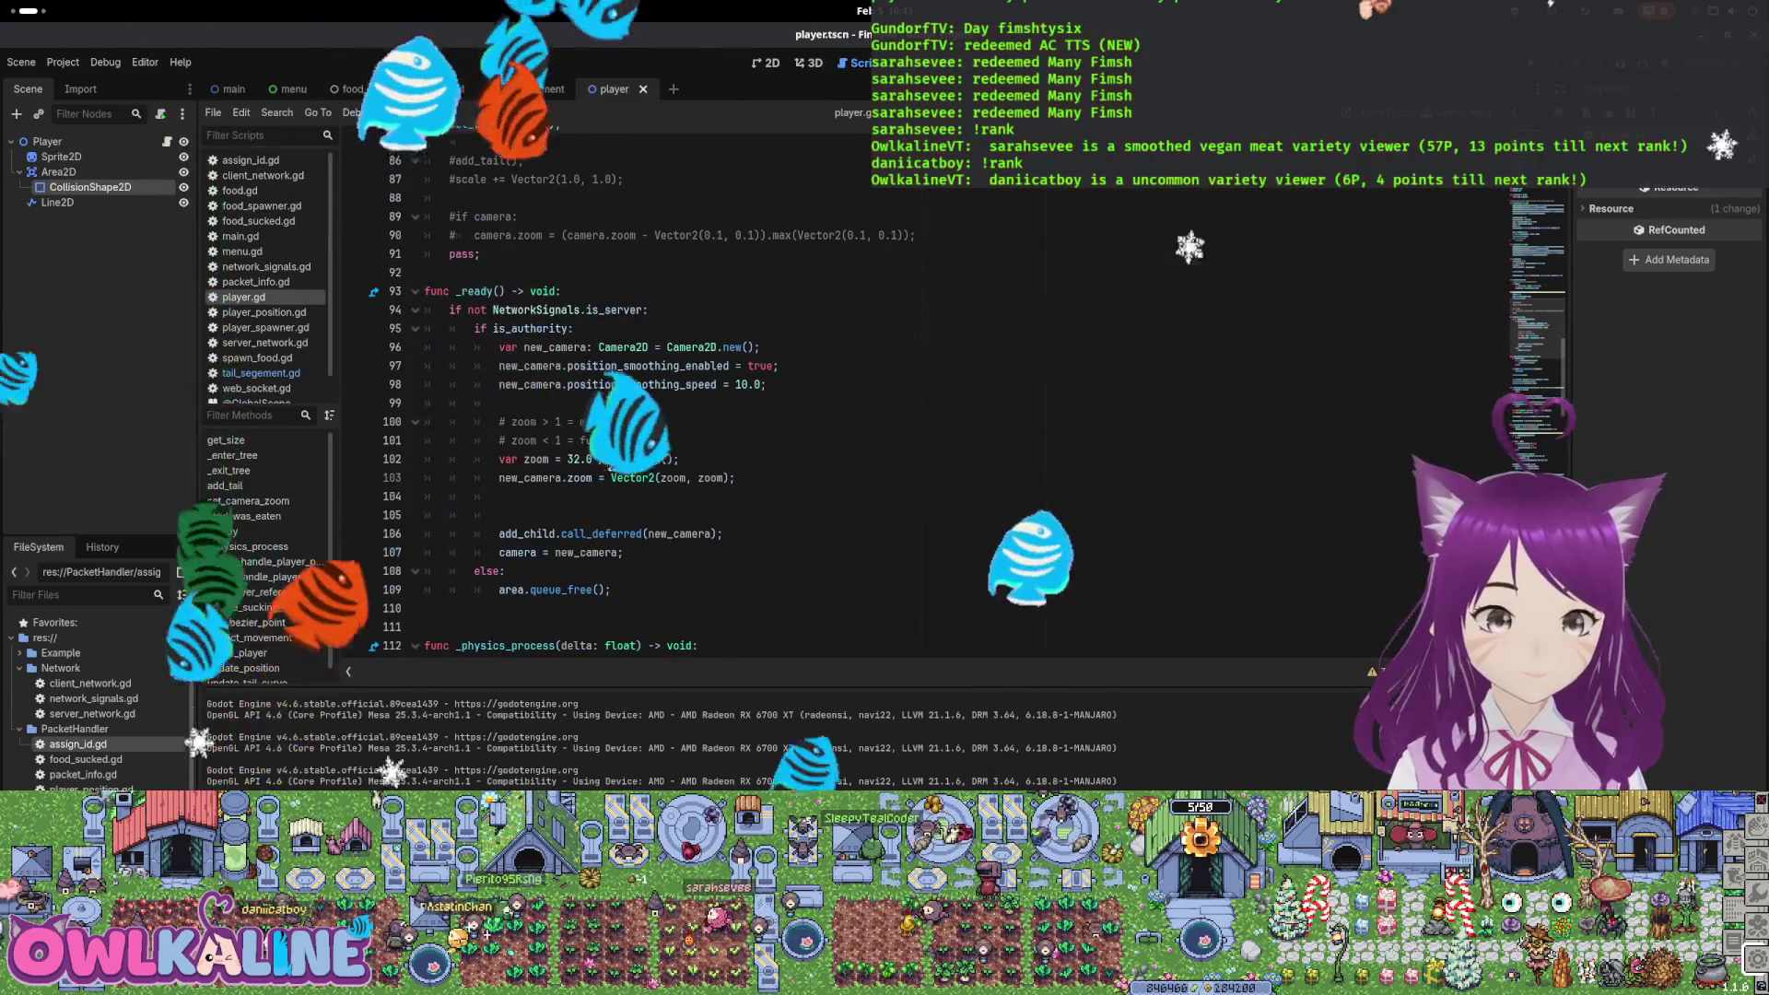
Delete the hard-coded zoom lines and their two comment lines from _ready
{"action": "left_click", "coordinate": [503, 461]}
{"action": "left_click_drag", "start_coordinate": [735, 479], "coordinate": [468, 449]}
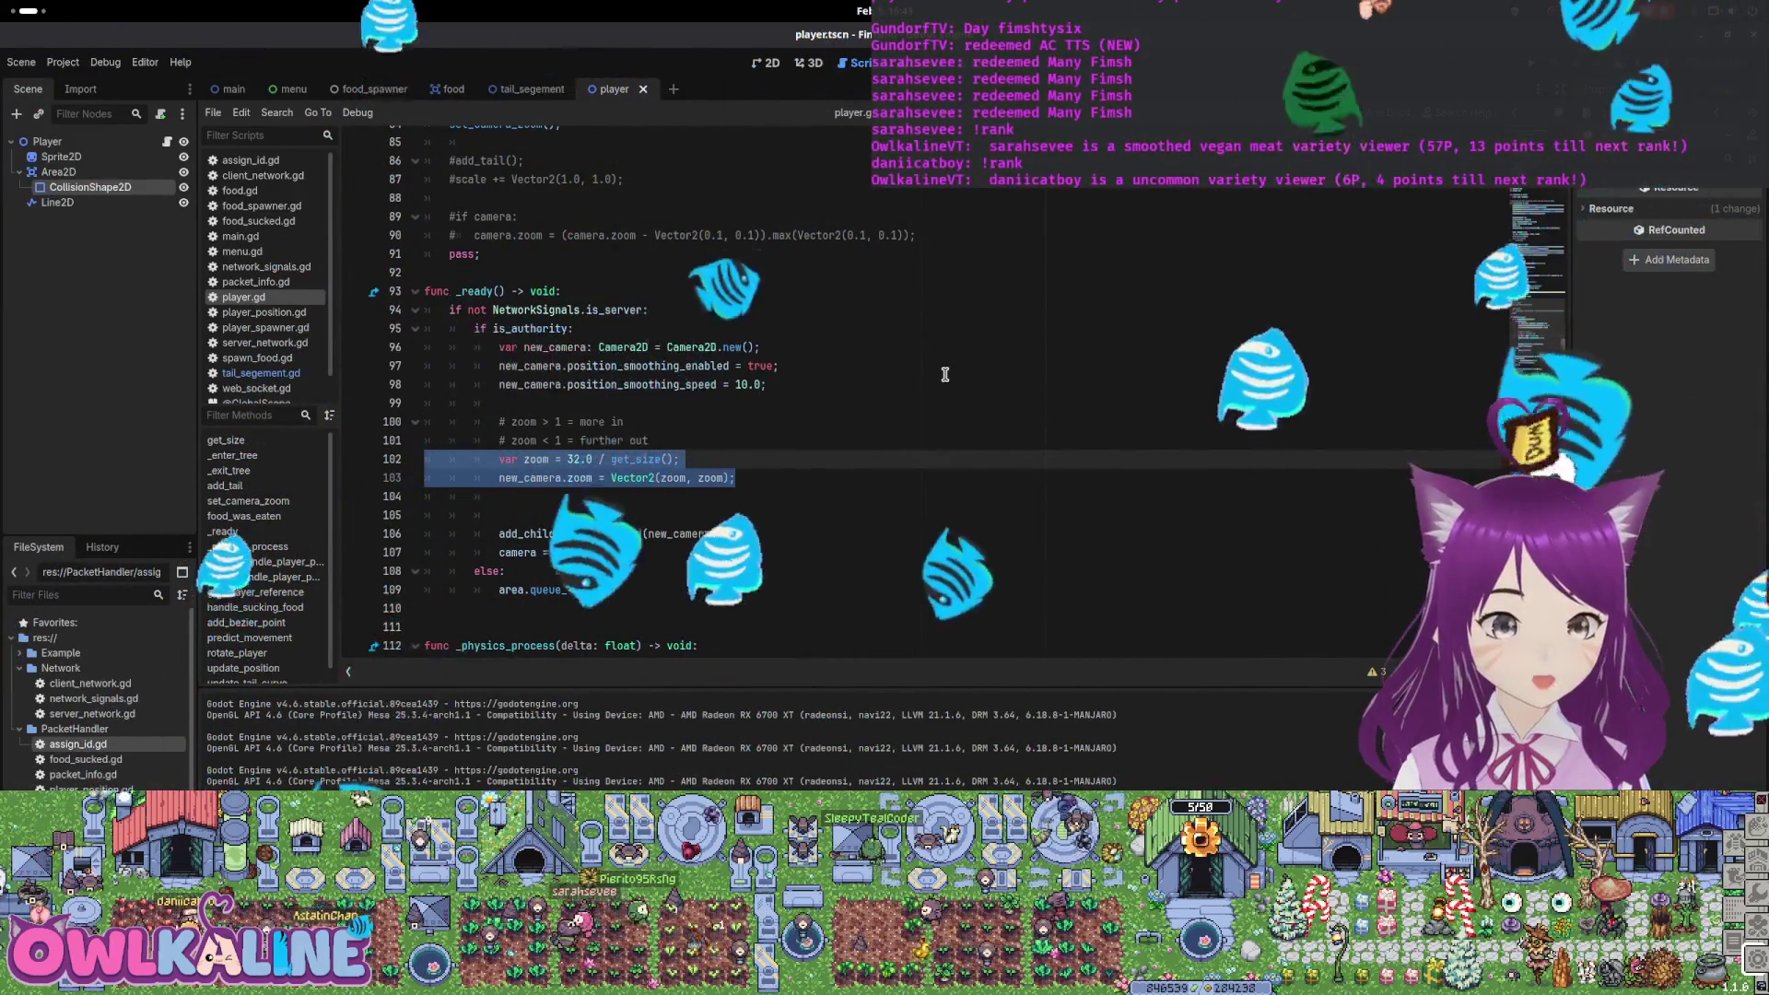
{"action": "key", "text": "Delete"}
{"action": "key", "text": "shift+Up"}
{"action": "key", "text": "shift+Up"}
{"action": "key", "text": "shift+Up"}
{"action": "key", "text": "ctrl+c"}
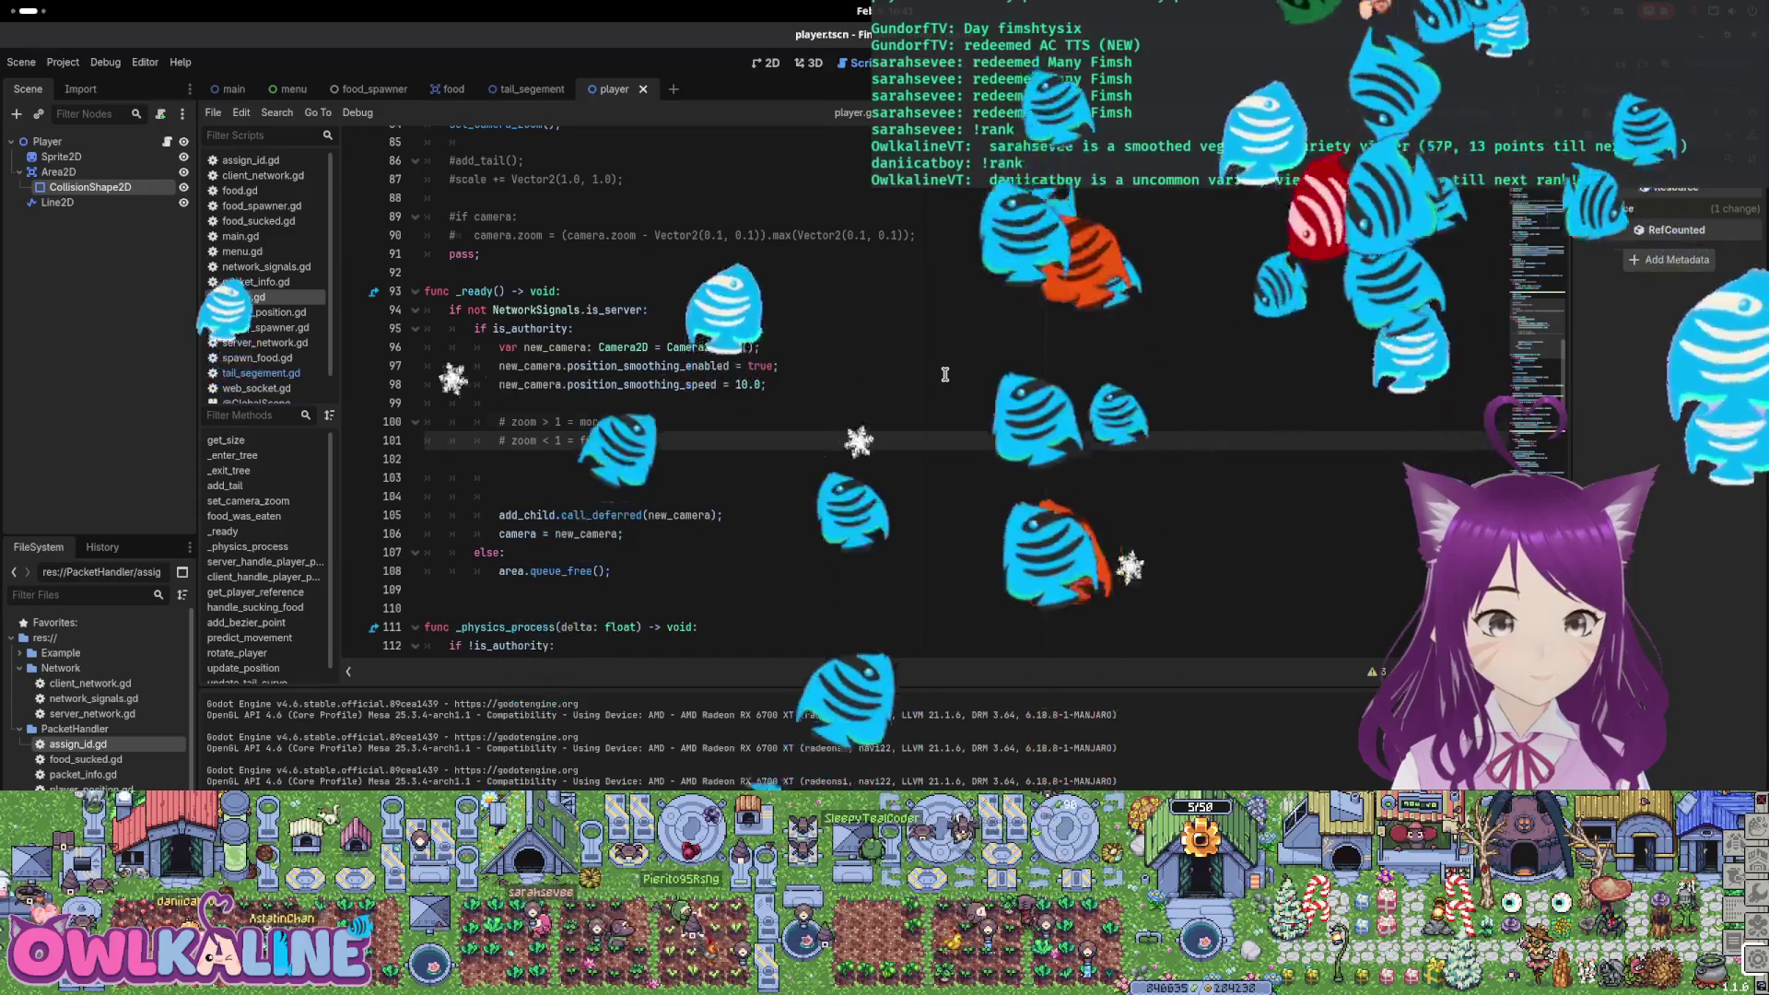
{"action": "key", "text": "Delete"}
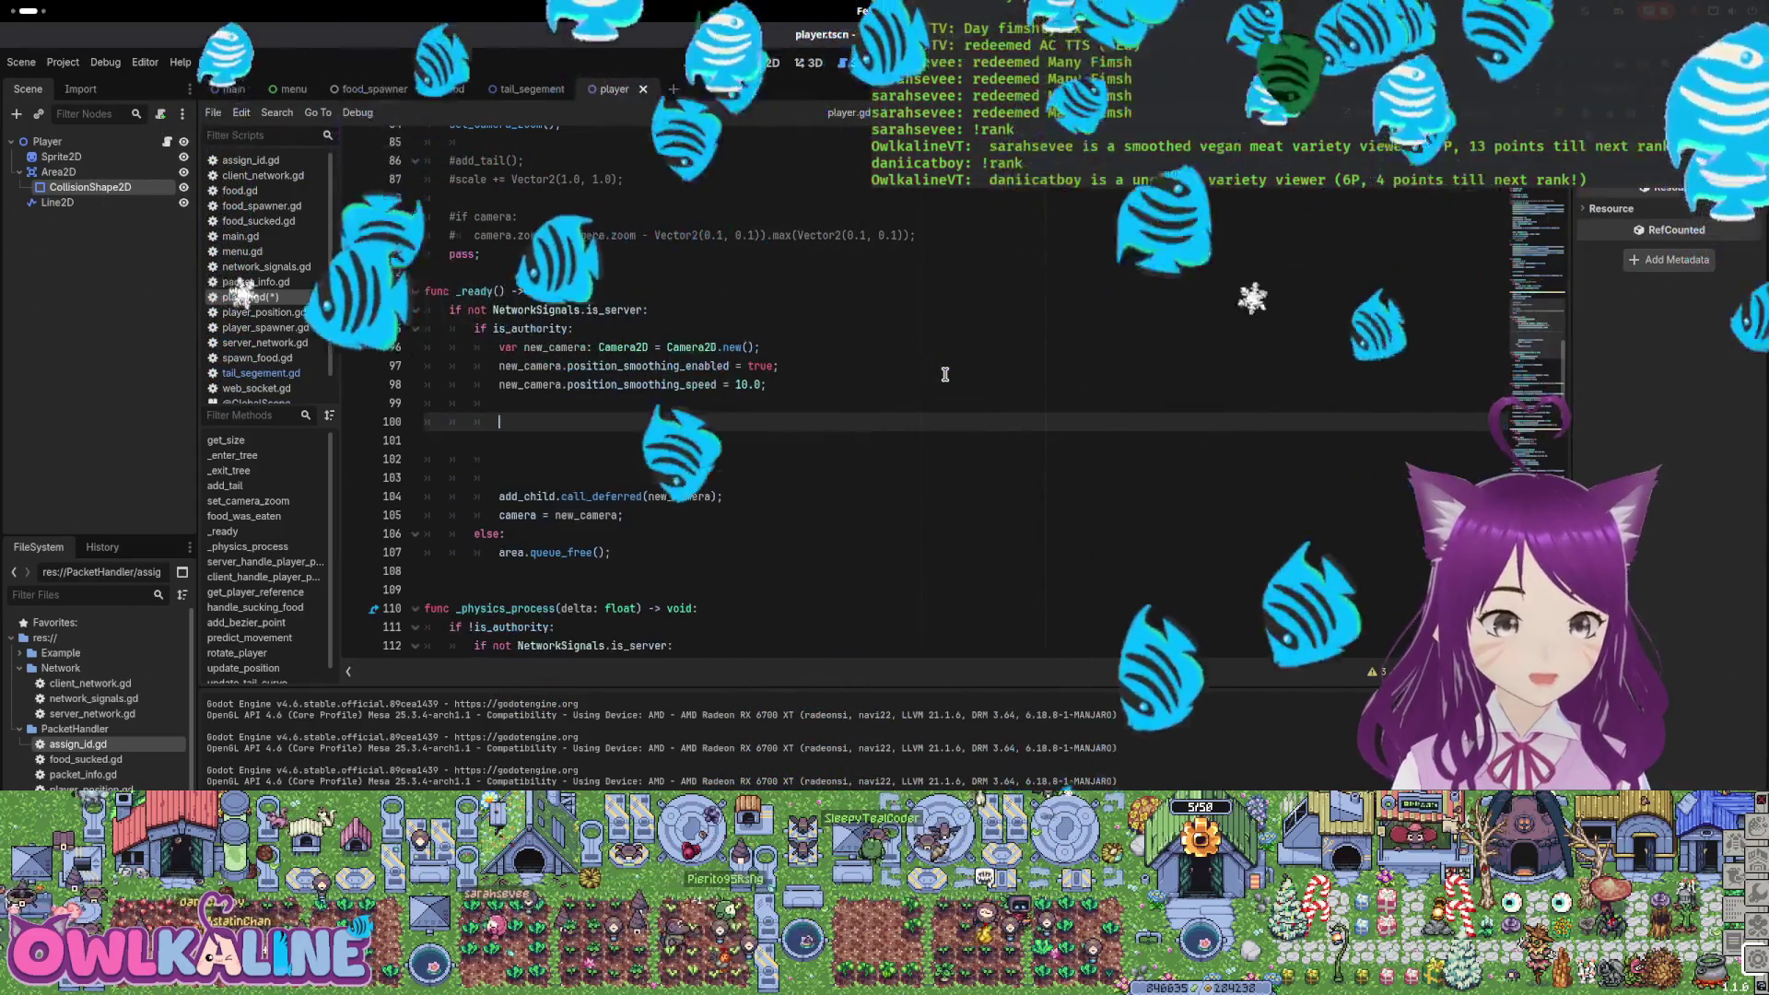
Paste the zoom comments under set_camera_zoom's header and fix their indentation
{"action": "scroll", "coordinate": [945, 374], "scroll_direction": "up", "scroll_amount": 3}
{"action": "scroll", "coordinate": [982, 416], "scroll_direction": "up", "scroll_amount": 3}
{"action": "left_click", "coordinate": [650, 289]}
{"action": "key", "text": "Return"}
{"action": "key", "text": "ctrl+v"}
{"action": "key", "text": "Home"}
{"action": "key", "text": "BackSpace"}
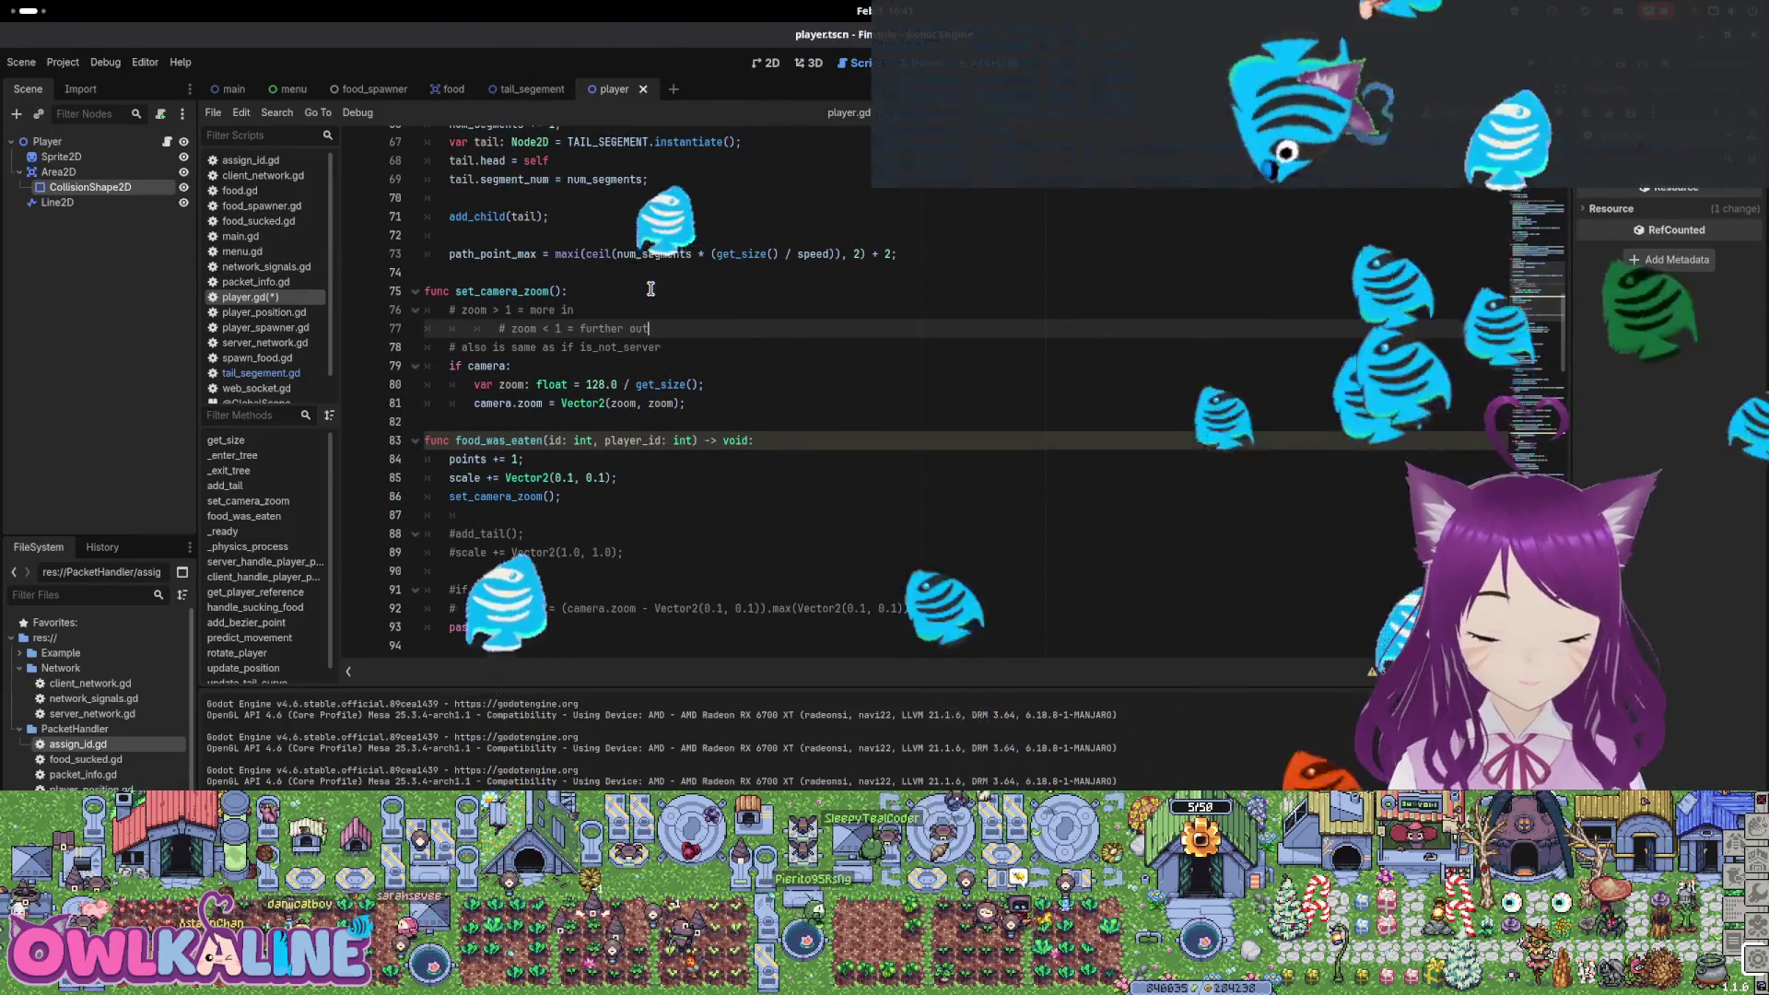
{"action": "key", "text": "End"}
{"action": "key", "text": "Return"}
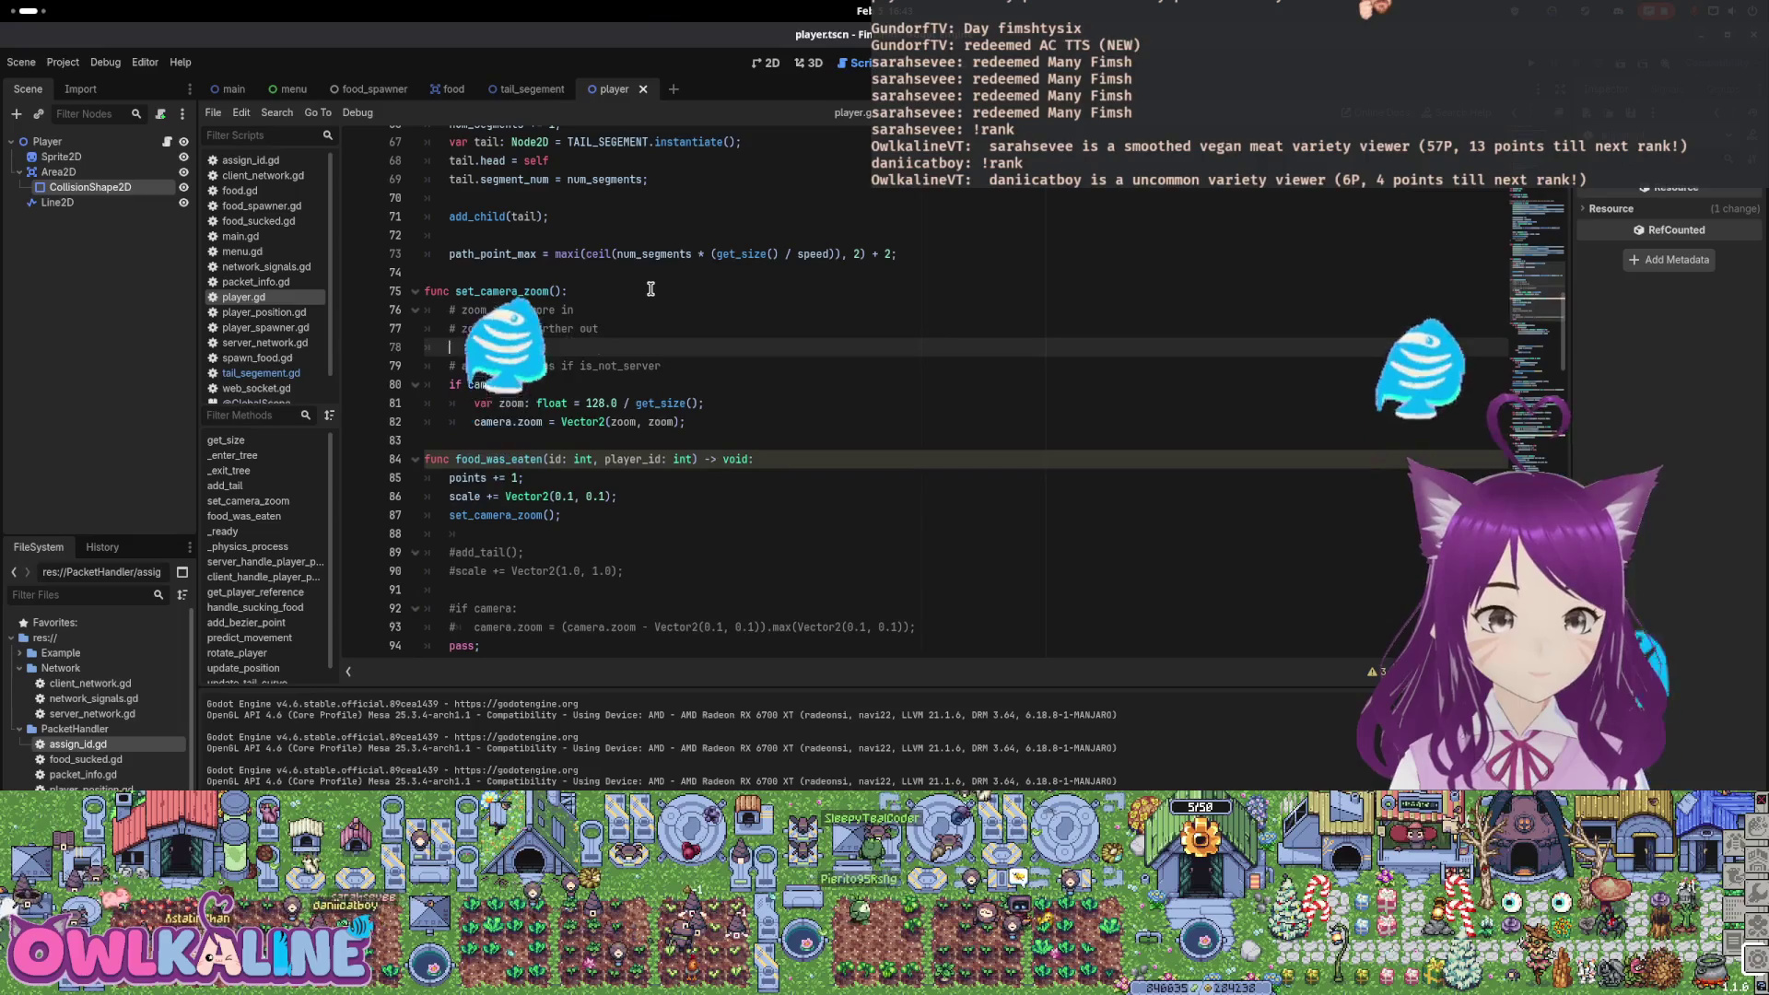
Move the comments inside the 'if camera:' check, remove leftover blank lines, and save player.gd
{"action": "key", "text": "Delete"}
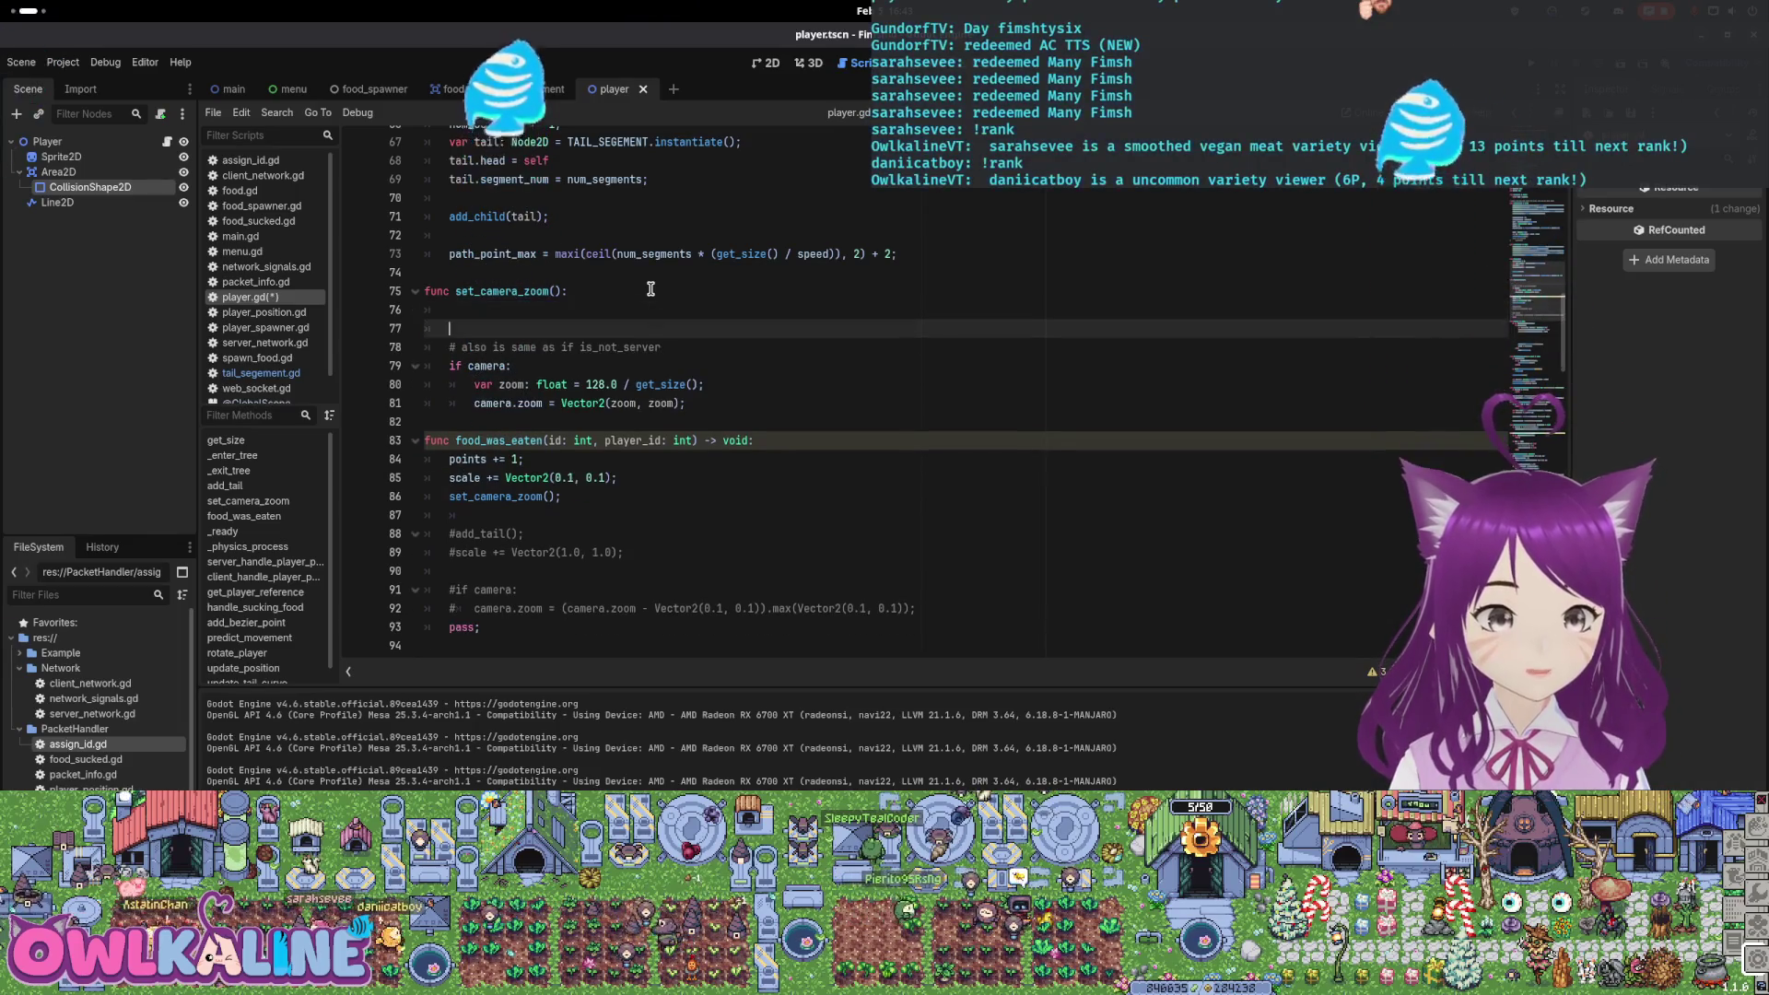
{"action": "key", "text": "Down"}
{"action": "key", "text": "Down"}
{"action": "key", "text": "Down"}
{"action": "key", "text": "ctrl+v"}
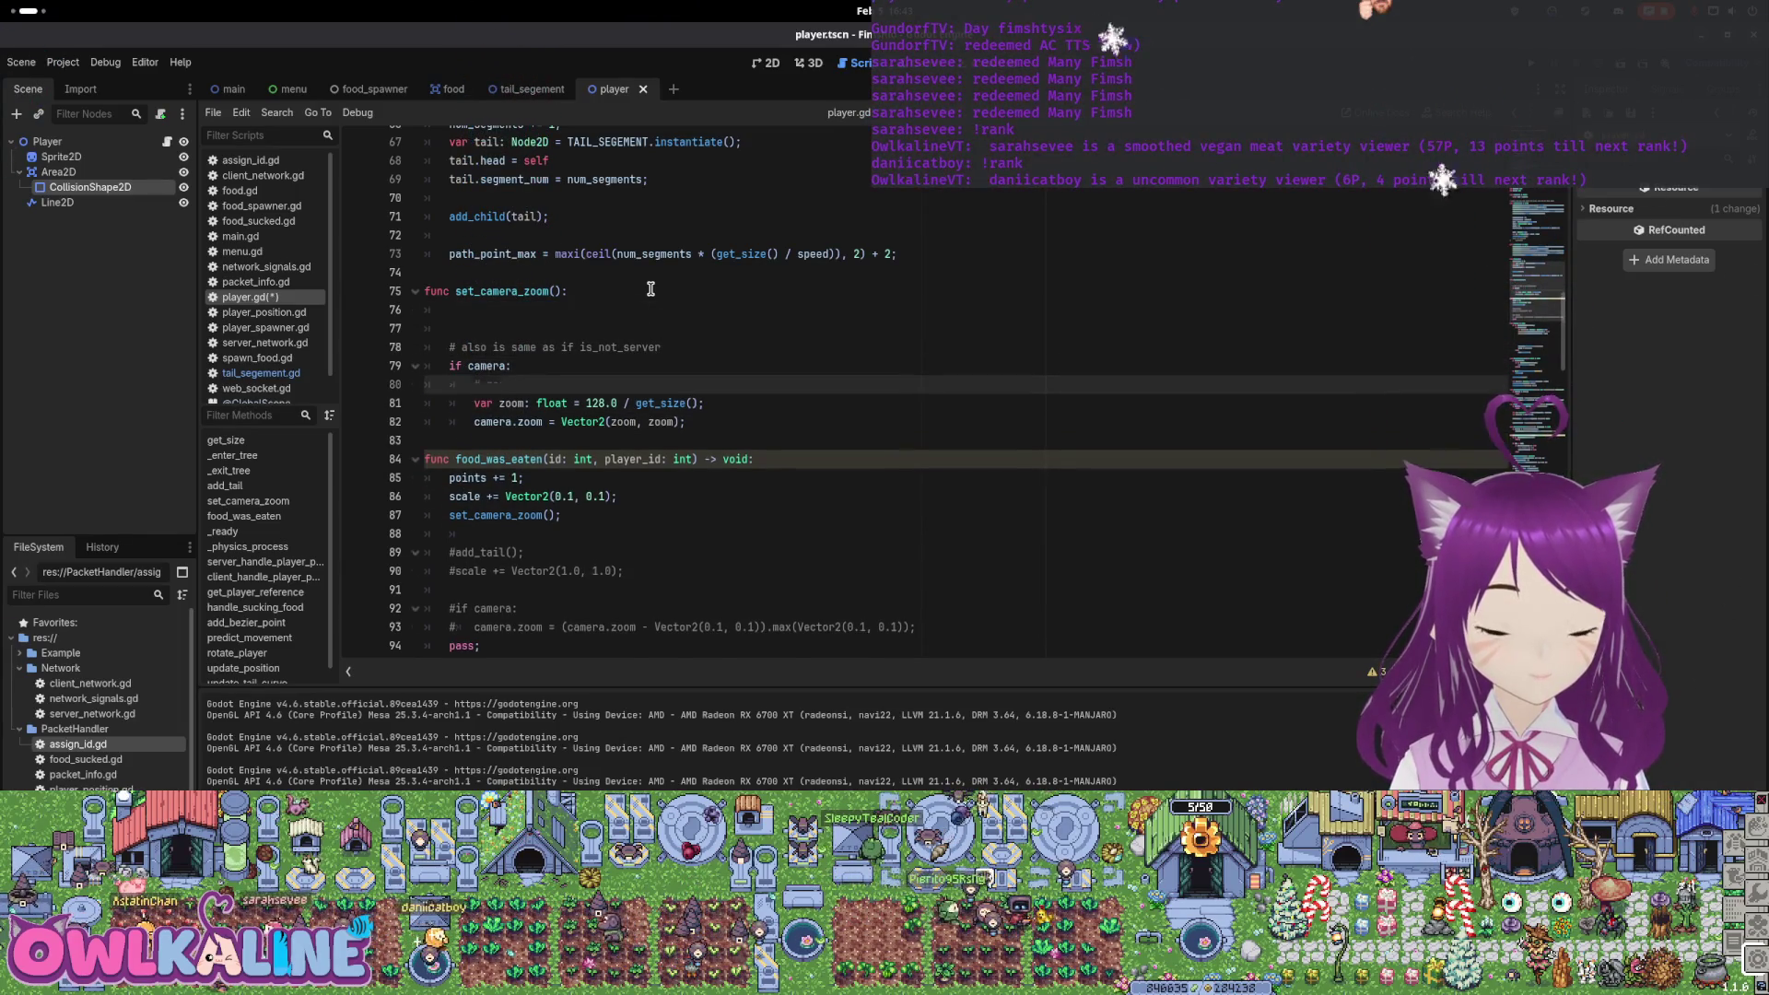
{"action": "key", "text": "Home"}
{"action": "key", "text": "Tab"}
{"action": "left_click", "coordinate": [651, 290]}
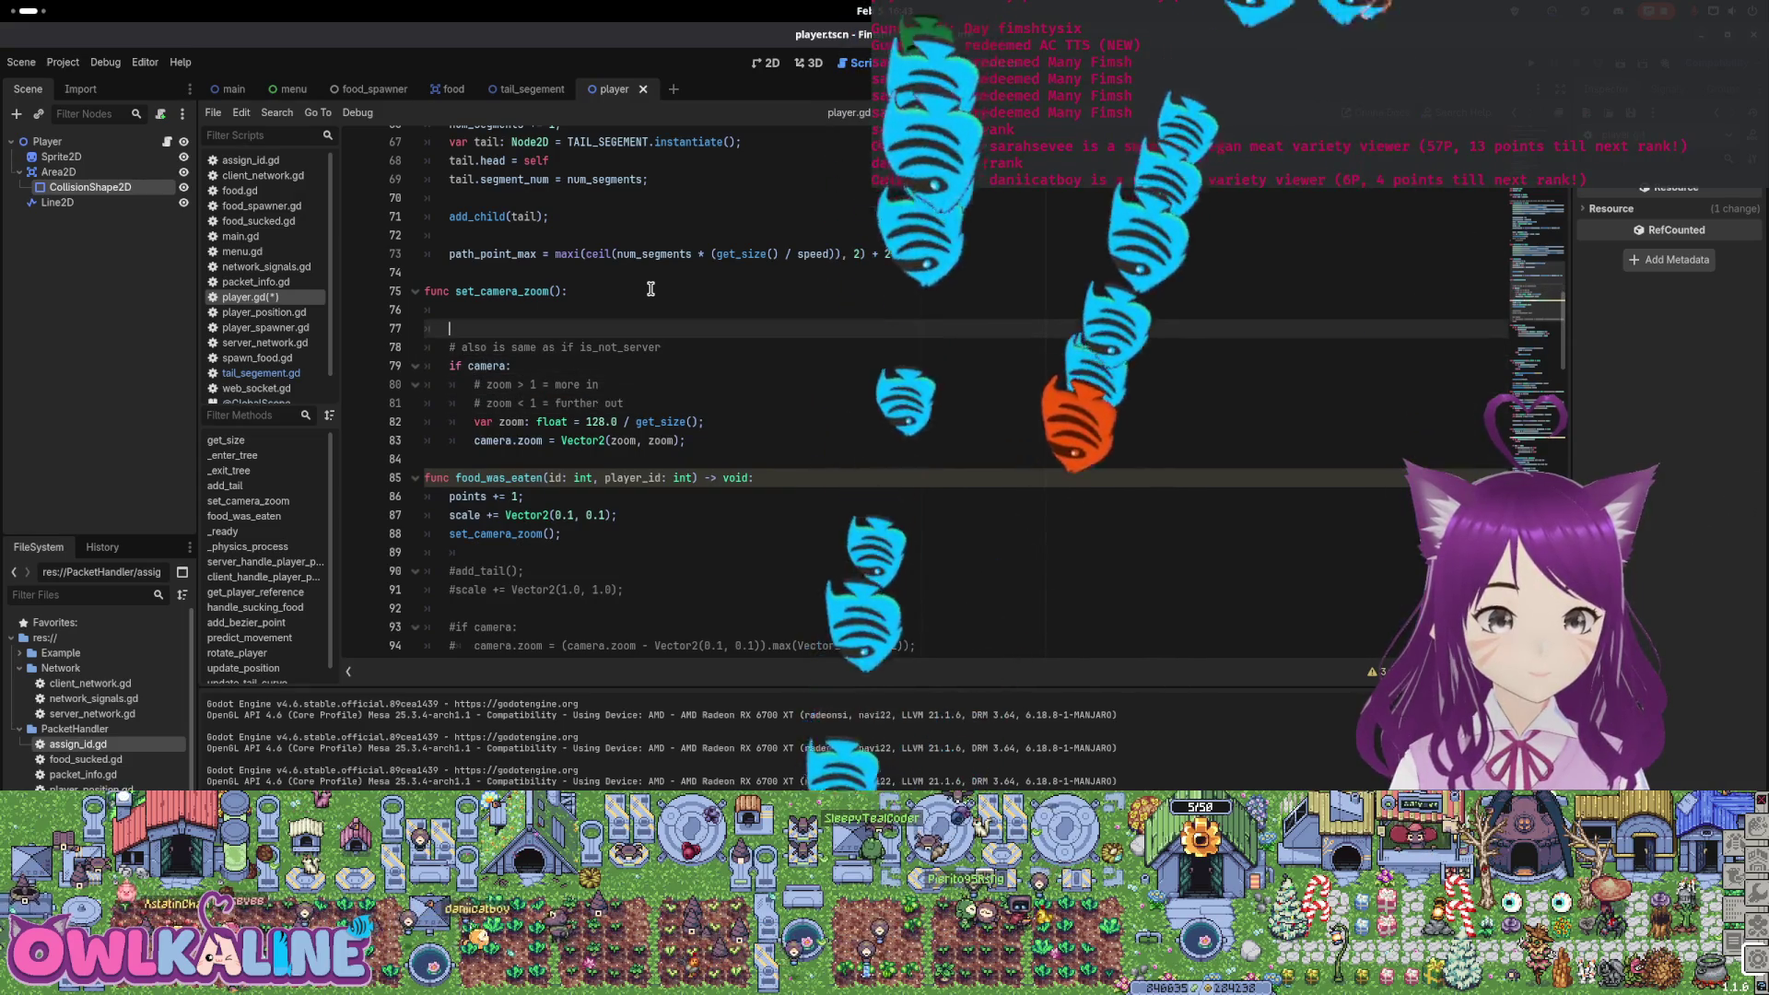
{"action": "key", "text": "Delete"}
{"action": "key", "text": "Delete"}
{"action": "key", "text": "ctrl+s"}
{"action": "scroll", "coordinate": [650, 289], "scroll_direction": "down", "scroll_amount": 8}
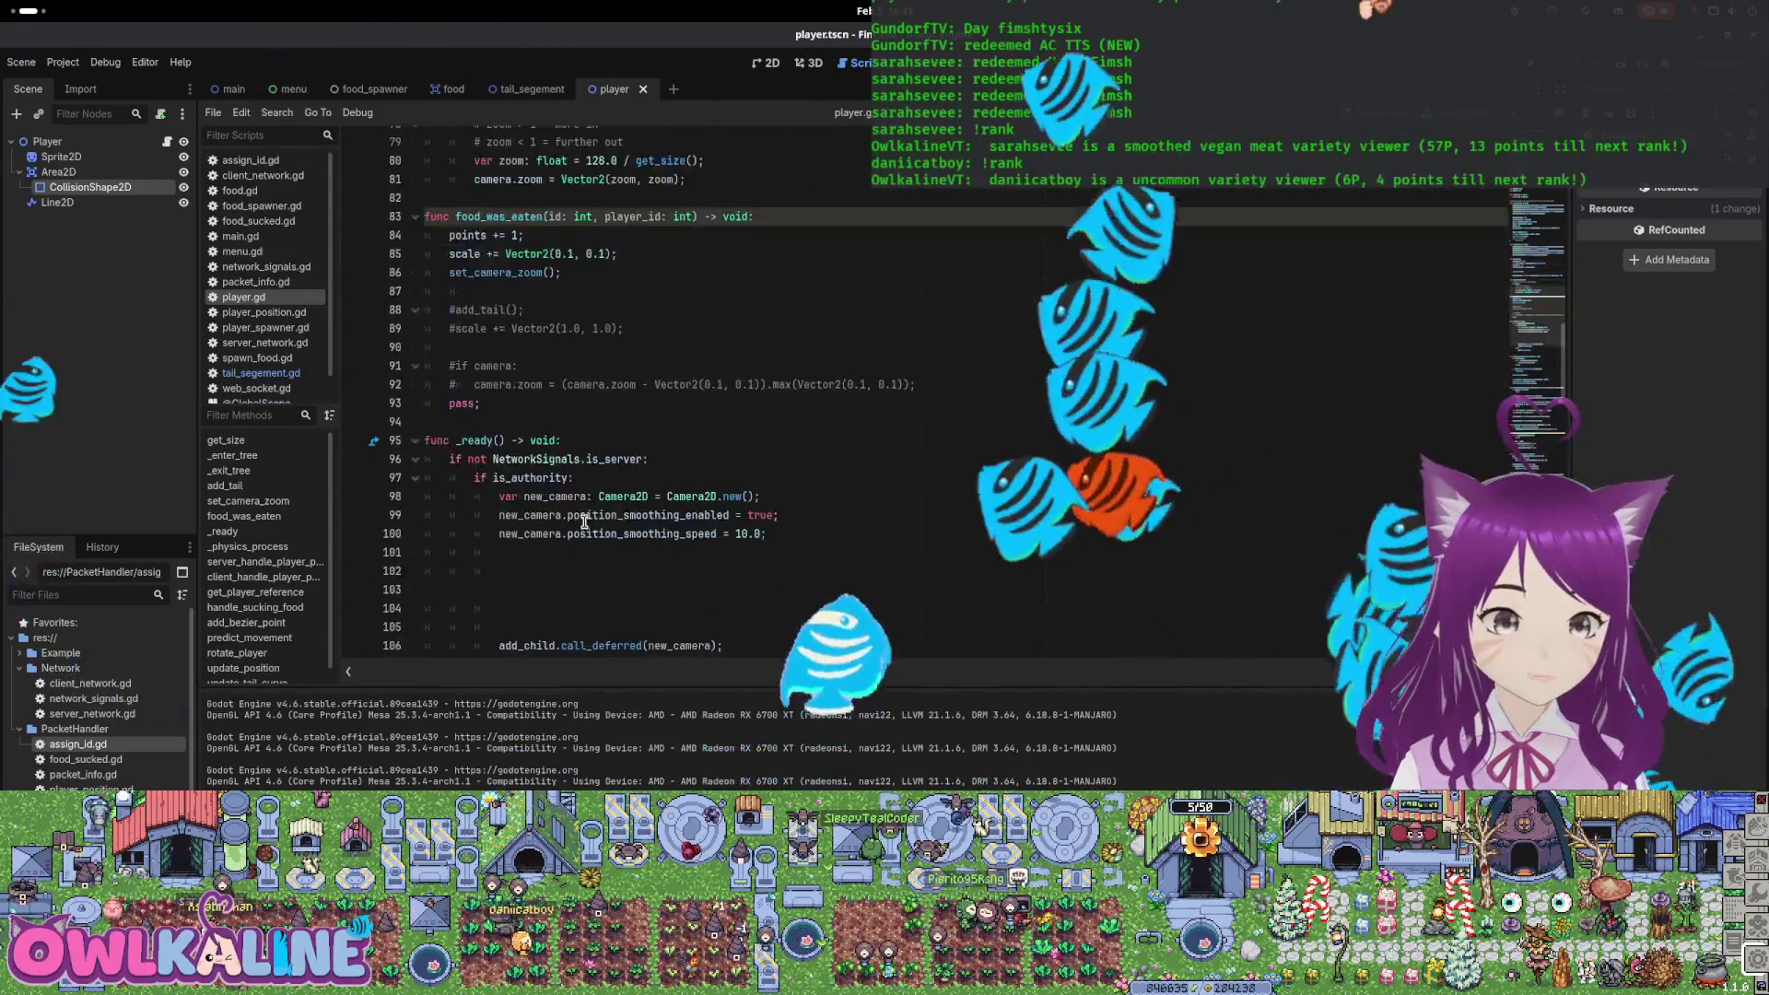
Add a set_camera_zoom(); call right after 'camera = new_camera;' in _ready
{"action": "left_click", "coordinate": [651, 438]}
{"action": "key", "text": "Return"}
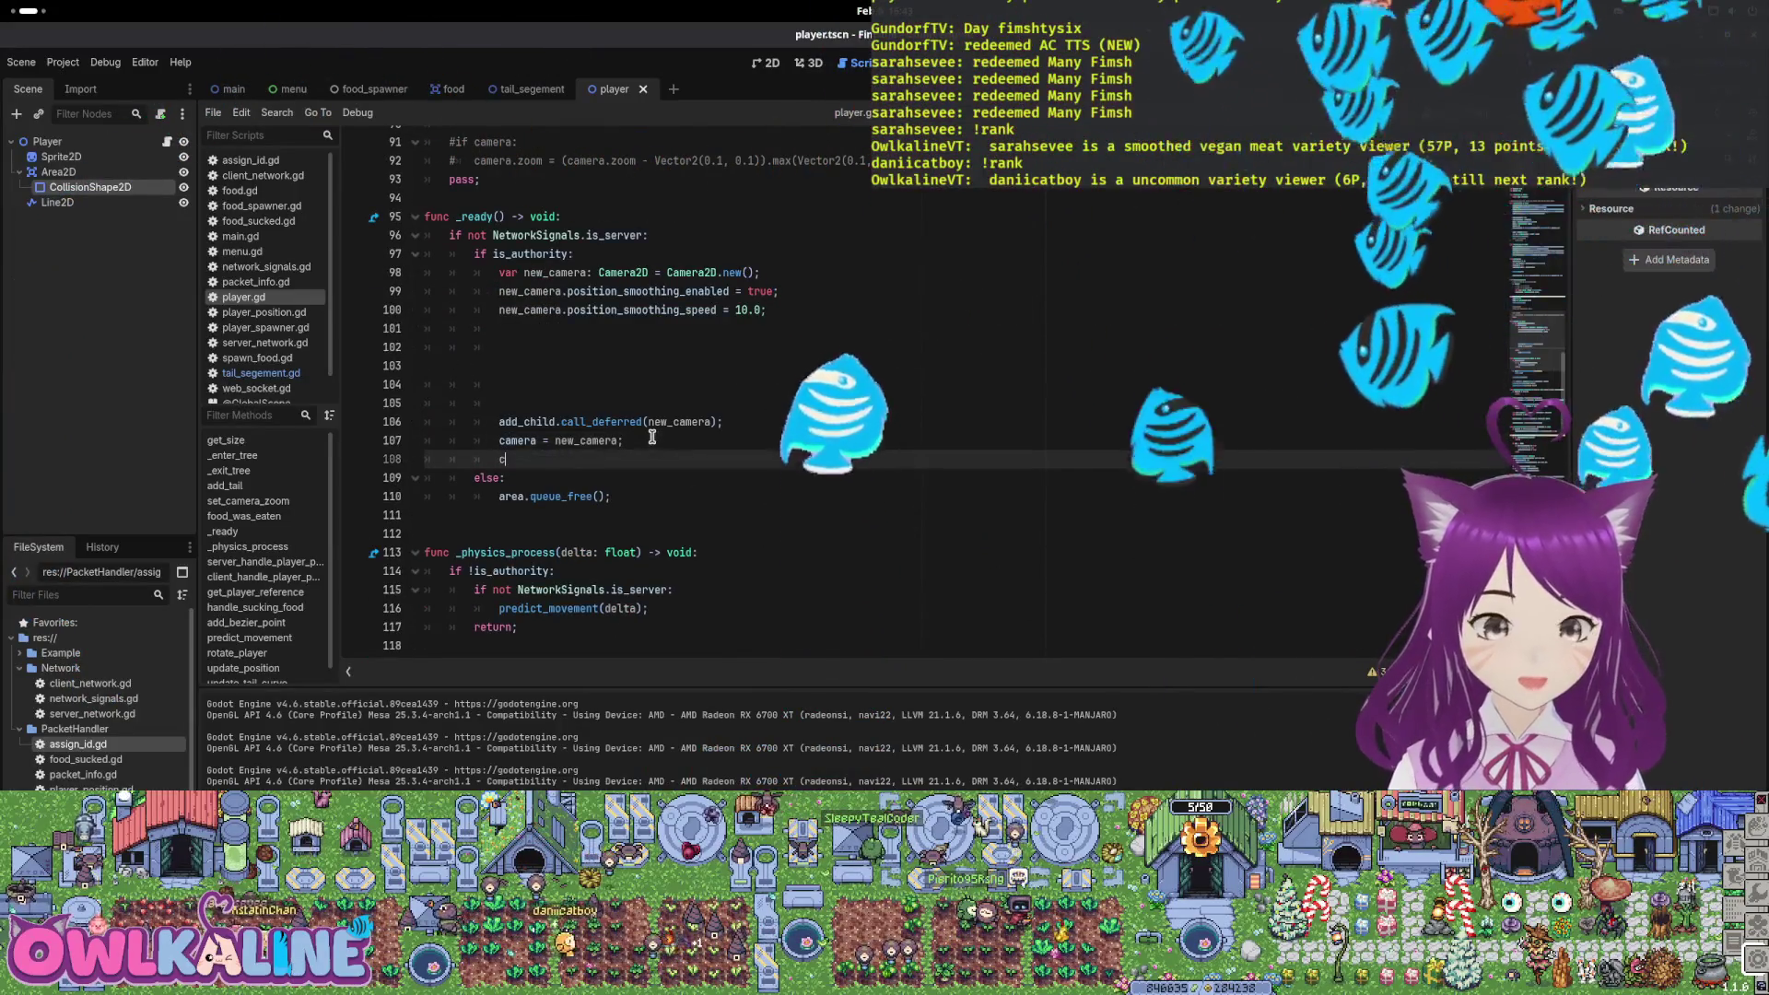
{"action": "type", "text": "set_c"}
{"action": "key", "text": "Return"}
{"action": "type", "text": ";"}
{"action": "key", "text": "Up"}
Remove the extra blank lines in _ready and run the project
{"action": "key", "text": "Up"}
{"action": "key", "text": "Up"}
{"action": "key", "text": "Up"}
{"action": "key", "text": "BackSpace"}
{"action": "key", "text": "BackSpace"}
{"action": "key", "text": "BackSpace"}
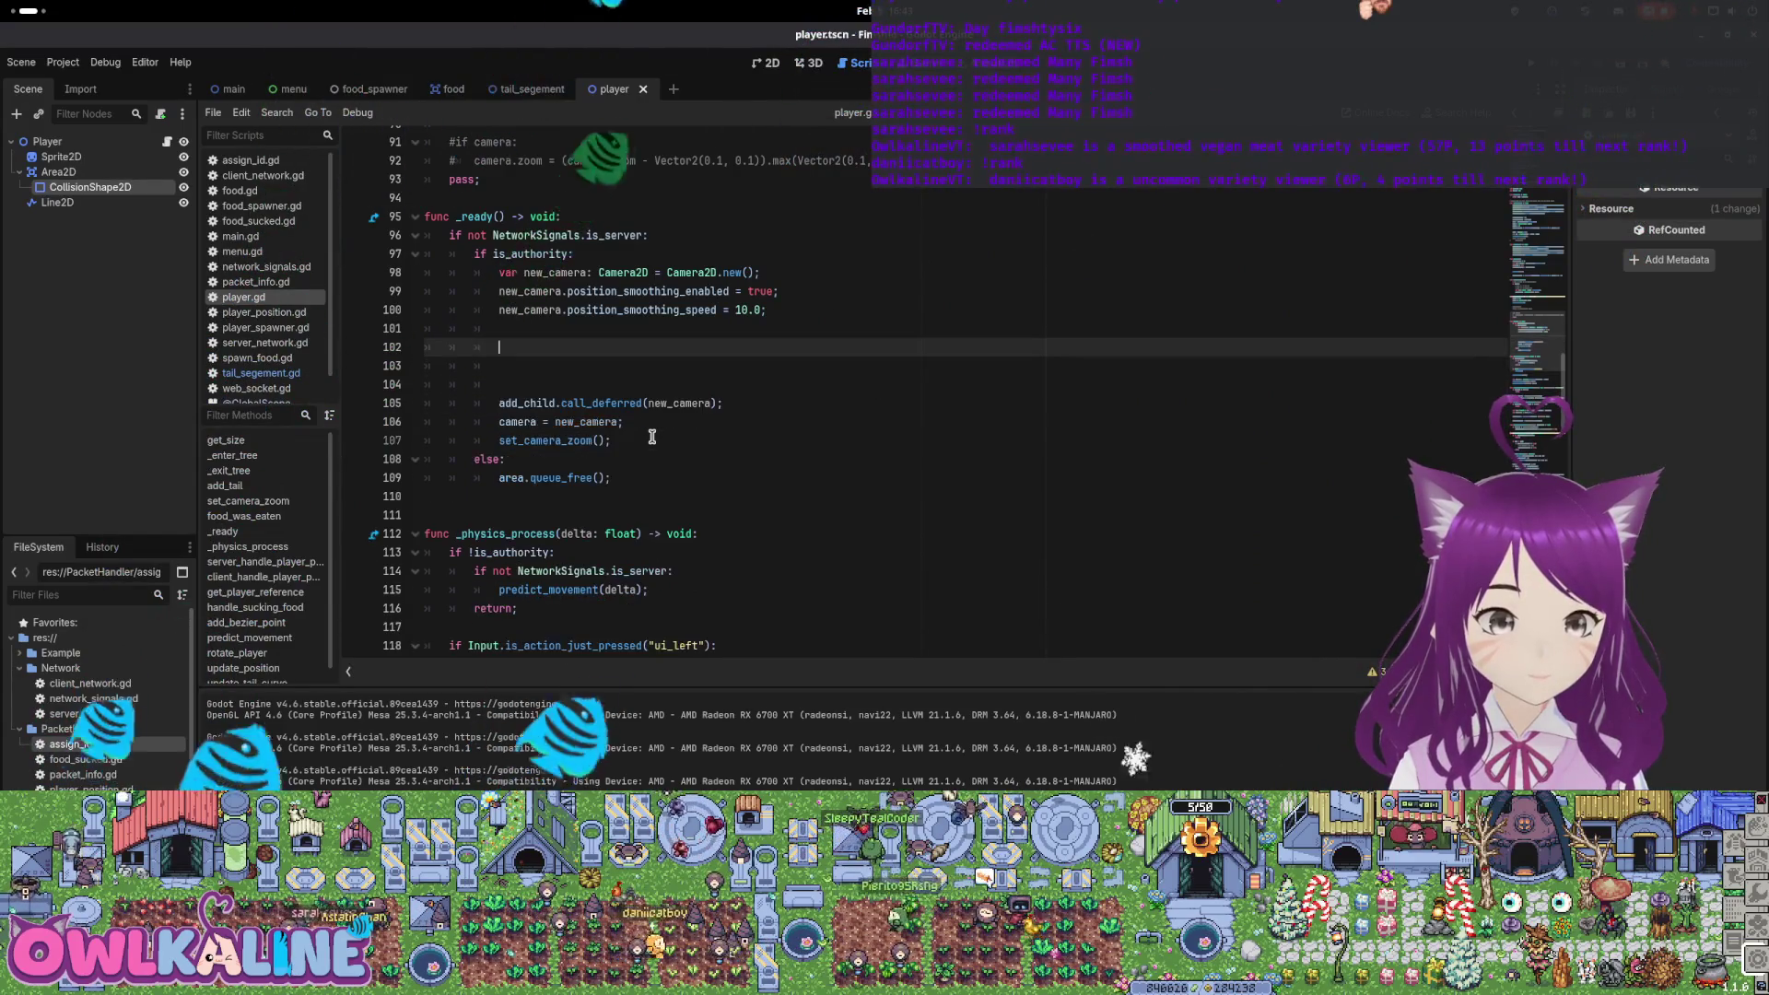
{"action": "key", "text": "Up"}
{"action": "key", "text": "Up"}
{"action": "key", "text": "Down"}
{"action": "key", "text": "Down"}
{"action": "key", "text": "BackSpace"}
{"action": "key", "text": "BackSpace"}
{"action": "key", "text": "BackSpace"}
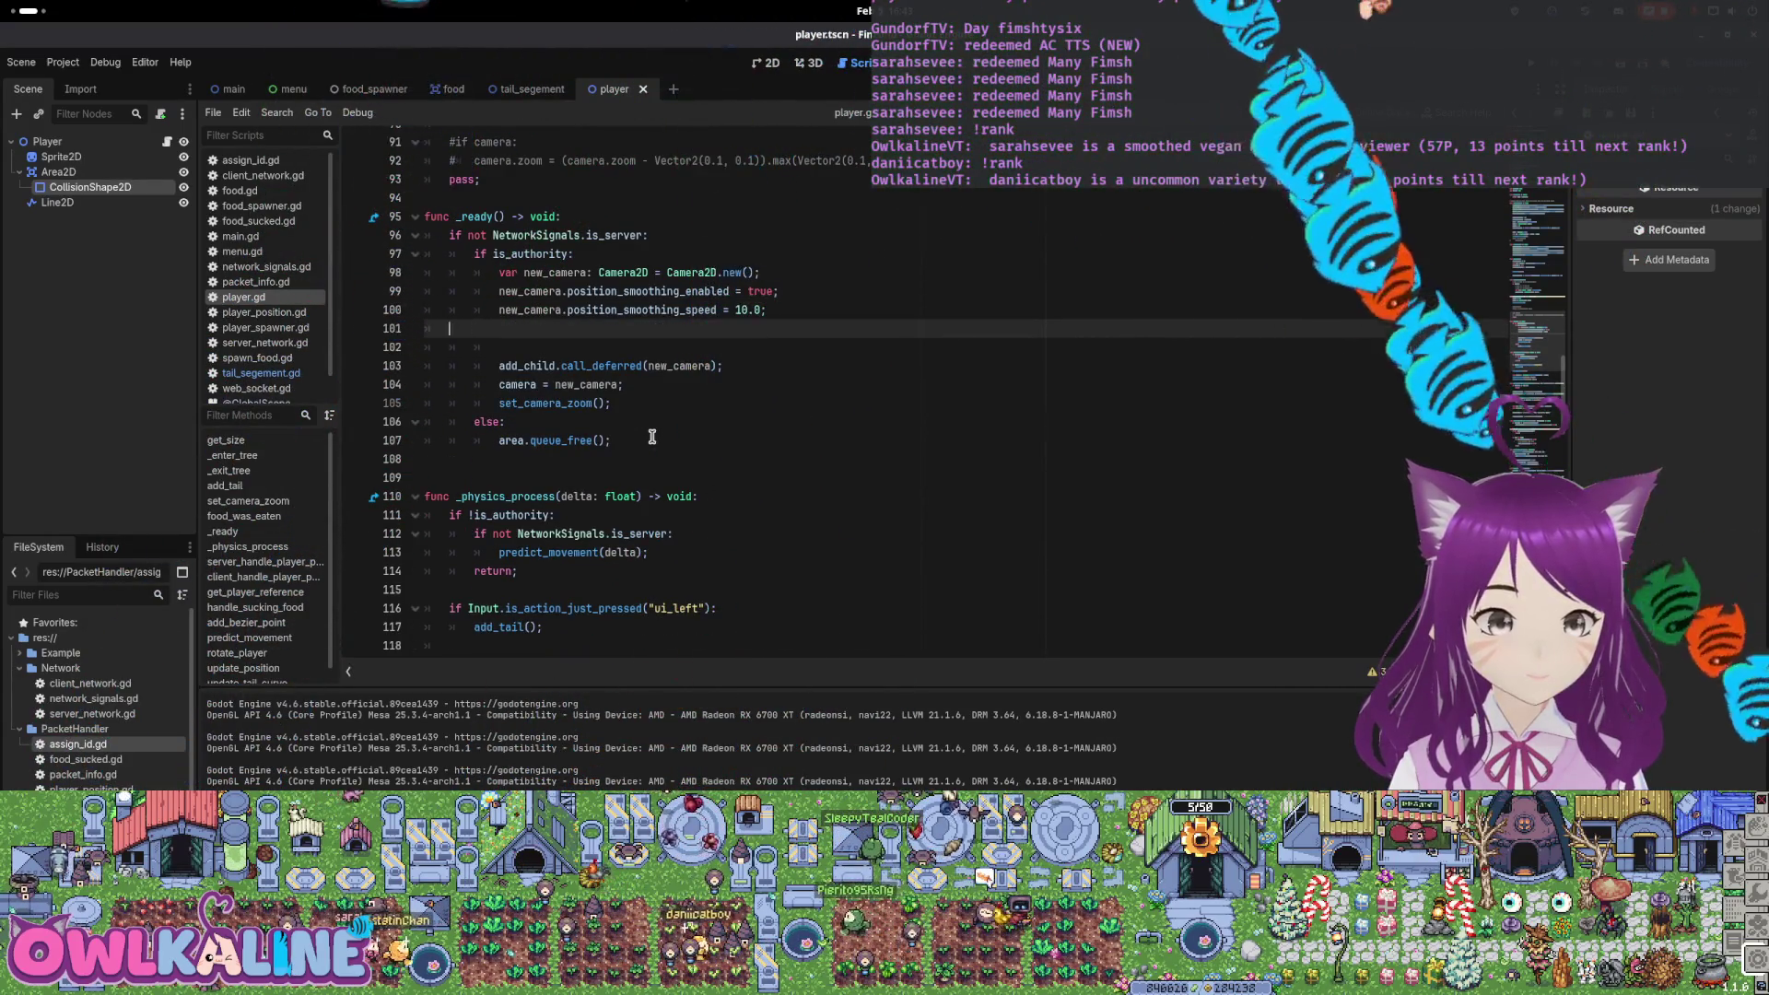
{"action": "key", "text": "Up"}
{"action": "key", "text": "End"}
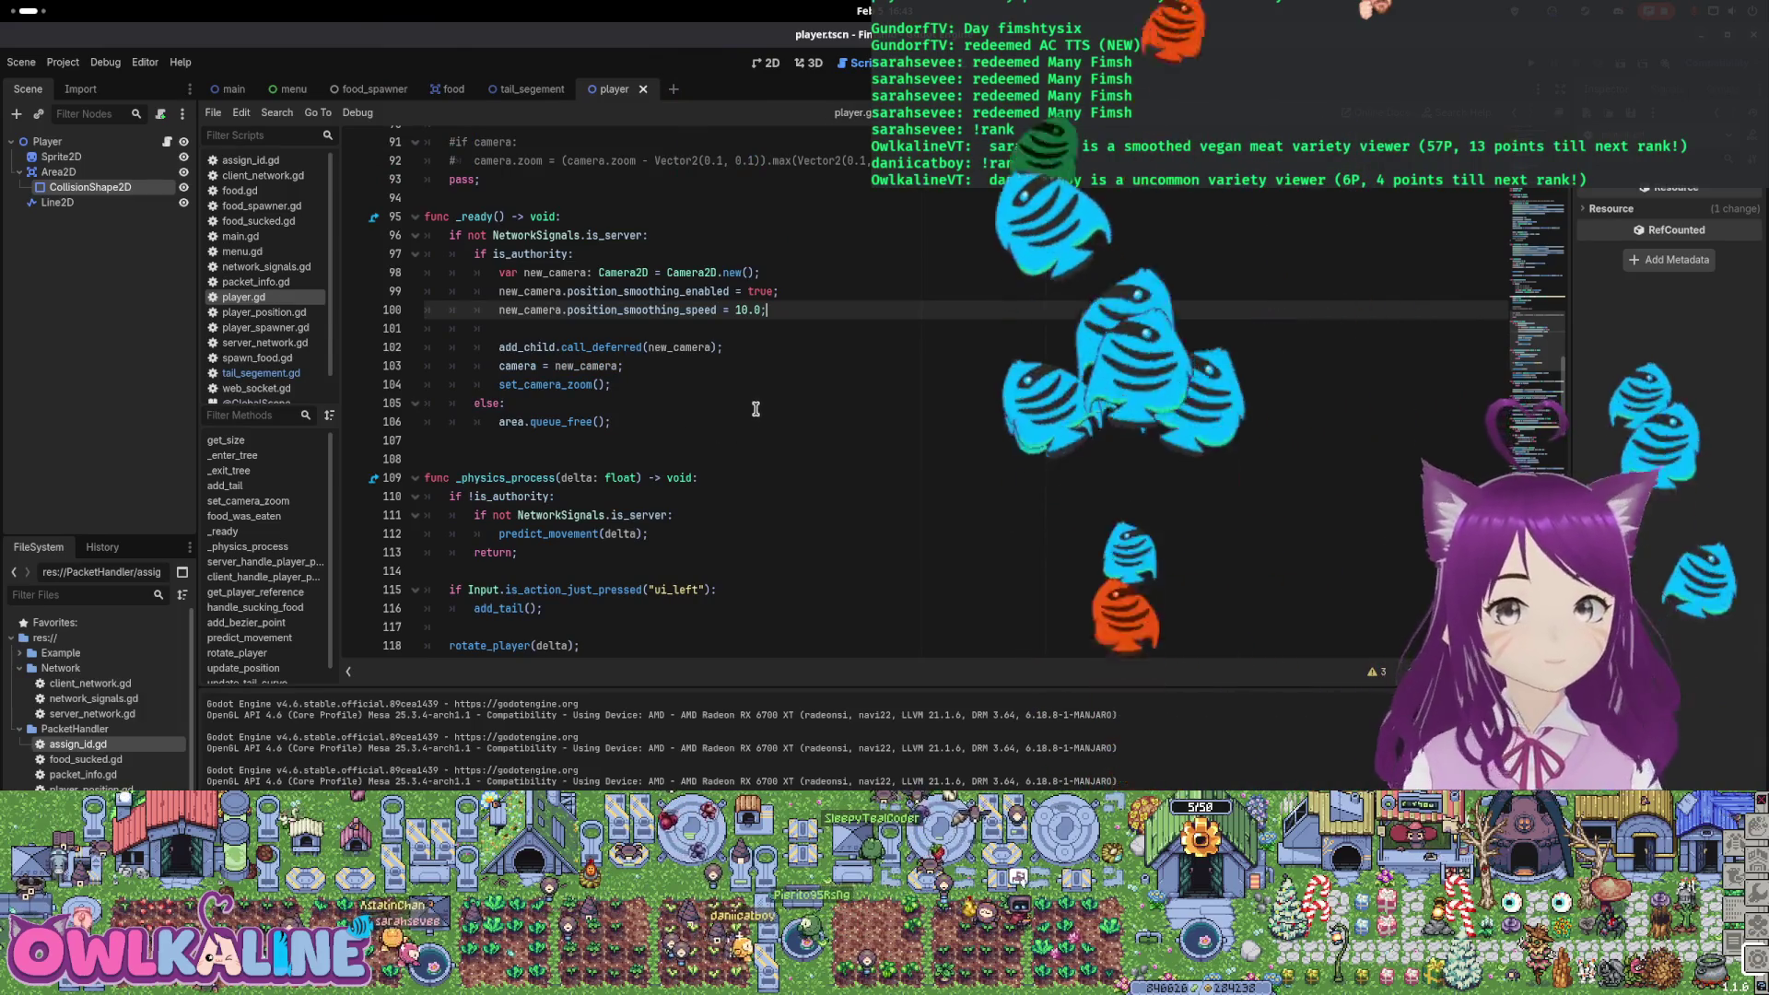
{"action": "scroll", "coordinate": [741, 397], "scroll_direction": "down", "scroll_amount": 2}
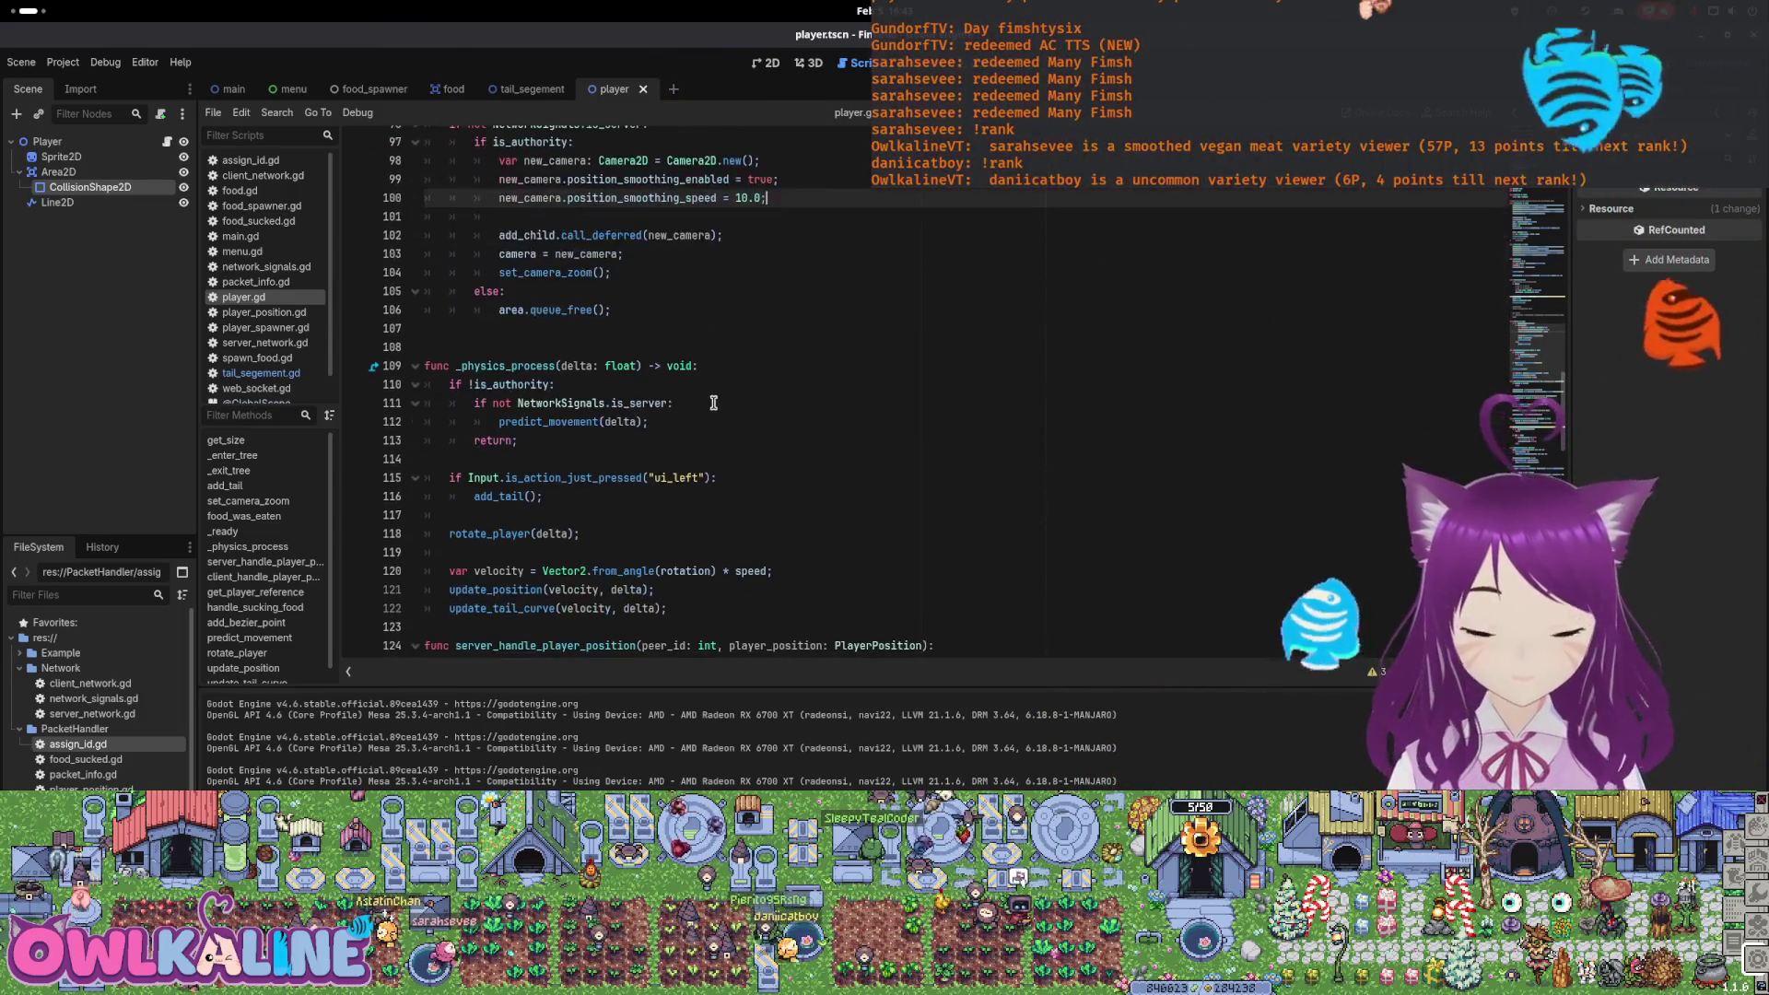
{"action": "scroll", "coordinate": [673, 428], "scroll_direction": "down", "scroll_amount": 3}
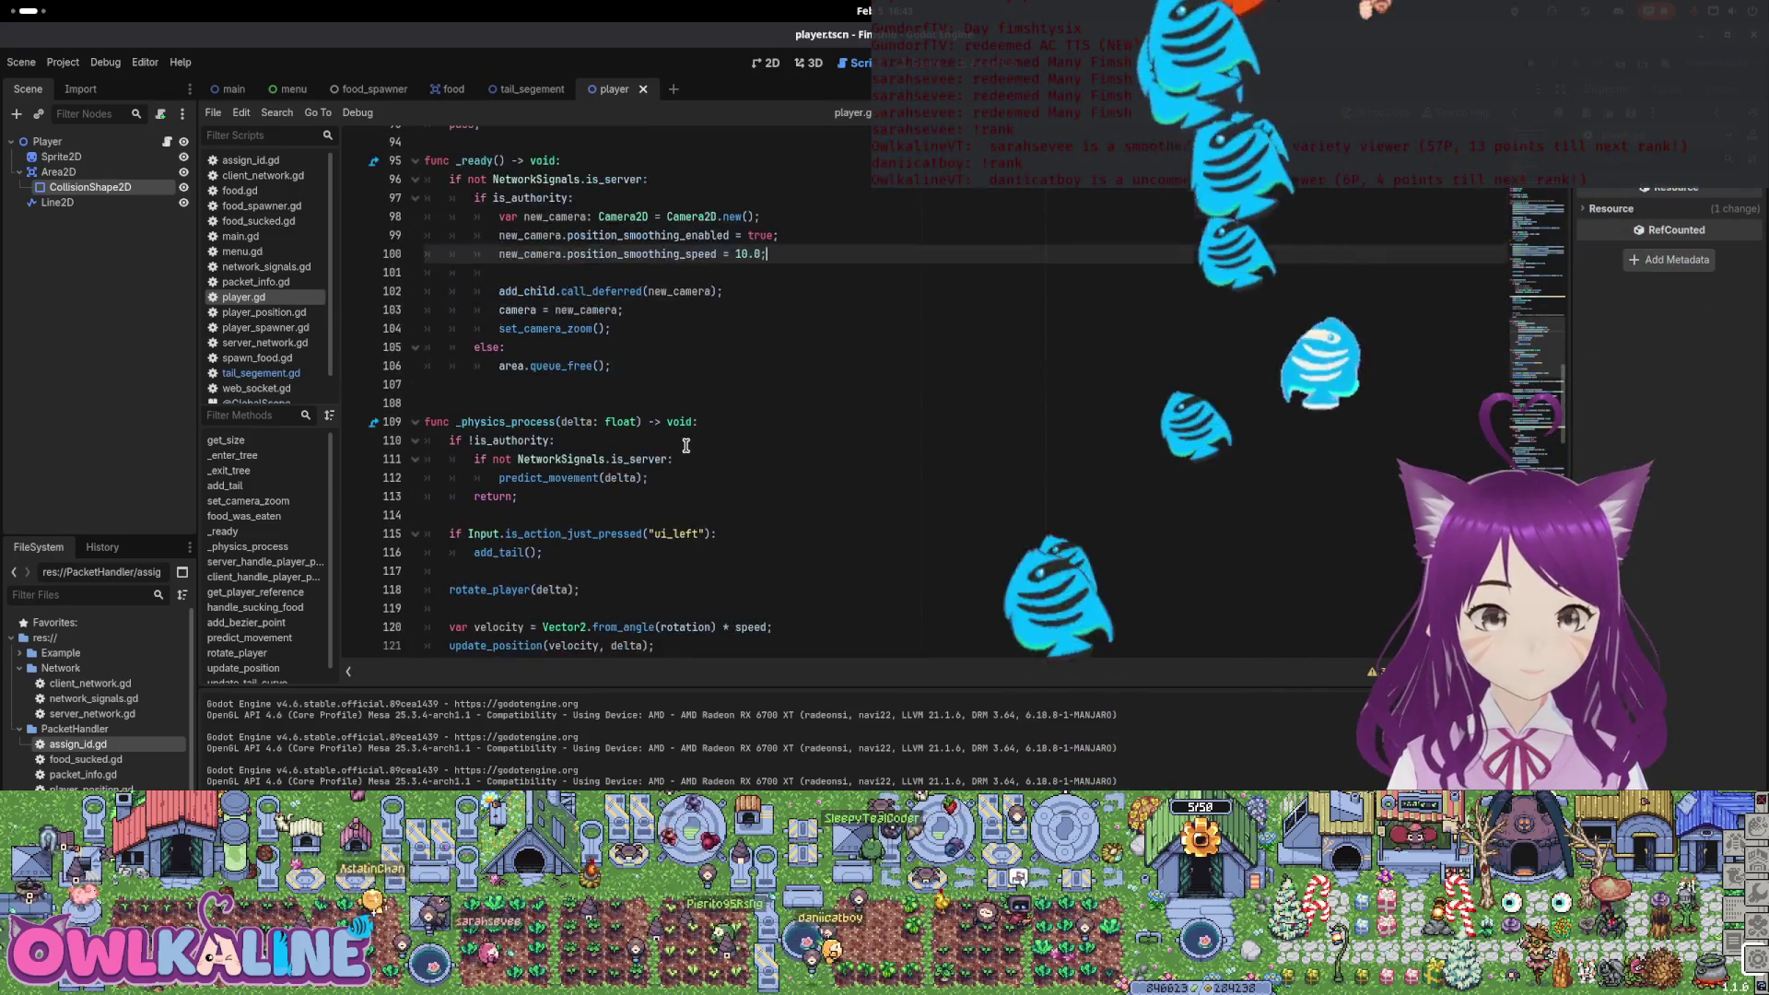
{"action": "scroll", "coordinate": [685, 446], "scroll_direction": "up", "scroll_amount": 13}
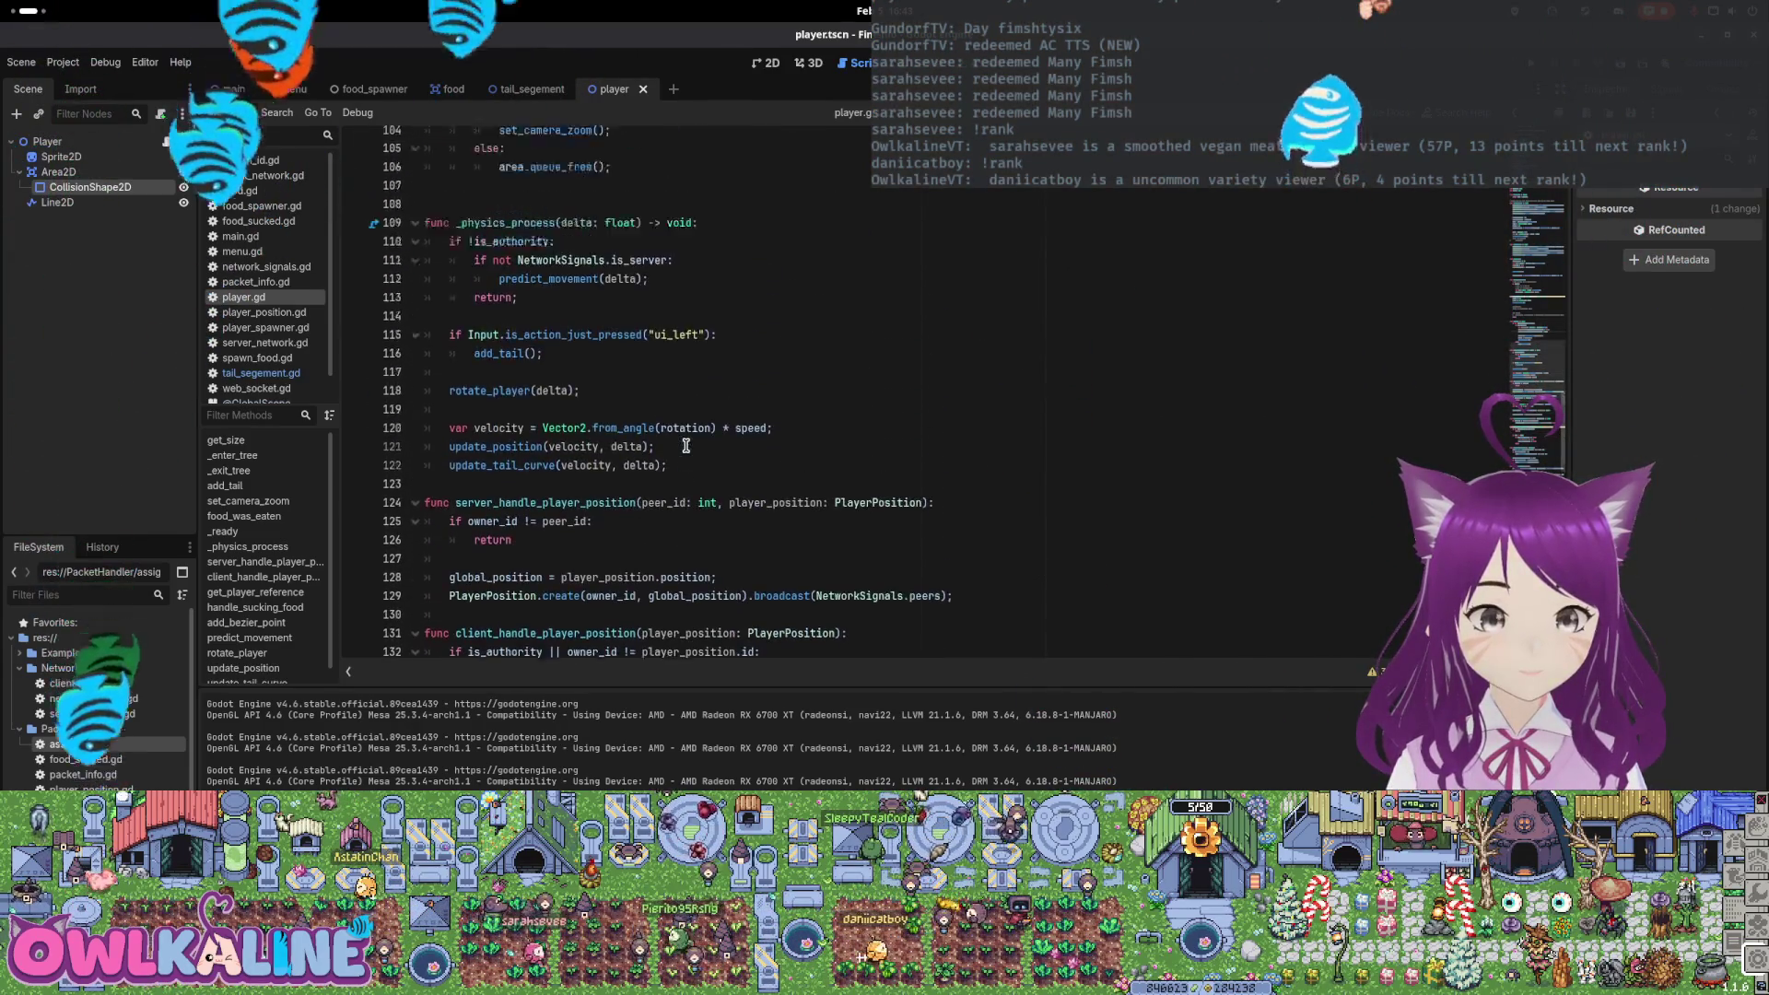
{"action": "key", "text": "F5"}
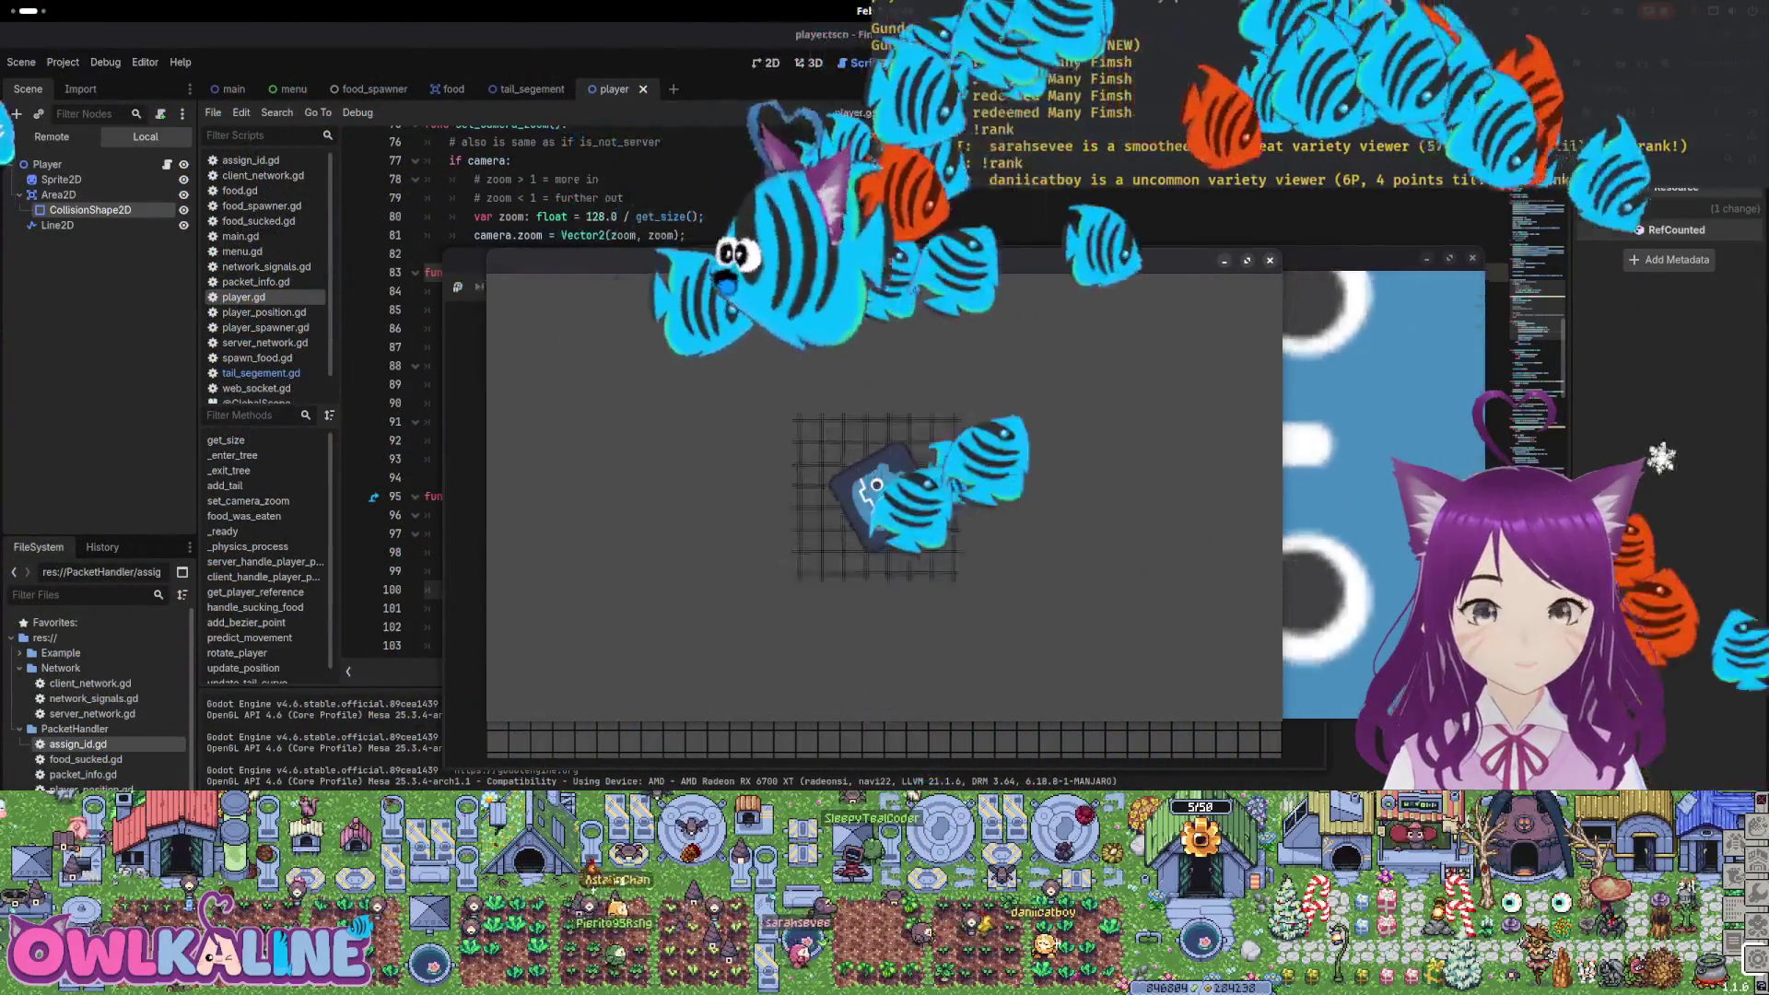
Restart the game, join as a client to test the 96.0 zoom, then stop it
{"action": "key", "text": "F8"}
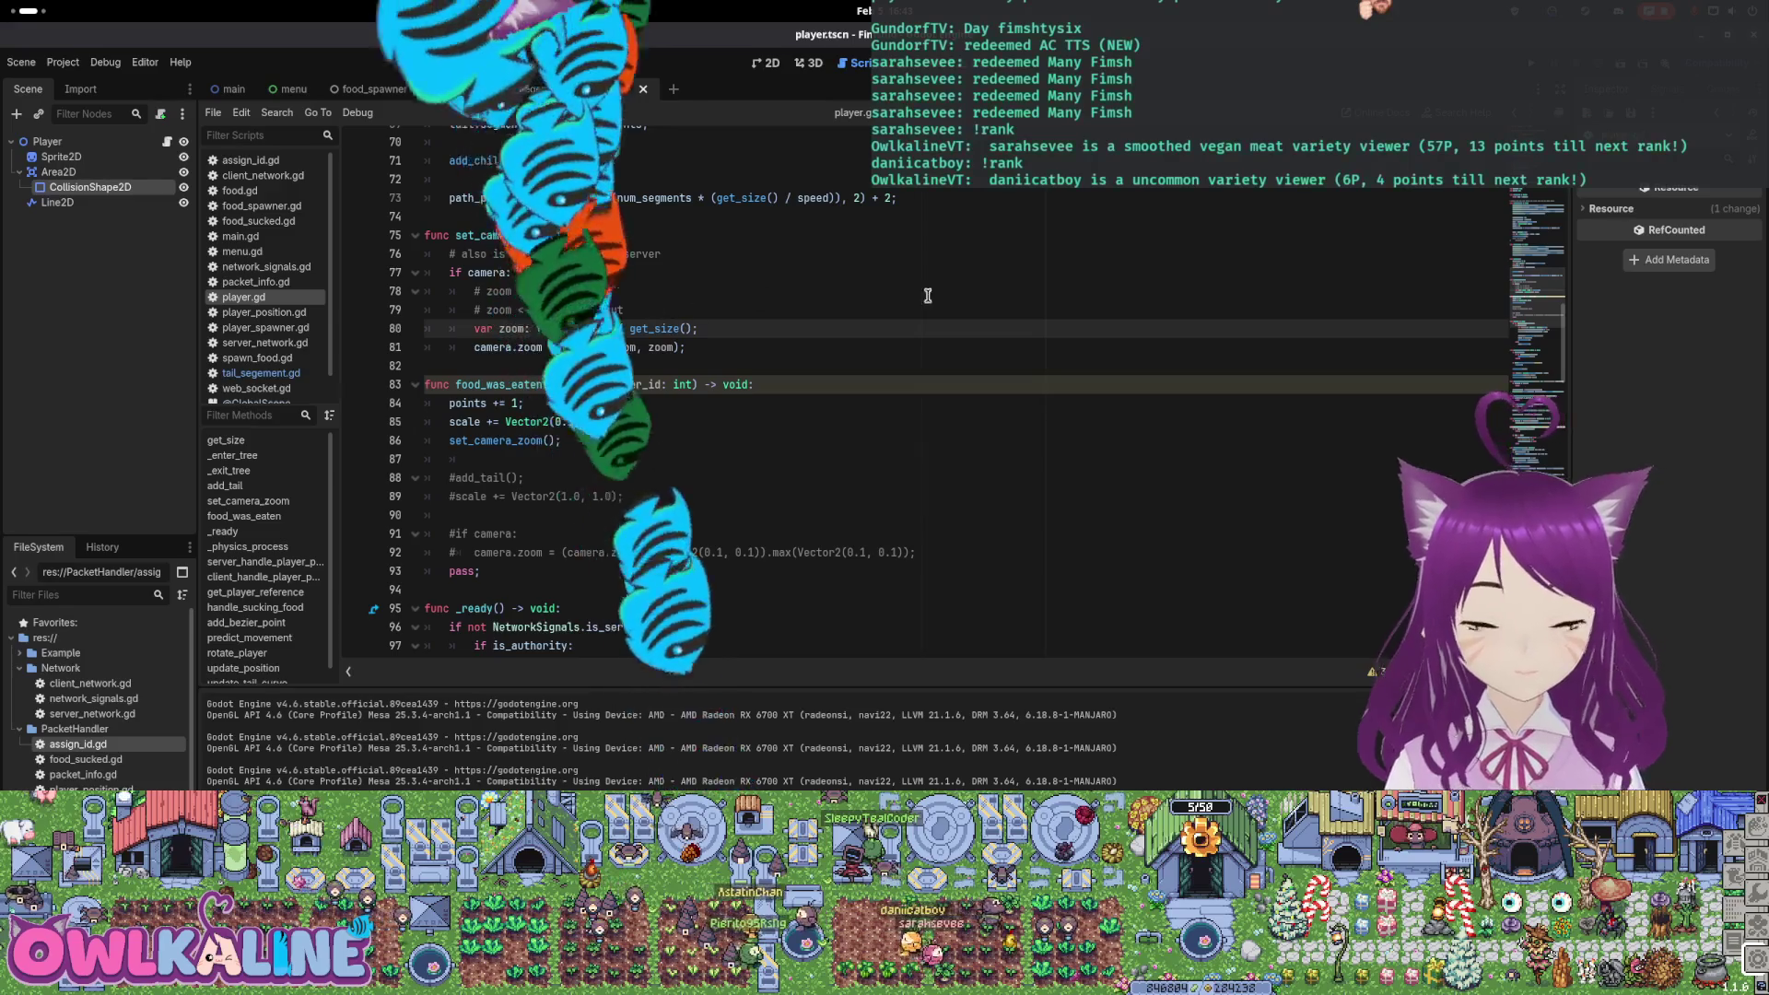
{"action": "key", "text": "F5"}
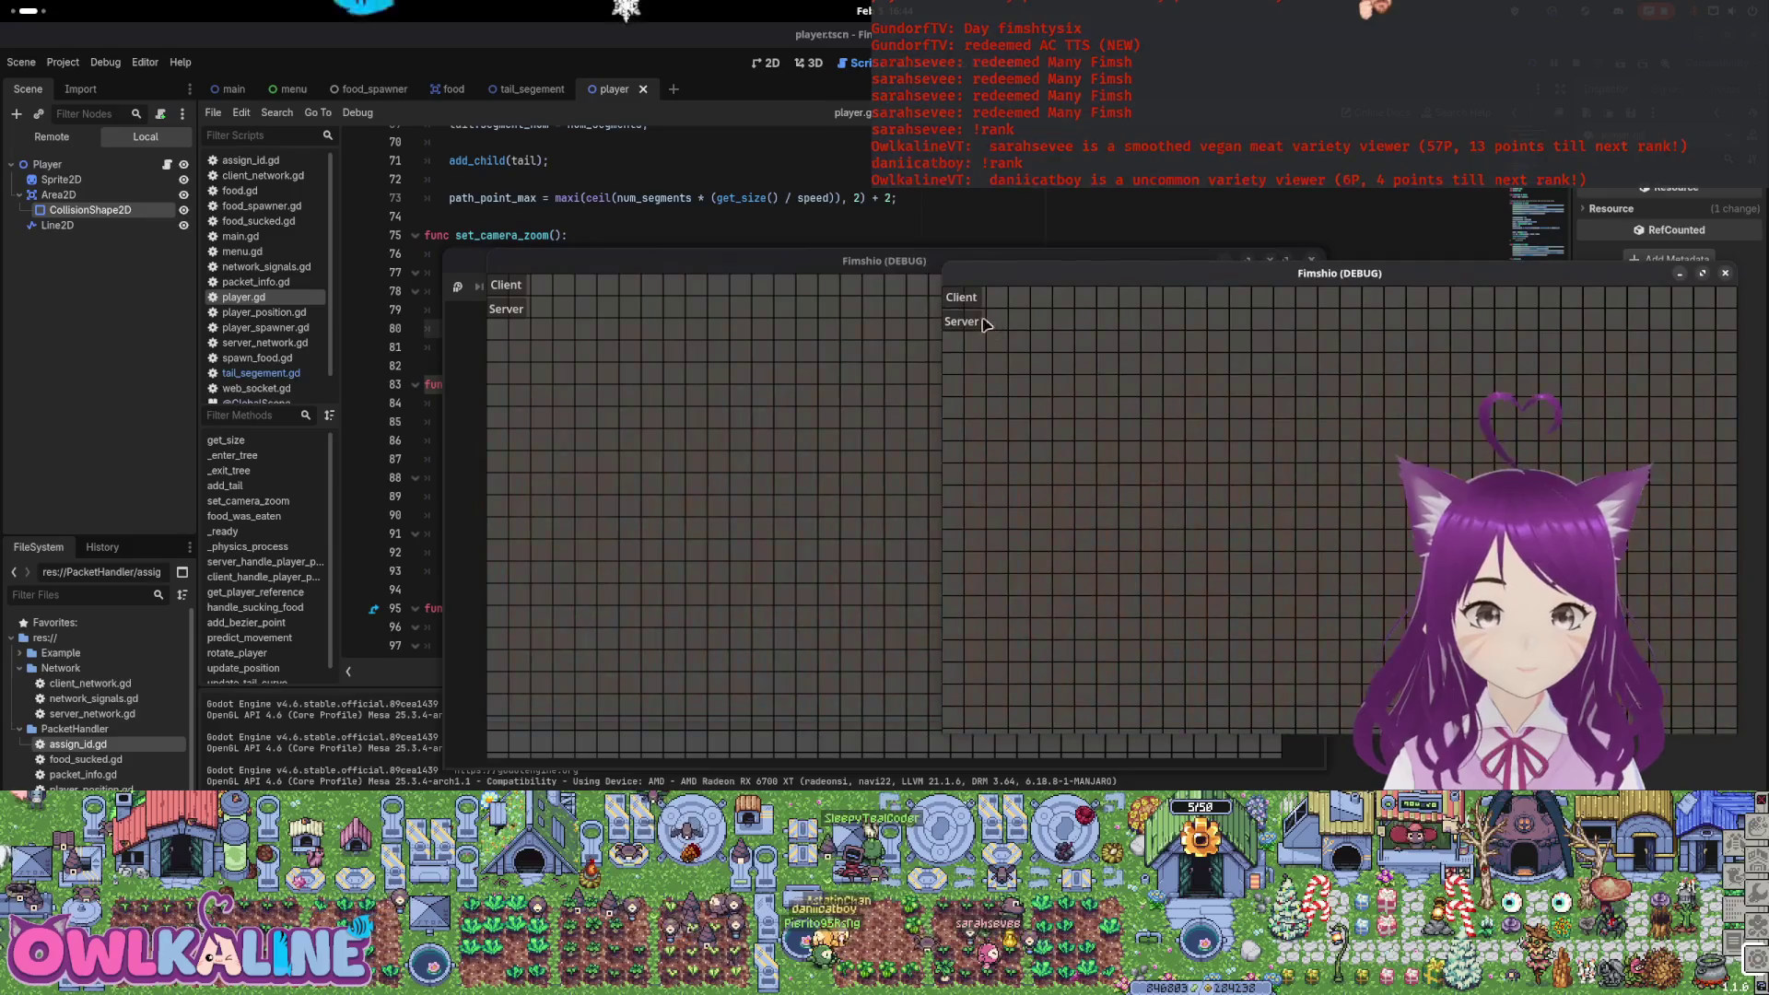
{"action": "left_click", "coordinate": [506, 286]}
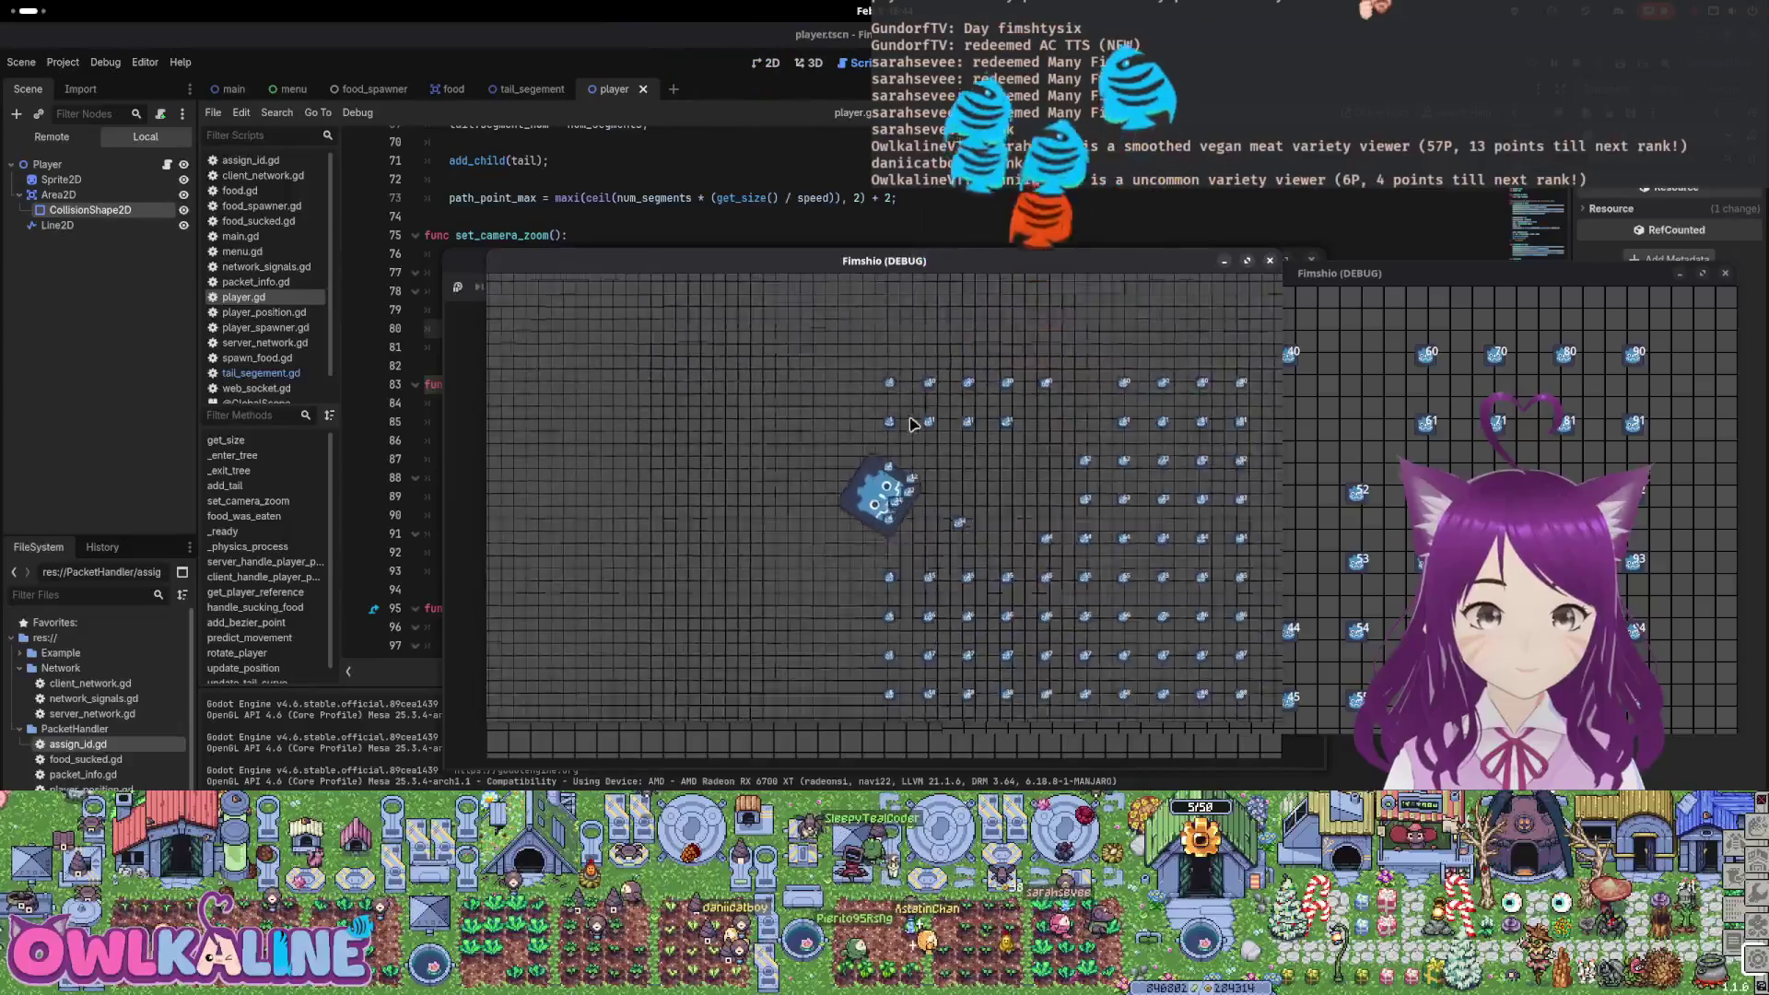
{"action": "left_click", "coordinate": [1578, 64]}
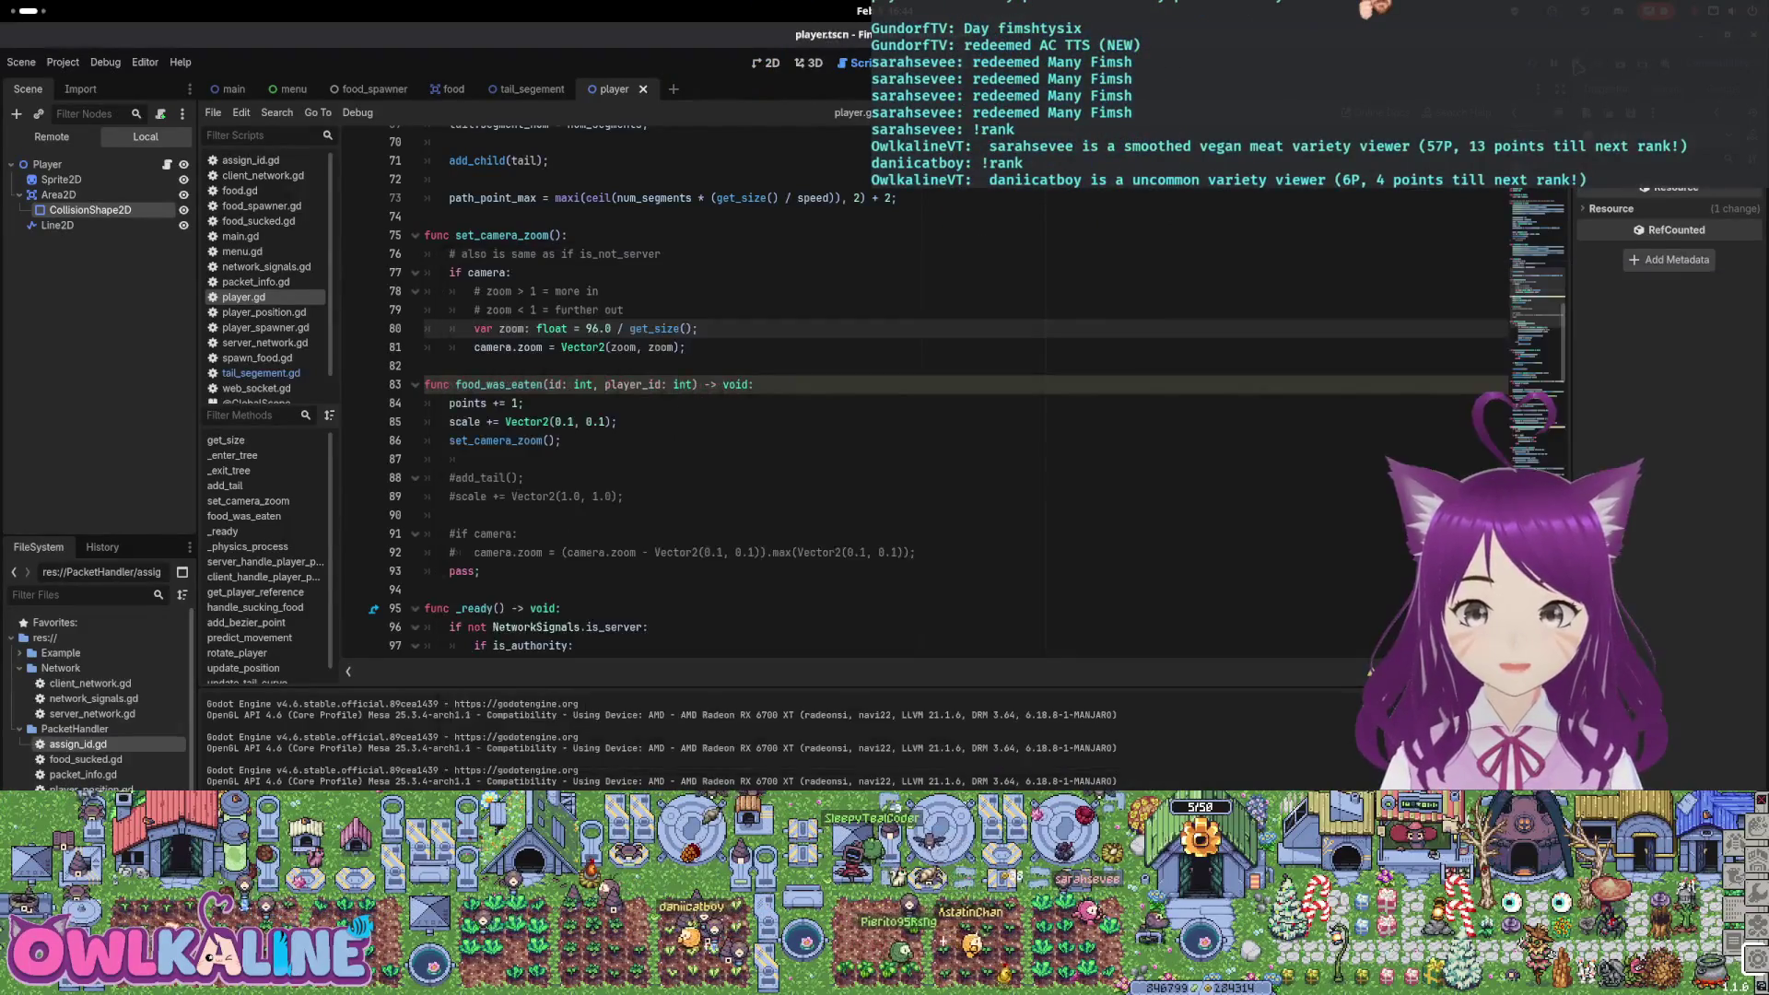
Relaunch the game to test the smaller Vector2(0.05, 0.05) growth per food
{"action": "scroll", "coordinate": [609, 421], "scroll_direction": "down", "scroll_amount": 2}
{"action": "scroll", "coordinate": [602, 398], "scroll_direction": "up", "scroll_amount": 2}
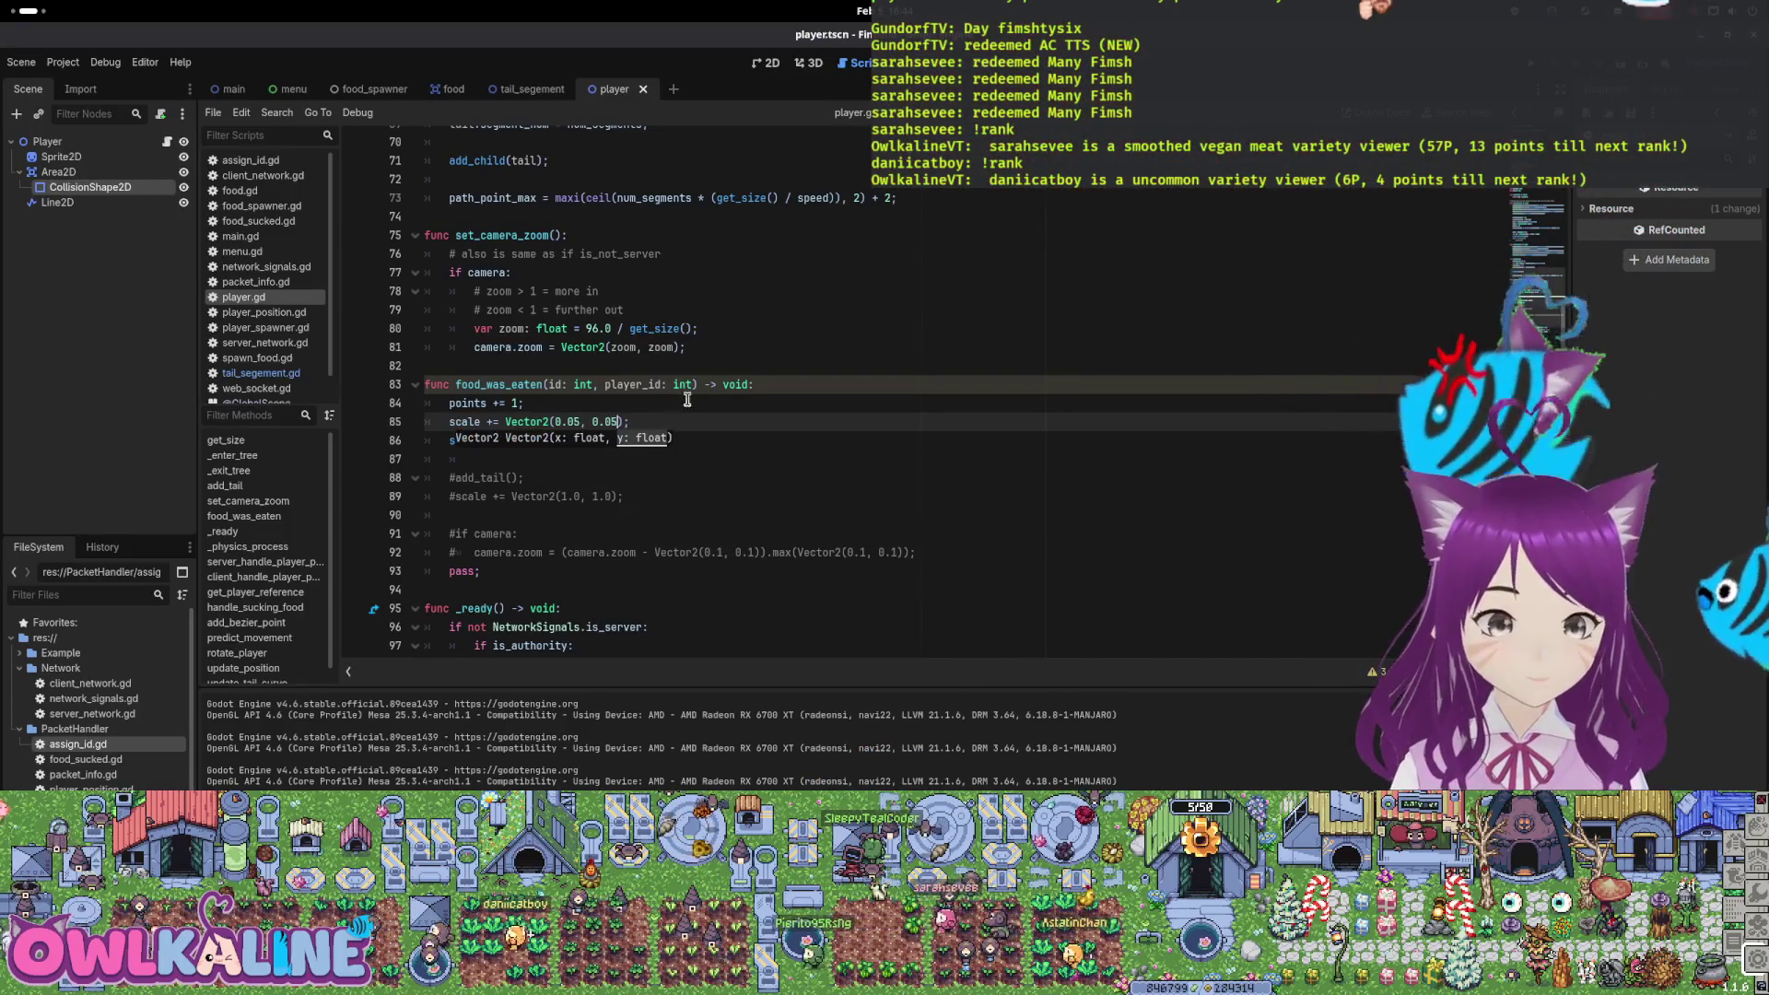
{"action": "key", "text": "F5"}
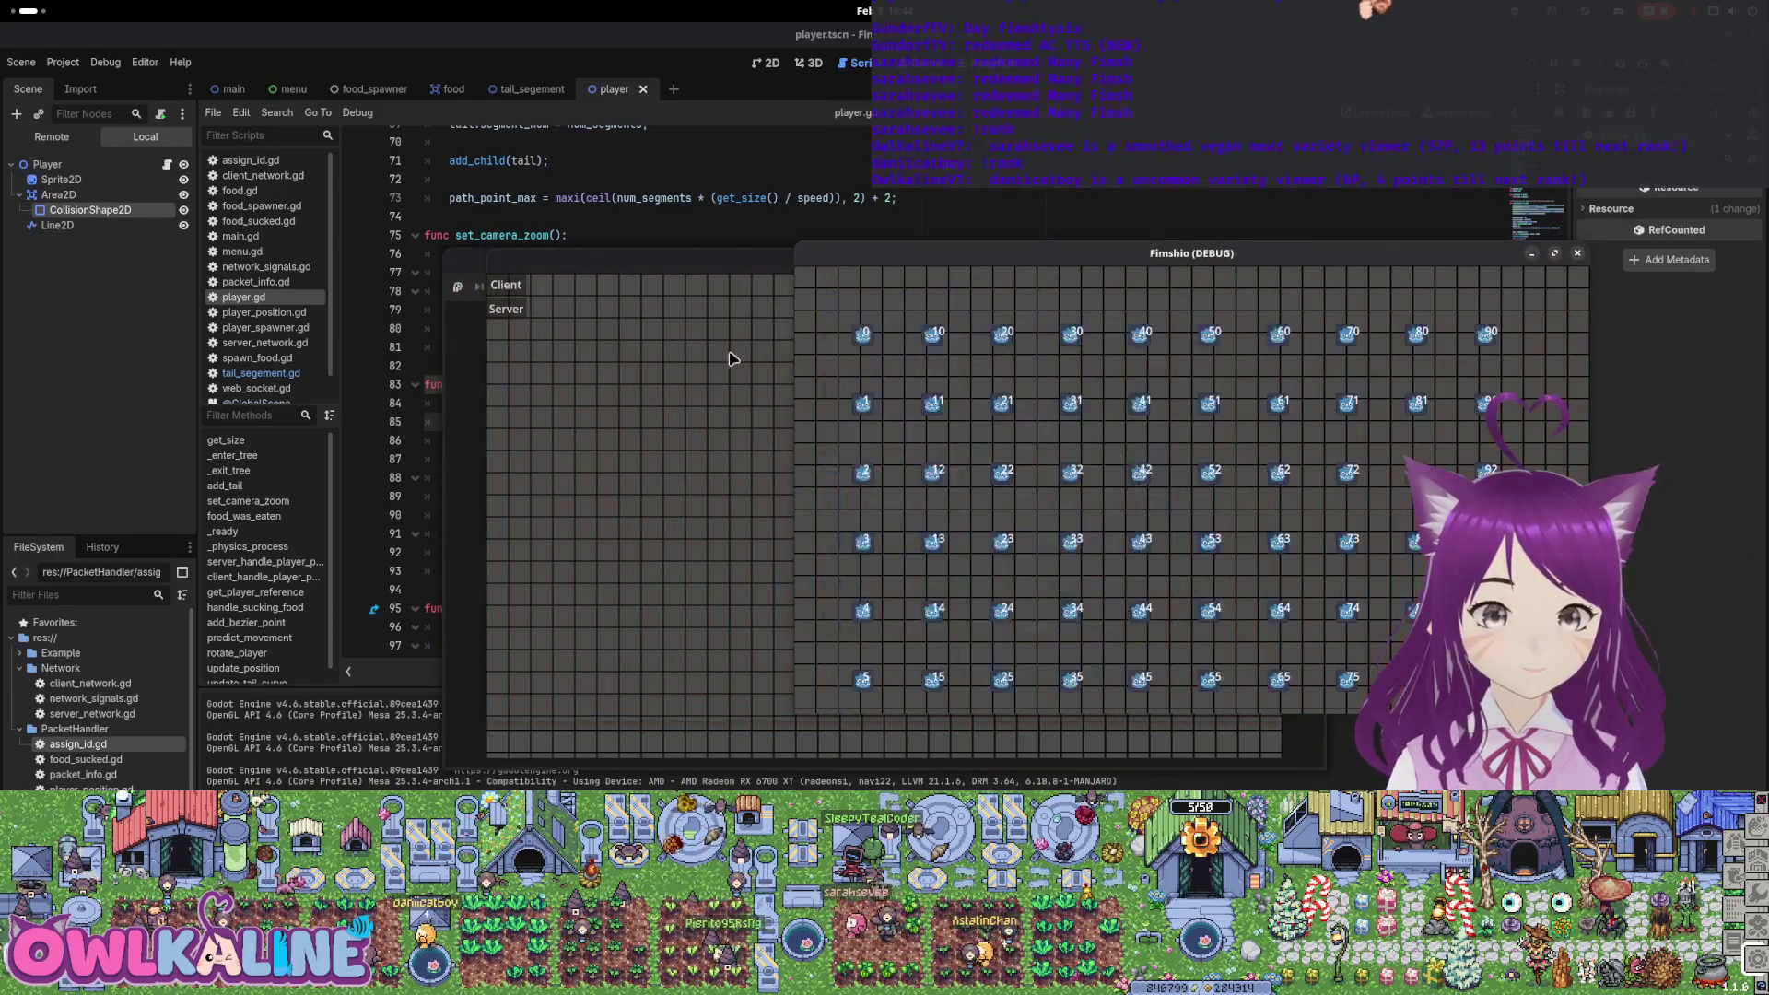
Play as client in the left Fimshio window to watch the zoomed-in player, then close the game
{"action": "left_click", "coordinate": [523, 286]}
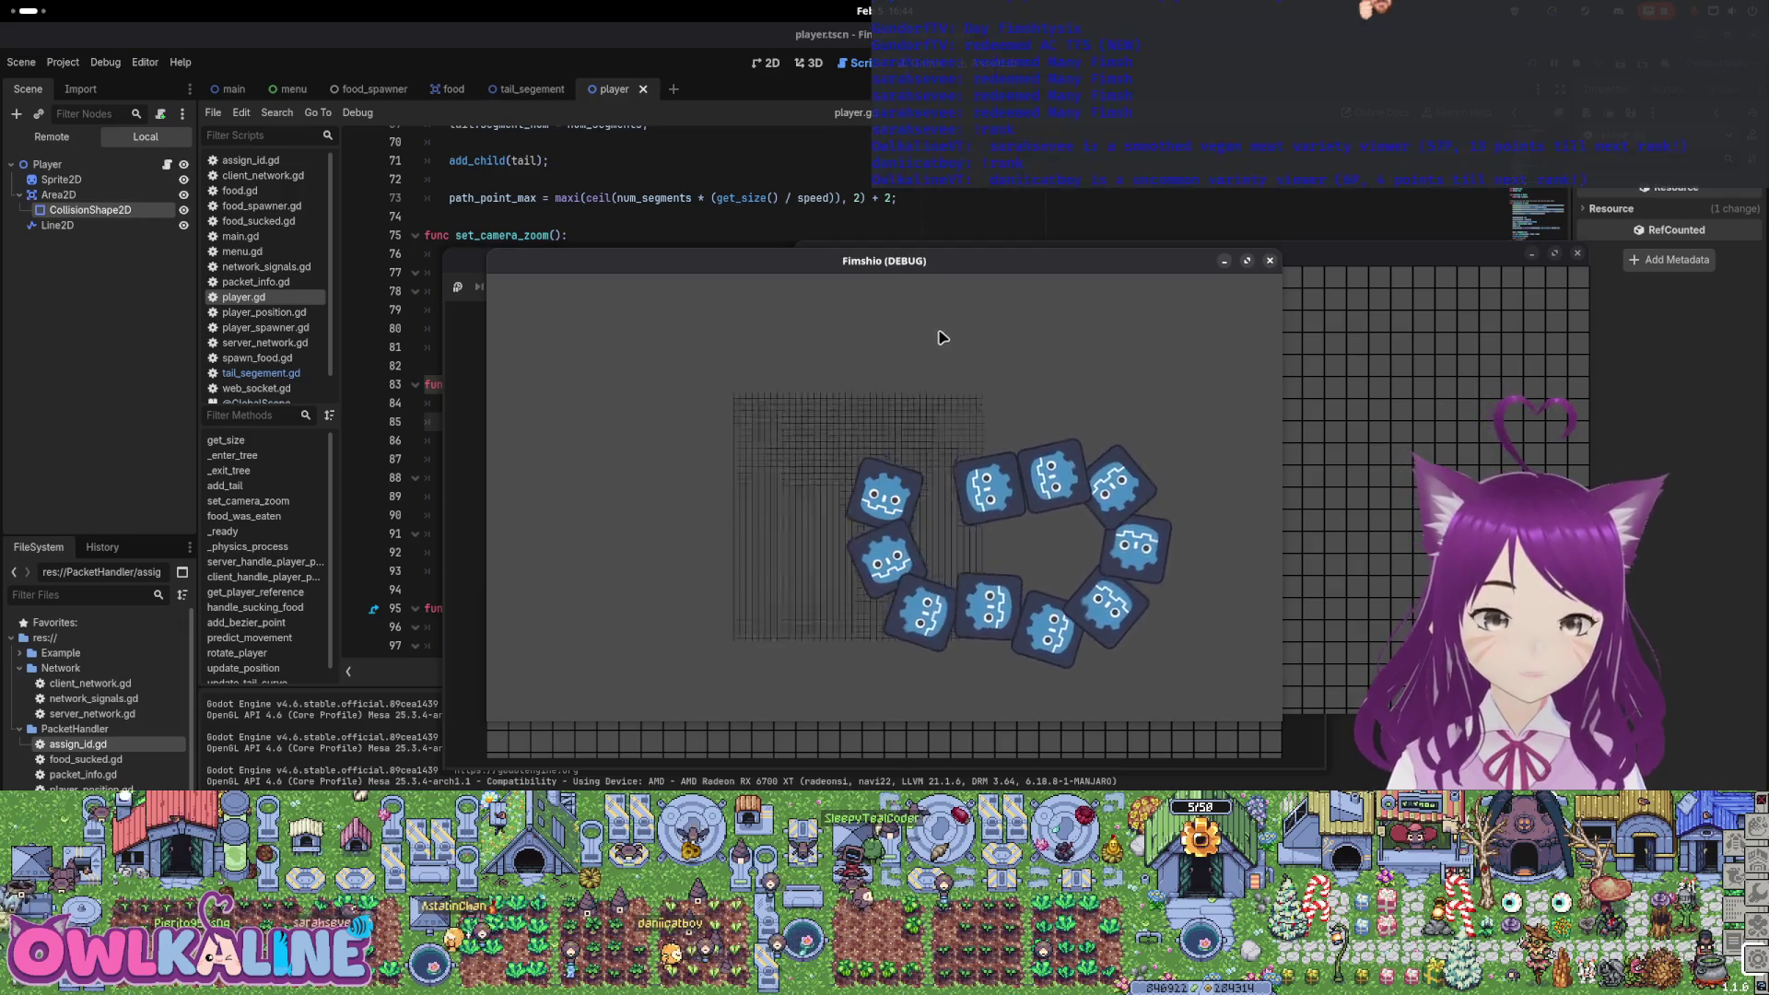
{"action": "left_click", "coordinate": [1578, 65]}
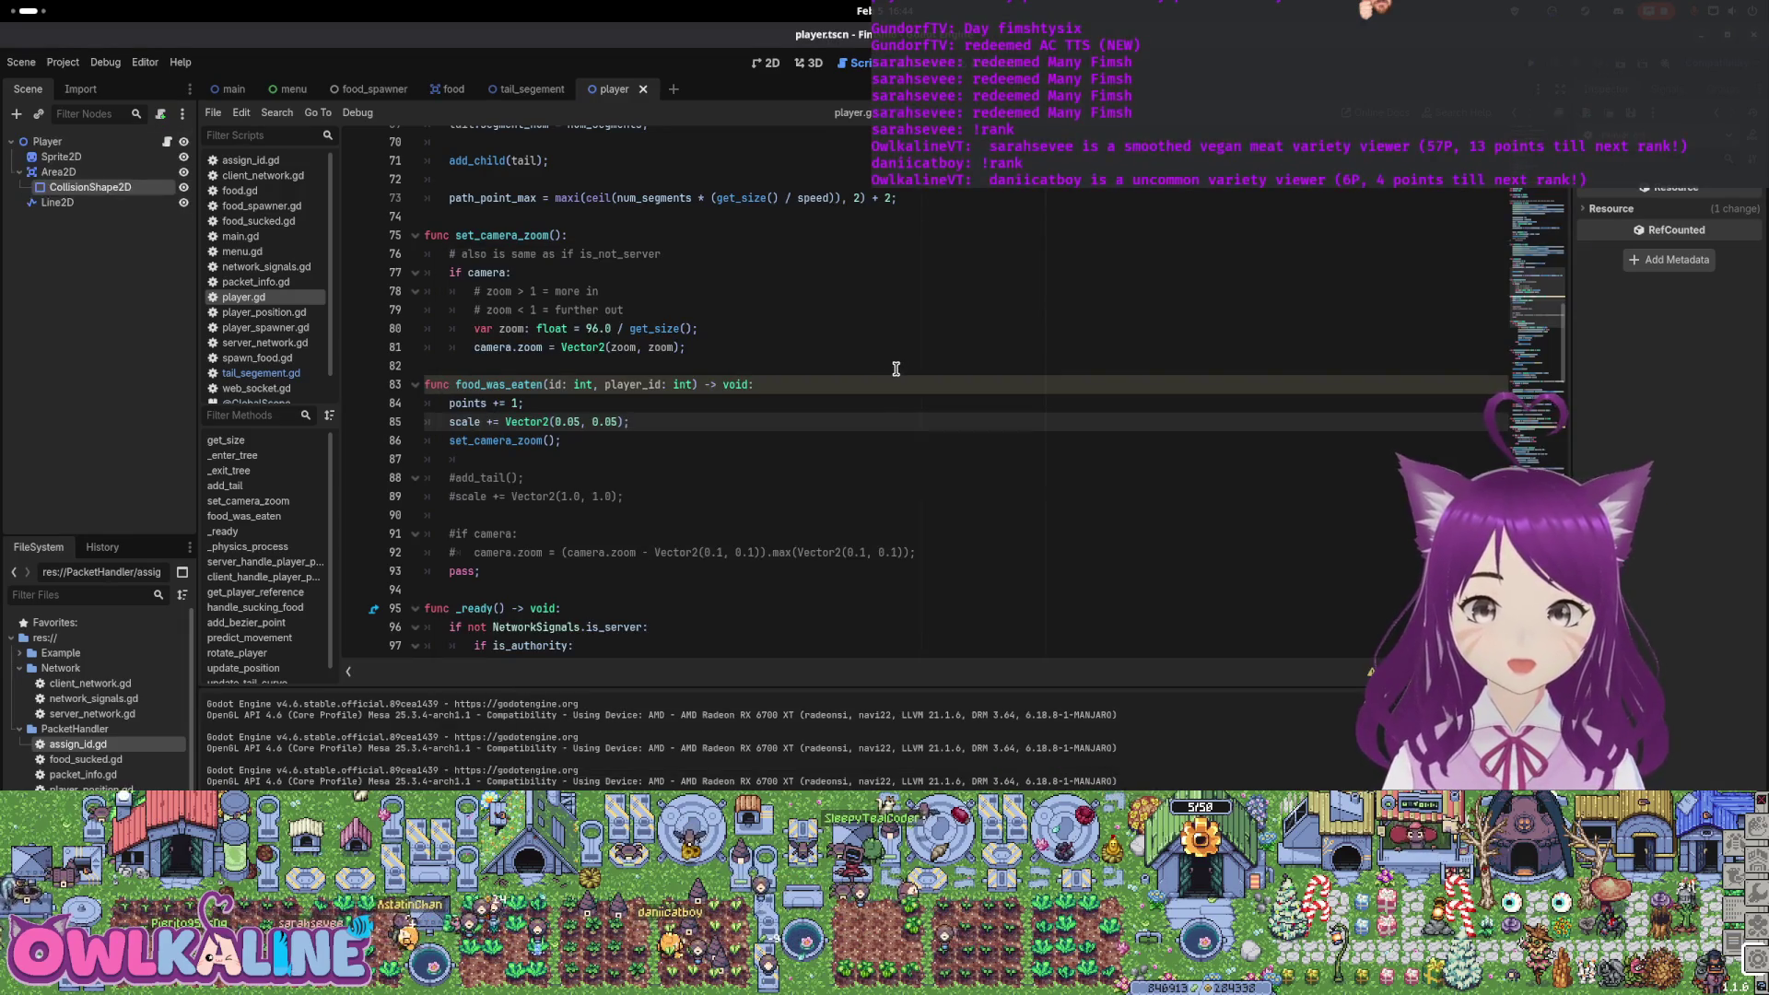
Run another client test of the game, then close the debug windows
{"action": "scroll", "coordinate": [619, 448], "scroll_direction": "up", "scroll_amount": 2}
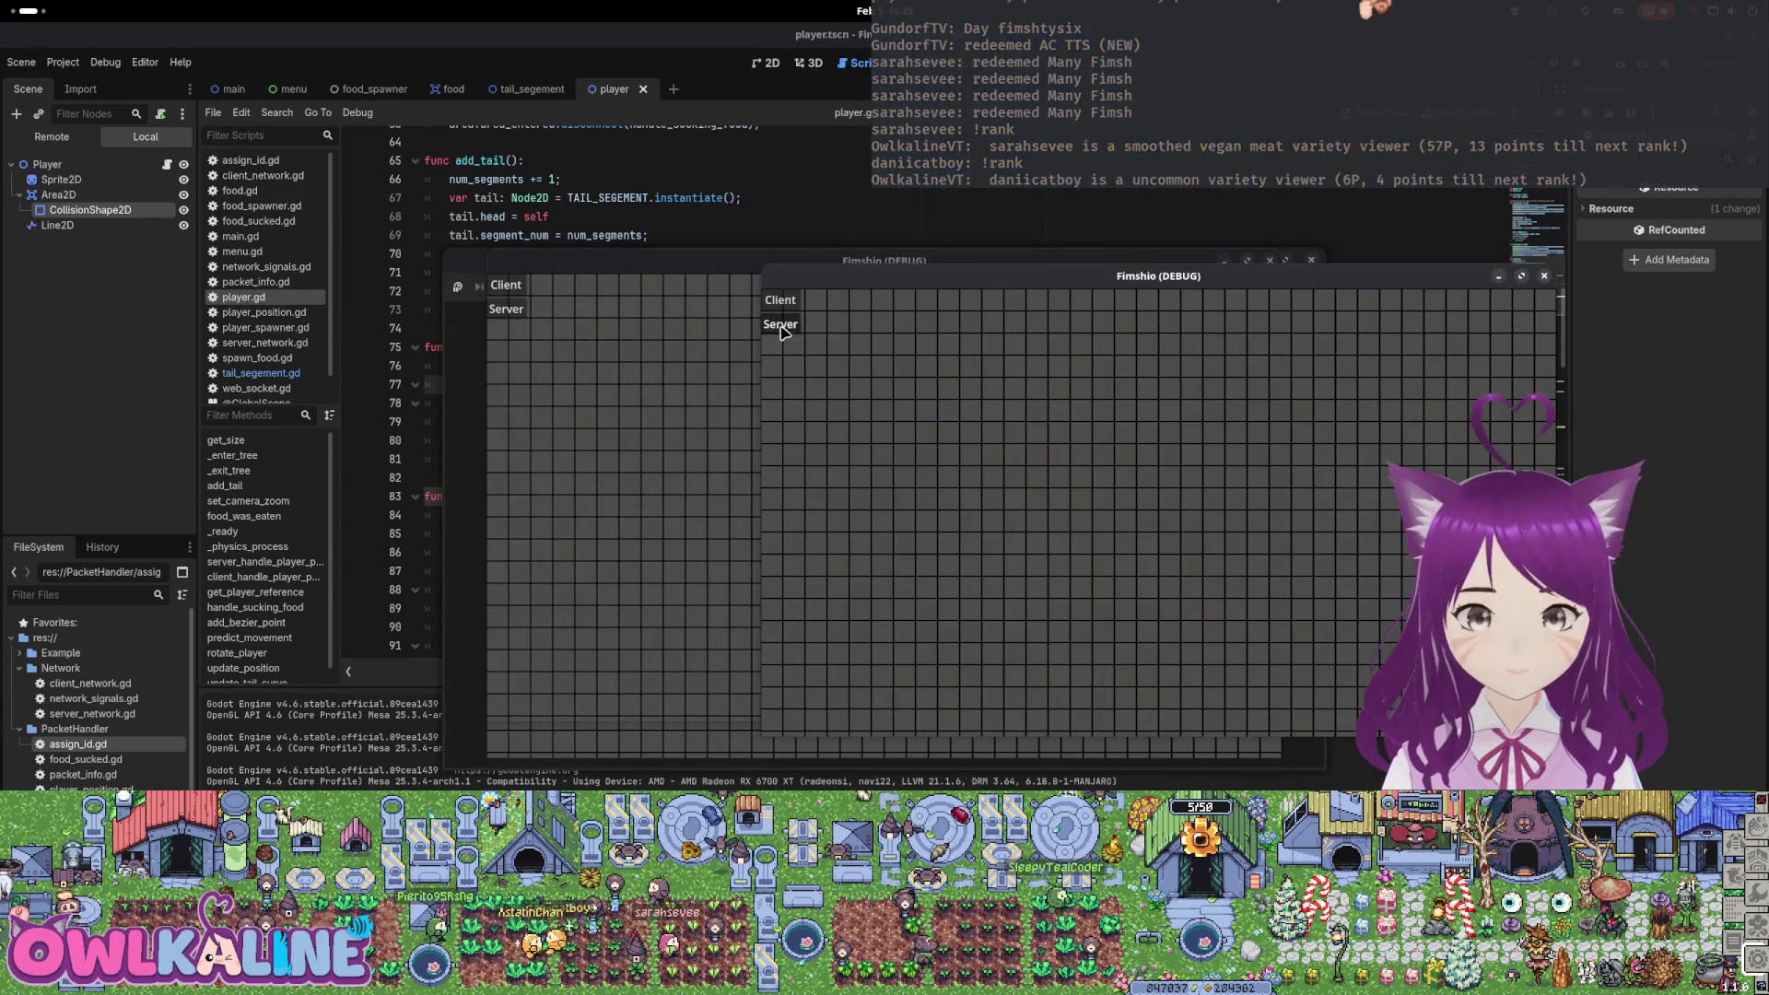
{"action": "left_click", "coordinate": [503, 285]}
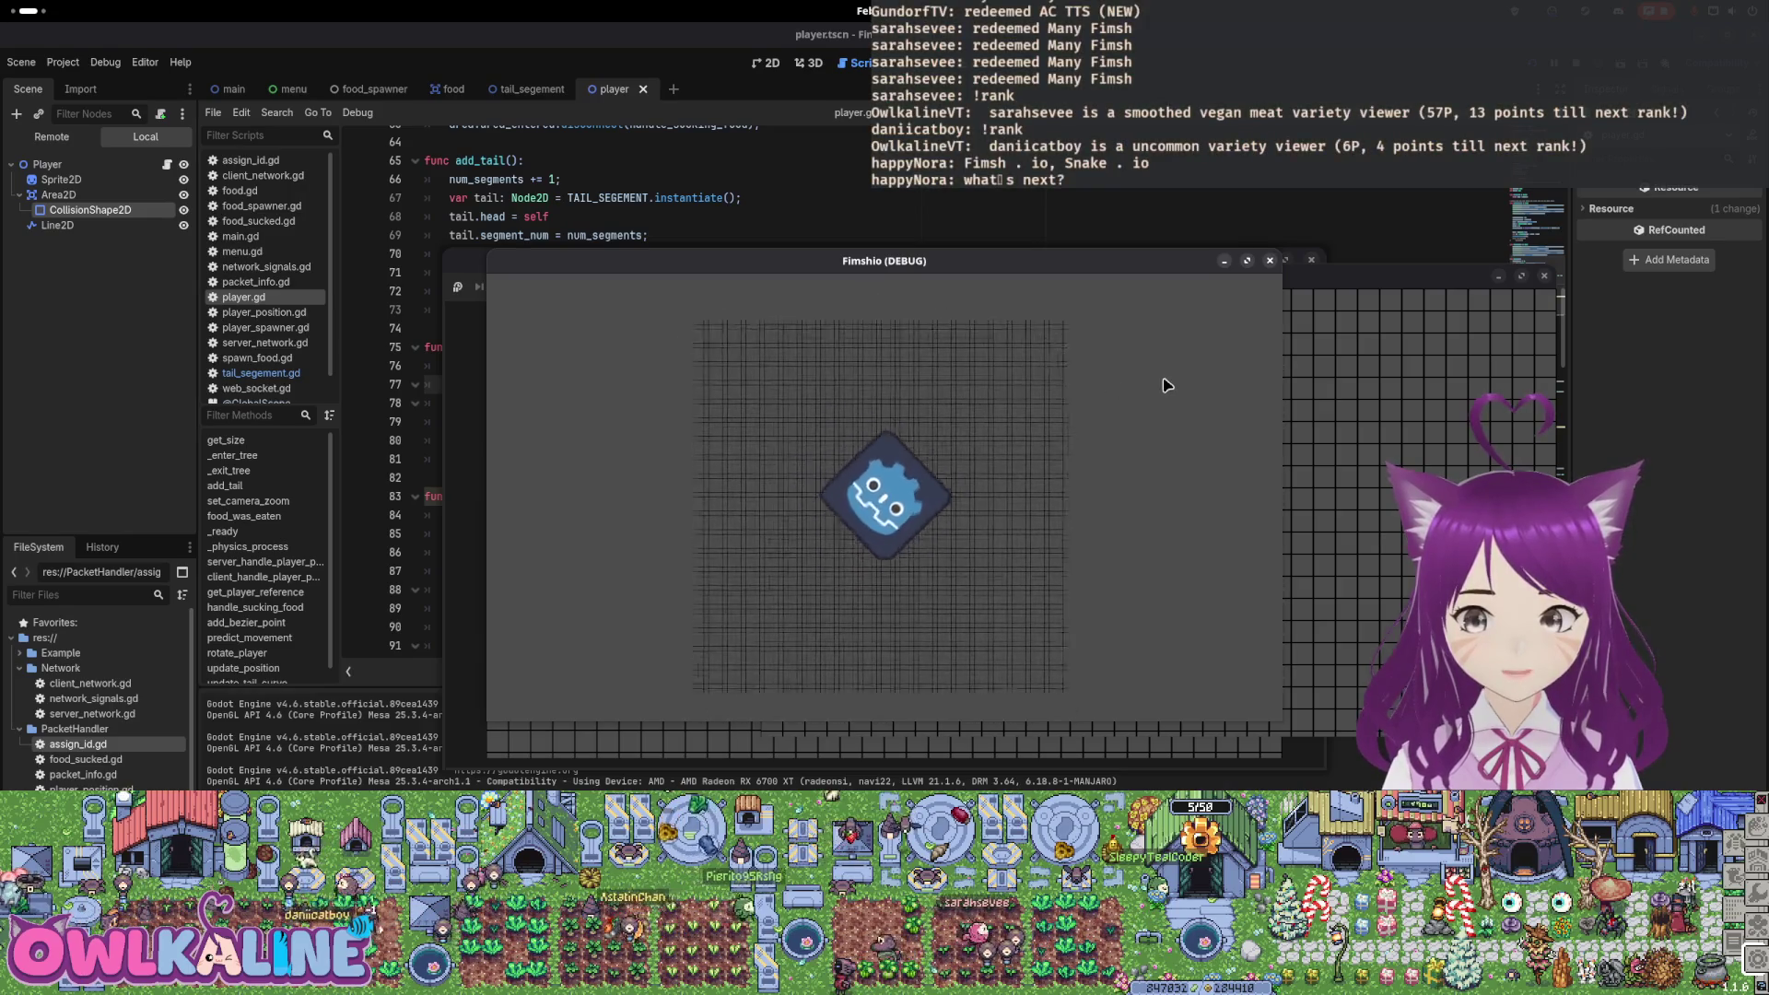
{"action": "left_click", "coordinate": [1576, 65]}
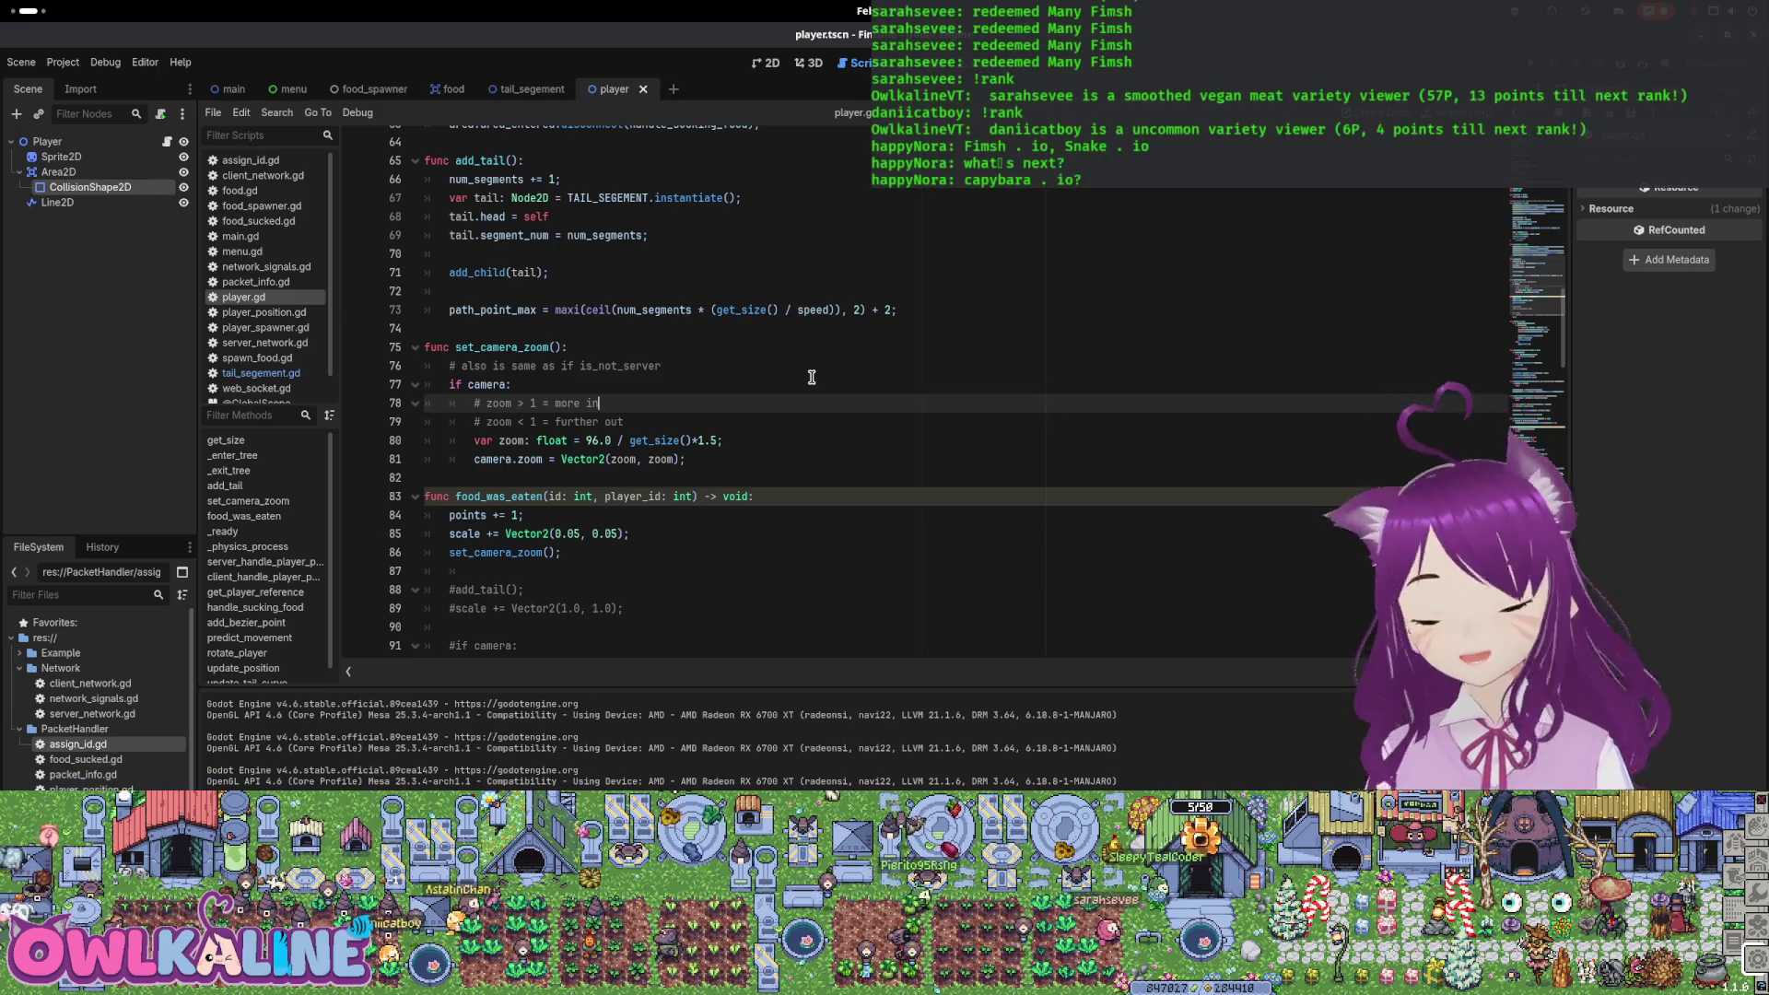
Back in set_camera_zoom, select the 96.0 / get_size() zoom calculation on line 80
{"action": "key", "text": "super"}
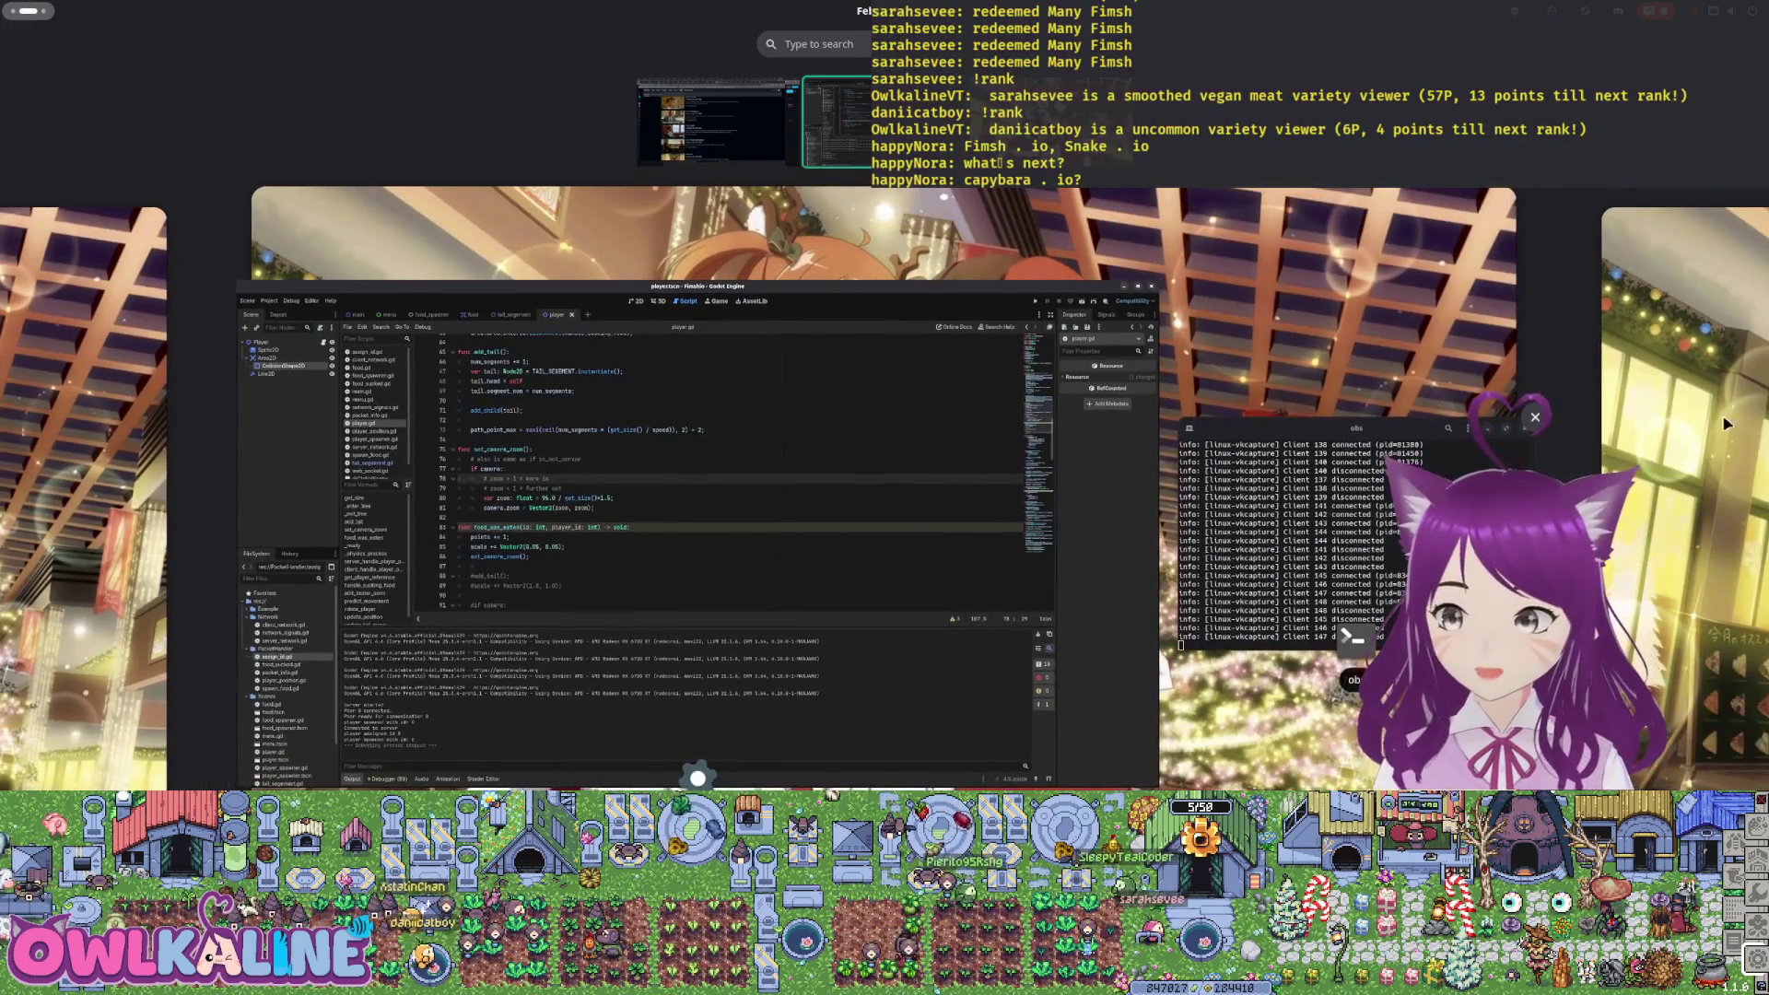
{"action": "key", "text": "super"}
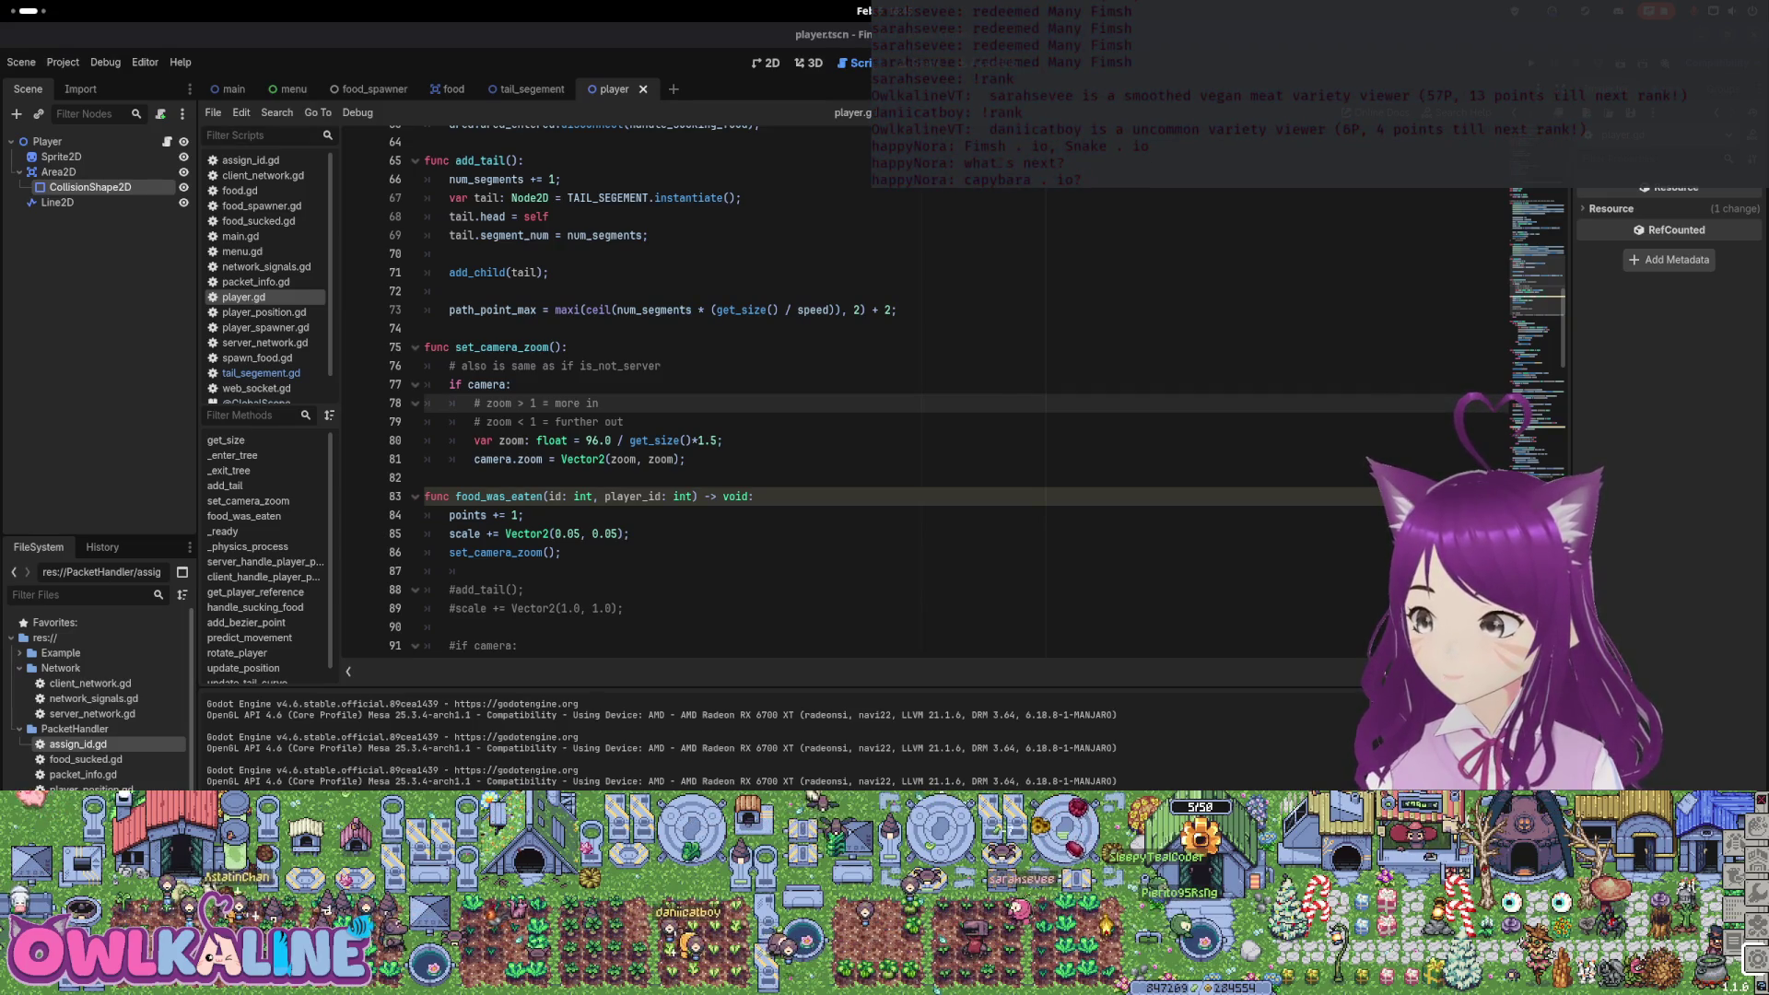
{"action": "left_click", "coordinate": [771, 366]}
{"action": "scroll", "coordinate": [747, 446], "scroll_direction": "down", "scroll_amount": 2}
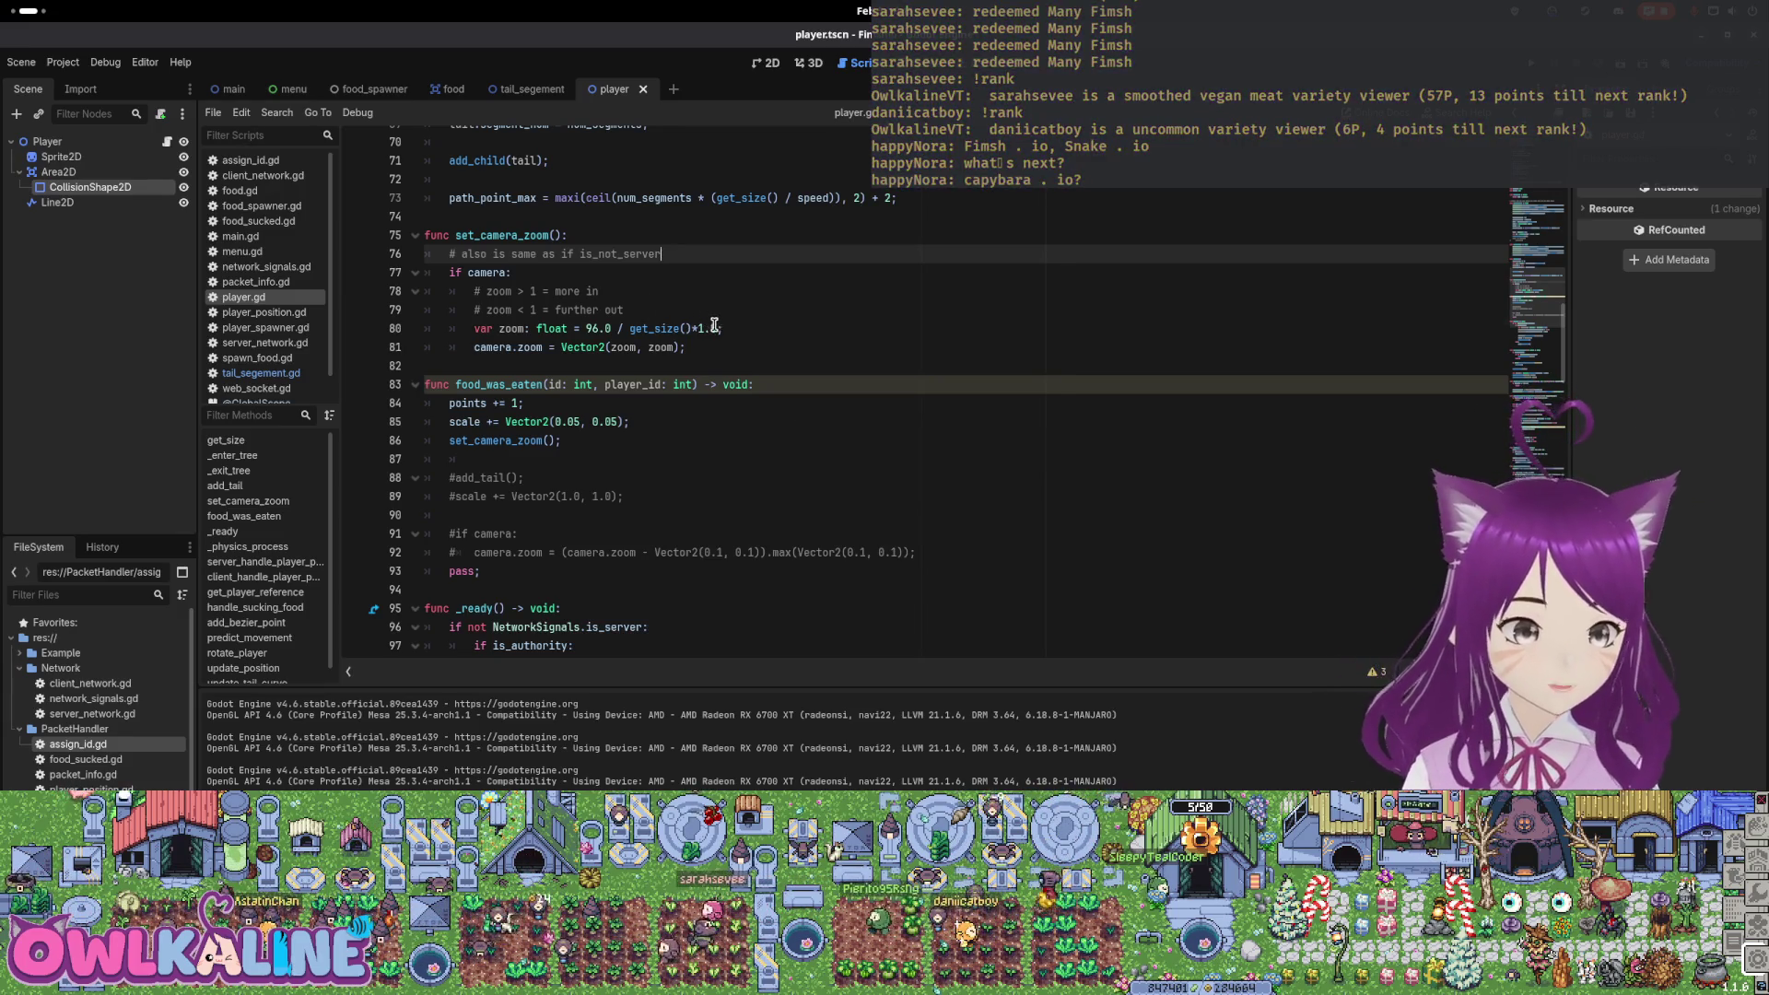
{"action": "left_click_drag", "start_coordinate": [720, 328], "coordinate": [573, 324]}
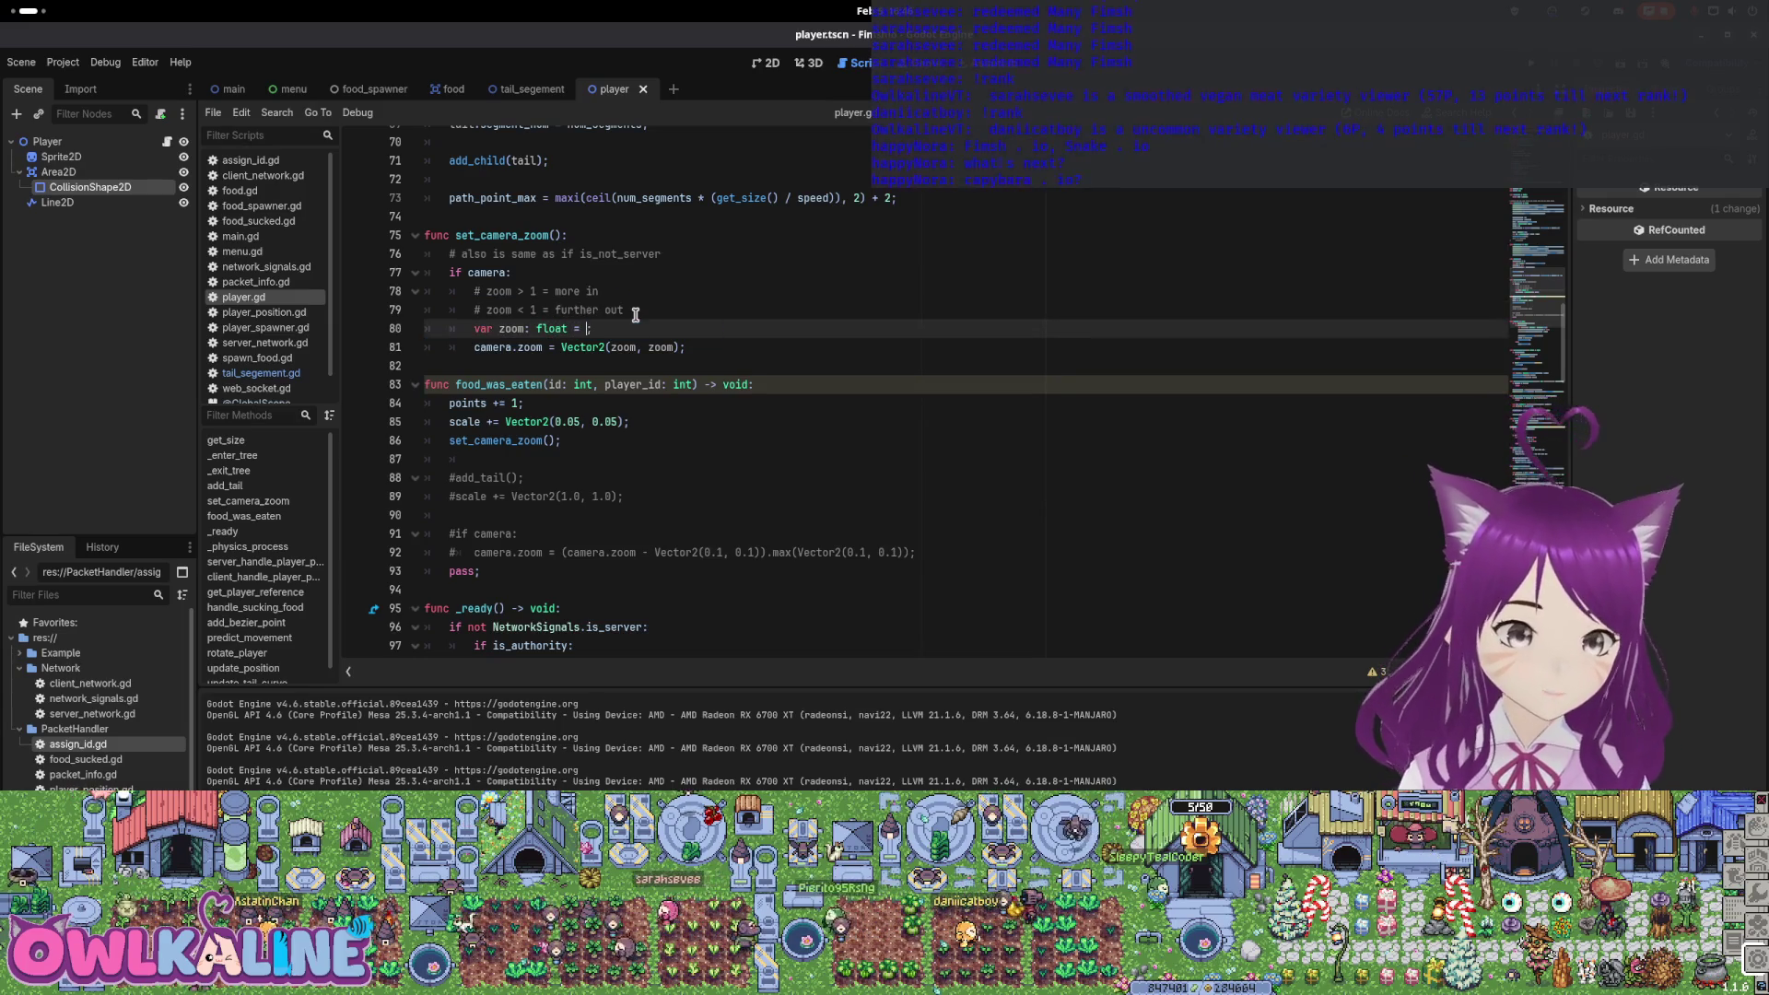
Clear the old zoom expression and browse the camera's autocomplete members looking for a zoom option
{"action": "key", "text": "ctrl+space"}
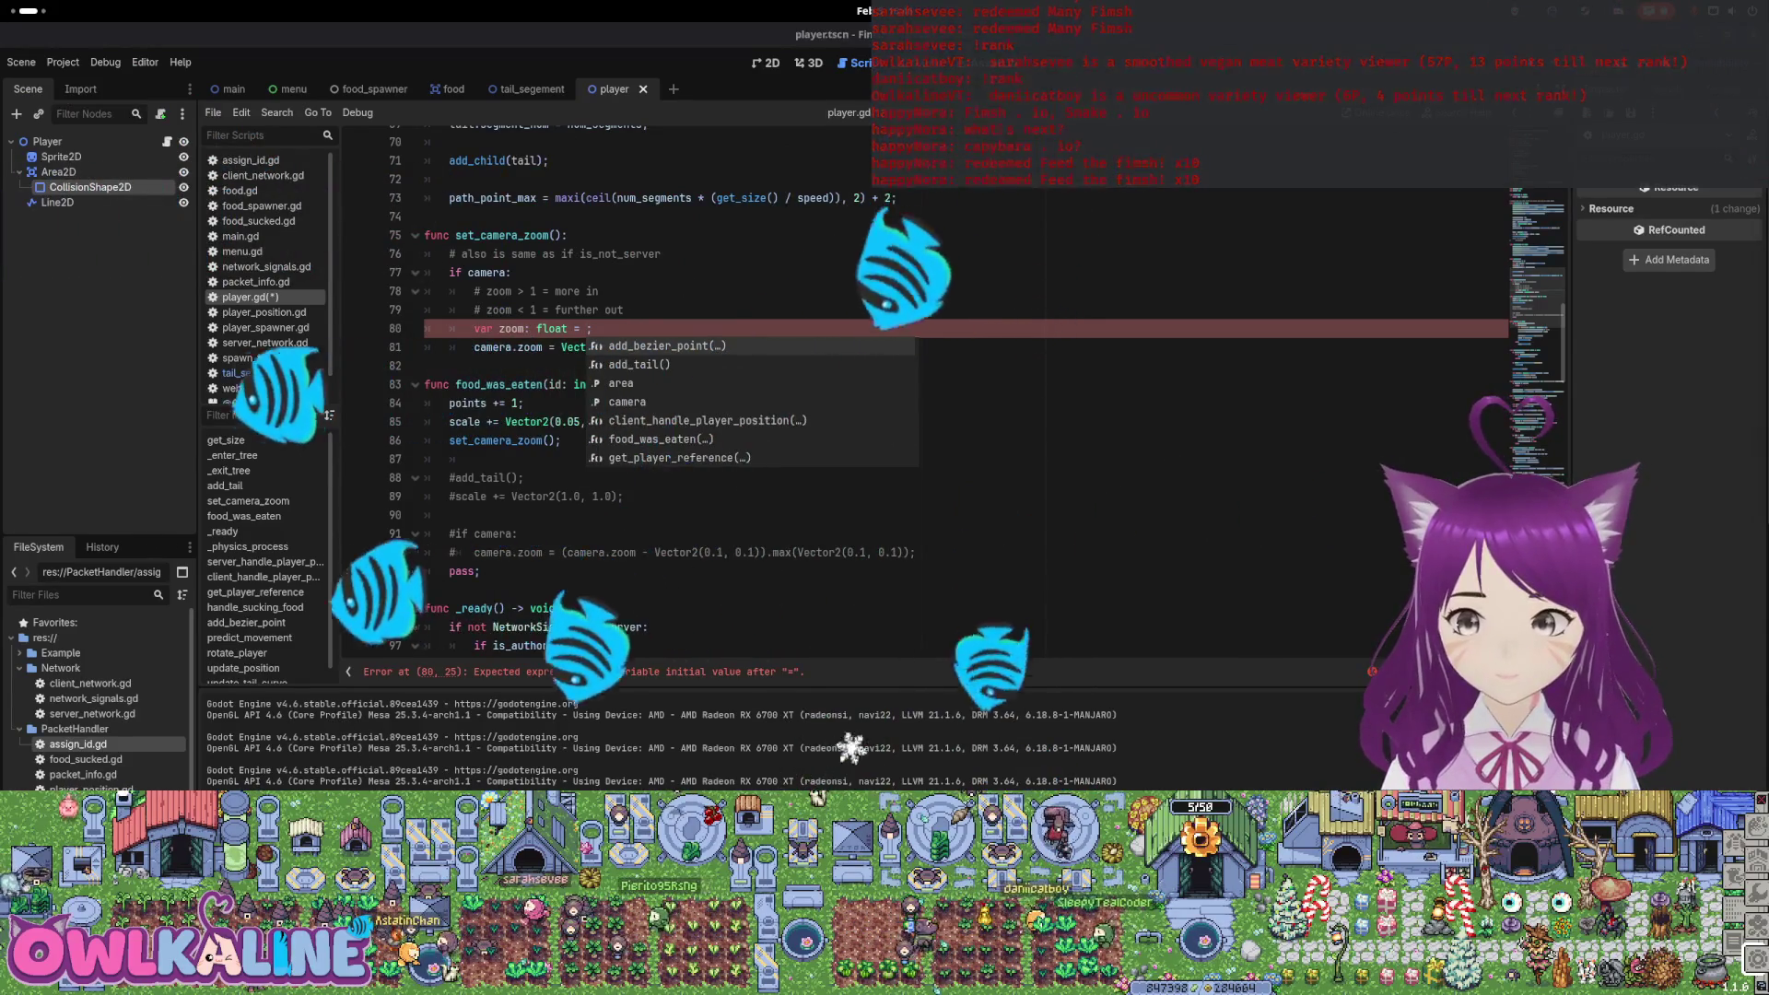
{"action": "left_click", "coordinate": [763, 258]}
{"action": "left_click", "coordinate": [599, 325]}
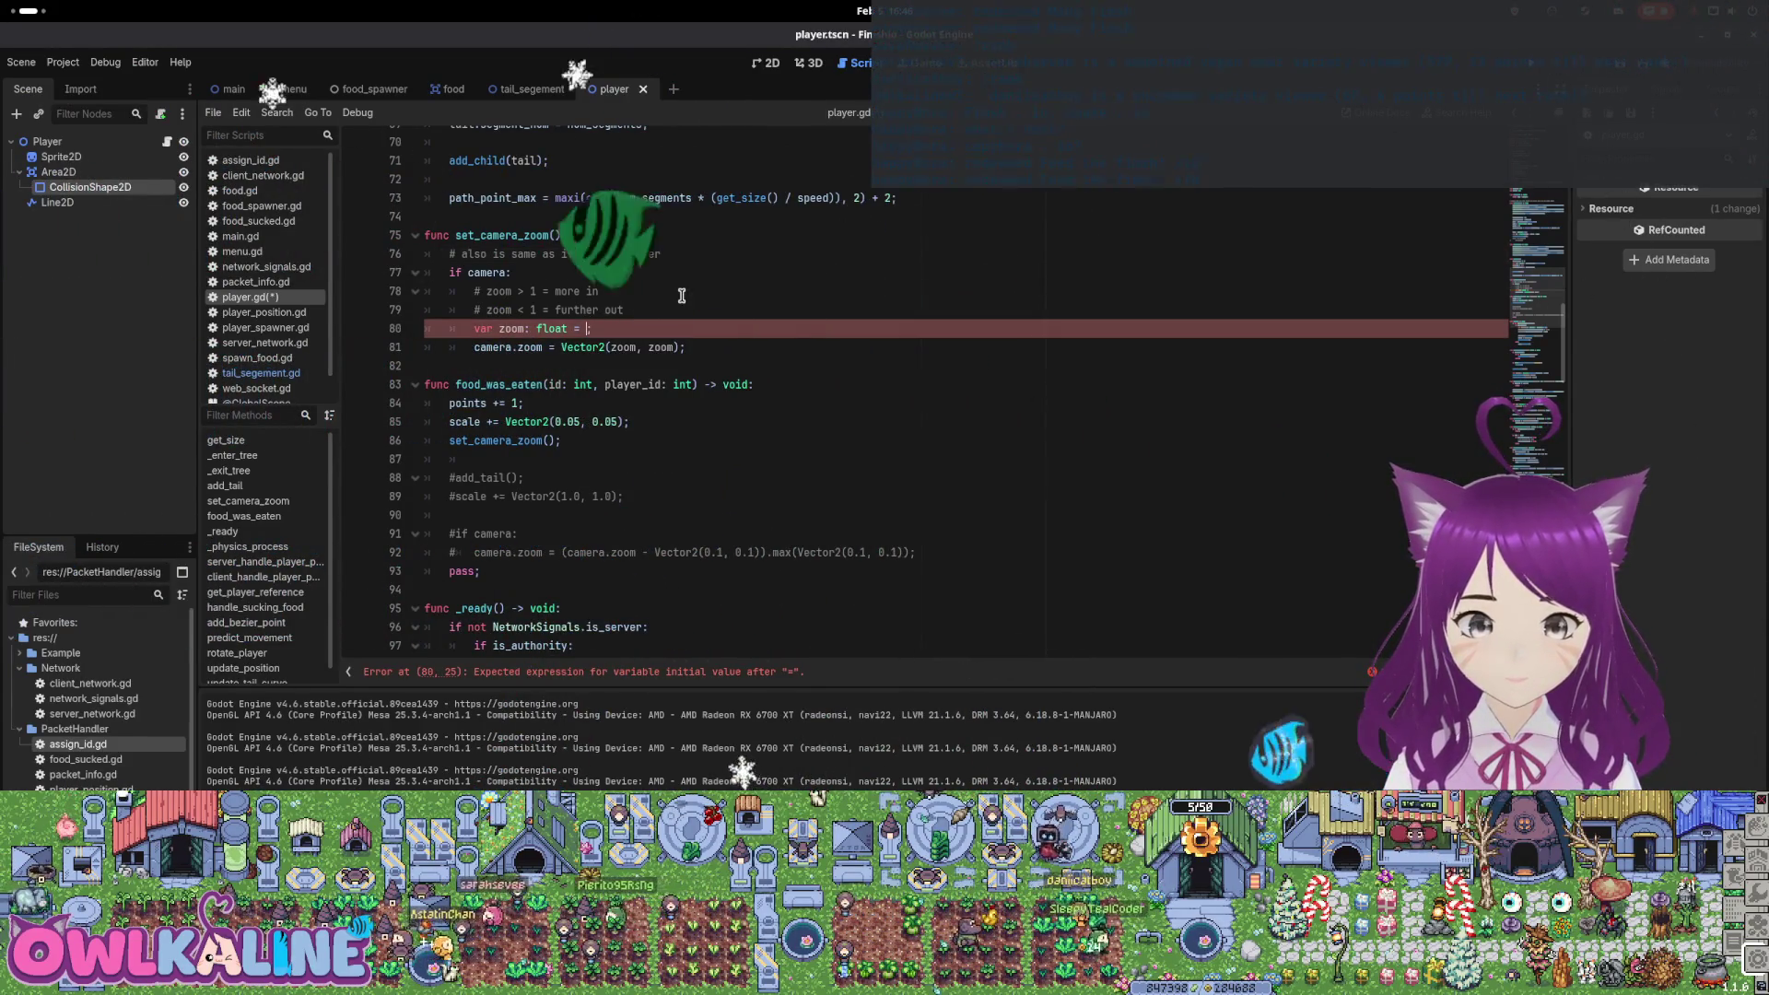
{"action": "type", "text": "camera."}
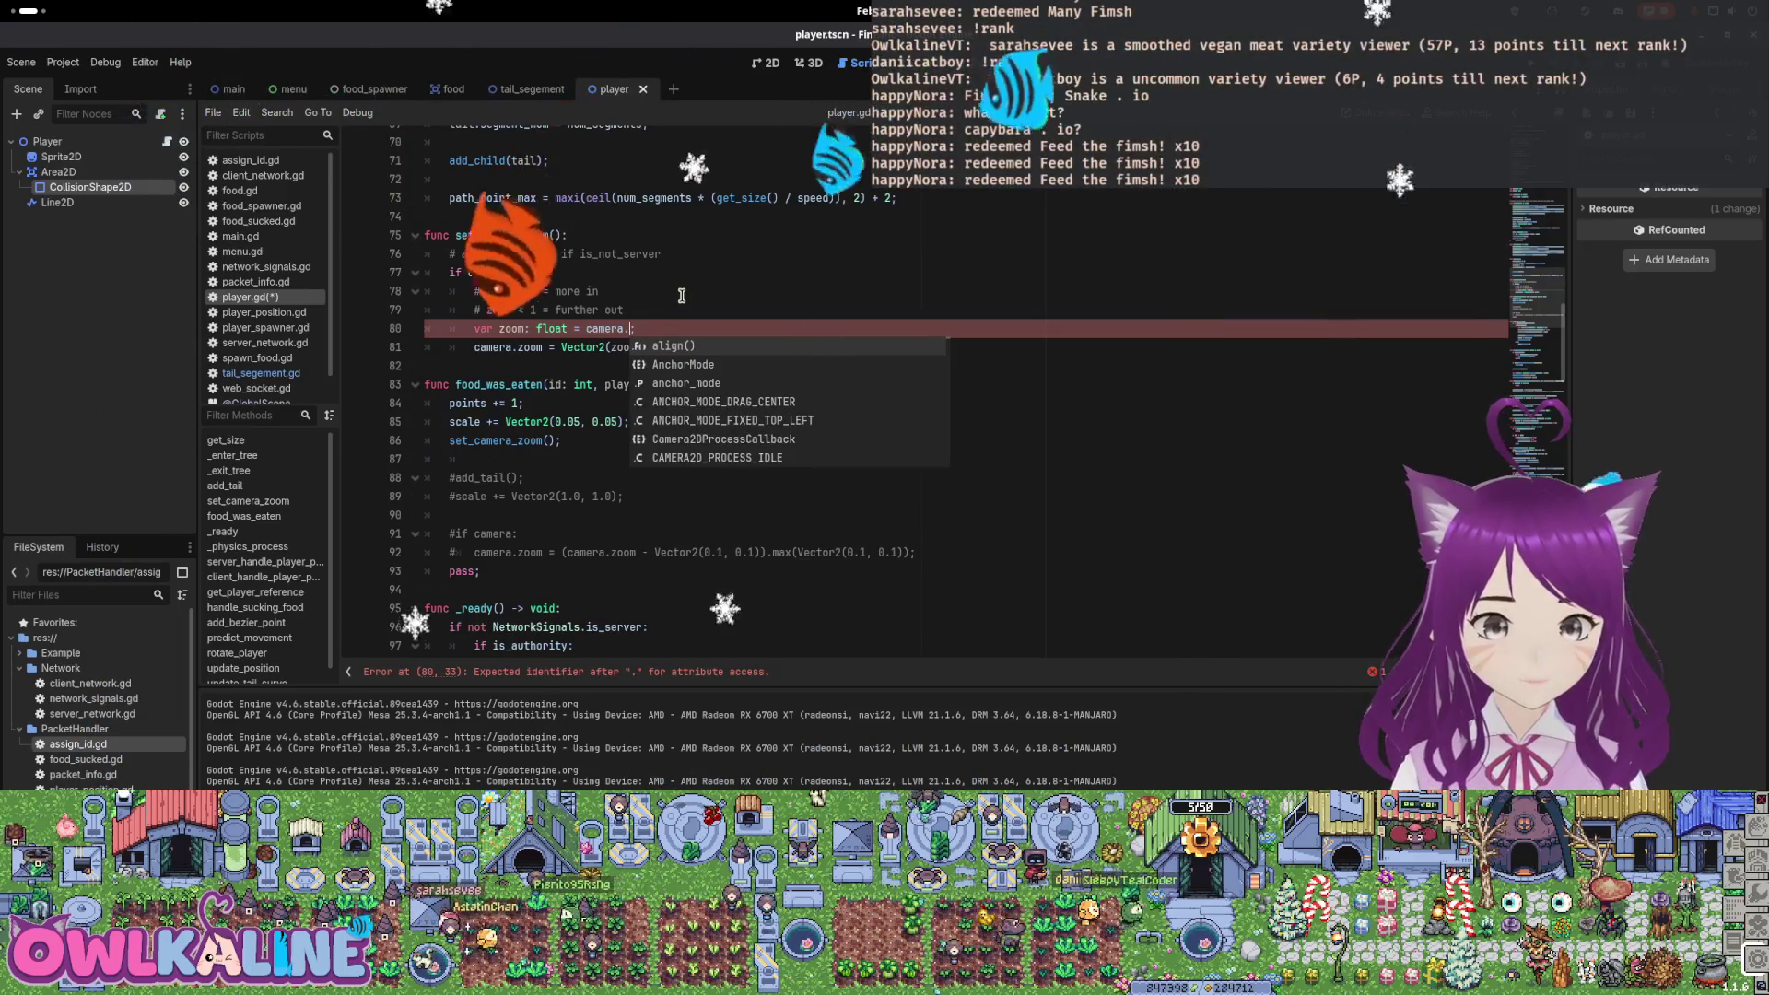
{"action": "key", "text": "Down"}
{"action": "key", "text": "Down"}
{"action": "key", "text": "Down"}
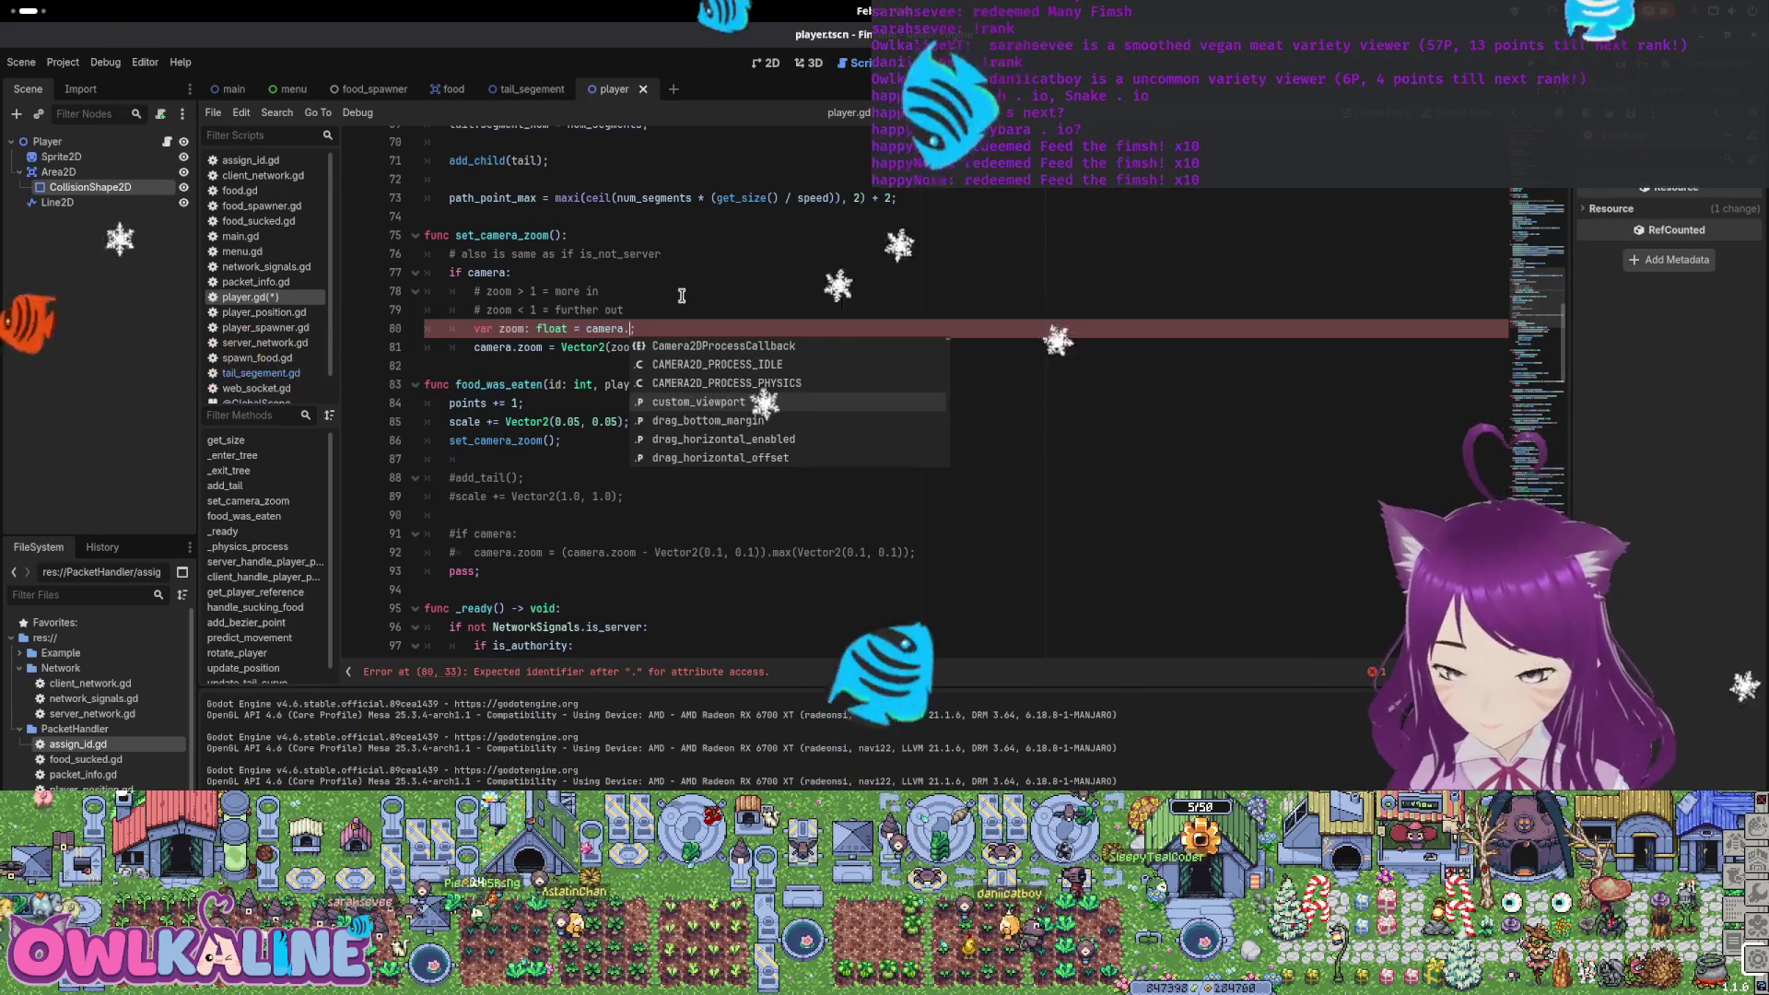
{"action": "key", "text": "Down"}
{"action": "key", "text": "Down"}
{"action": "key", "text": "Down"}
{"action": "key", "text": "Down"}
{"action": "key", "text": "Down"}
{"action": "key", "text": "Down"}
{"action": "key", "text": "Down"}
{"action": "key", "text": "Down"}
{"action": "key", "text": "Down"}
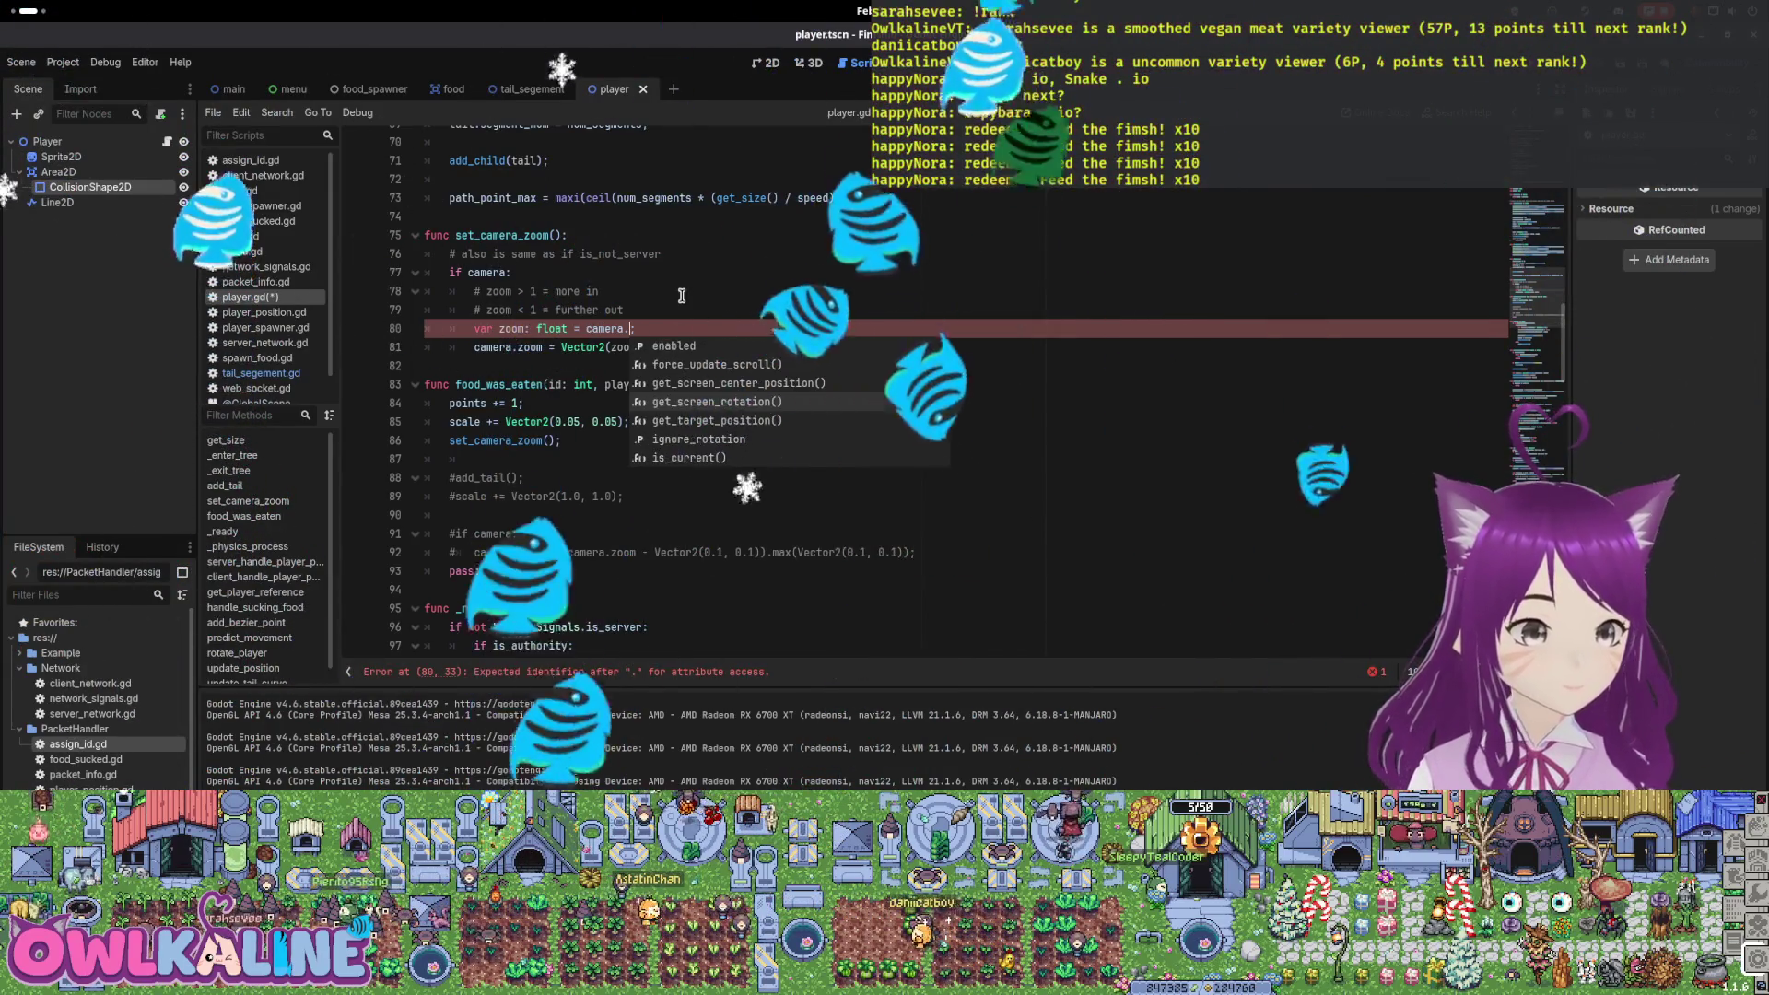
{"action": "key", "text": "Down"}
{"action": "key", "text": "Down"}
{"action": "key", "text": "Down"}
{"action": "key", "text": "Down"}
{"action": "key", "text": "Down"}
{"action": "key", "text": "Down"}
{"action": "key", "text": "Down"}
{"action": "key", "text": "Down"}
{"action": "key", "text": "Down"}
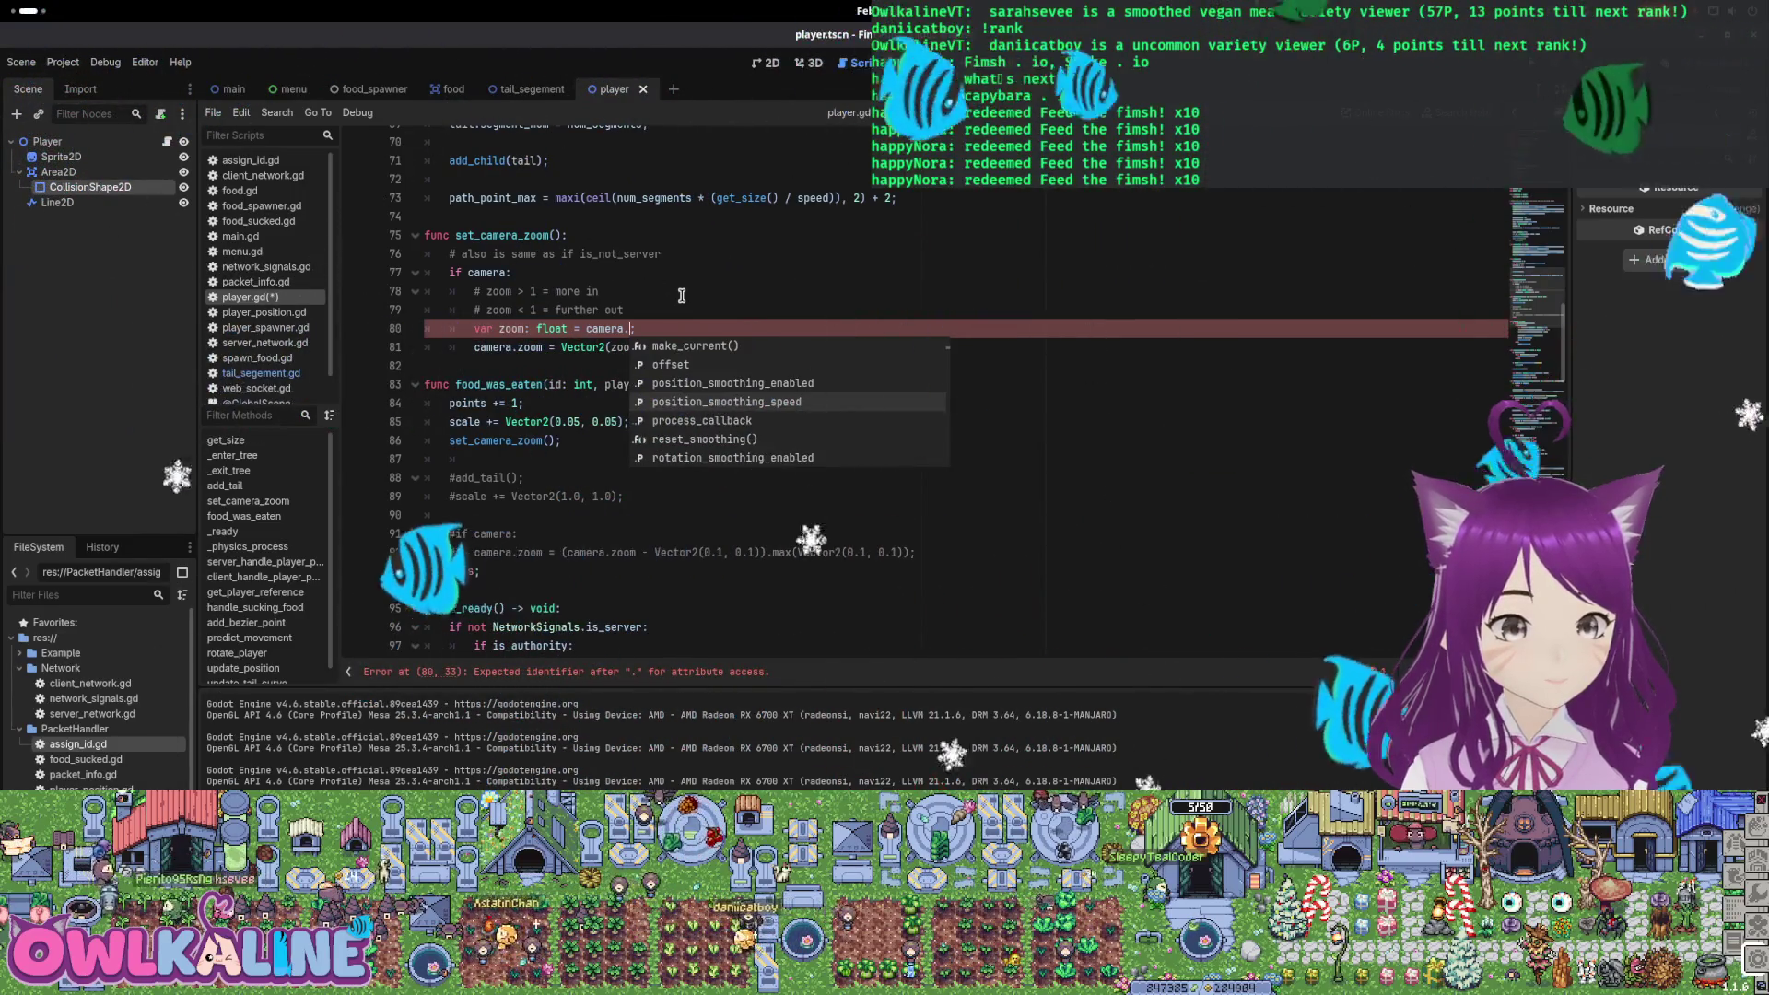
{"action": "key", "text": "Down"}
{"action": "key", "text": "Down"}
{"action": "key", "text": "Down"}
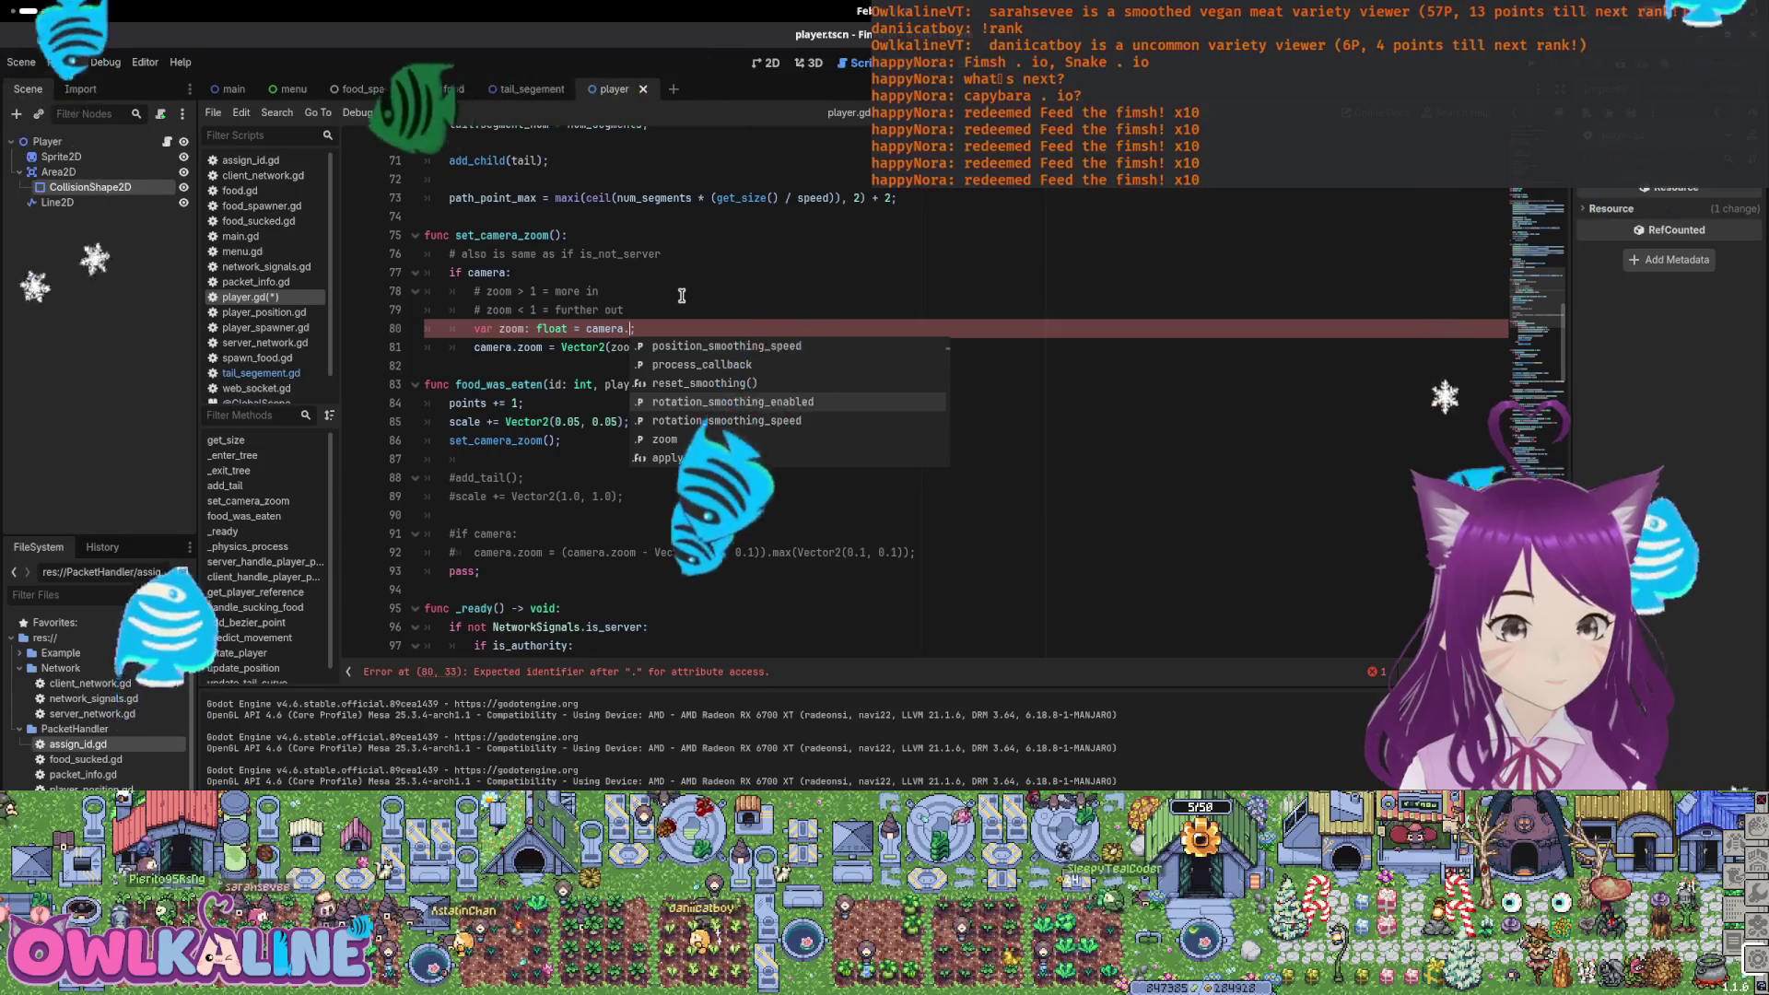
{"action": "key", "text": "Down"}
{"action": "key", "text": "Down"}
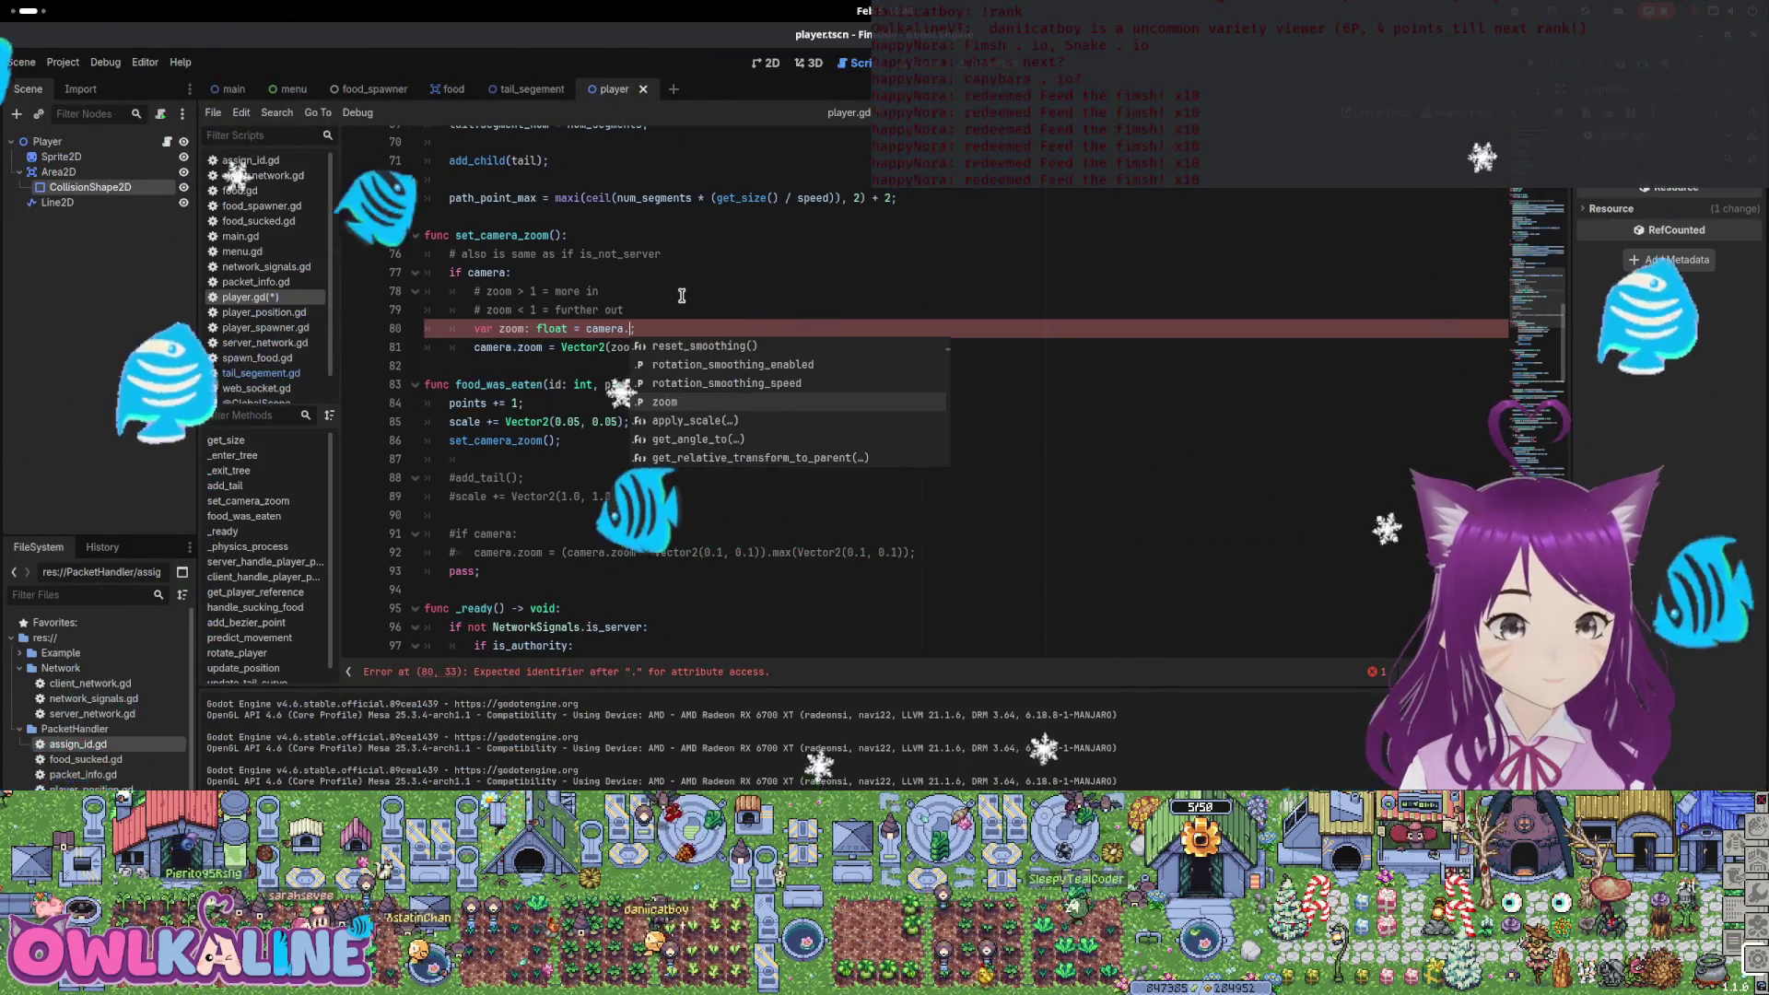
{"action": "key", "text": "Down"}
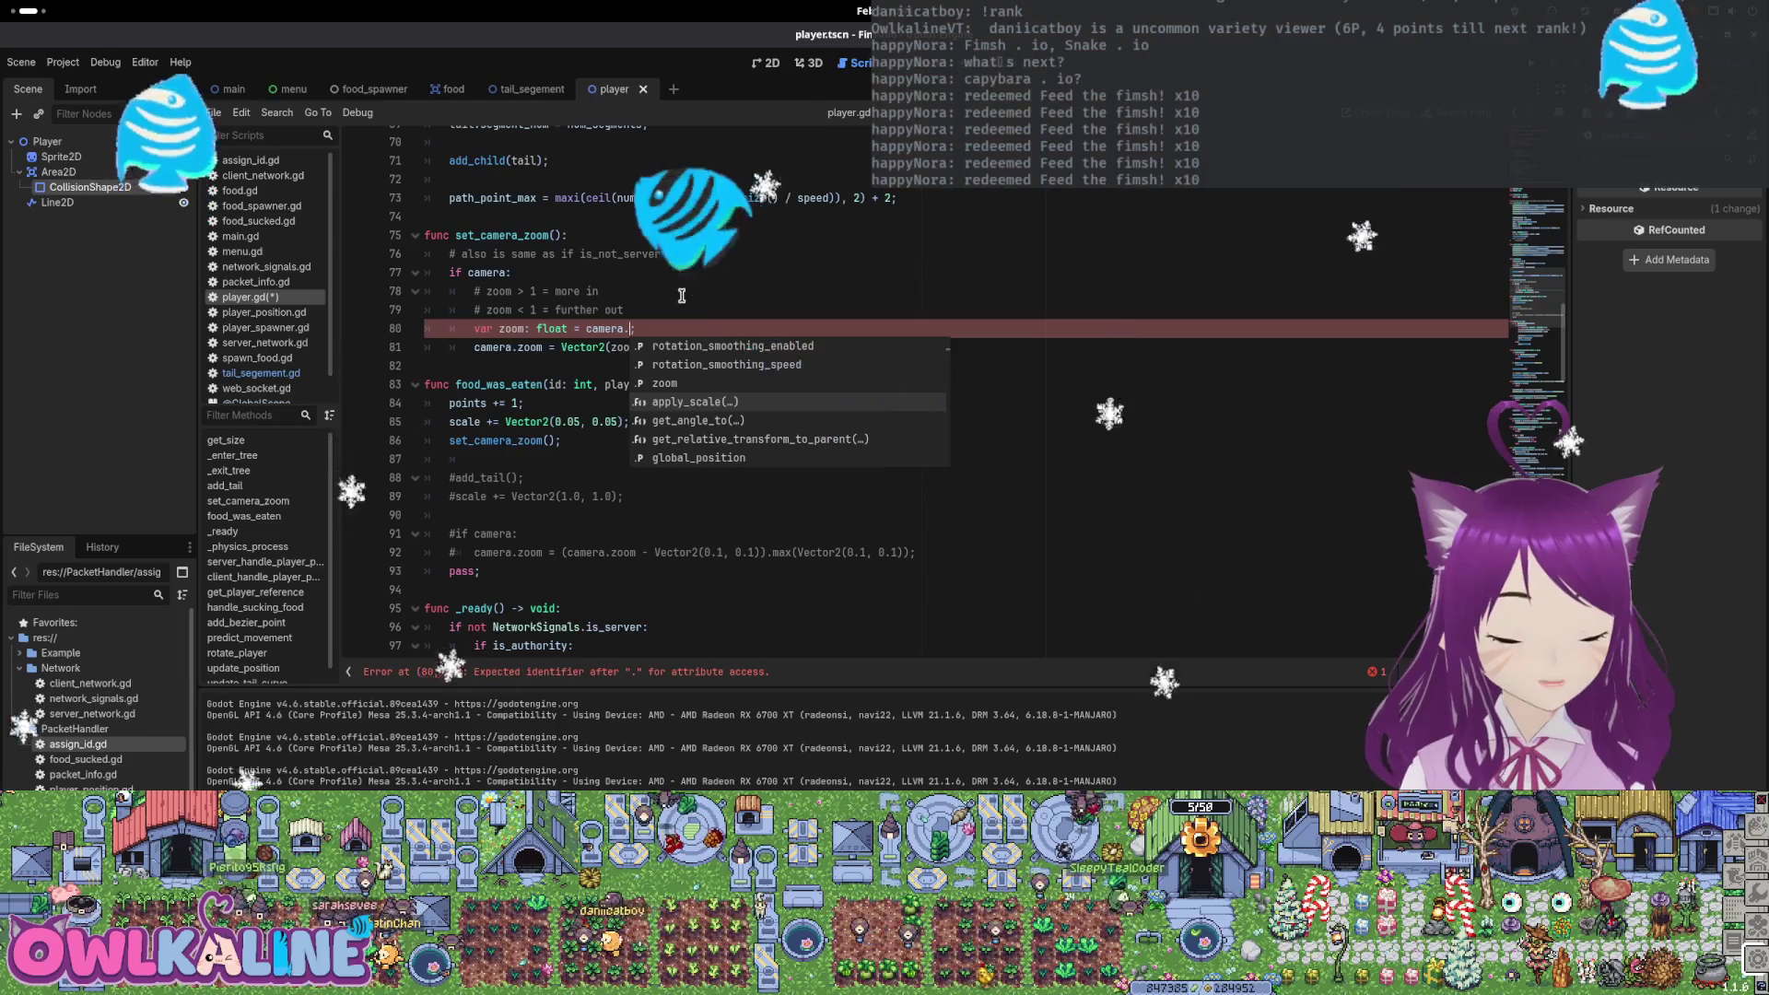
{"action": "key", "text": "Down"}
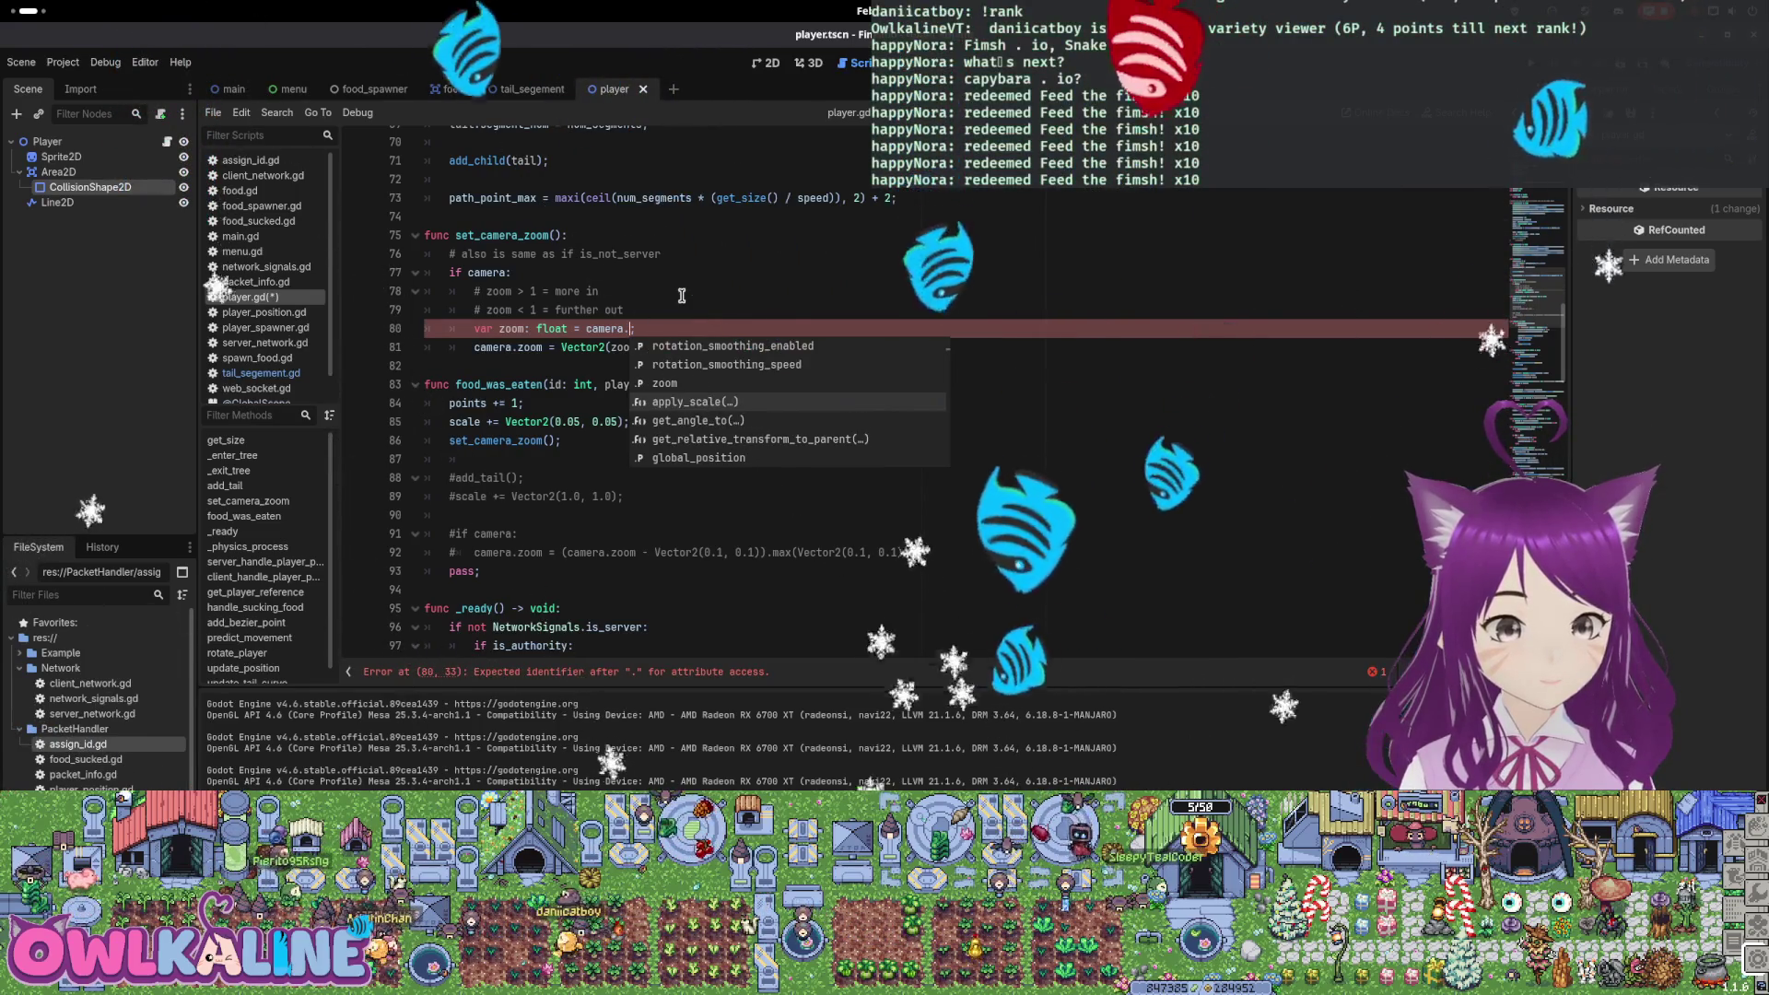
{"action": "key", "text": "Return"}
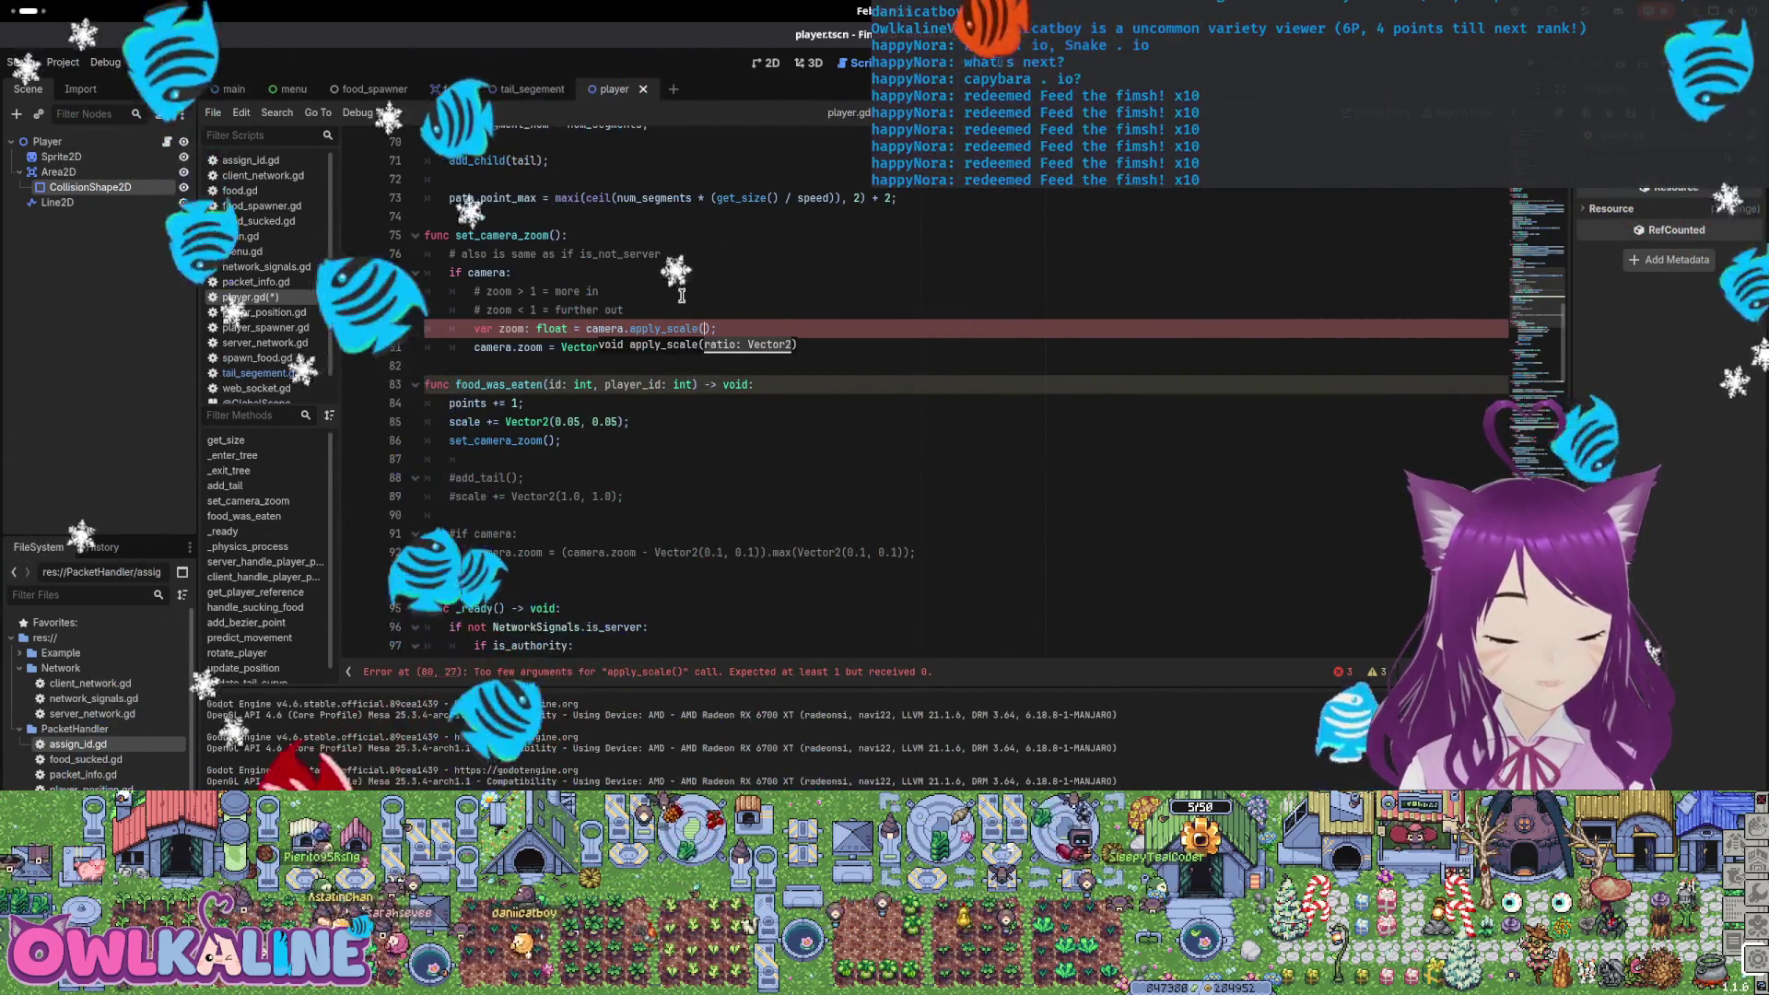
{"action": "key", "text": "BackSpace"}
{"action": "key", "text": "BackSpace"}
{"action": "key", "text": "BackSpace"}
Complete line 80 as camera.apply_scale(scale)
{"action": "key", "text": "ctrl+space"}
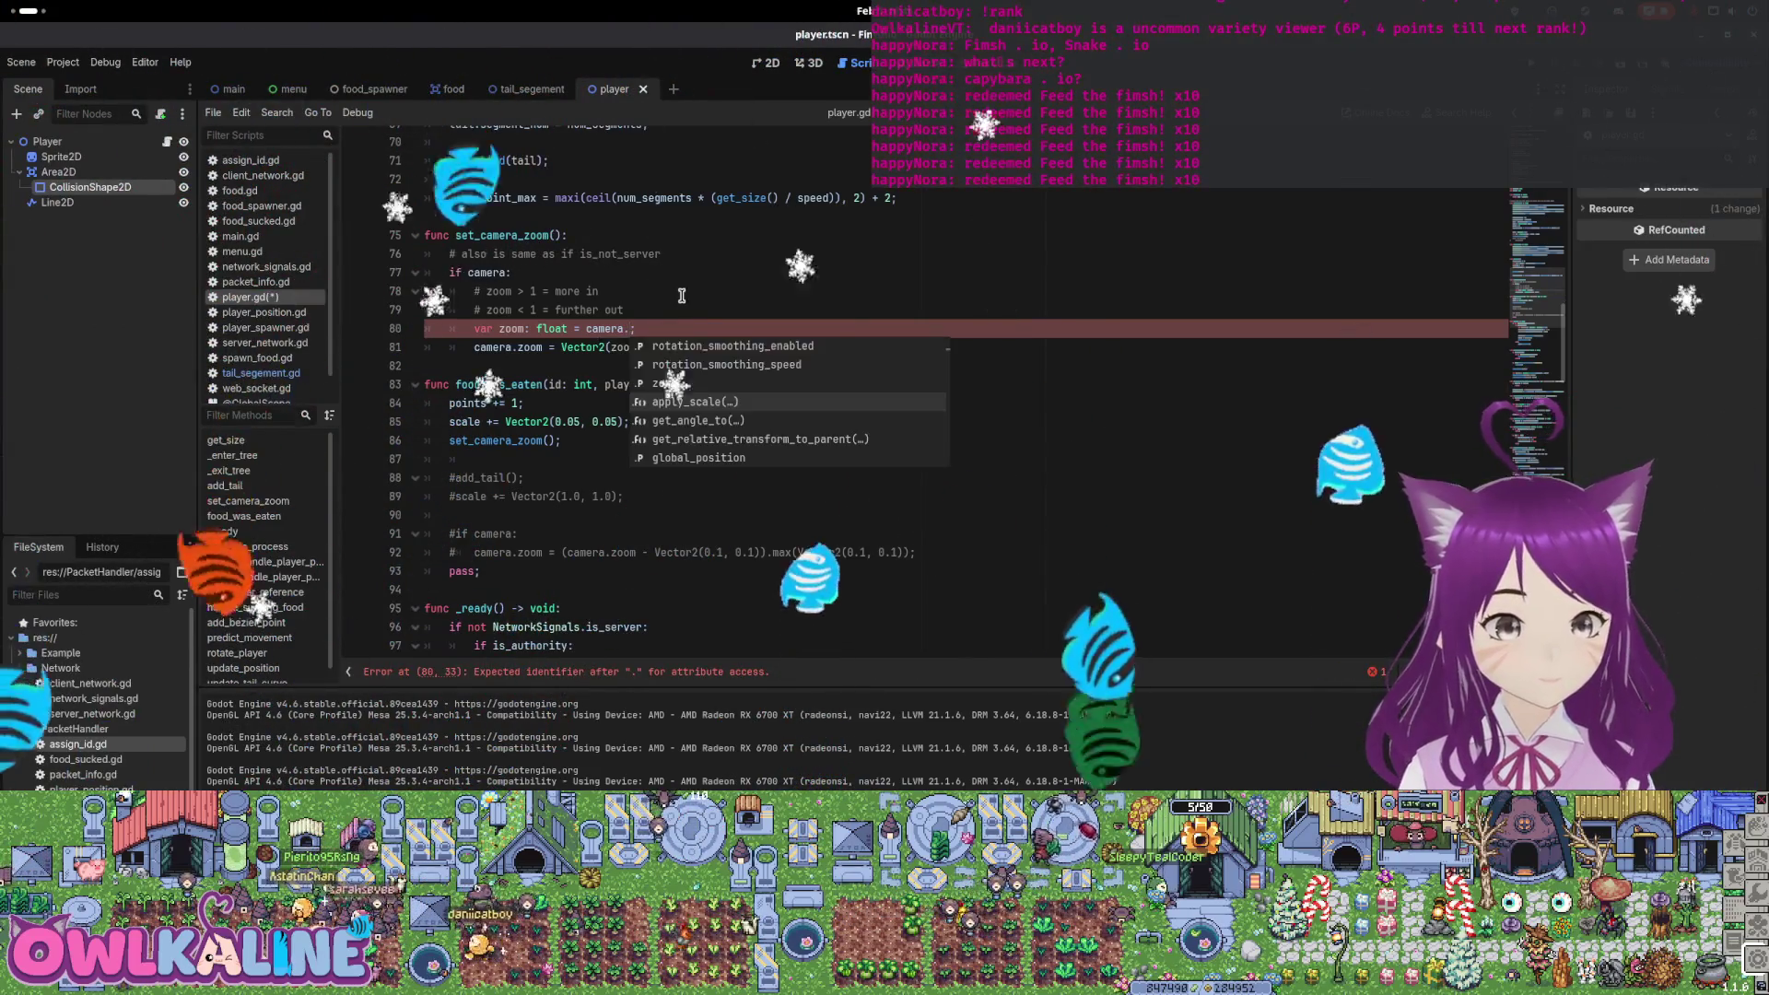
{"action": "key", "text": "Down"}
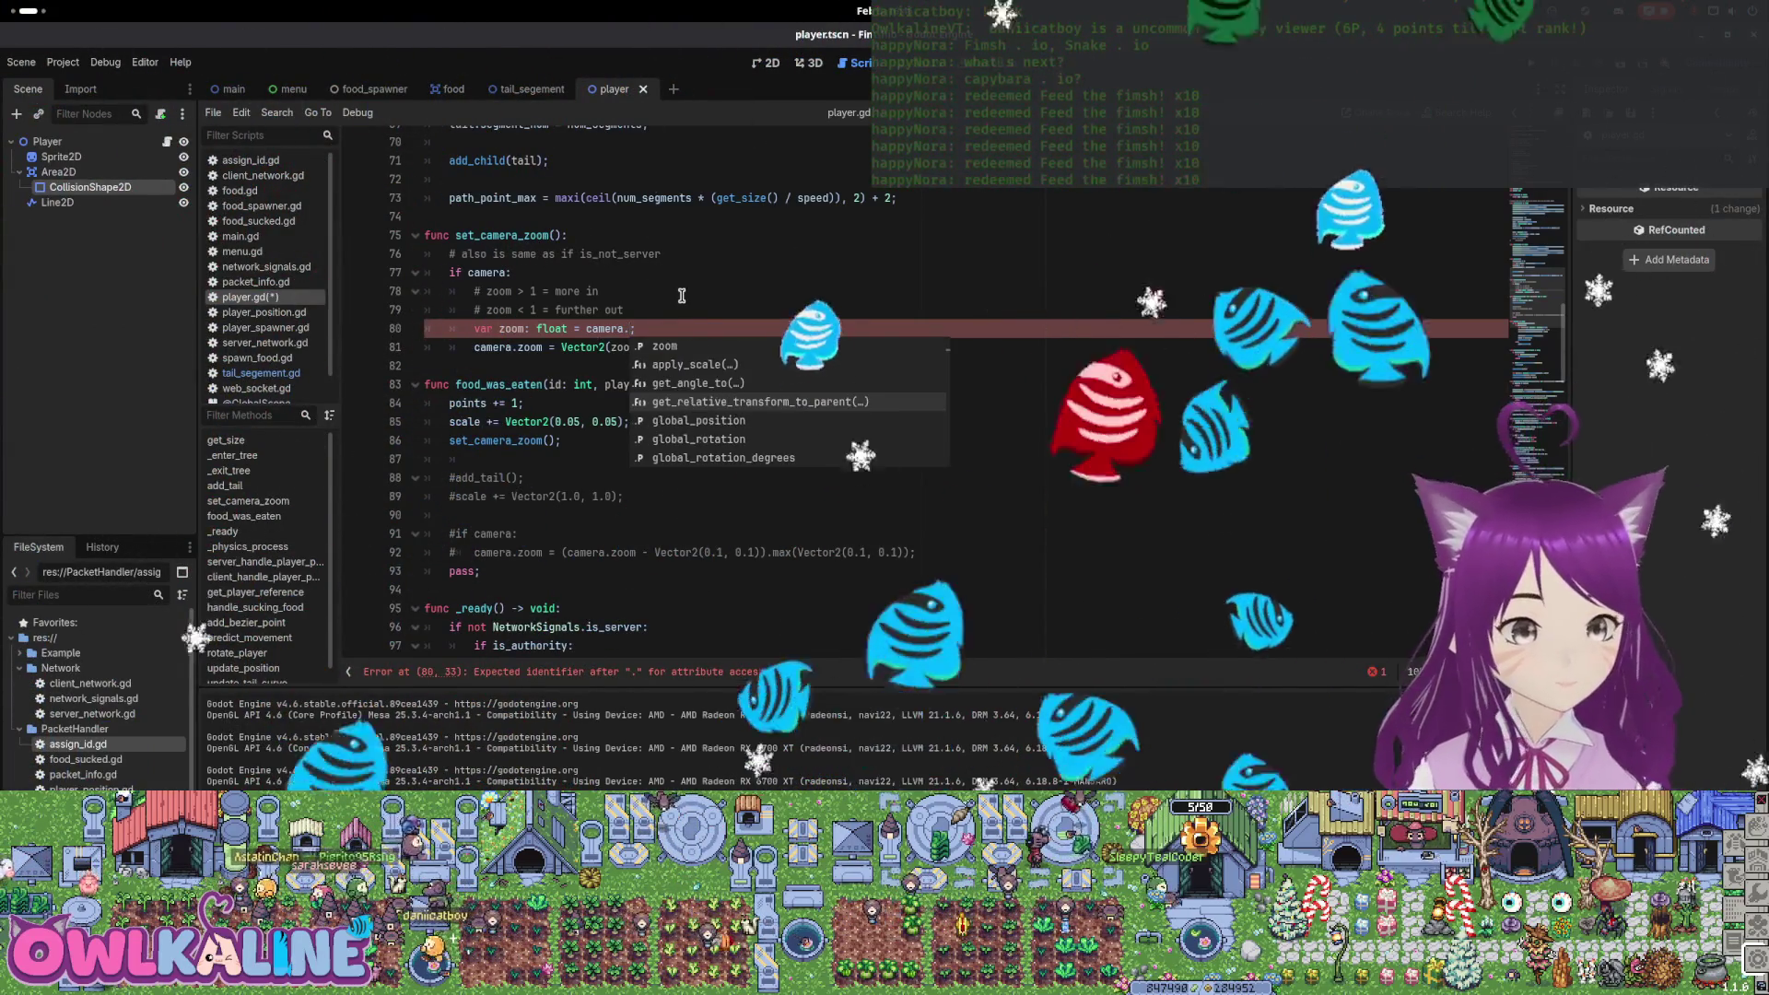
{"action": "key", "text": "Up"}
{"action": "key", "text": "Up"}
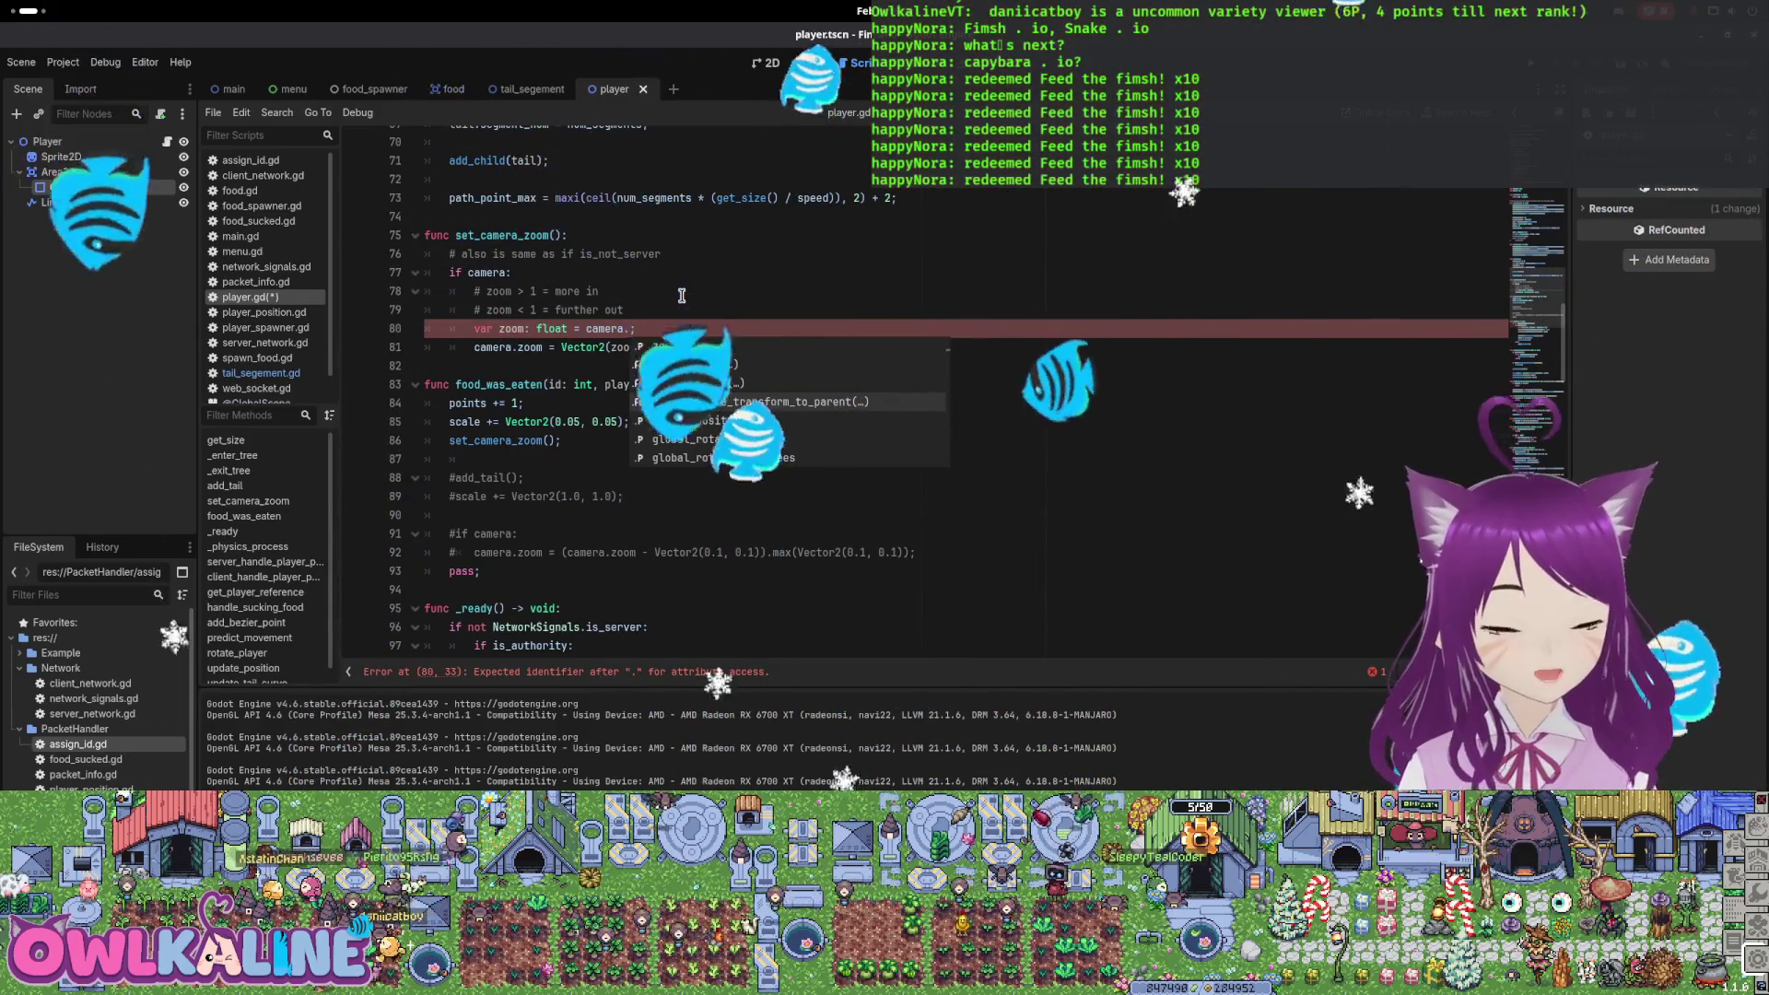
{"action": "key", "text": "Return"}
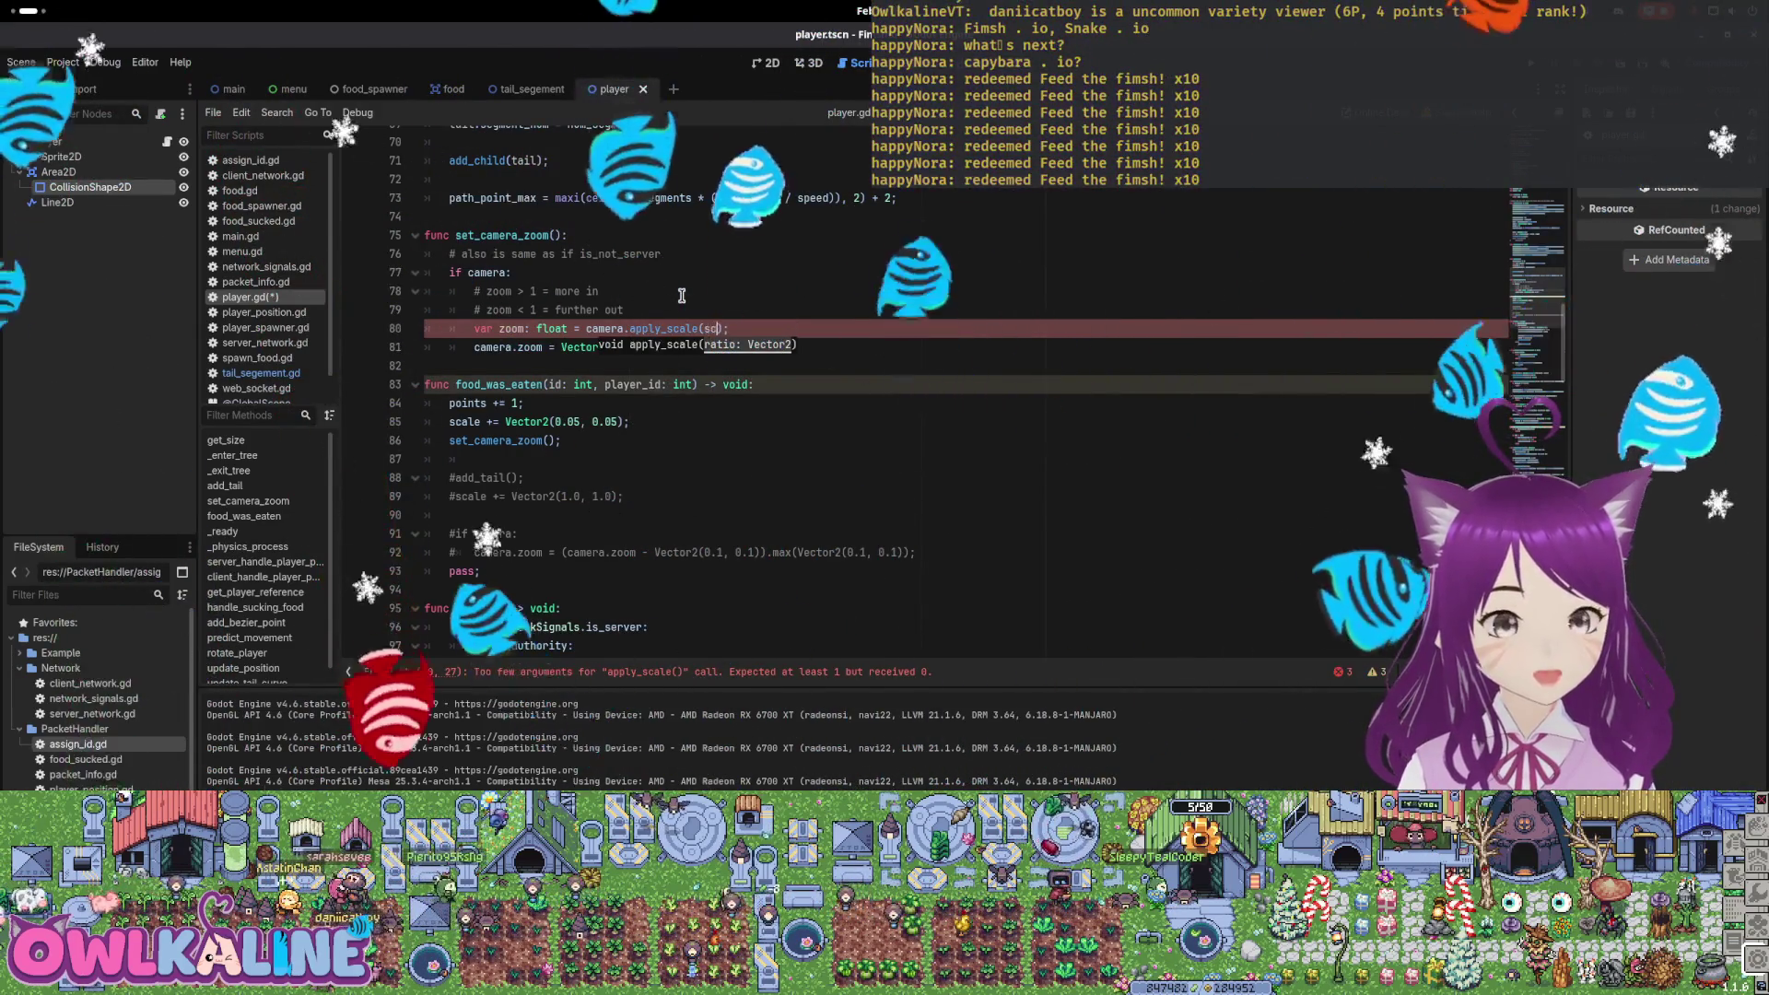
{"action": "type", "text": "scale"}
{"action": "key", "text": "Return"}
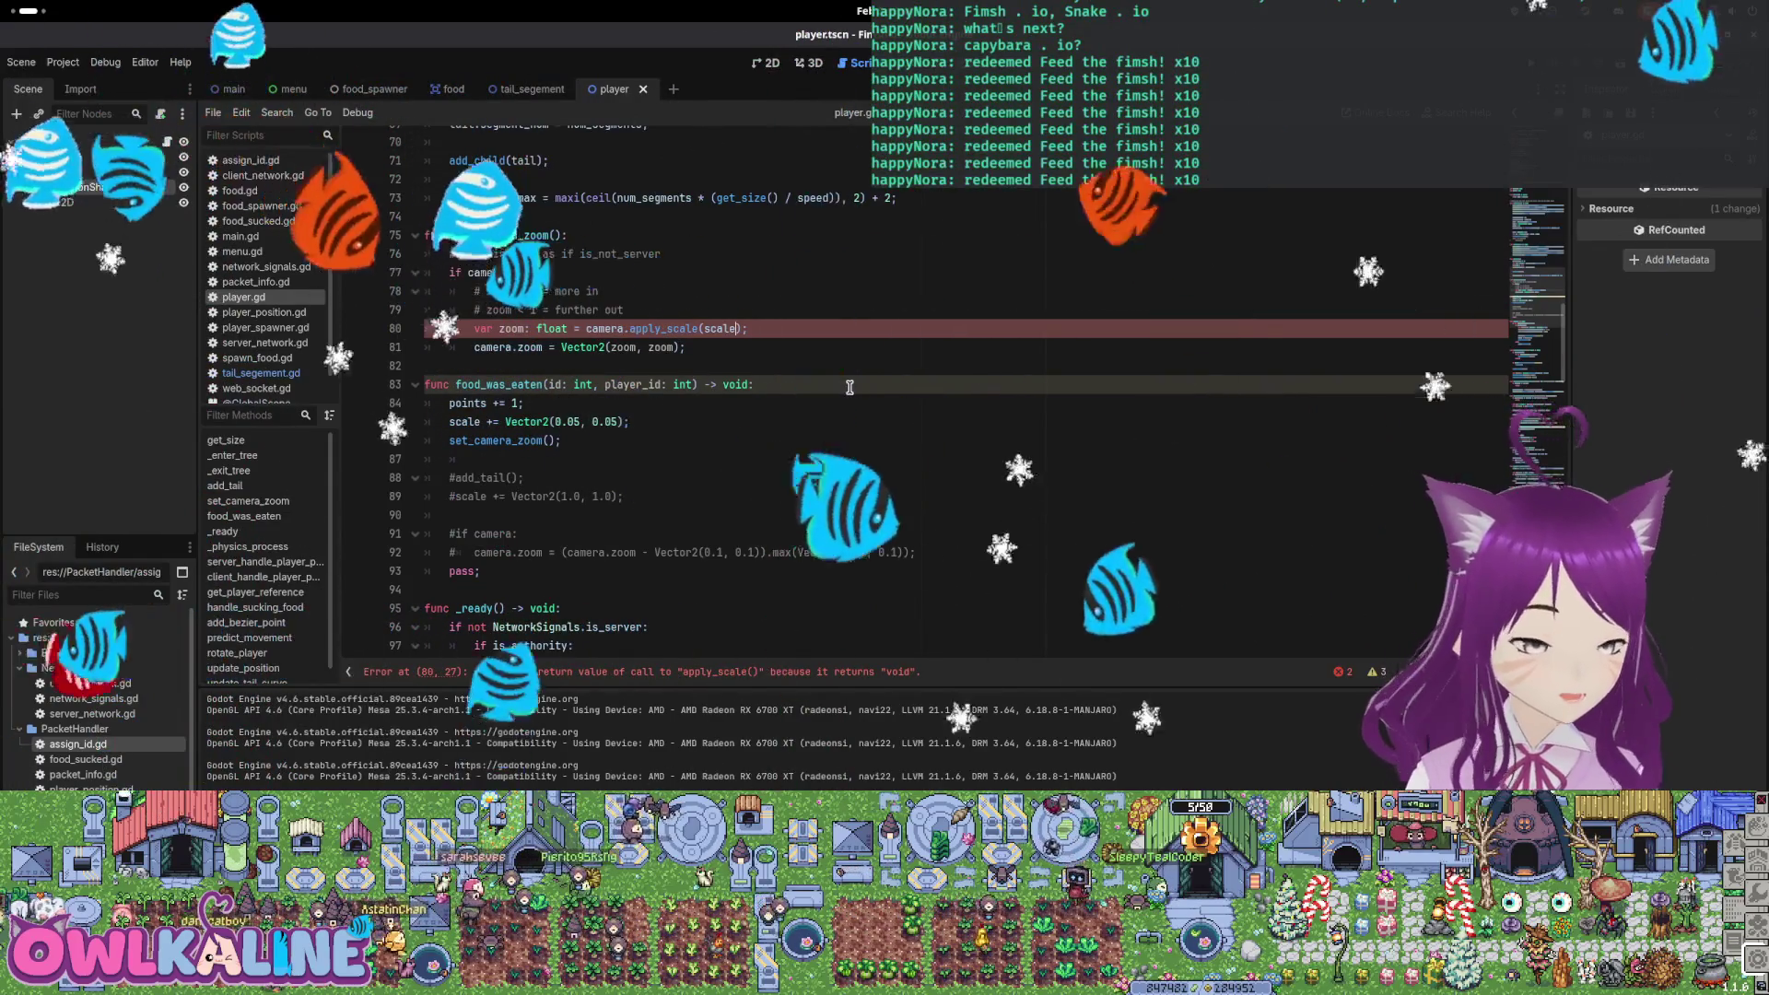
Comment out the var zoom and camera.zoom lines with #
{"action": "key", "text": "Down"}
{"action": "key", "text": "Home"}
{"action": "type", "text": "#"}
{"action": "key", "text": "Up"}
{"action": "key", "text": "Home"}
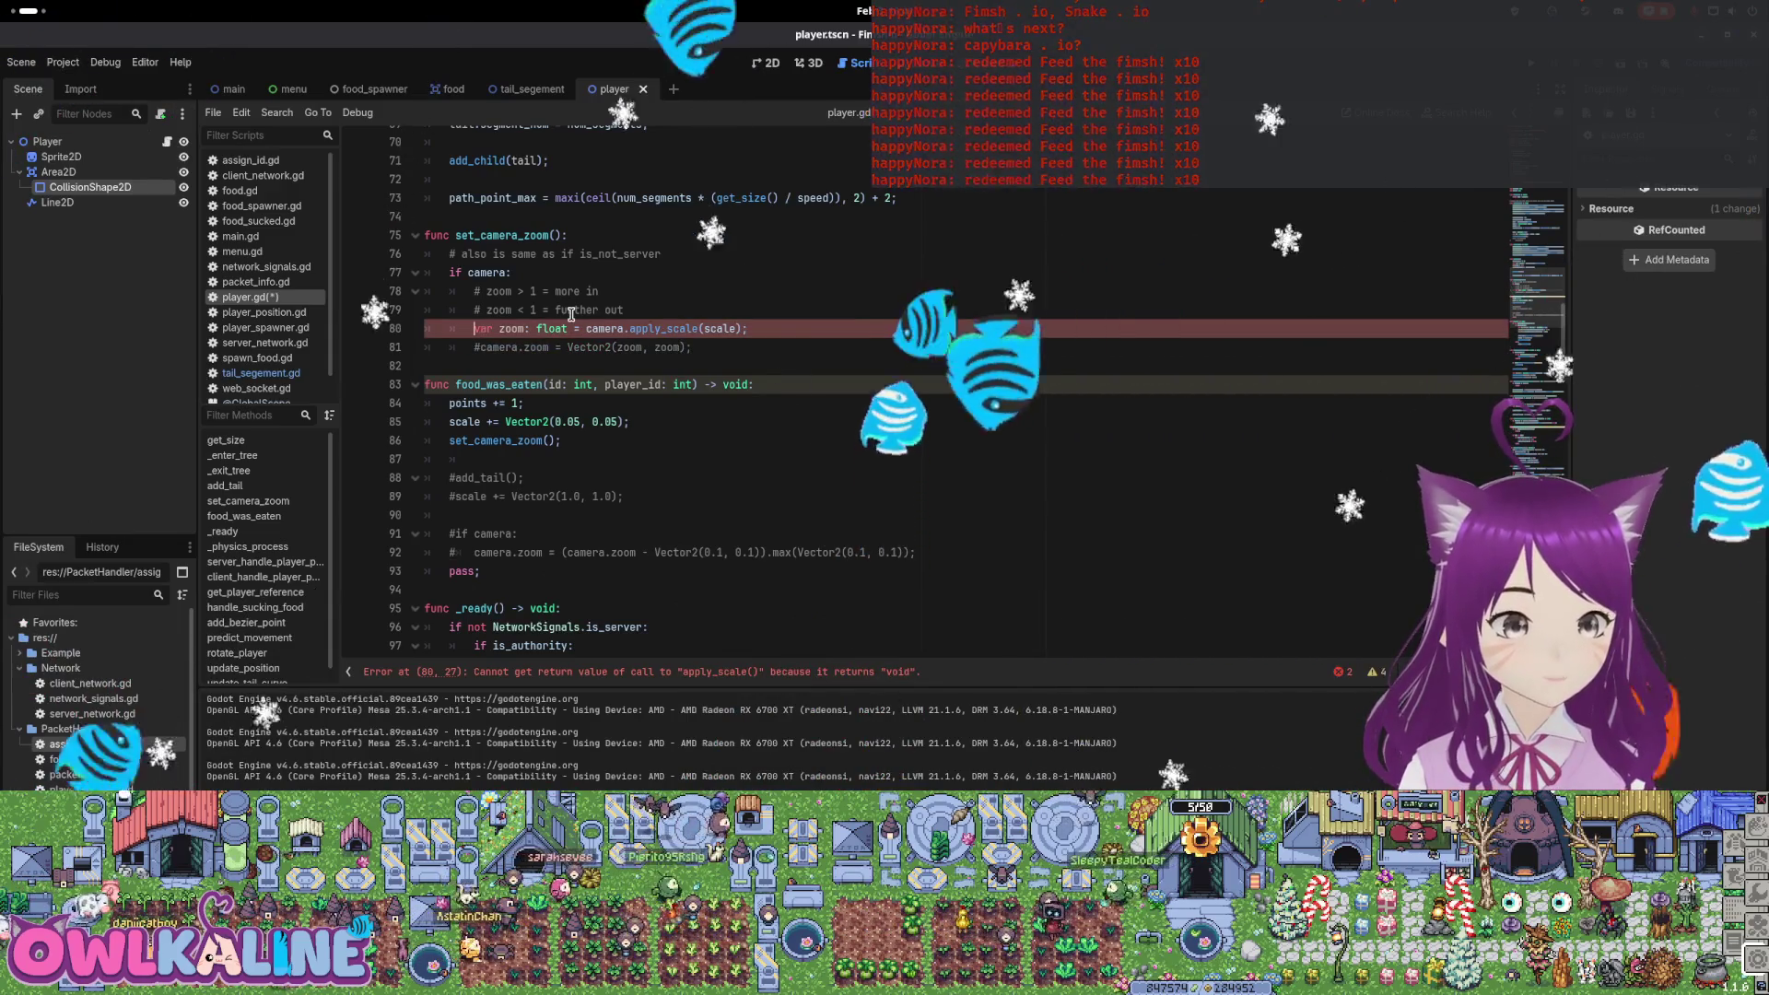
{"action": "type", "text": "#"}
Add a camera.apply_scale(scale); line below the commented lines and run the game to test it
{"action": "key", "text": "Up"}
{"action": "key", "text": "End"}
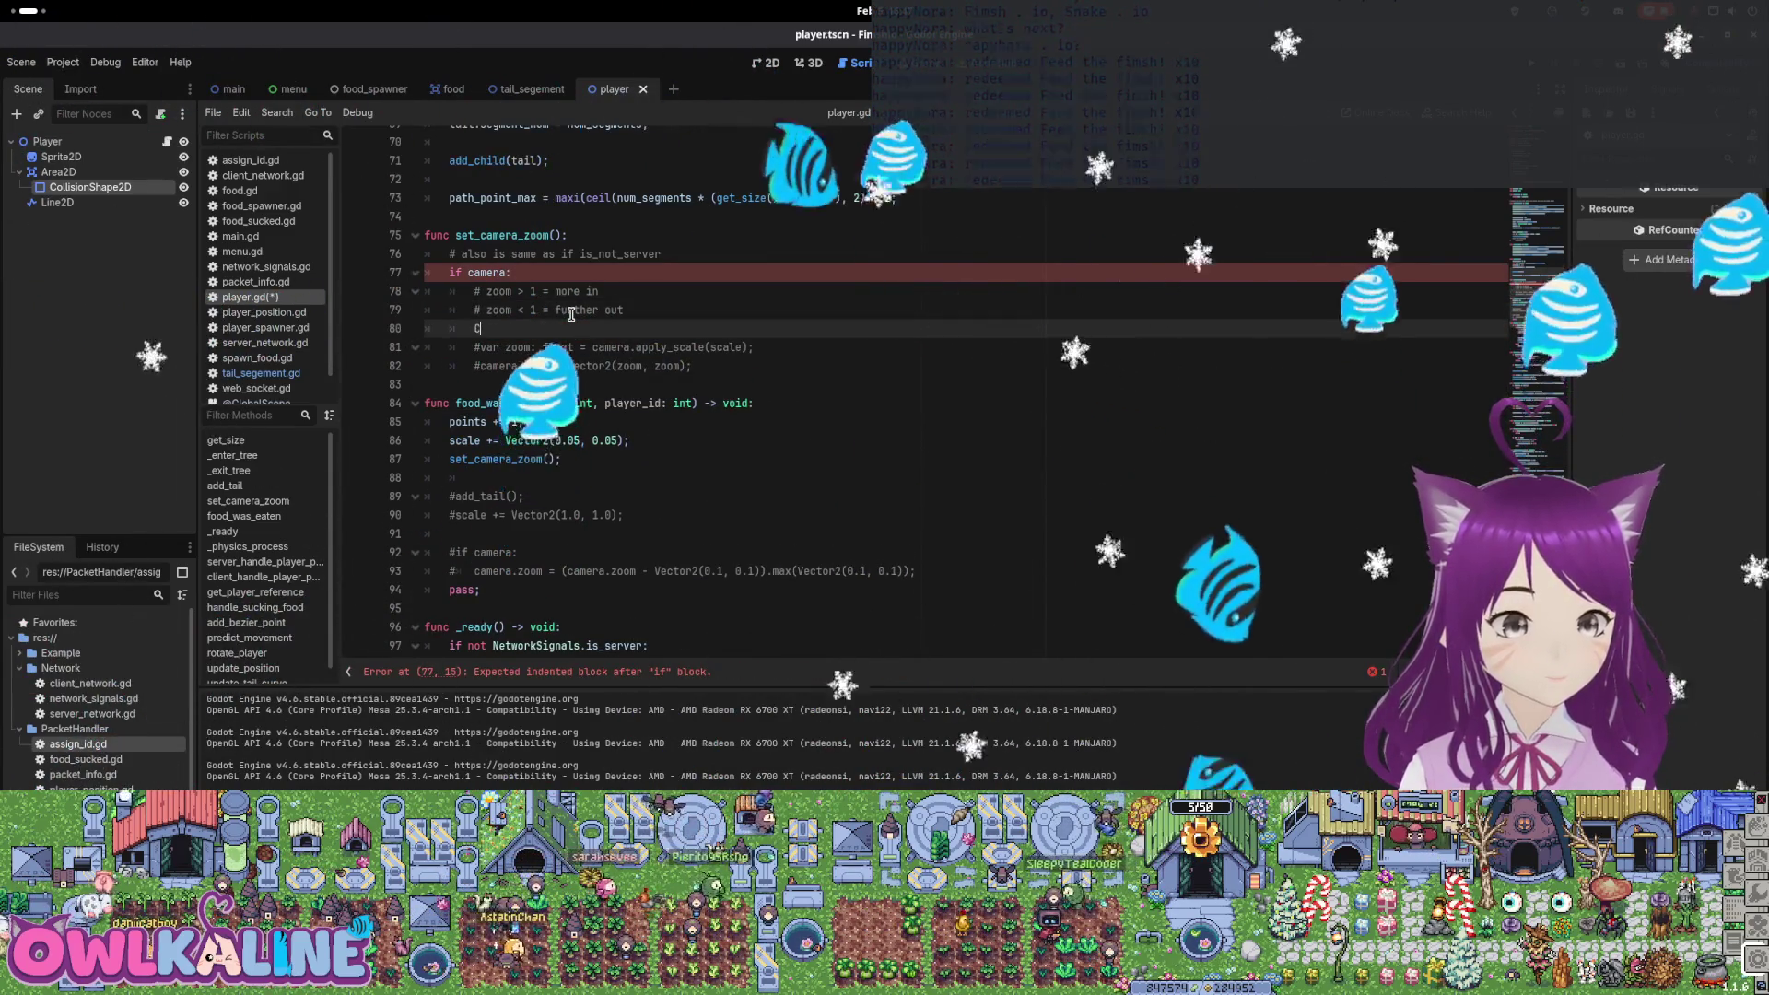
{"action": "key", "text": "Return"}
{"action": "type", "text": "CA"}
{"action": "key", "text": "BackSpace"}
{"action": "key", "text": "BackSpace"}
{"action": "type", "text": "camera.apply_sc"}
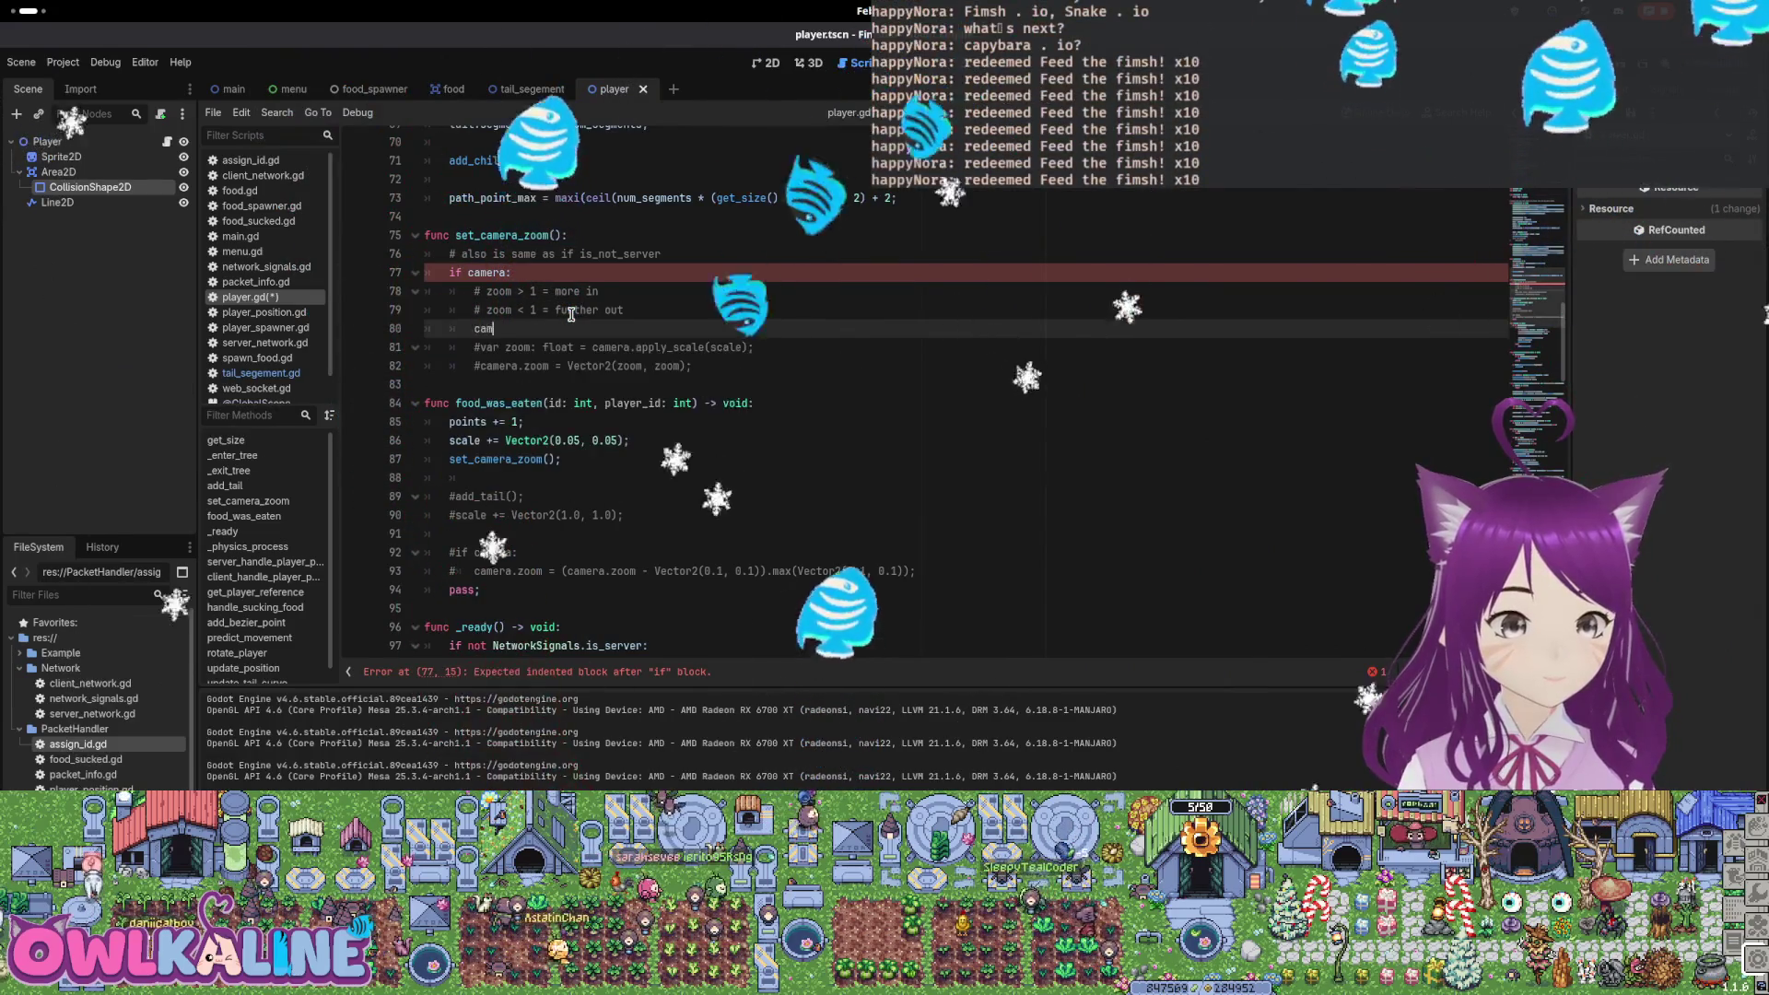
{"action": "key", "text": "Return"}
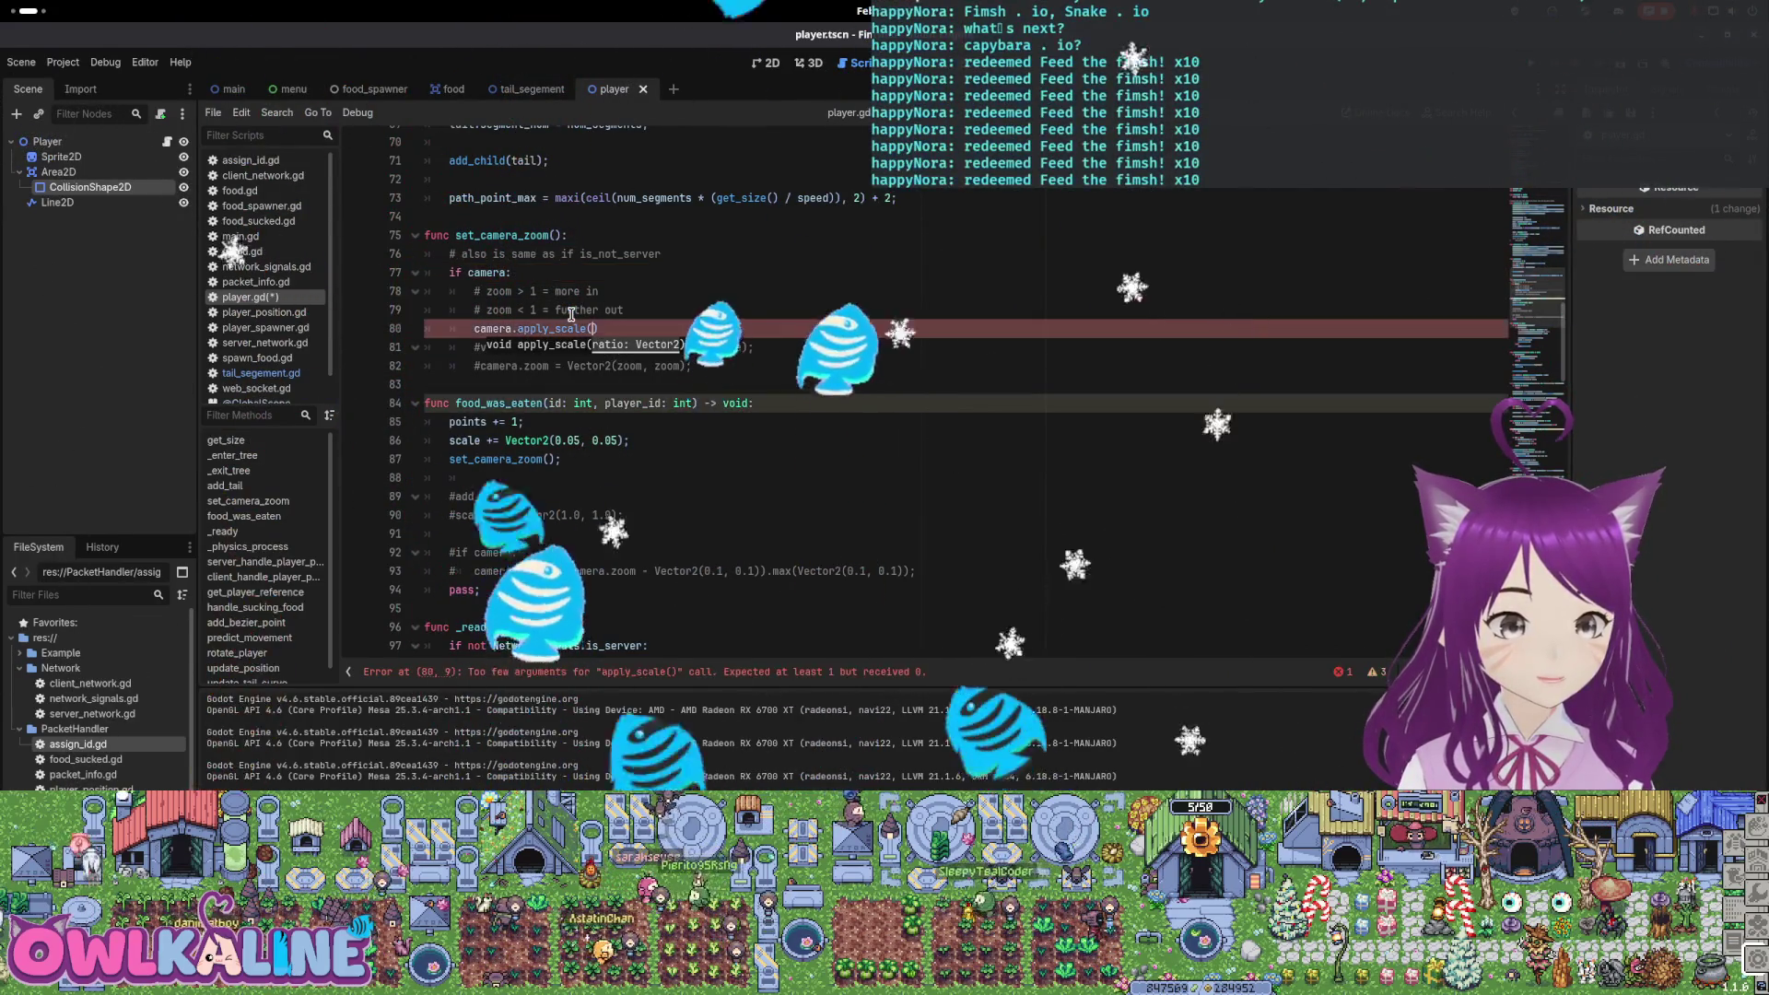
{"action": "type", "text": ";"}
{"action": "key", "text": "Up"}
{"action": "key", "text": "Up"}
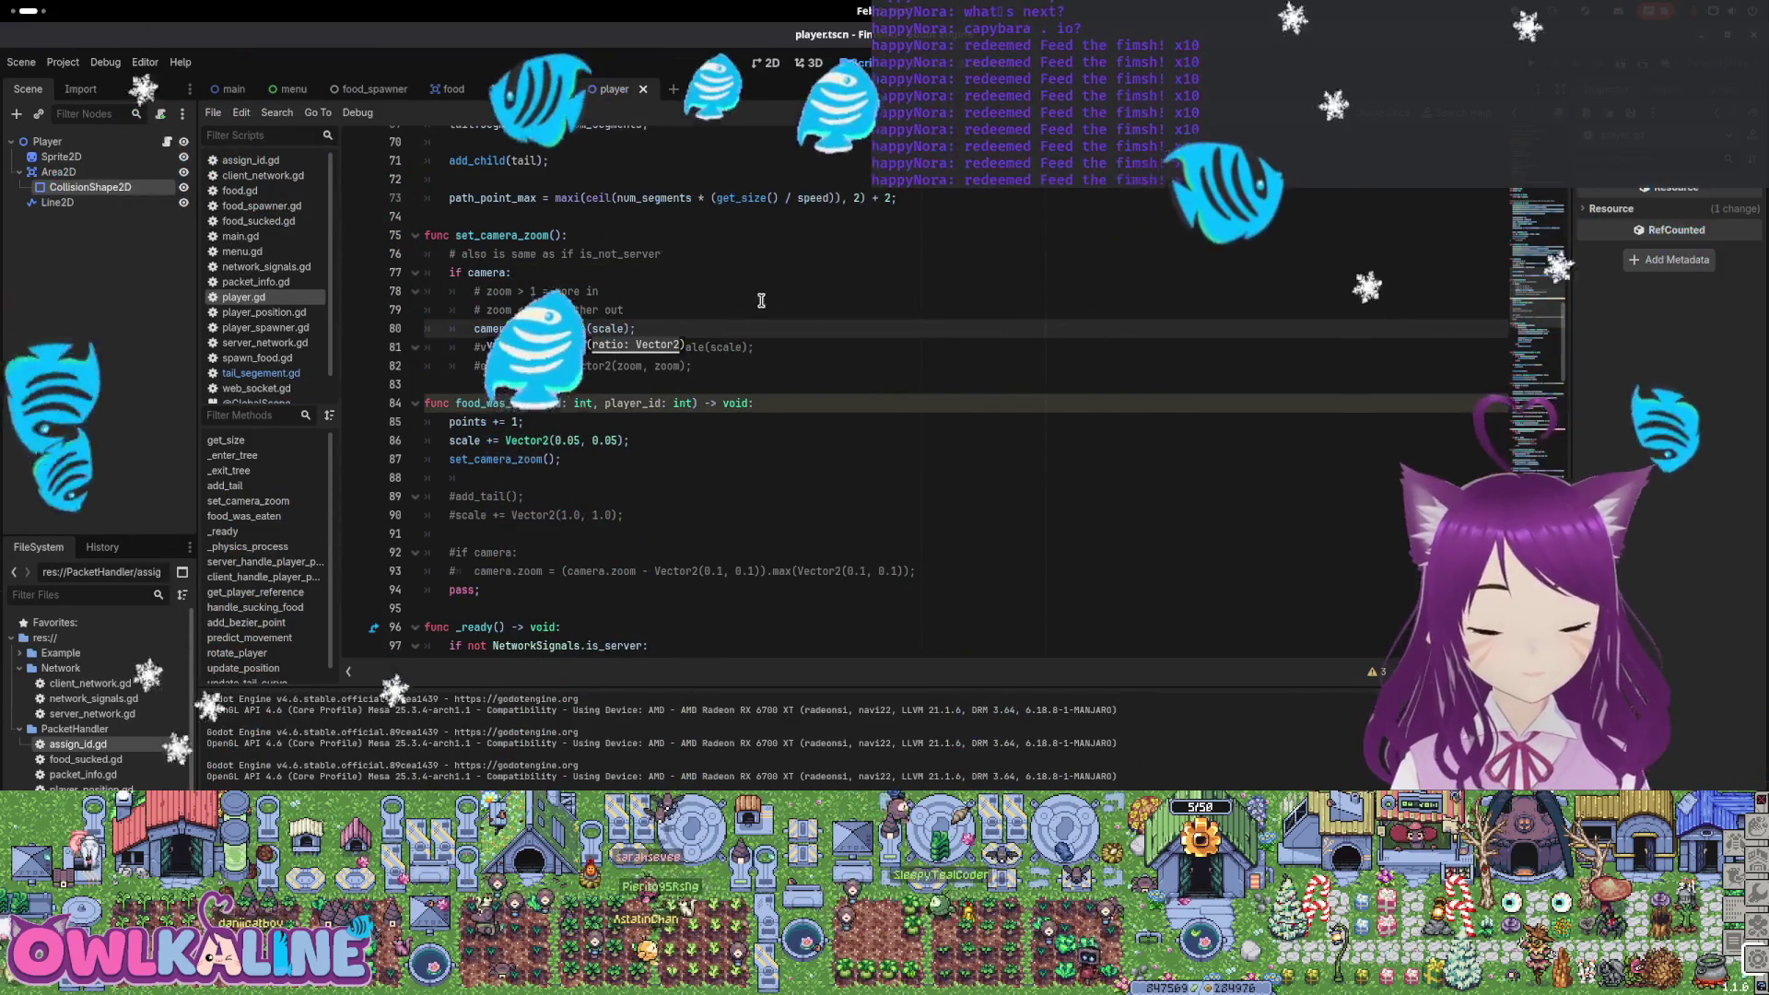
{"action": "key", "text": "F5"}
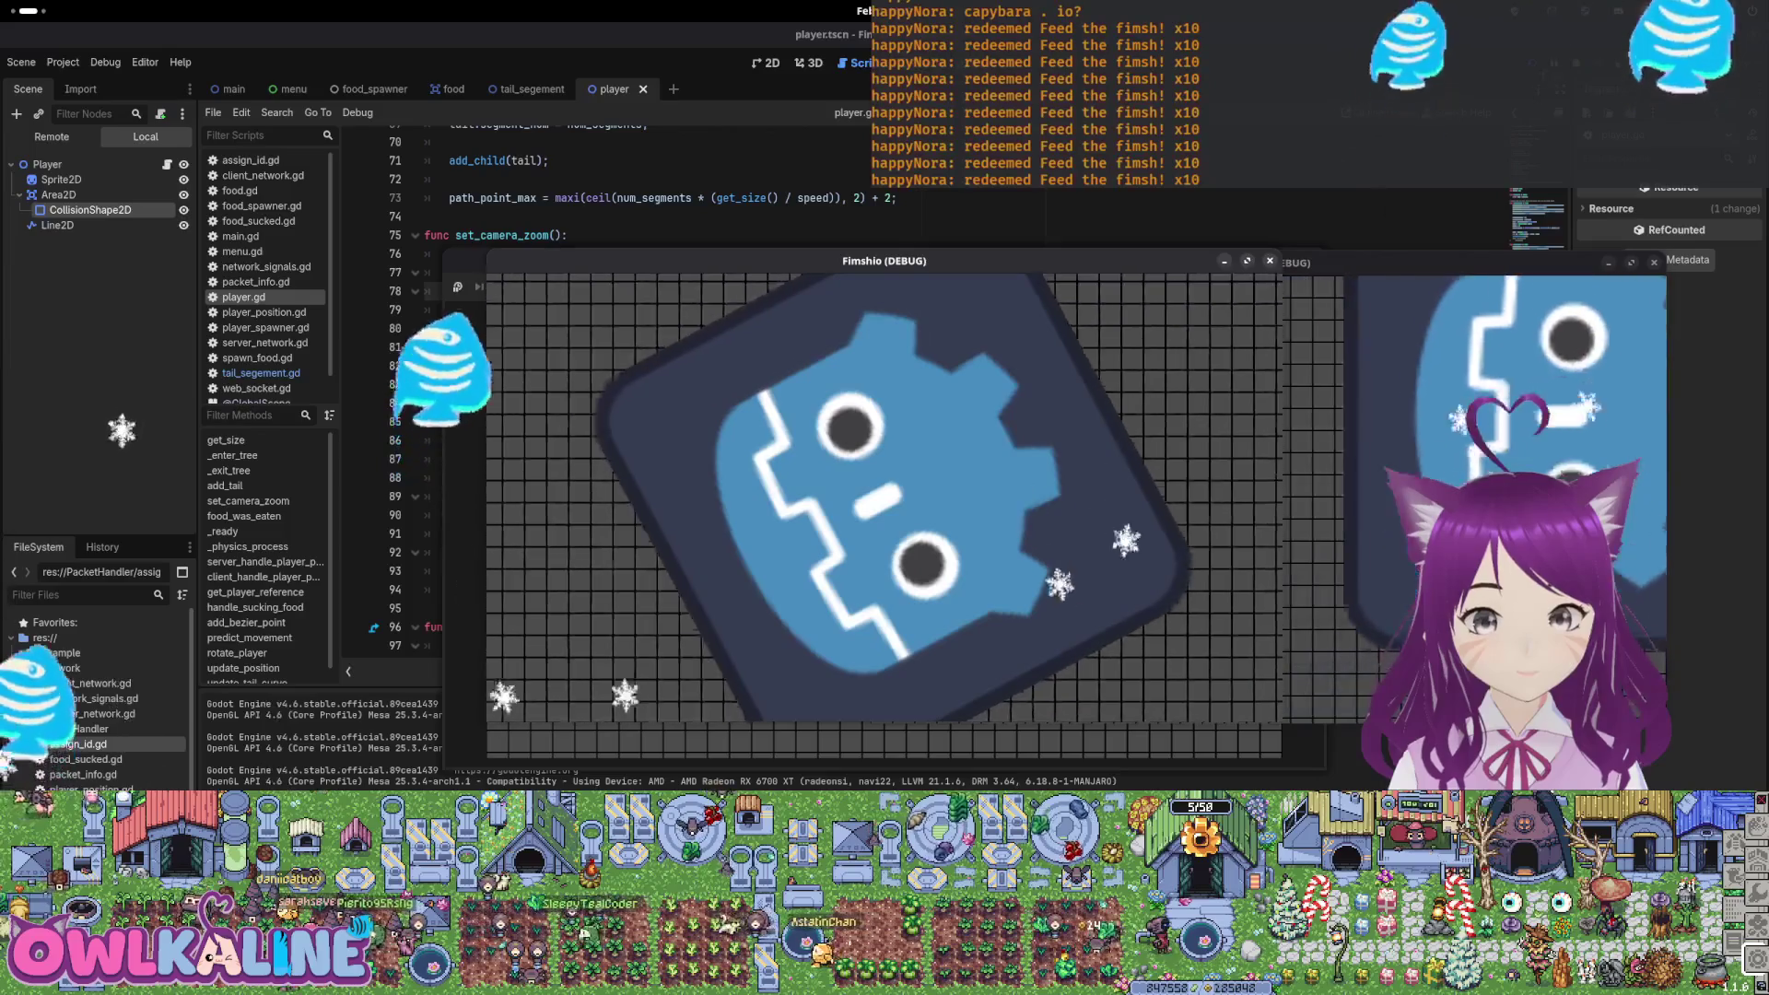
Stop the running game with F8 and read the apply_scale and scale documentation tooltips
{"action": "key", "text": "F8"}
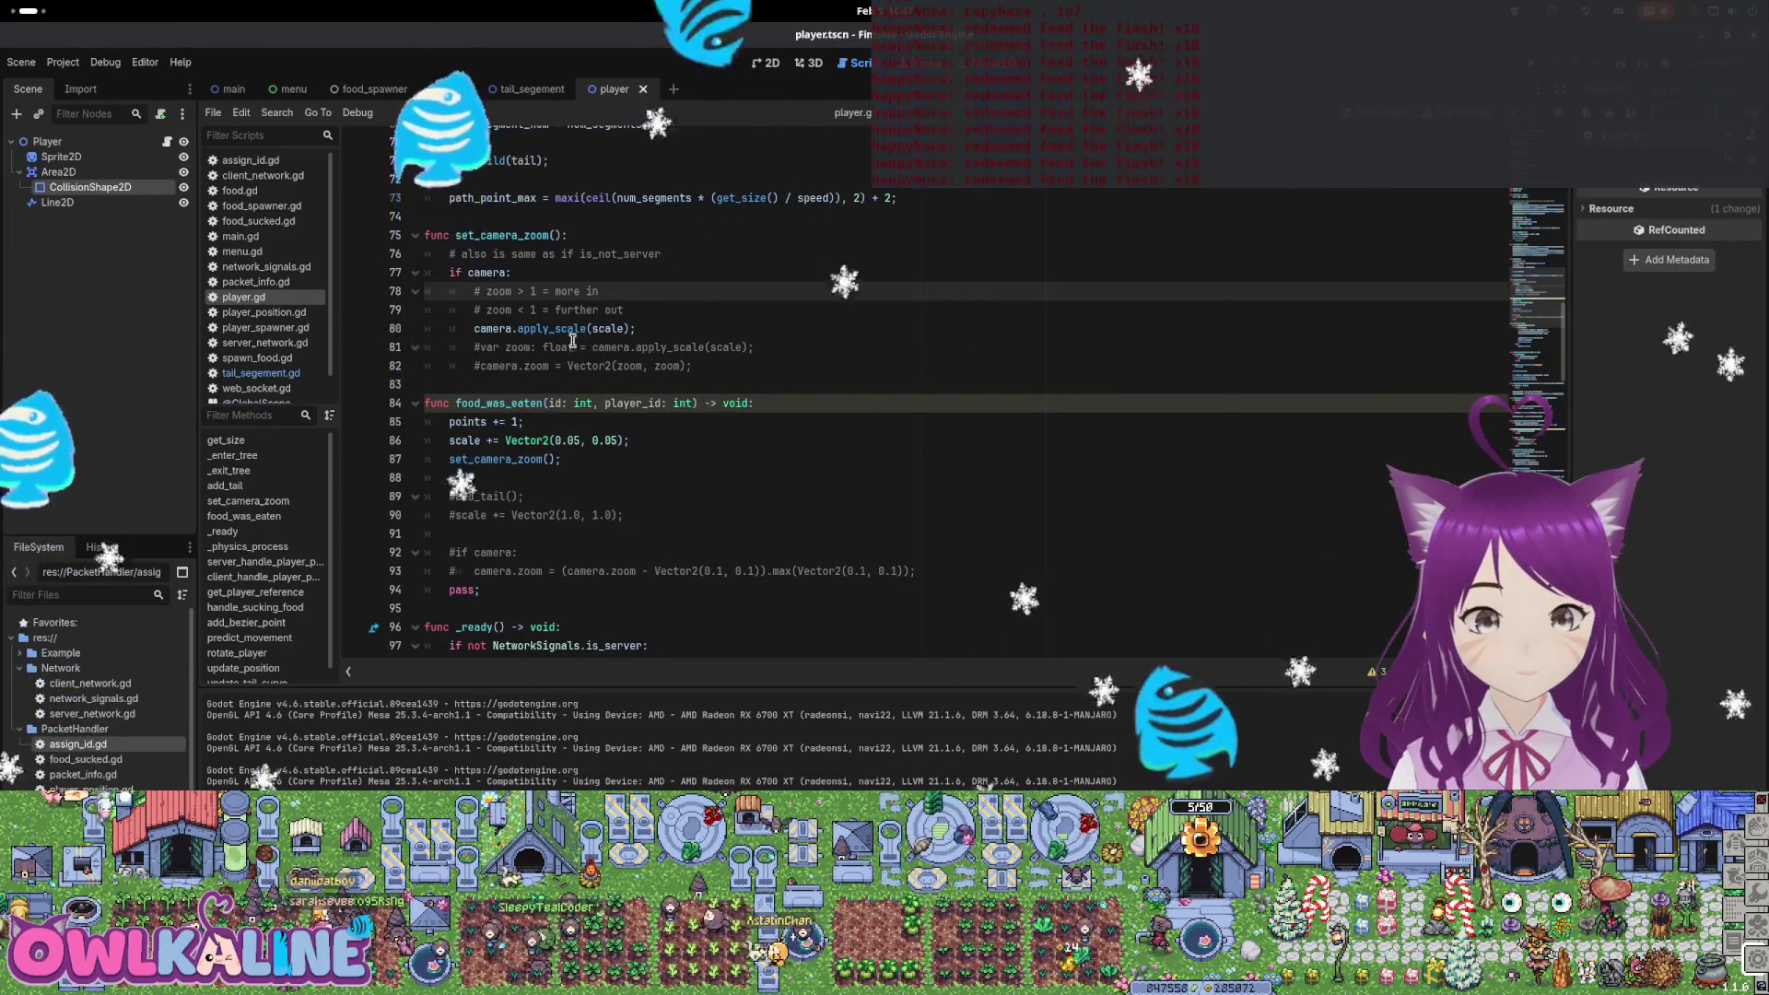
{"action": "mouse_move", "coordinate": [567, 329]}
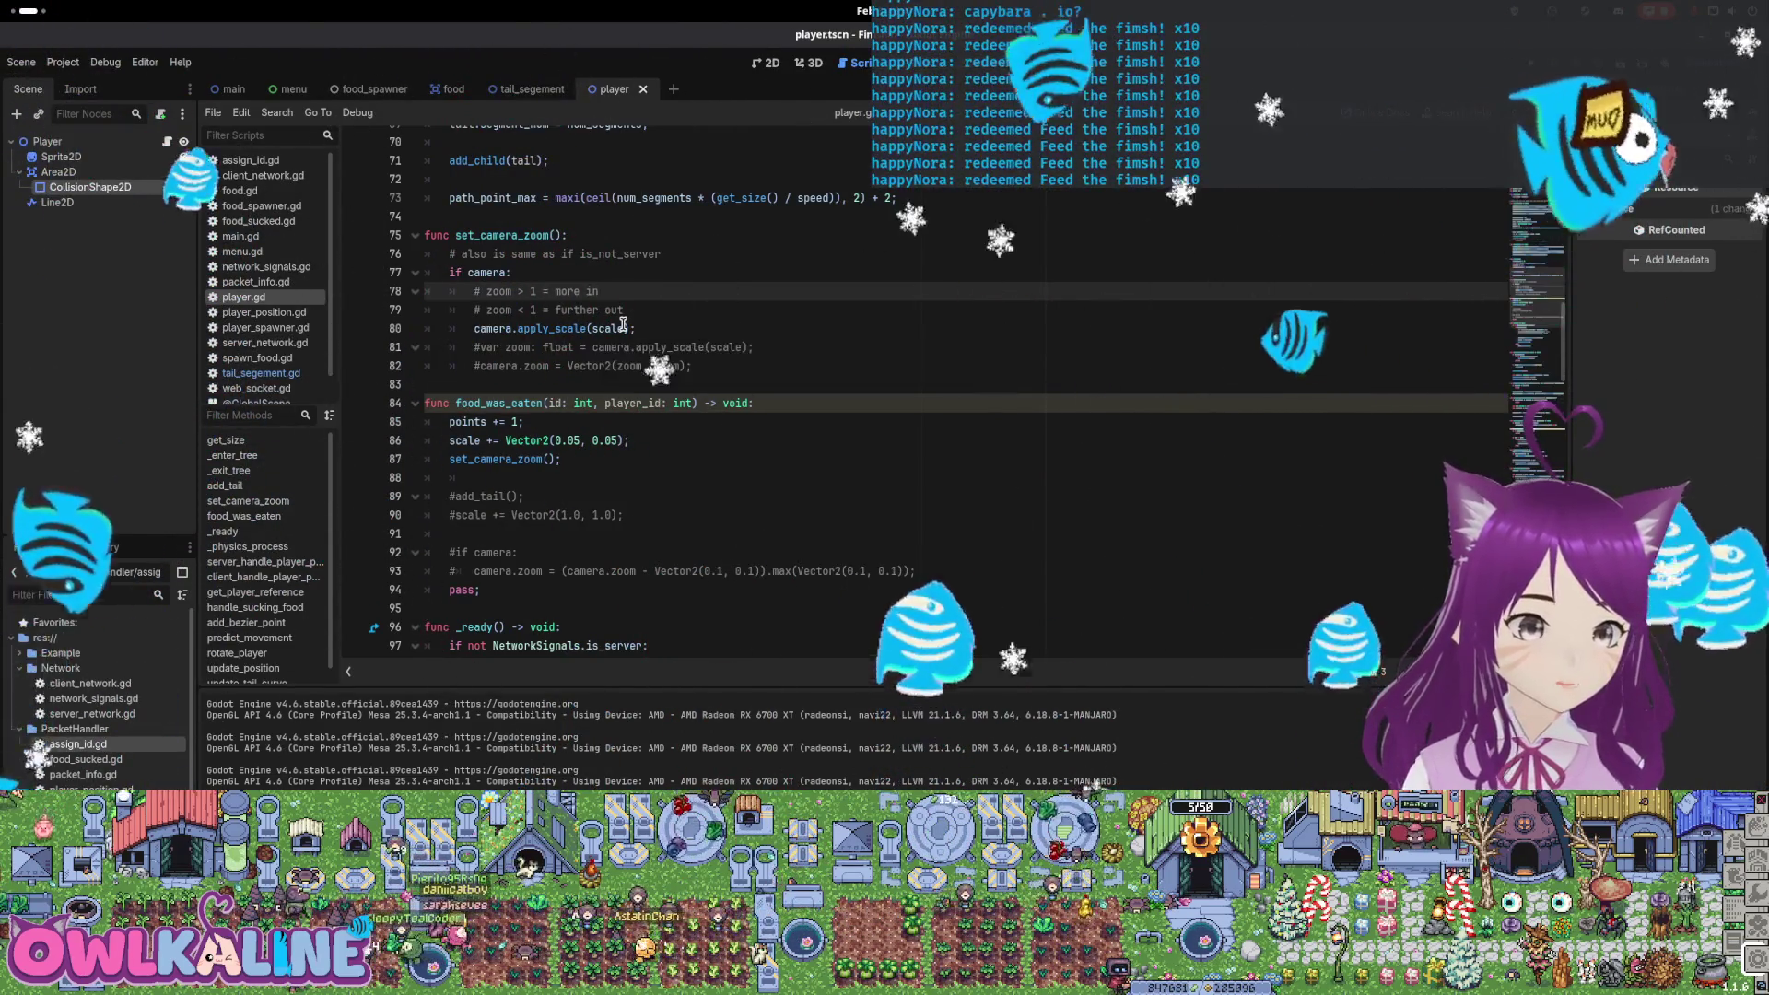
{"action": "mouse_move", "coordinate": [623, 324]}
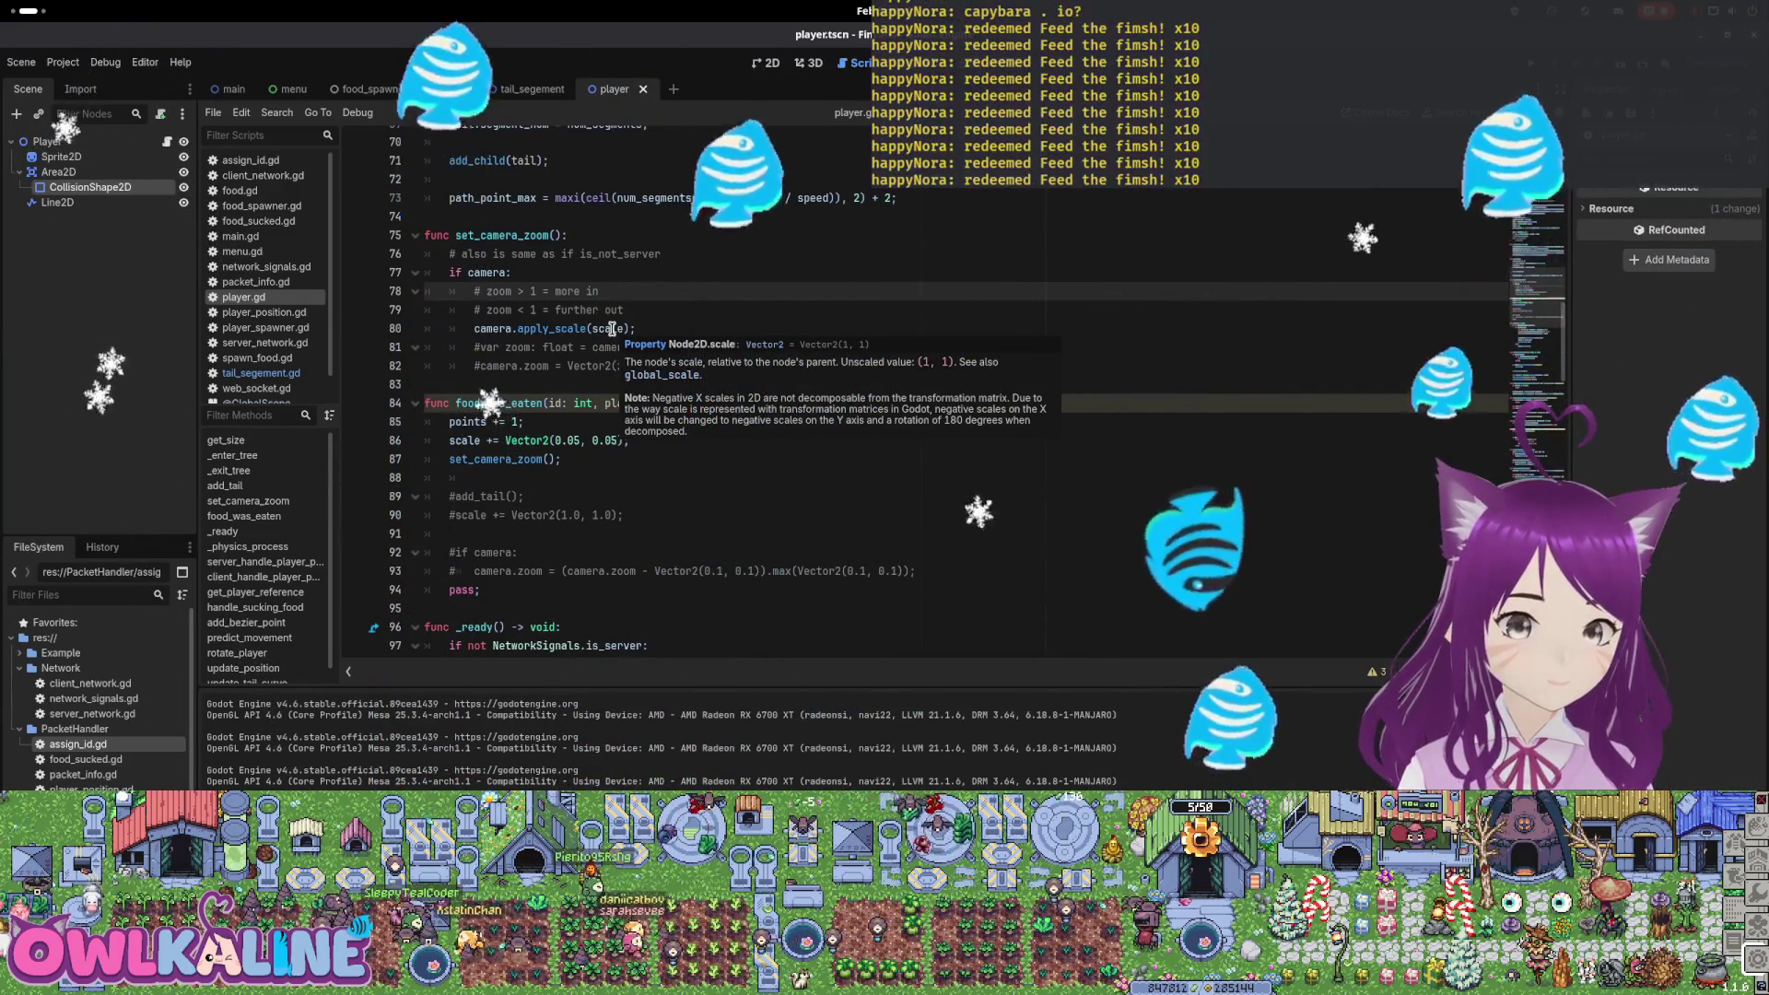
Return to the editor and select the commented-out zoom line 81 in set_camera_zoom
{"action": "mouse_move", "coordinate": [3, 5]}
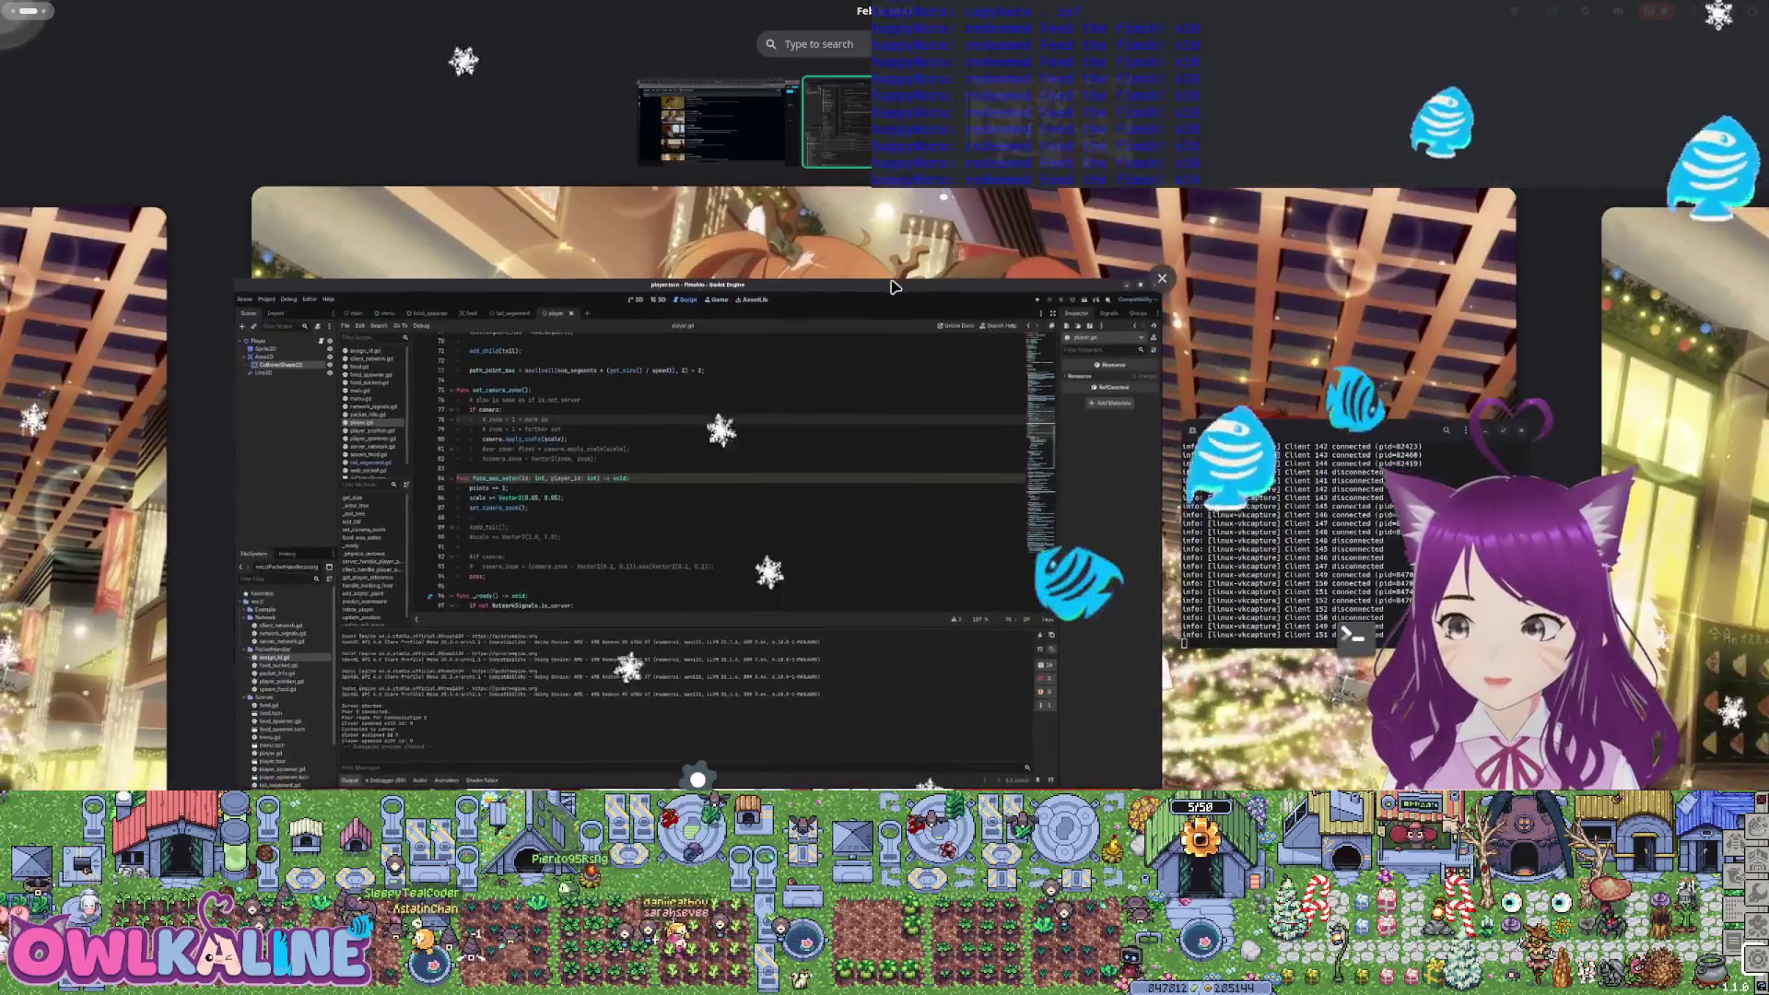
{"action": "key", "text": "Escape"}
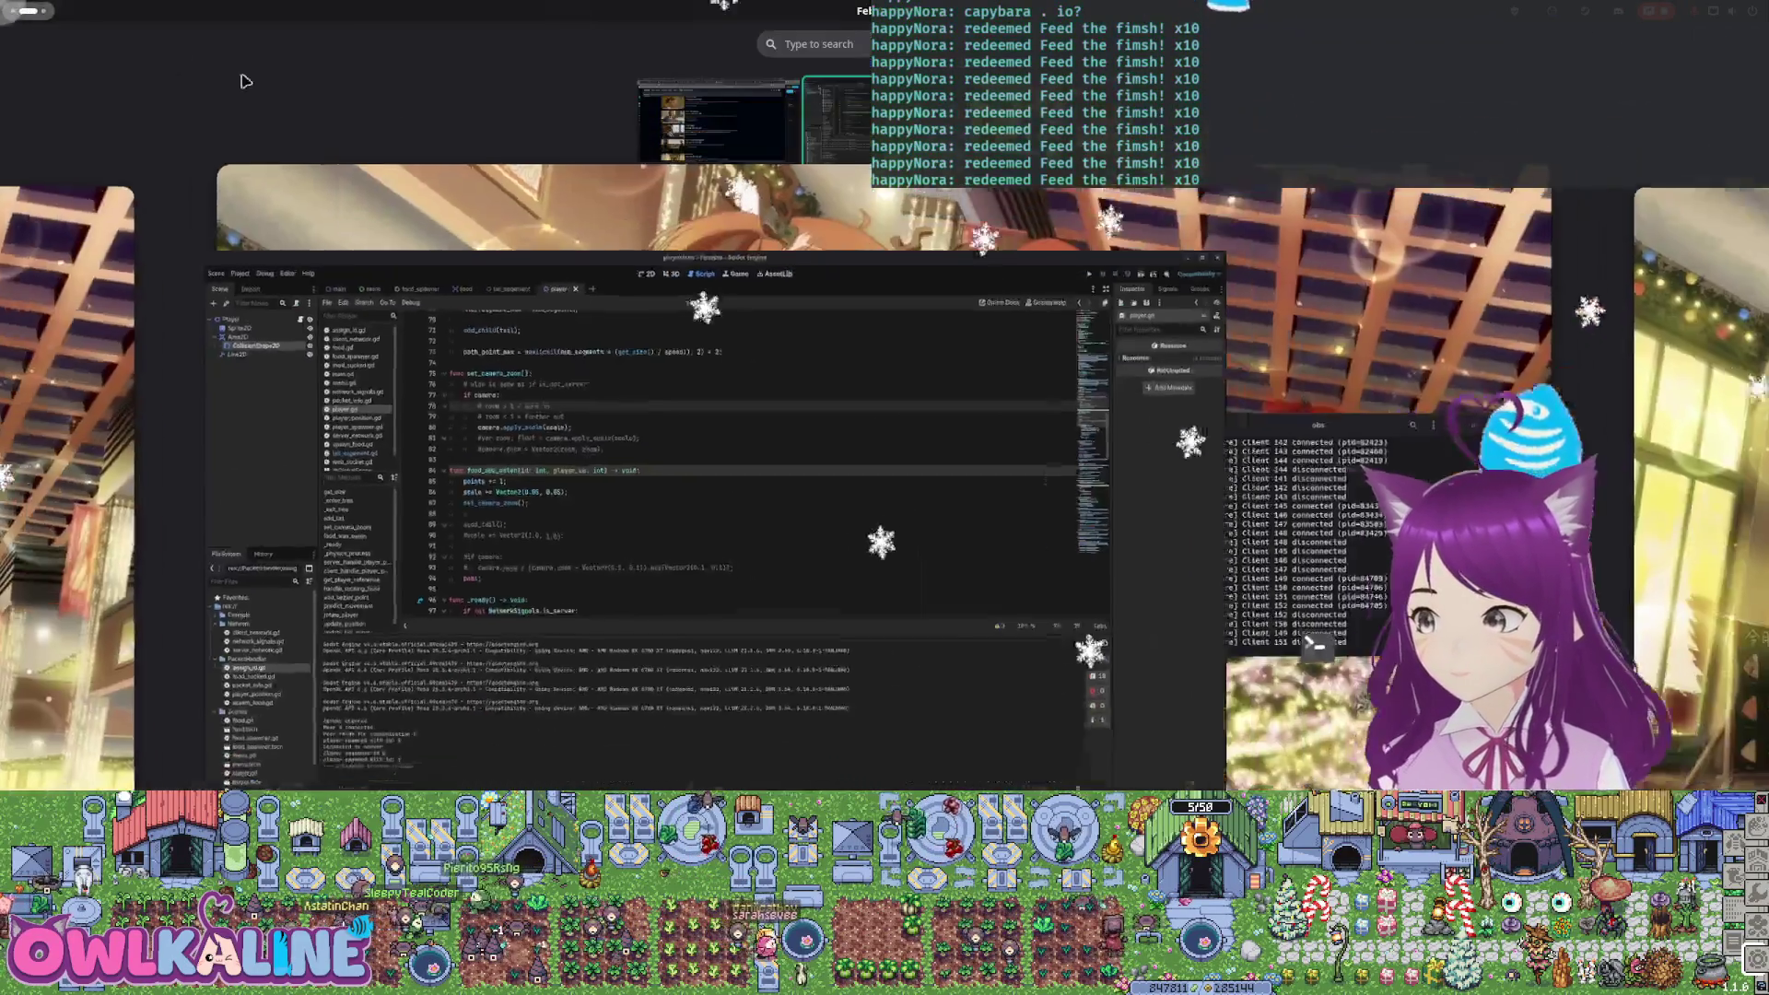
{"action": "key", "text": "Escape"}
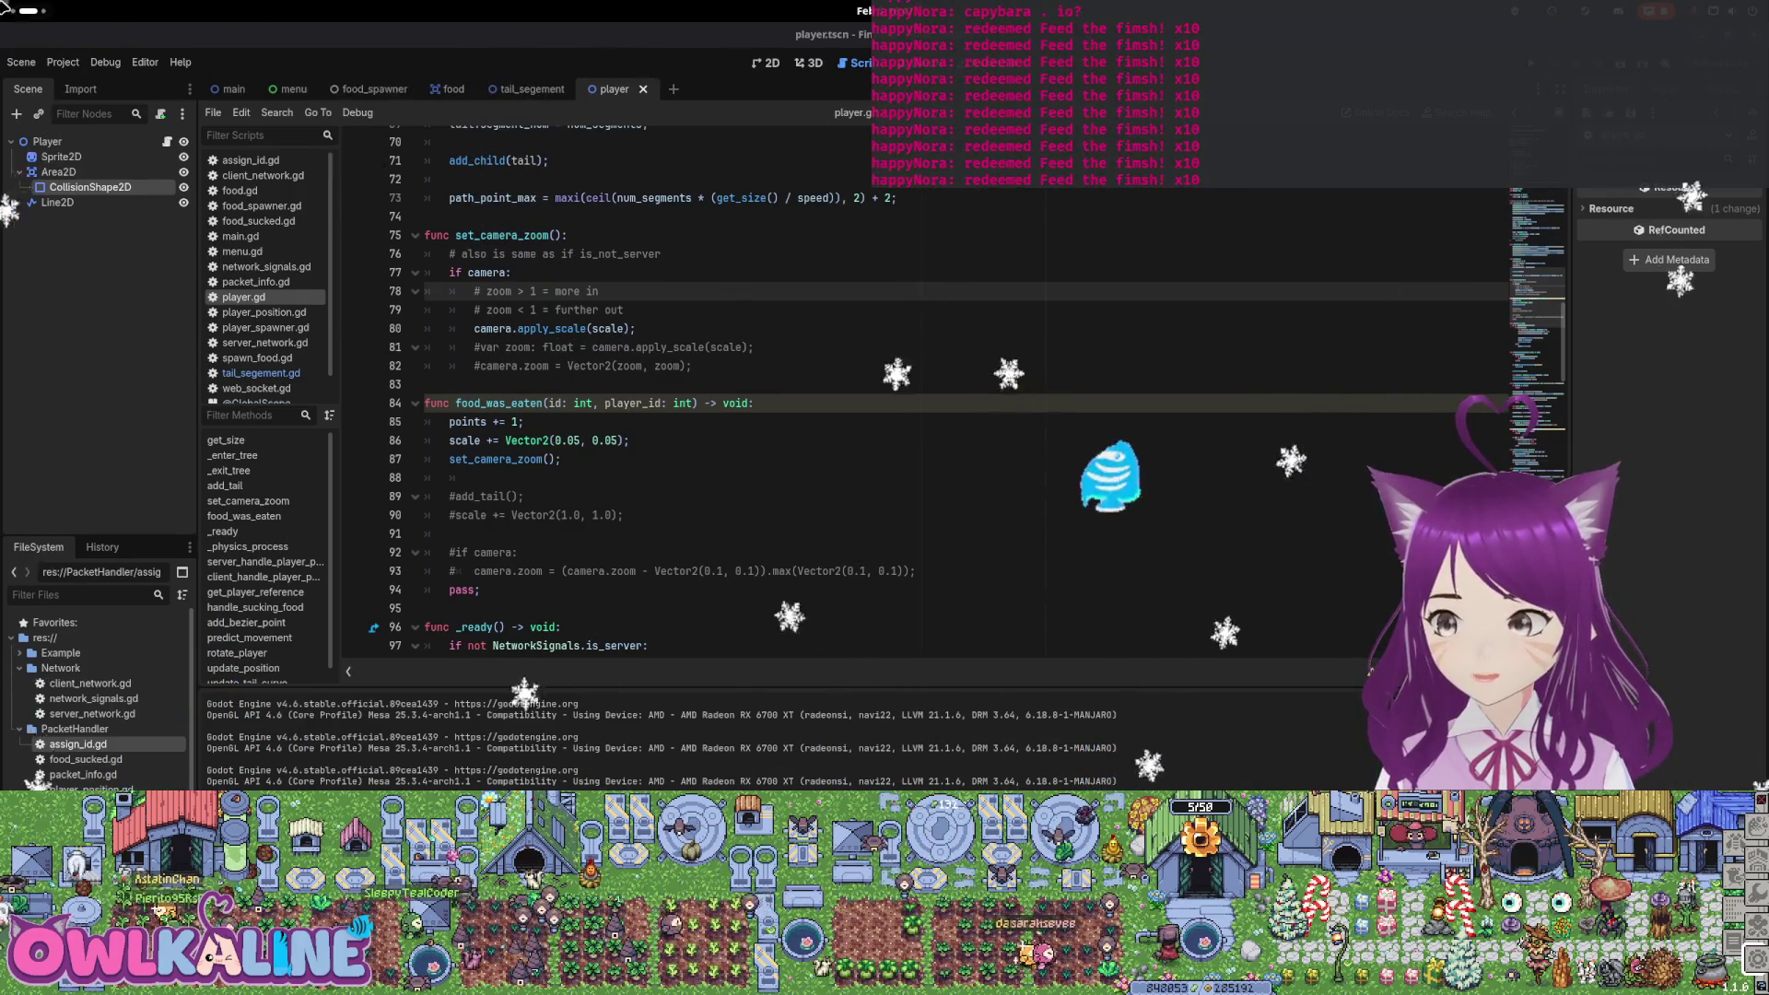
{"action": "key", "text": "Escape"}
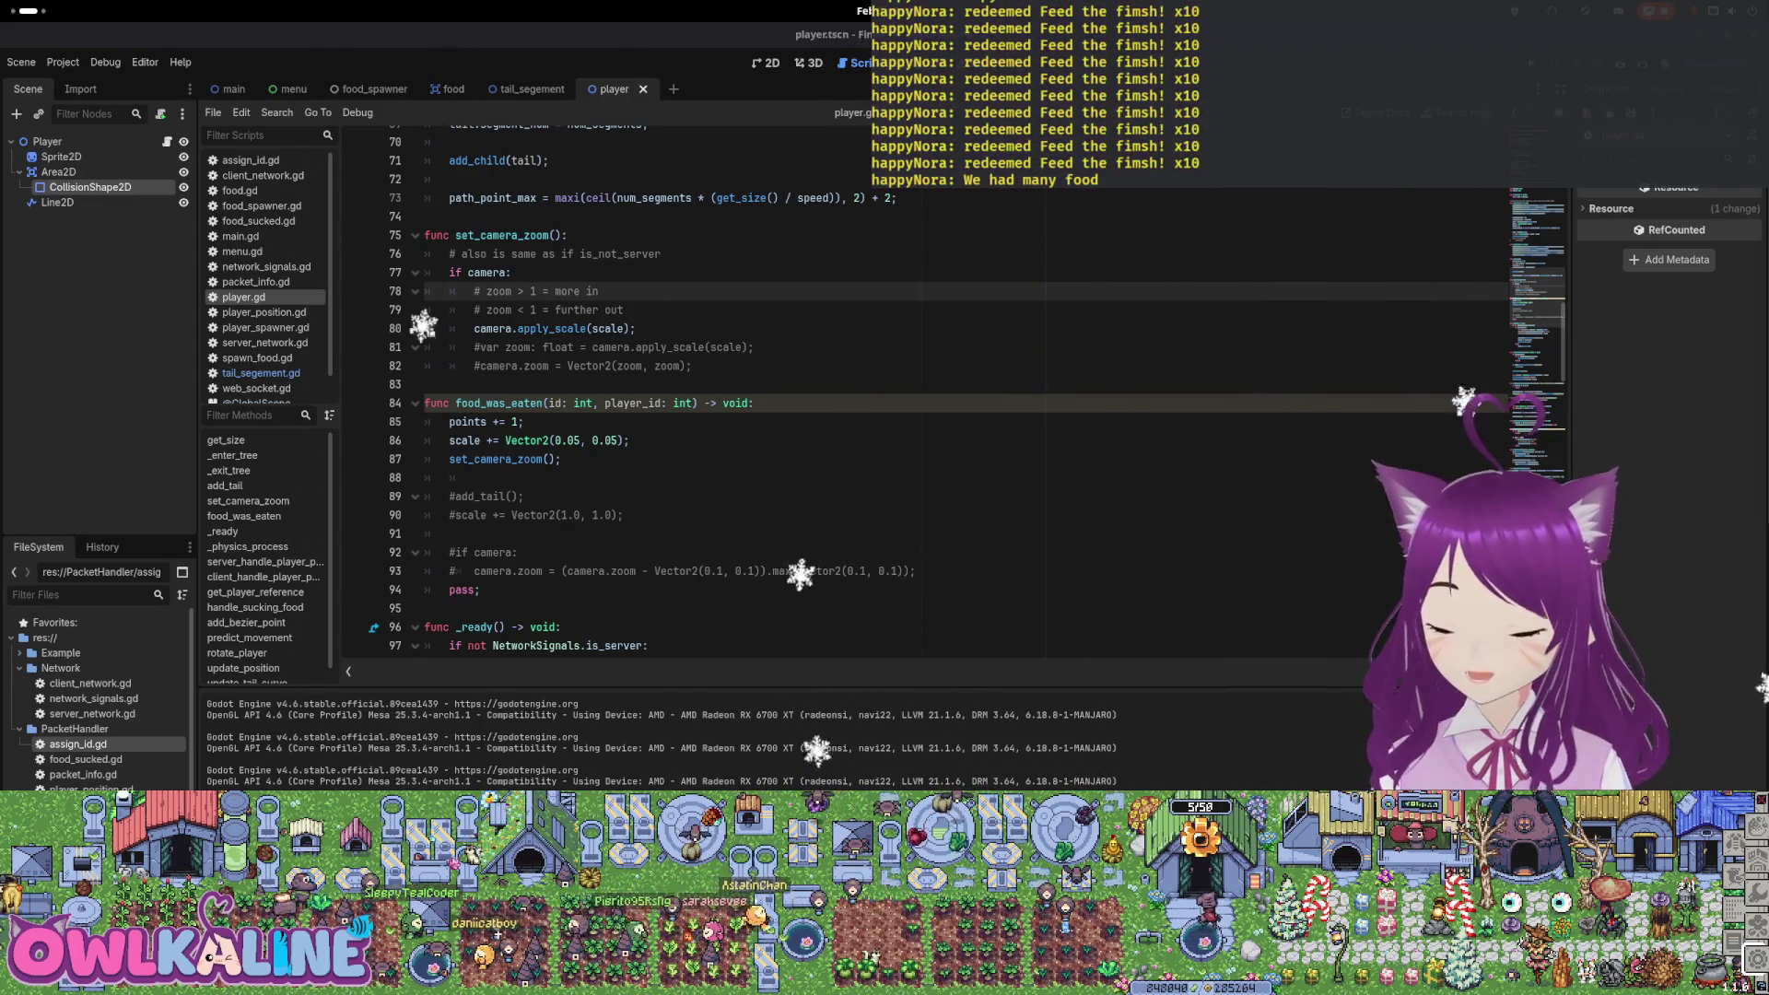
{"action": "left_click", "coordinate": [730, 422]}
{"action": "scroll", "coordinate": [755, 458], "scroll_direction": "down", "scroll_amount": 1}
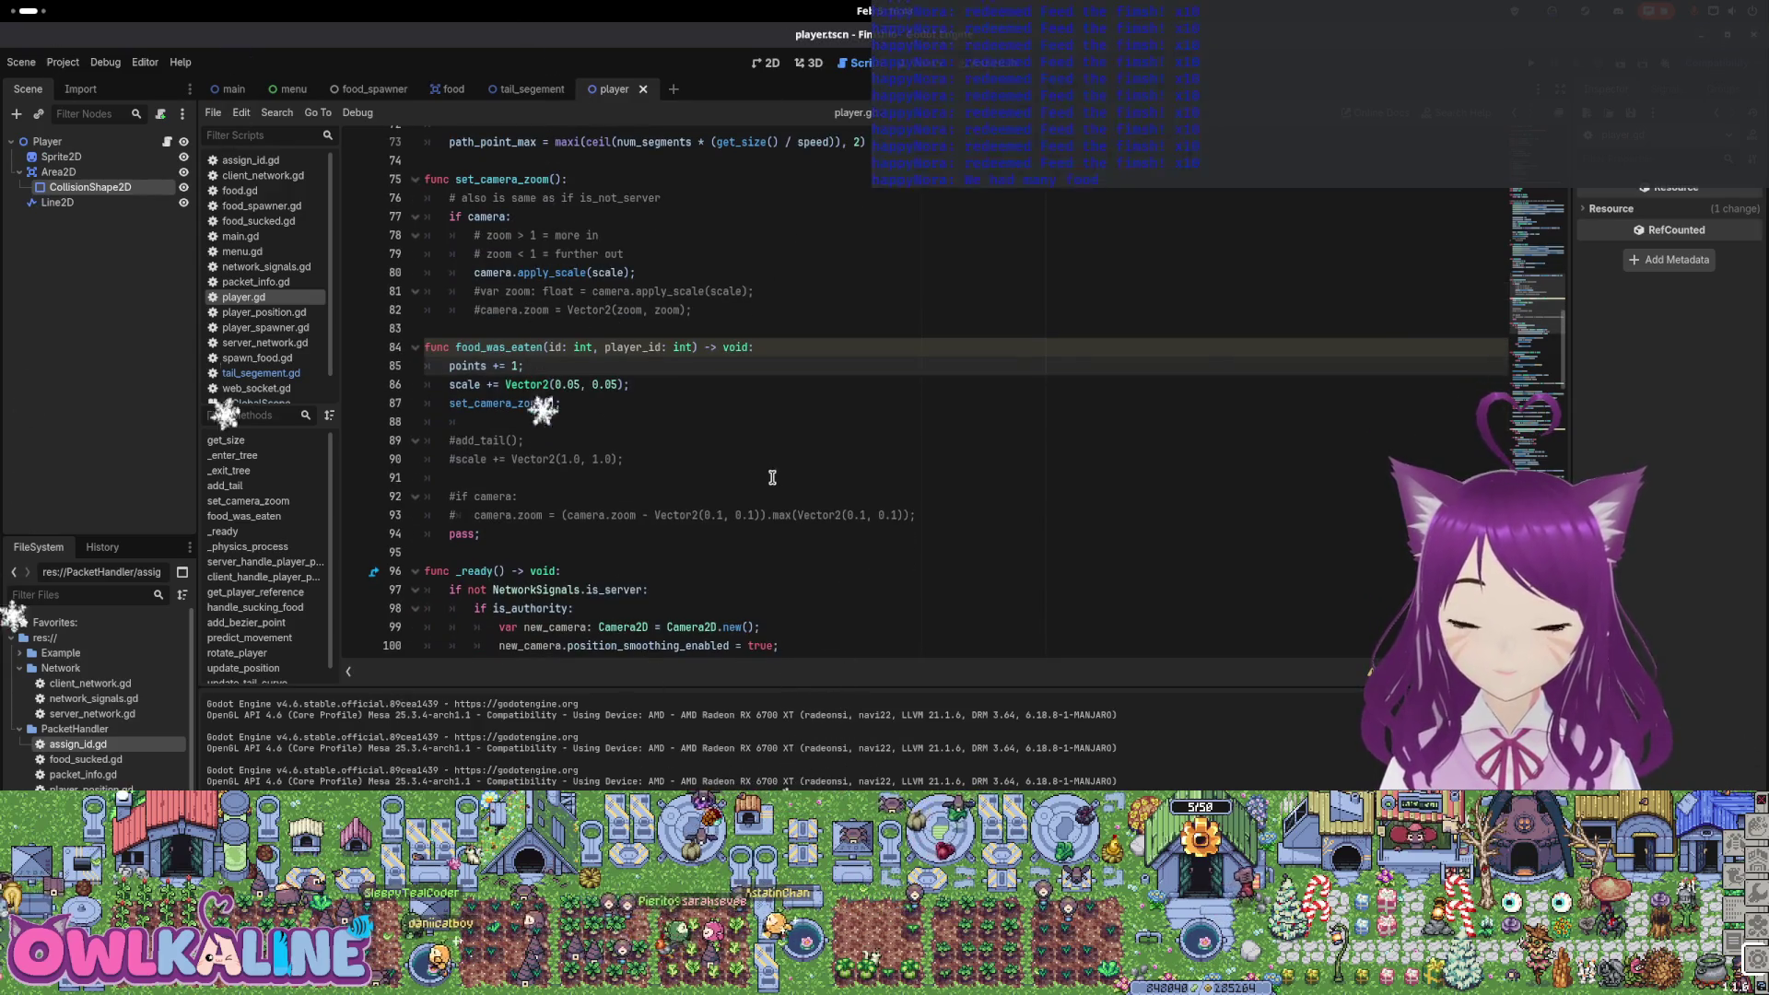
{"action": "scroll", "coordinate": [793, 478], "scroll_direction": "up", "scroll_amount": 1}
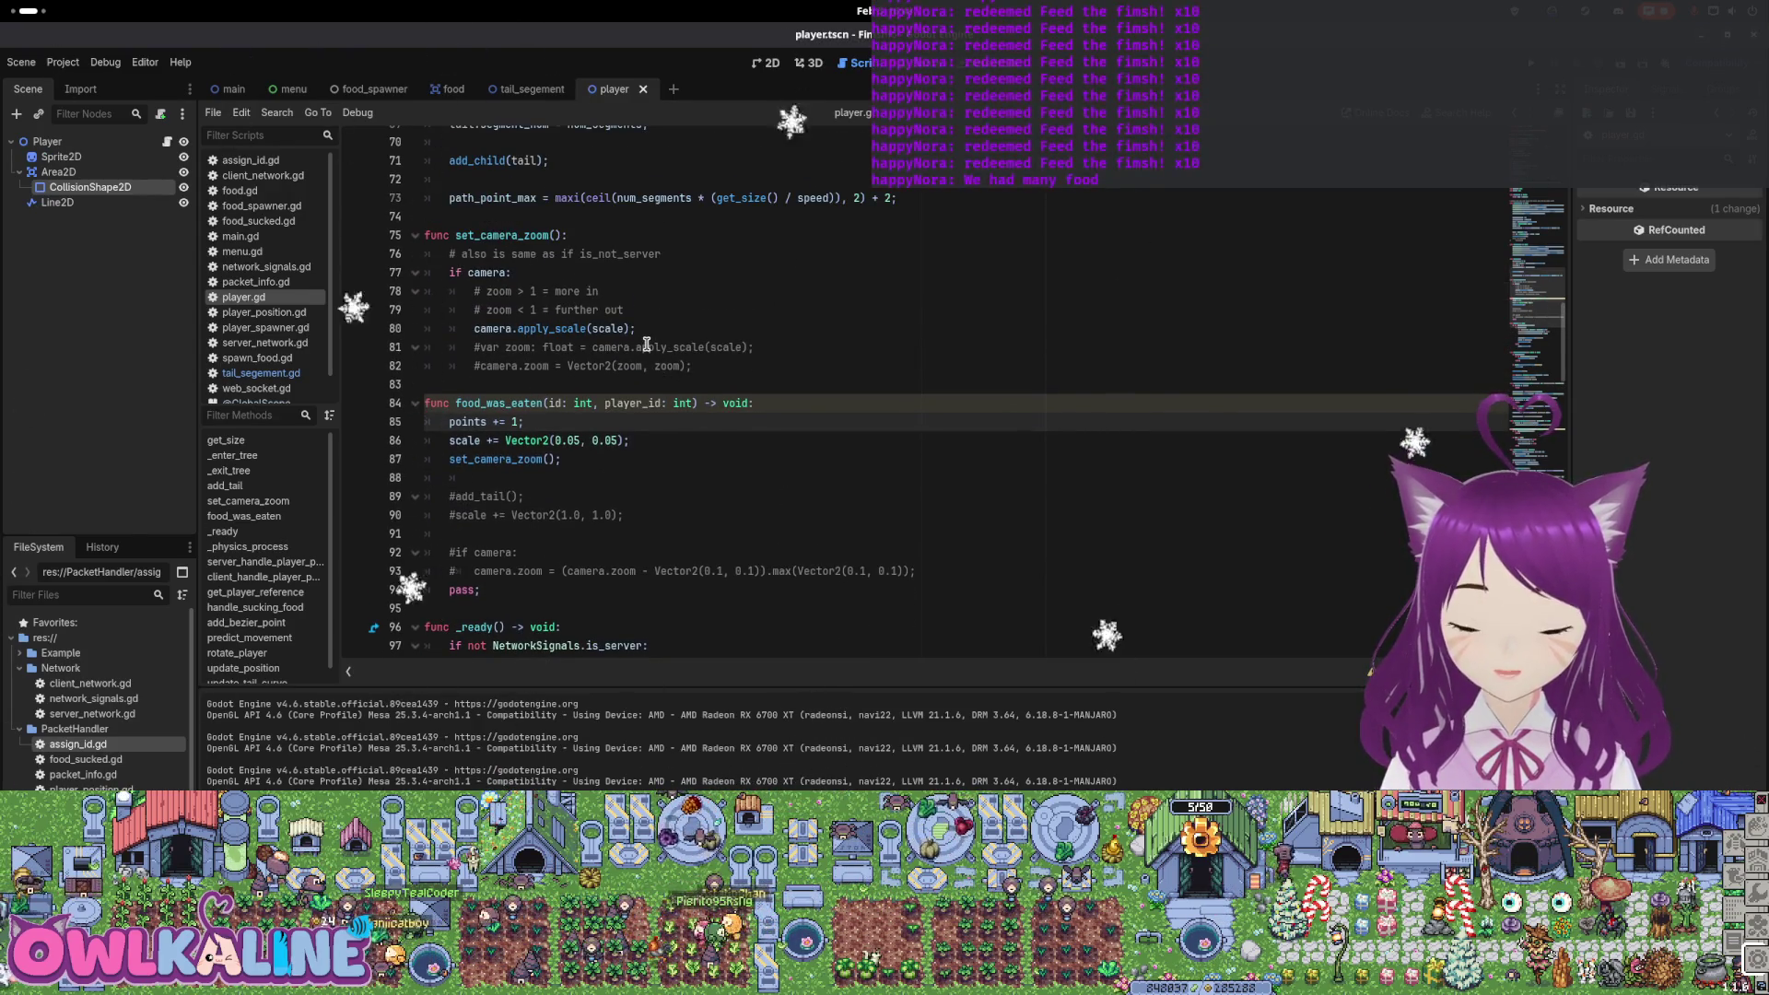
{"action": "left_click_drag", "start_coordinate": [470, 348], "coordinate": [809, 341]}
{"action": "type", "text": "camera."}
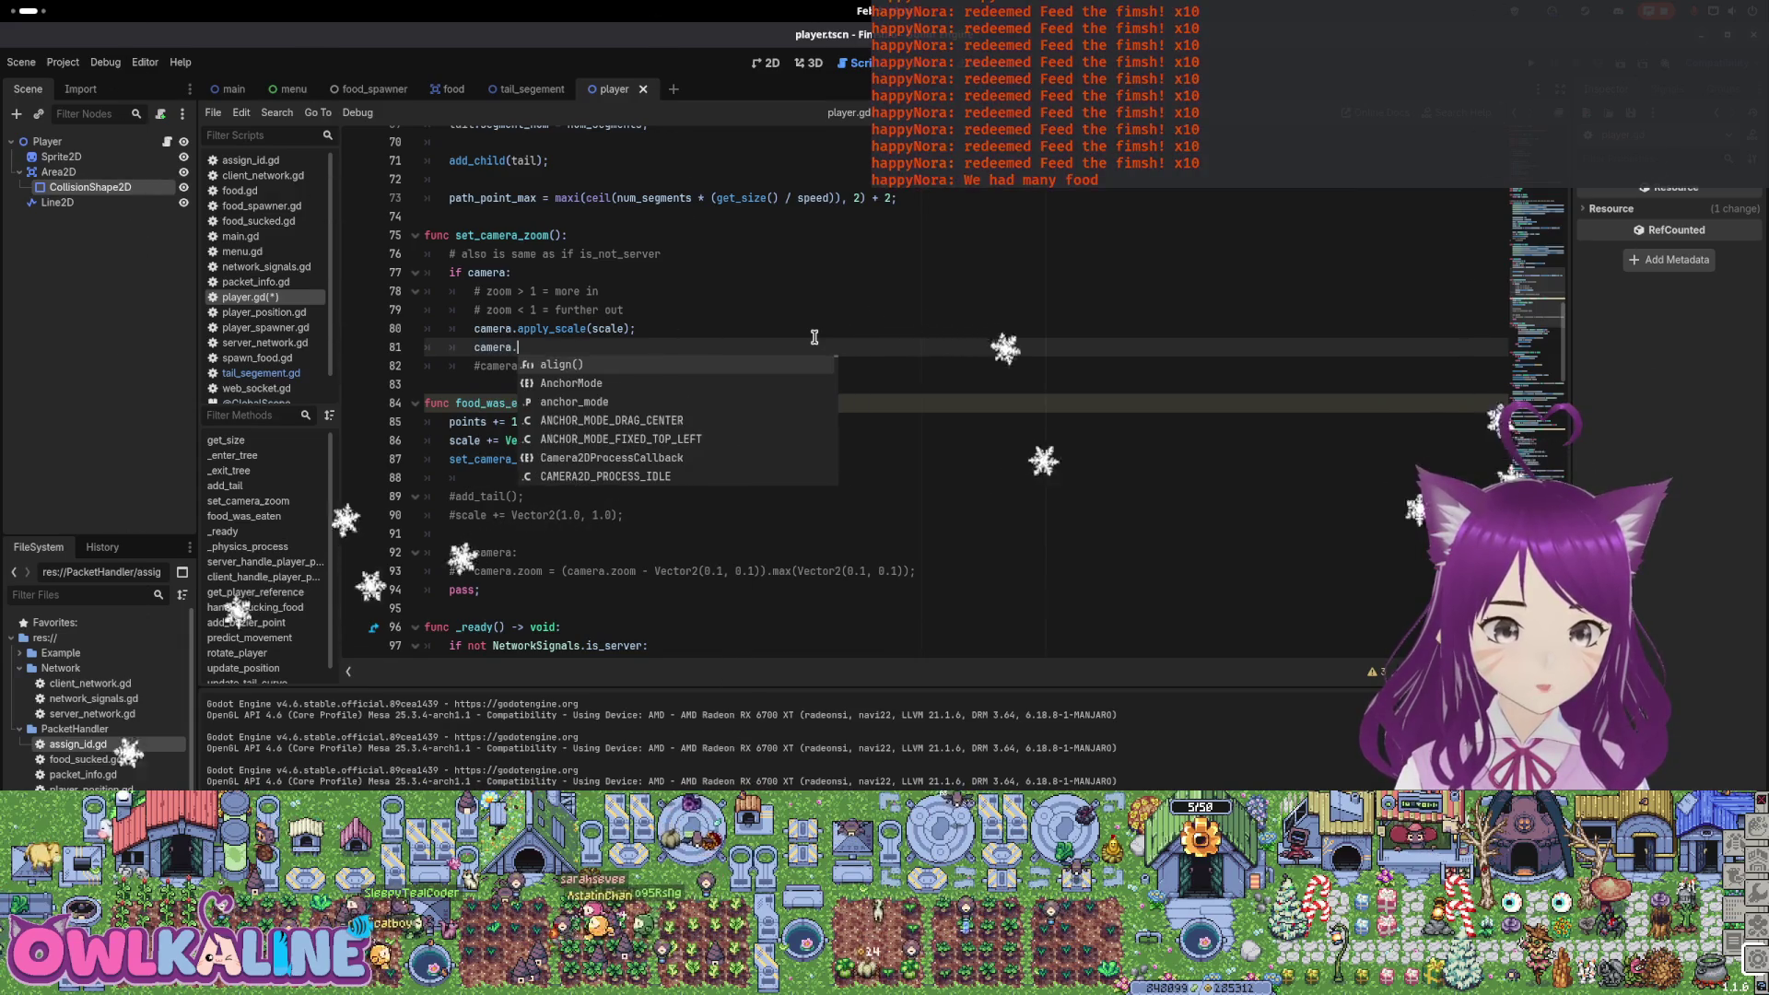
{"action": "key", "text": "Up"}
{"action": "key", "text": "Up"}
{"action": "key", "text": "Up"}
{"action": "key", "text": "Up"}
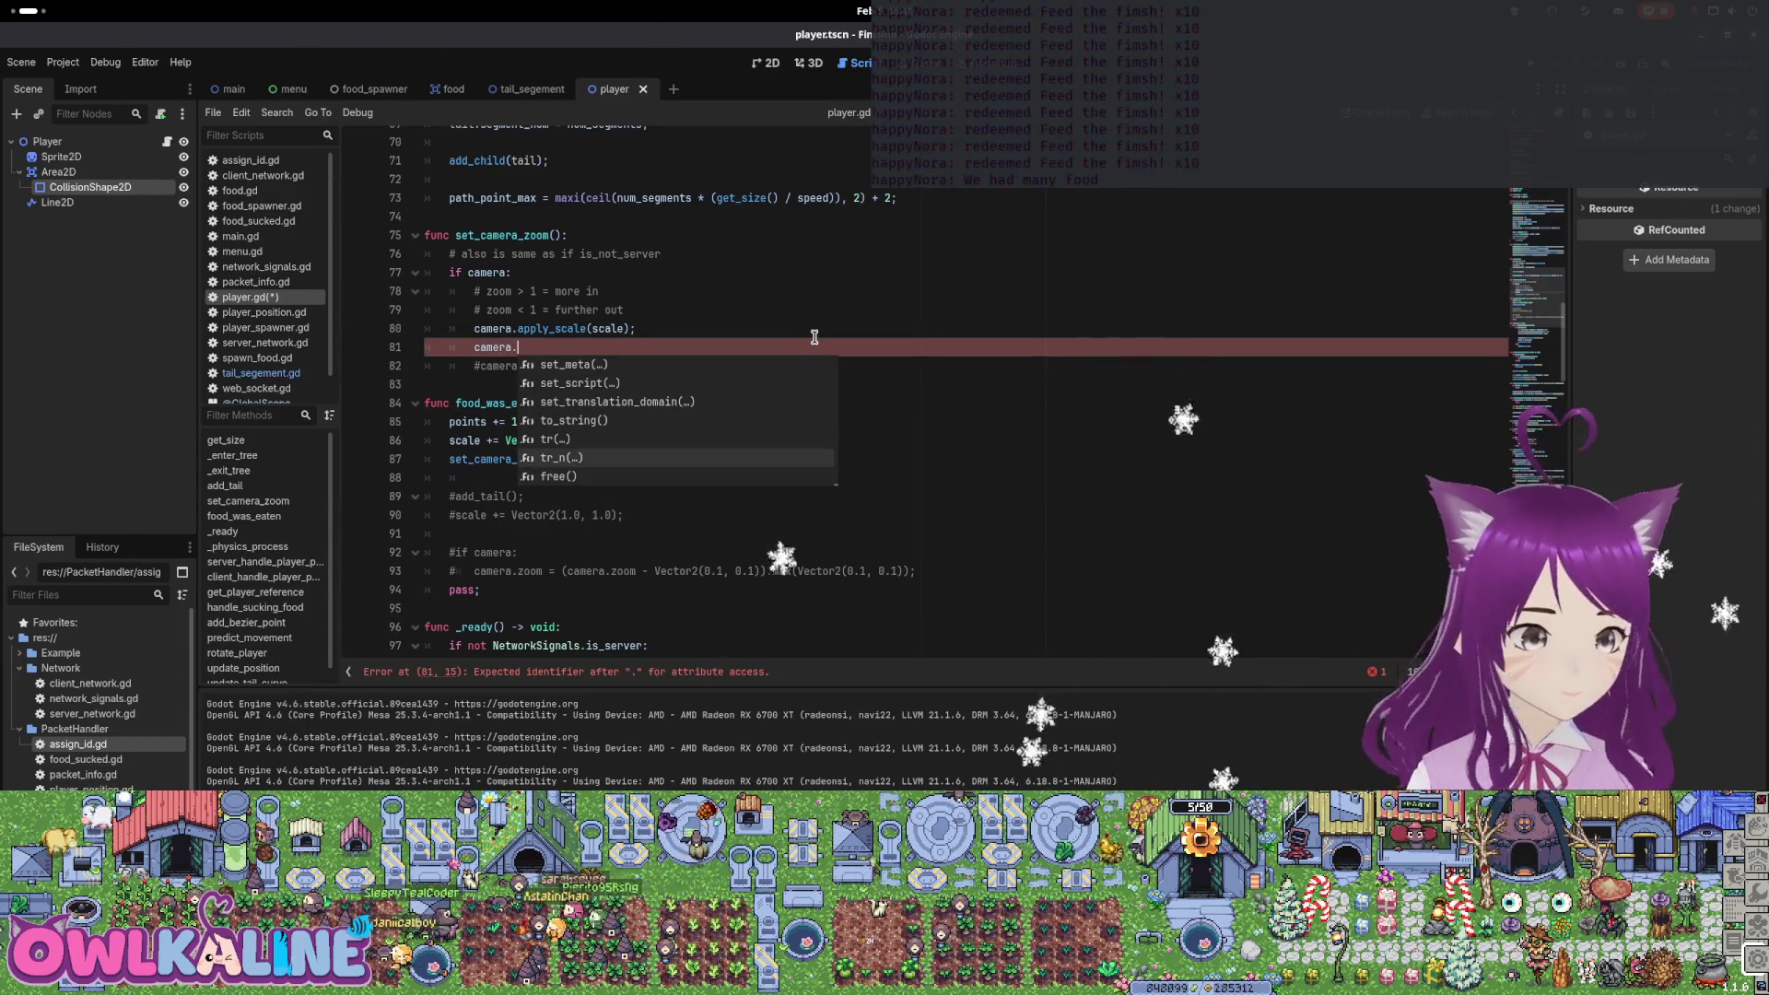
{"action": "key", "text": "Up"}
{"action": "key", "text": "Up"}
{"action": "key", "text": "Up"}
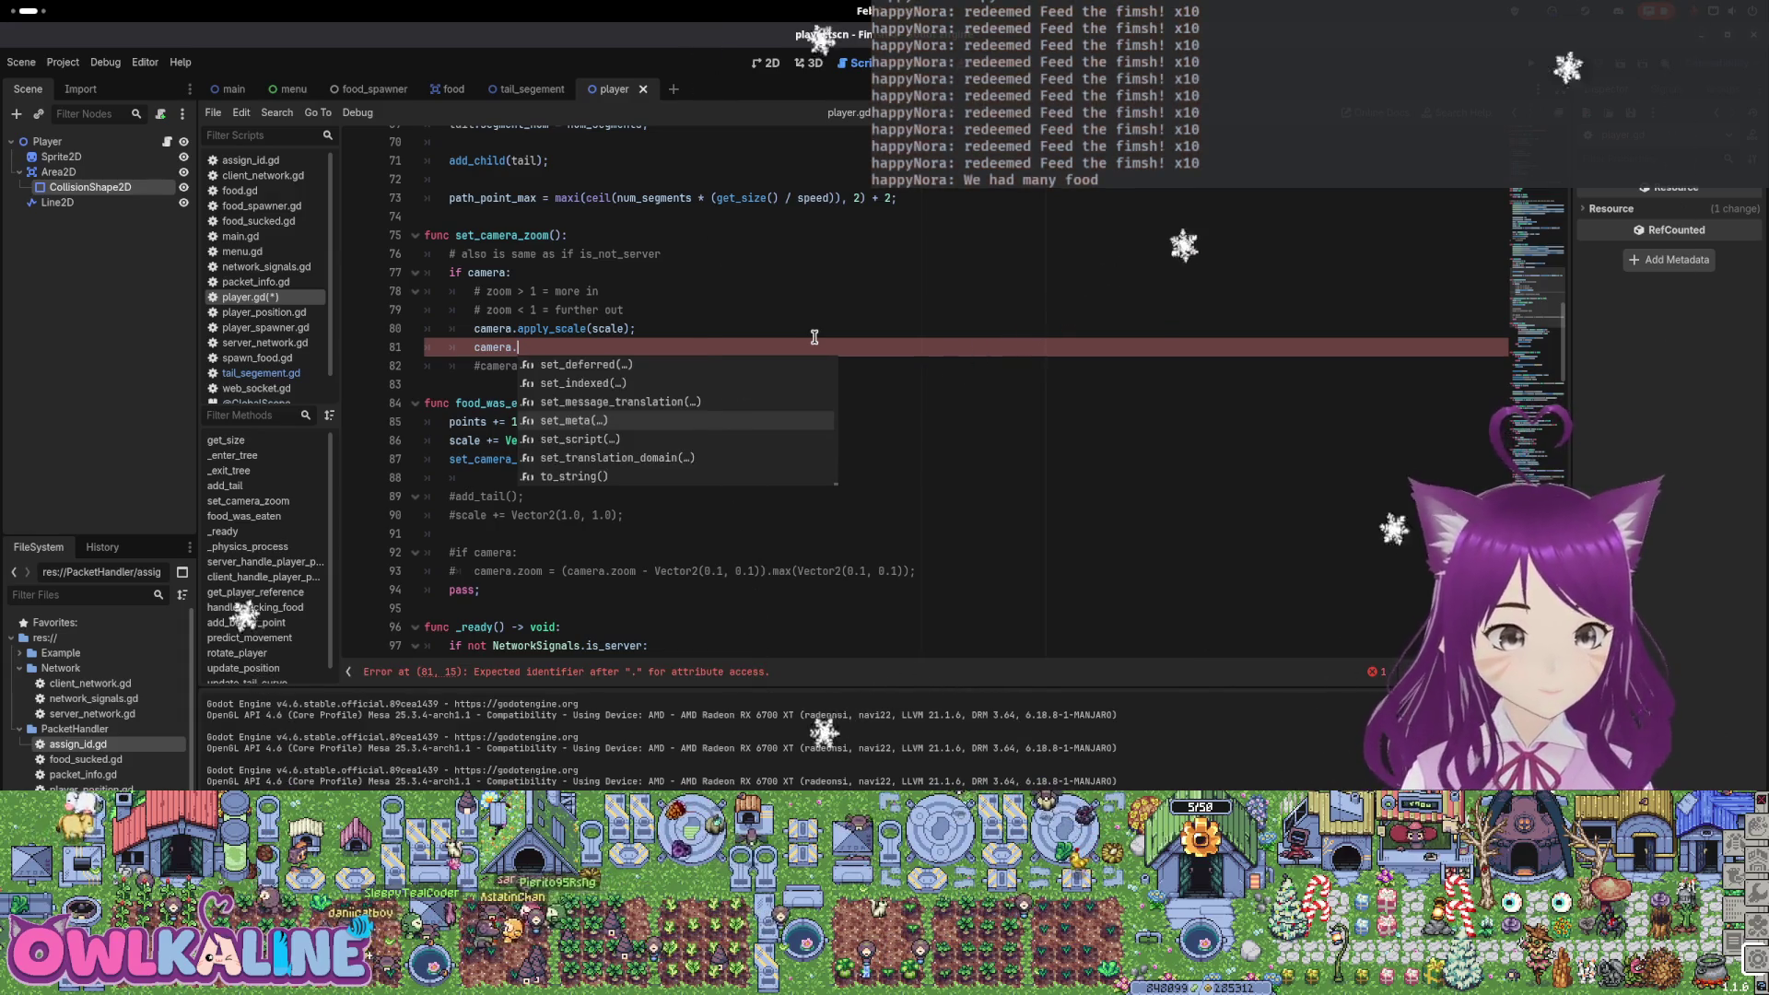
{"action": "key", "text": "Up"}
{"action": "key", "text": "Up"}
{"action": "key", "text": "Up"}
{"action": "key", "text": "Up"}
{"action": "key", "text": "Up"}
{"action": "key", "text": "Up"}
{"action": "key", "text": "Up"}
{"action": "key", "text": "Up"}
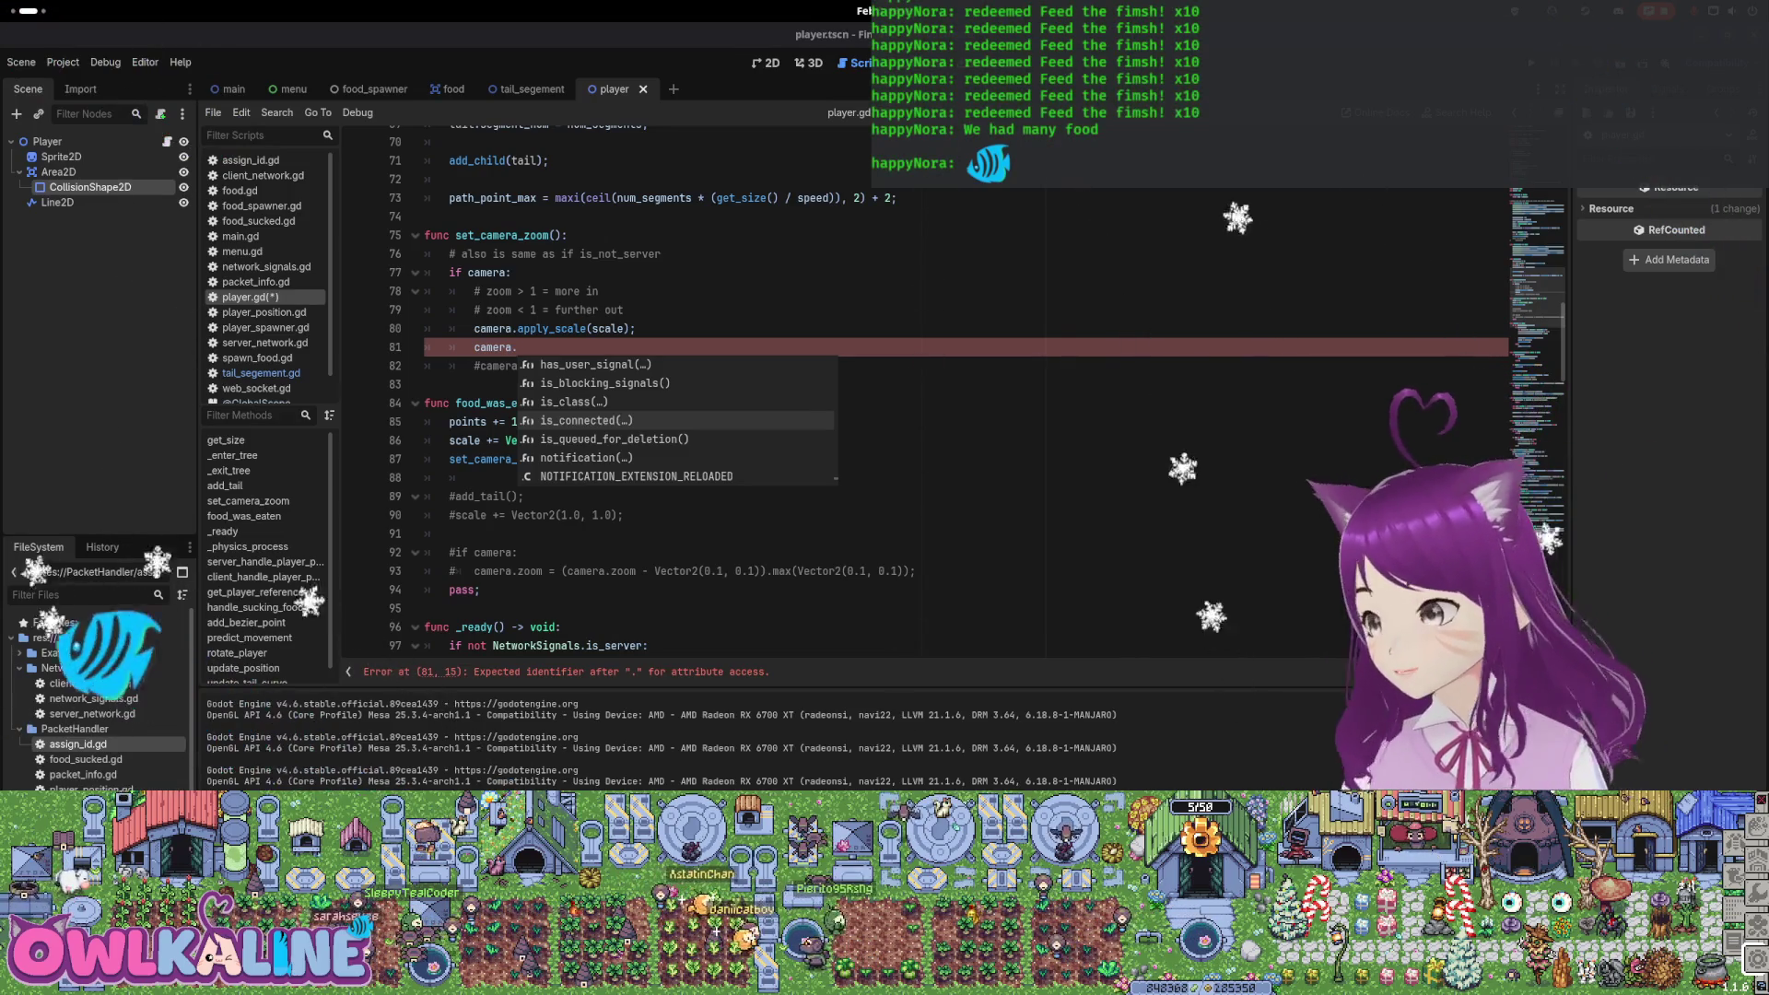
{"action": "key", "text": "super"}
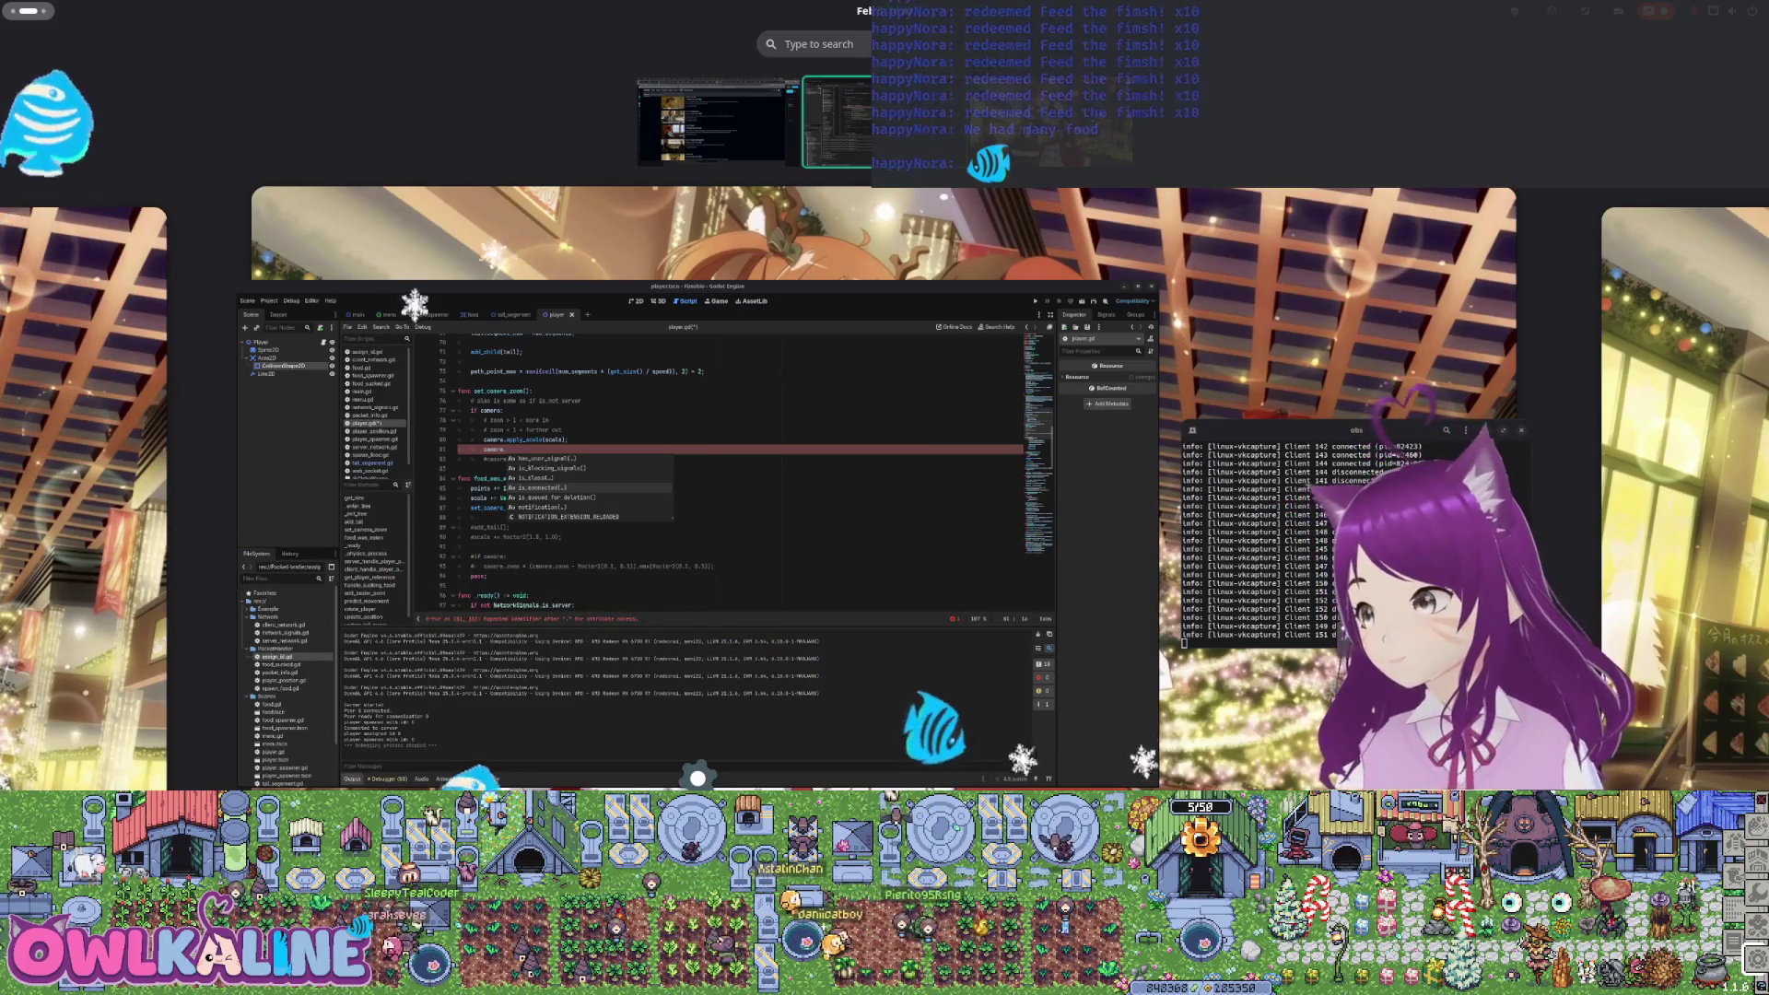
{"action": "left_click", "coordinate": [506, 338]}
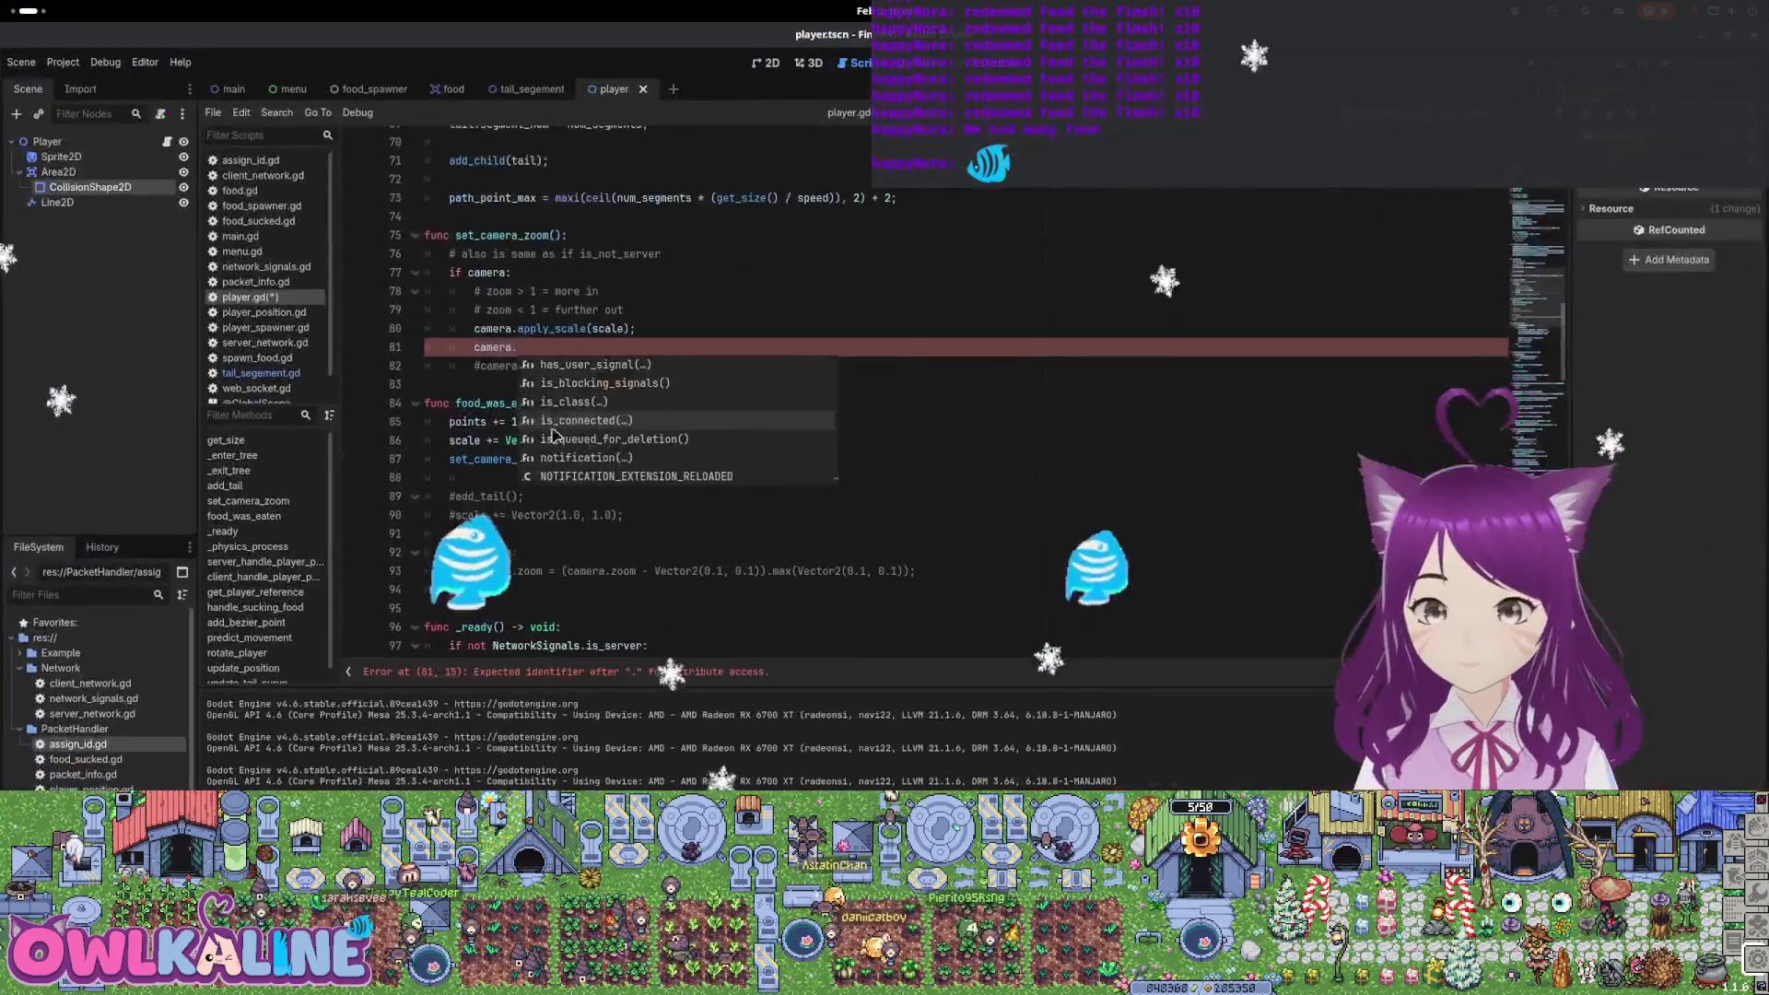
{"action": "scroll", "coordinate": [670, 419], "scroll_direction": "down", "scroll_amount": 5}
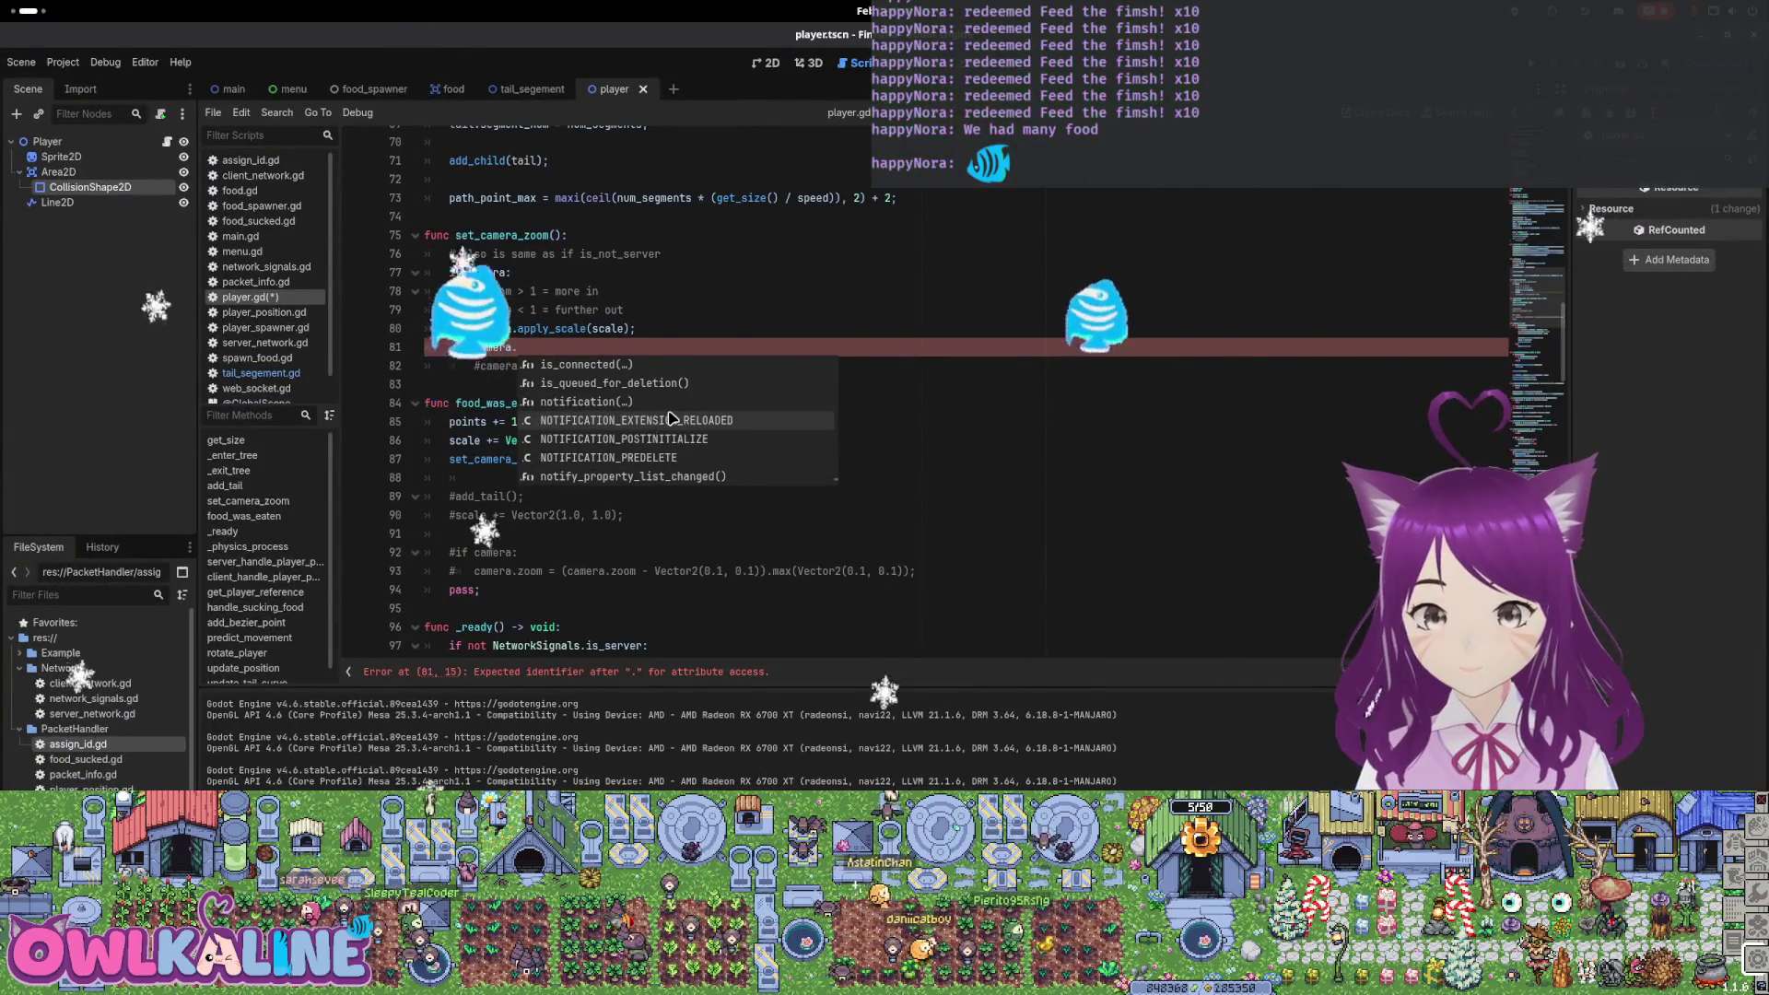
{"action": "scroll", "coordinate": [705, 413], "scroll_direction": "down", "scroll_amount": 2}
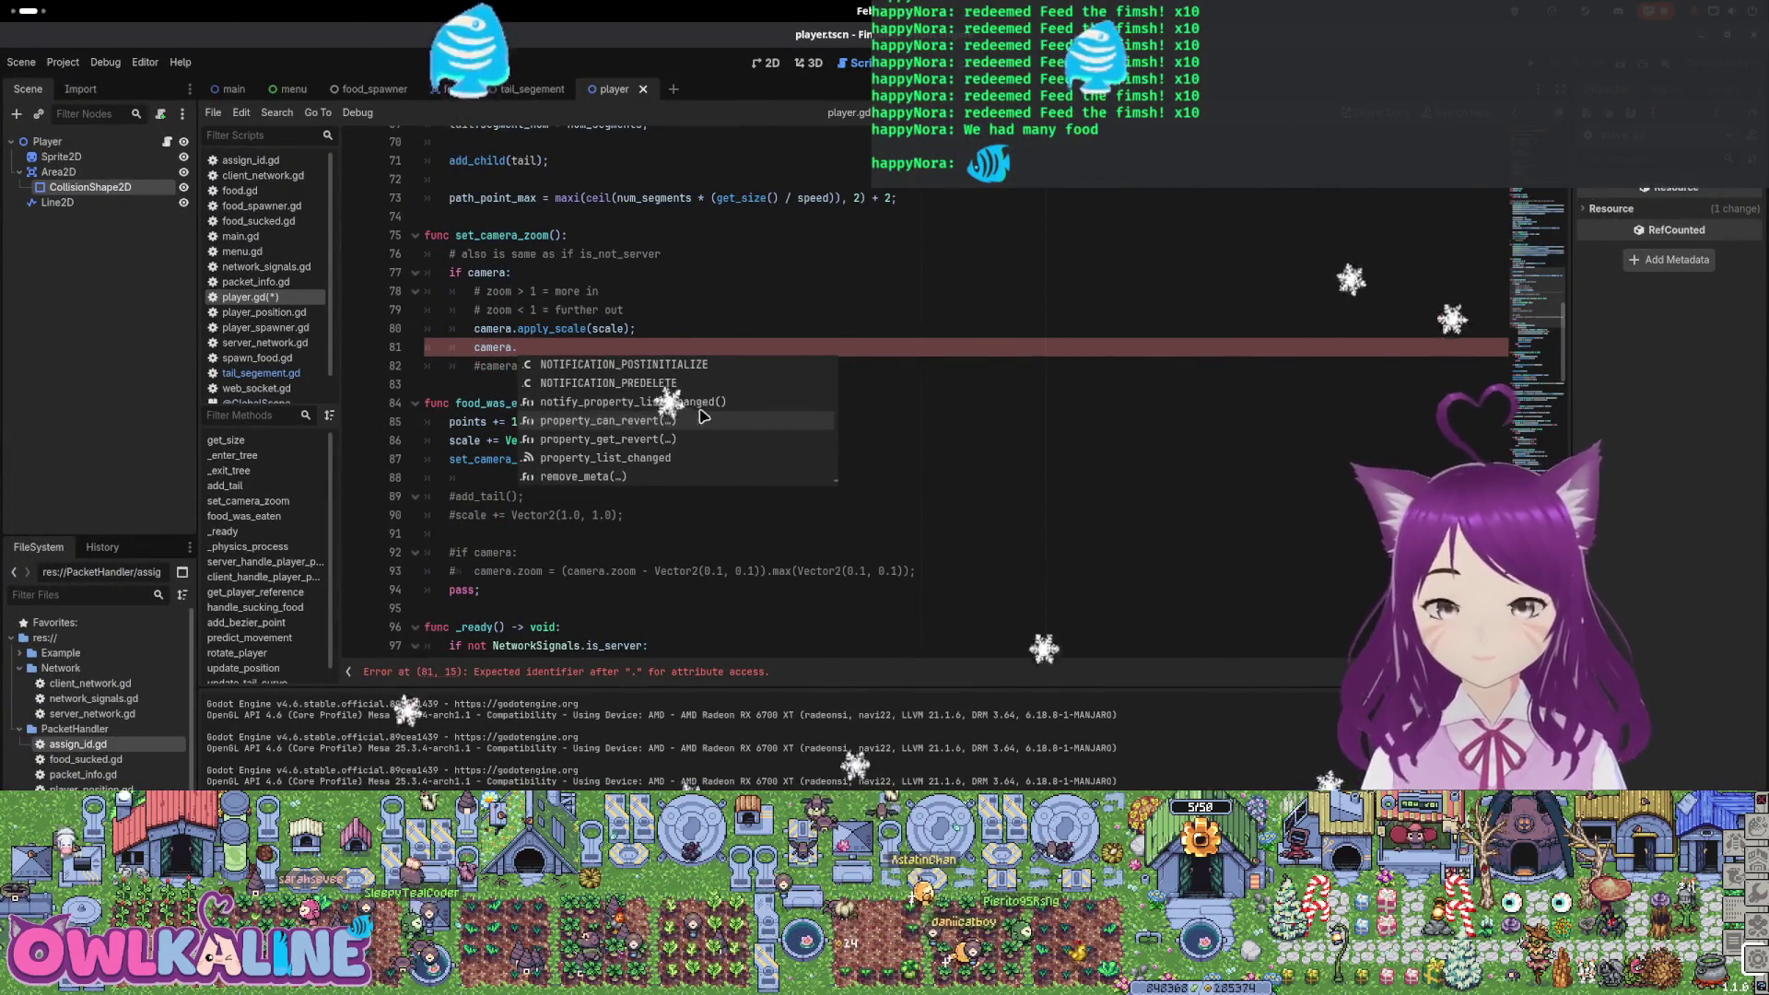
{"action": "scroll", "coordinate": [707, 405], "scroll_direction": "down", "scroll_amount": 7}
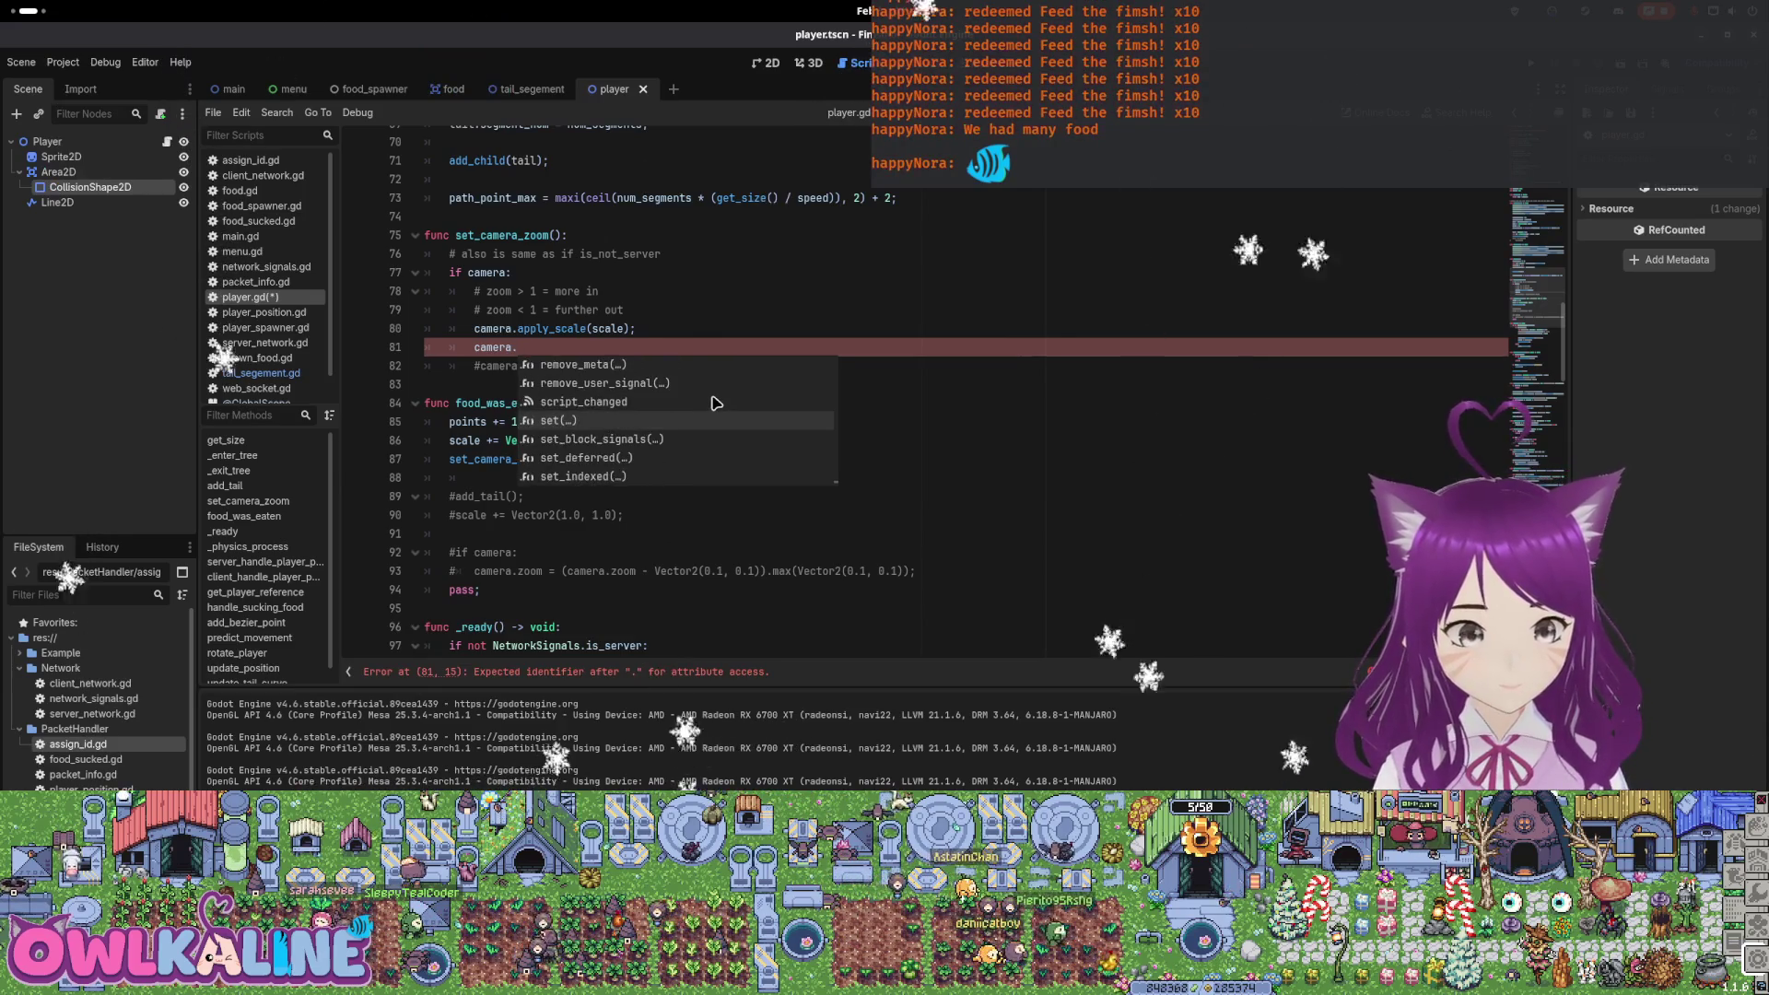
{"action": "scroll", "coordinate": [714, 392], "scroll_direction": "down", "scroll_amount": 1}
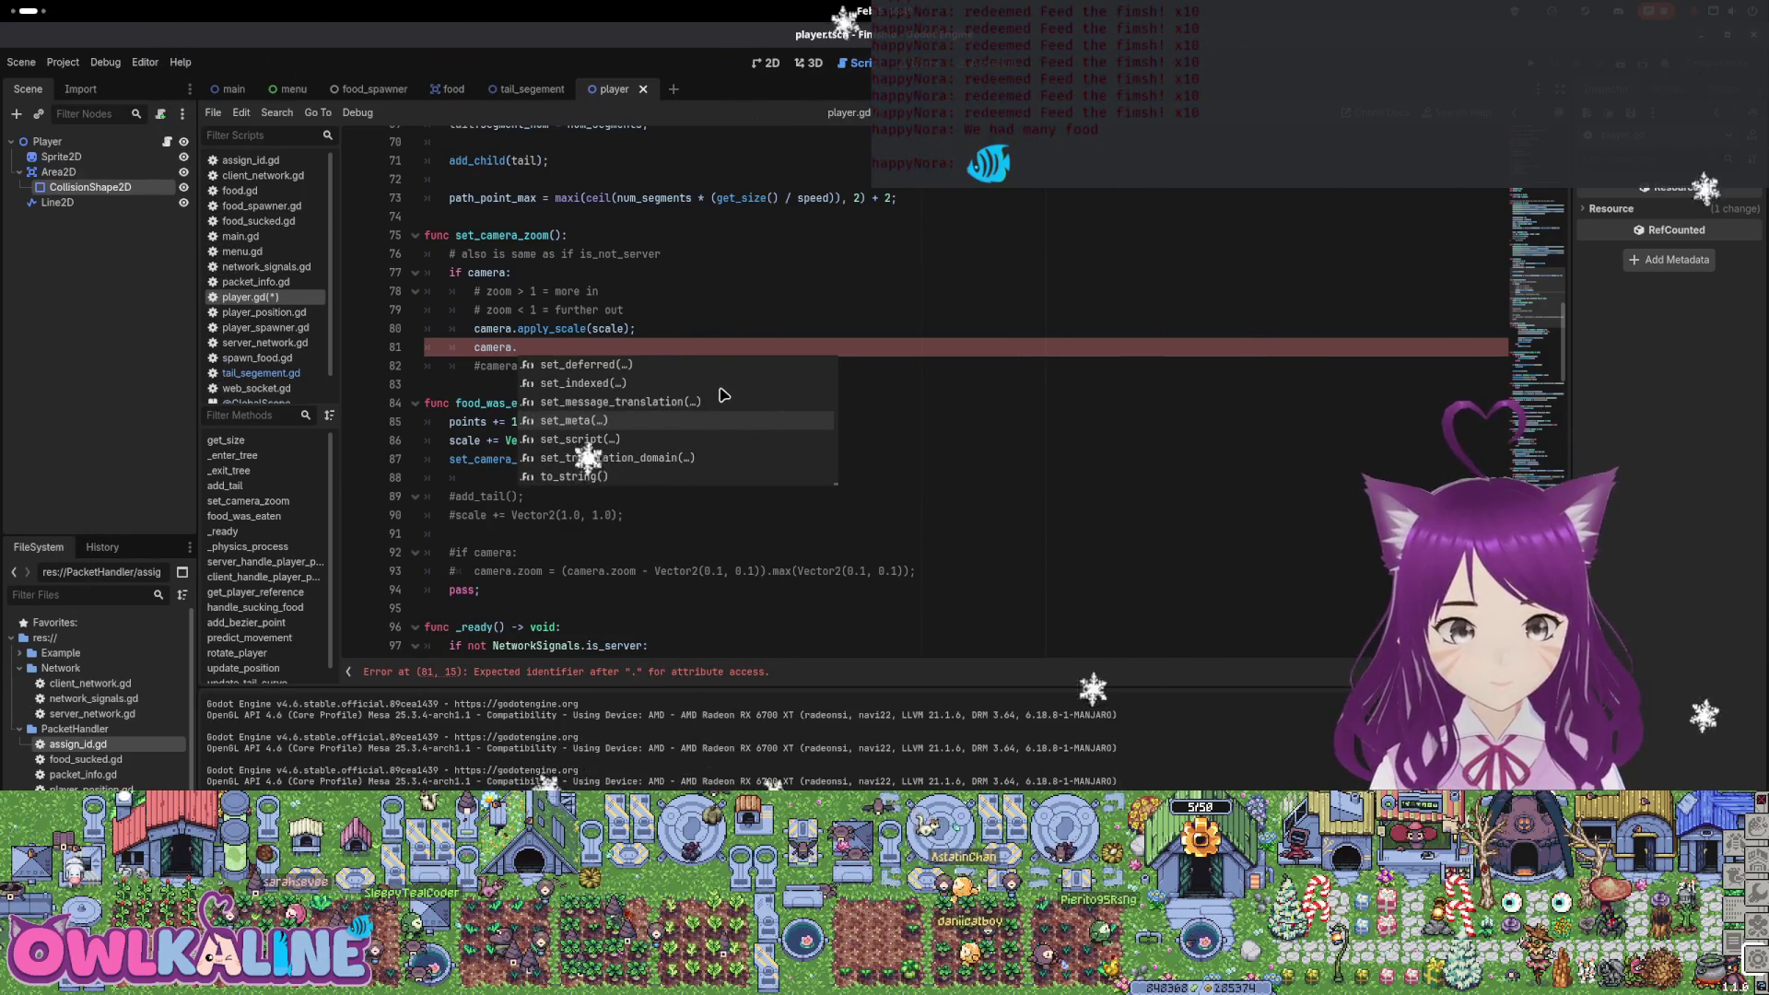
{"action": "scroll", "coordinate": [723, 396], "scroll_direction": "up", "scroll_amount": 15}
{"action": "scroll", "coordinate": [723, 406], "scroll_direction": "down", "scroll_amount": 20}
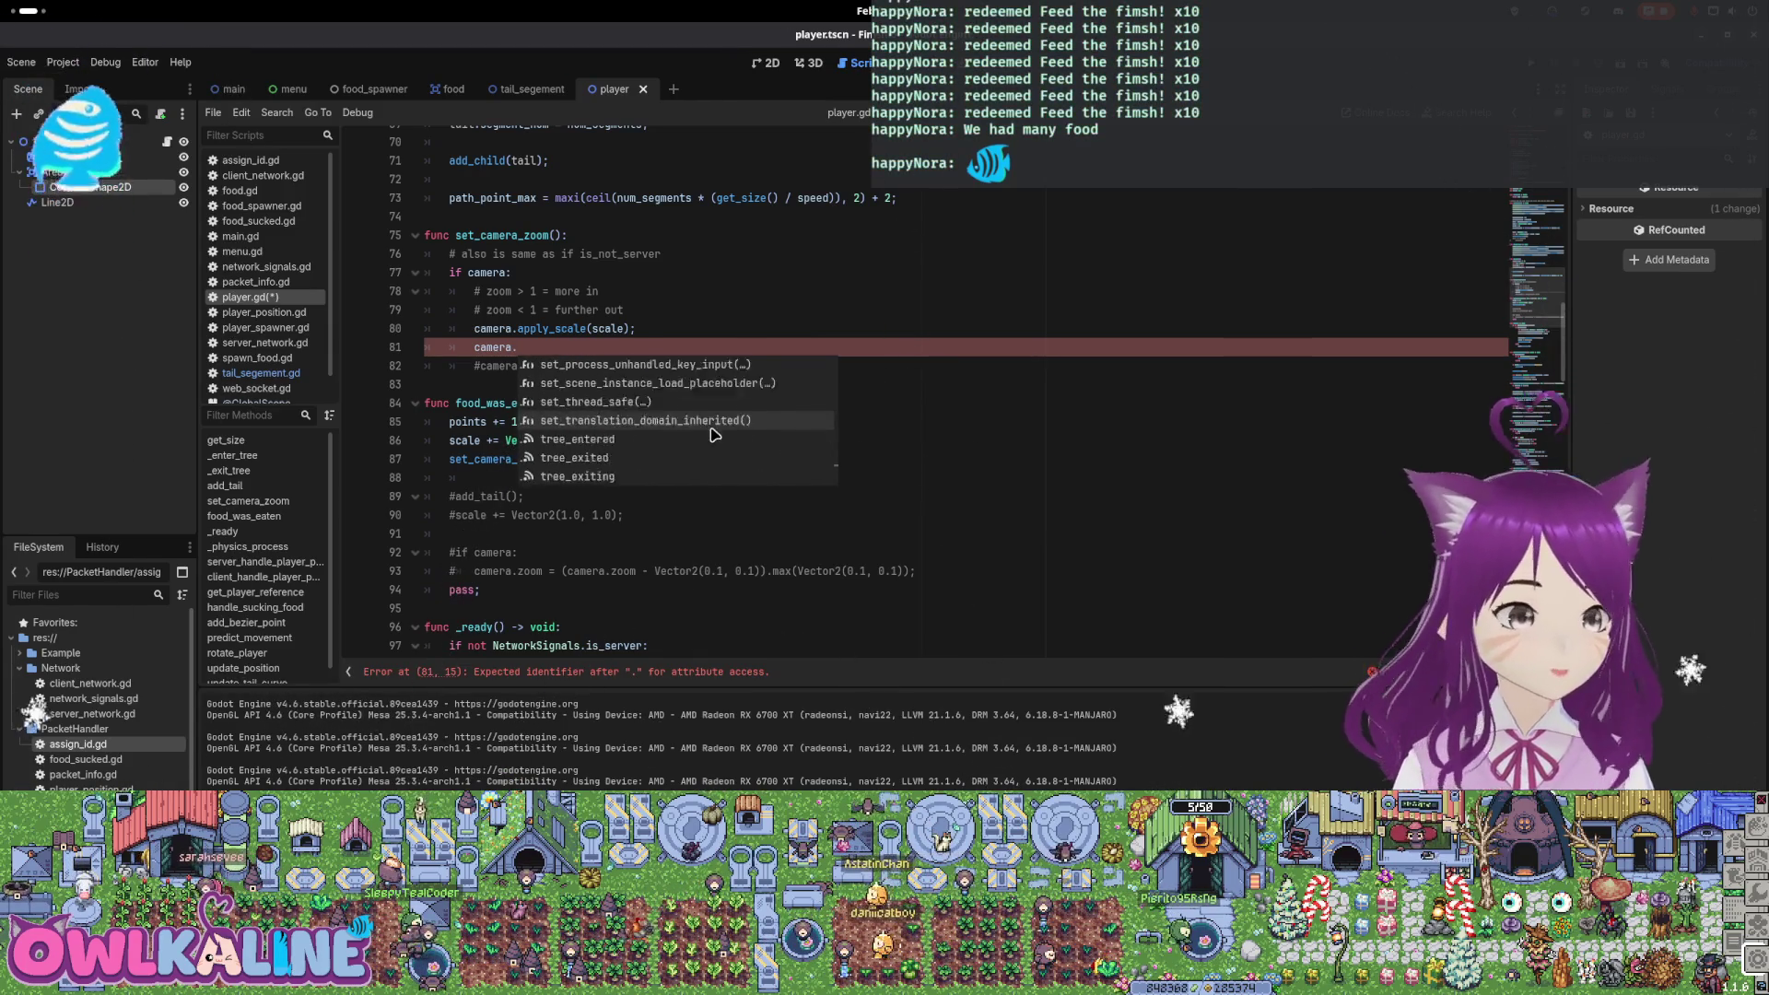
{"action": "key", "text": "Escape"}
{"action": "left_click_drag", "start_coordinate": [518, 348], "coordinate": [476, 347]}
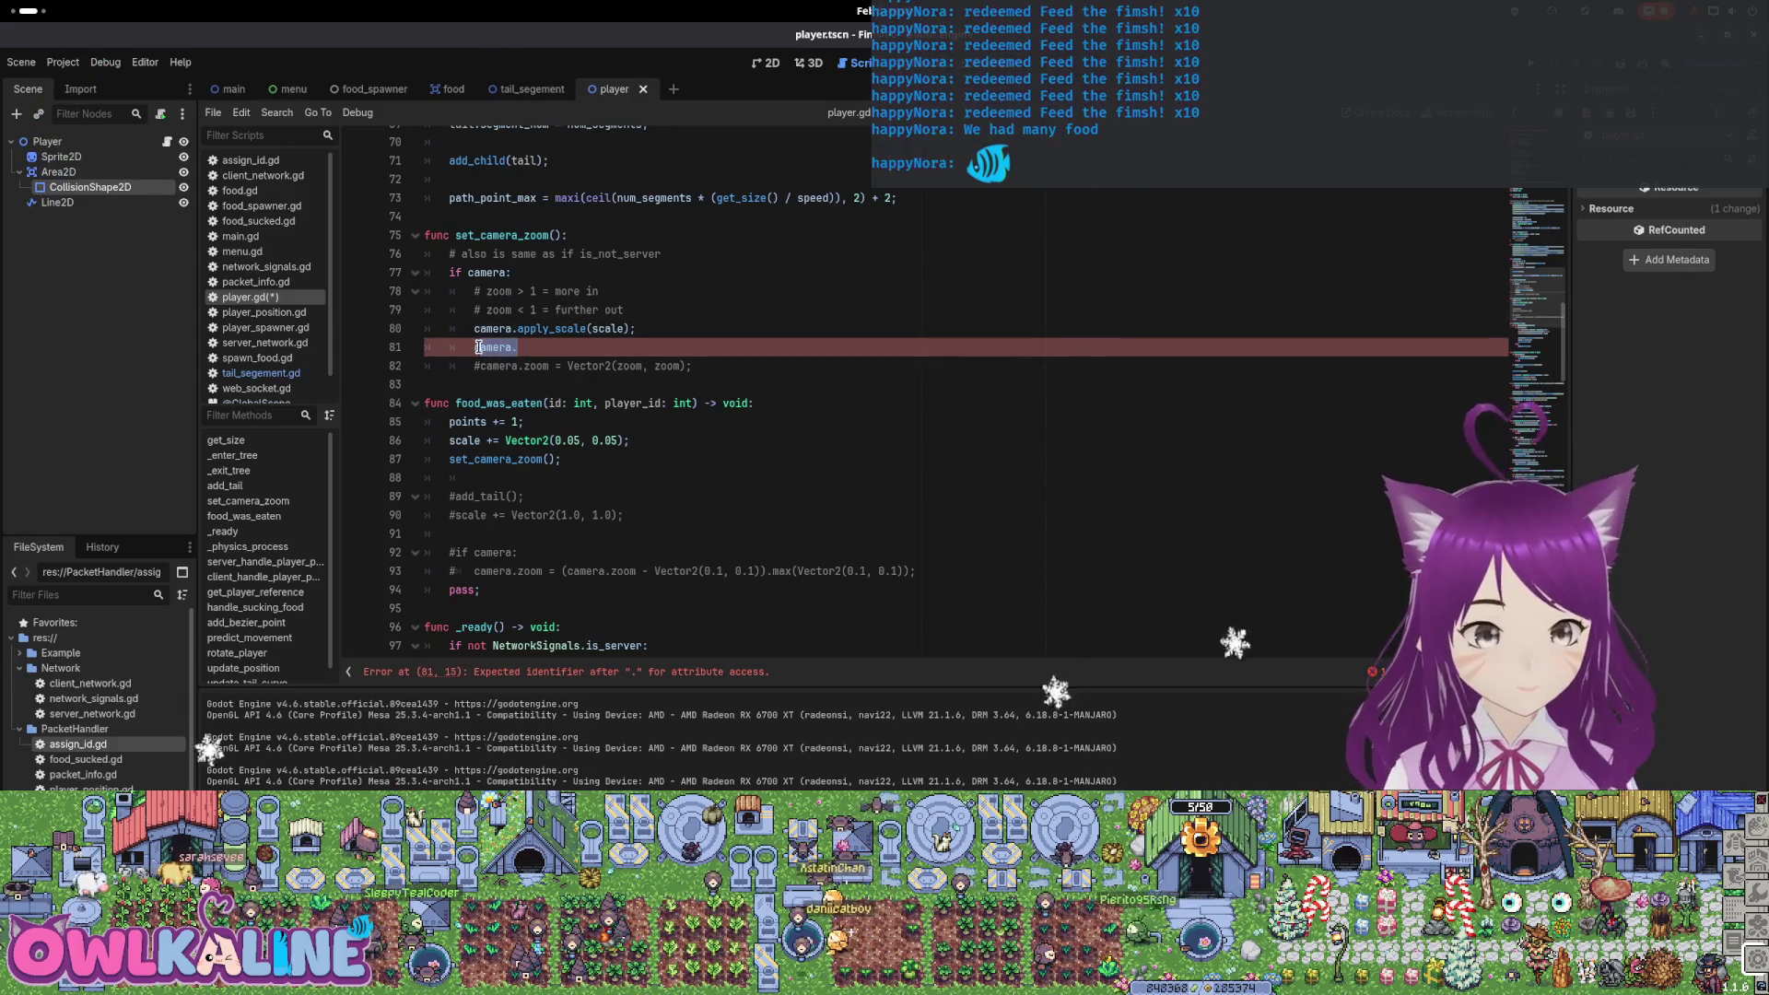
Replace camera. on line 81 with DisplayServer.get, after trying Window first
{"action": "type", "text": "Window.g"}
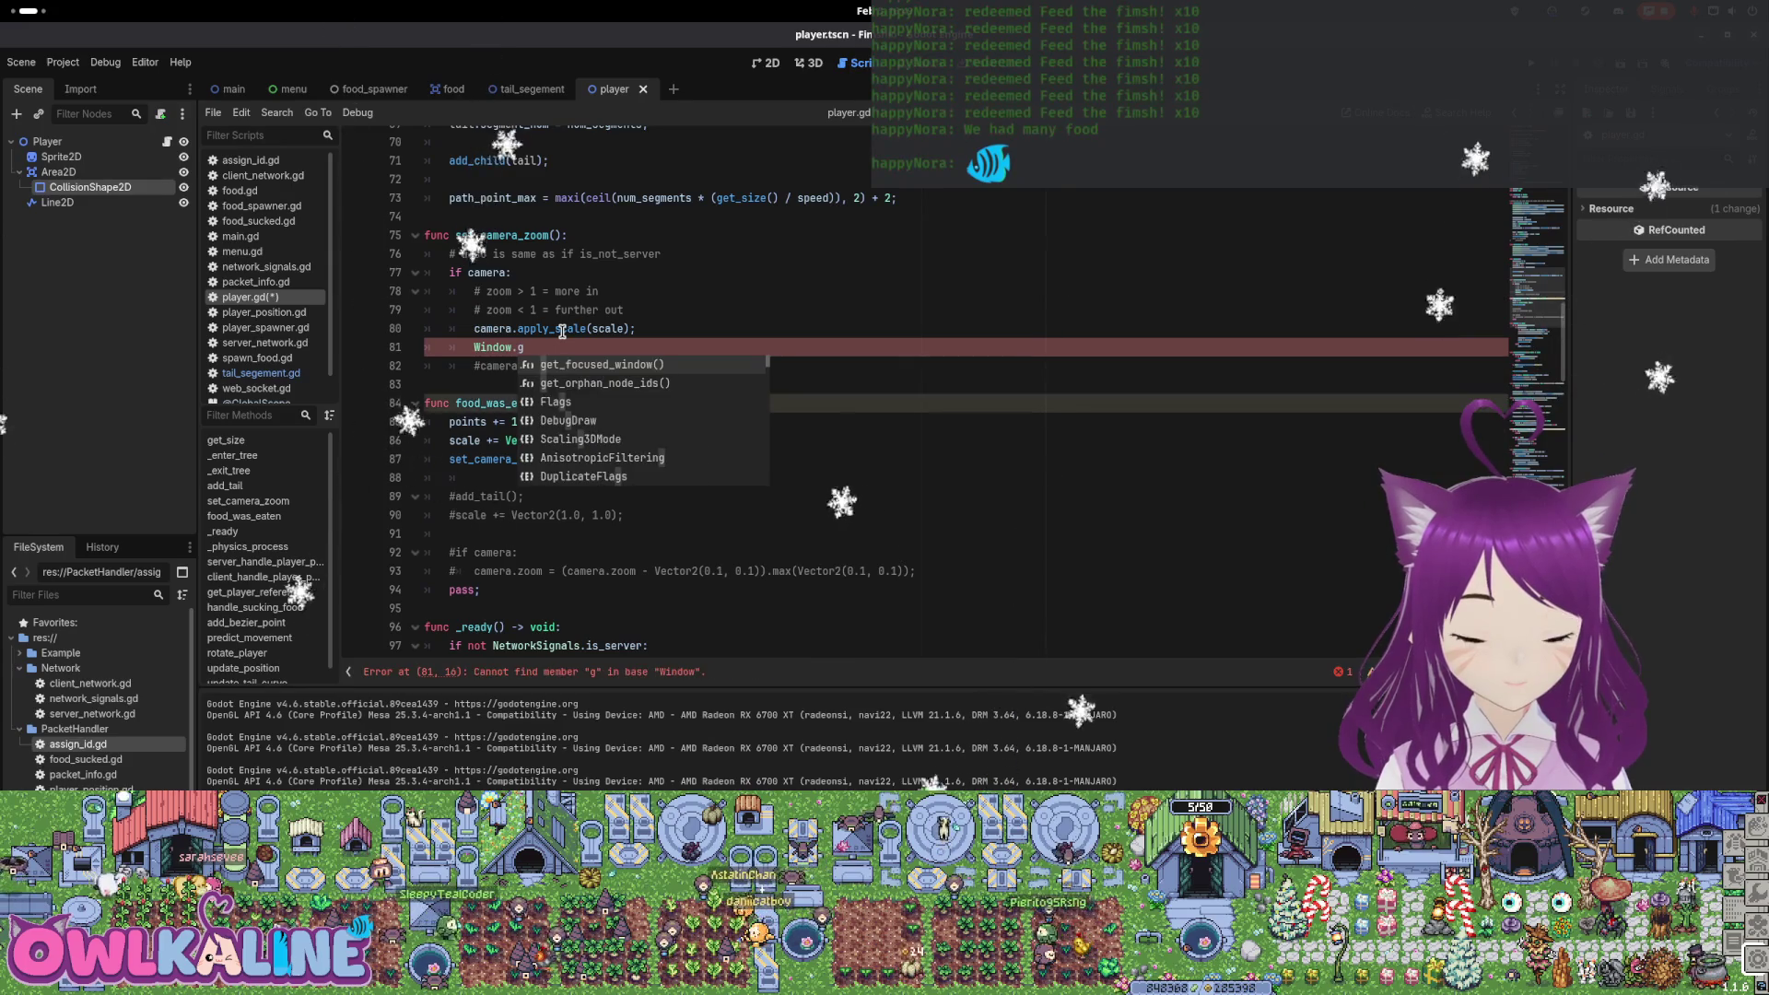
{"action": "type", "text": "e"}
{"action": "key", "text": "BackSpace"}
{"action": "key", "text": "BackSpace"}
{"action": "key", "text": "BackSpace"}
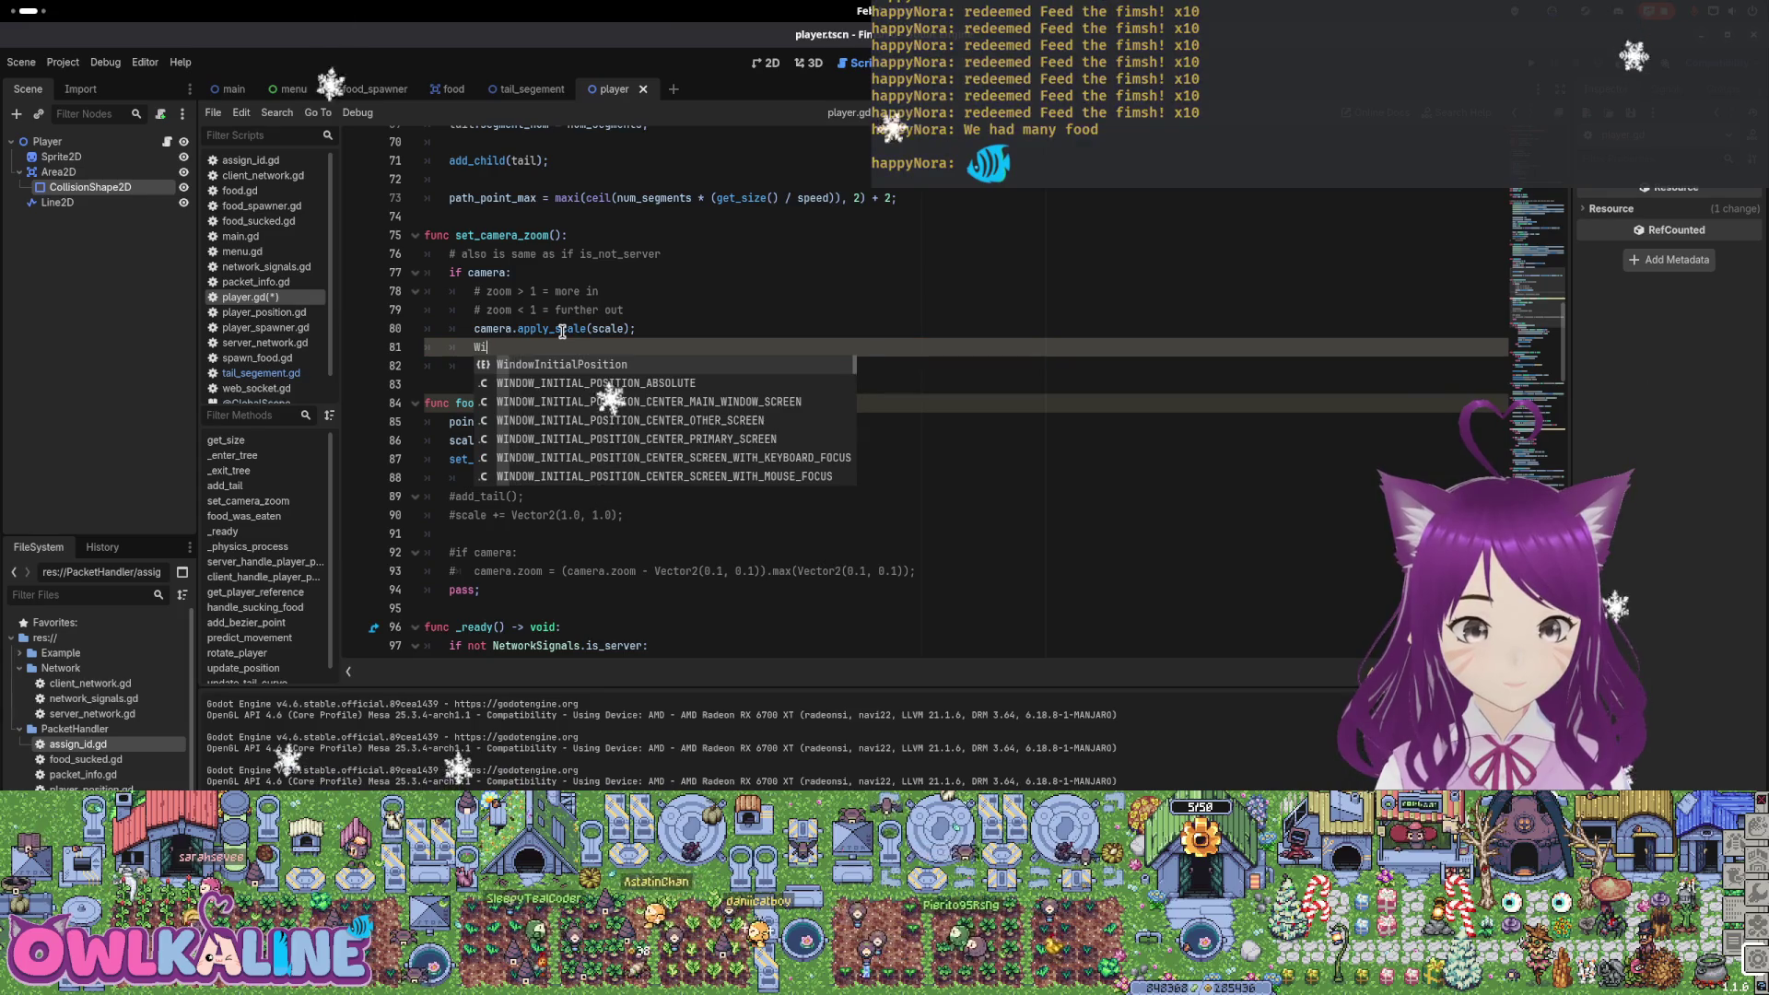
{"action": "key", "text": "BackSpace"}
{"action": "key", "text": "BackSpace"}
{"action": "type", "text": "win"}
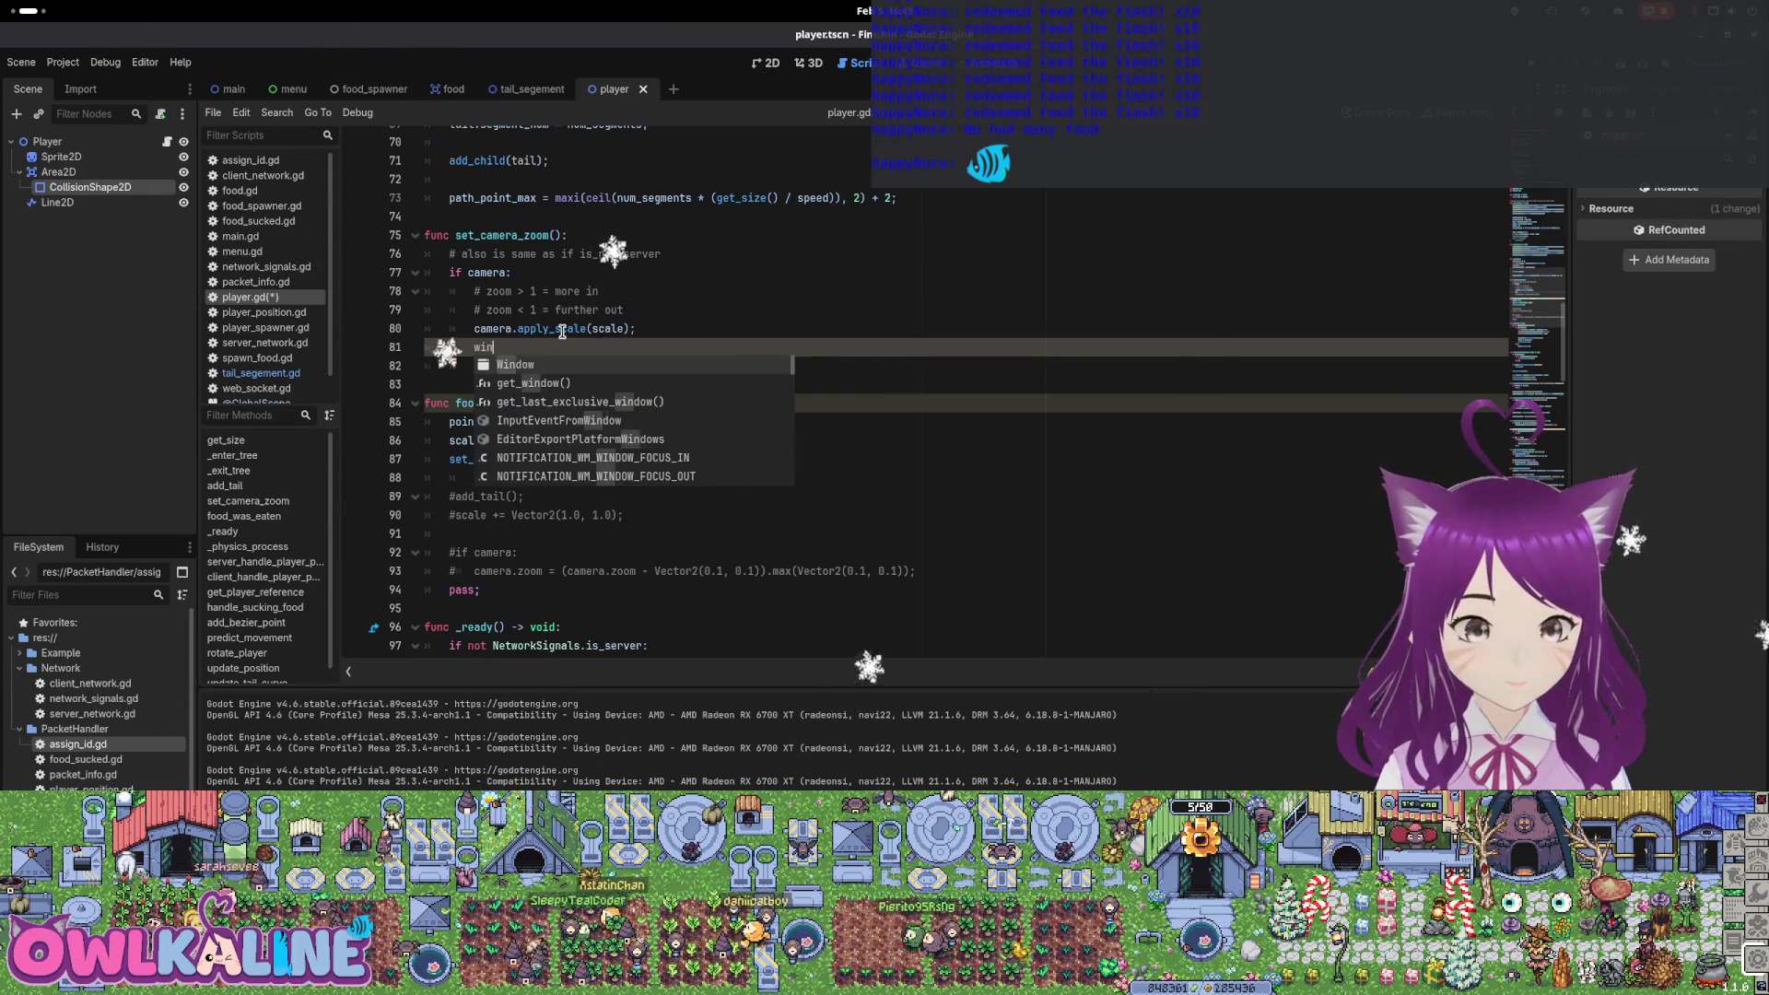
{"action": "key", "text": "BackSpace"}
{"action": "type", "text": "Disp"}
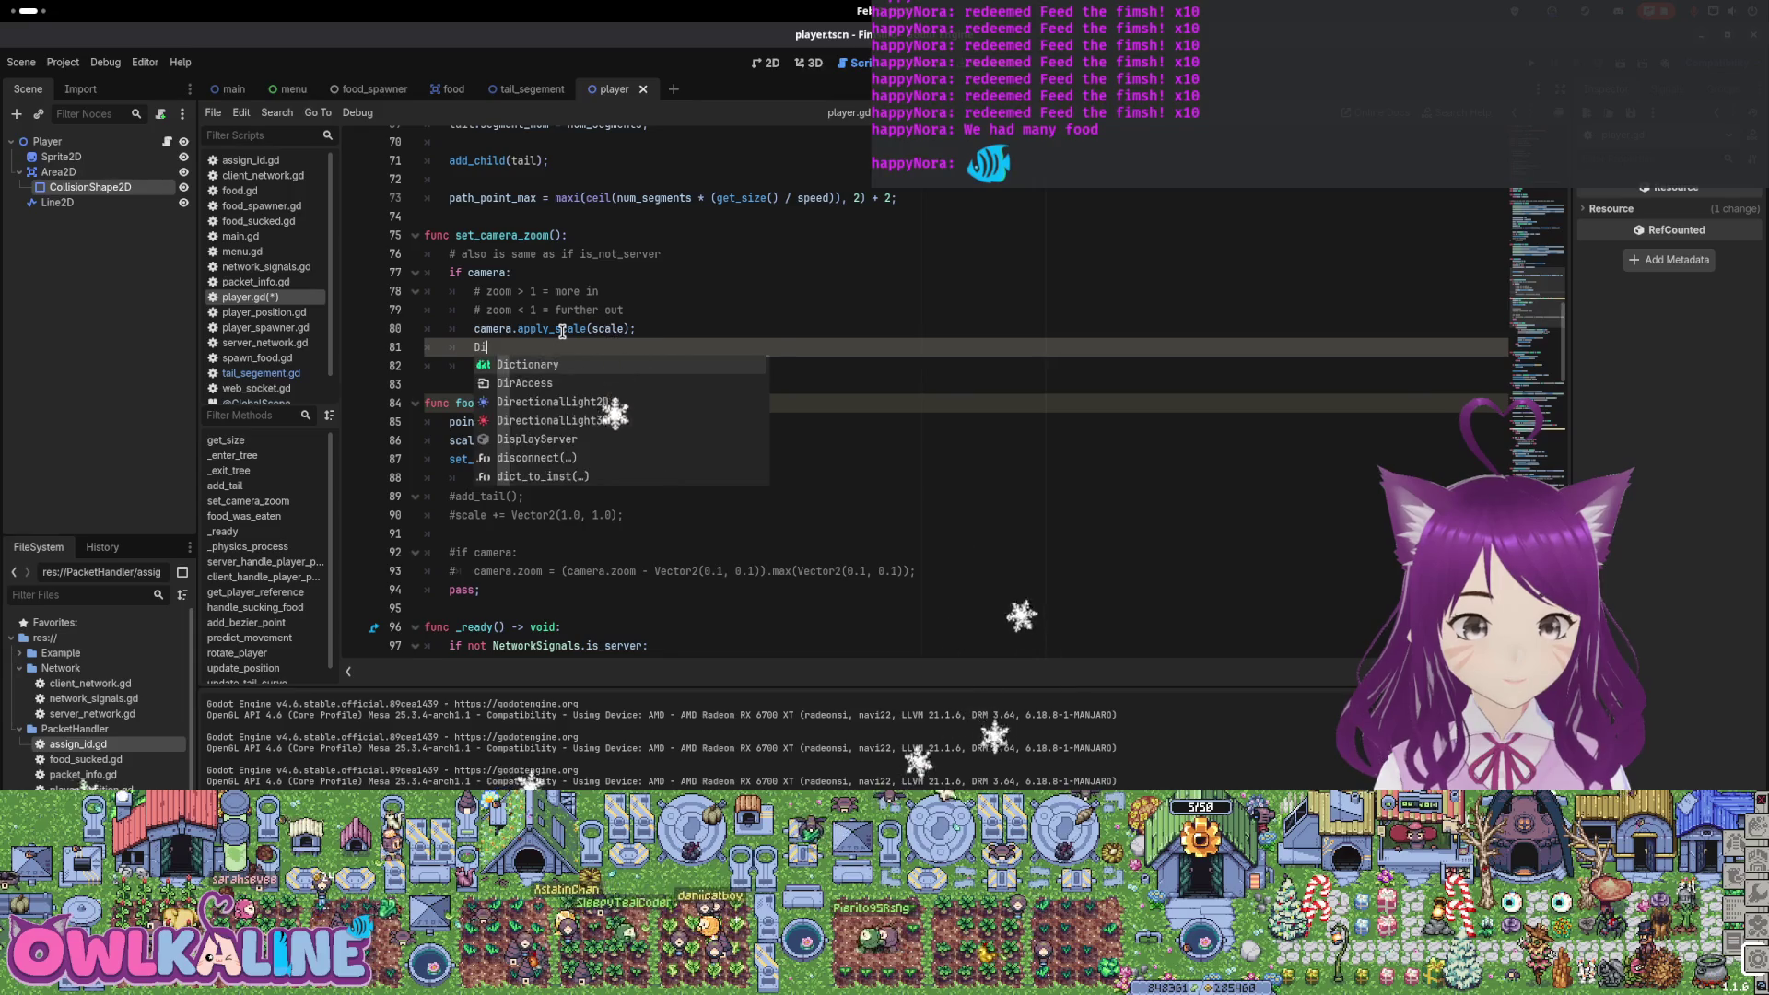
{"action": "key", "text": "Return"}
{"action": "type", "text": "."}
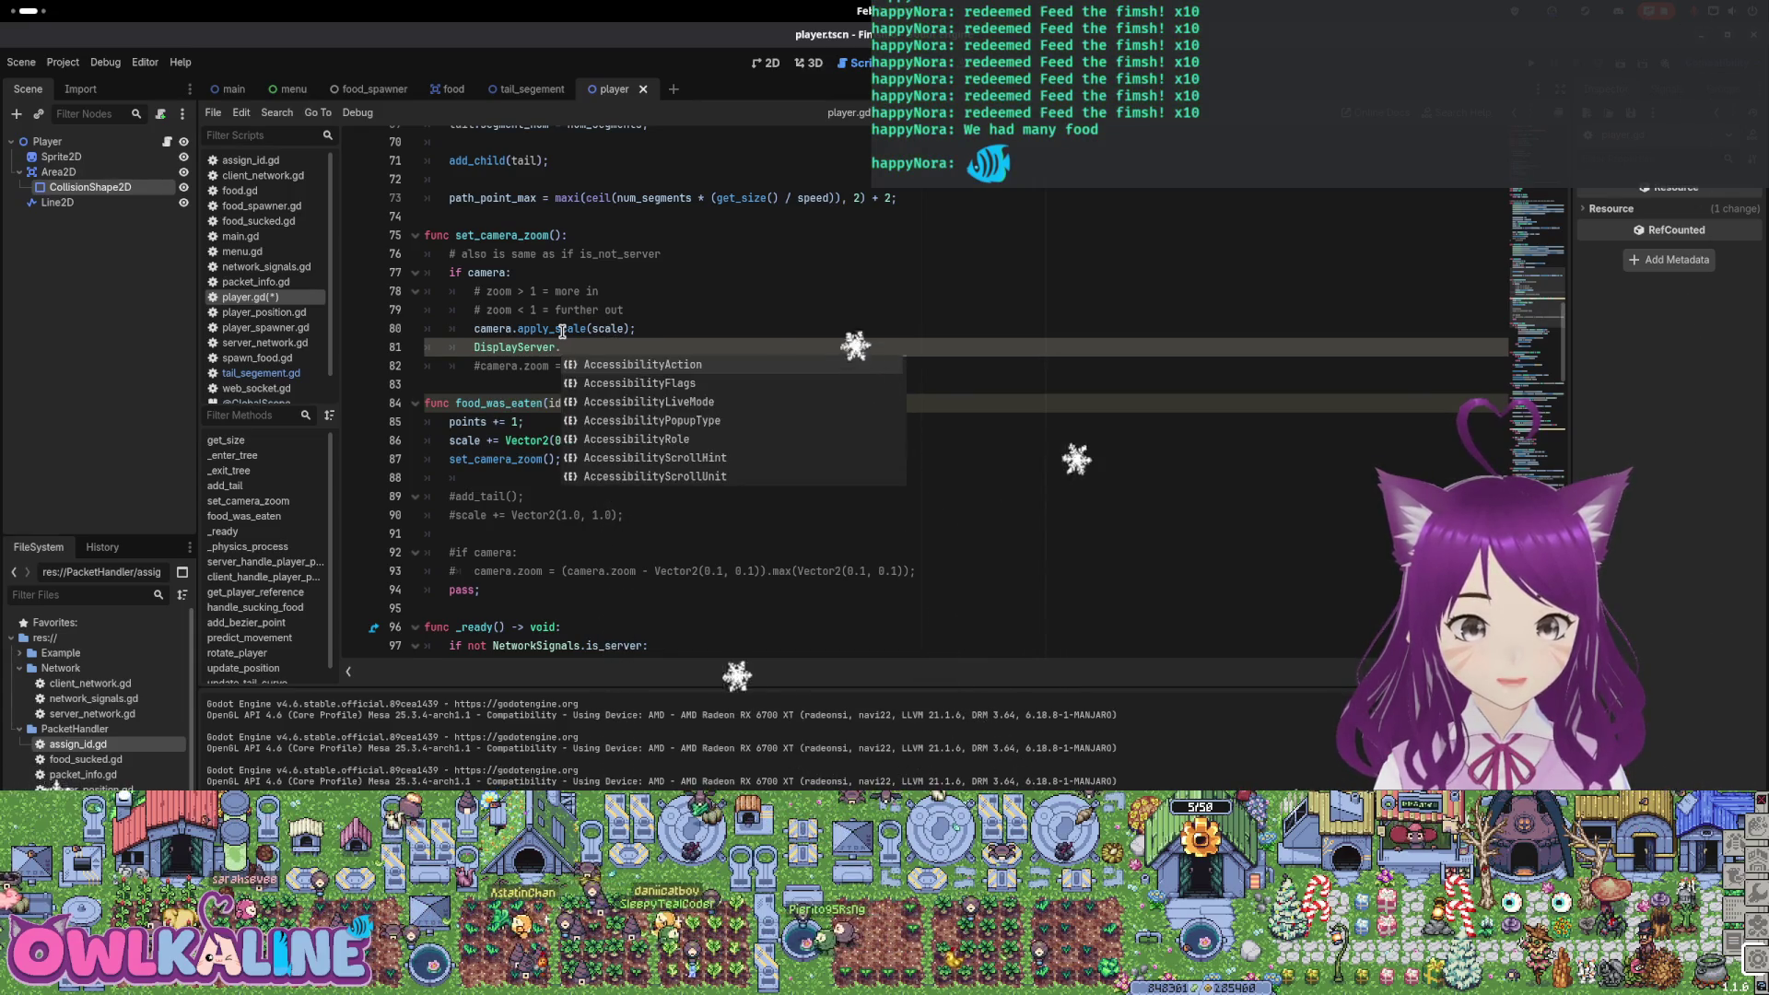
{"action": "type", "text": "get"}
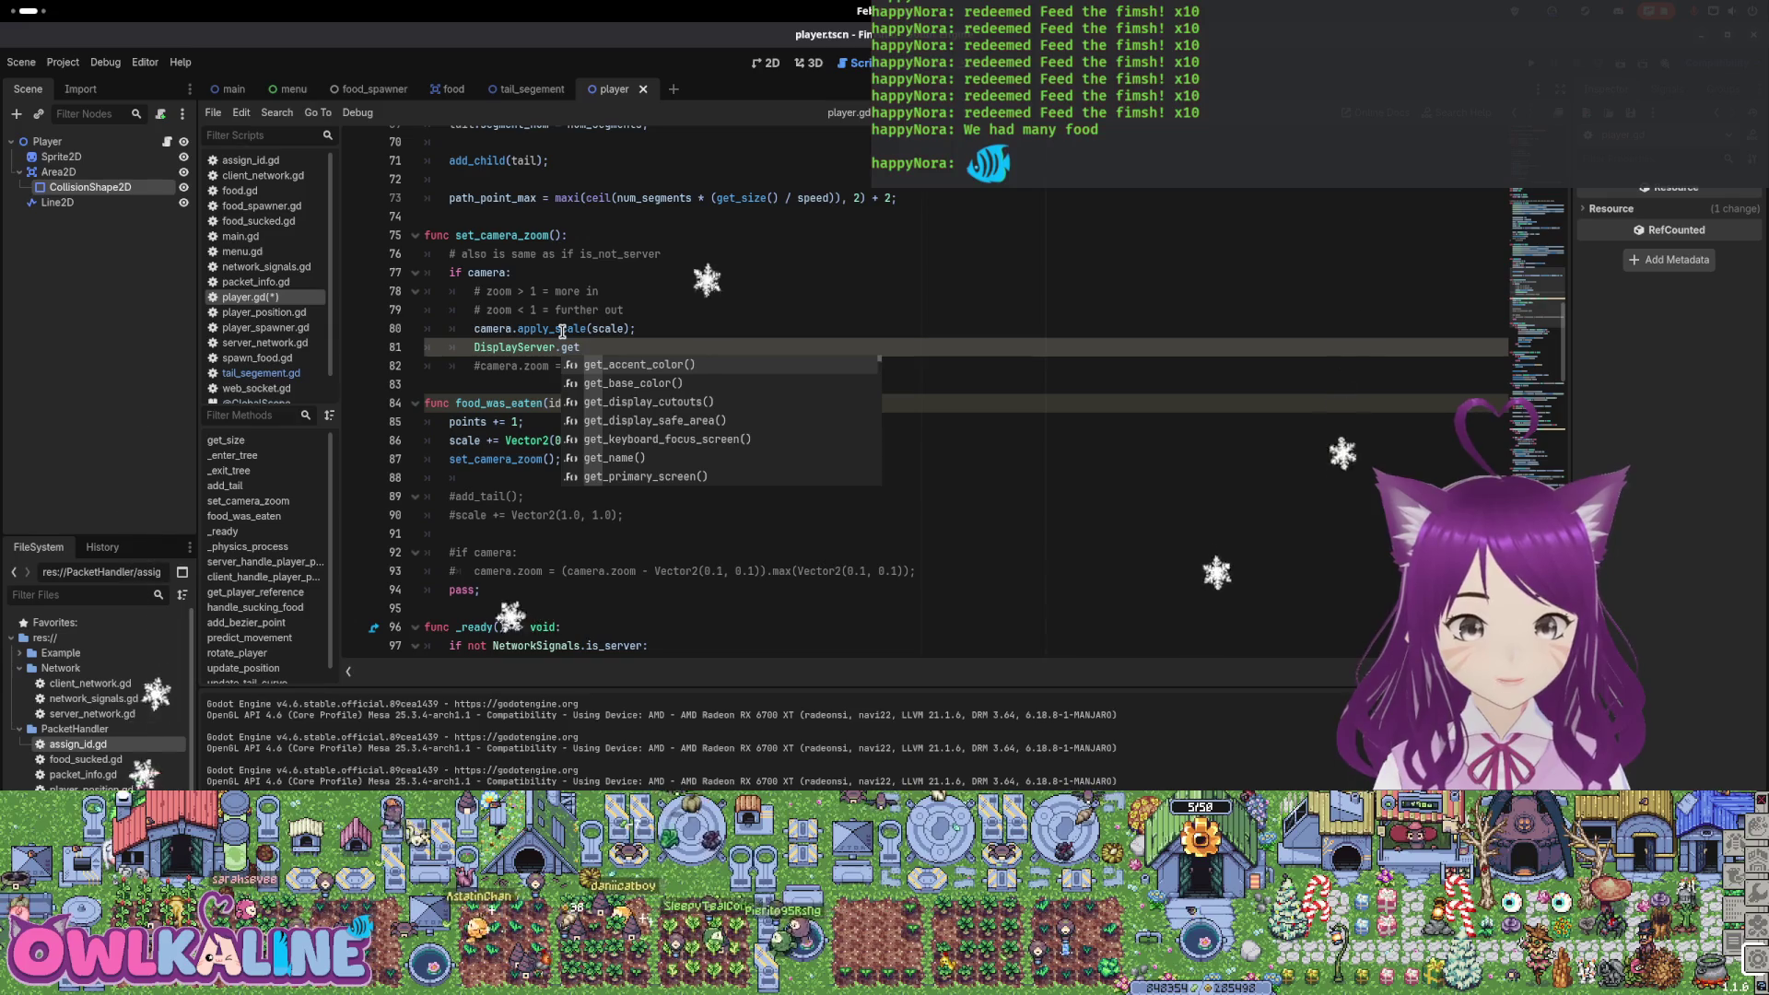
Scan the DisplayServer get suggestions past the mouse functions to the screen_get entries like refresh rate
{"action": "key", "text": "Down"}
{"action": "key", "text": "Down"}
{"action": "key", "text": "Down"}
{"action": "key", "text": "Down"}
{"action": "key", "text": "Down"}
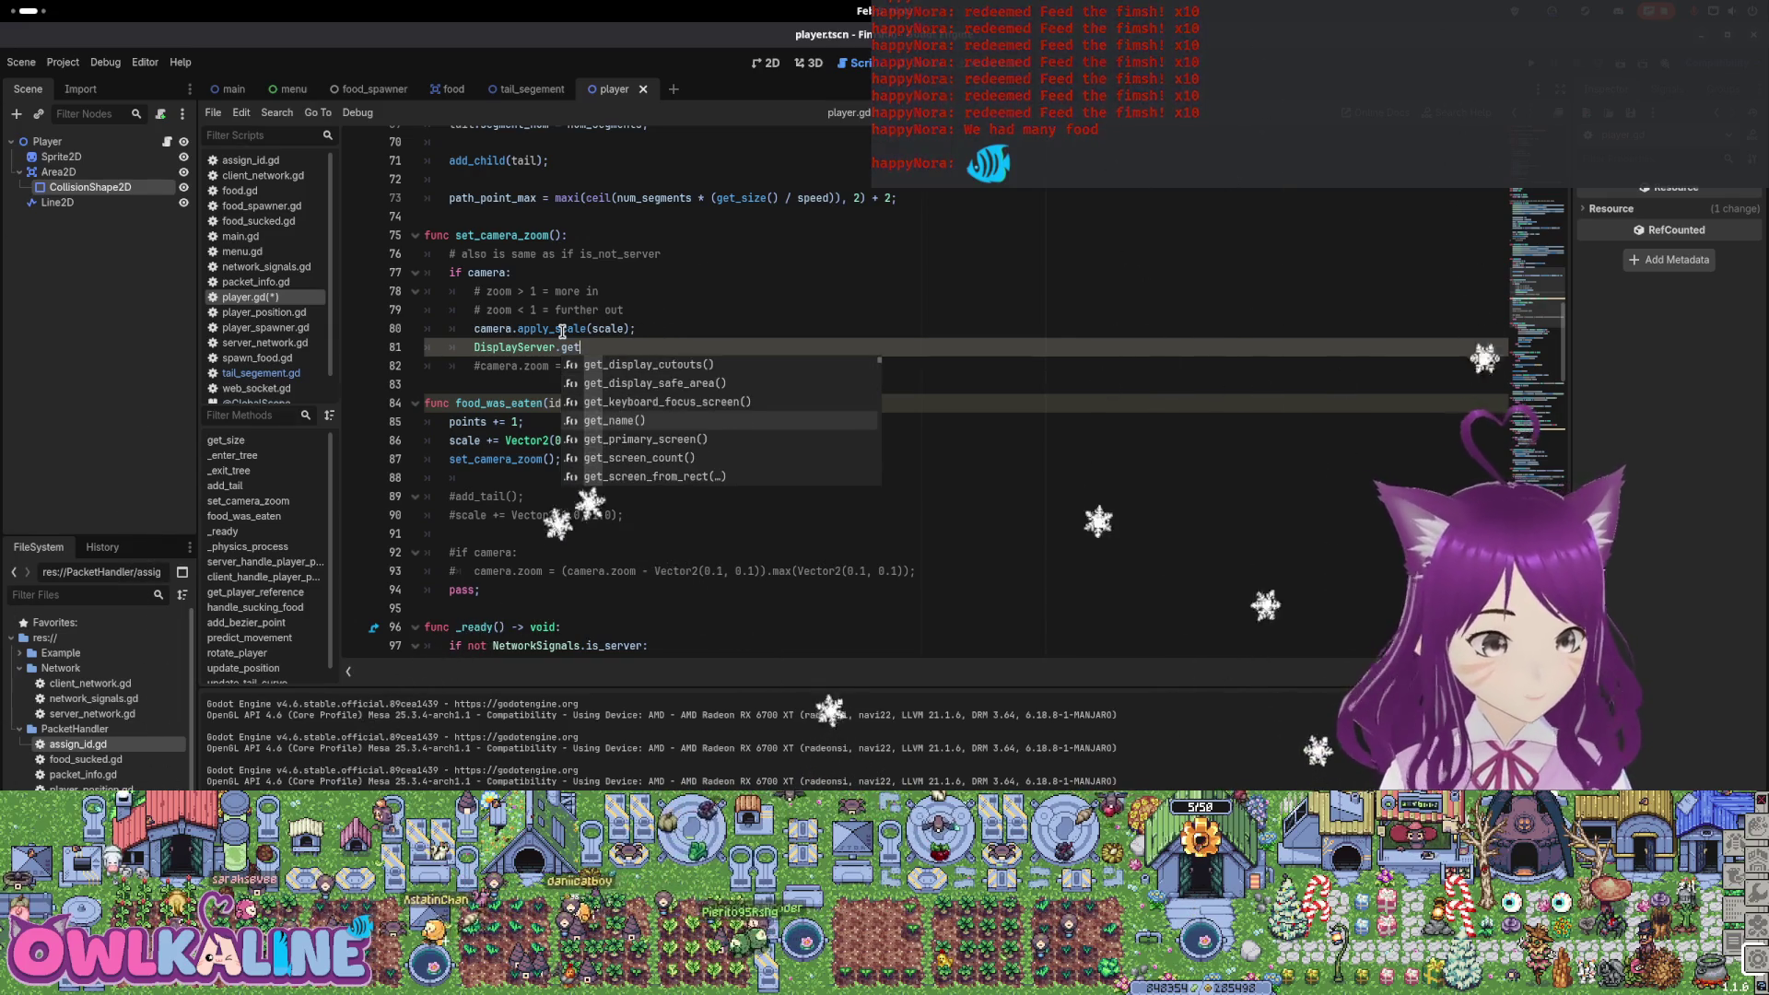
{"action": "key", "text": "Down"}
{"action": "key", "text": "Down"}
{"action": "key", "text": "Down"}
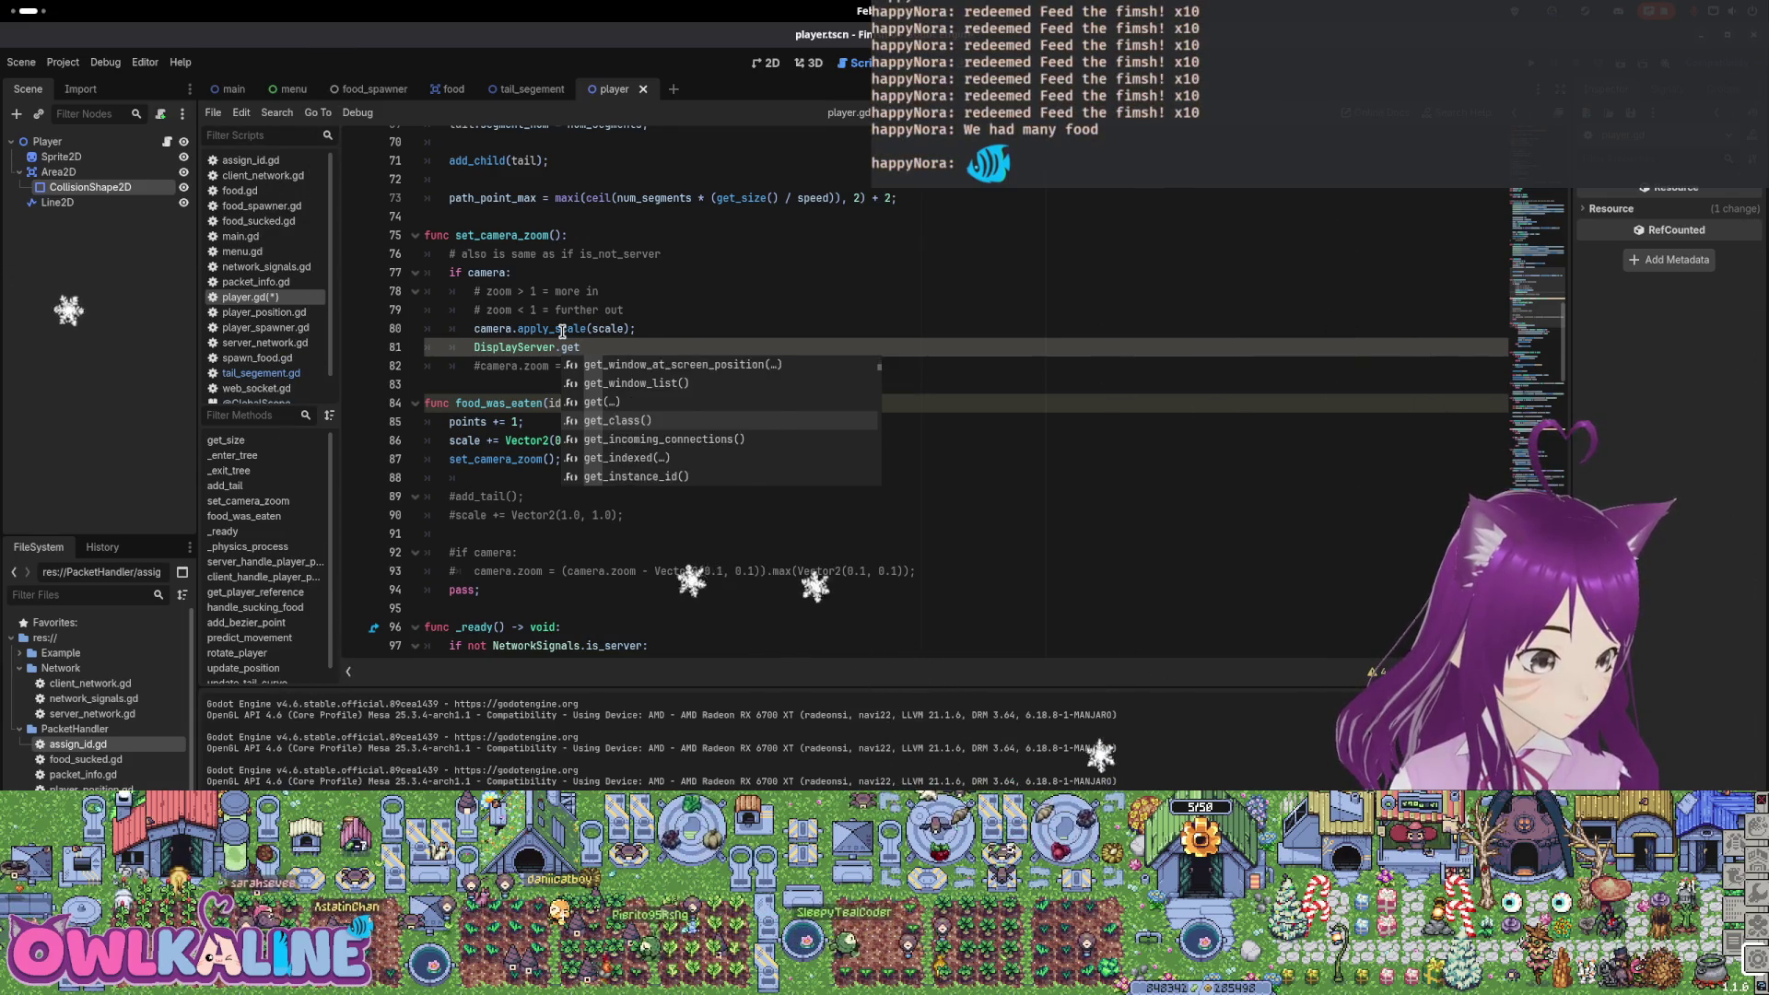
{"action": "key", "text": "Down"}
{"action": "key", "text": "Down"}
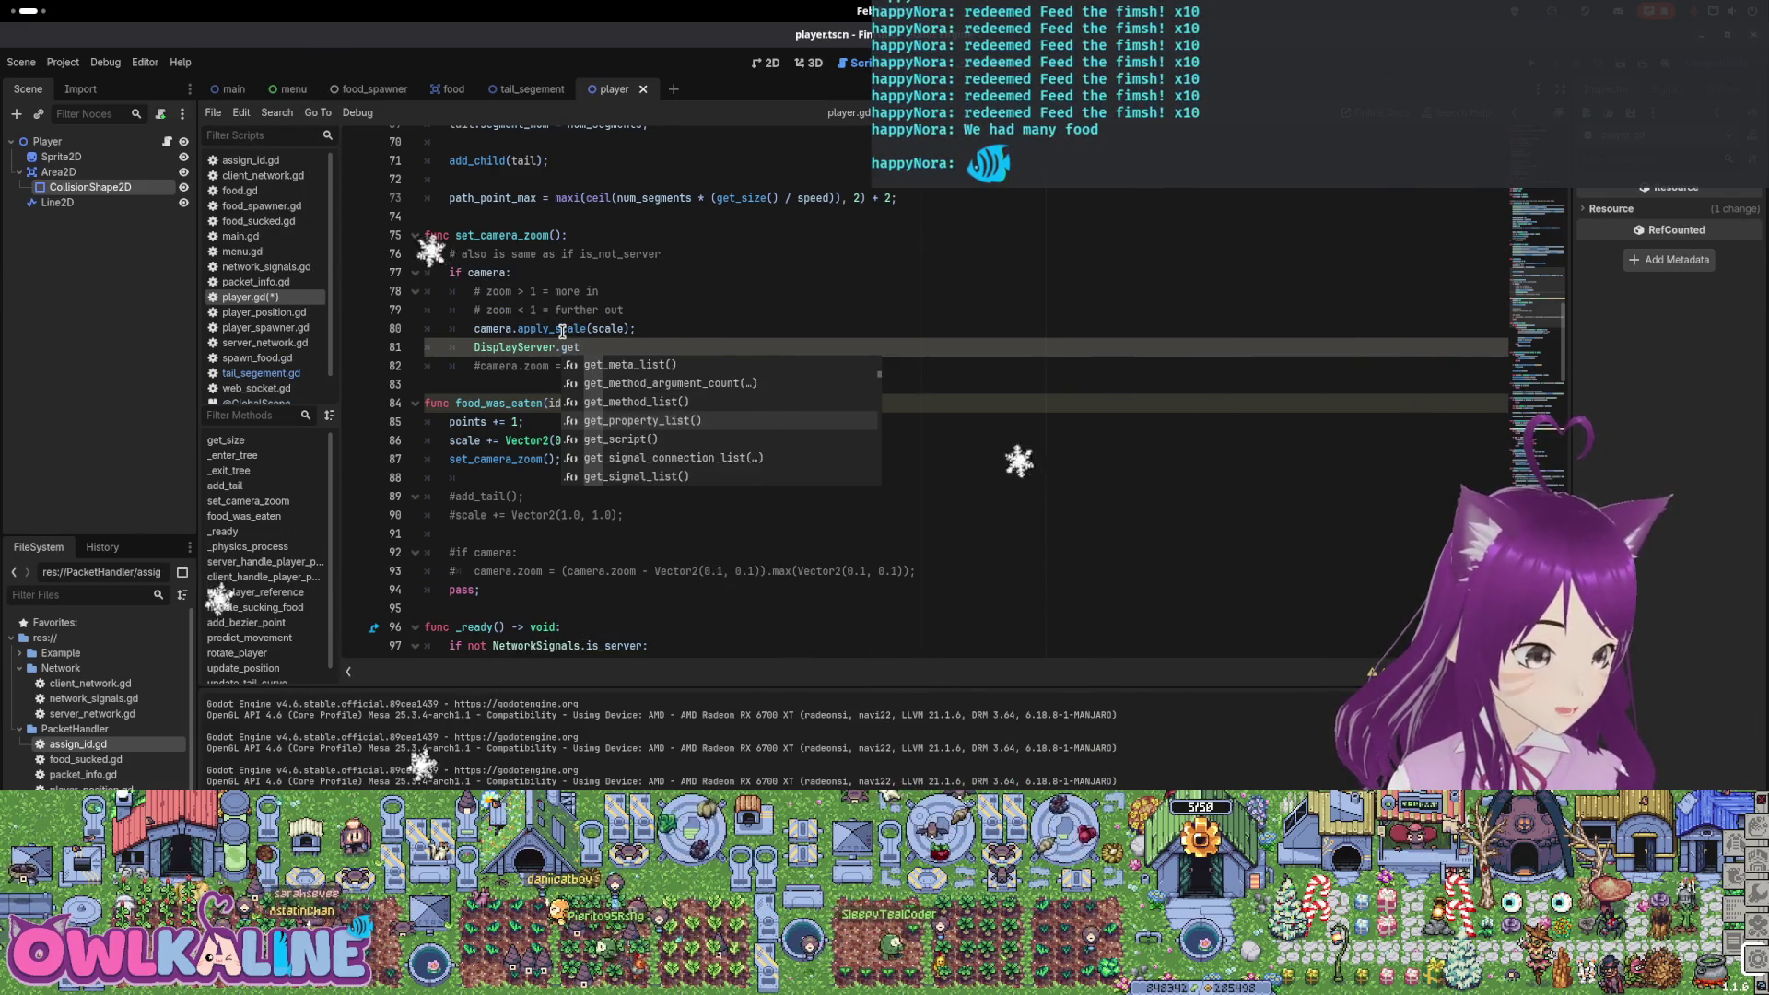
{"action": "key", "text": "Down"}
{"action": "key", "text": "Down"}
{"action": "key", "text": "Down"}
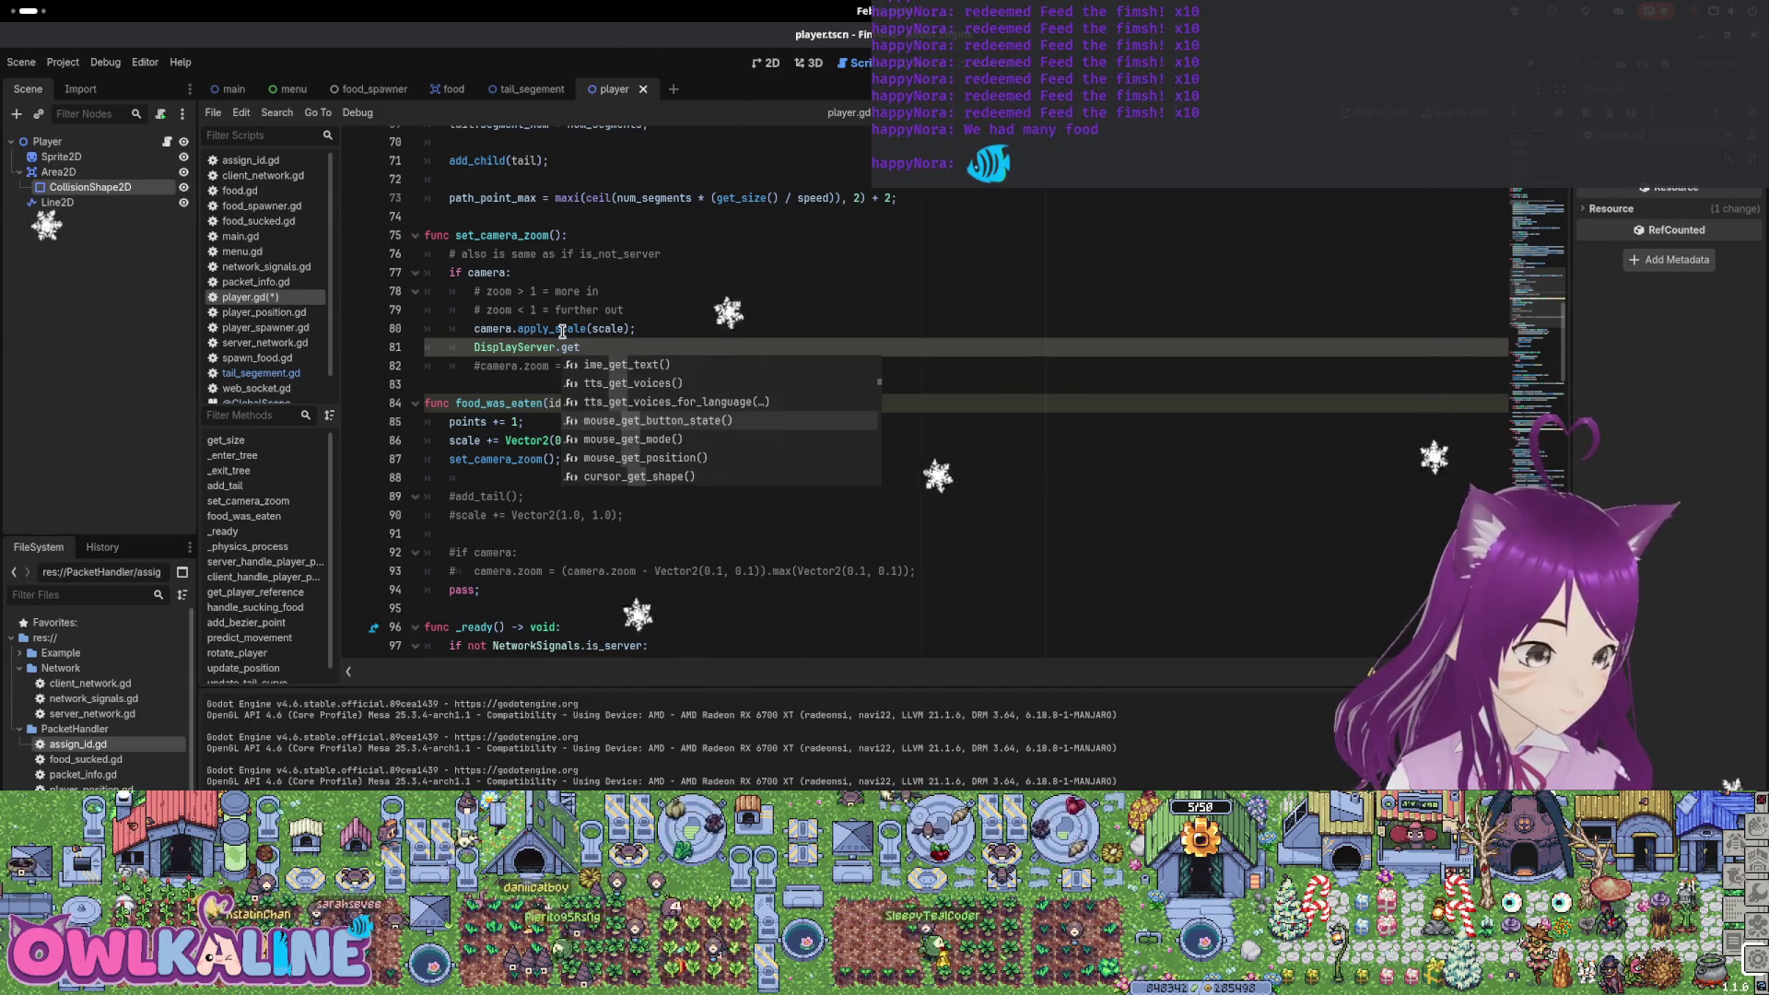
{"action": "key", "text": "Up"}
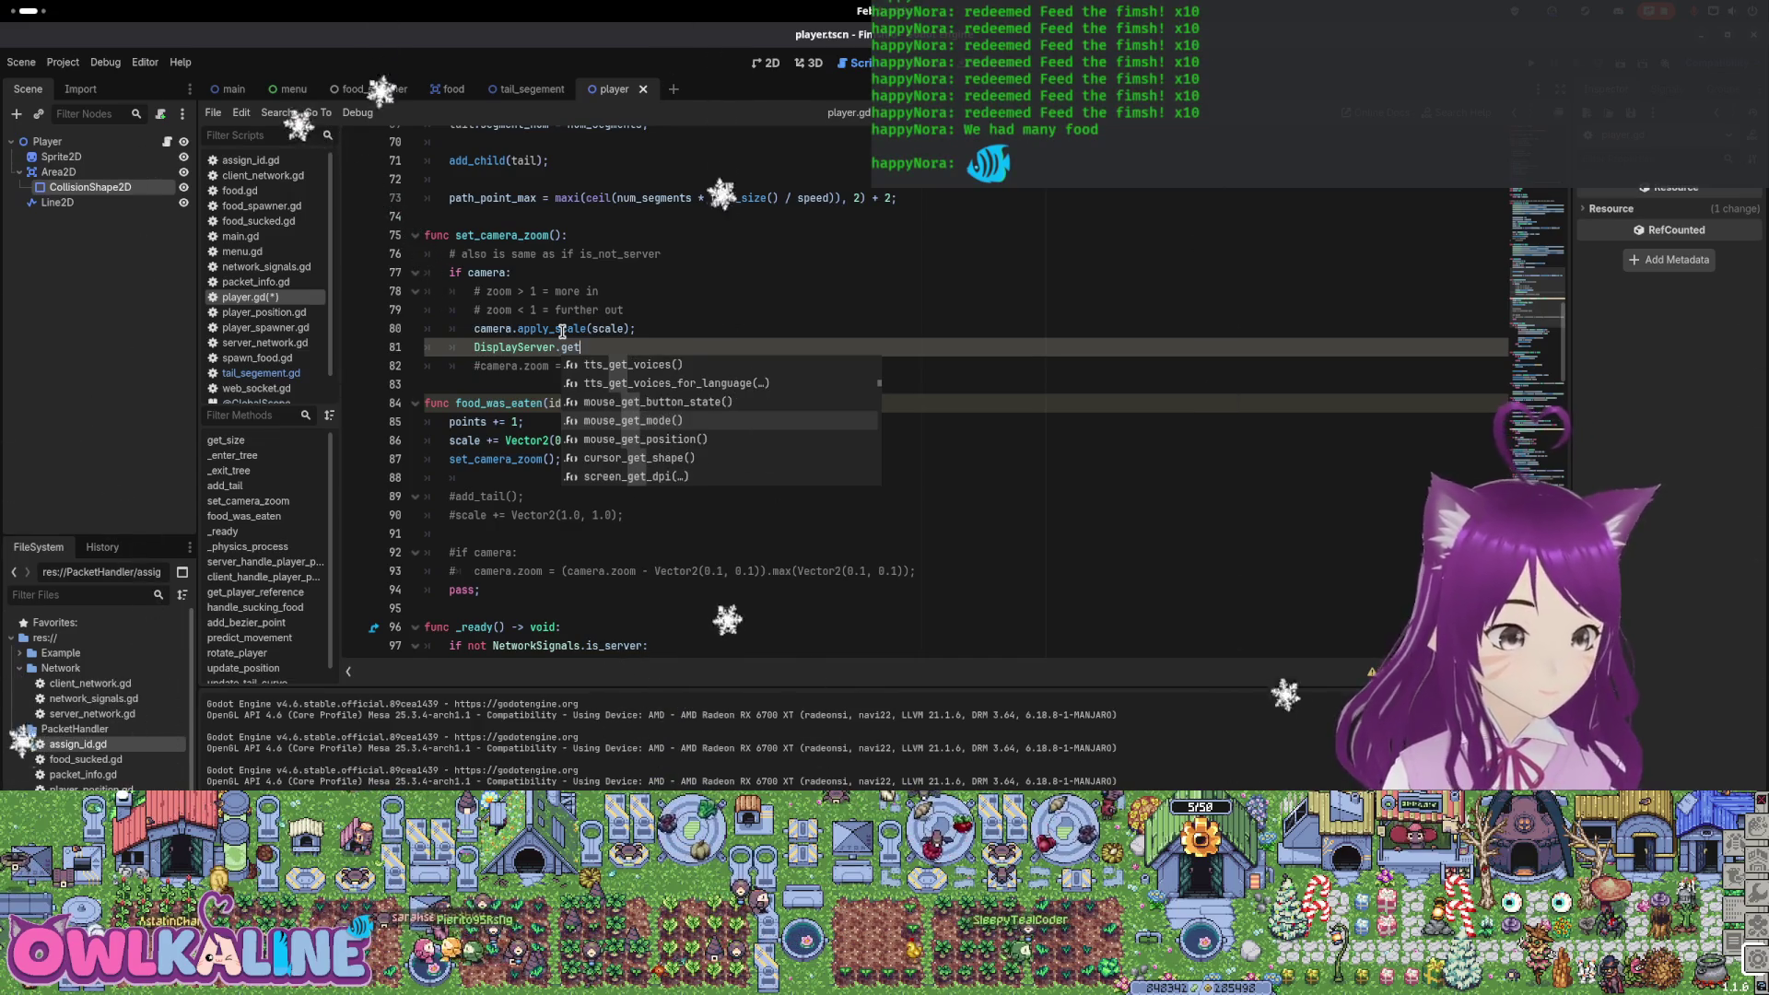
{"action": "key", "text": "Down"}
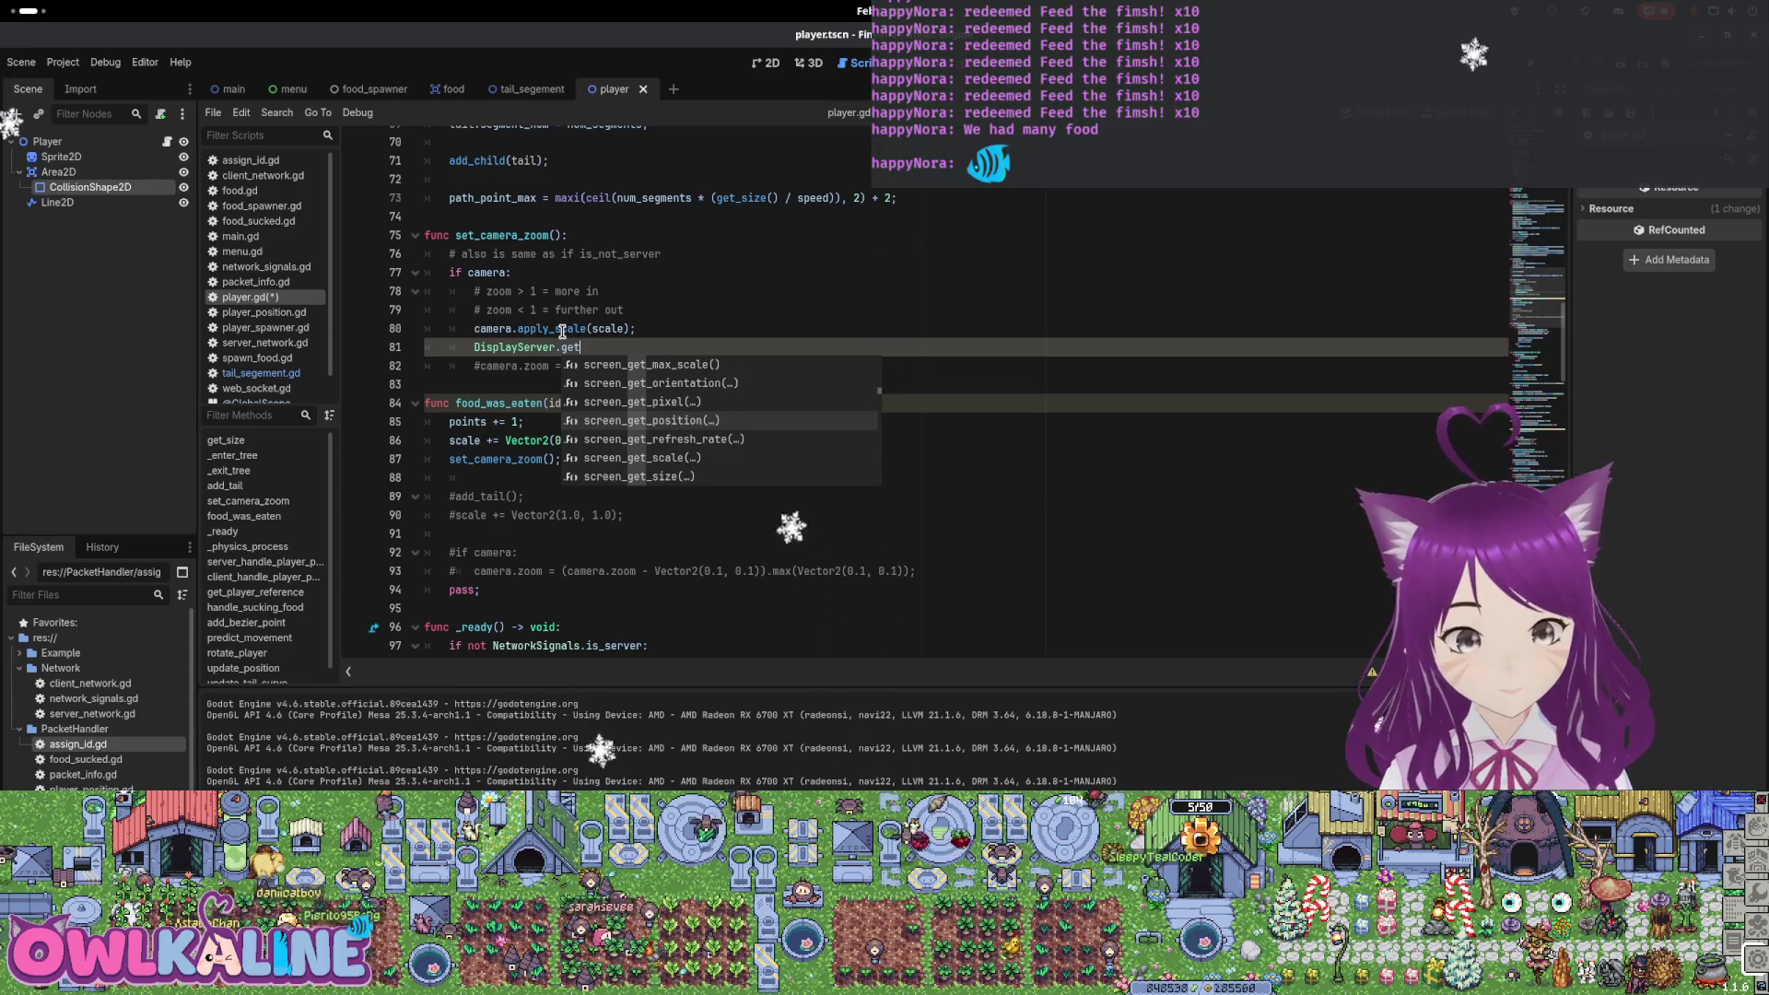
{"action": "key", "text": "Down"}
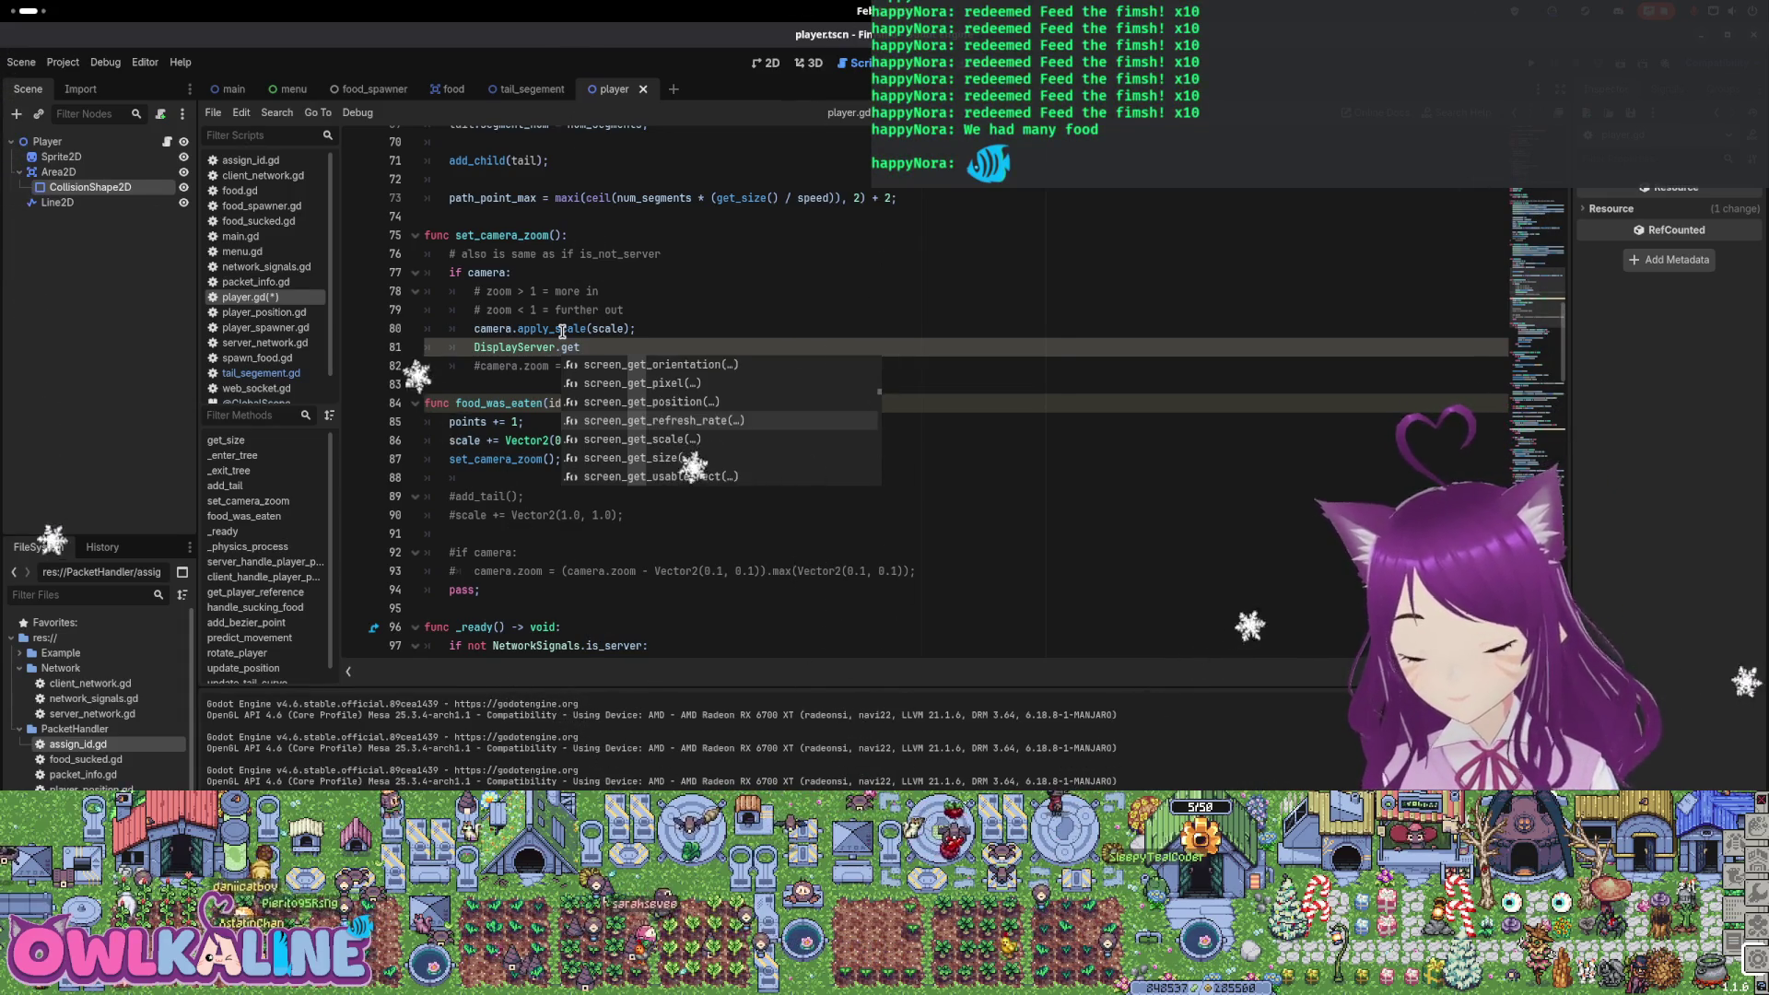